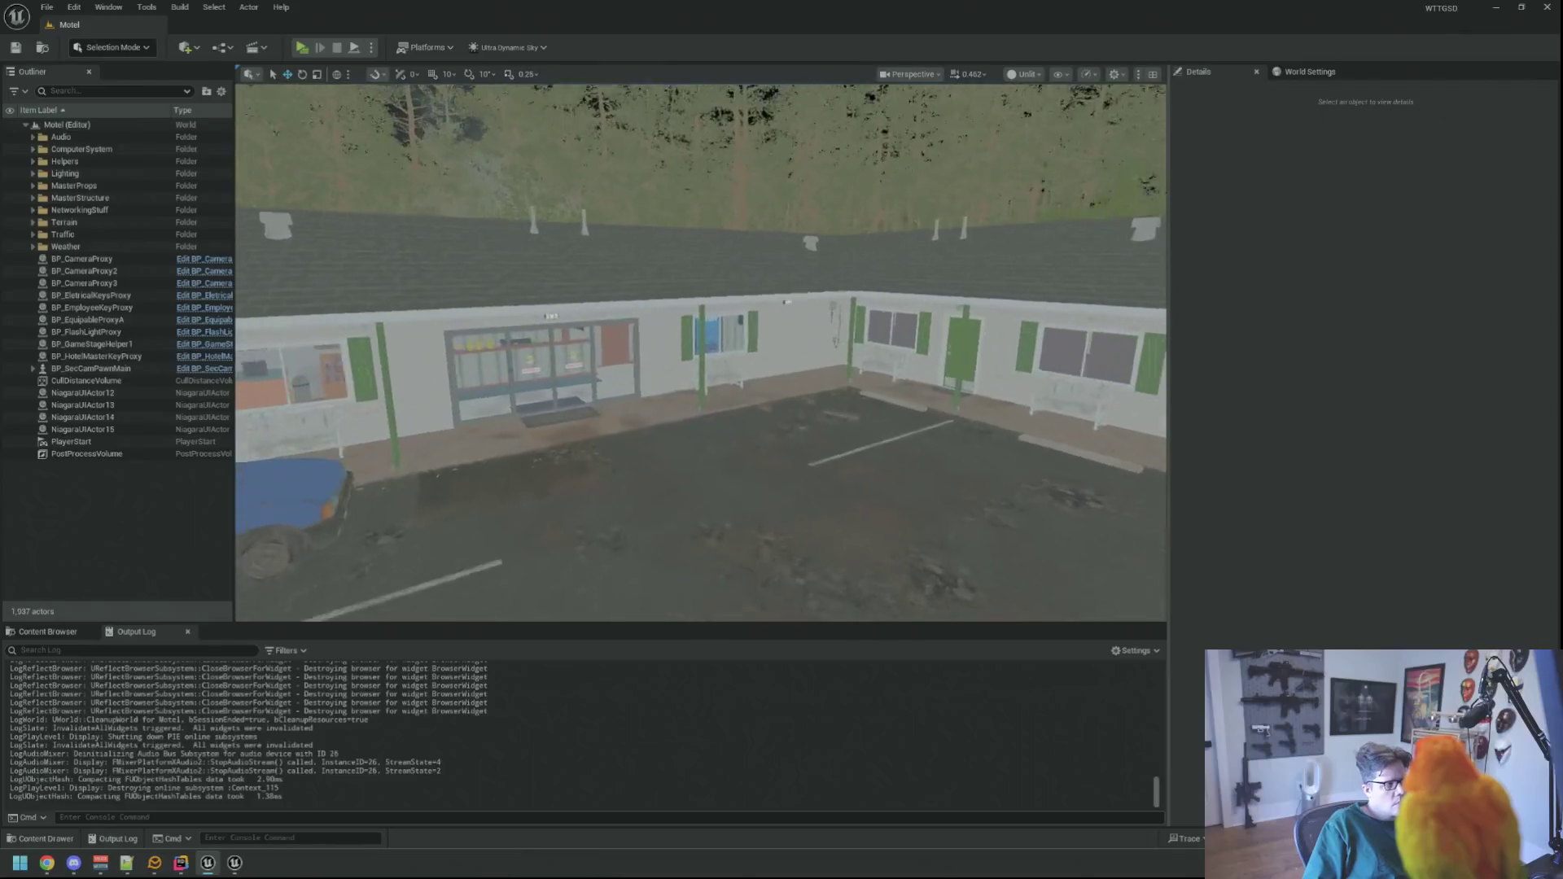
- Switch the motel level viewport from Unlit to Lit rendering
{"action": "key", "text": "s"}
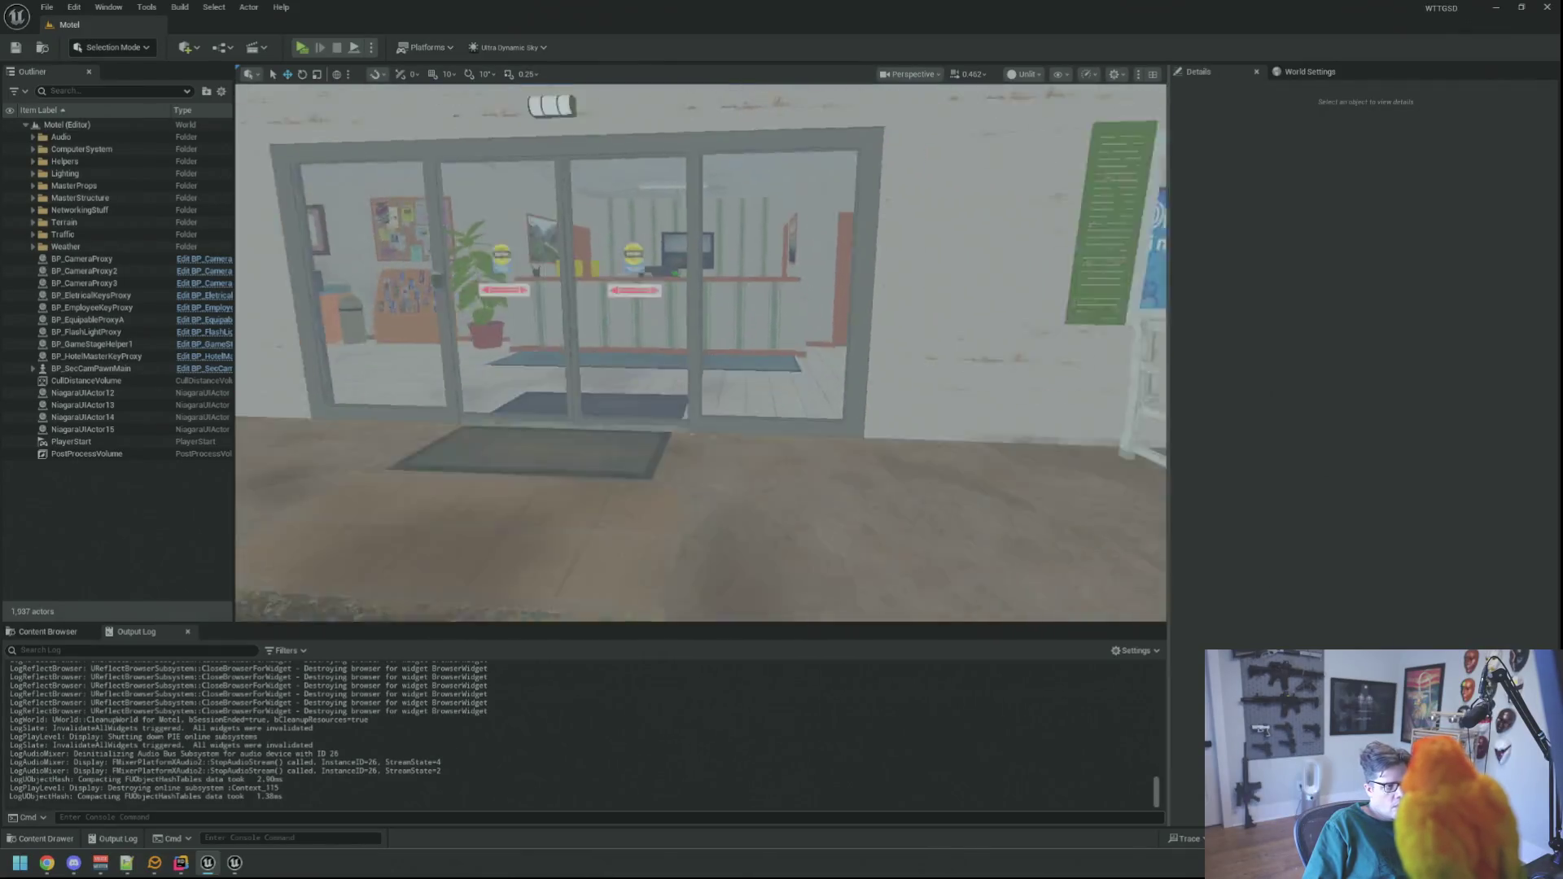
{"action": "left_click", "coordinate": [1024, 74]}
{"action": "left_click", "coordinate": [1032, 121]}
- Fly the camera through the lobby toward the vending machine, then switch to Rider
{"action": "key", "text": "w"}
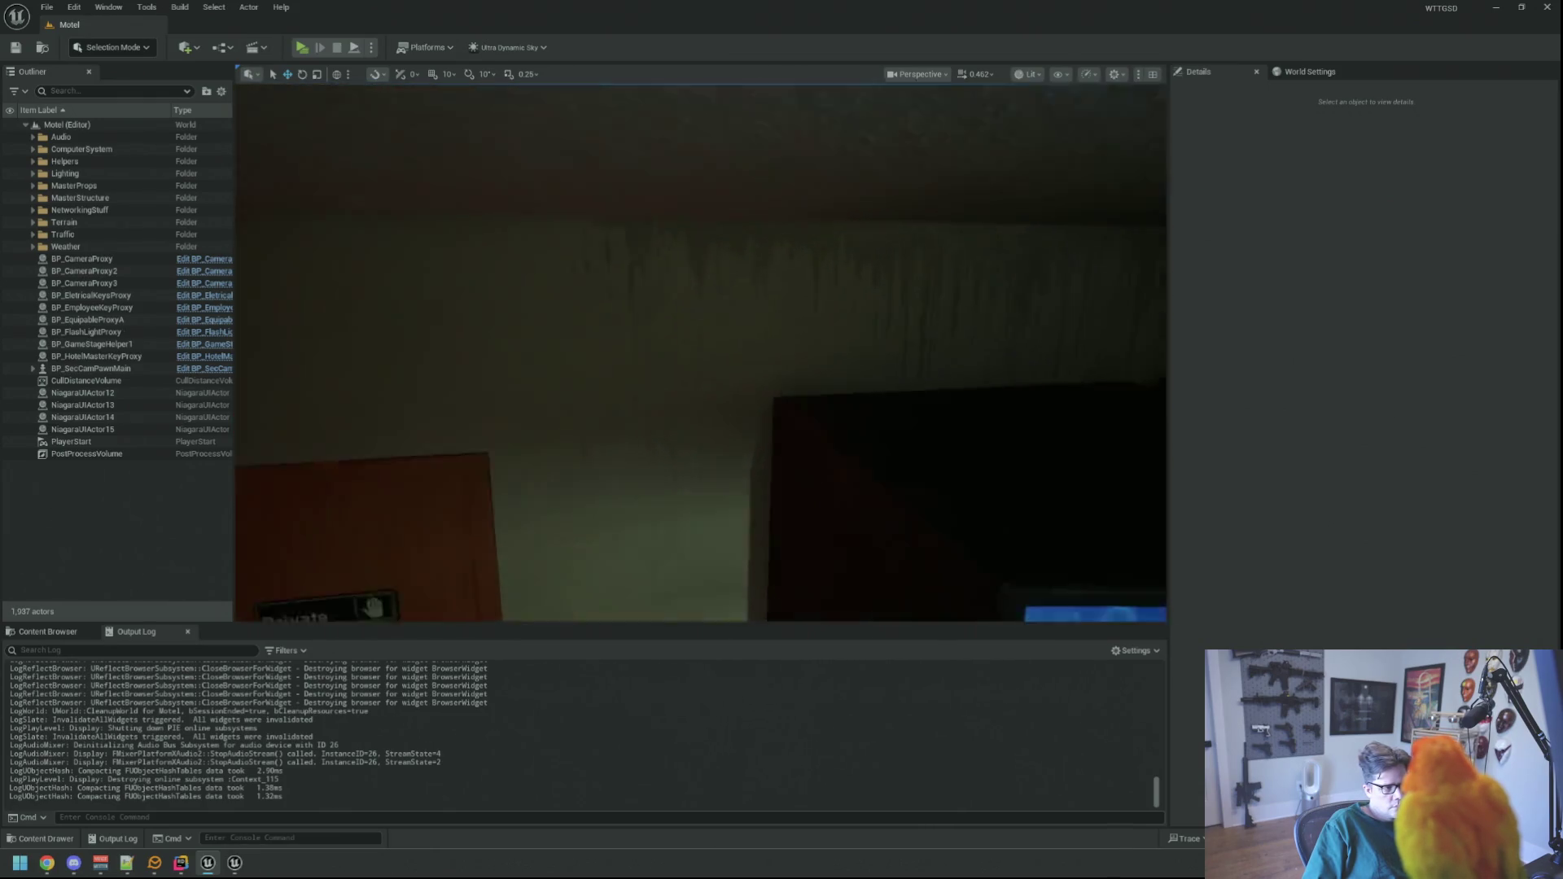
{"action": "key", "text": "w"}
{"action": "key", "text": "w"}
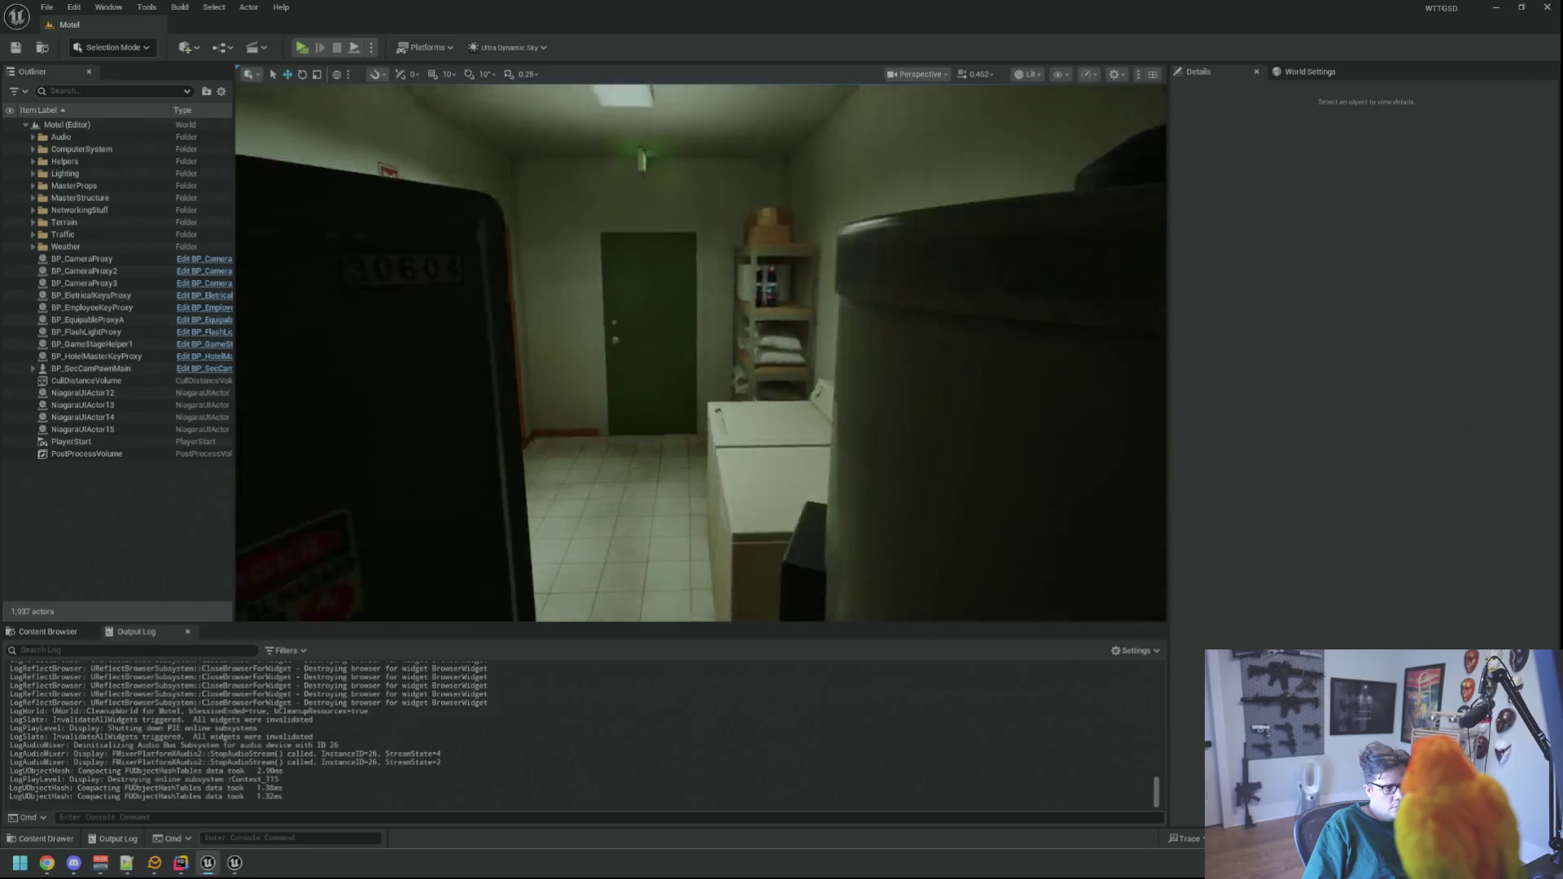
{"action": "key", "text": "alt+Tab"}
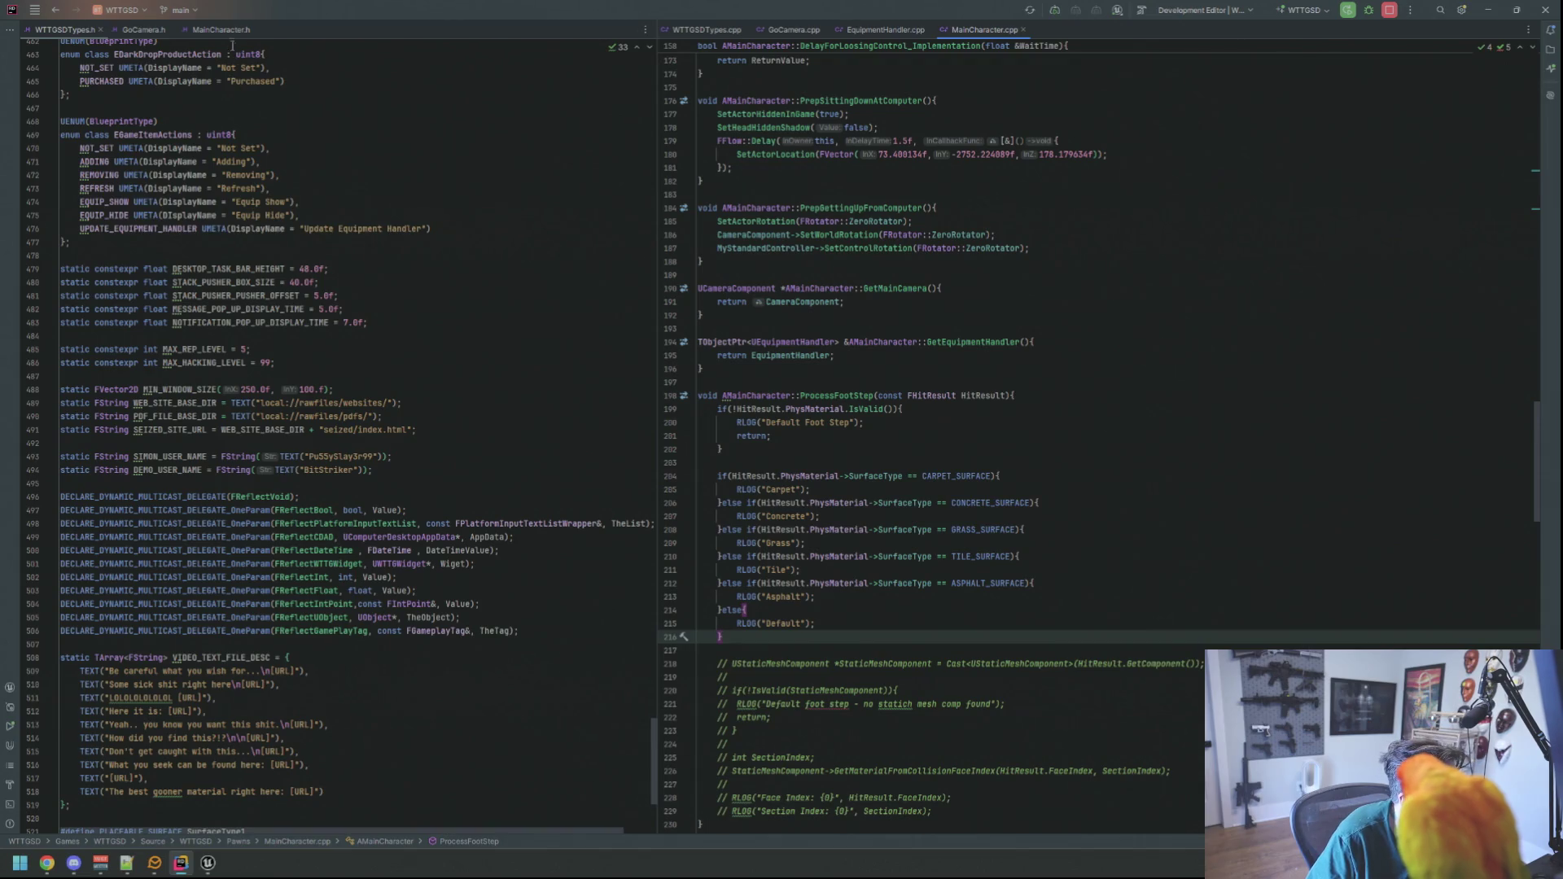
- Review the ProcessFootStep declaration and code in MainCharacter.h and MainCharacter.cpp
{"action": "scroll", "coordinate": [851, 267], "scroll_direction": "up", "scroll_amount": 12}
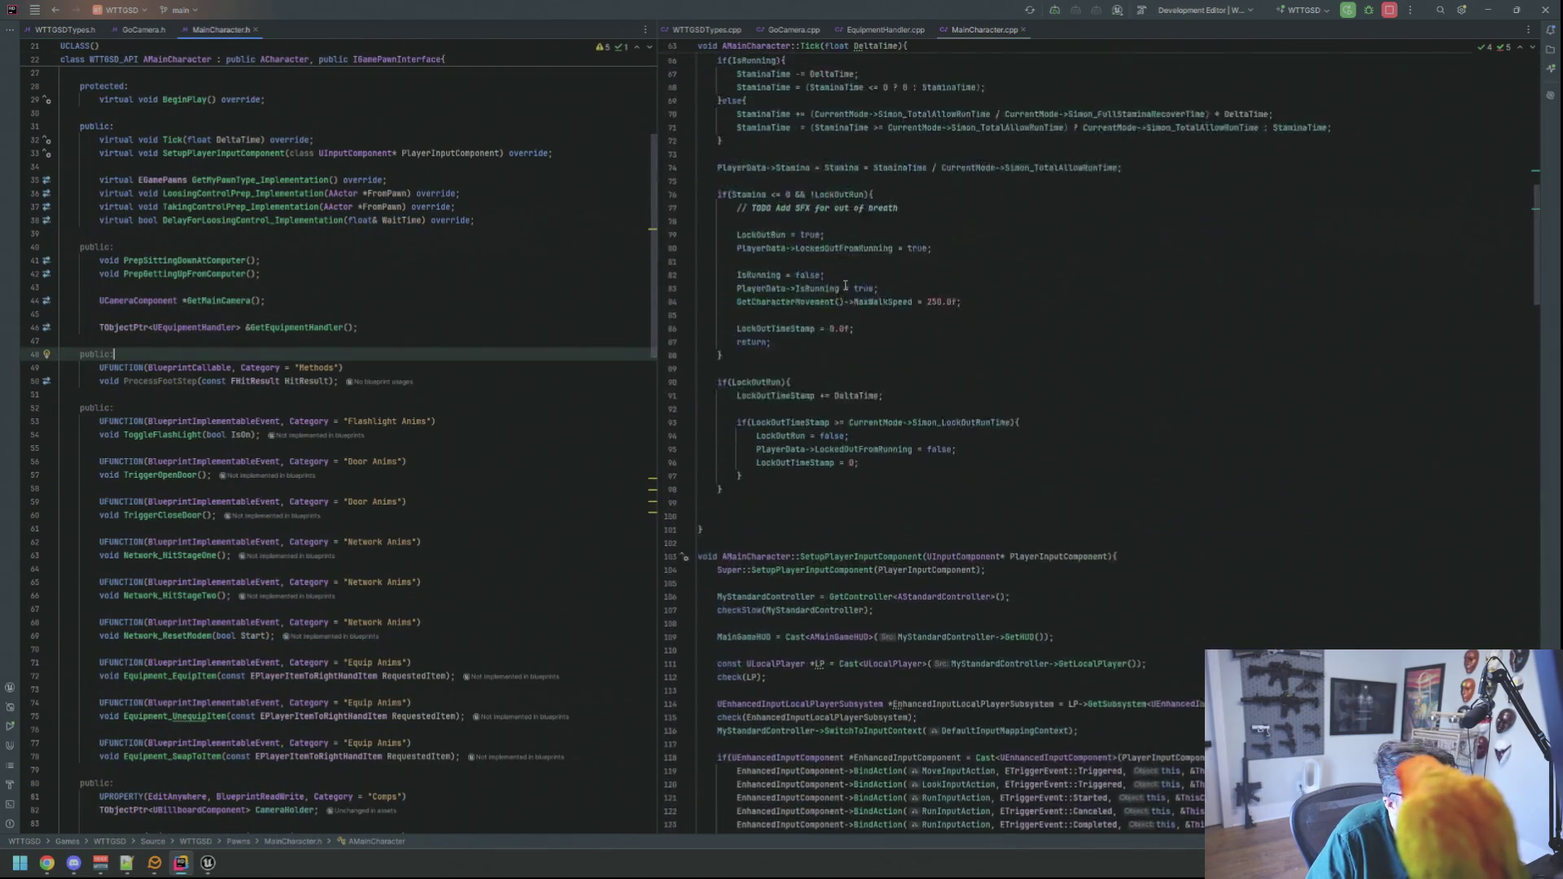
{"action": "scroll", "coordinate": [880, 294], "scroll_direction": "down", "scroll_amount": 7}
{"action": "scroll", "coordinate": [880, 294], "scroll_direction": "up", "scroll_amount": 20}
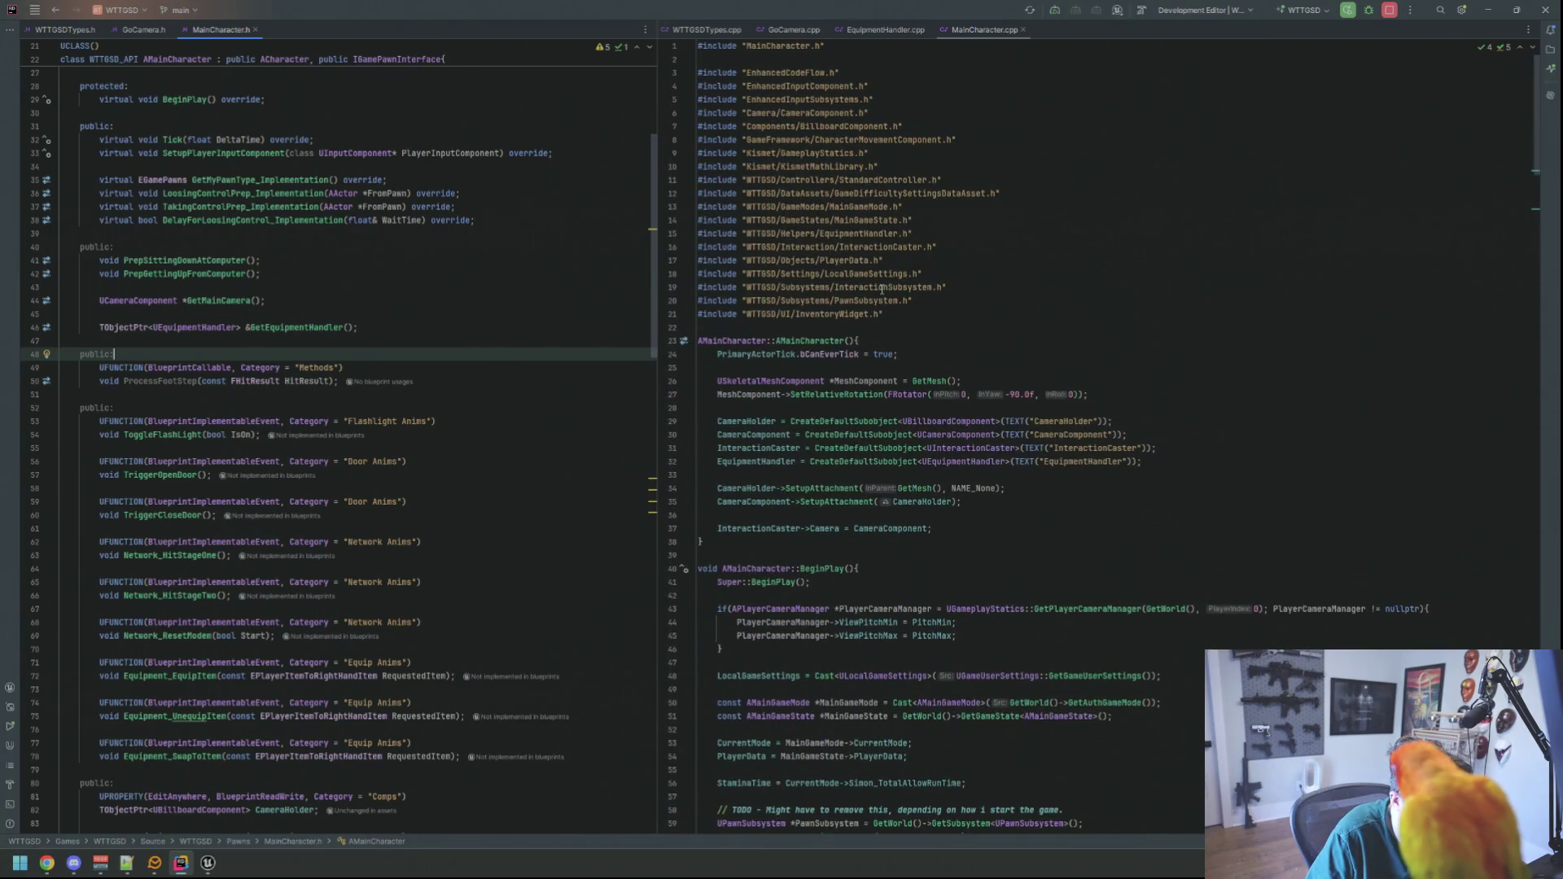
{"action": "scroll", "coordinate": [882, 289], "scroll_direction": "down", "scroll_amount": 1}
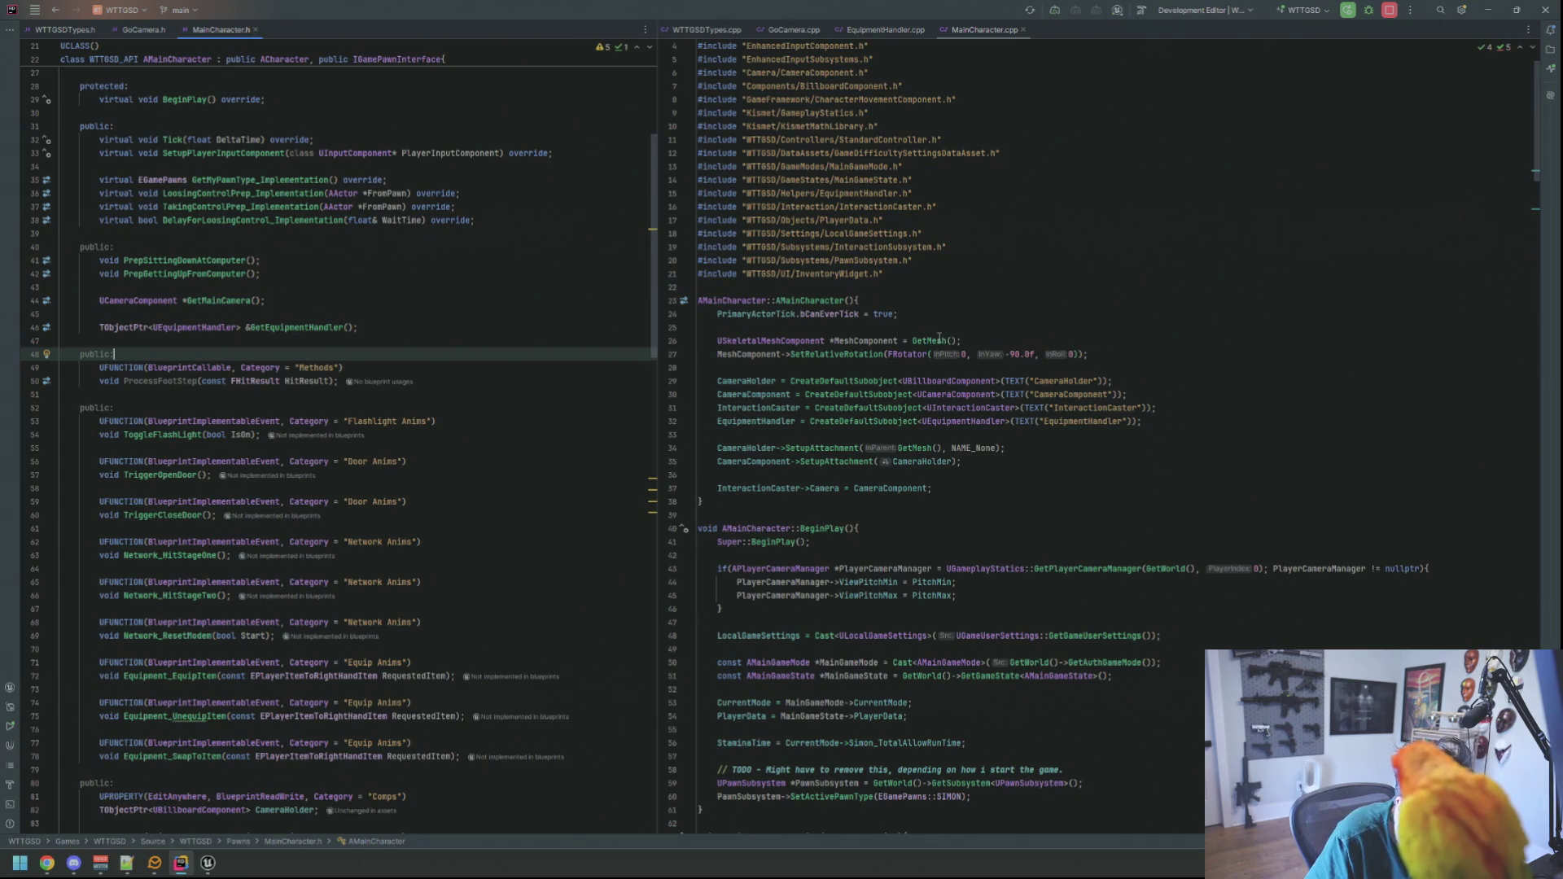
{"action": "left_click", "coordinate": [549, 381]}
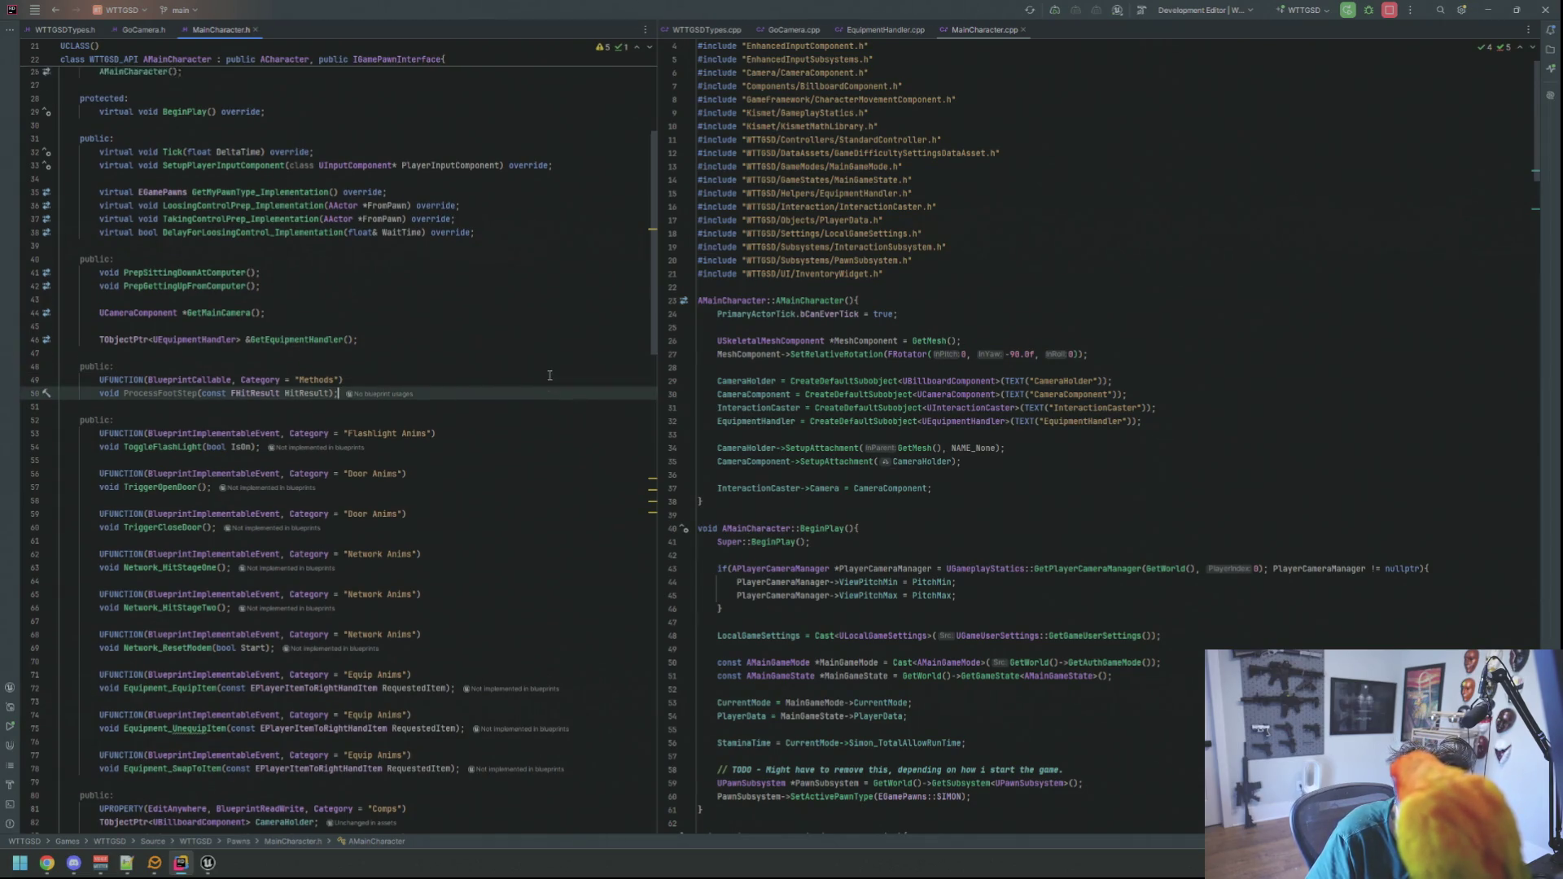
{"action": "scroll", "coordinate": [550, 371], "scroll_direction": "down", "scroll_amount": 3}
{"action": "scroll", "coordinate": [550, 354], "scroll_direction": "up", "scroll_amount": 10}
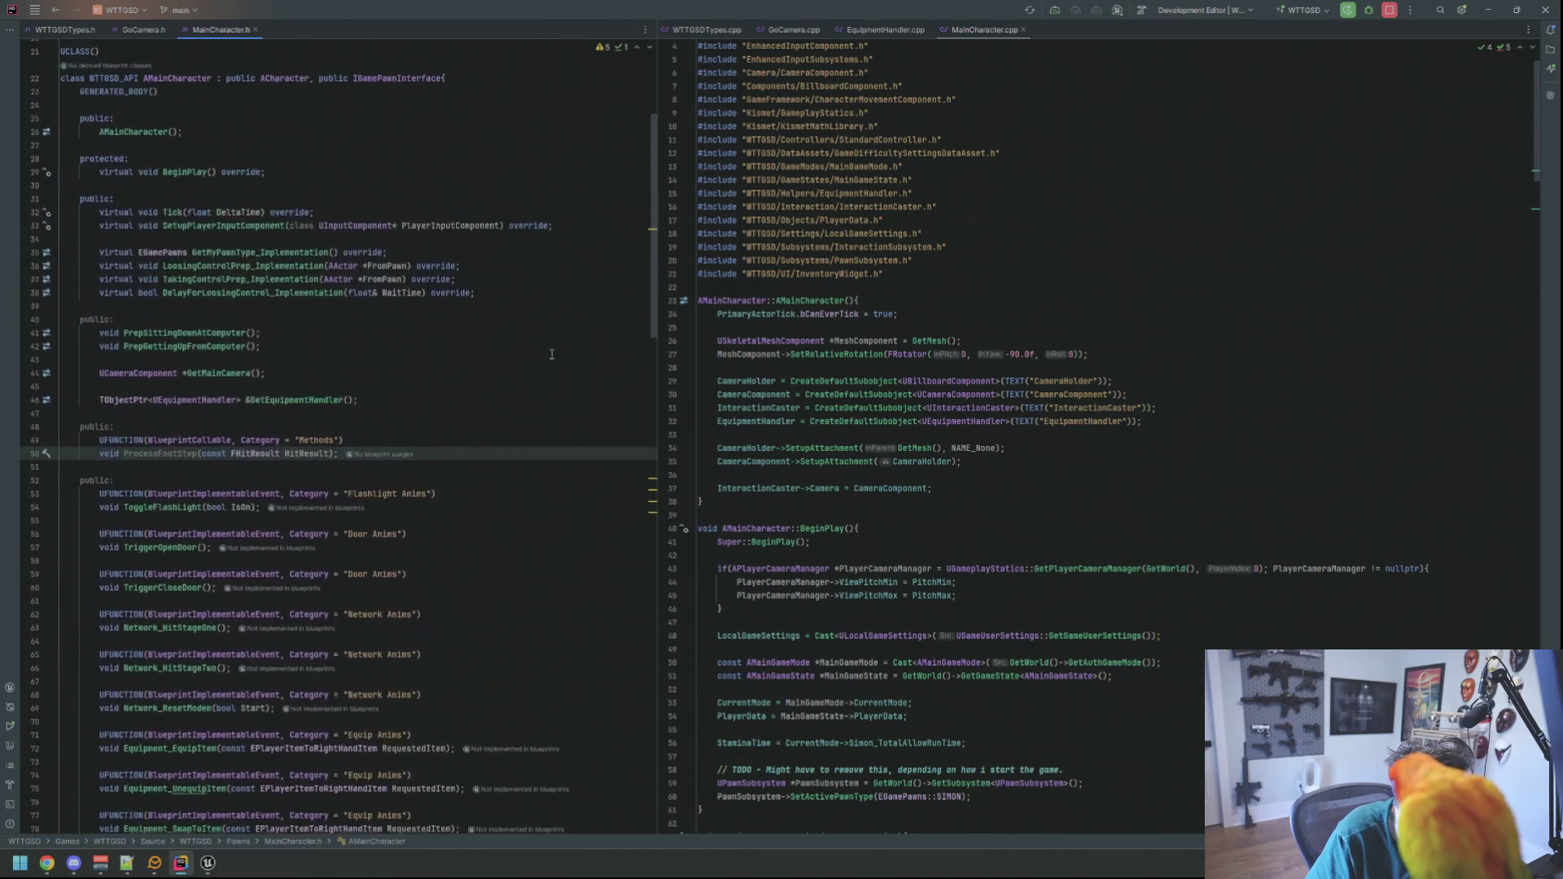
{"action": "scroll", "coordinate": [554, 337], "scroll_direction": "down", "scroll_amount": 8}
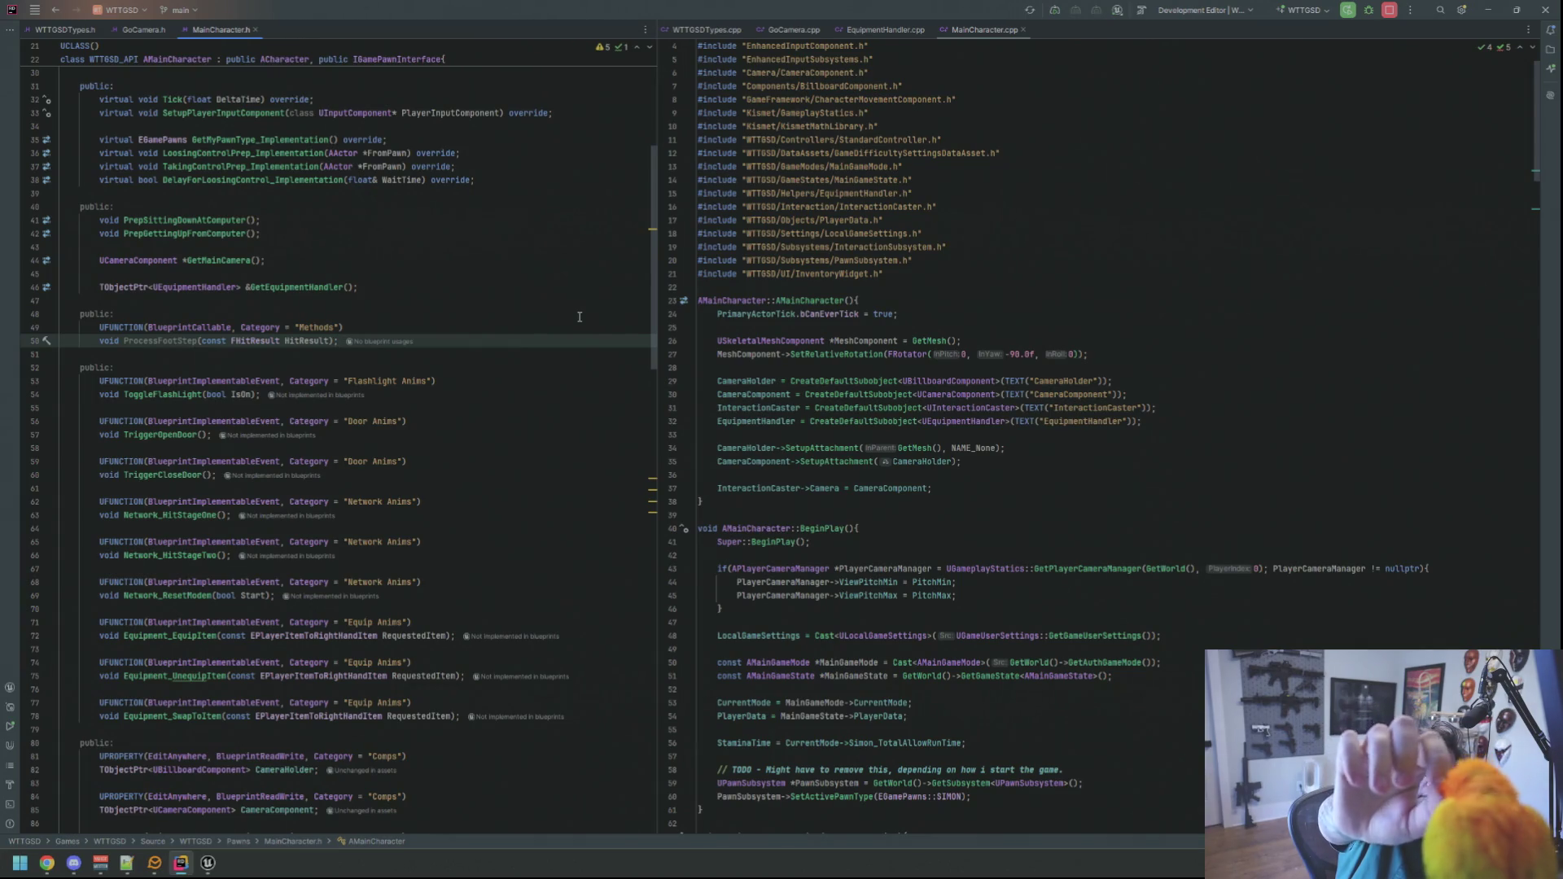
- Open Search Everywhere from the MainCharacter header editor
{"action": "scroll", "coordinate": [583, 314], "scroll_direction": "up", "scroll_amount": 8}
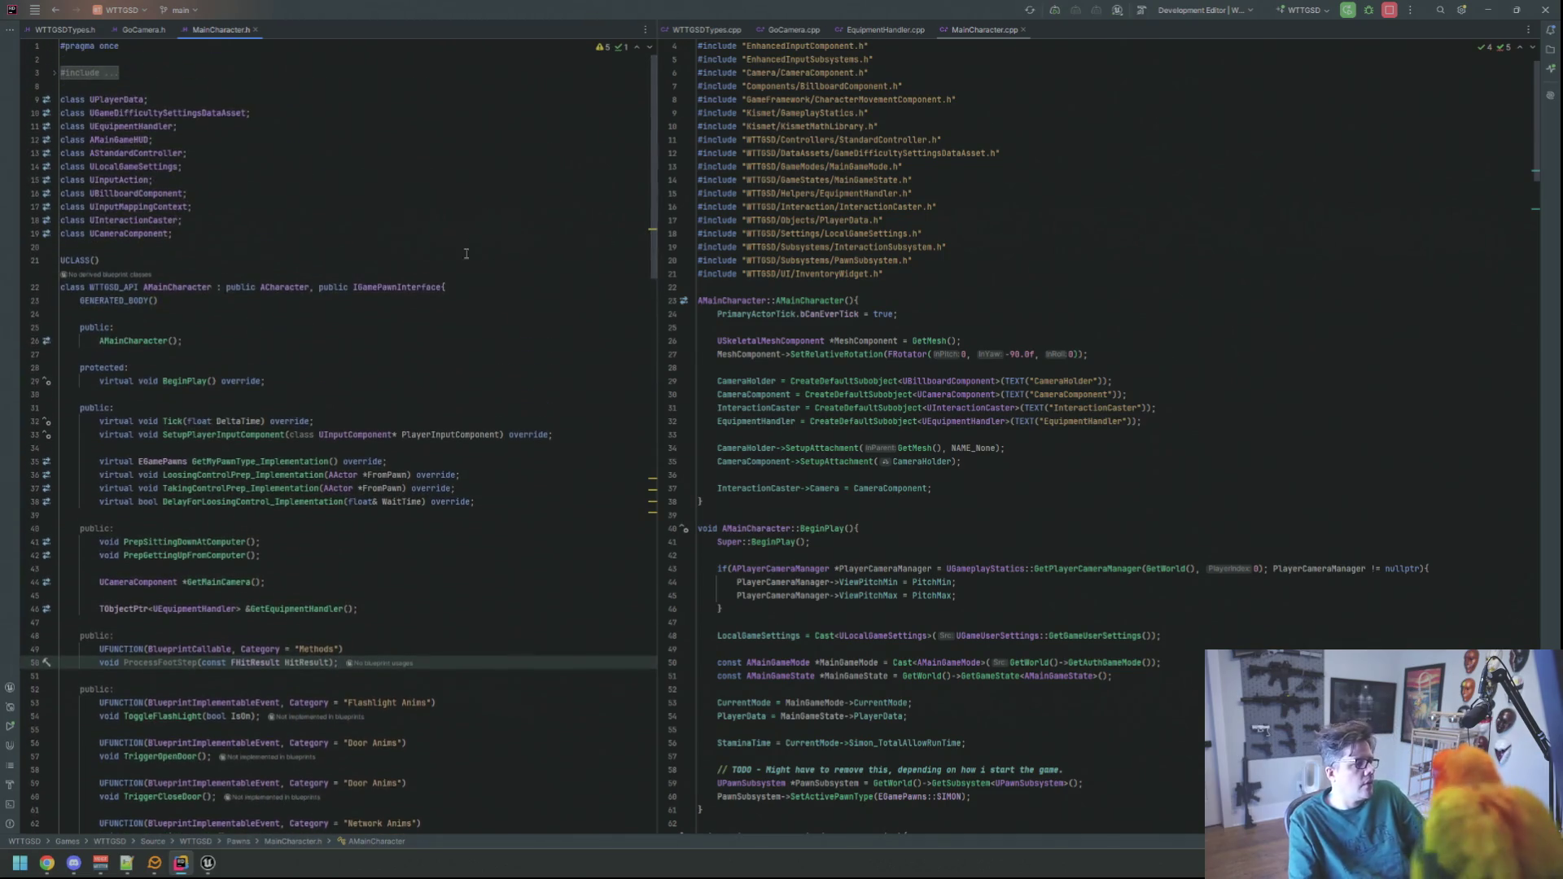
{"action": "left_click", "coordinate": [334, 126]}
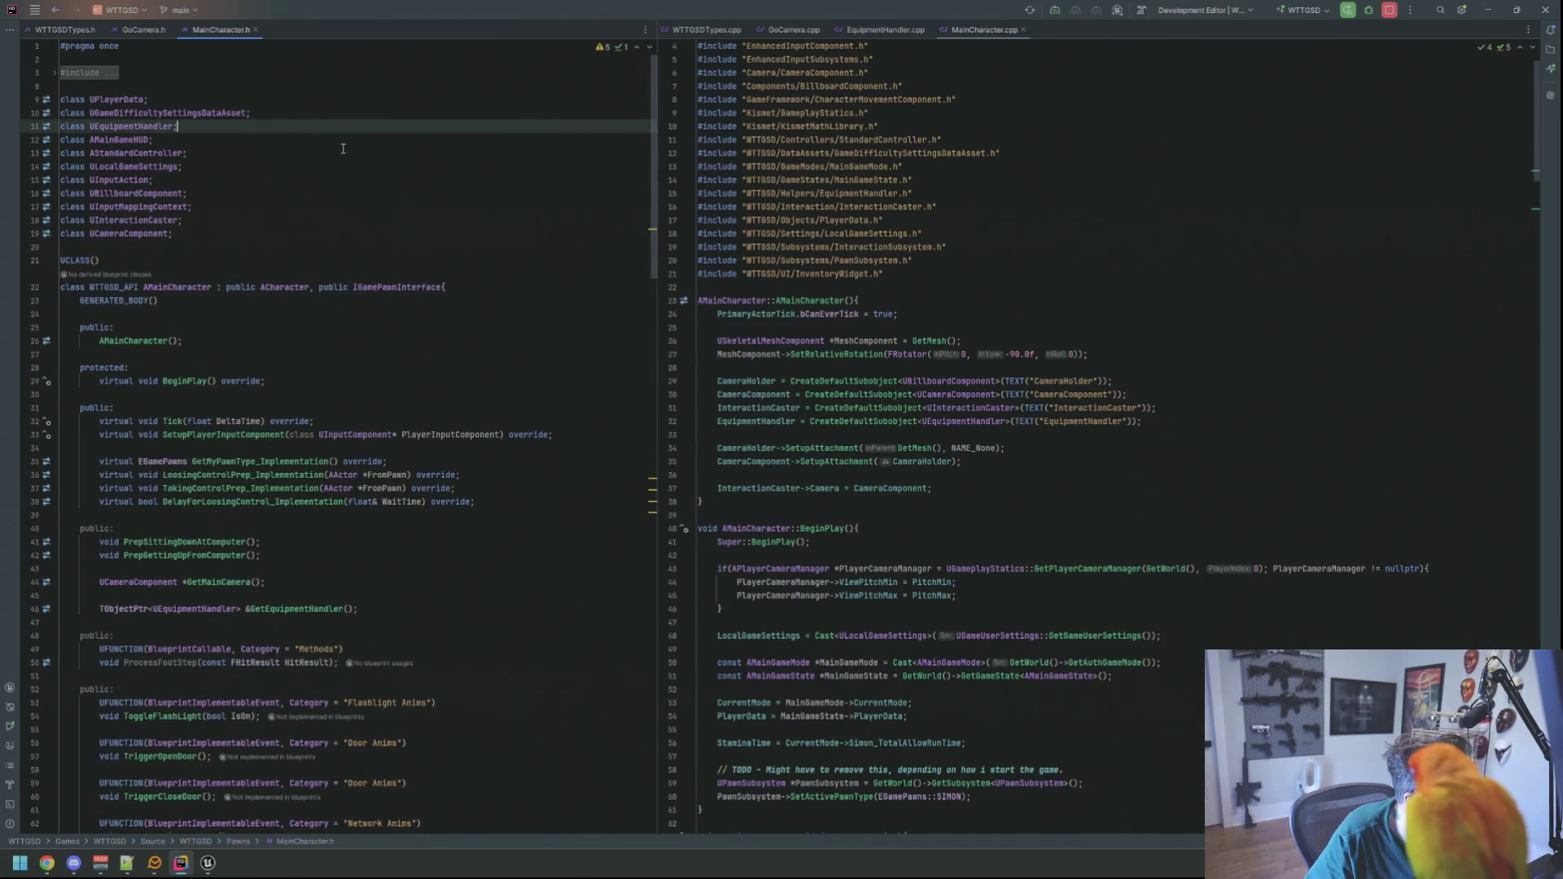
{"action": "key", "text": "shift"}
{"action": "key", "text": "shift"}
- Search 'RSAudioSub' and open RSAudioSubsystem.h from the results
{"action": "type", "text": "RSAudioSub"}
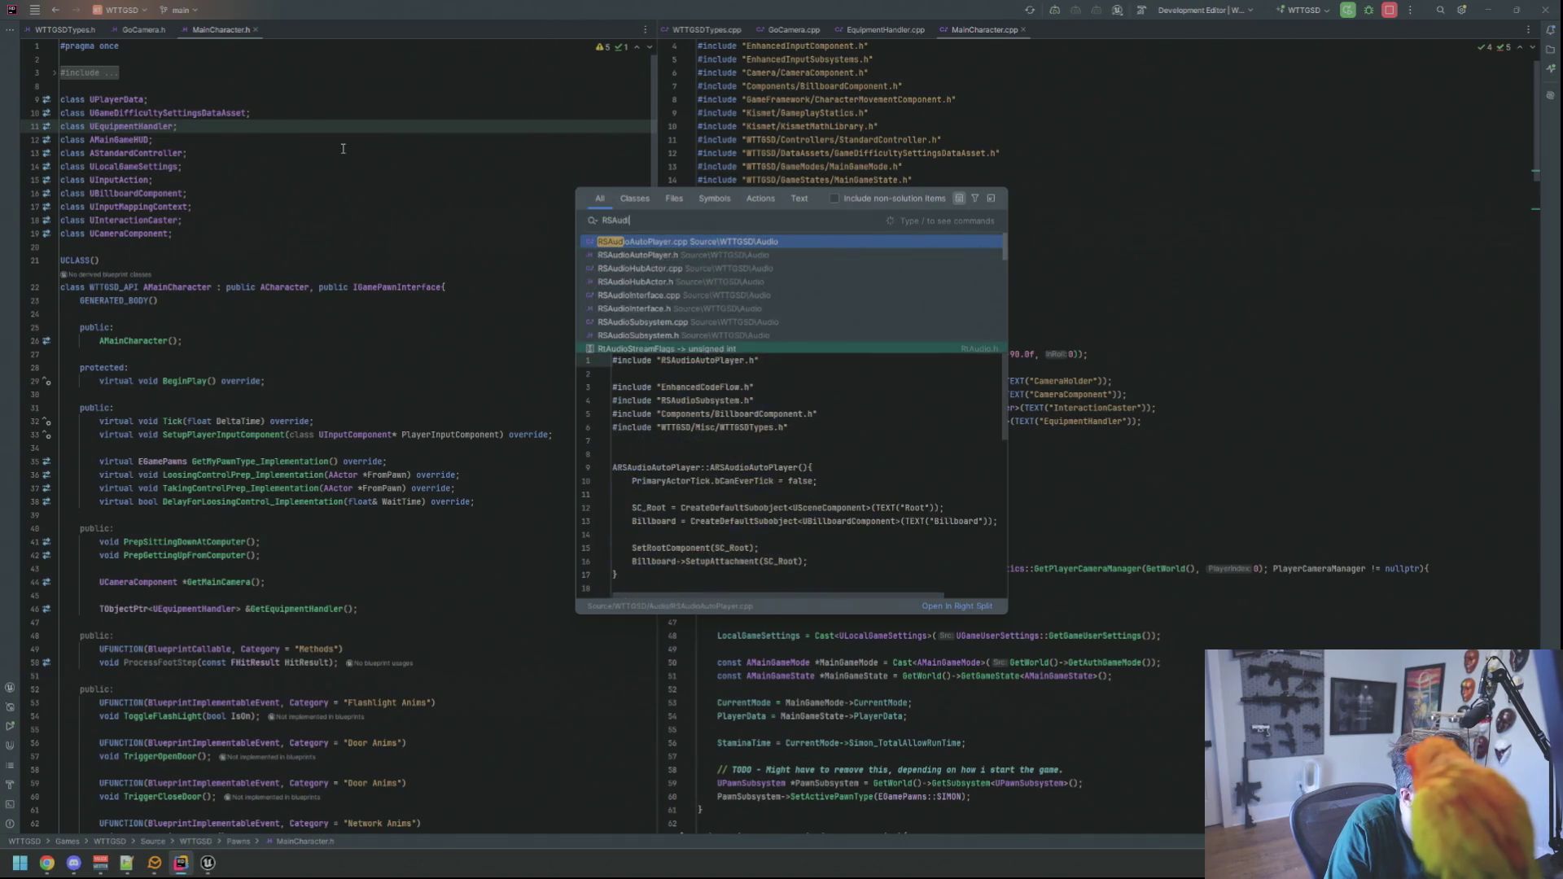
{"action": "key", "text": "Down"}
{"action": "key", "text": "Return"}
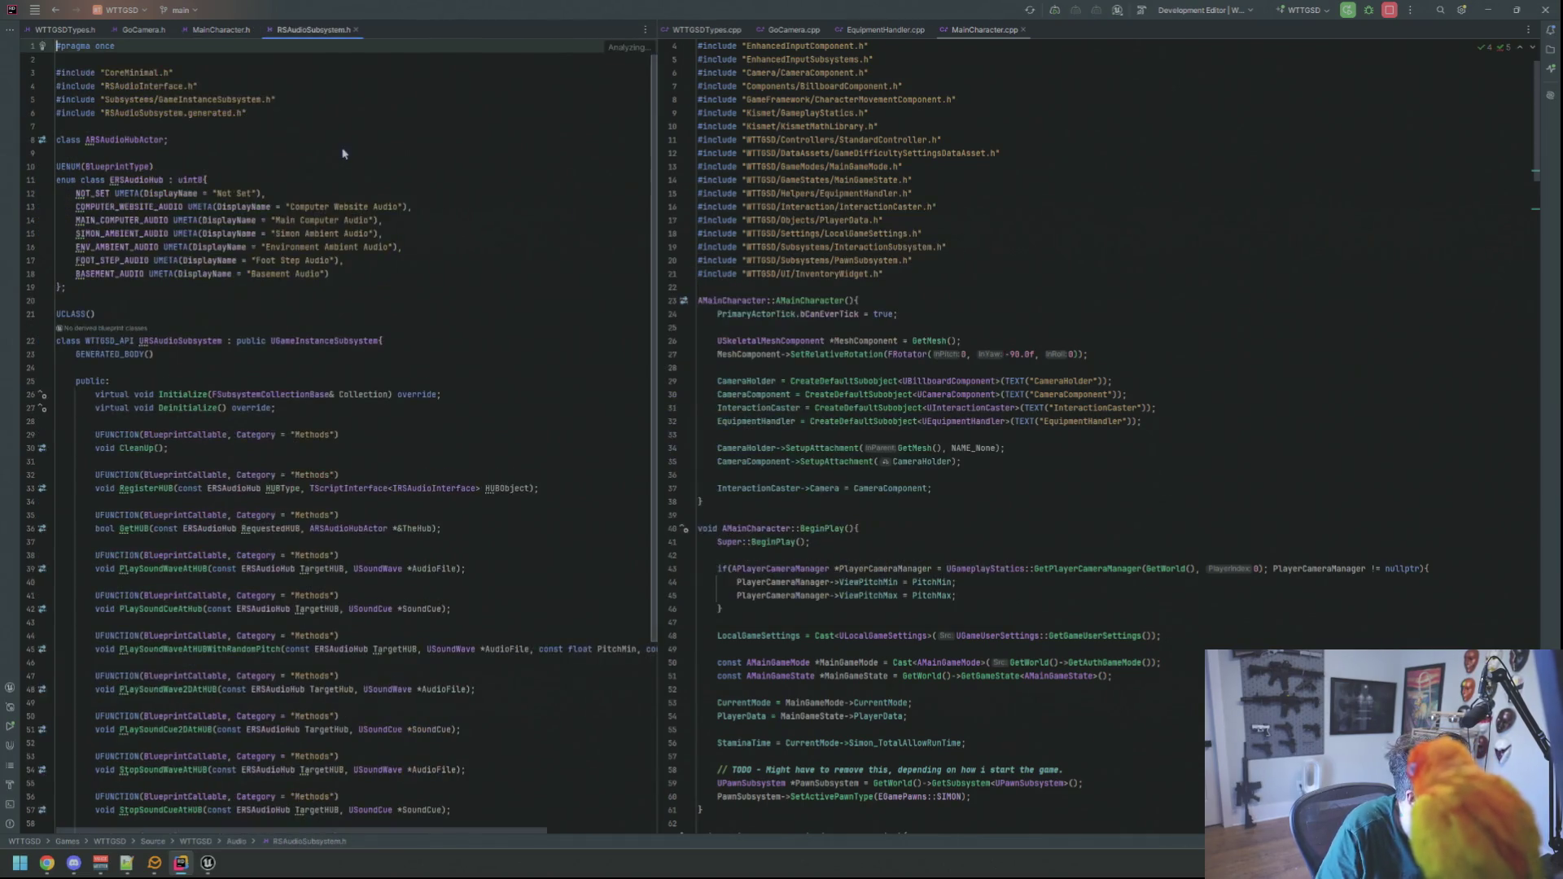
- Add PLAYER_LEFT_FOOT_AUDIO with DisplayName "Player Left Foot Audio" after BASEMENT_AUDIO
{"action": "left_click", "coordinate": [354, 272]}
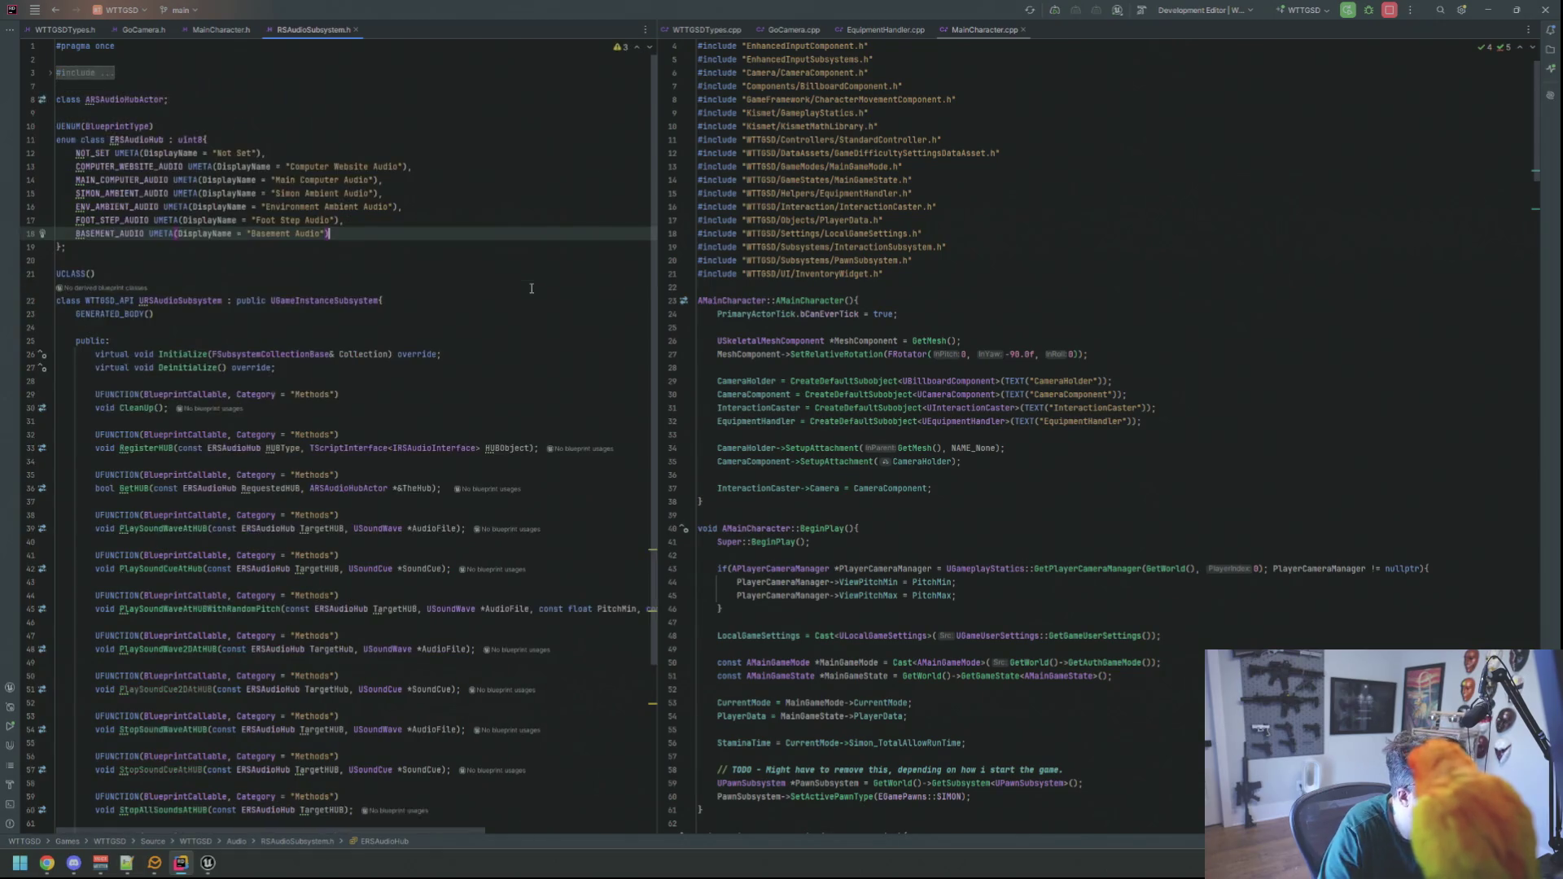
{"action": "key", "text": "Return"}
{"action": "type", "text": "_FOOT_AUDIO UMETA(dis"}
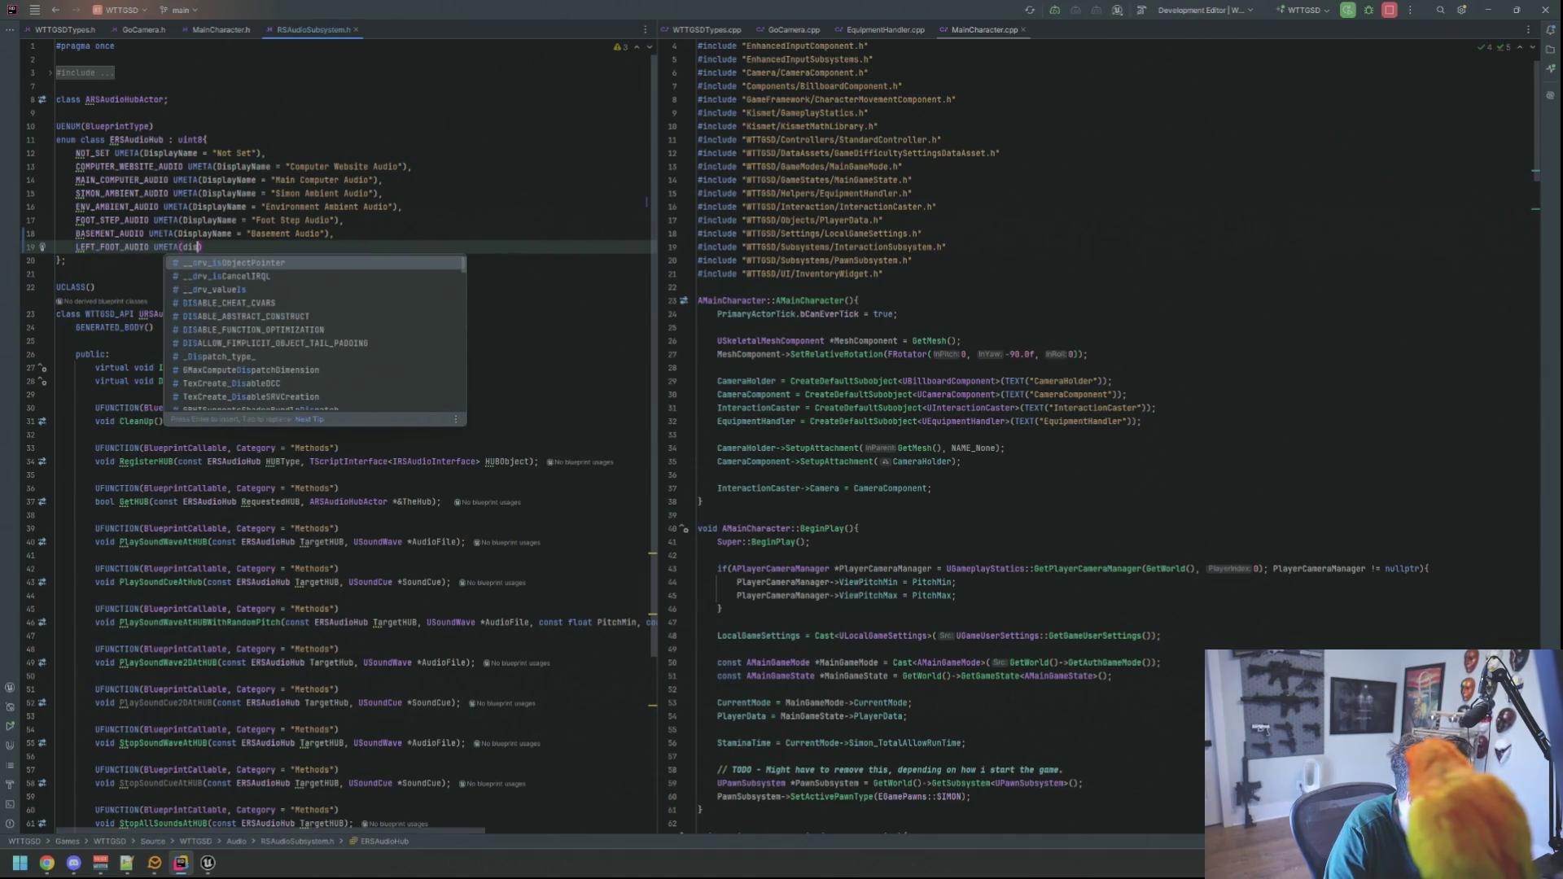
{"action": "key", "text": "BackSpace"}
{"action": "key", "text": "BackSpace"}
{"action": "key", "text": "BackSpace"}
{"action": "type", "text": "PL"}
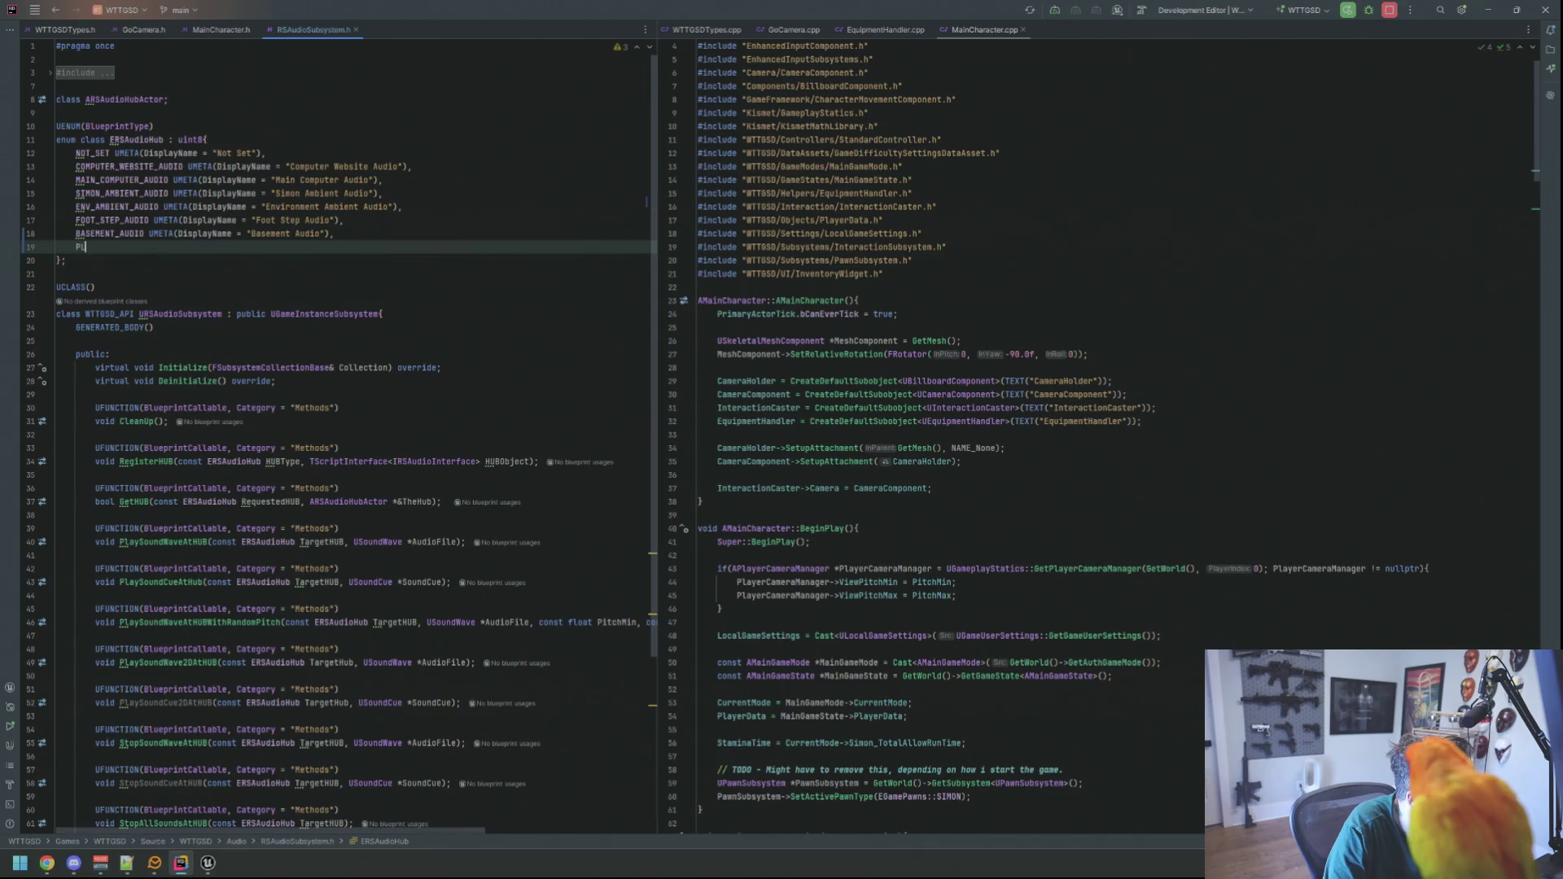
{"action": "type", "text": "AYER_LEFT_FOO"}
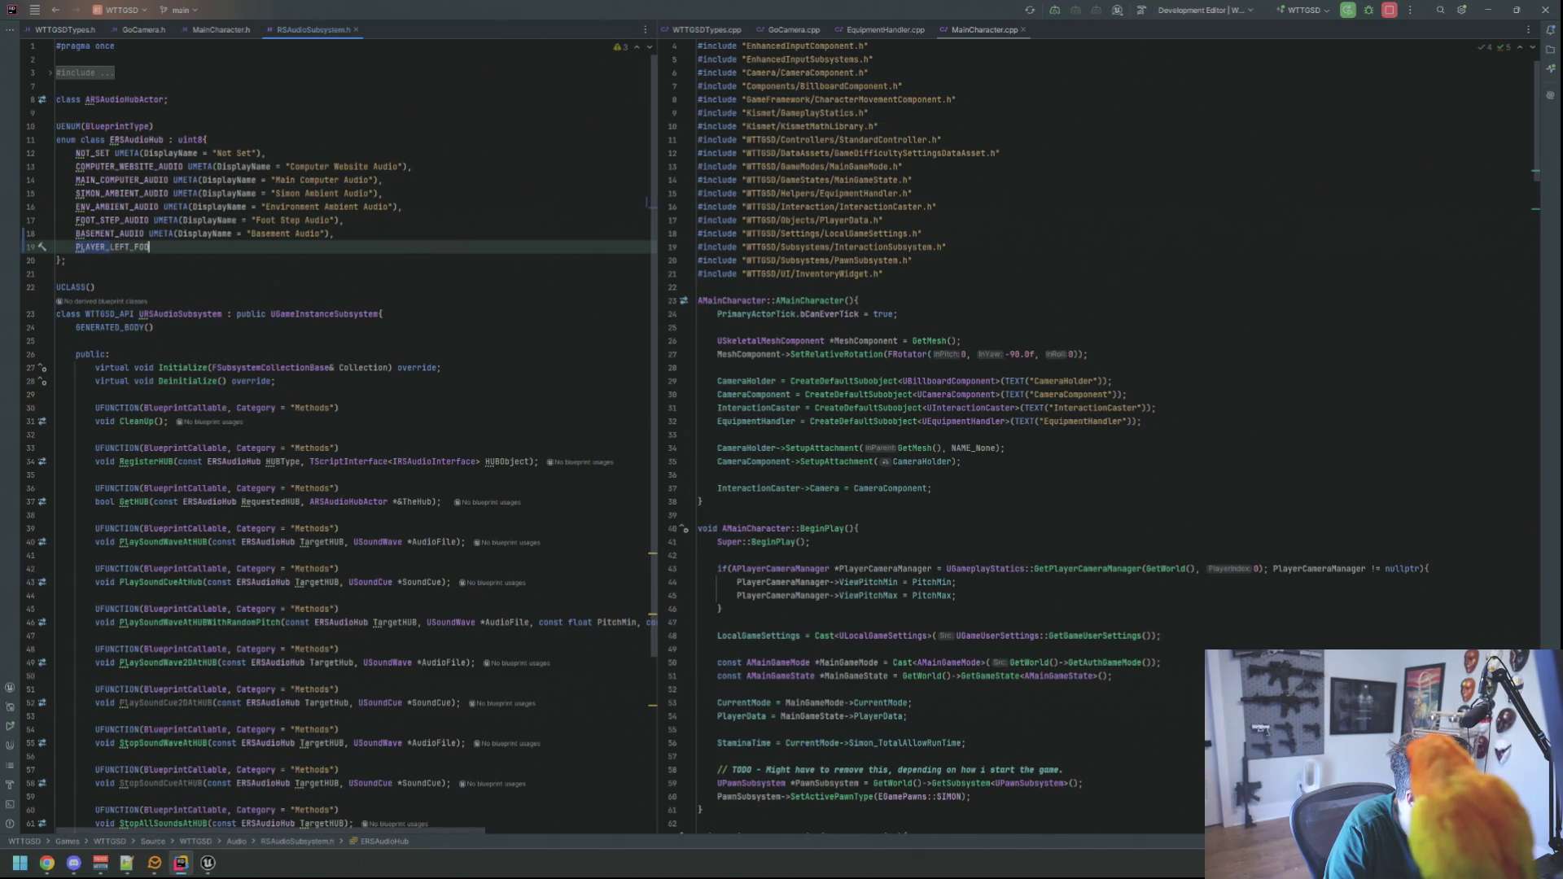
{"action": "type", "text": "T_AUDIO"}
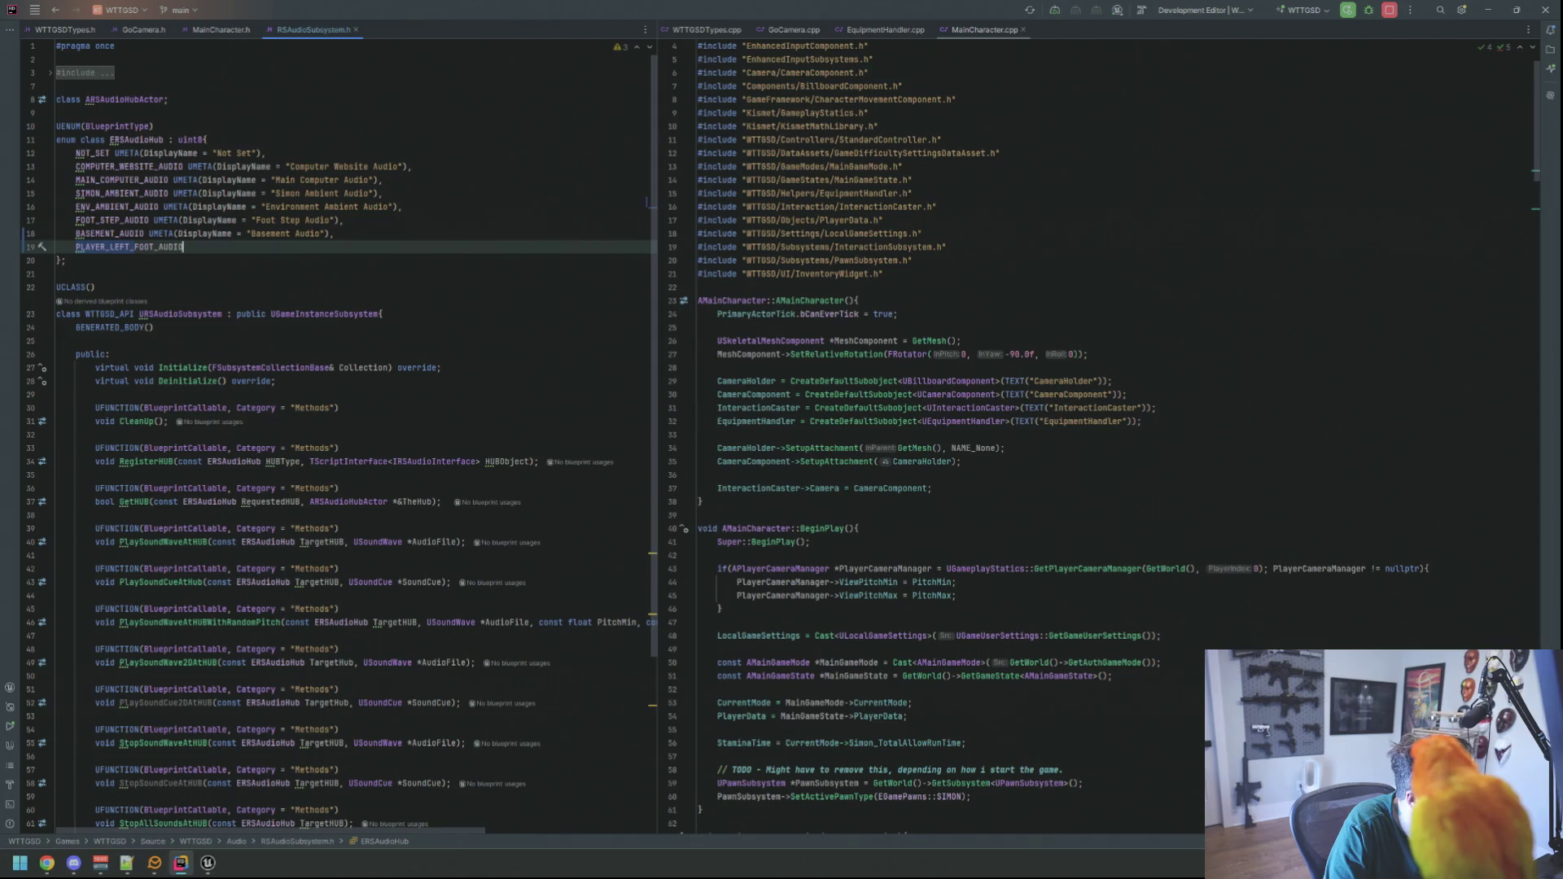
{"action": "type", "text": " UMETA"}
{"action": "type", "text": "("}
{"action": "type", "text": "DisplayName = "}
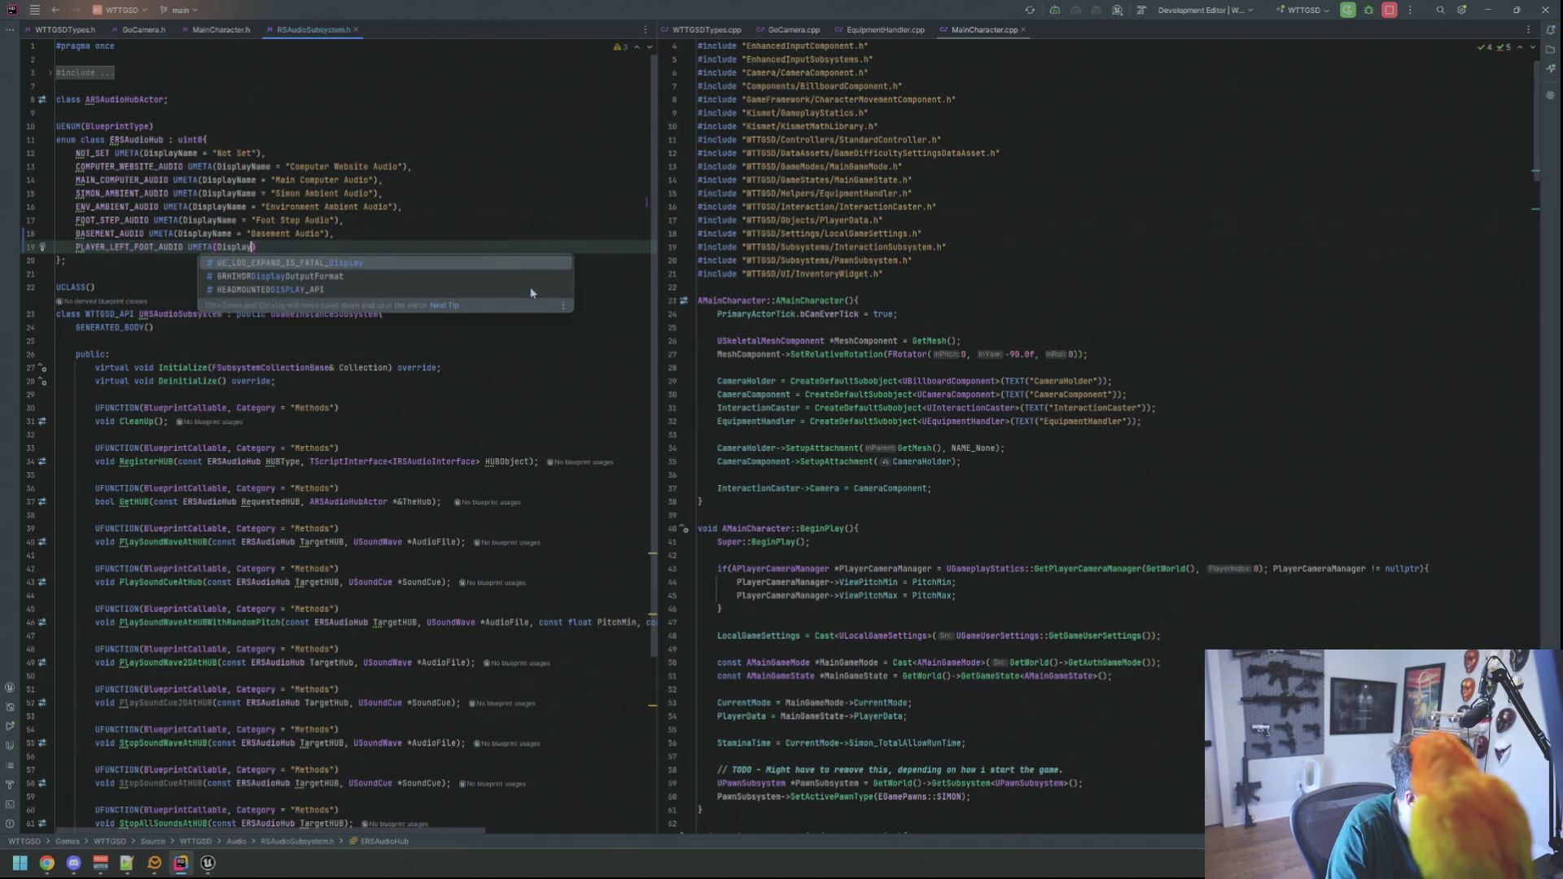
{"action": "type", "text": "\"Player Left Fo"}
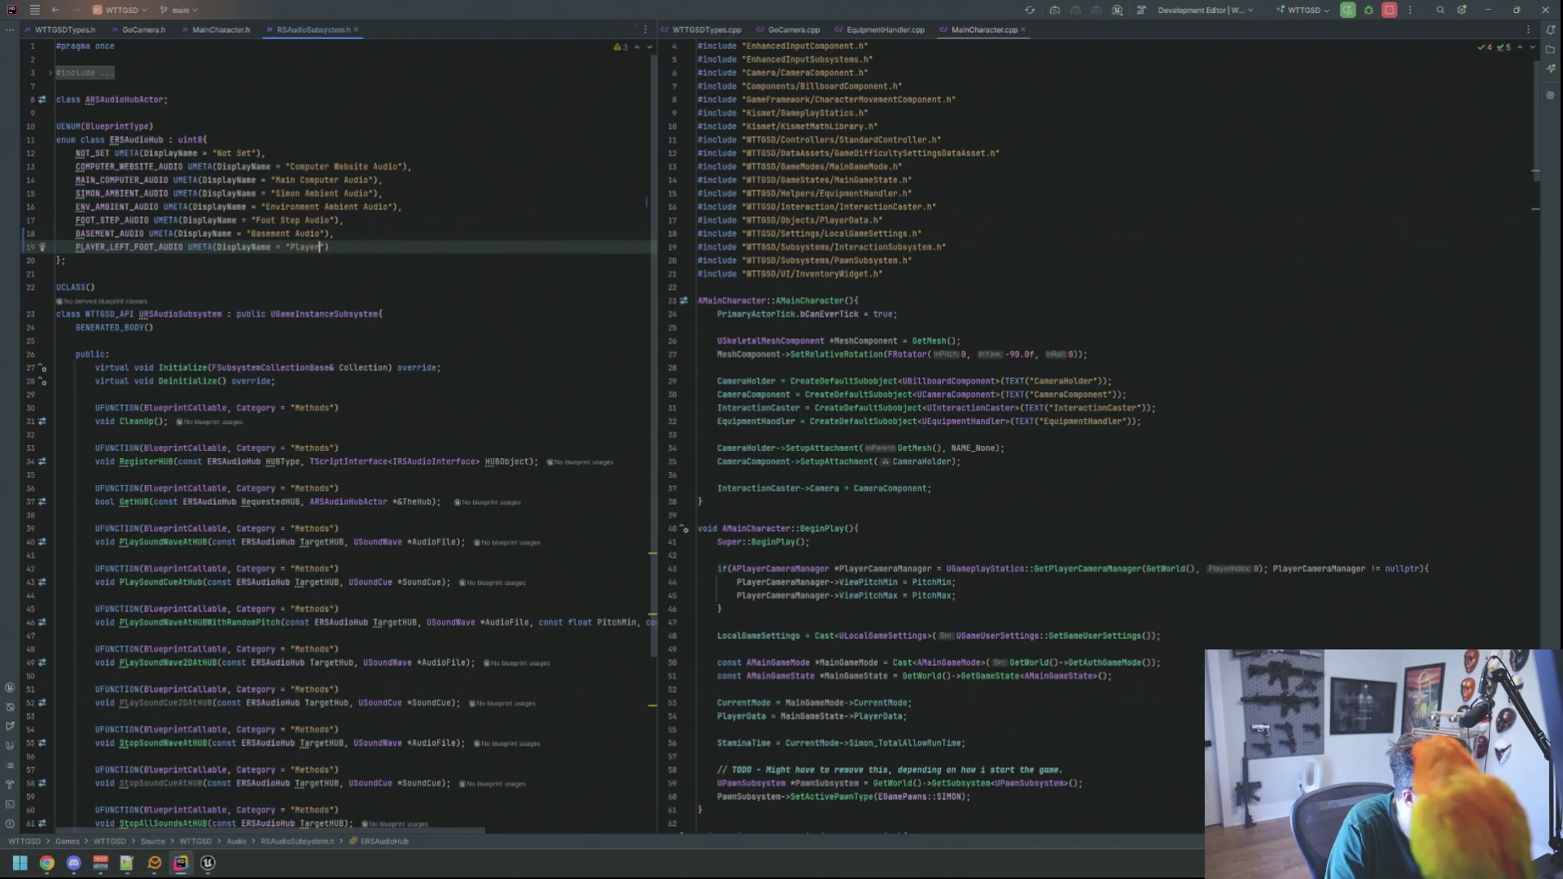
{"action": "type", "text": "ot Audio"}
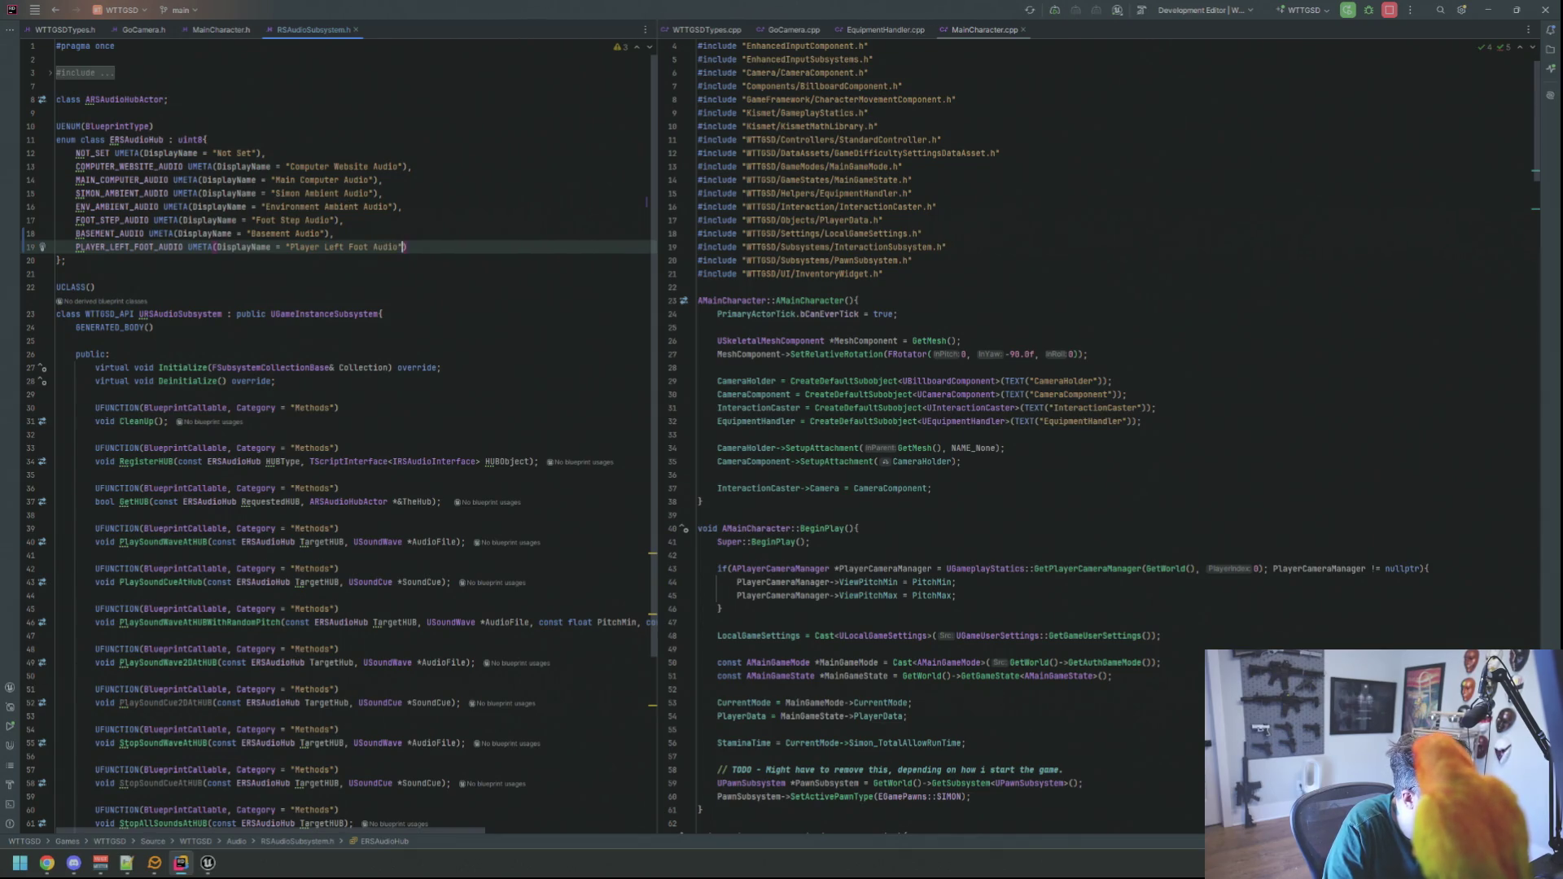
- Add PLAYER_RIGHT_FOOT_AUDIO with DisplayName "Player Right Foot Audio" to the enum
{"action": "key", "text": "Return"}
{"action": "type", "text": "ER_RIGHT_FOOT_AUDIO UMETA(Display"}
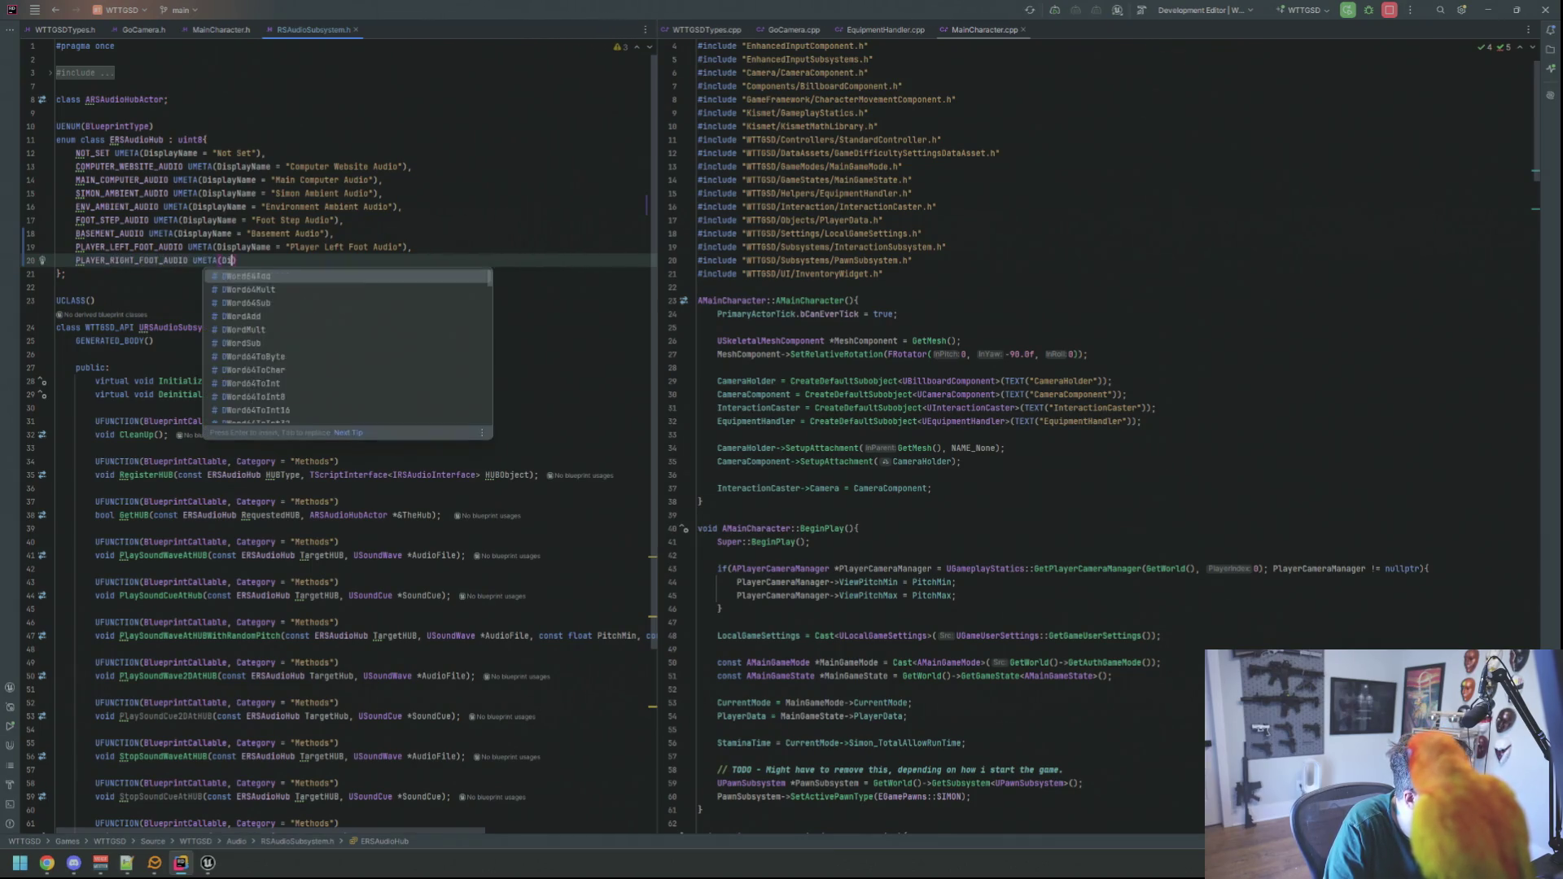
{"action": "key", "text": "Escape"}
{"action": "key", "text": "BackSpace"}
{"action": "key", "text": "BackSpace"}
{"action": "key", "text": "BackSpace"}
{"action": "type", "text": "Displaynam"}
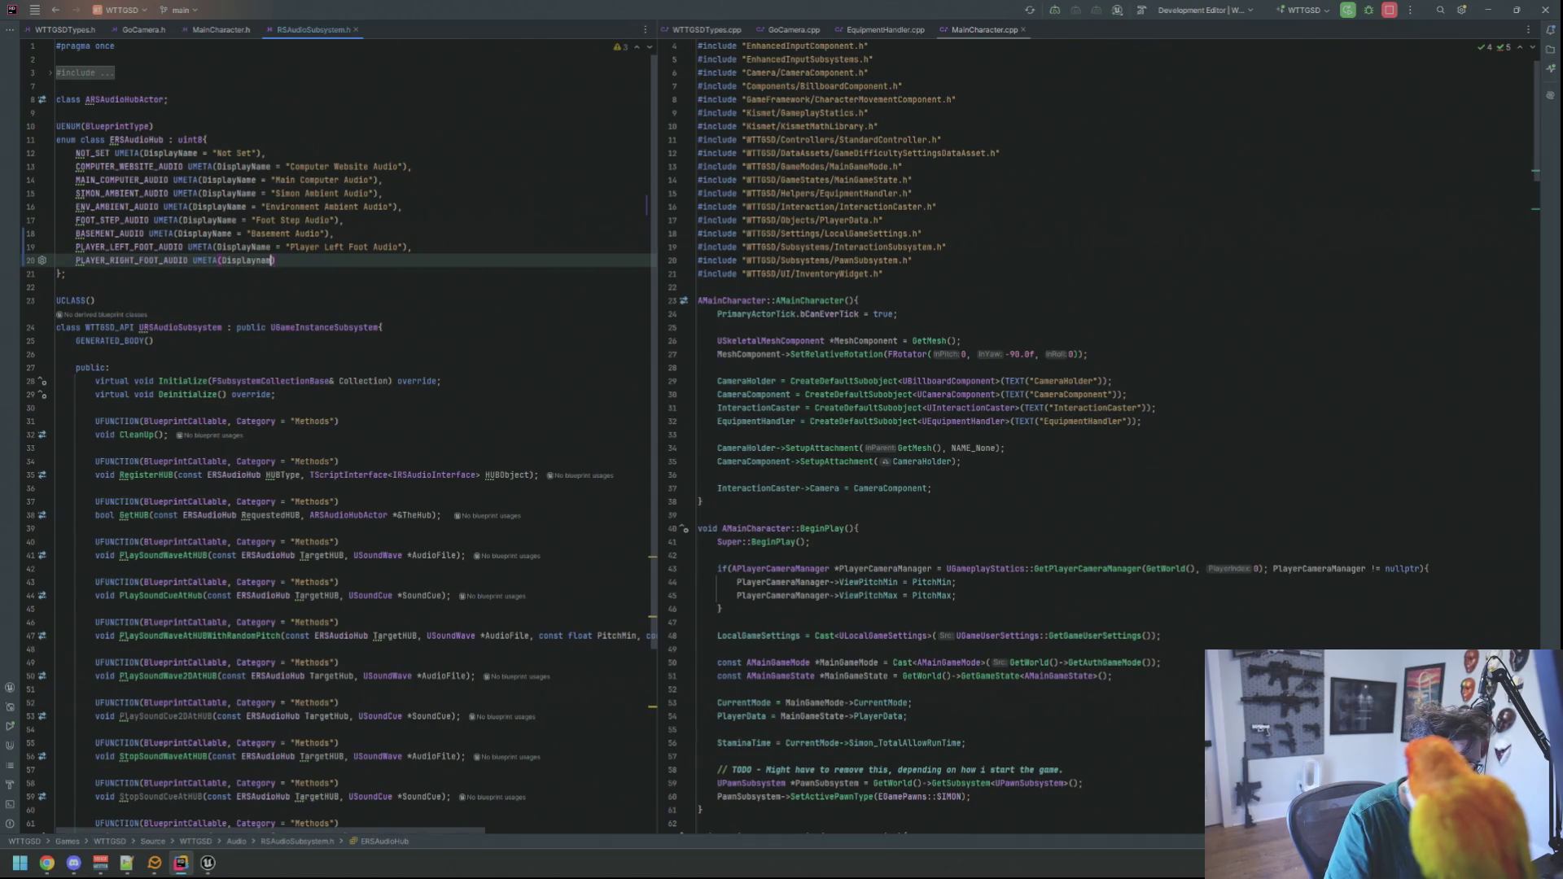
{"action": "type", "text": "e Player Right Foot"}
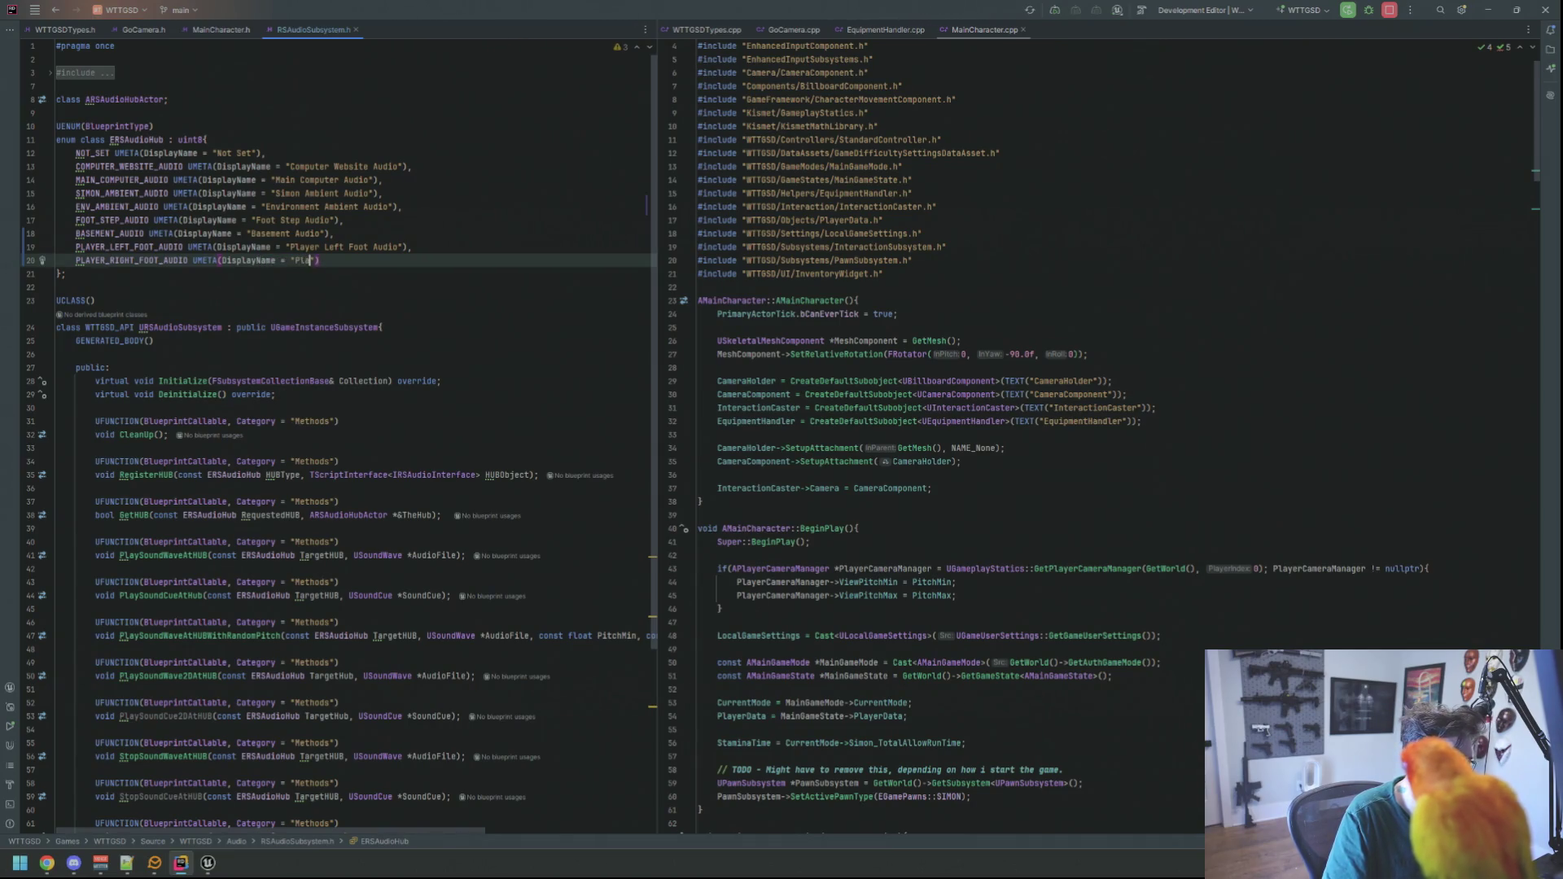
{"action": "type", "text": " Audio"}
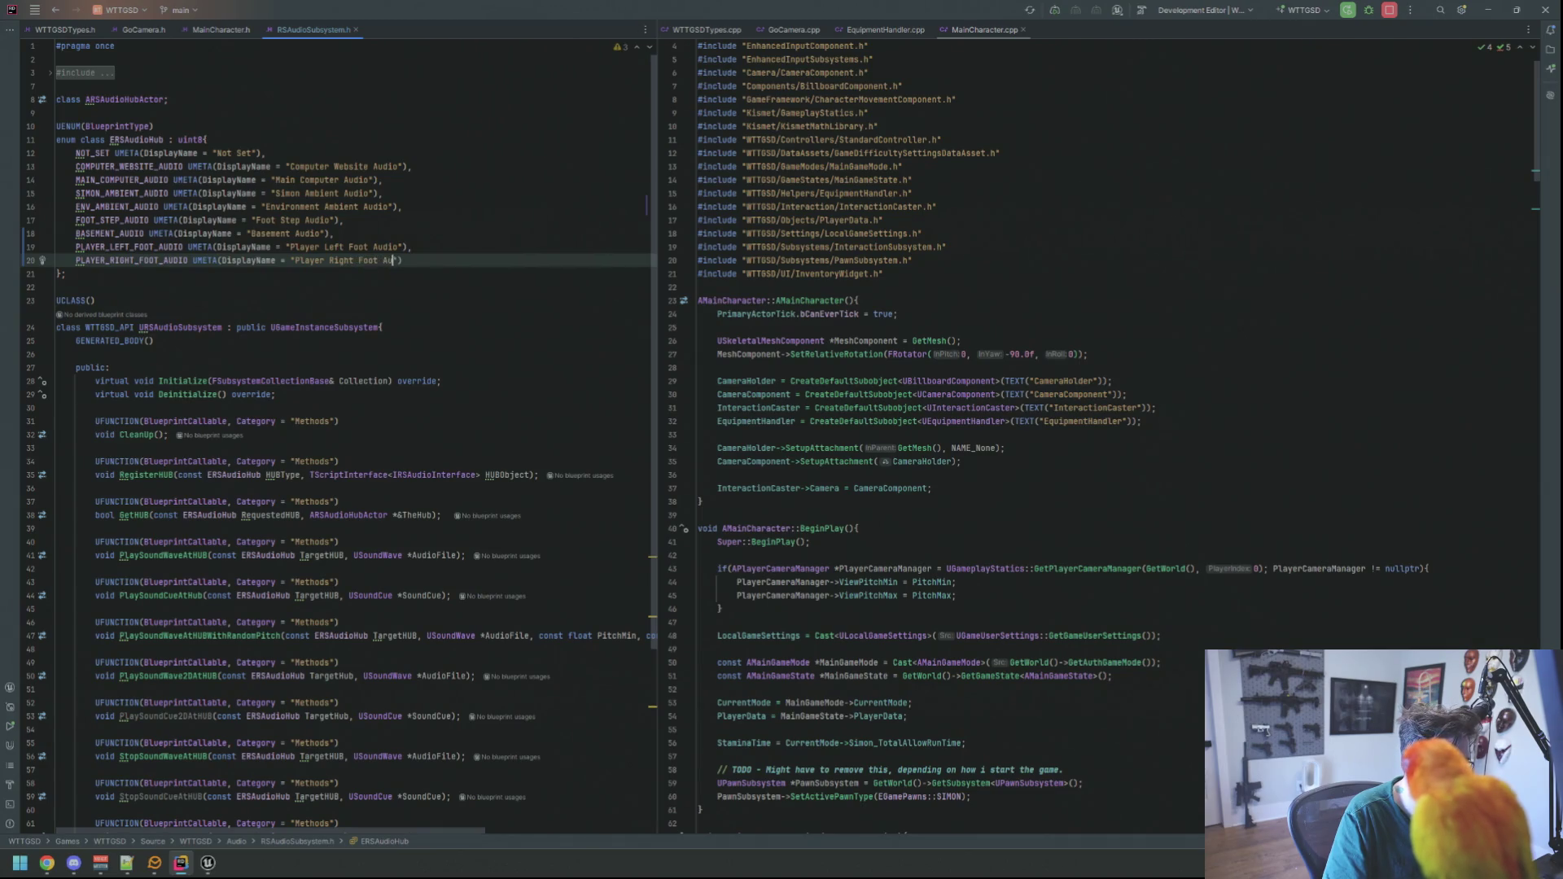
{"action": "key", "text": "Up"}
{"action": "key", "text": "Up"}
{"action": "key", "text": "Up"}
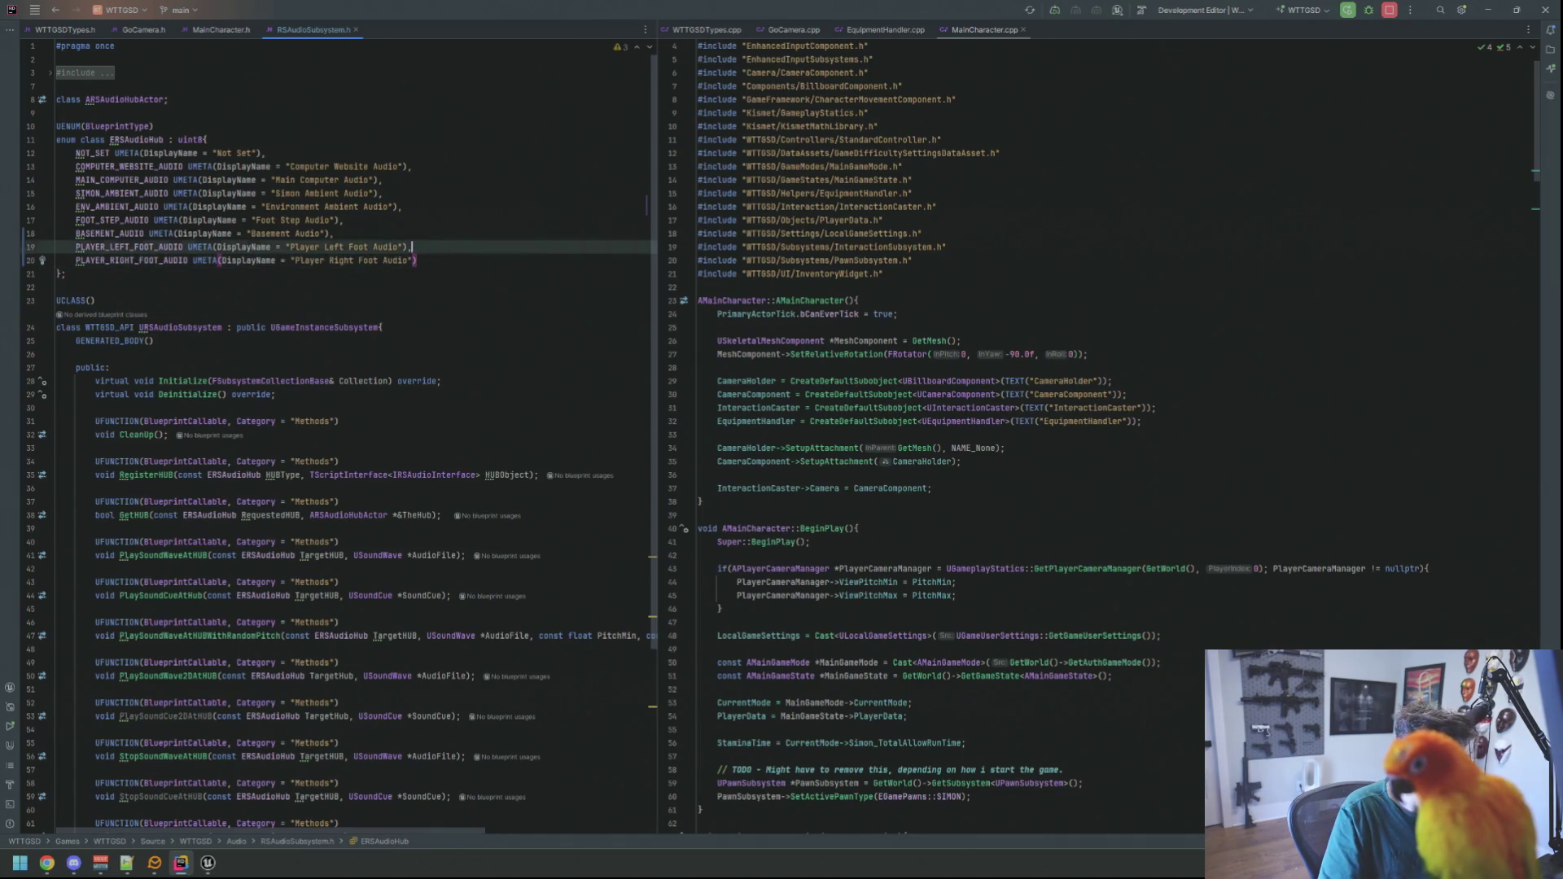
{"action": "left_click", "coordinate": [208, 862]}
{"action": "right_click", "coordinate": [208, 862]}
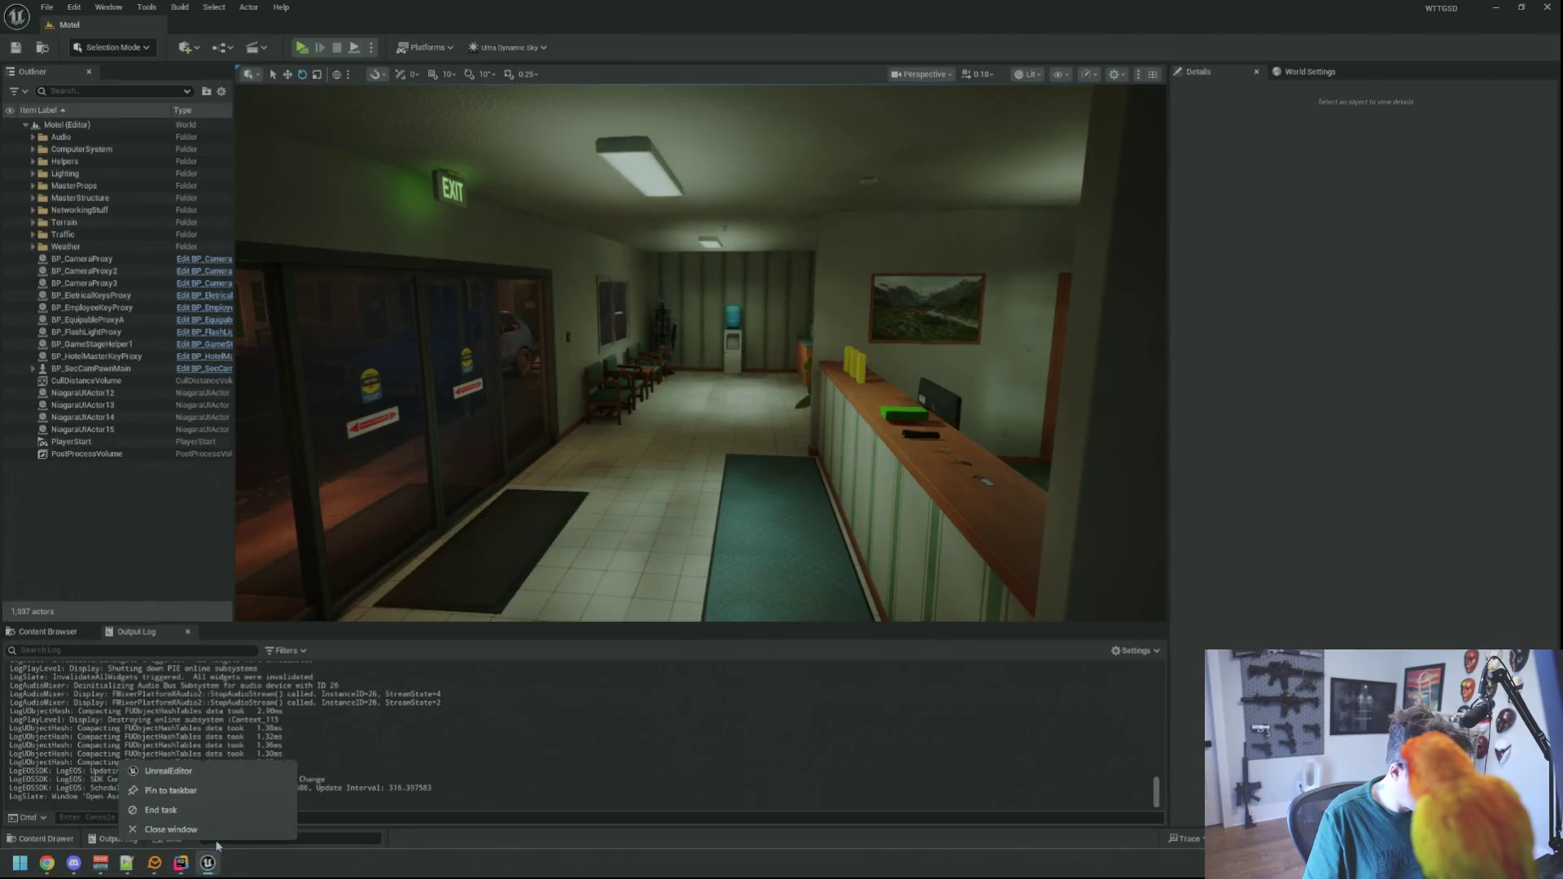
- Close Unreal Editor and try a build, cancelling the editor-running warning
{"action": "left_click", "coordinate": [207, 834]}
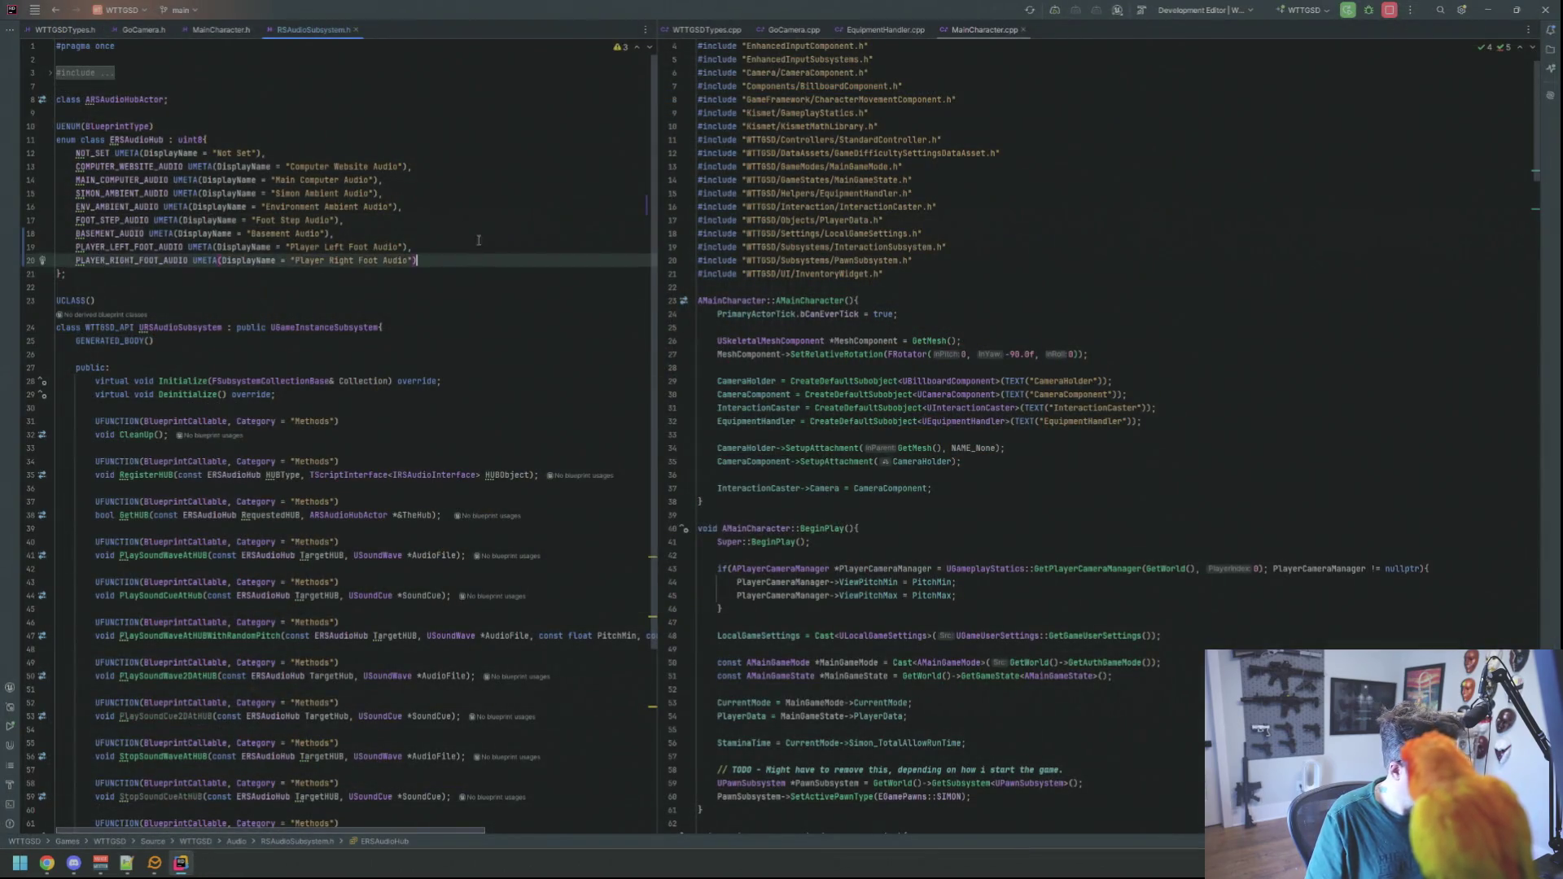
{"action": "left_click", "coordinate": [466, 261]}
{"action": "left_click", "coordinate": [464, 286]}
{"action": "left_click", "coordinate": [437, 278]}
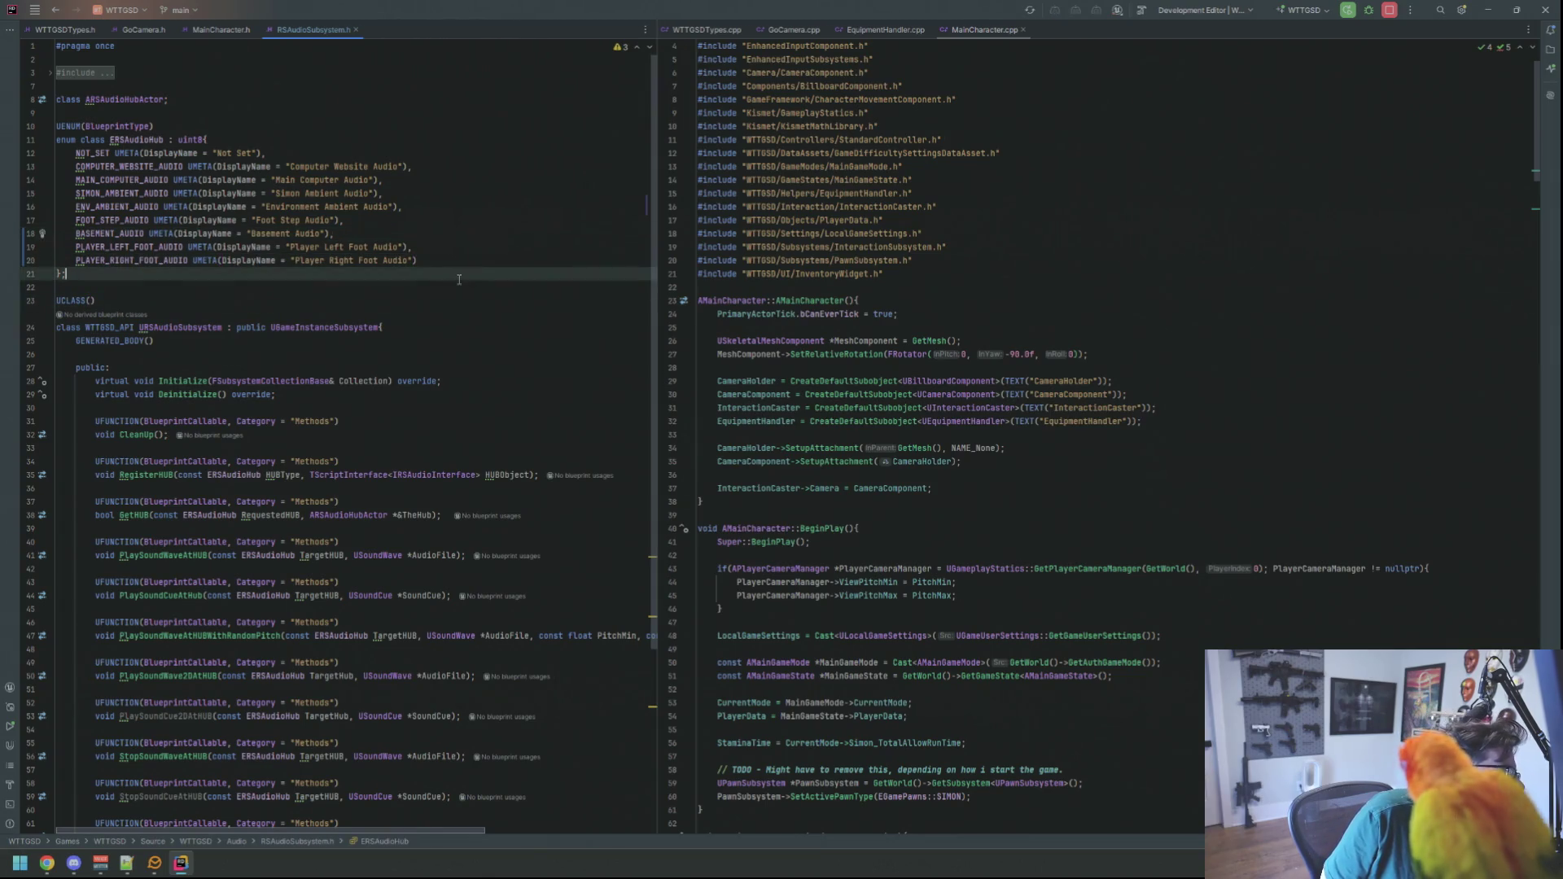
{"action": "key", "text": "ctrl+shift+b"}
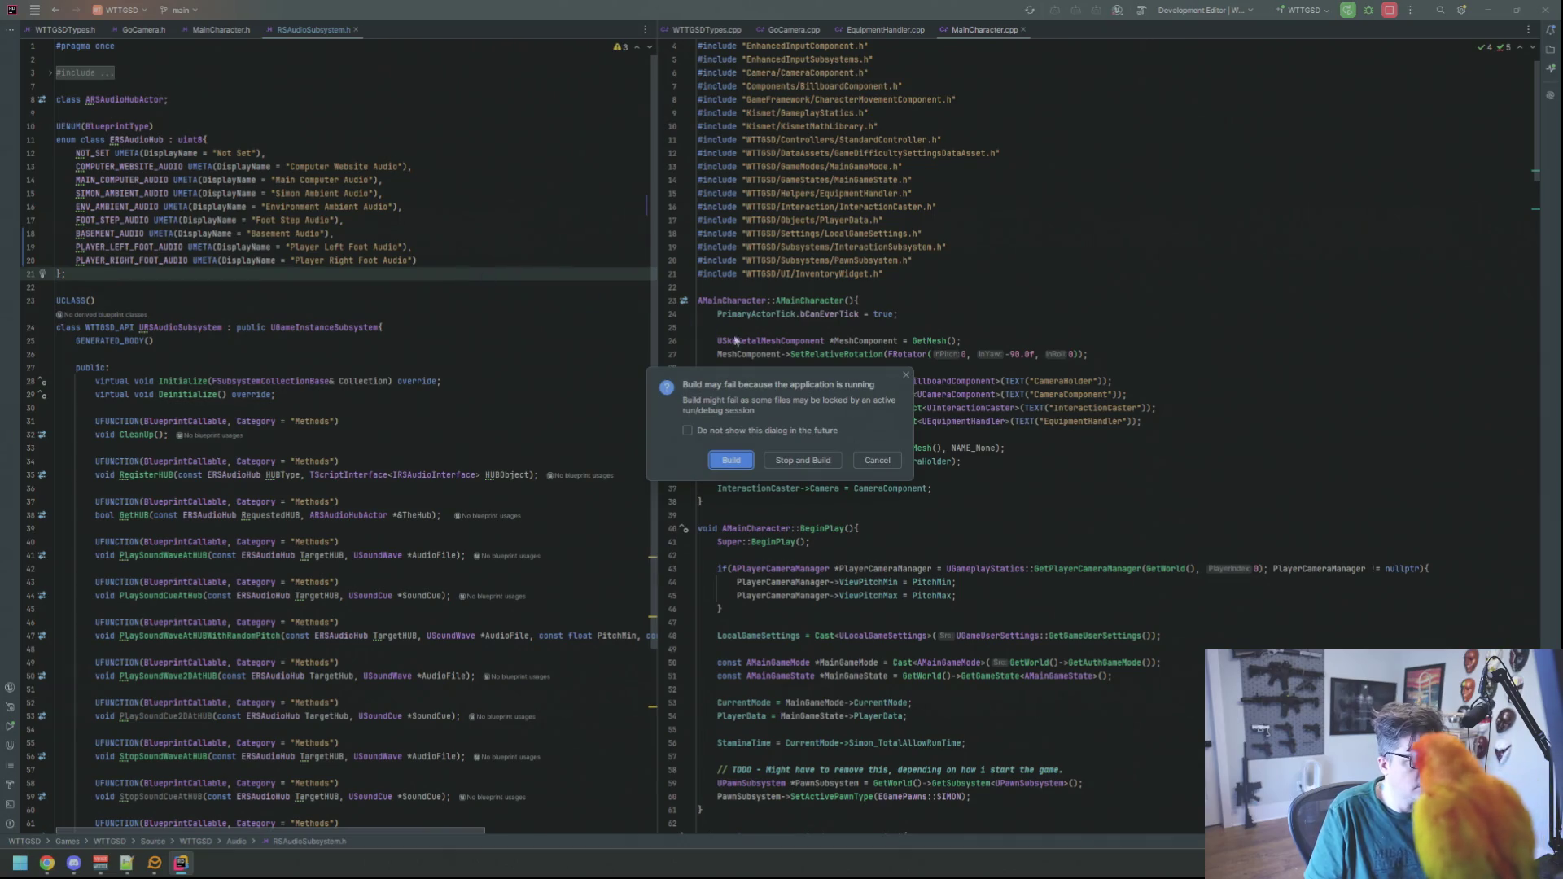
{"action": "left_click", "coordinate": [876, 460]}
- Start the project build again with Ctrl+Shift+B
{"action": "left_click", "coordinate": [537, 308]}
{"action": "left_click", "coordinate": [541, 262]}
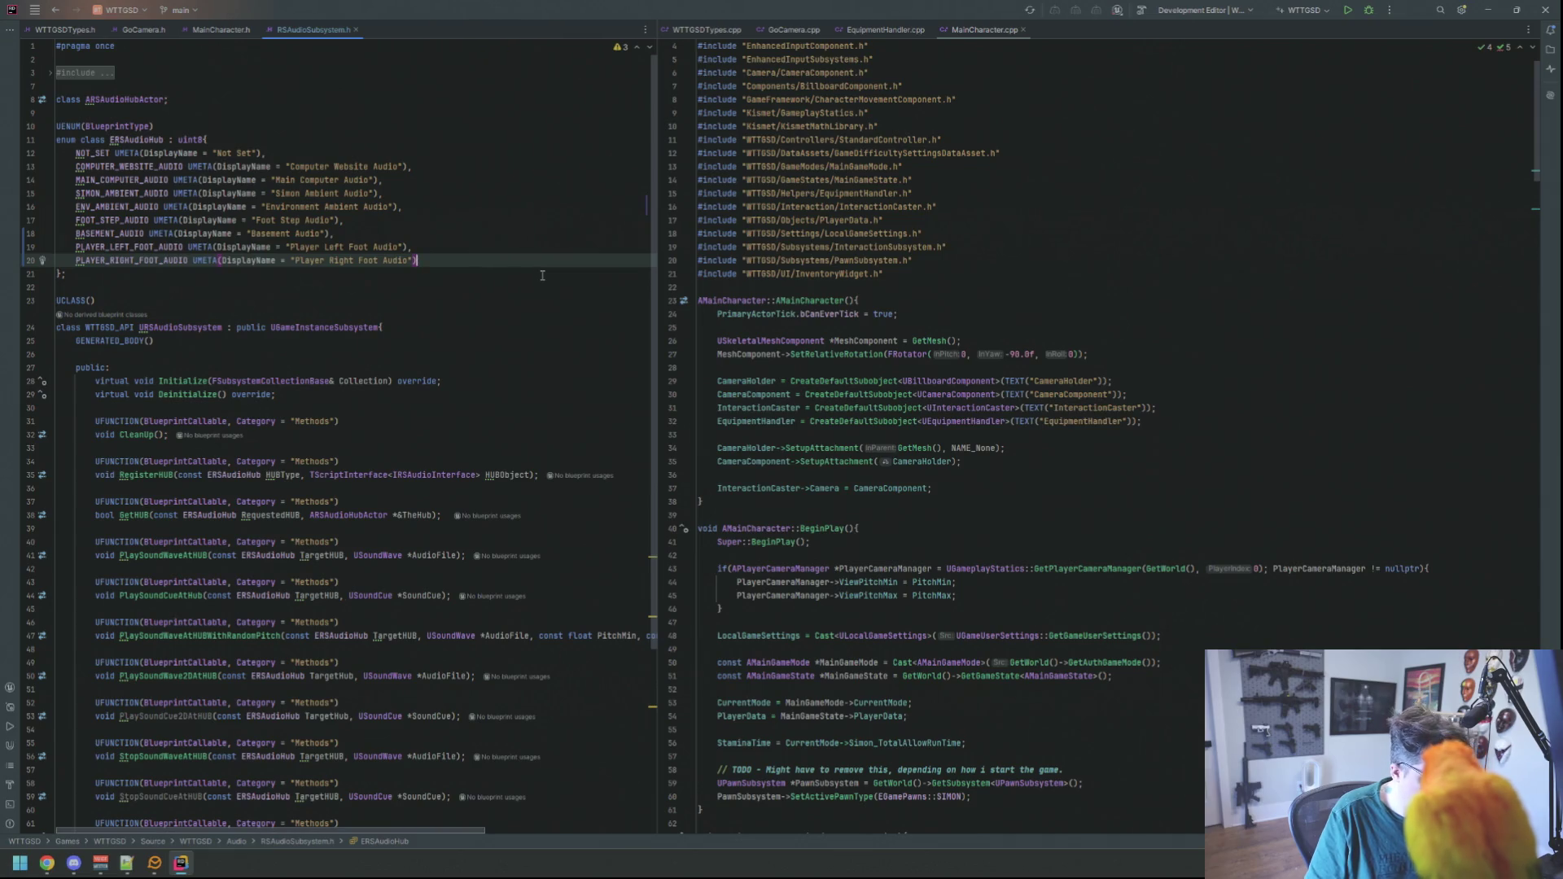
{"action": "key", "text": "ctrl+shift+b"}
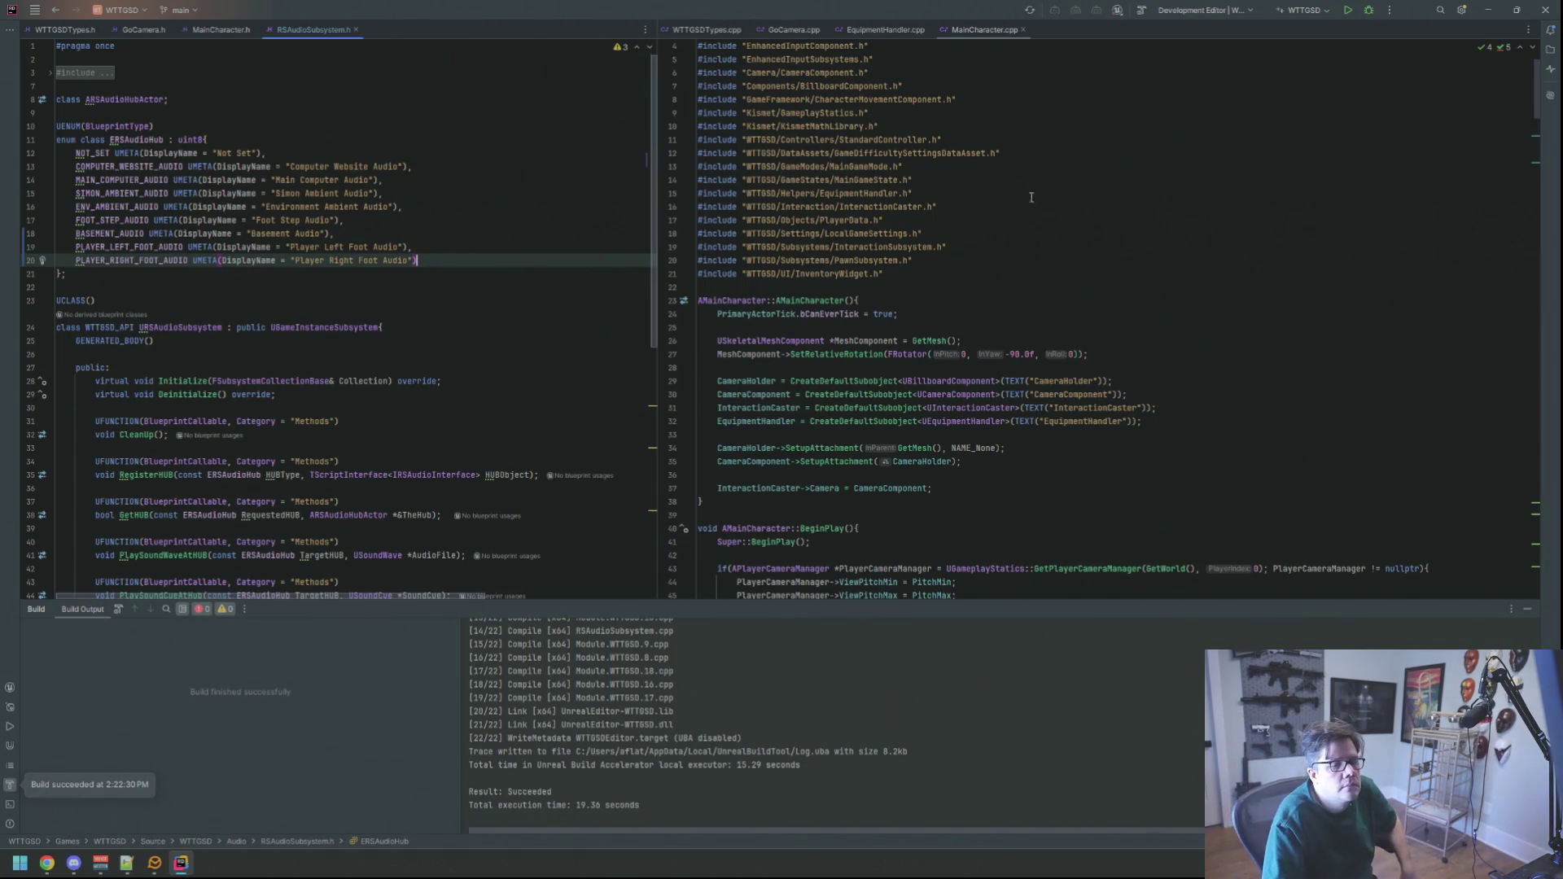
- Hide the Build Output panel, run the project, and switch to the relaunched Unreal Editor
{"action": "left_click", "coordinate": [1527, 609]}
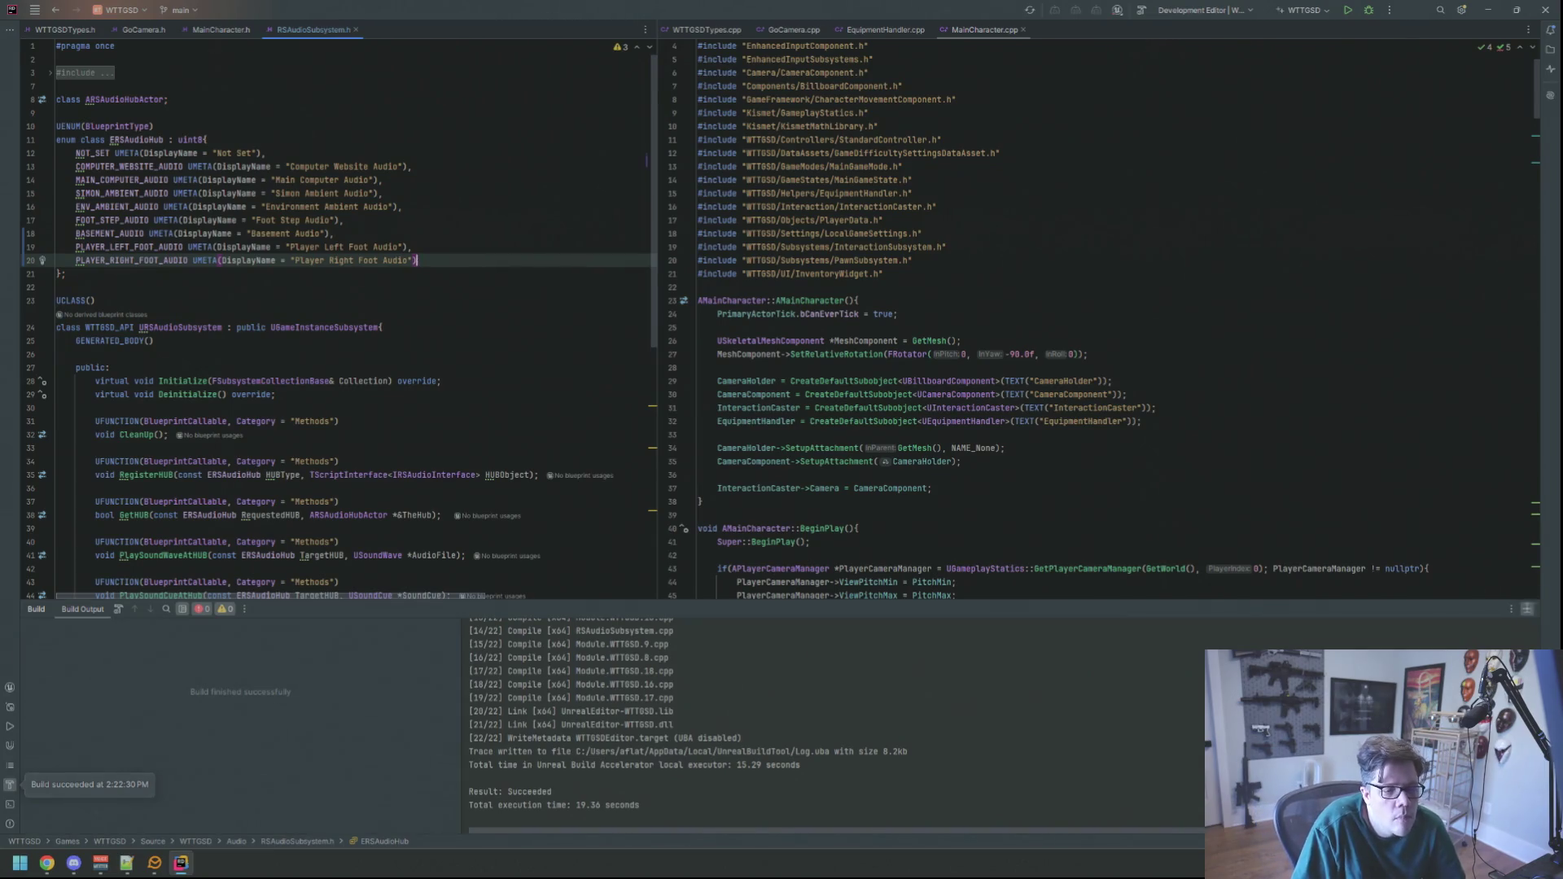
{"action": "left_click", "coordinate": [1350, 14]}
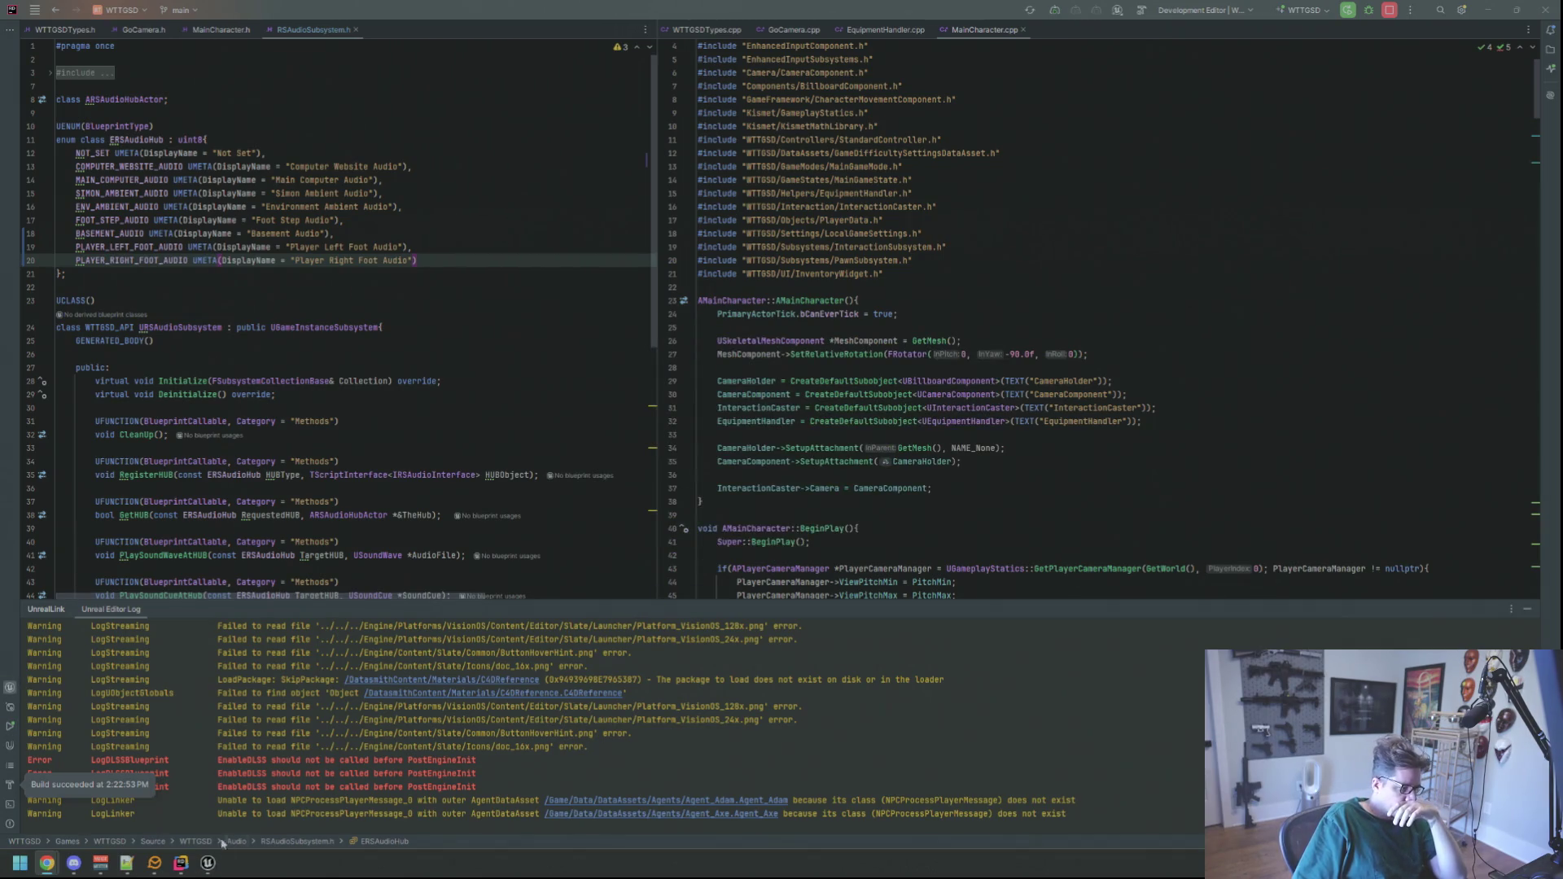
{"action": "left_click", "coordinate": [208, 862]}
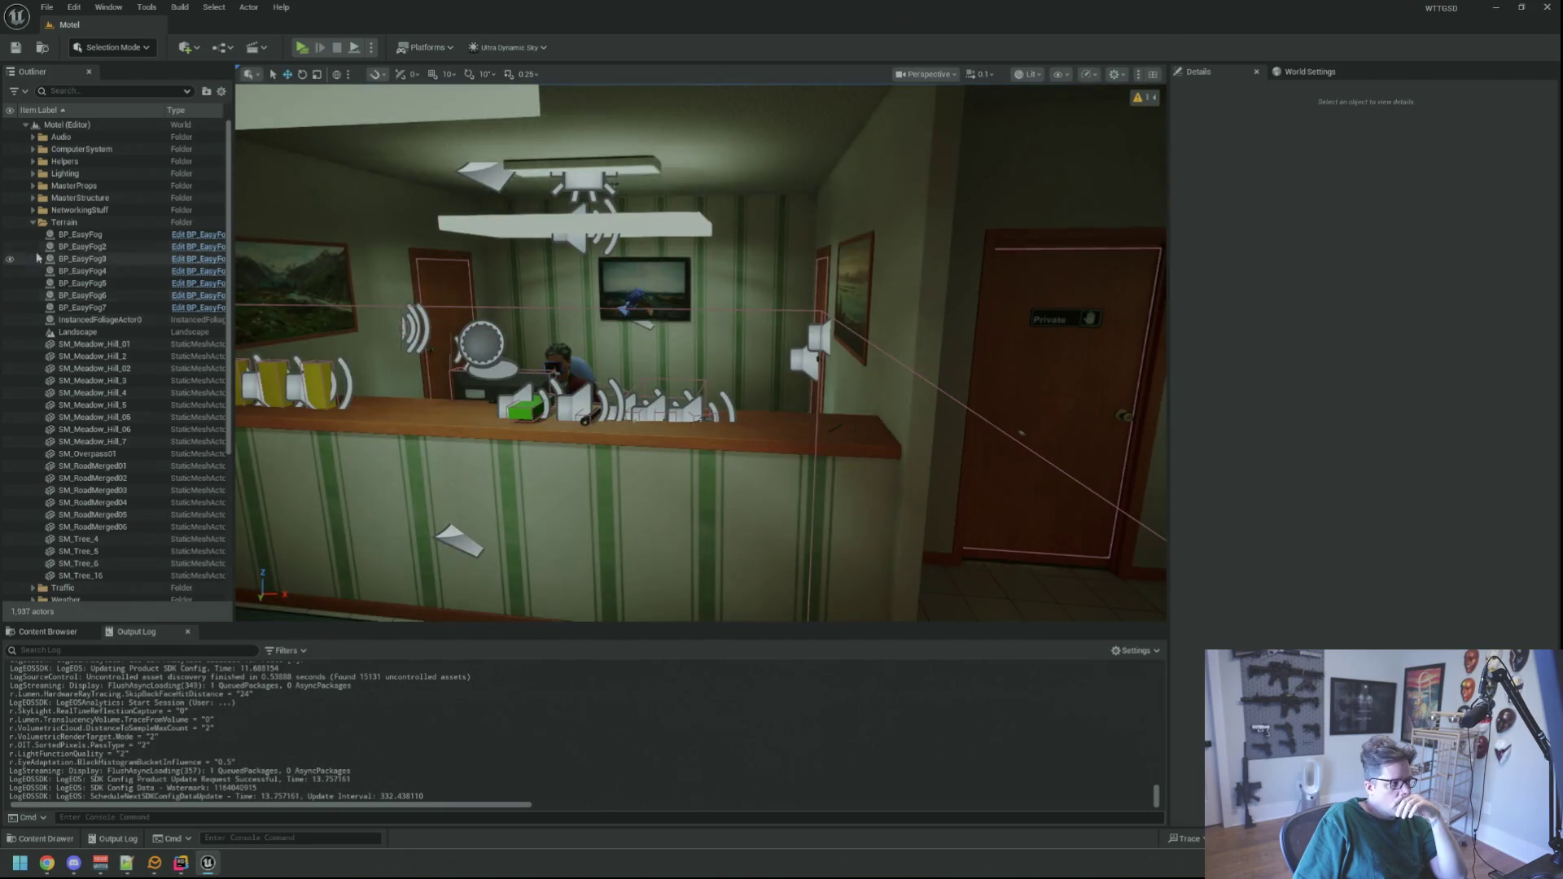
- Enter game view with G and rebuild the landscape's physical materials
{"action": "left_click", "coordinate": [33, 223]}
{"action": "key", "text": "g"}
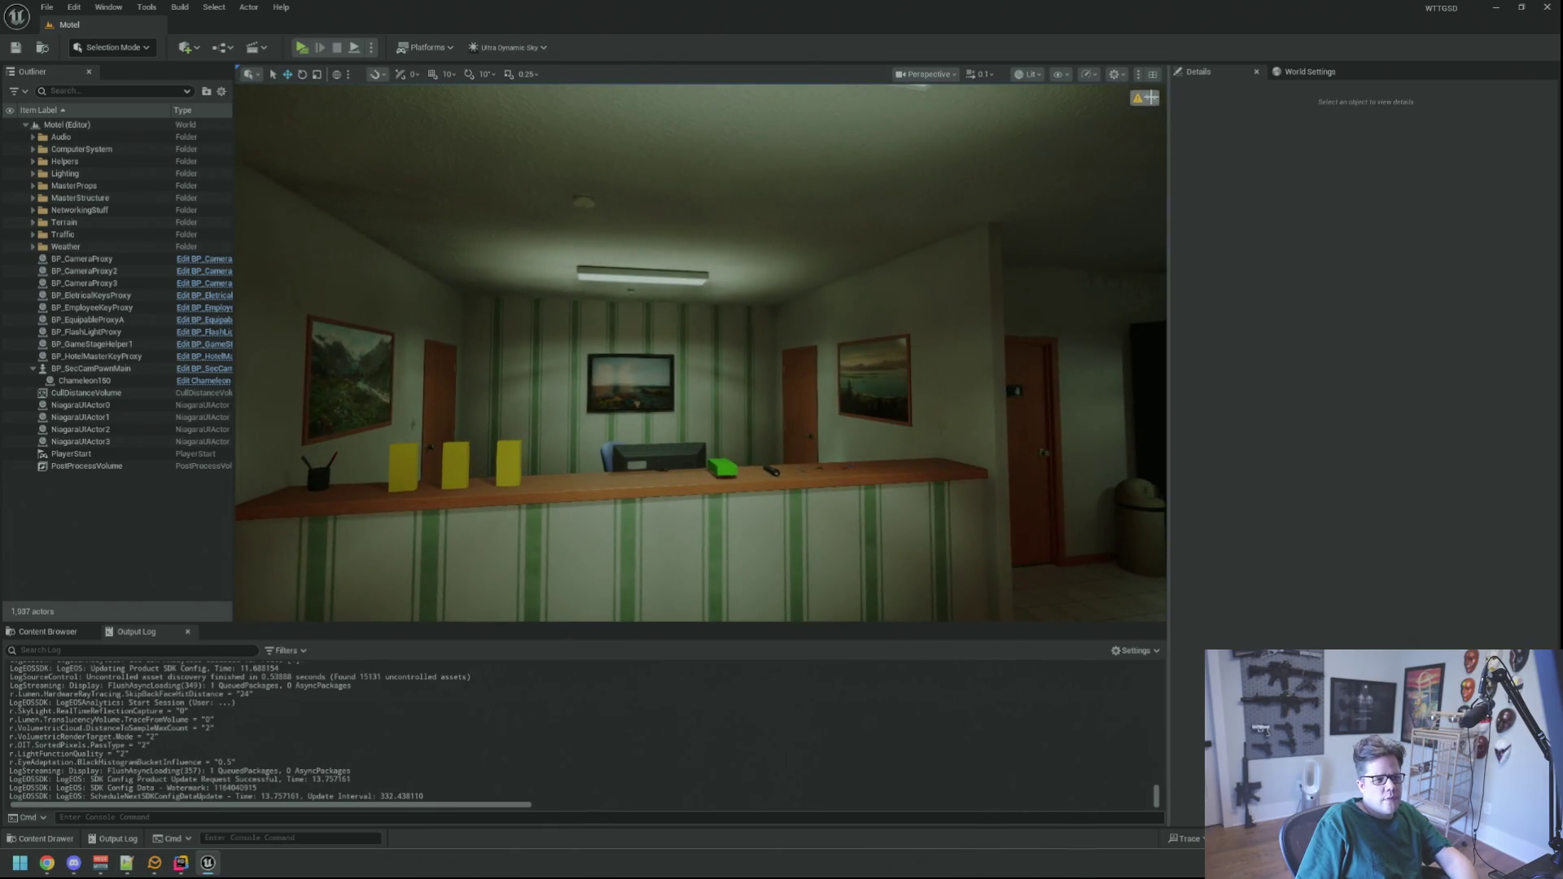
{"action": "mouse_move", "coordinate": [1150, 97]}
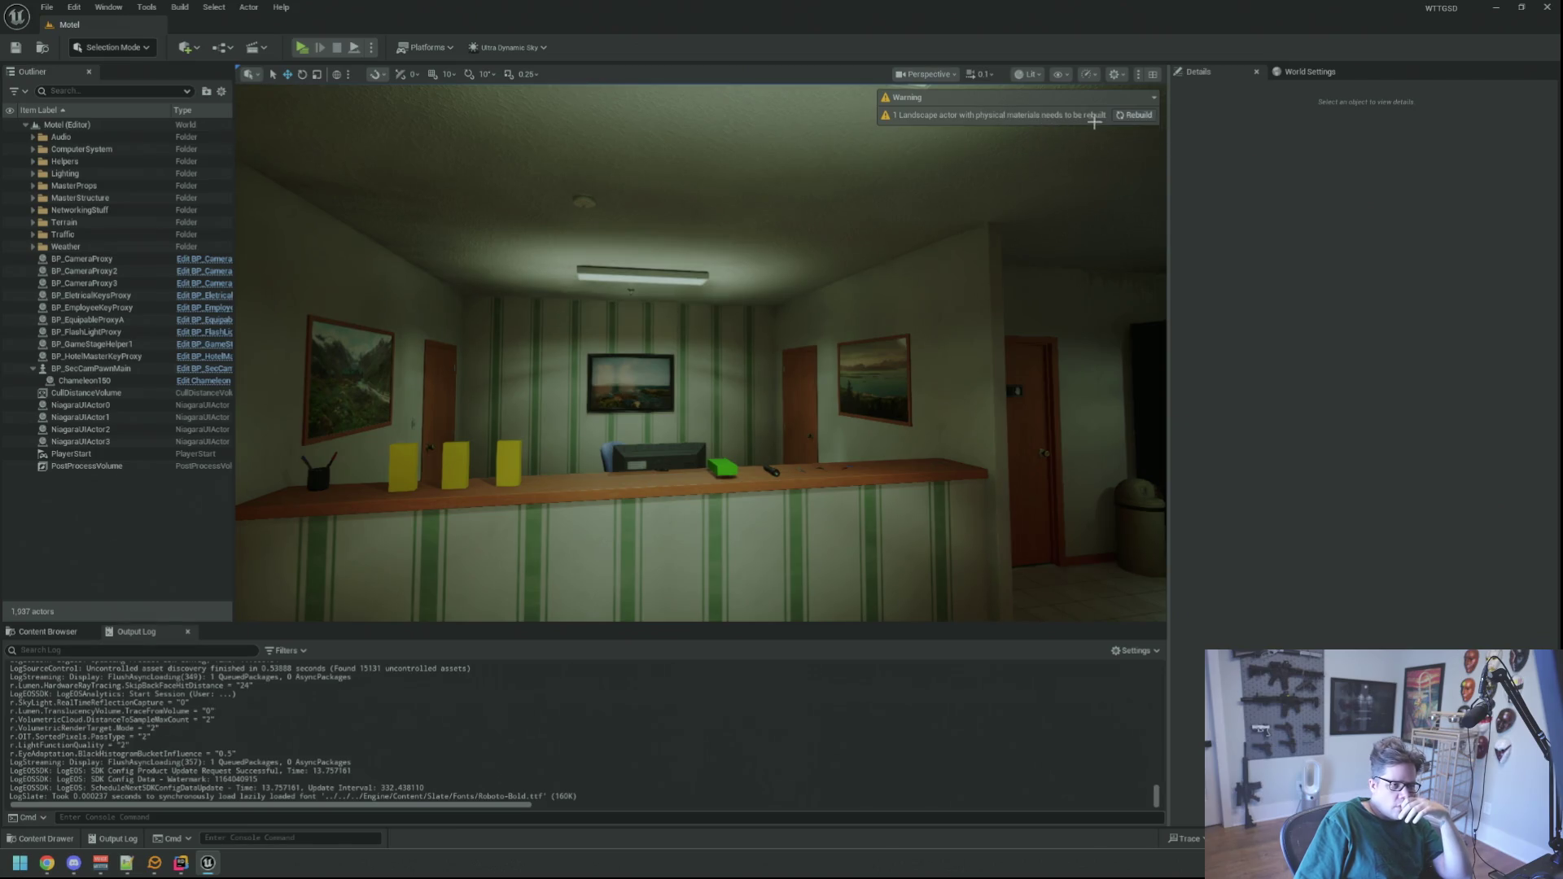
{"action": "left_click", "coordinate": [1134, 115]}
{"action": "mouse_move", "coordinate": [1133, 121]}
{"action": "left_mouse_down"}
{"action": "mouse_move", "coordinate": [1059, 163]}
{"action": "mouse_move", "coordinate": [1025, 114]}
{"action": "left_mouse_up"}
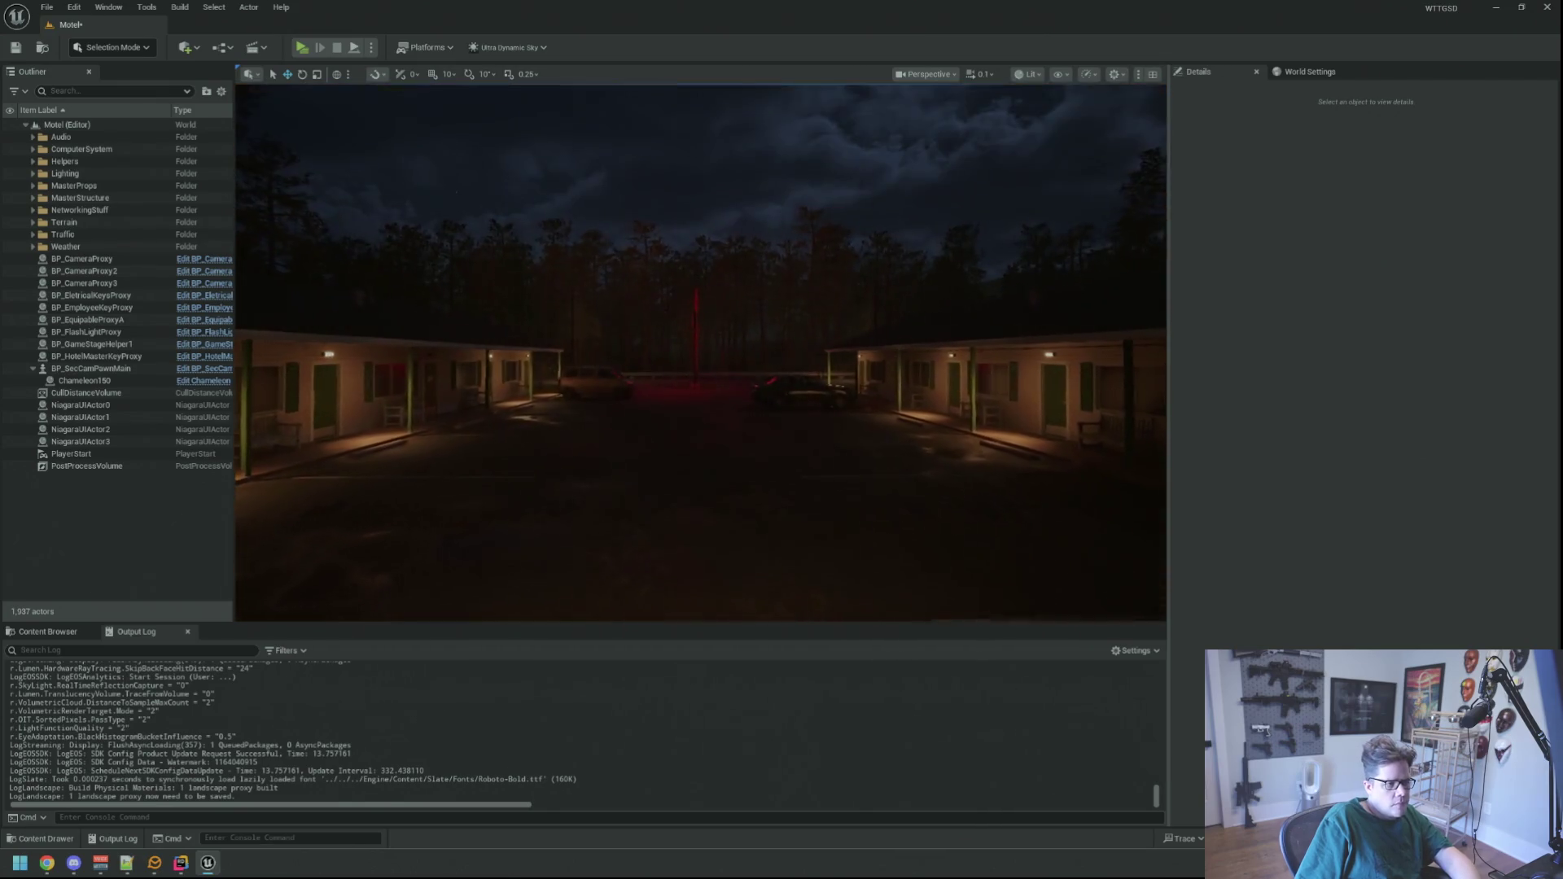
- Save the Motel map and lower the camera speed to 0.33
{"action": "key", "text": "ctrl+s"}
{"action": "left_click", "coordinate": [990, 77]}
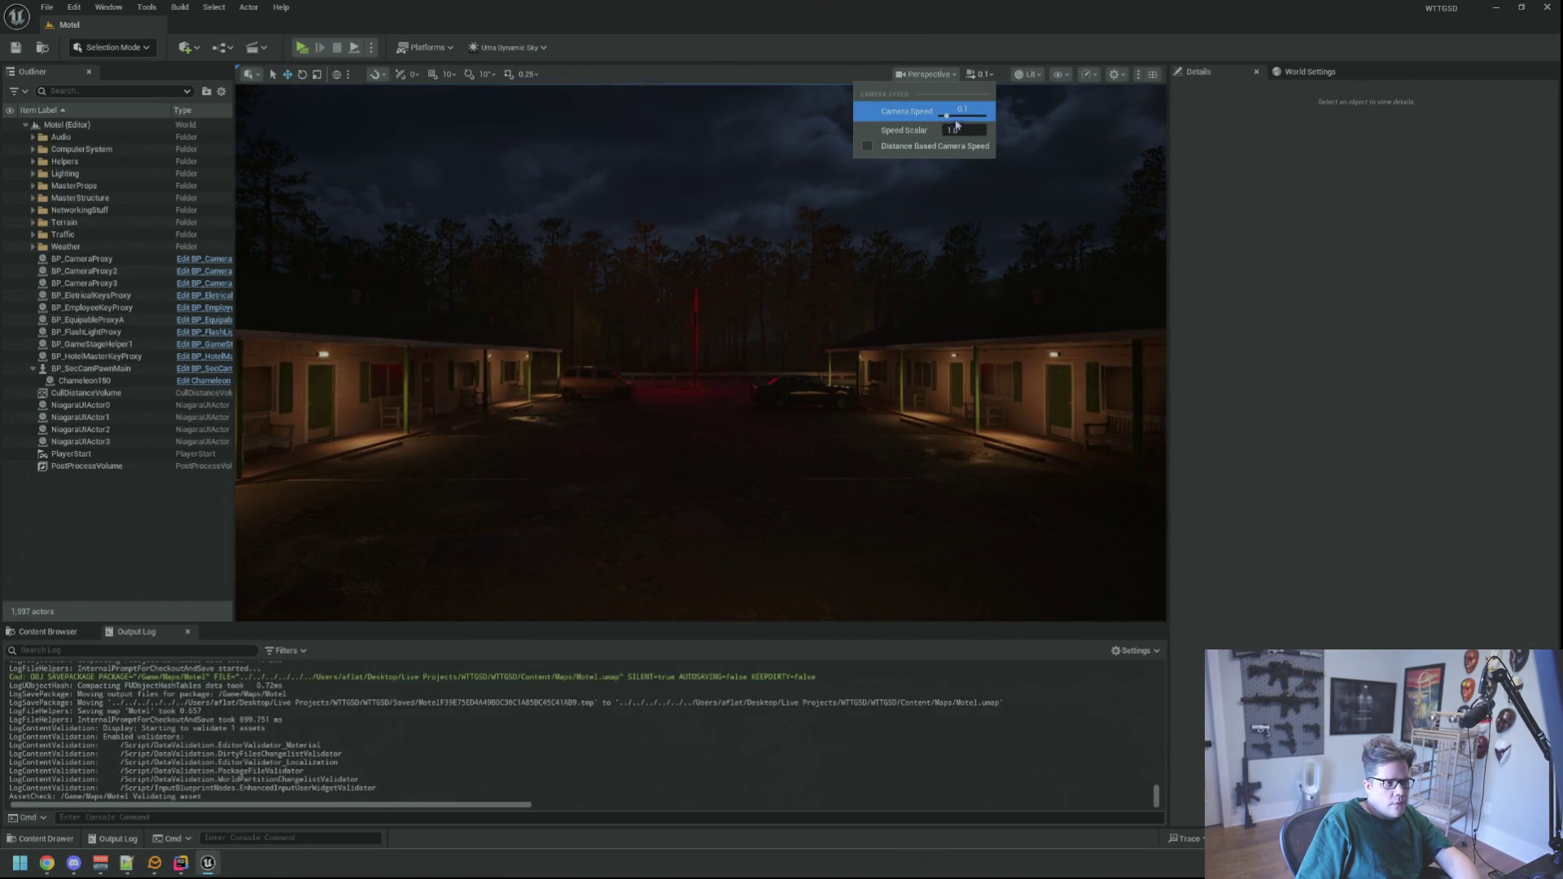
{"action": "left_click", "coordinate": [962, 116]}
{"action": "left_click_drag", "start_coordinate": [962, 115], "coordinate": [952, 115]}
{"action": "key", "text": "w"}
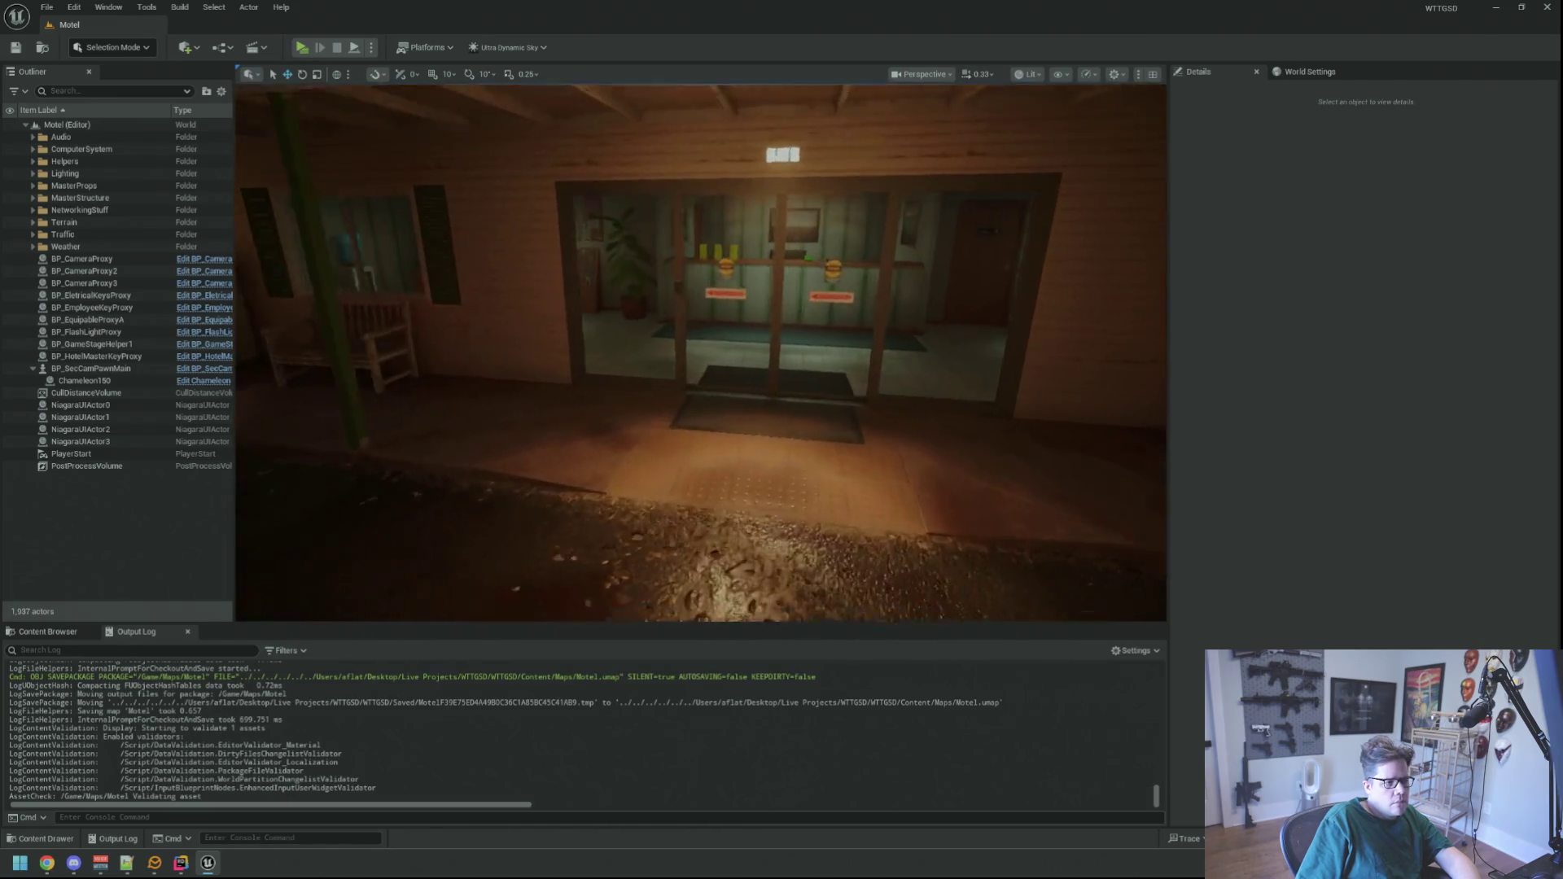
{"action": "key", "text": "alt+Tab"}
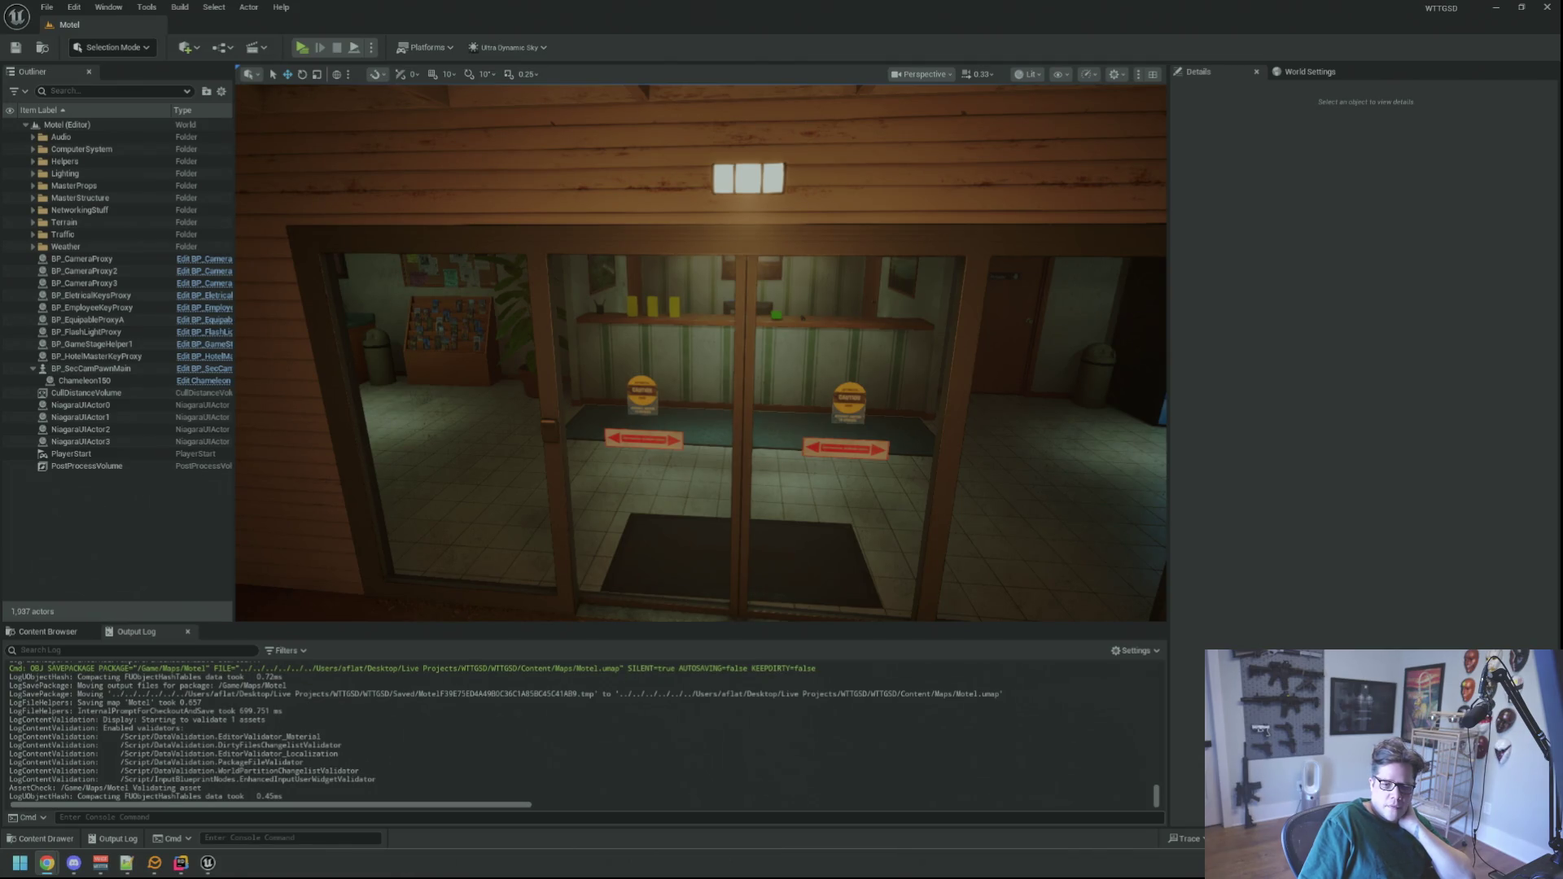
{"action": "scroll", "coordinate": [892, 250], "scroll_direction": "up", "scroll_amount": 6}
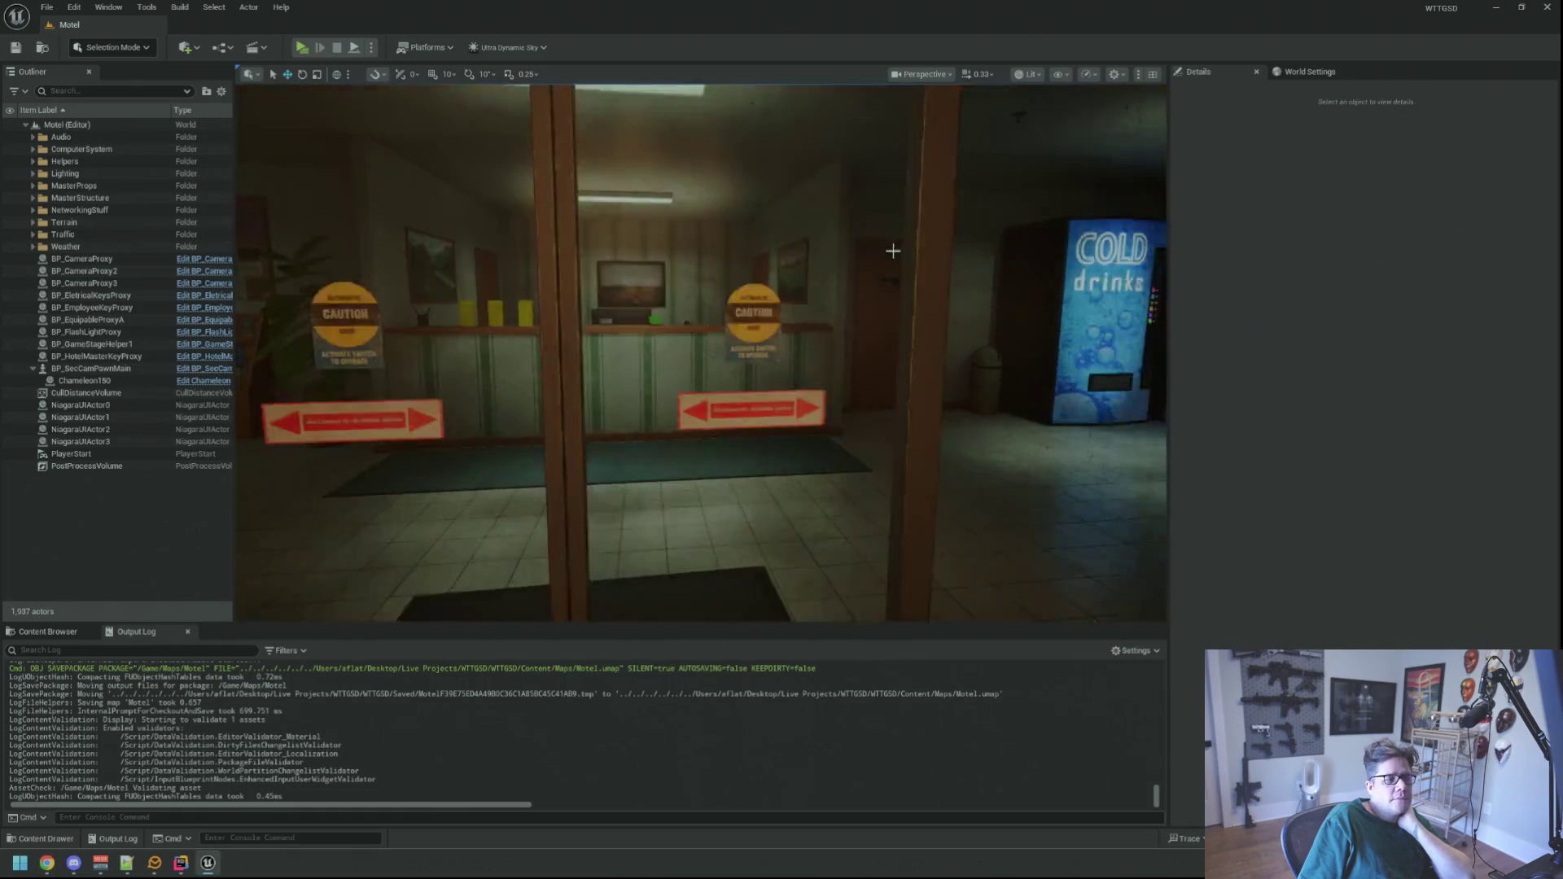
{"action": "scroll", "coordinate": [892, 251], "scroll_direction": "up", "scroll_amount": 5}
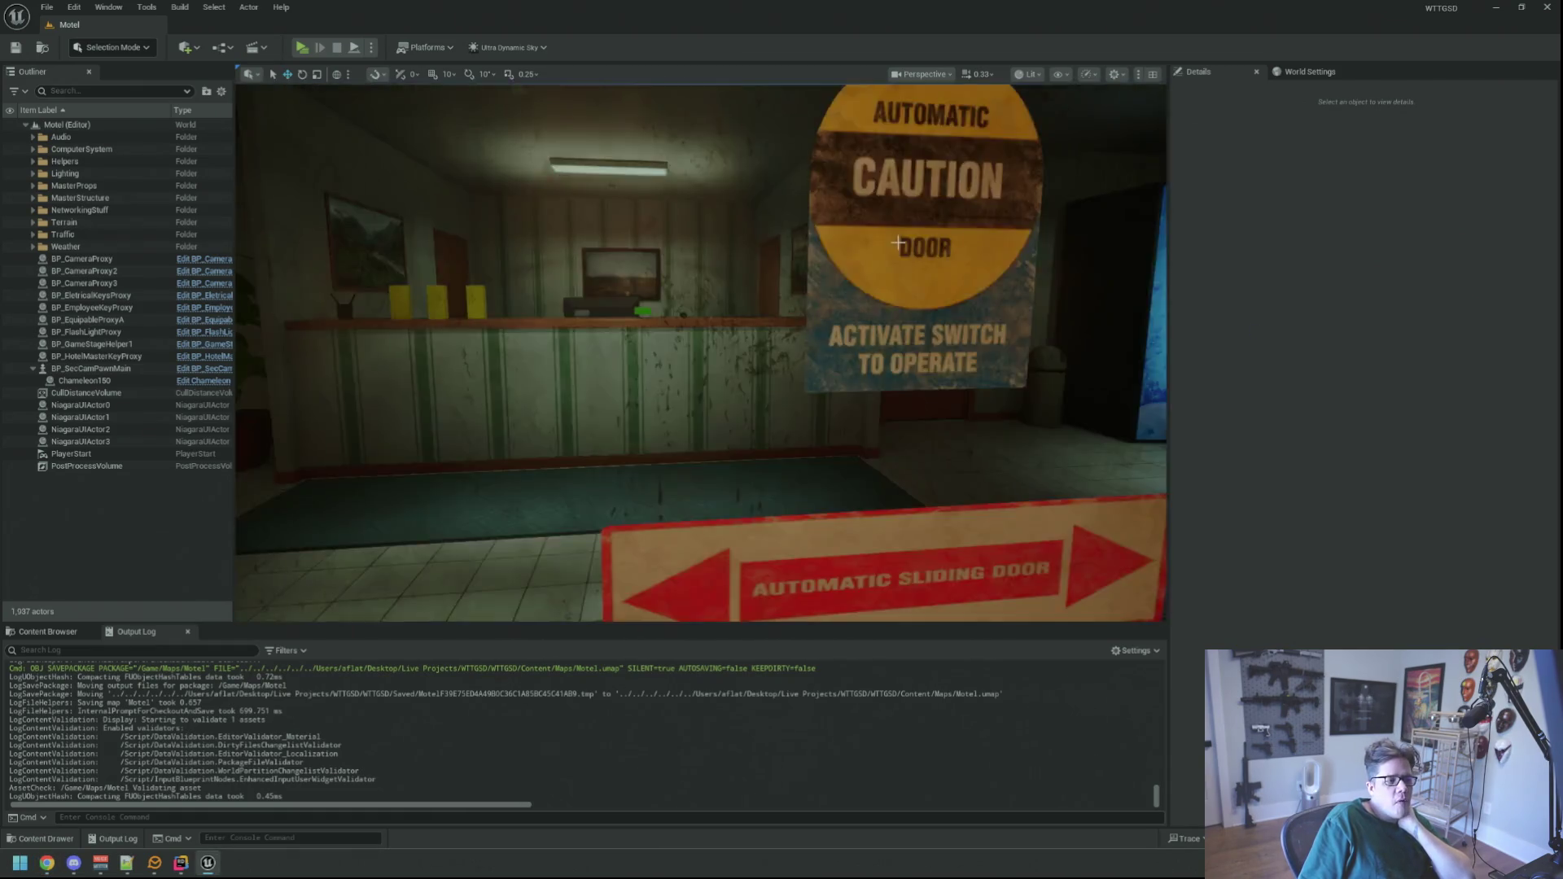
{"action": "scroll", "coordinate": [898, 242], "scroll_direction": "down", "scroll_amount": 5}
{"action": "scroll", "coordinate": [900, 239], "scroll_direction": "up", "scroll_amount": 4}
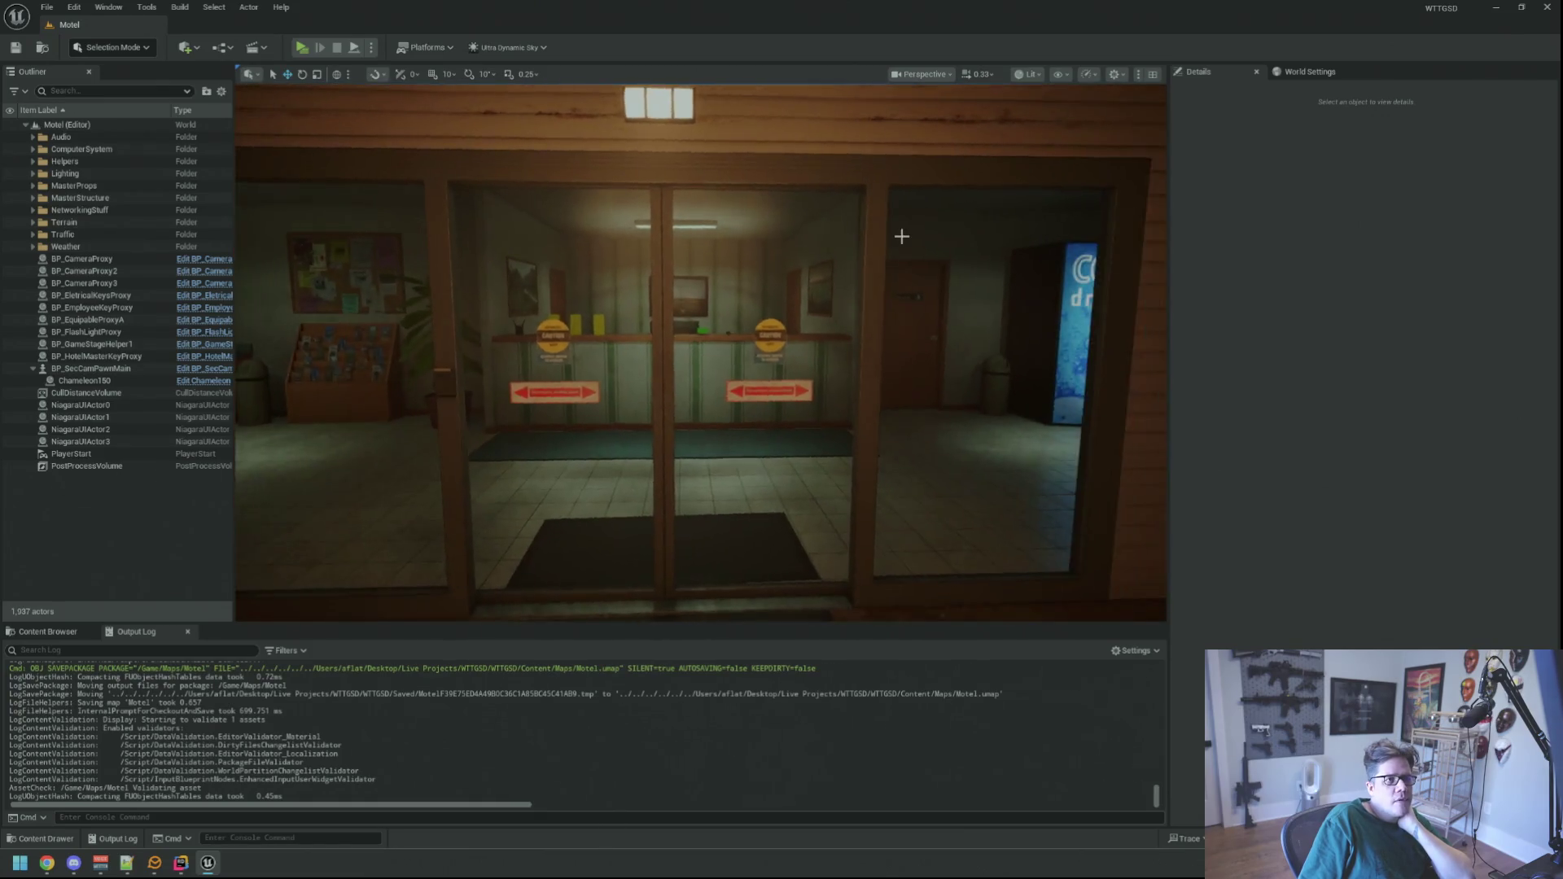
{"action": "scroll", "coordinate": [901, 236], "scroll_direction": "up", "scroll_amount": 2}
{"action": "scroll", "coordinate": [899, 238], "scroll_direction": "down", "scroll_amount": 6}
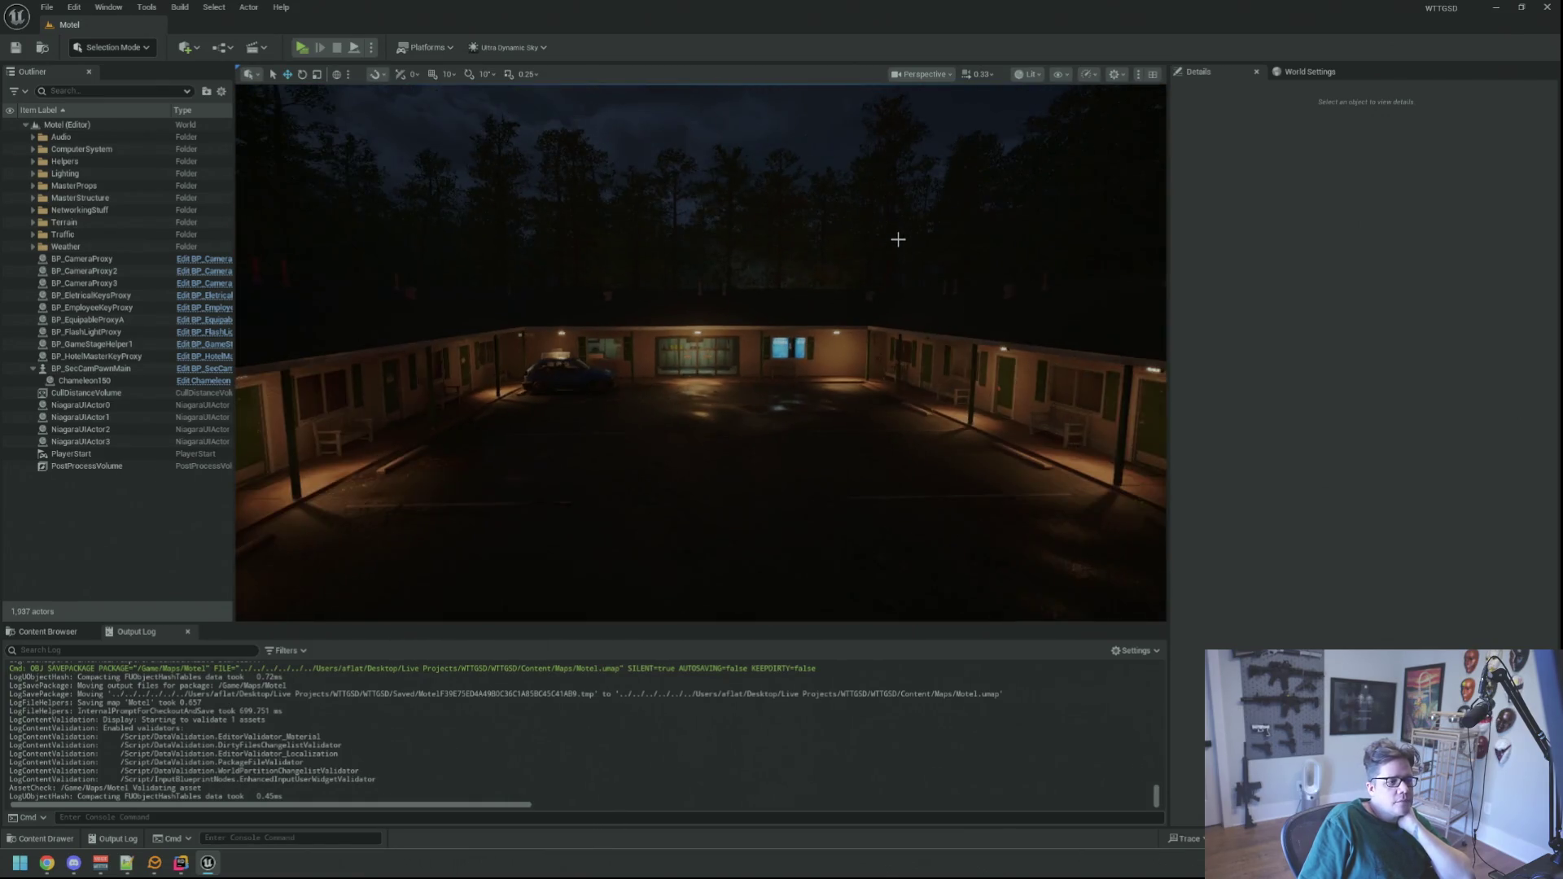
{"action": "scroll", "coordinate": [898, 239], "scroll_direction": "up", "scroll_amount": 4}
{"action": "scroll", "coordinate": [899, 240], "scroll_direction": "down", "scroll_amount": 2}
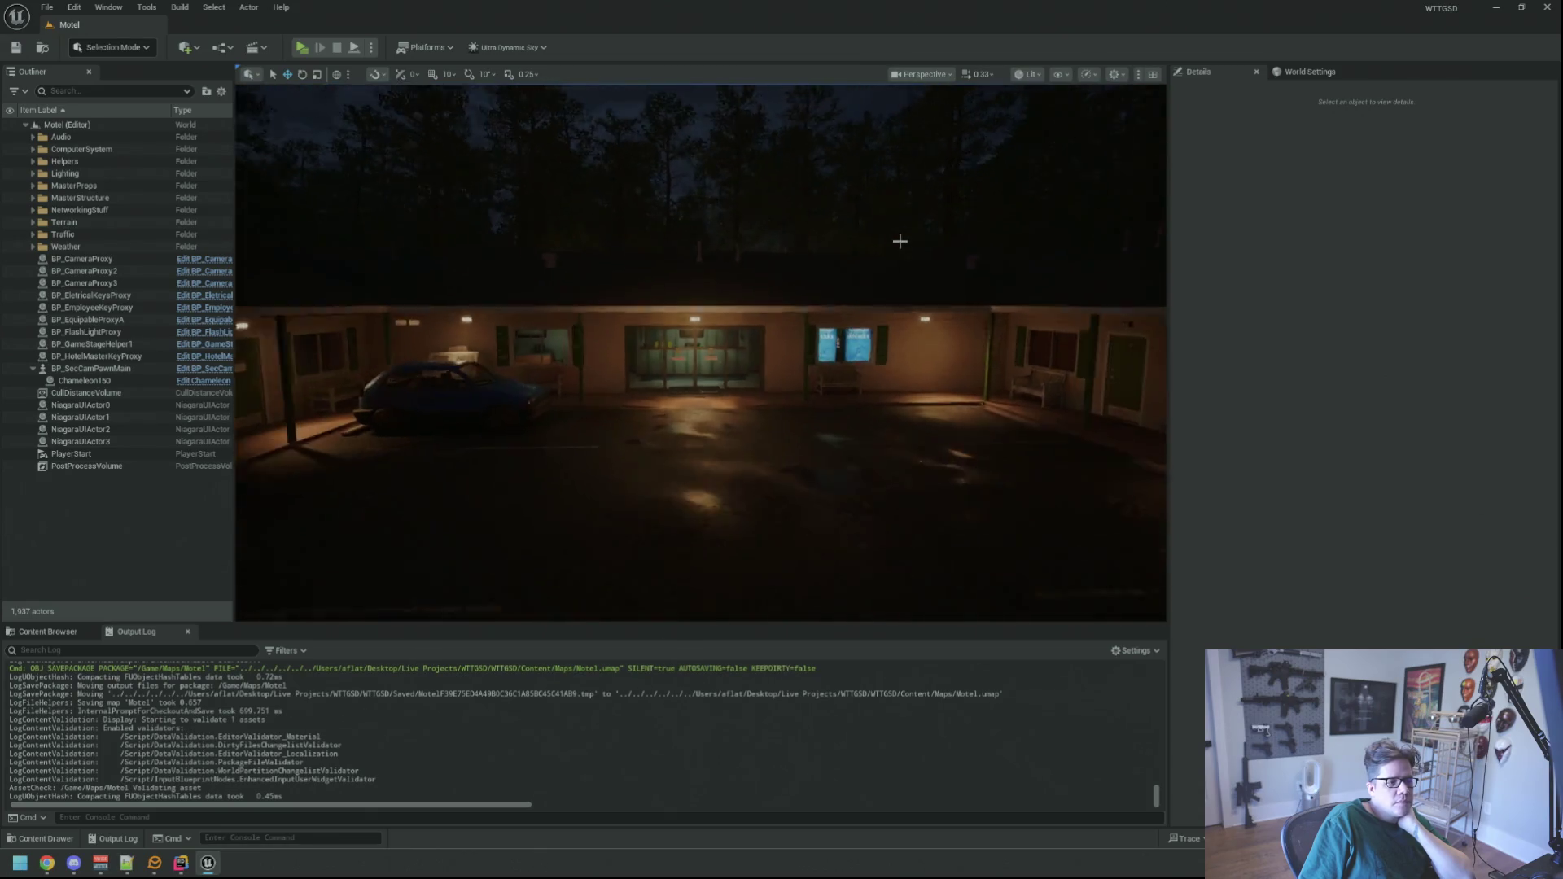
{"action": "scroll", "coordinate": [899, 240], "scroll_direction": "up", "scroll_amount": 6}
{"action": "scroll", "coordinate": [899, 240], "scroll_direction": "down", "scroll_amount": 6}
{"action": "scroll", "coordinate": [899, 239], "scroll_direction": "down", "scroll_amount": 3}
{"action": "scroll", "coordinate": [900, 240], "scroll_direction": "up", "scroll_amount": 8}
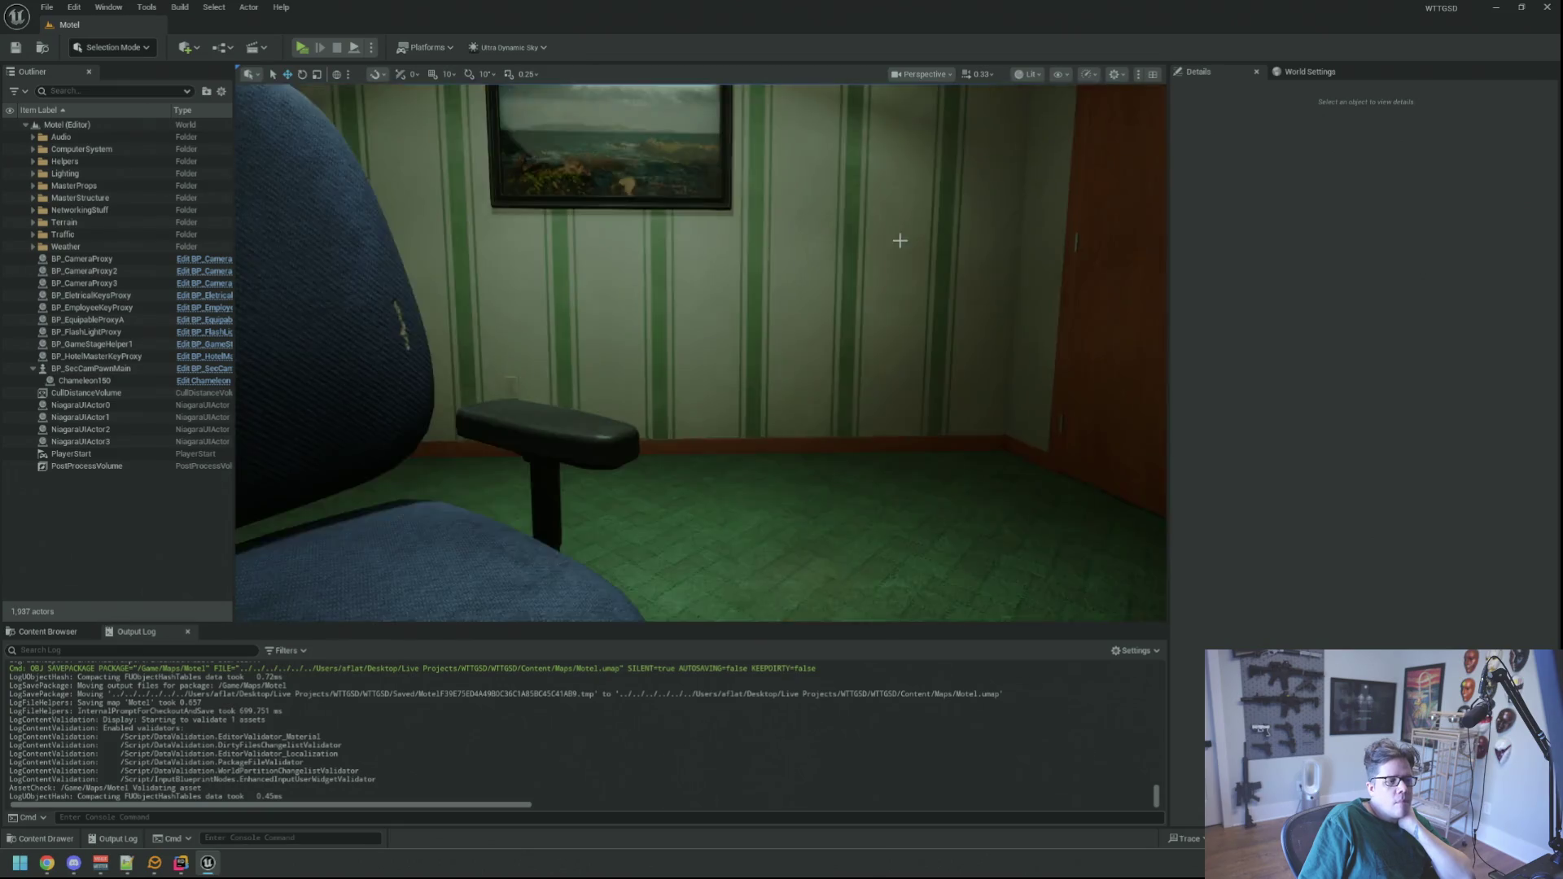
{"action": "scroll", "coordinate": [899, 241], "scroll_direction": "down", "scroll_amount": 6}
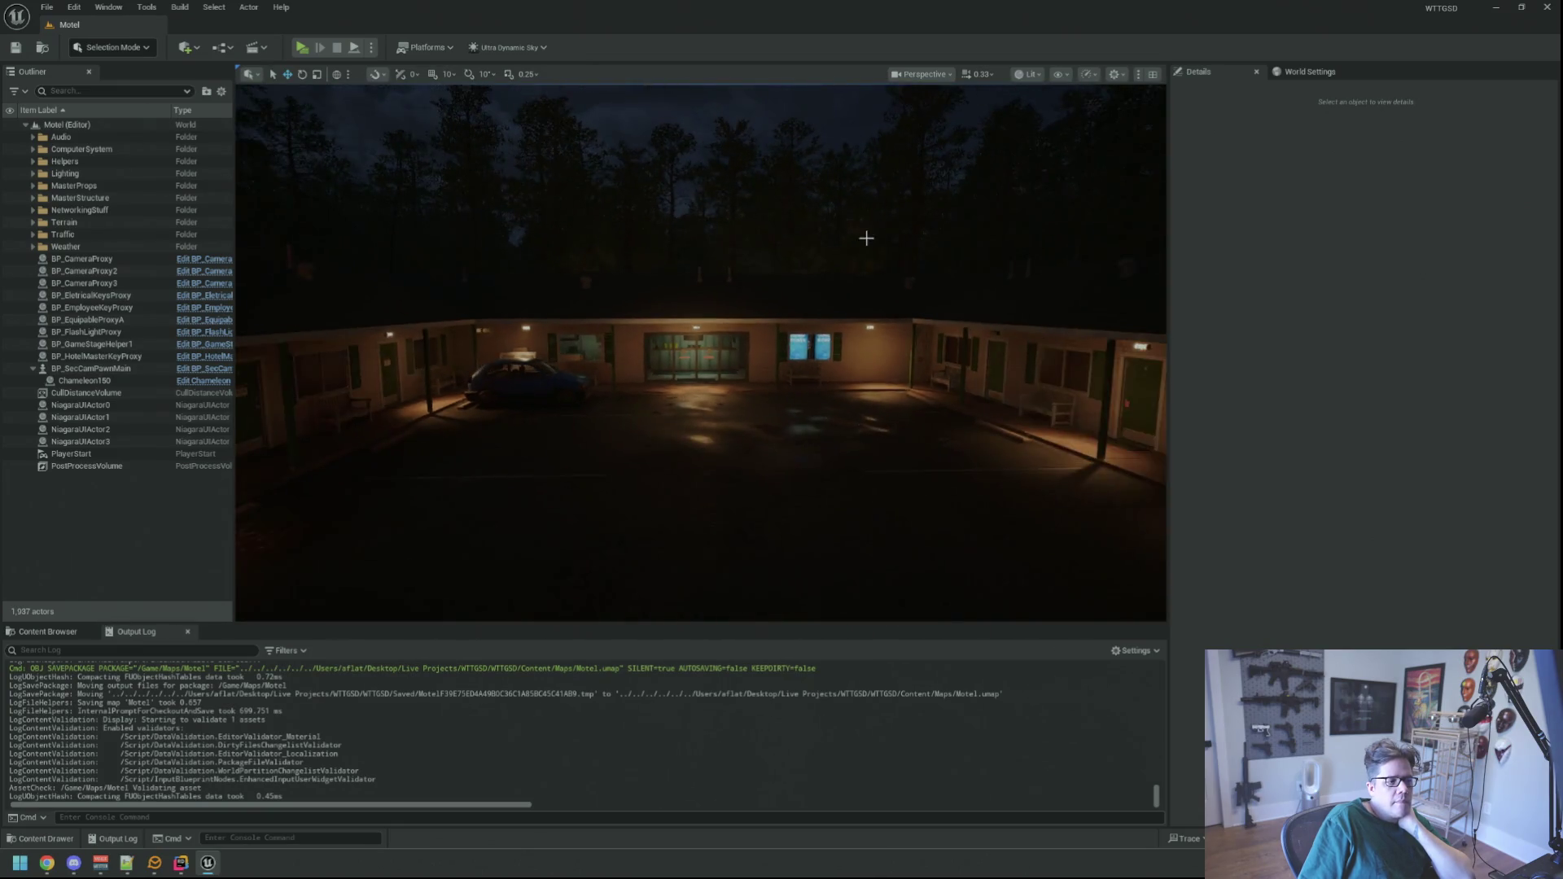
{"action": "scroll", "coordinate": [836, 281], "scroll_direction": "up", "scroll_amount": 8}
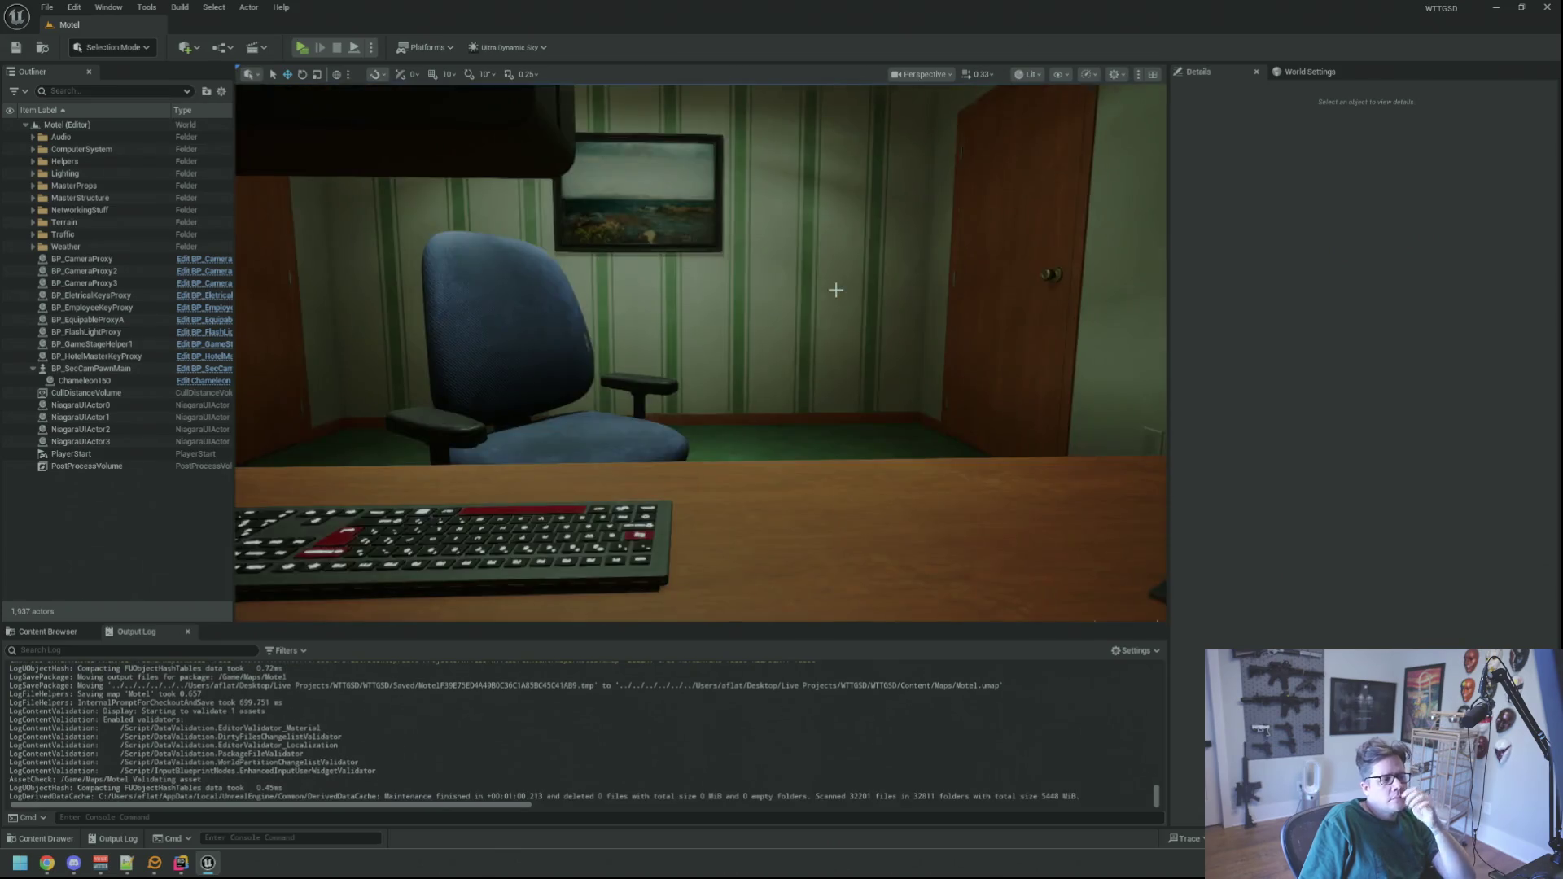
{"action": "scroll", "coordinate": [836, 289], "scroll_direction": "down", "scroll_amount": 4}
{"action": "scroll", "coordinate": [837, 289], "scroll_direction": "up", "scroll_amount": 3}
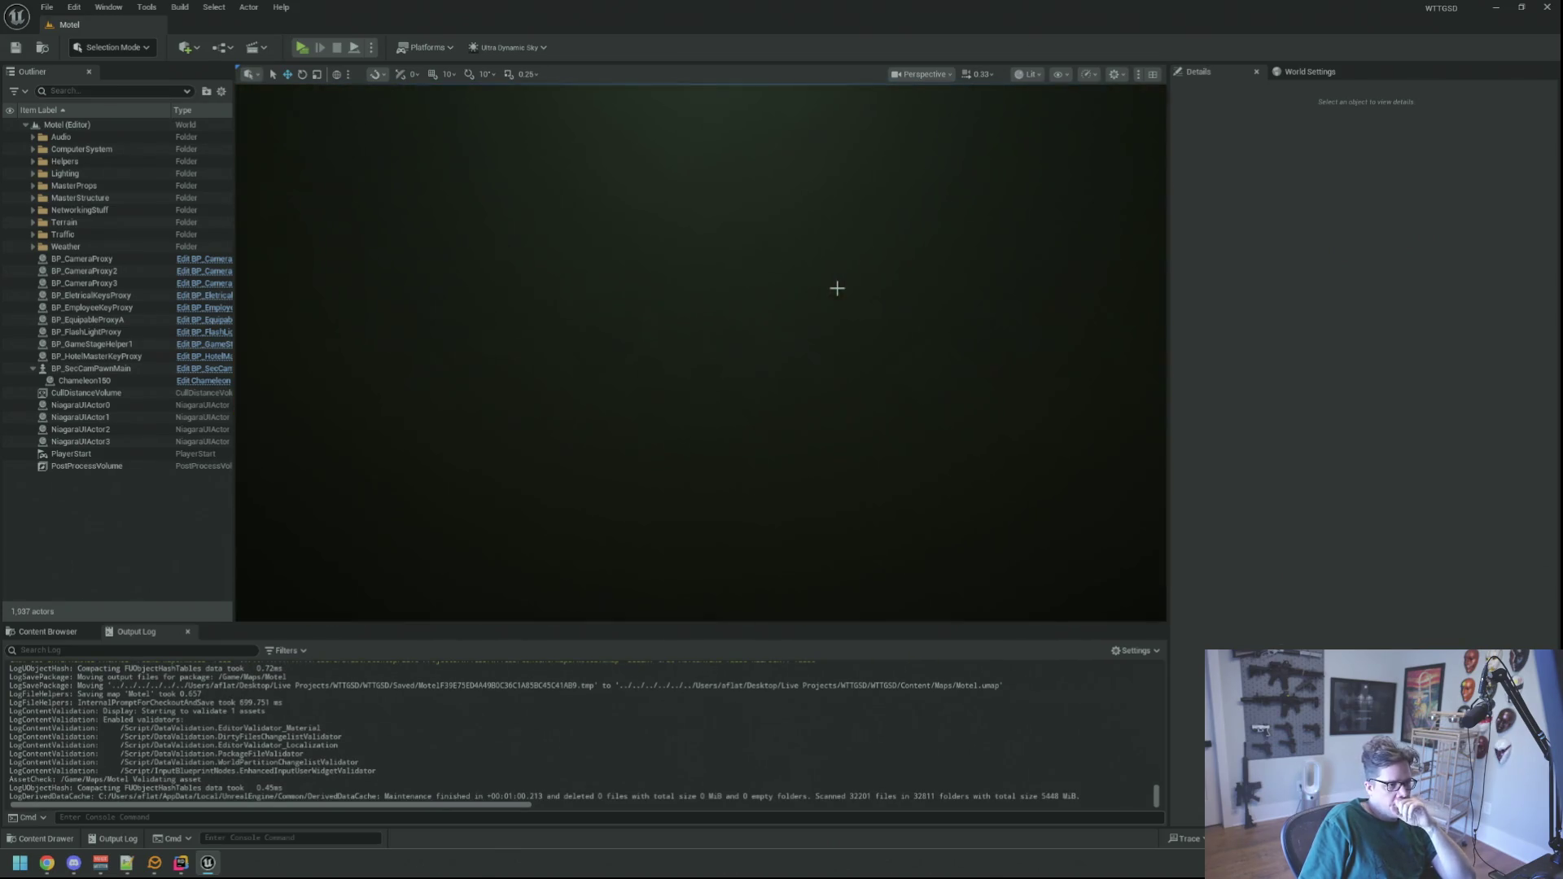
{"action": "scroll", "coordinate": [837, 288], "scroll_direction": "down", "scroll_amount": 2}
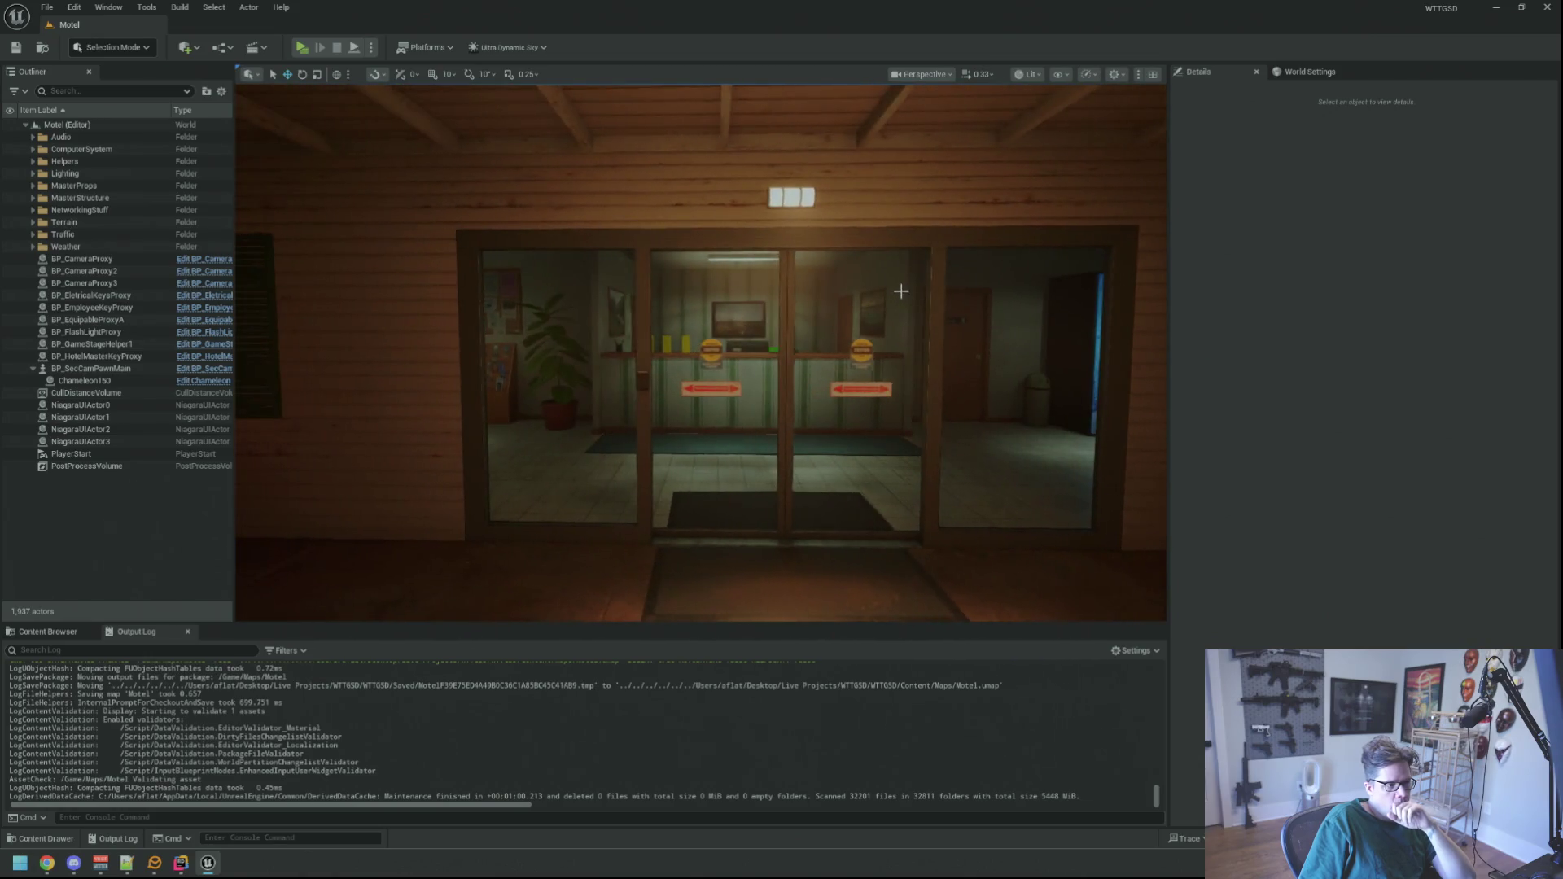
{"action": "scroll", "coordinate": [888, 292], "scroll_direction": "down", "scroll_amount": 1}
{"action": "scroll", "coordinate": [863, 289], "scroll_direction": "up", "scroll_amount": 4}
{"action": "scroll", "coordinate": [843, 292], "scroll_direction": "down", "scroll_amount": 8}
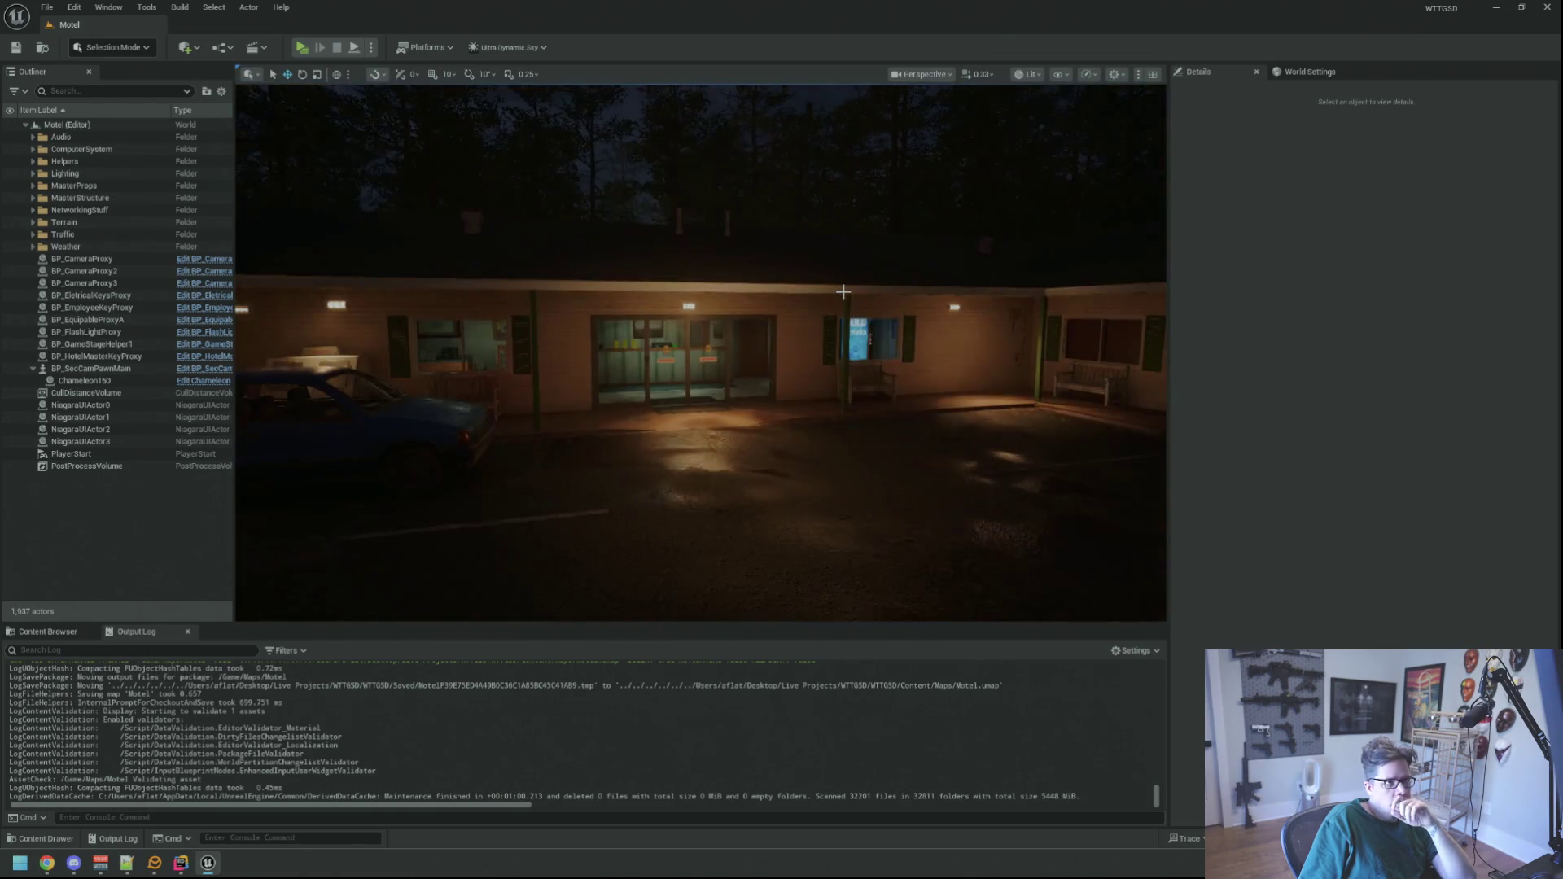
{"action": "left_click_drag", "start_coordinate": [842, 291], "coordinate": [784, 360]}
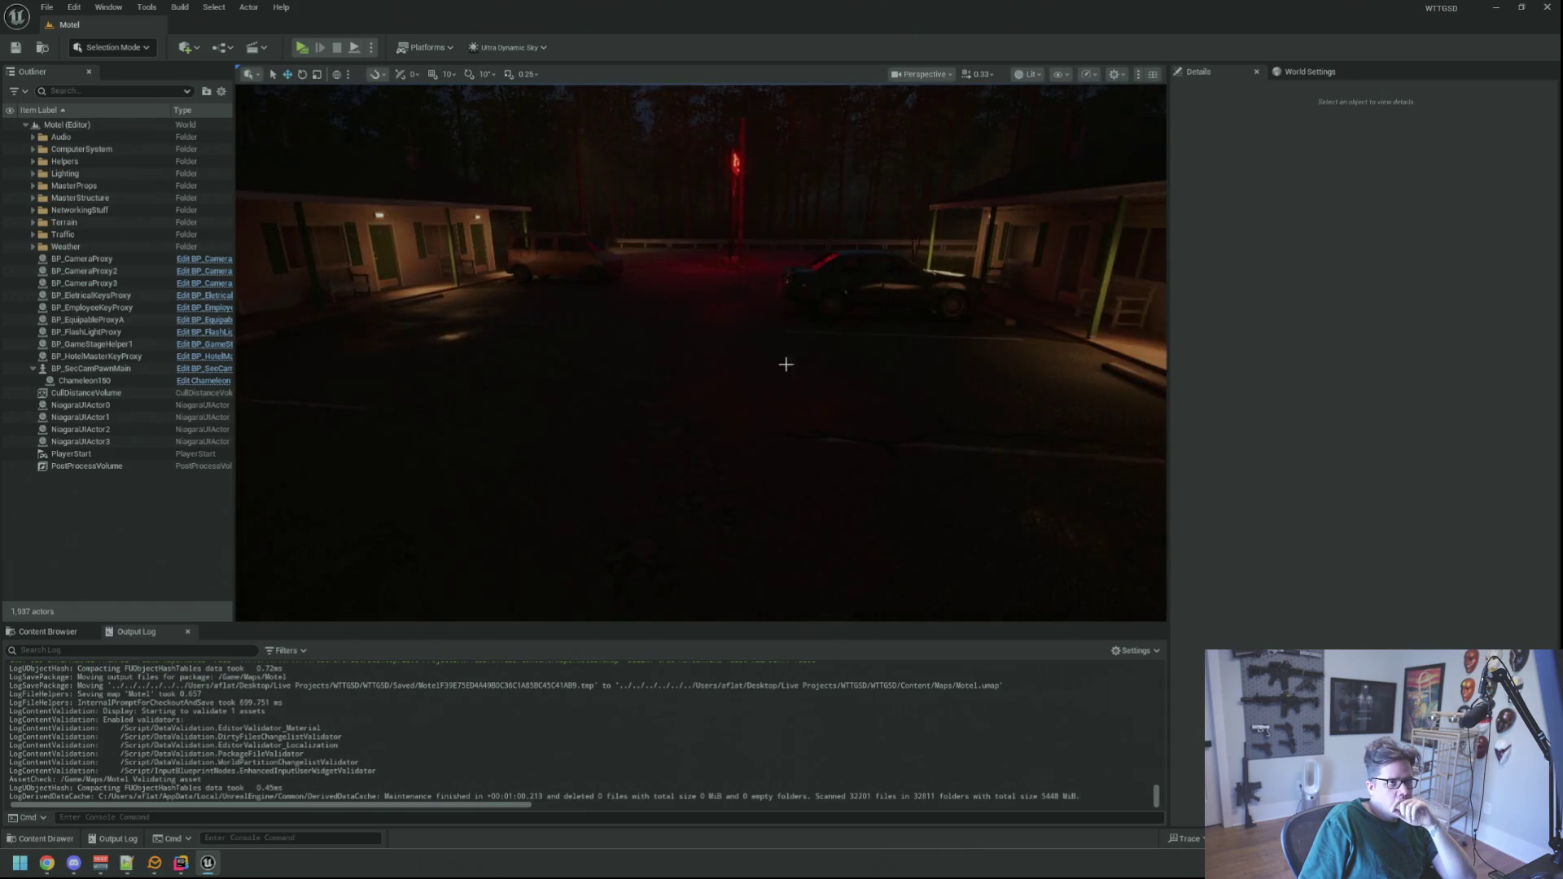
{"action": "scroll", "coordinate": [565, 412], "scroll_direction": "down", "scroll_amount": 2}
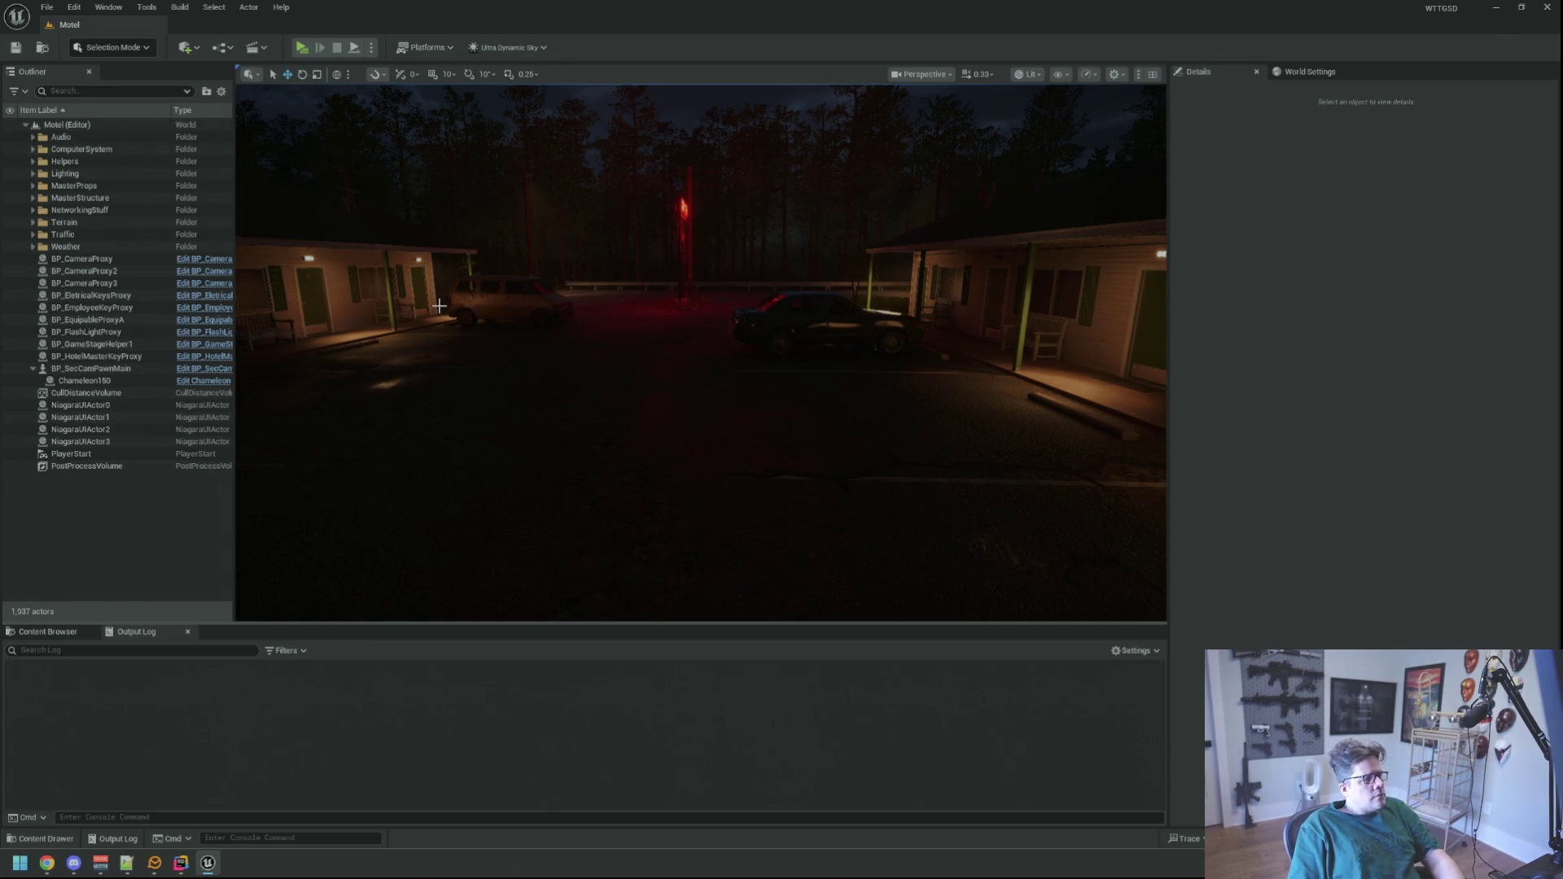
{"action": "left_click_drag", "start_coordinate": [496, 478], "coordinate": [496, 464]}
- Open the BP_Simon blueprint and frame the character in its viewport
{"action": "key", "text": "ctrl+p"}
{"action": "type", "text": "BP"}
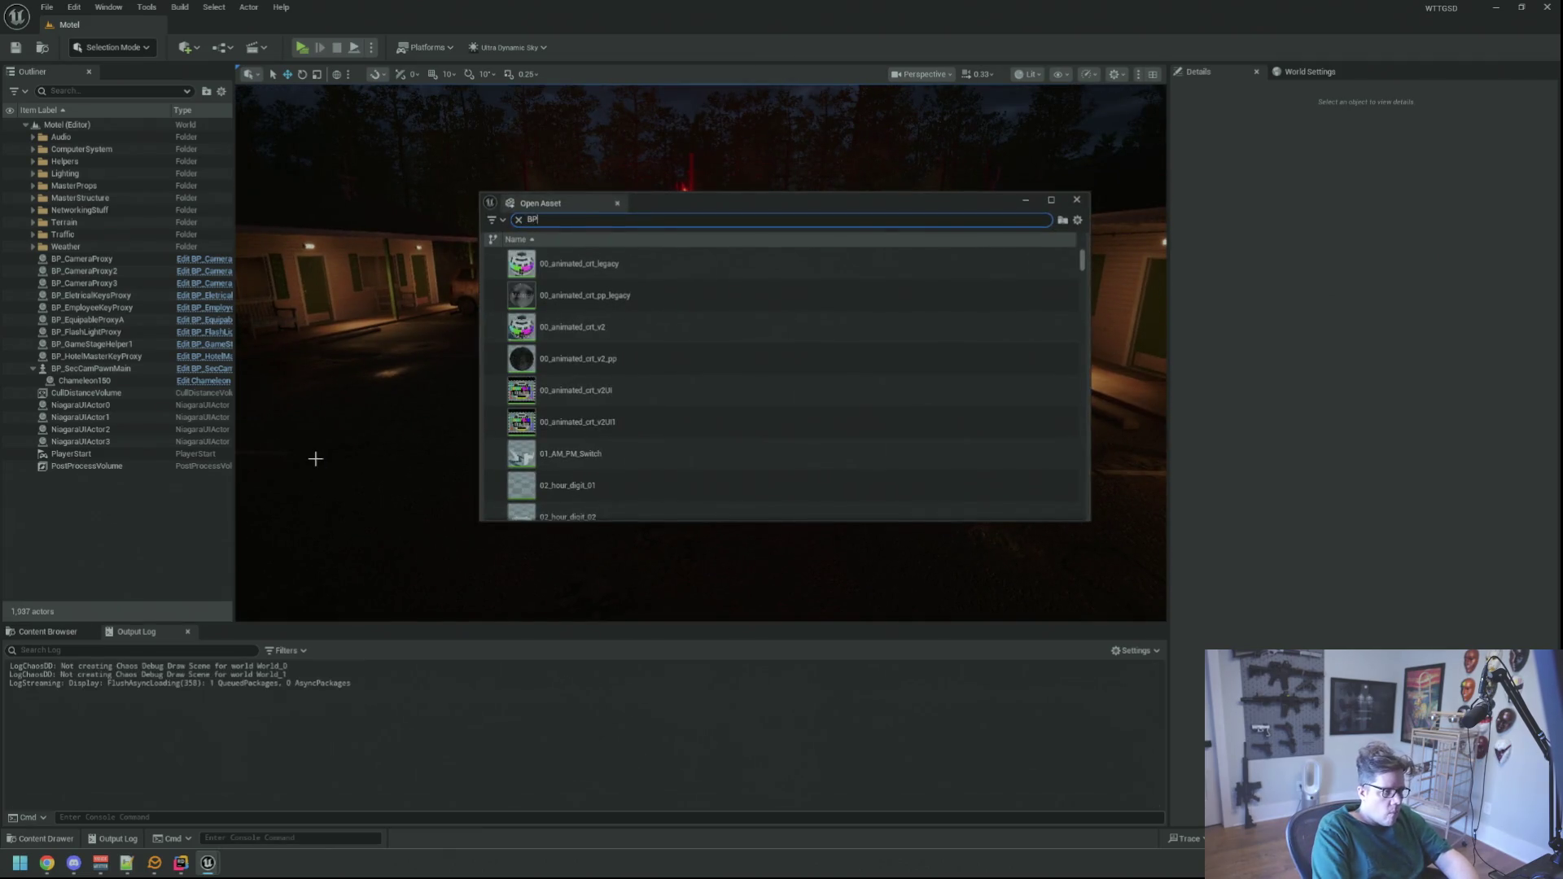
{"action": "type", "text": "_Simon"}
{"action": "left_click", "coordinate": [574, 295]}
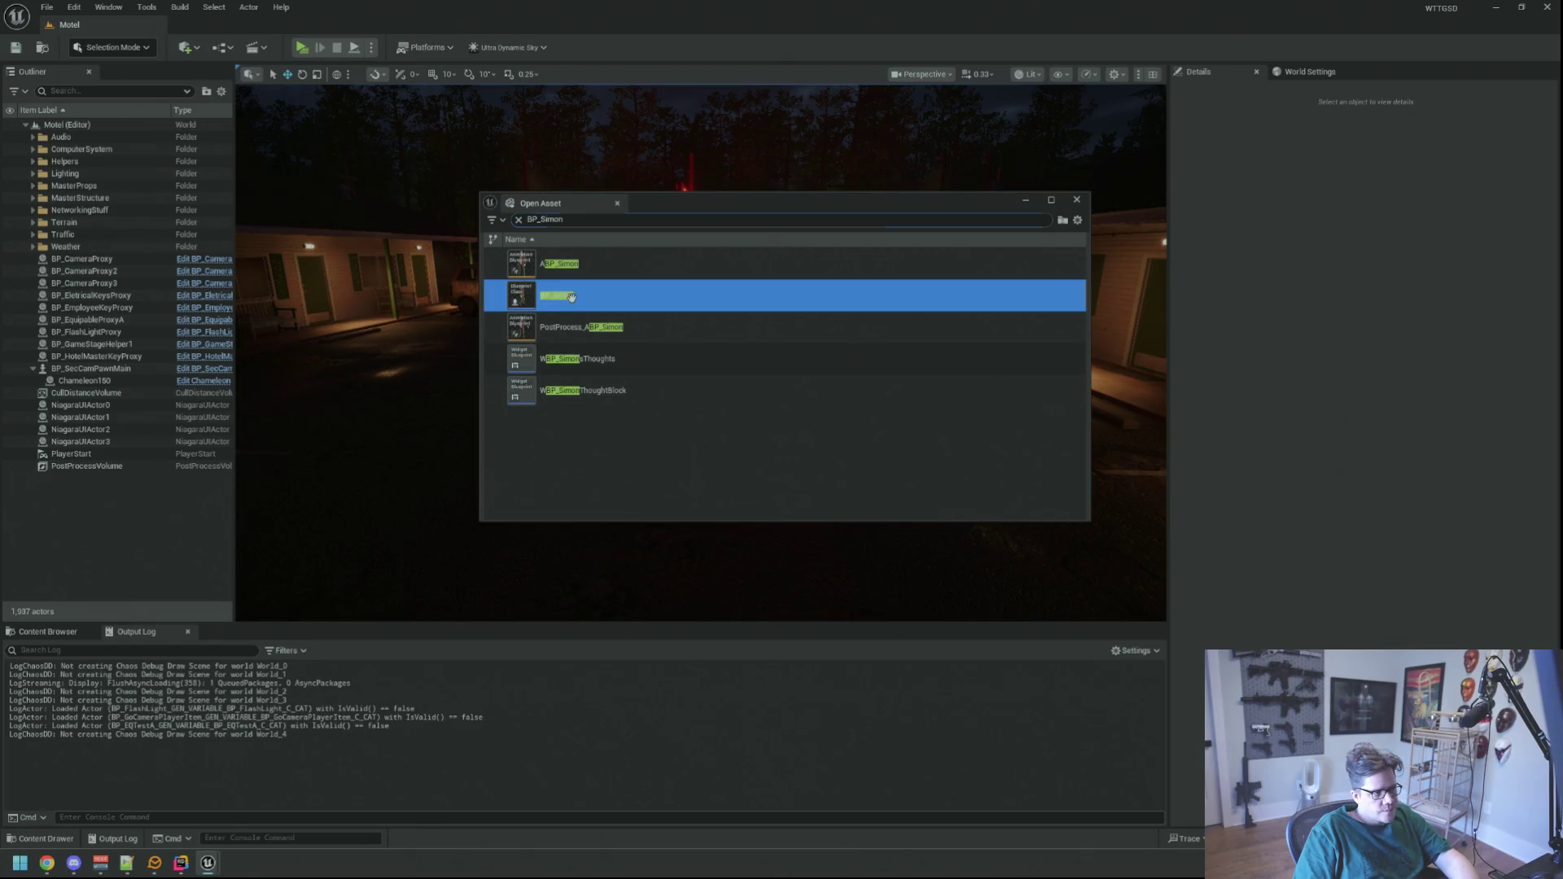
{"action": "key", "text": "Return"}
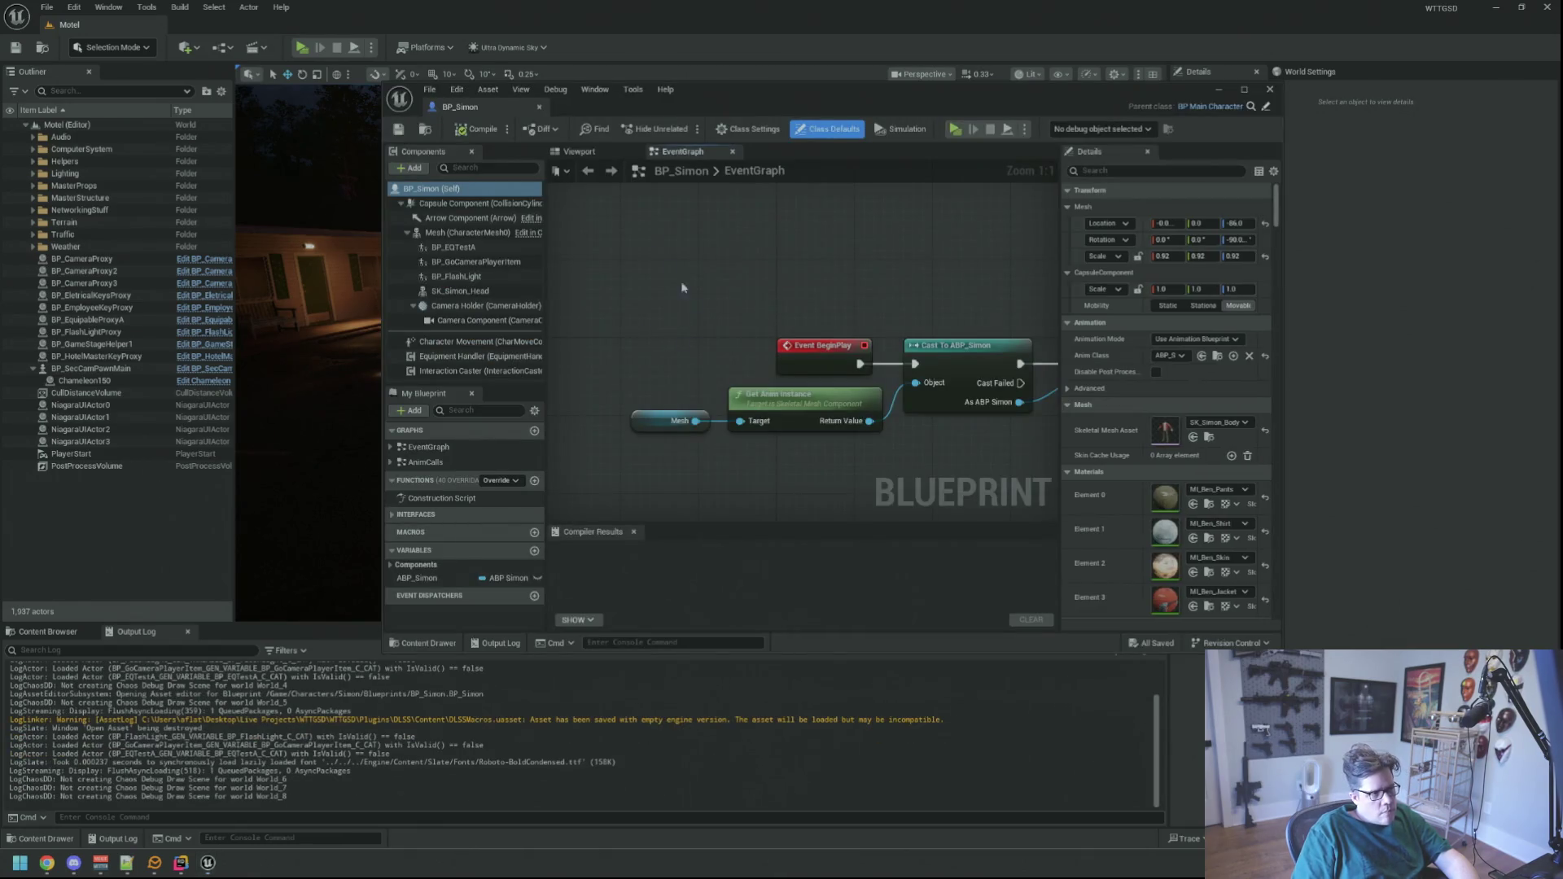
{"action": "left_click", "coordinate": [1244, 89]}
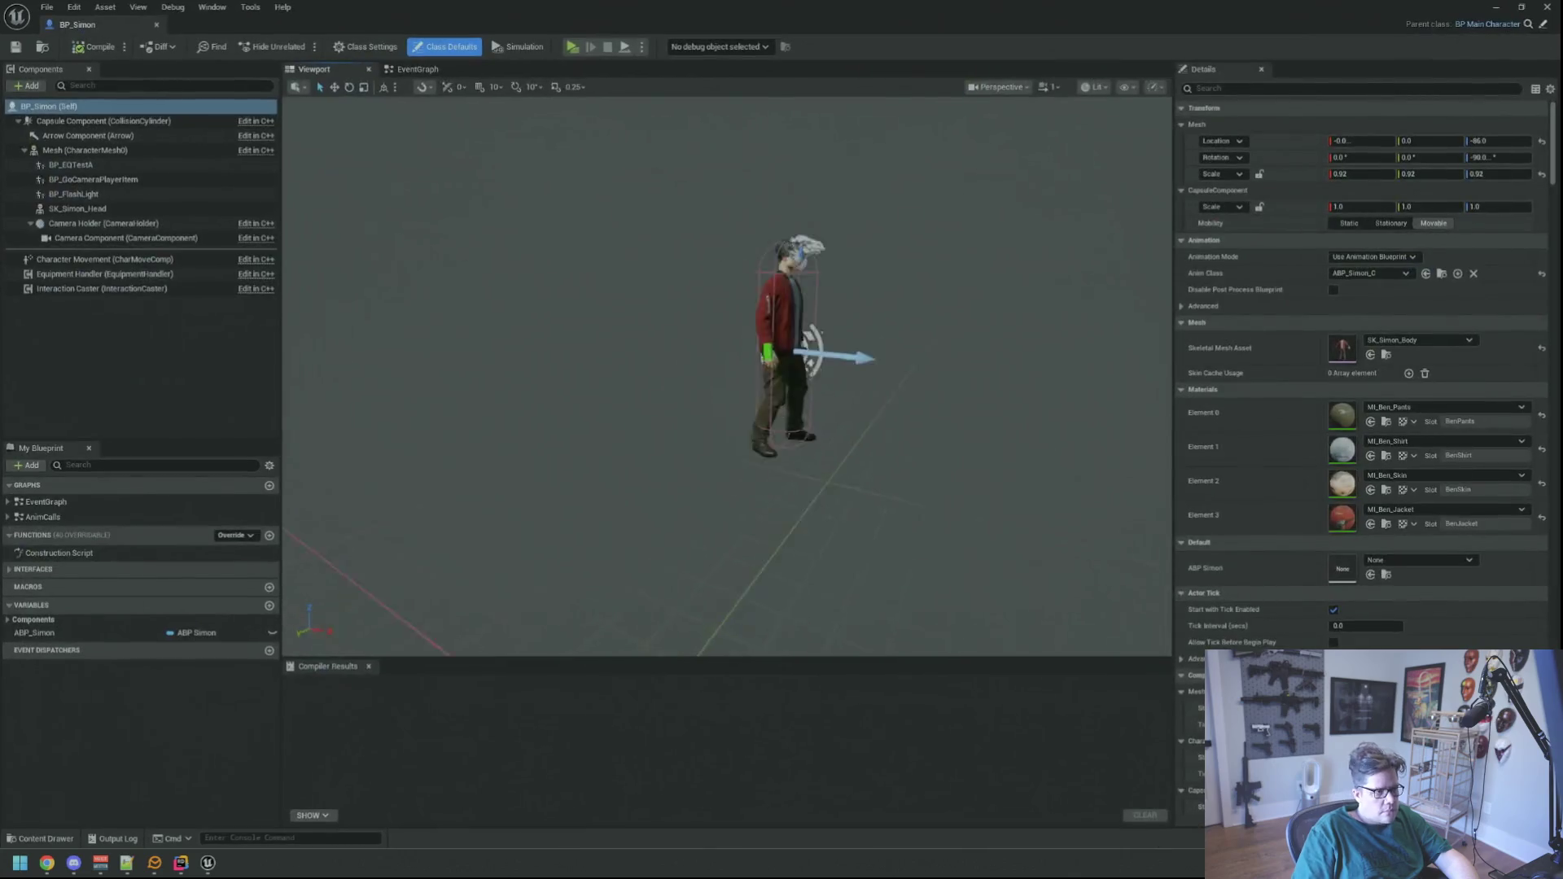
{"action": "key", "text": "f"}
{"action": "mouse_move", "coordinate": [727, 374]}
{"action": "left_mouse_down"}
{"action": "mouse_move", "coordinate": [720, 350]}
{"action": "mouse_move", "coordinate": [705, 399]}
{"action": "left_mouse_up"}
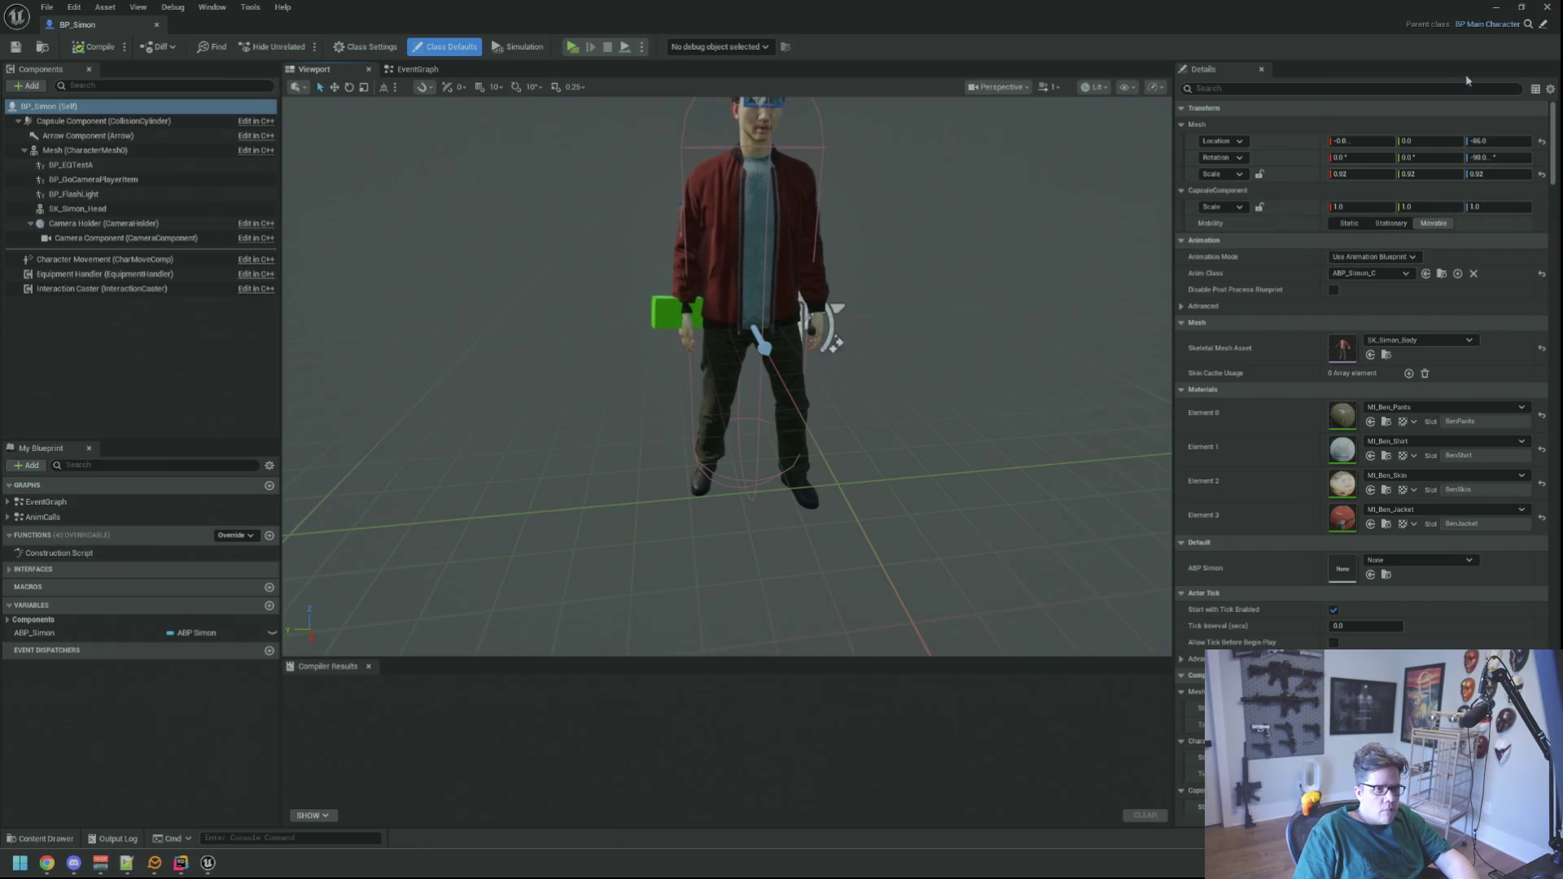
{"action": "left_click", "coordinate": [1521, 6]}
{"action": "left_click_drag", "start_coordinate": [901, 284], "coordinate": [901, 268]}
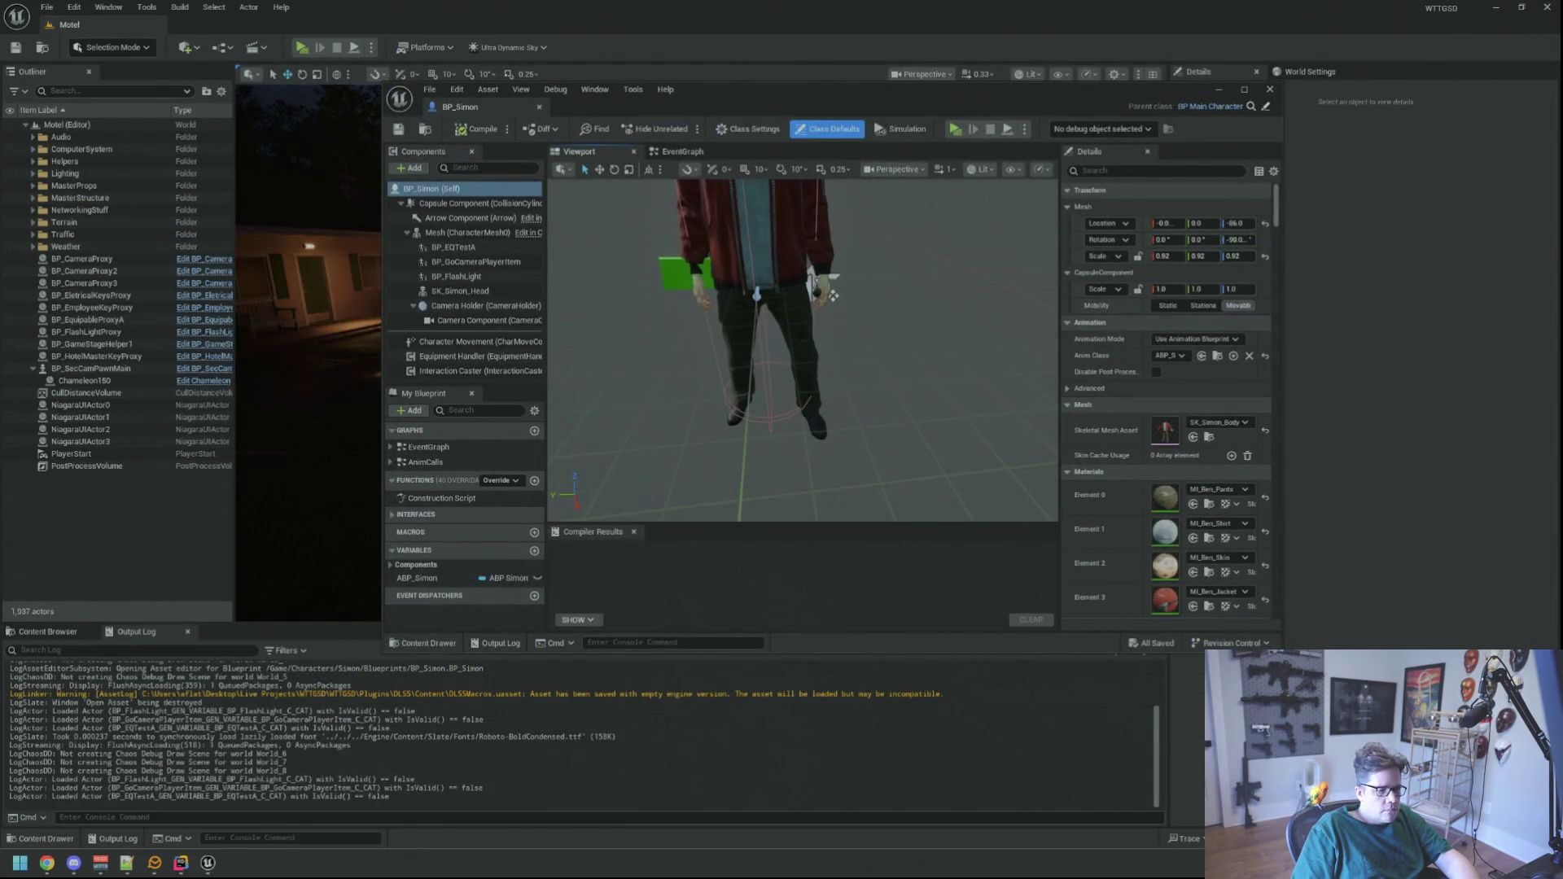
{"action": "left_click_drag", "start_coordinate": [1281, 651], "coordinate": [1306, 596]}
{"action": "left_click_drag", "start_coordinate": [814, 366], "coordinate": [806, 342]}
- Open the BluePrints > Audio folder in the Content Browser
{"action": "left_click", "coordinate": [47, 631]}
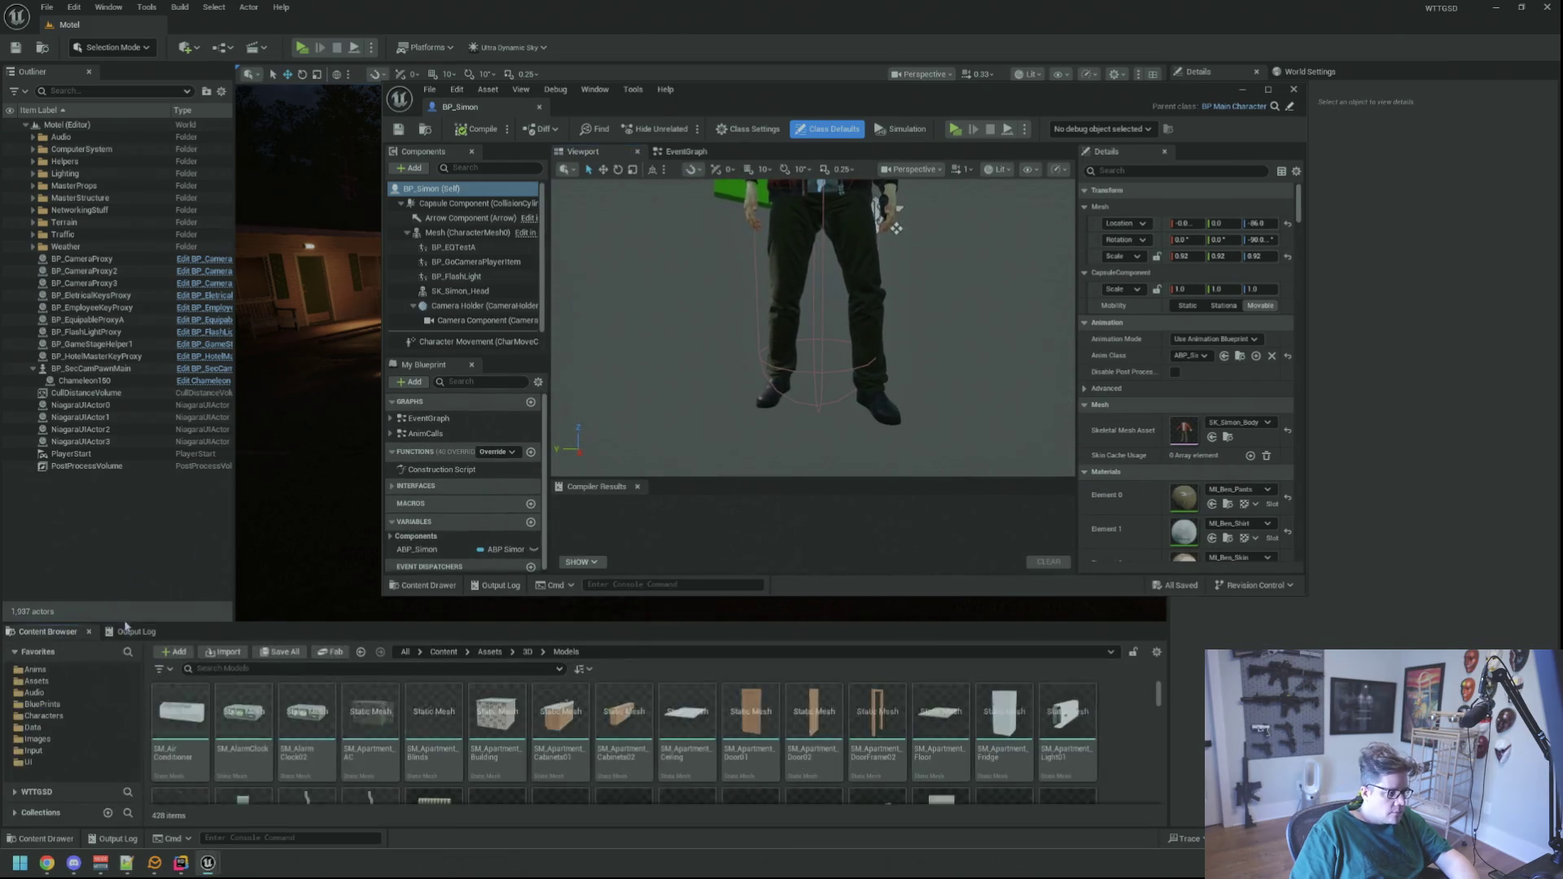
{"action": "left_click", "coordinate": [82, 704]}
{"action": "double_click", "coordinate": [180, 710]}
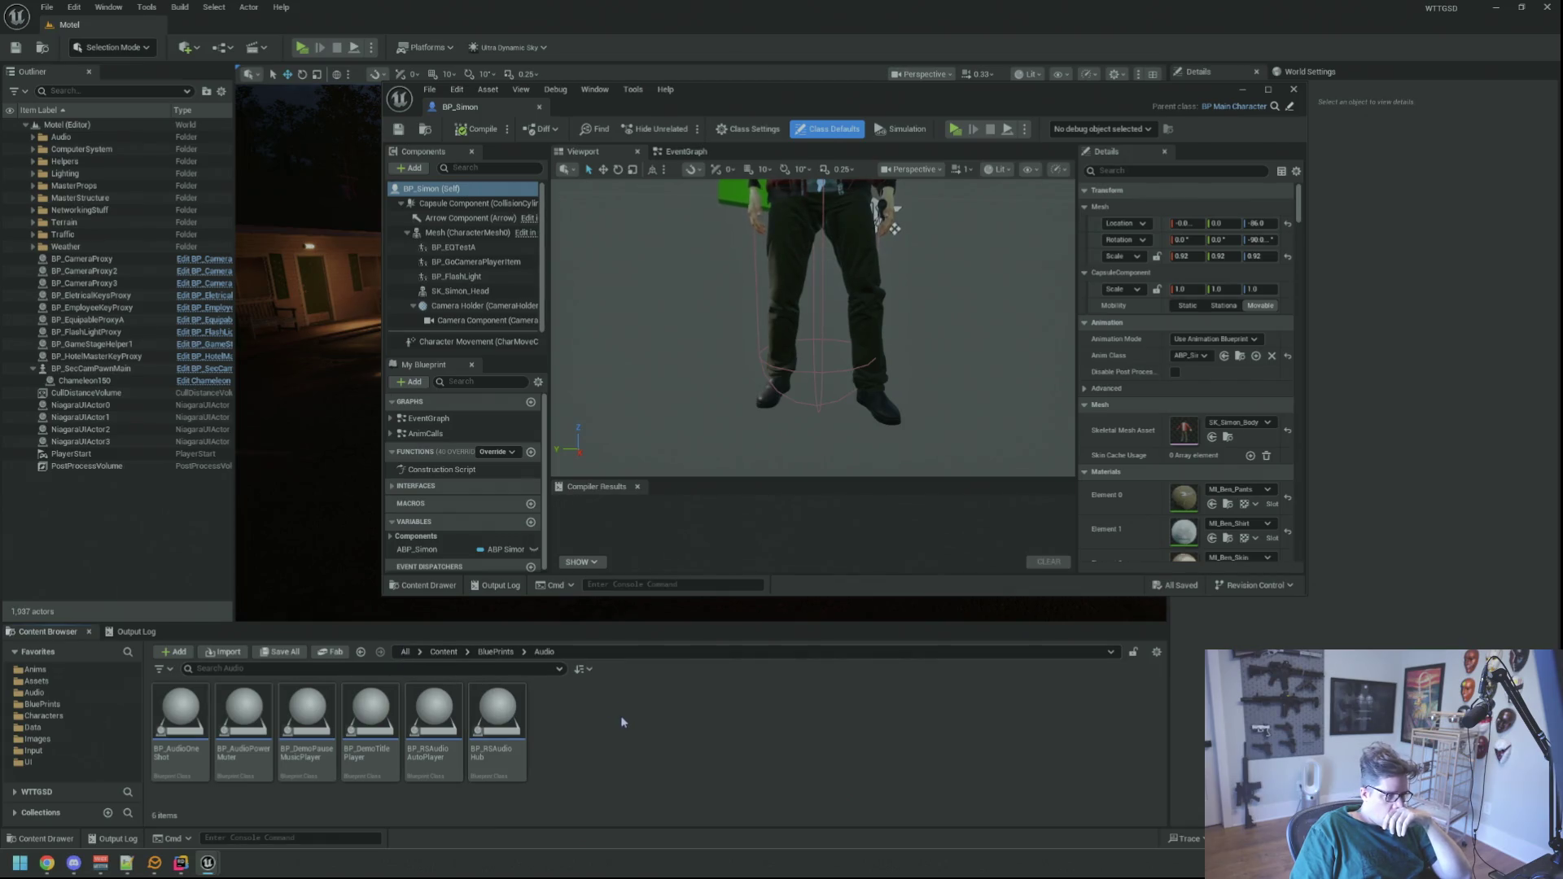
- Add BP_RSAudioHub as a BP_Simon component and rename it RightFootAudioHub
{"action": "mouse_move", "coordinate": [478, 715]}
{"action": "mouse_move", "coordinate": [479, 714]}
{"action": "left_mouse_down"}
{"action": "mouse_move", "coordinate": [645, 548]}
{"action": "mouse_move", "coordinate": [585, 308]}
{"action": "mouse_move", "coordinate": [476, 230]}
{"action": "mouse_move", "coordinate": [435, 223]}
{"action": "mouse_move", "coordinate": [451, 233]}
{"action": "left_mouse_up"}
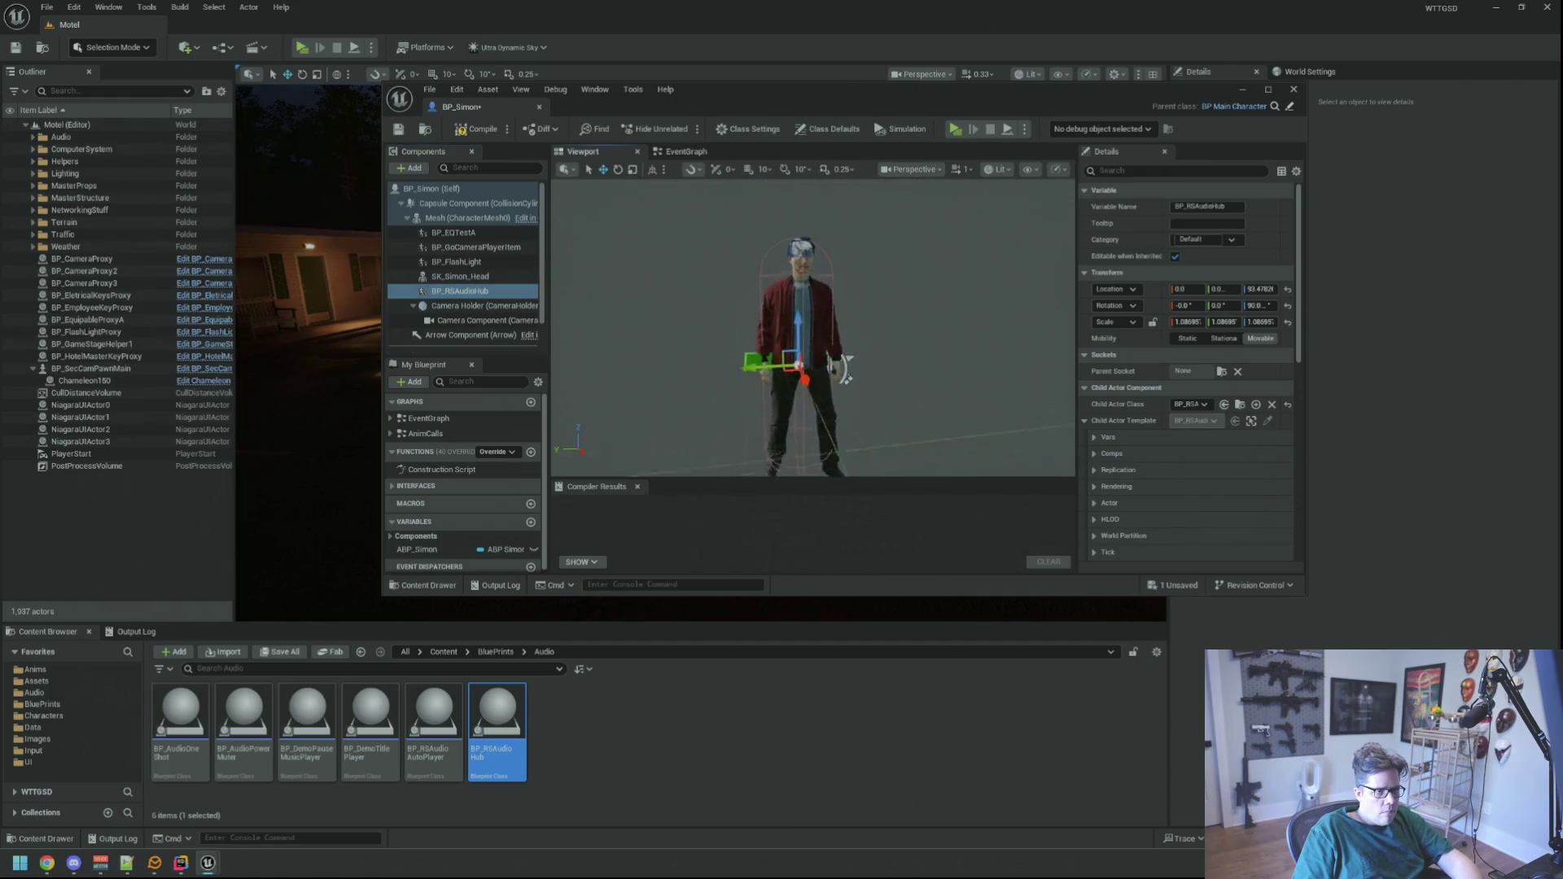
{"action": "left_click", "coordinate": [472, 306]}
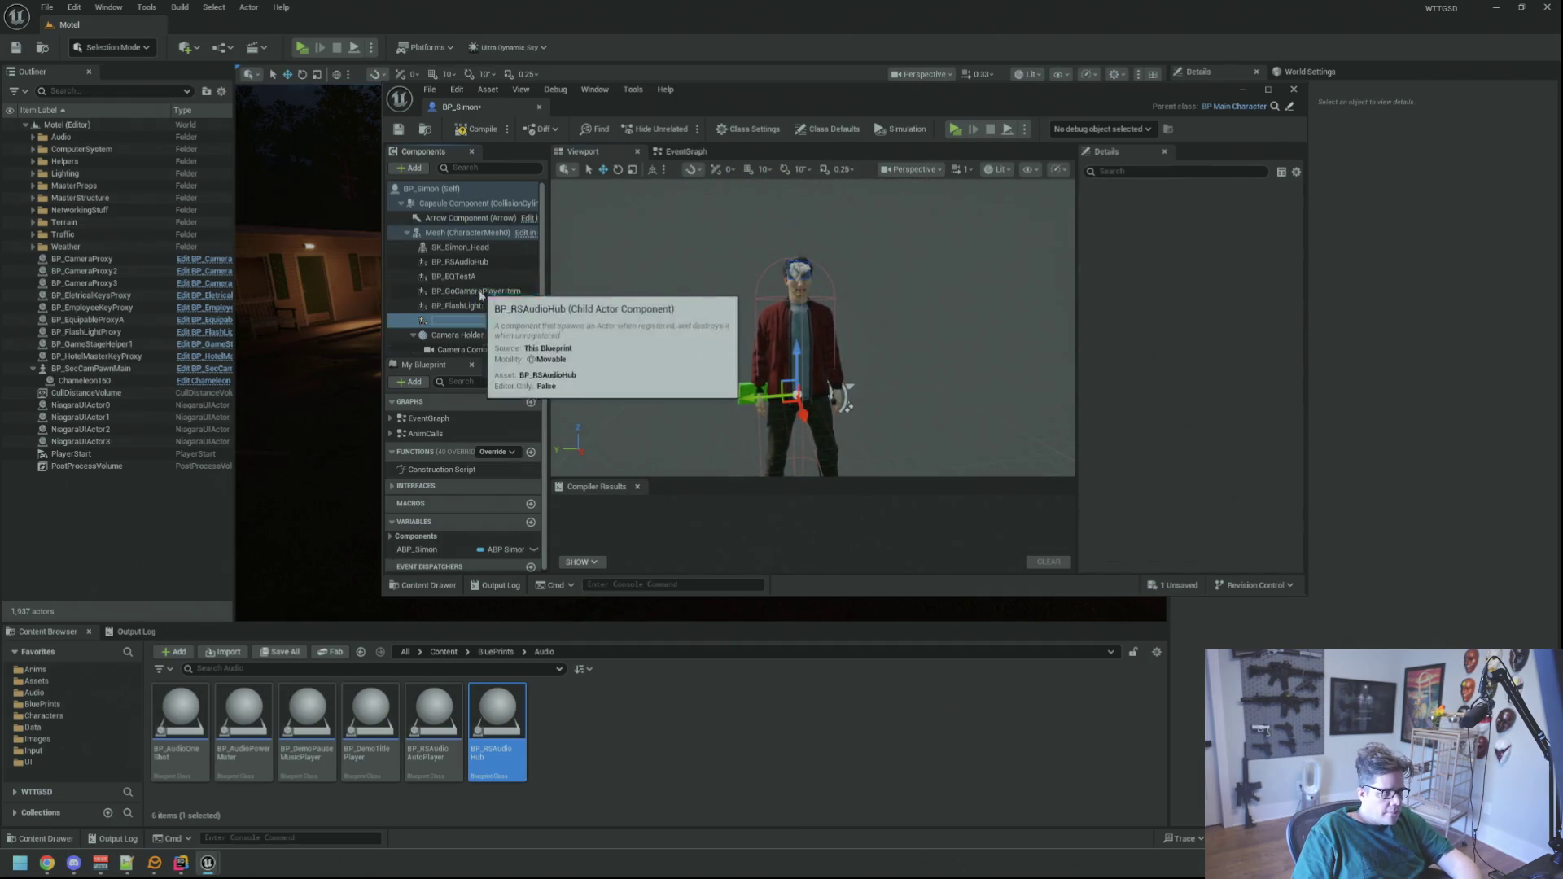
{"action": "left_click", "coordinate": [462, 320]}
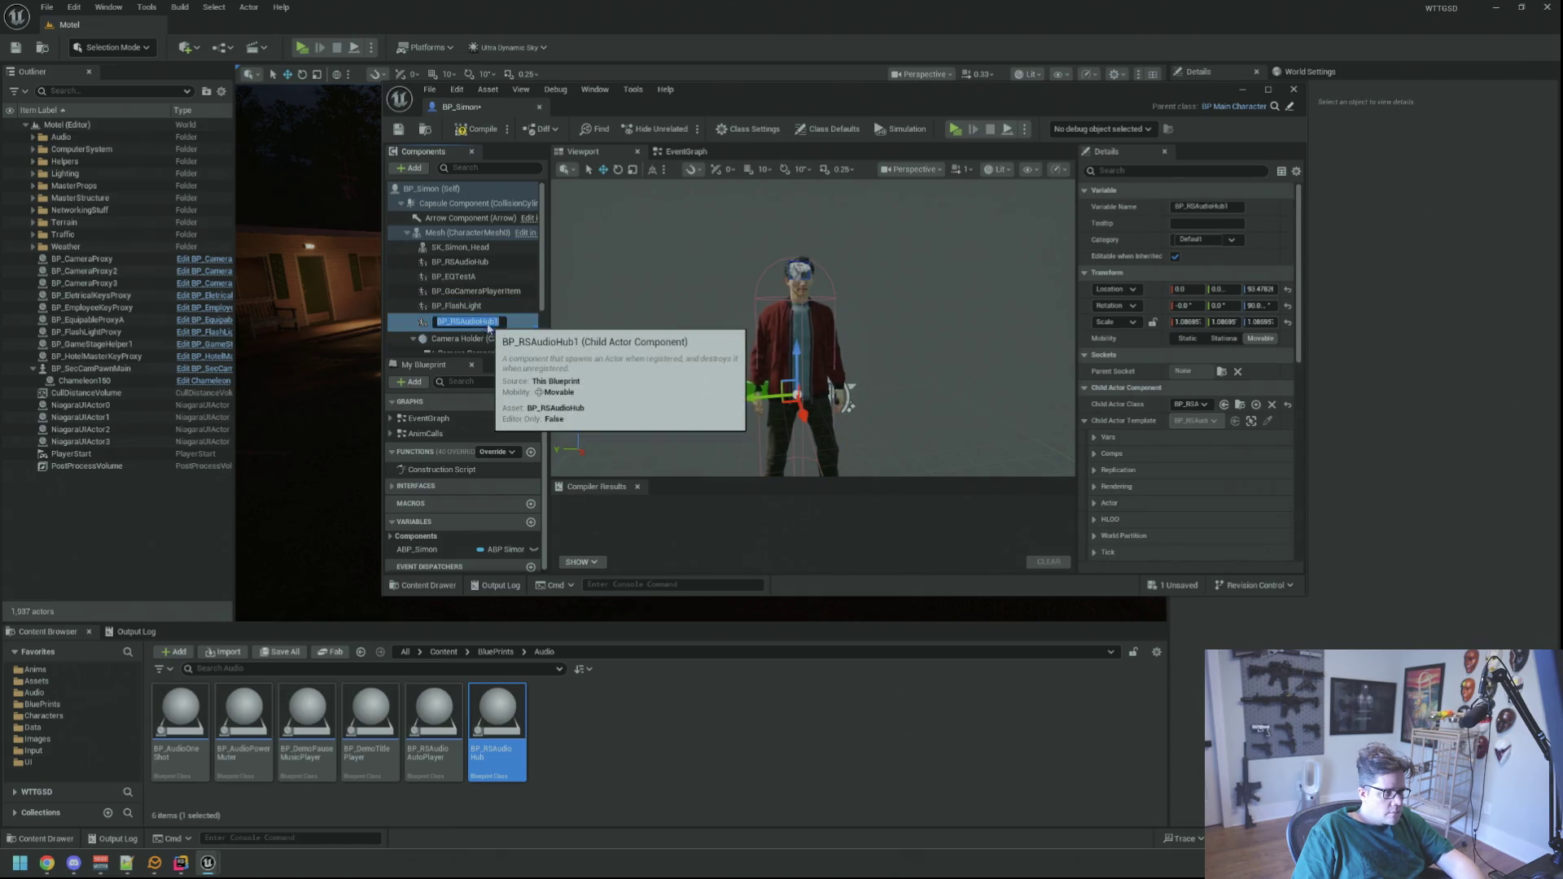
{"action": "key", "text": "F2"}
{"action": "type", "text": "RightFootAudioHub"}
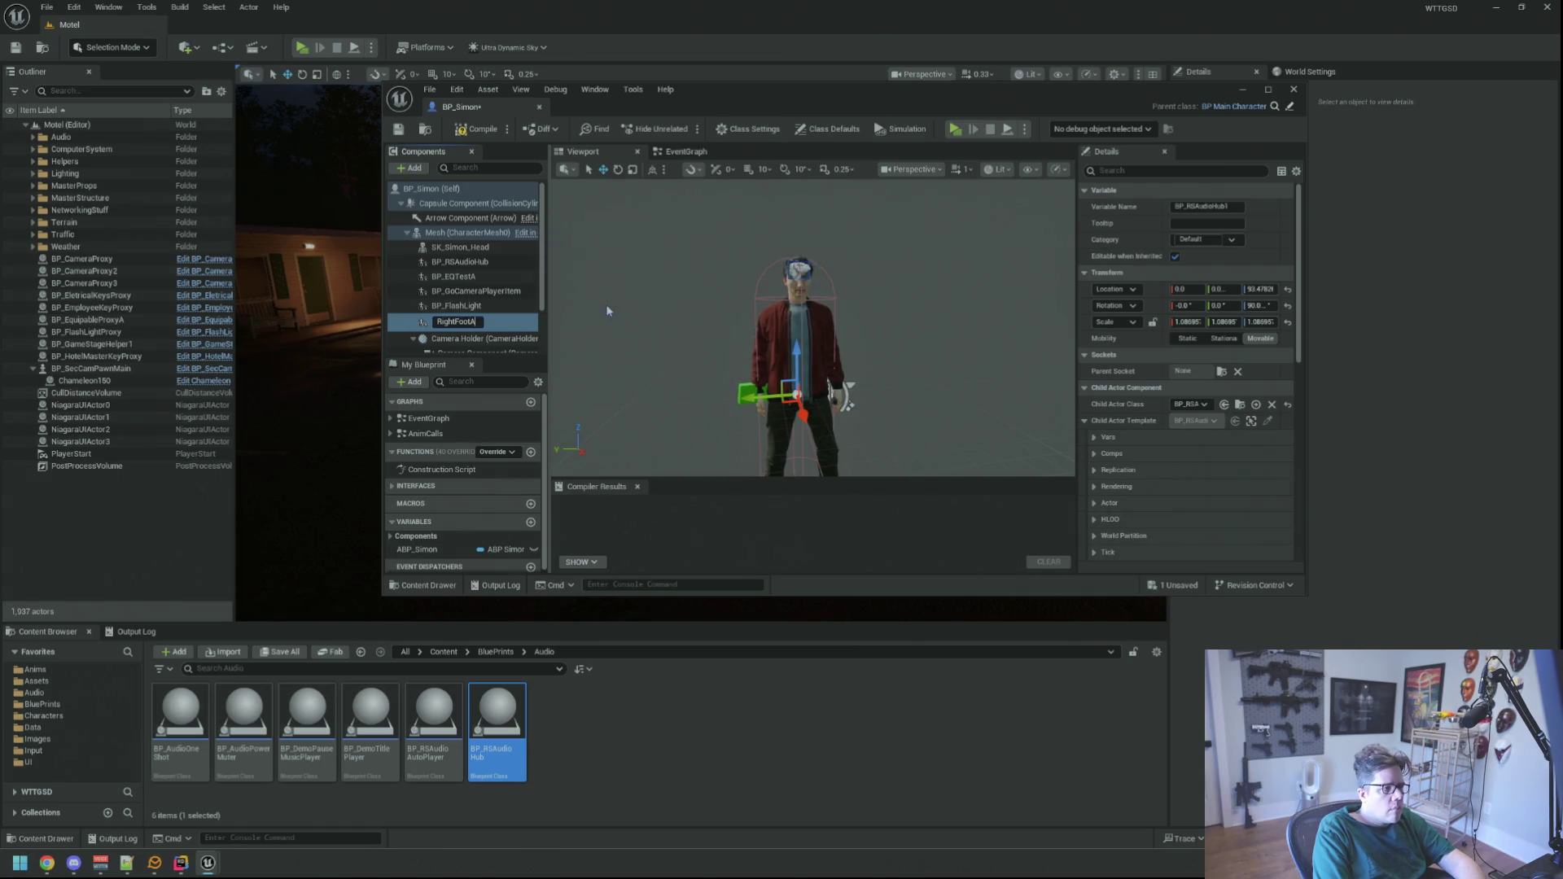
- Set RightFootAudioHub's Parent Socket to the foot_r bone
{"action": "mouse_move", "coordinate": [607, 310]}
{"action": "left_mouse_down"}
{"action": "mouse_move", "coordinate": [609, 342]}
{"action": "mouse_move", "coordinate": [612, 293]}
{"action": "left_mouse_up"}
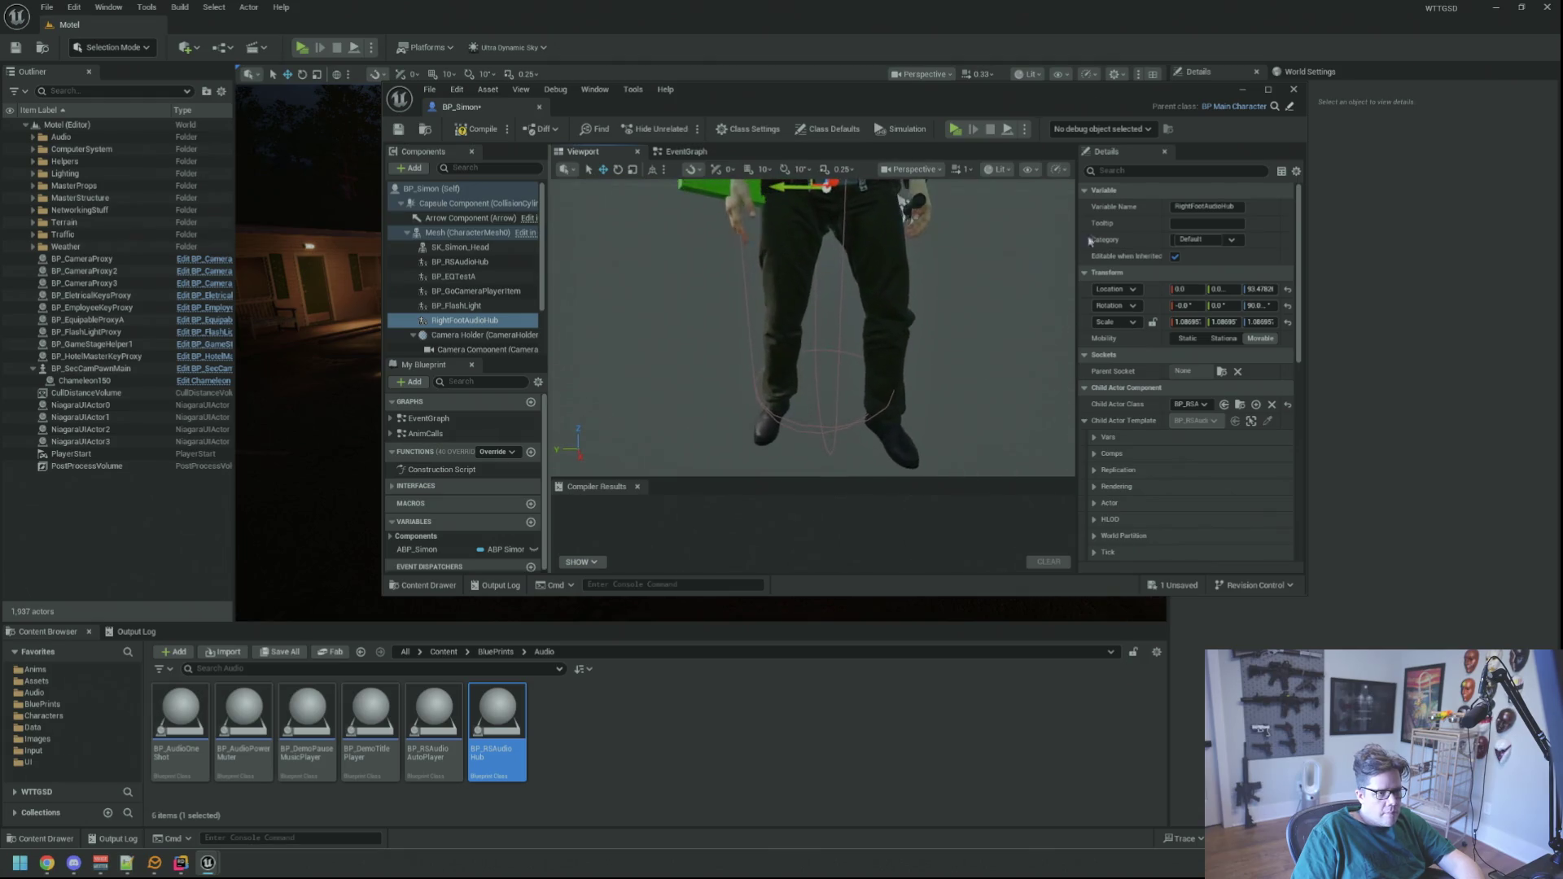
{"action": "left_click", "coordinate": [1267, 90]}
{"action": "mouse_move", "coordinate": [732, 366]}
{"action": "left_mouse_down"}
{"action": "mouse_move", "coordinate": [732, 325]}
{"action": "mouse_move", "coordinate": [708, 342]}
{"action": "left_mouse_up"}
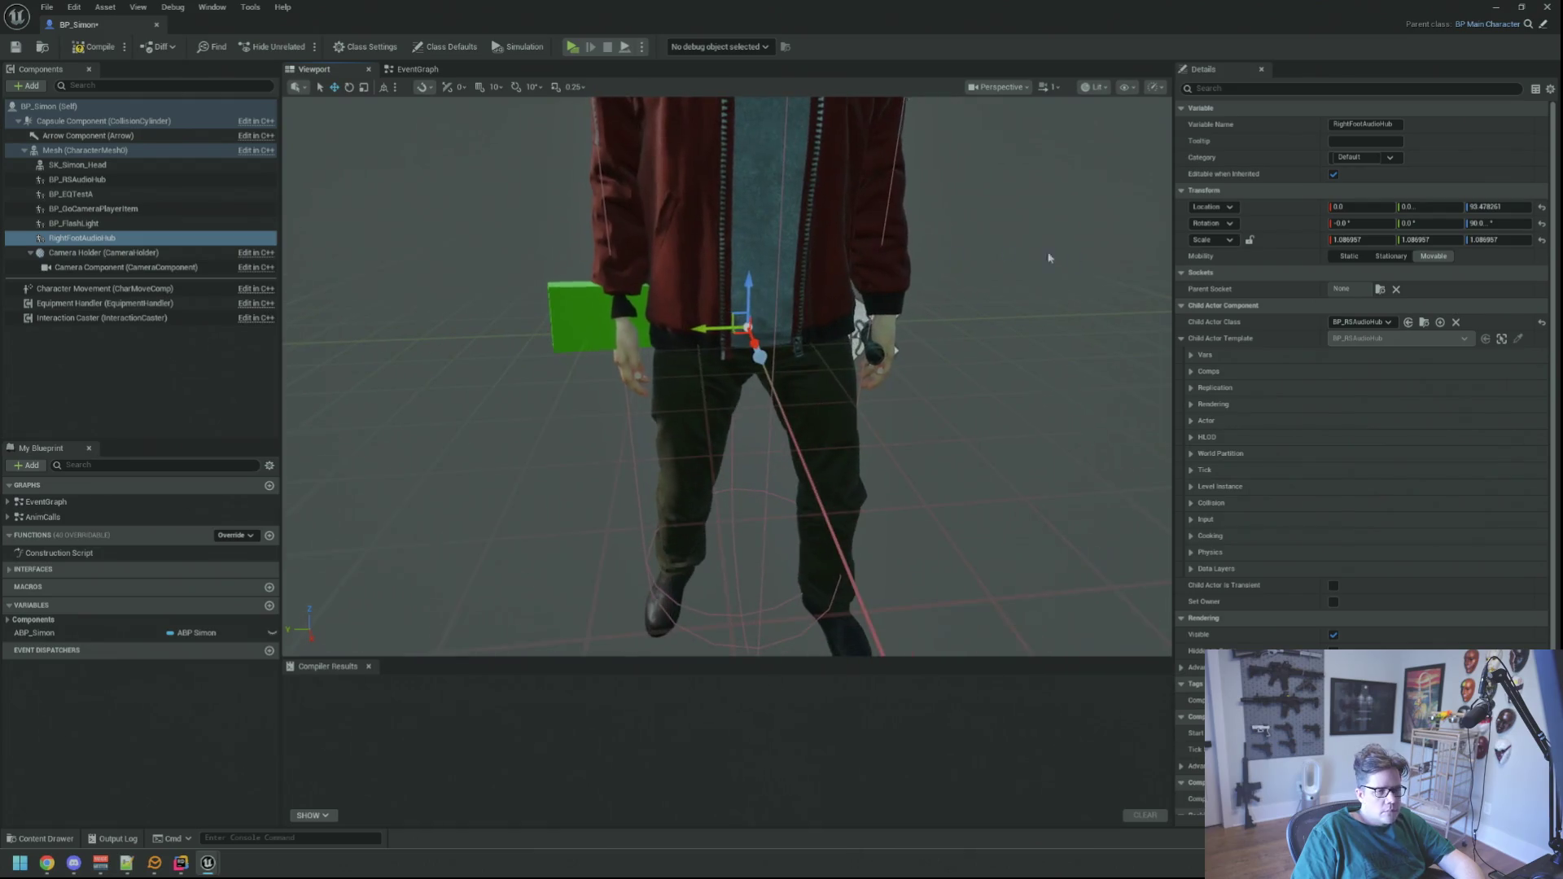
{"action": "left_click", "coordinate": [1378, 289]}
{"action": "scroll", "coordinate": [1439, 423], "scroll_direction": "down", "scroll_amount": 5}
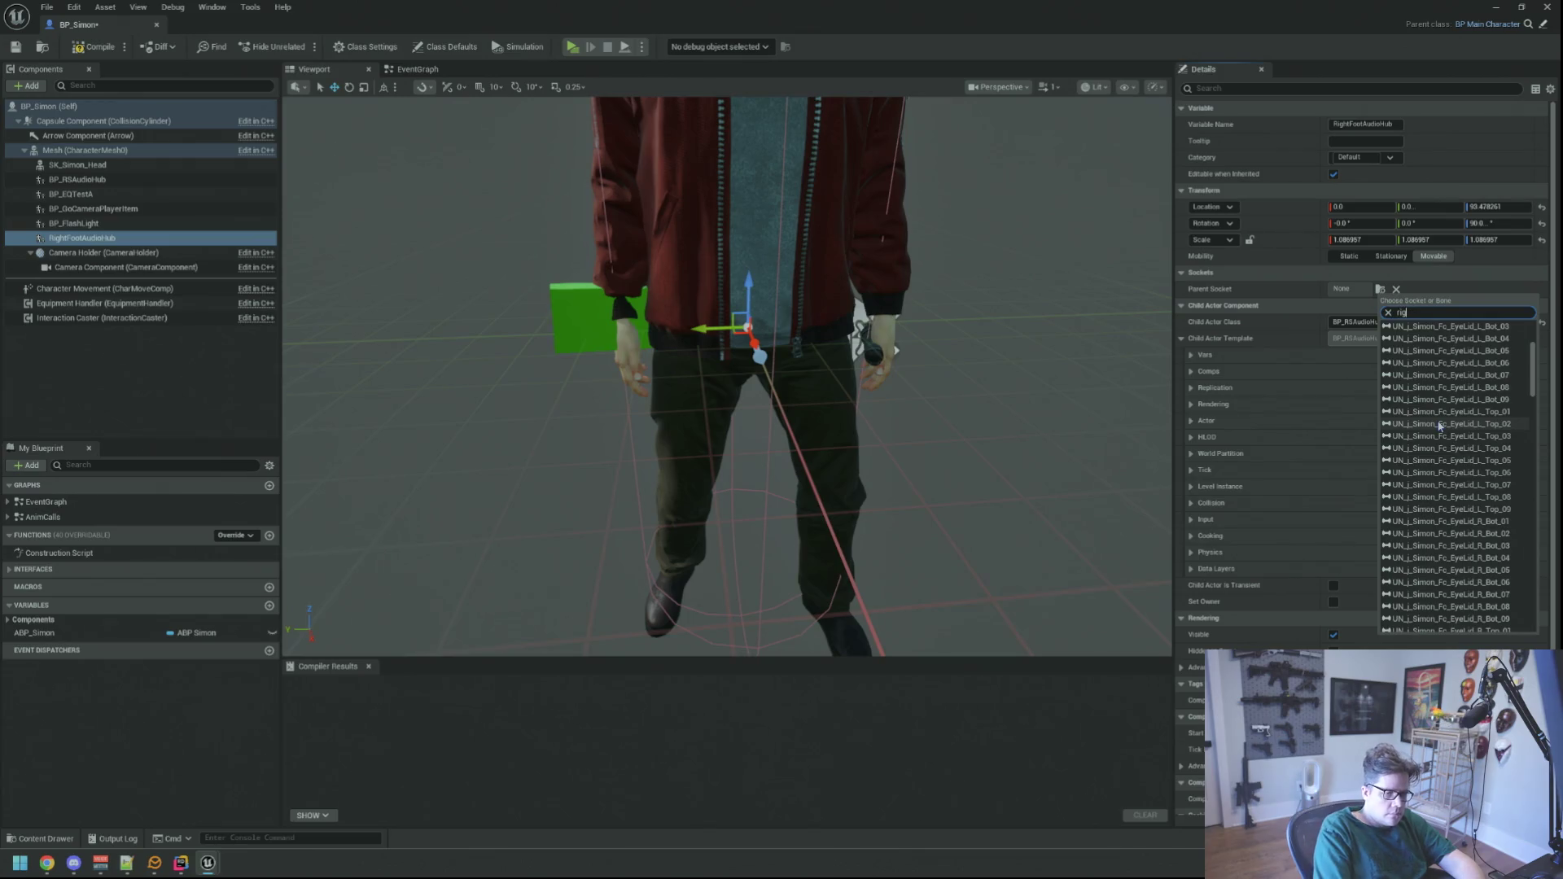
{"action": "type", "text": "ht"}
{"action": "type", "text": "ri"}
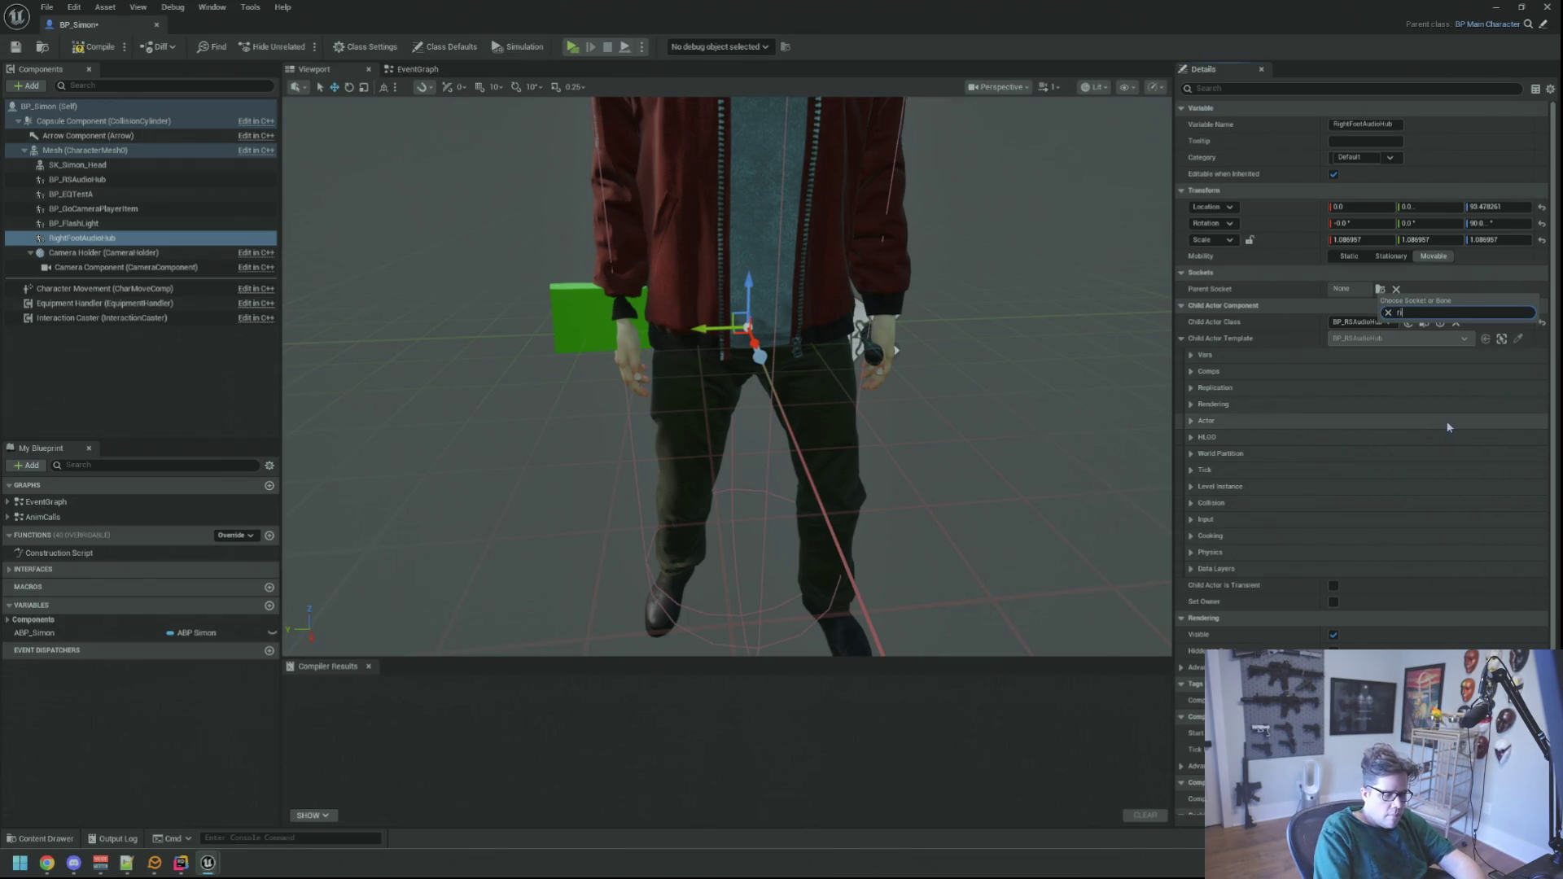
{"action": "key", "text": "BackSpace"}
{"action": "key", "text": "BackSpace"}
{"action": "key", "text": "BackSpace"}
{"action": "type", "text": "fo"}
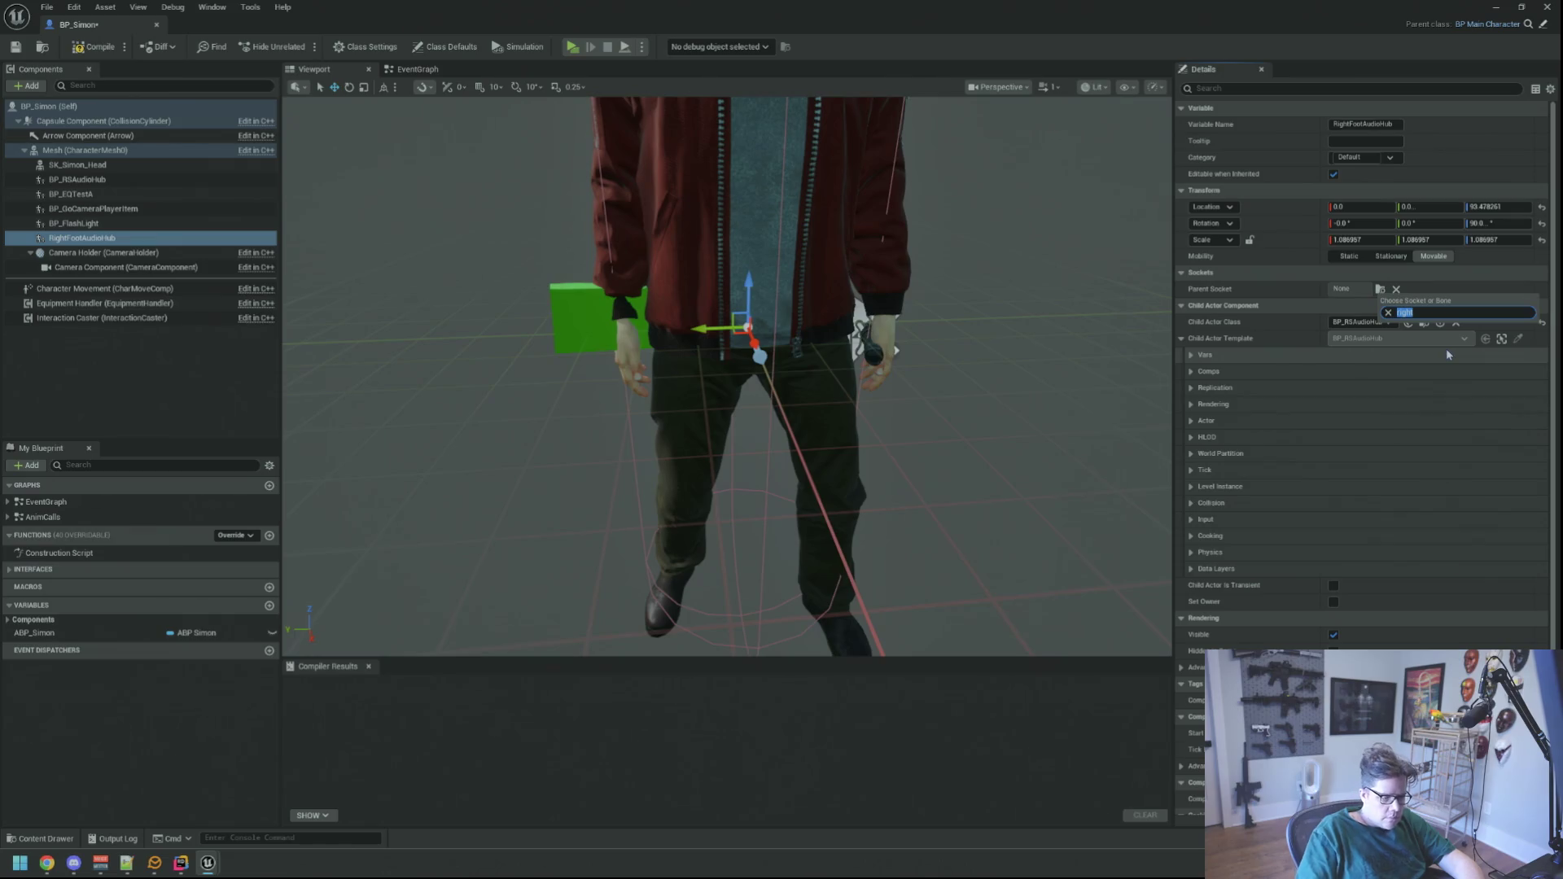
{"action": "type", "text": "ot"}
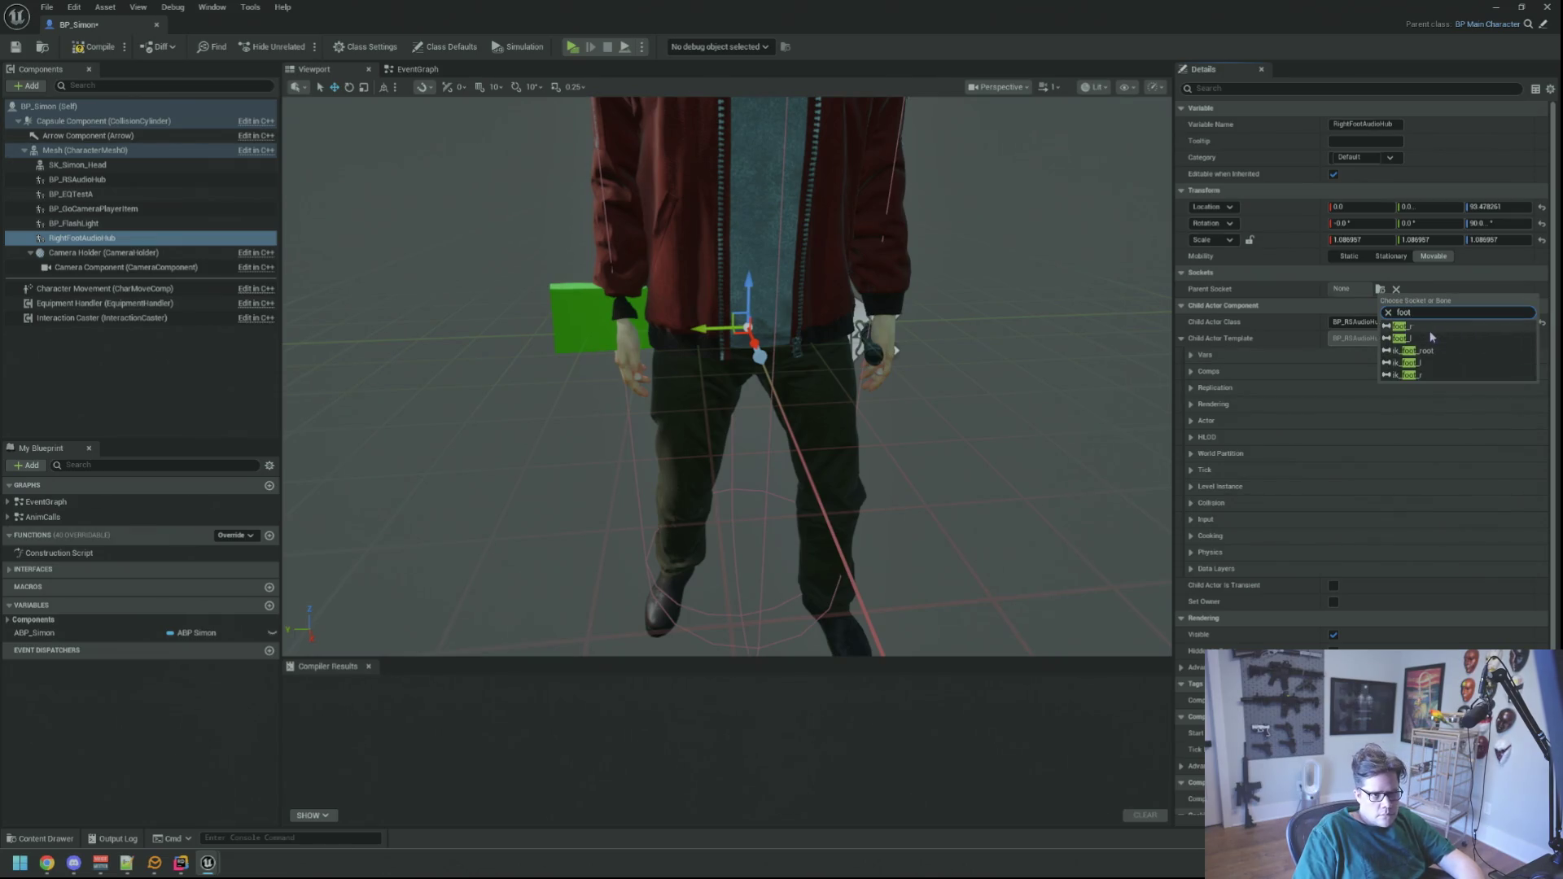
{"action": "left_click", "coordinate": [1430, 326]}
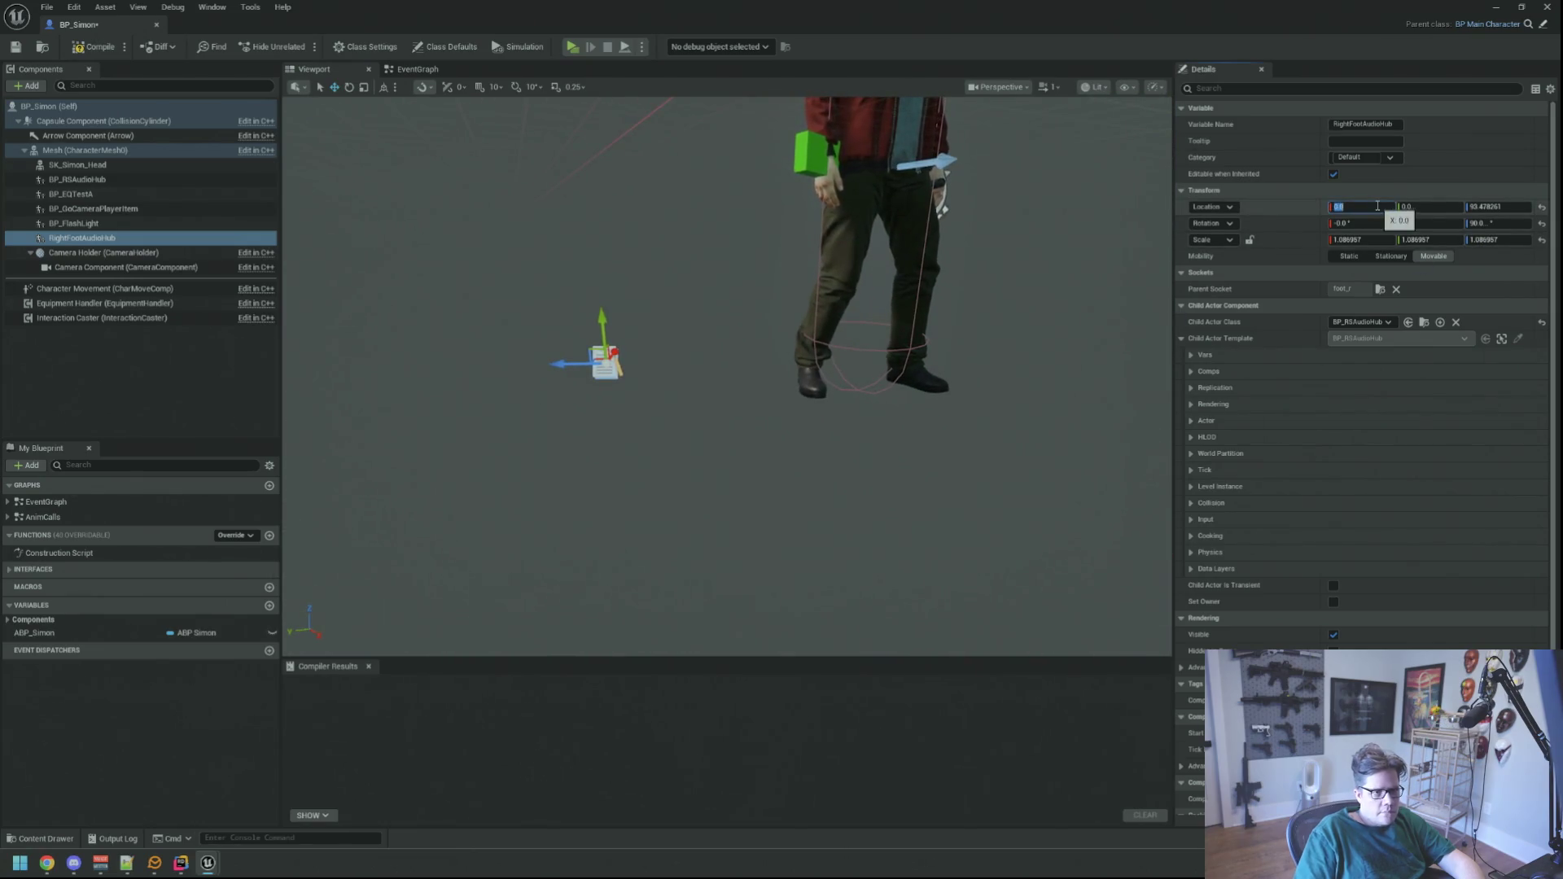
- Set the component's Z location to 0 and view it at the foot
{"action": "type", "text": "0"}
{"action": "key", "text": "Return"}
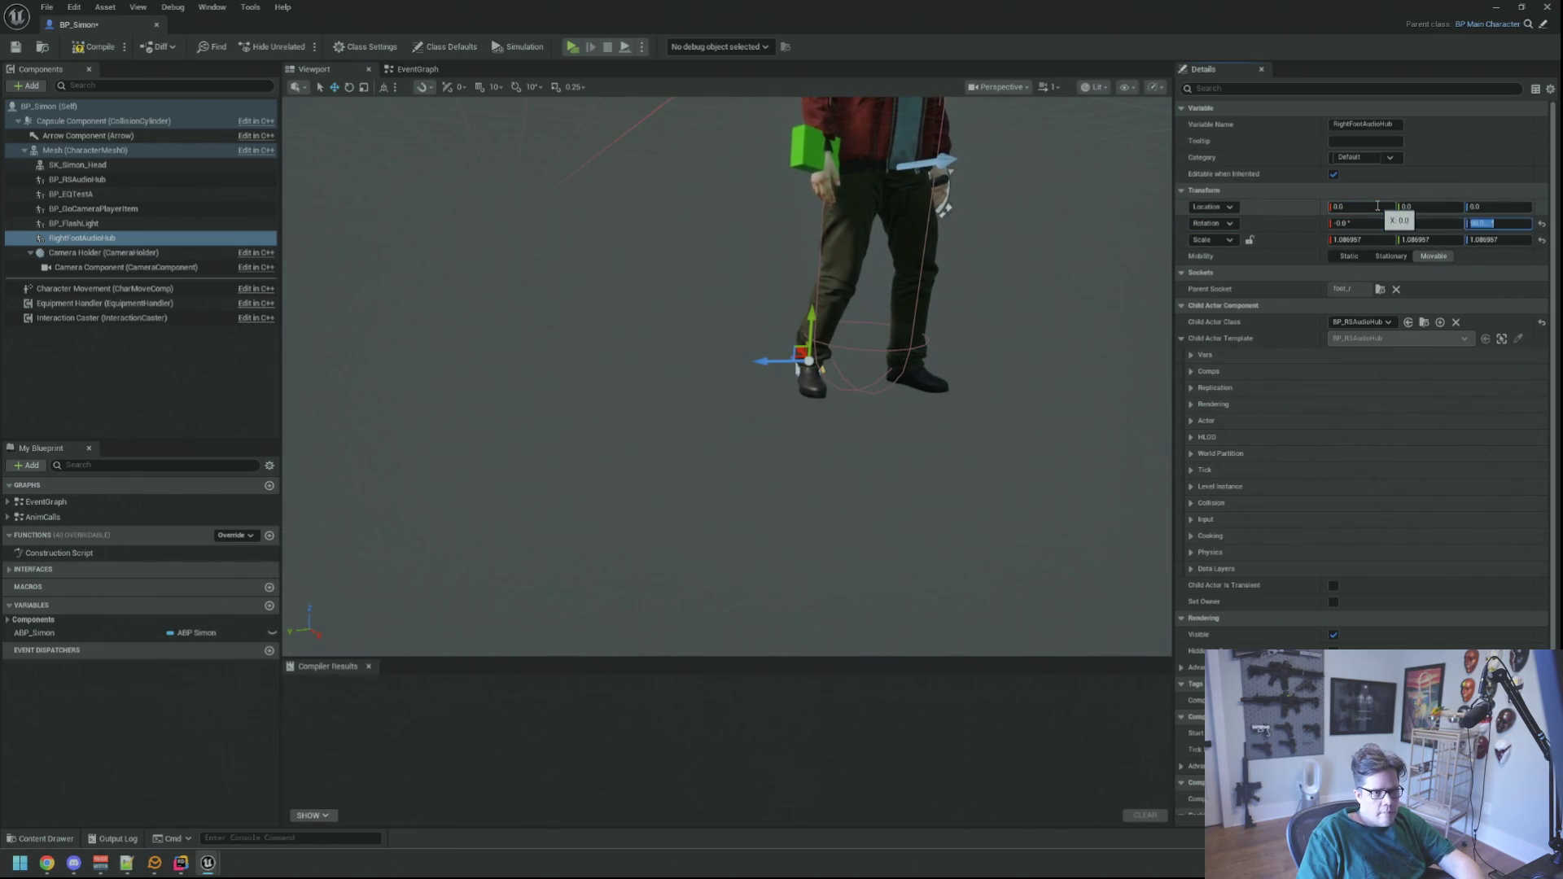
{"action": "key", "text": "f"}
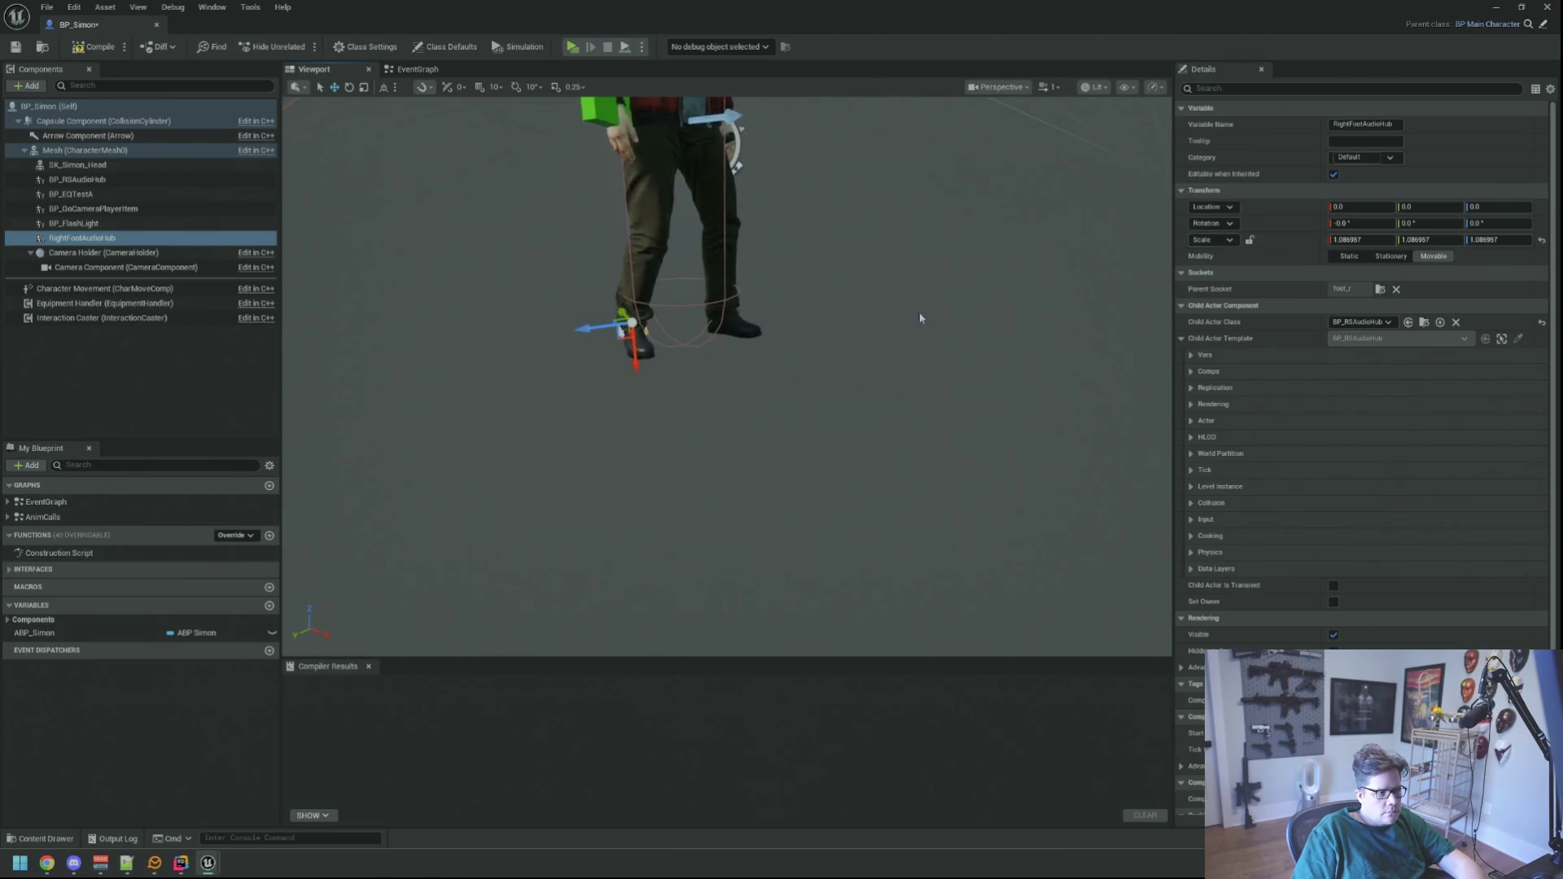
{"action": "scroll", "coordinate": [849, 322], "scroll_direction": "down", "scroll_amount": 5}
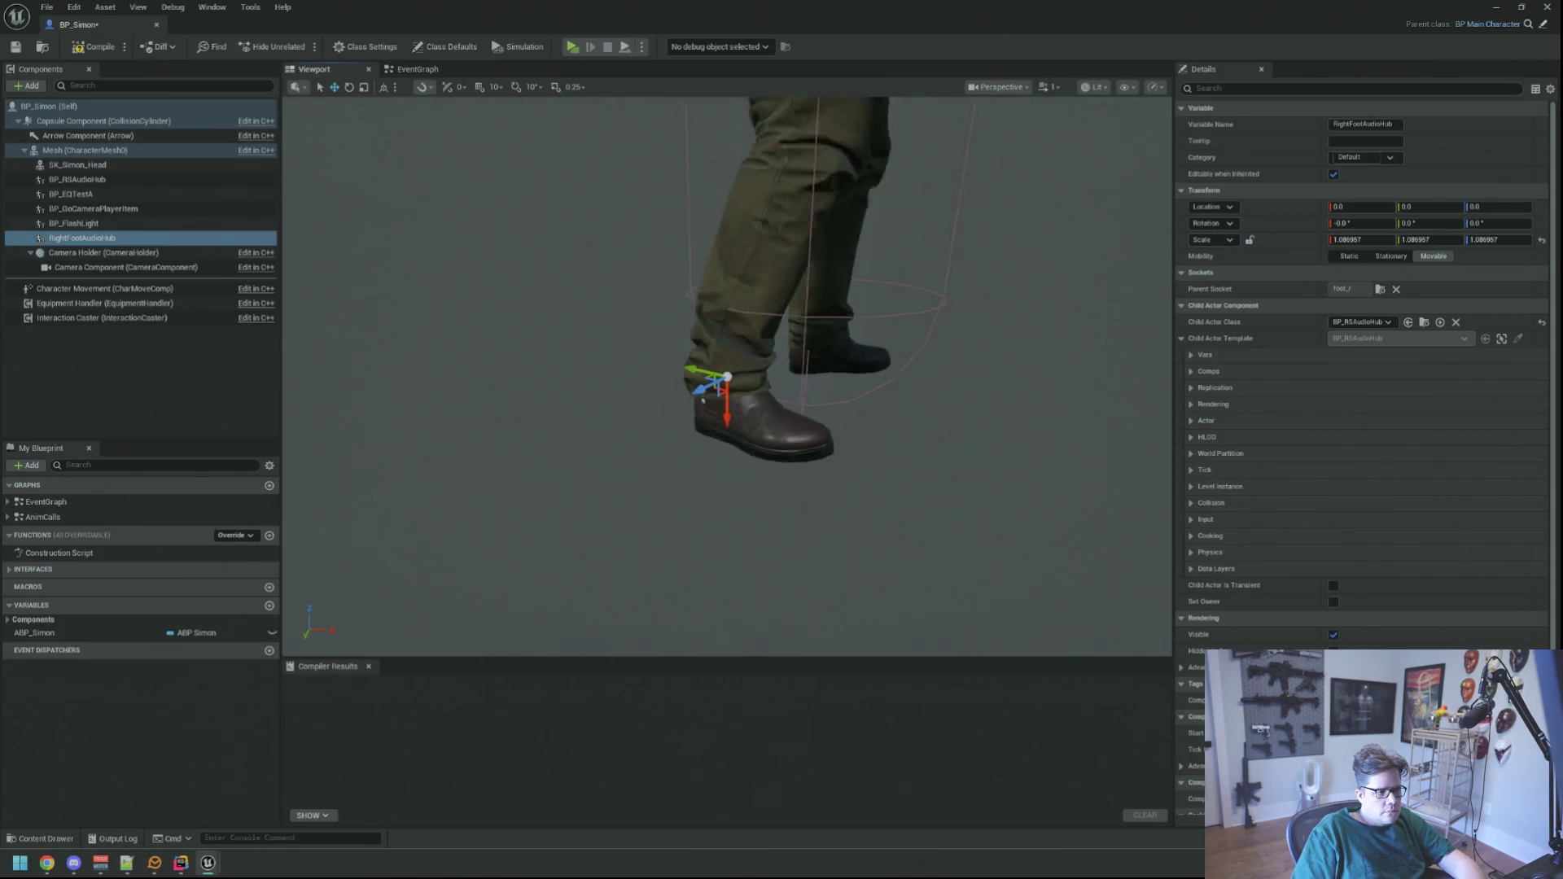
{"action": "left_click_drag", "start_coordinate": [803, 193], "coordinate": [868, 221]}
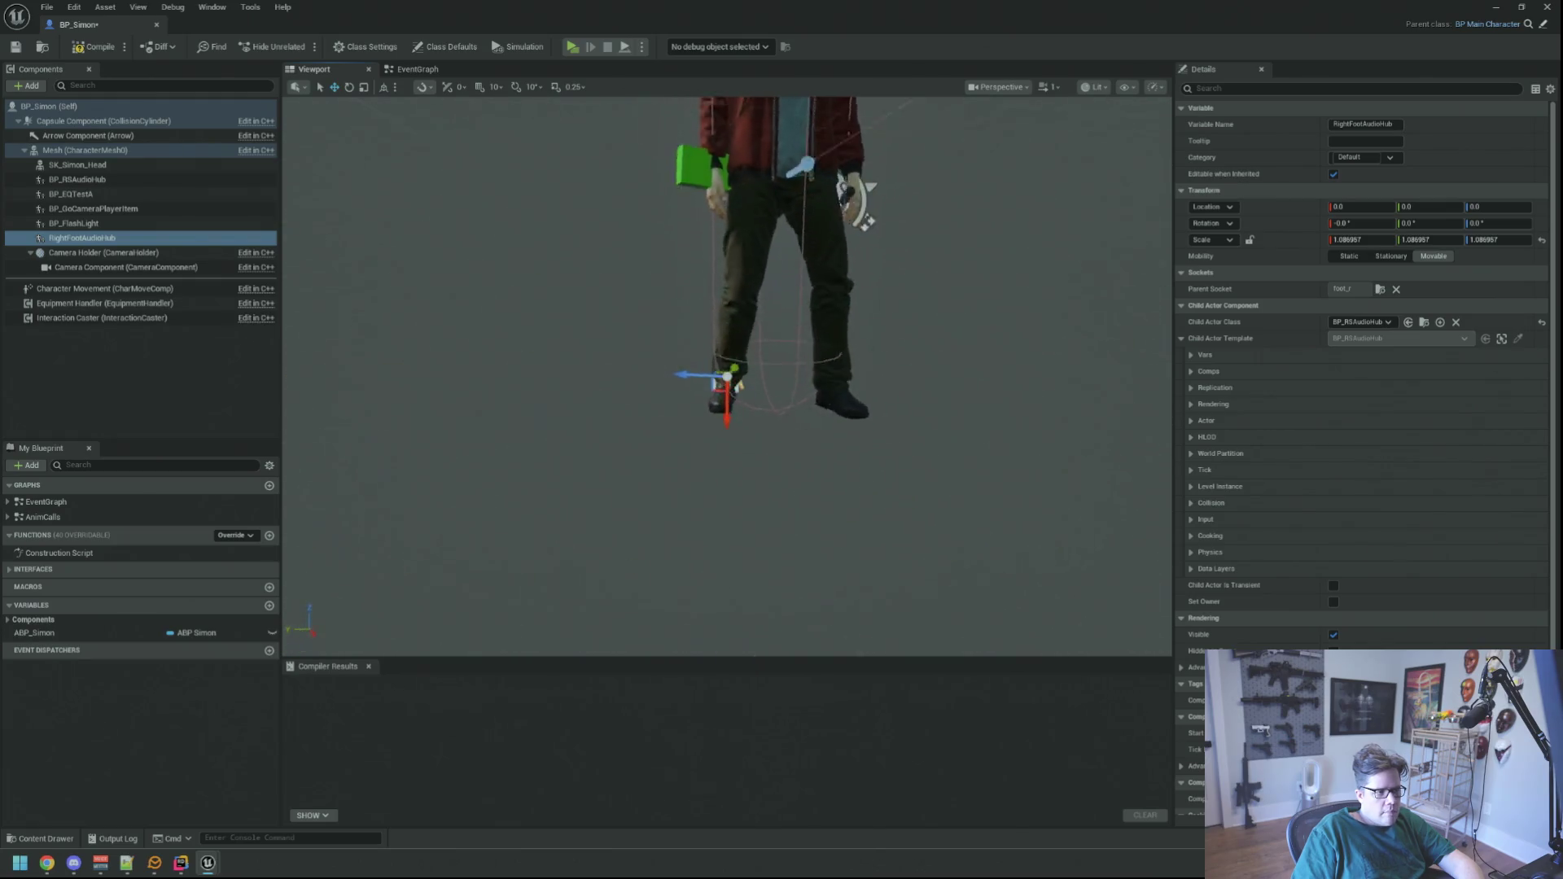
{"action": "mouse_move", "coordinate": [867, 371]}
{"action": "left_mouse_down"}
{"action": "mouse_move", "coordinate": [1036, 377]}
{"action": "mouse_move", "coordinate": [1057, 355]}
{"action": "mouse_move", "coordinate": [1065, 407]}
{"action": "mouse_move", "coordinate": [1005, 391]}
{"action": "mouse_move", "coordinate": [991, 425]}
{"action": "left_mouse_up"}
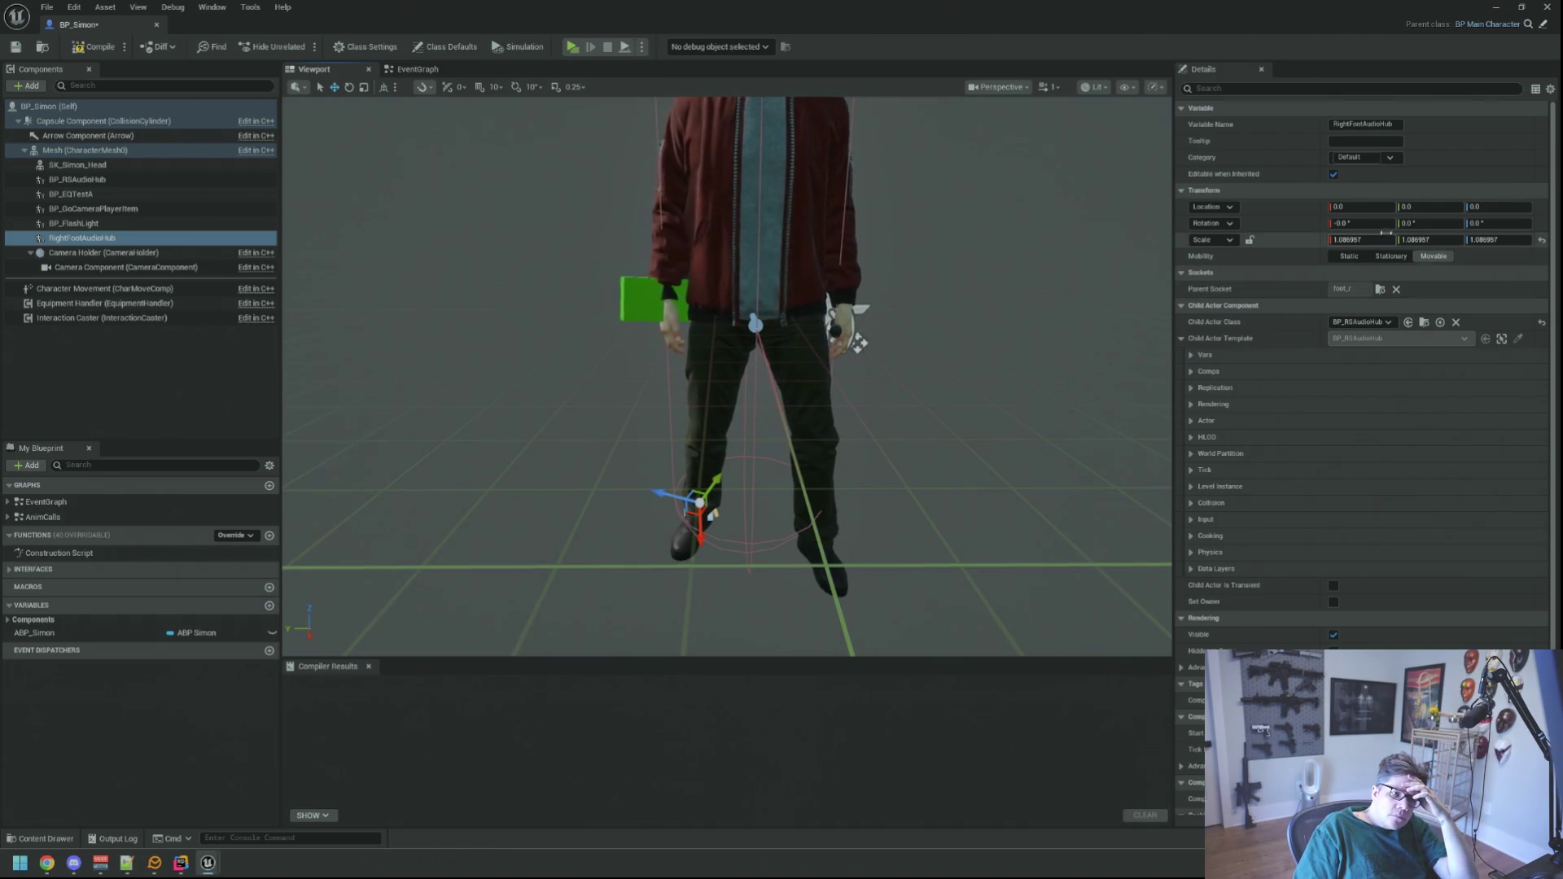
- Set the component's scale to 1 and save BP_Simon
{"action": "left_click", "coordinate": [1377, 241]}
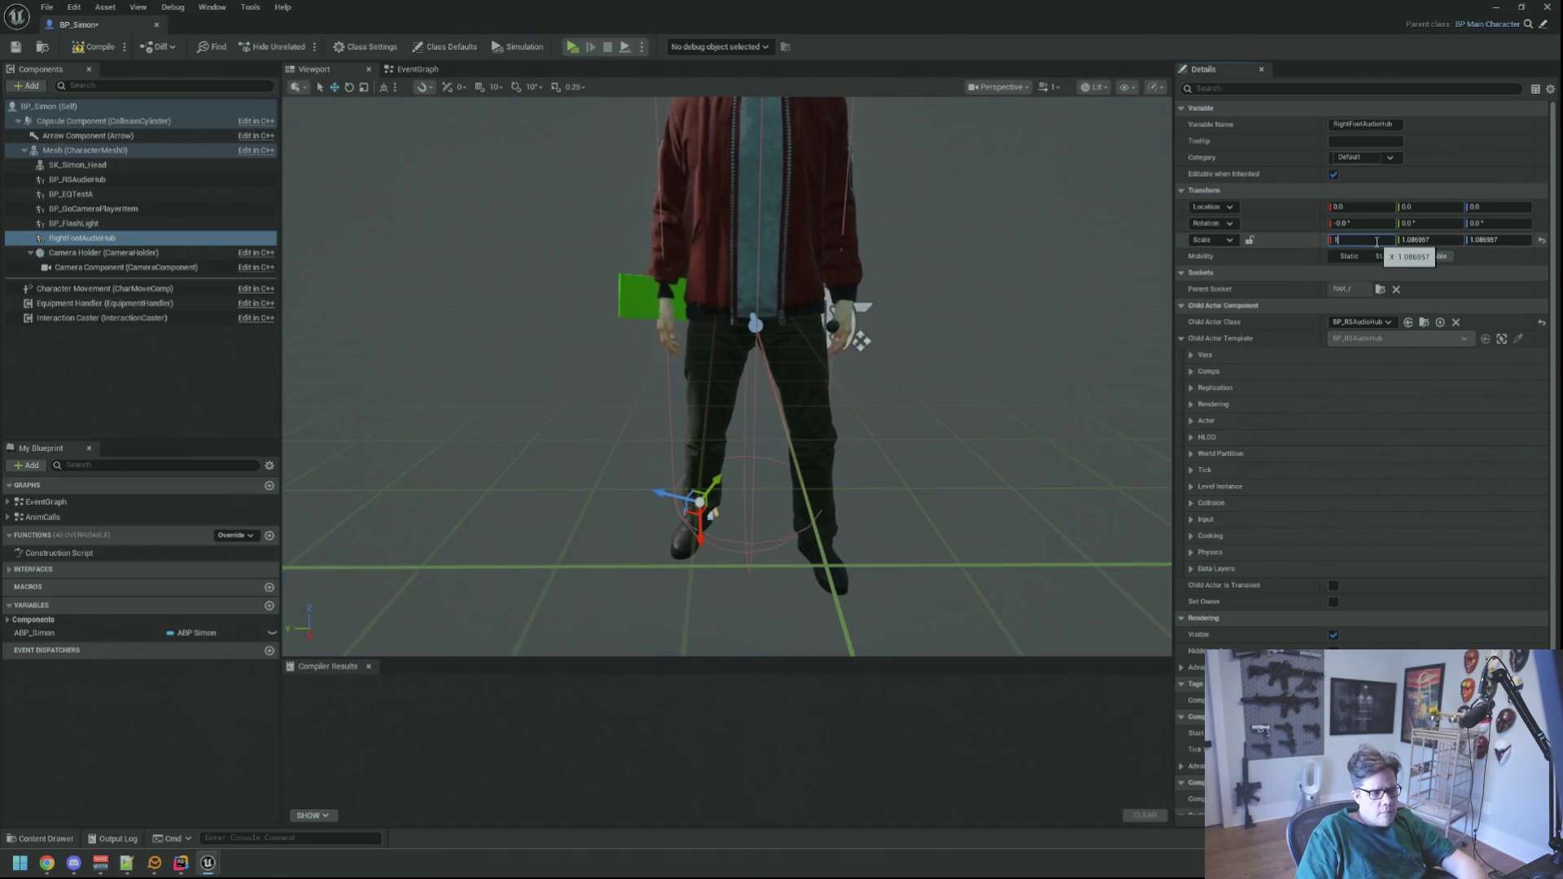
{"action": "mouse_move", "coordinate": [1008, 456]}
{"action": "left_mouse_down"}
{"action": "mouse_move", "coordinate": [838, 462]}
{"action": "mouse_move", "coordinate": [798, 445]}
{"action": "left_mouse_up"}
{"action": "key", "text": "ctrl+s"}
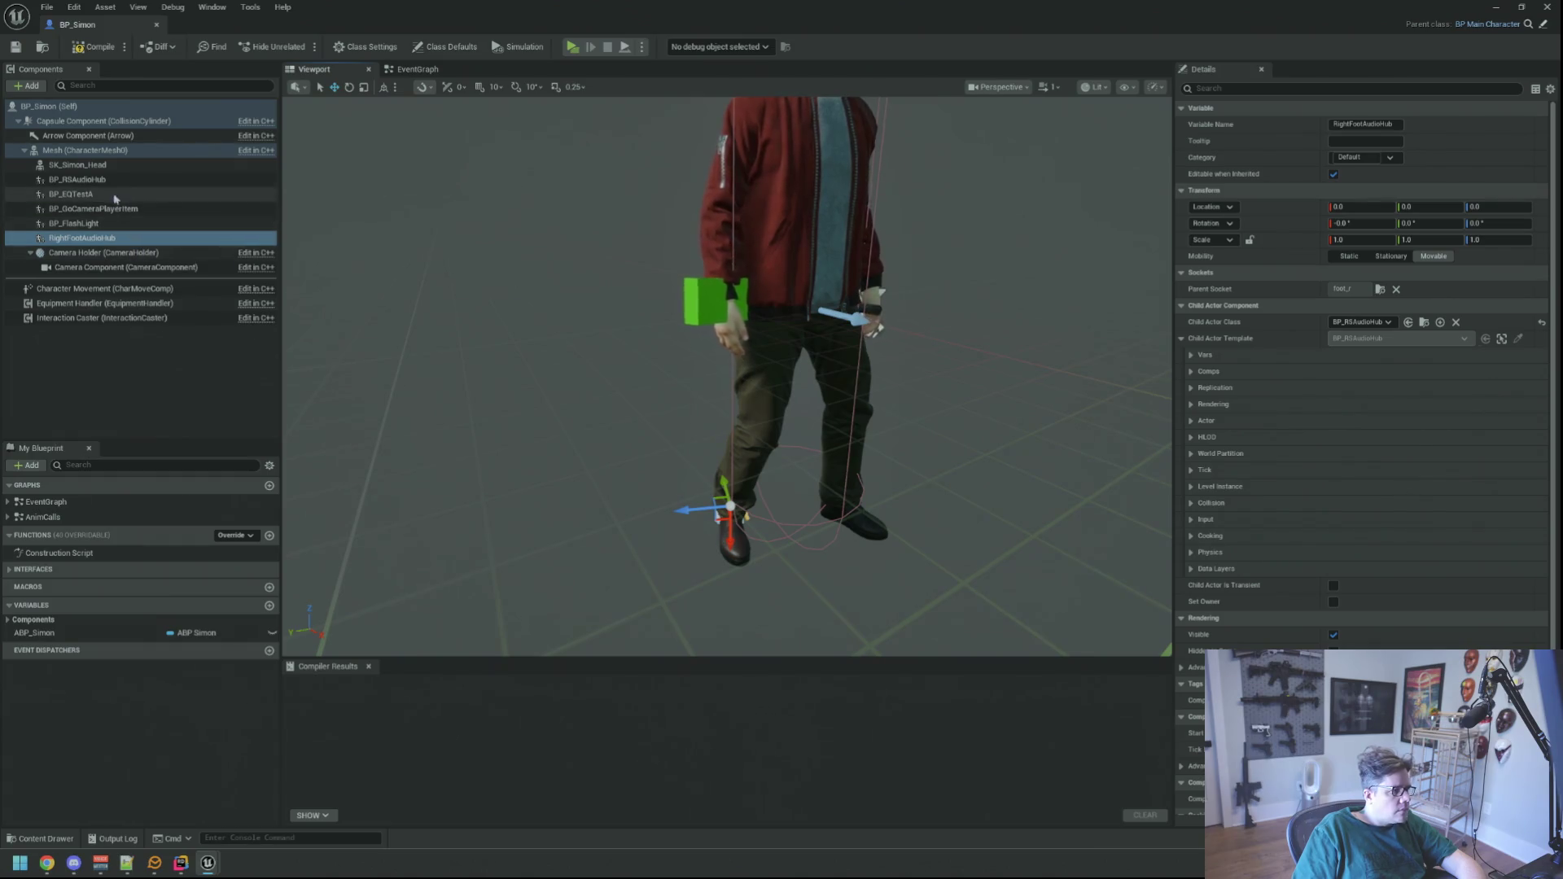
{"action": "left_click", "coordinate": [113, 181]}
- Rename the remaining BP_RSAudioHub component to LeftFootAudioHub and compile
{"action": "left_click", "coordinate": [113, 180]}
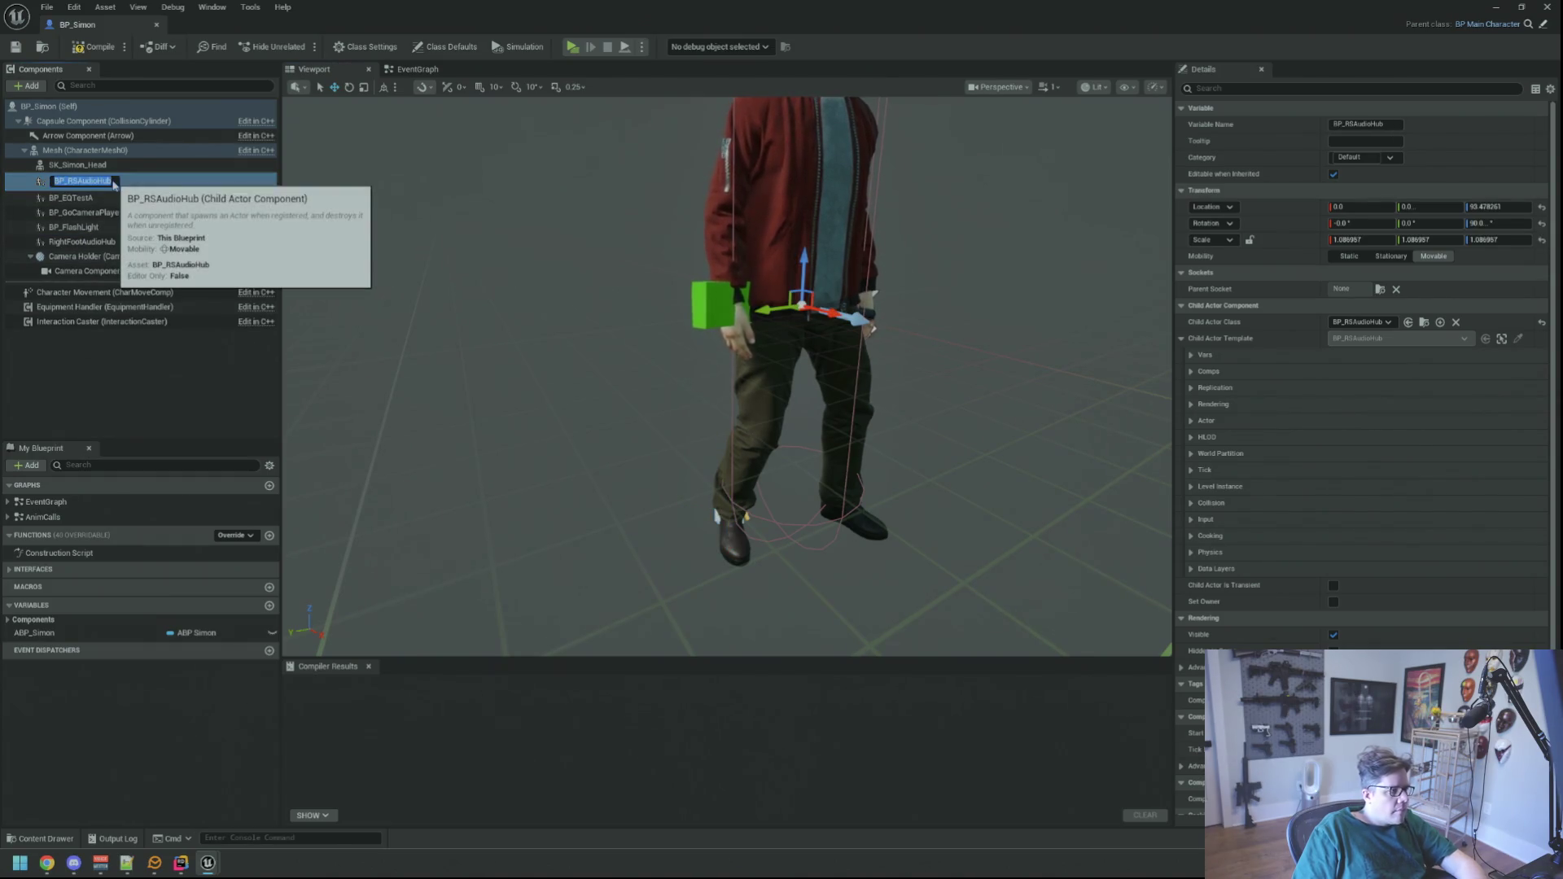
{"action": "type", "text": "LeftFoot"}
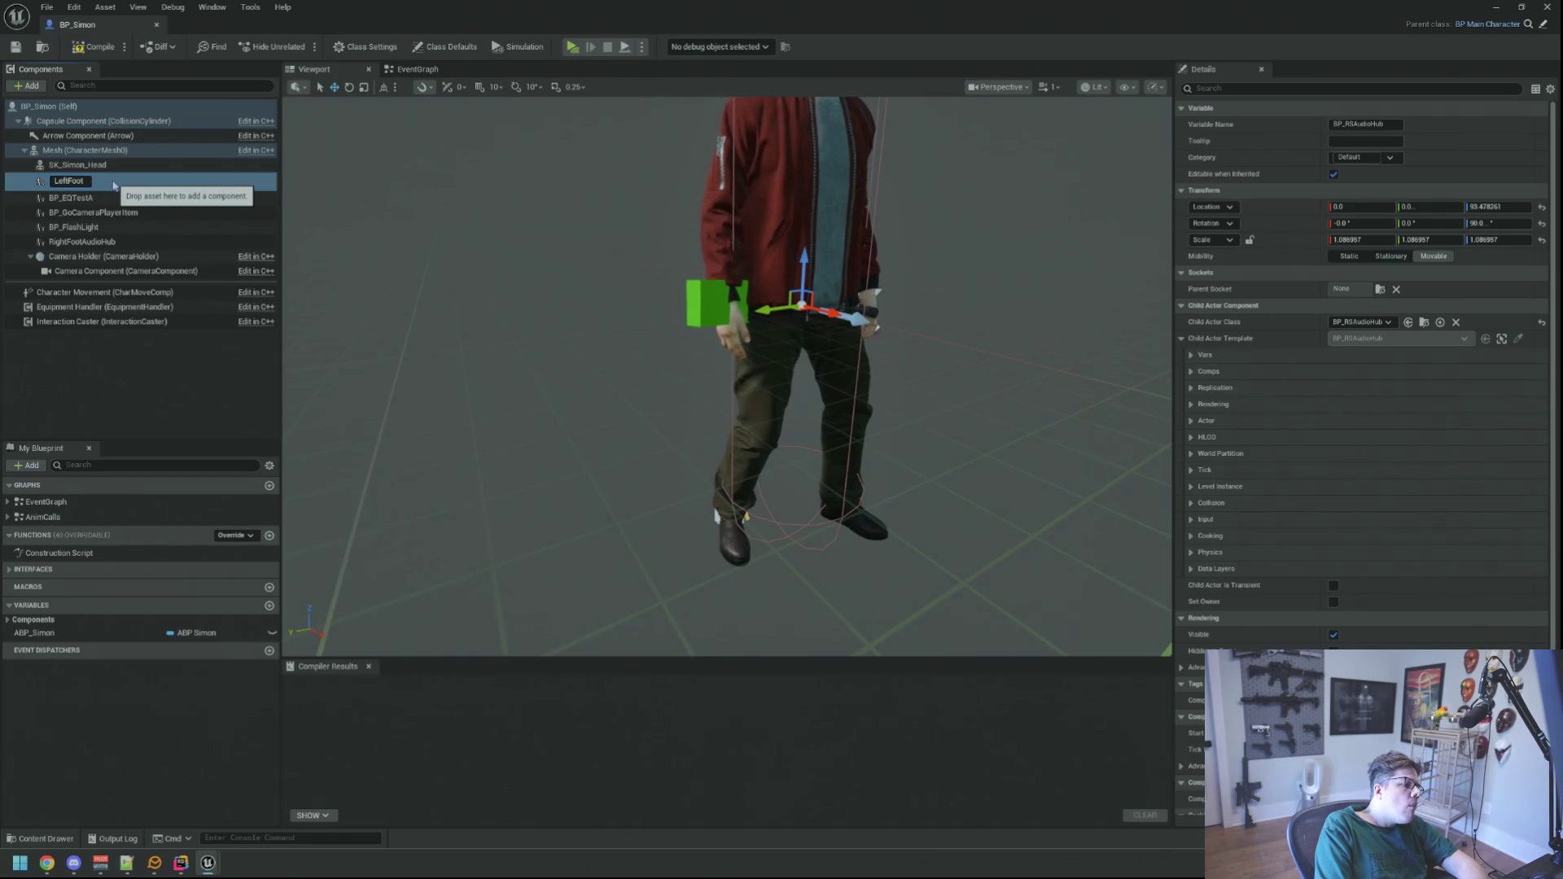
{"action": "type", "text": "AudioHub"}
{"action": "key", "text": "Return"}
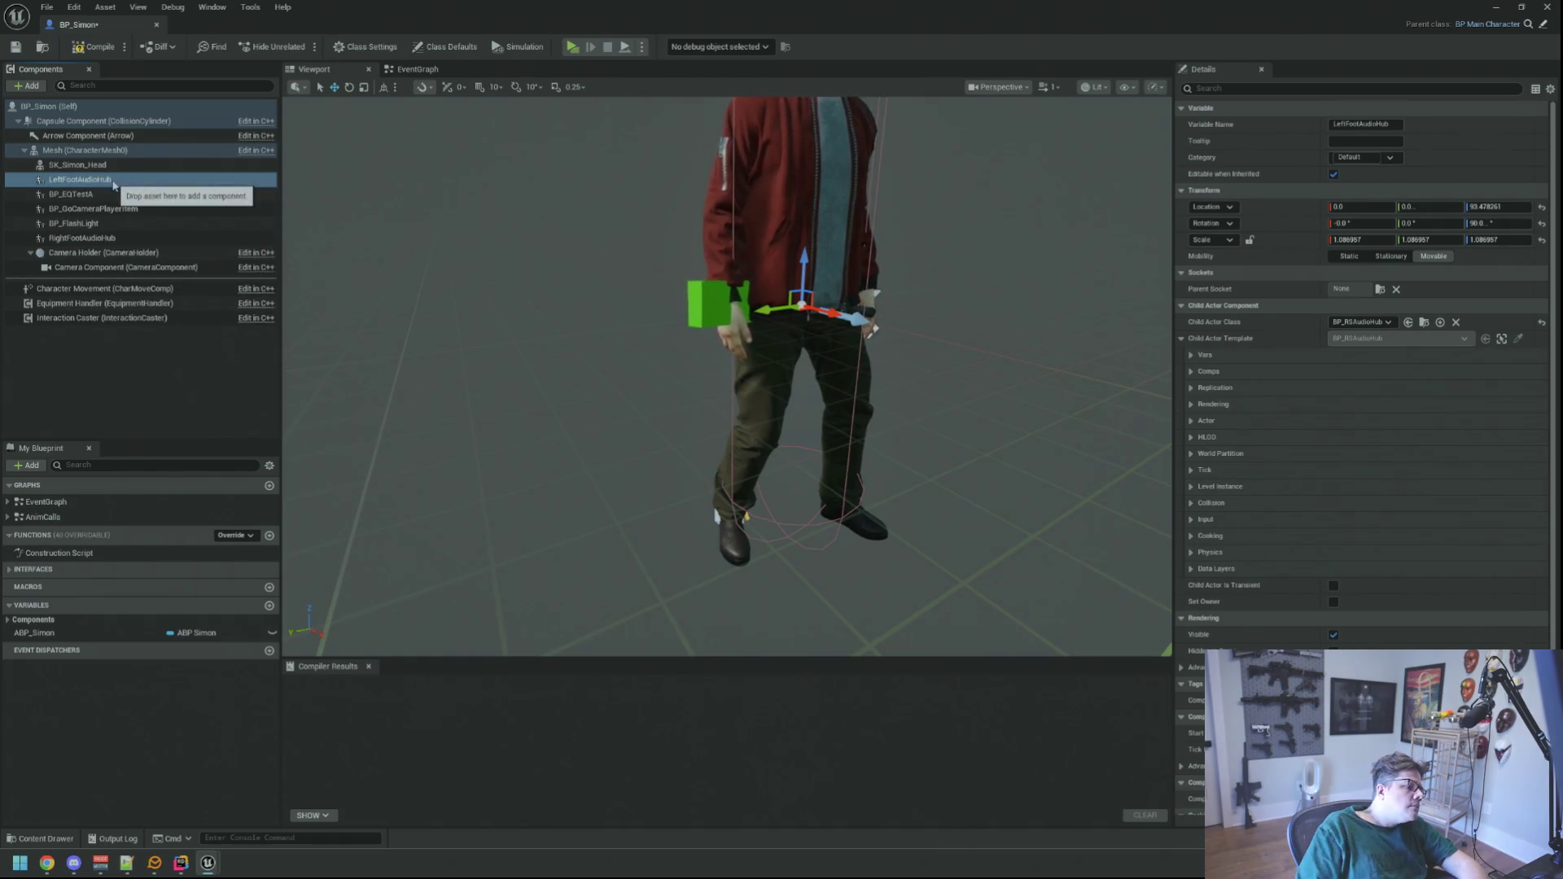
{"action": "left_click", "coordinate": [14, 49]}
{"action": "left_click_drag", "start_coordinate": [905, 348], "coordinate": [857, 355]}
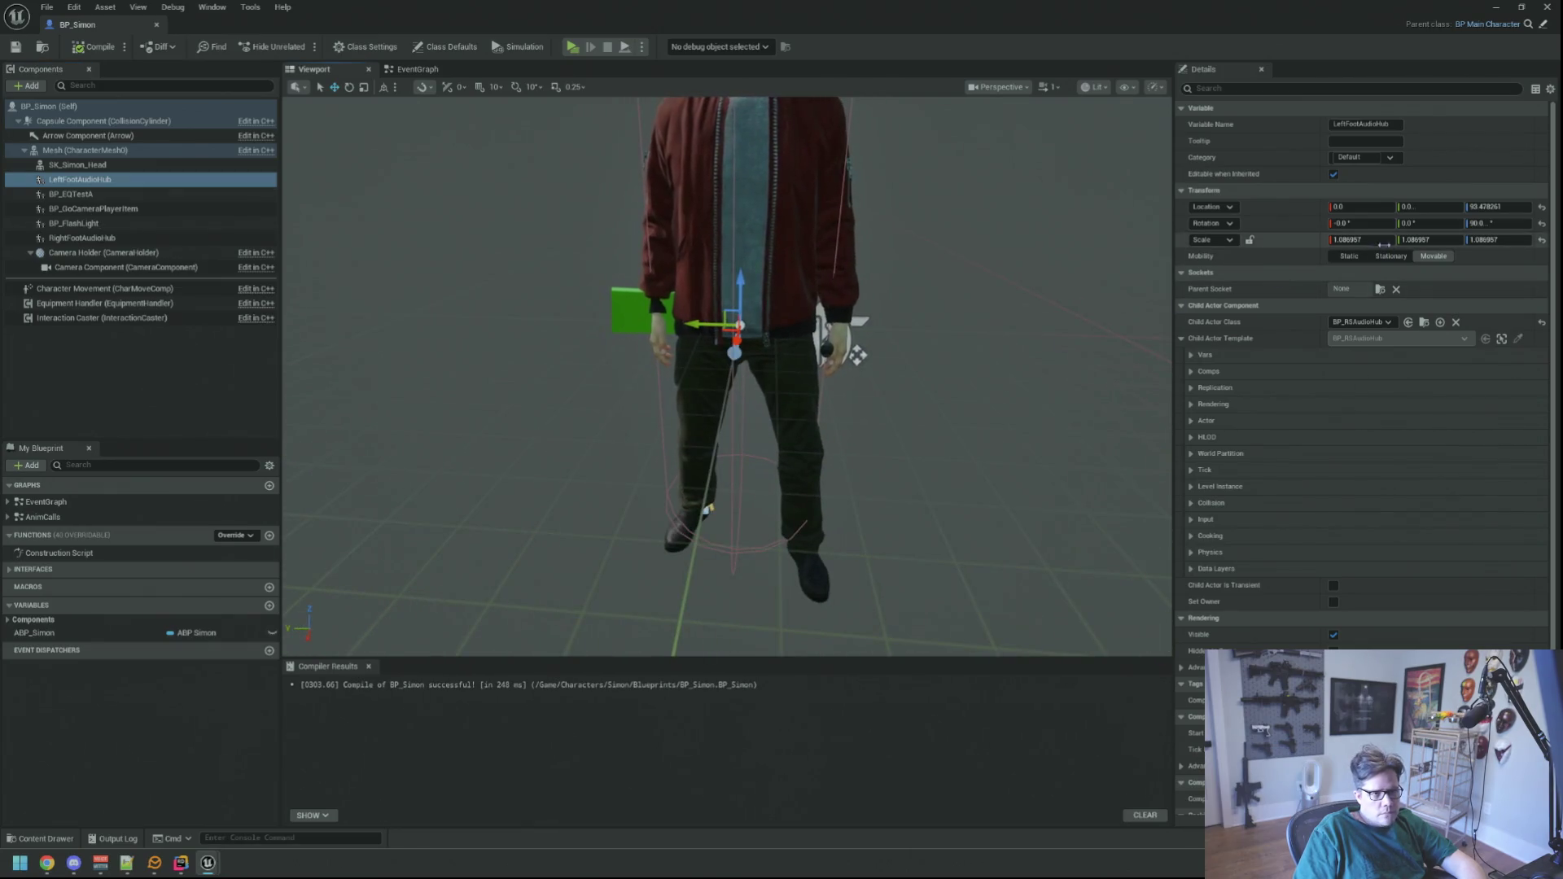
- Attach LeftFootAudioHub to the foot_l bone with Z location 0
{"action": "left_click", "coordinate": [1377, 290]}
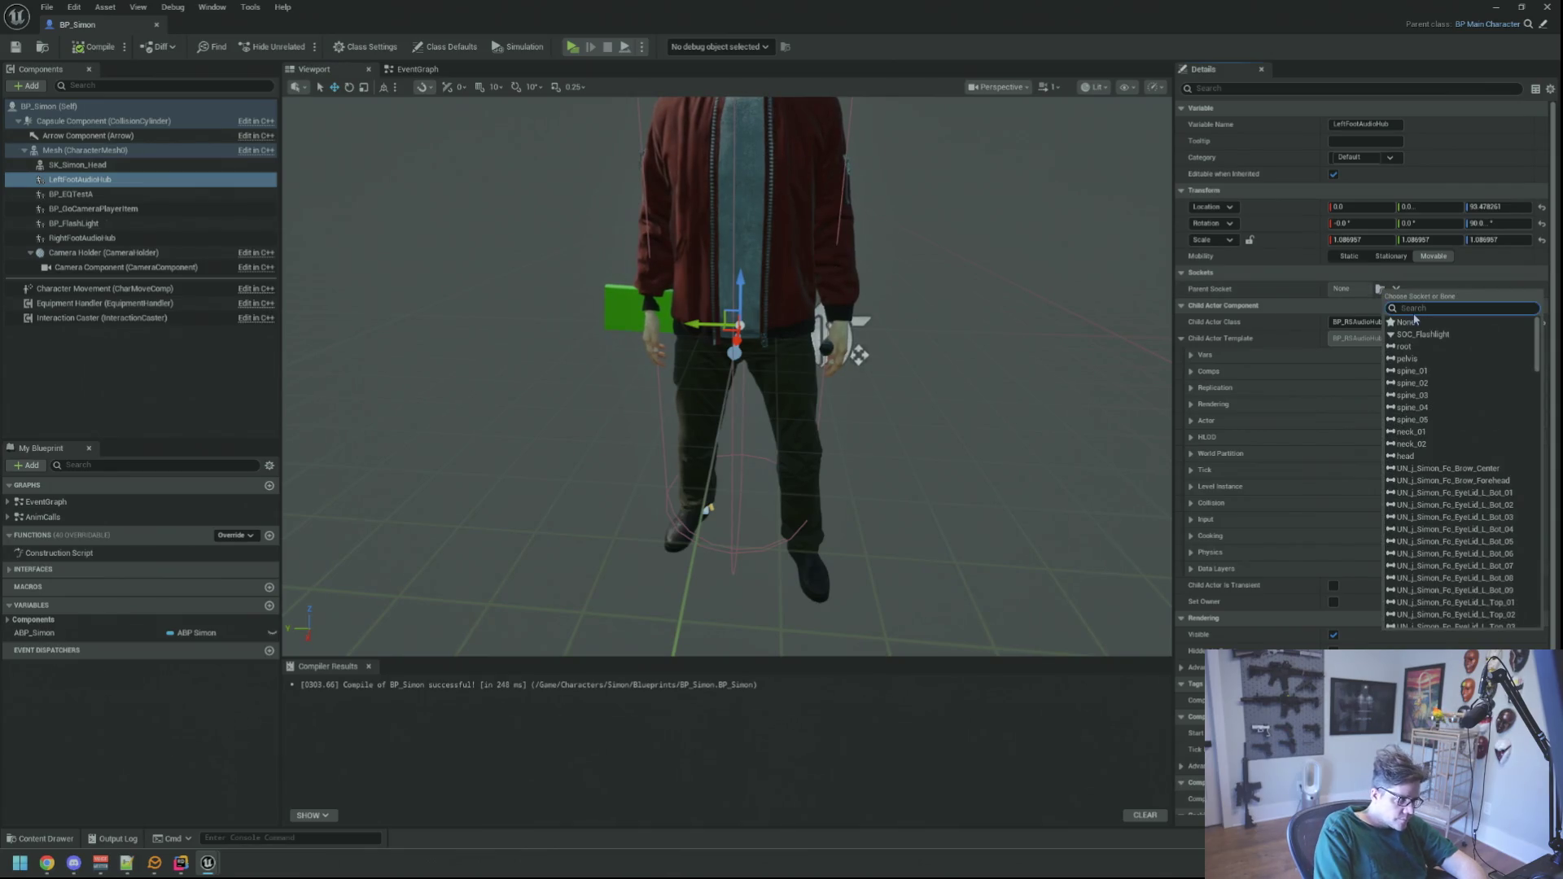
{"action": "type", "text": "left"}
{"action": "key", "text": "ctrl+a"}
{"action": "type", "text": "foot"}
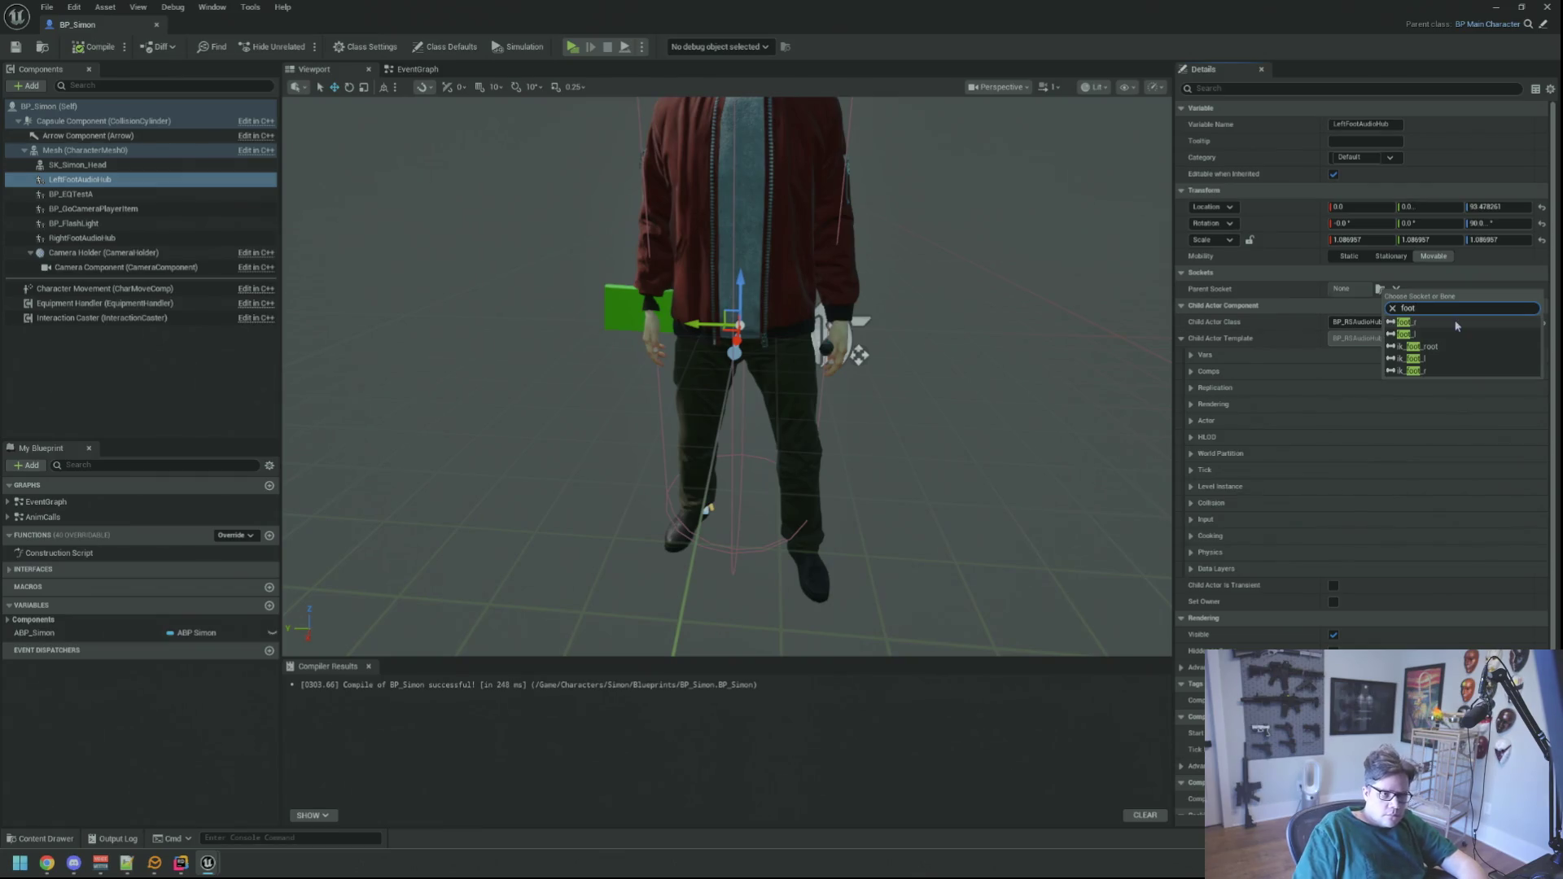
{"action": "left_click", "coordinate": [1420, 334]}
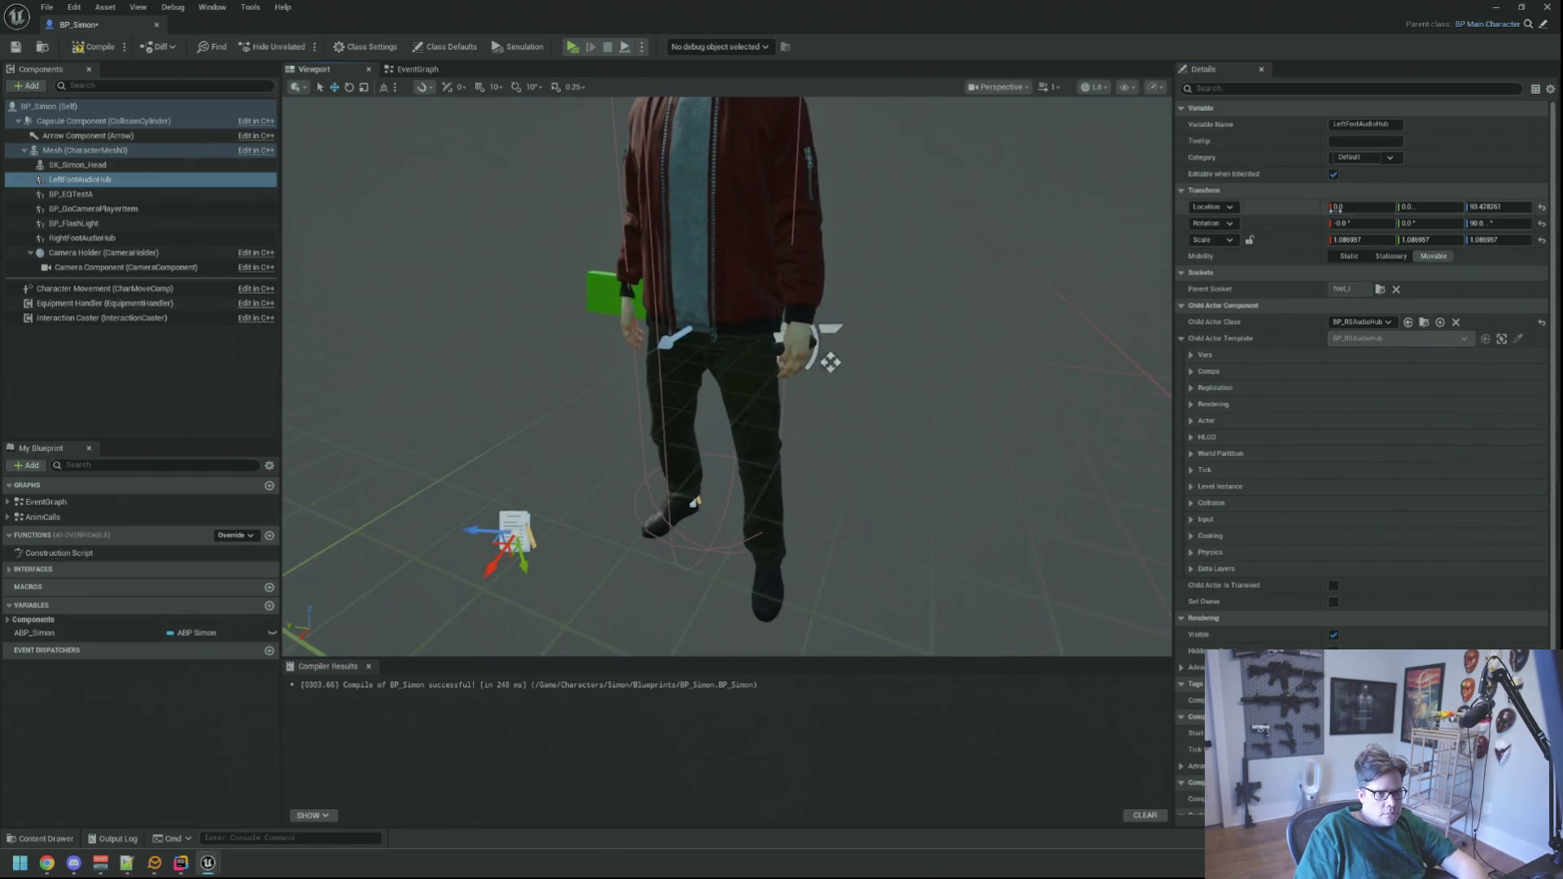
{"action": "left_click", "coordinate": [1541, 206]}
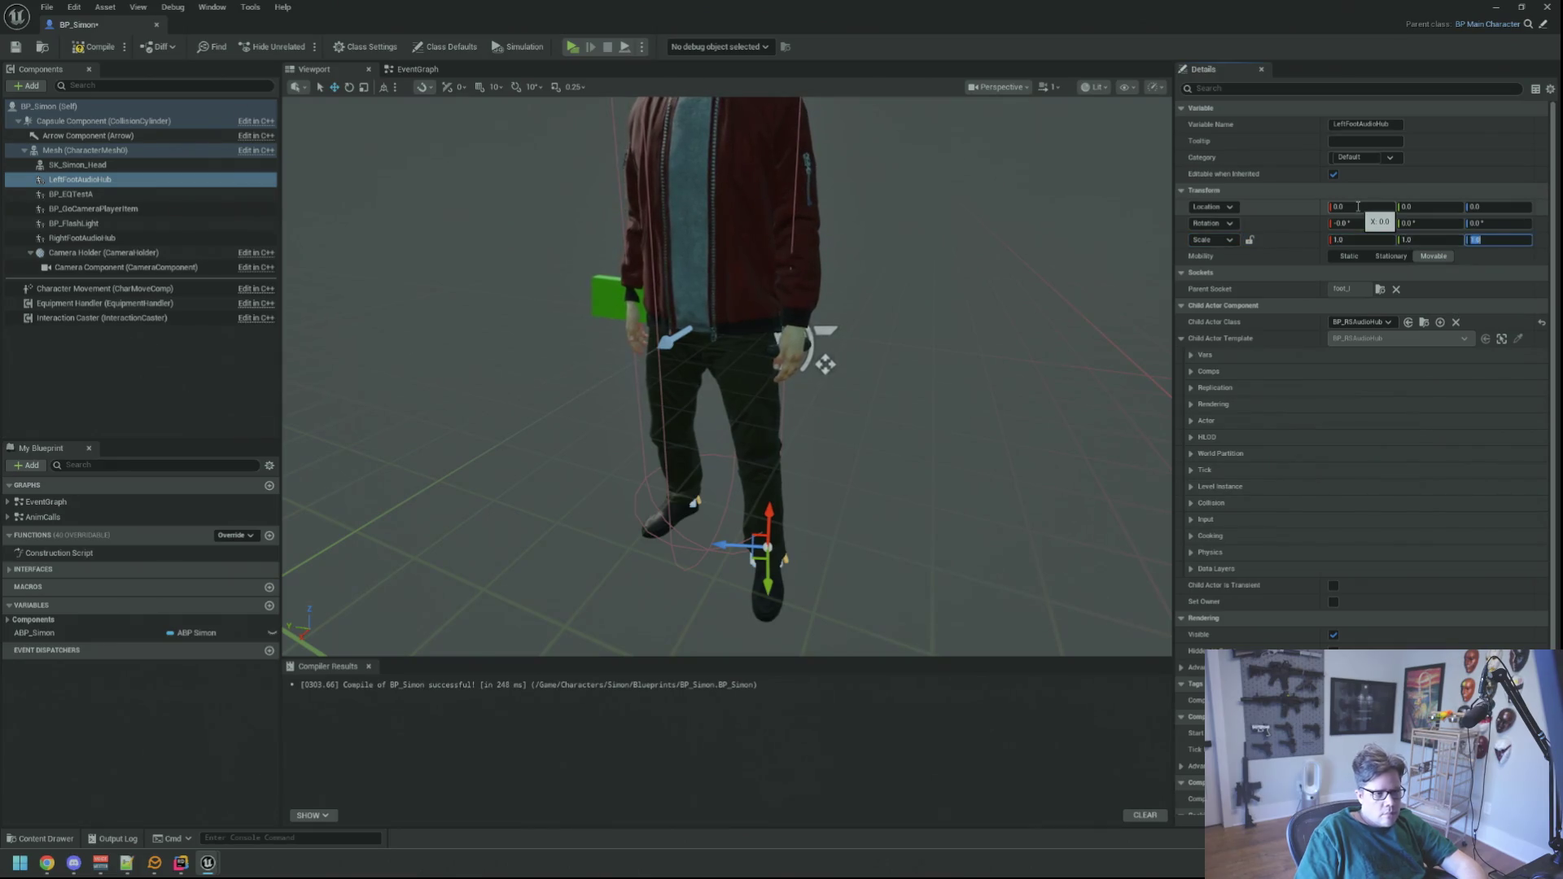
{"action": "key", "text": "f"}
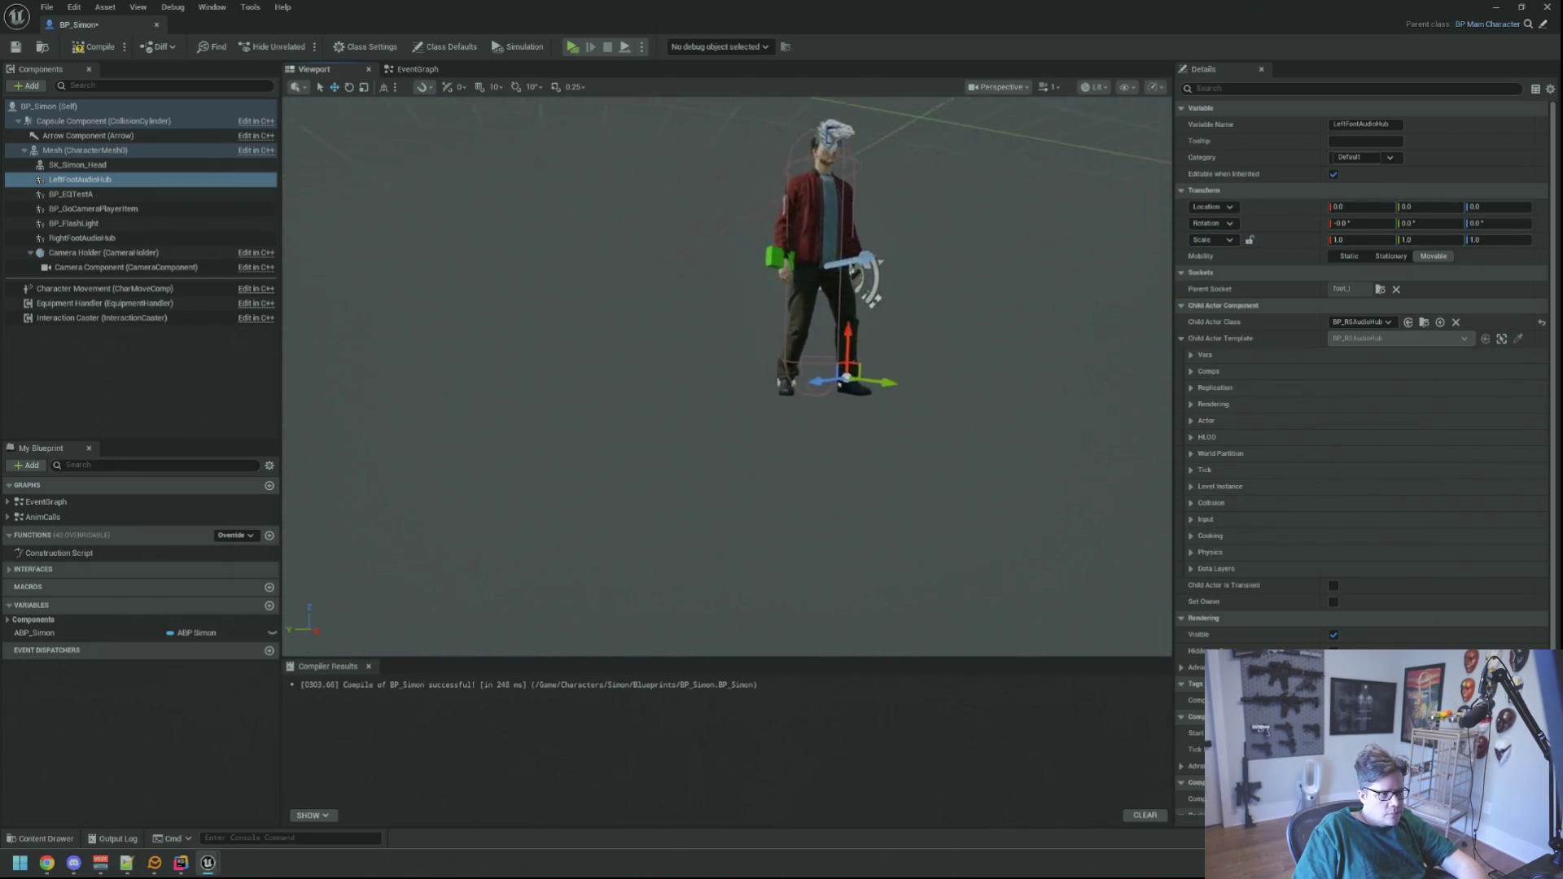
{"action": "key", "text": "f"}
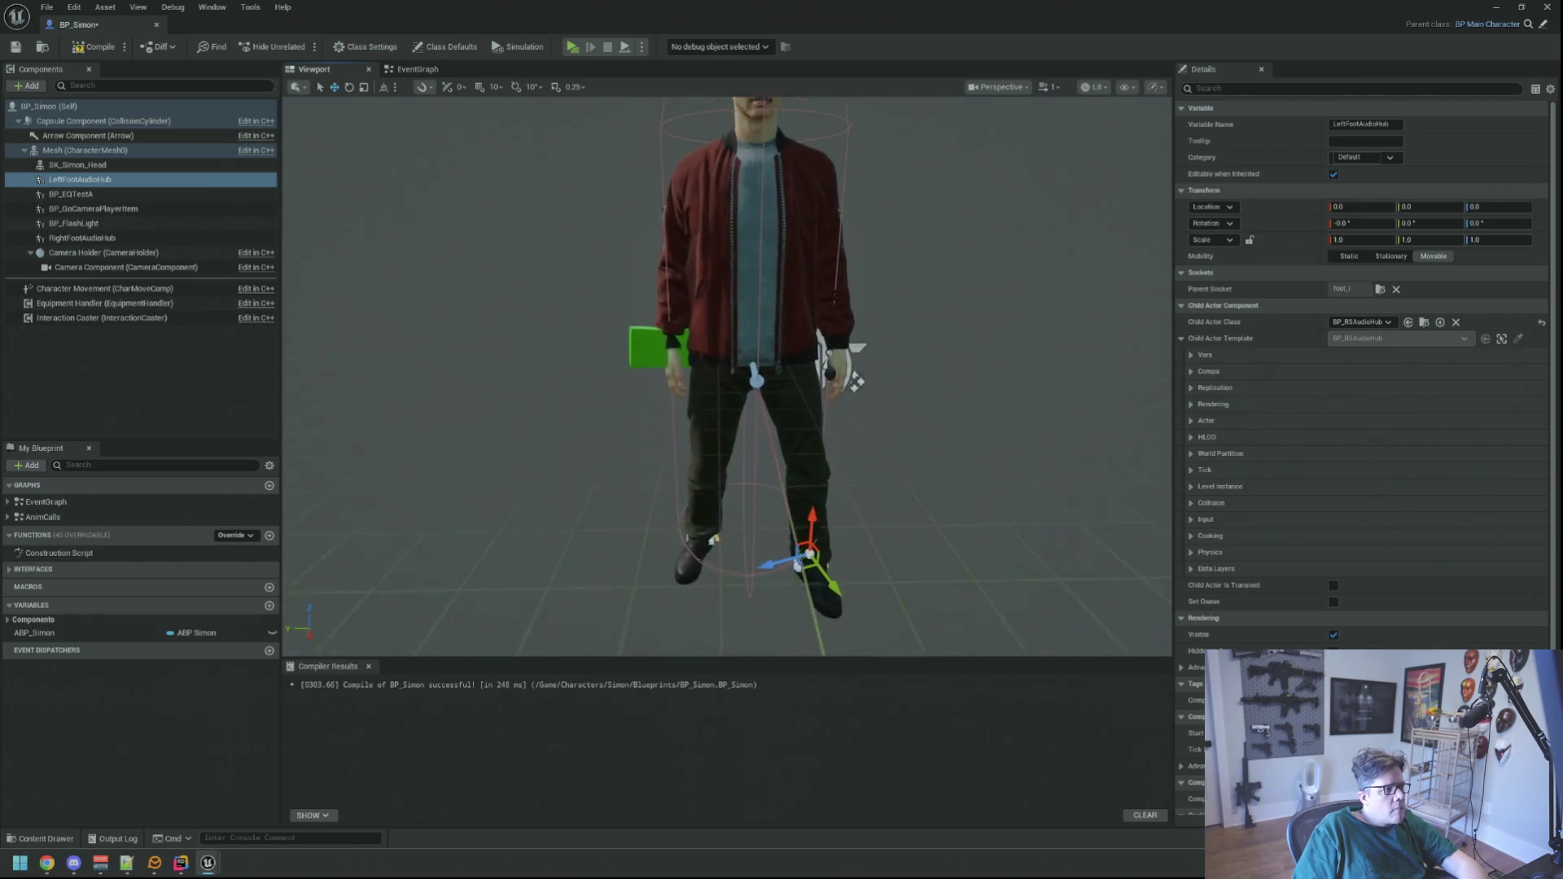
- Compile BP_Simon and close its blueprint editor
{"action": "left_click", "coordinate": [93, 50]}
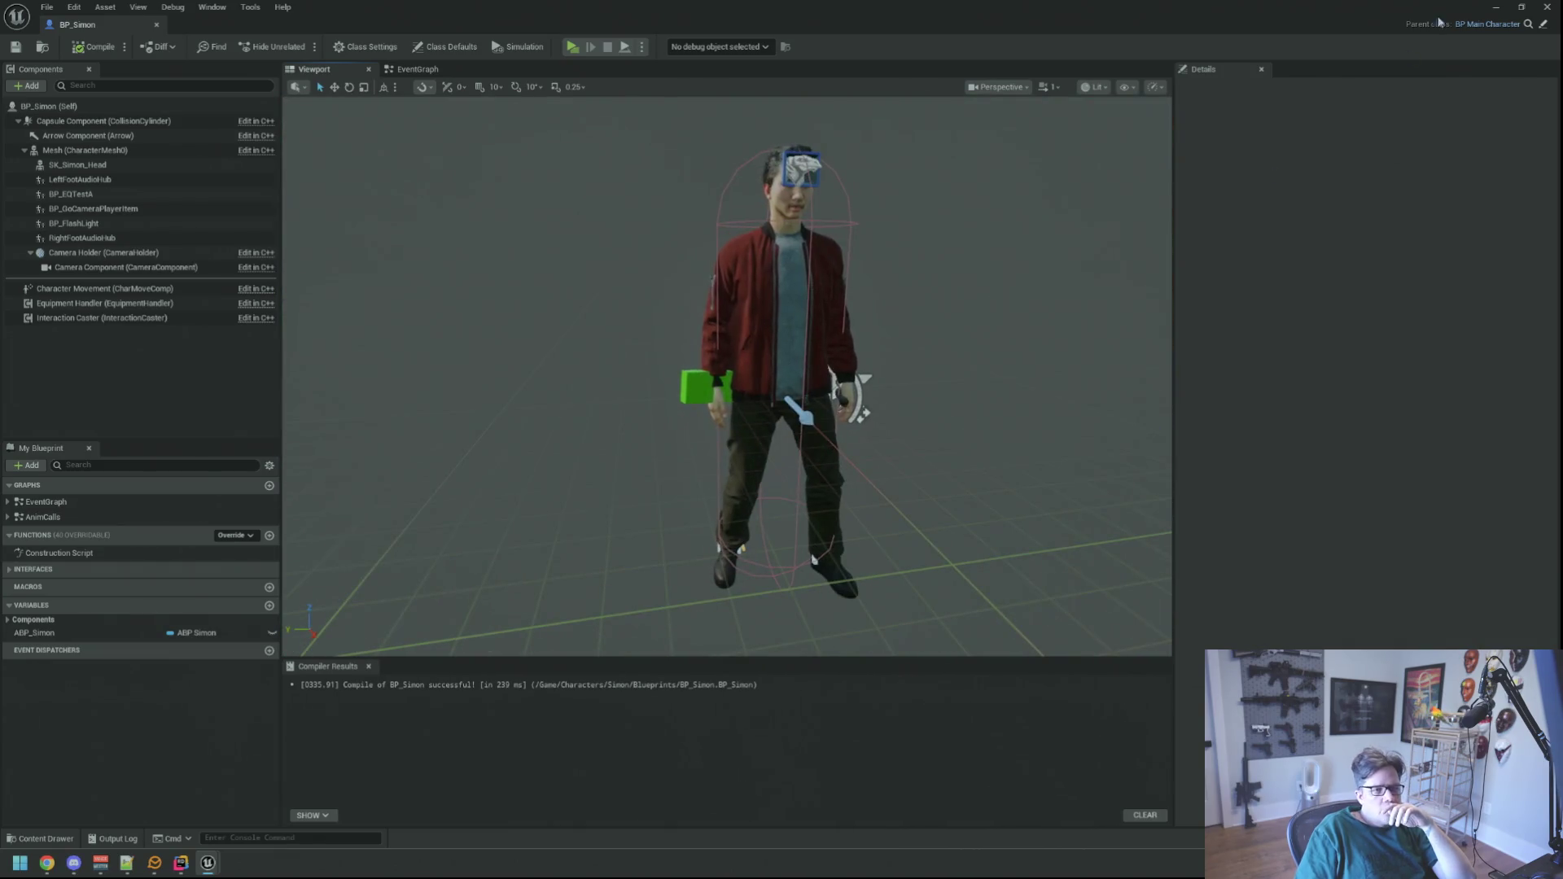
{"action": "left_click", "coordinate": [1522, 7]}
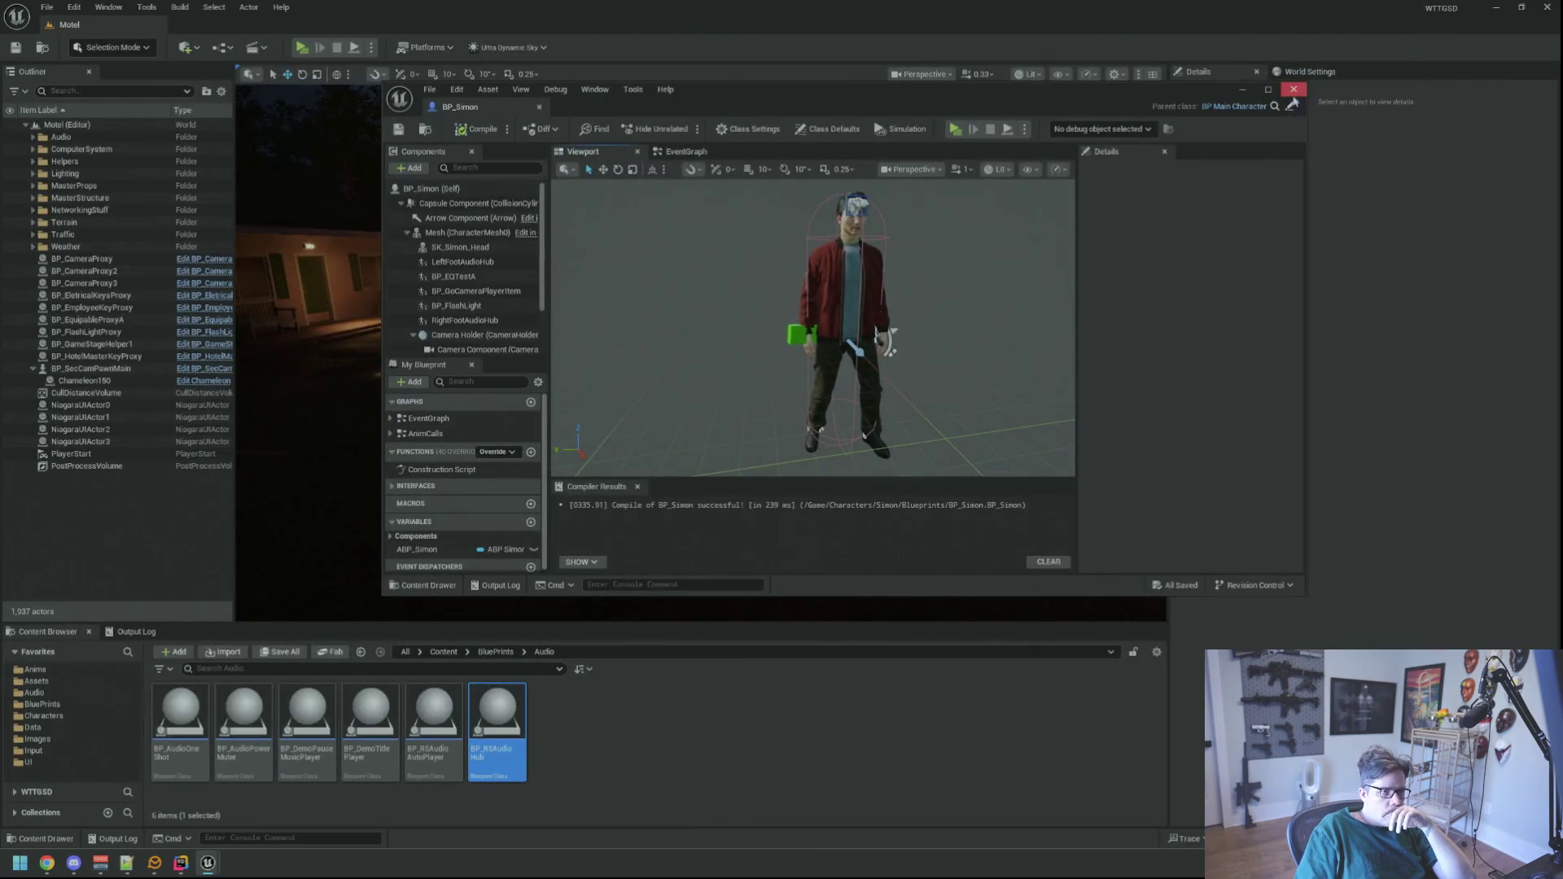
{"action": "left_click", "coordinate": [1293, 89]}
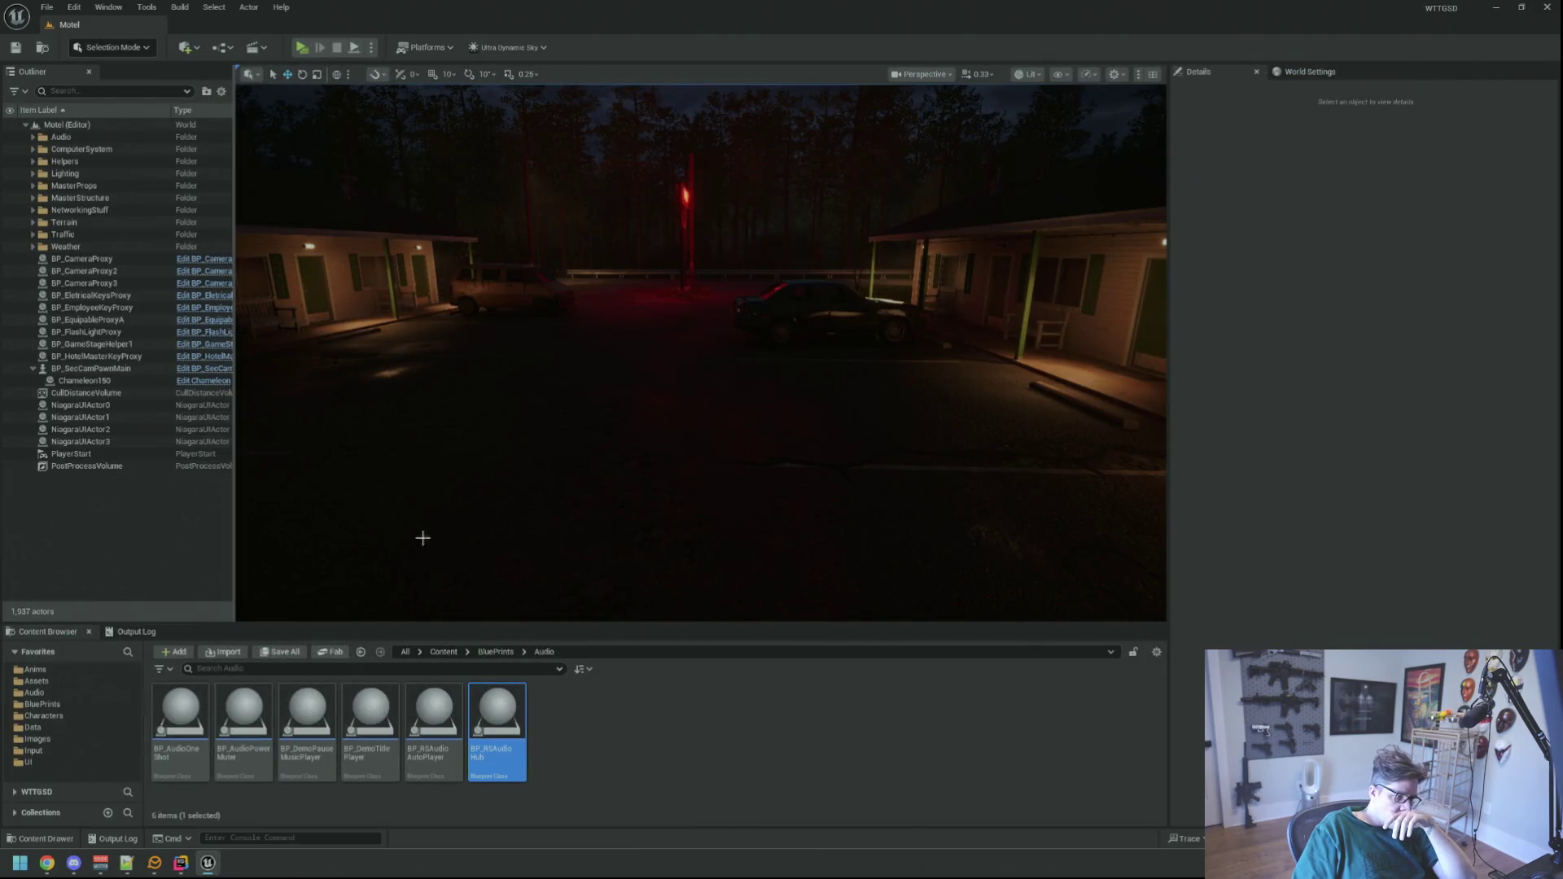
- In Rider, hide the Unreal Editor log and close the RSAudioSubsystem.h tab
{"action": "left_click_drag", "start_coordinate": [418, 538], "coordinate": [477, 569]}
{"action": "key", "text": "alt+Tab"}
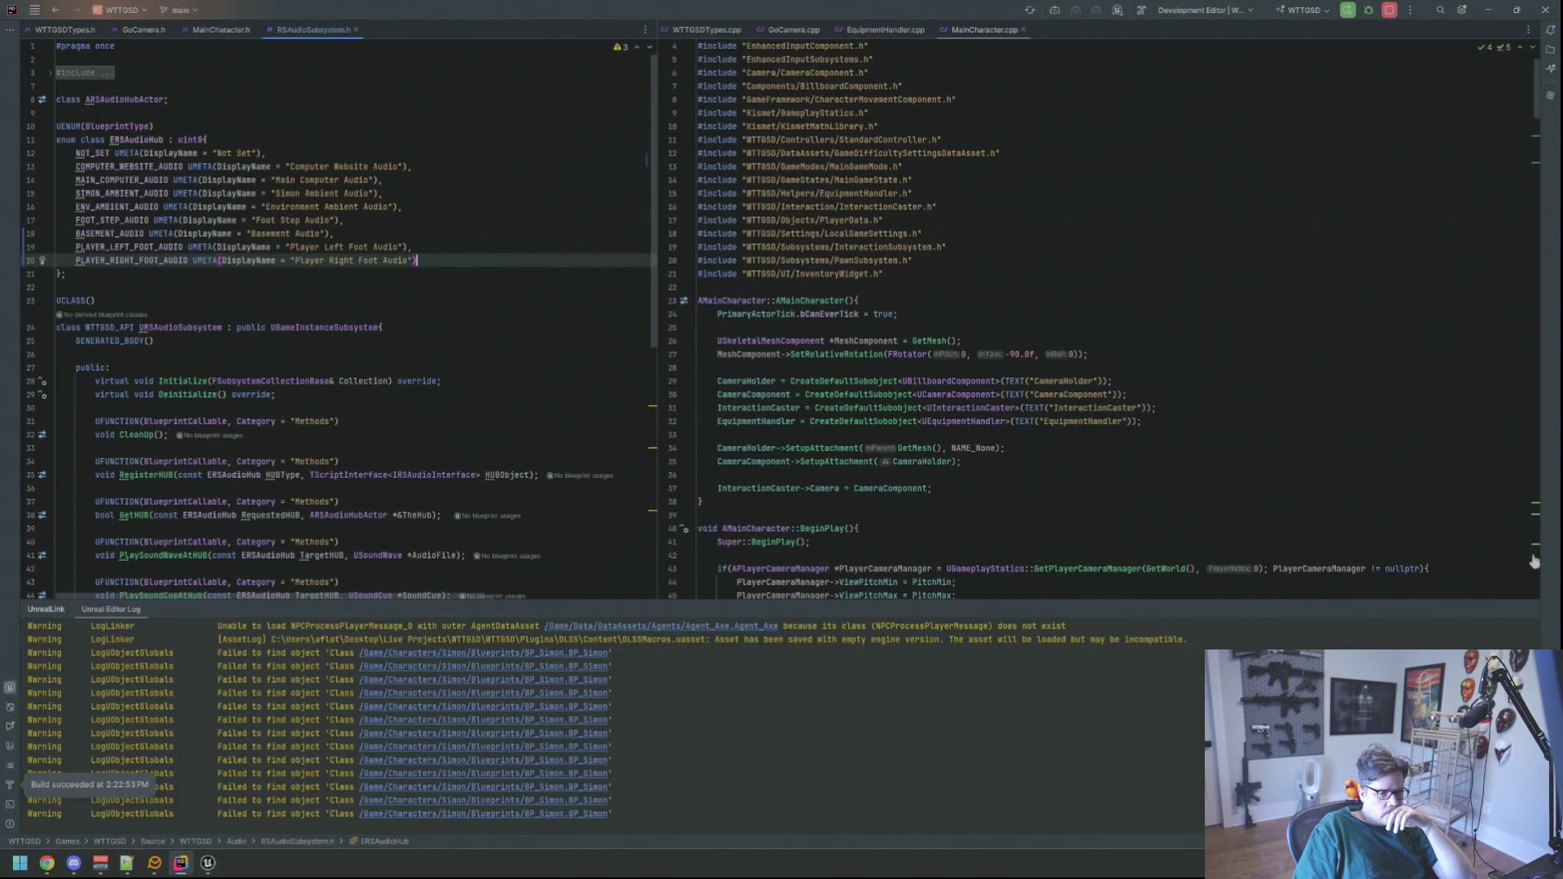
{"action": "left_click", "coordinate": [1527, 610]}
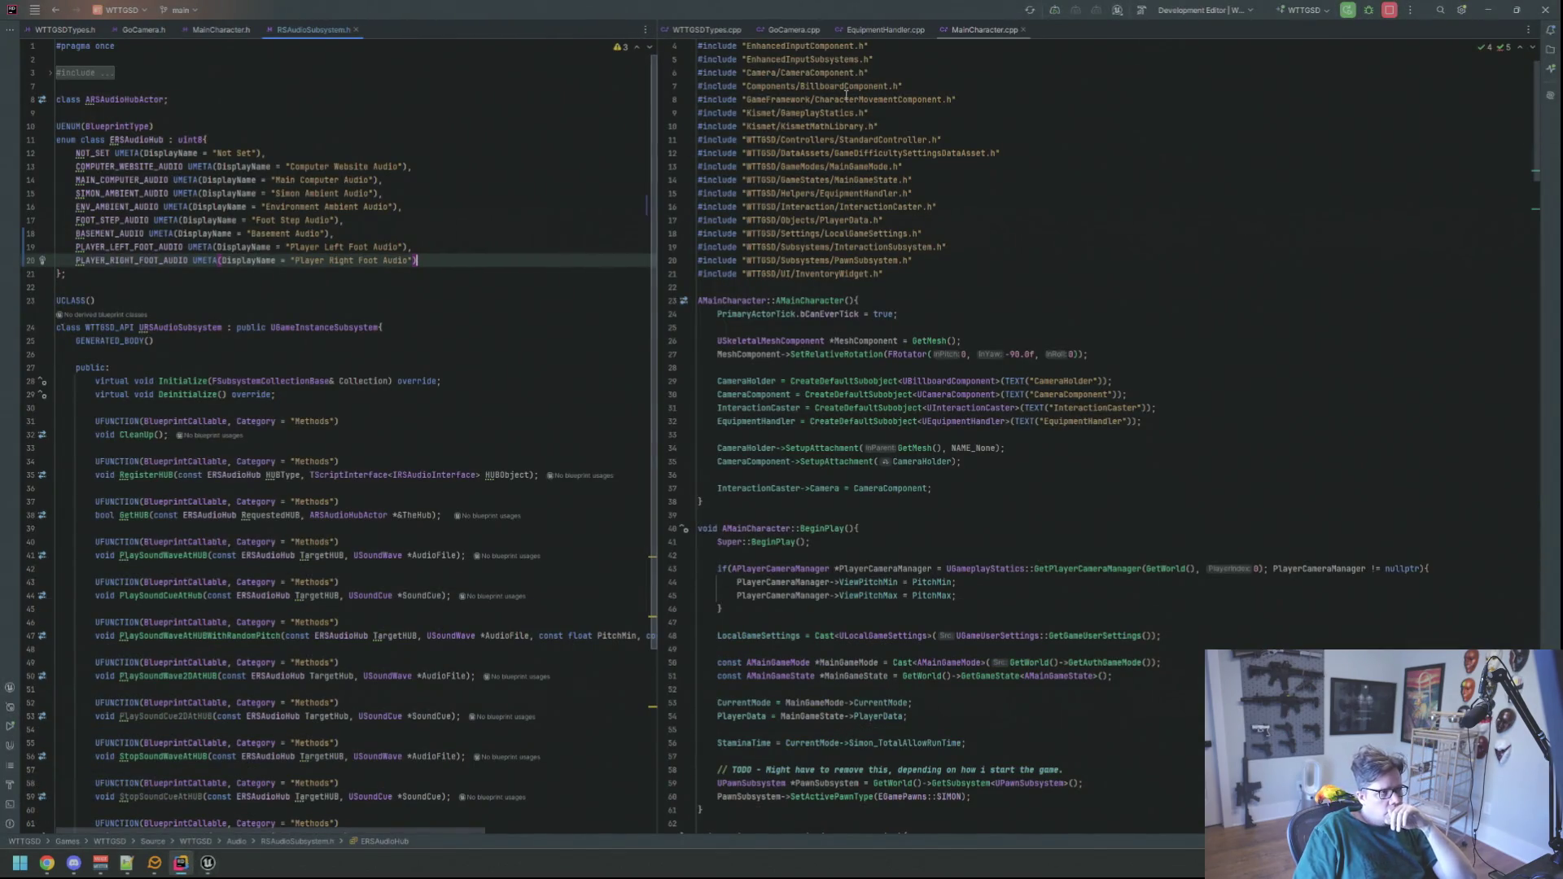
{"action": "middle_click", "coordinate": [327, 31]}
- Scroll through MainCharacter.h and the ProcessFootStep surface logging in MainCharacter.cpp
{"action": "scroll", "coordinate": [461, 350], "scroll_direction": "down", "scroll_amount": 20}
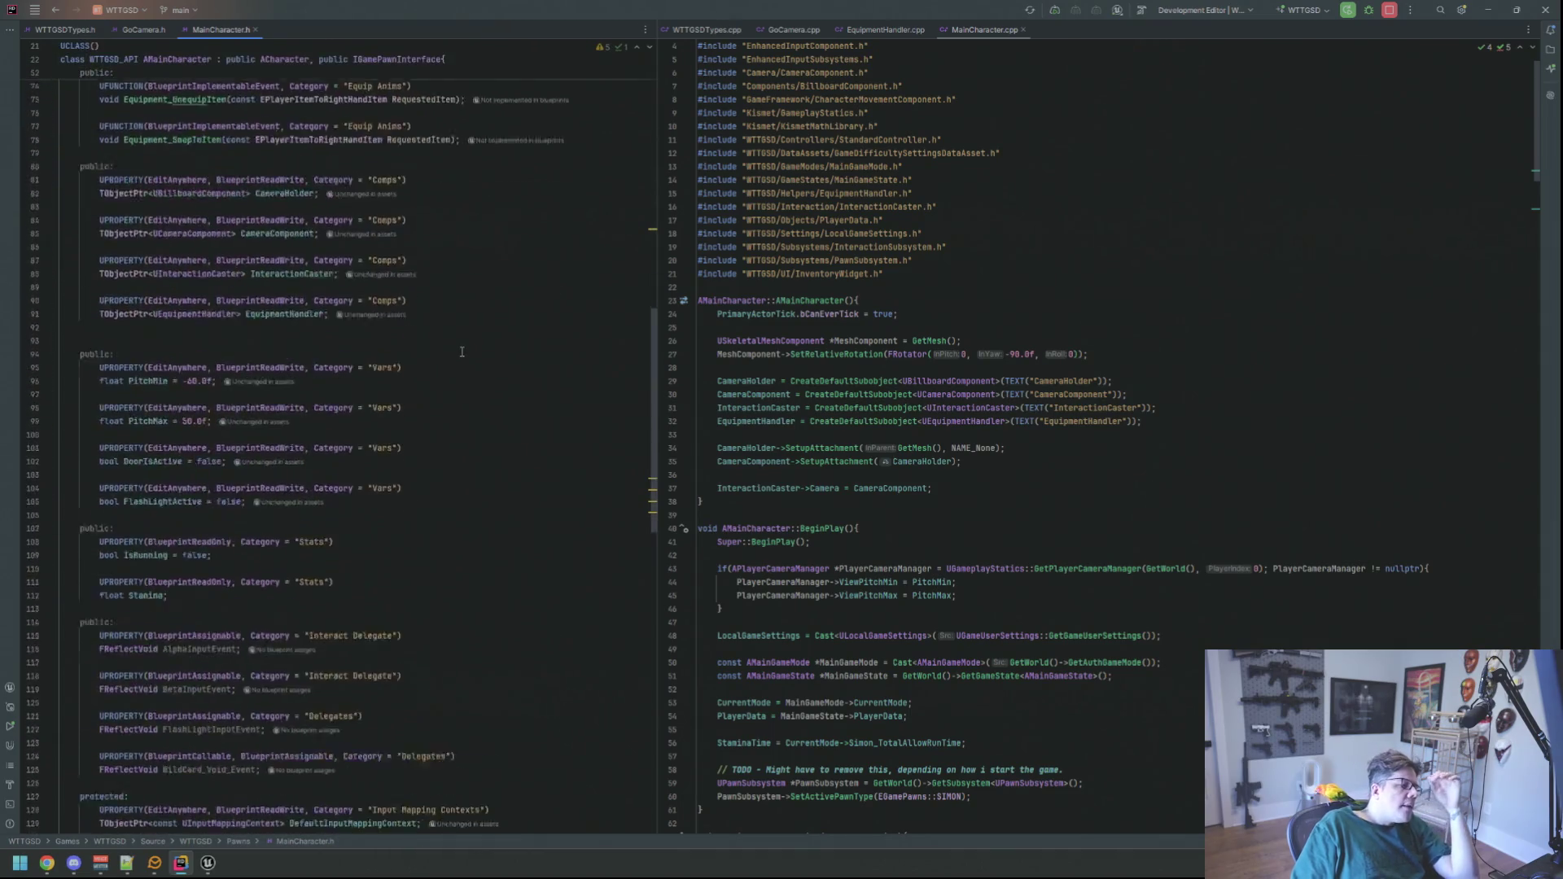
{"action": "scroll", "coordinate": [462, 350], "scroll_direction": "down", "scroll_amount": 7}
{"action": "scroll", "coordinate": [769, 408], "scroll_direction": "down", "scroll_amount": 4}
{"action": "scroll", "coordinate": [769, 408], "scroll_direction": "down", "scroll_amount": 20}
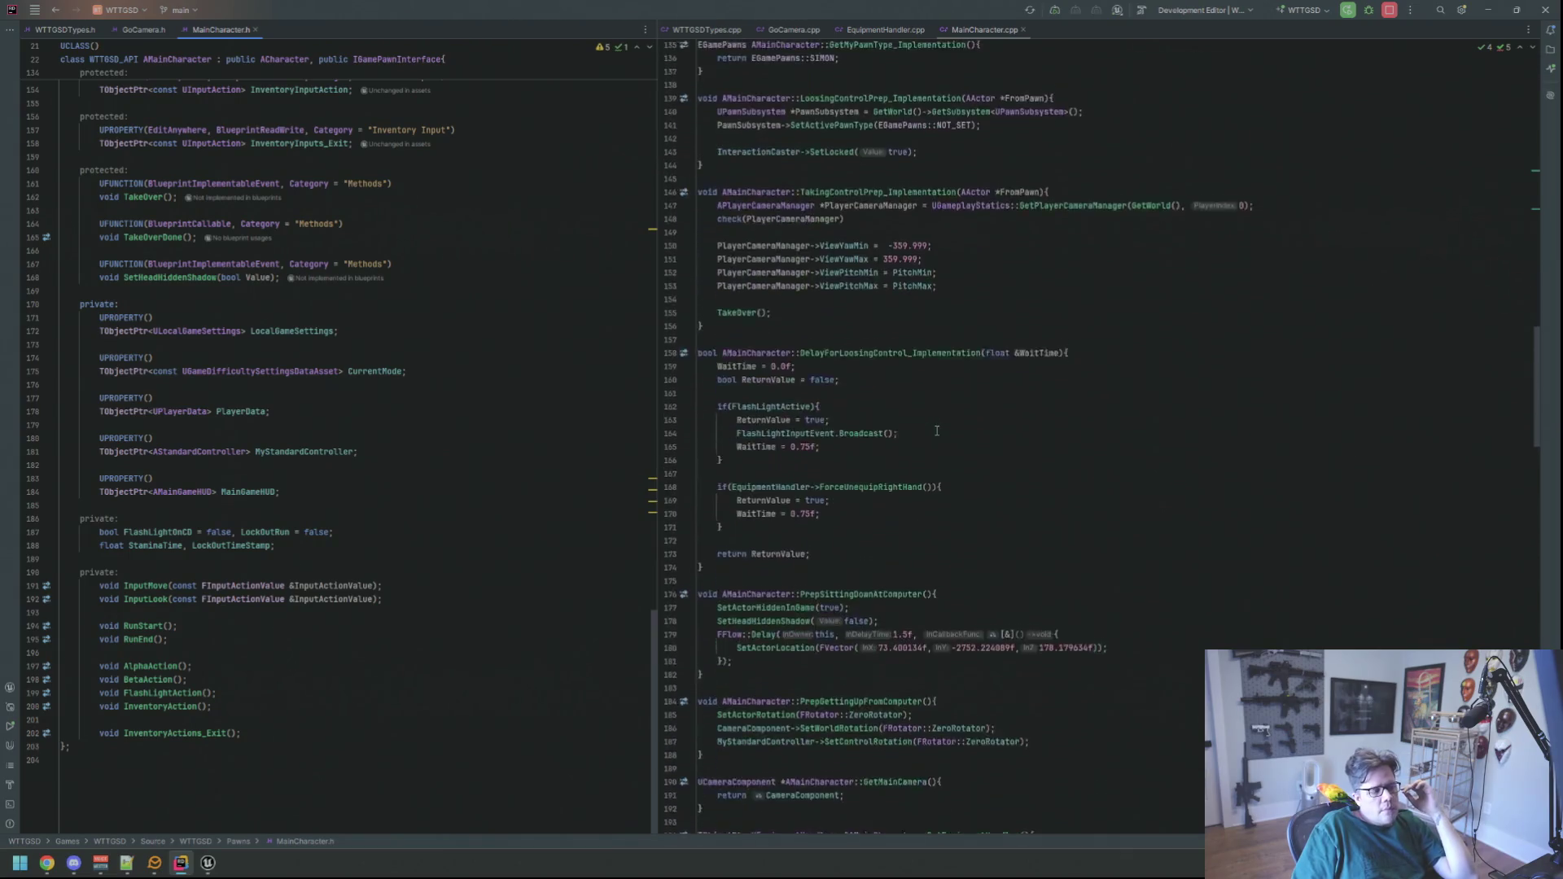
{"action": "scroll", "coordinate": [938, 433], "scroll_direction": "up", "scroll_amount": 13}
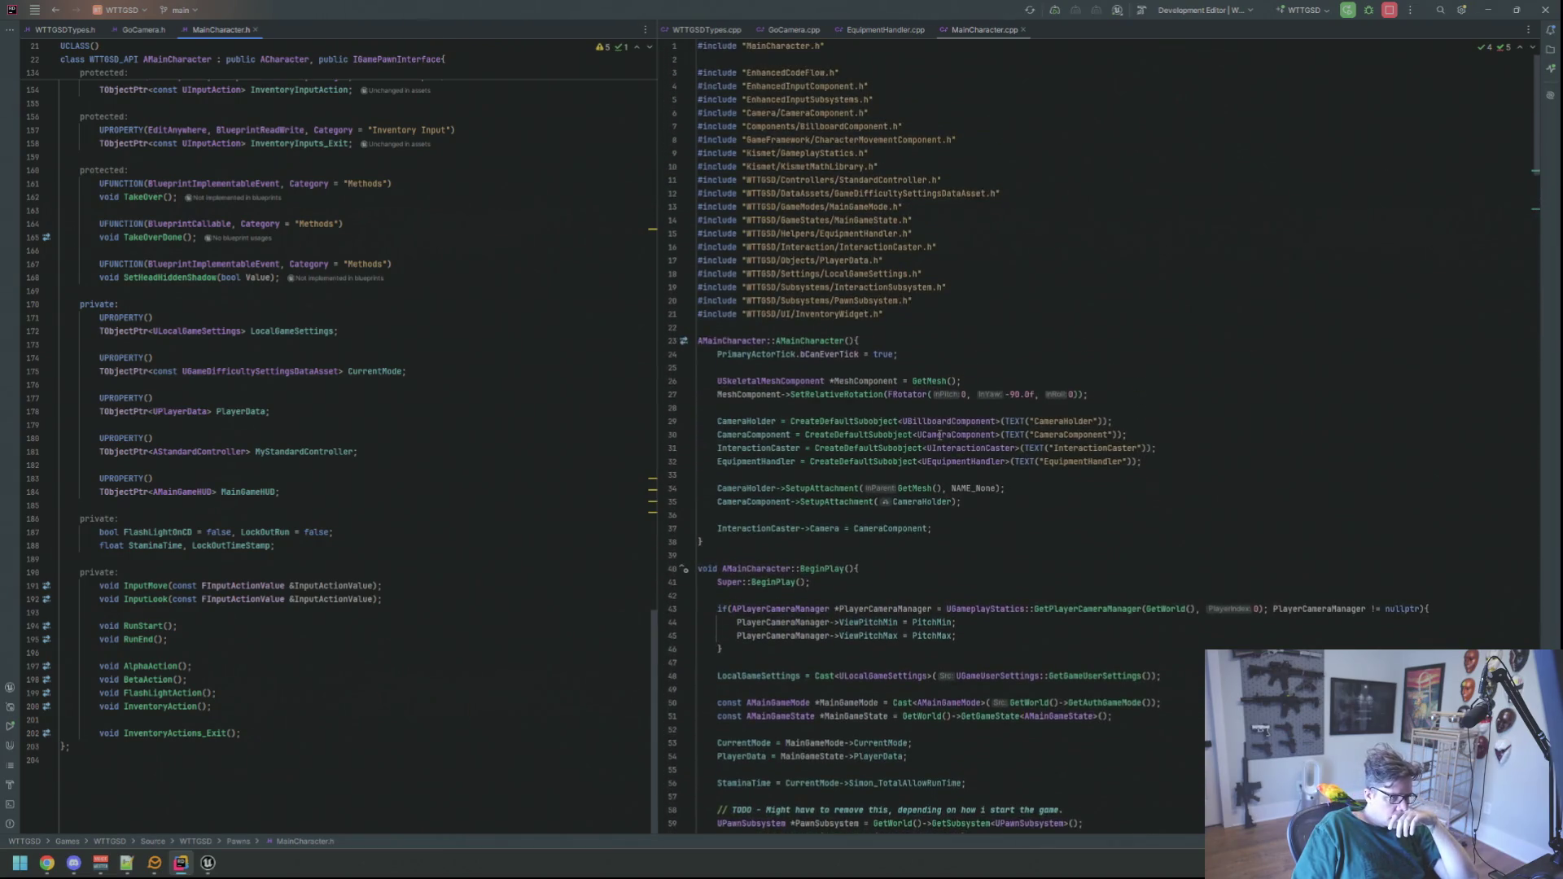
{"action": "scroll", "coordinate": [948, 440], "scroll_direction": "down", "scroll_amount": 20}
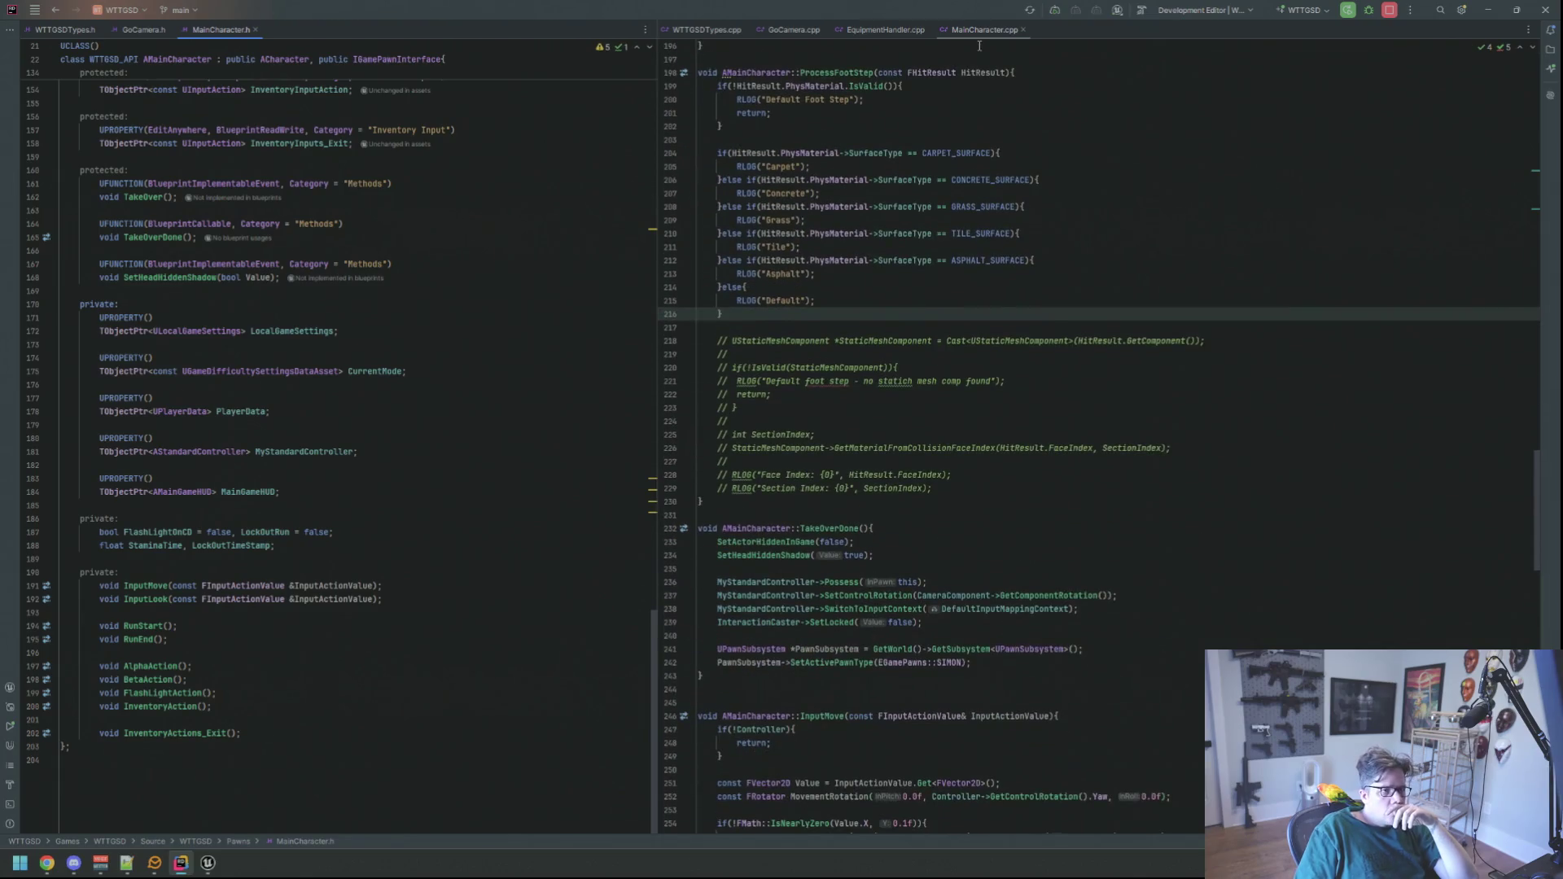
{"action": "scroll", "coordinate": [996, 305], "scroll_direction": "up", "scroll_amount": 10}
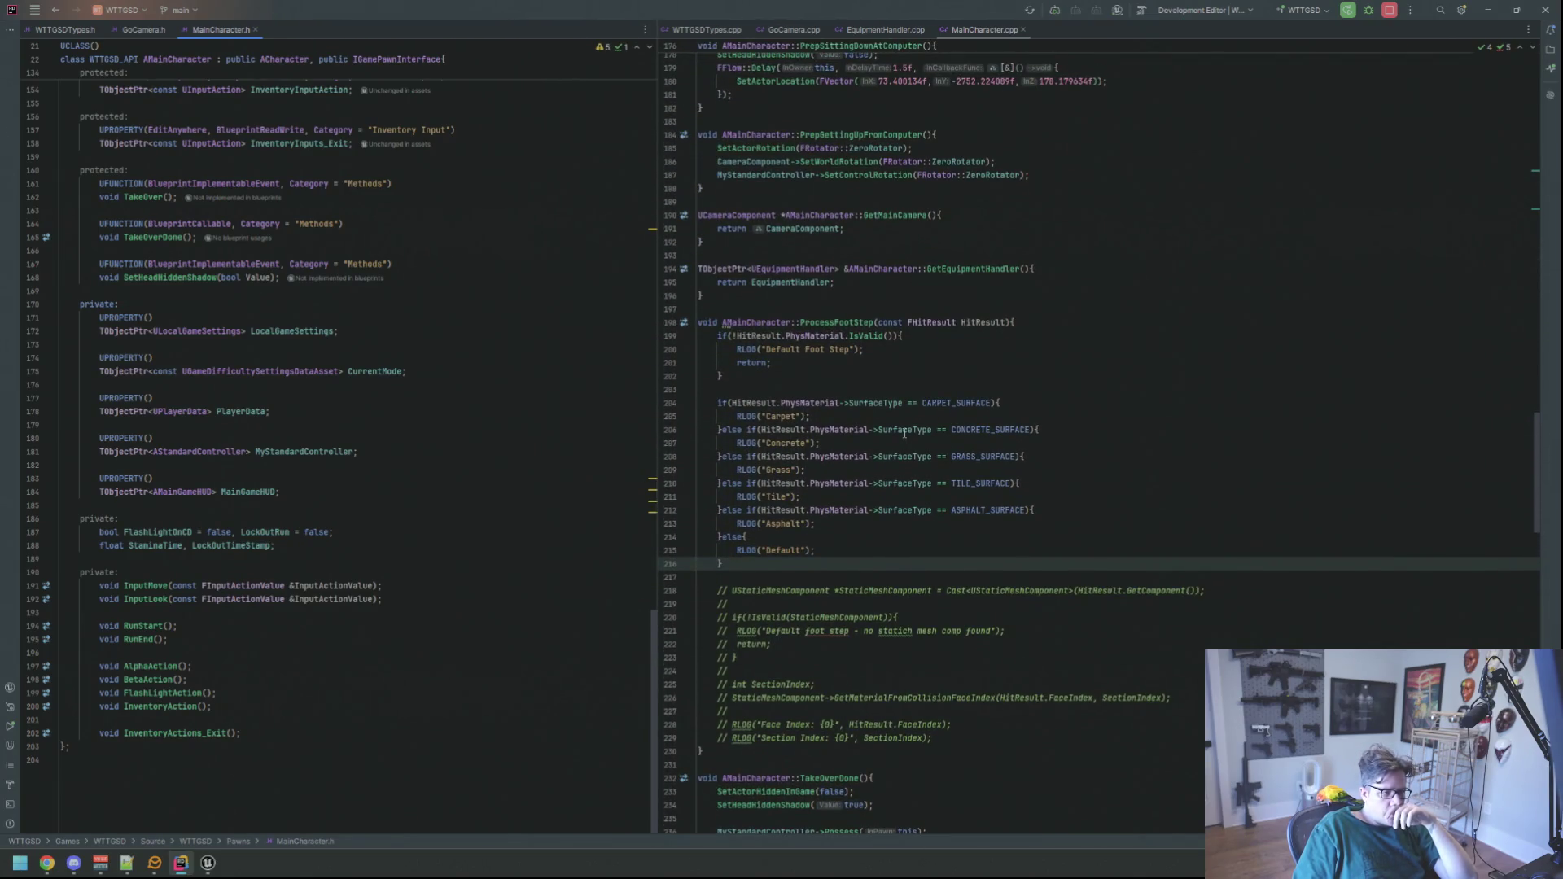
{"action": "mouse_move", "coordinate": [904, 433]}
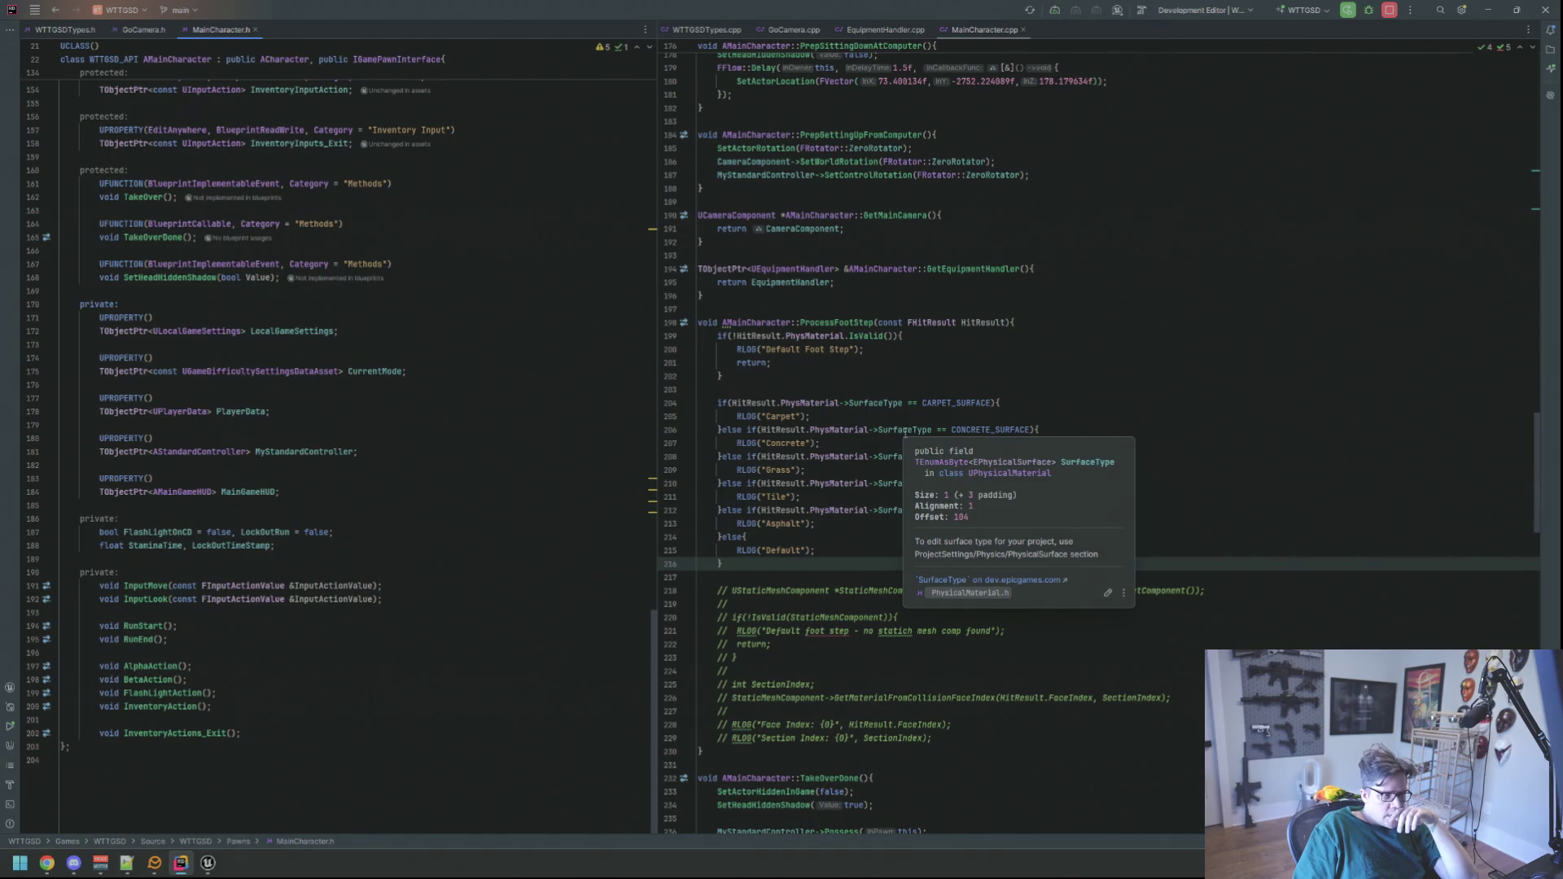
{"action": "scroll", "coordinate": [496, 458], "scroll_direction": "up", "scroll_amount": 10}
{"action": "scroll", "coordinate": [496, 459], "scroll_direction": "up", "scroll_amount": 8}
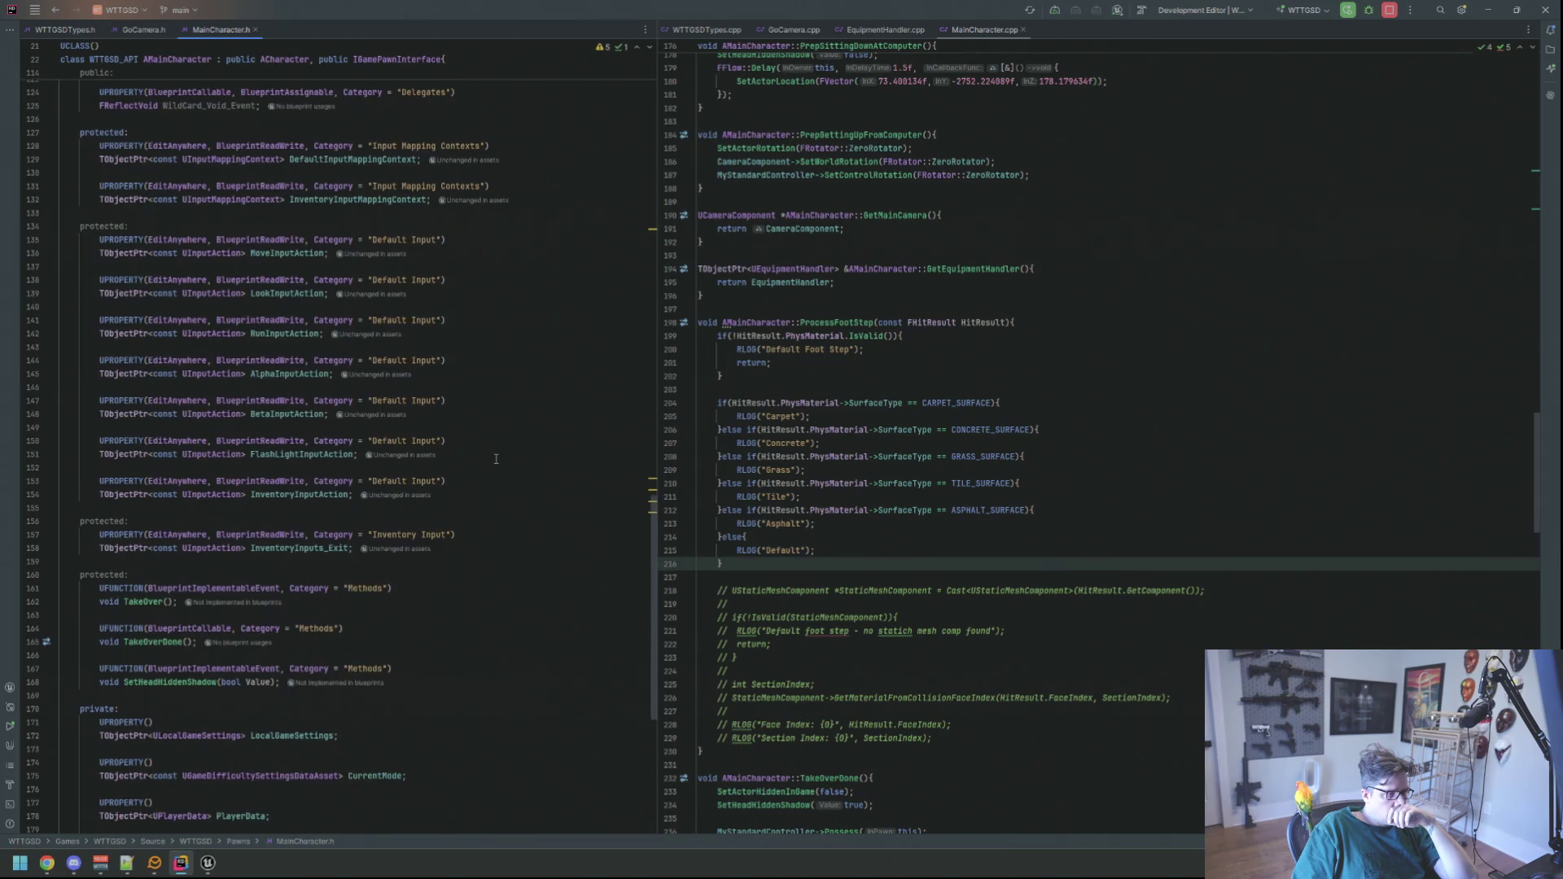
{"action": "scroll", "coordinate": [495, 458], "scroll_direction": "up", "scroll_amount": 13}
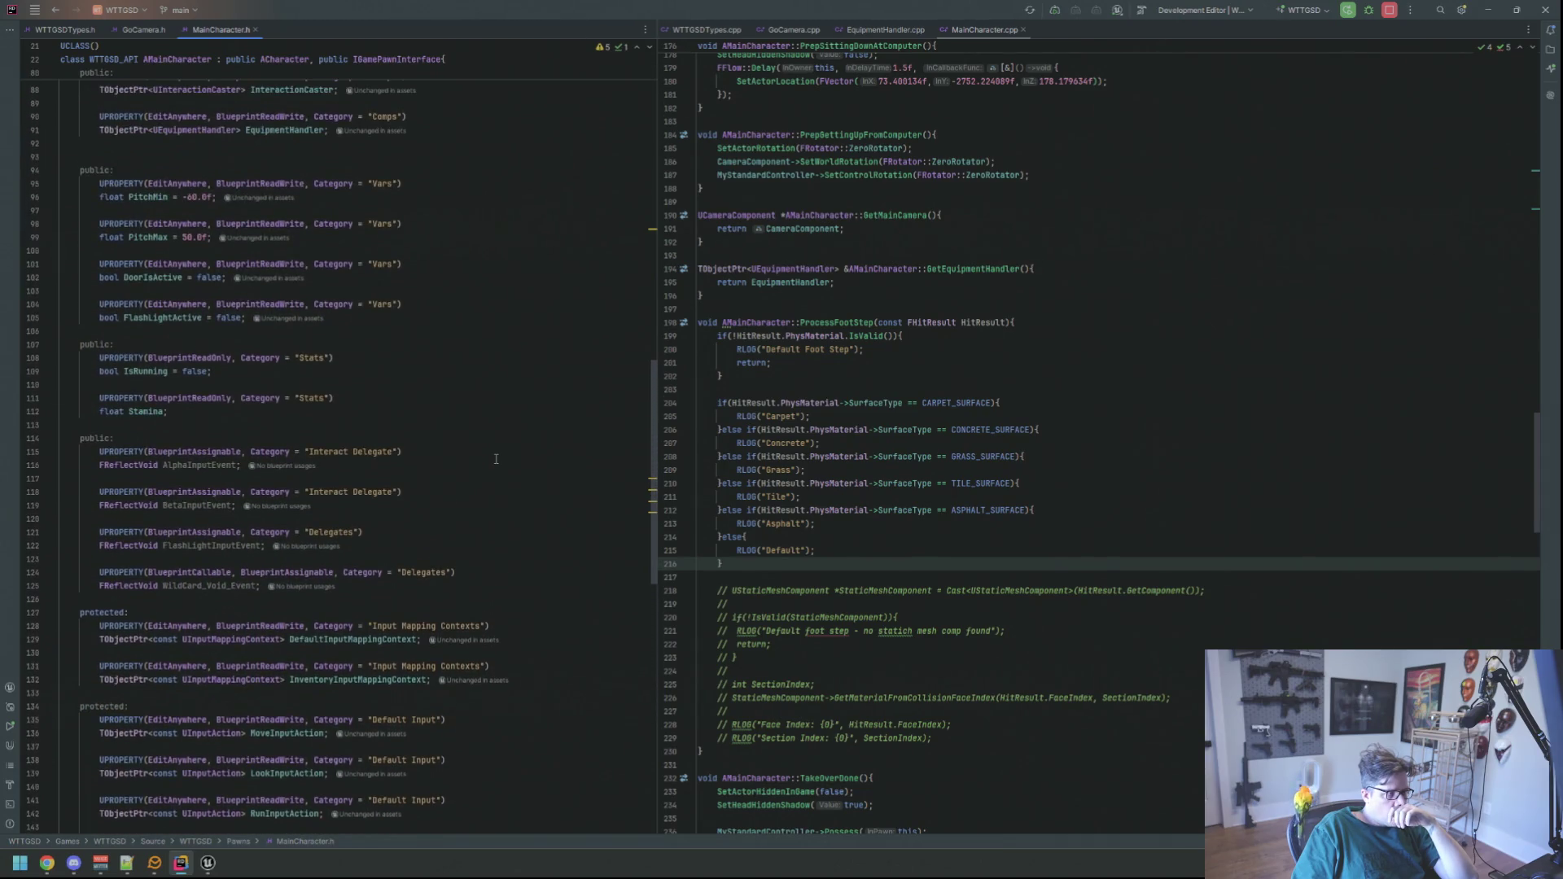
{"action": "scroll", "coordinate": [496, 458], "scroll_direction": "down", "scroll_amount": 2}
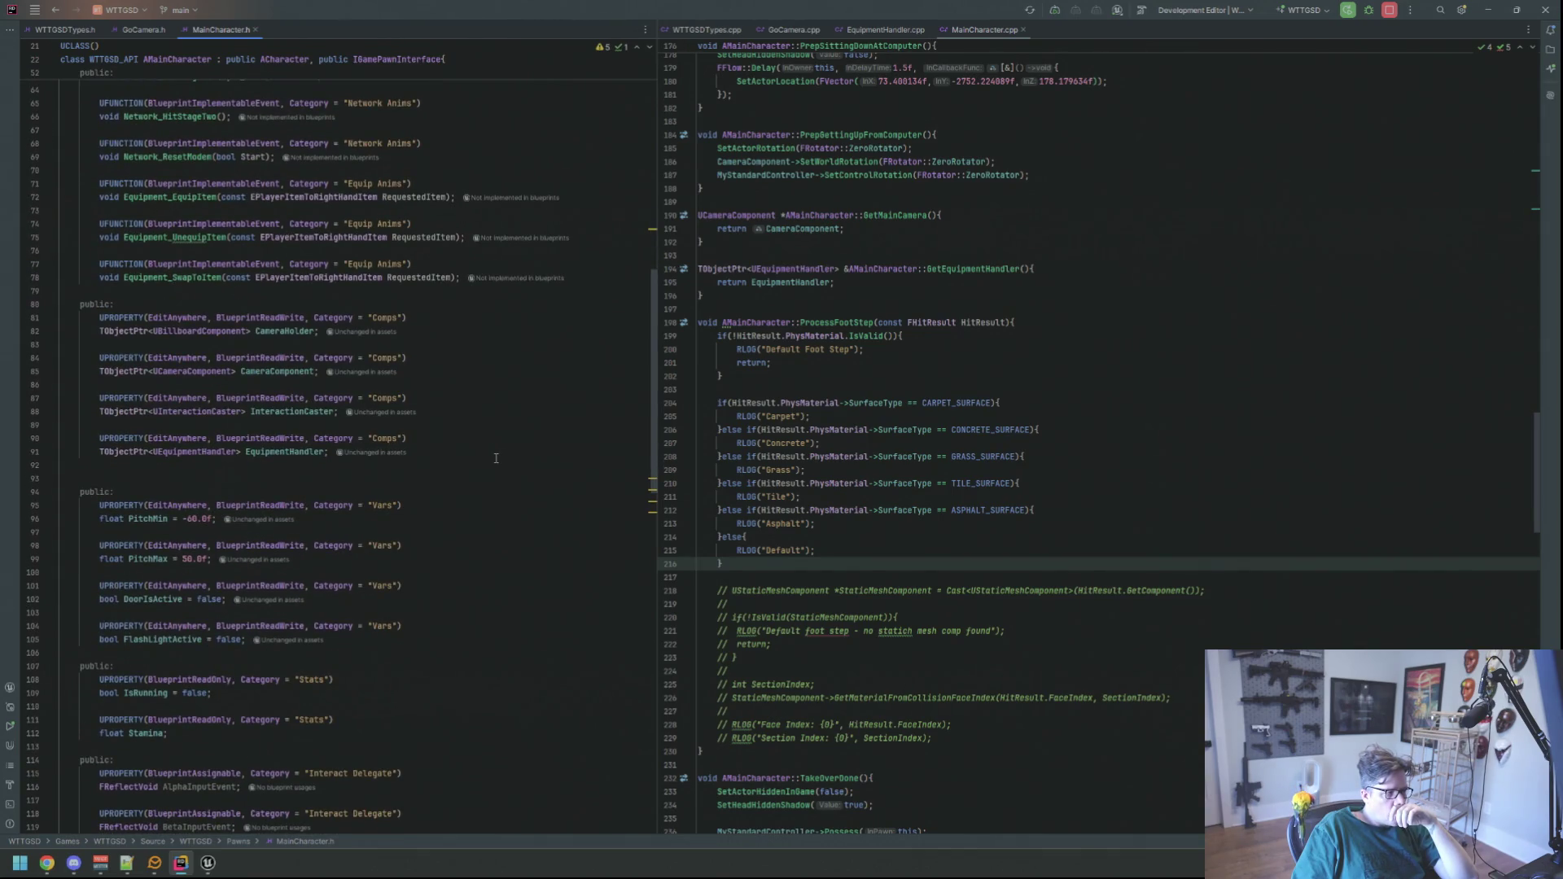
- Remove the extra blank line below EquipmentHandler and open space above the public Stats section
{"action": "left_click", "coordinate": [505, 472]}
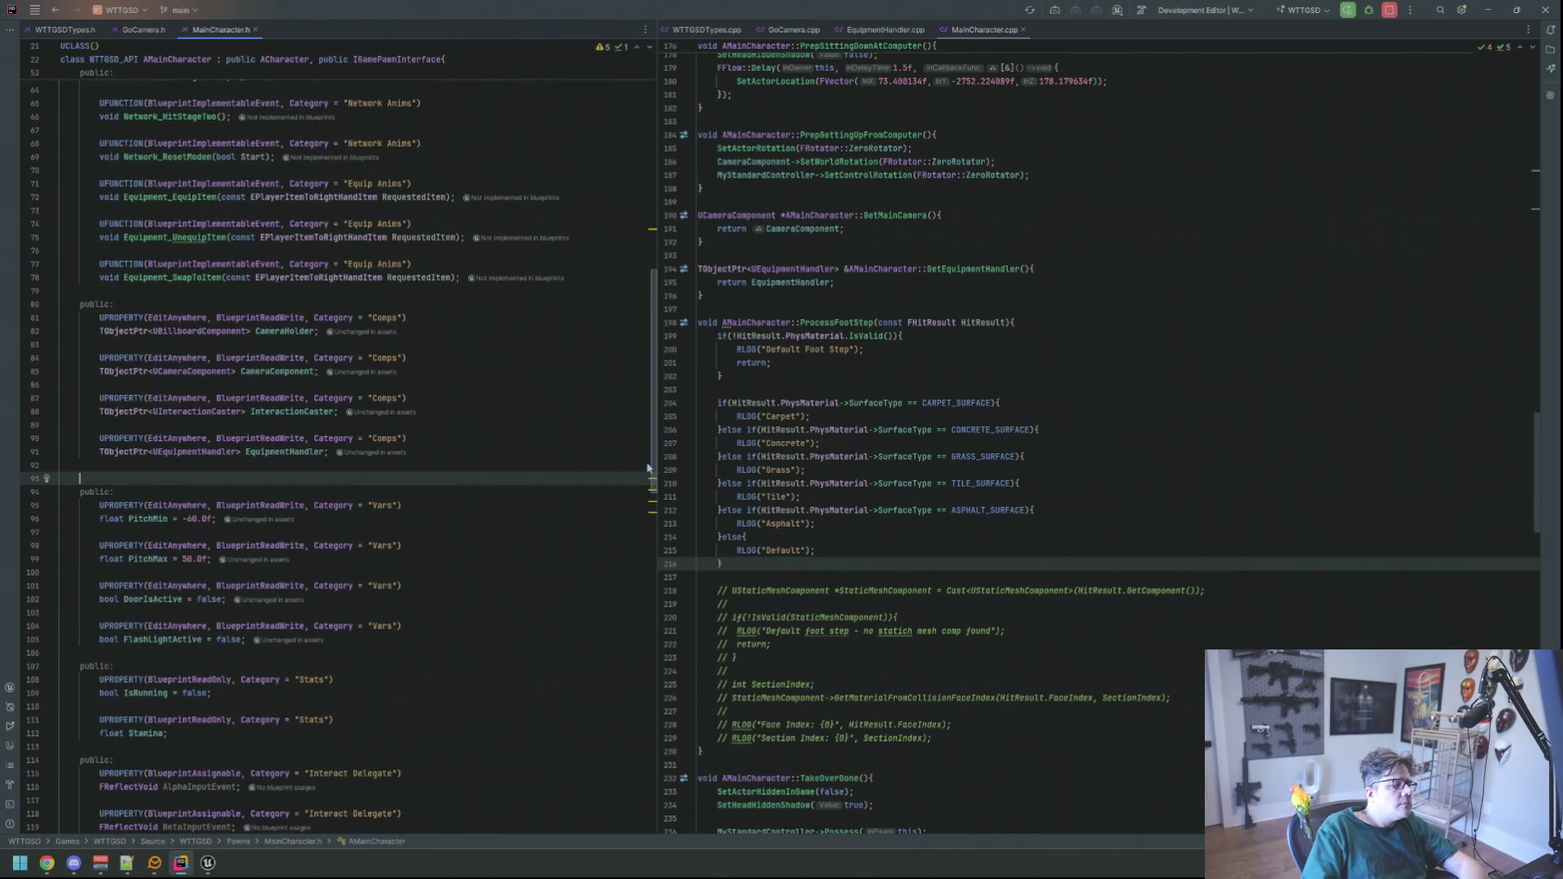
{"action": "key", "text": "BackSpace"}
{"action": "key", "text": "Up"}
{"action": "key", "text": "Down"}
{"action": "key", "text": "Down"}
{"action": "key", "text": "Down"}
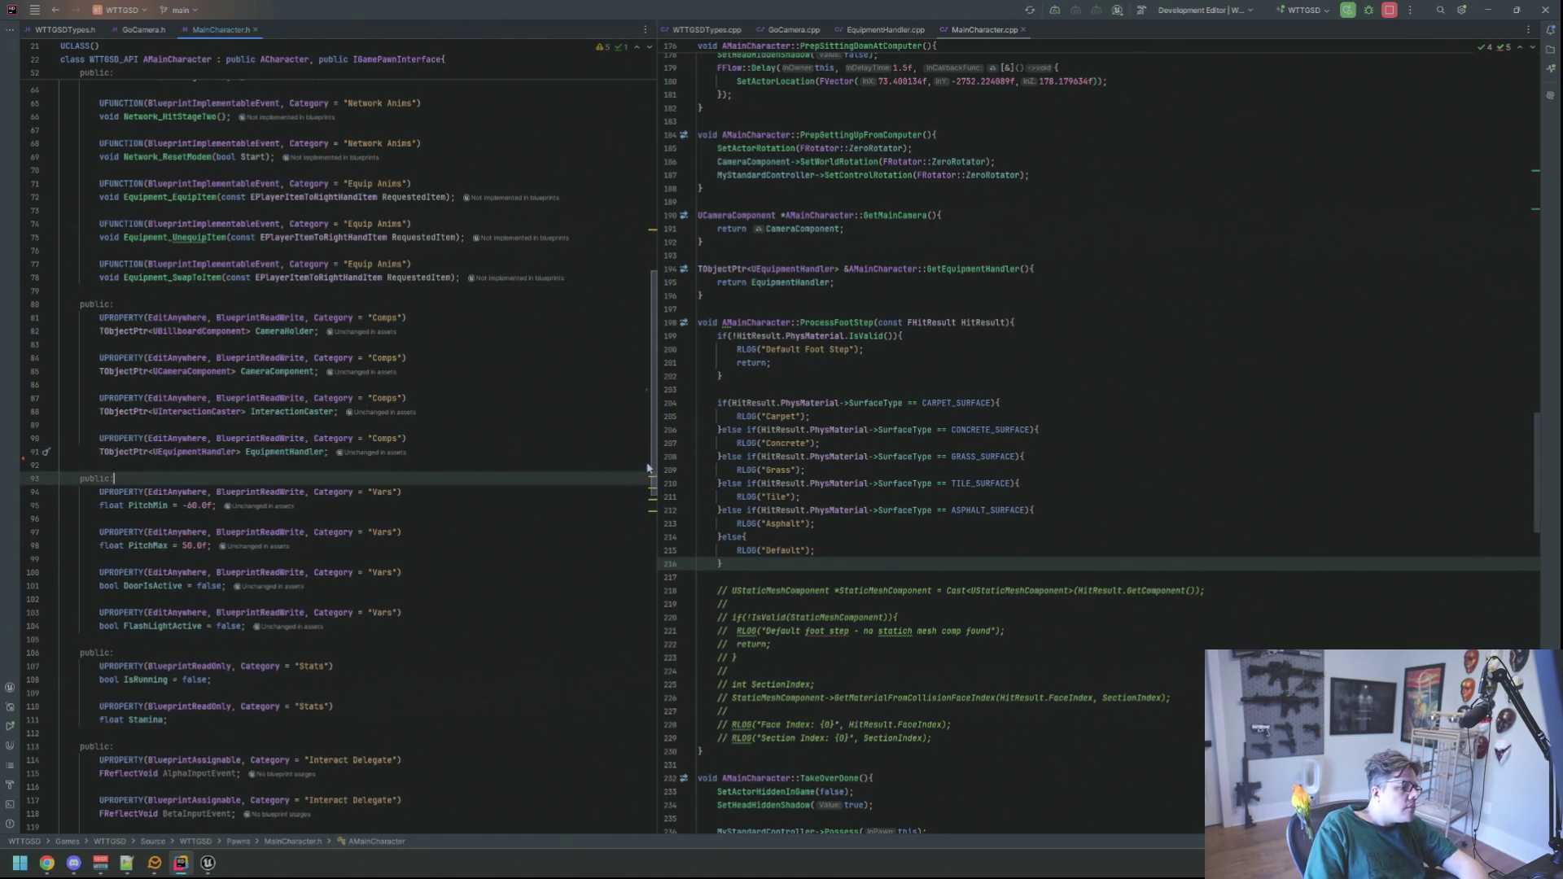
{"action": "key", "text": "Down"}
{"action": "key", "text": "Down"}
{"action": "key", "text": "Down"}
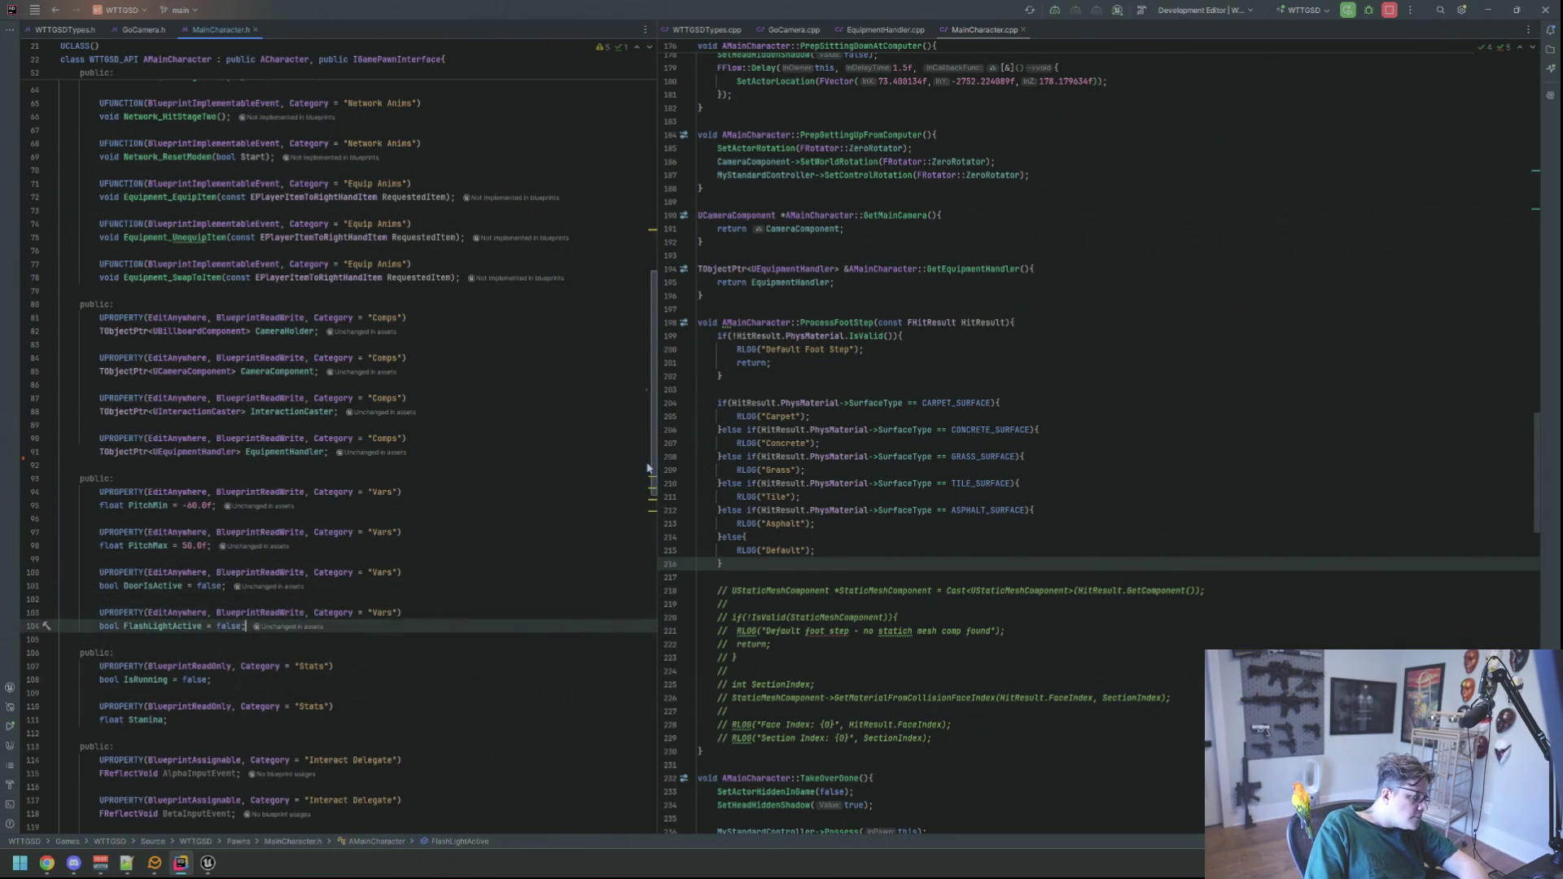
{"action": "key", "text": "Up"}
{"action": "key", "text": "Return"}
{"action": "key", "text": "Return"}
{"action": "key", "text": "Up"}
{"action": "type", "text": "[_"}
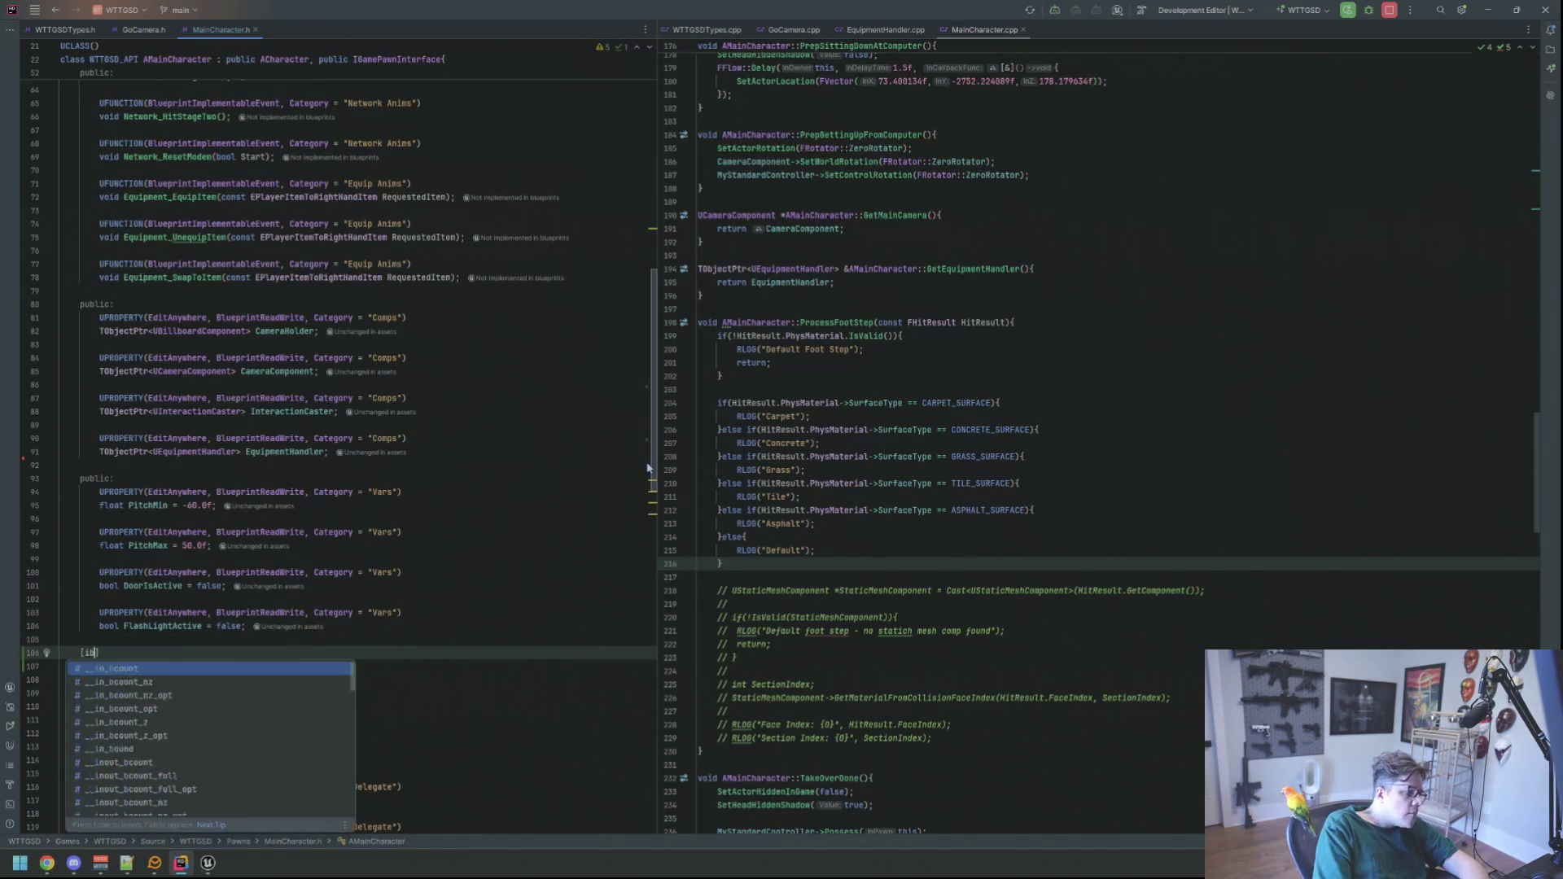
{"action": "key", "text": "Return"}
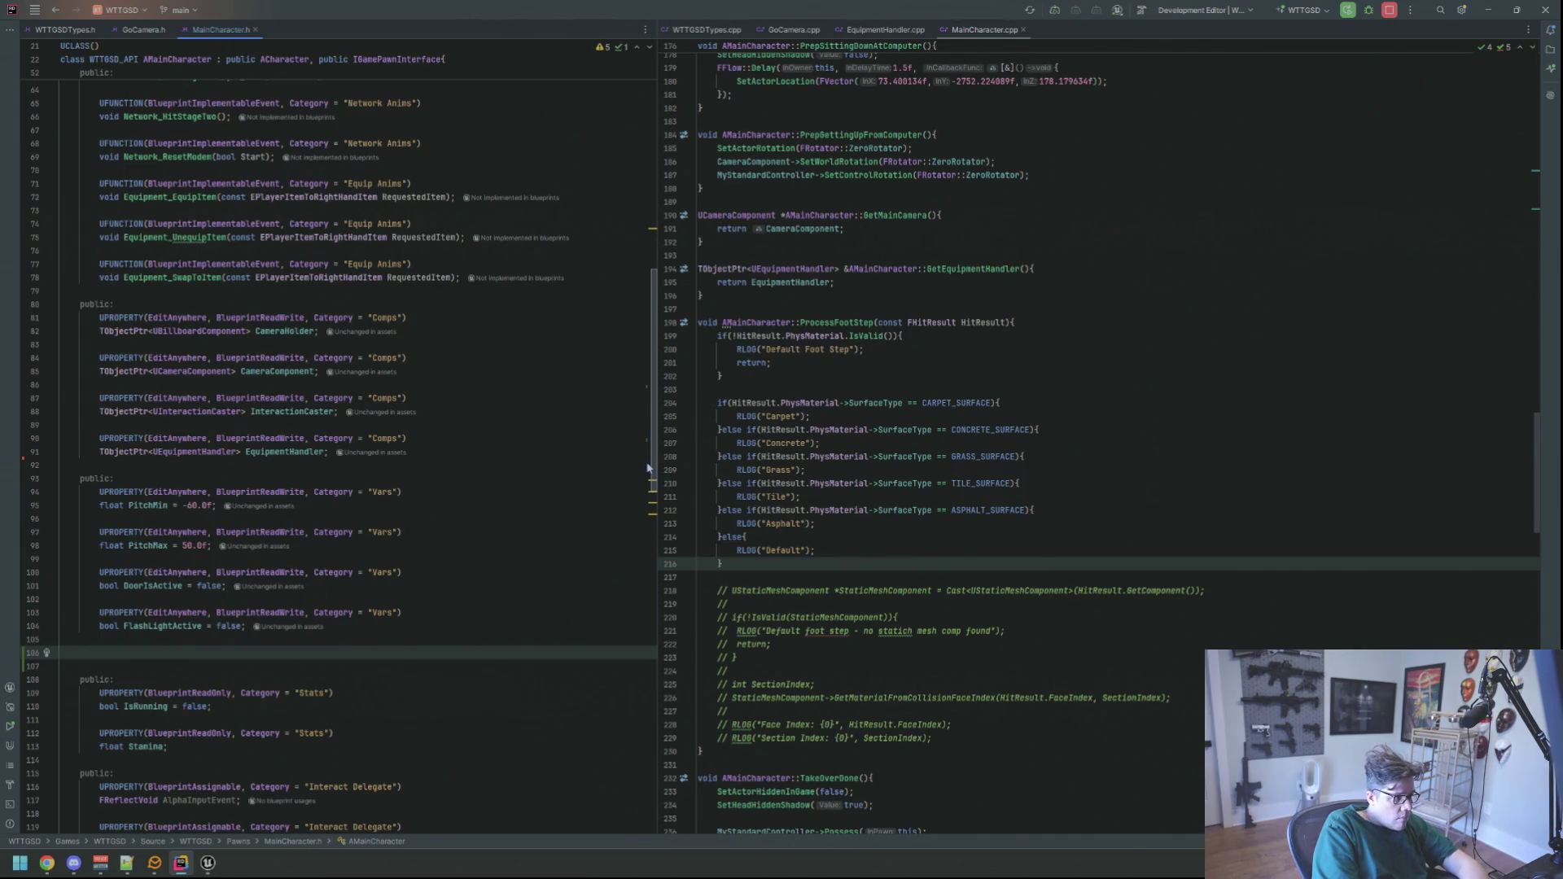
- Add a protected: section and UPROPERTY(EditAnywhere, BlueprintReadWrite, Category = SFX), starting TMap<TEnumAsByte<EPhysicalSurface>>
{"action": "type", "text": "protected:"}
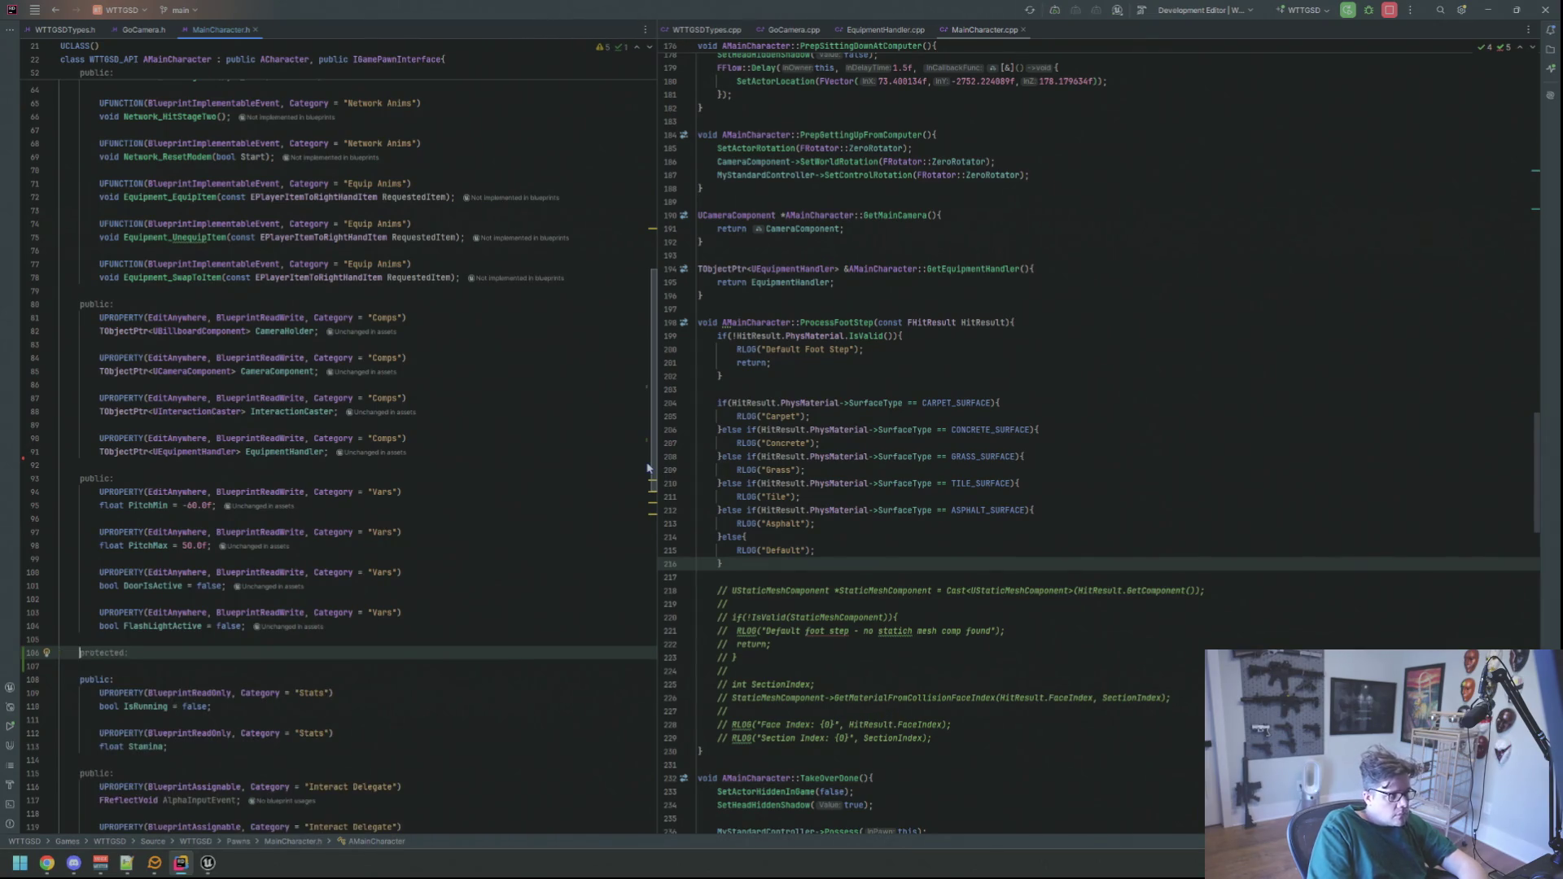
{"action": "key", "text": "Return"}
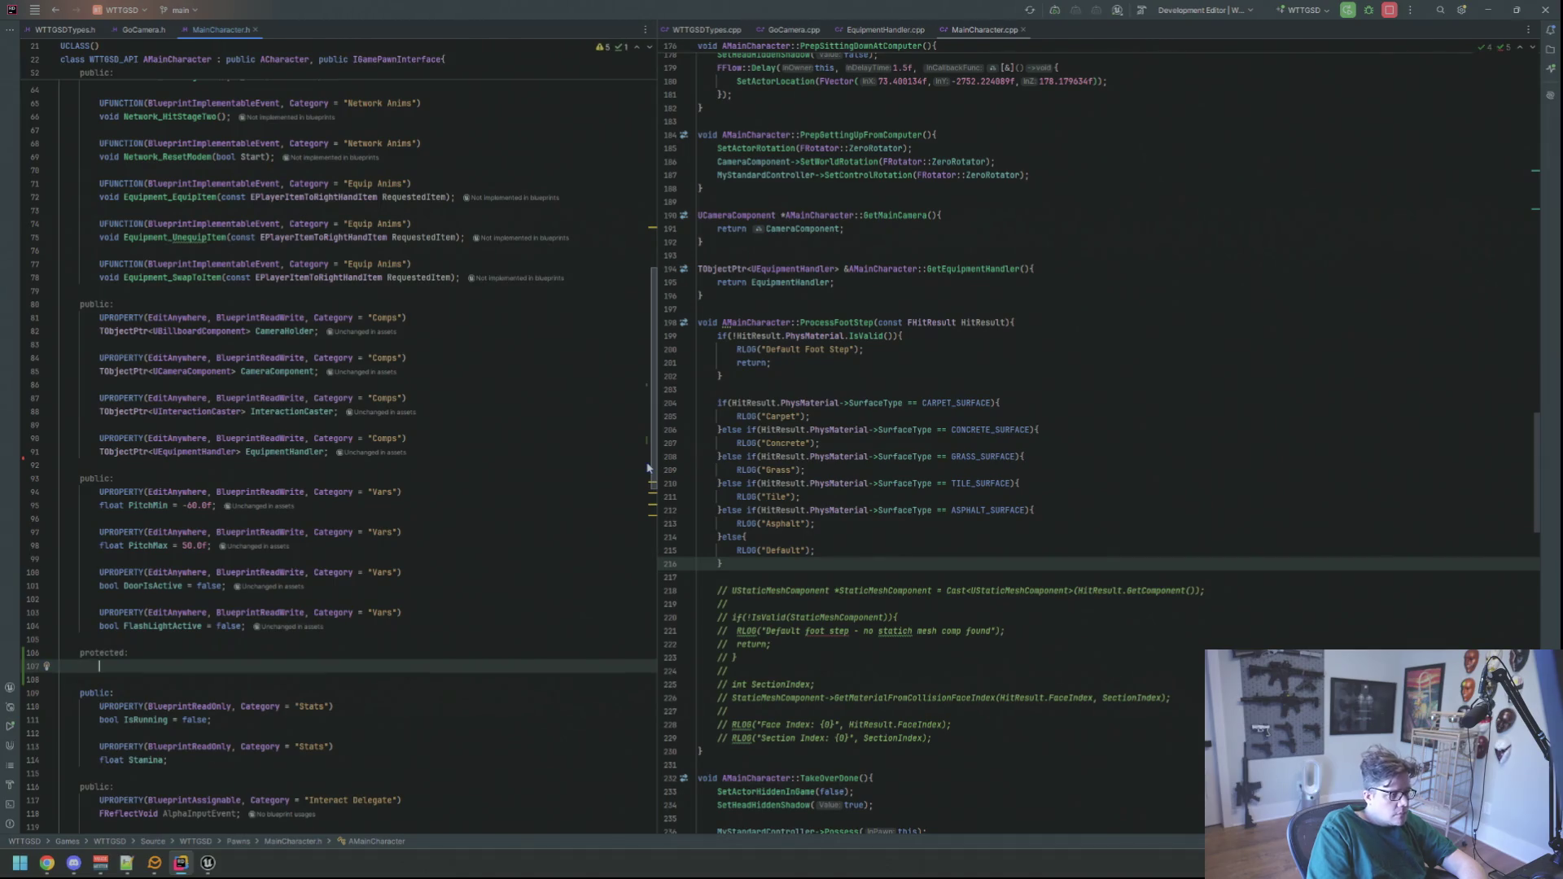
{"action": "type", "text": "UPROPERTY(Ed"}
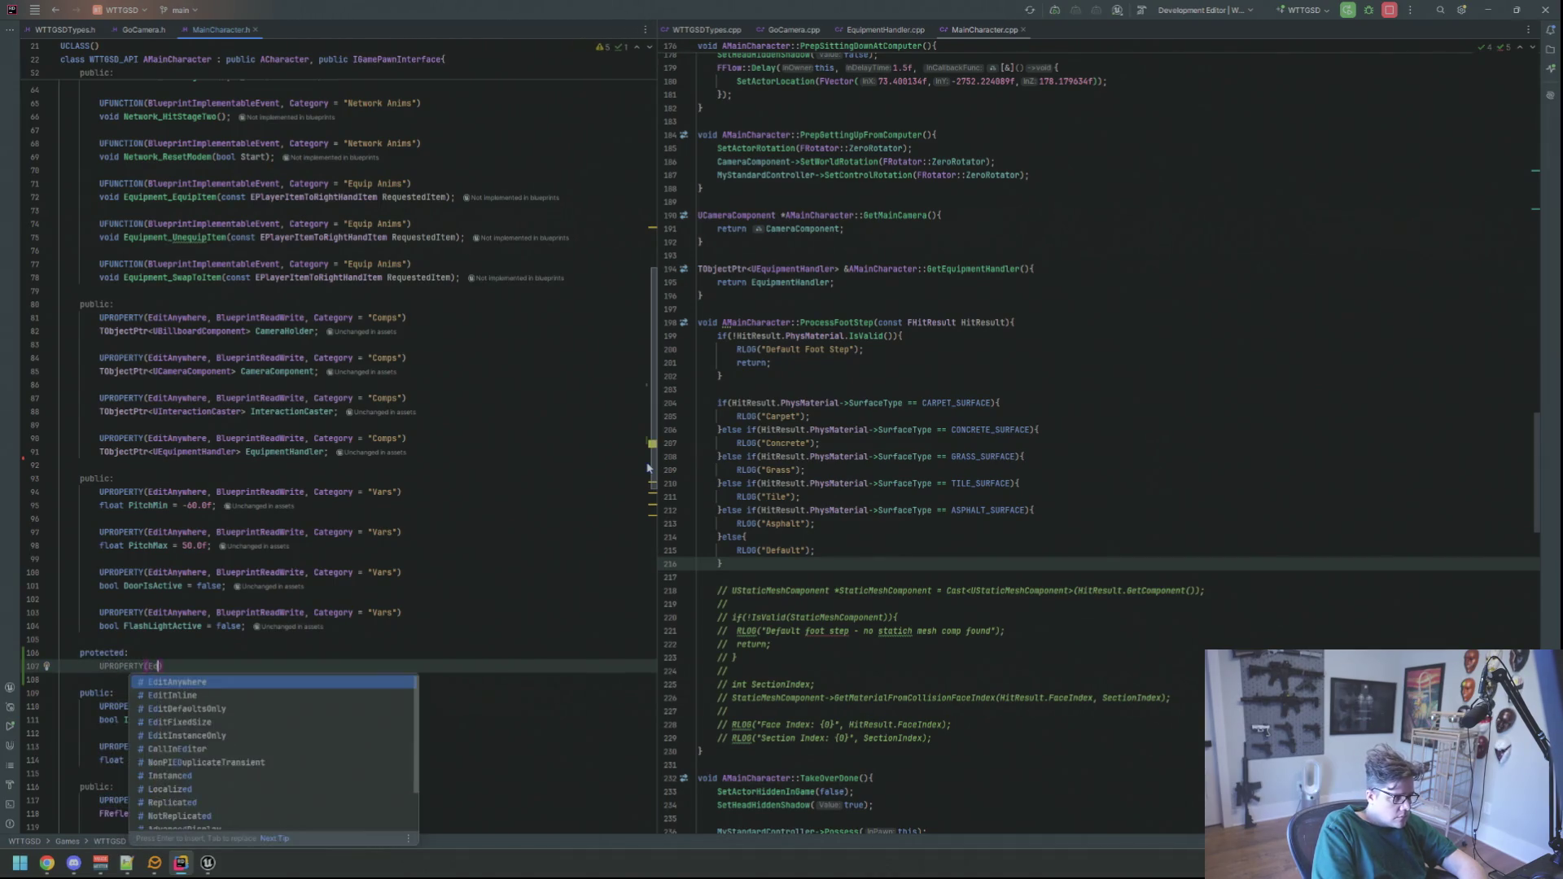
{"action": "type", "text": "itAnywhere, BlueprintReadWrite, Category = \"SFX"}
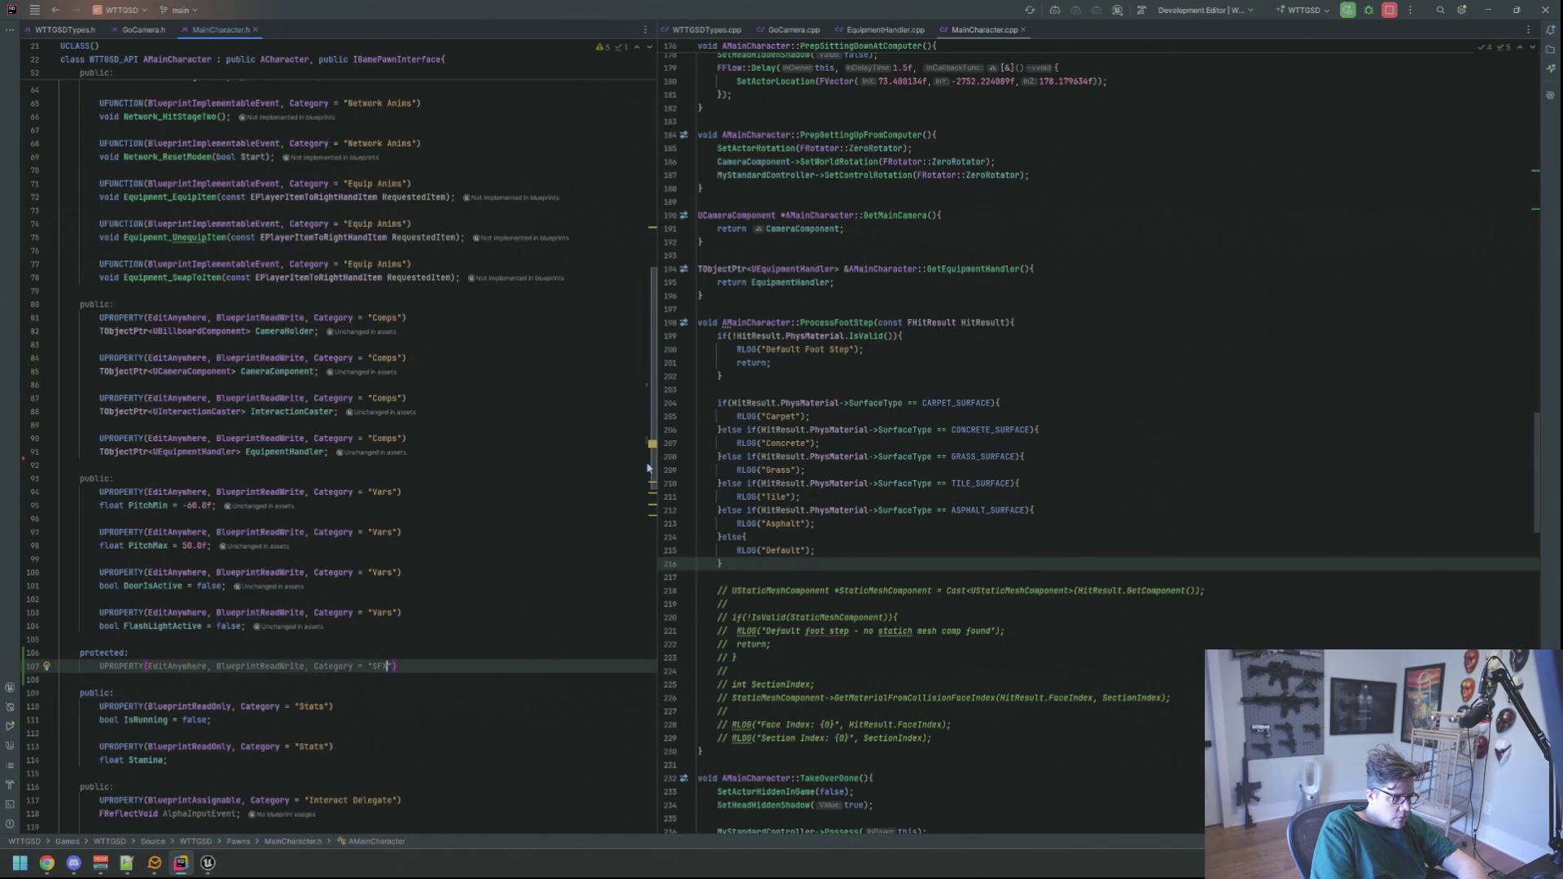
{"action": "key", "text": "Return"}
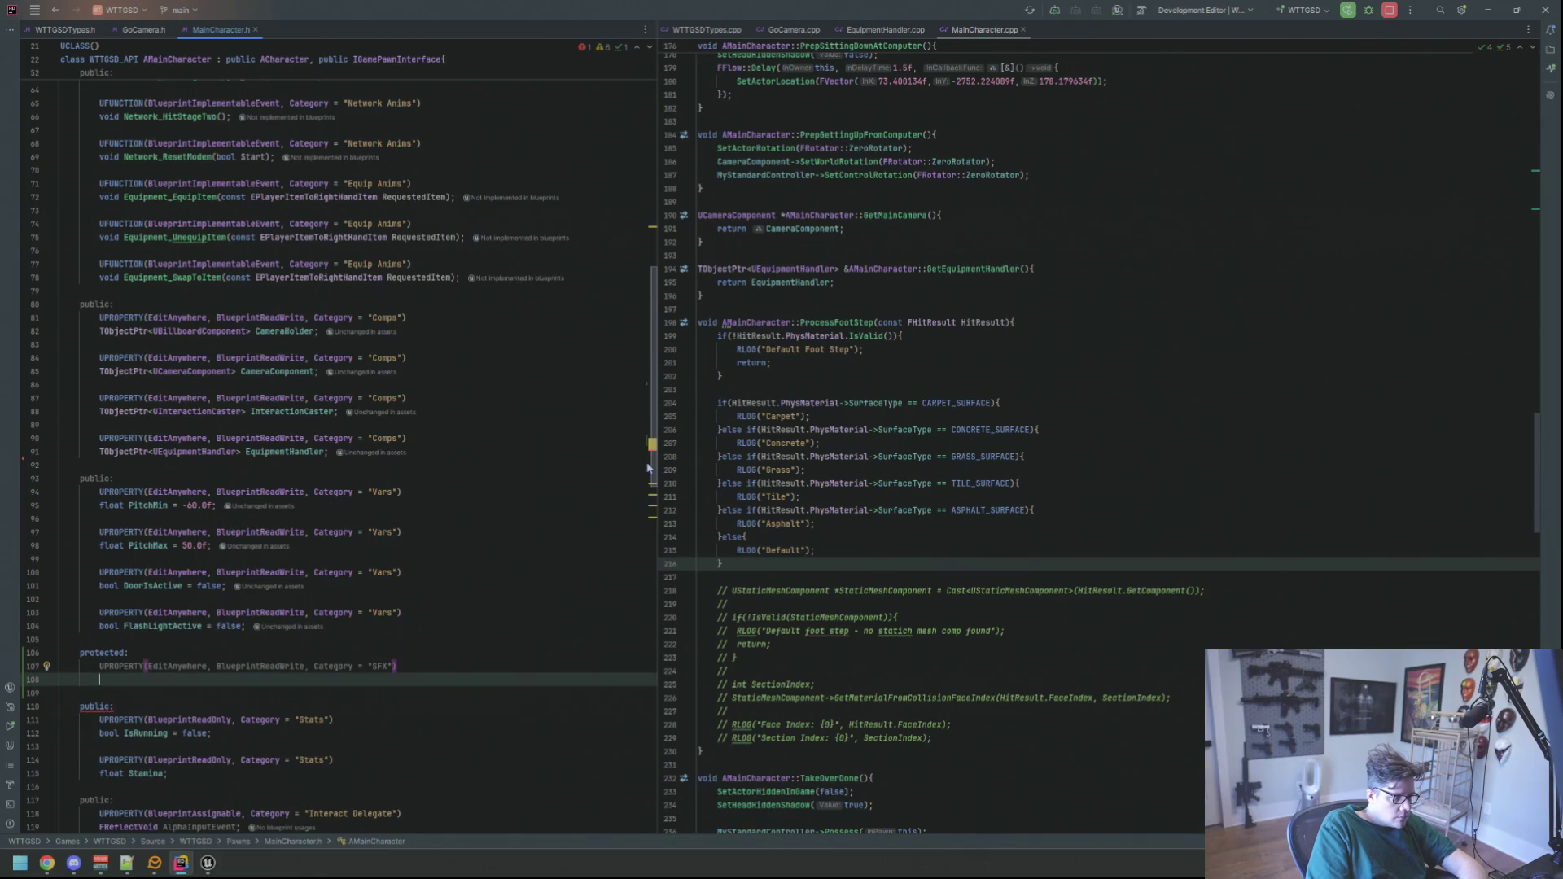
{"action": "type", "text": "TEnumas"}
{"action": "key", "text": "BackSpace"}
{"action": "key", "text": "BackSpace"}
{"action": "key", "text": "BackSpace"}
{"action": "type", "text": "TMap<TEnumas"}
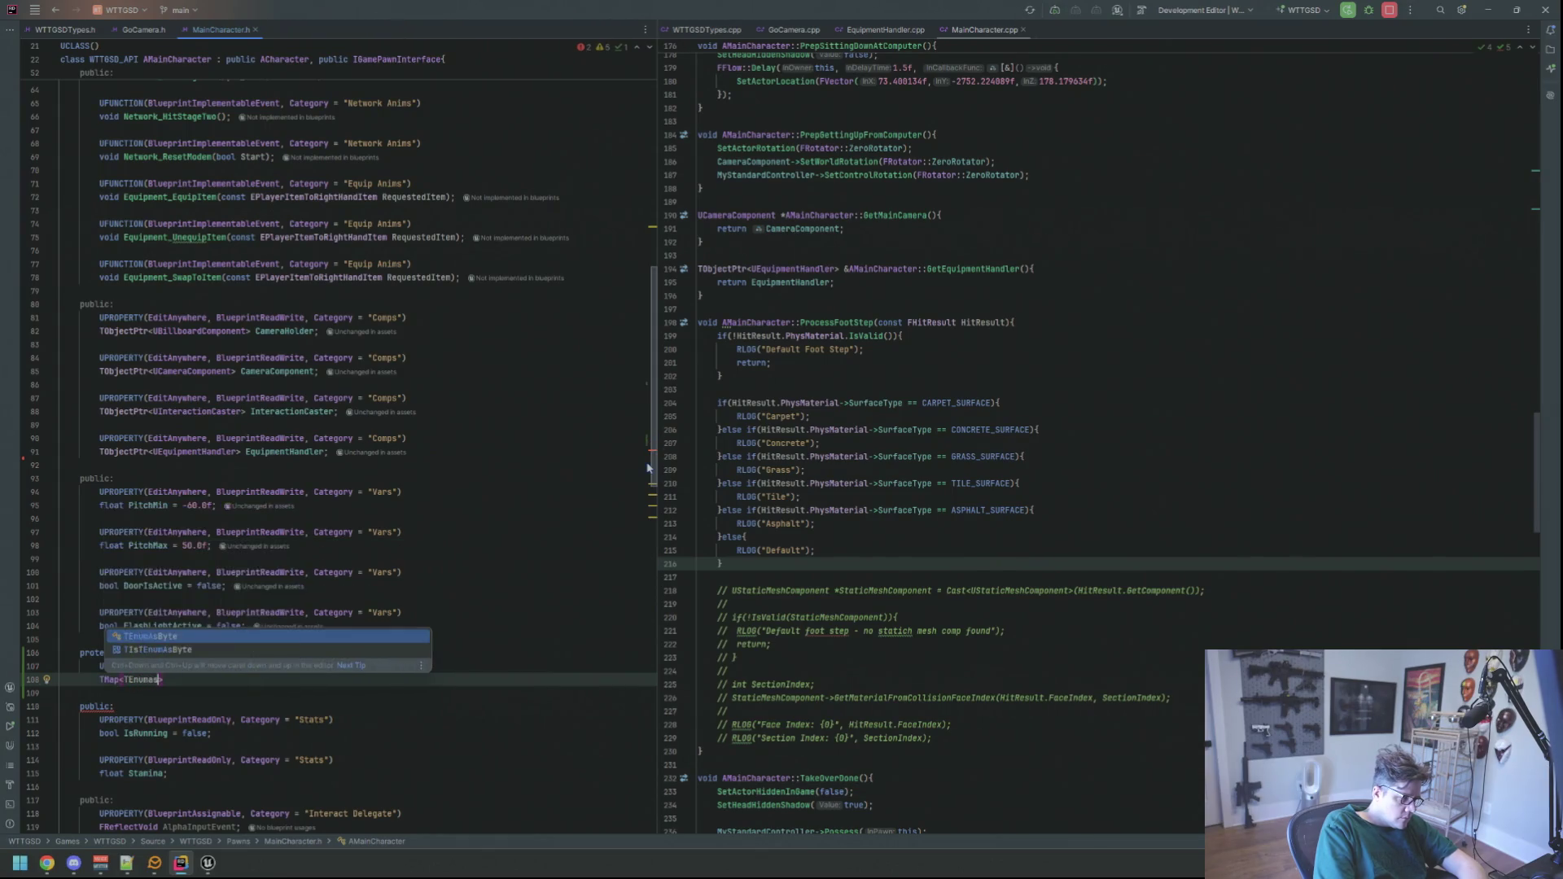
{"action": "key", "text": "Return"}
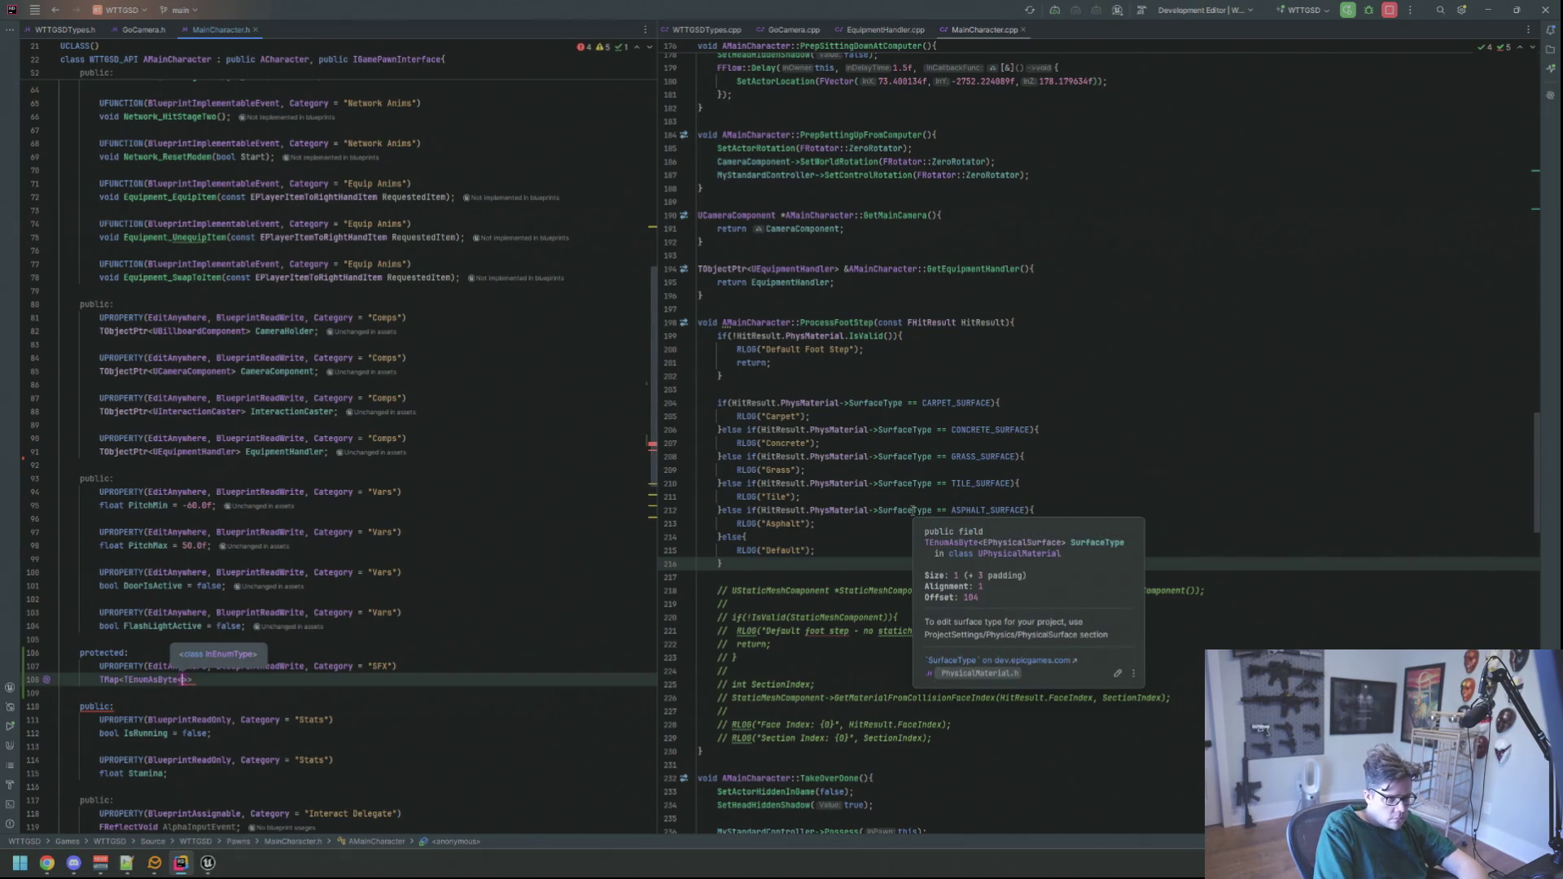
{"action": "type", "text": "EPhys"}
{"action": "key", "text": "Return"}
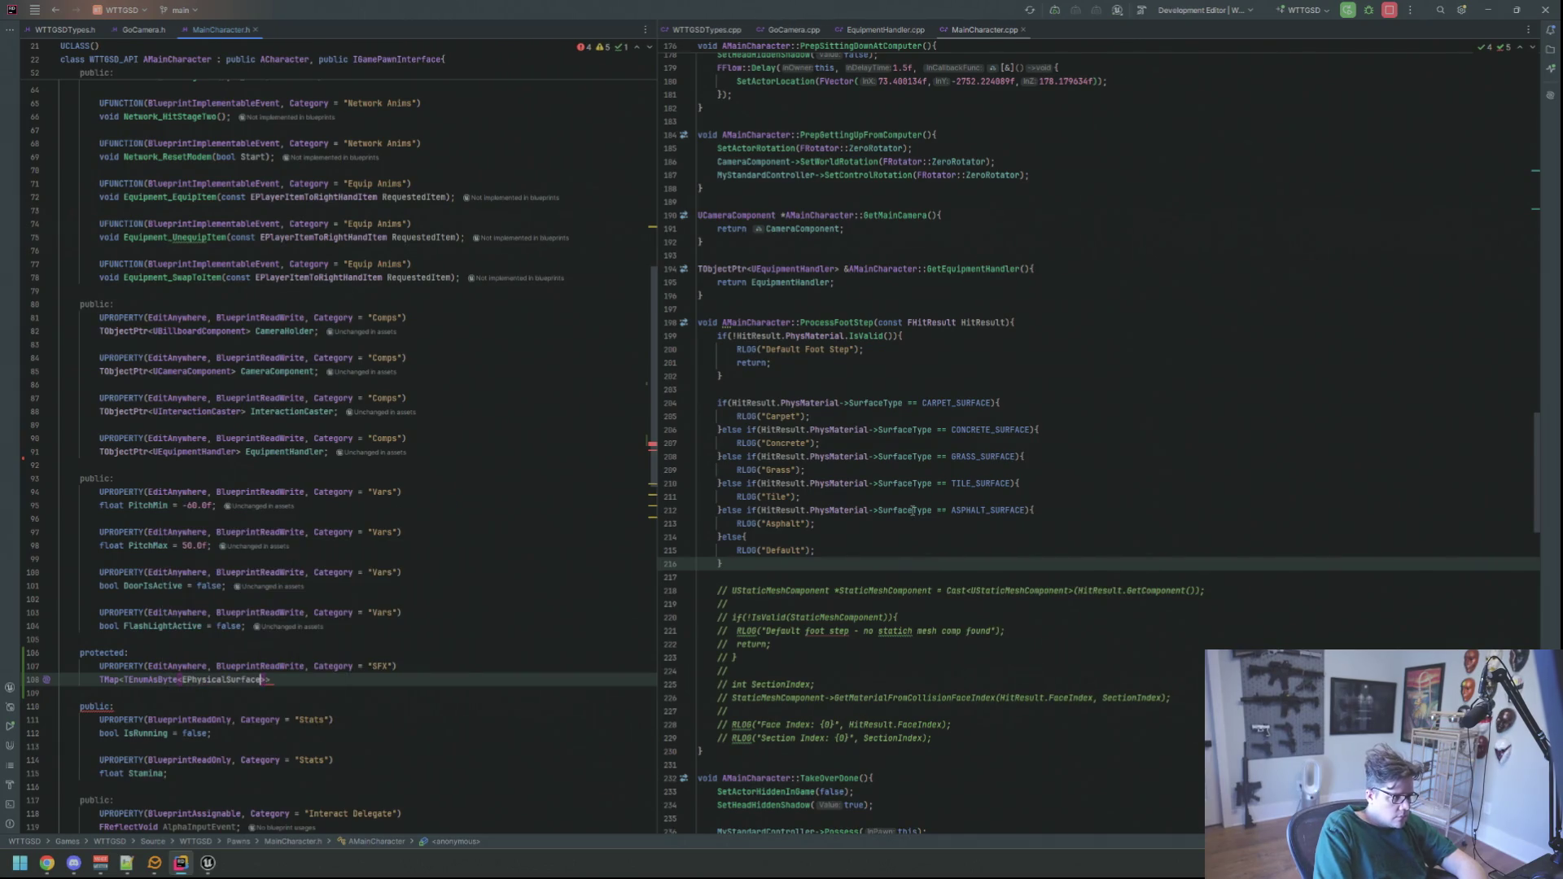
- Complete the map value as TArray<TObjectPtr<USoundBase>> and name it FootStepSFXs
{"action": "key", "text": "End"}
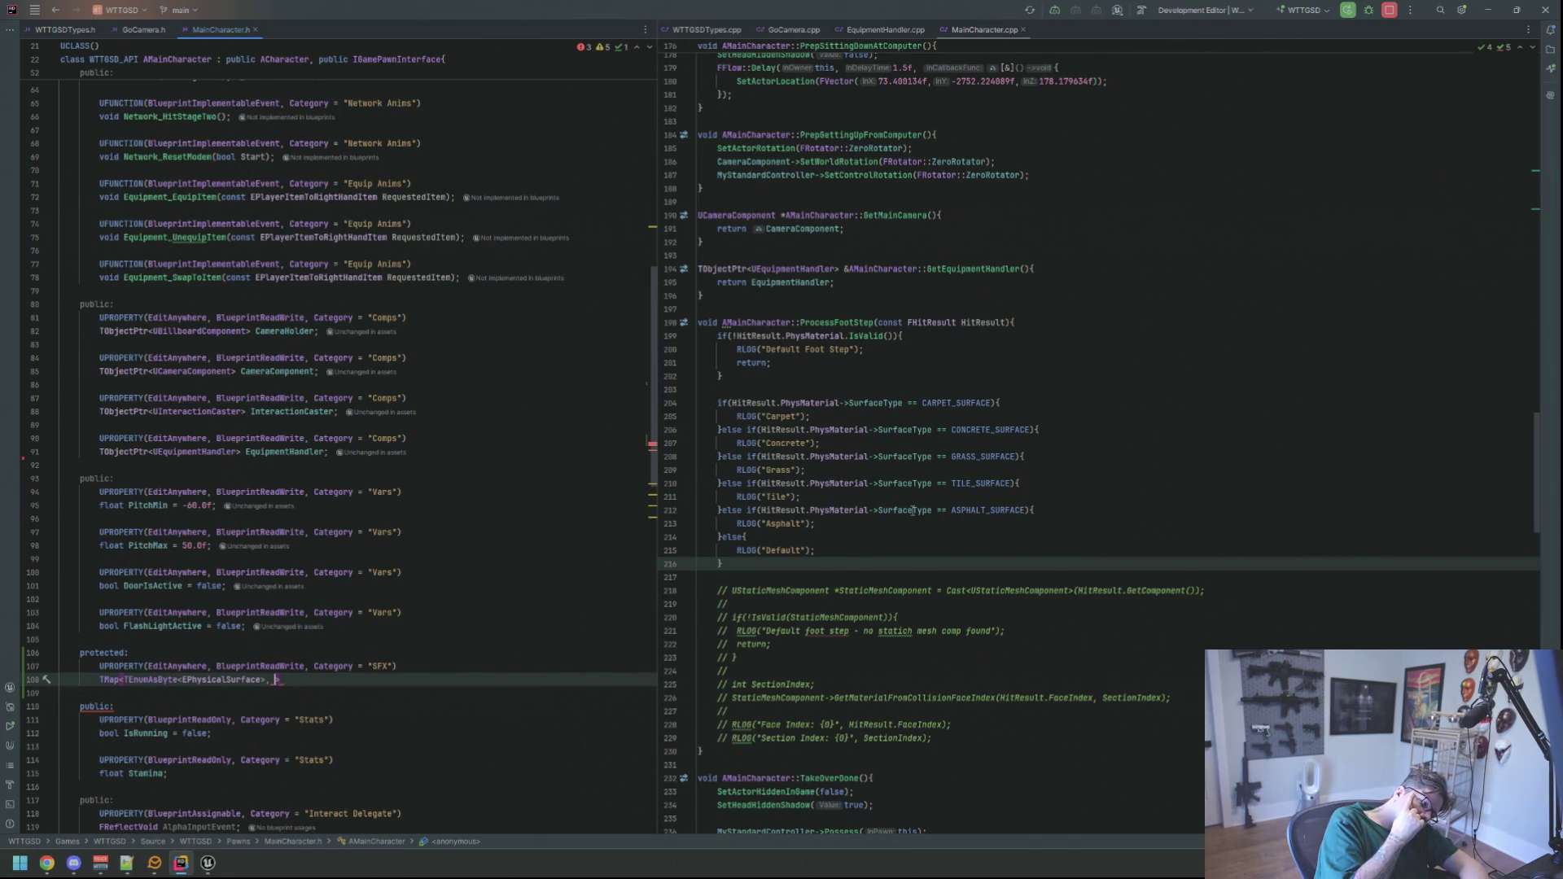
{"action": "type", "text": "TArray"}
{"action": "key", "text": "Return"}
{"action": "type", "text": "T"}
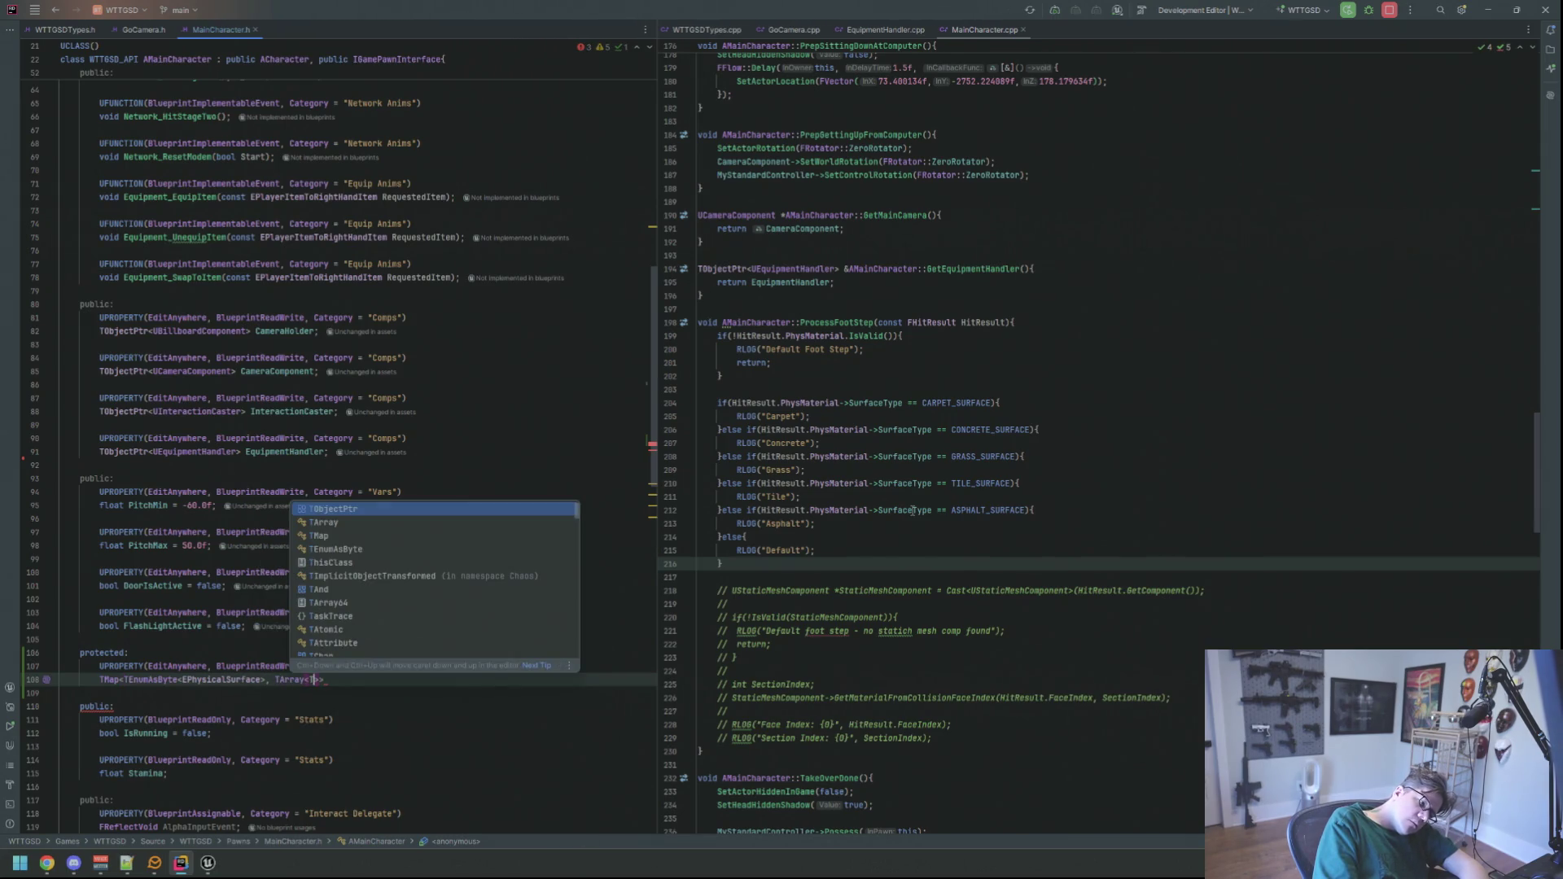
{"action": "type", "text": "obect"}
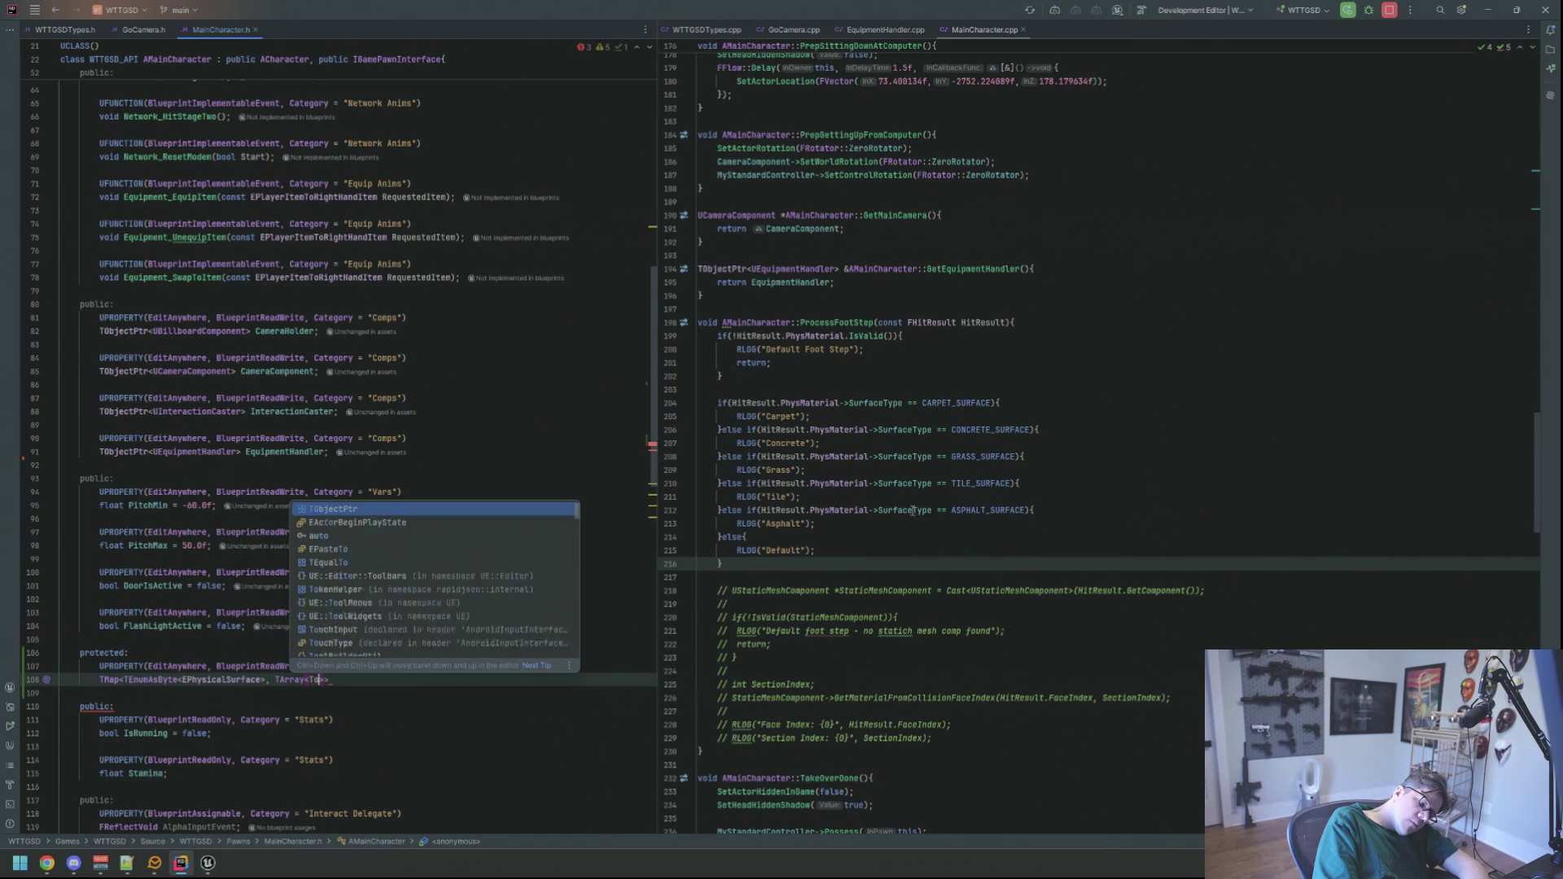
{"action": "key", "text": "BackSpace"}
{"action": "key", "text": "BackSpace"}
{"action": "key", "text": "BackSpace"}
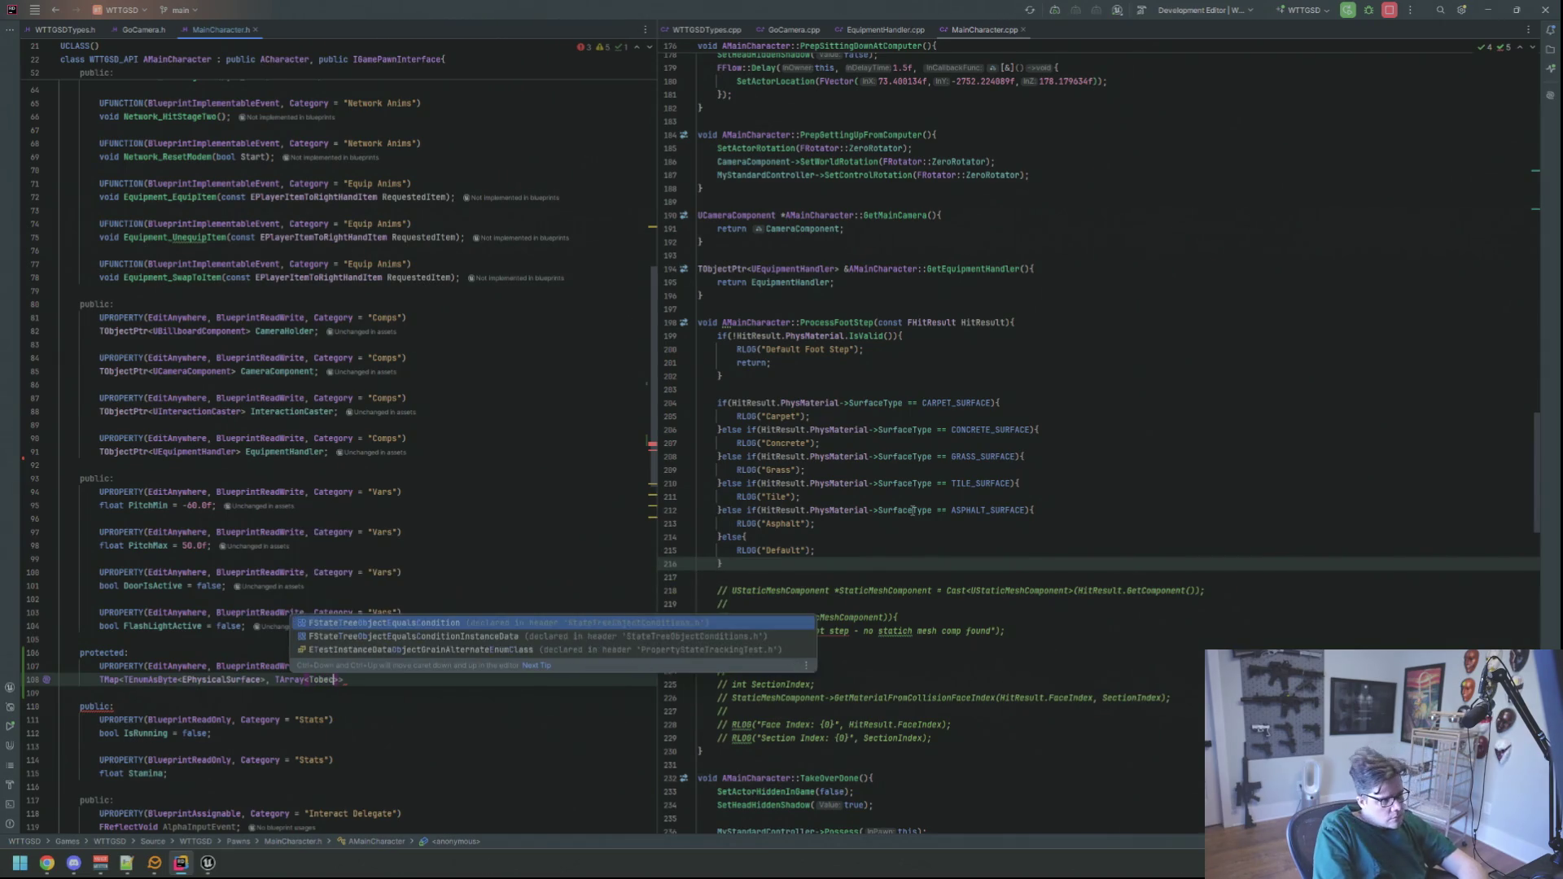
{"action": "type", "text": "O"}
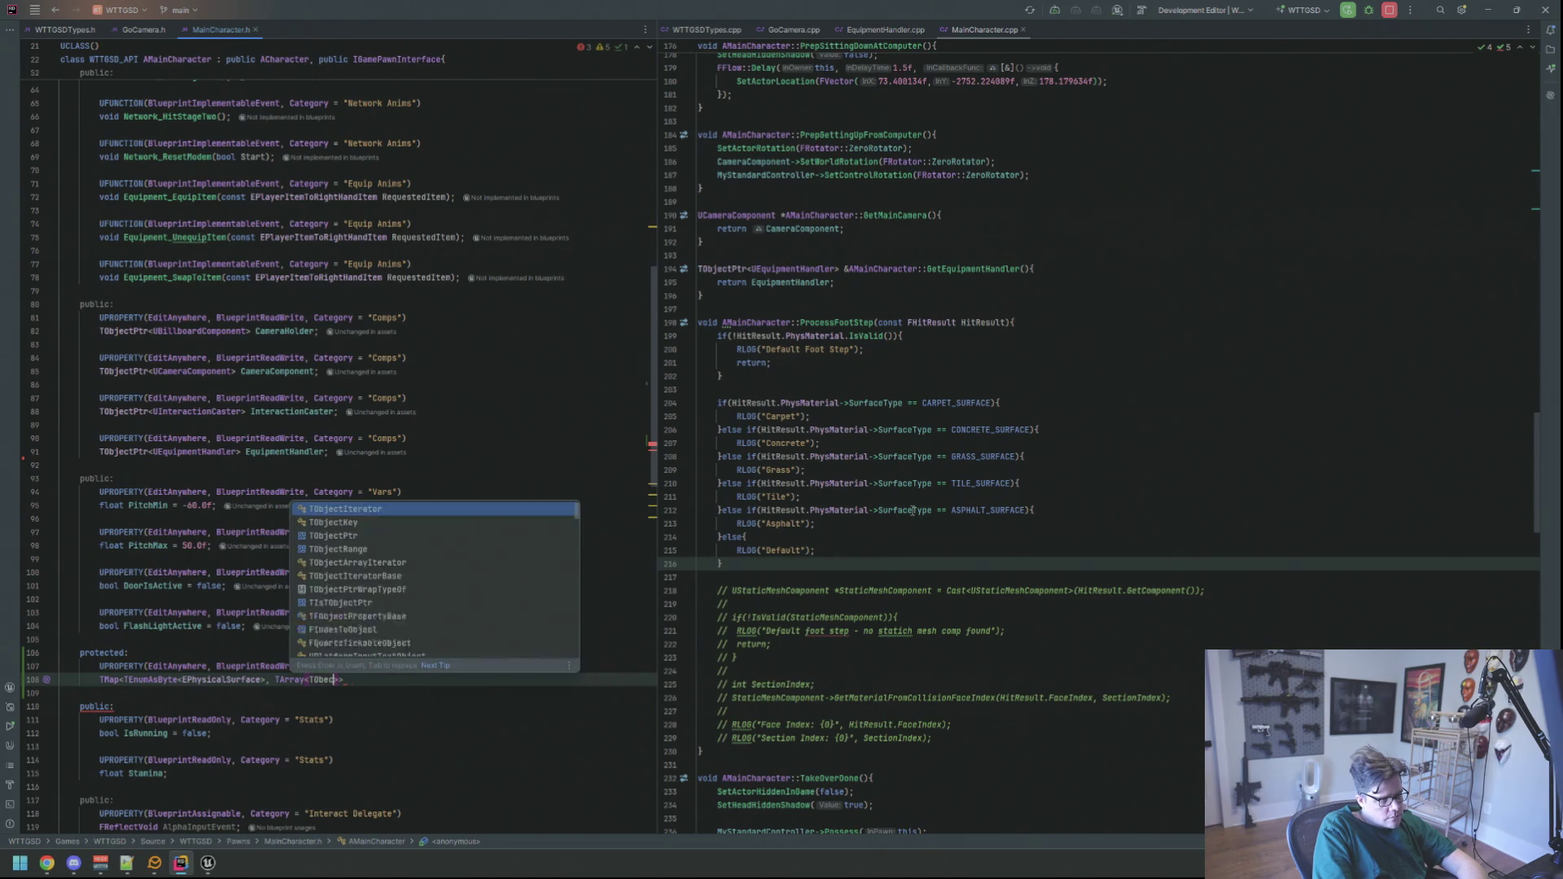
{"action": "key", "text": "Return"}
{"action": "type", "text": "USoundc"}
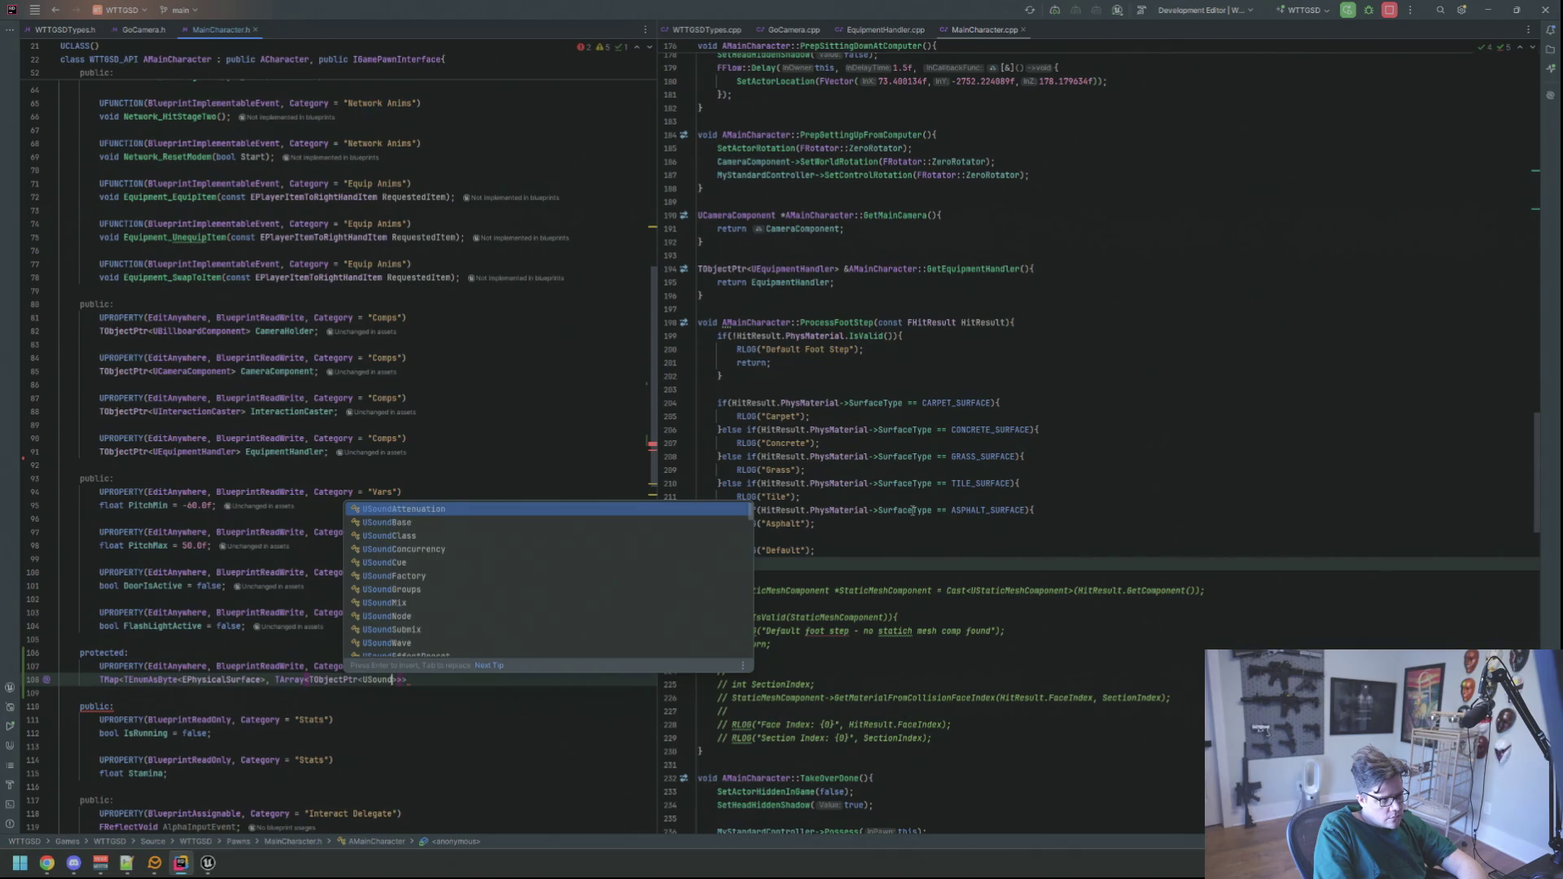
{"action": "key", "text": "BackSpace"}
{"action": "key", "text": "Return"}
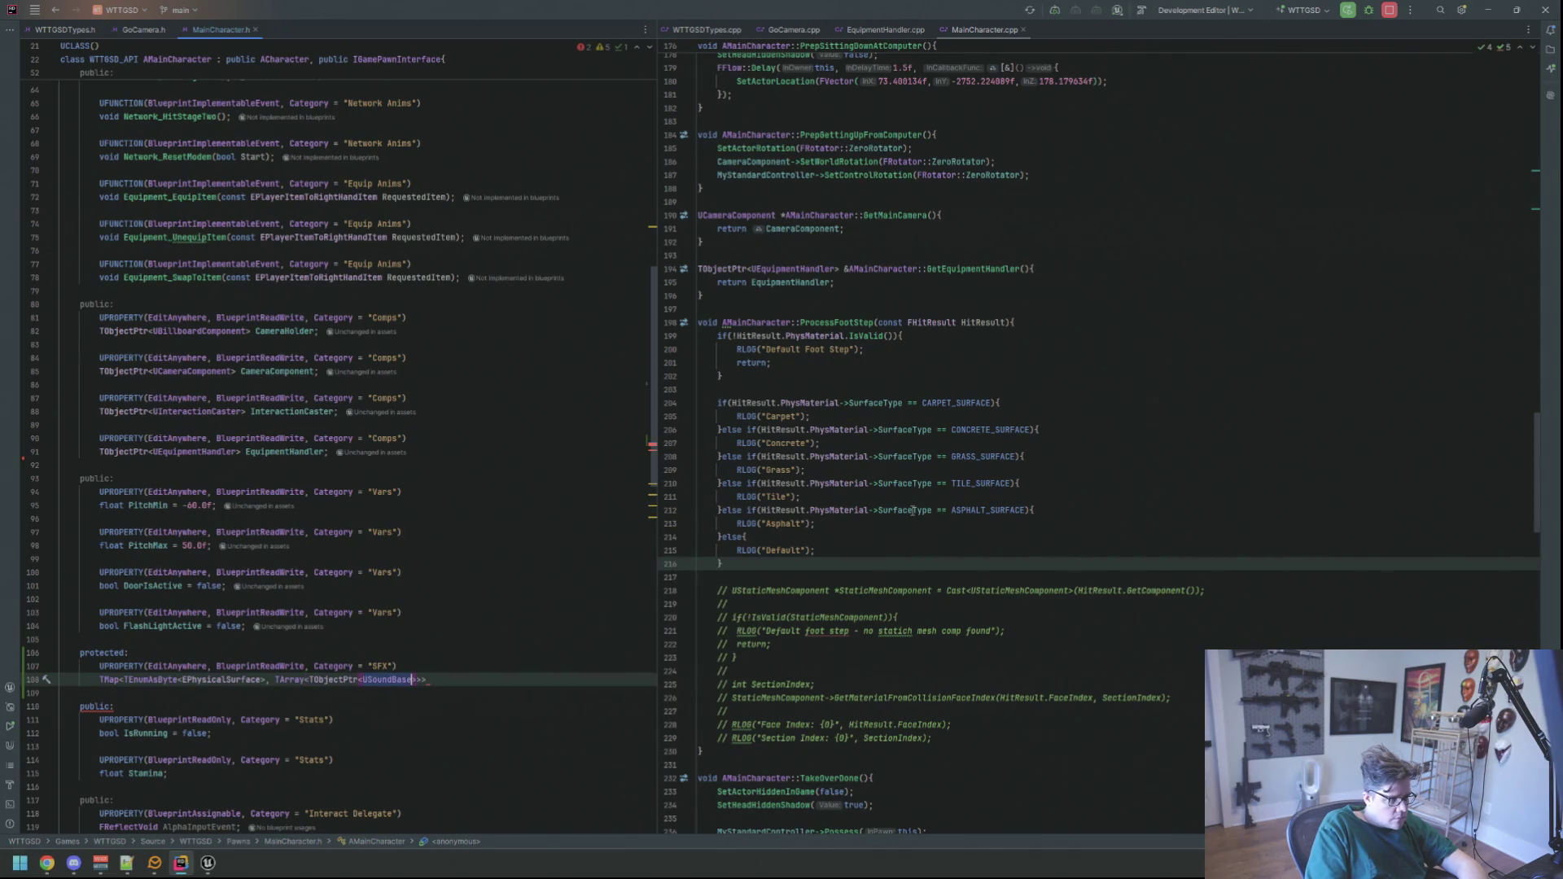
{"action": "type", "text": "FootStepSFXs;"}
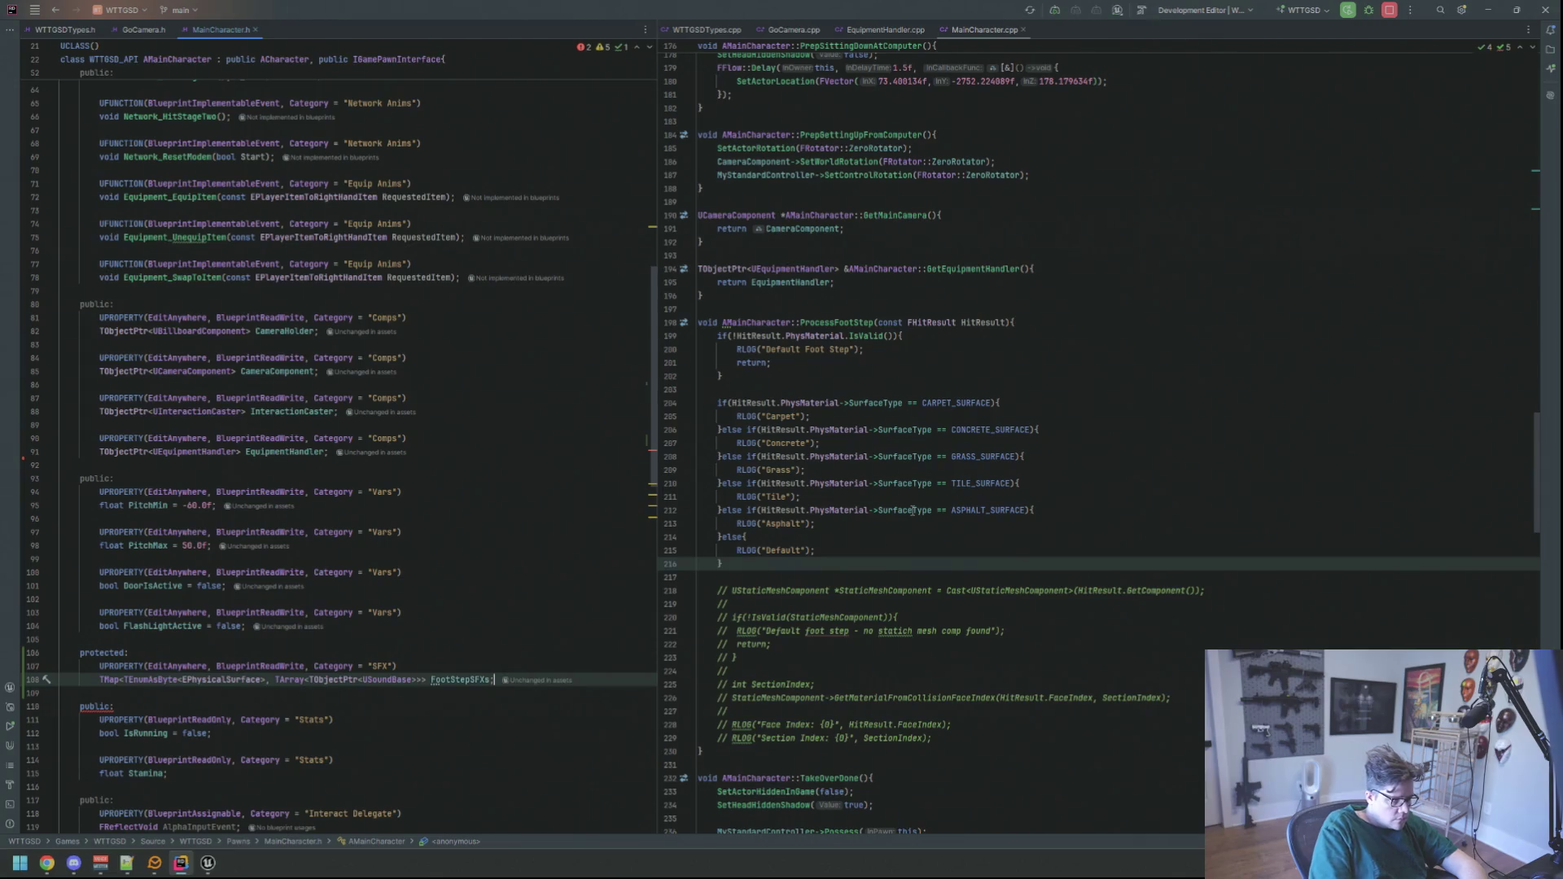
{"action": "key", "text": "Up"}
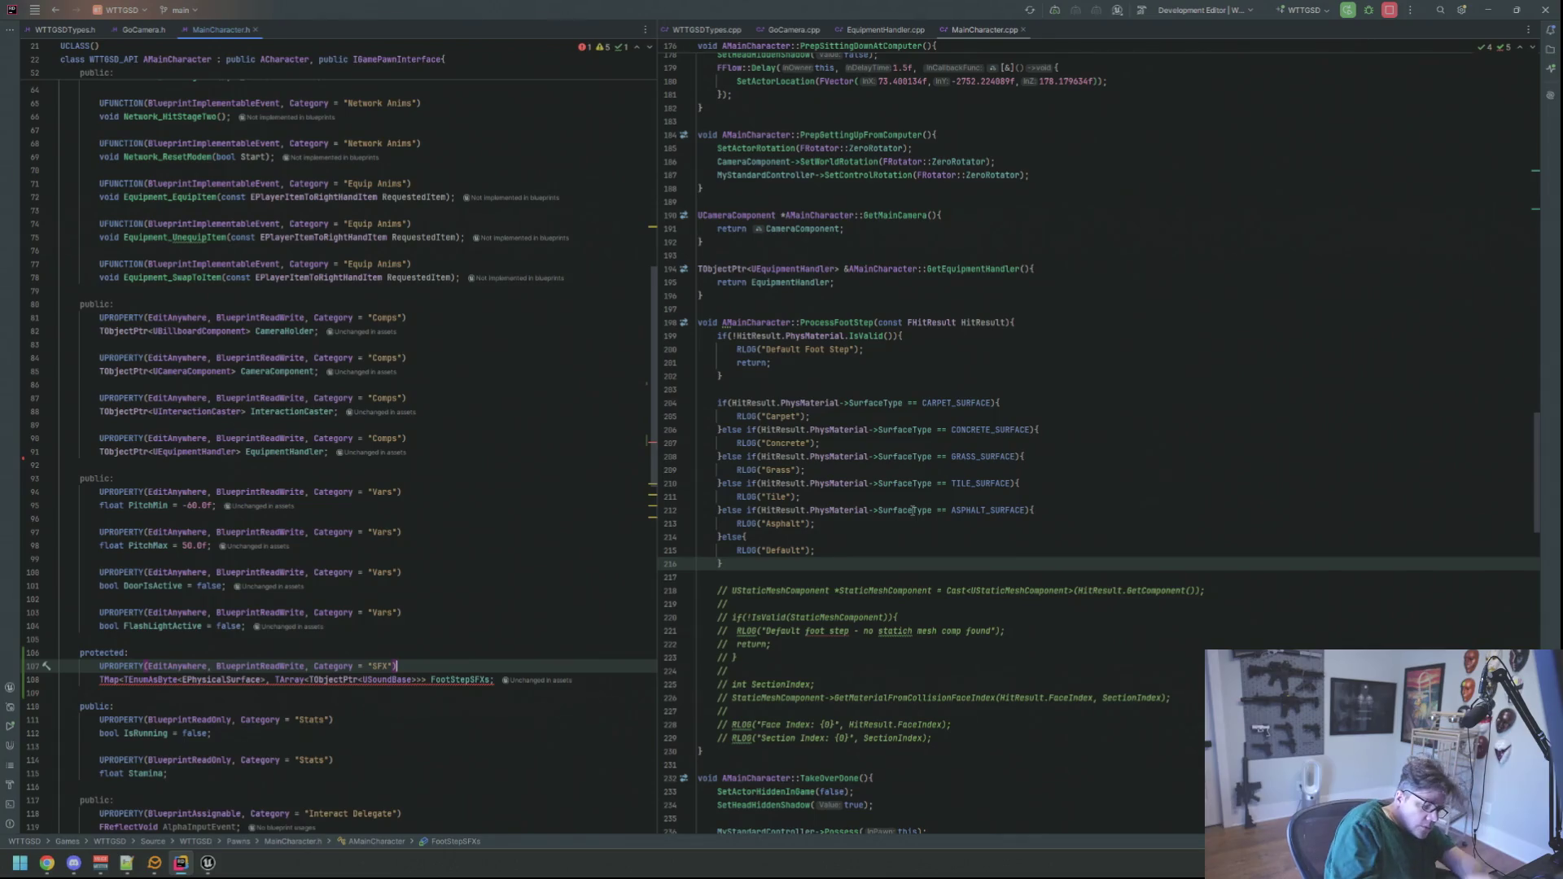
{"action": "key", "text": "ctrl+t"}
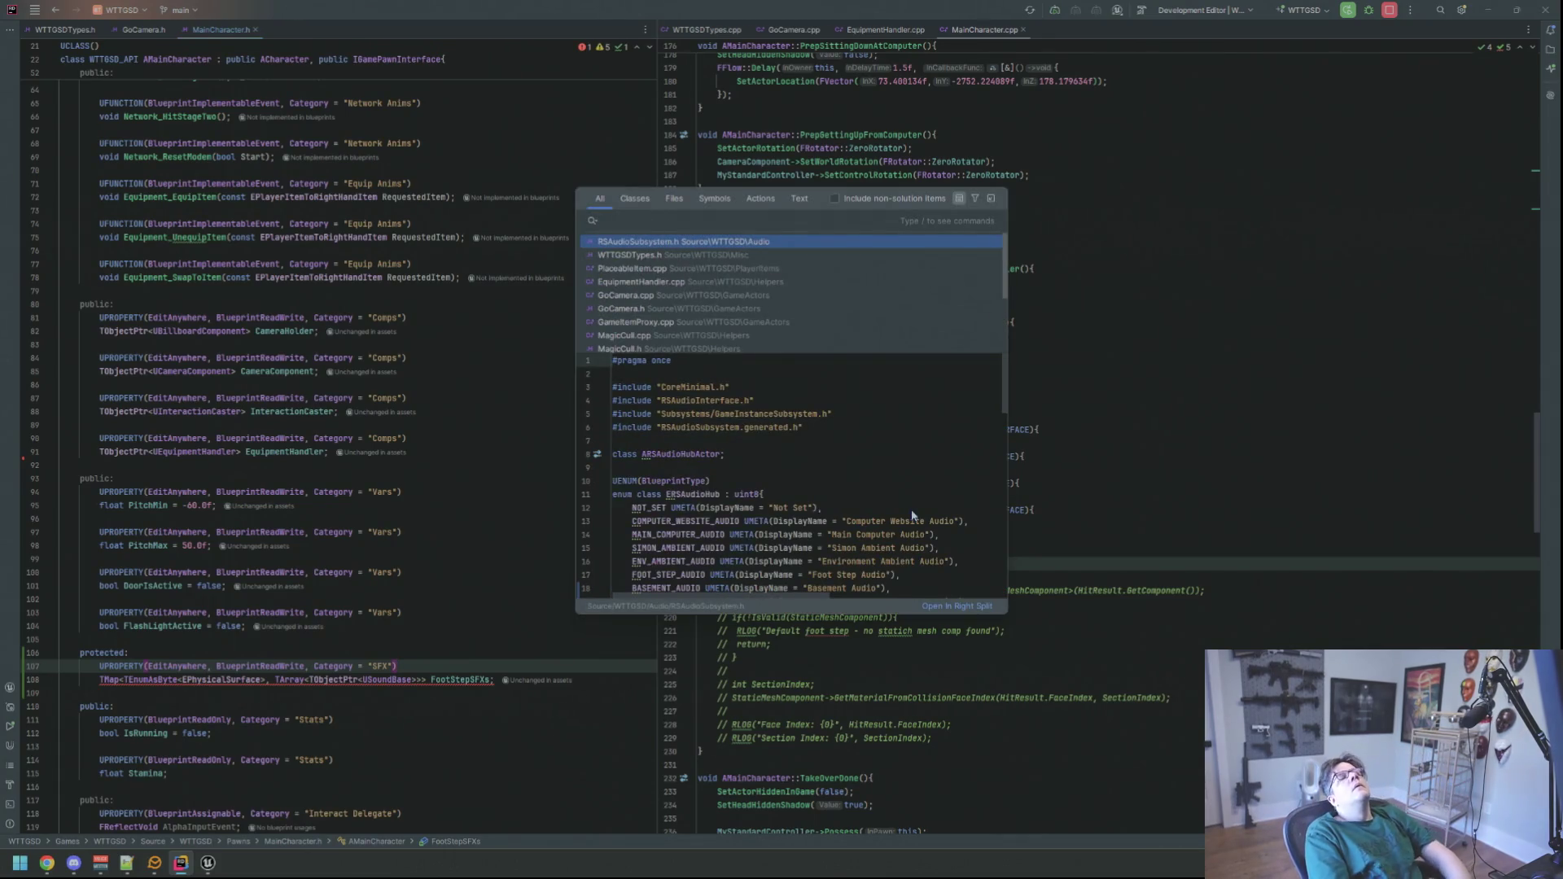
- Open ArrayWrappers.h and dock it in the right split beside MainCharacter.h
{"action": "type", "text": "ArraWrapper"}
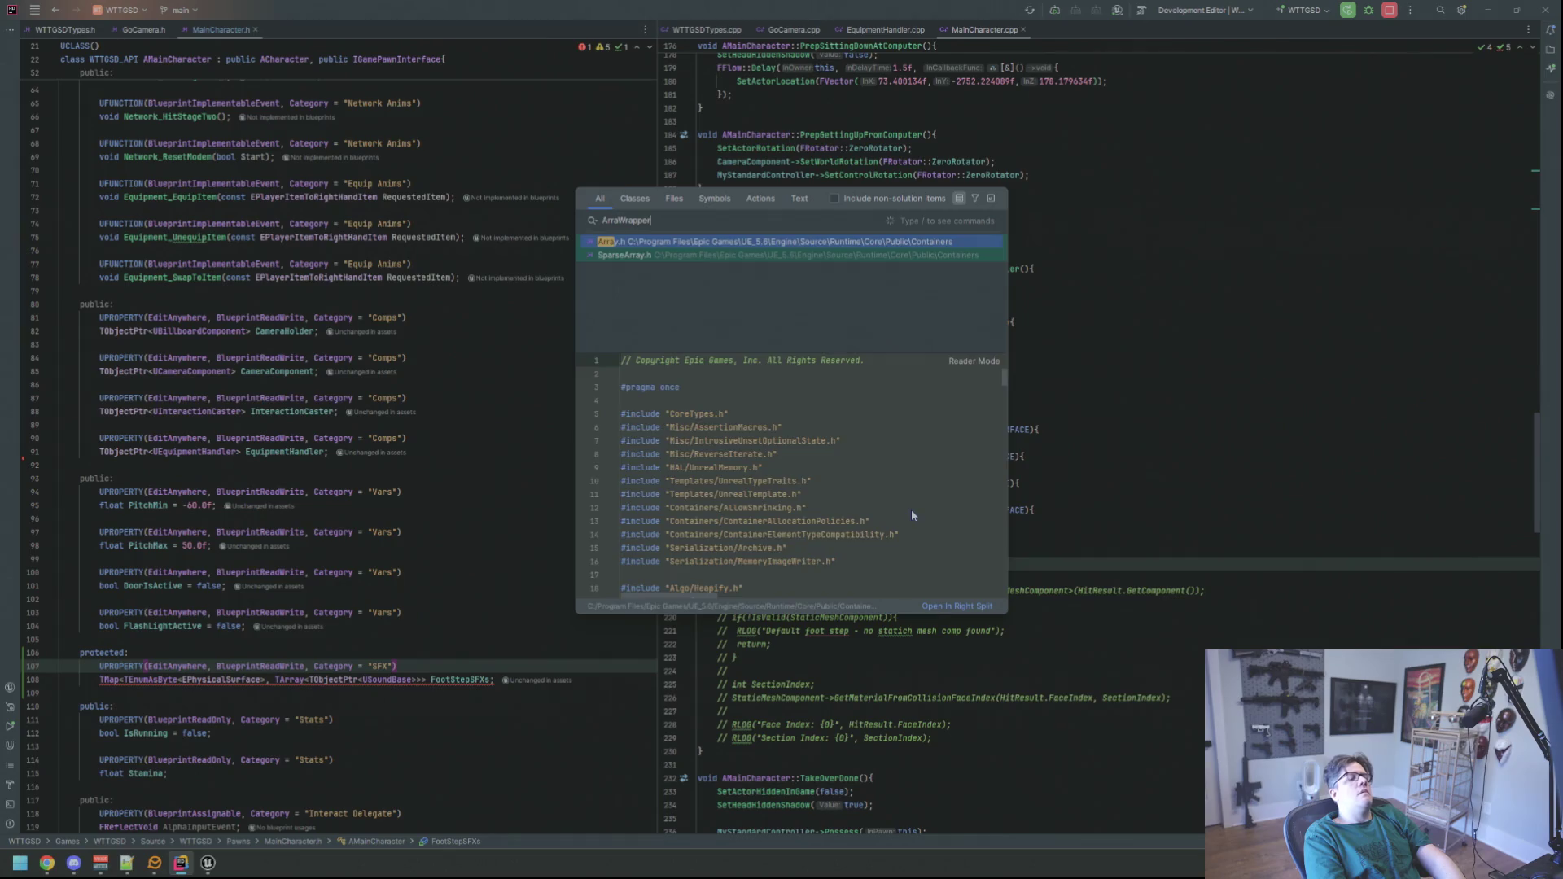
{"action": "type", "text": "s"}
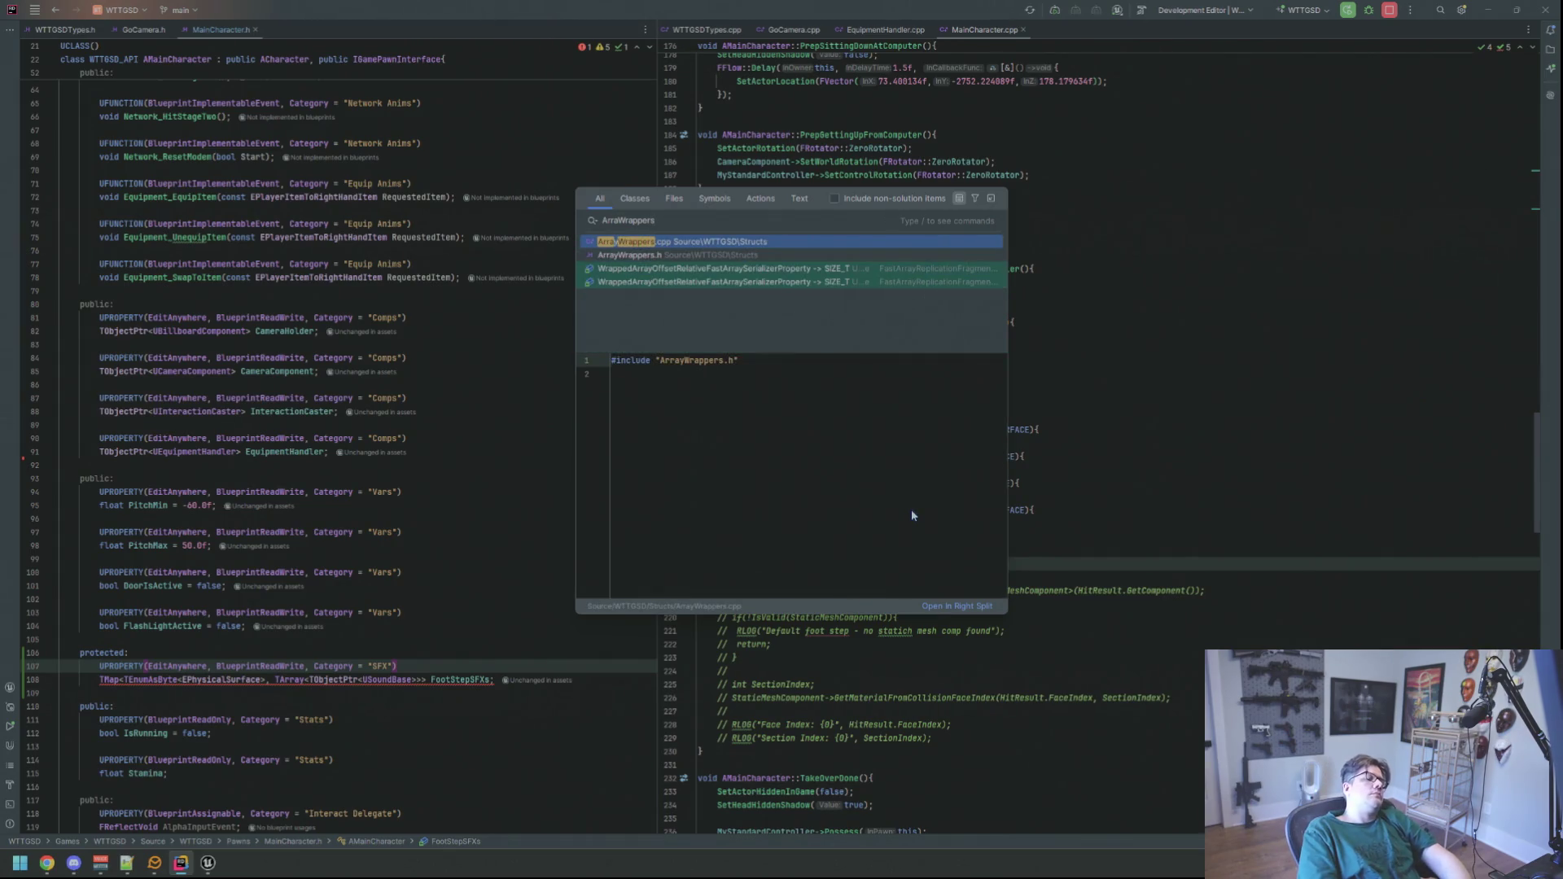
{"action": "key", "text": "Down"}
{"action": "key", "text": "Return"}
{"action": "left_click_drag", "start_coordinate": [300, 30], "coordinate": [1058, 236]}
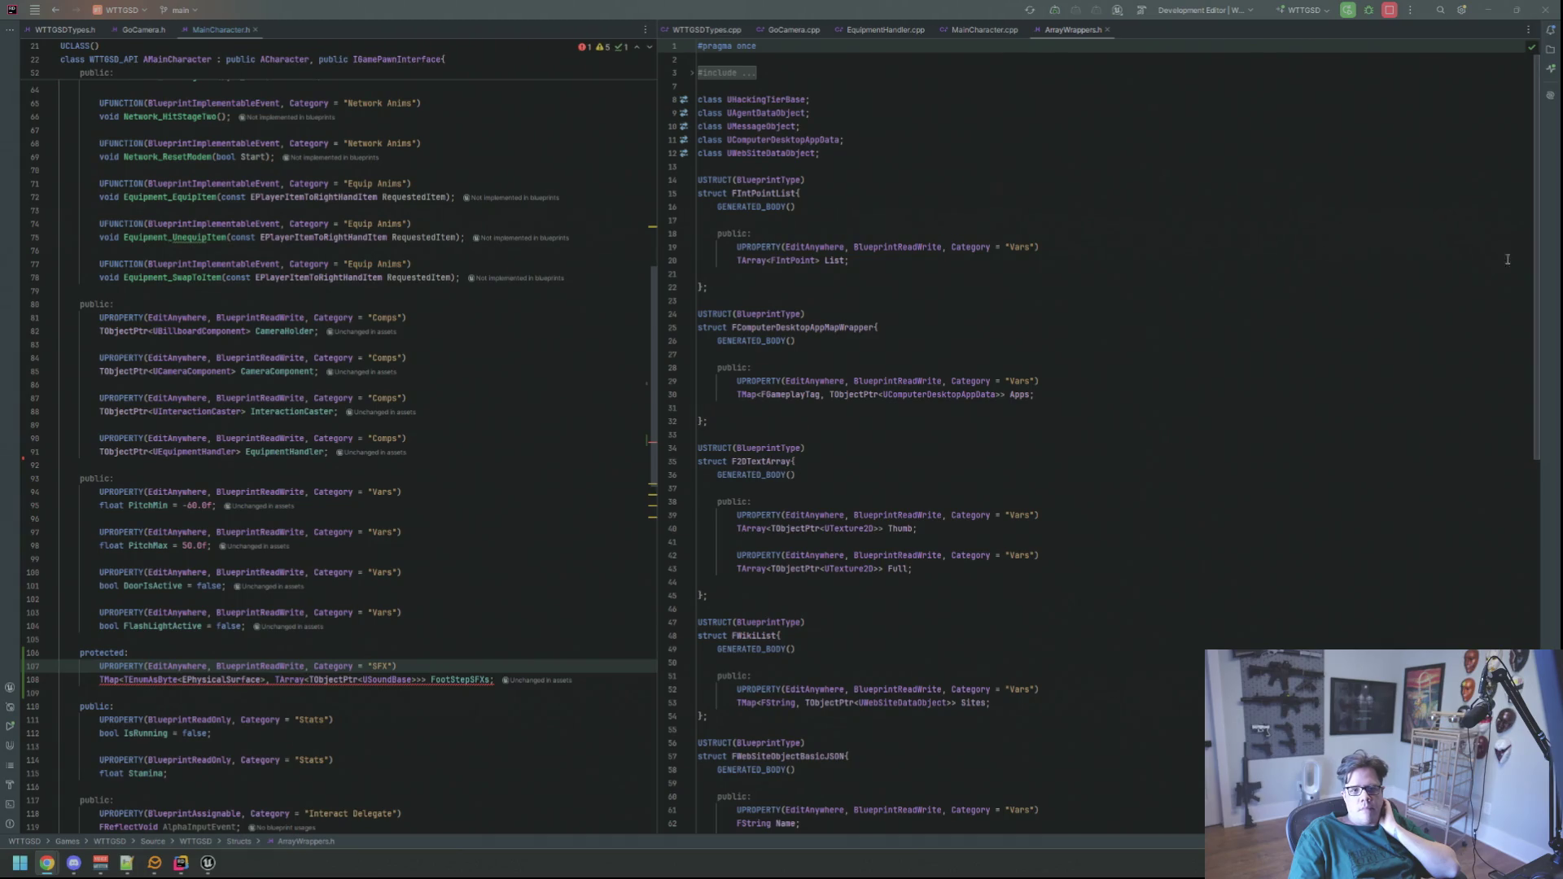
- Add blank lines at the end of ArrayWrappers.h after FHackingLevels
{"action": "left_click", "coordinate": [1007, 435]}
{"action": "scroll", "coordinate": [1012, 401], "scroll_direction": "down", "scroll_amount": 15}
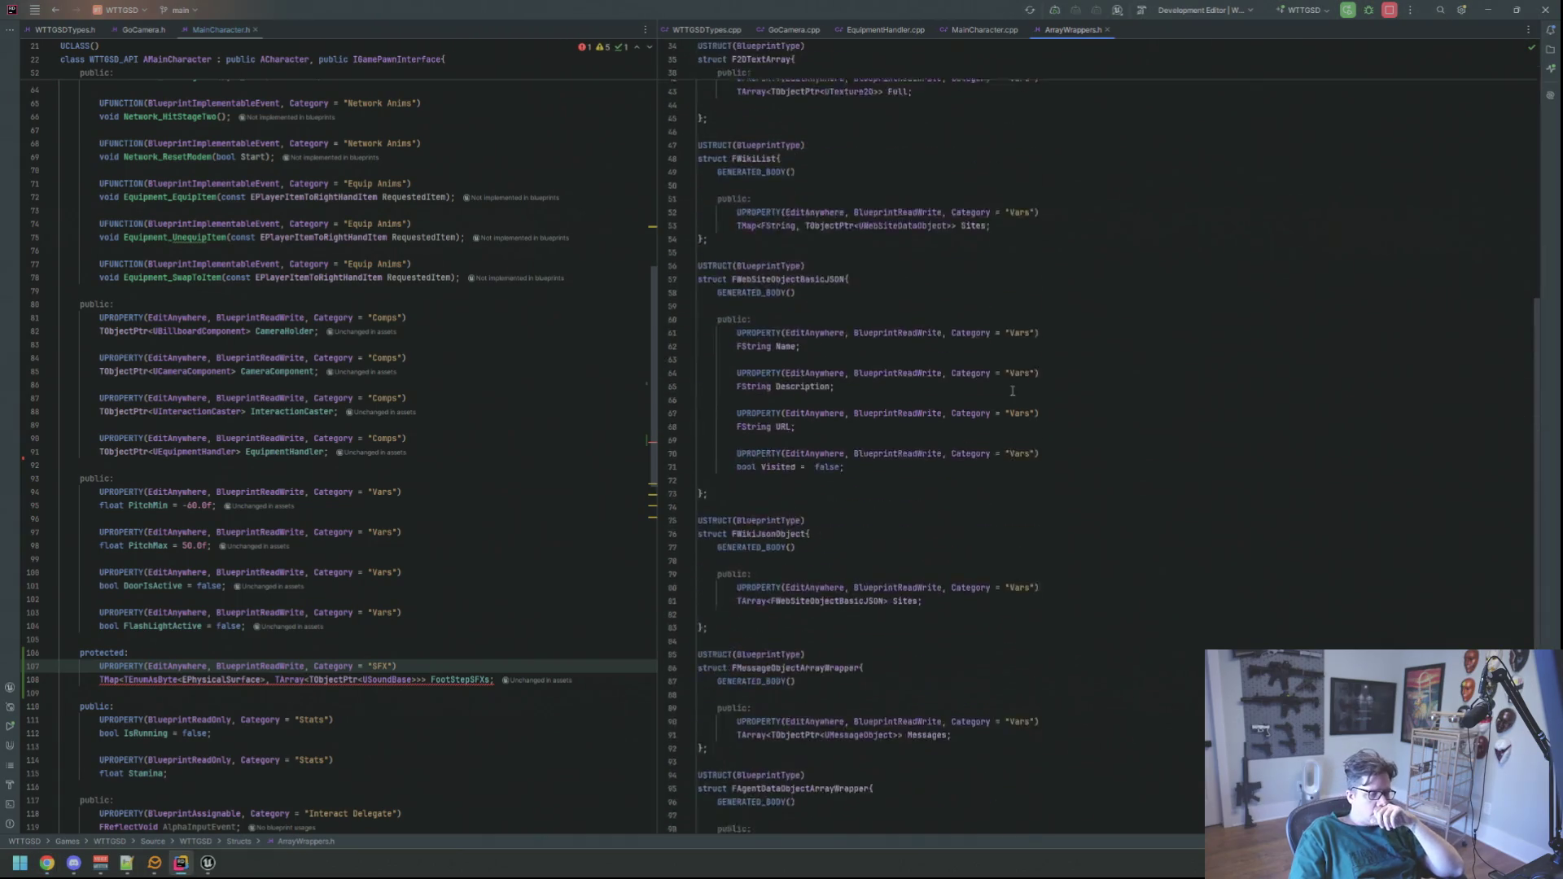
{"action": "left_click", "coordinate": [995, 757]}
{"action": "left_click", "coordinate": [1079, 655]}
{"action": "key", "text": "Down"}
{"action": "key", "text": "Down"}
{"action": "key", "text": "Down"}
{"action": "key", "text": "Return"}
{"action": "key", "text": "Return"}
{"action": "key", "text": "Up"}
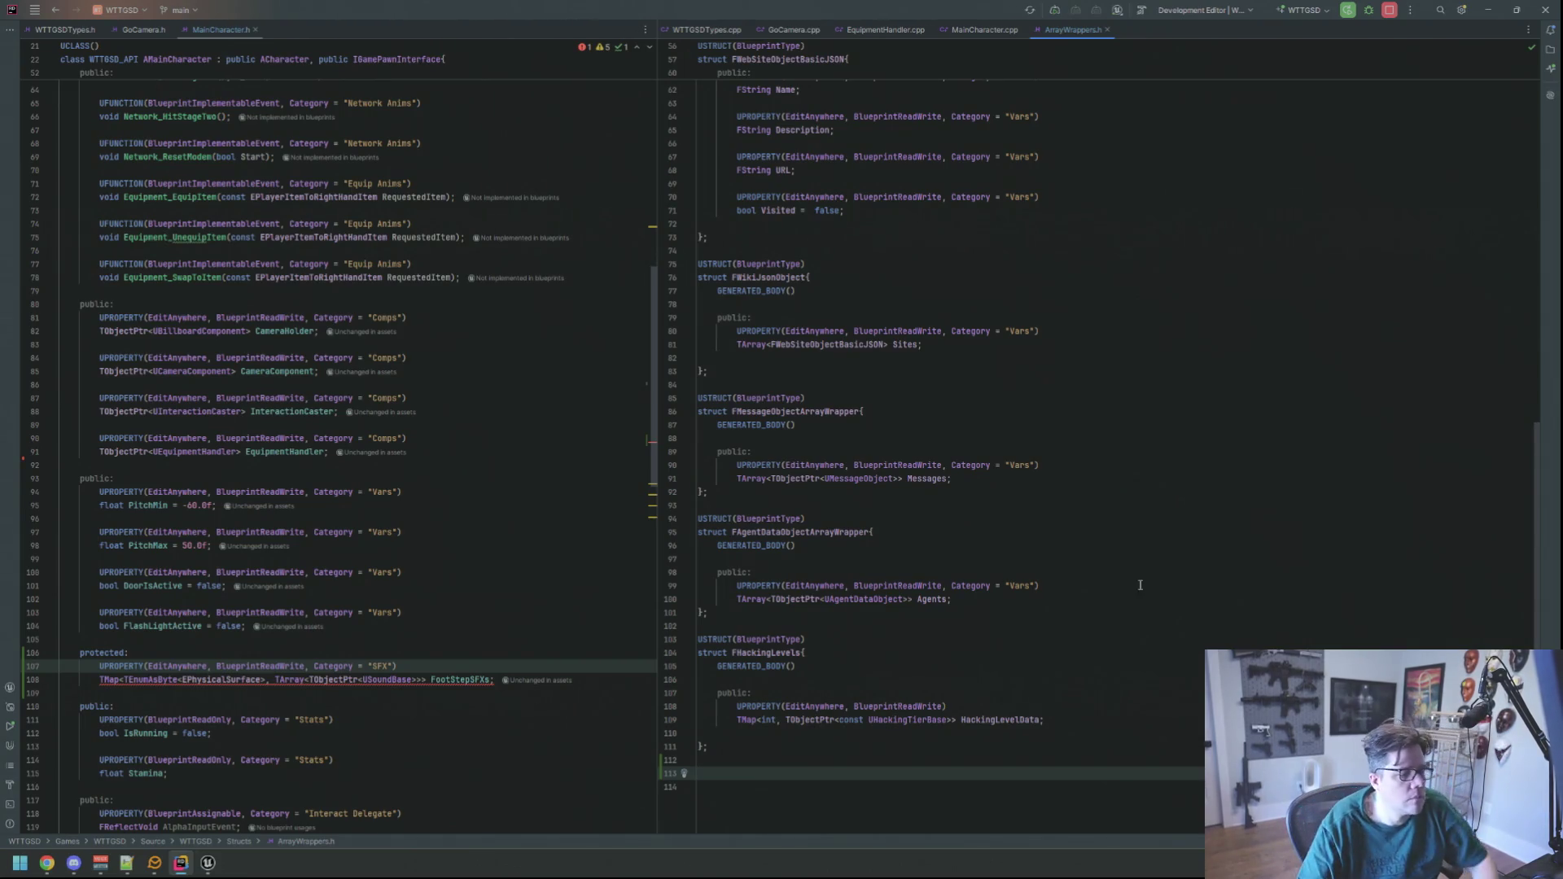
- Insert a USTRUCT(BlueprintType) named FFootStepSFXArray from the ustruct template
{"action": "scroll", "coordinate": [1048, 527], "scroll_direction": "down", "scroll_amount": 1}
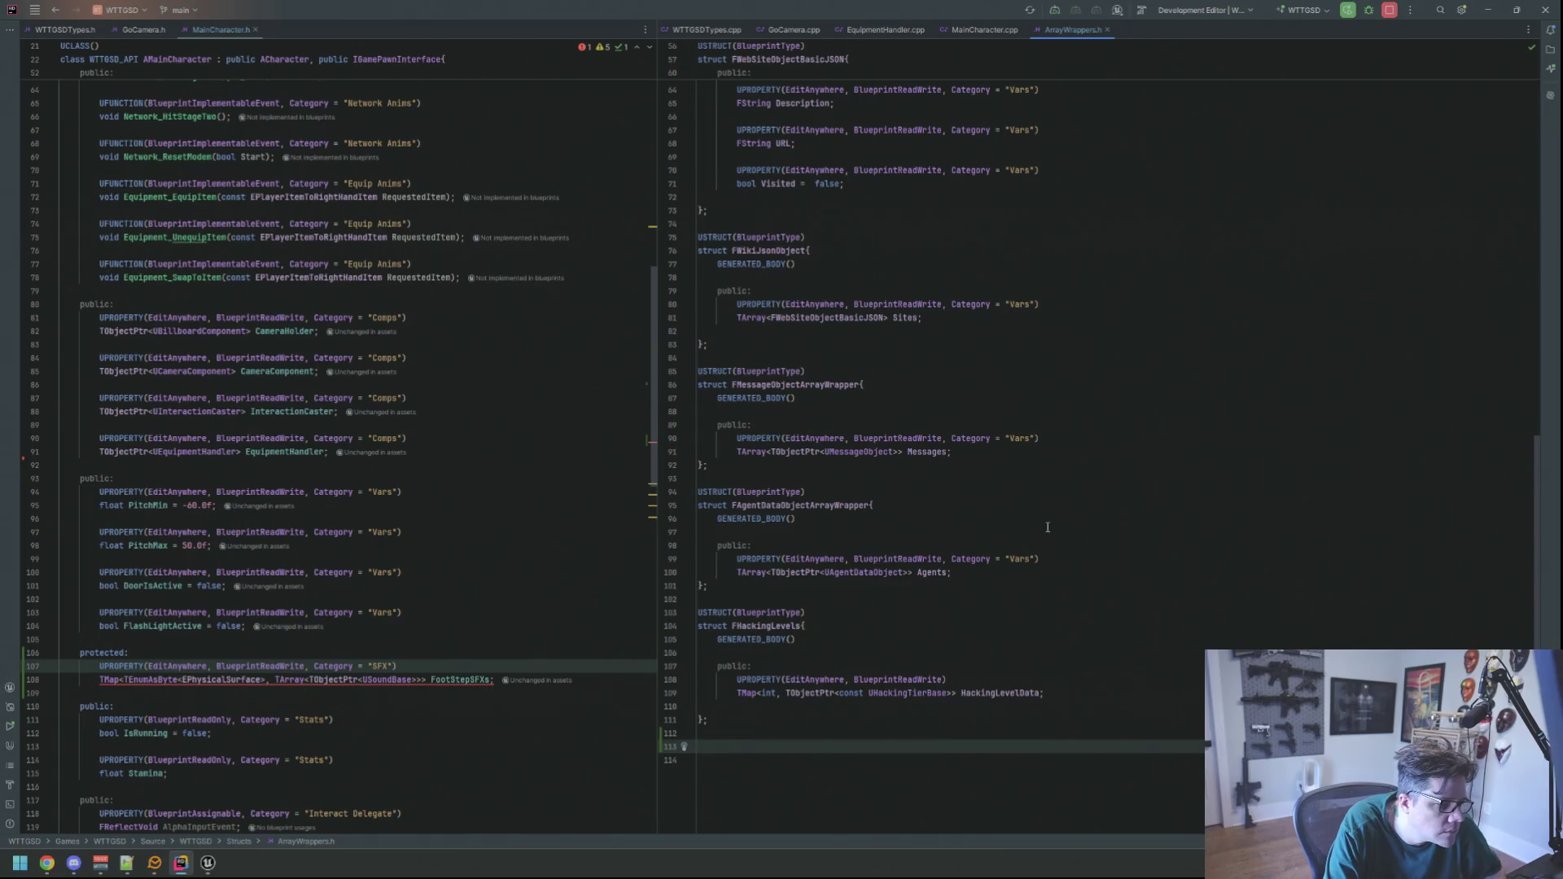
{"action": "type", "text": "ustruct"}
{"action": "key", "text": "Return"}
{"action": "key", "text": "Return"}
{"action": "scroll", "coordinate": [911, 569], "scroll_direction": "down", "scroll_amount": 2}
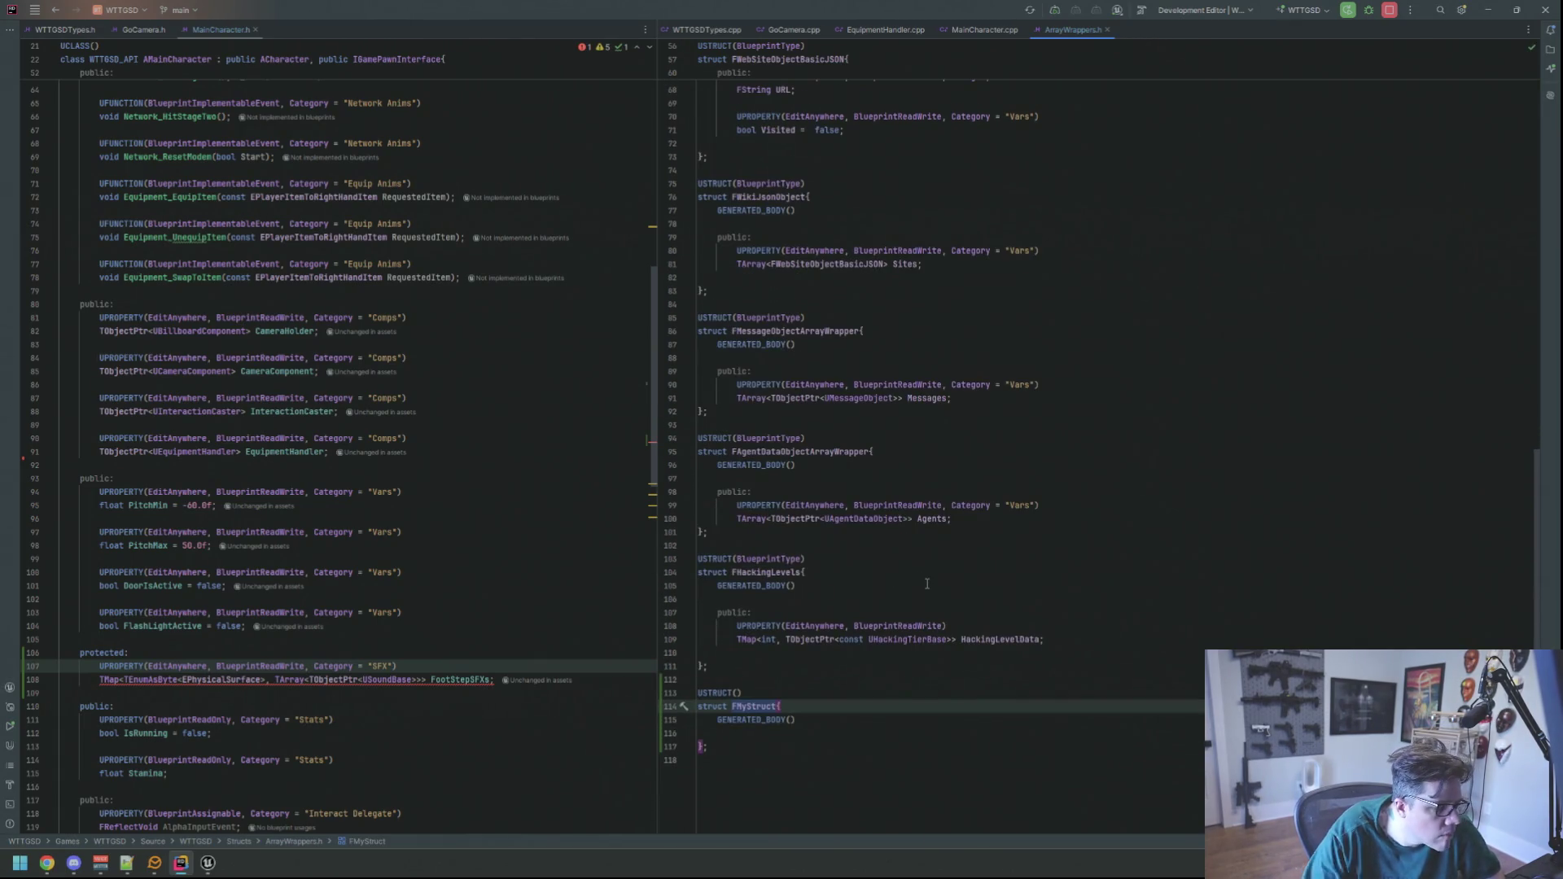
{"action": "key", "text": "BackSpace"}
{"action": "key", "text": "BackSpace"}
{"action": "key", "text": "BackSpace"}
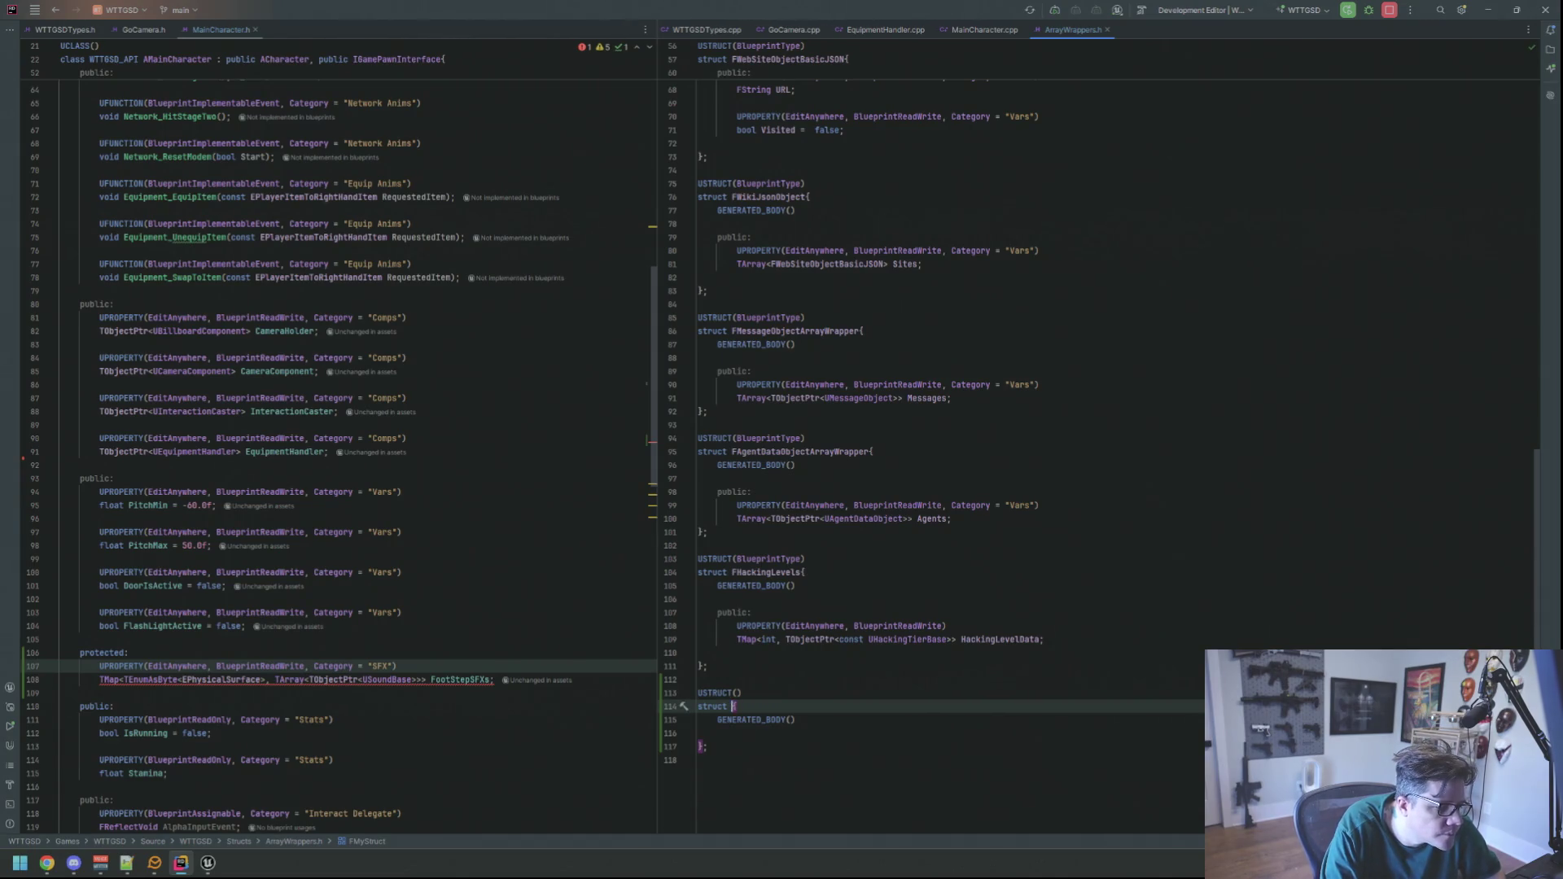
{"action": "type", "text": "F"}
{"action": "left_click", "coordinate": [743, 692]}
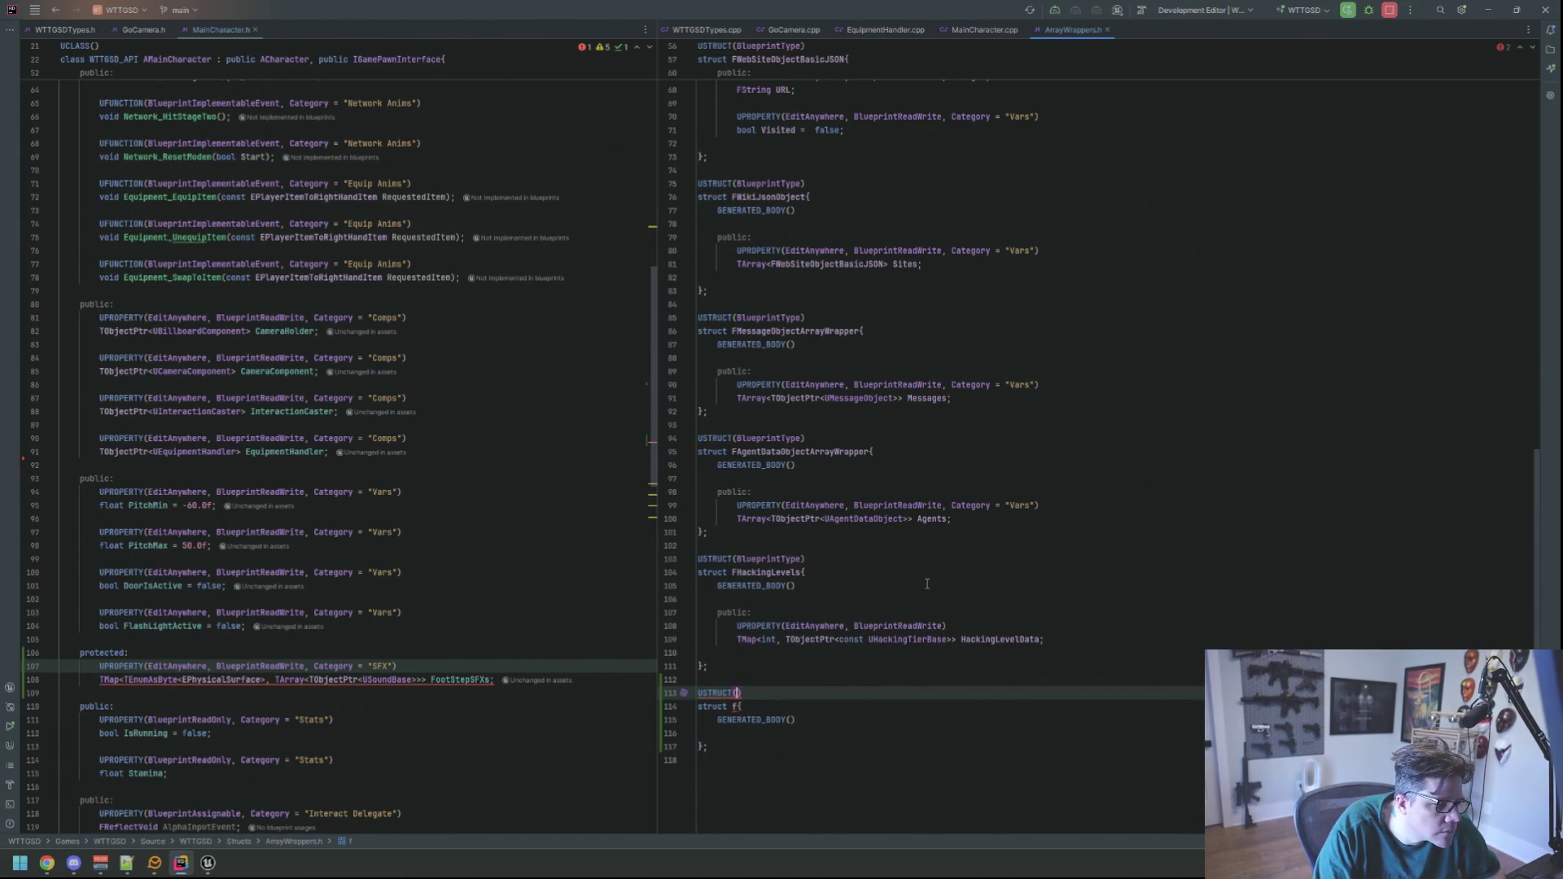
{"action": "type", "text": "Bluepr"}
{"action": "key", "text": "Return"}
{"action": "left_click", "coordinate": [736, 707]}
{"action": "type", "text": "F"}
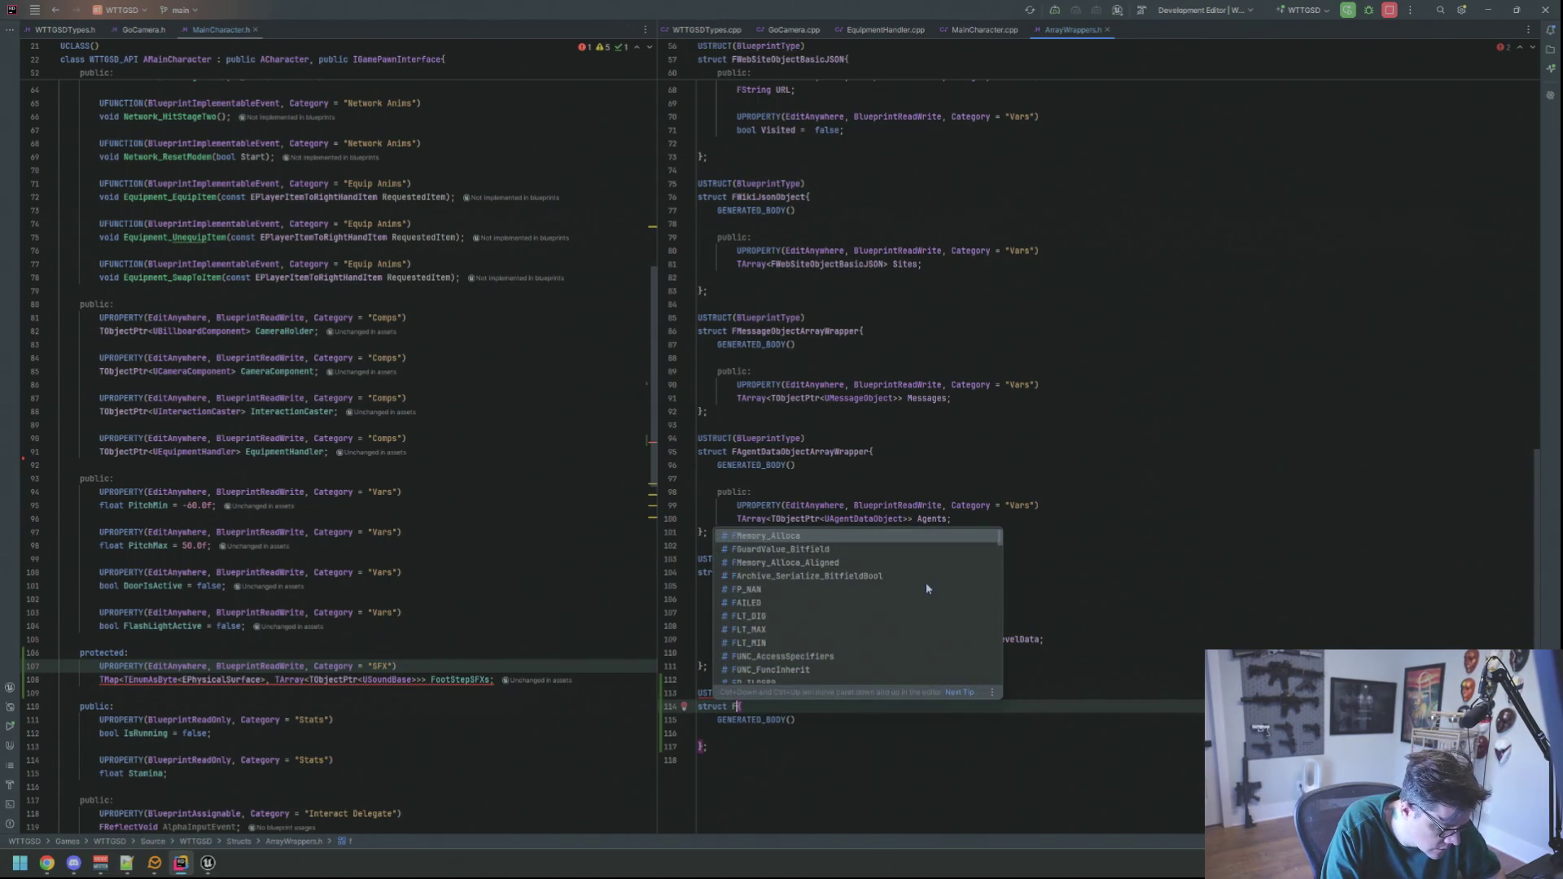
{"action": "type", "text": "FootStepArray{"}
{"action": "left_click", "coordinate": [777, 706]}
{"action": "type", "text": "SFX"}
{"action": "left_click", "coordinate": [795, 719]}
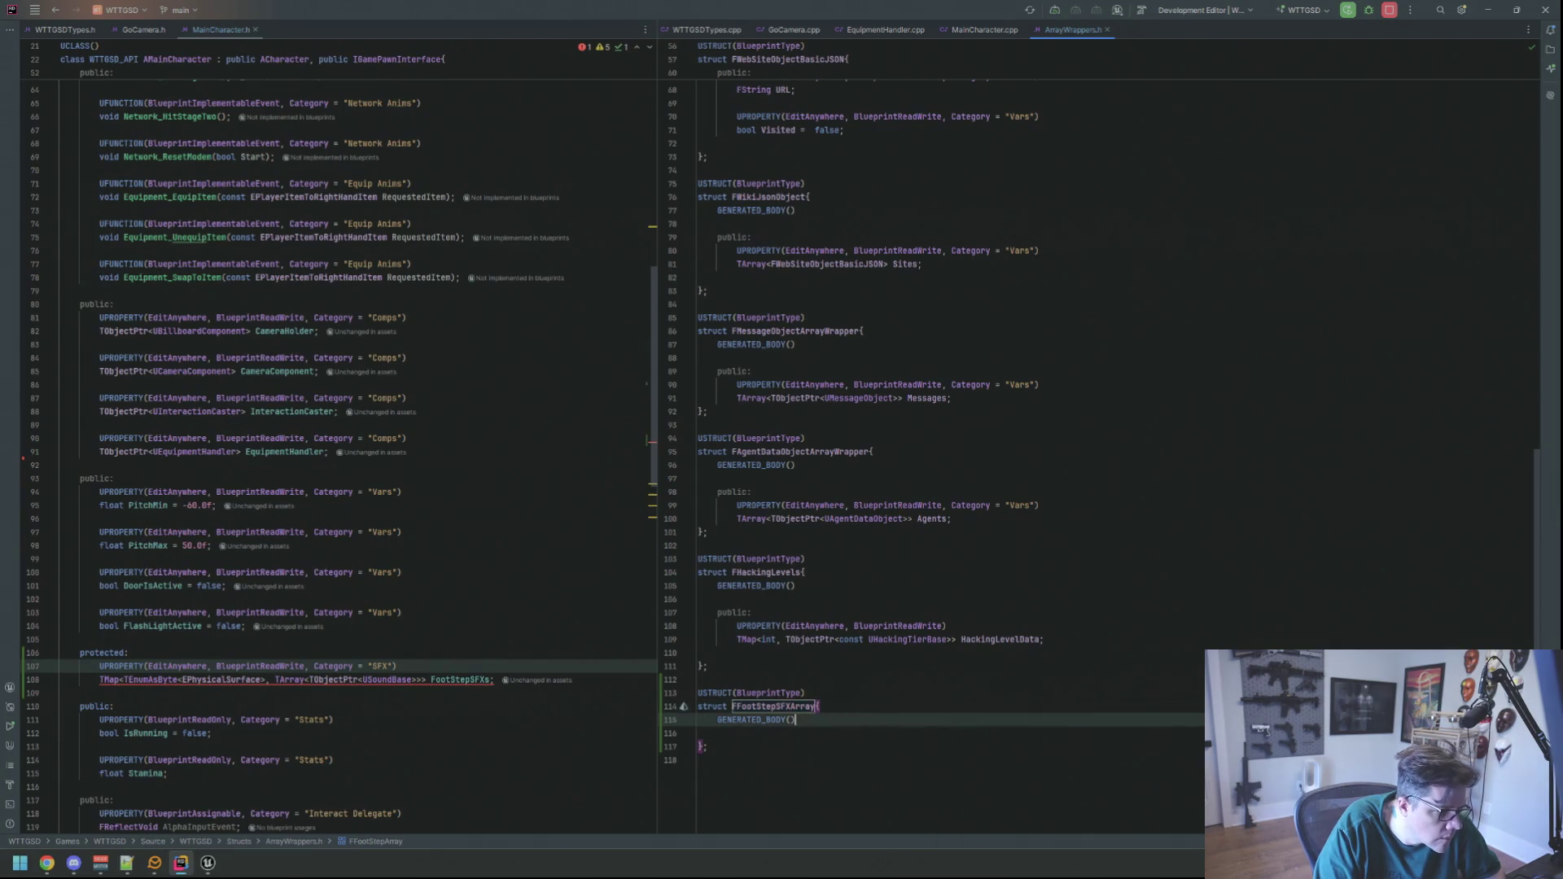
- Add a public: section with UPROPERTY(EditAnywhere, BlueprintReadWrite) inside the struct
{"action": "key", "text": "Down"}
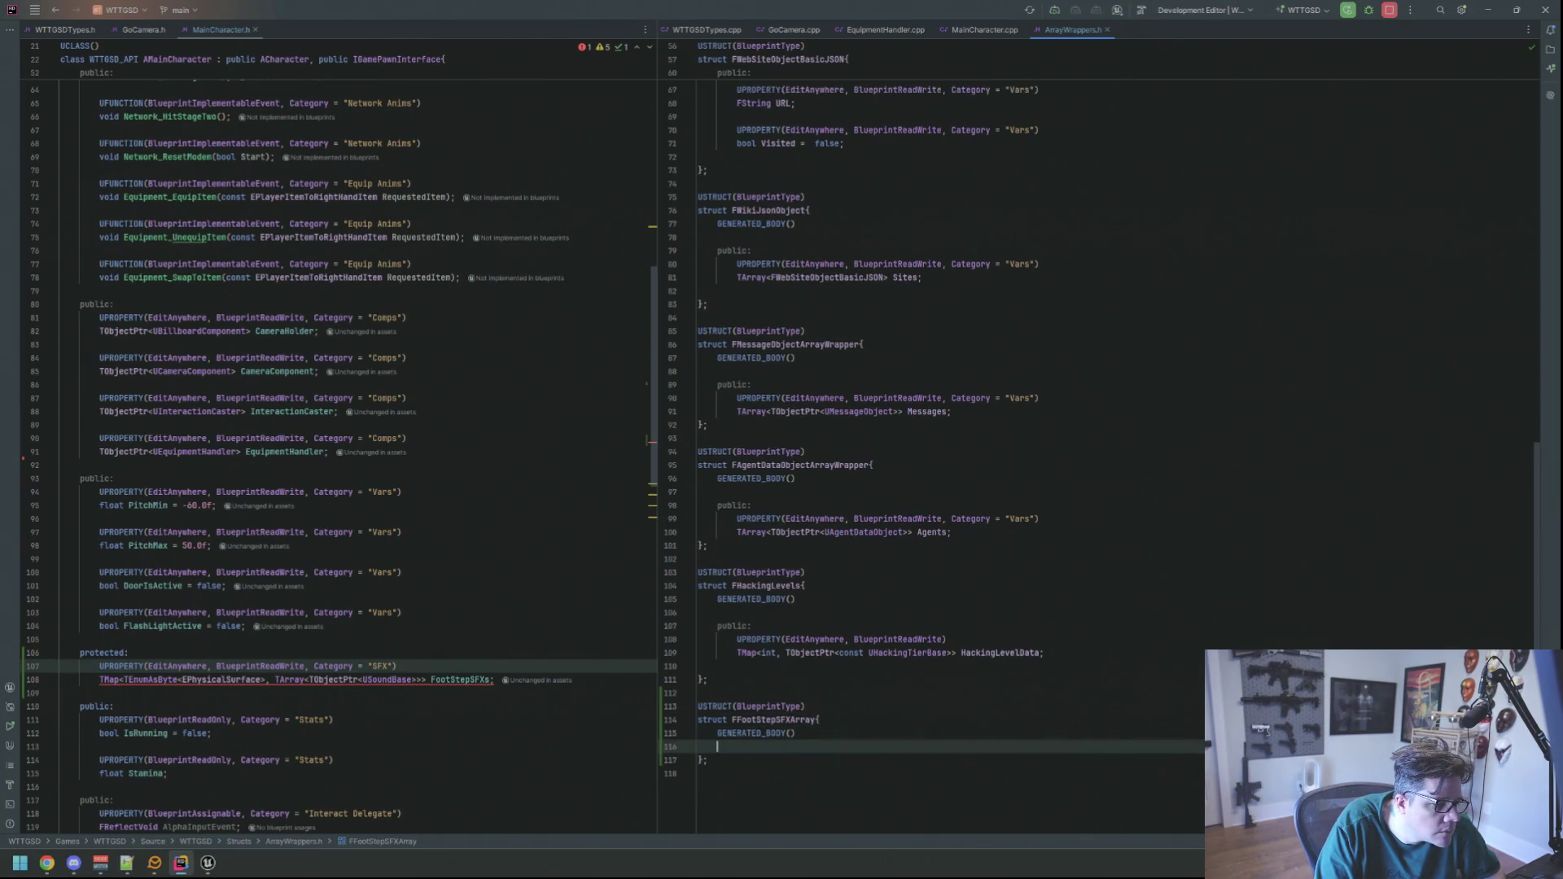
{"action": "key", "text": "Tab"}
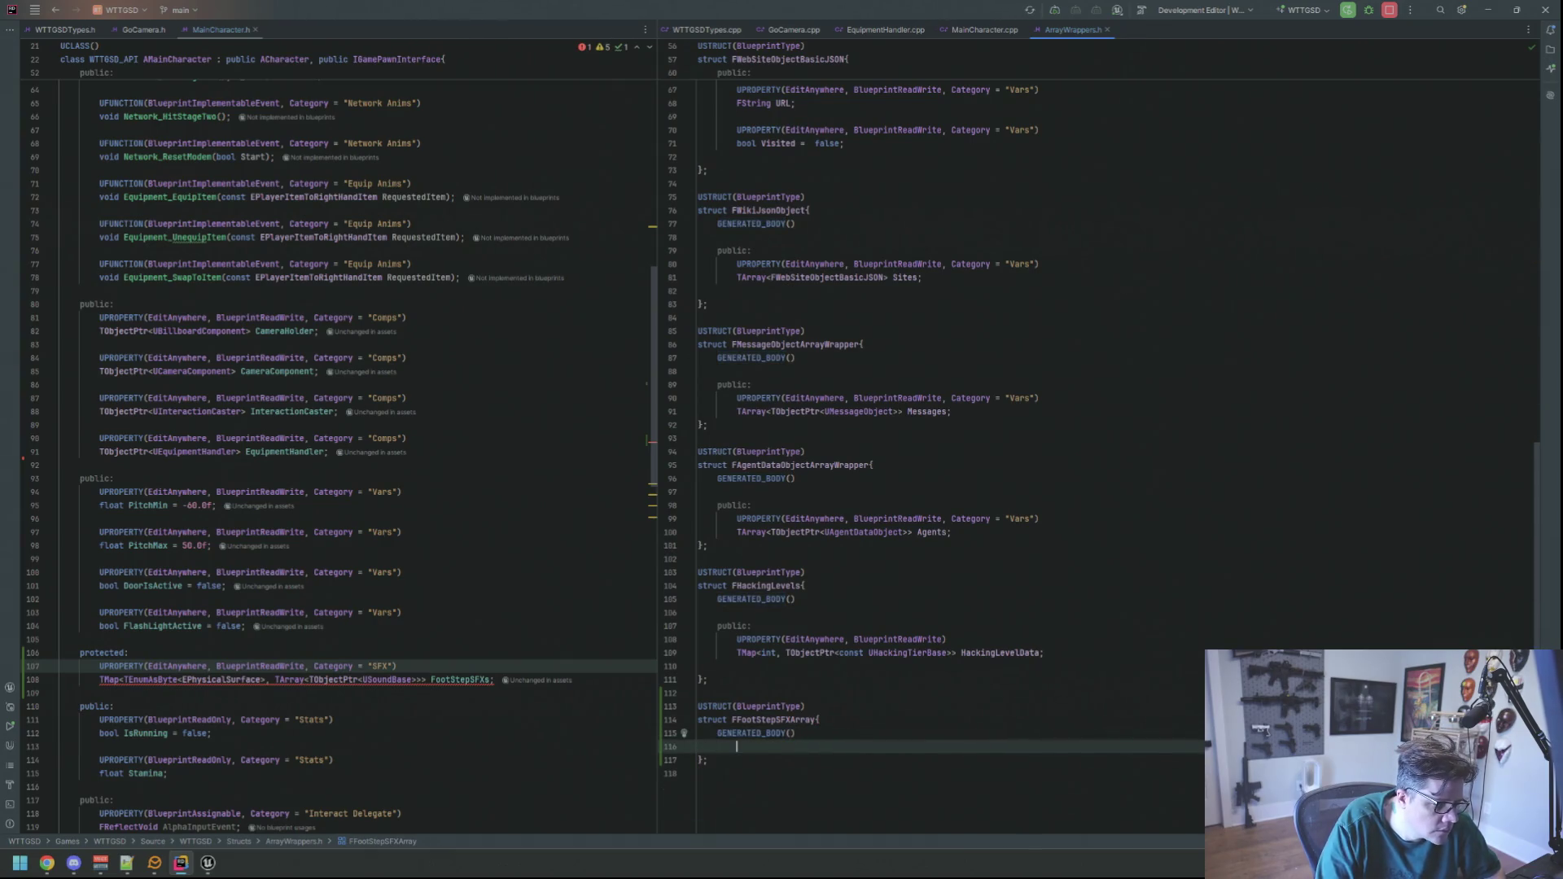
{"action": "type", "text": "UPROP"}
{"action": "key", "text": "Return"}
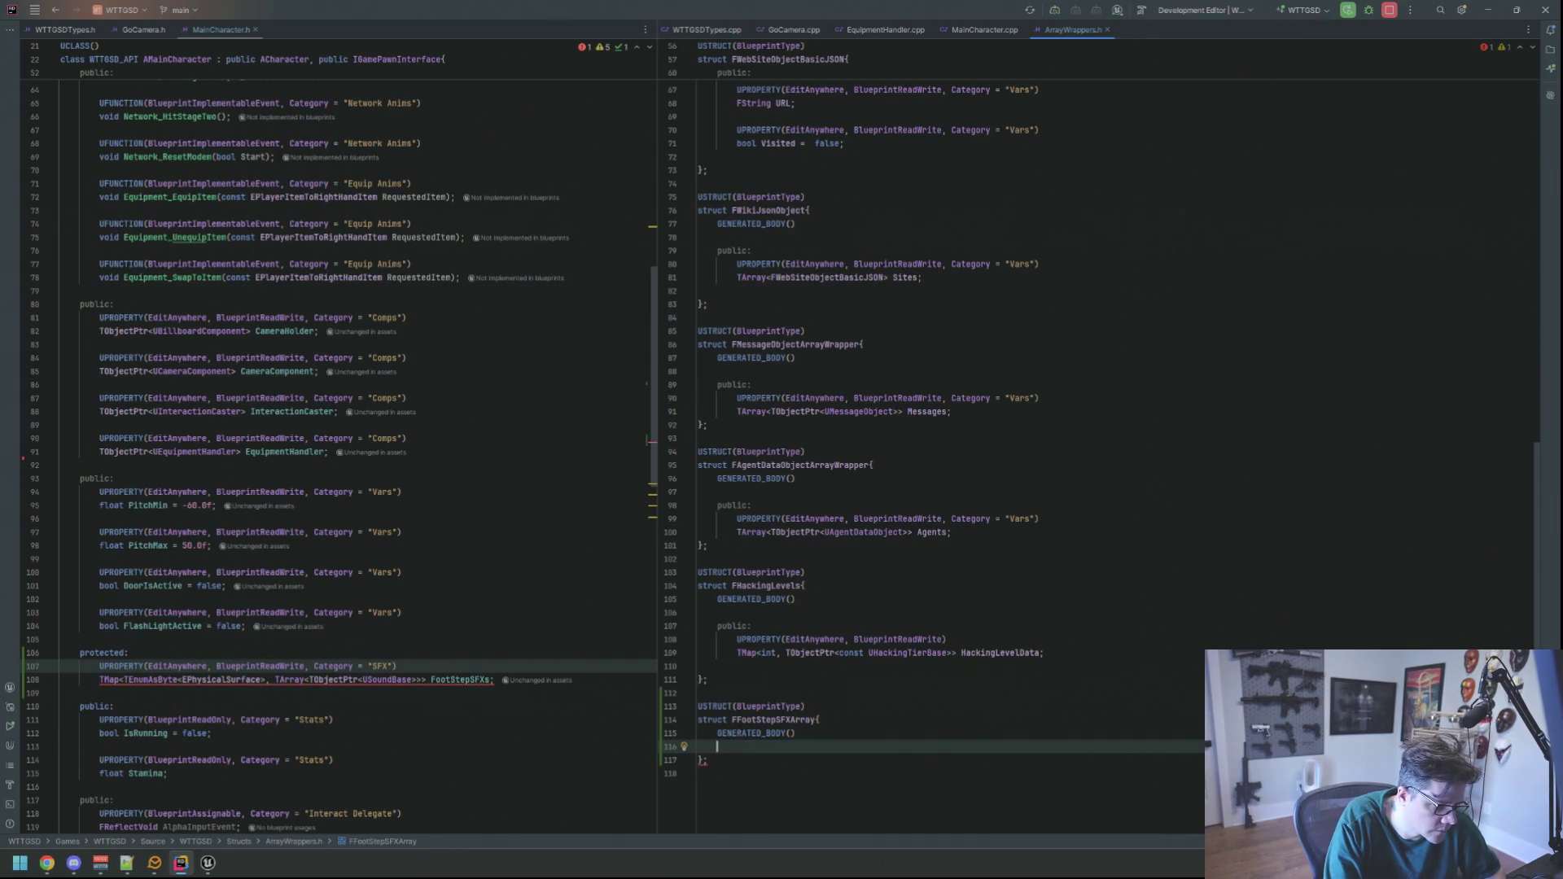
{"action": "key", "text": "Return"}
{"action": "type", "text": "public:"}
{"action": "key", "text": "Return"}
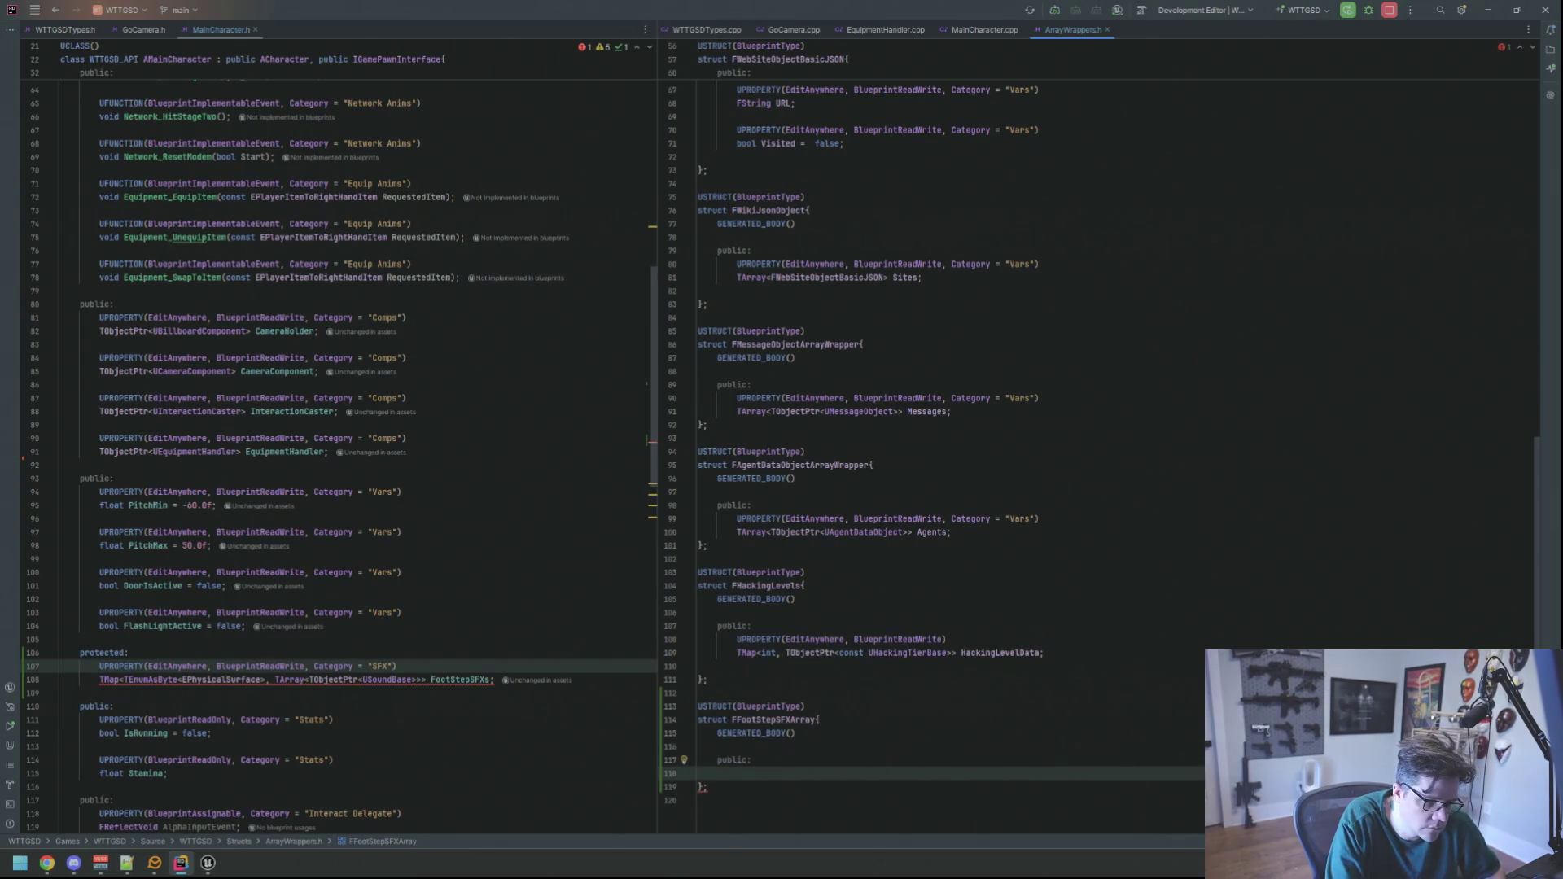
{"action": "type", "text": "UPROP"}
{"action": "key", "text": "Return"}
{"action": "type", "text": "EditAnywhere, Bluepr"}
{"action": "key", "text": "Return"}
- Declare TArray<TObjectPtr<USoundBase>> Sounds; under that UPROPERTY
{"action": "key", "text": "End"}
{"action": "key", "text": "Return"}
{"action": "type", "text": "TArray<"}
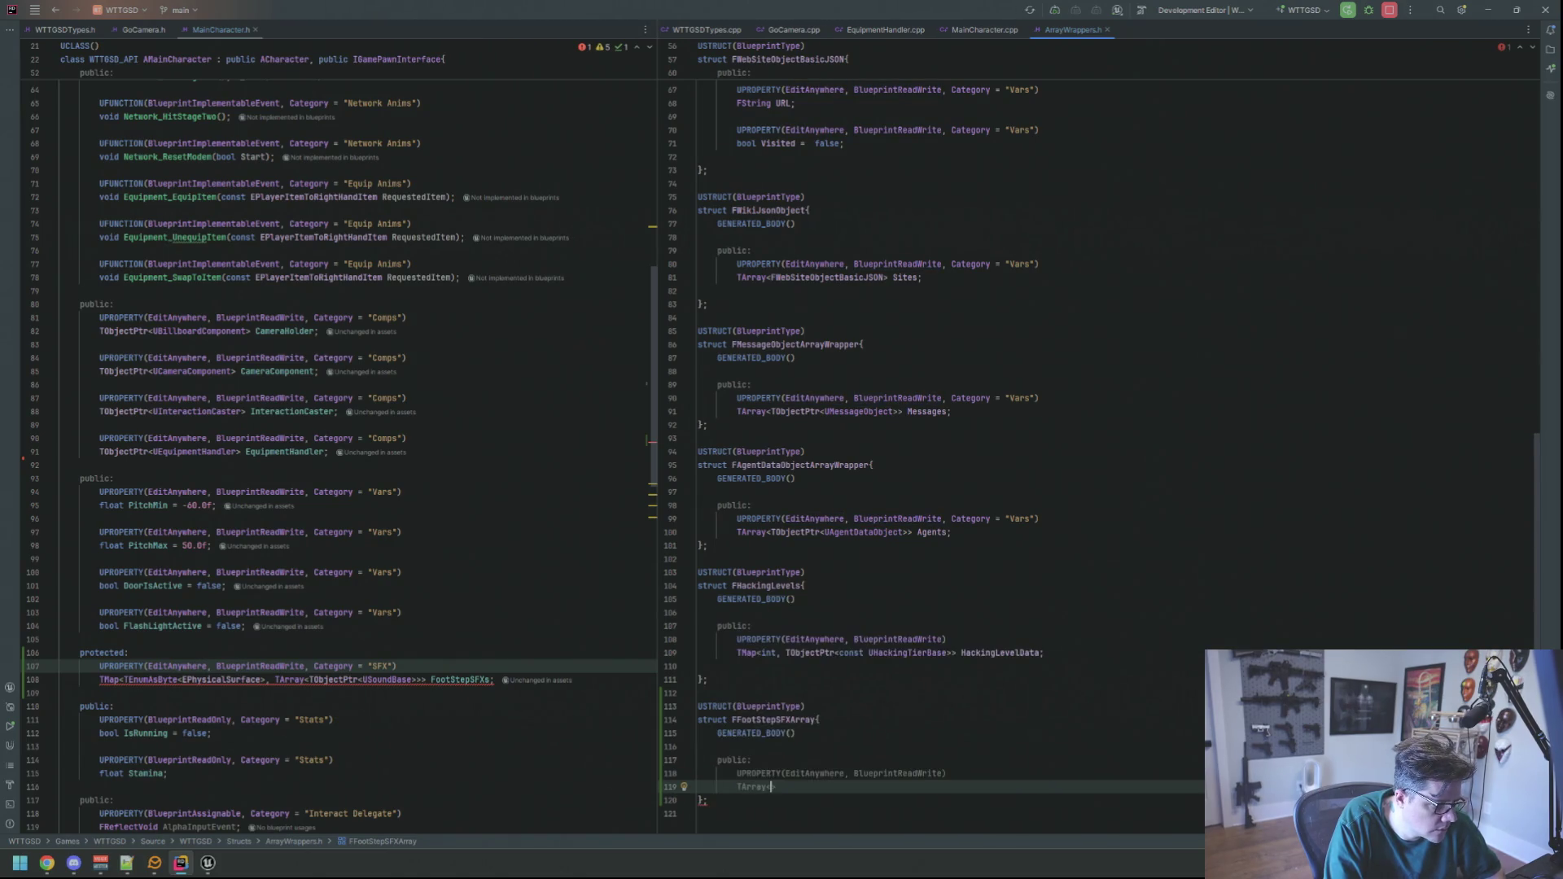
{"action": "type", "text": "TObj"}
{"action": "key", "text": "Return"}
{"action": "type", "text": "USound"}
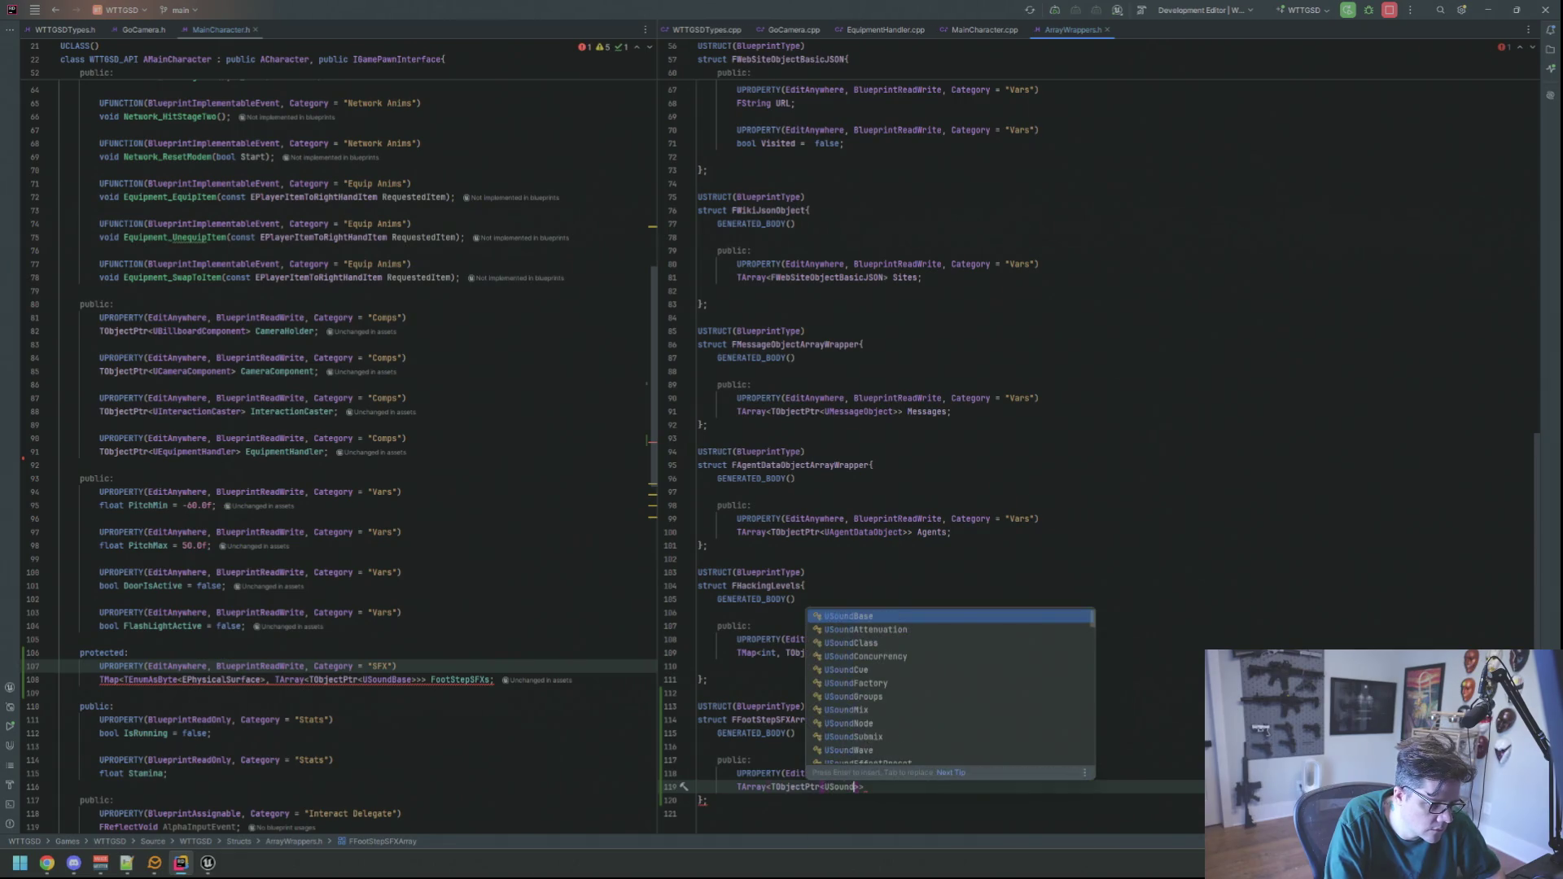
{"action": "key", "text": "Return"}
{"action": "key", "text": "End"}
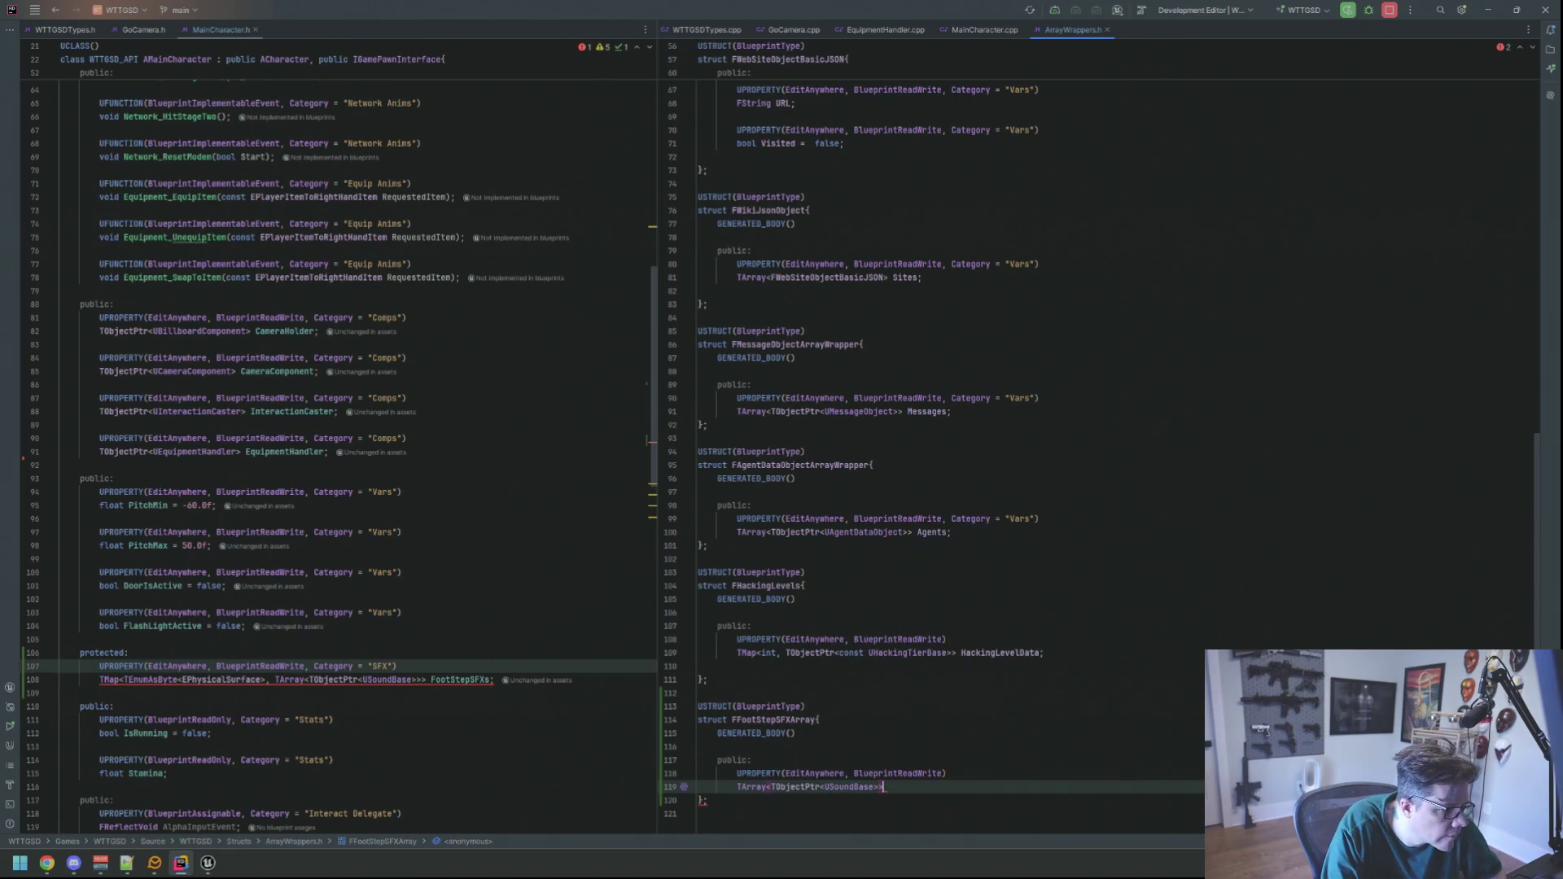
{"action": "type", "text": " Sounds;"}
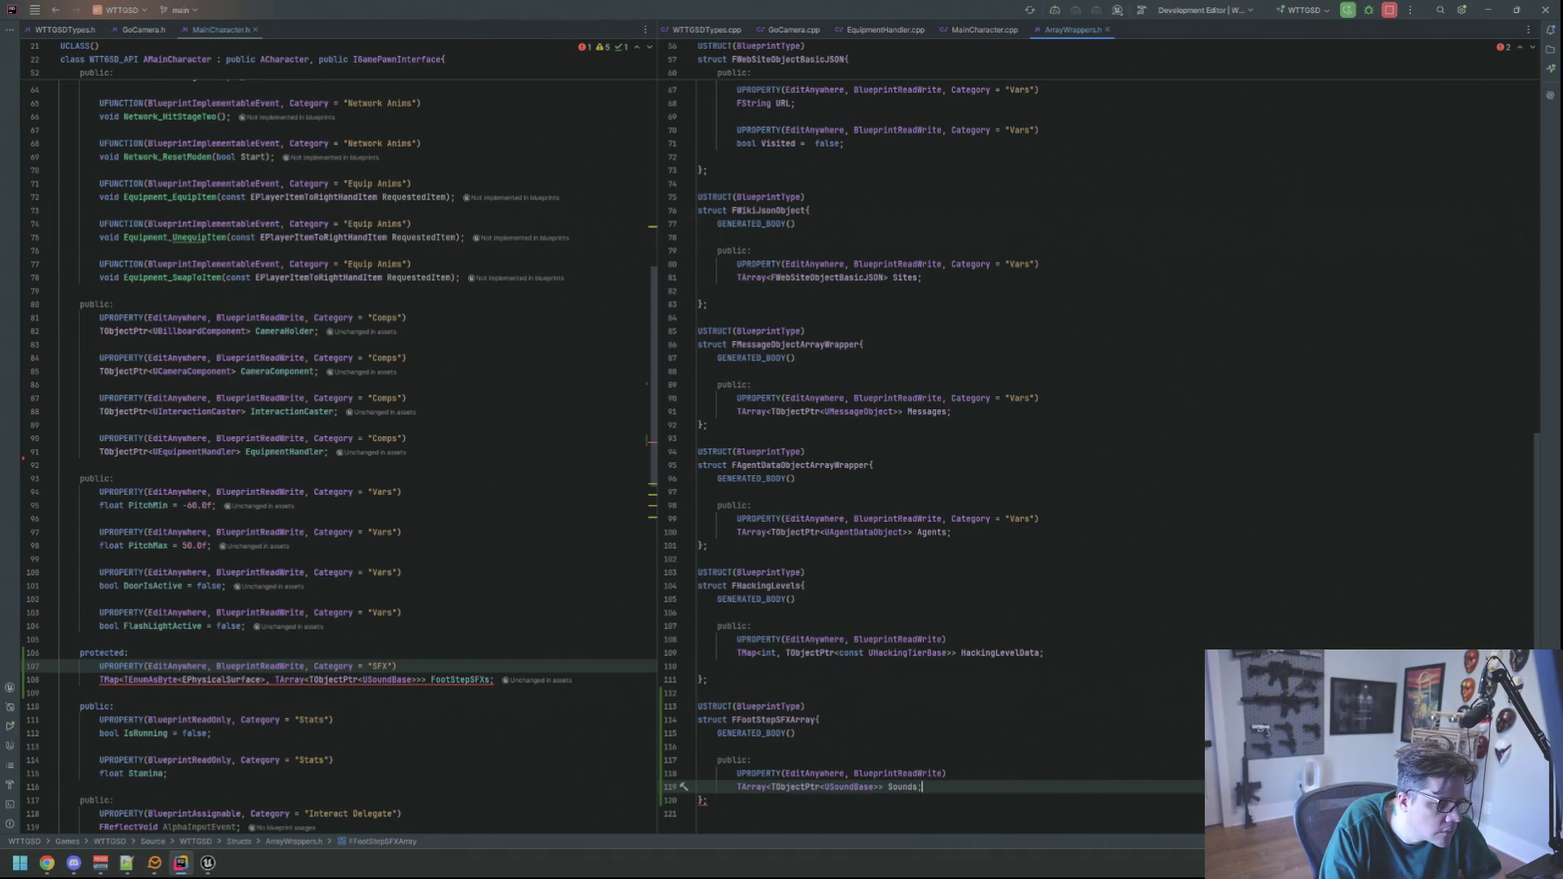
{"action": "left_click", "coordinate": [752, 759]}
{"action": "key", "text": "Down"}
{"action": "key", "text": "Down"}
{"action": "key", "text": "Up"}
{"action": "key", "text": "Up"}
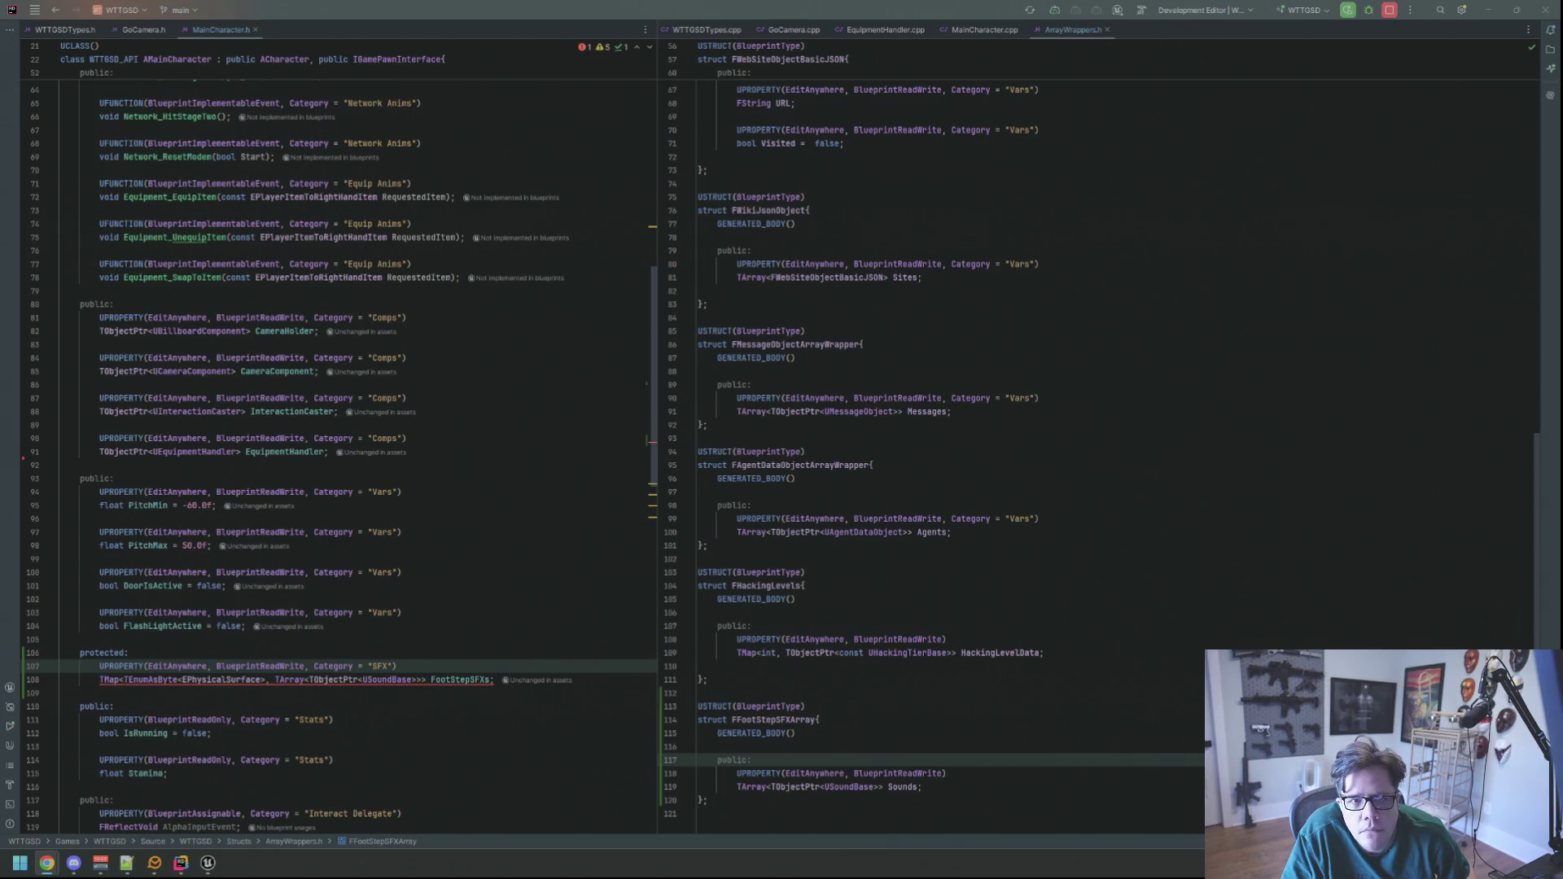
- Change the FootStepSFXs value type to FFootStepSFXArray and include ArrayWrappers.h
{"action": "left_click", "coordinate": [1323, 196]}
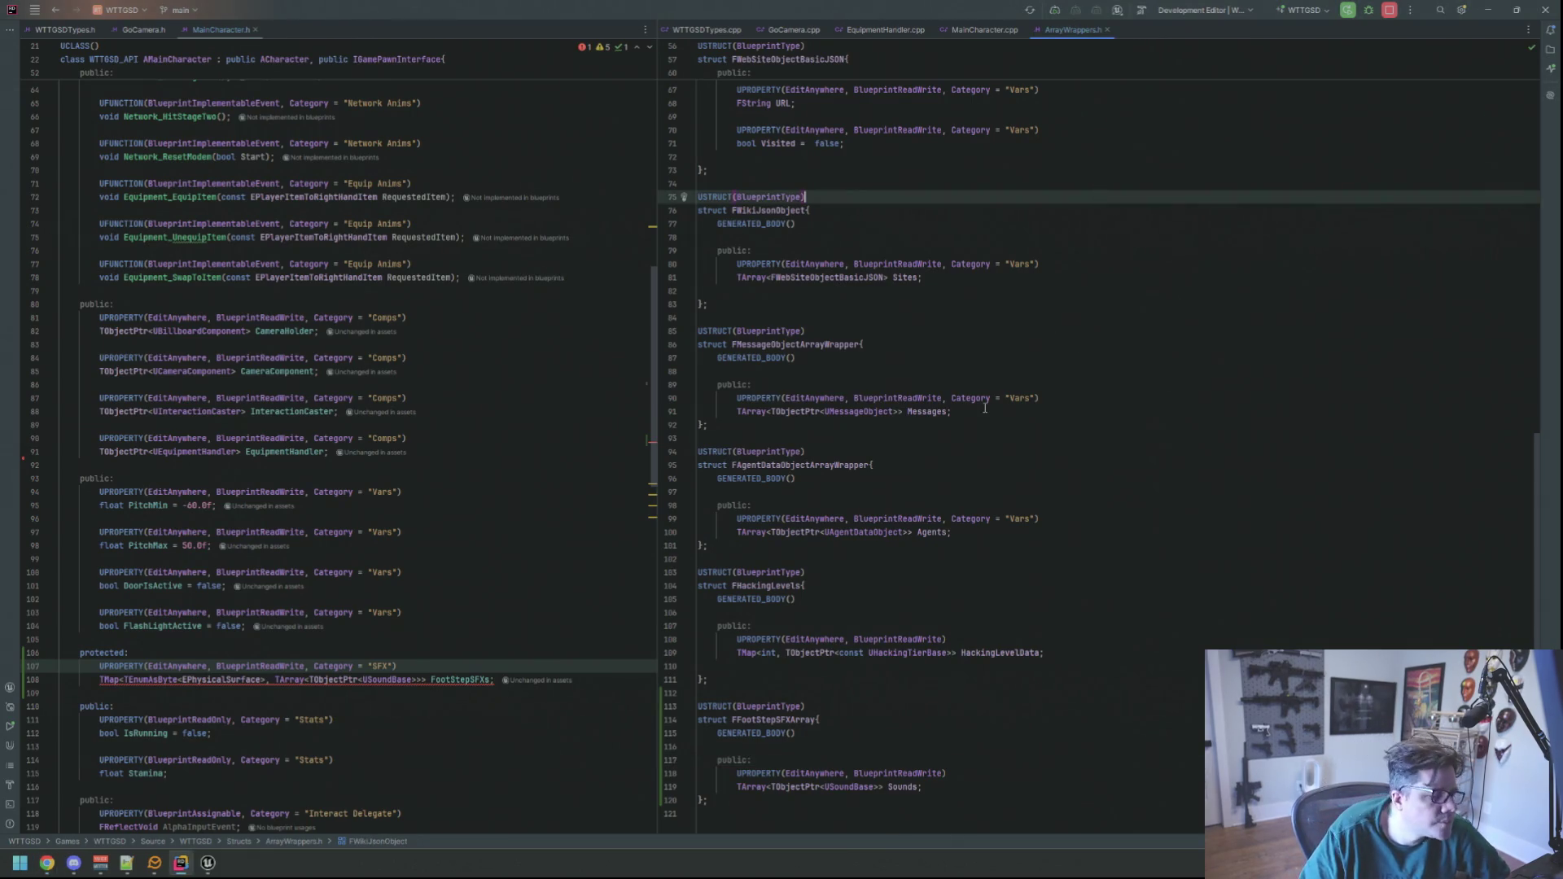
{"action": "scroll", "coordinate": [984, 408], "scroll_direction": "down", "scroll_amount": 2}
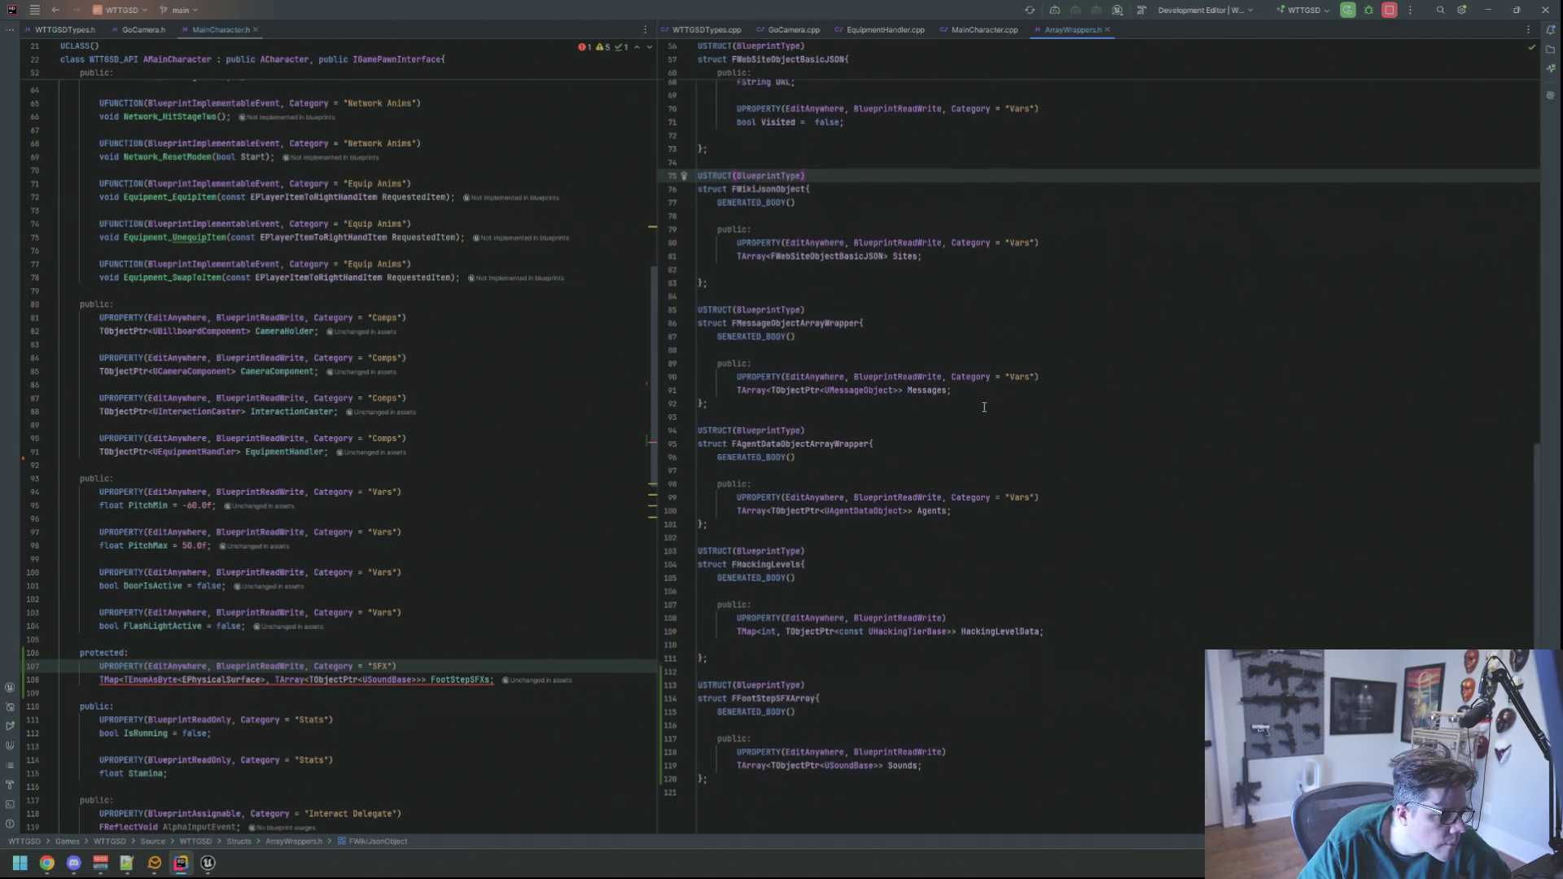
{"action": "left_click", "coordinate": [576, 577]}
{"action": "left_click_drag", "start_coordinate": [425, 680], "coordinate": [280, 682]}
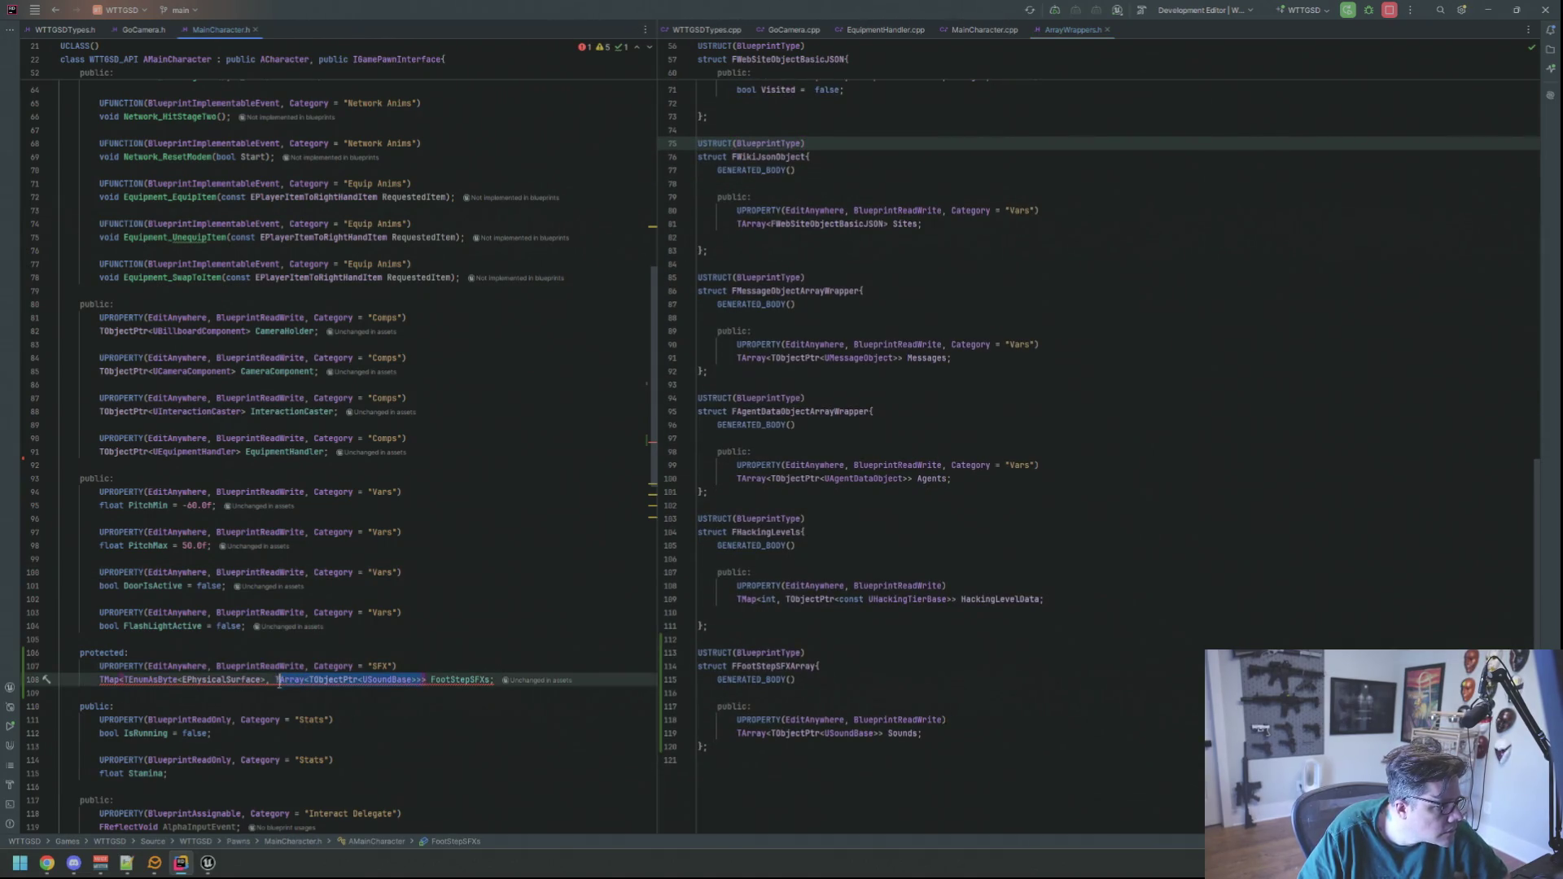
{"action": "key", "text": "BackSpace"}
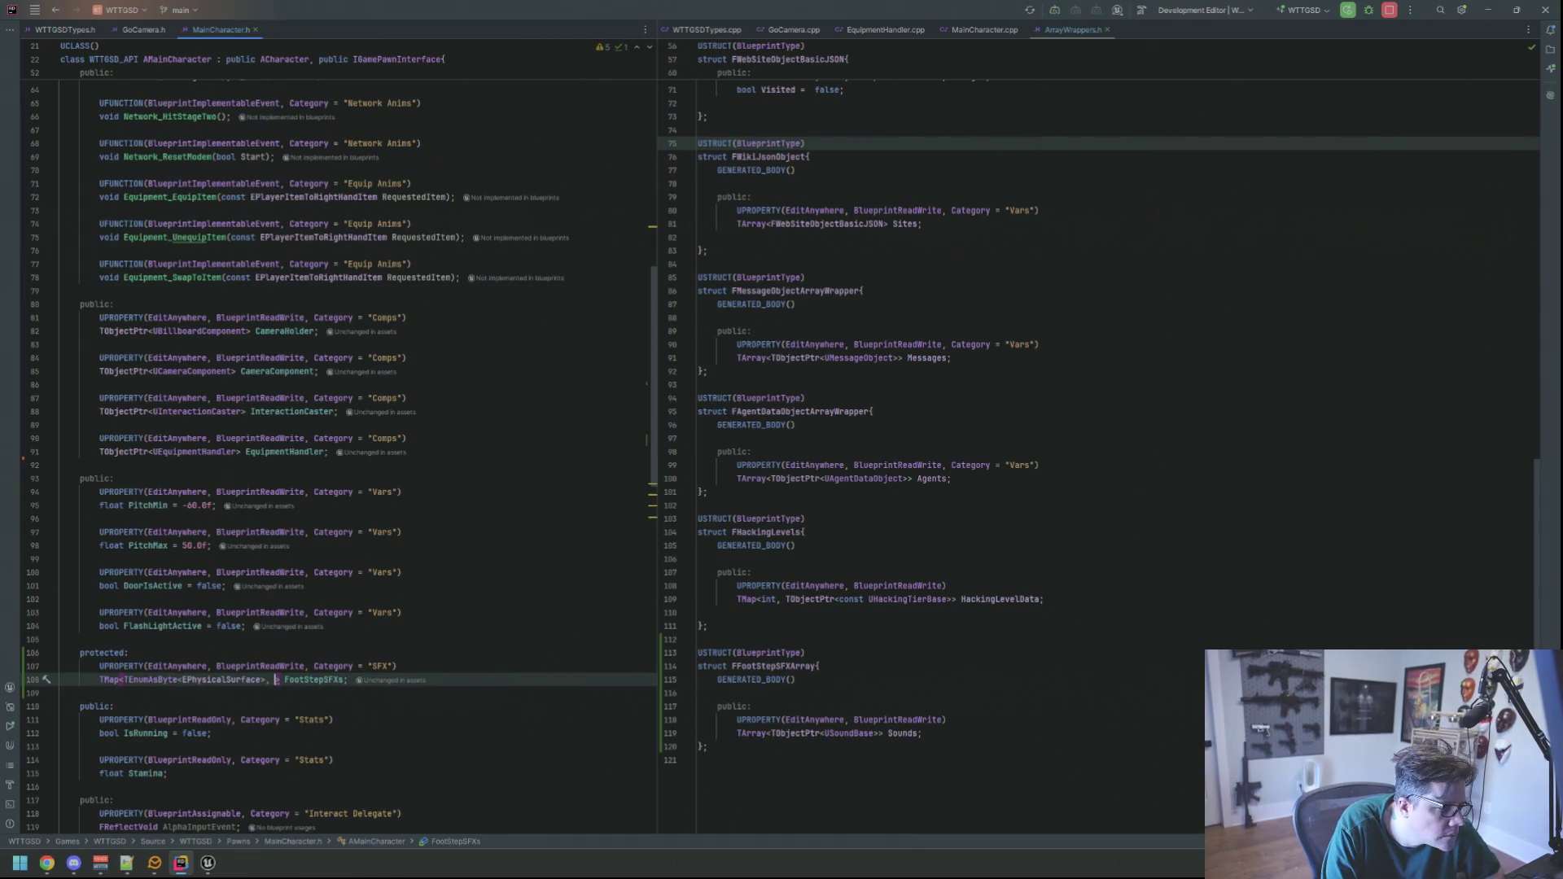
{"action": "type", "text": "FFoot"}
{"action": "key", "text": "alt+Return"}
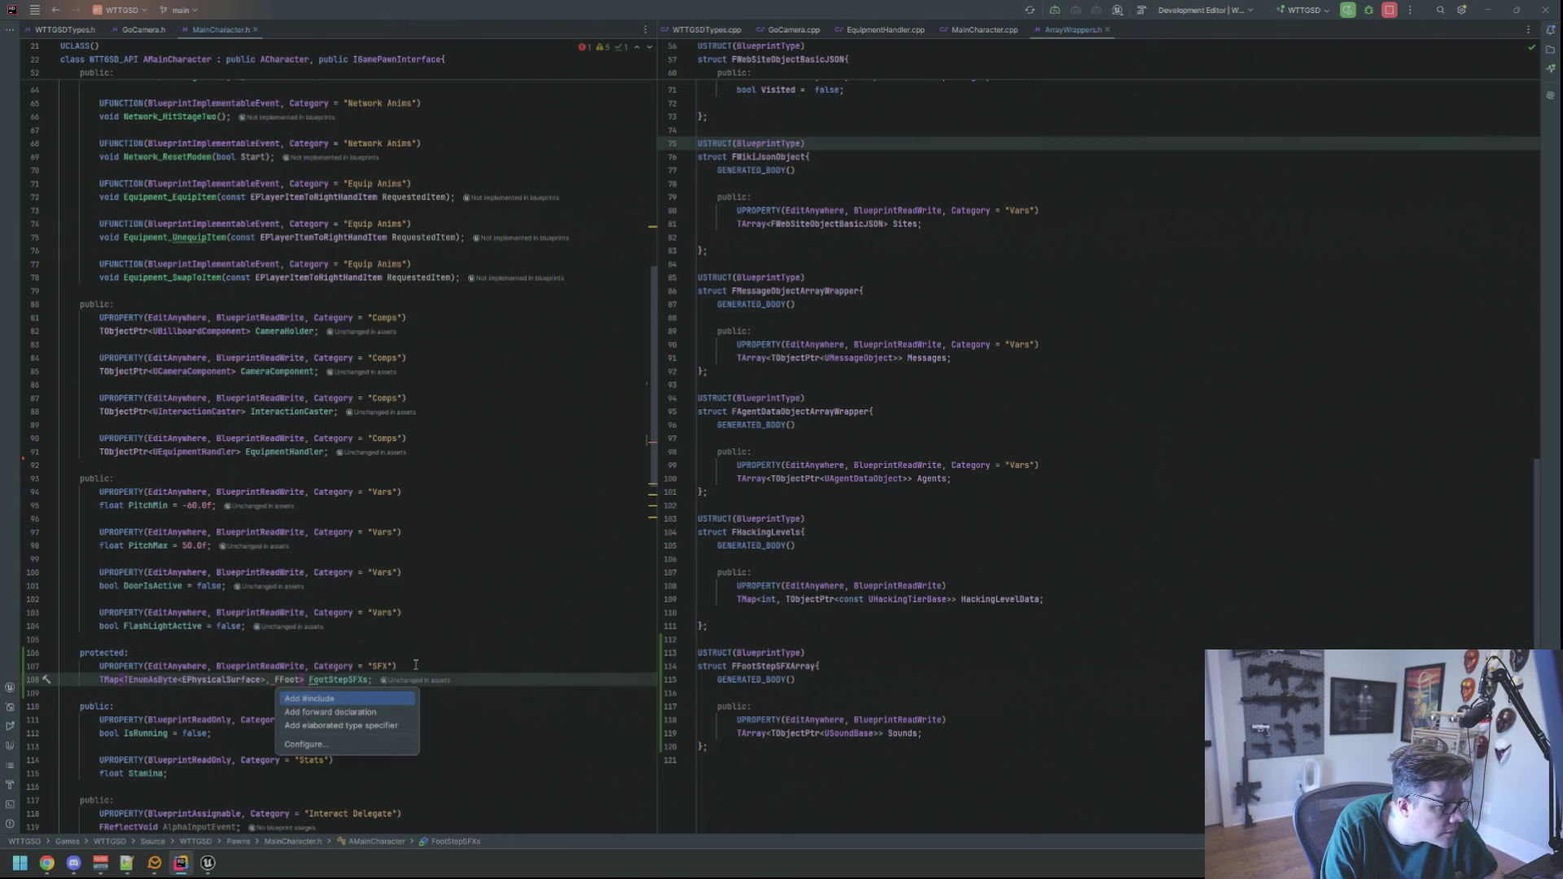
{"action": "key", "text": "Return"}
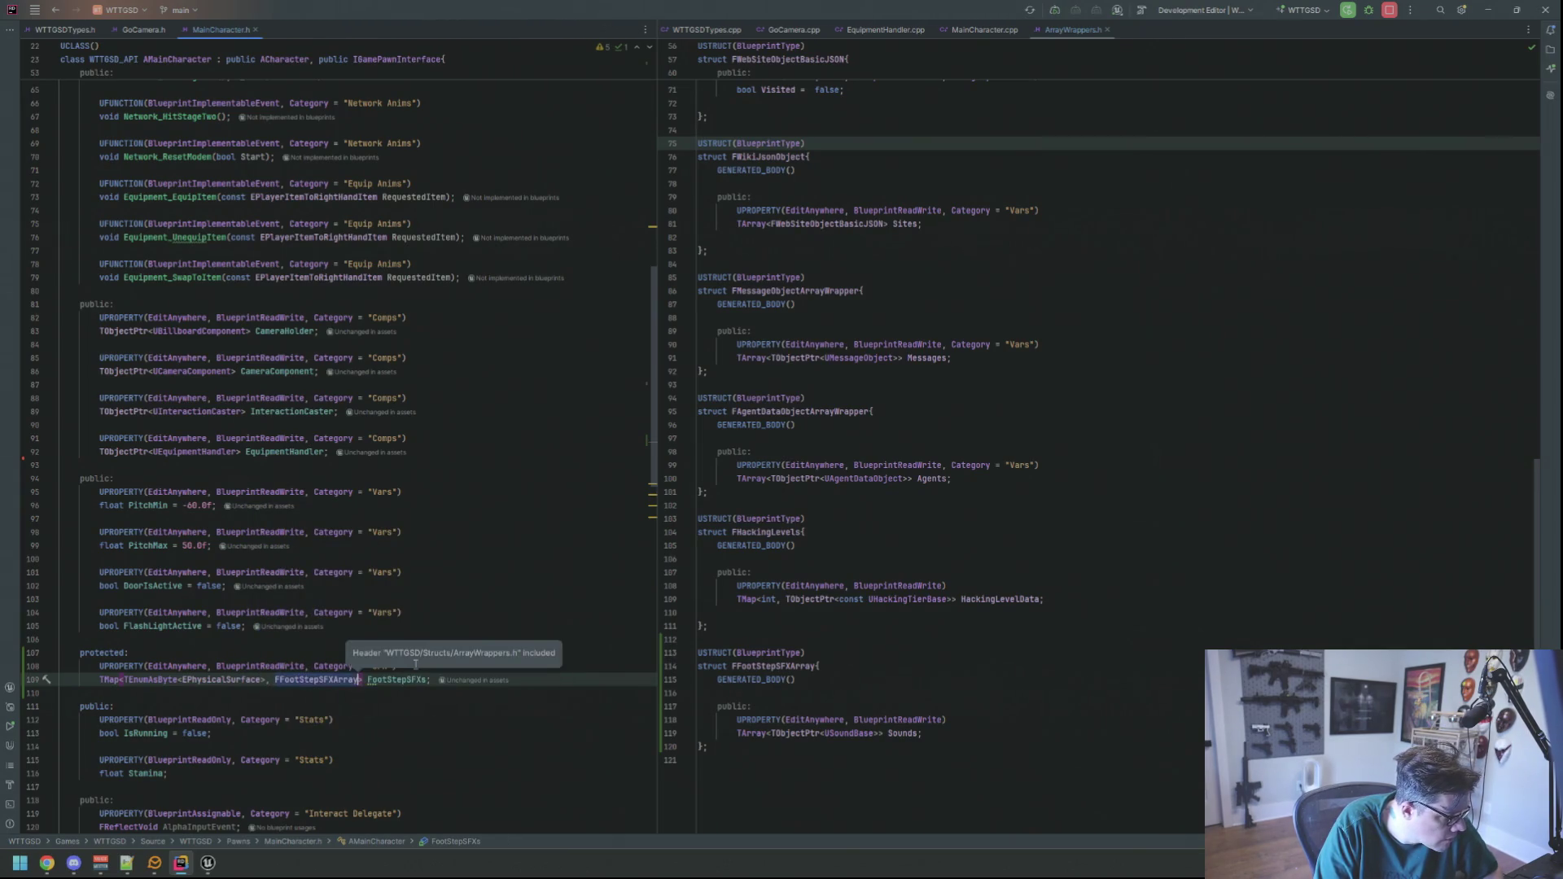
{"action": "key", "text": "Return"}
- Check the FootStepSFXs info popup, then bring up MainCharacter.cpp's ProcessFootStep in the right split
{"action": "scroll", "coordinate": [497, 547], "scroll_direction": "down", "scroll_amount": 7}
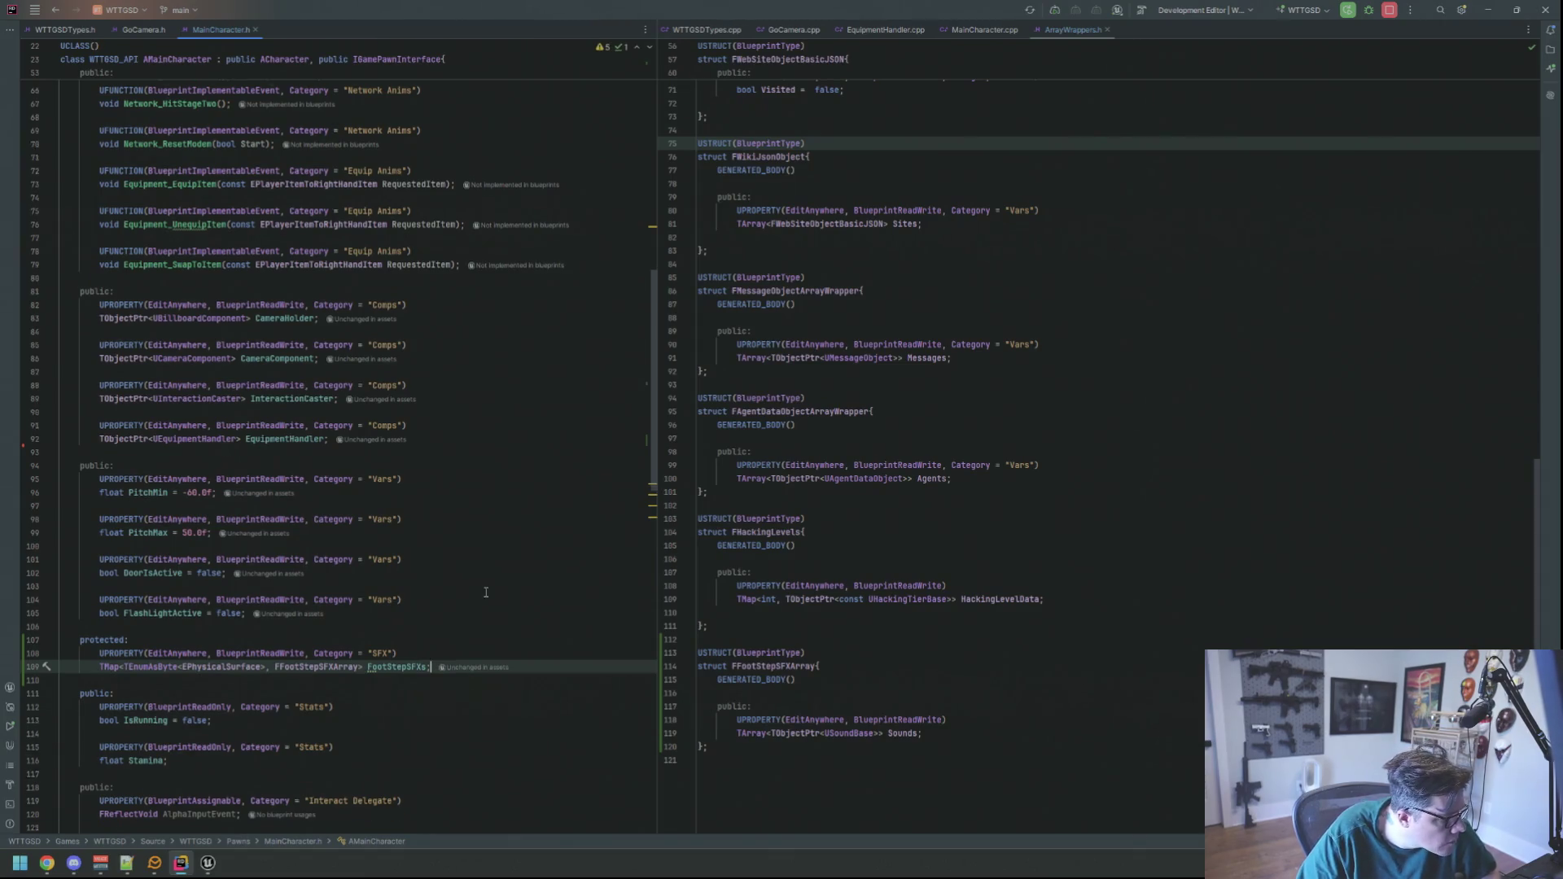
{"action": "mouse_move", "coordinate": [370, 398]}
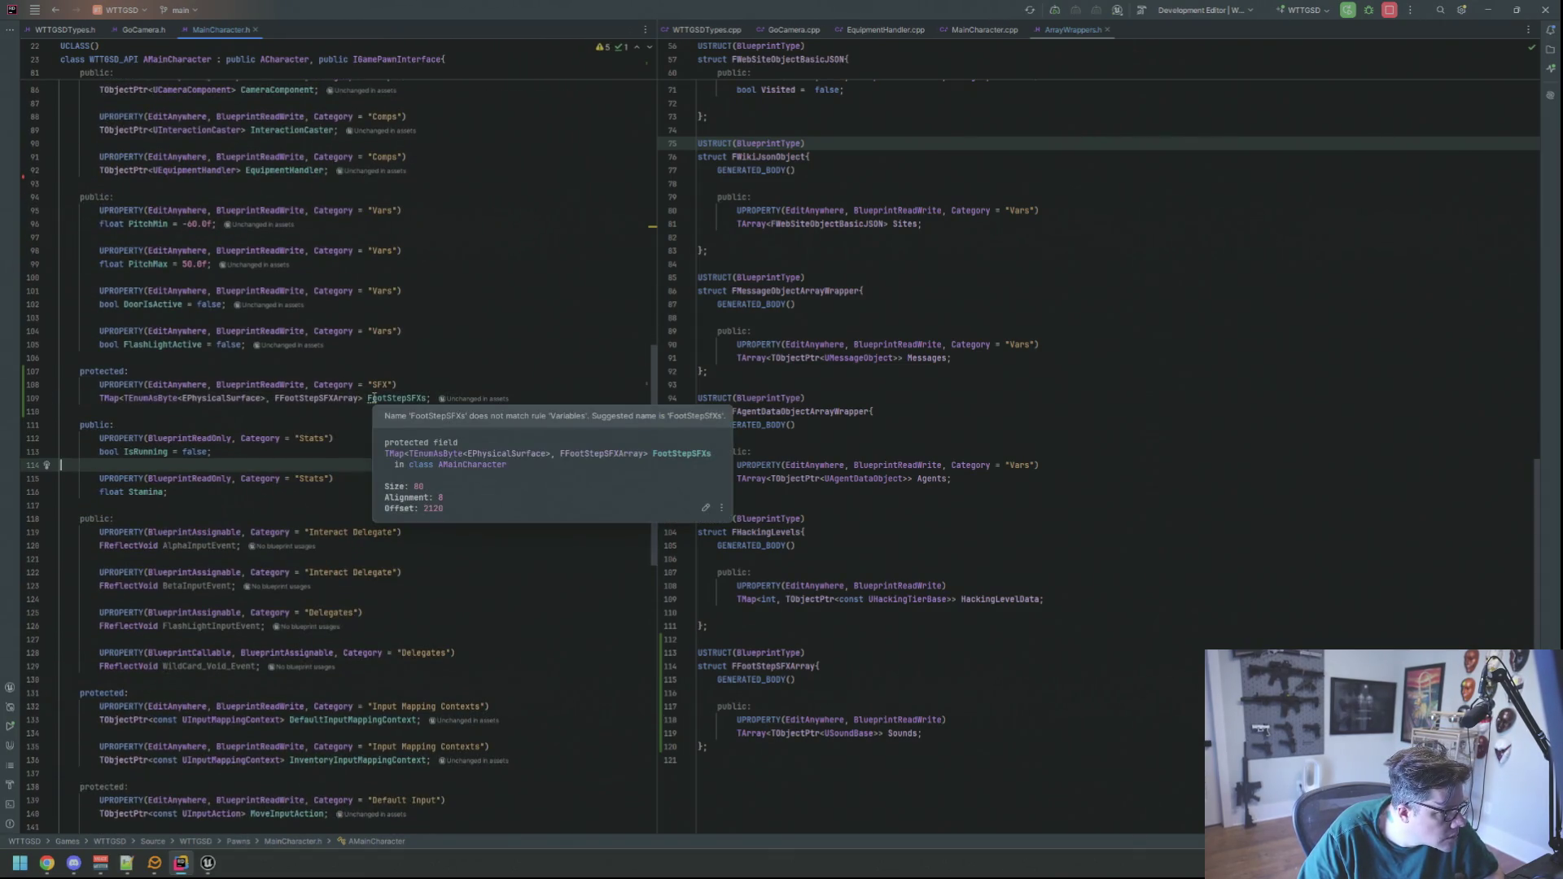
{"action": "scroll", "coordinate": [370, 397], "scroll_direction": "up", "scroll_amount": 3}
{"action": "left_click", "coordinate": [370, 398]}
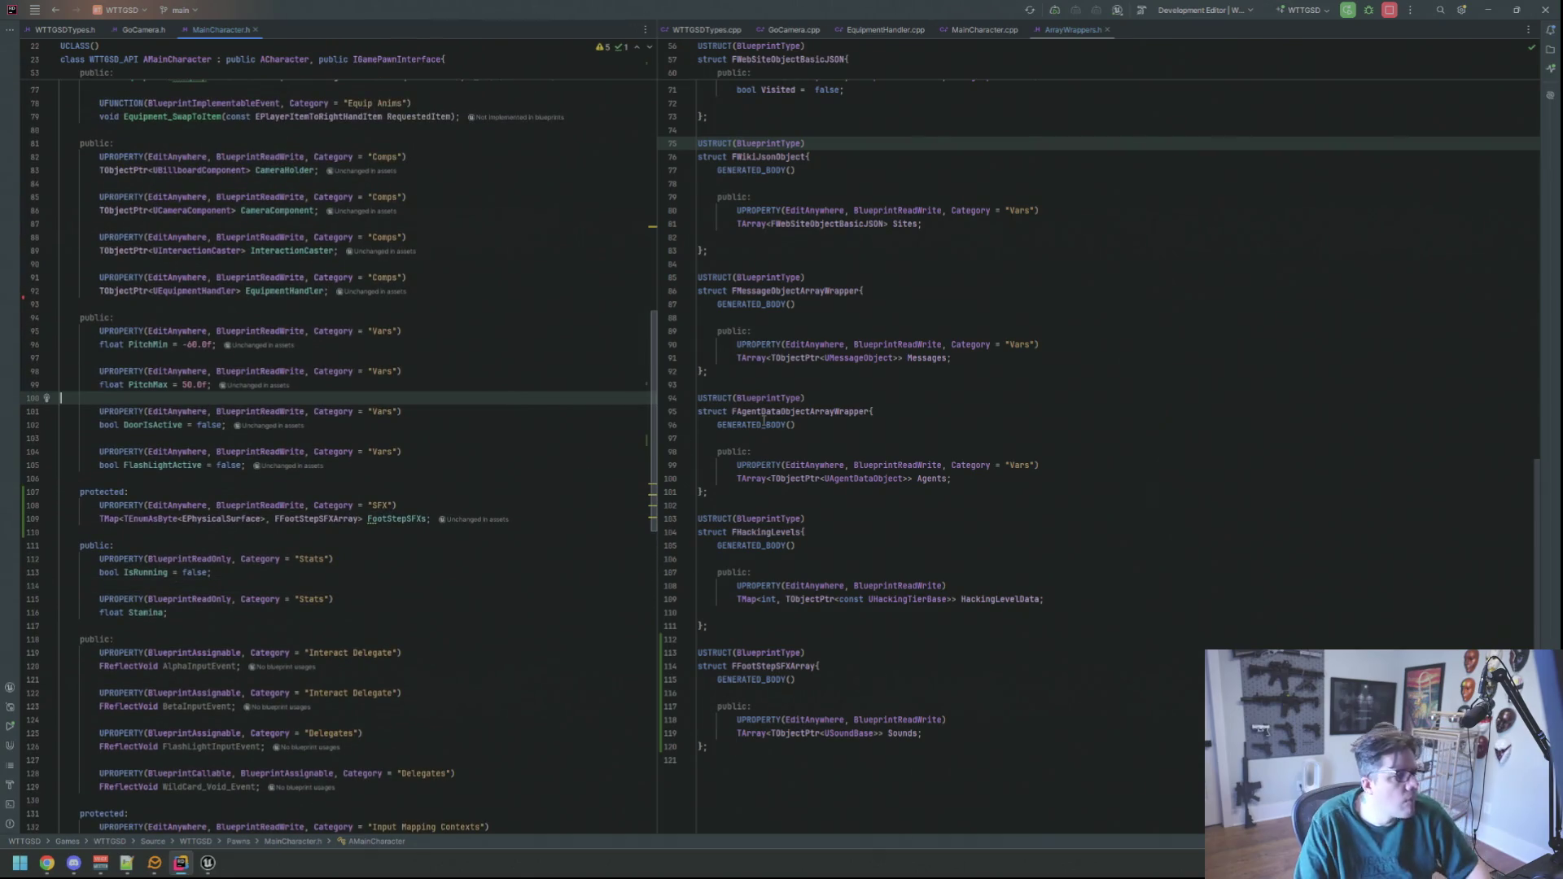
{"action": "left_click", "coordinate": [979, 31]}
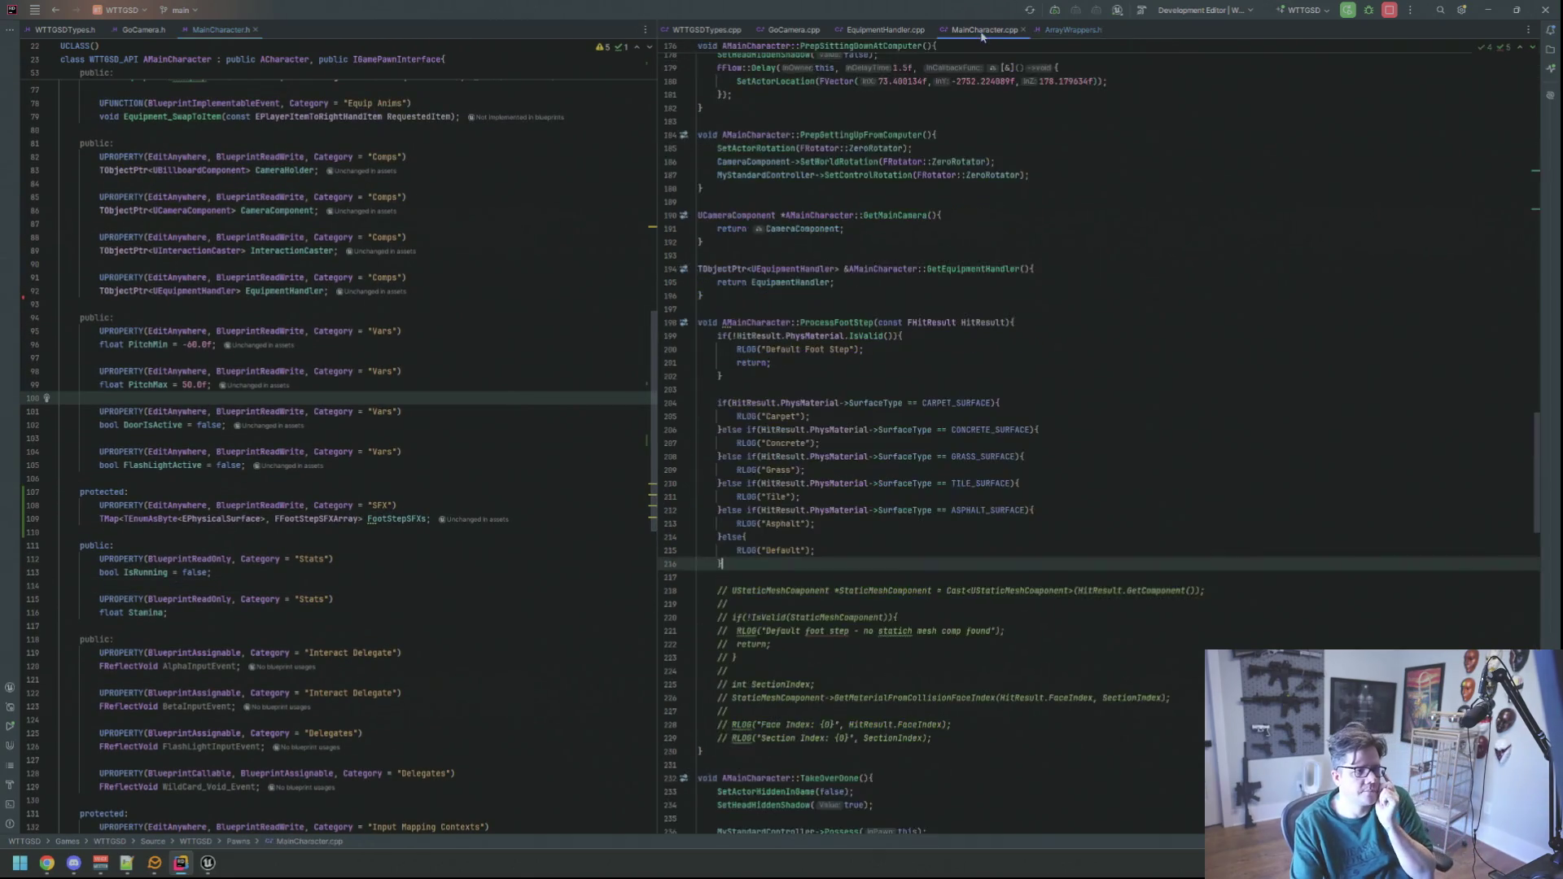
- Put the cursor on ProcessFootStep's blank line, then show ArrayWrappers.h in the right split again
{"action": "left_click", "coordinate": [896, 376]}
{"action": "left_click", "coordinate": [935, 384]}
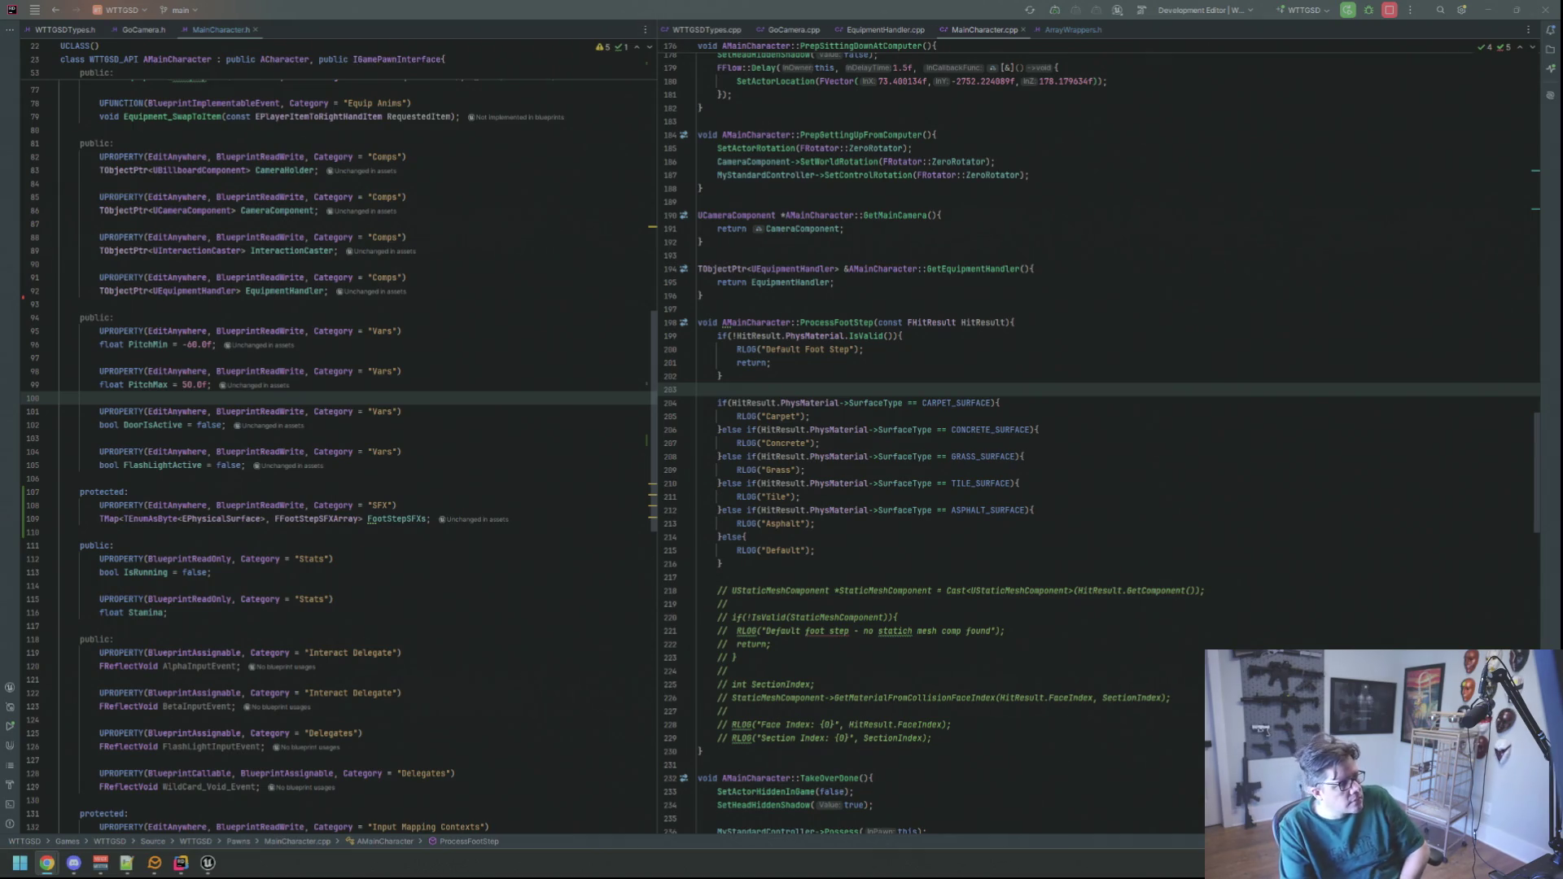
{"action": "left_click", "coordinate": [1083, 33]}
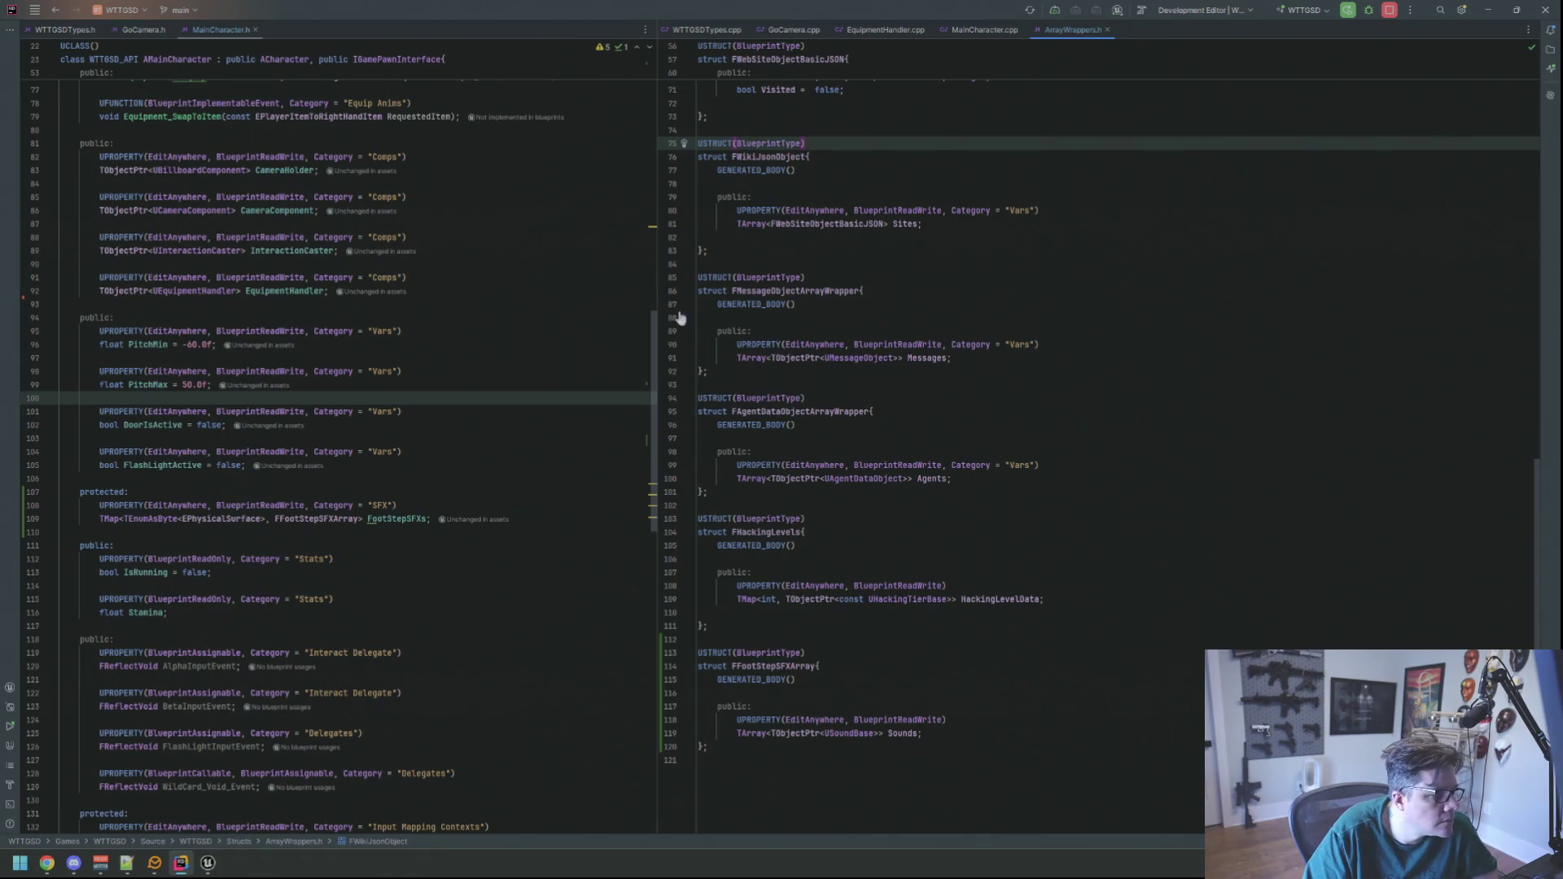
- Below Sounds, add UPROPERTY(EditAnywhere, BlueprintReadWrite) int LastPlayedIndex = -1;
{"action": "left_click", "coordinate": [967, 732]}
{"action": "key", "text": "Return"}
{"action": "key", "text": "Return"}
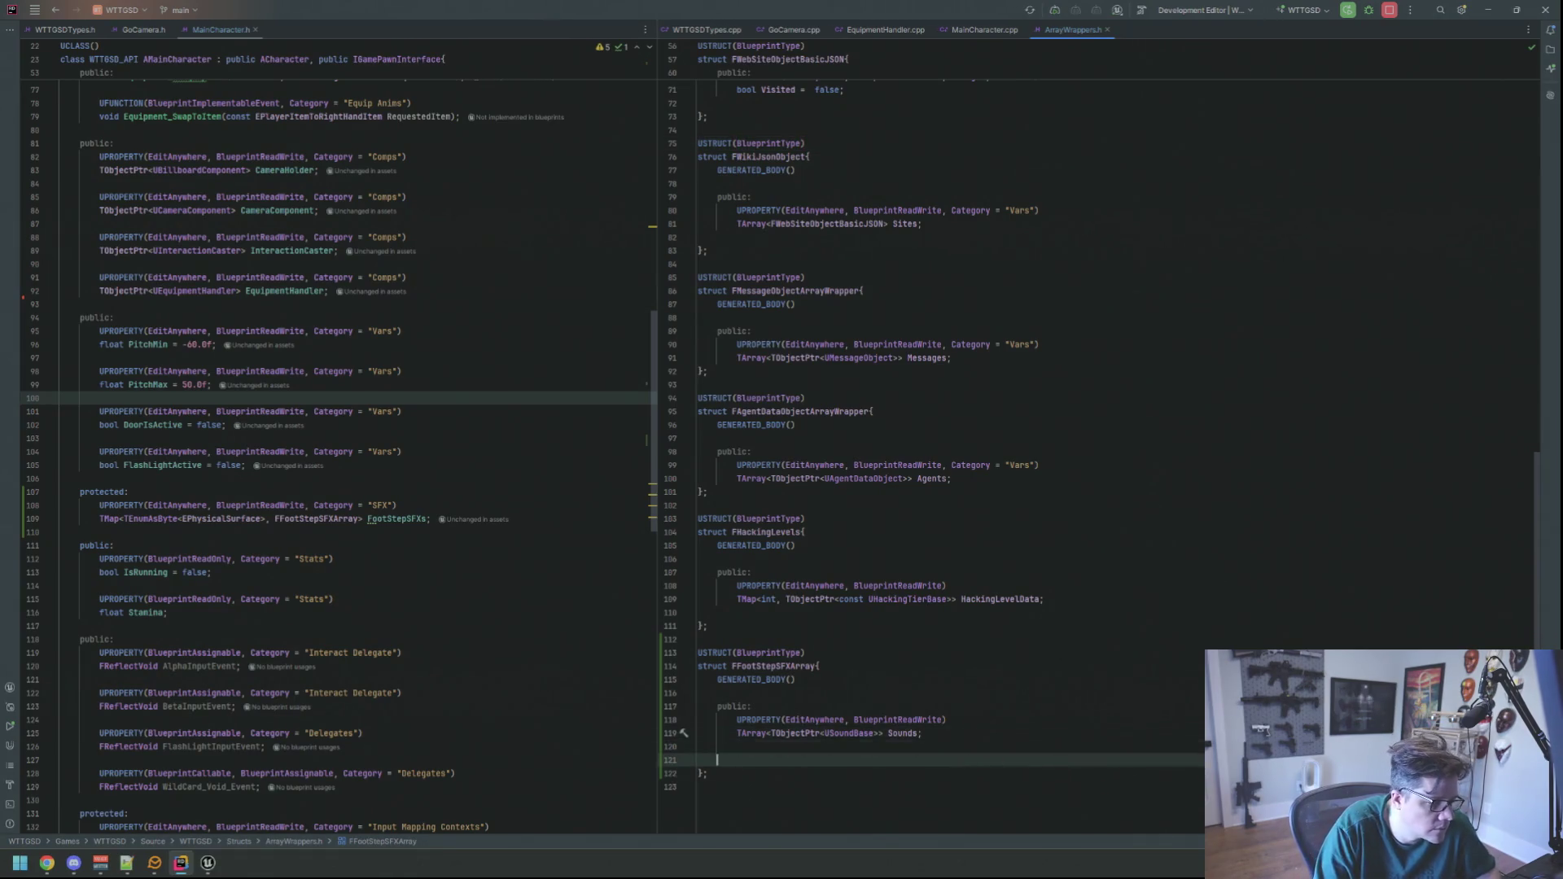
{"action": "type", "text": "UPRO"}
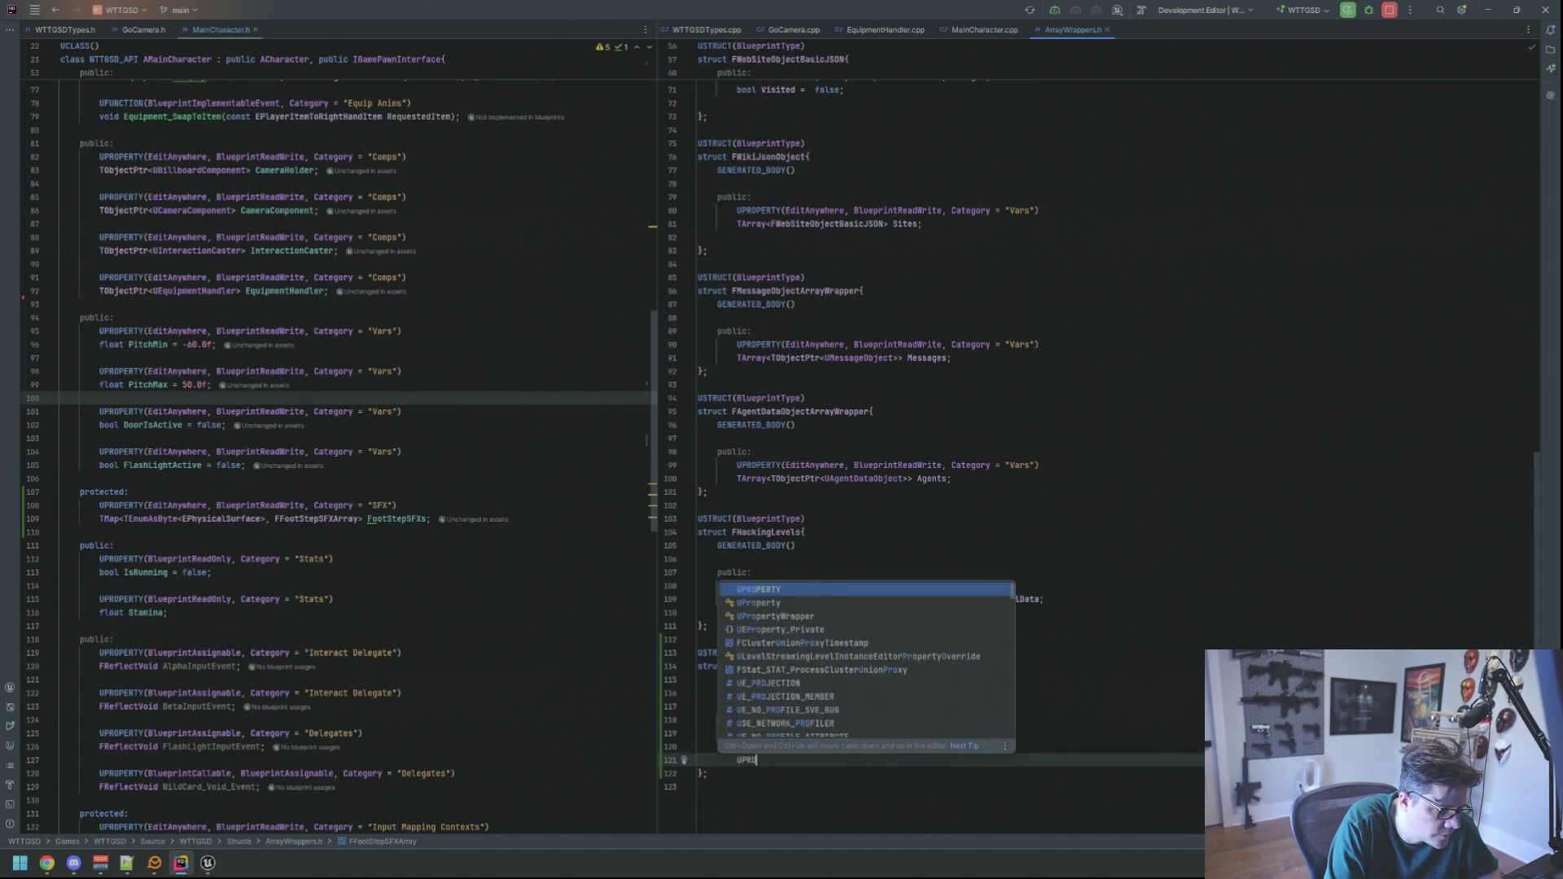
{"action": "type", "text": "PERTY(EditAnywhere, BlueprintReadWrite)"}
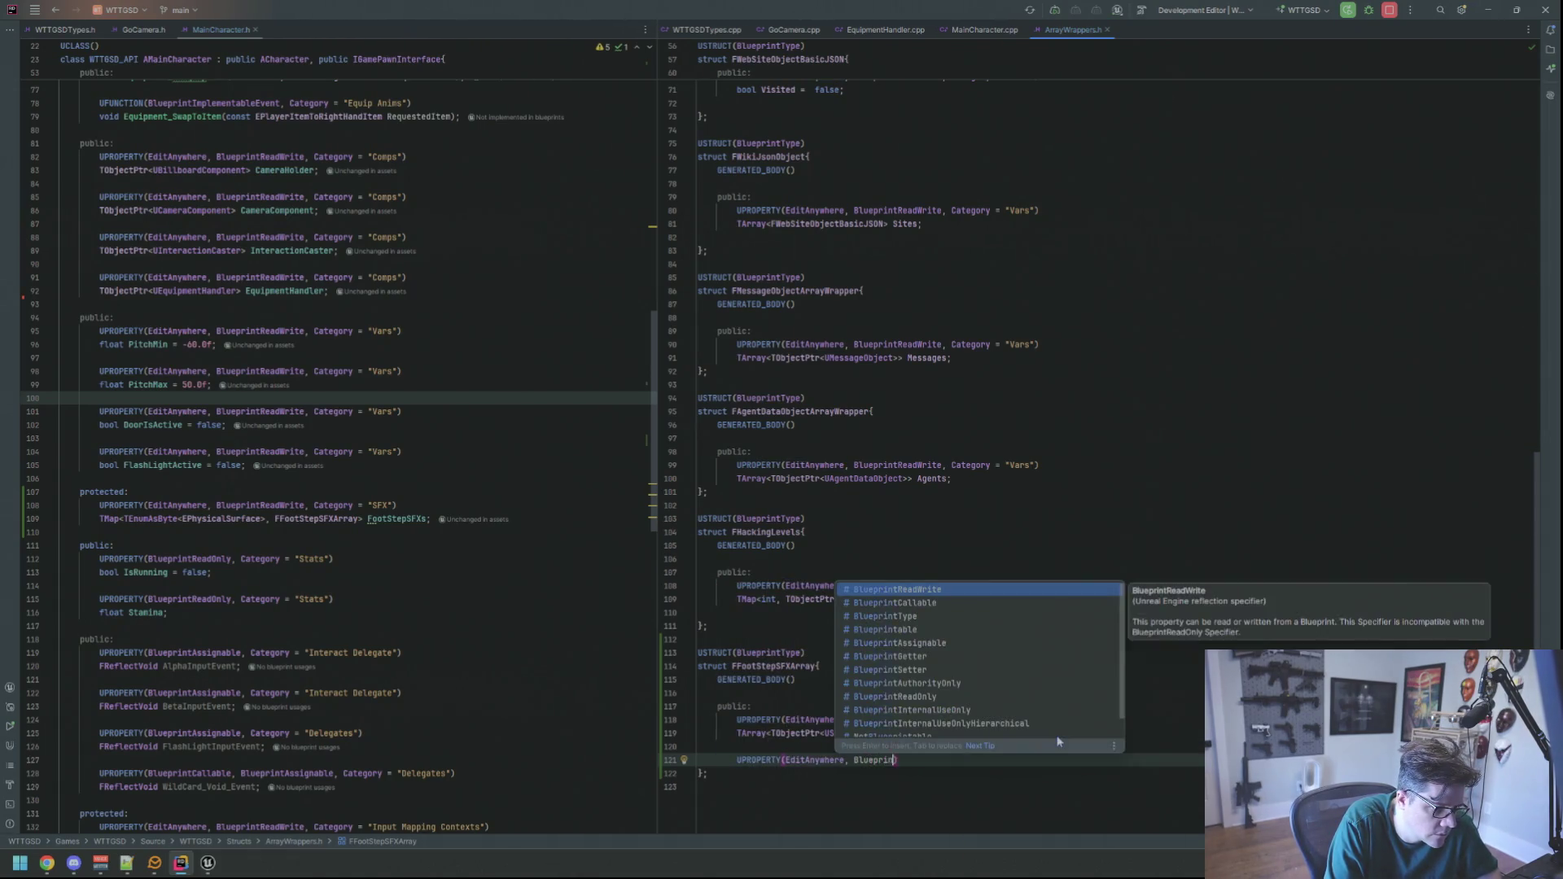
{"action": "key", "text": "Return"}
{"action": "type", "text": "int LastI"}
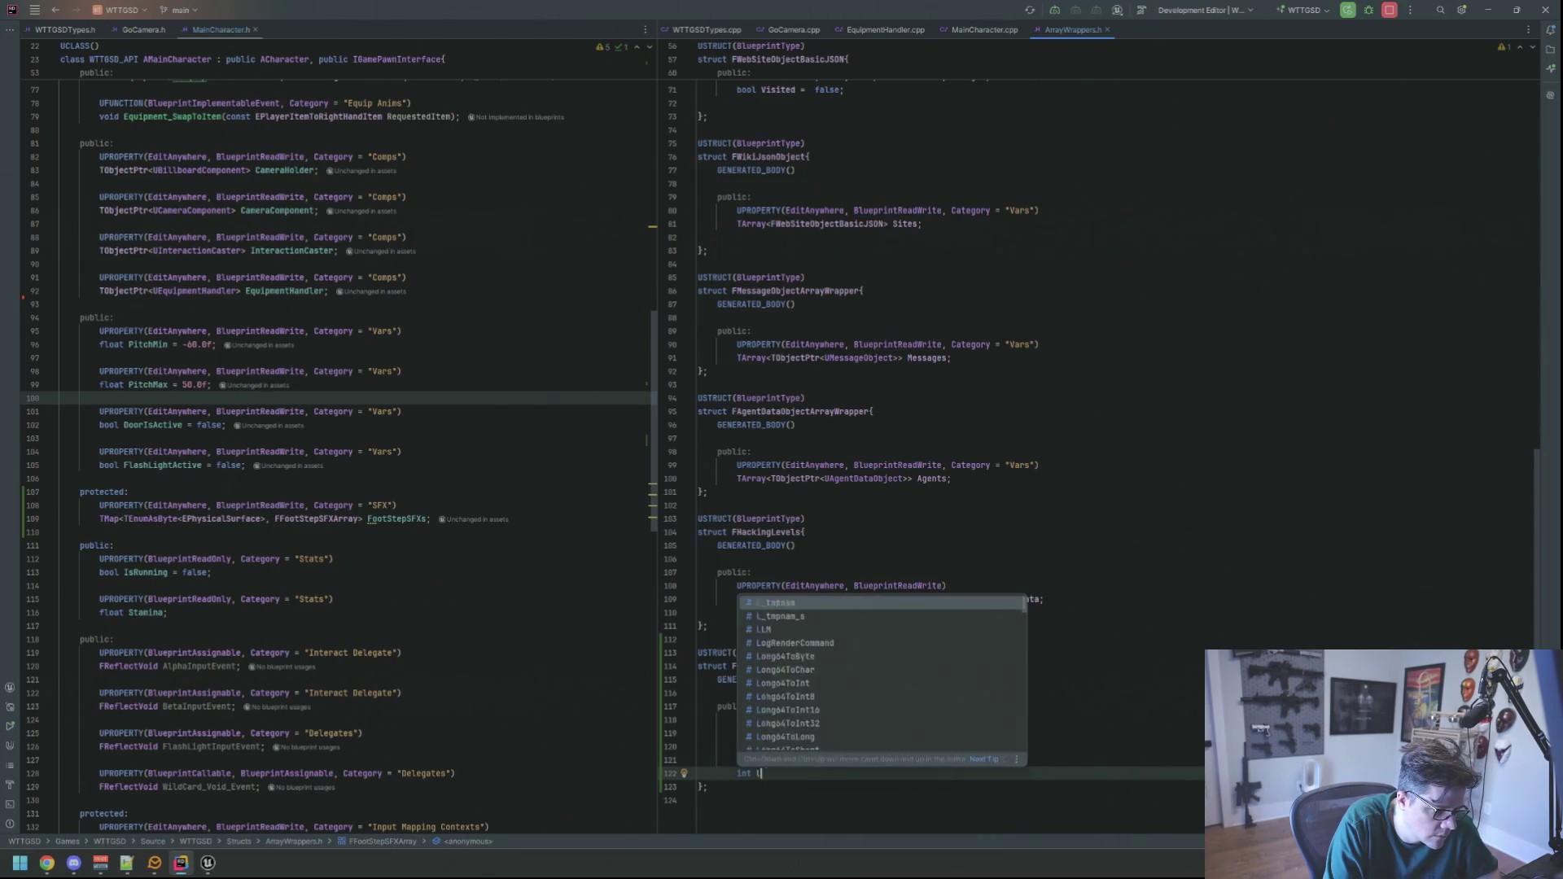
{"action": "key", "text": "BackSpace"}
{"action": "type", "text": "Played"}
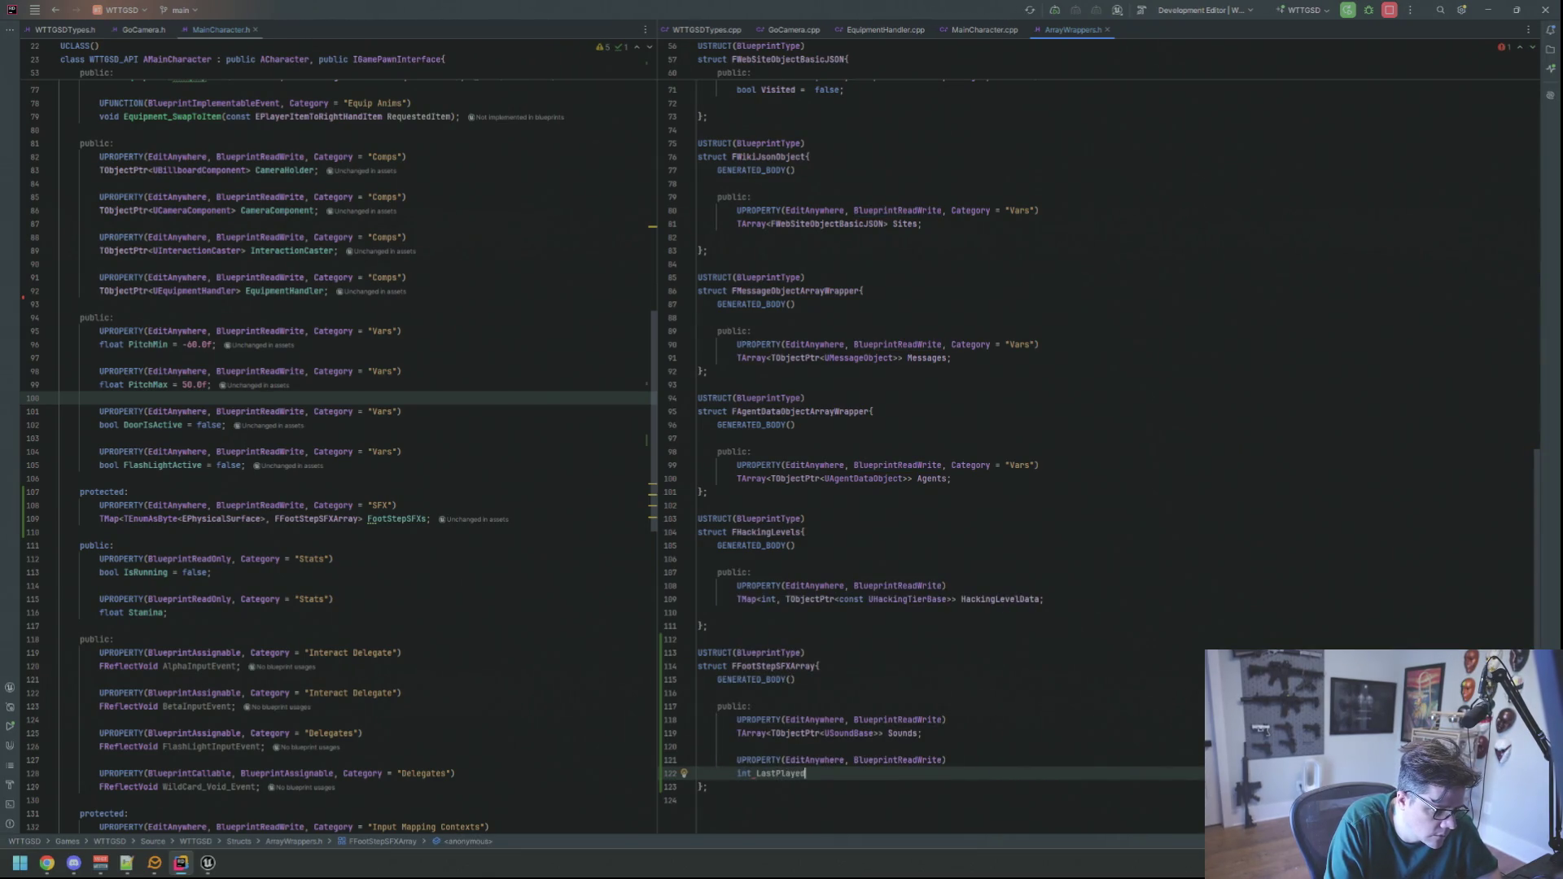
{"action": "type", "text": "Index = -1;"}
{"action": "key", "text": "Up"}
{"action": "key", "text": "Up"}
{"action": "key", "text": "Up"}
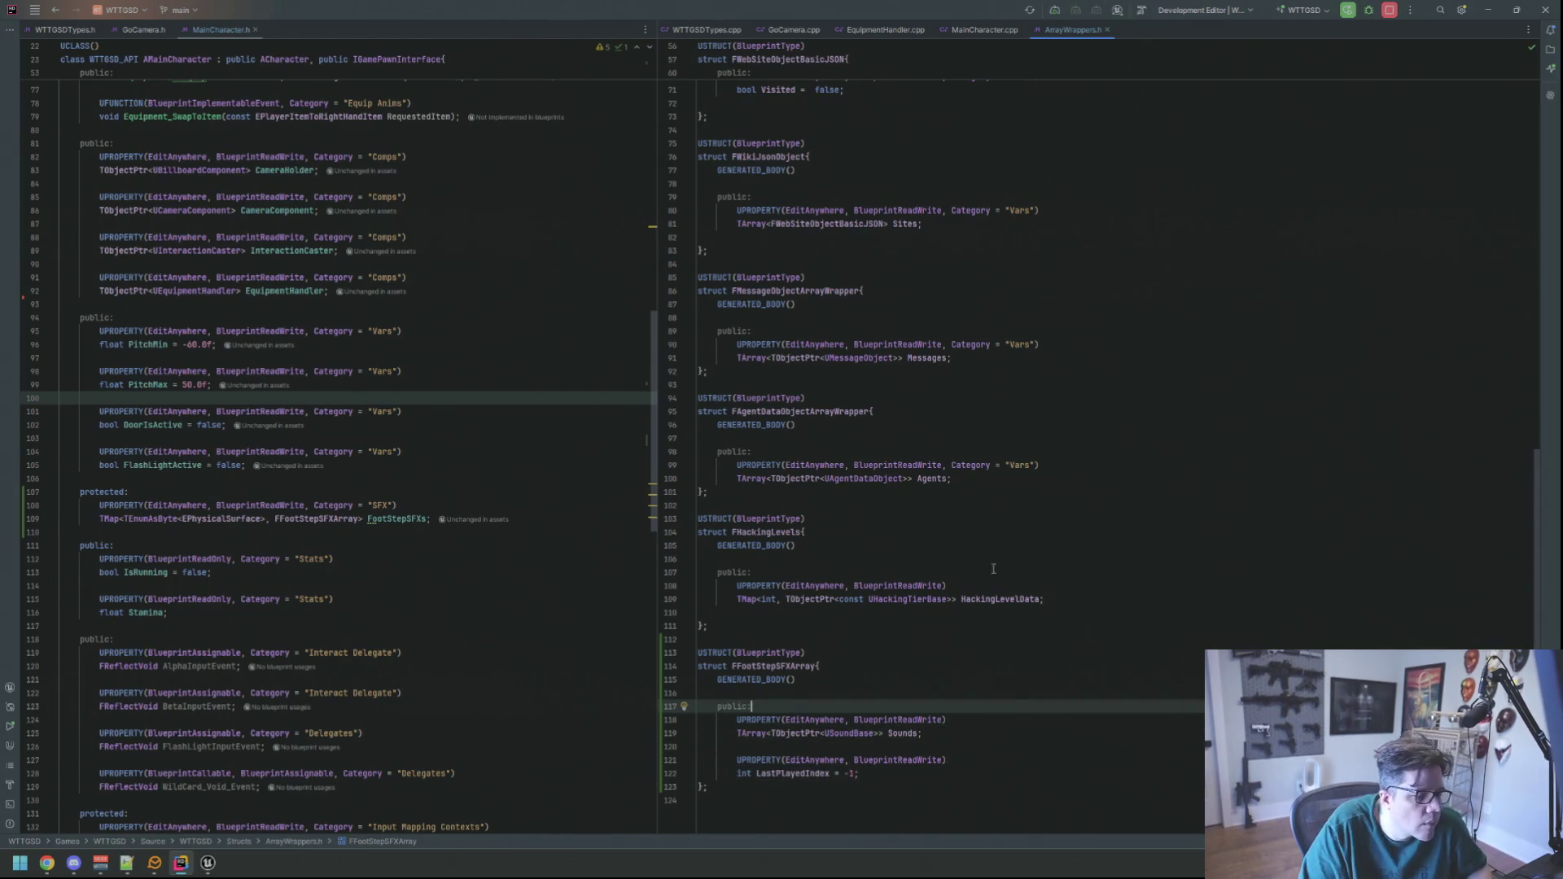
{"action": "scroll", "coordinate": [900, 574], "scroll_direction": "down", "scroll_amount": 1}
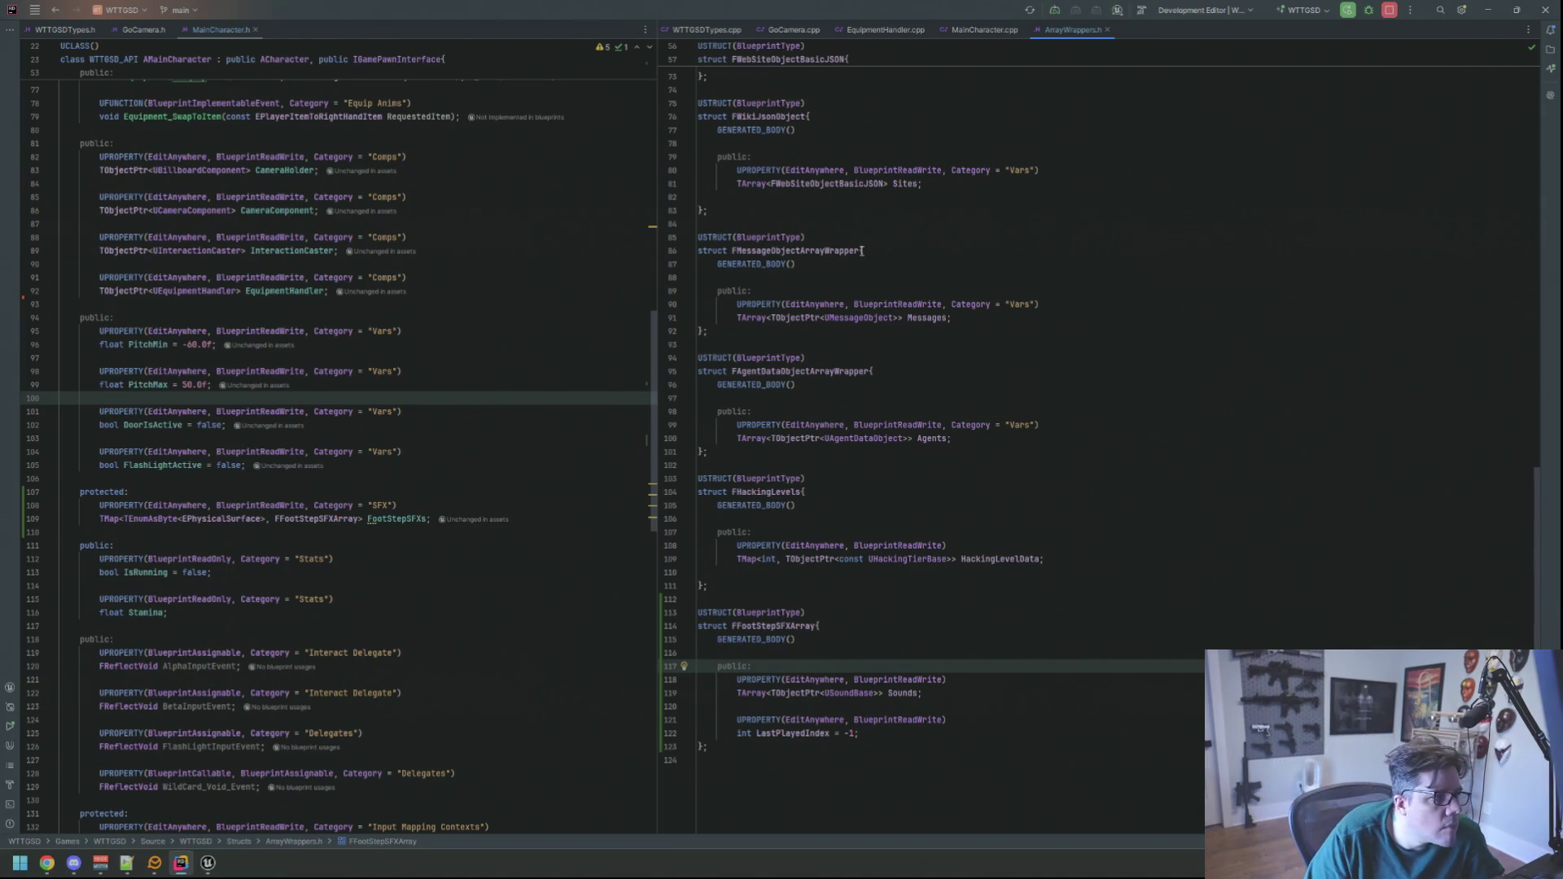
{"action": "left_click", "coordinate": [984, 29]}
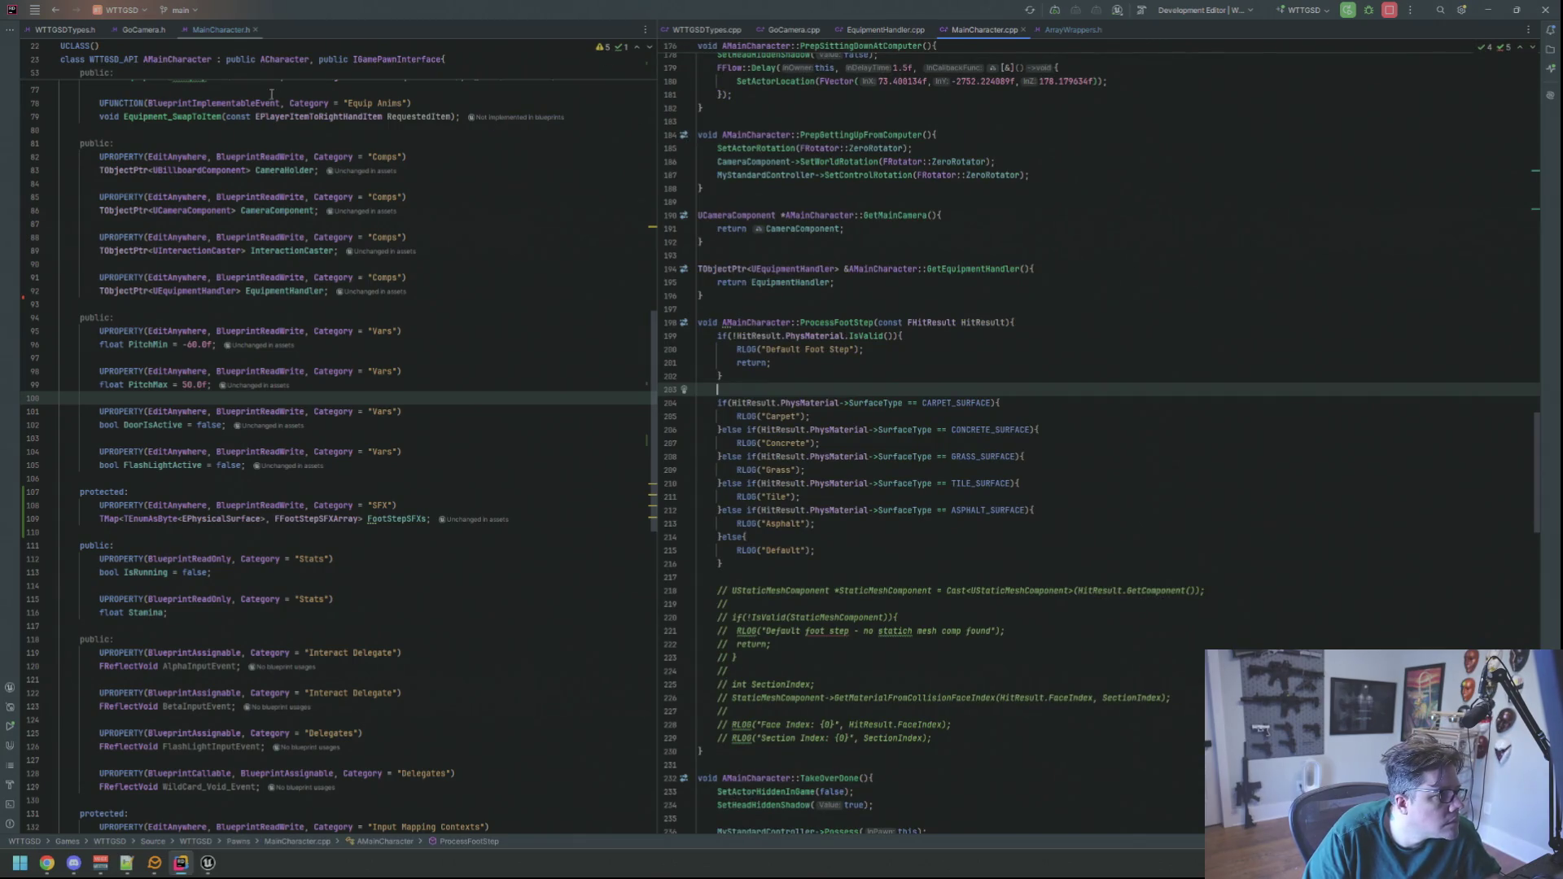
- Review ProcessFootStep's Default log line, early return and validity check in MainCharacter.cpp
{"action": "scroll", "coordinate": [841, 464], "scroll_direction": "down", "scroll_amount": 4}
{"action": "left_click", "coordinate": [606, 459]}
{"action": "key", "text": "Down"}
{"action": "key", "text": "Down"}
{"action": "key", "text": "Down"}
{"action": "key", "text": "Up"}
{"action": "key", "text": "Up"}
{"action": "key", "text": "Up"}
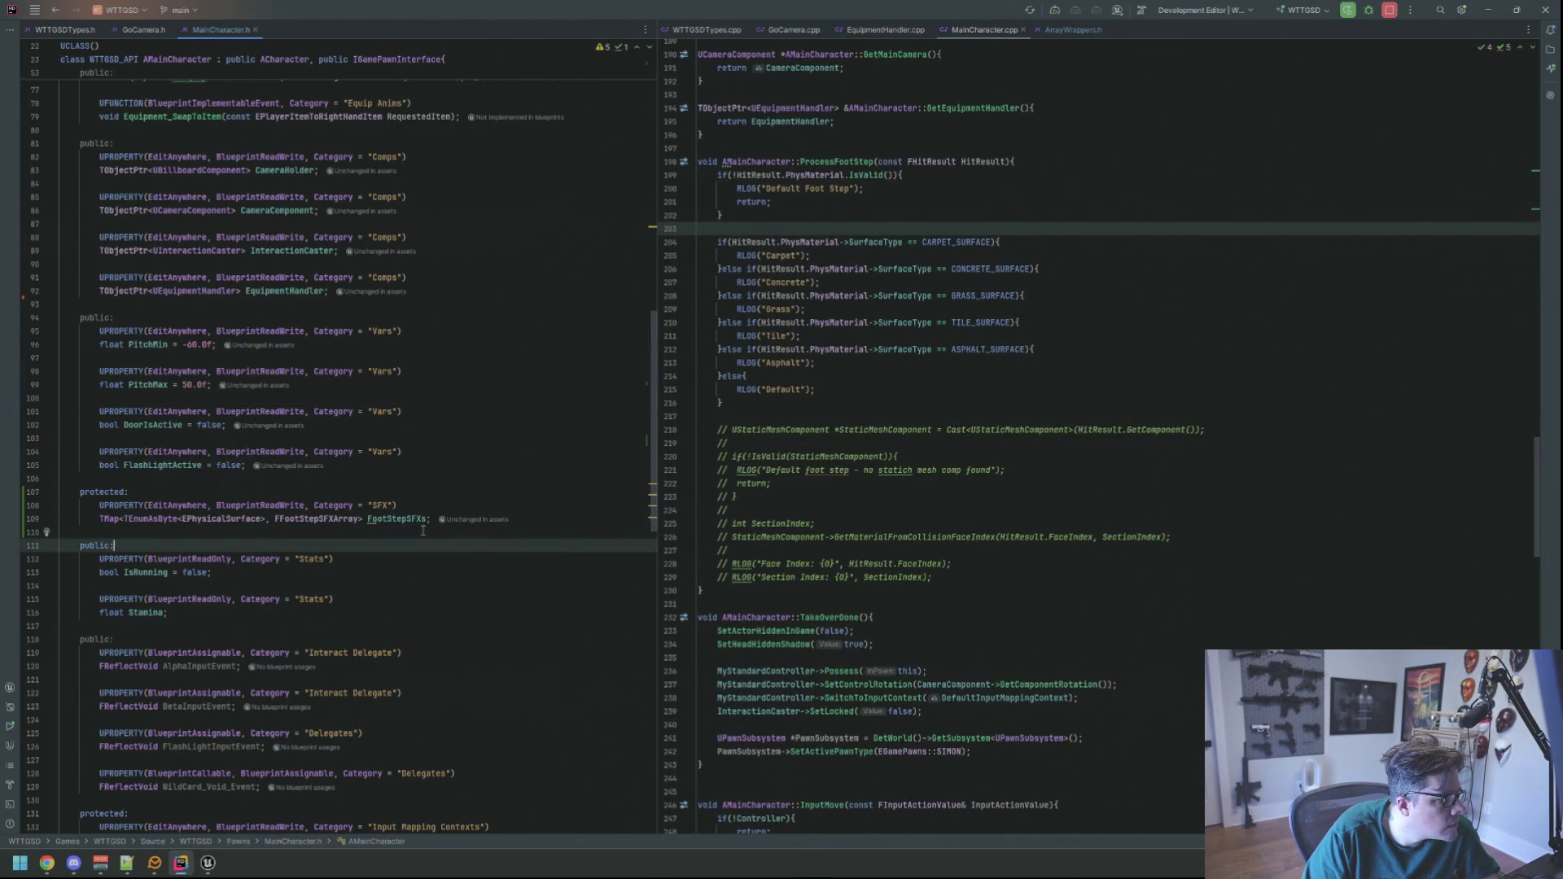
{"action": "left_click", "coordinate": [861, 389]}
{"action": "scroll", "coordinate": [861, 399], "scroll_direction": "up", "scroll_amount": 3}
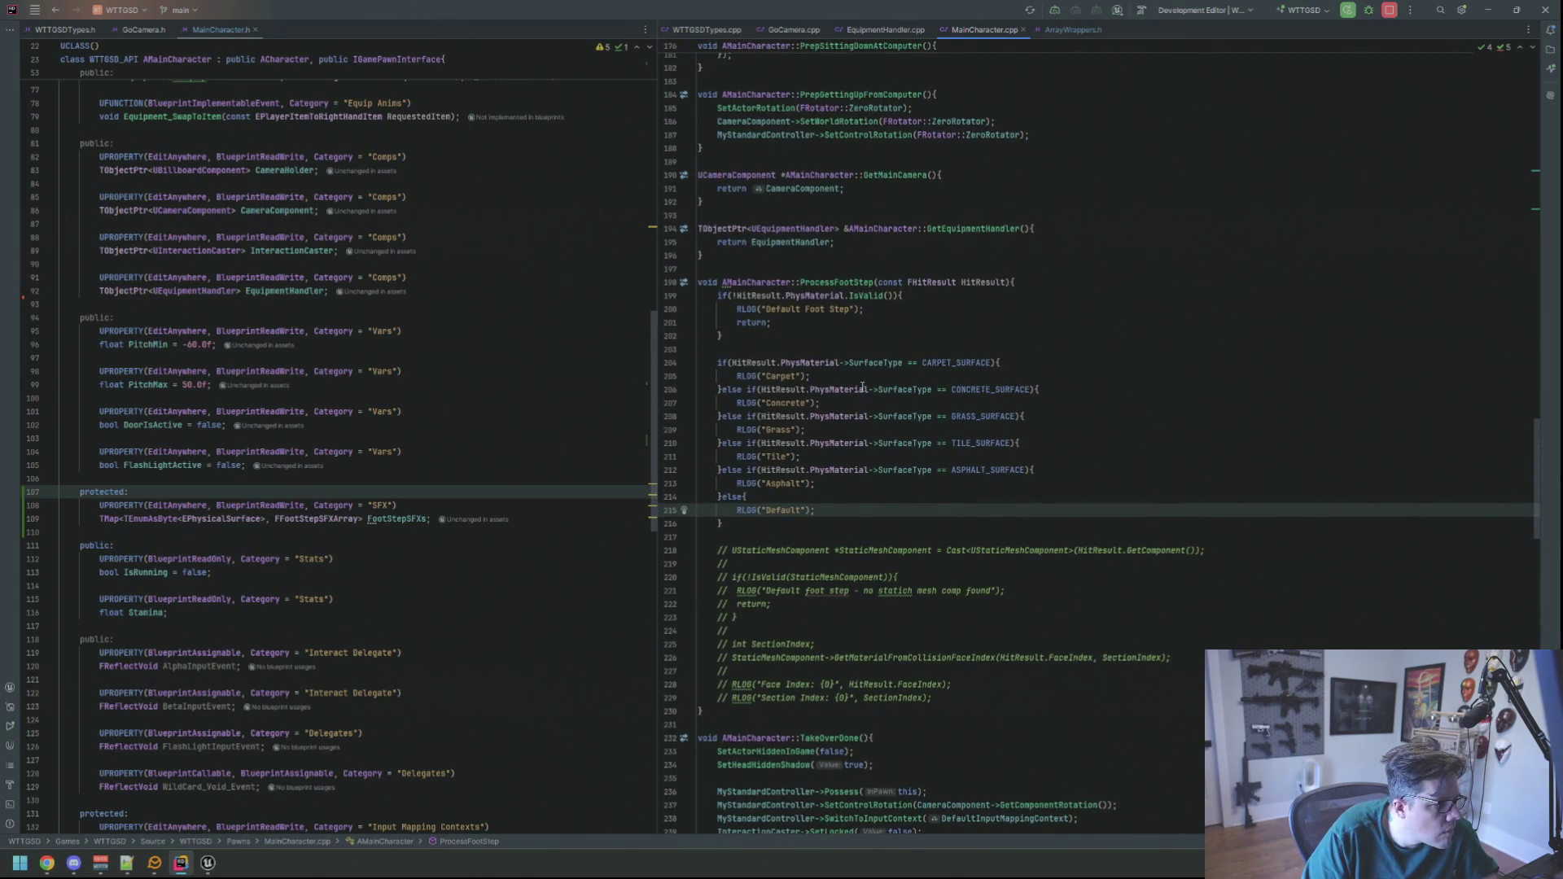
{"action": "left_click", "coordinate": [899, 336]}
{"action": "left_click", "coordinate": [955, 322]}
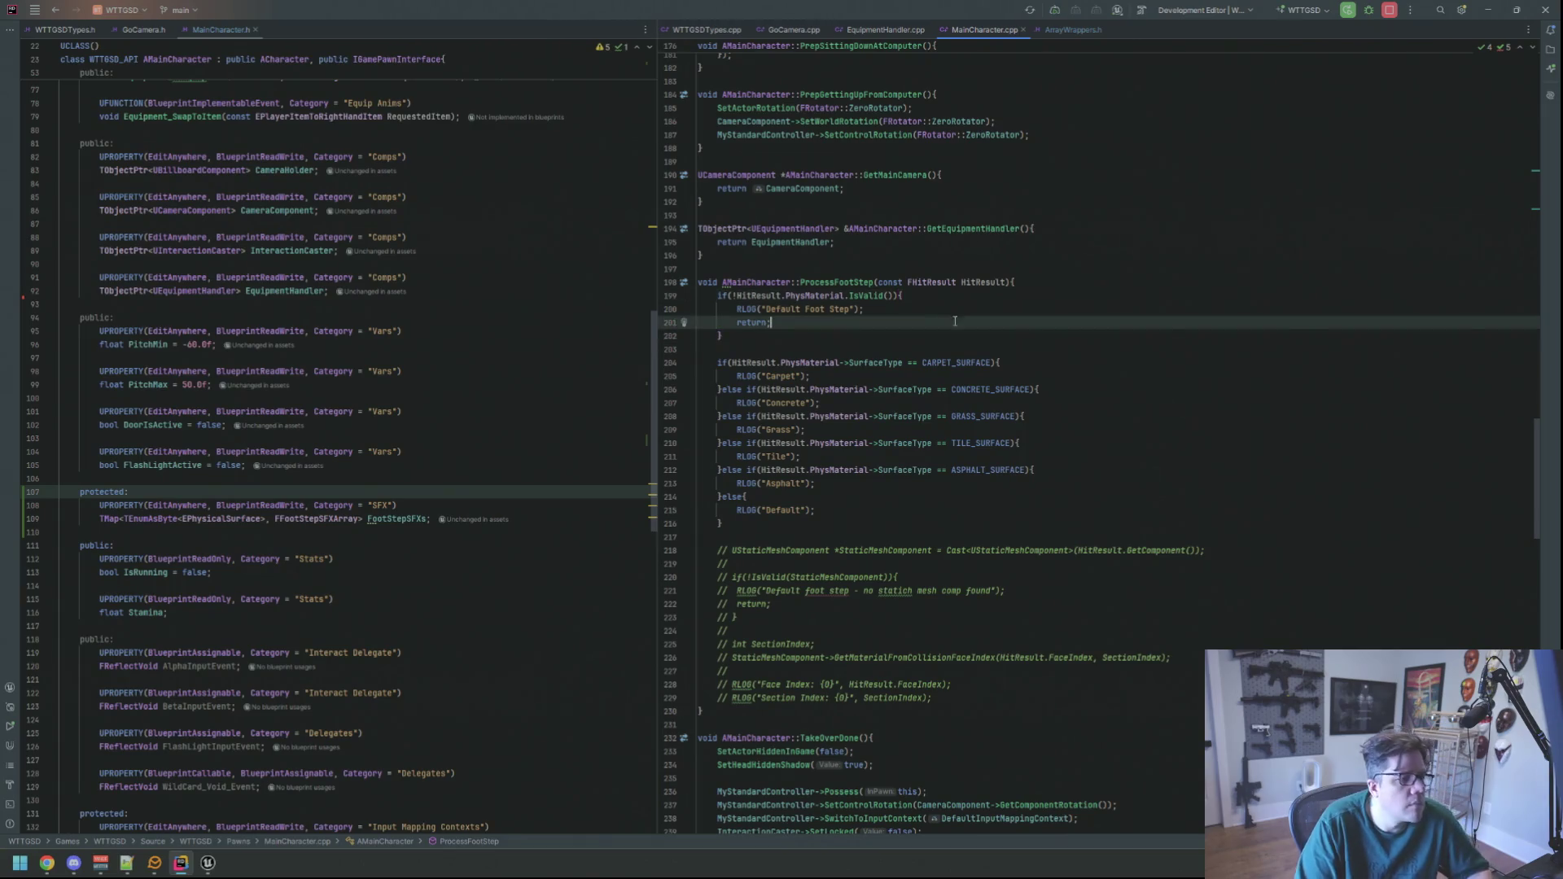
{"action": "left_click", "coordinate": [957, 336]}
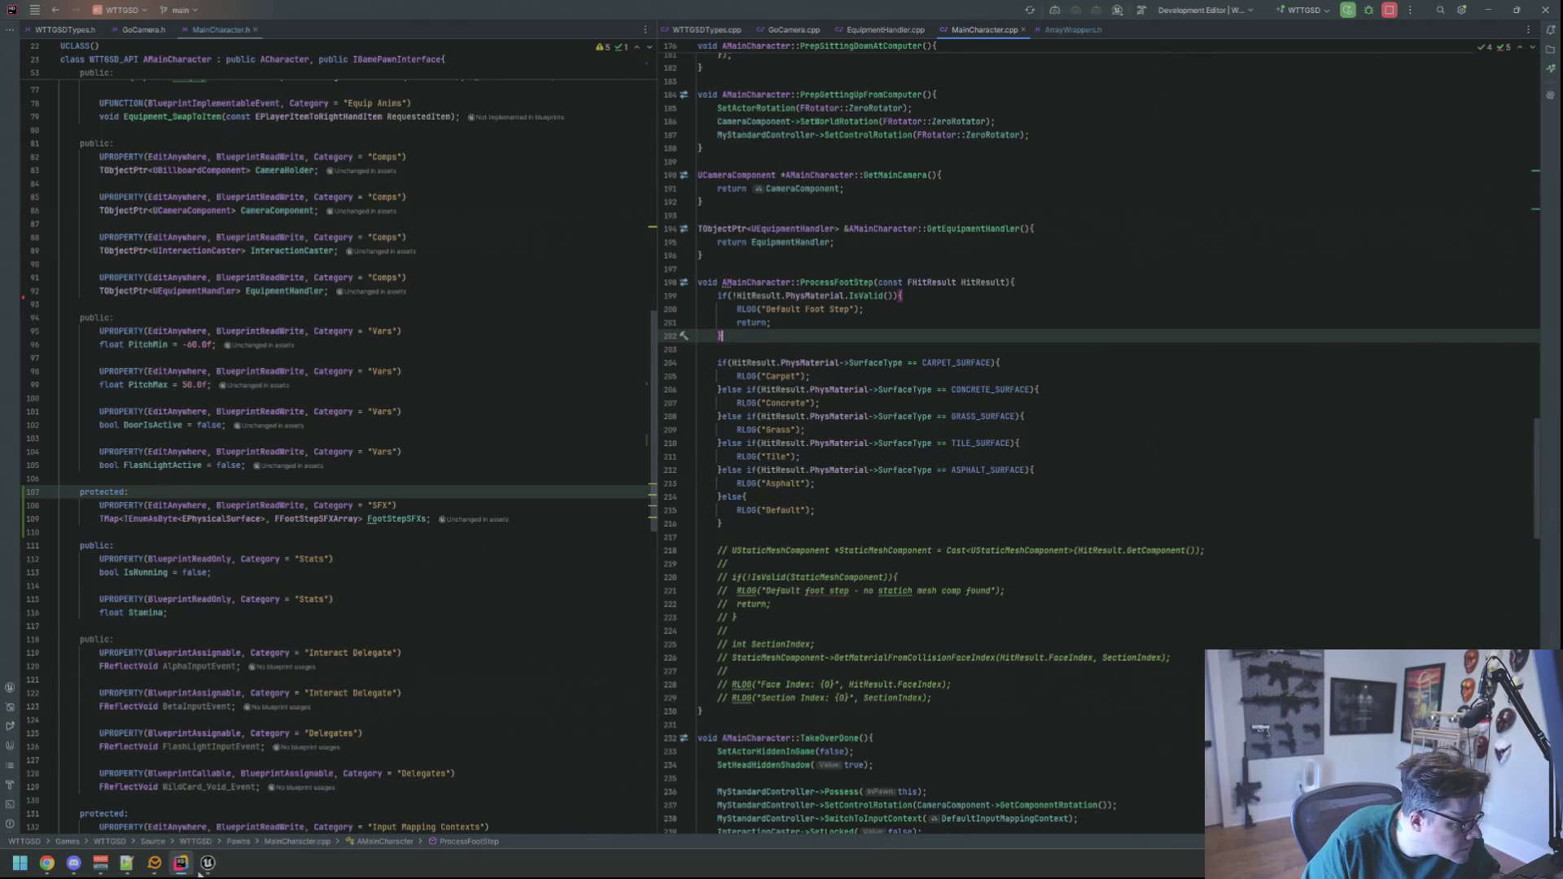
- Return to Unreal Editor, open and clear the Output Log, and face the motel rooms
{"action": "left_click", "coordinate": [207, 863]}
{"action": "left_click", "coordinate": [135, 631]}
{"action": "right_click", "coordinate": [528, 671]}
{"action": "left_click", "coordinate": [554, 684]}
{"action": "mouse_move", "coordinate": [694, 407]}
{"action": "left_mouse_down"}
{"action": "mouse_move", "coordinate": [554, 415]}
{"action": "mouse_move", "coordinate": [695, 502]}
{"action": "left_mouse_up"}
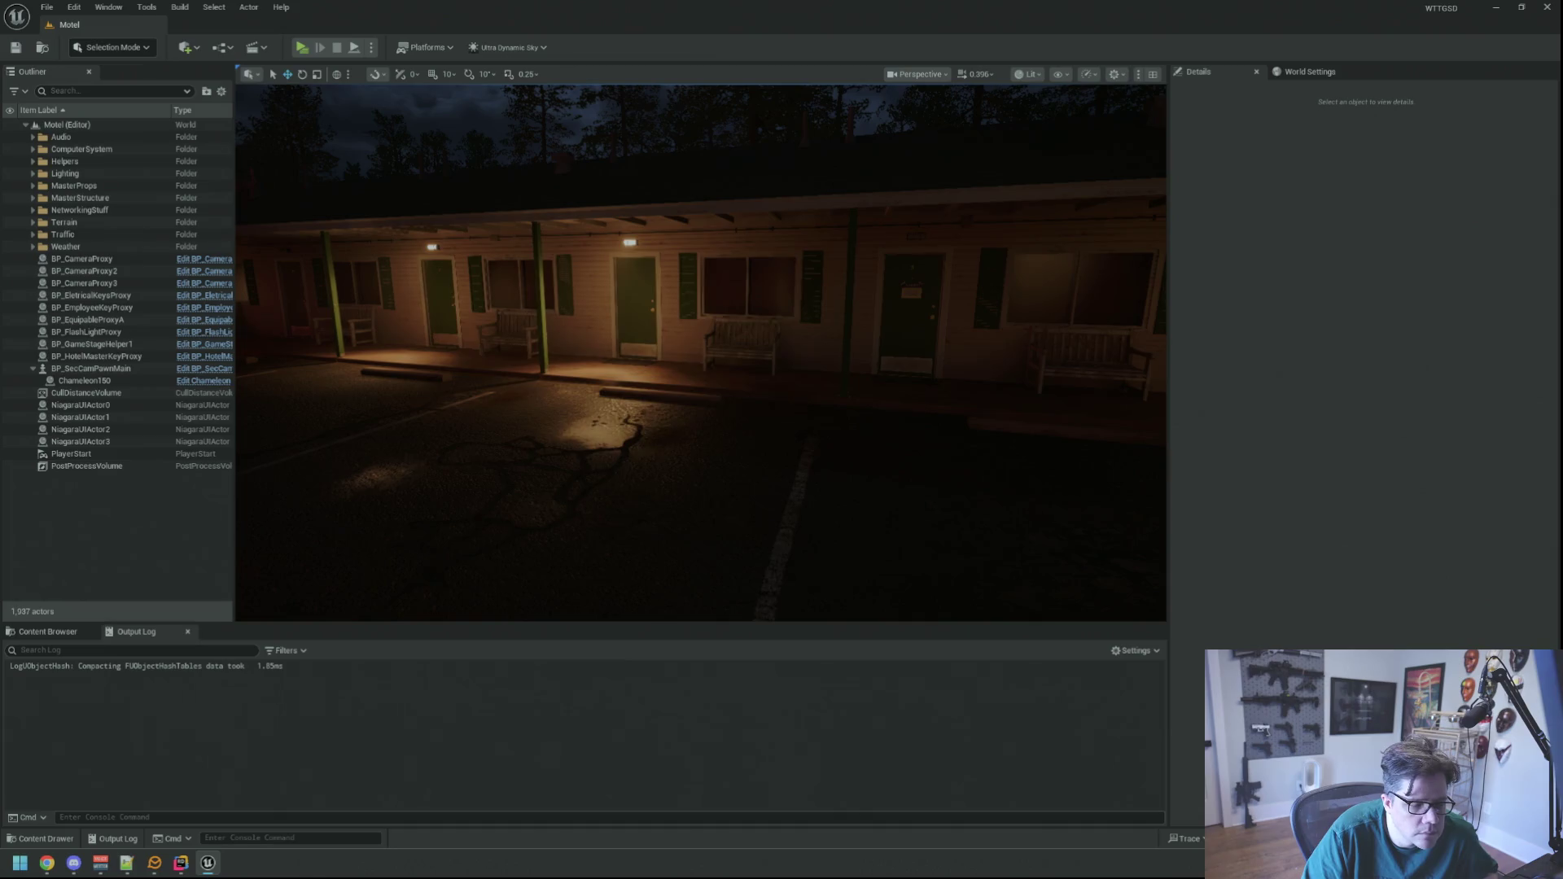
- Live Coding compile the C++ changes with Ctrl+Alt+F11, close its log, then browse BluePrints
{"action": "key", "text": "ctrl+alt+F11"}
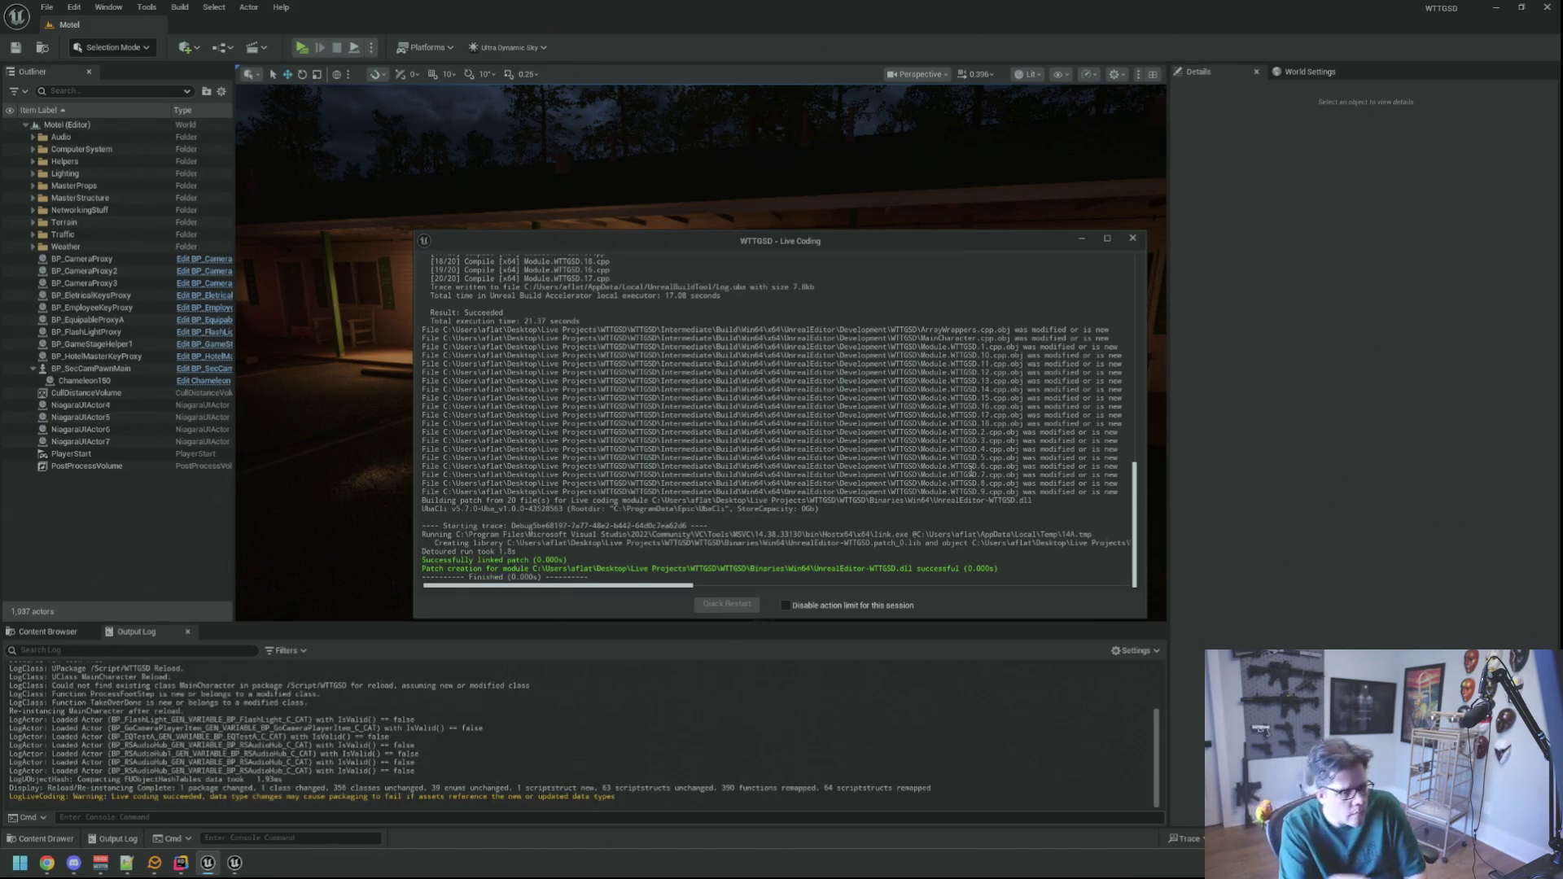
{"action": "left_click", "coordinate": [1132, 237]}
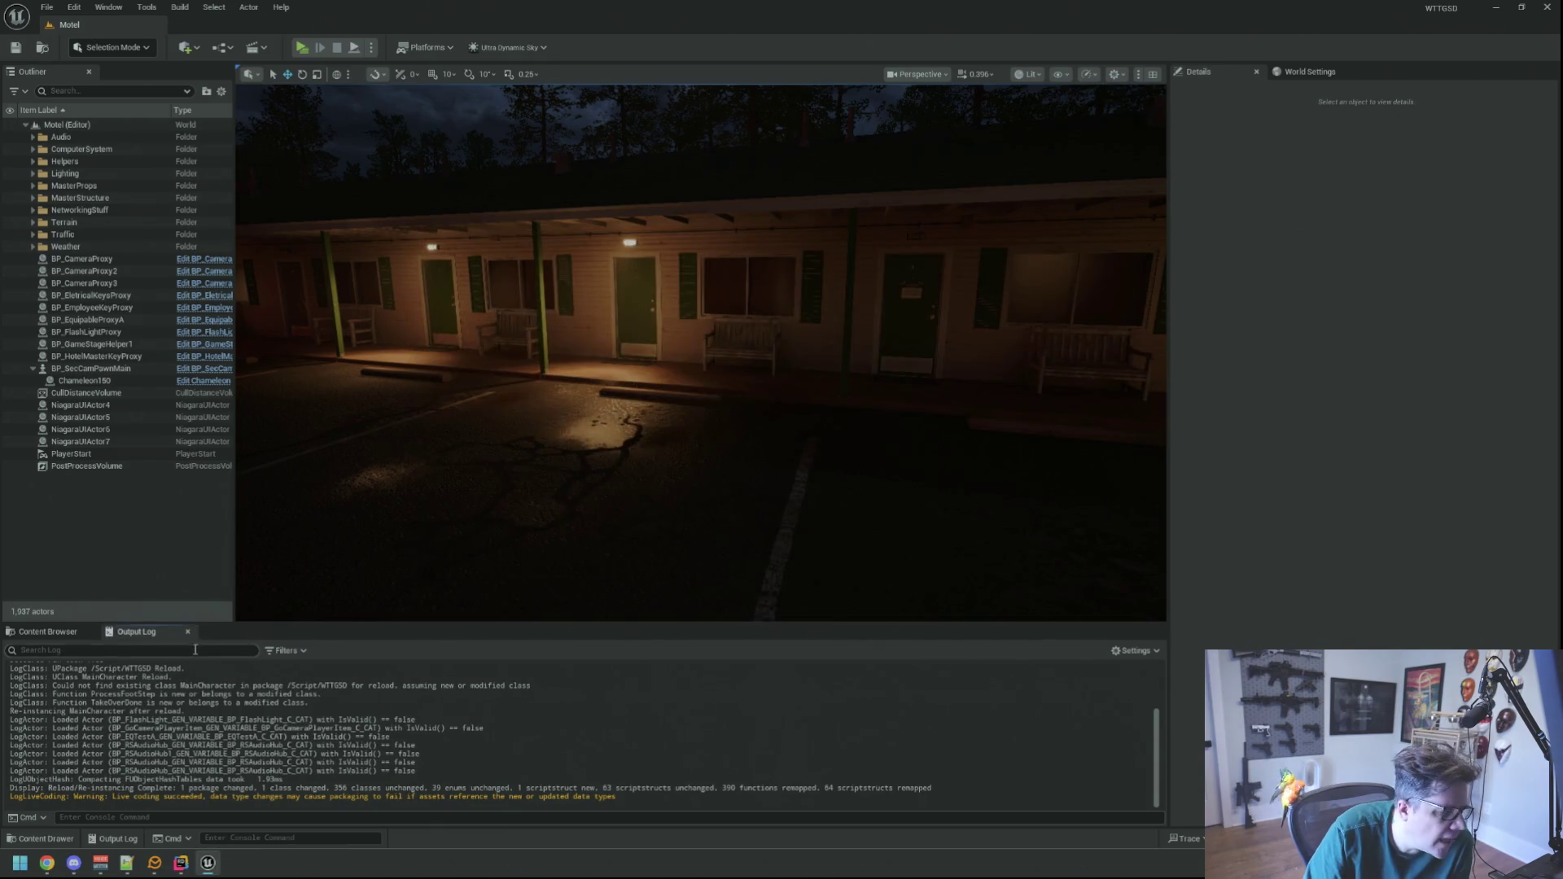
{"action": "left_click", "coordinate": [66, 634]}
{"action": "left_click", "coordinate": [509, 652]}
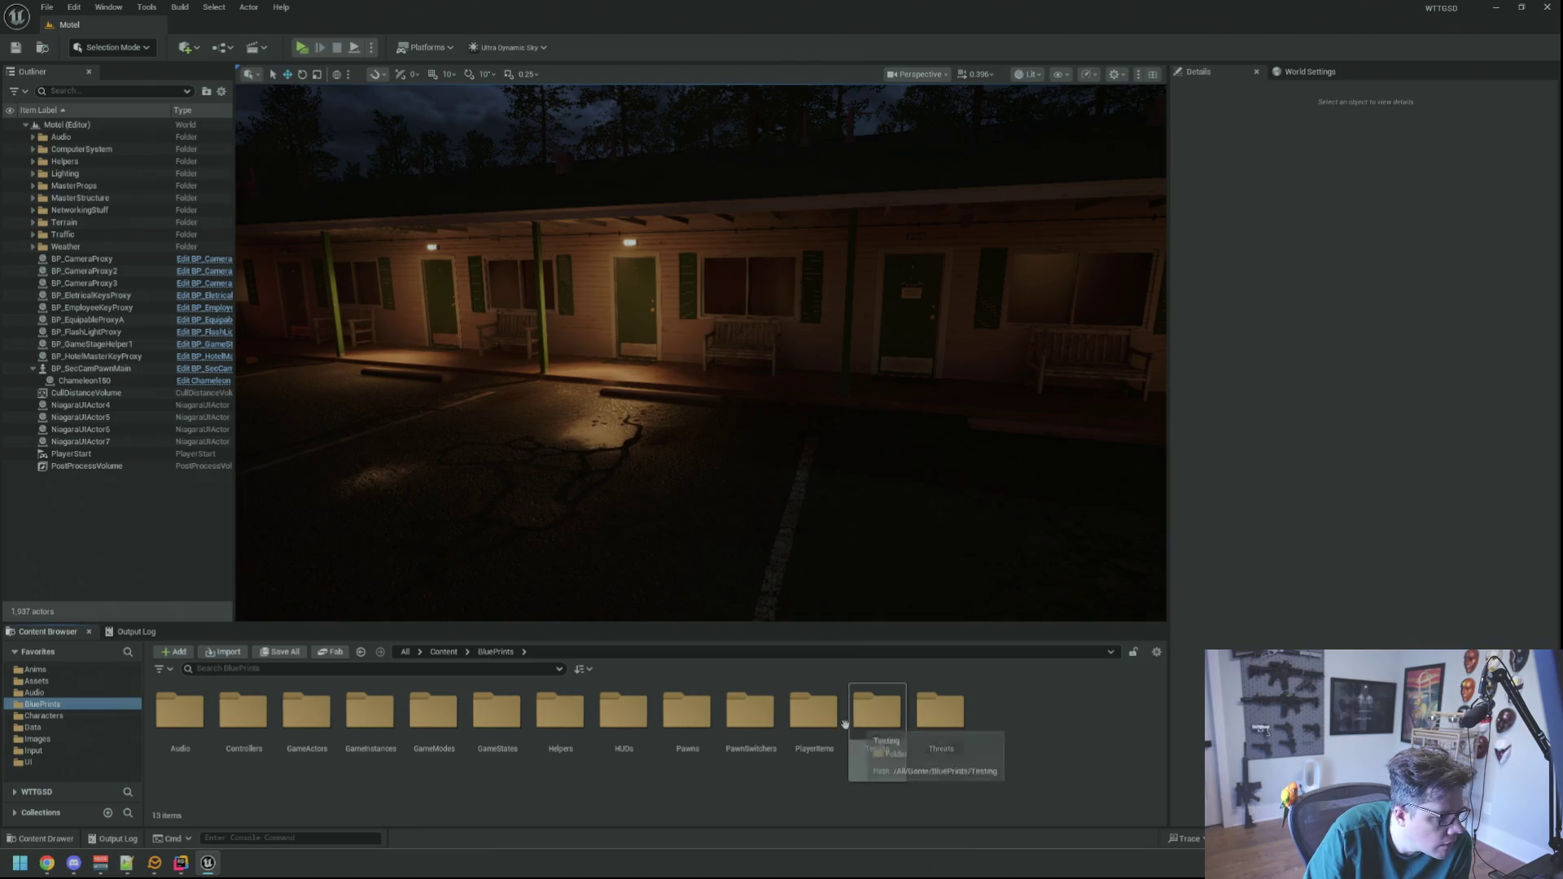
- Navigate the content browser from Audio through SFXS and FootSteps into the Asphalt folder
{"action": "left_click", "coordinate": [34, 691]}
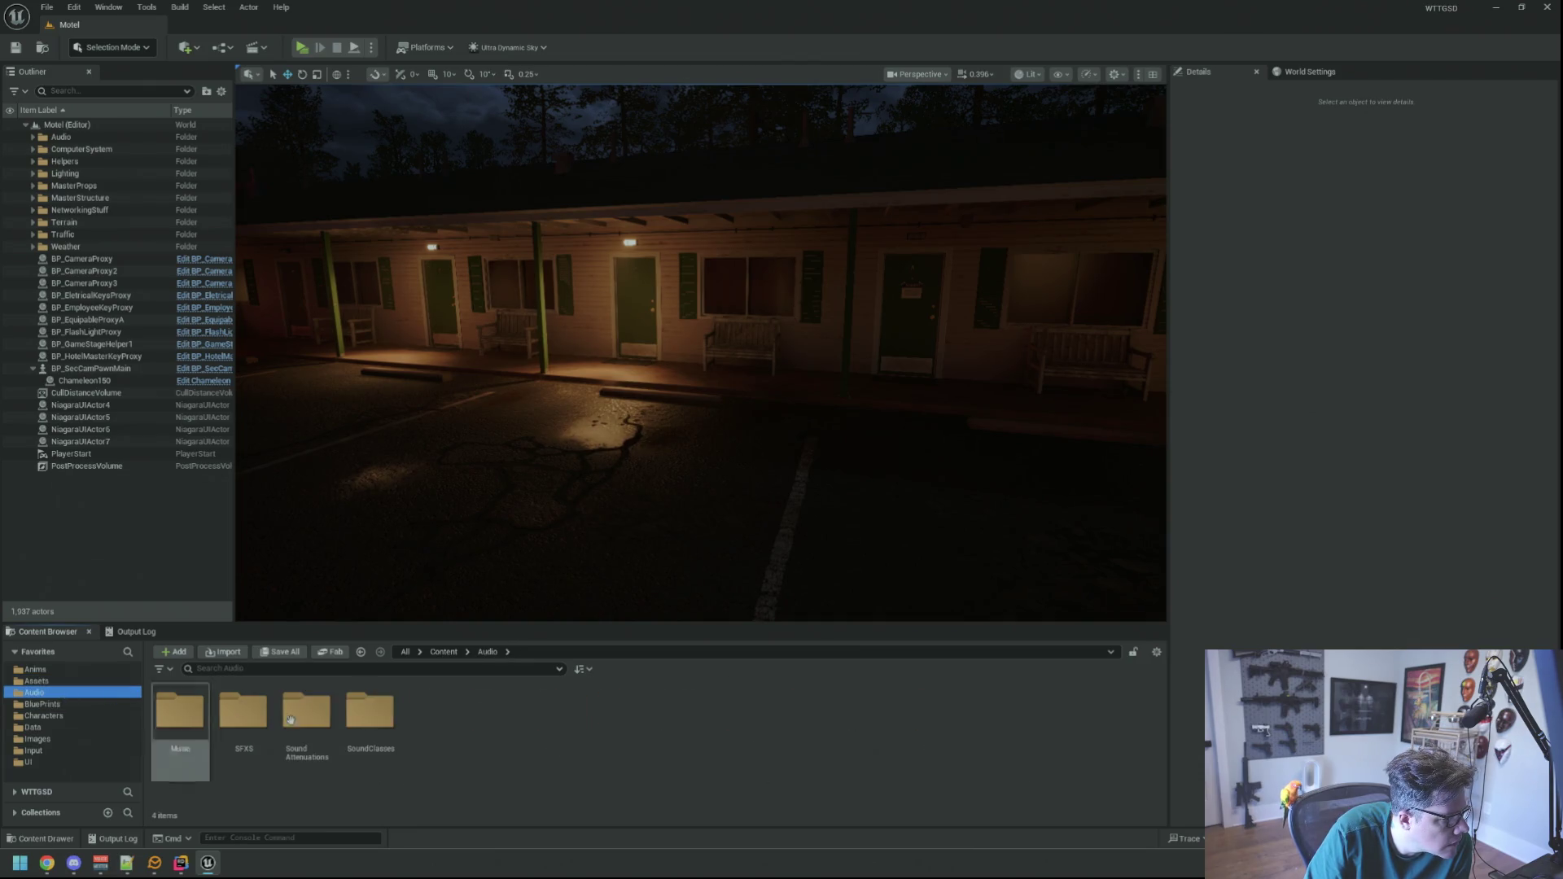
{"action": "double_click", "coordinate": [244, 713]}
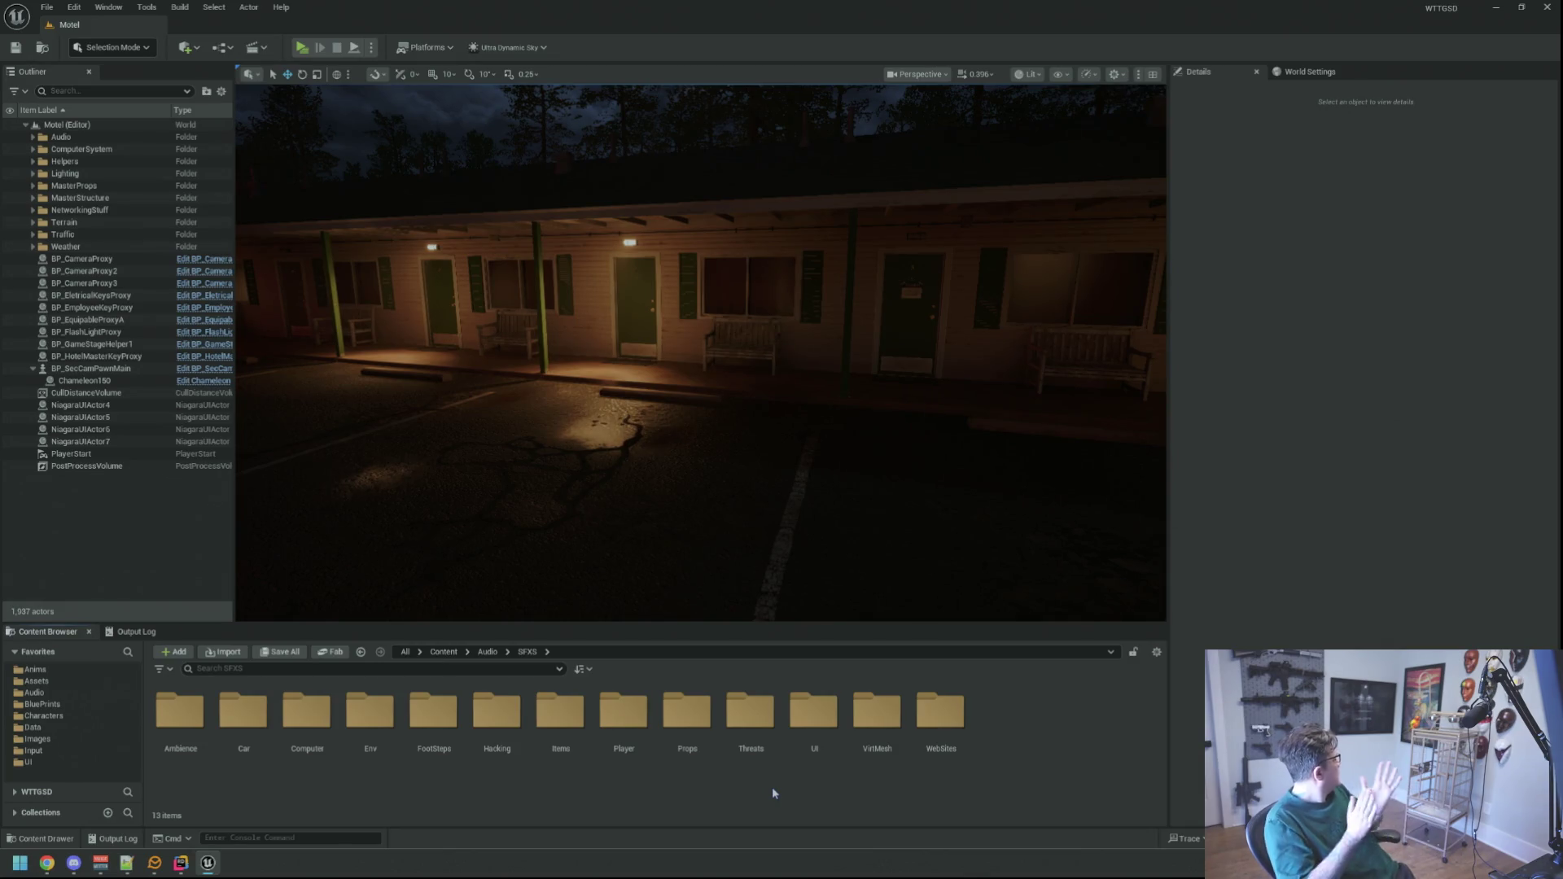
{"action": "left_click_drag", "start_coordinate": [774, 513], "coordinate": [631, 603]}
{"action": "left_click", "coordinate": [560, 765]}
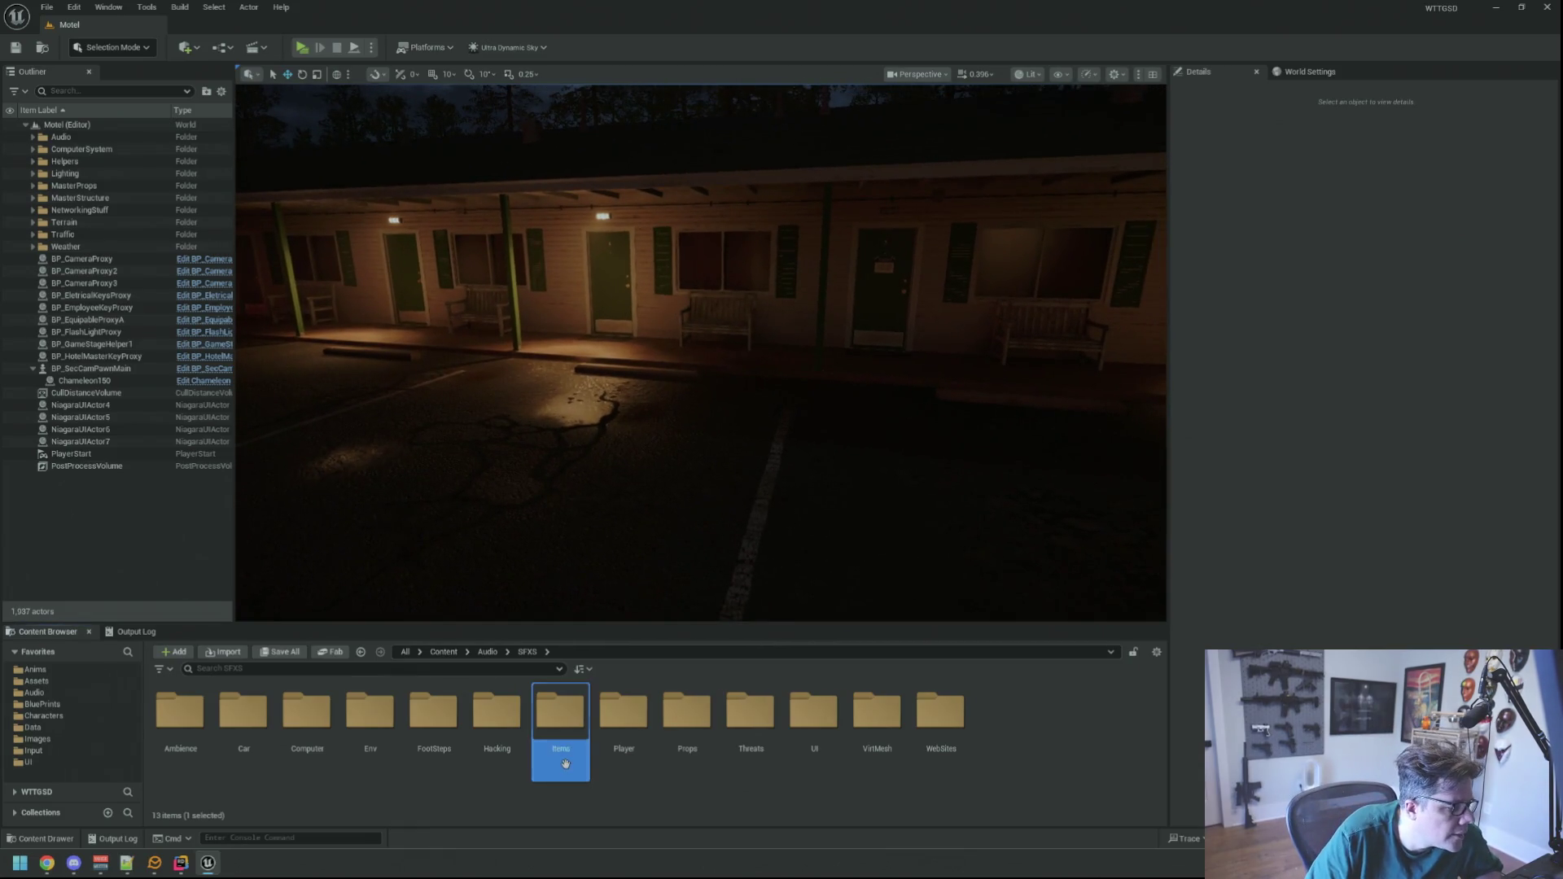
{"action": "left_click", "coordinate": [731, 775]}
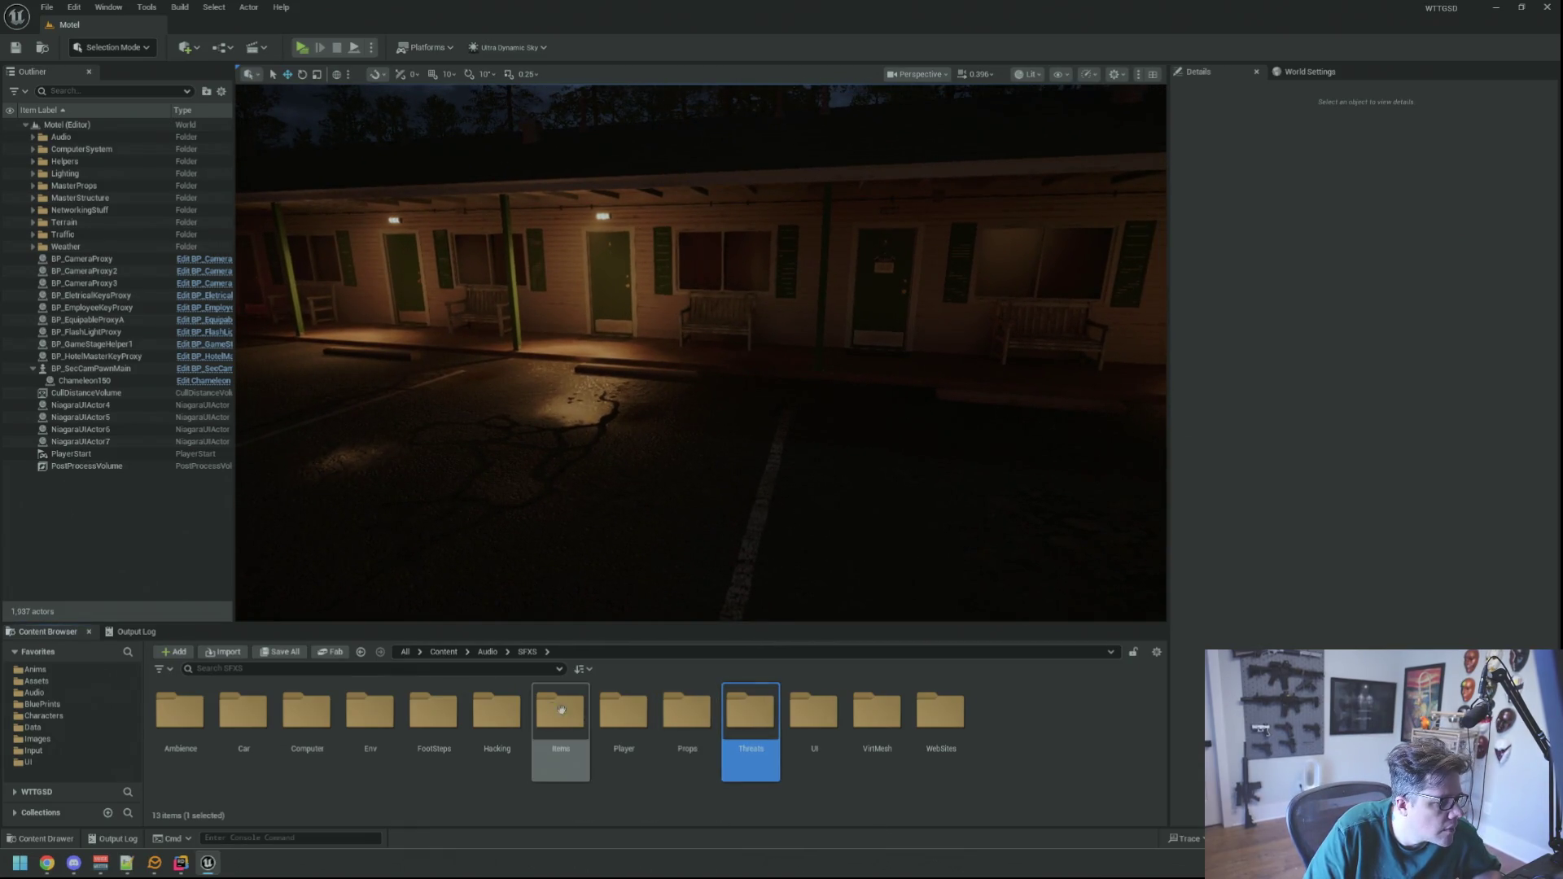
{"action": "double_click", "coordinate": [433, 715]}
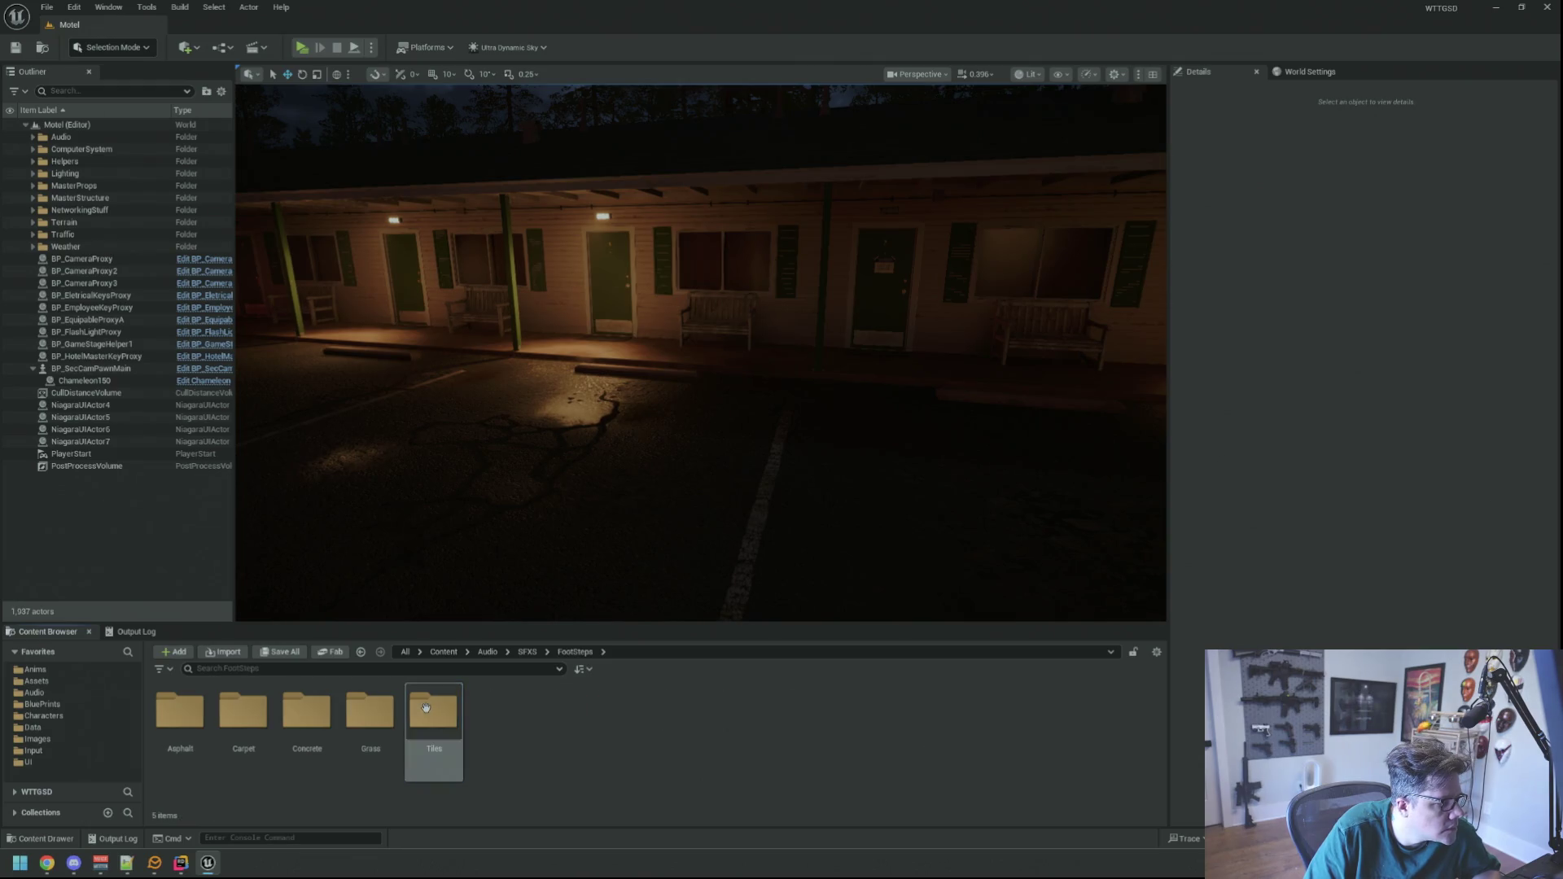
{"action": "double_click", "coordinate": [179, 711]}
{"action": "right_click", "coordinate": [543, 738]}
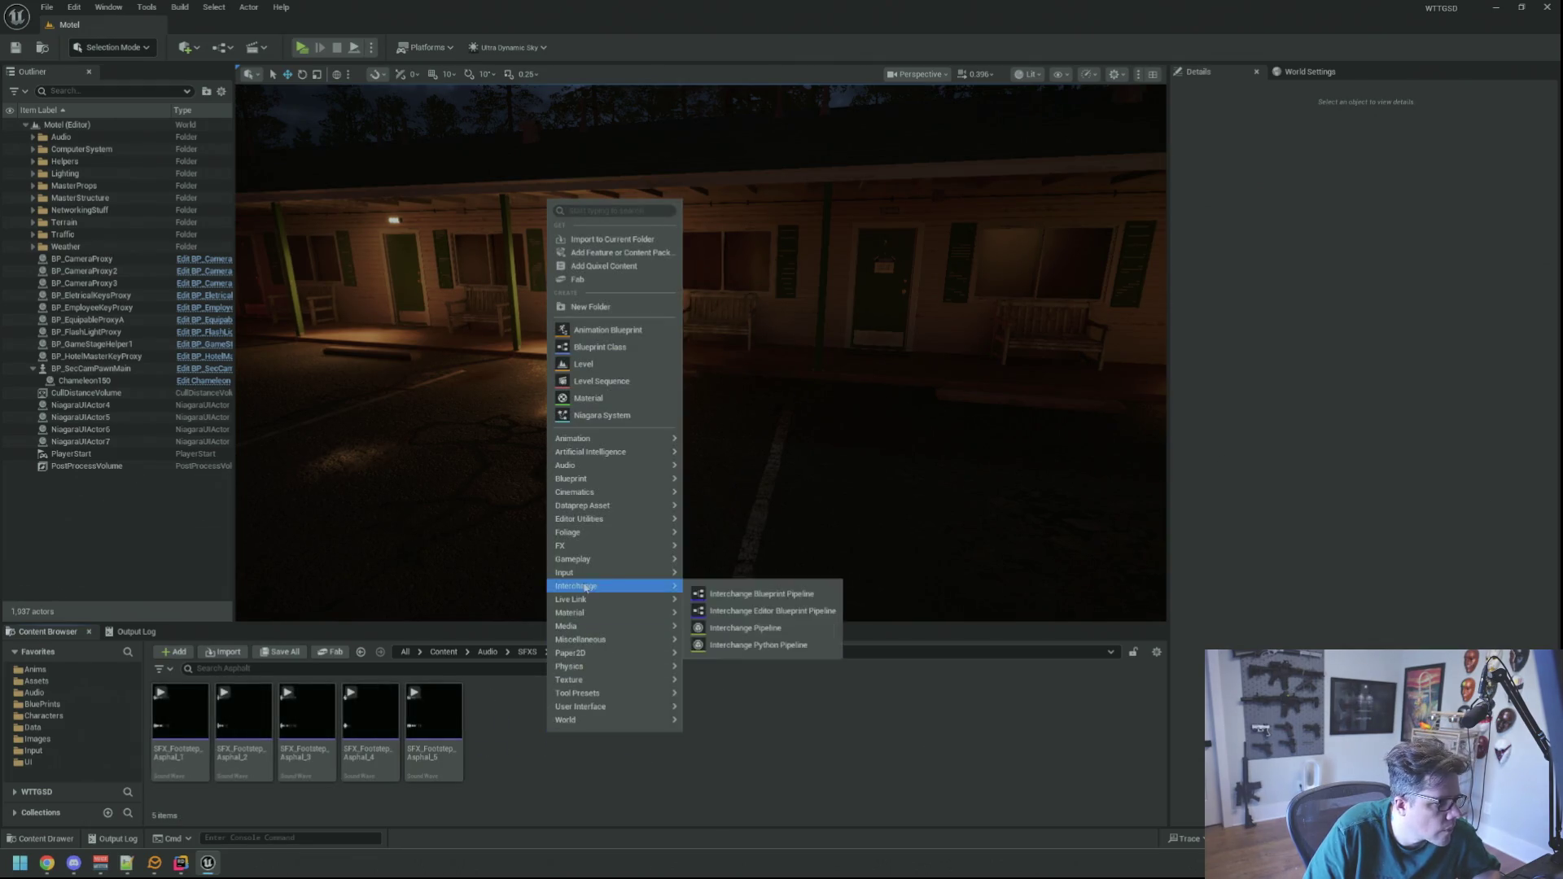
- Create a new Sound Cue and add the first asphalt footstep as a Wave Player node
{"action": "mouse_move", "coordinate": [614, 465]}
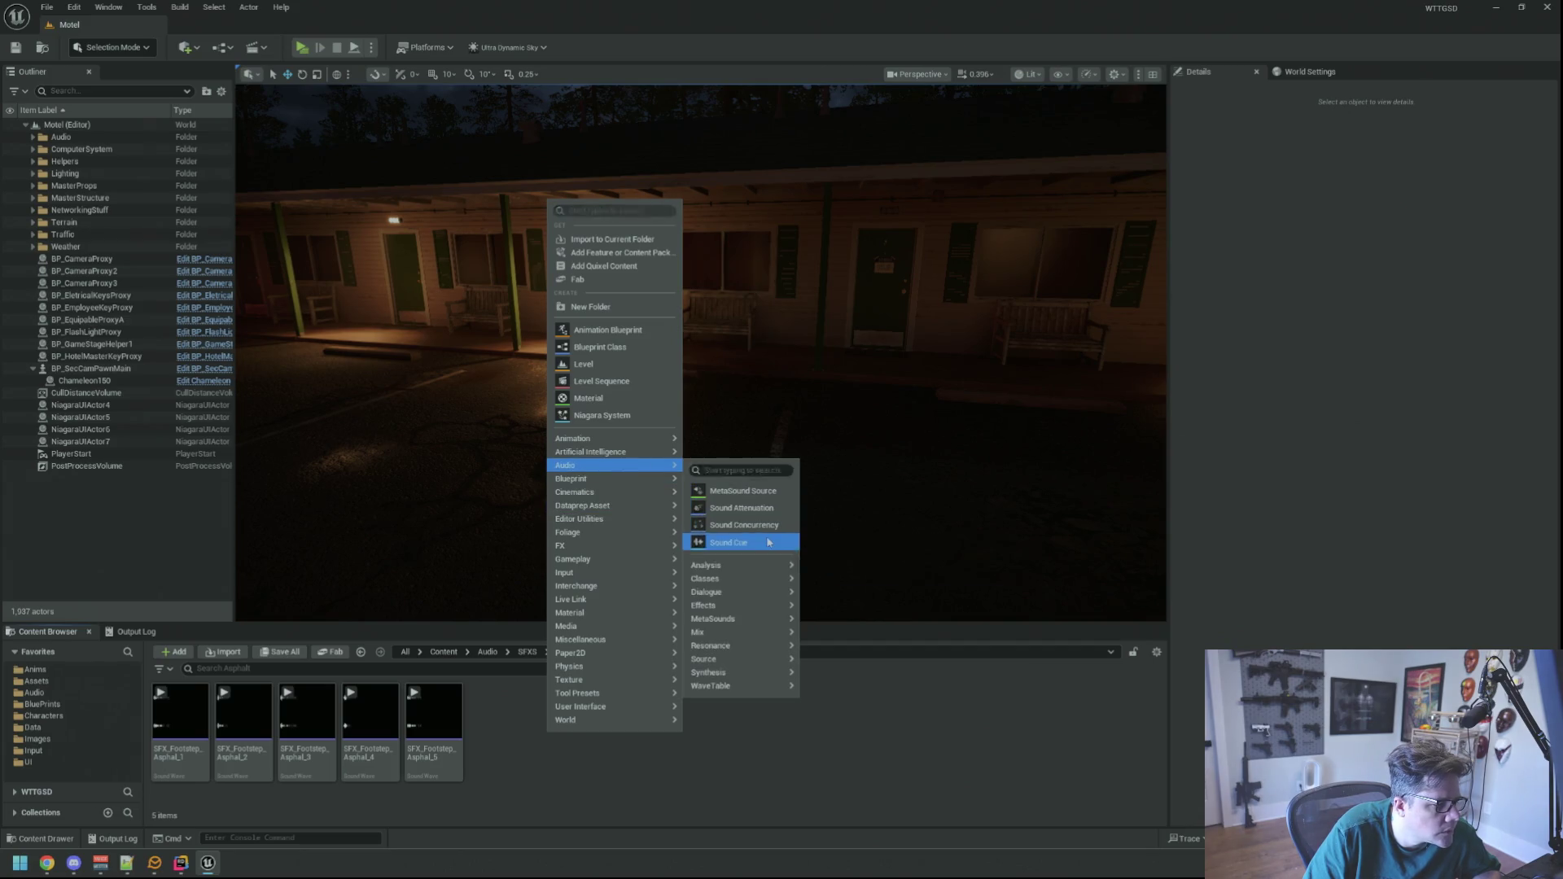
{"action": "left_click", "coordinate": [733, 542]}
{"action": "double_click", "coordinate": [187, 731]}
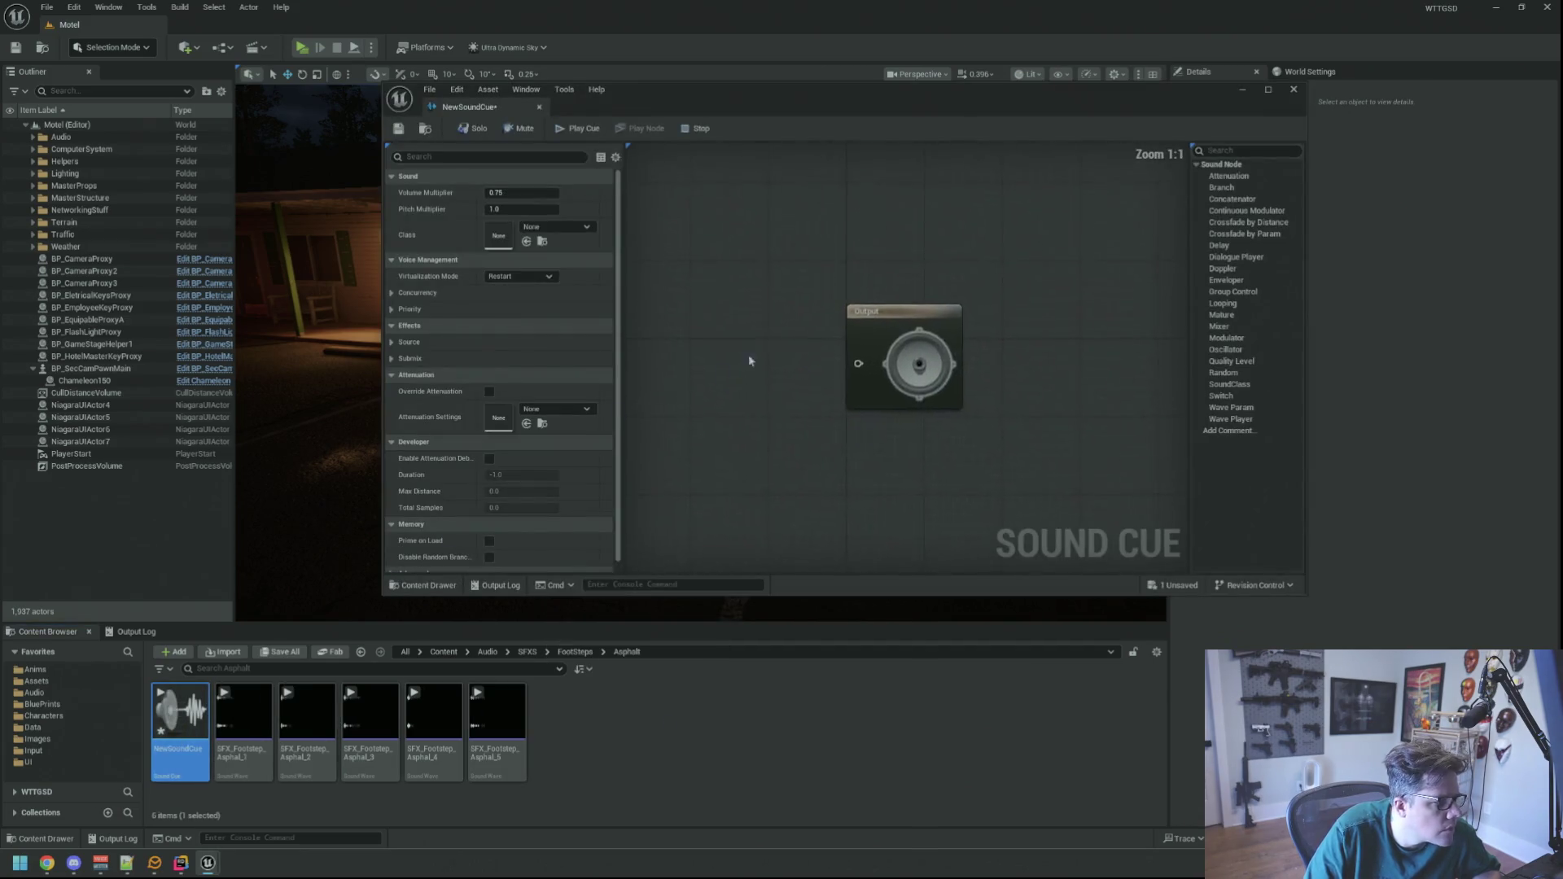
{"action": "left_click", "coordinate": [250, 752]}
{"action": "mouse_move", "coordinate": [250, 752]}
{"action": "left_mouse_down"}
{"action": "mouse_move", "coordinate": [771, 353]}
{"action": "mouse_move", "coordinate": [752, 378]}
{"action": "mouse_move", "coordinate": [712, 293]}
{"action": "left_mouse_up"}
{"action": "left_click", "coordinate": [782, 407]}
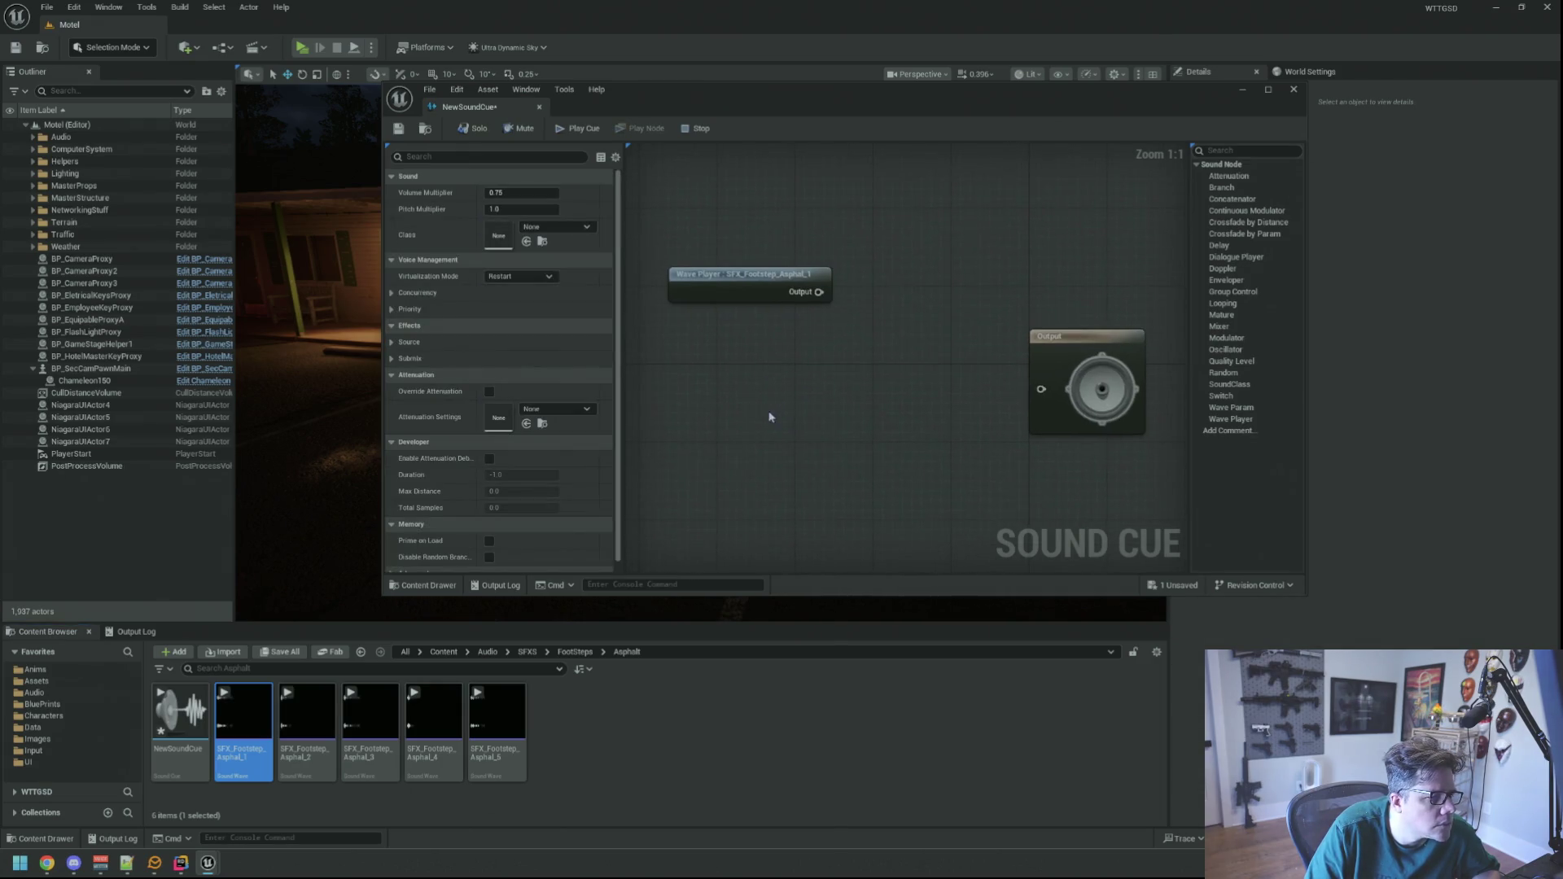
- Close the WTTGSD Crash Reporter and bring up the MainCharacter code in Rider
{"action": "left_click", "coordinate": [309, 732]}
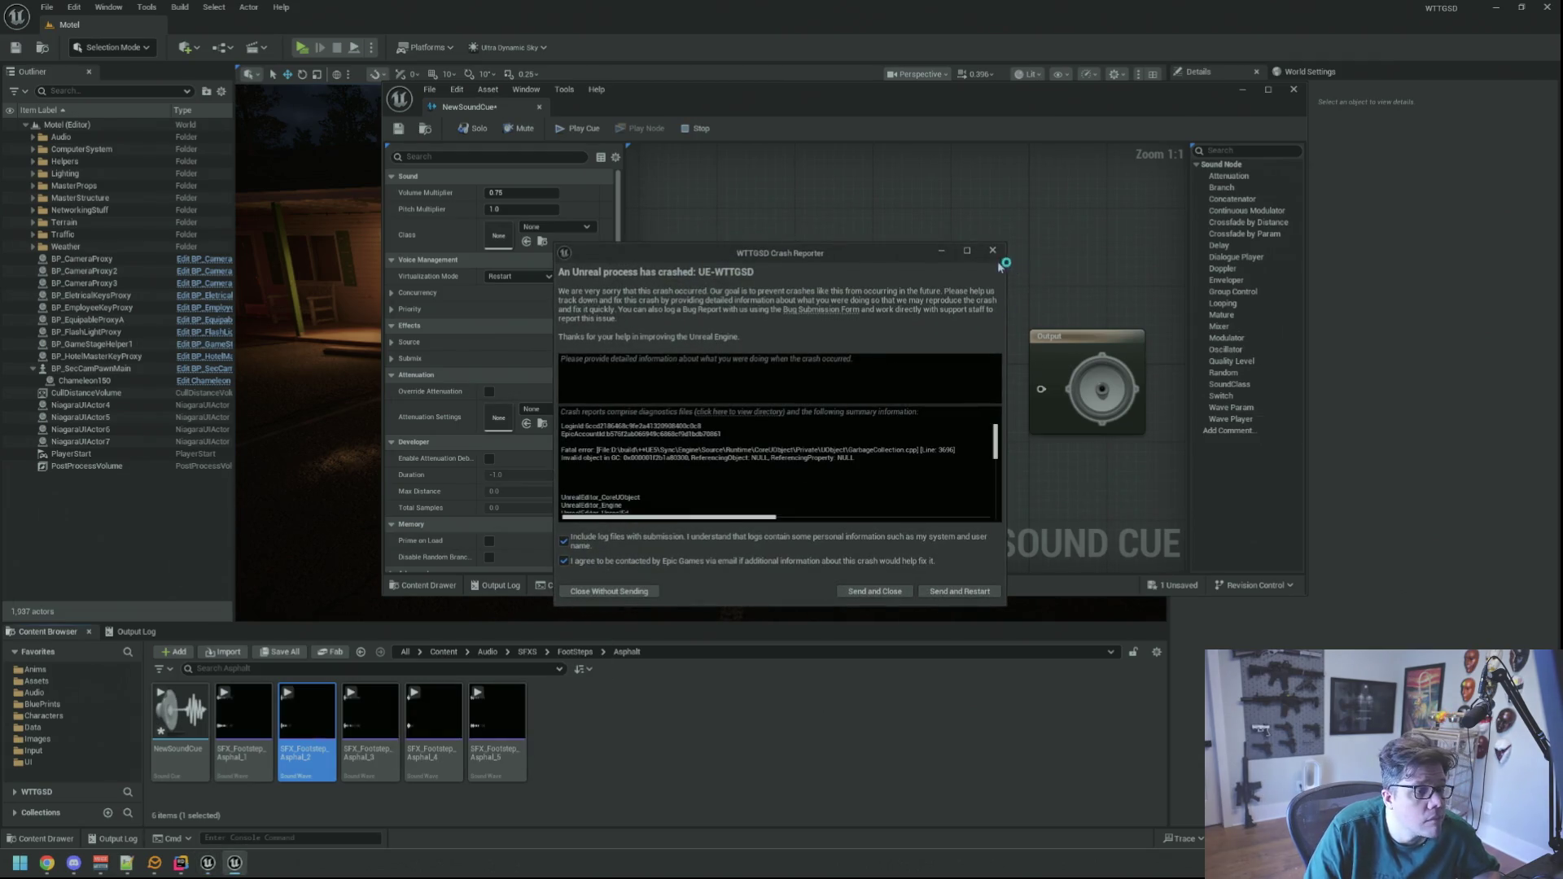
{"action": "left_click", "coordinate": [992, 250]}
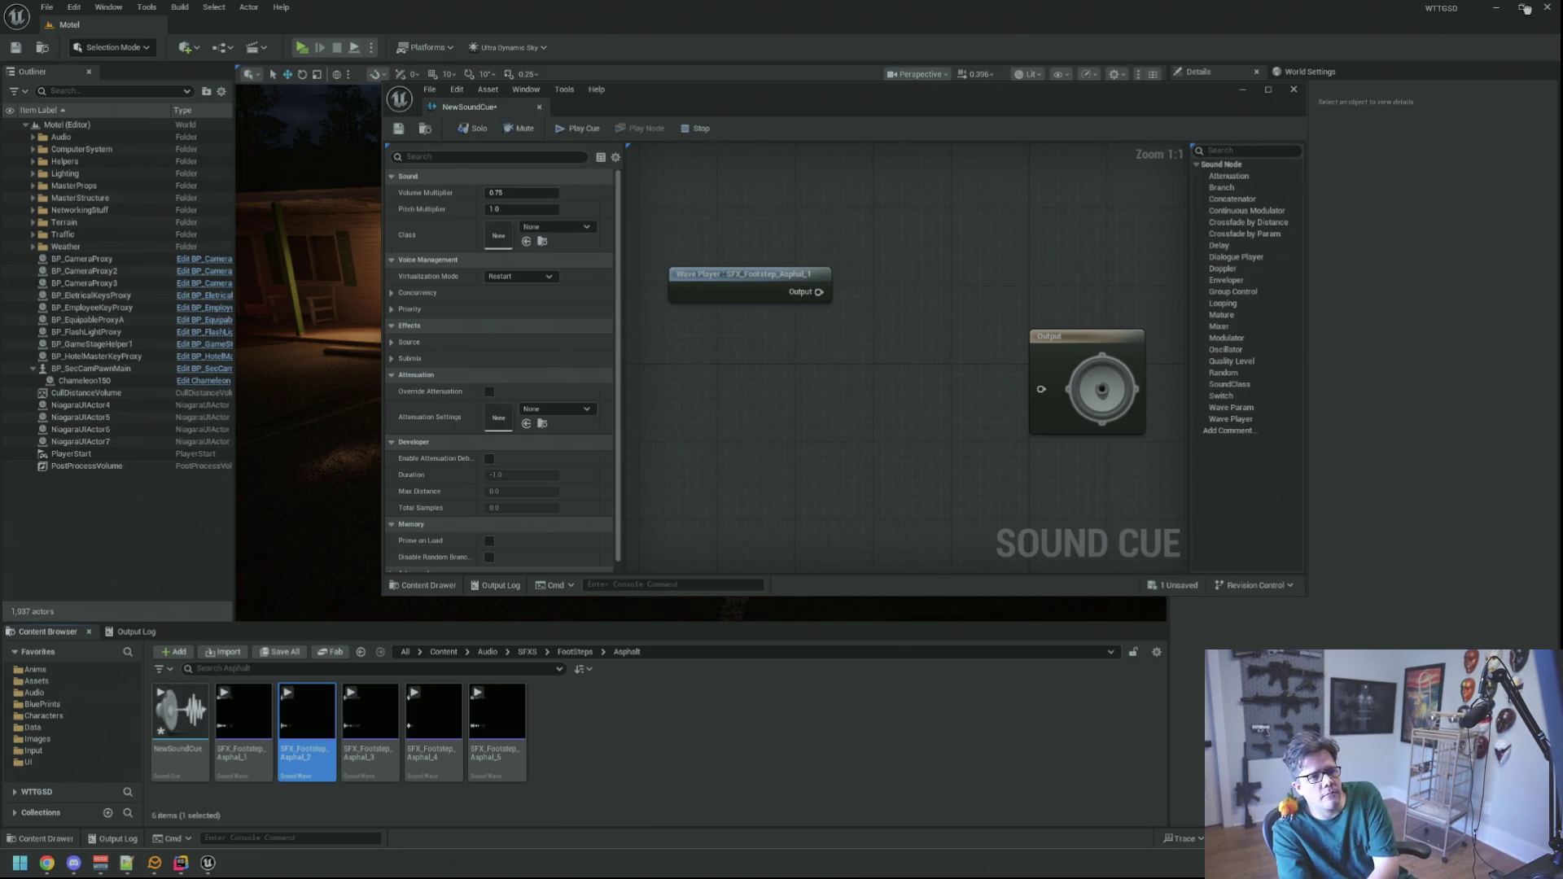
{"action": "key", "text": "alt+Tab"}
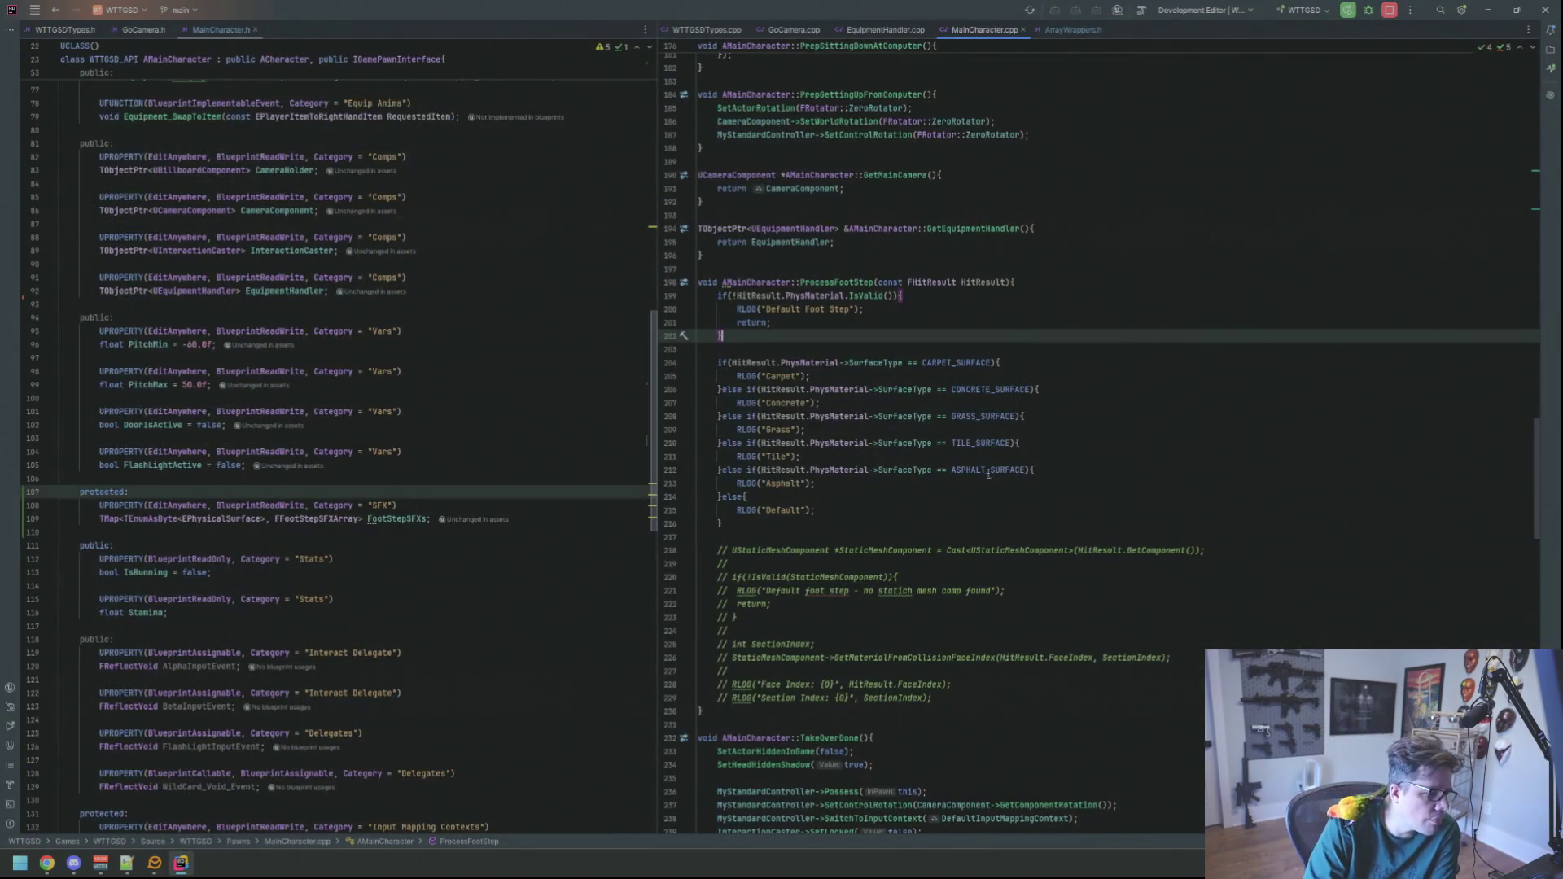
- Select ASPHALT_SURFACE, build the WTTGSD project, and return to Unreal Editor
{"action": "double_click", "coordinate": [988, 469]}
{"action": "left_click", "coordinate": [1349, 16]}
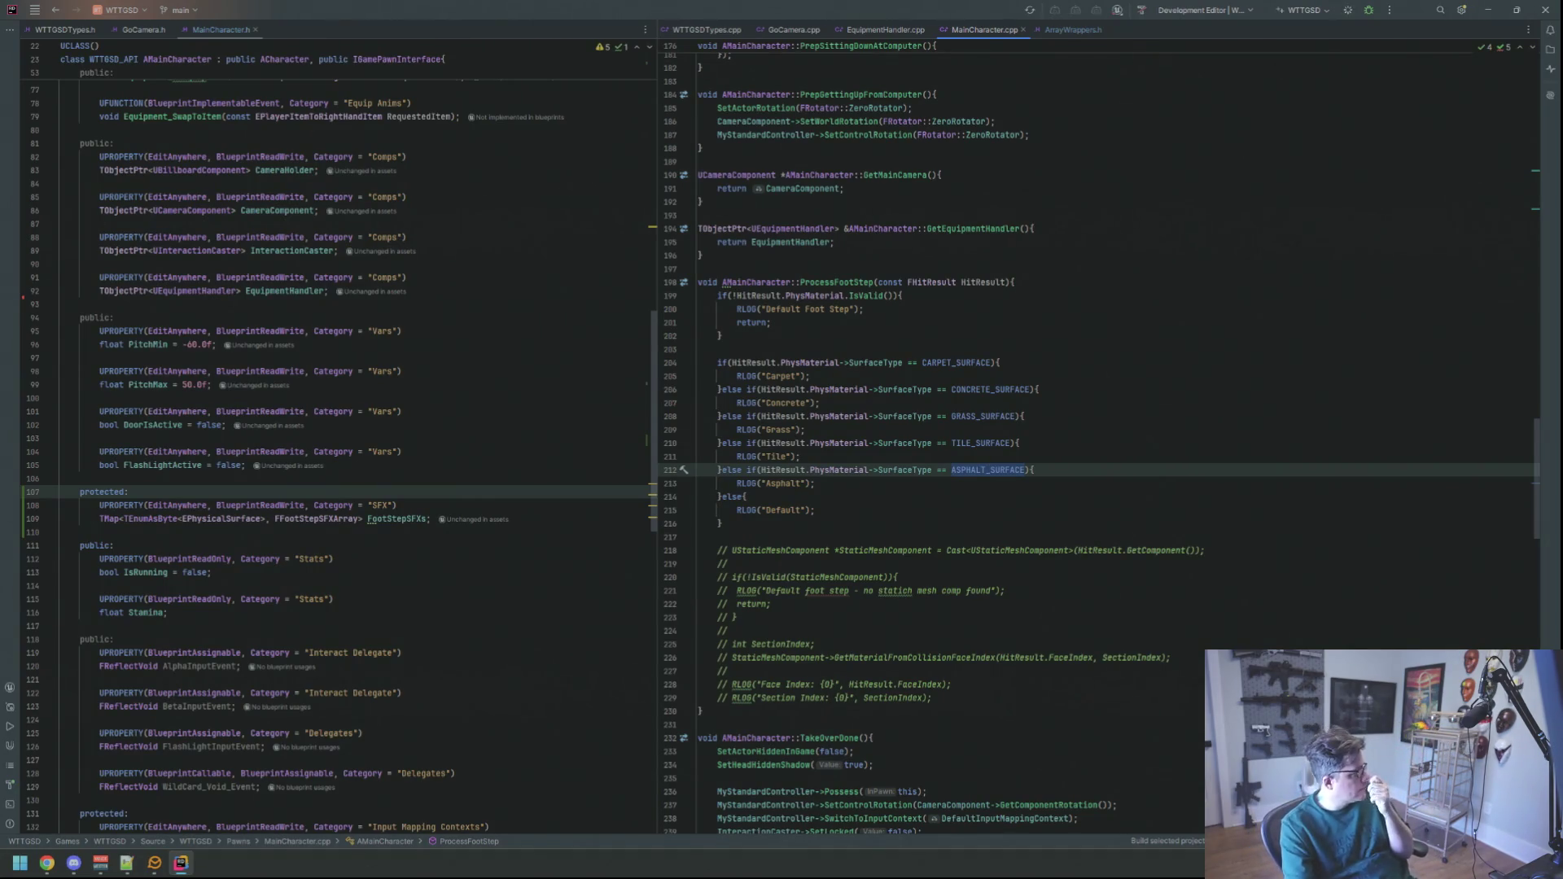
{"action": "key", "text": "alt+Tab"}
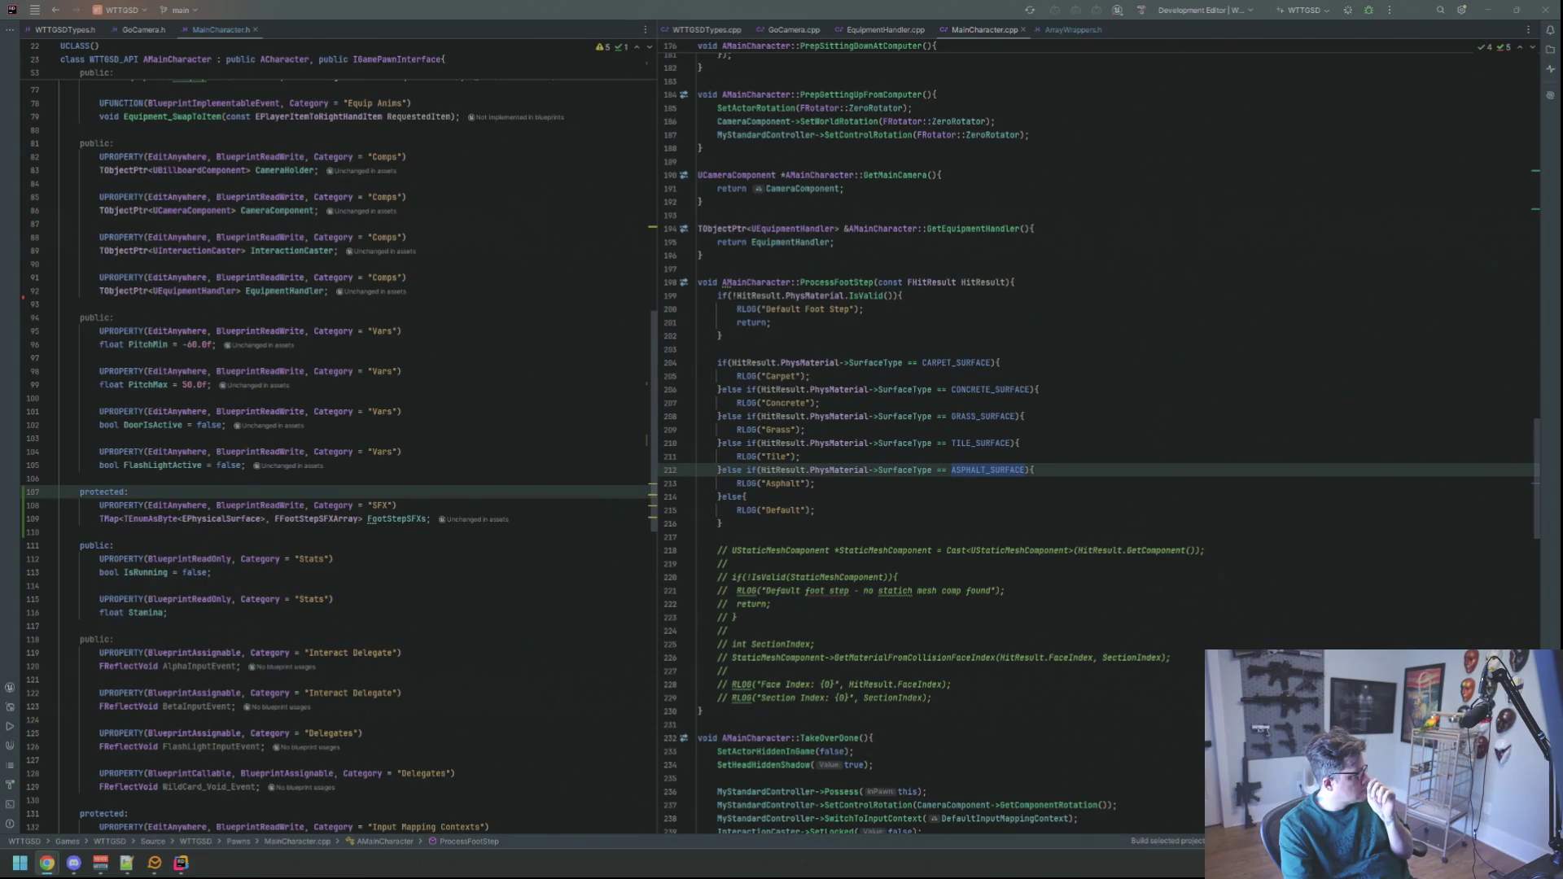
{"action": "key", "text": "alt+Tab"}
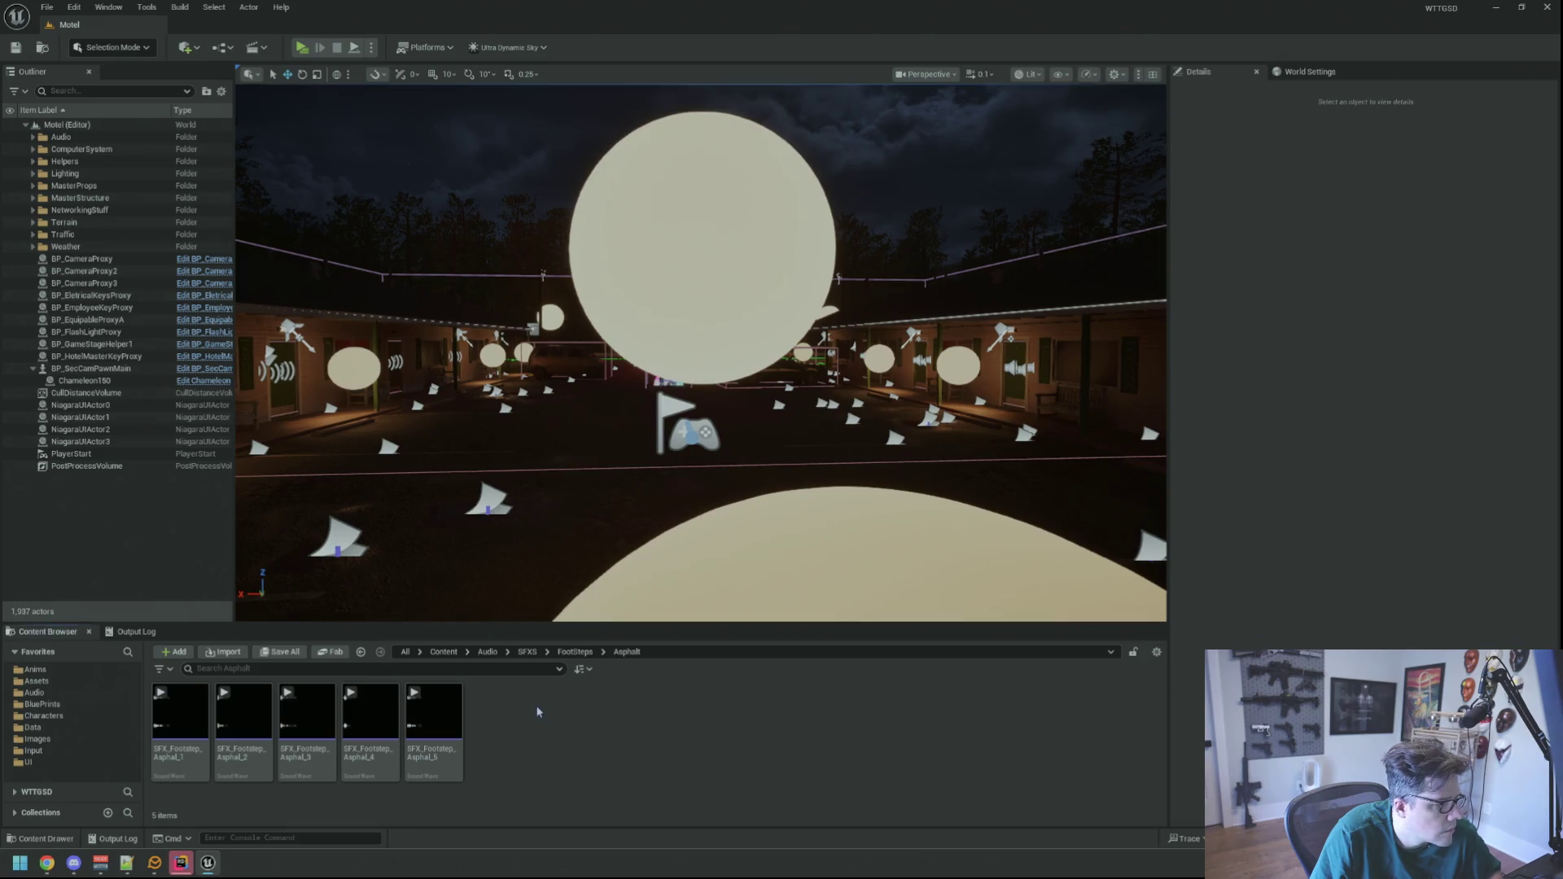
- Create a NewMetaSoundSource asset in the Asphalt folder and open it
{"action": "right_click", "coordinate": [681, 691]}
{"action": "mouse_move", "coordinate": [771, 410]}
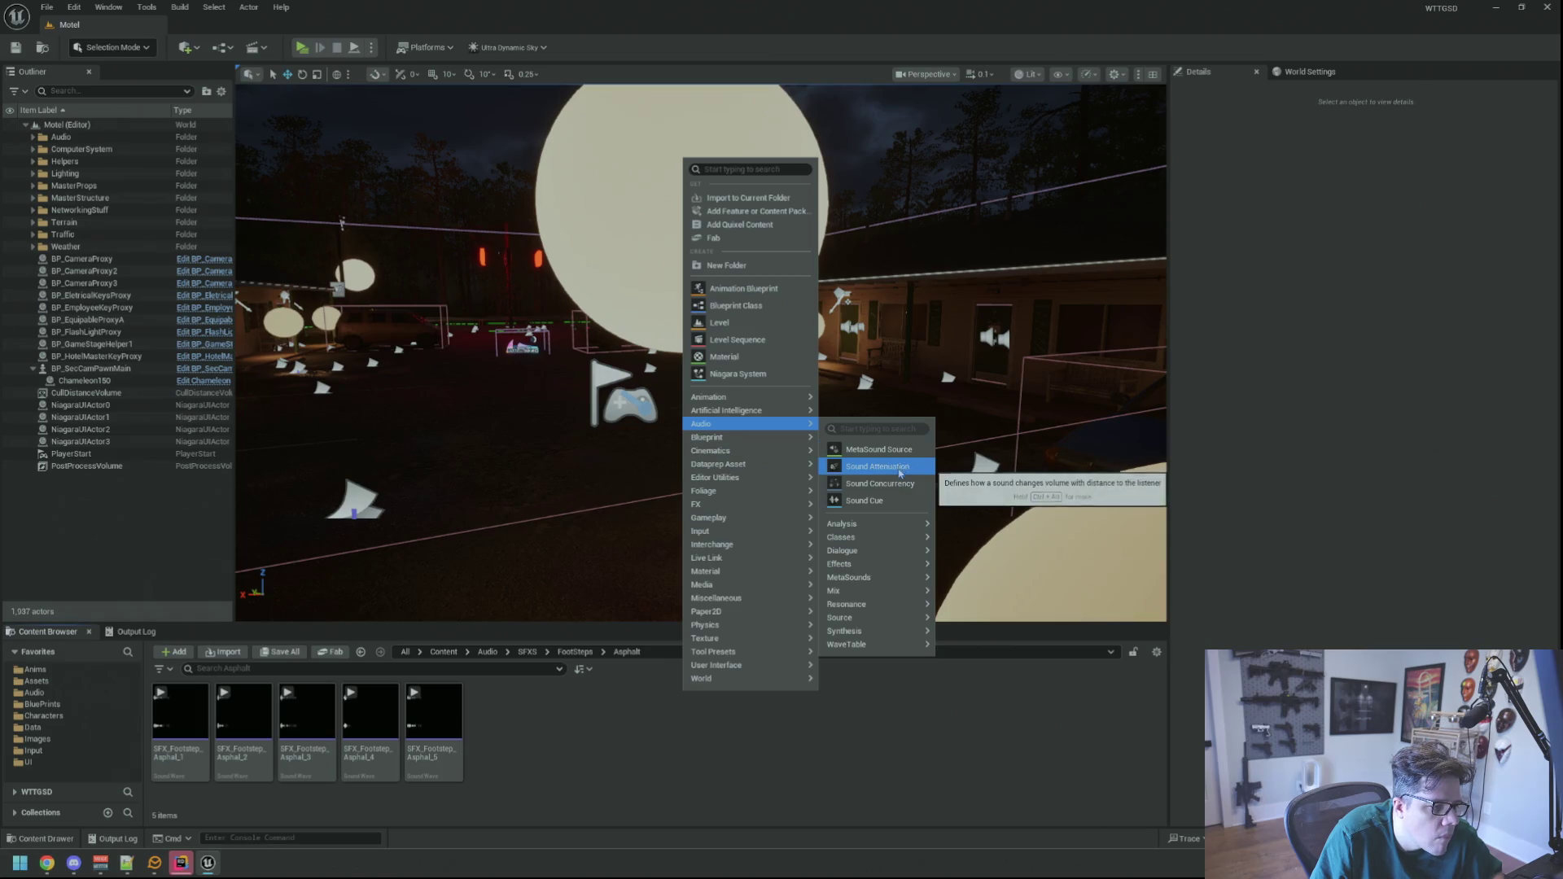
{"action": "mouse_move", "coordinate": [889, 543]}
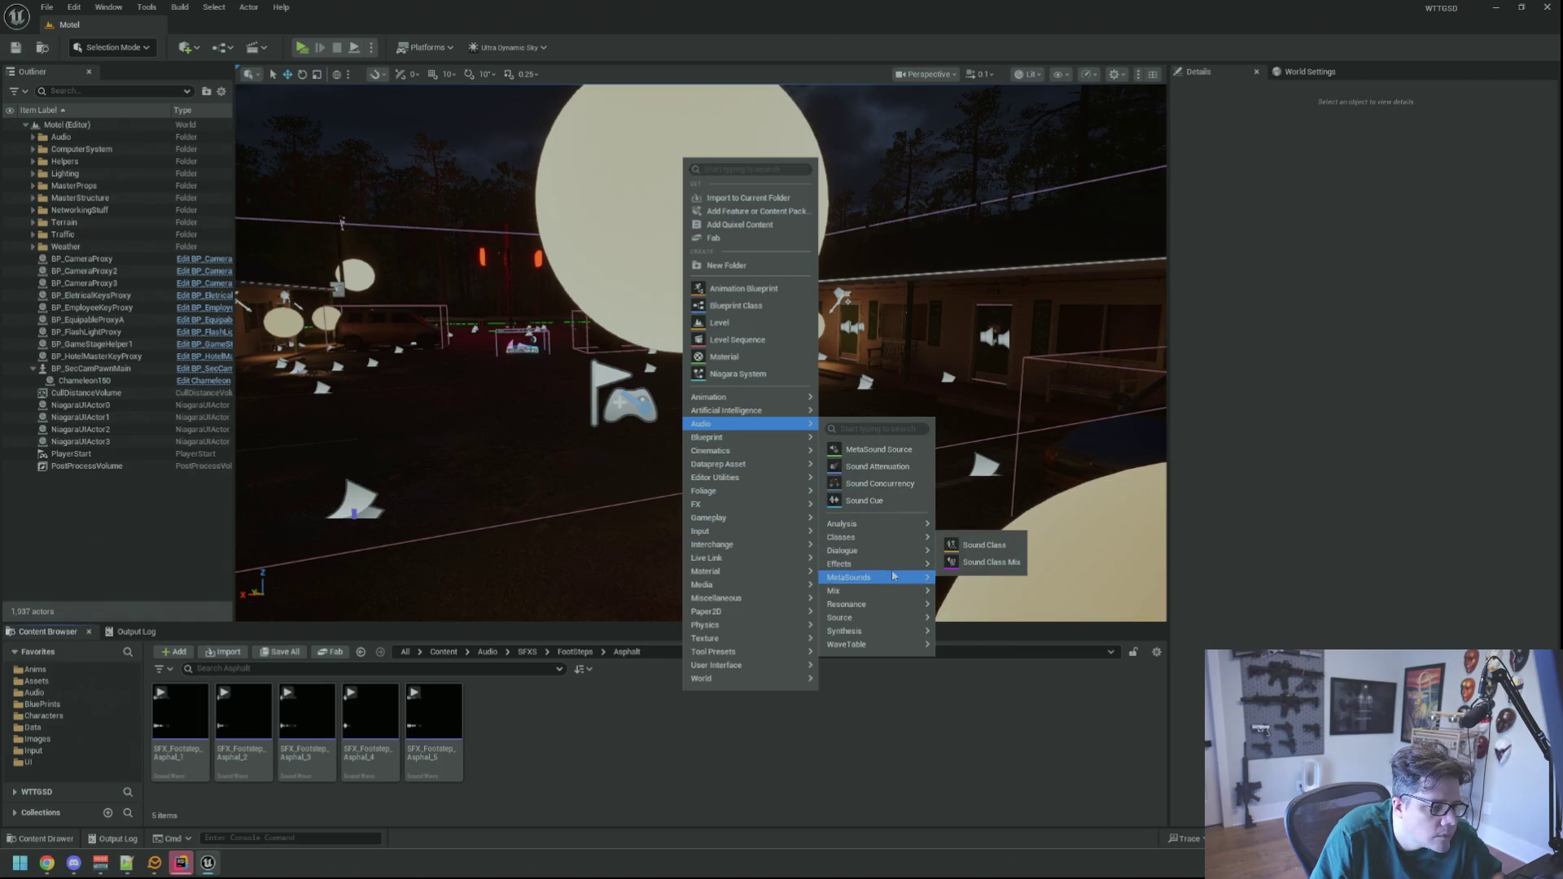
{"action": "mouse_move", "coordinate": [893, 571]}
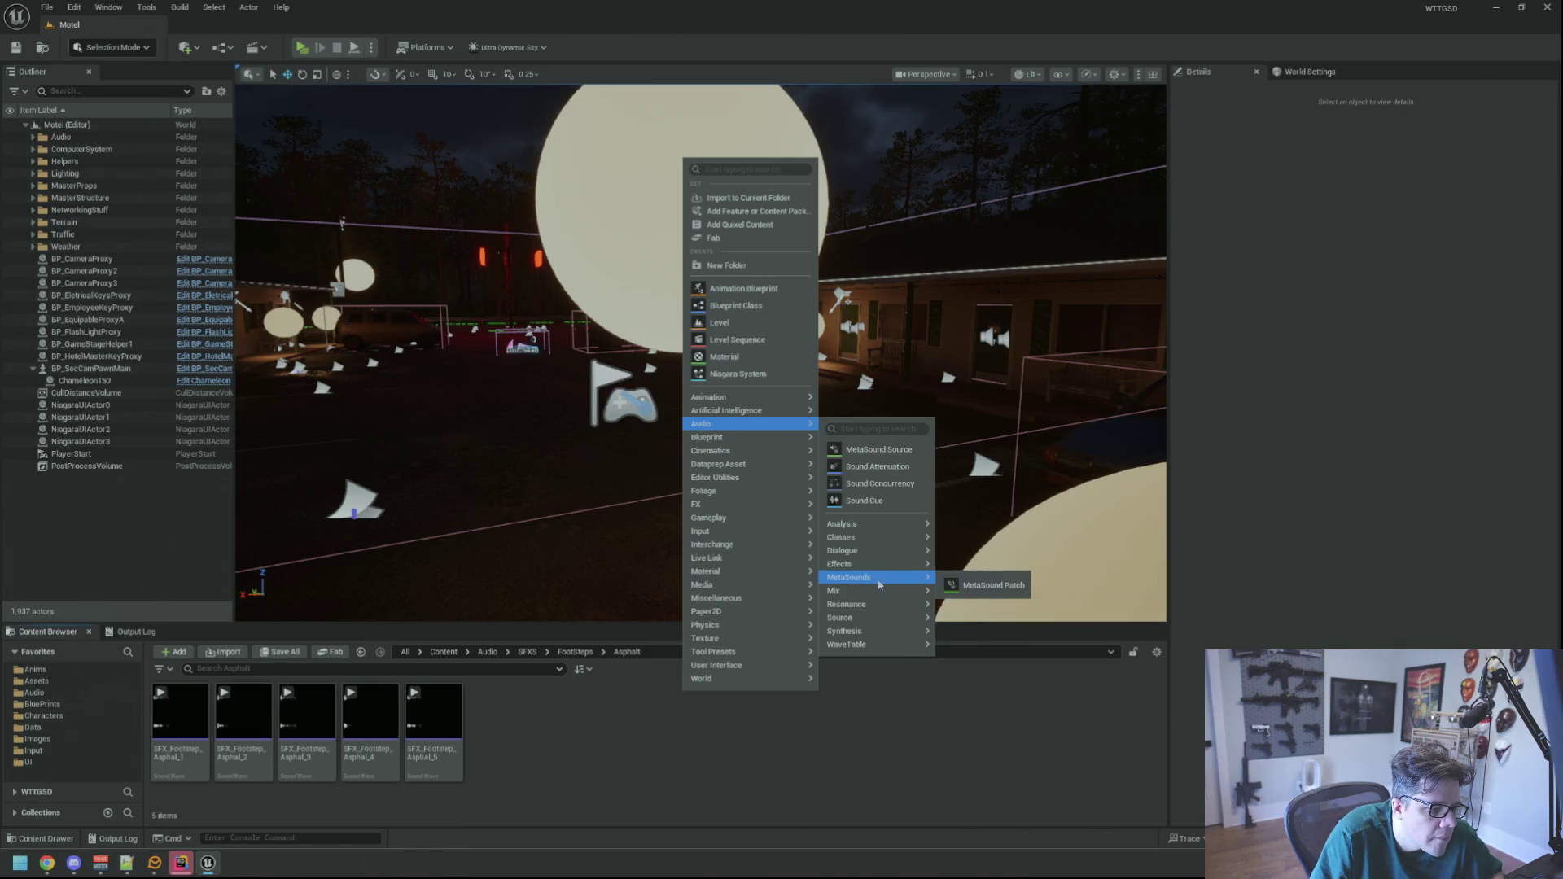
{"action": "mouse_move", "coordinate": [878, 624]}
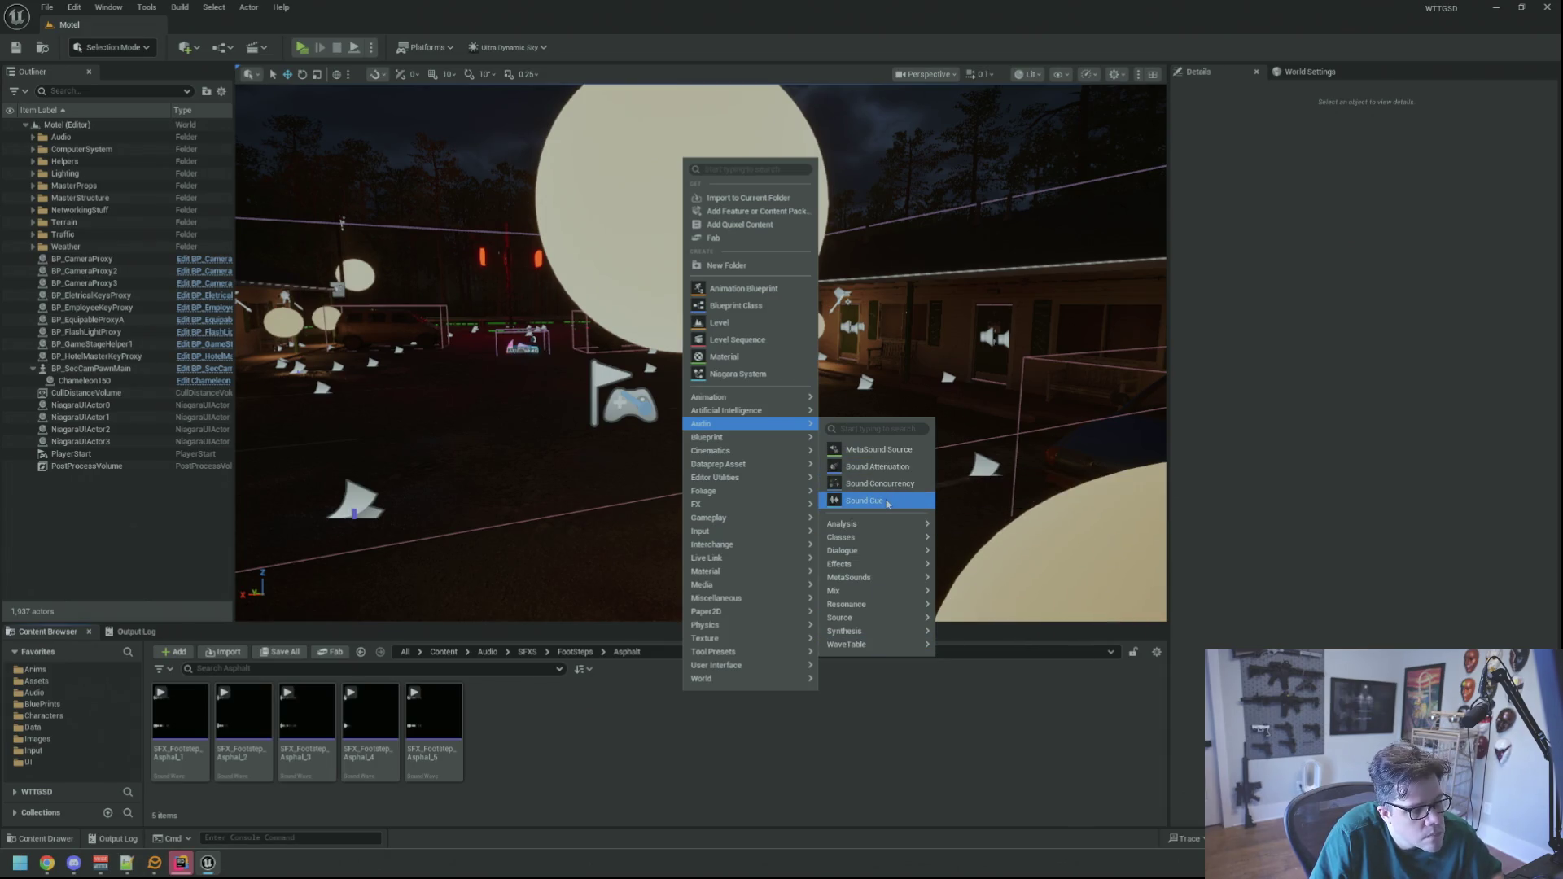
{"action": "left_click", "coordinate": [875, 449]}
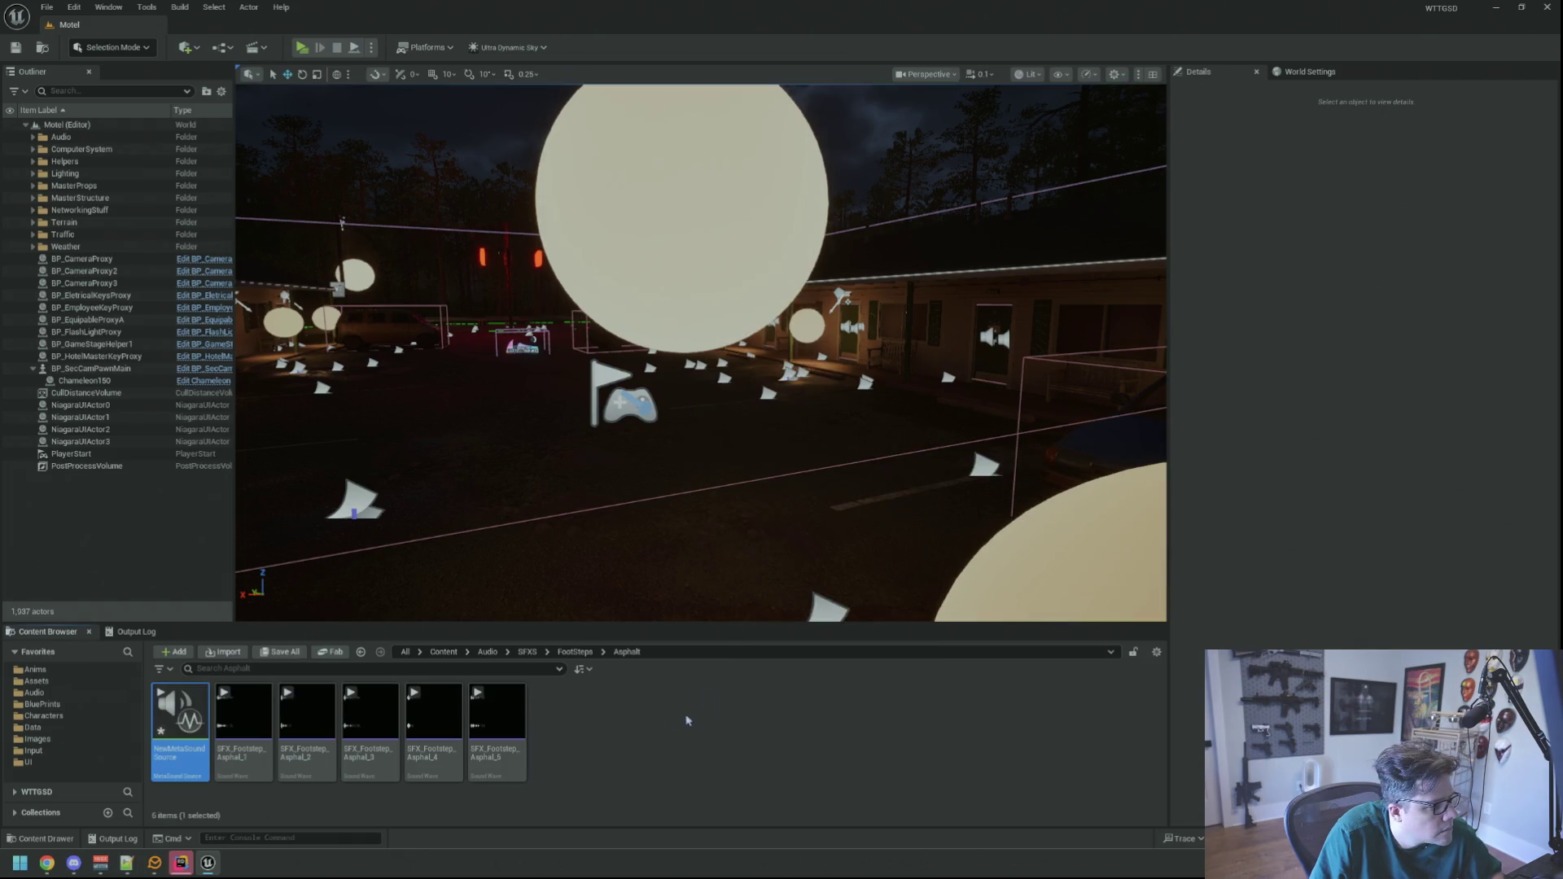
{"action": "double_click", "coordinate": [195, 749]}
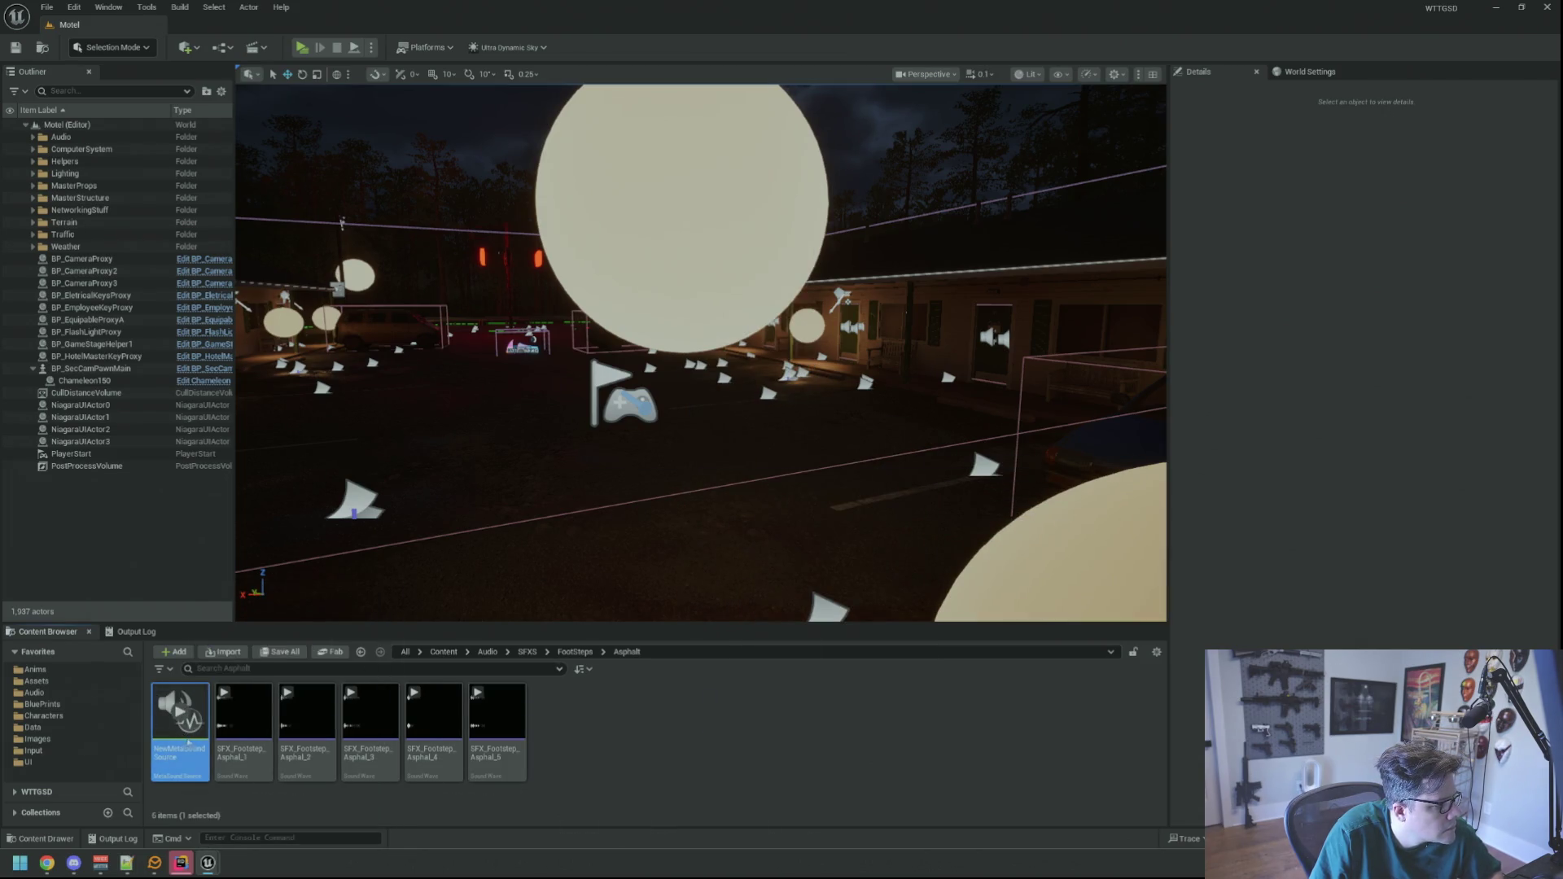
- Enlarge the MetaSound editor and pan its empty graph, then go back to the Content Browser
{"action": "mouse_move", "coordinate": [712, 352]}
{"action": "left_mouse_down"}
{"action": "mouse_move", "coordinate": [670, 373]}
{"action": "mouse_move", "coordinate": [812, 345]}
{"action": "mouse_move", "coordinate": [732, 335]}
{"action": "mouse_move", "coordinate": [803, 367]}
{"action": "mouse_move", "coordinate": [767, 352]}
{"action": "left_mouse_up"}
{"action": "scroll", "coordinate": [803, 368], "scroll_direction": "up", "scroll_amount": 1}
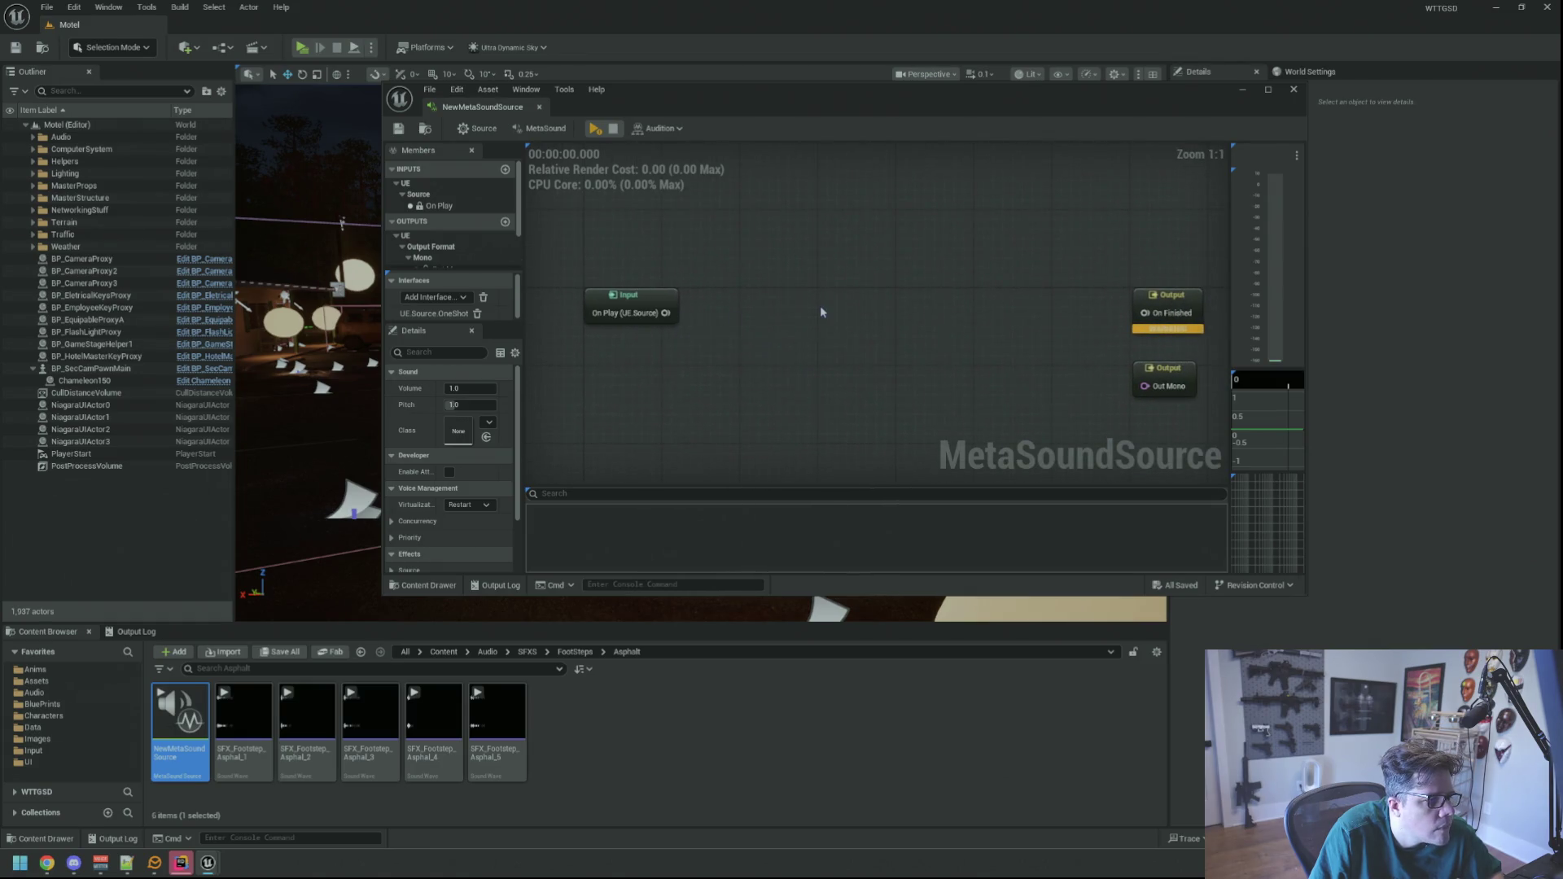
{"action": "left_click_drag", "start_coordinate": [613, 402], "coordinate": [645, 388]}
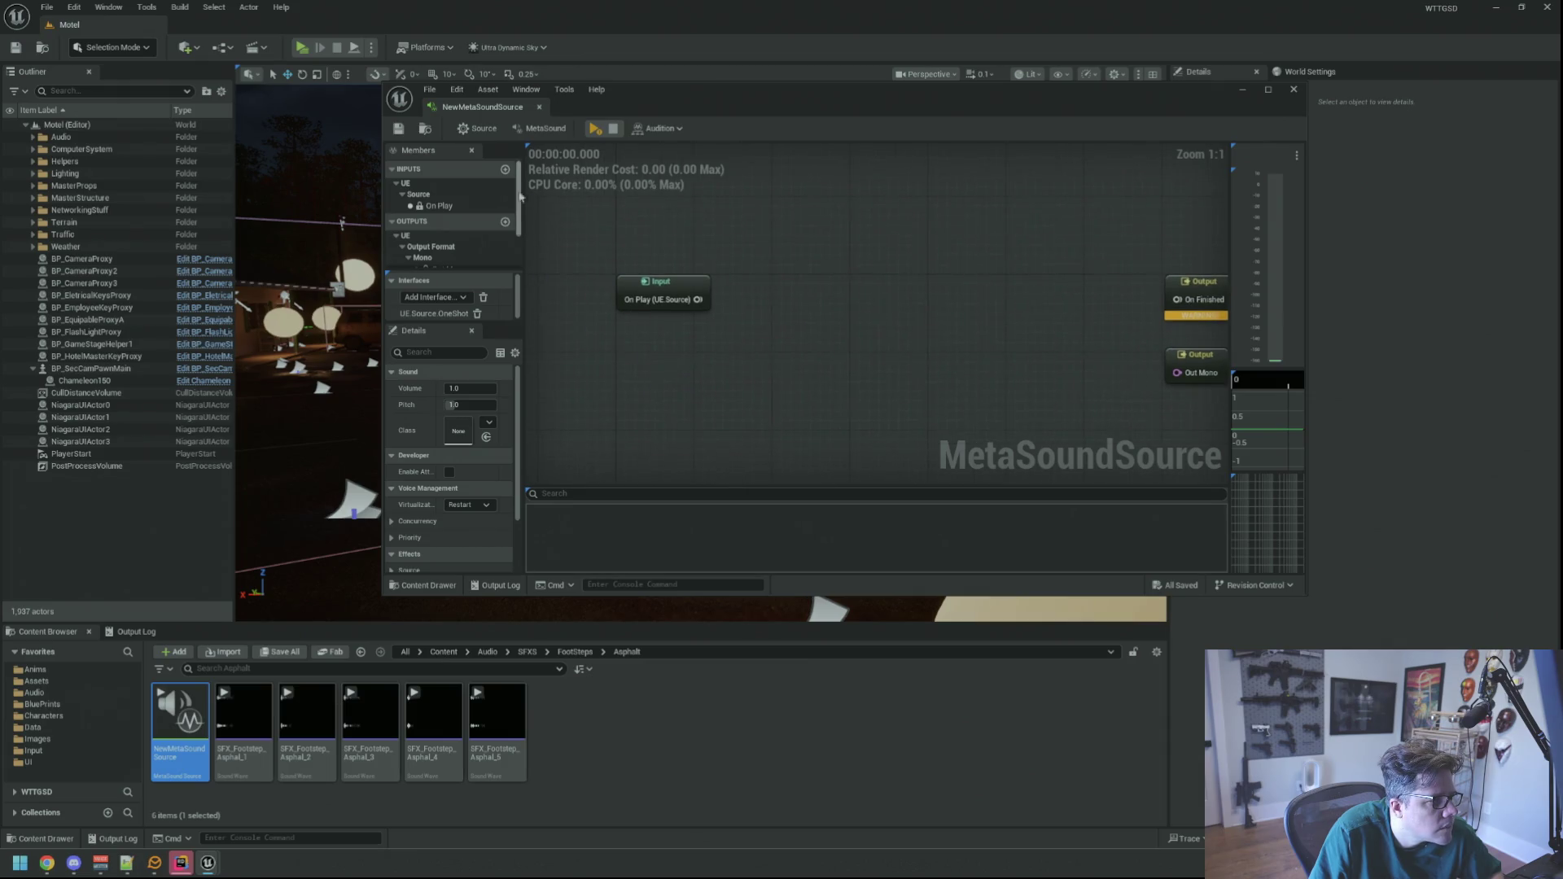
{"action": "left_click_drag", "start_coordinate": [652, 100], "coordinate": [438, 49]}
{"action": "left_click_drag", "start_coordinate": [1087, 544], "coordinate": [1299, 638]}
{"action": "scroll", "coordinate": [289, 218], "scroll_direction": "down", "scroll_amount": 2}
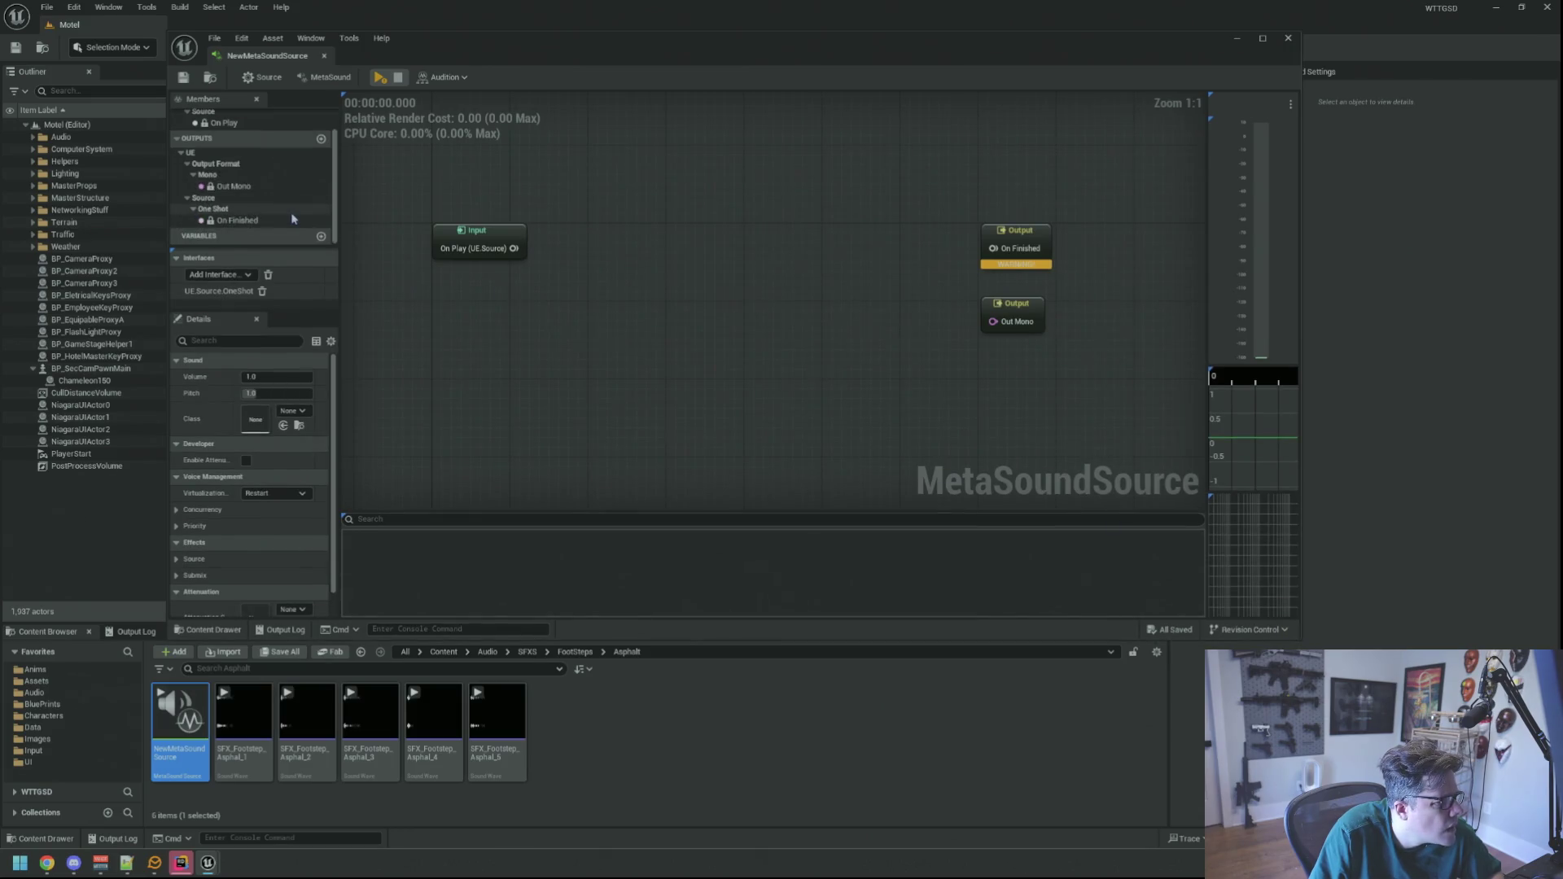
{"action": "left_click_drag", "start_coordinate": [585, 229], "coordinate": [594, 254]}
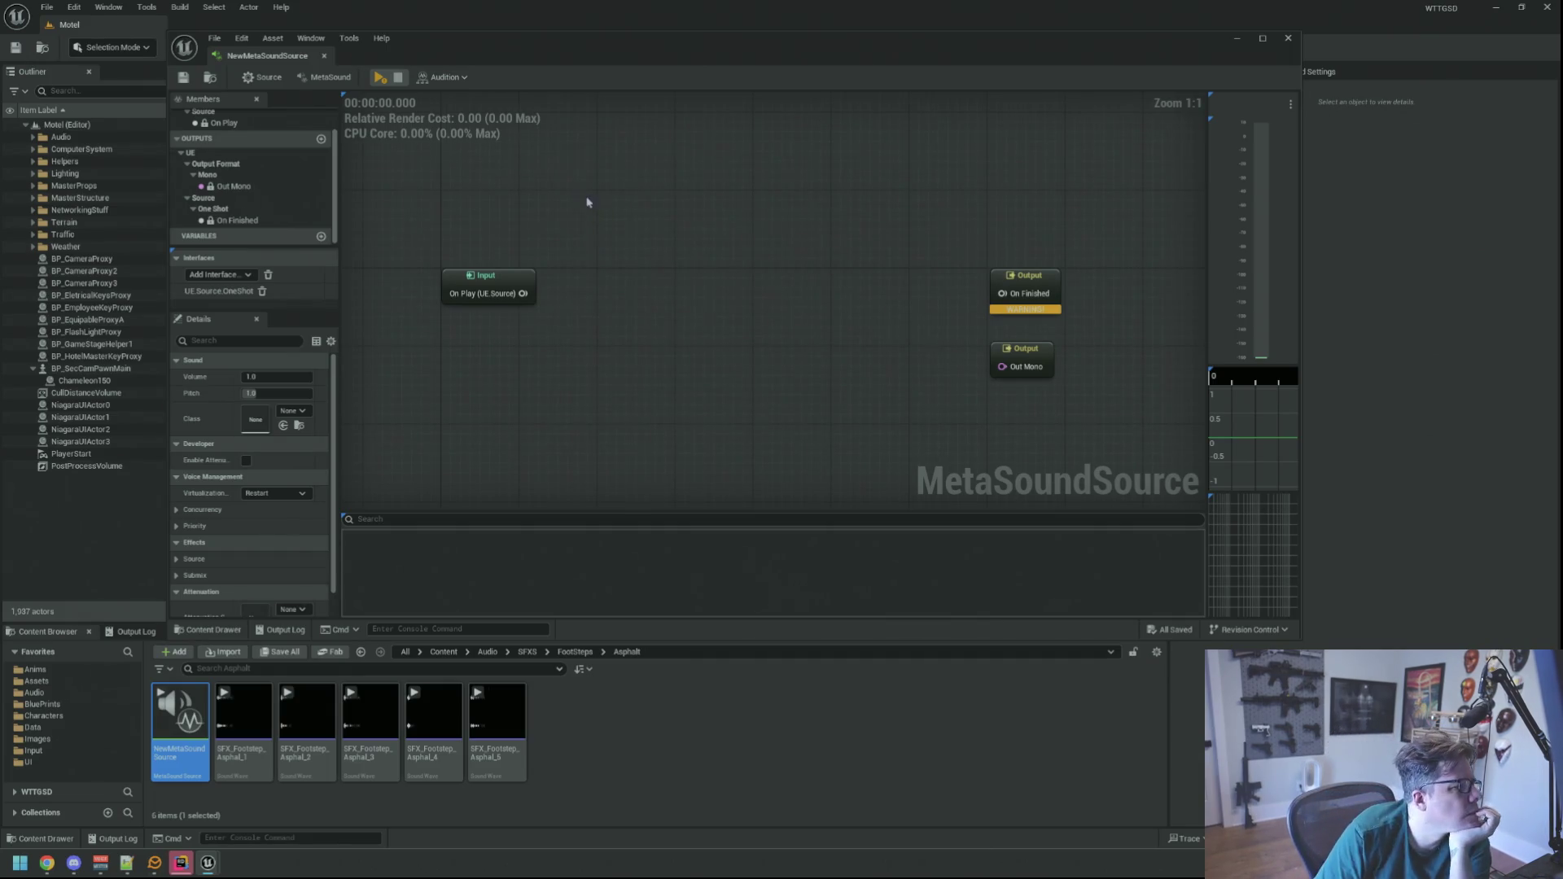
{"action": "left_click_drag", "start_coordinate": [588, 202], "coordinate": [592, 223]}
{"action": "left_click", "coordinate": [655, 794]}
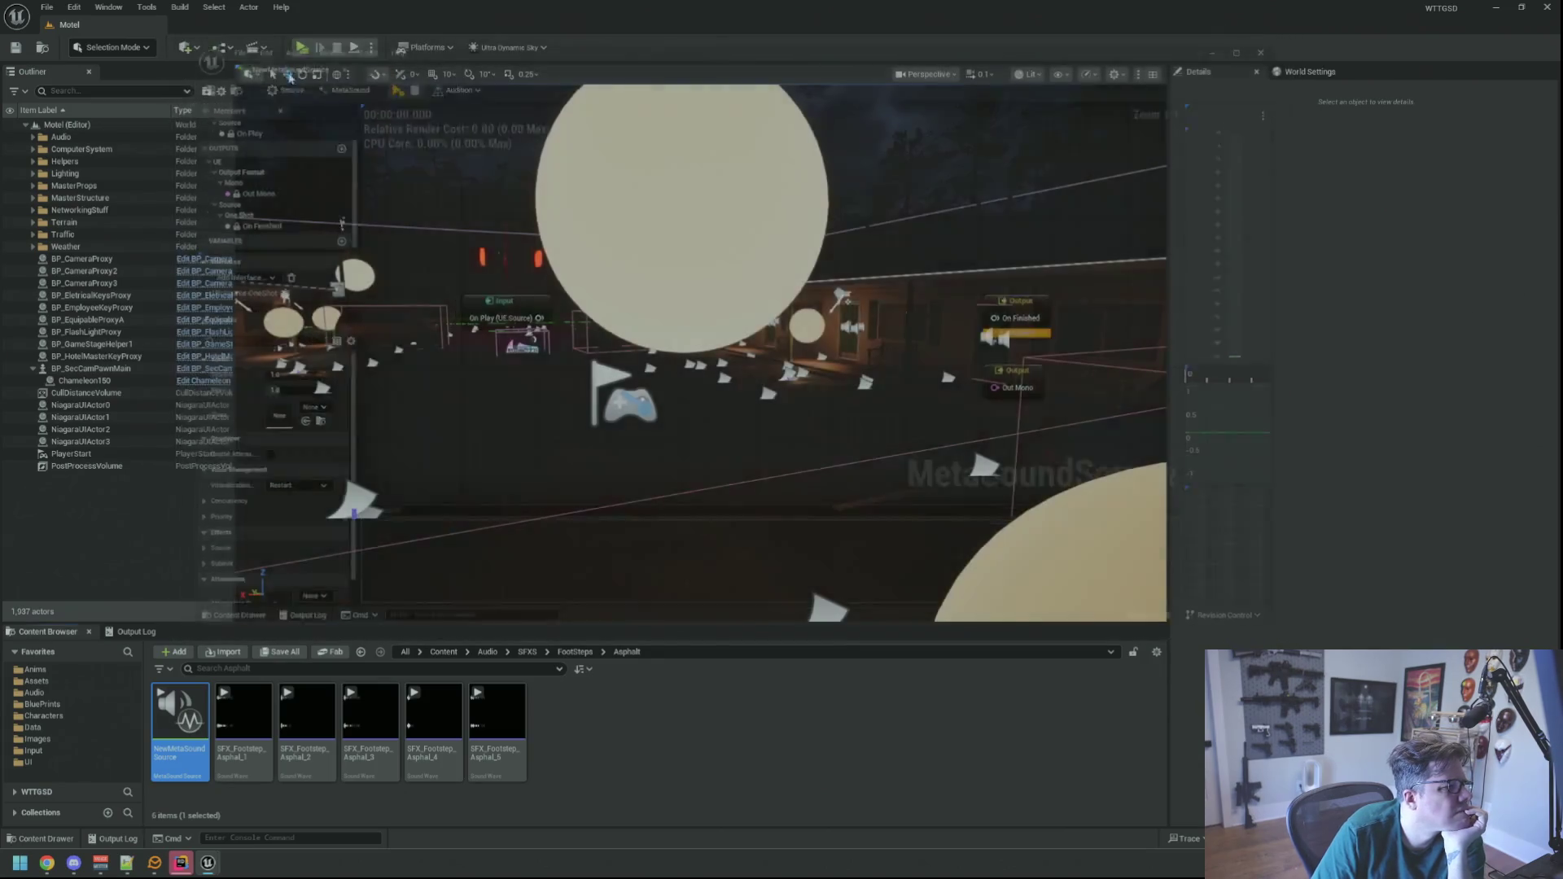
{"action": "left_click", "coordinate": [645, 770]}
{"action": "right_click", "coordinate": [632, 743]}
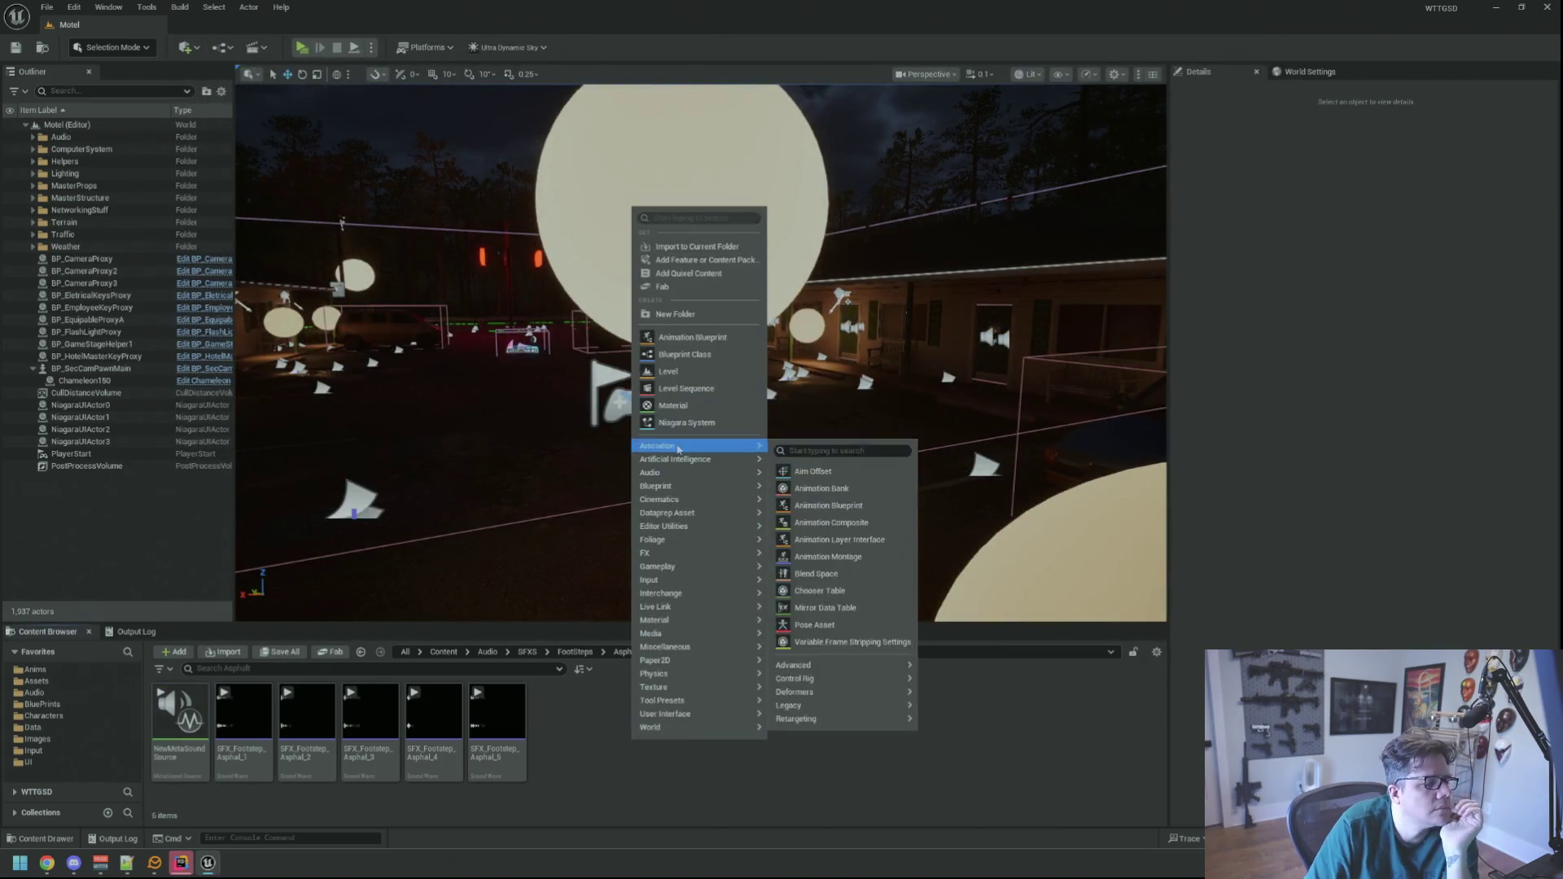
- Force Delete the NewMetaSoundSource asset
{"action": "key", "text": "Escape"}
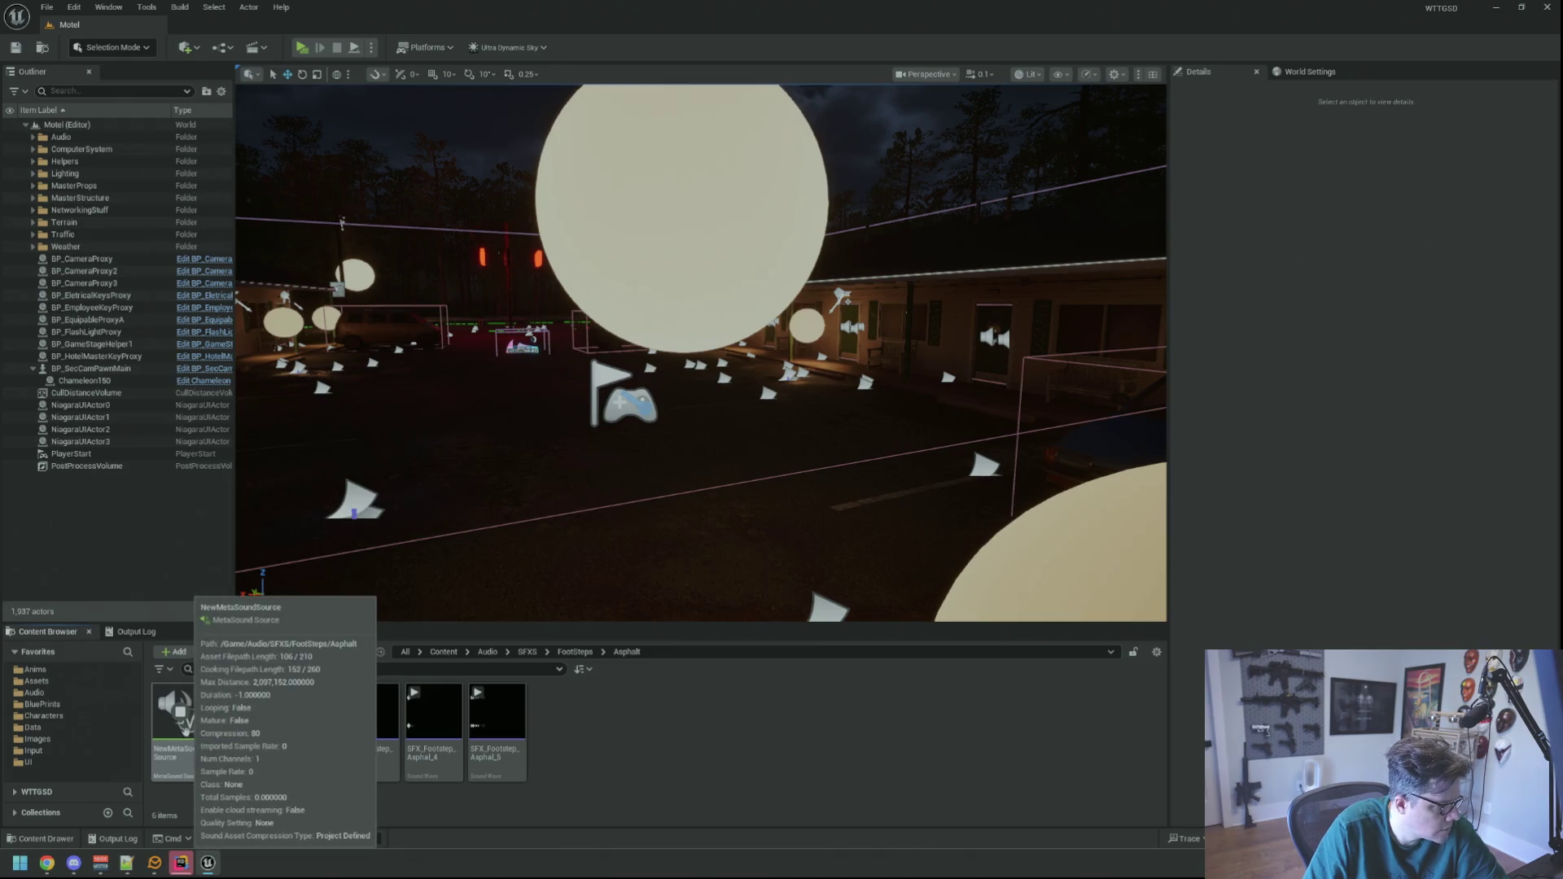
{"action": "left_click", "coordinate": [180, 716]}
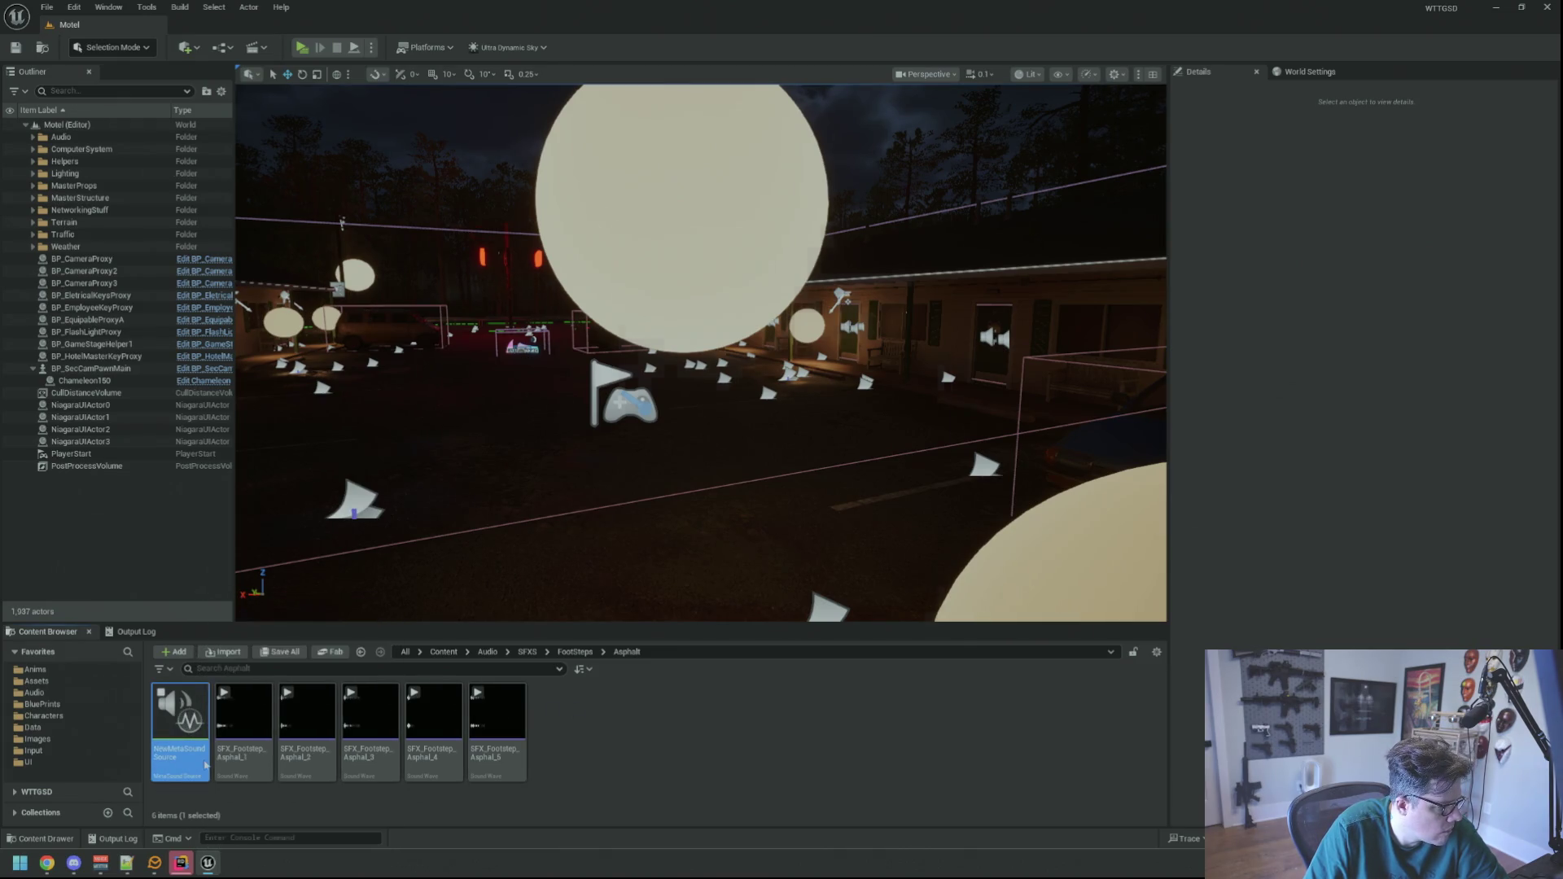
{"action": "key", "text": "Delete"}
{"action": "left_click", "coordinate": [733, 630]}
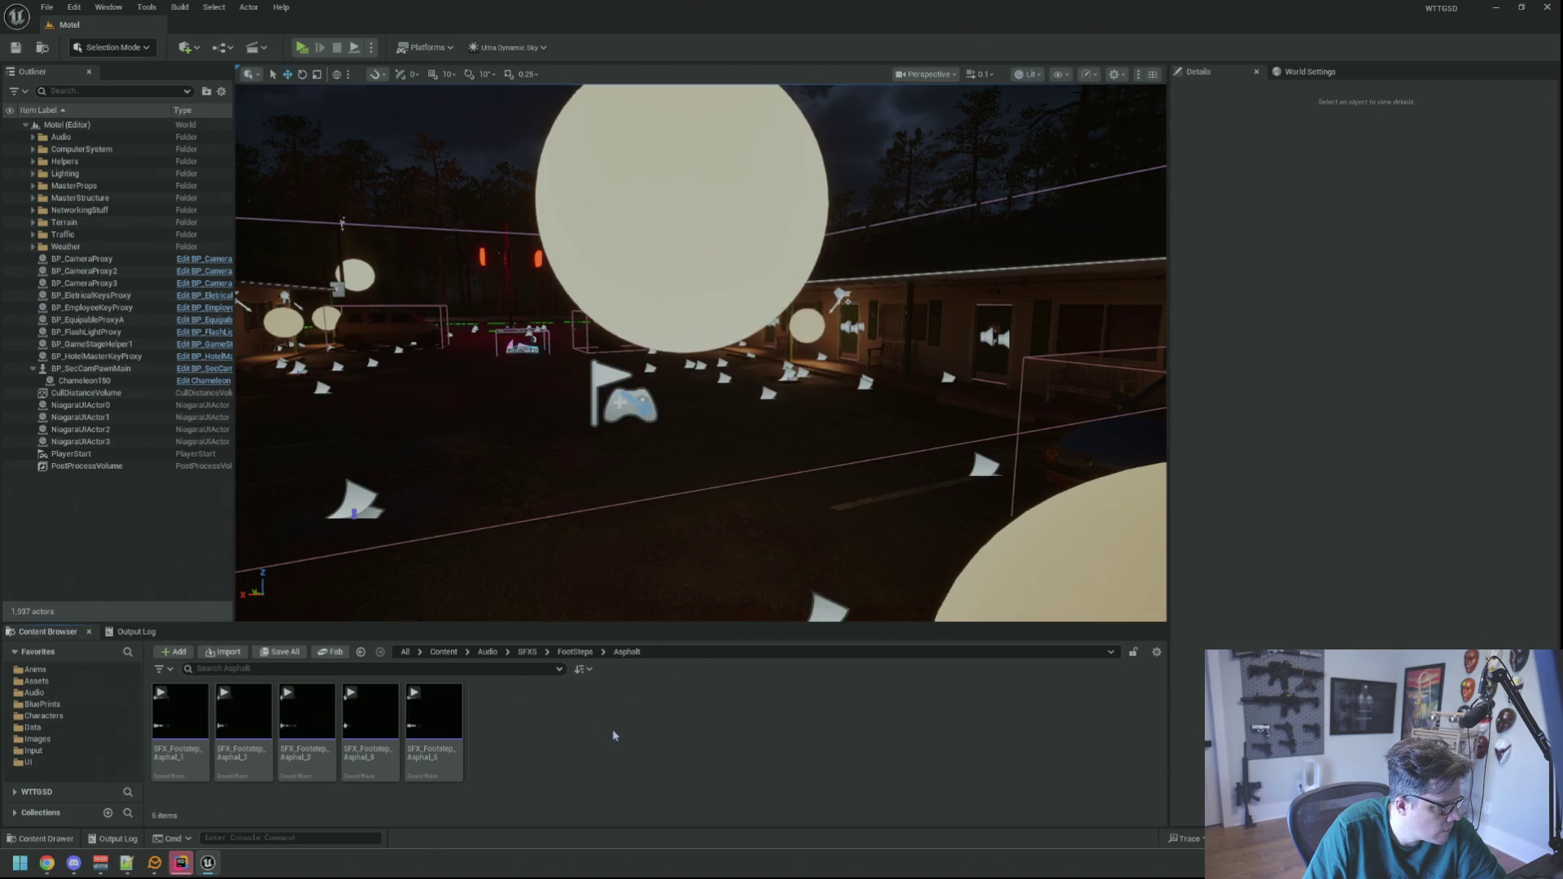
- Create a NewSoundCue in the Asphalt folder, open it, and browse the sound node list
{"action": "right_click", "coordinate": [590, 716]}
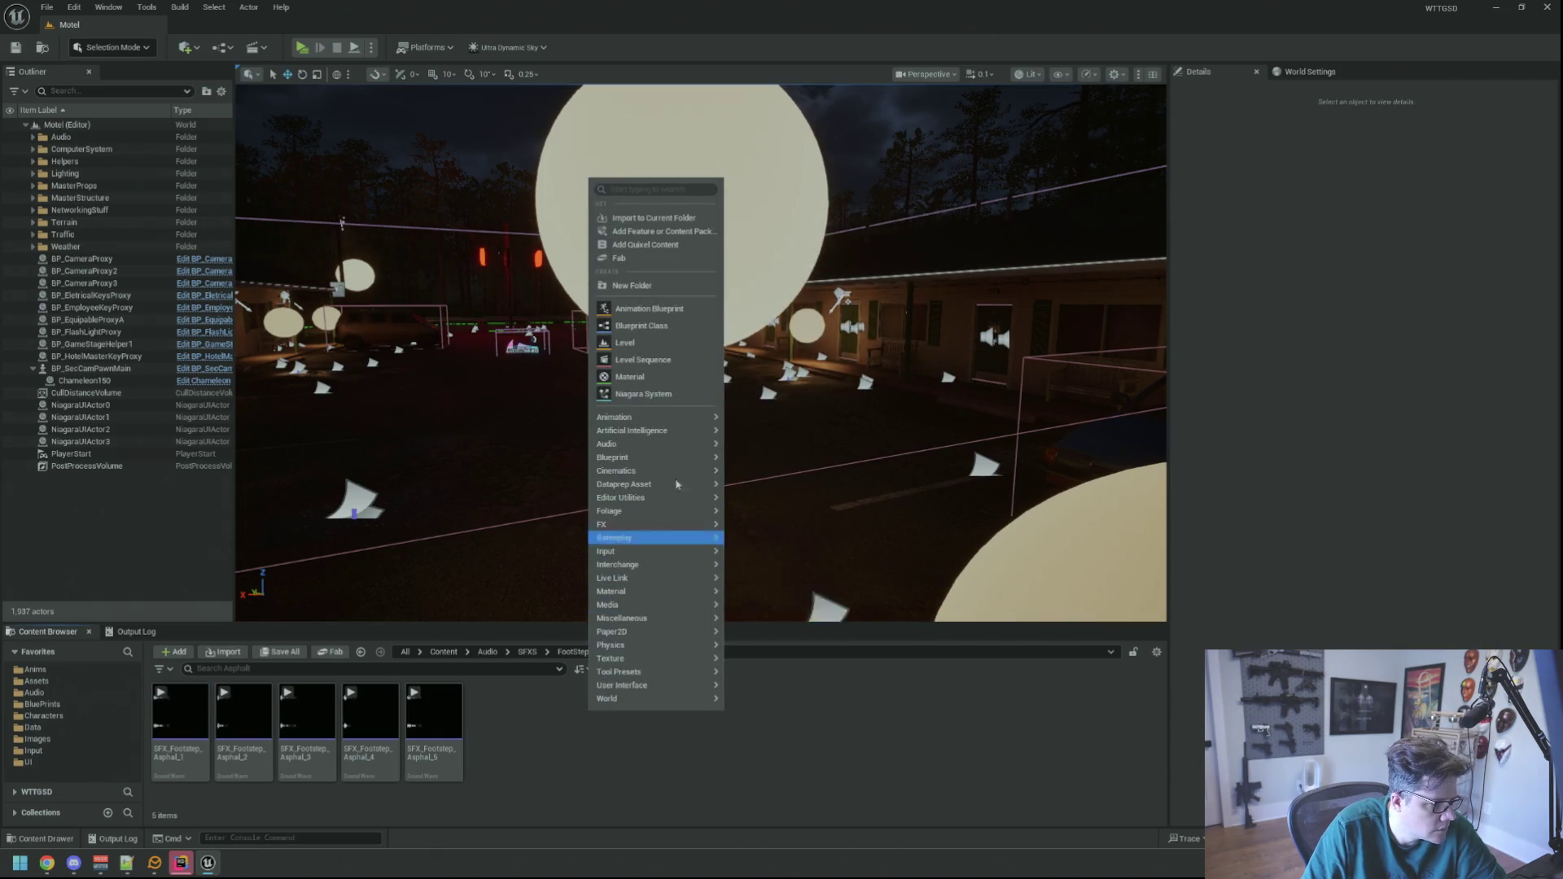
{"action": "mouse_move", "coordinate": [685, 447]}
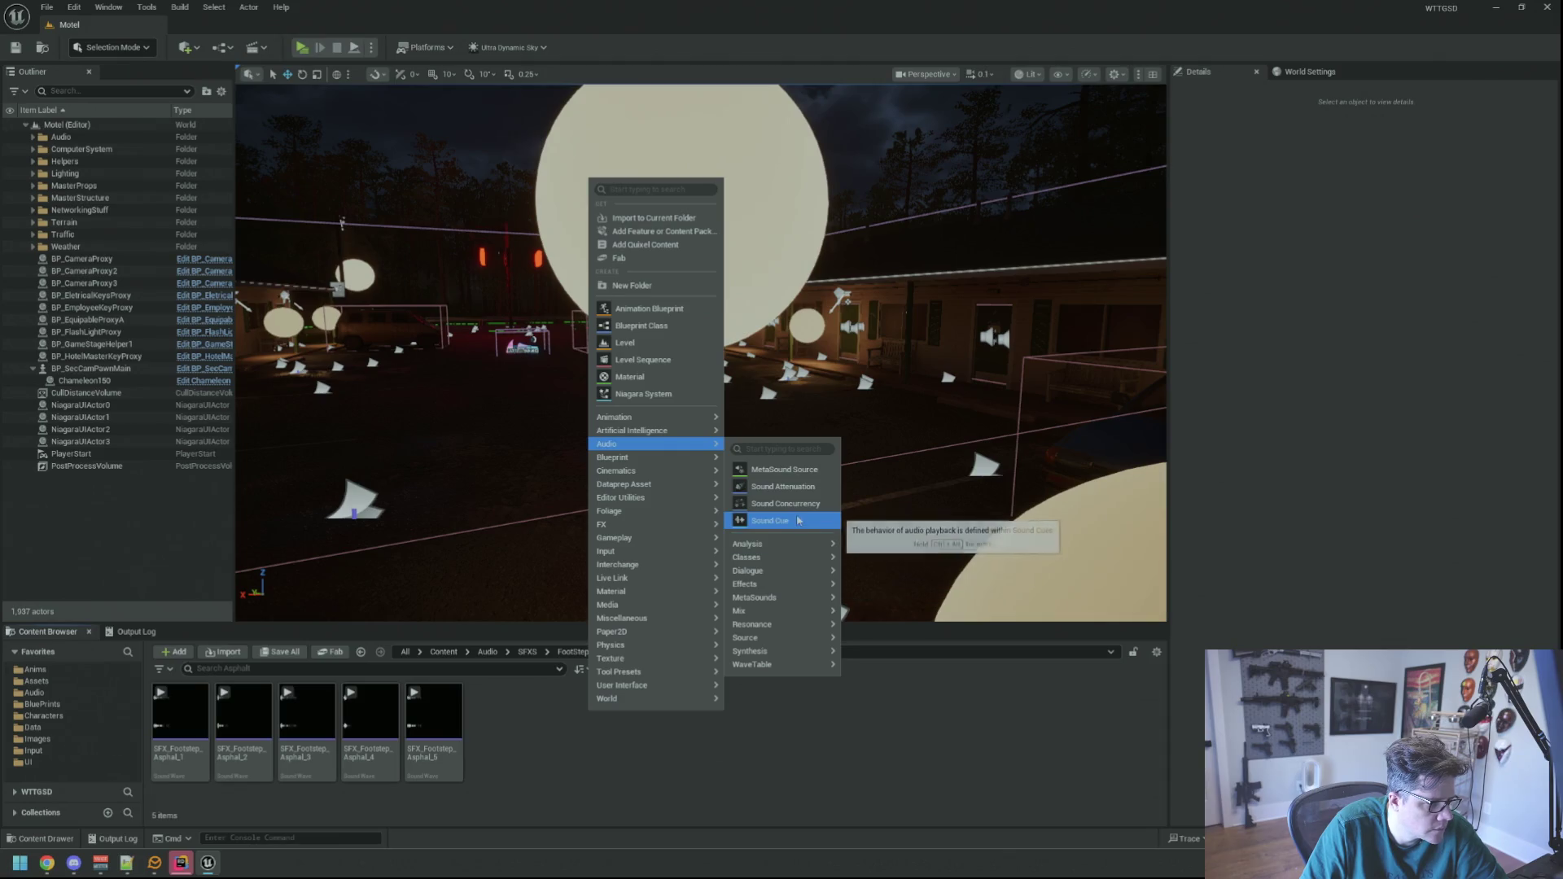
{"action": "left_click", "coordinate": [770, 520]}
{"action": "double_click", "coordinate": [185, 737]}
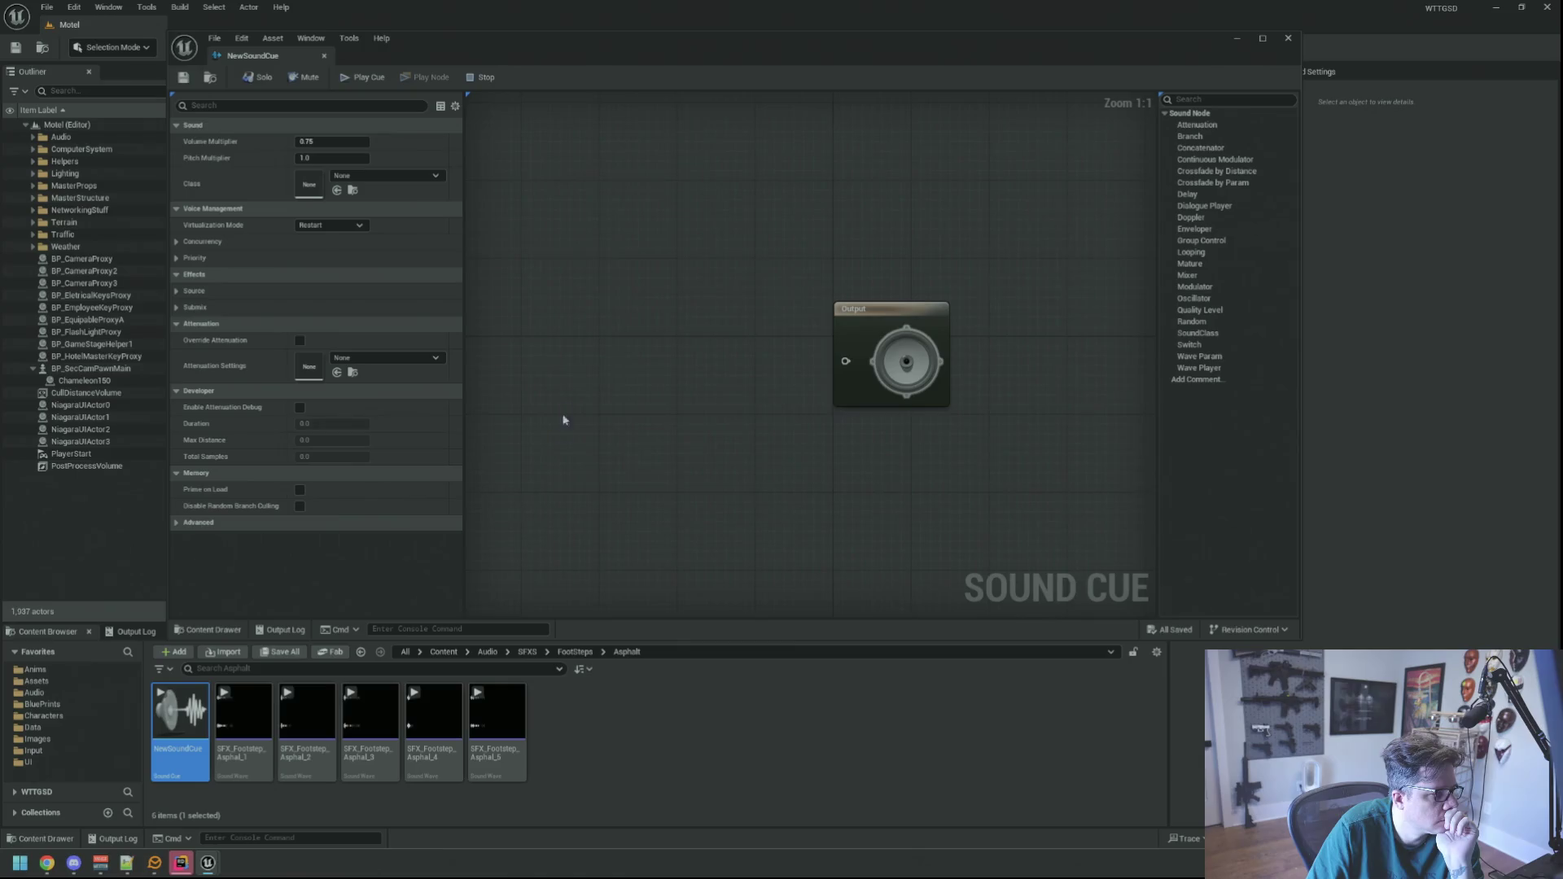
{"action": "right_click", "coordinate": [572, 367]}
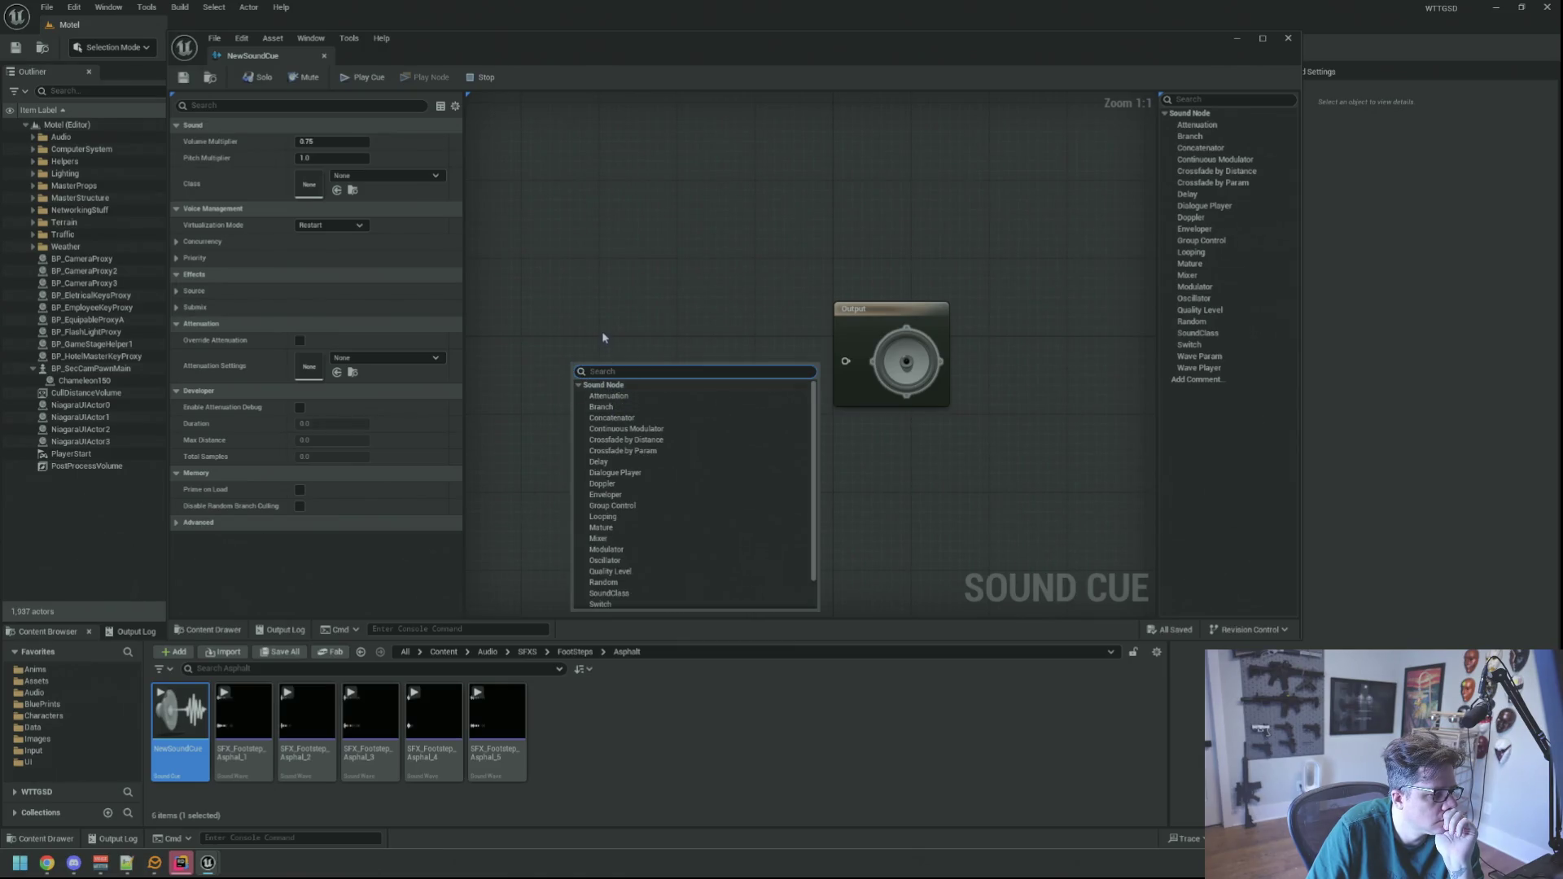
{"action": "scroll", "coordinate": [653, 432], "scroll_direction": "down", "scroll_amount": 1}
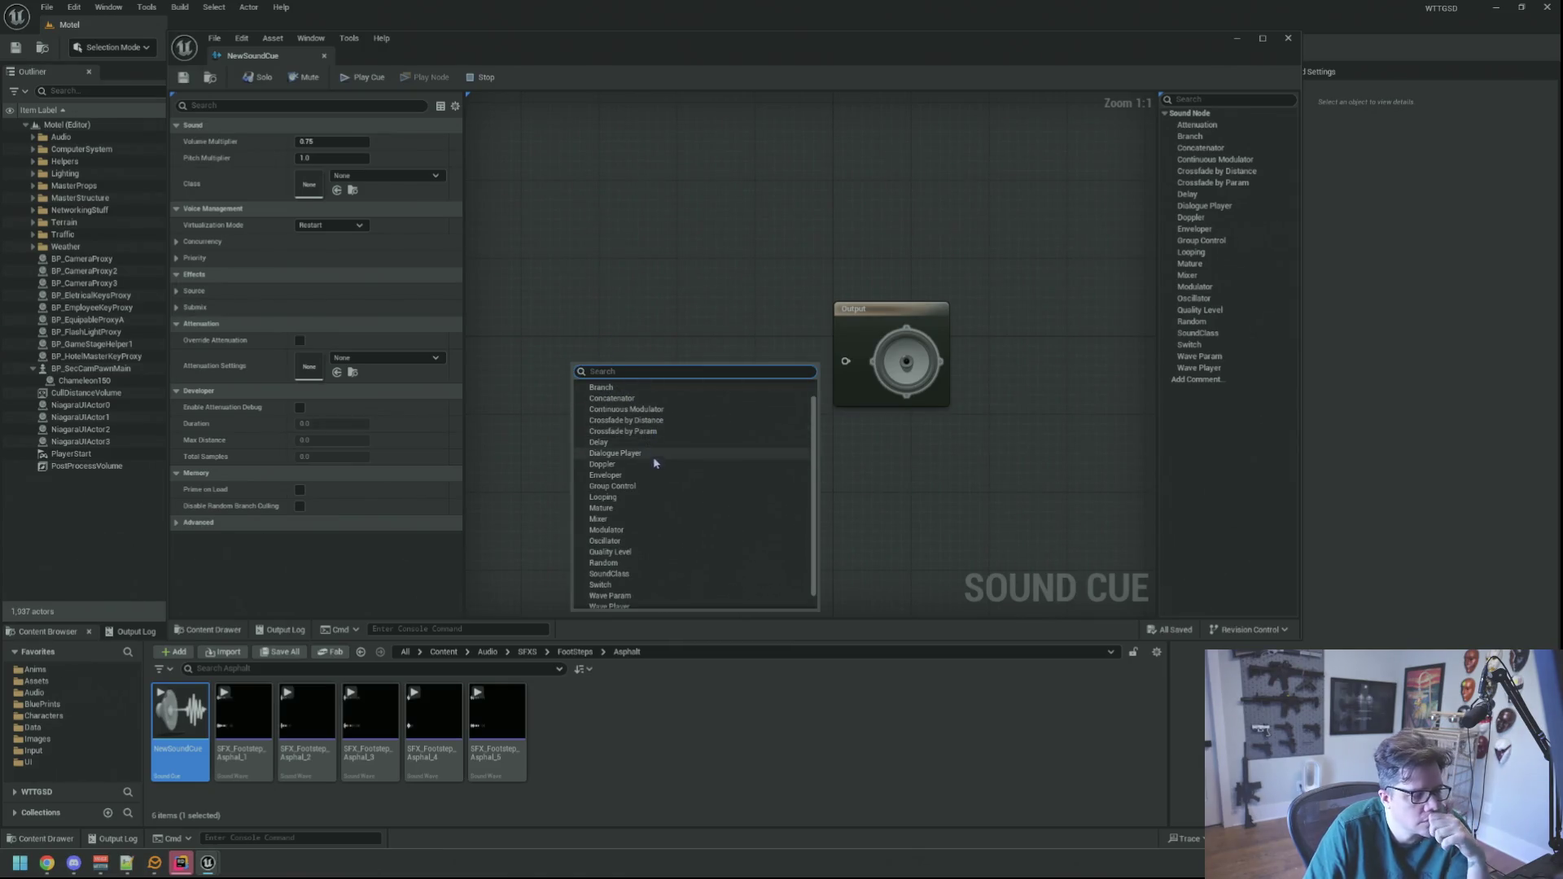
{"action": "scroll", "coordinate": [654, 468], "scroll_direction": "down", "scroll_amount": 1}
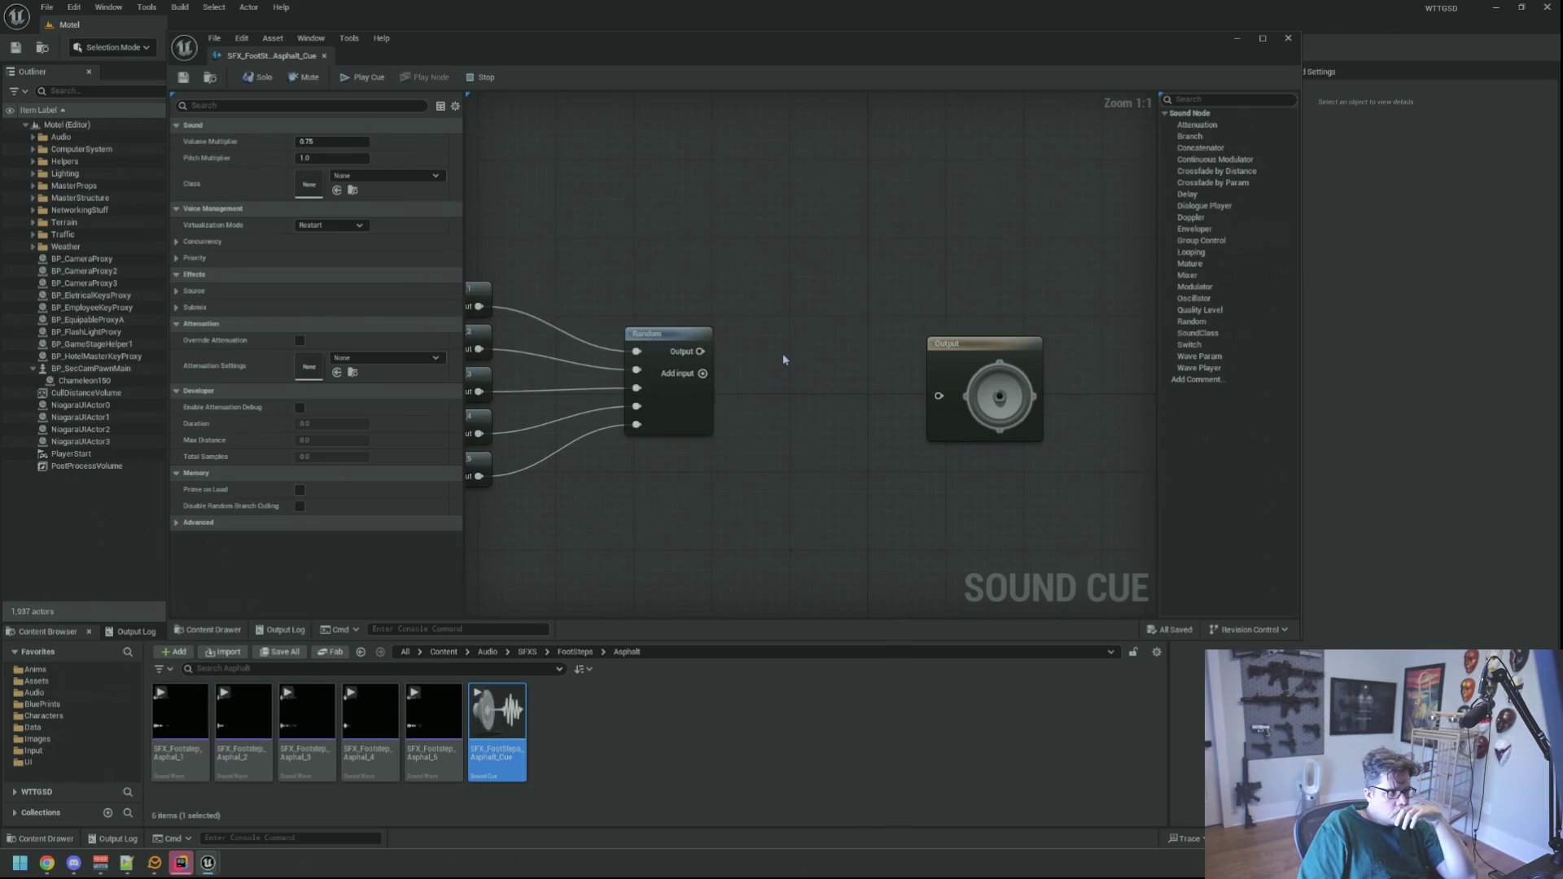
- Set the cue's Volume Multiplier to 1.0 and its Sound Class to SC_Player
{"action": "left_click", "coordinate": [345, 141]}
{"action": "type", "text": "0.5"}
{"action": "key", "text": "Return"}
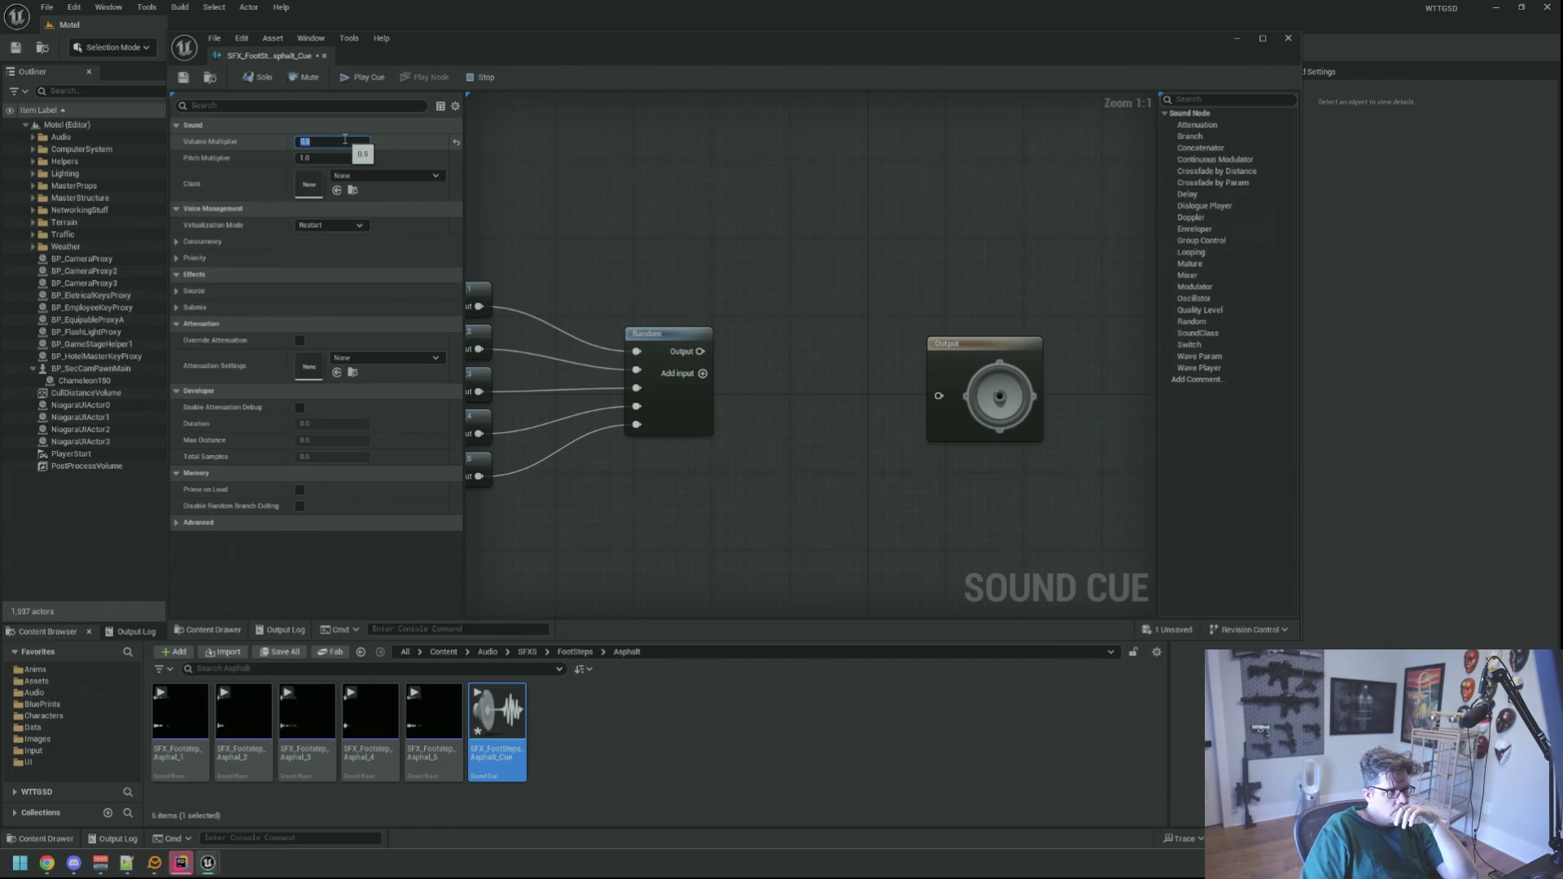
{"action": "type", "text": "1"}
{"action": "key", "text": "Return"}
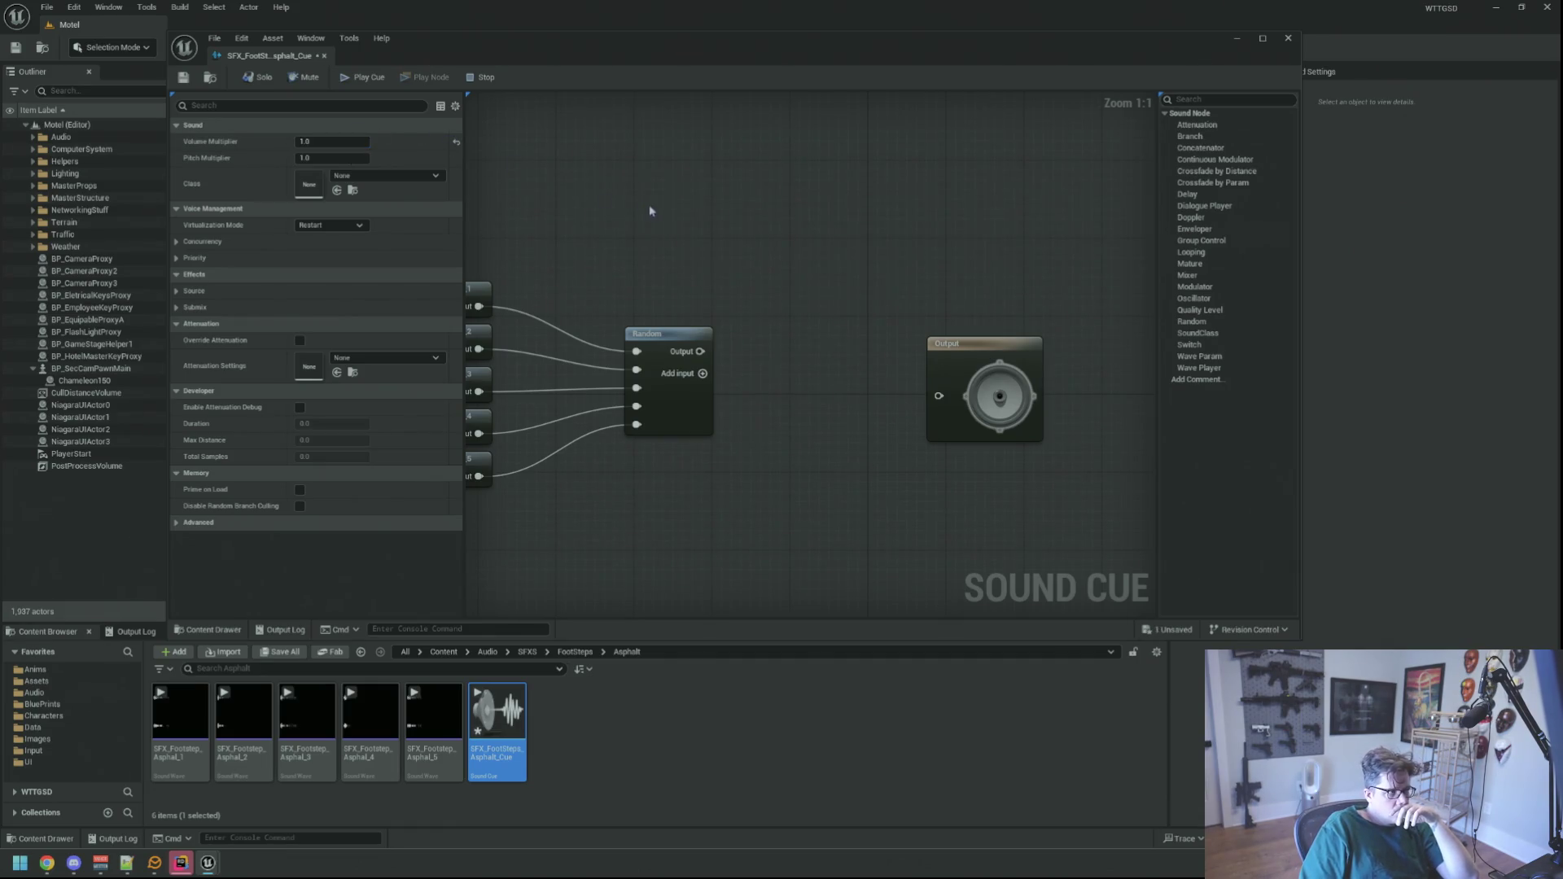
{"action": "left_click", "coordinate": [389, 176]}
{"action": "type", "text": "sC_Player"}
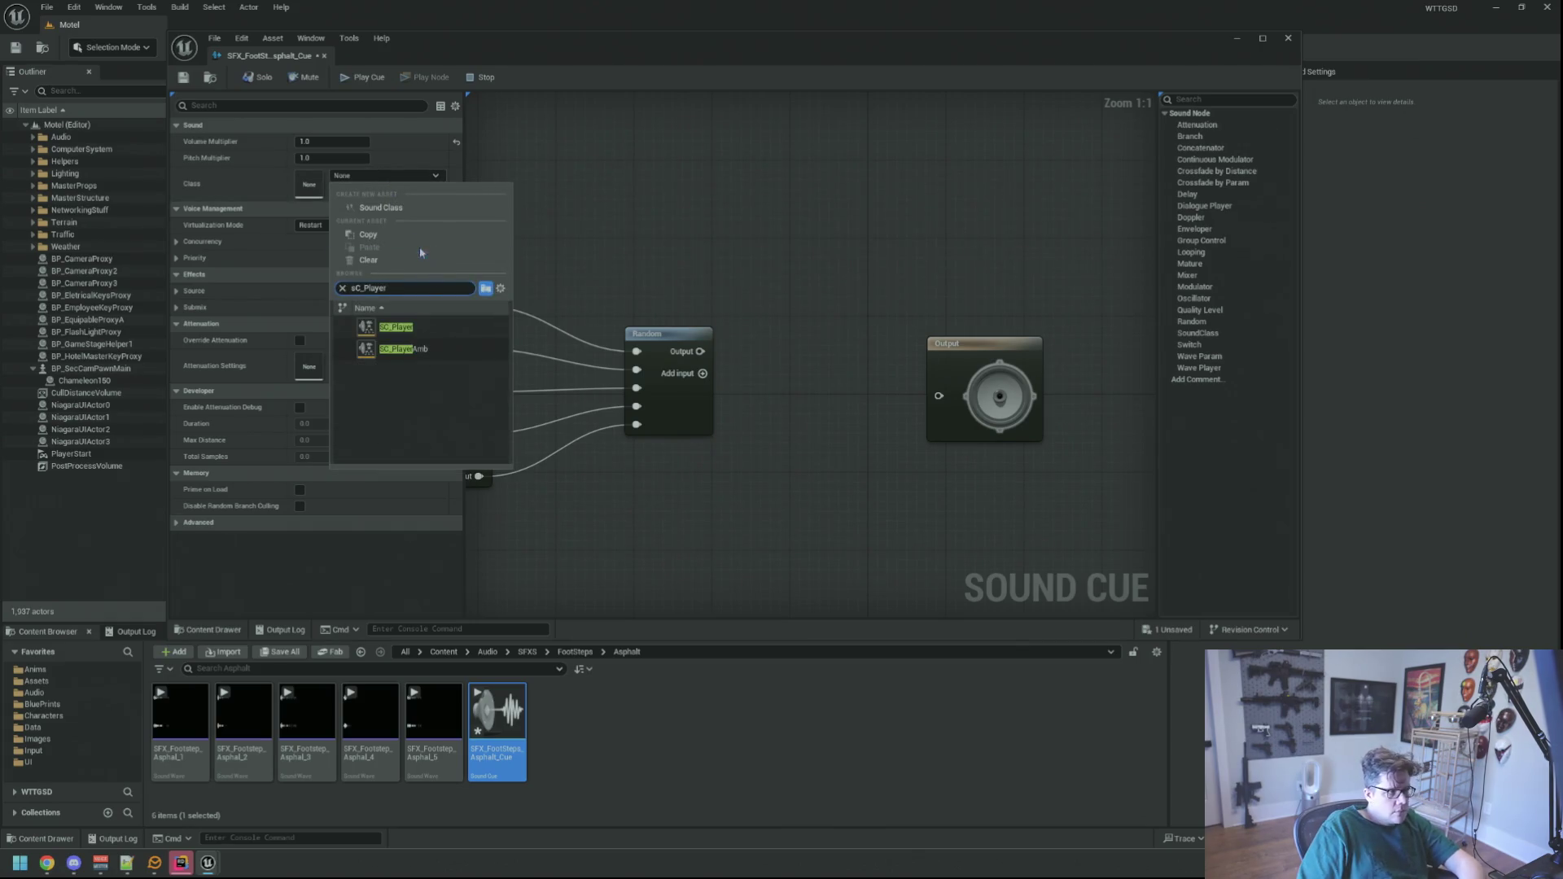
{"action": "left_click", "coordinate": [411, 326]}
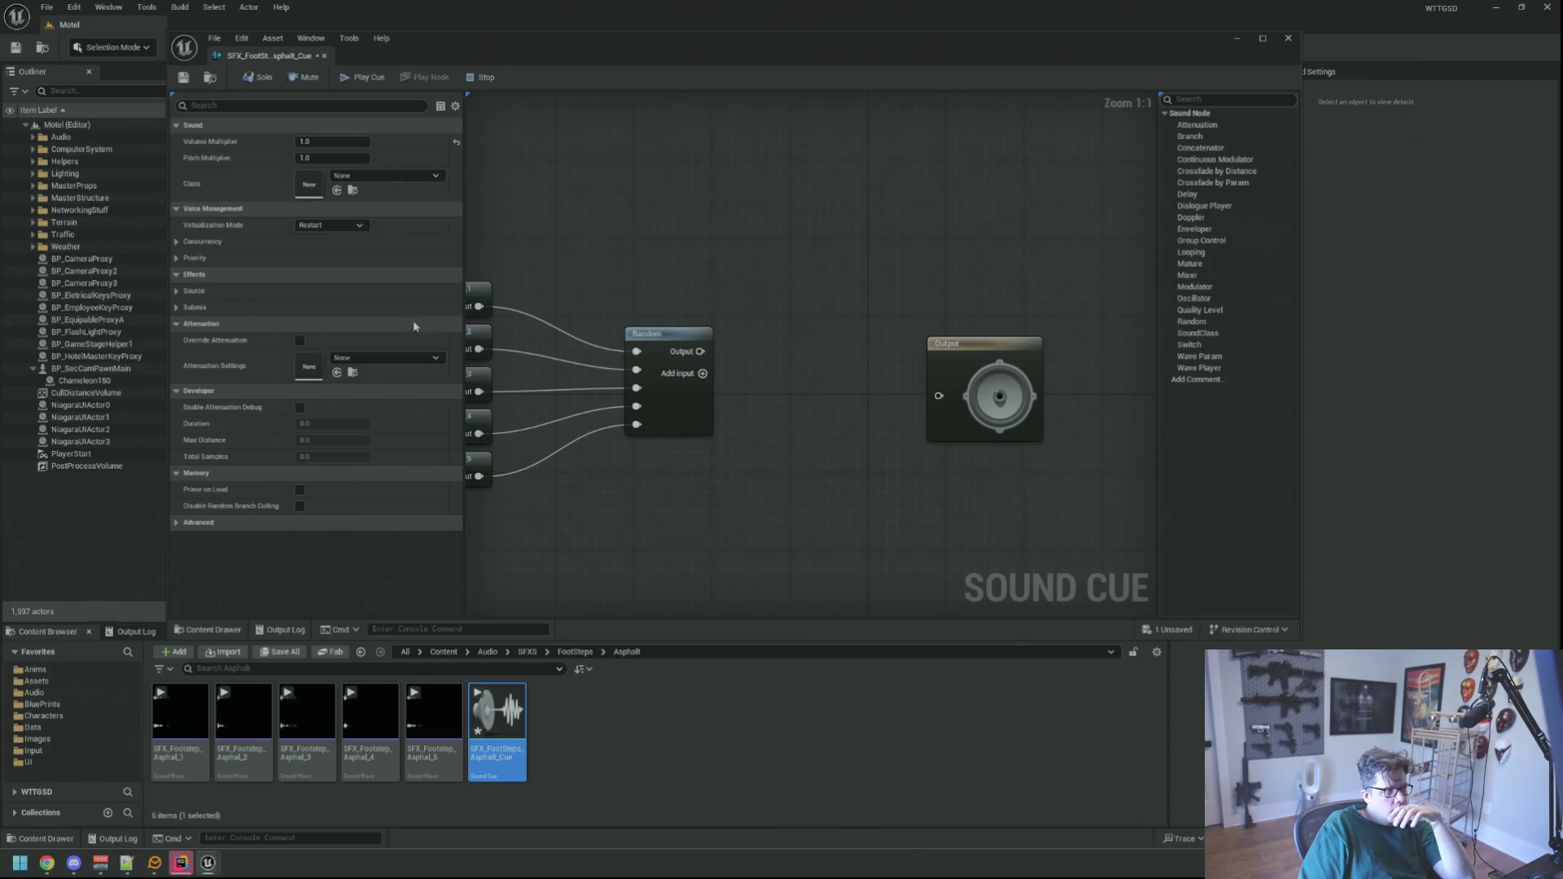
- Assign SA_Basic as the Attenuation Settings and save the cue
{"action": "left_click", "coordinate": [340, 225]}
{"action": "left_click", "coordinate": [324, 249]}
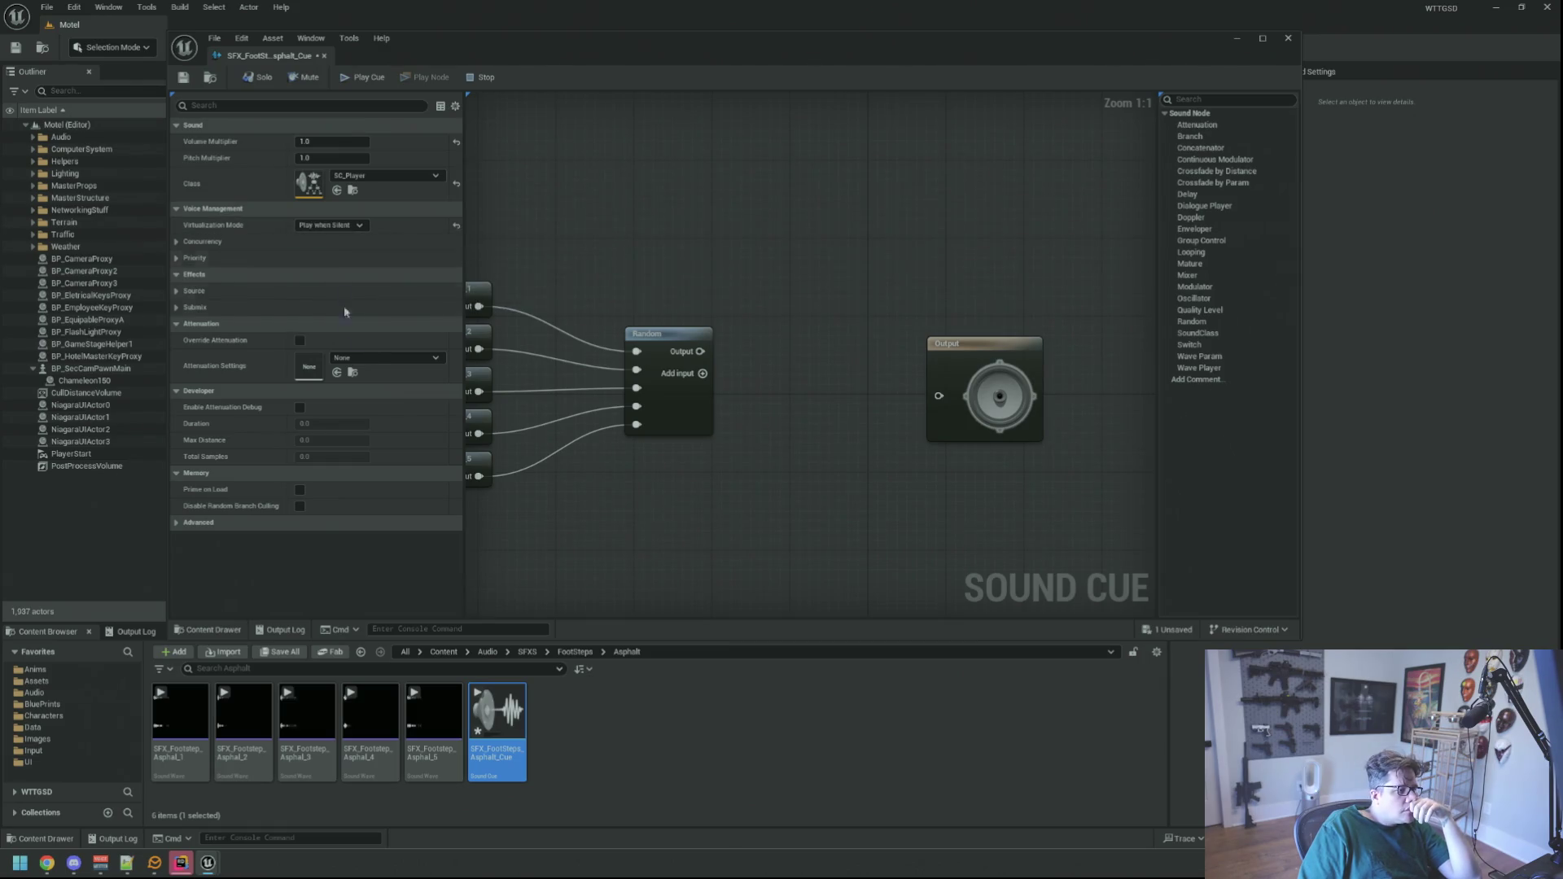
{"action": "left_click", "coordinate": [384, 358]}
{"action": "left_click", "coordinate": [404, 511]}
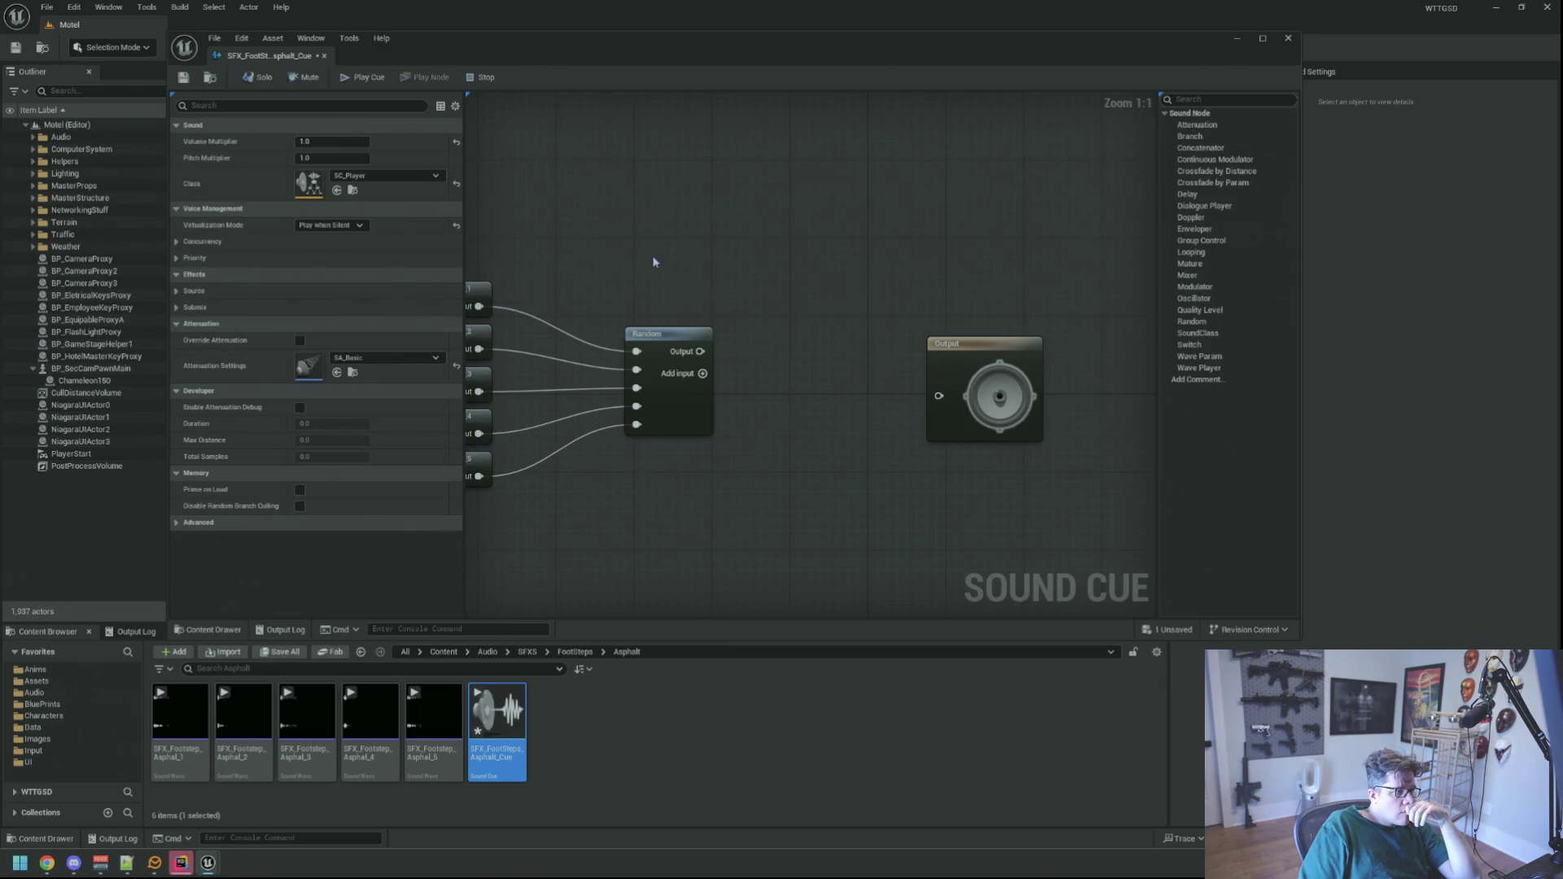
{"action": "left_click", "coordinate": [183, 77]}
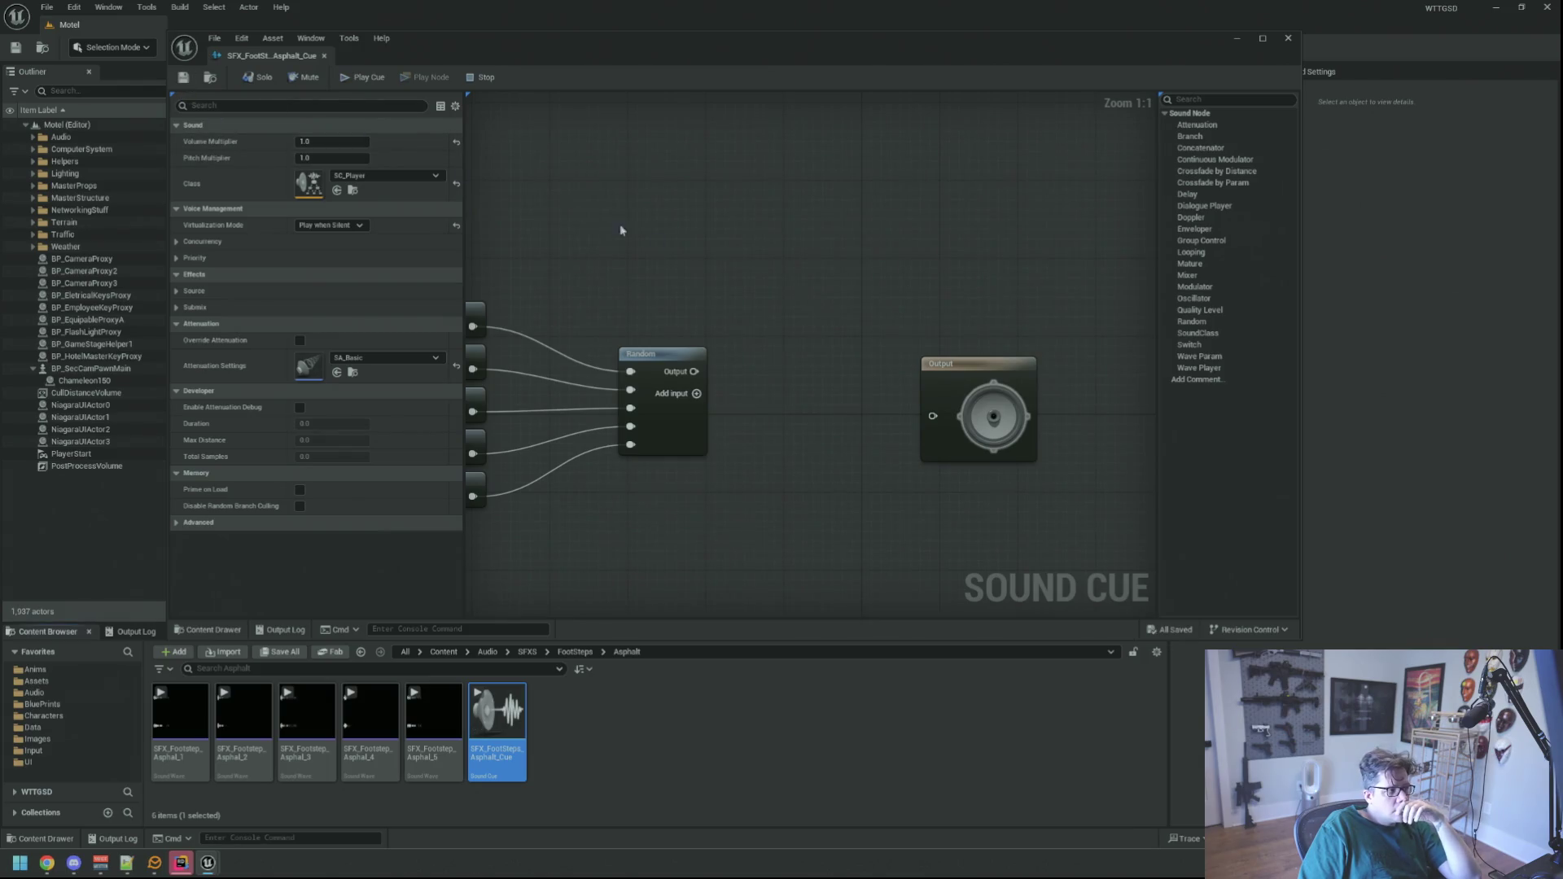
{"action": "right_click", "coordinate": [706, 365]}
{"action": "left_click", "coordinate": [699, 364]}
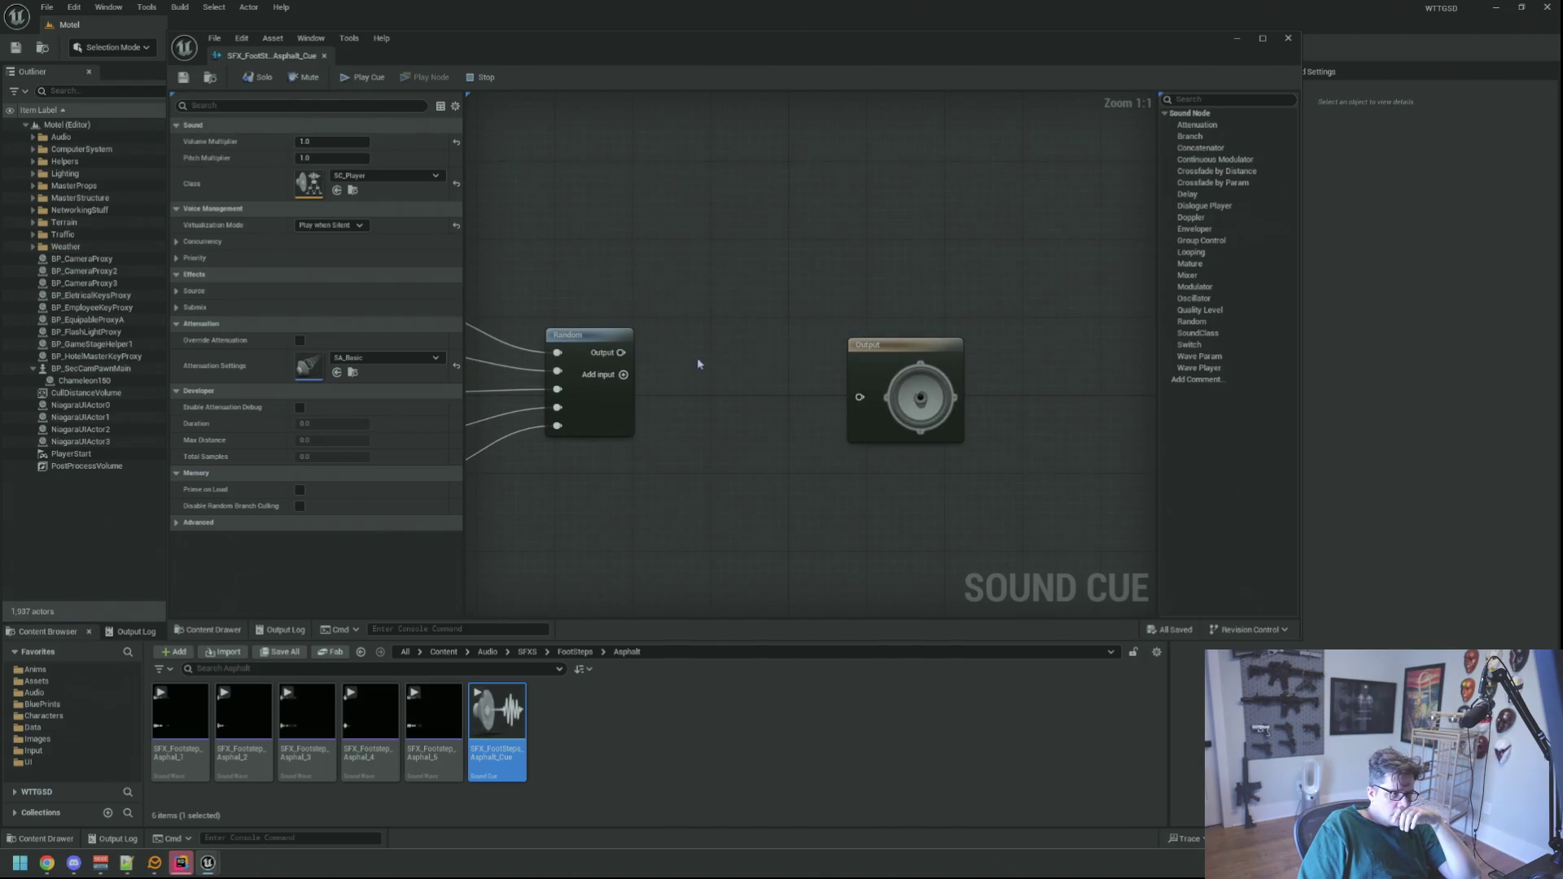
{"action": "right_click", "coordinate": [698, 364]}
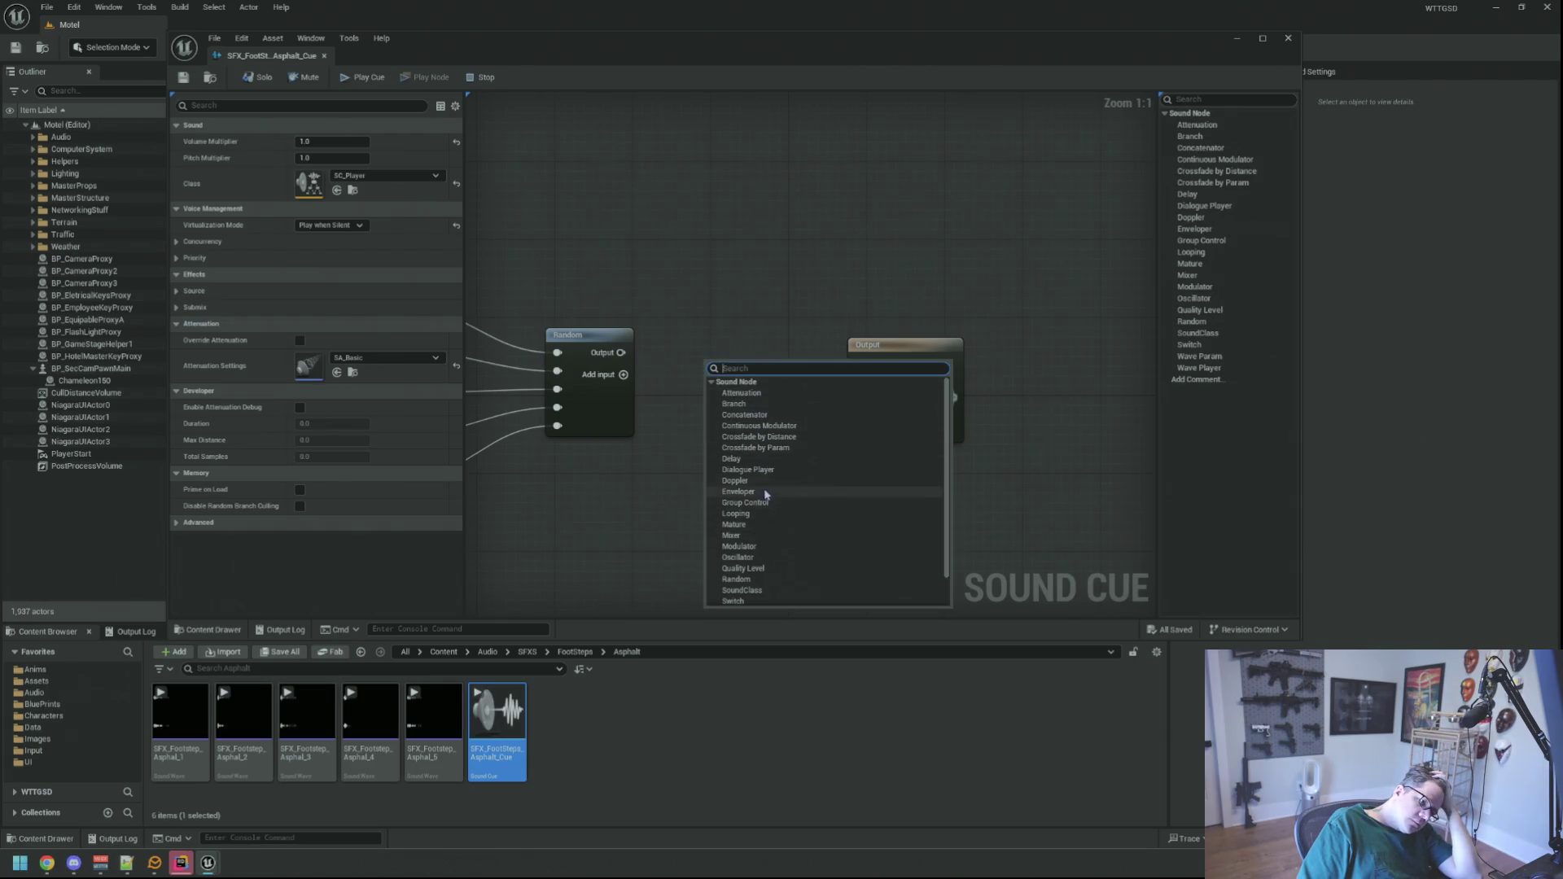
{"action": "left_click", "coordinate": [735, 480]}
{"action": "left_click_drag", "start_coordinate": [730, 374], "coordinate": [759, 364]}
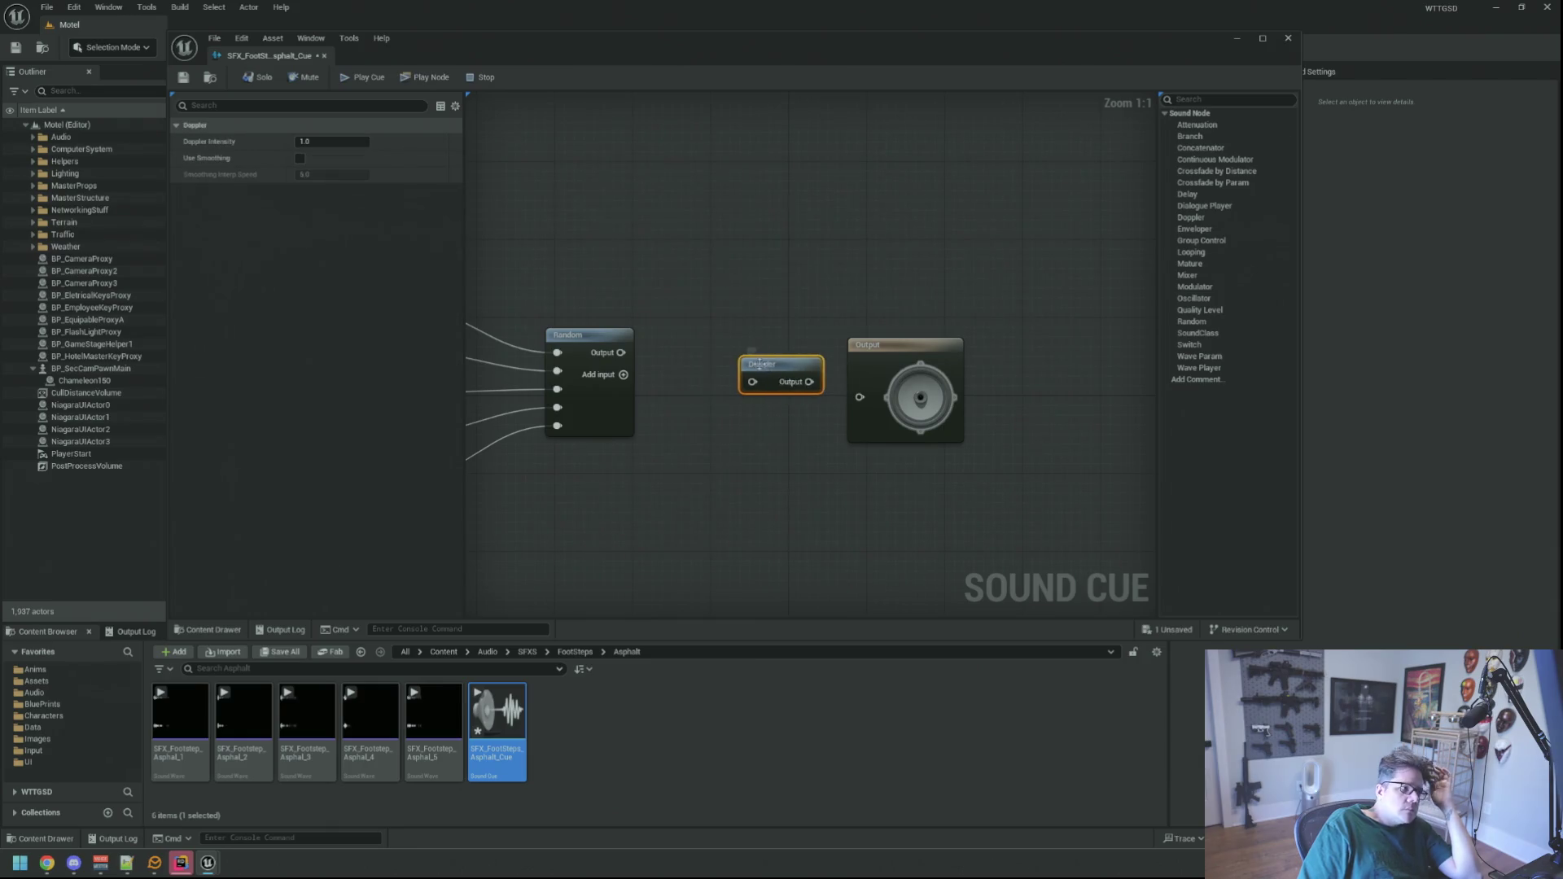
{"action": "left_click", "coordinate": [765, 402]}
{"action": "left_click", "coordinate": [769, 364]}
{"action": "key", "text": "Delete"}
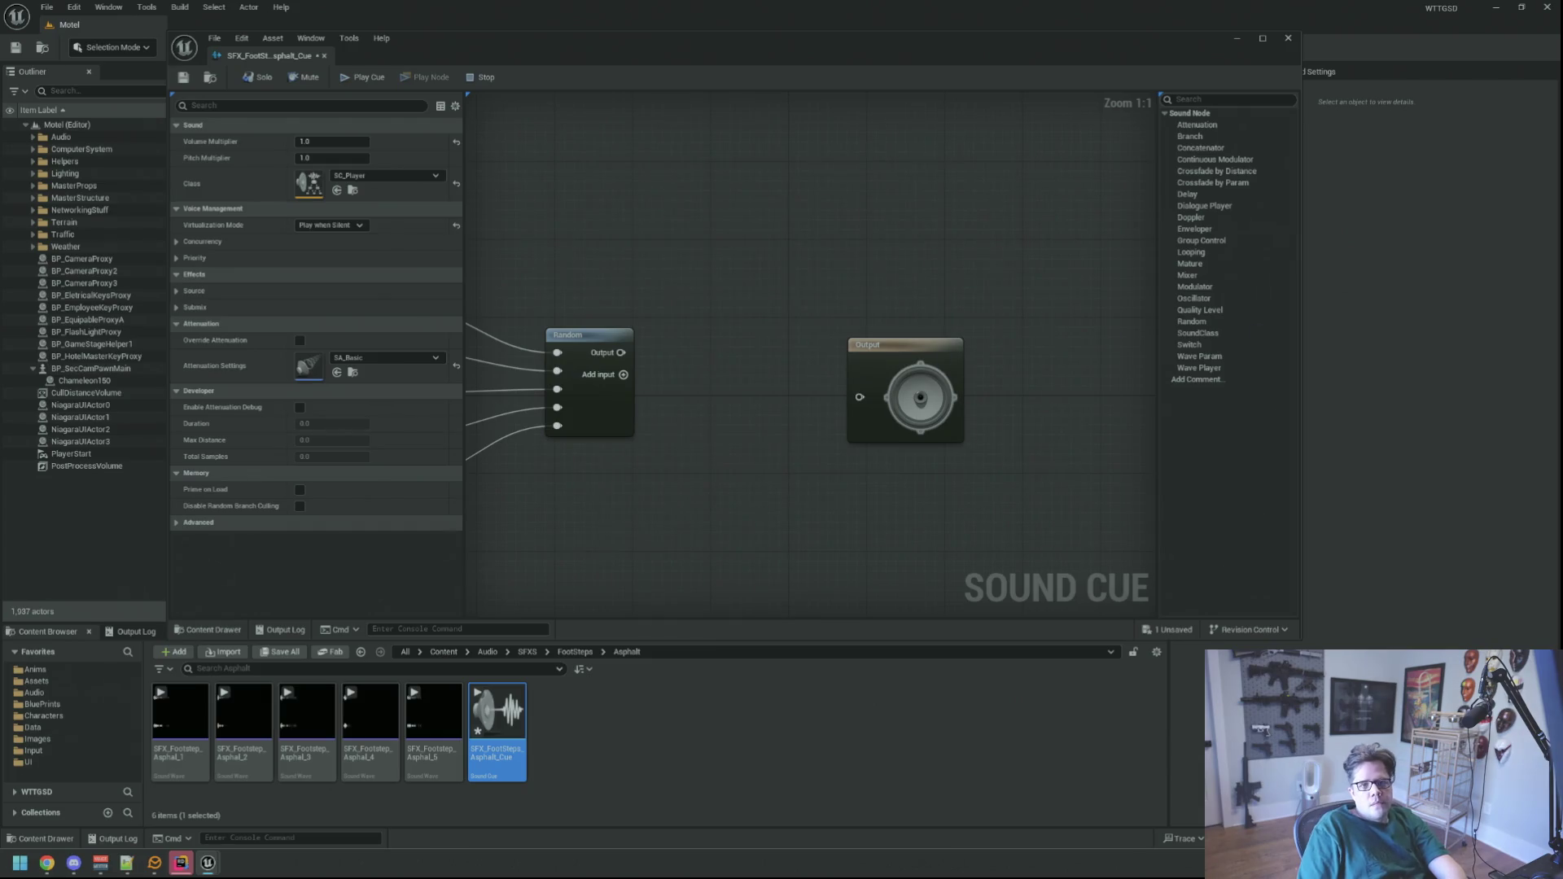
{"action": "scroll", "coordinate": [795, 251], "scroll_direction": "down", "scroll_amount": 1}
{"action": "scroll", "coordinate": [788, 280], "scroll_direction": "up", "scroll_amount": 1}
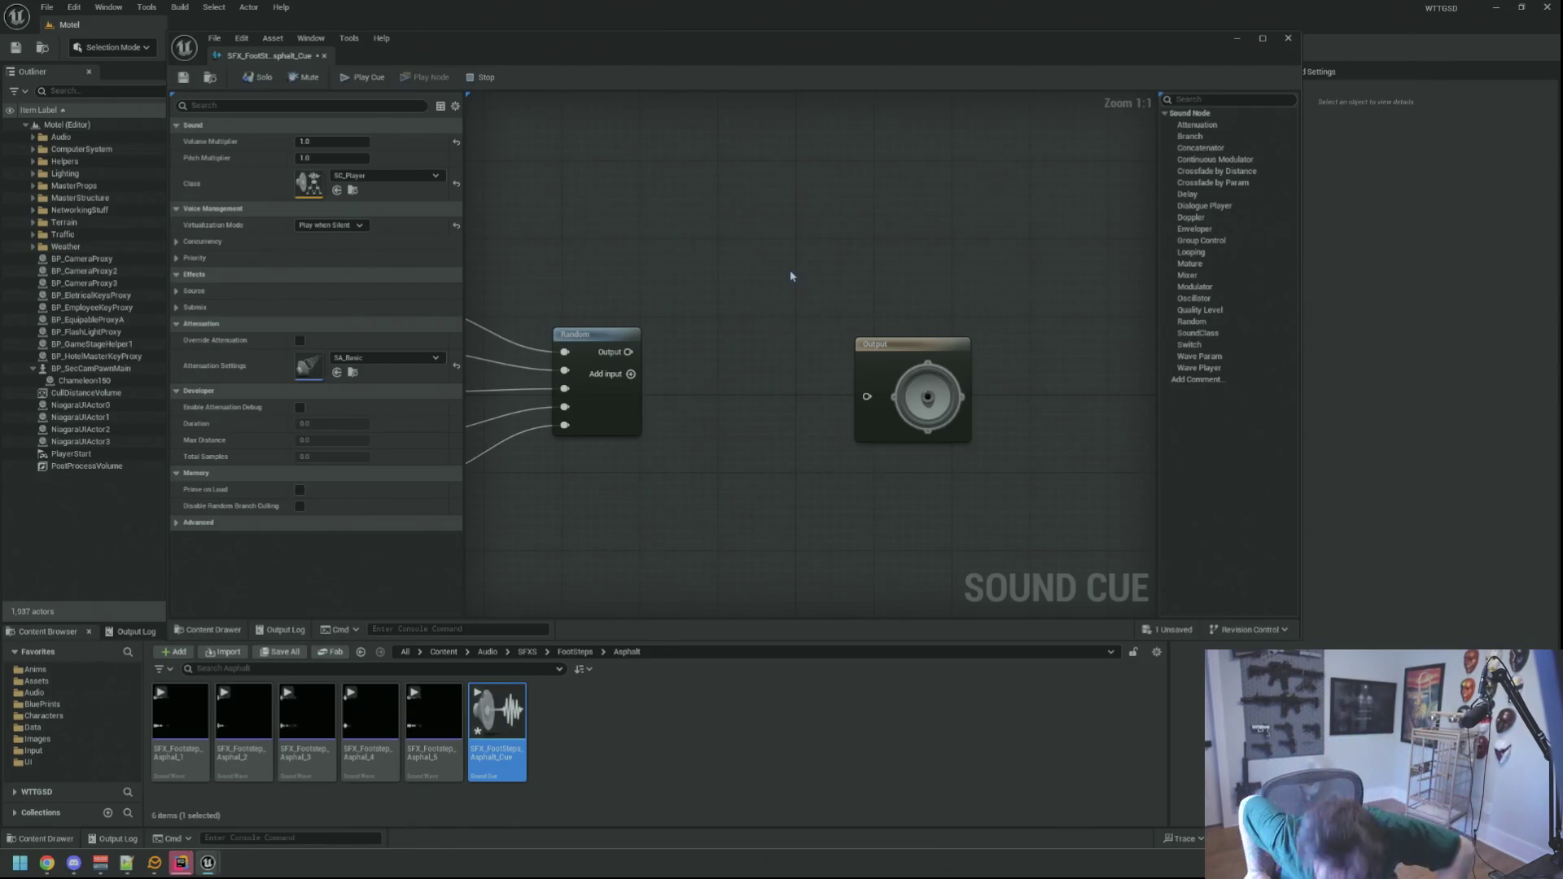
{"action": "mouse_move", "coordinate": [868, 343]}
{"action": "left_mouse_down"}
{"action": "mouse_move", "coordinate": [759, 304]}
{"action": "mouse_move", "coordinate": [816, 227]}
{"action": "mouse_move", "coordinate": [966, 209]}
{"action": "mouse_move", "coordinate": [889, 255]}
{"action": "mouse_move", "coordinate": [965, 310]}
{"action": "mouse_move", "coordinate": [829, 317]}
{"action": "mouse_move", "coordinate": [922, 274]}
{"action": "left_mouse_up"}
{"action": "right_click", "coordinate": [777, 298]}
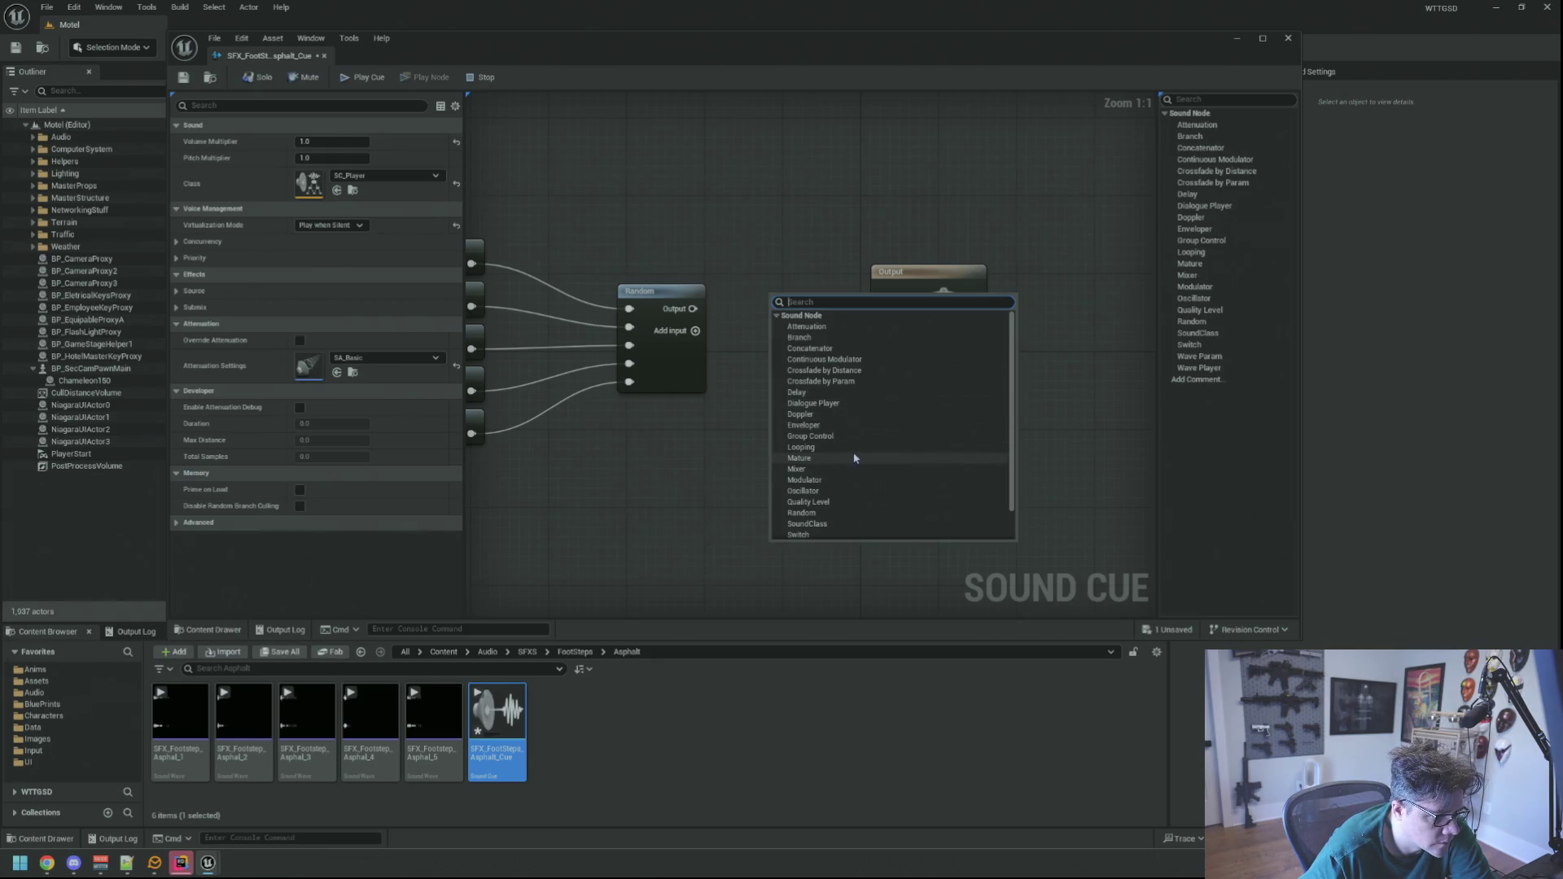
{"action": "scroll", "coordinate": [847, 482], "scroll_direction": "down", "scroll_amount": 2}
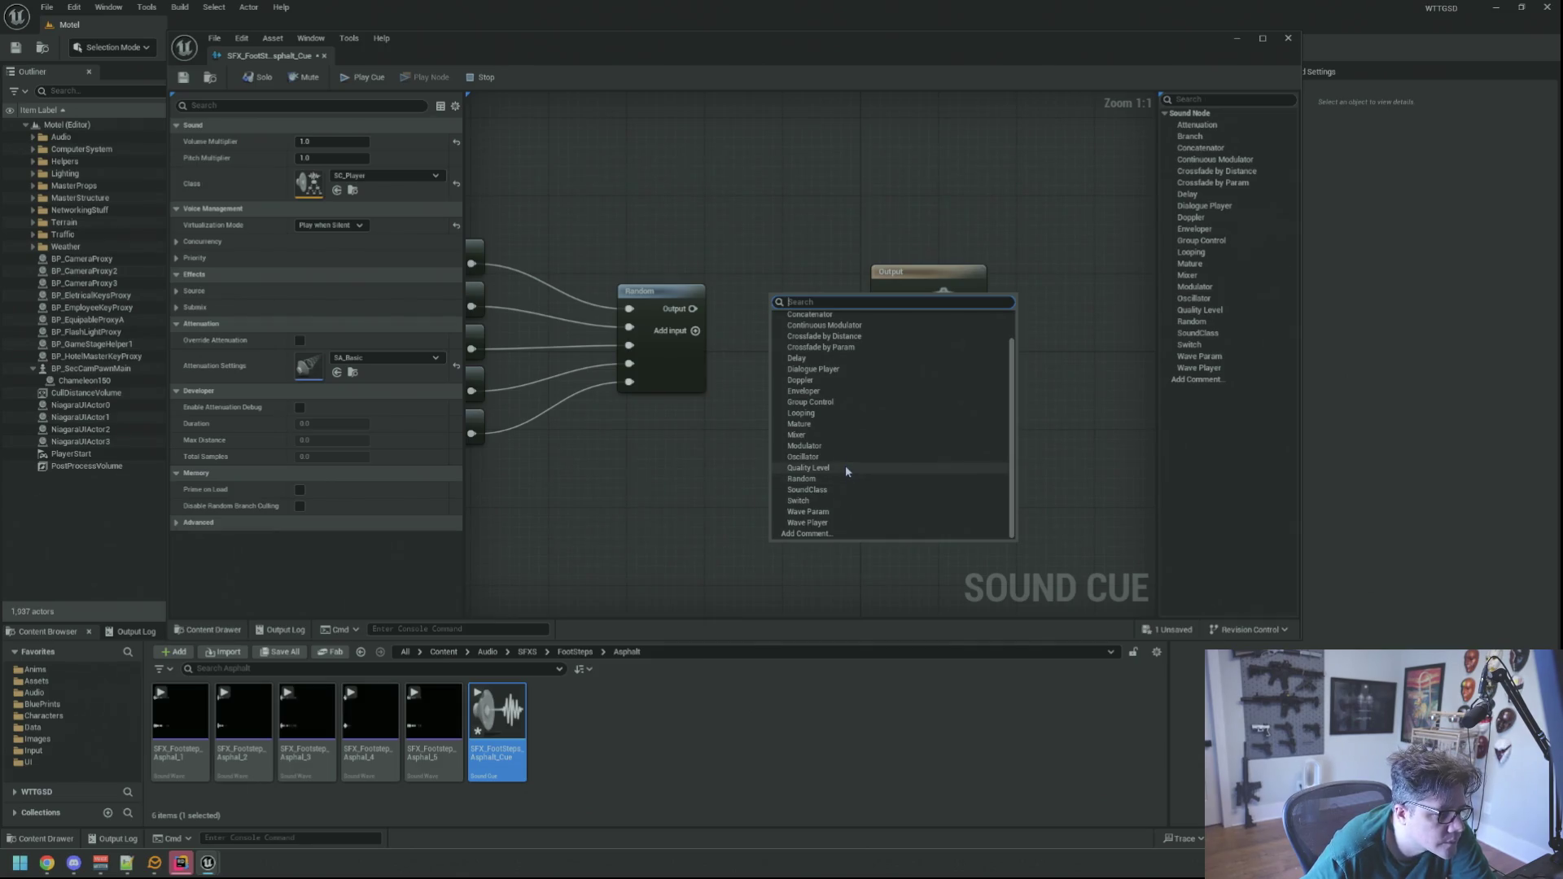
{"action": "scroll", "coordinate": [848, 500], "scroll_direction": "up", "scroll_amount": 2}
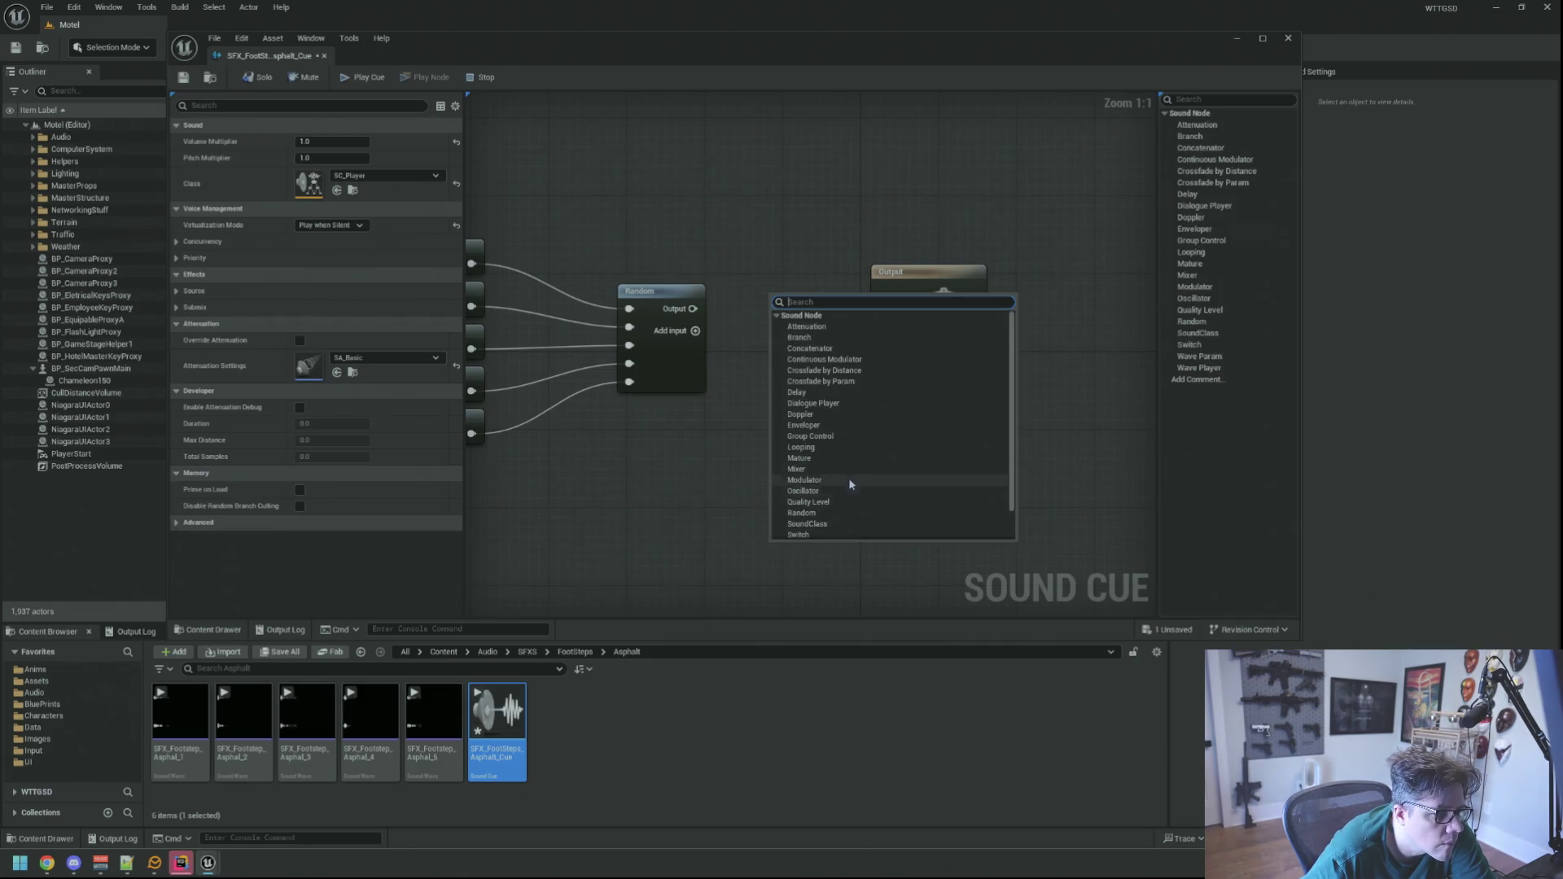
{"action": "left_click", "coordinate": [738, 325]}
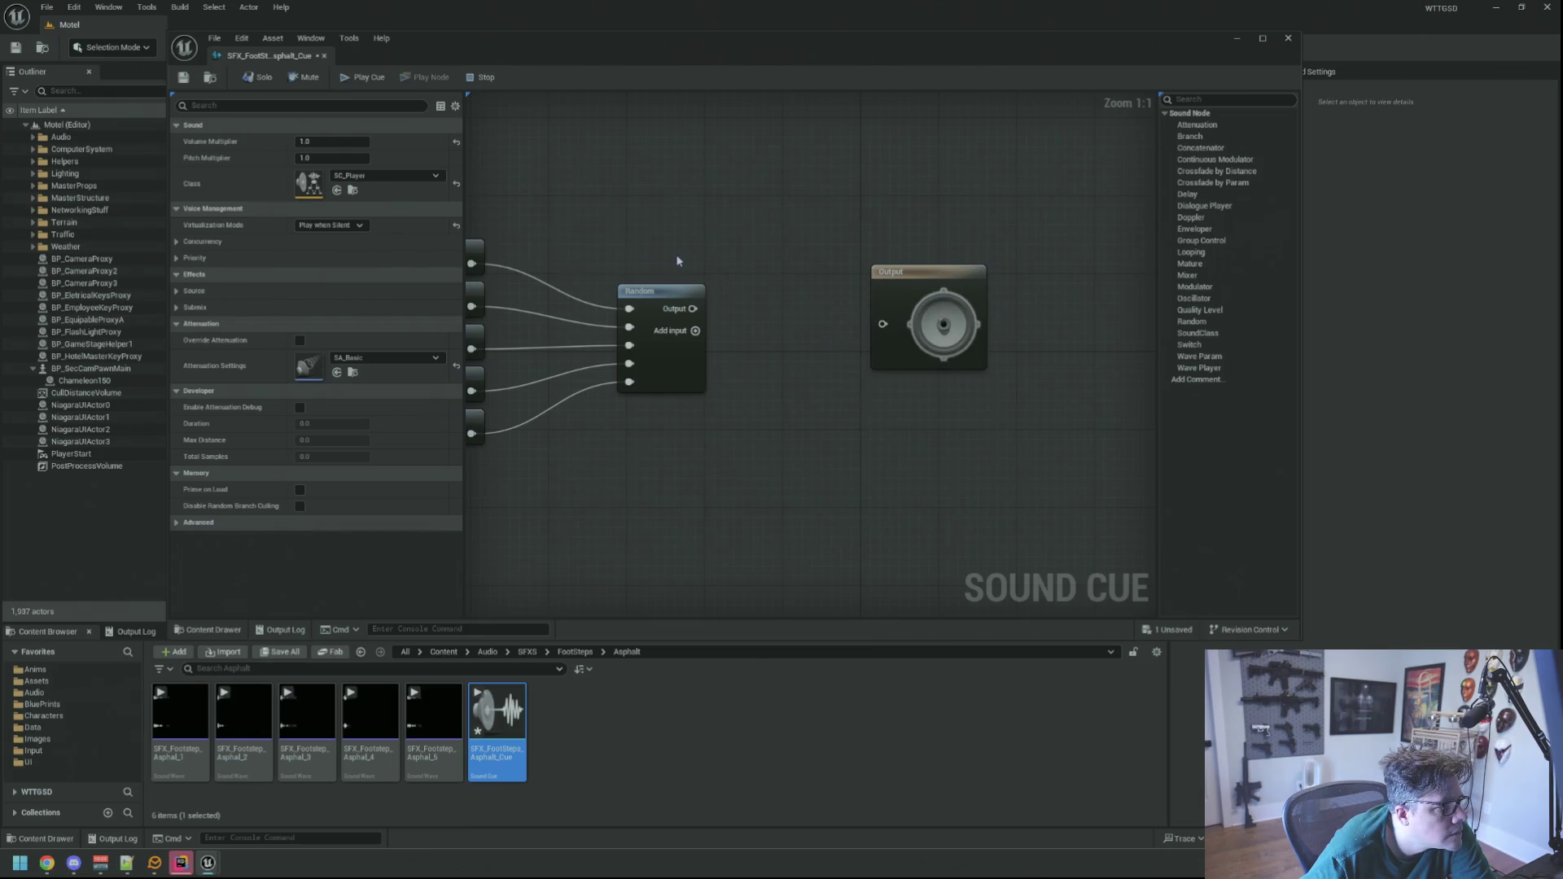
- Connect the Random node to the Output node, save, and play the cue
{"action": "mouse_move", "coordinate": [692, 309]}
{"action": "left_mouse_down"}
{"action": "mouse_move", "coordinate": [882, 324]}
{"action": "mouse_move", "coordinate": [873, 272]}
{"action": "left_mouse_up"}
{"action": "left_click", "coordinate": [651, 292]}
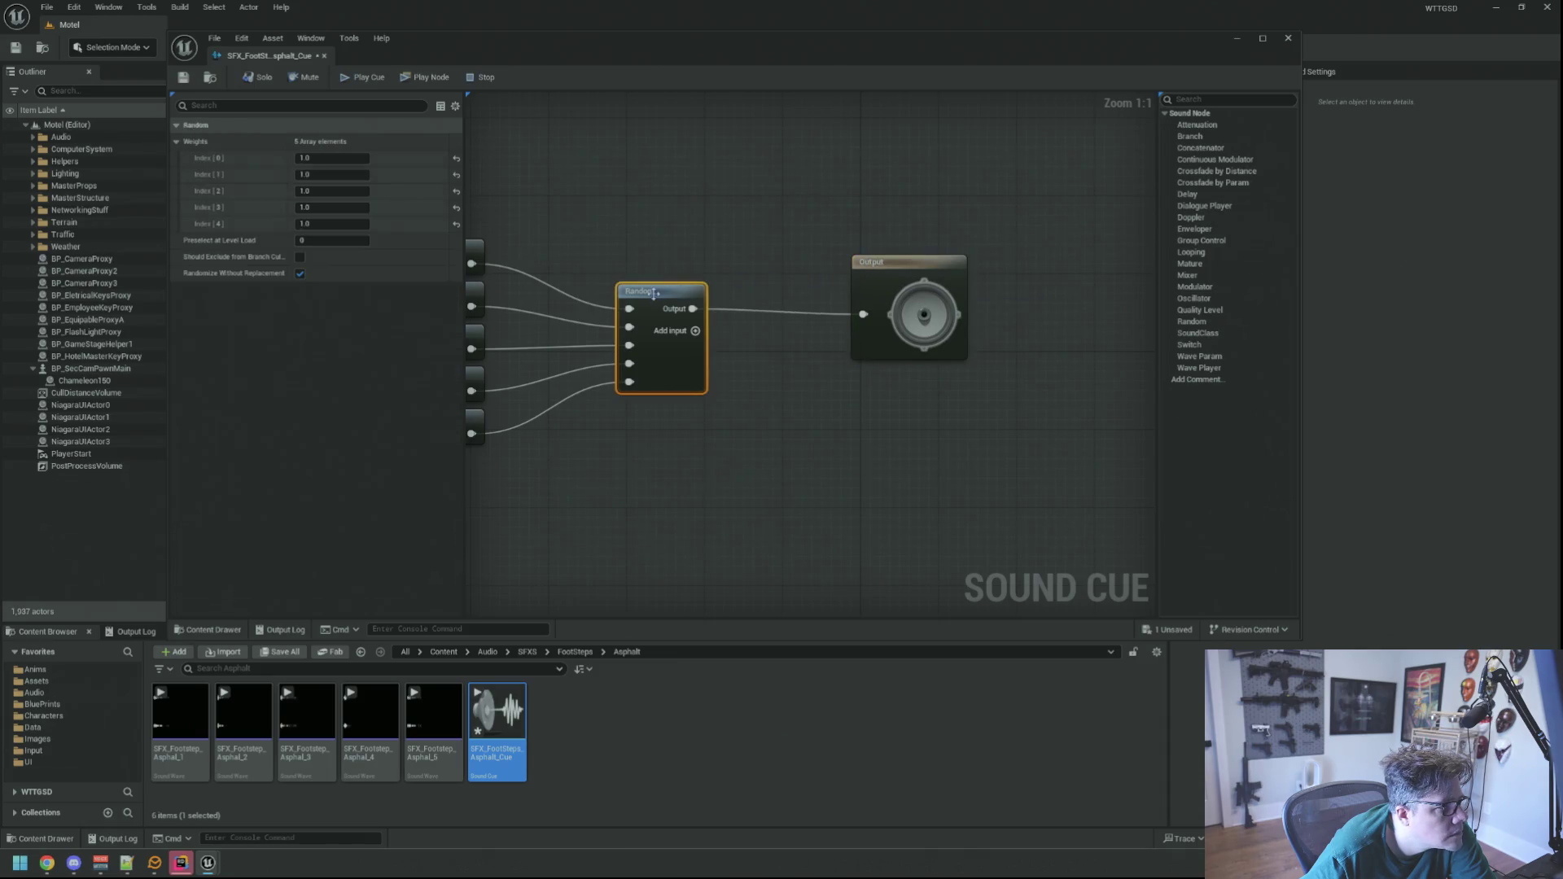
{"action": "left_click", "coordinate": [725, 244]}
{"action": "left_click", "coordinate": [183, 78]}
{"action": "left_click", "coordinate": [355, 80]}
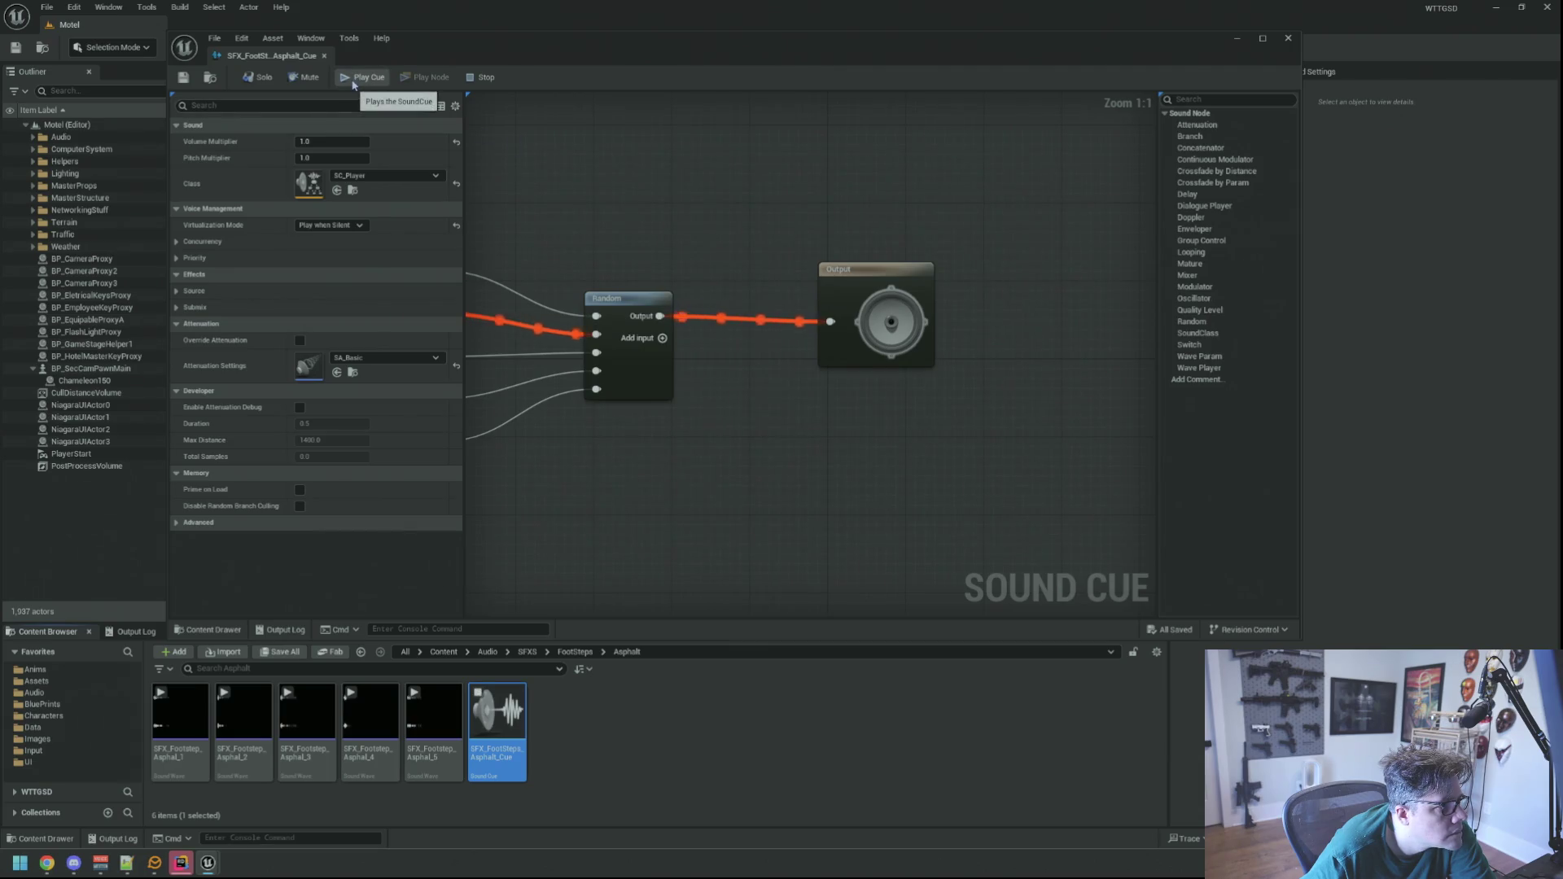
- Replay the cue and shift the Output node to the right
{"action": "key", "text": "Home"}
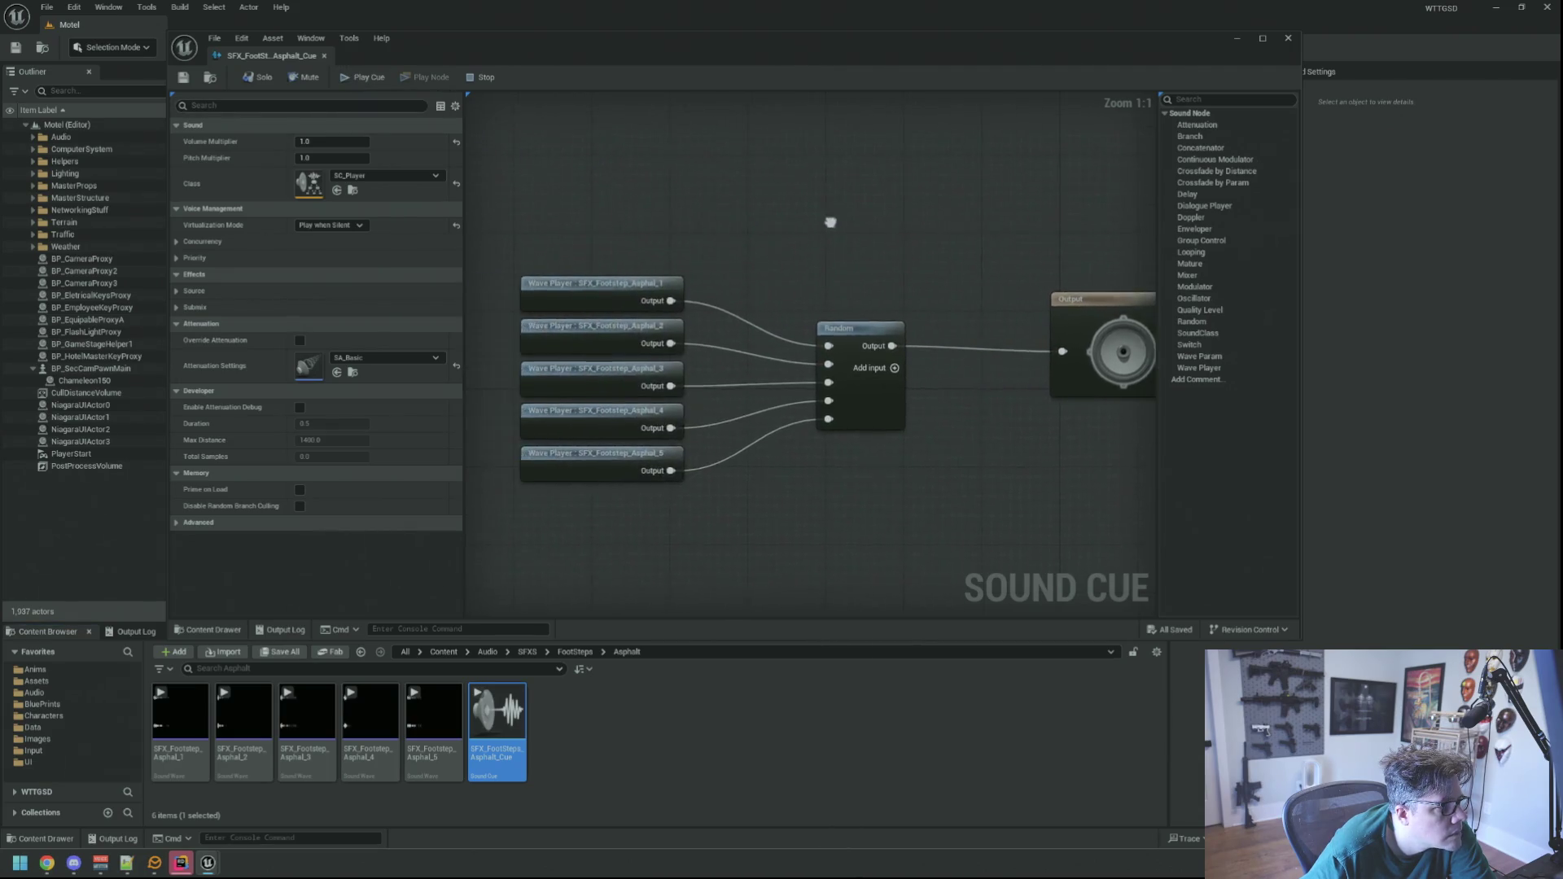
{"action": "scroll", "coordinate": [779, 212], "scroll_direction": "down", "scroll_amount": 1}
{"action": "scroll", "coordinate": [744, 213], "scroll_direction": "up", "scroll_amount": 1}
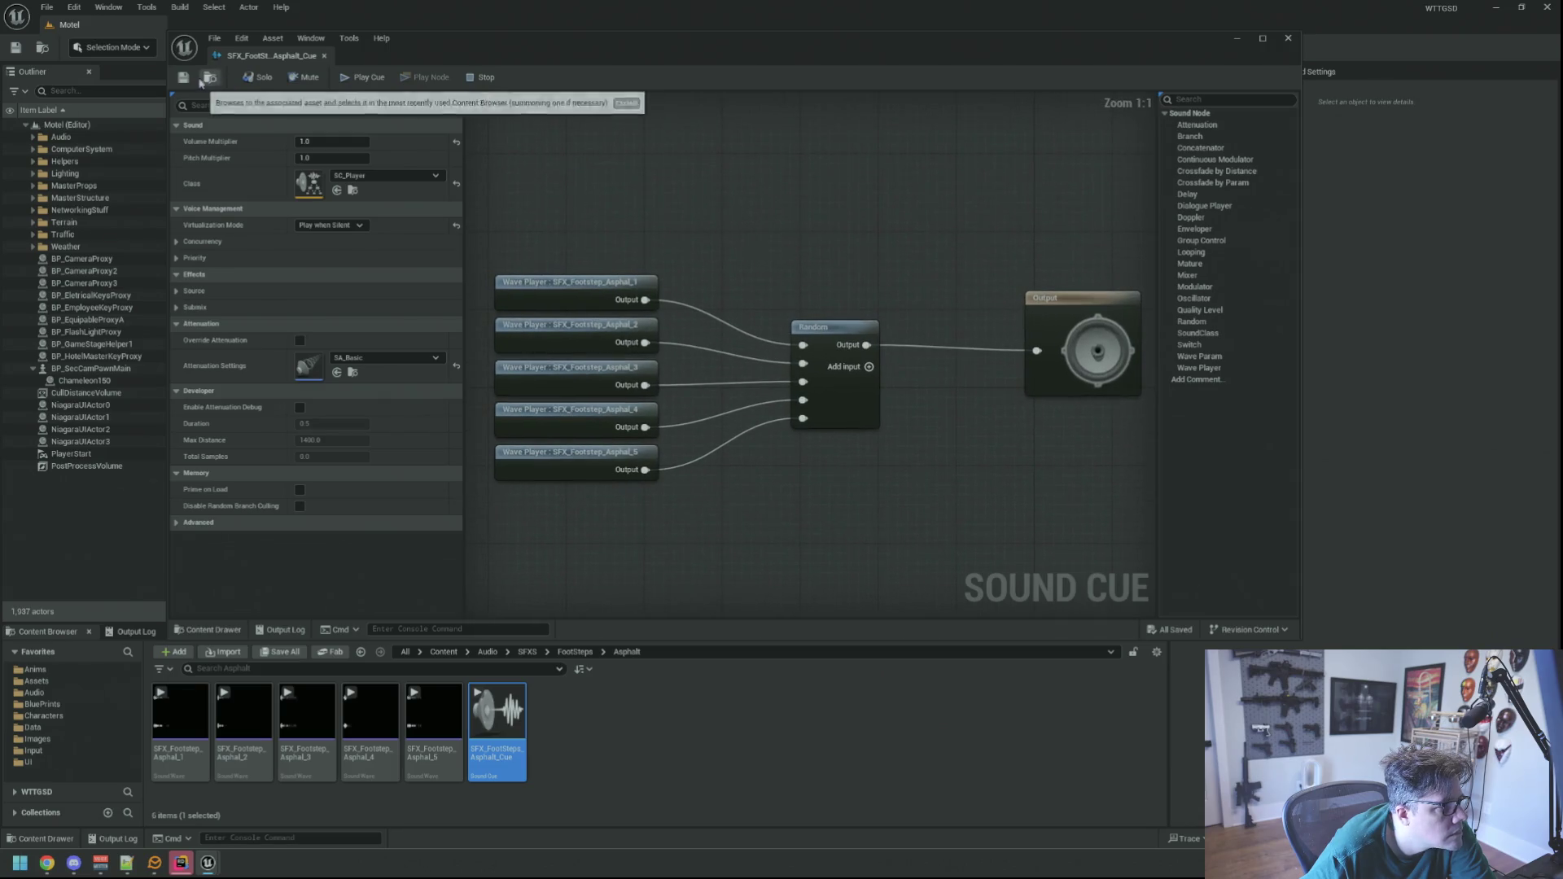
{"action": "left_click", "coordinate": [351, 78]}
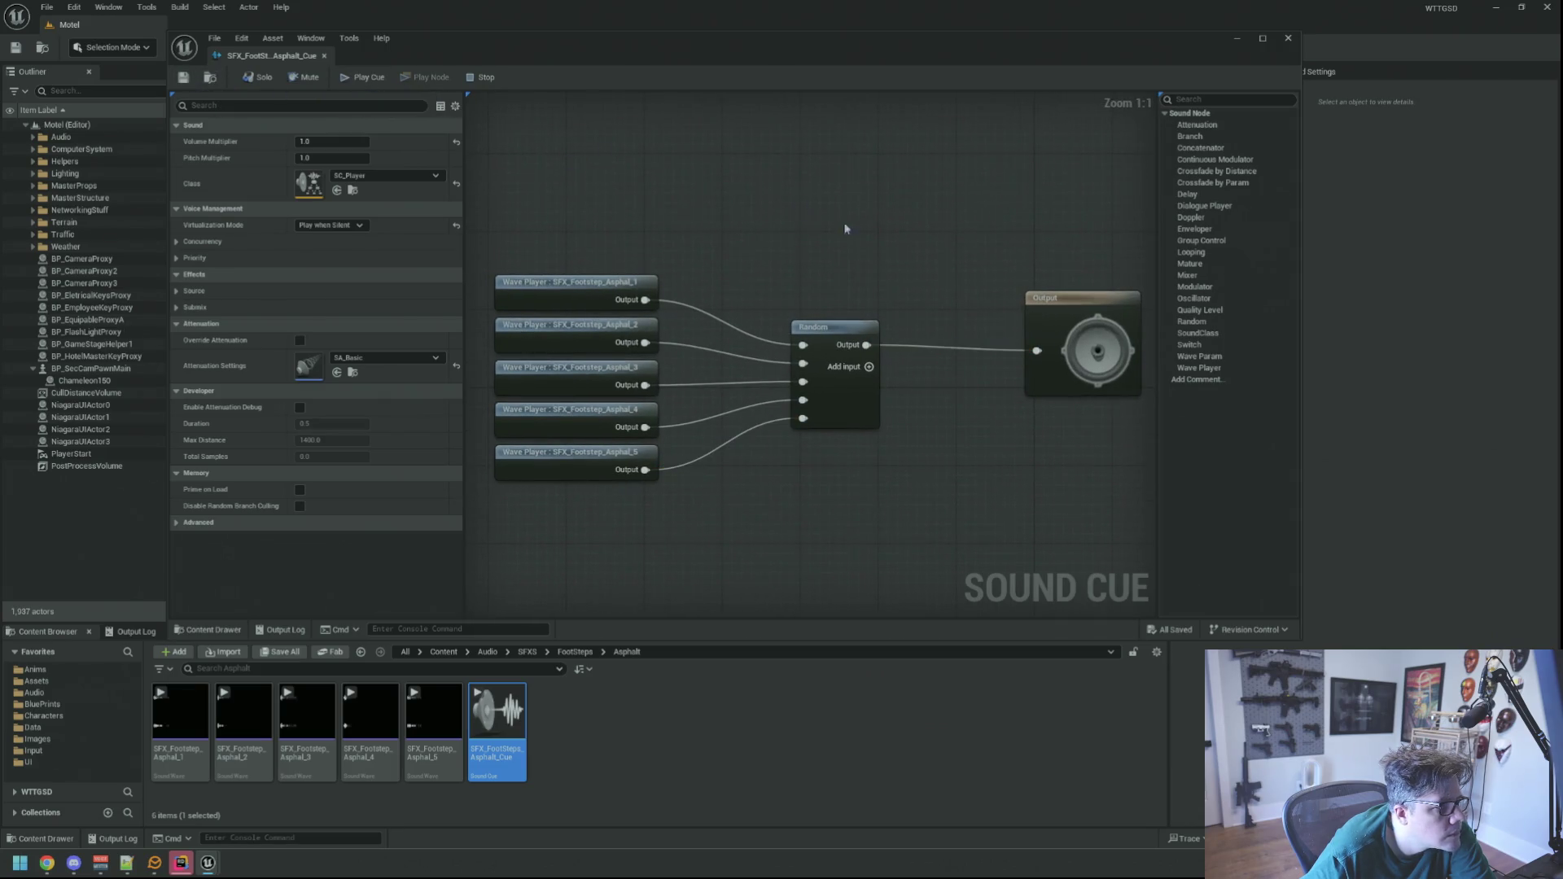
{"action": "left_click", "coordinate": [973, 283]}
{"action": "left_click_drag", "start_coordinate": [973, 283], "coordinate": [1063, 283]}
{"action": "left_click", "coordinate": [926, 271]}
{"action": "left_click_drag", "start_coordinate": [926, 271], "coordinate": [843, 277]}
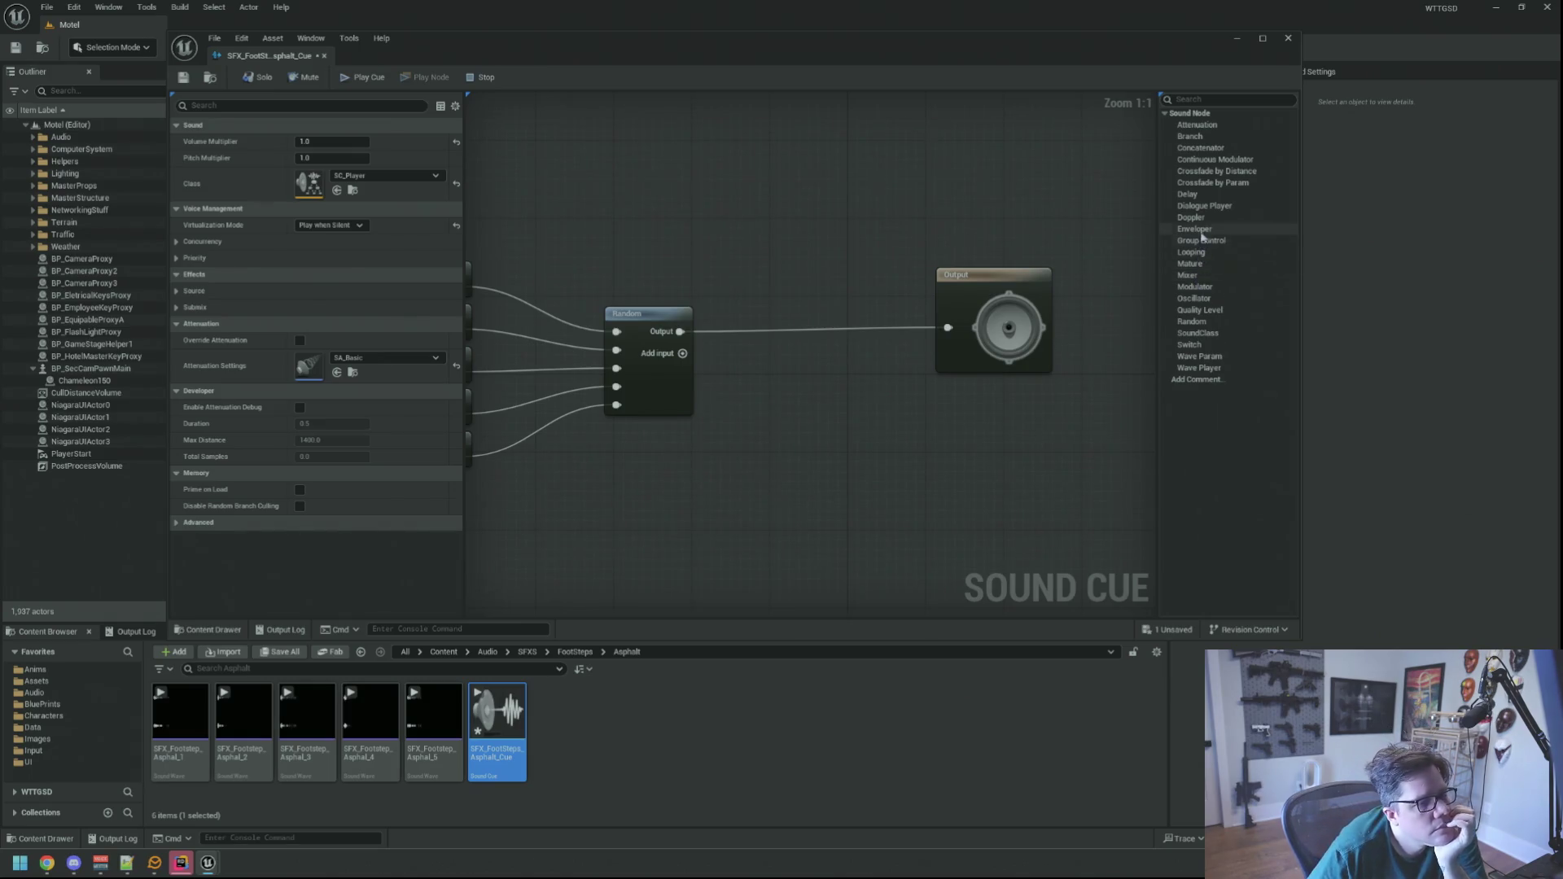
- Drop a Doppler node from the Palette onto the graph above the Output node
{"action": "left_click_drag", "start_coordinate": [1190, 217], "coordinate": [838, 180]}
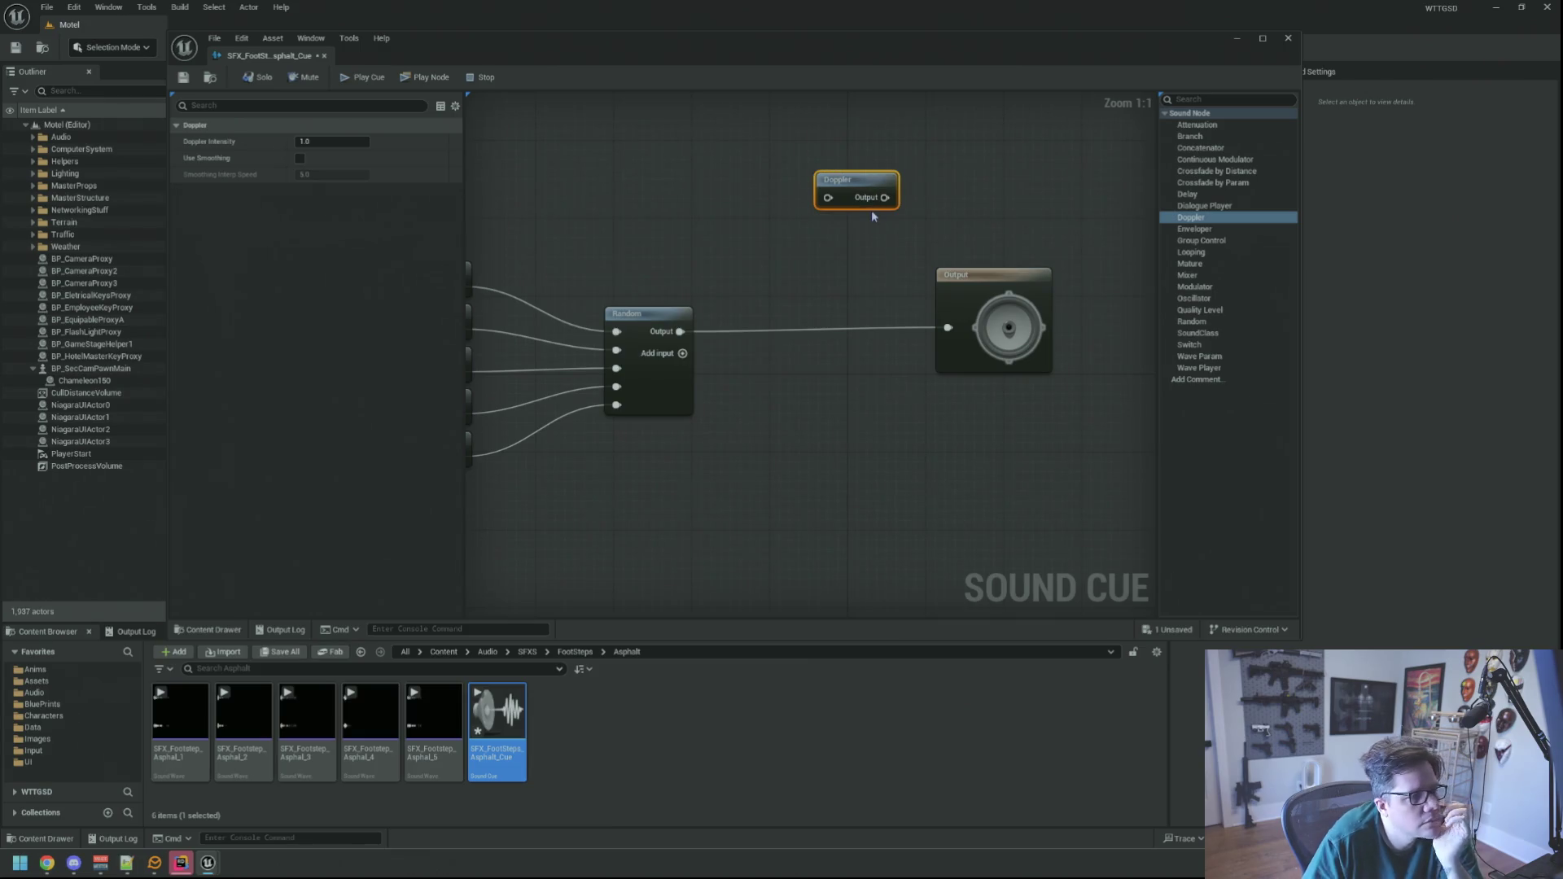
- Delete the Doppler node and save the cue with Ctrl+S, keeping Random wired to Output
{"action": "key", "text": "Delete"}
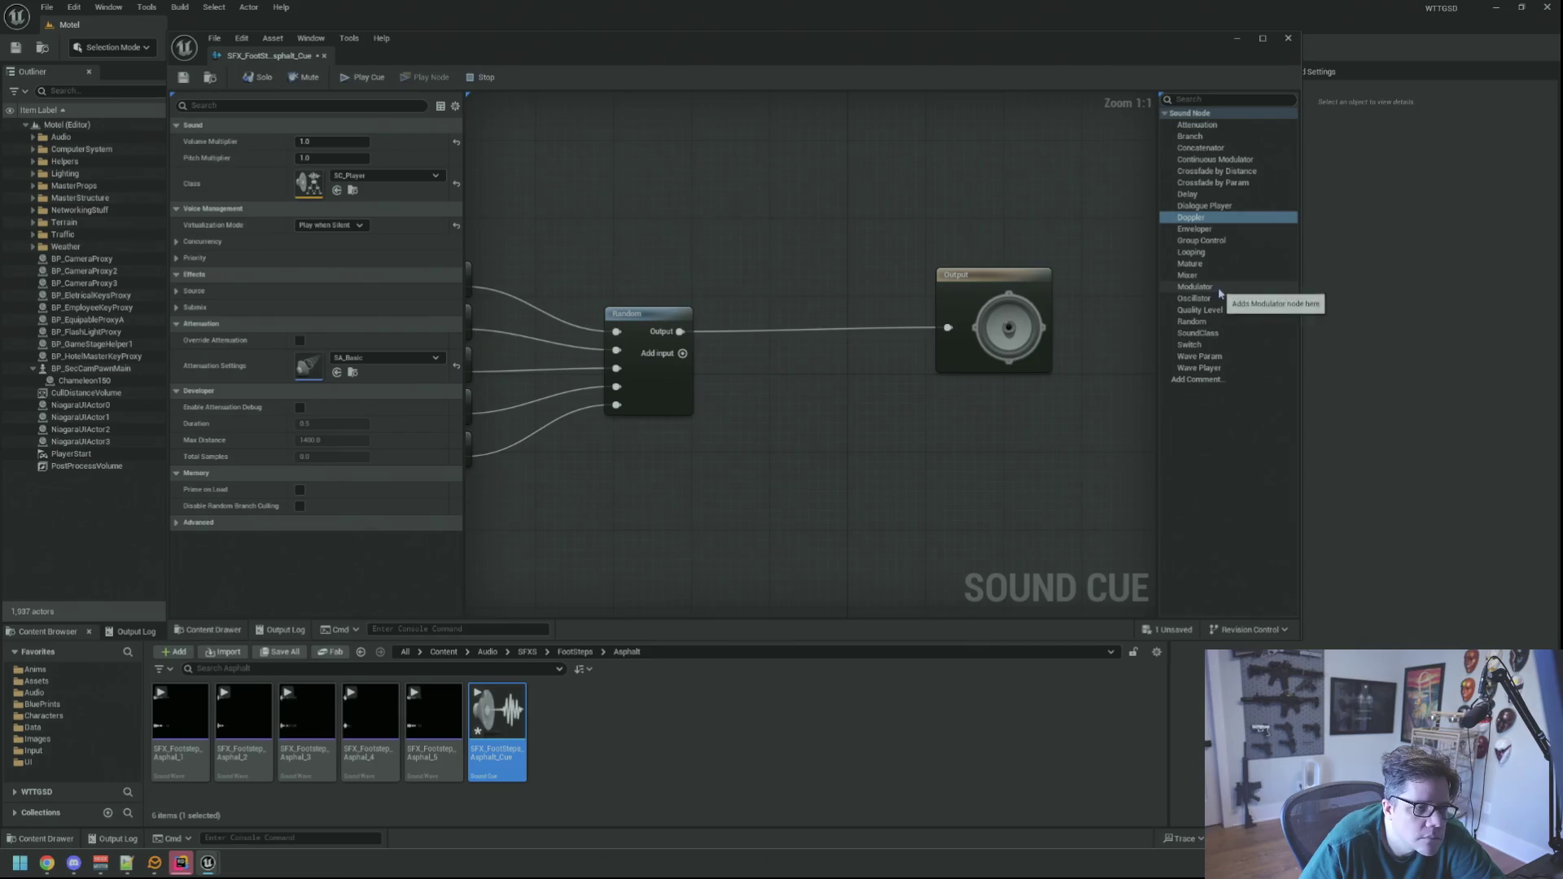
{"action": "left_click_drag", "start_coordinate": [801, 226], "coordinate": [799, 235]}
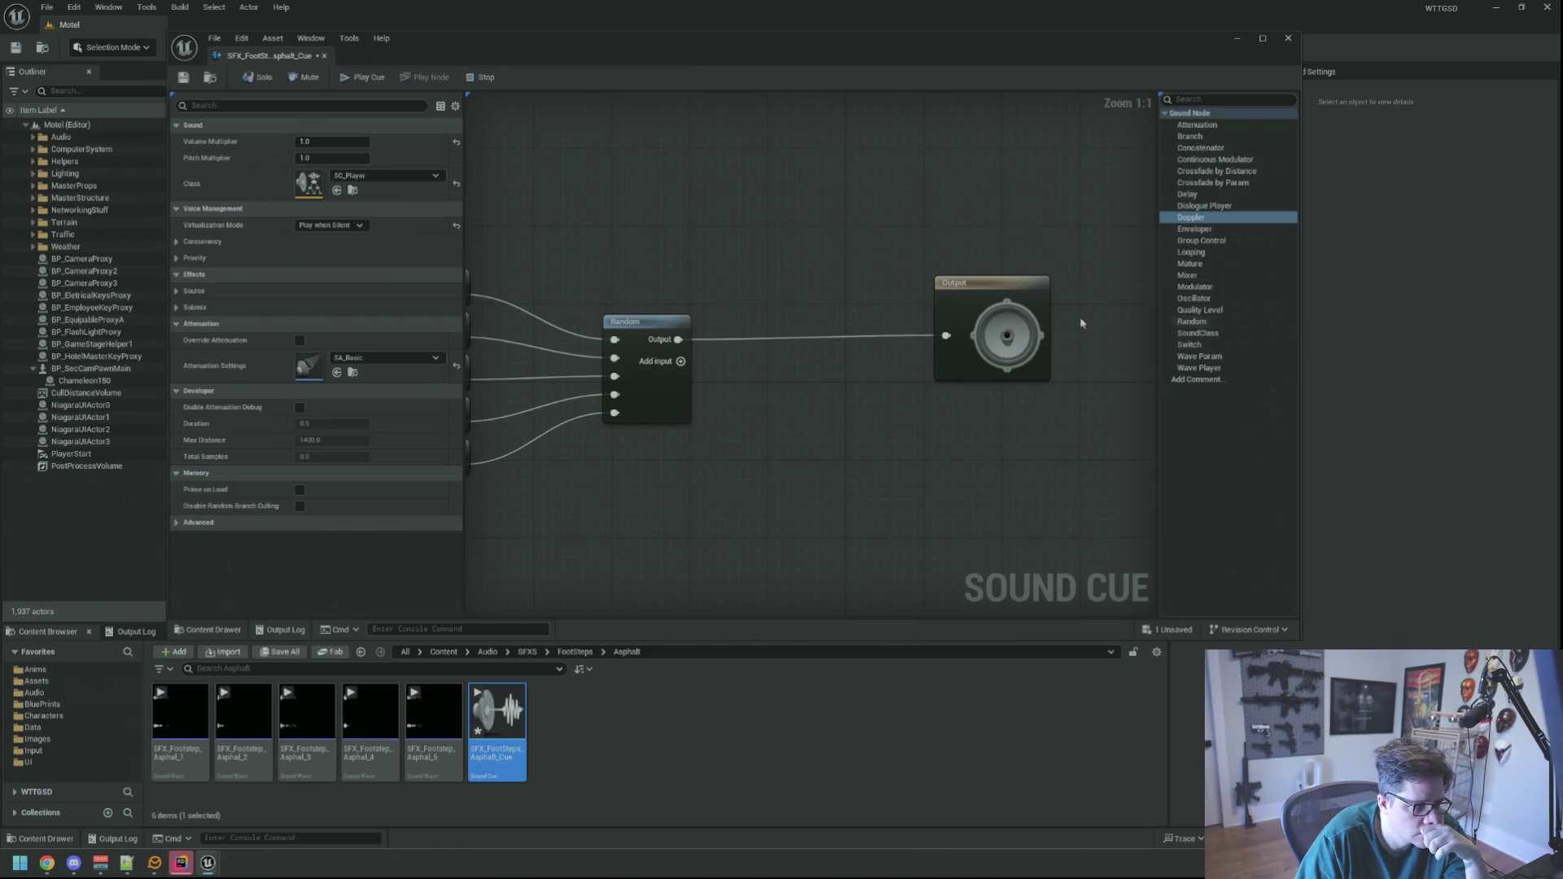
{"action": "left_click", "coordinate": [625, 320]}
{"action": "left_click", "coordinate": [761, 269]}
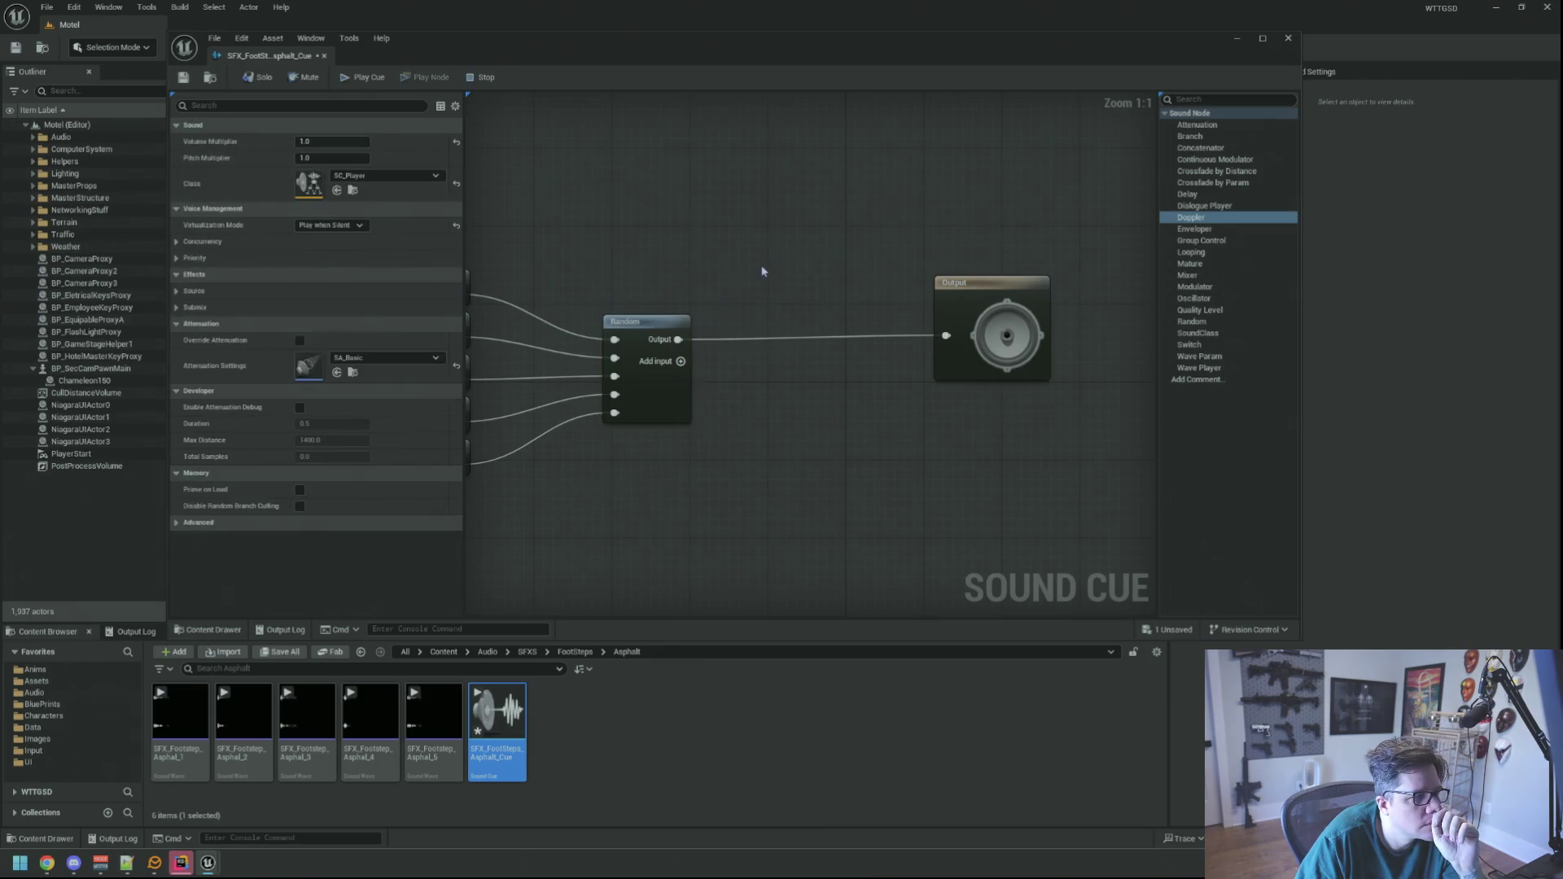
{"action": "scroll", "coordinate": [969, 247], "scroll_direction": "down", "scroll_amount": 3}
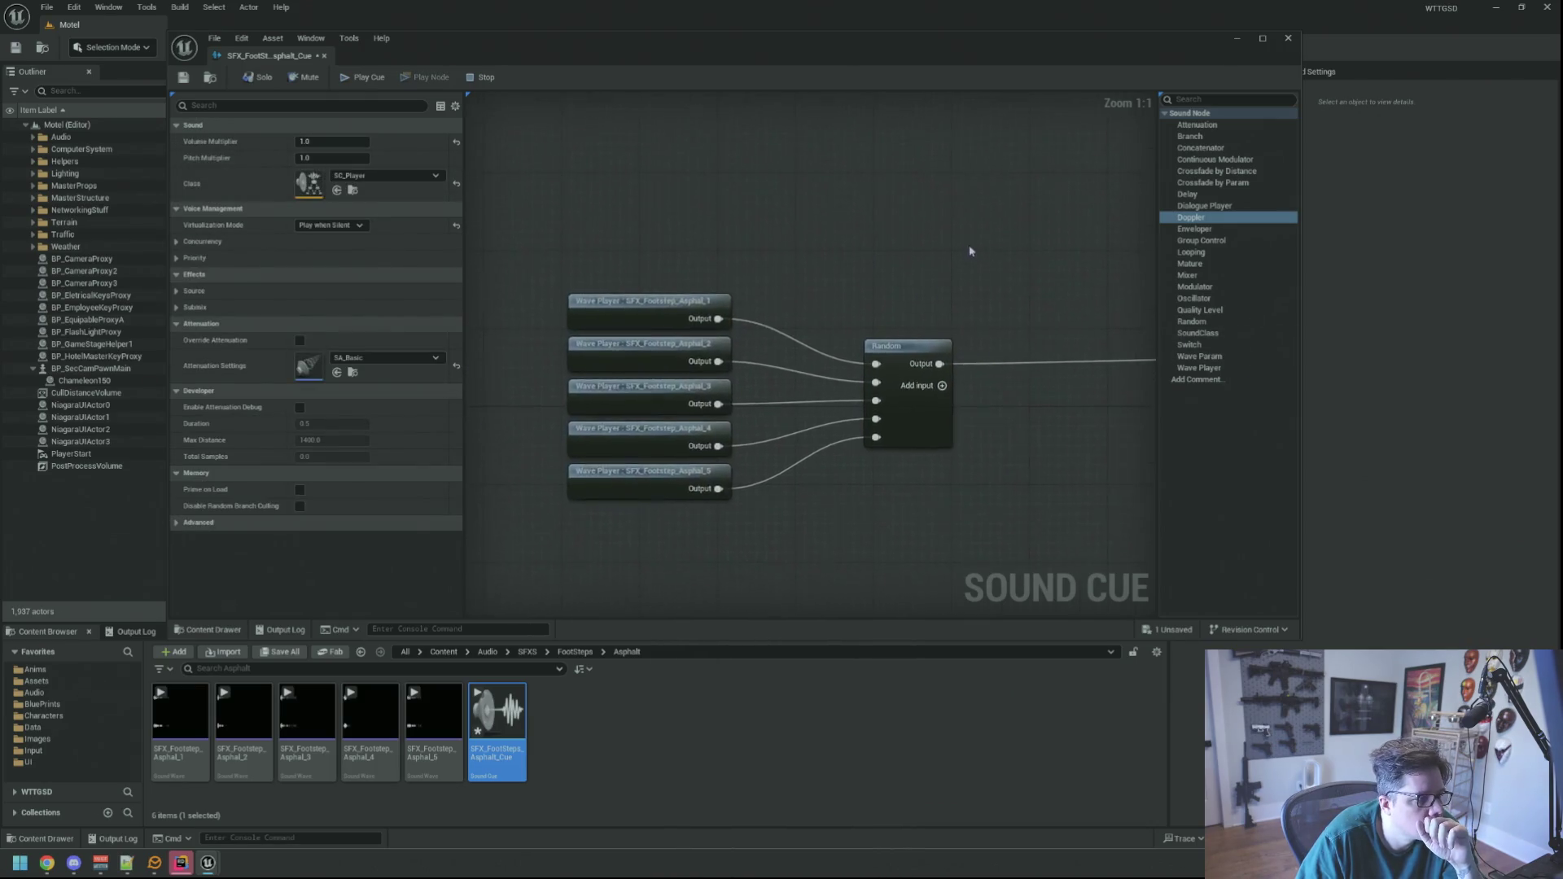
{"action": "scroll", "coordinate": [893, 268], "scroll_direction": "up", "scroll_amount": 3}
{"action": "key", "text": "ctrl+s"}
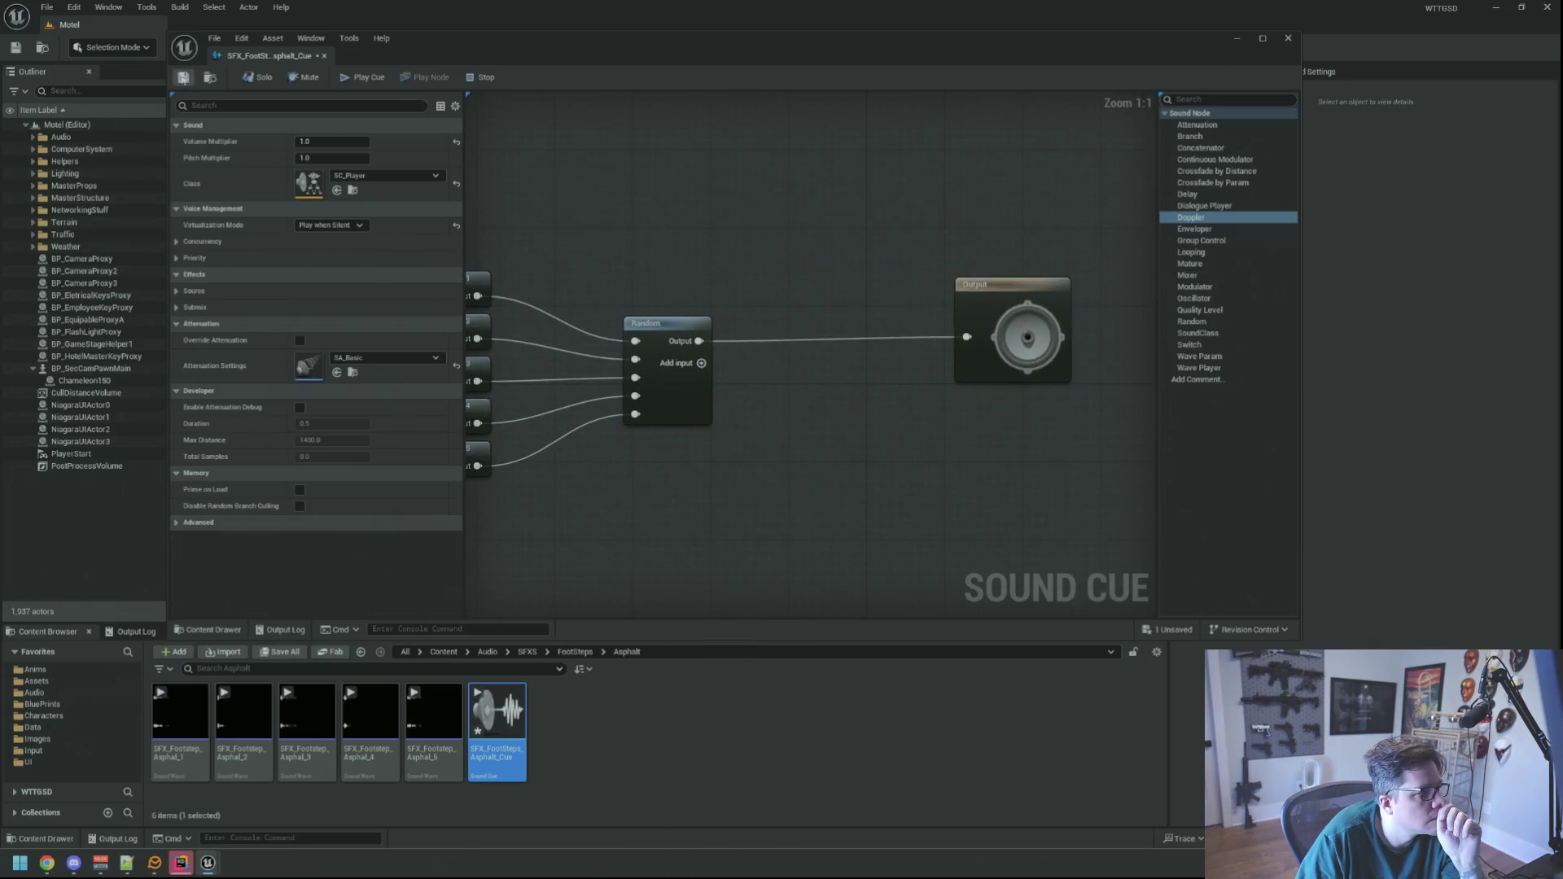
{"action": "left_click_drag", "start_coordinate": [761, 218], "coordinate": [821, 220]}
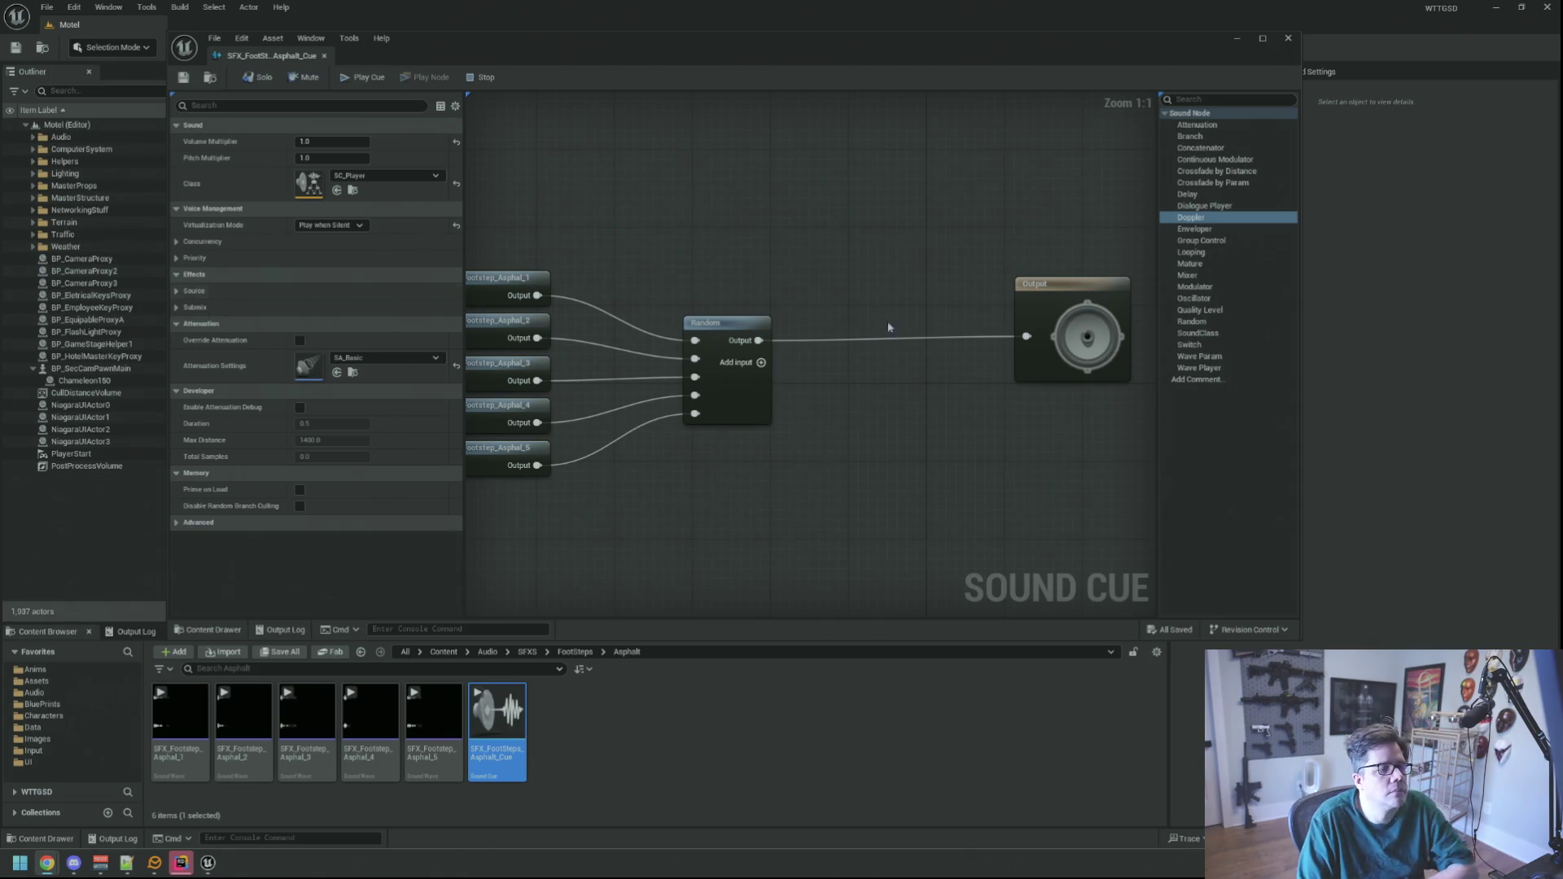
{"action": "left_click_drag", "start_coordinate": [900, 262], "coordinate": [908, 294]}
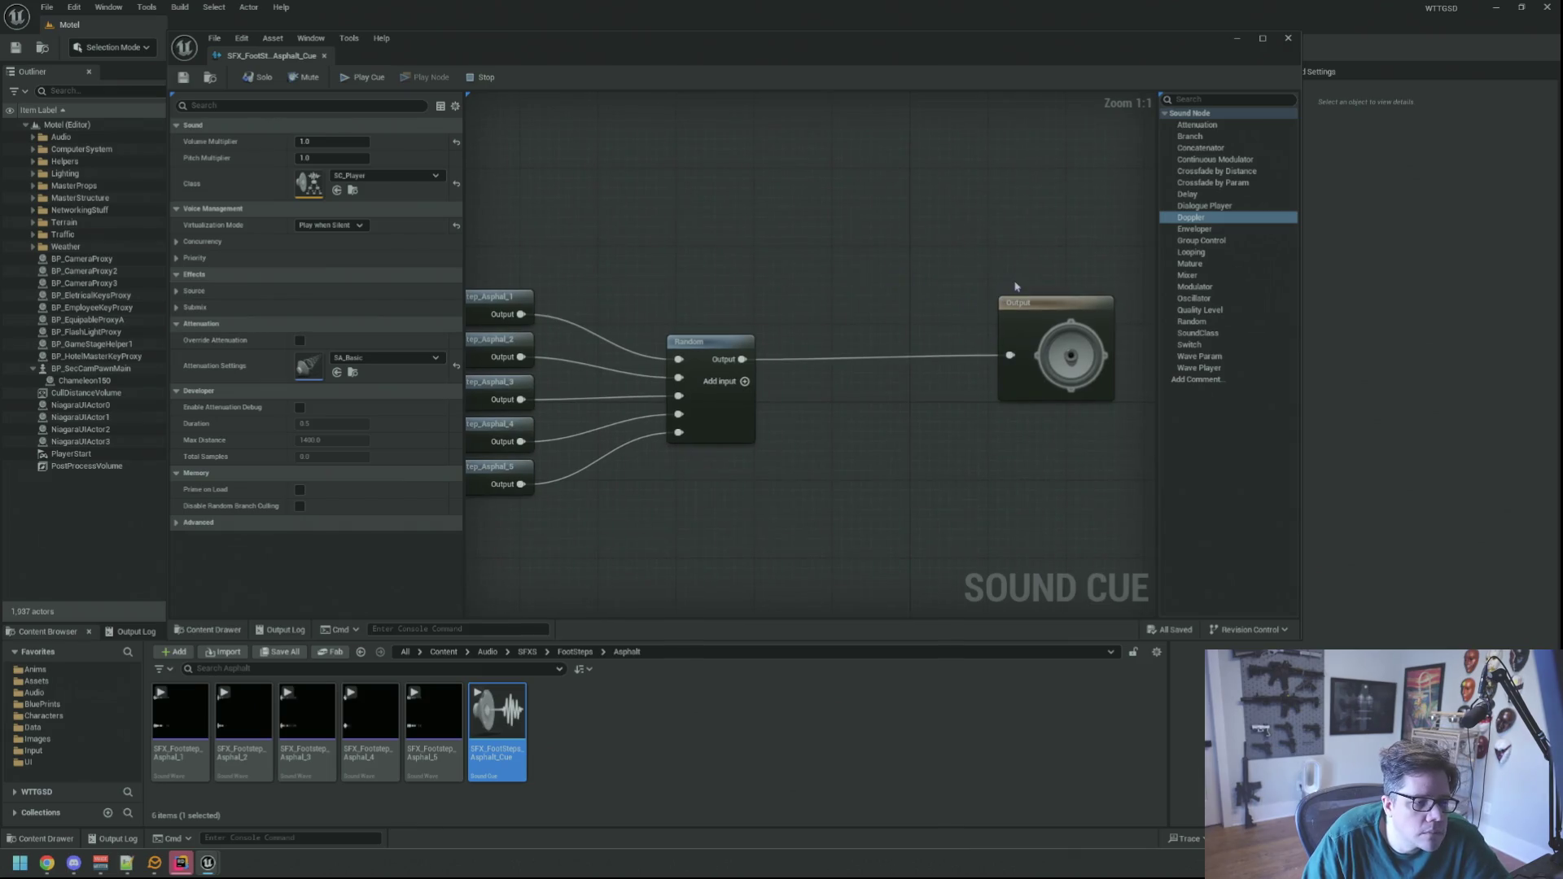
- Try adding Mixer and Enveloper nodes to the graph, then remove both again
{"action": "left_click_drag", "start_coordinate": [1015, 287], "coordinate": [948, 291]}
{"action": "left_click_drag", "start_coordinate": [1188, 275], "coordinate": [875, 236]}
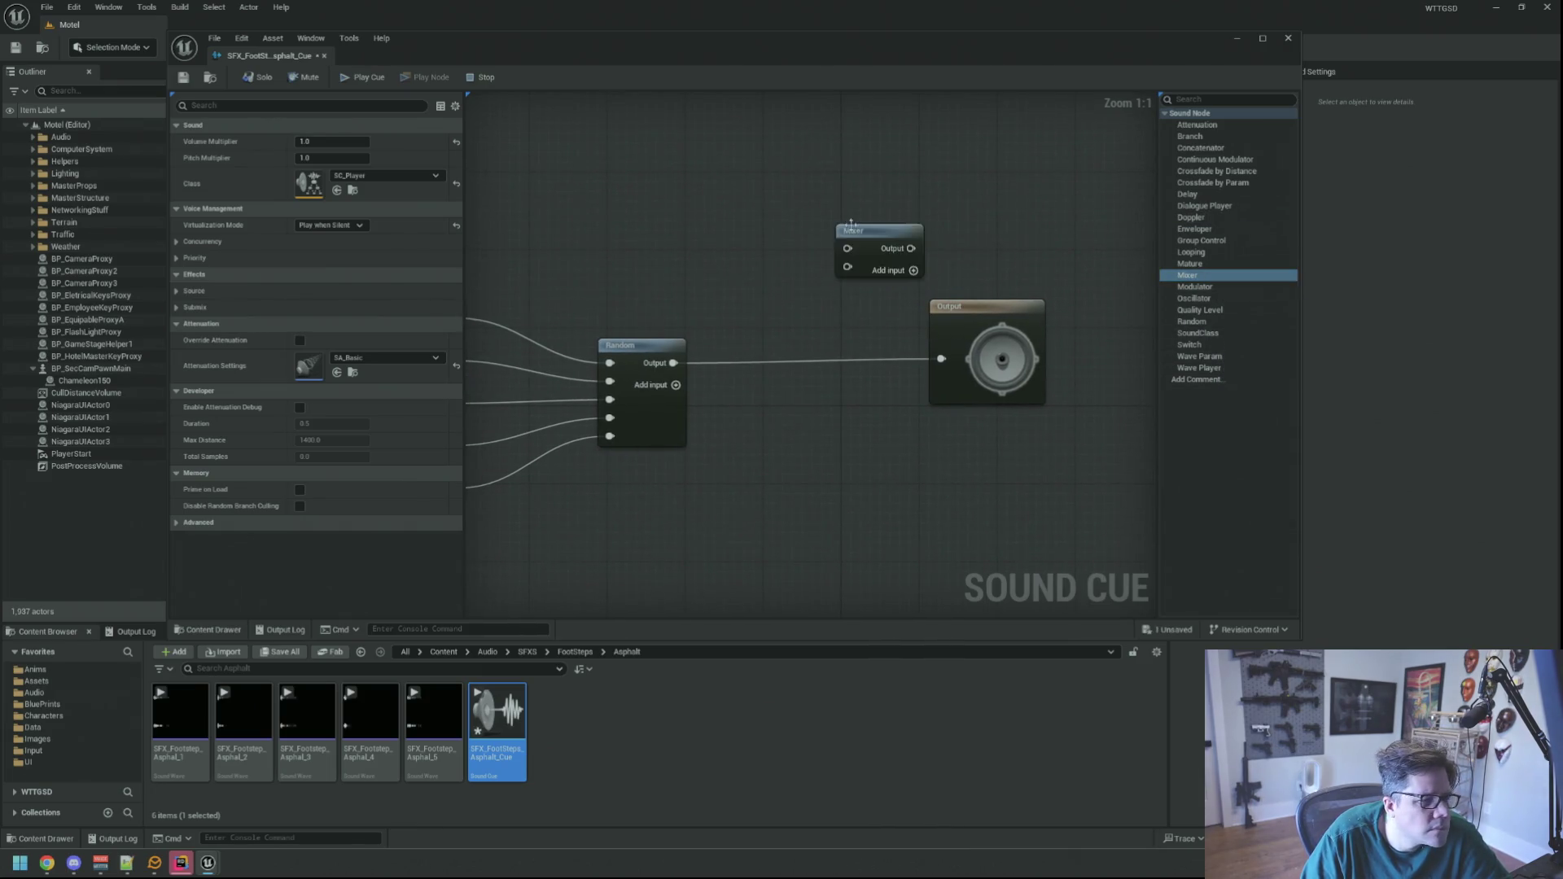
{"action": "left_click", "coordinate": [902, 191]}
{"action": "key", "text": "ctrl+z"}
{"action": "key", "text": "ctrl+z"}
{"action": "left_click_drag", "start_coordinate": [1039, 260], "coordinate": [1018, 252]}
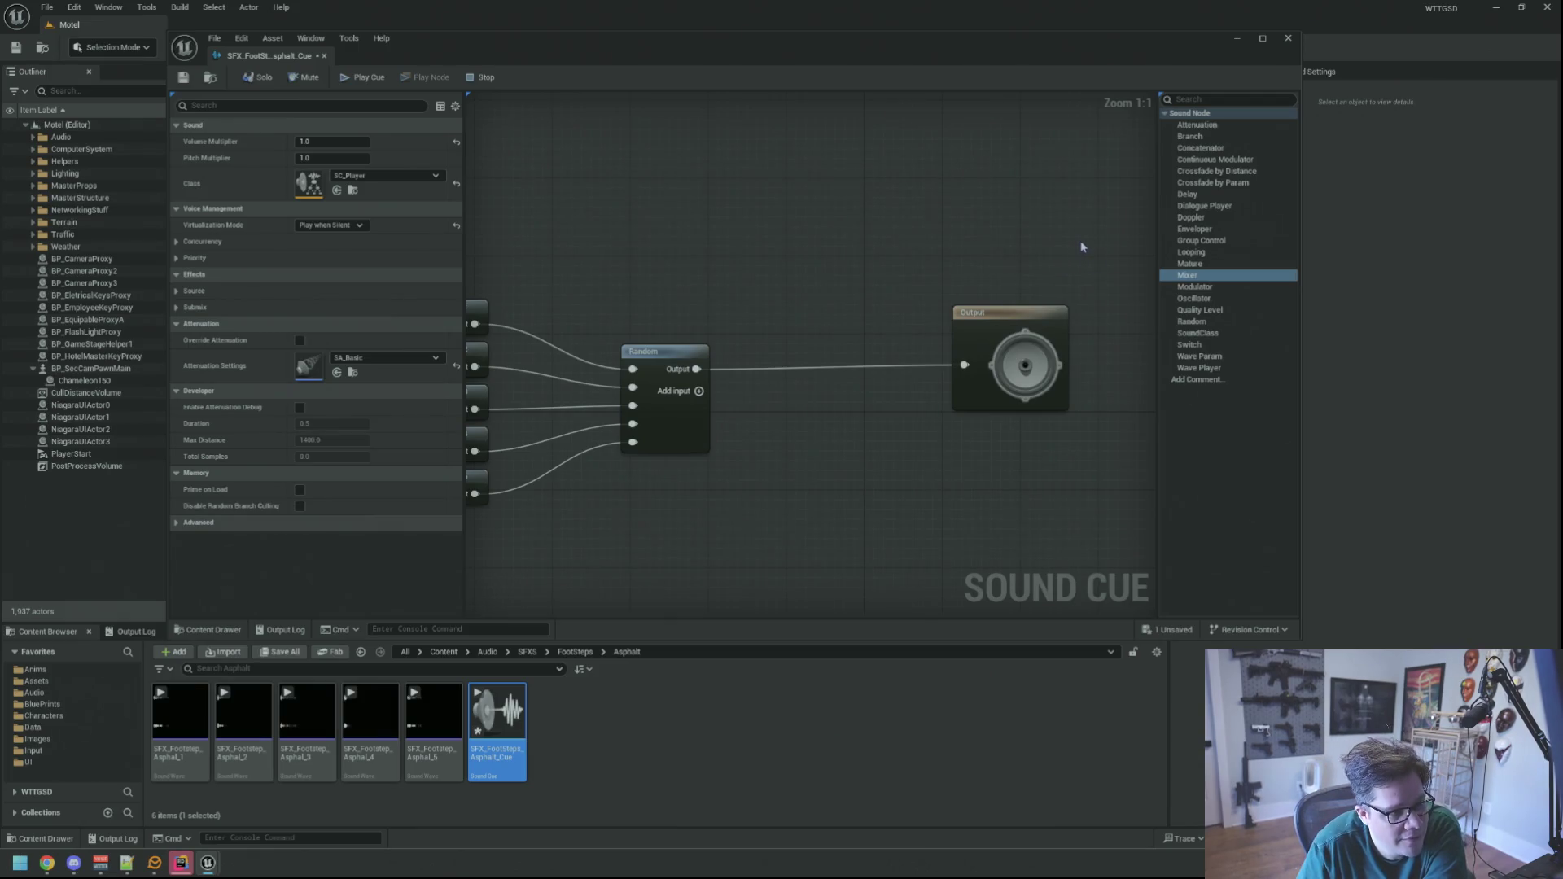
{"action": "mouse_move", "coordinate": [1083, 262]}
{"action": "left_mouse_down"}
{"action": "mouse_move", "coordinate": [1072, 293]}
{"action": "mouse_move", "coordinate": [1068, 262]}
{"action": "left_mouse_up"}
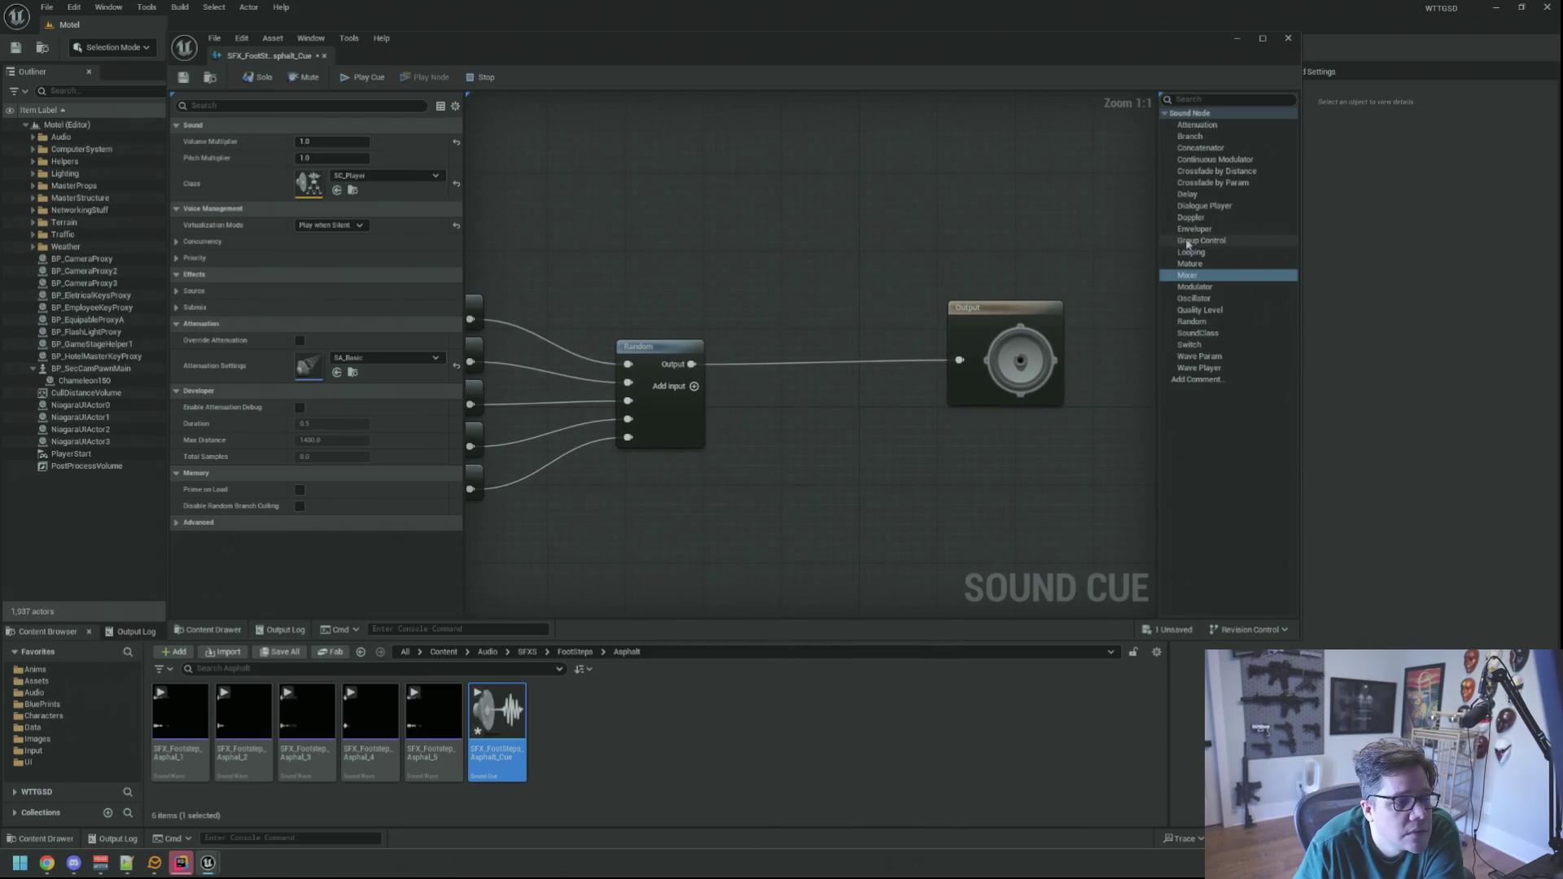
{"action": "left_click_drag", "start_coordinate": [1193, 229], "coordinate": [897, 226]}
{"action": "left_click", "coordinate": [897, 225]}
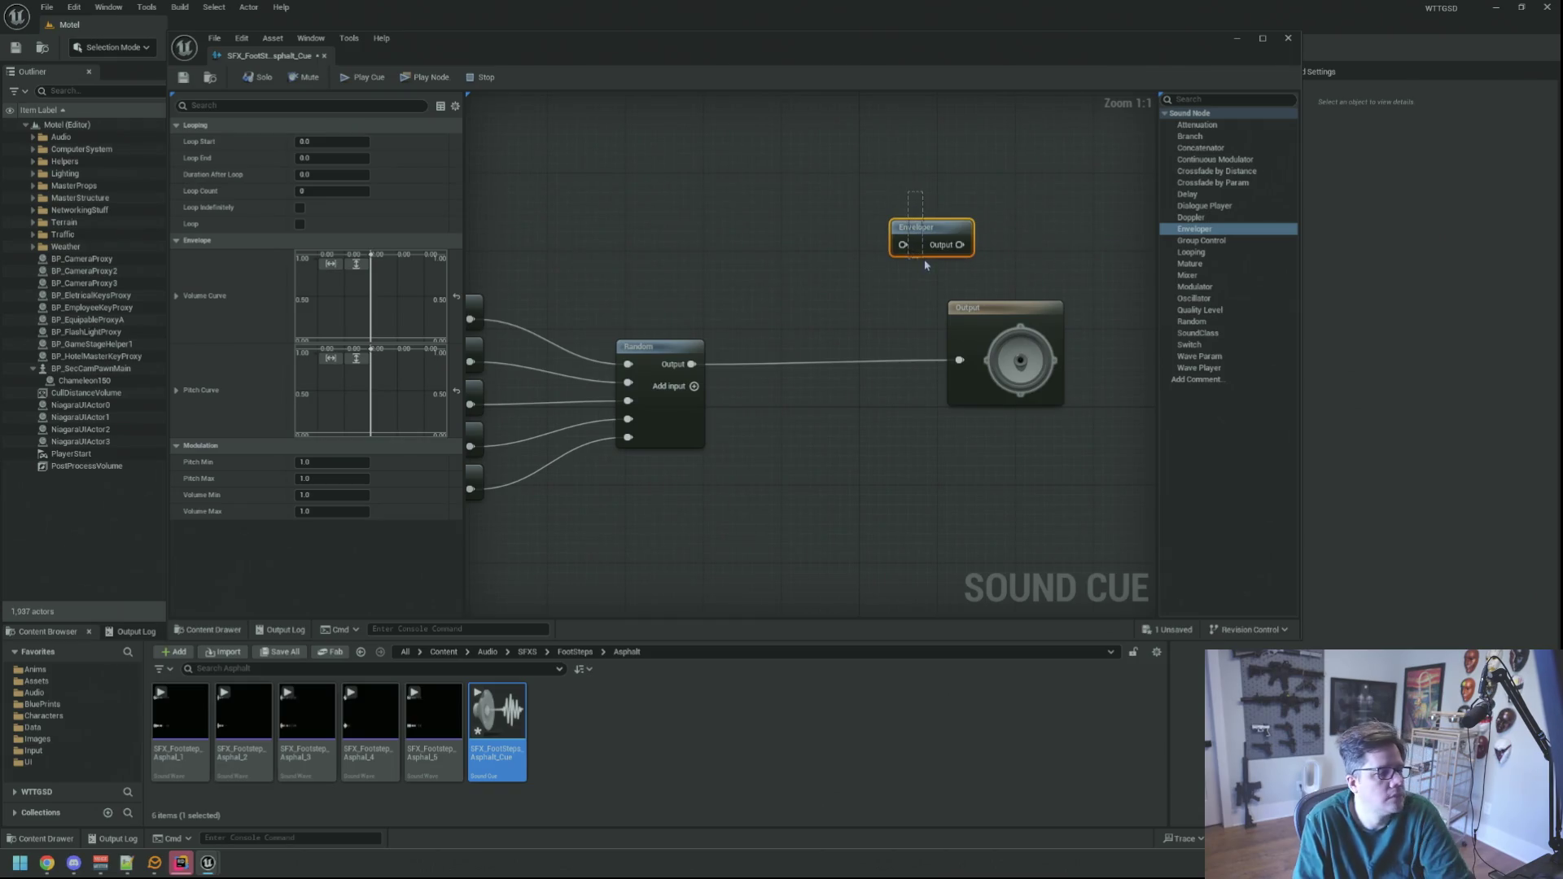
{"action": "key", "text": "Delete"}
- Save the cue and inspect the asphalt Wave Player nodes feeding Random
{"action": "left_click", "coordinate": [955, 303]}
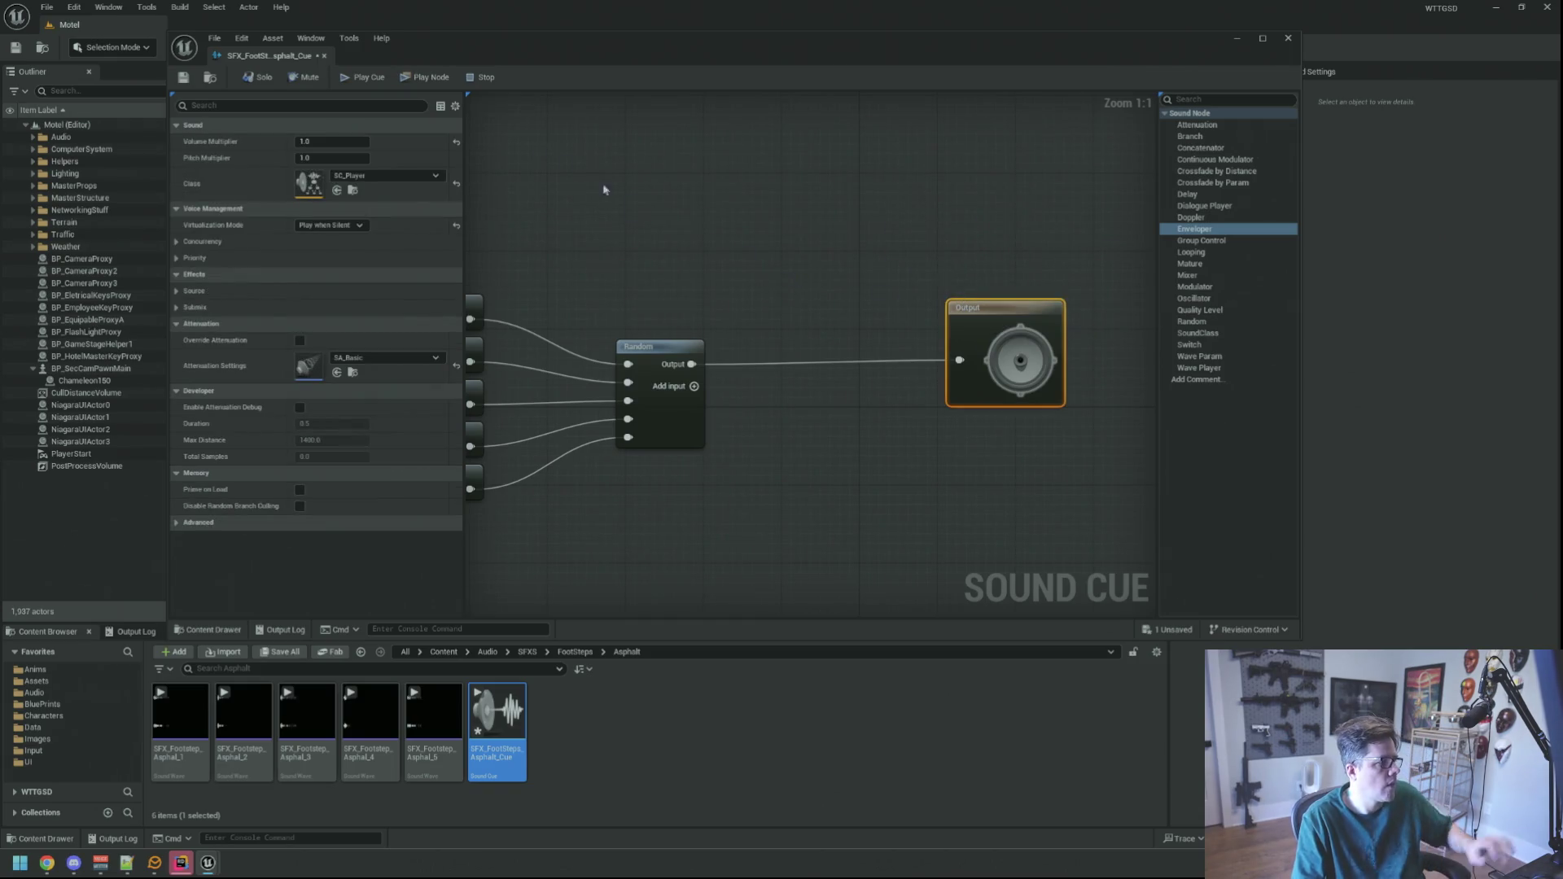
{"action": "key", "text": "ctrl+s"}
{"action": "left_click", "coordinate": [625, 254]}
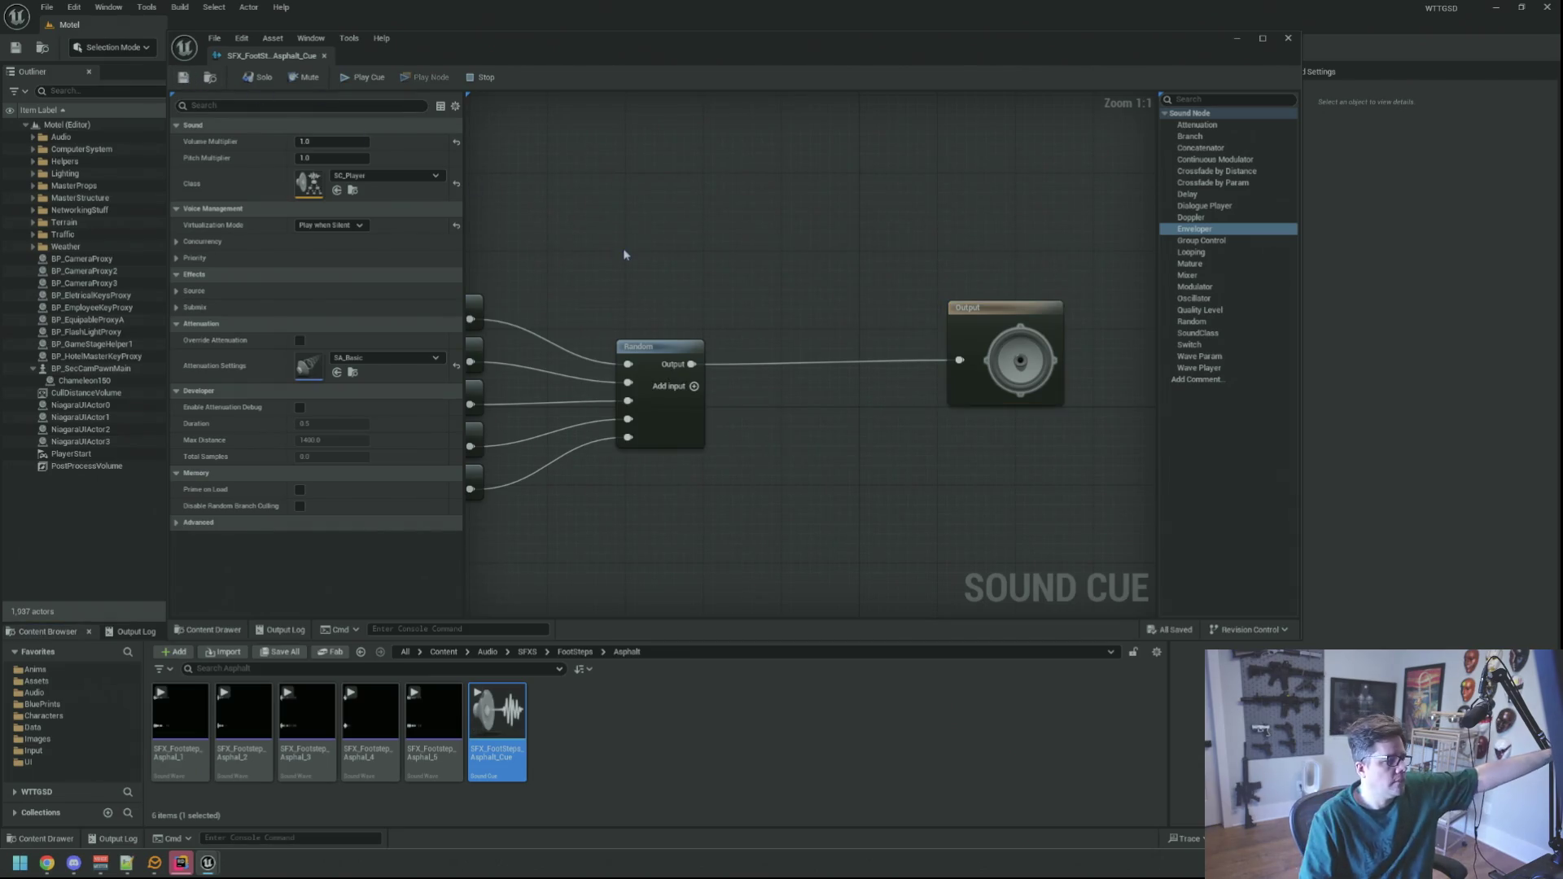
{"action": "left_click", "coordinate": [576, 288]}
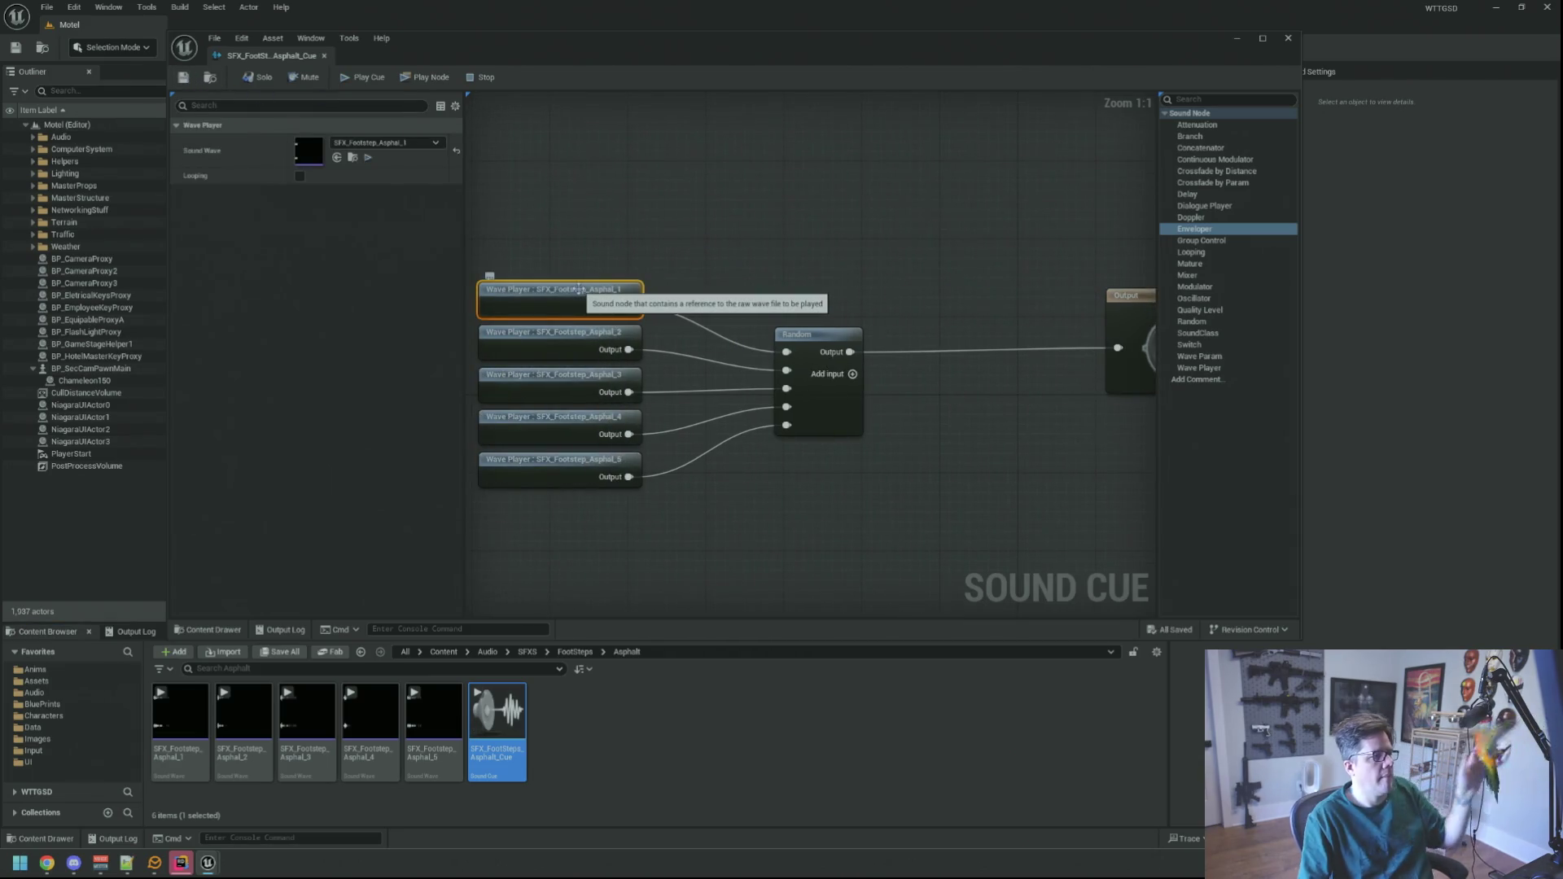
{"action": "left_click", "coordinate": [766, 261]}
{"action": "mouse_move", "coordinate": [766, 261]}
{"action": "left_mouse_down"}
{"action": "mouse_move", "coordinate": [694, 220]}
{"action": "mouse_move", "coordinate": [701, 237]}
{"action": "mouse_move", "coordinate": [757, 227]}
{"action": "left_mouse_up"}
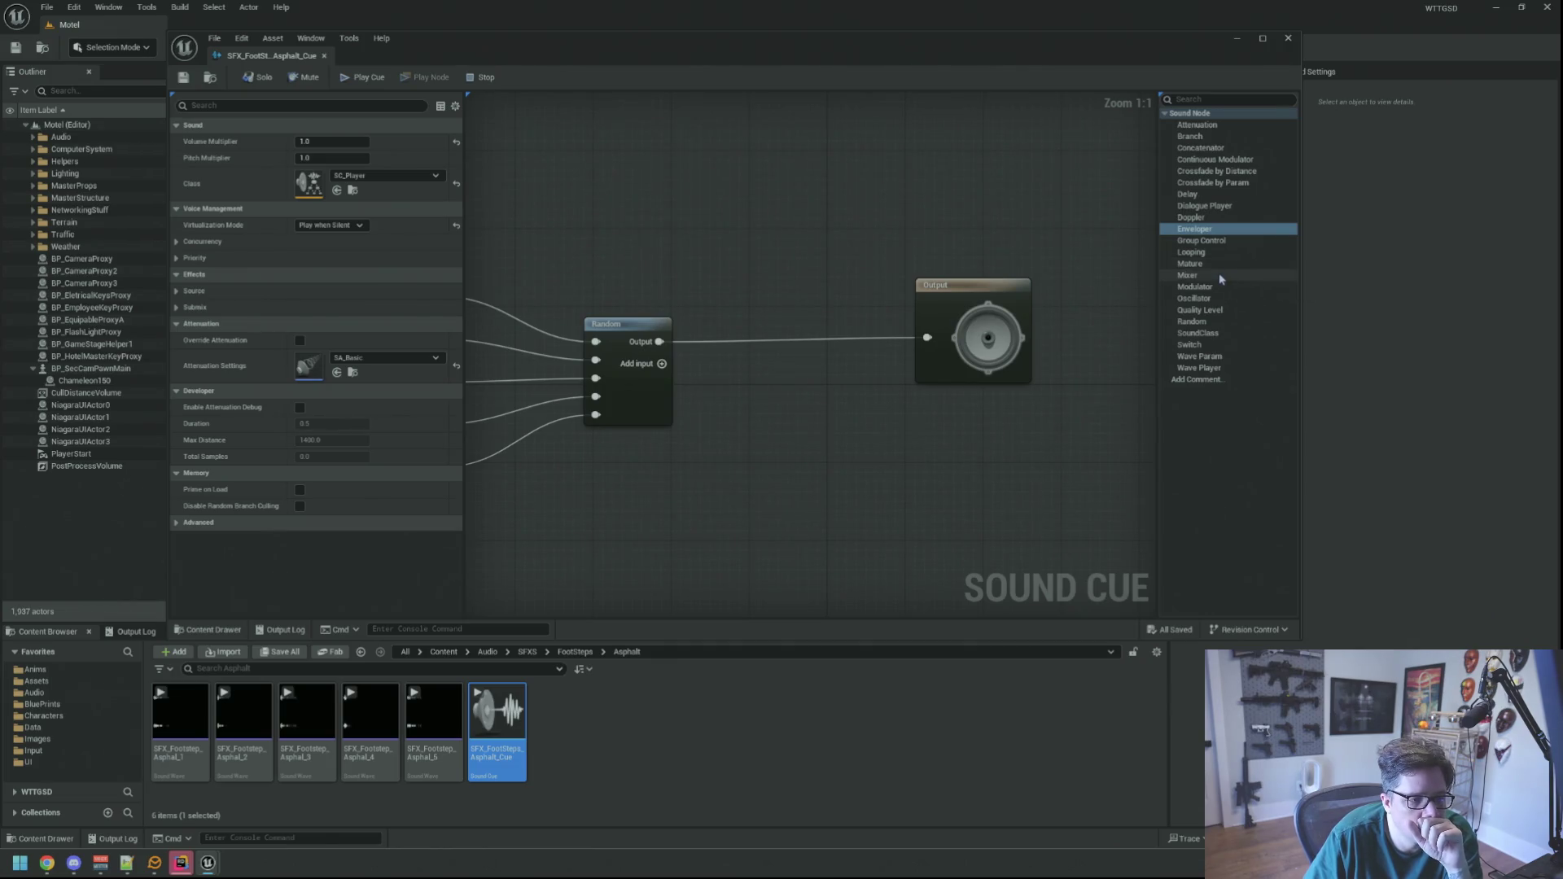
- Insert a Modulator node between Random and Output and save the cue
{"action": "mouse_move", "coordinate": [1219, 292]}
{"action": "left_mouse_down"}
{"action": "mouse_move", "coordinate": [828, 248]}
{"action": "mouse_move", "coordinate": [851, 259]}
{"action": "left_mouse_up"}
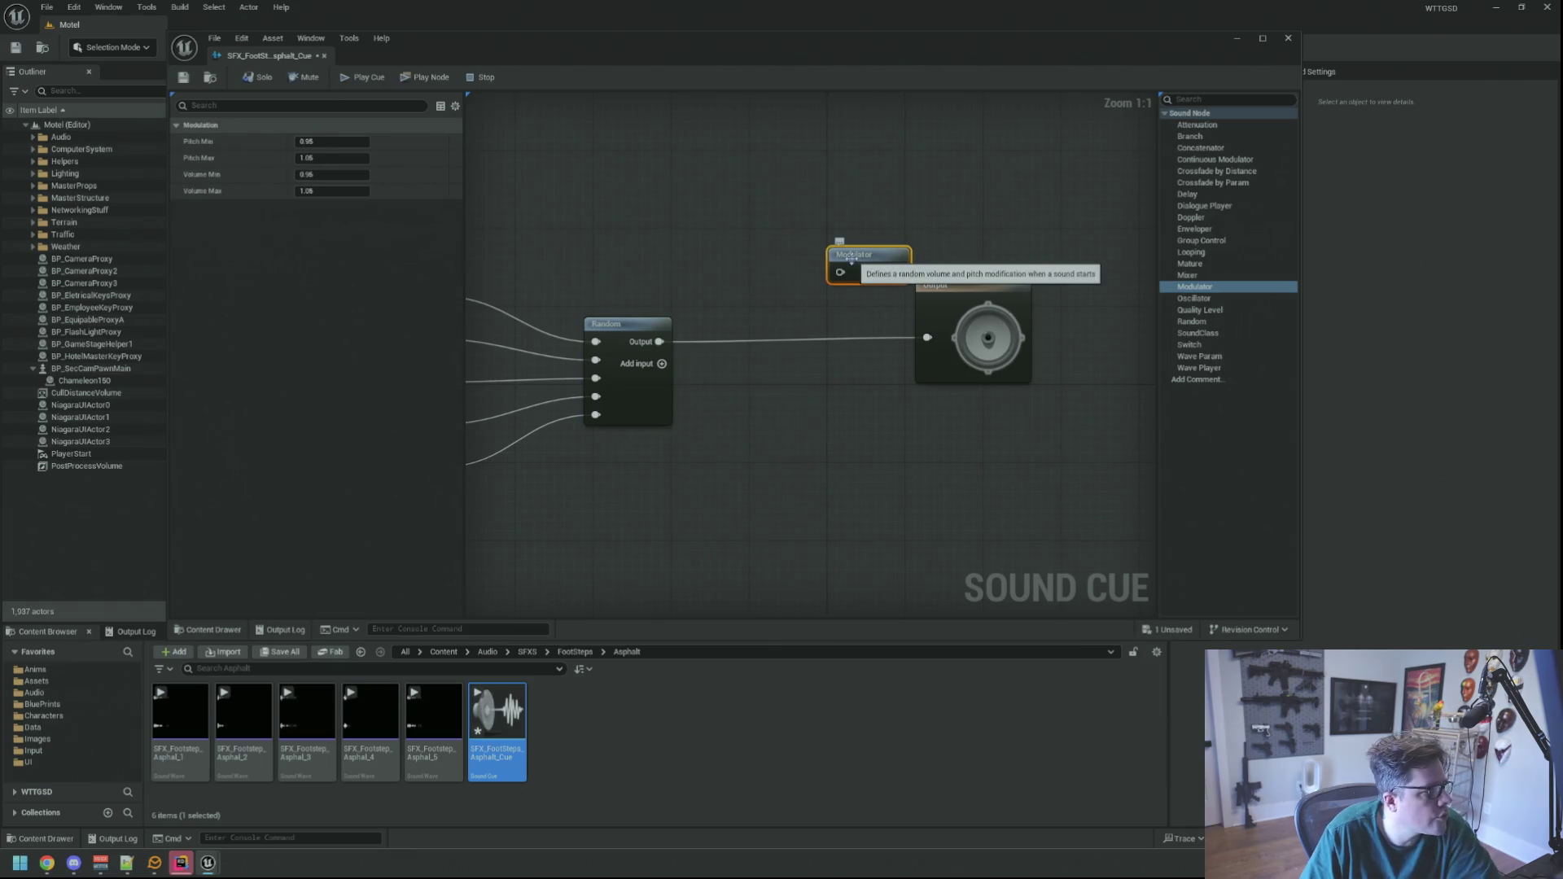
{"action": "mouse_move", "coordinate": [660, 341]}
{"action": "left_mouse_down"}
{"action": "mouse_move", "coordinate": [714, 350]}
{"action": "mouse_move", "coordinate": [772, 293]}
{"action": "mouse_move", "coordinate": [840, 272]}
{"action": "mouse_move", "coordinate": [960, 326]}
{"action": "mouse_move", "coordinate": [936, 346]}
{"action": "mouse_move", "coordinate": [846, 358]}
{"action": "mouse_move", "coordinate": [810, 341]}
{"action": "left_mouse_up"}
{"action": "mouse_move", "coordinate": [855, 254]}
{"action": "left_mouse_down"}
{"action": "mouse_move", "coordinate": [823, 287]}
{"action": "mouse_move", "coordinate": [737, 324]}
{"action": "left_mouse_up"}
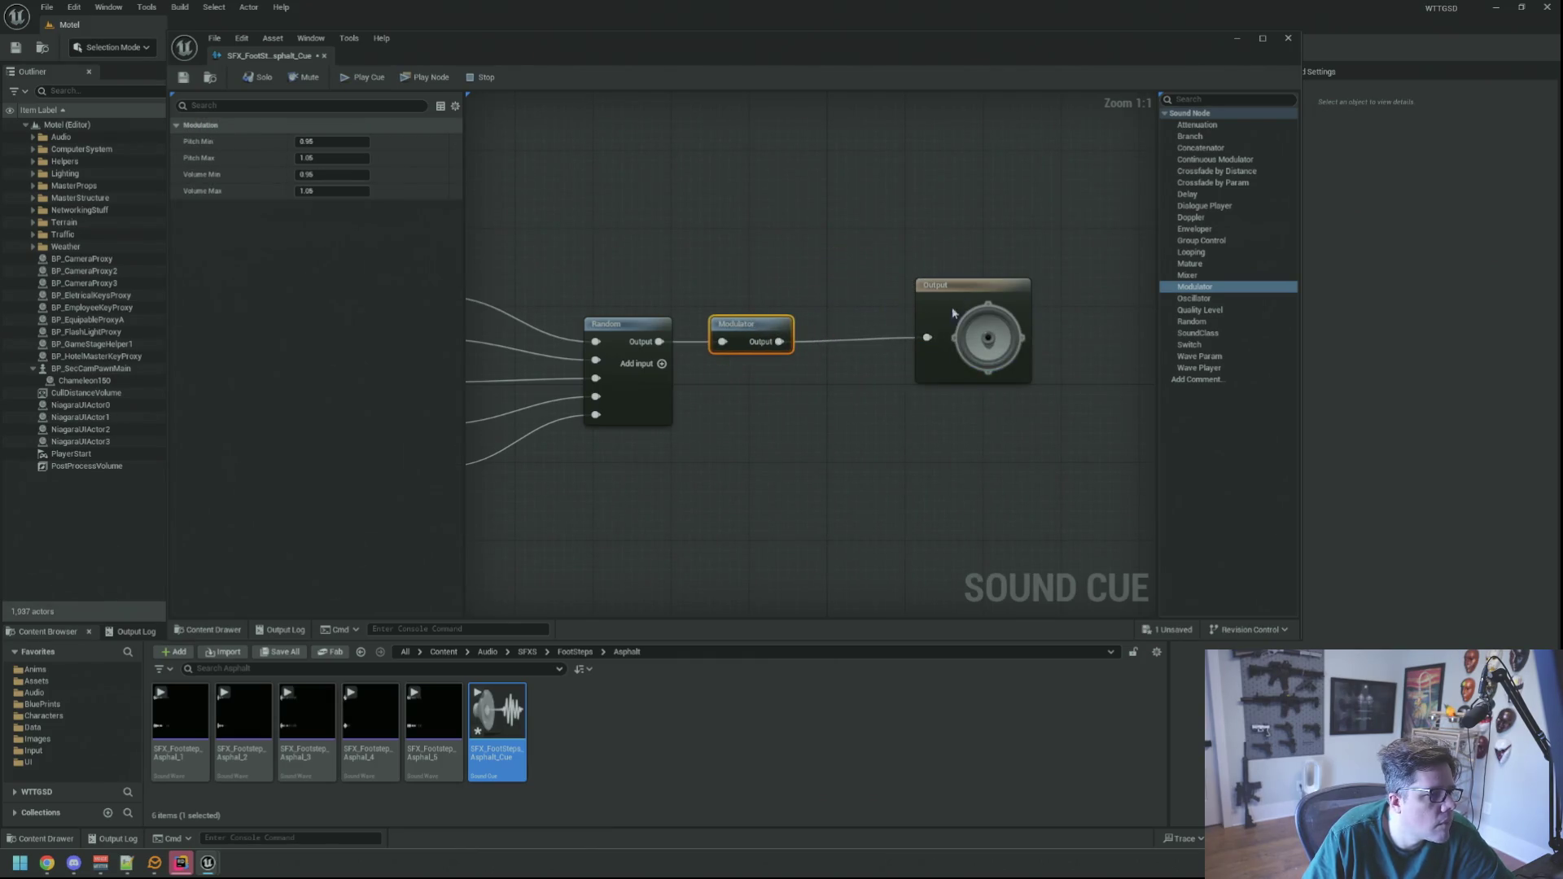
{"action": "left_click_drag", "start_coordinate": [954, 313], "coordinate": [866, 313]}
{"action": "left_click", "coordinate": [779, 296]}
{"action": "left_click", "coordinate": [749, 325]}
{"action": "left_click_drag", "start_coordinate": [684, 265], "coordinate": [723, 258]}
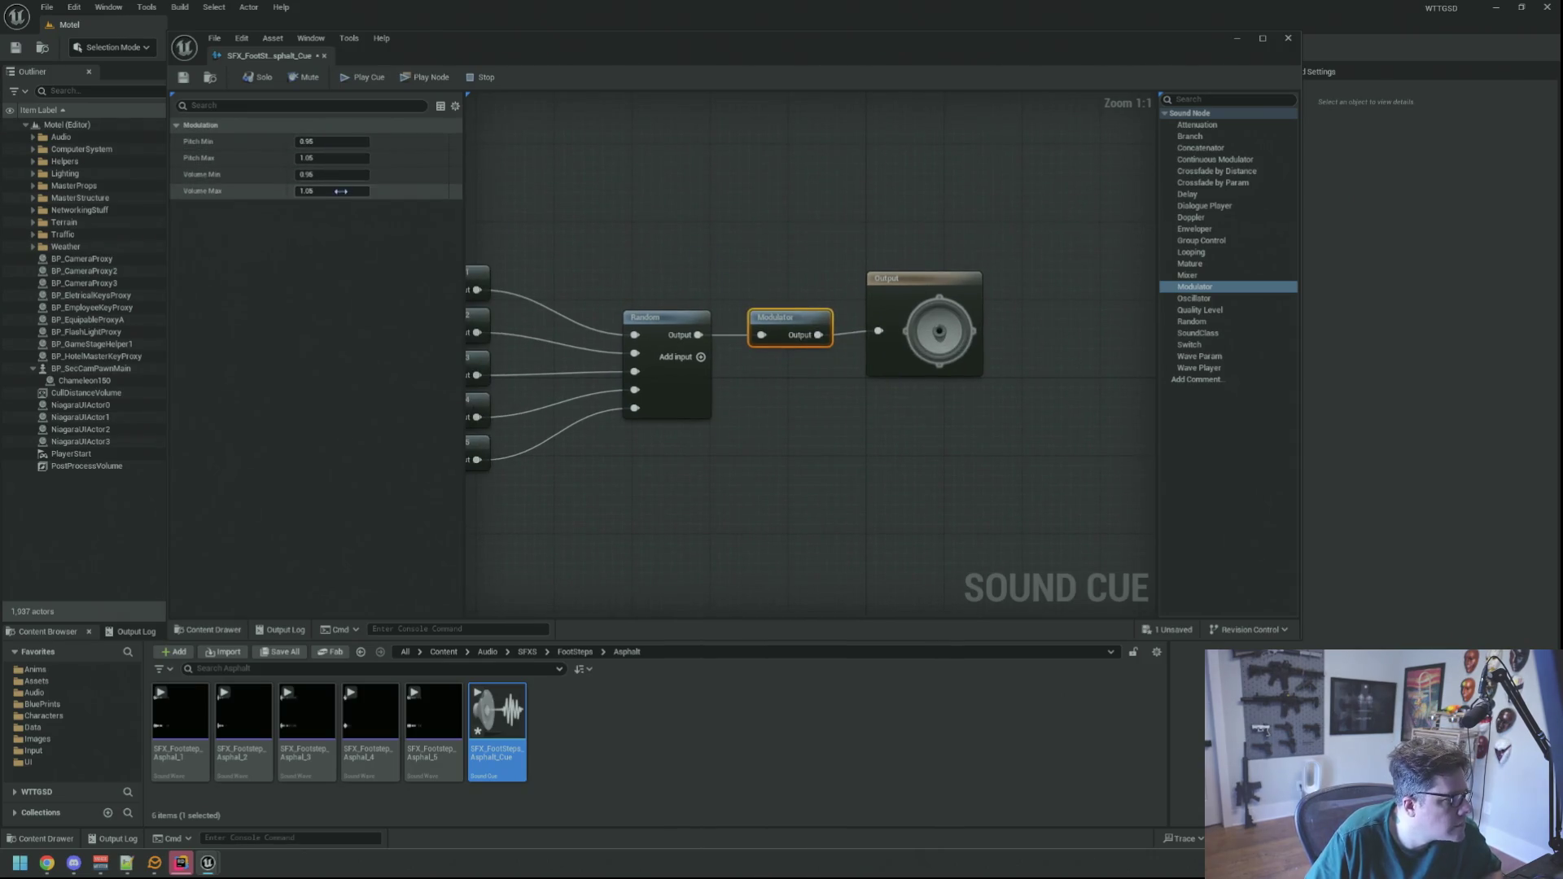
{"action": "left_click", "coordinate": [183, 77]}
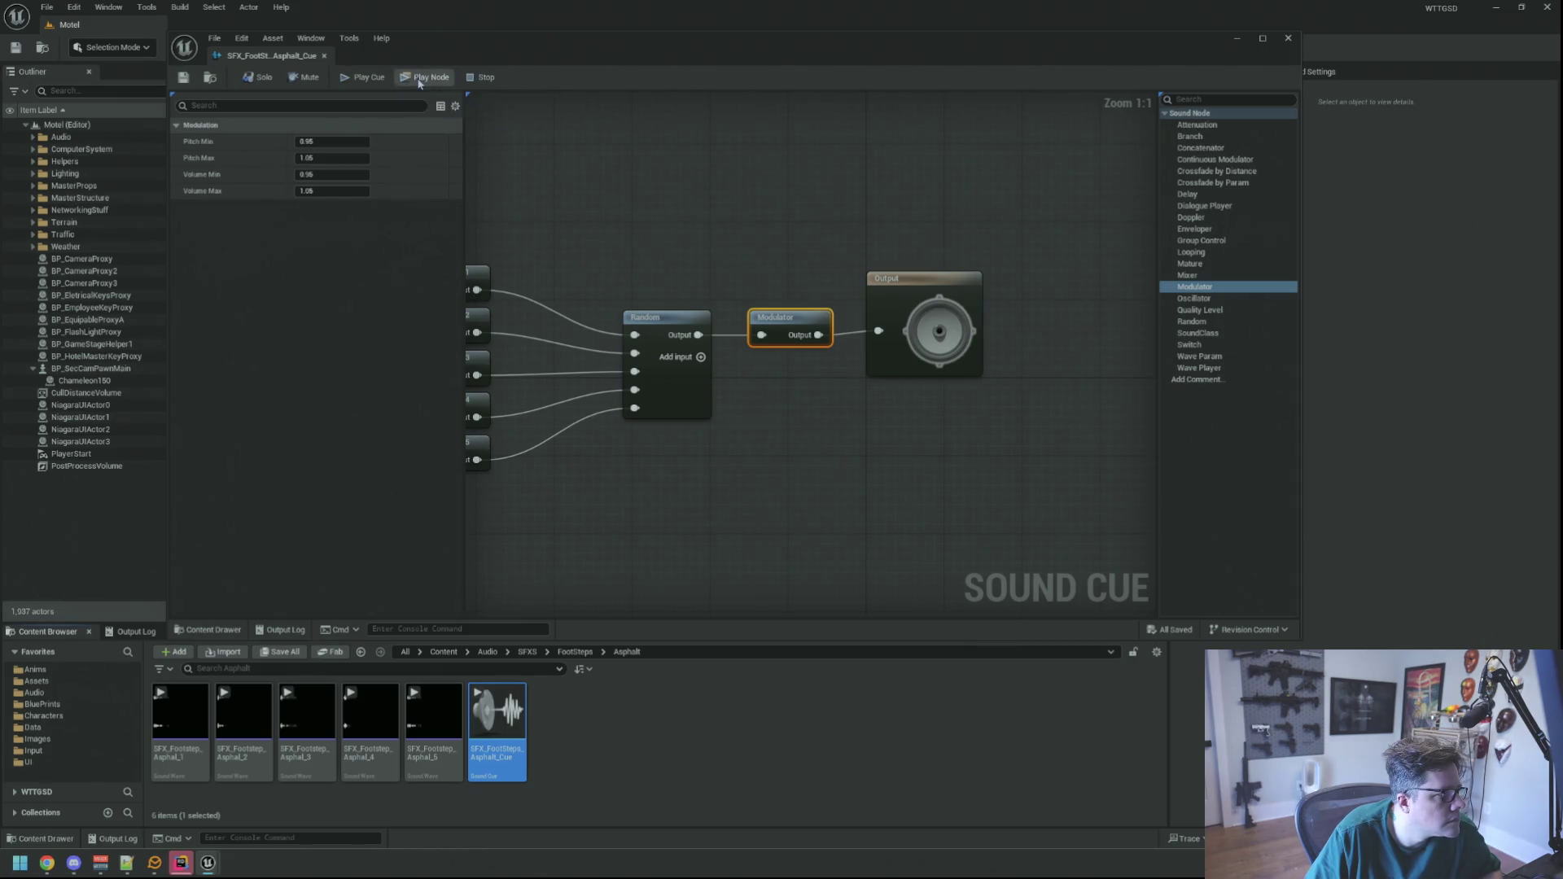
- Play the cue repeatedly to hear the randomized, modulated footsteps
{"action": "left_click", "coordinate": [724, 207]}
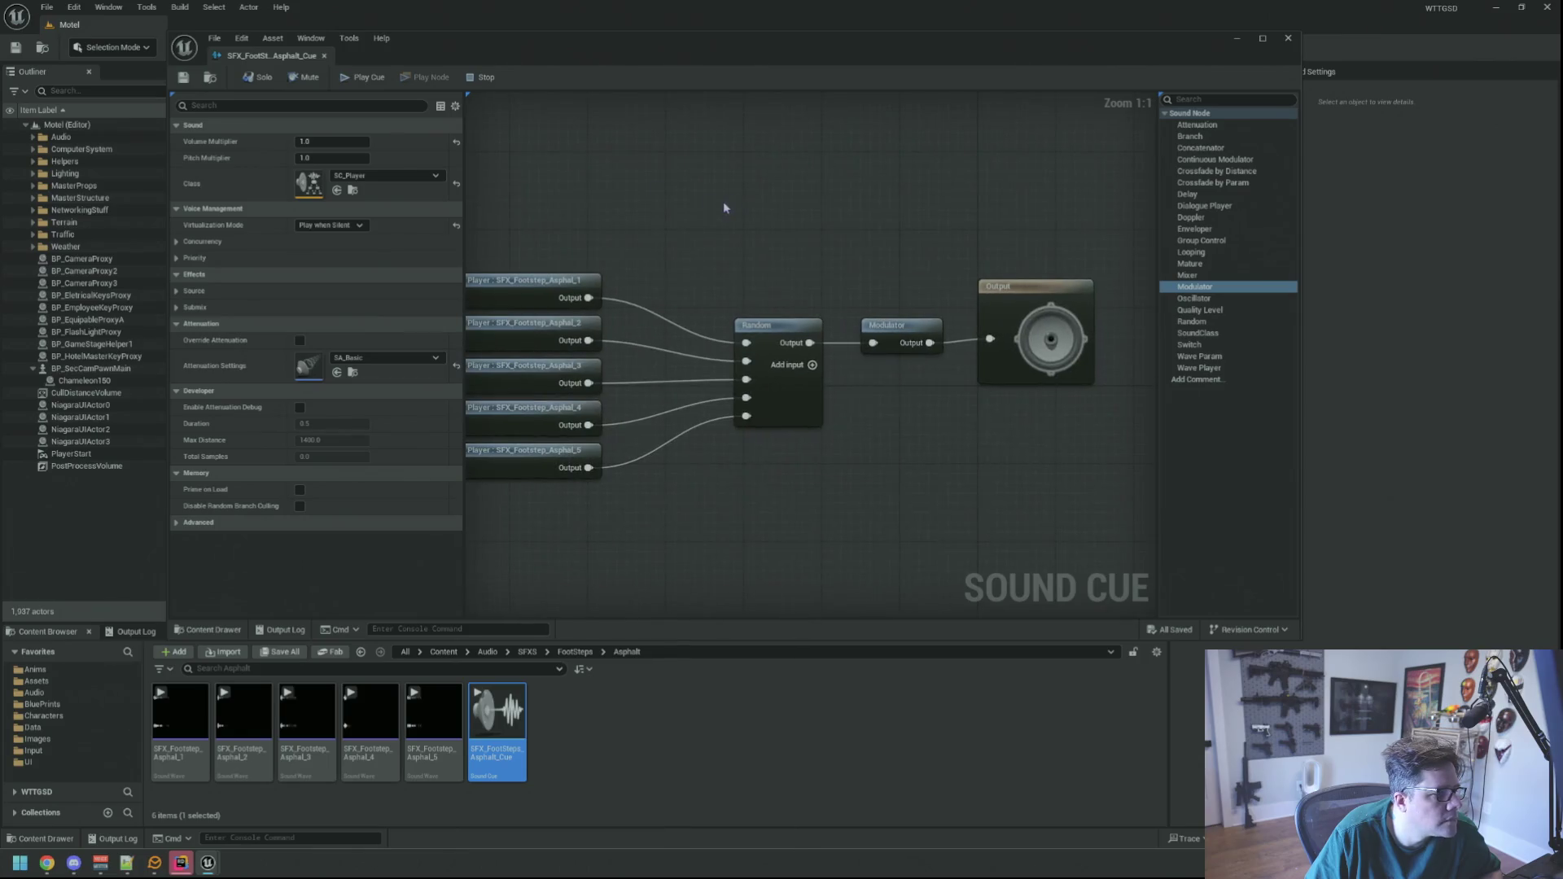
{"action": "left_click", "coordinate": [364, 82]}
{"action": "left_click", "coordinate": [365, 83]}
{"action": "left_click", "coordinate": [366, 85]}
{"action": "left_click", "coordinate": [367, 86]}
{"action": "left_click", "coordinate": [367, 87]}
{"action": "left_click", "coordinate": [367, 86]}
{"action": "left_click", "coordinate": [368, 87]}
{"action": "left_click", "coordinate": [368, 86]}
{"action": "left_click", "coordinate": [368, 86]}
{"action": "left_click", "coordinate": [368, 86]}
{"action": "left_click", "coordinate": [368, 87]}
{"action": "left_click", "coordinate": [368, 86]}
{"action": "left_click", "coordinate": [368, 87]}
{"action": "left_click", "coordinate": [367, 87]}
{"action": "left_click", "coordinate": [368, 86]}
{"action": "left_click", "coordinate": [368, 87]}
{"action": "left_click", "coordinate": [368, 86]}
{"action": "left_click", "coordinate": [367, 86]}
{"action": "left_click", "coordinate": [367, 86]}
{"action": "left_click", "coordinate": [367, 86]}
{"action": "left_click", "coordinate": [367, 86]}
{"action": "left_click", "coordinate": [368, 86]}
{"action": "left_click", "coordinate": [368, 86]}
{"action": "left_click", "coordinate": [369, 86]}
{"action": "left_click", "coordinate": [371, 85]}
{"action": "left_click", "coordinate": [365, 81]}
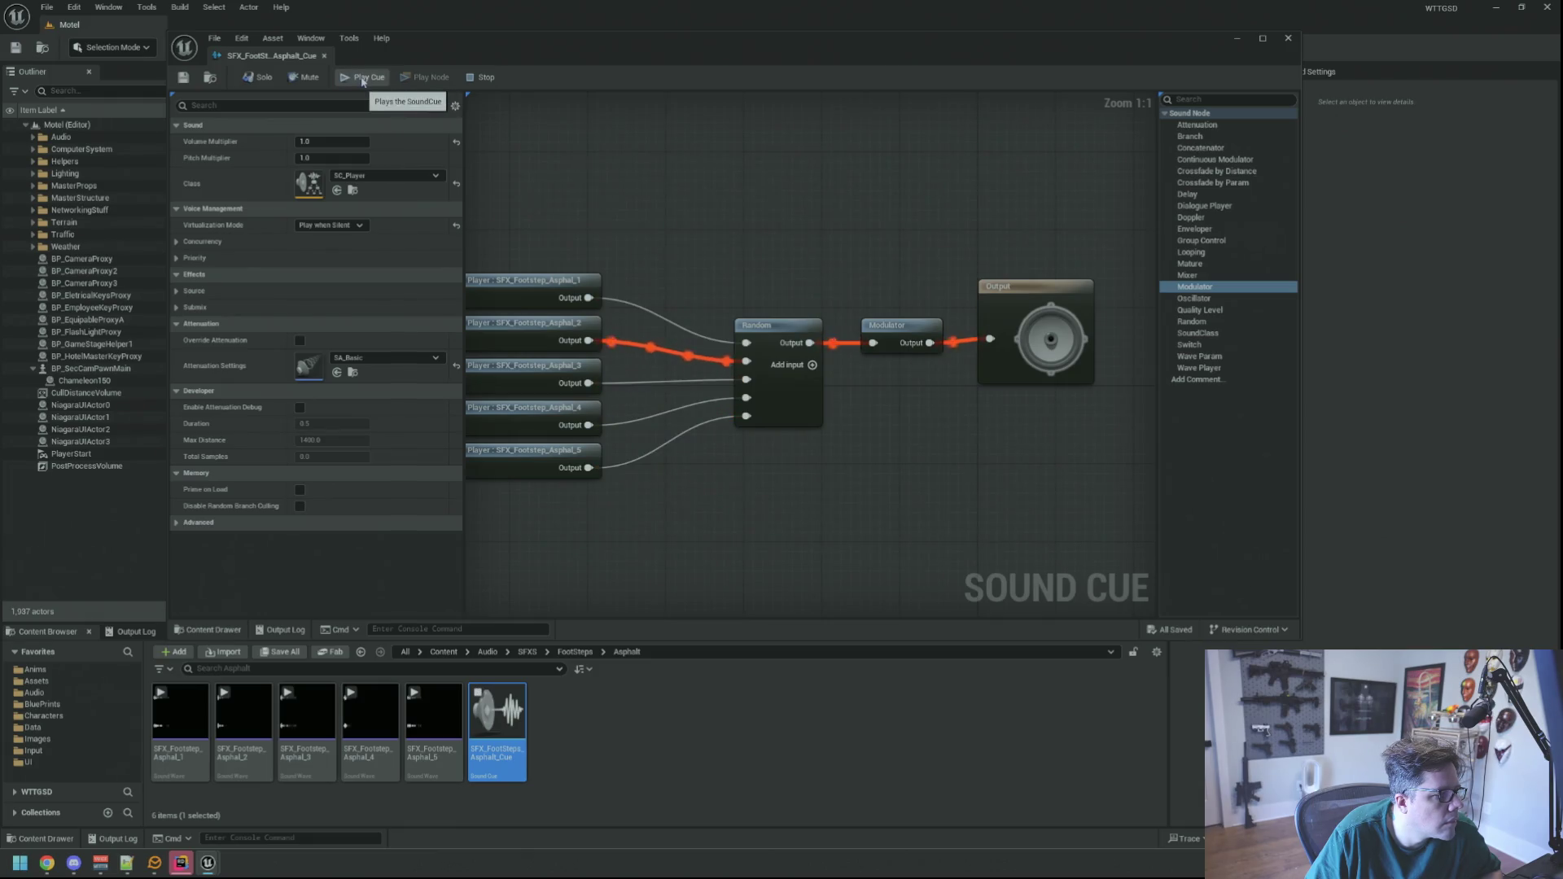
{"action": "left_click", "coordinate": [364, 81]}
{"action": "left_click", "coordinate": [364, 81]}
{"action": "left_click", "coordinate": [364, 82]}
{"action": "left_click", "coordinate": [364, 82]}
{"action": "left_click", "coordinate": [363, 82]}
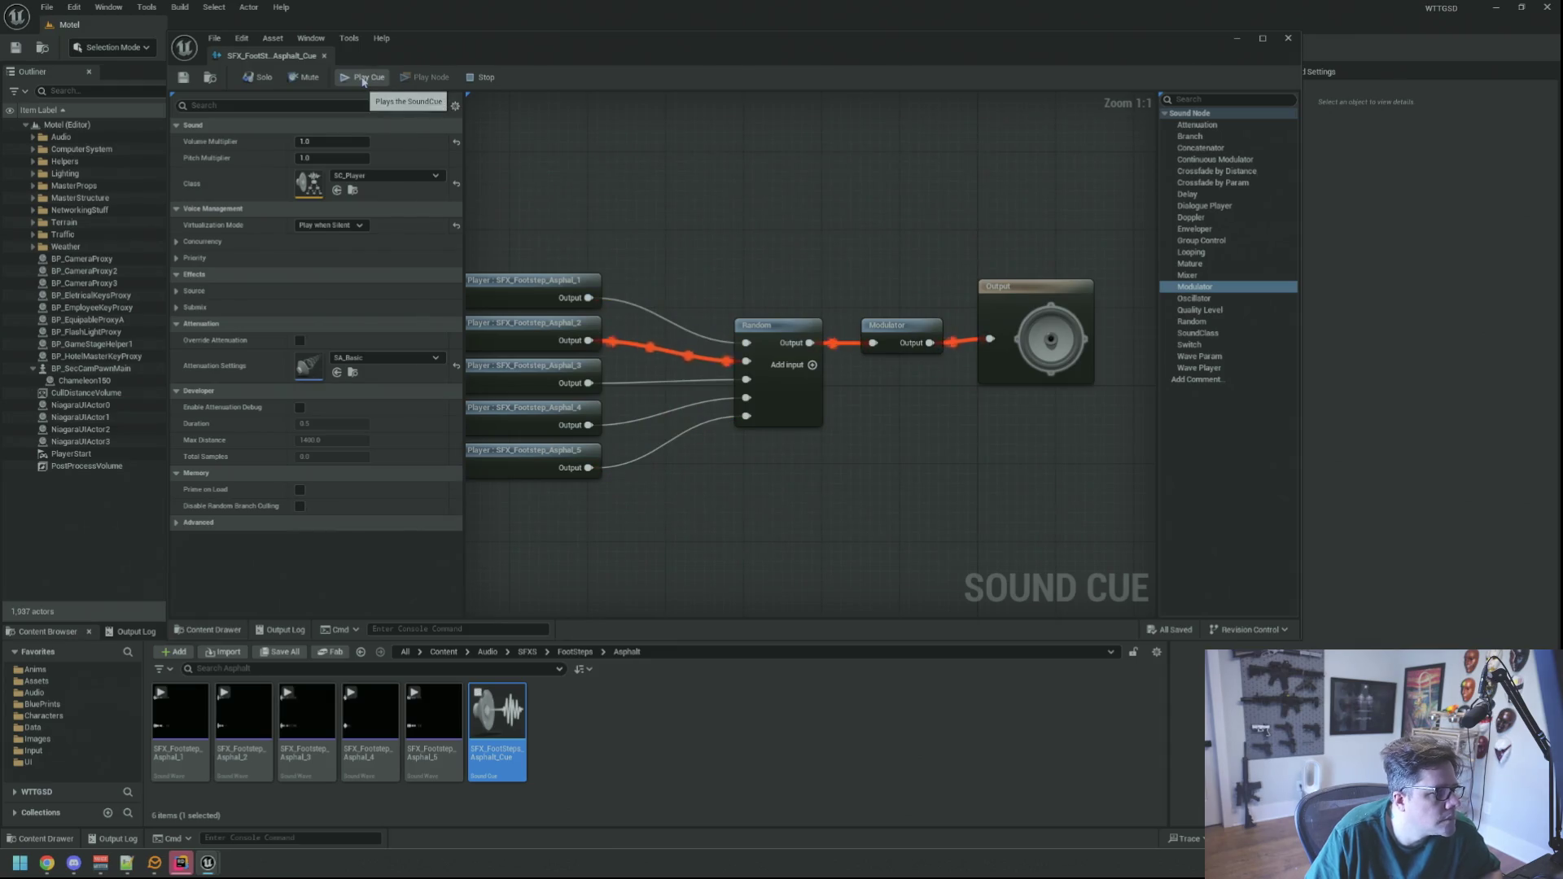
{"action": "left_click", "coordinate": [364, 82]}
{"action": "left_click", "coordinate": [364, 82]}
- Line the Output node up with the Modulator and switch back to Rider
{"action": "mouse_move", "coordinate": [632, 135]}
{"action": "left_mouse_down"}
{"action": "mouse_move", "coordinate": [740, 154]}
{"action": "mouse_move", "coordinate": [728, 171]}
{"action": "left_mouse_up"}
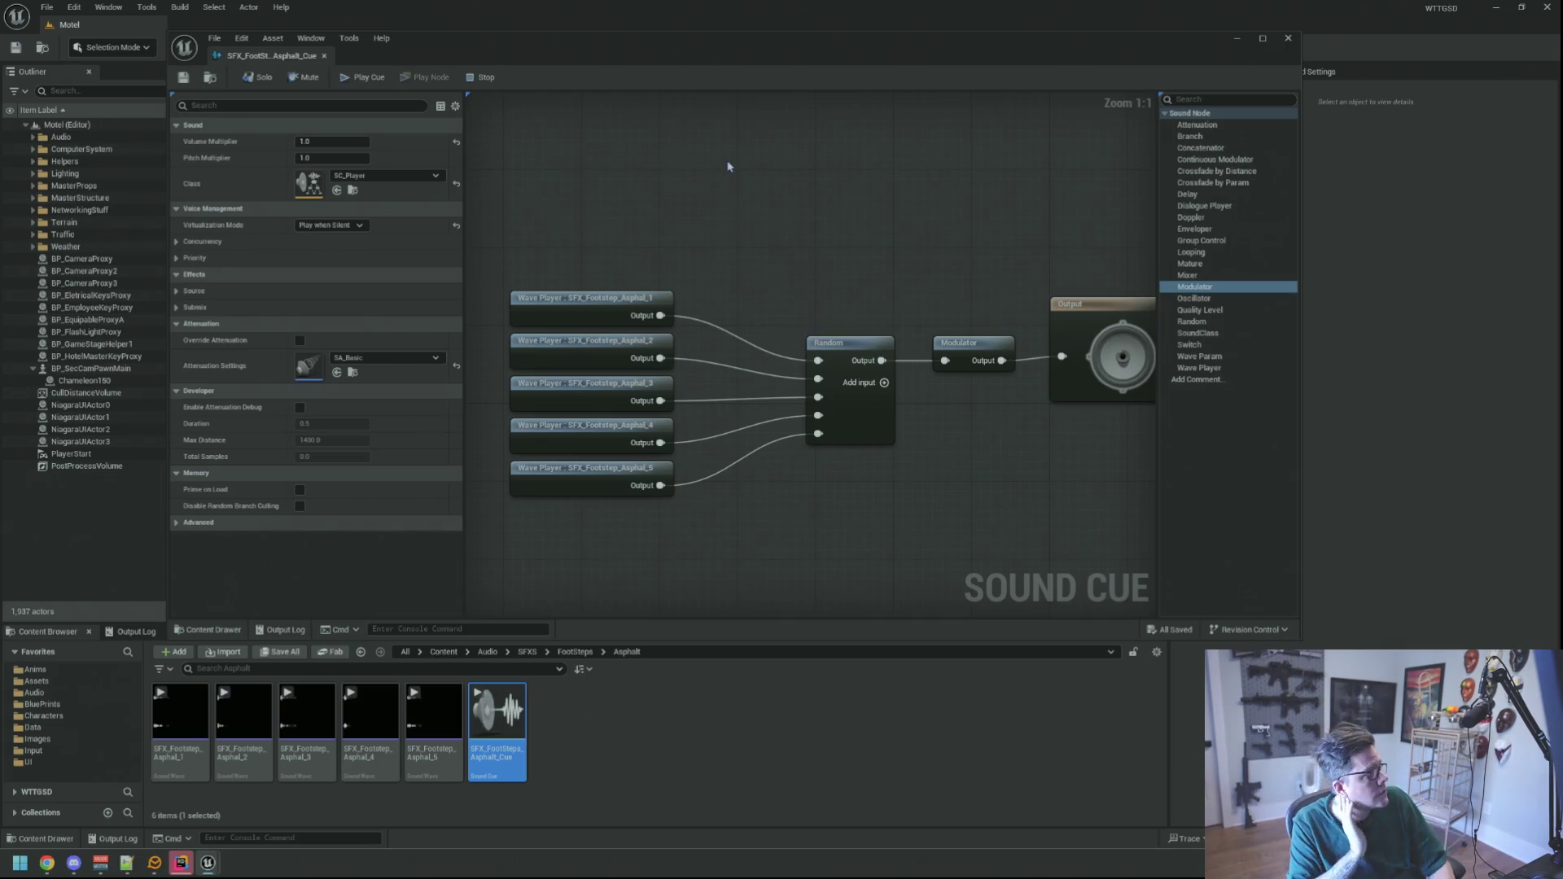
{"action": "left_click_drag", "start_coordinate": [882, 229], "coordinate": [796, 227]}
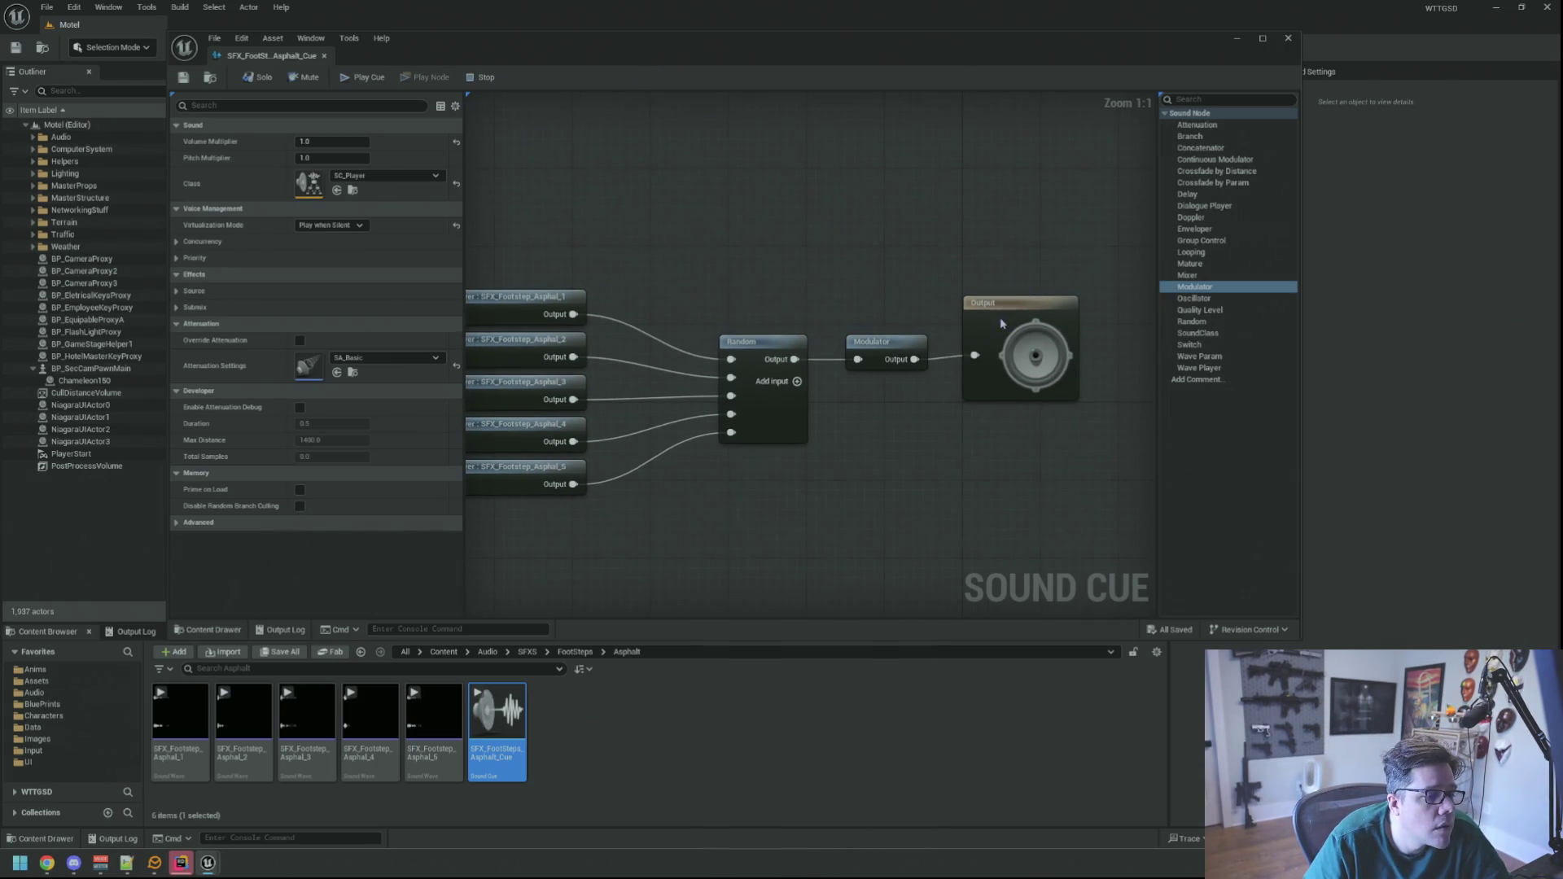
{"action": "left_click", "coordinate": [982, 315]}
{"action": "left_click", "coordinate": [781, 236]}
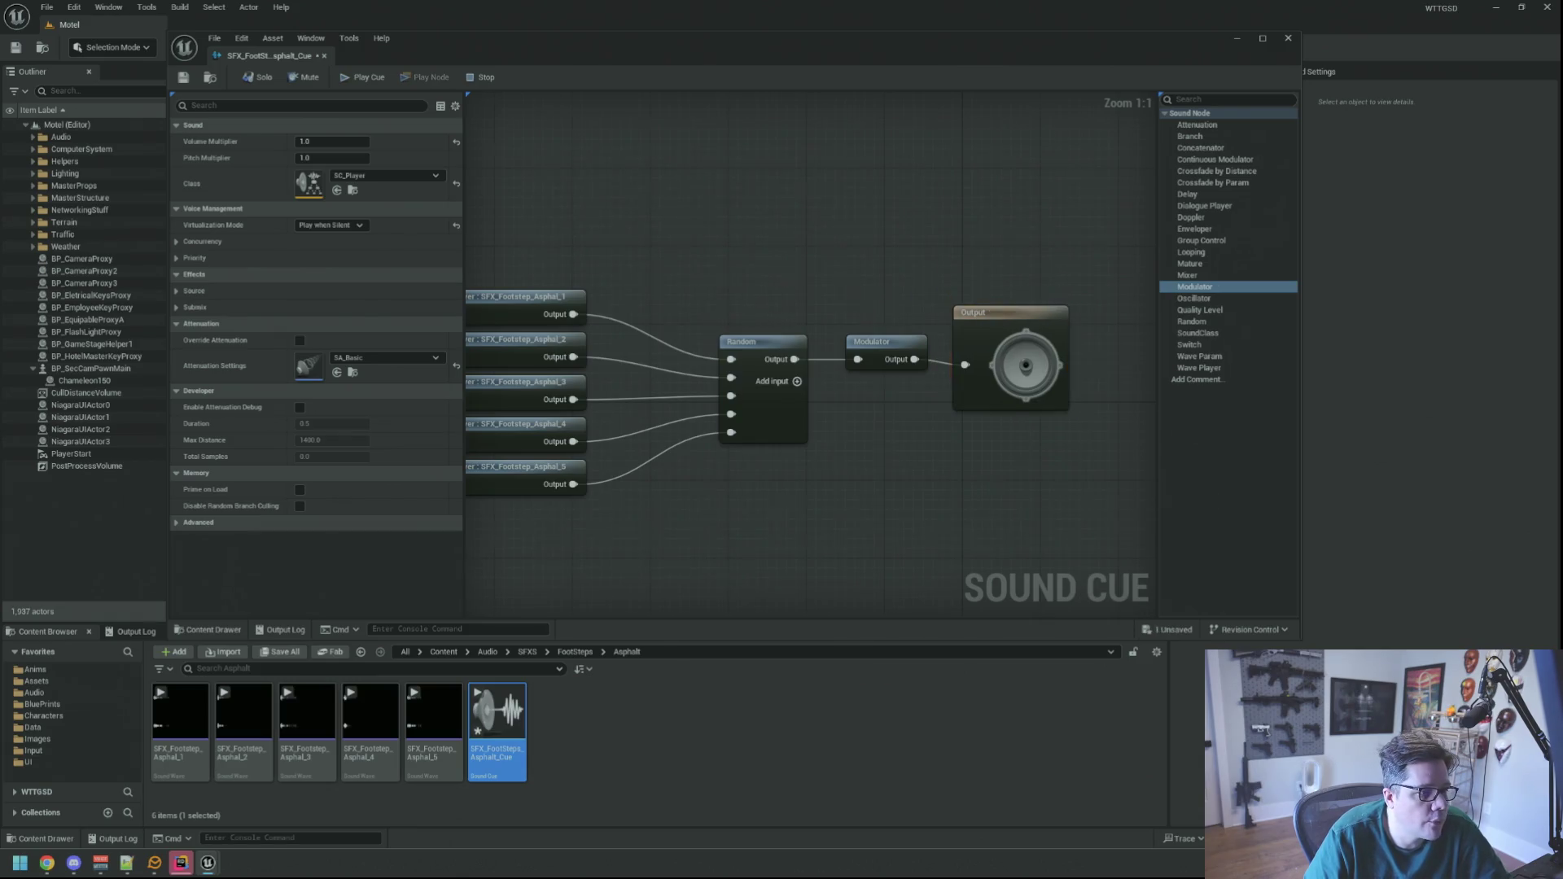
{"action": "scroll", "coordinate": [774, 230], "scroll_direction": "down", "scroll_amount": 2}
{"action": "scroll", "coordinate": [741, 226], "scroll_direction": "up", "scroll_amount": 3}
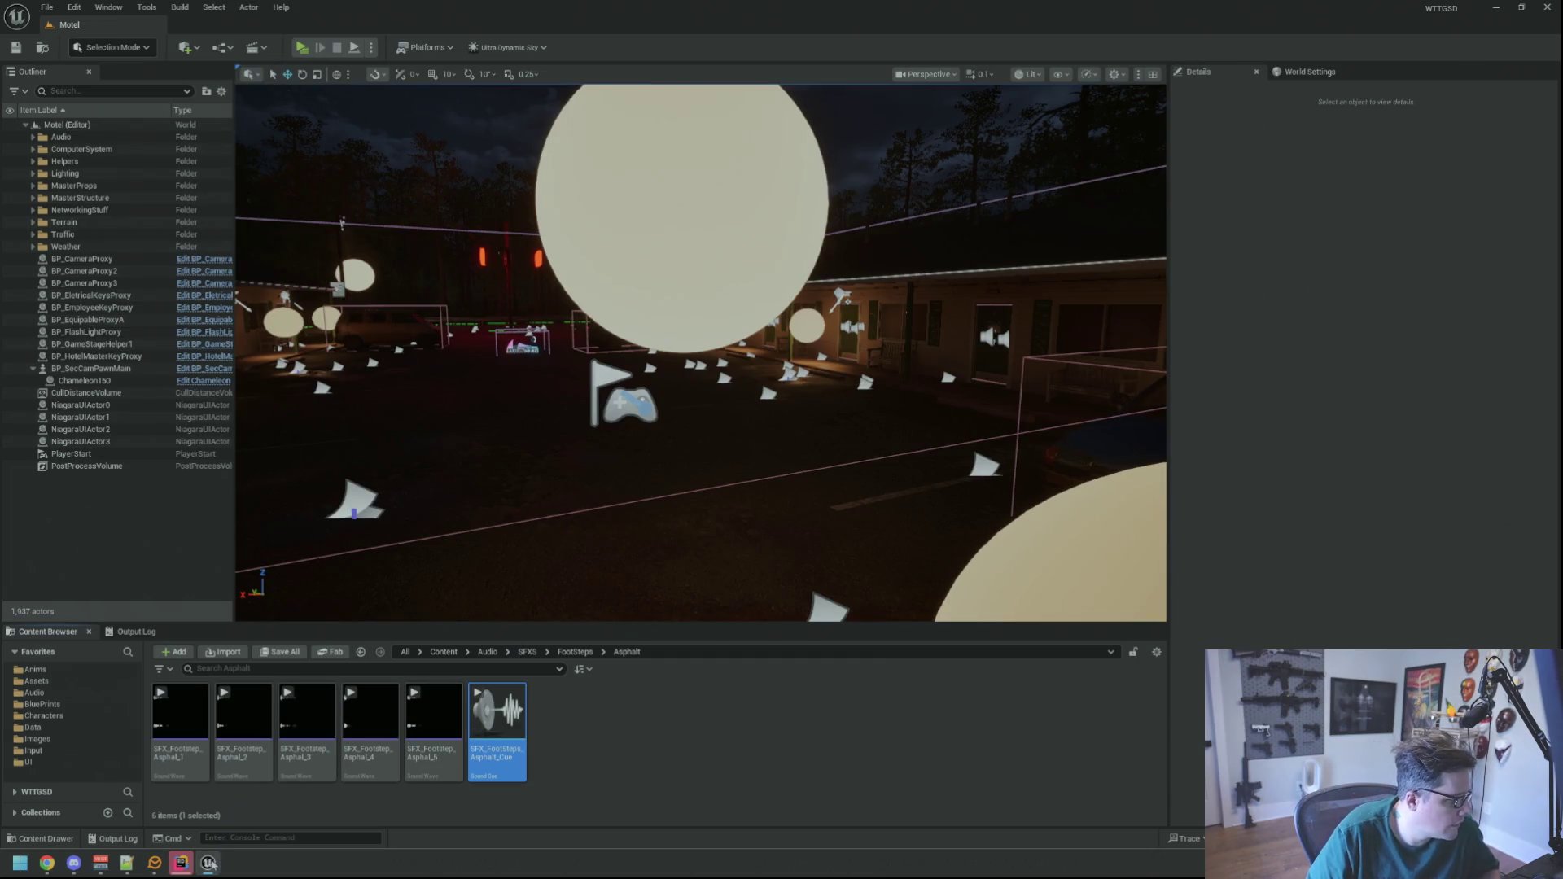
{"action": "key", "text": "alt+Tab"}
{"action": "left_click", "coordinate": [1527, 609]}
- Delete the trailing empty line at the end of ArrayWrappers.h
{"action": "left_click", "coordinate": [1072, 29]}
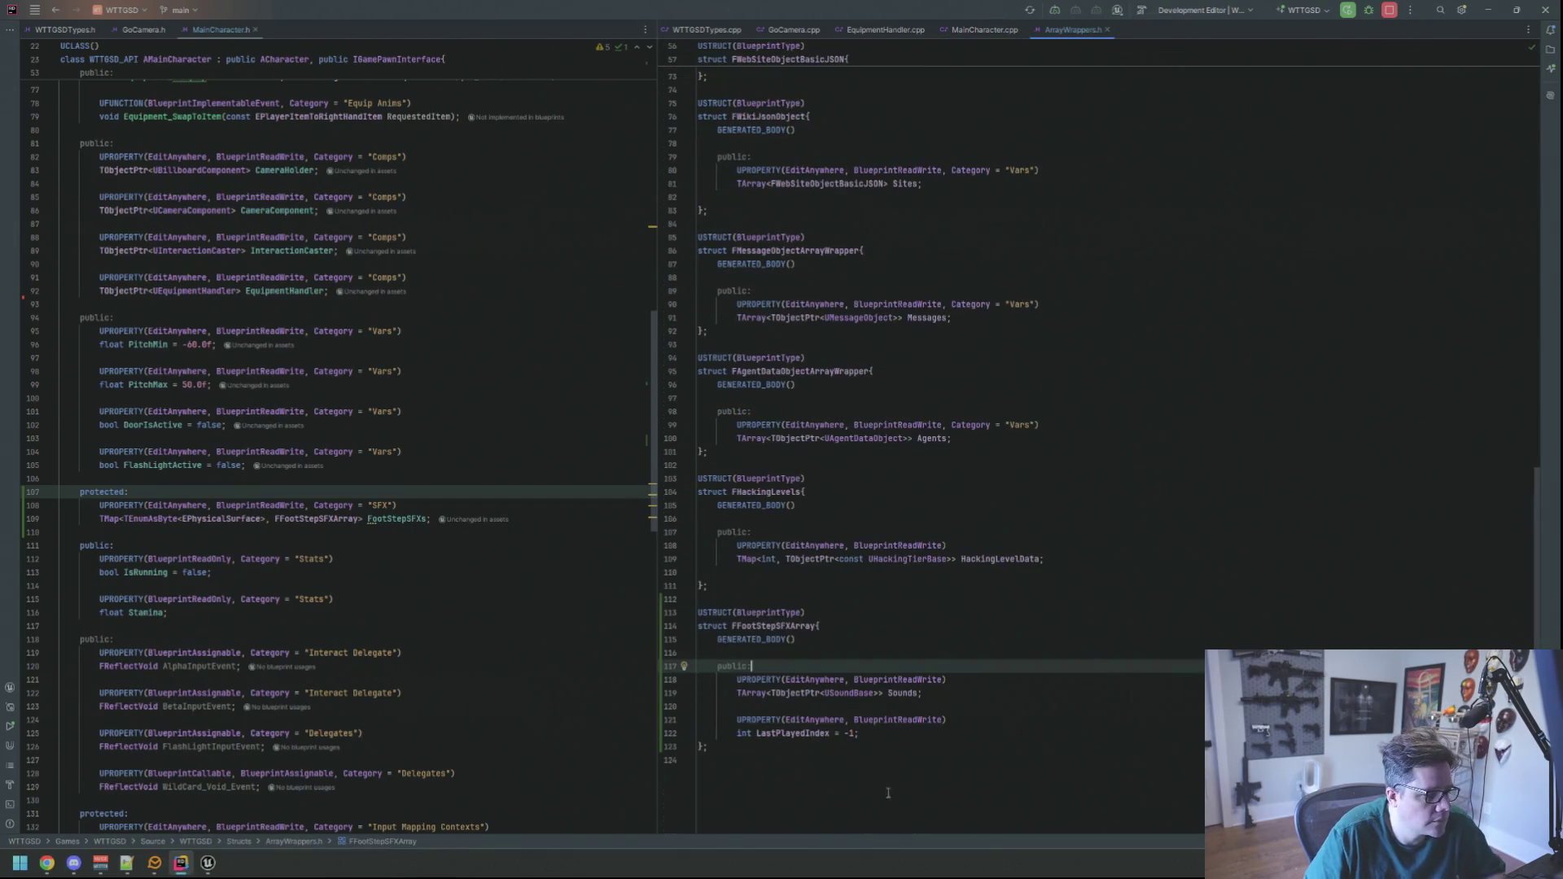
{"action": "left_click", "coordinate": [699, 759]}
{"action": "key", "text": "BackSpace"}
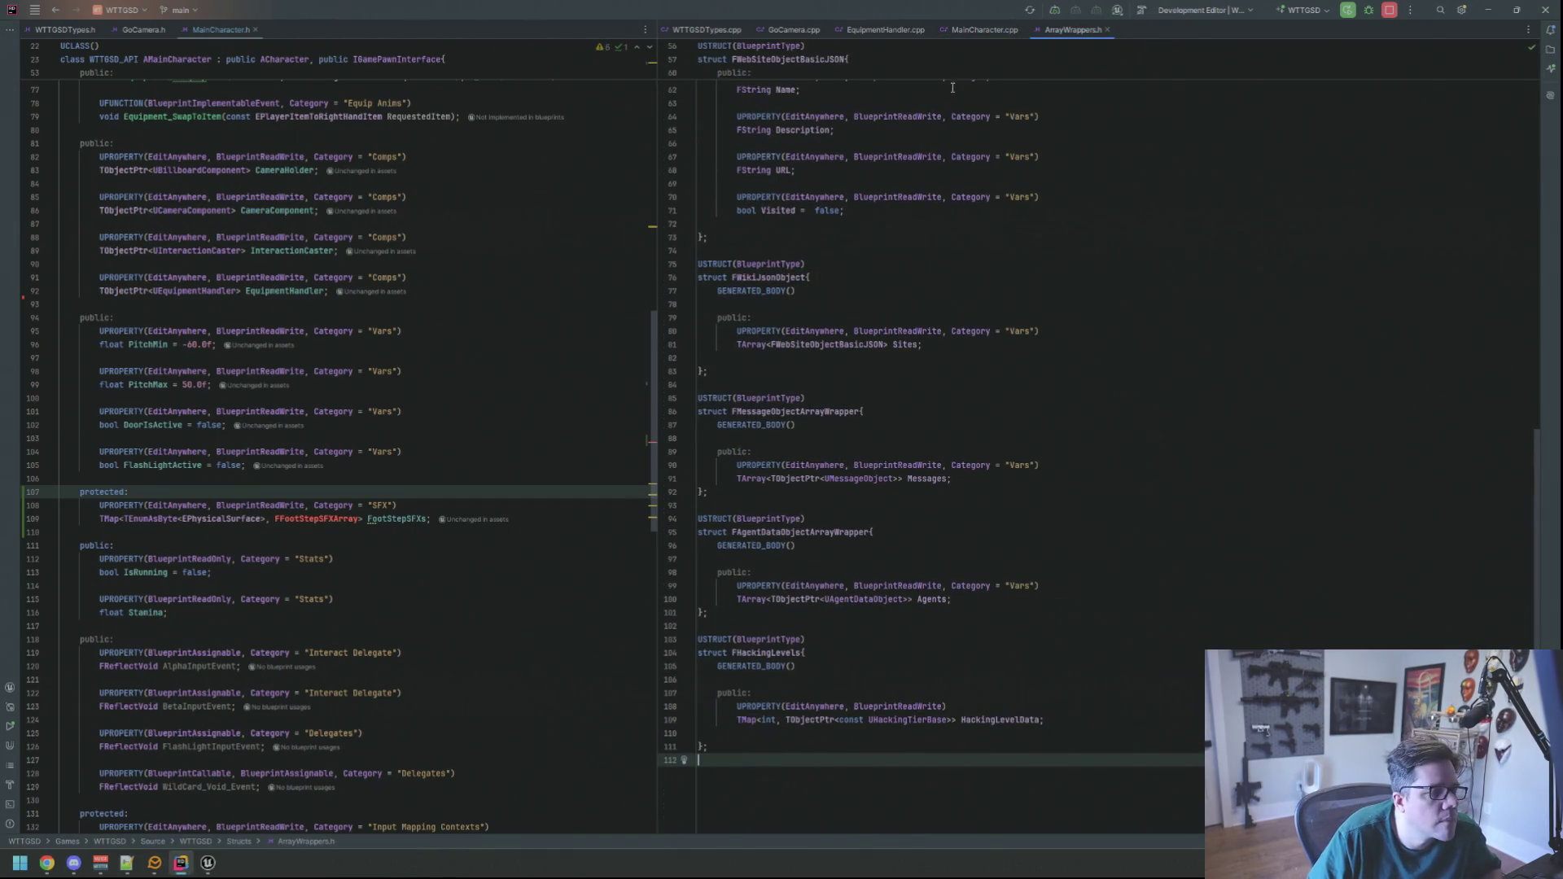
- In MainCharacter.h, replace the FootStepSFXs map's FFootStepSFXArray value type with USoundCue
{"action": "left_click", "coordinate": [982, 29]}
{"action": "left_click", "coordinate": [222, 31]}
{"action": "scroll", "coordinate": [415, 380], "scroll_direction": "down", "scroll_amount": 3}
{"action": "left_click", "coordinate": [277, 398]}
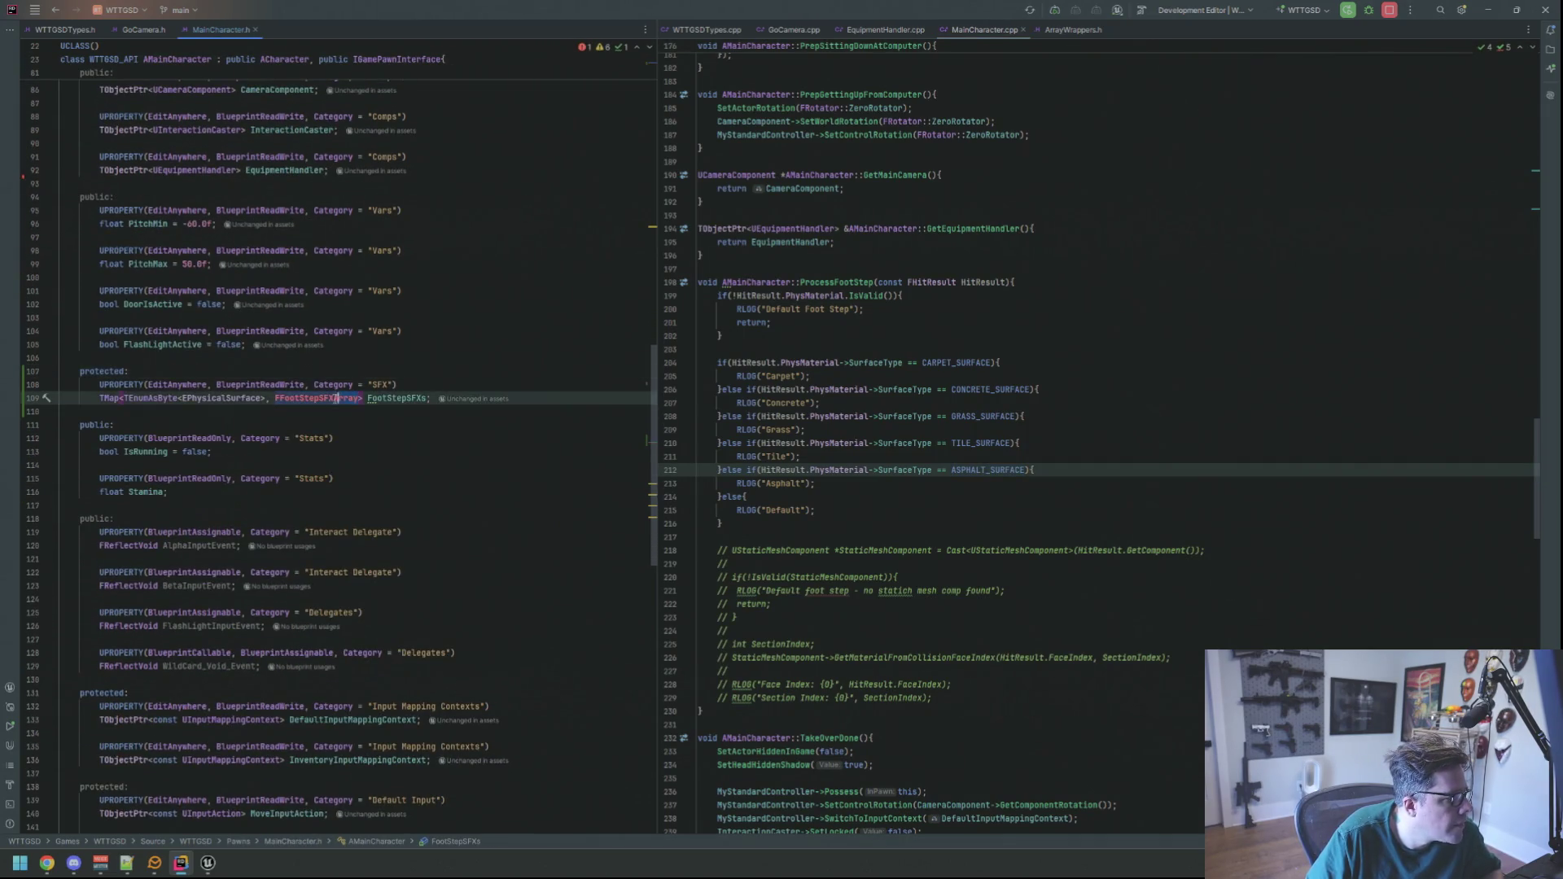
{"action": "key", "text": "ctrl+Delete"}
{"action": "key", "text": "BackSpace"}
{"action": "type", "text": "USoundCue"}
{"action": "key", "text": "Return"}
{"action": "key", "text": "End"}
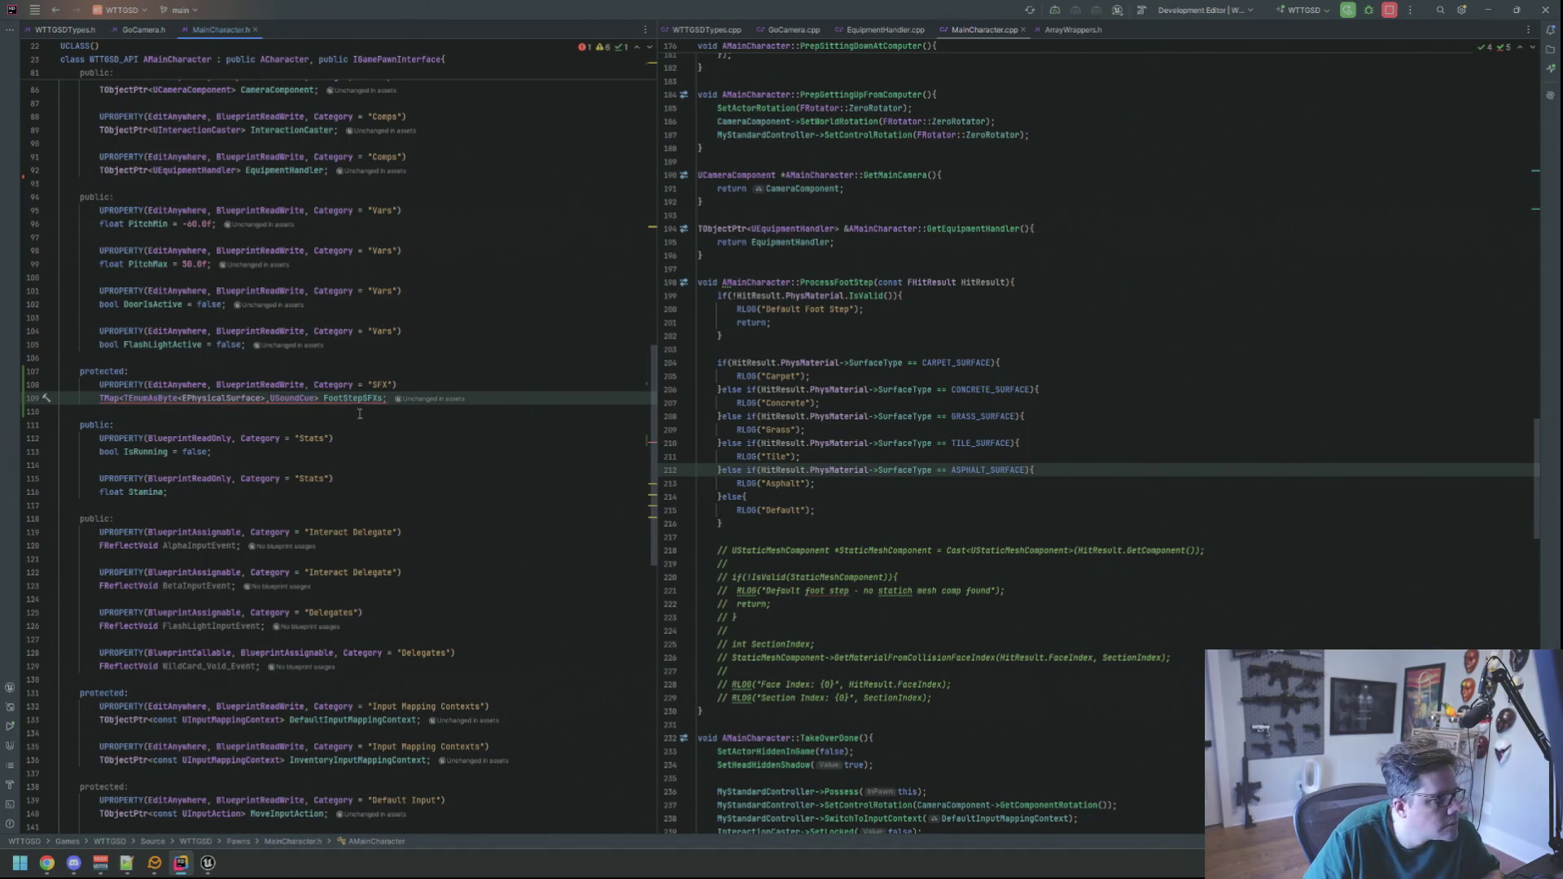
{"action": "left_click", "coordinate": [341, 318]}
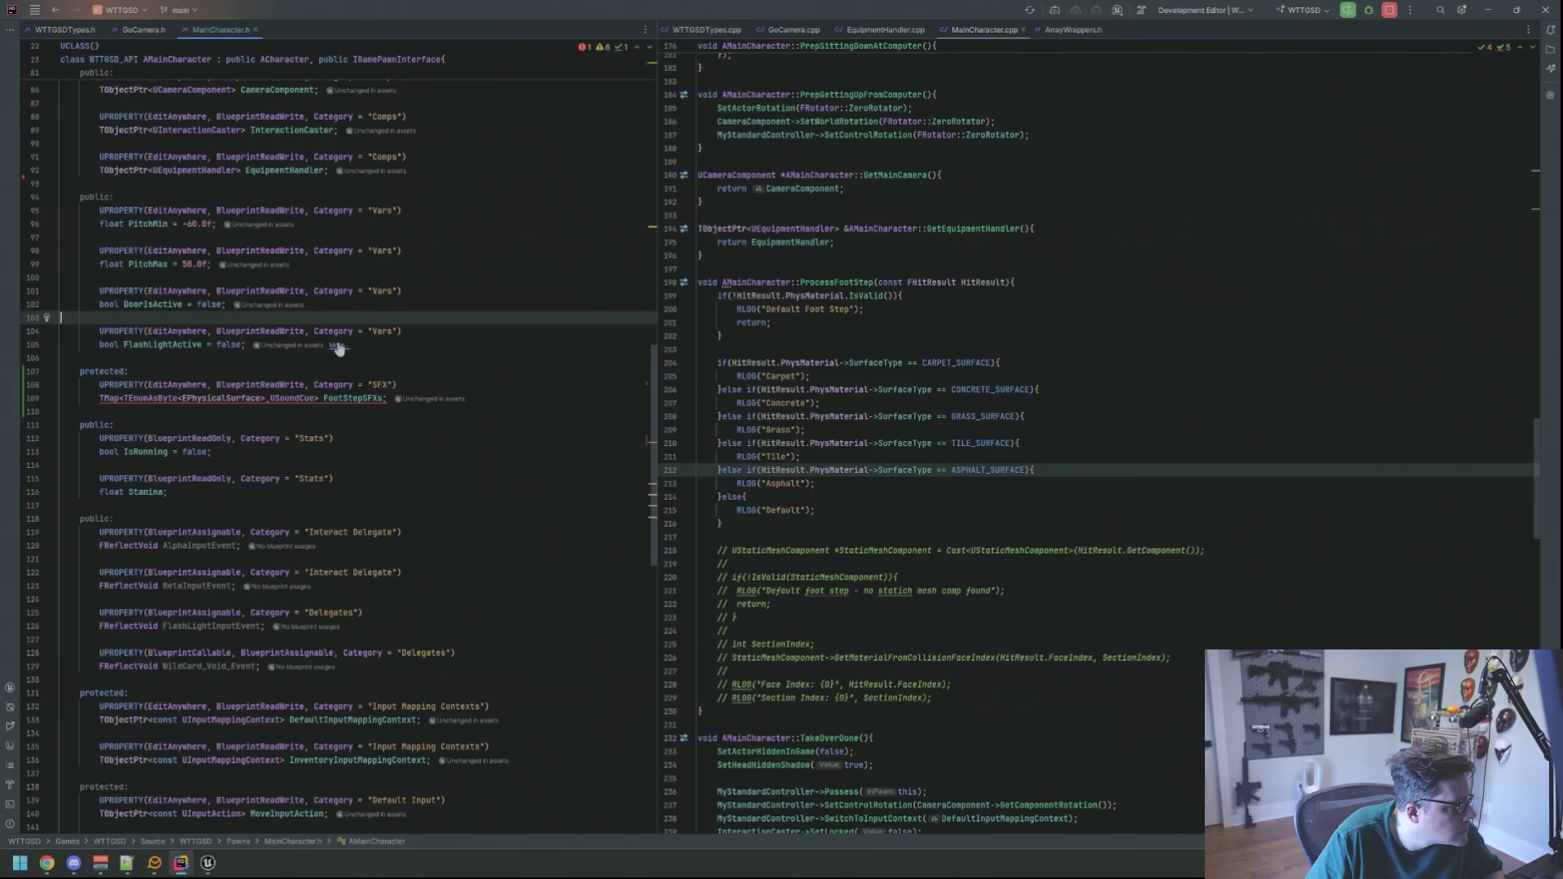
{"action": "left_click", "coordinate": [257, 418]}
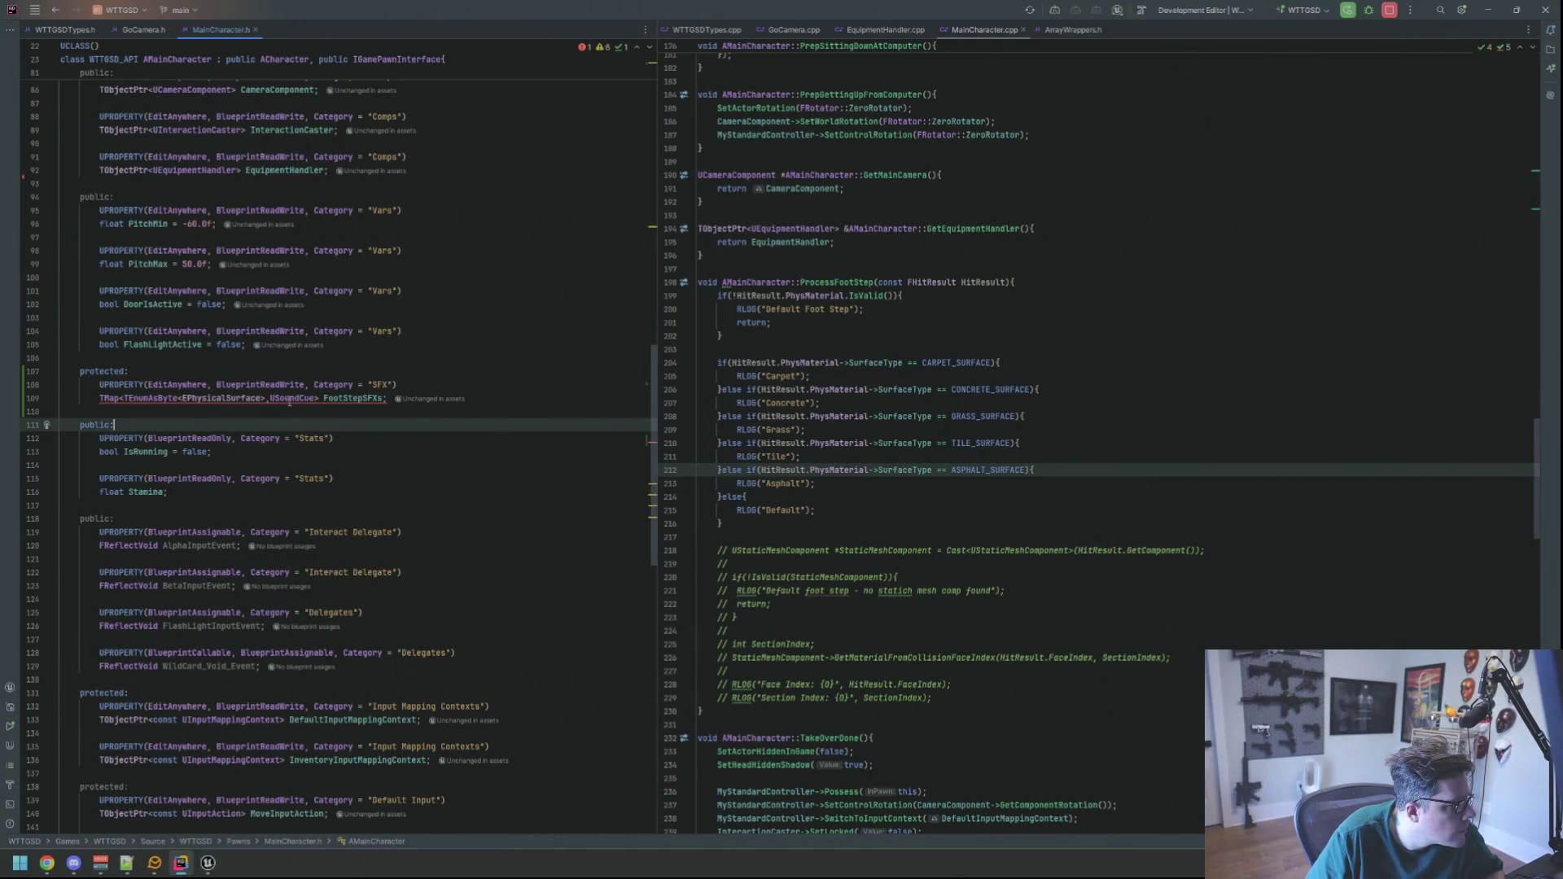
- Wrap the map's USoundCue value as TObjectPtr<USoundCue>, then return to Unreal Editor
{"action": "left_click", "coordinate": [270, 398]}
{"action": "type", "text": "To"}
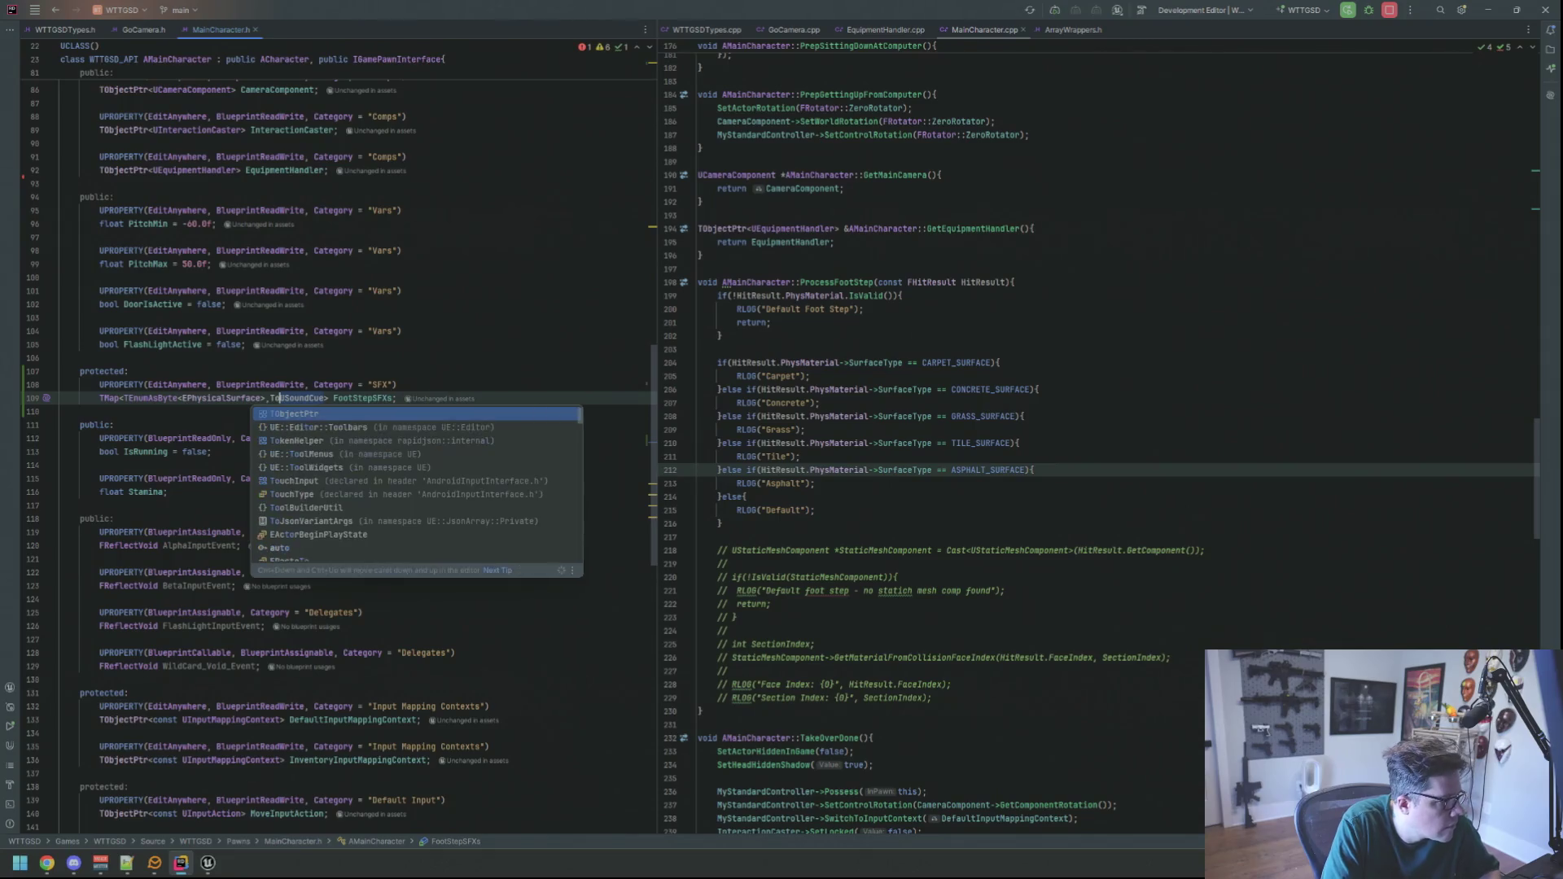
{"action": "key", "text": "BackSpace"}
{"action": "key", "text": "BackSpace"}
{"action": "type", "text": "TO"}
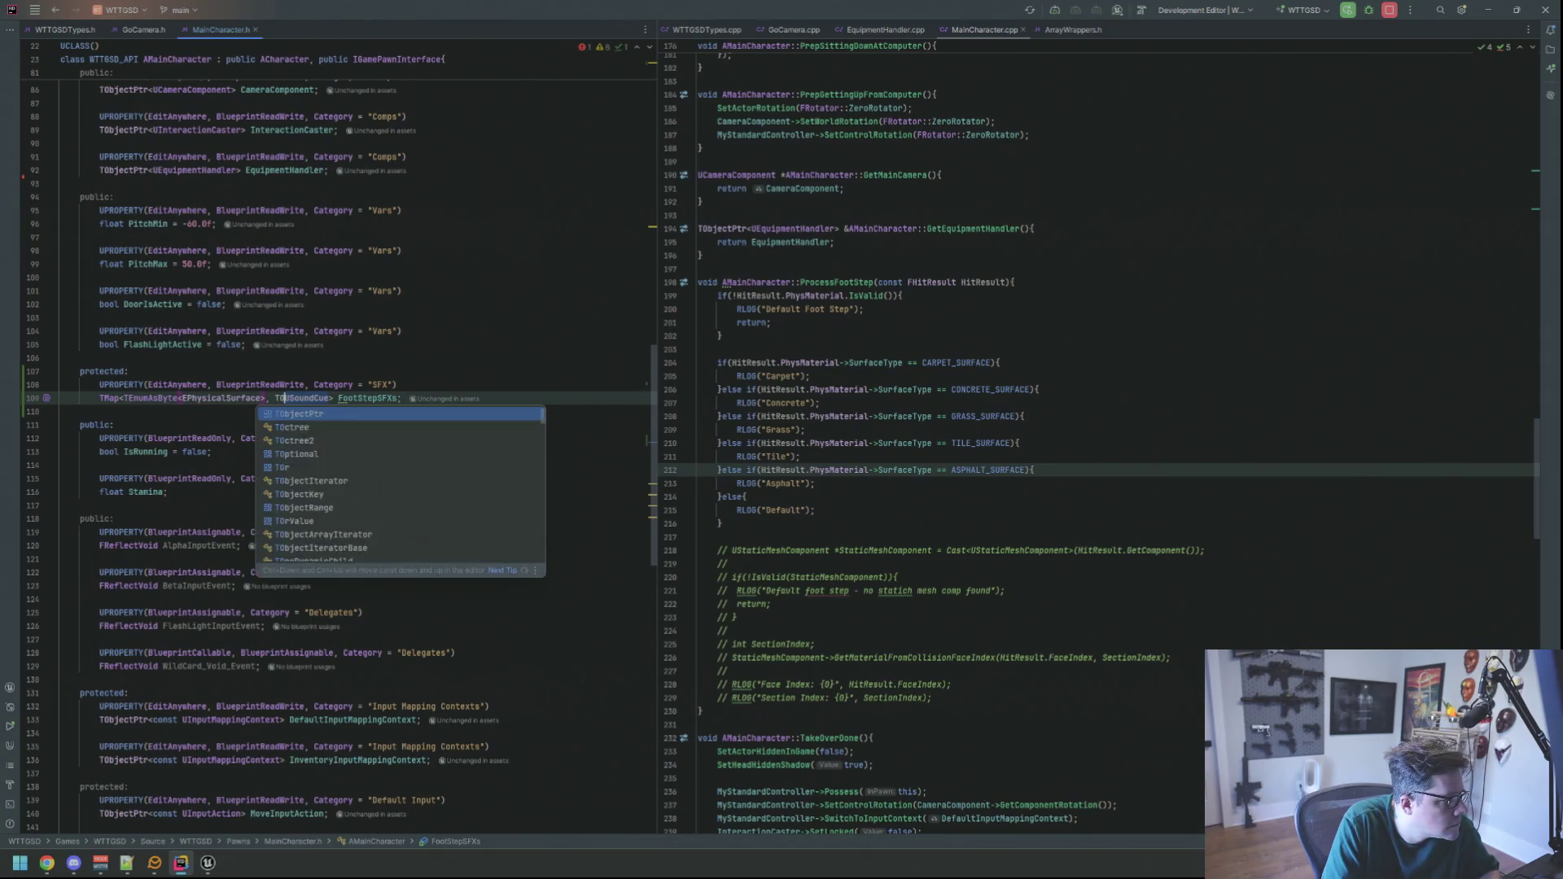
{"action": "type", "text": "bject"}
{"action": "type", "text": "Ptr<"}
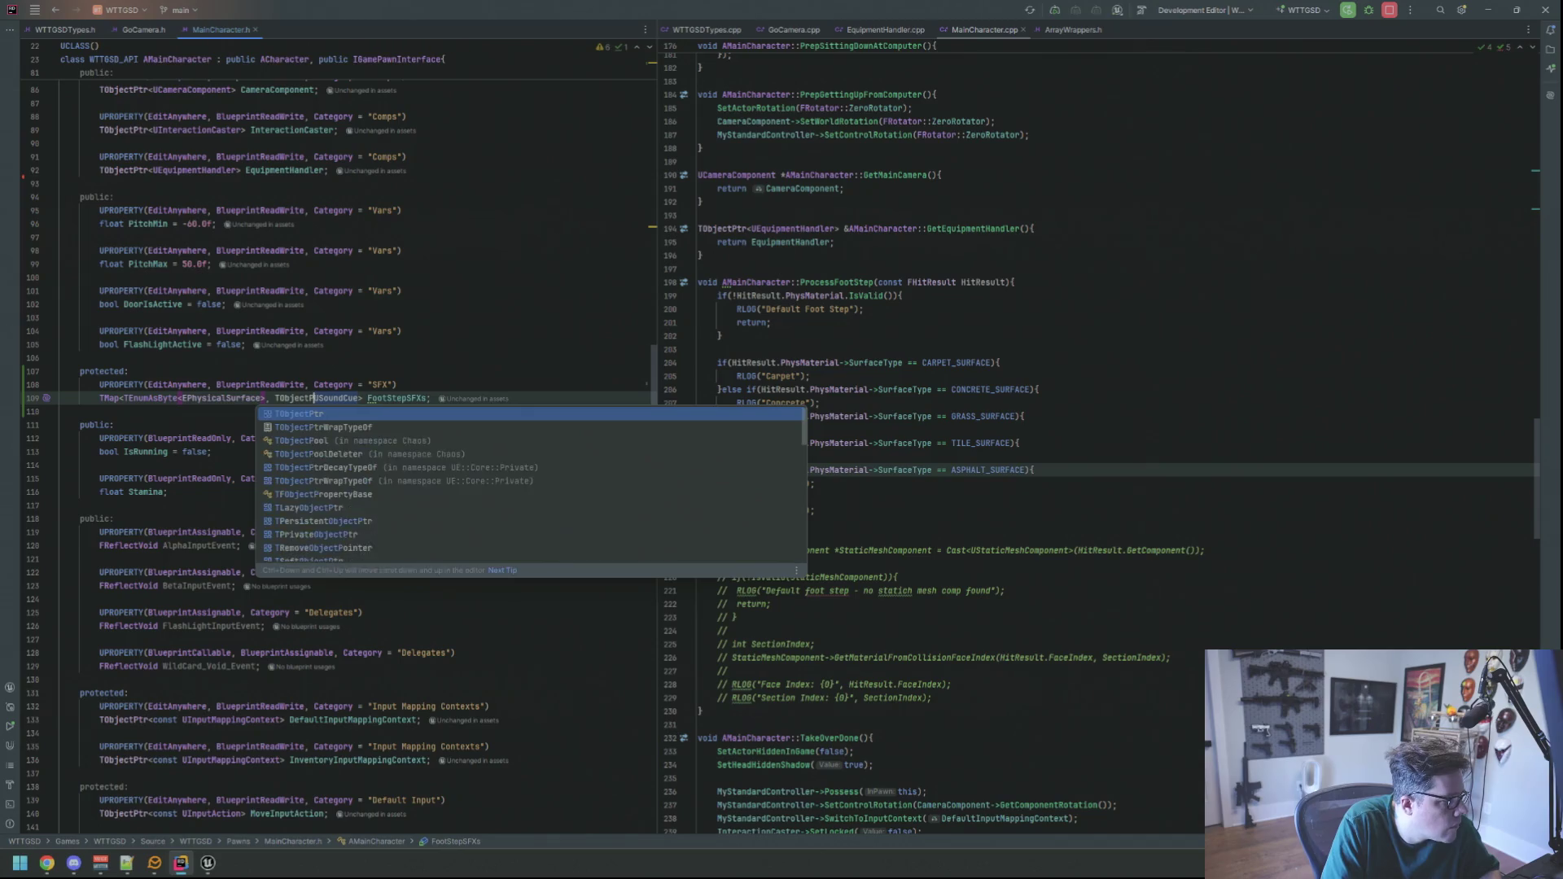
{"action": "left_click", "coordinate": [441, 398]}
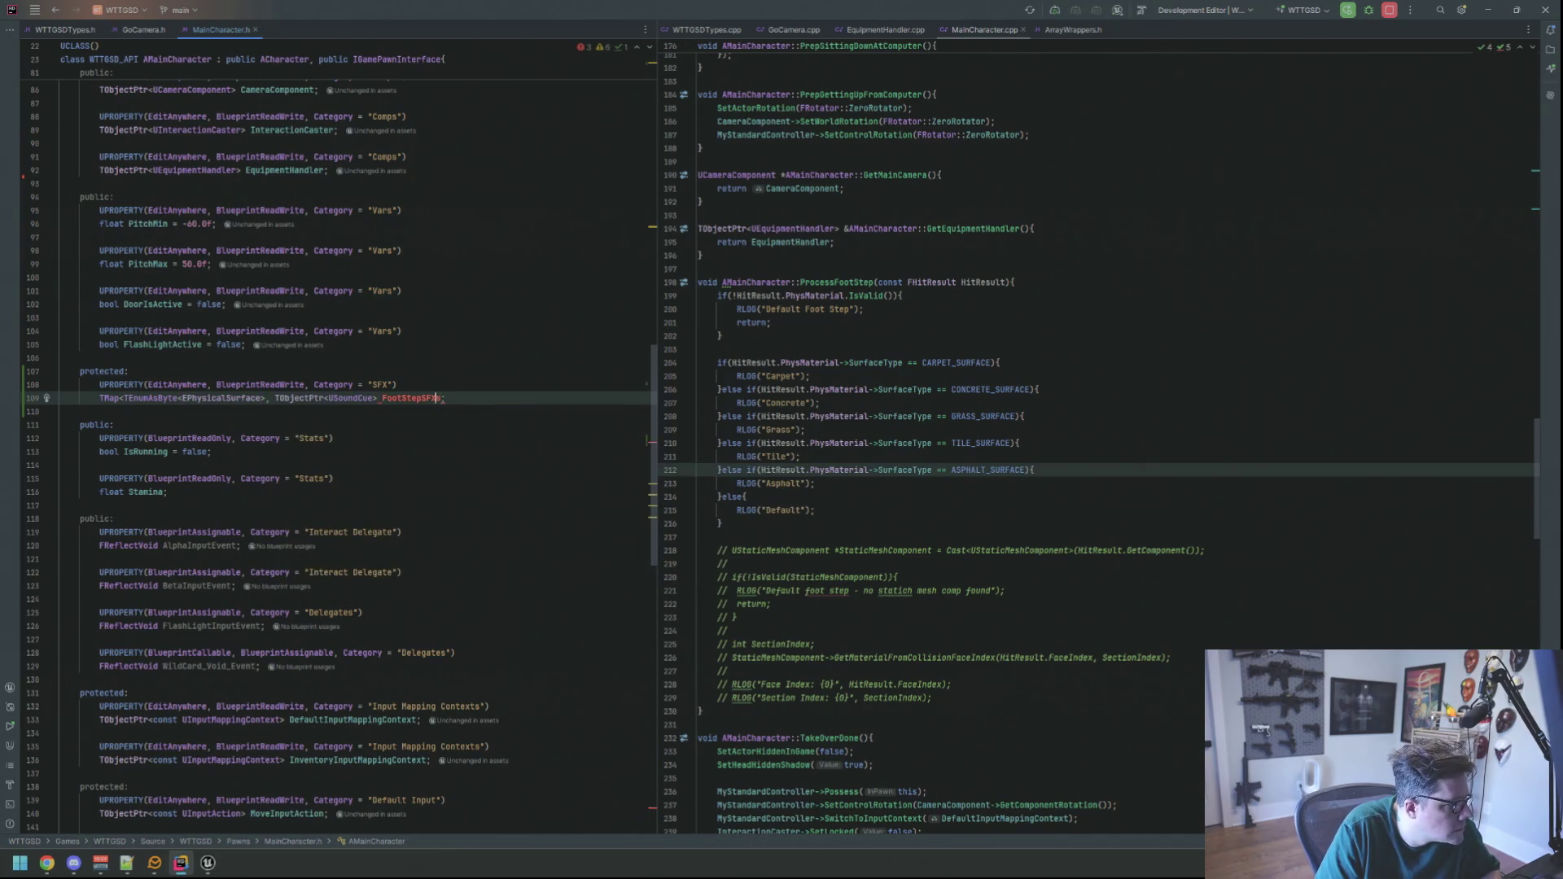
{"action": "left_click", "coordinate": [377, 398]}
{"action": "type", "text": ">"}
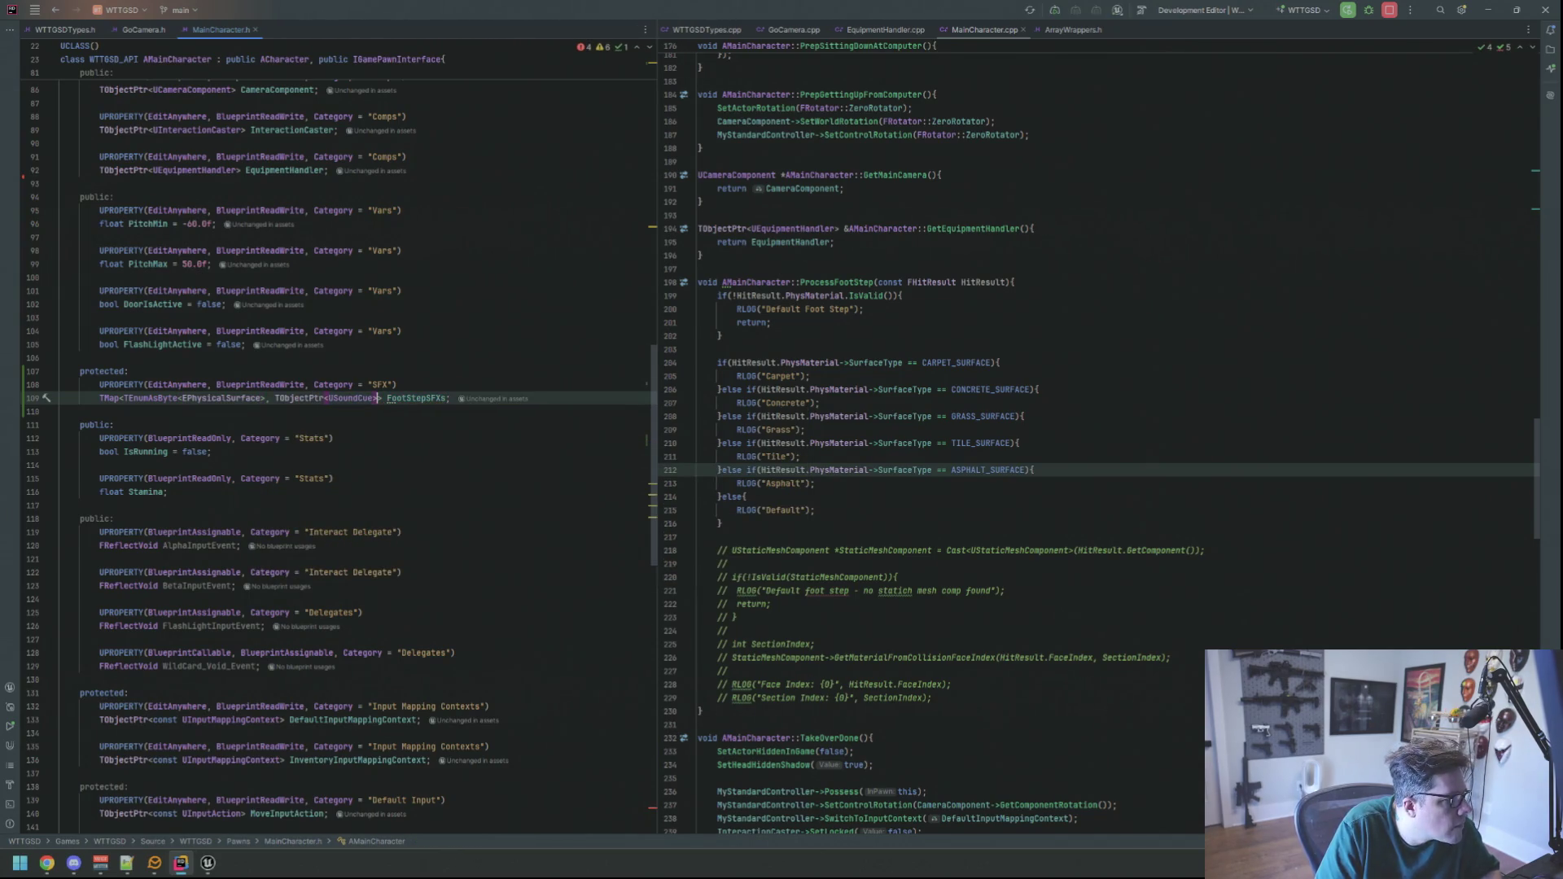
{"action": "key", "text": "Up"}
{"action": "key", "text": "Up"}
{"action": "key", "text": "Up"}
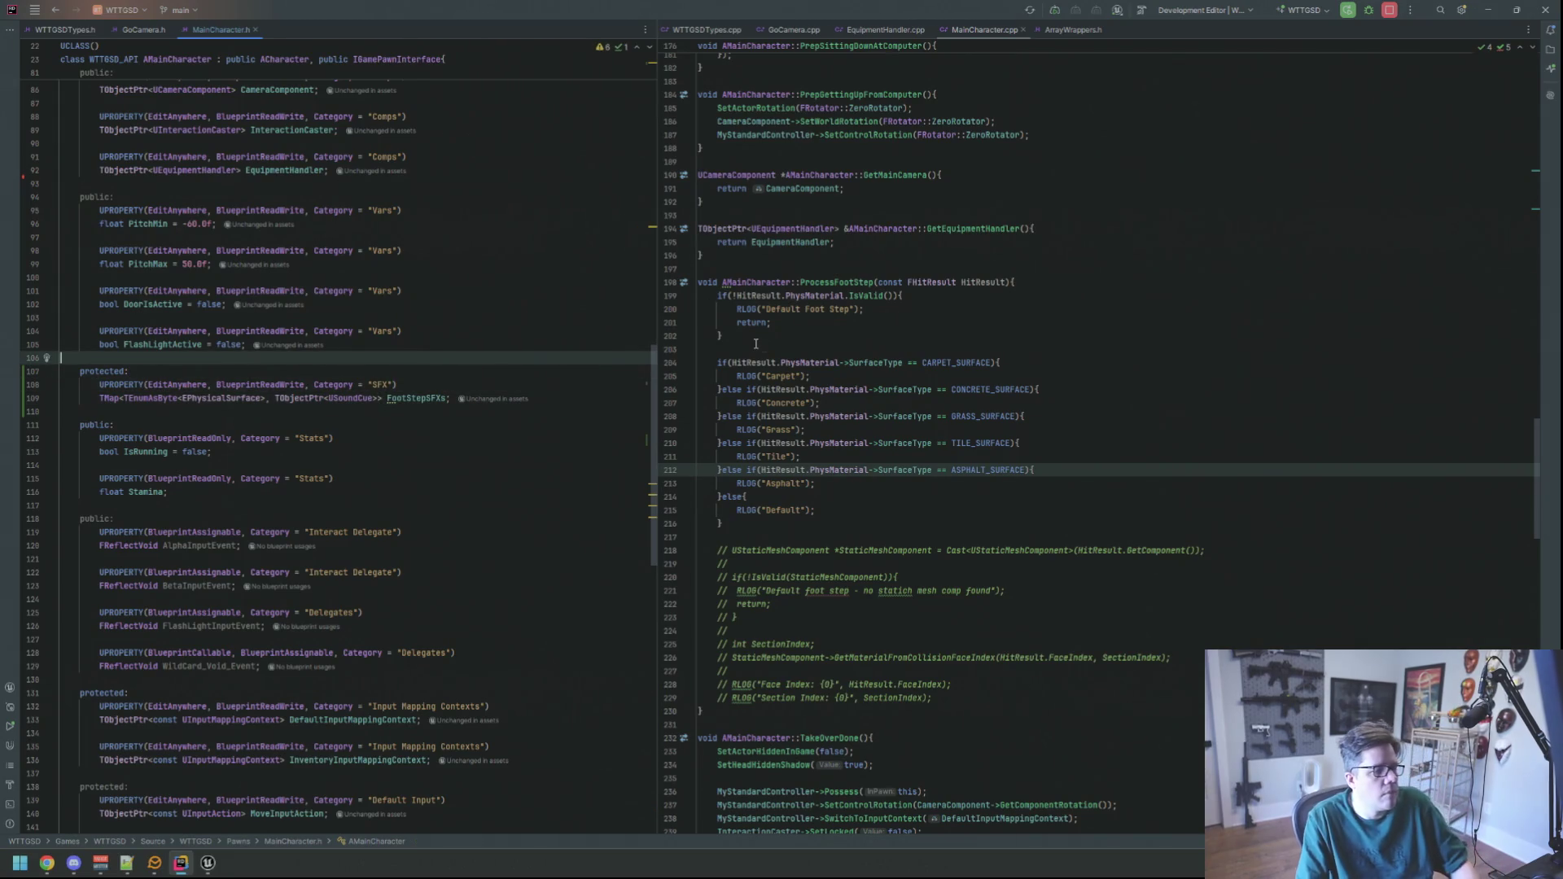
{"action": "left_click", "coordinate": [810, 295]}
{"action": "left_click", "coordinate": [459, 313]}
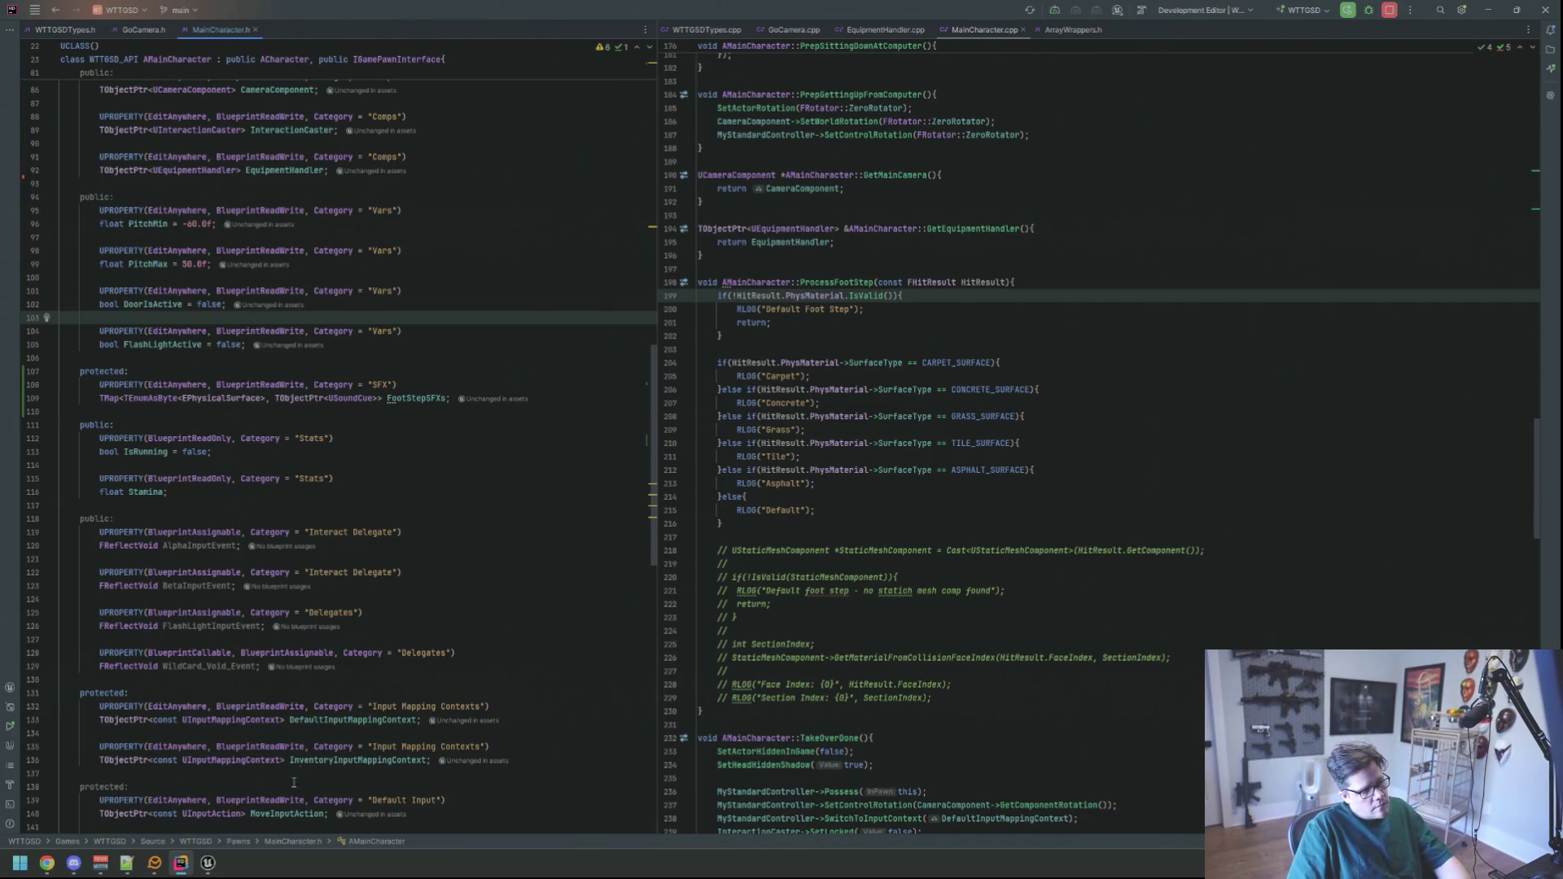
{"action": "left_click", "coordinate": [208, 862]}
{"action": "left_click_drag", "start_coordinate": [558, 530], "coordinate": [558, 535]}
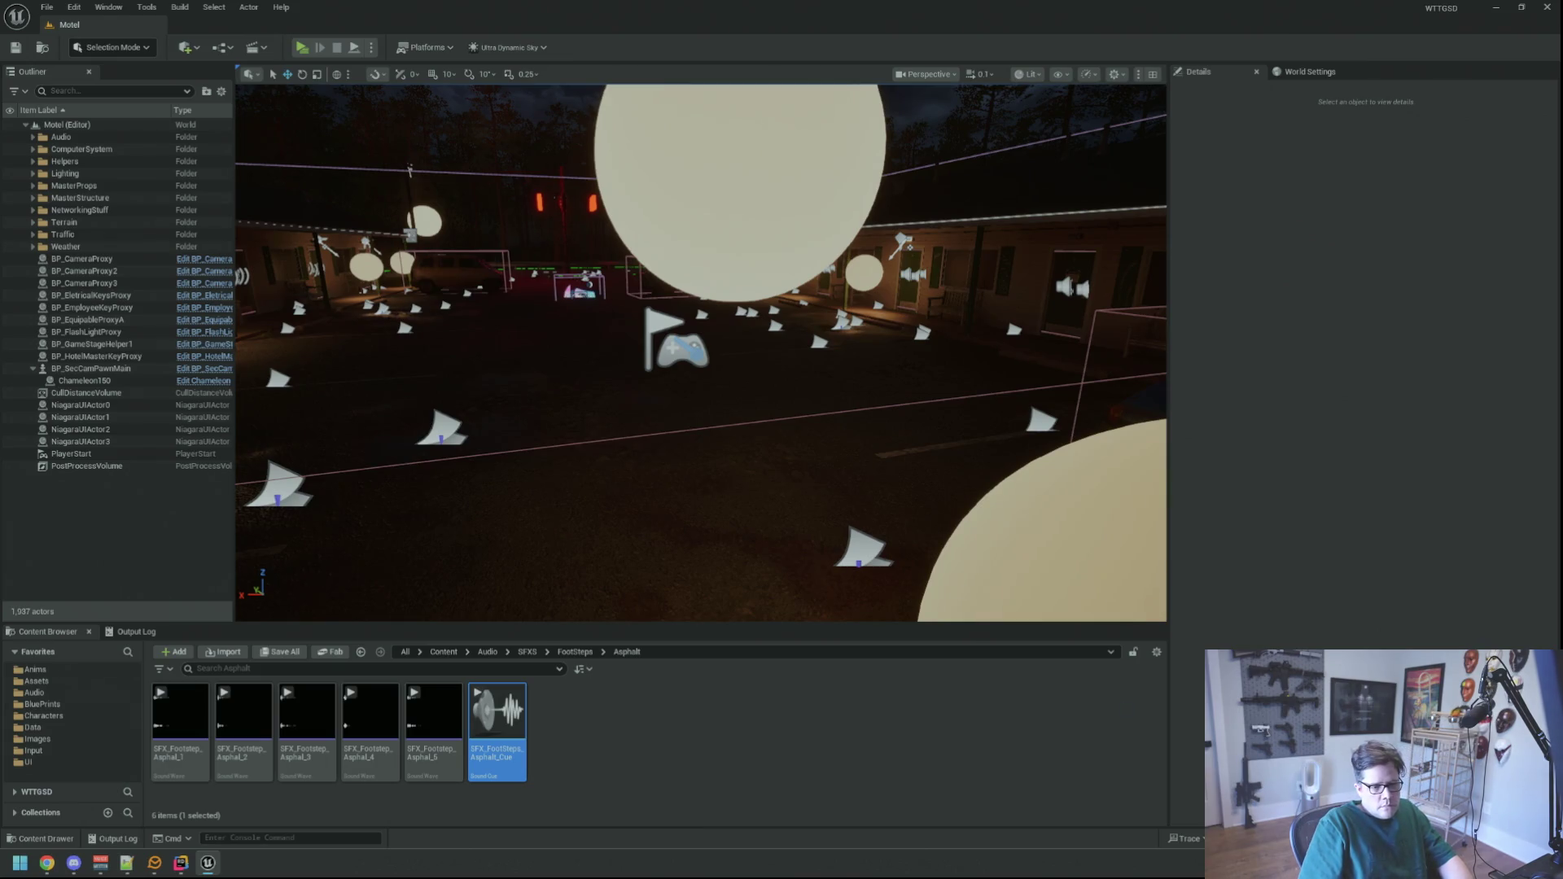
- Trigger a Live Coding recompile with Ctrl+Alt+F11 to build the updated MainCharacter header
{"action": "key", "text": "ctrl+alt+F11"}
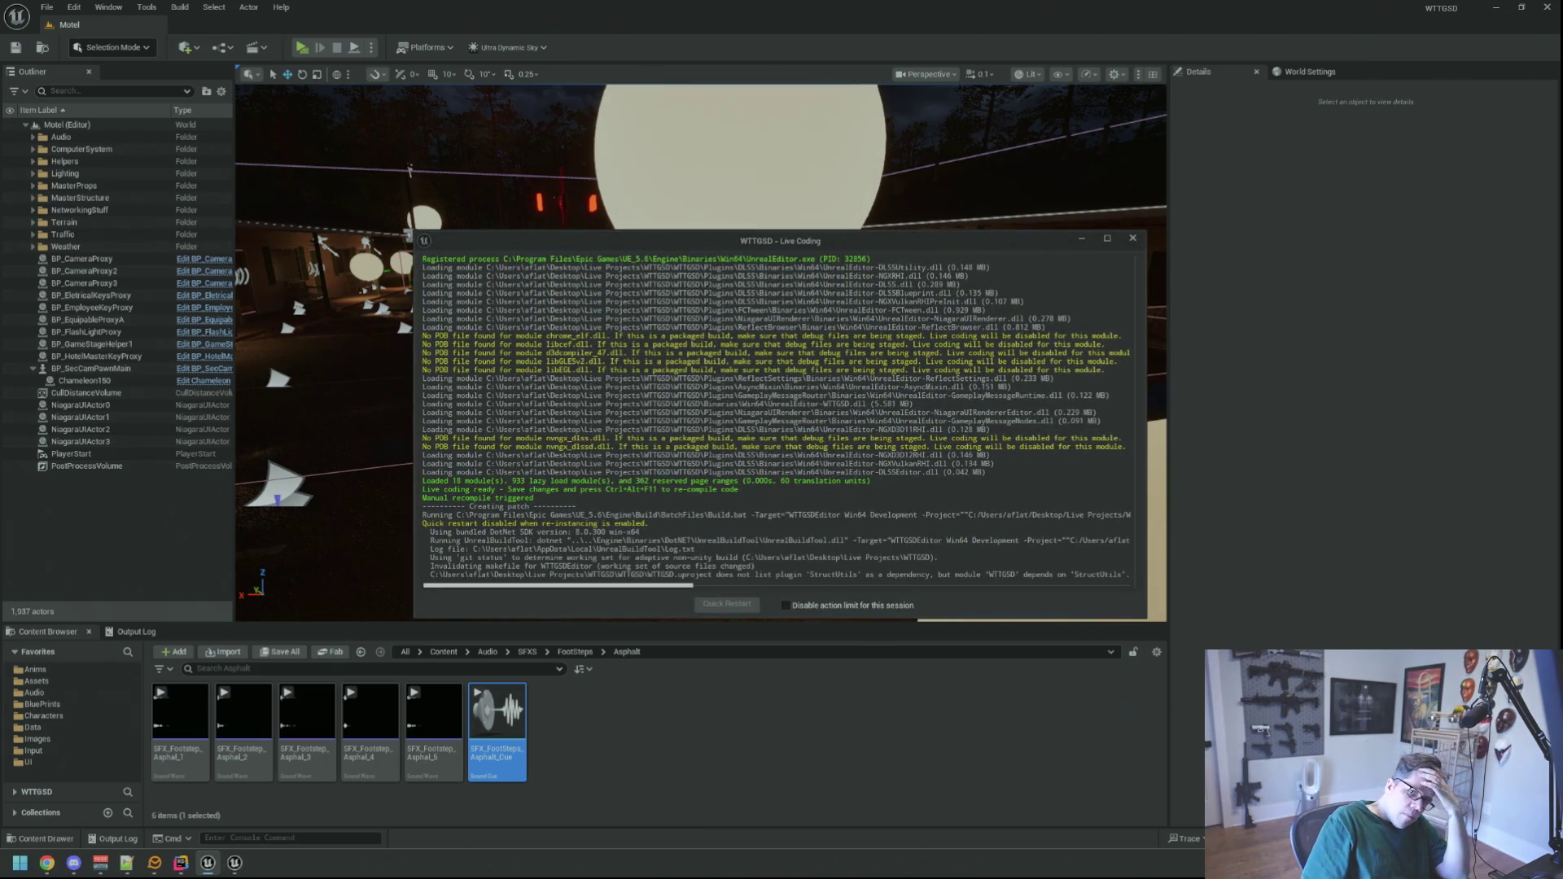
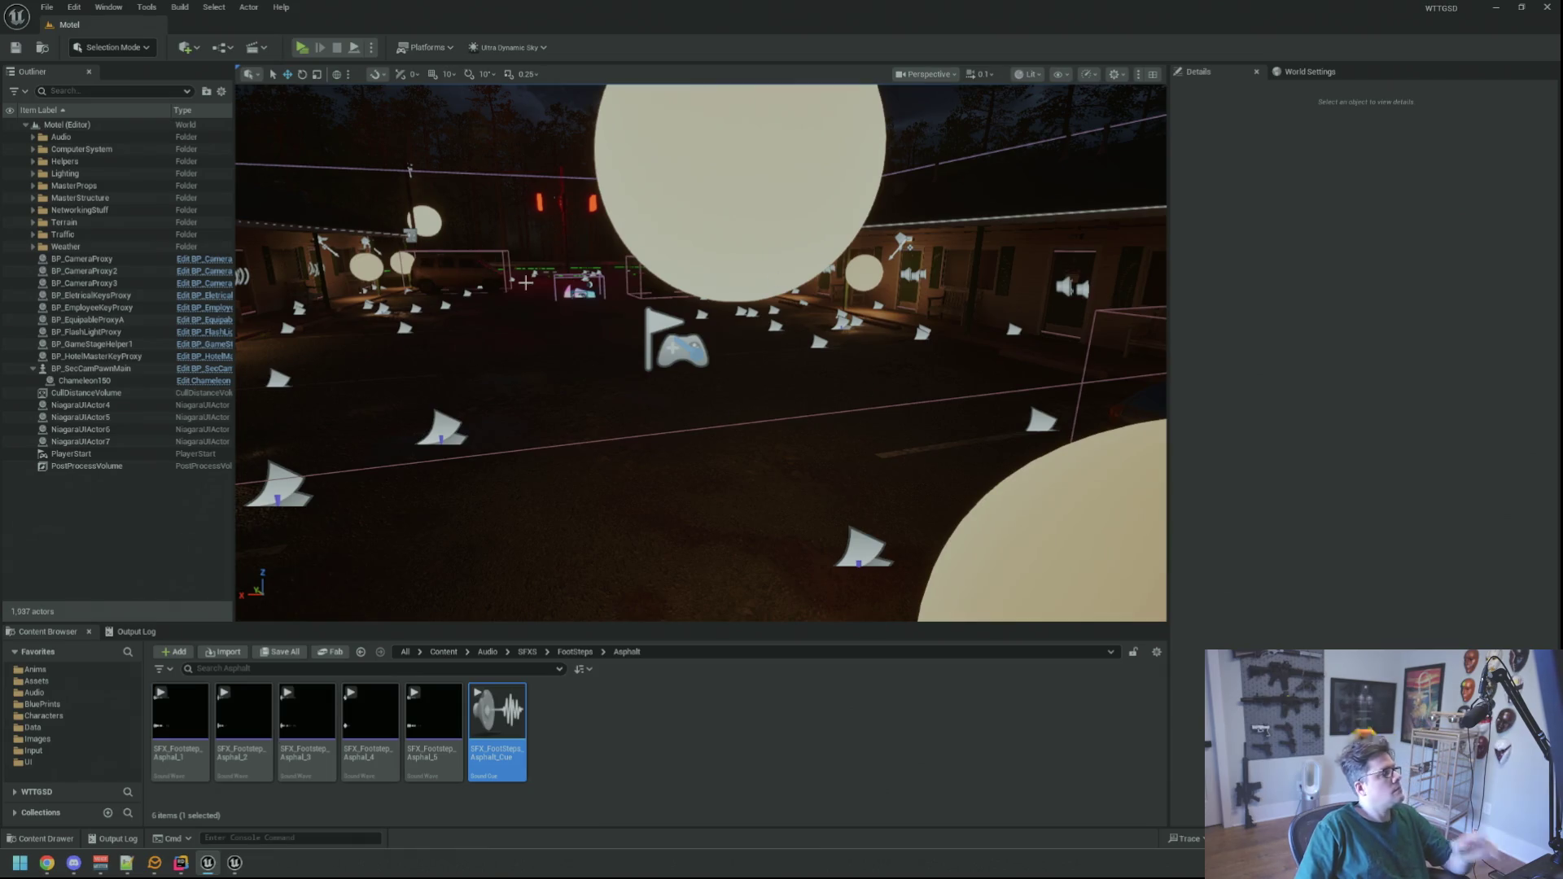
- Fly the viewport camera forward through the Motel level and bring up the quick asset finder
{"action": "key", "text": "alt+Tab"}
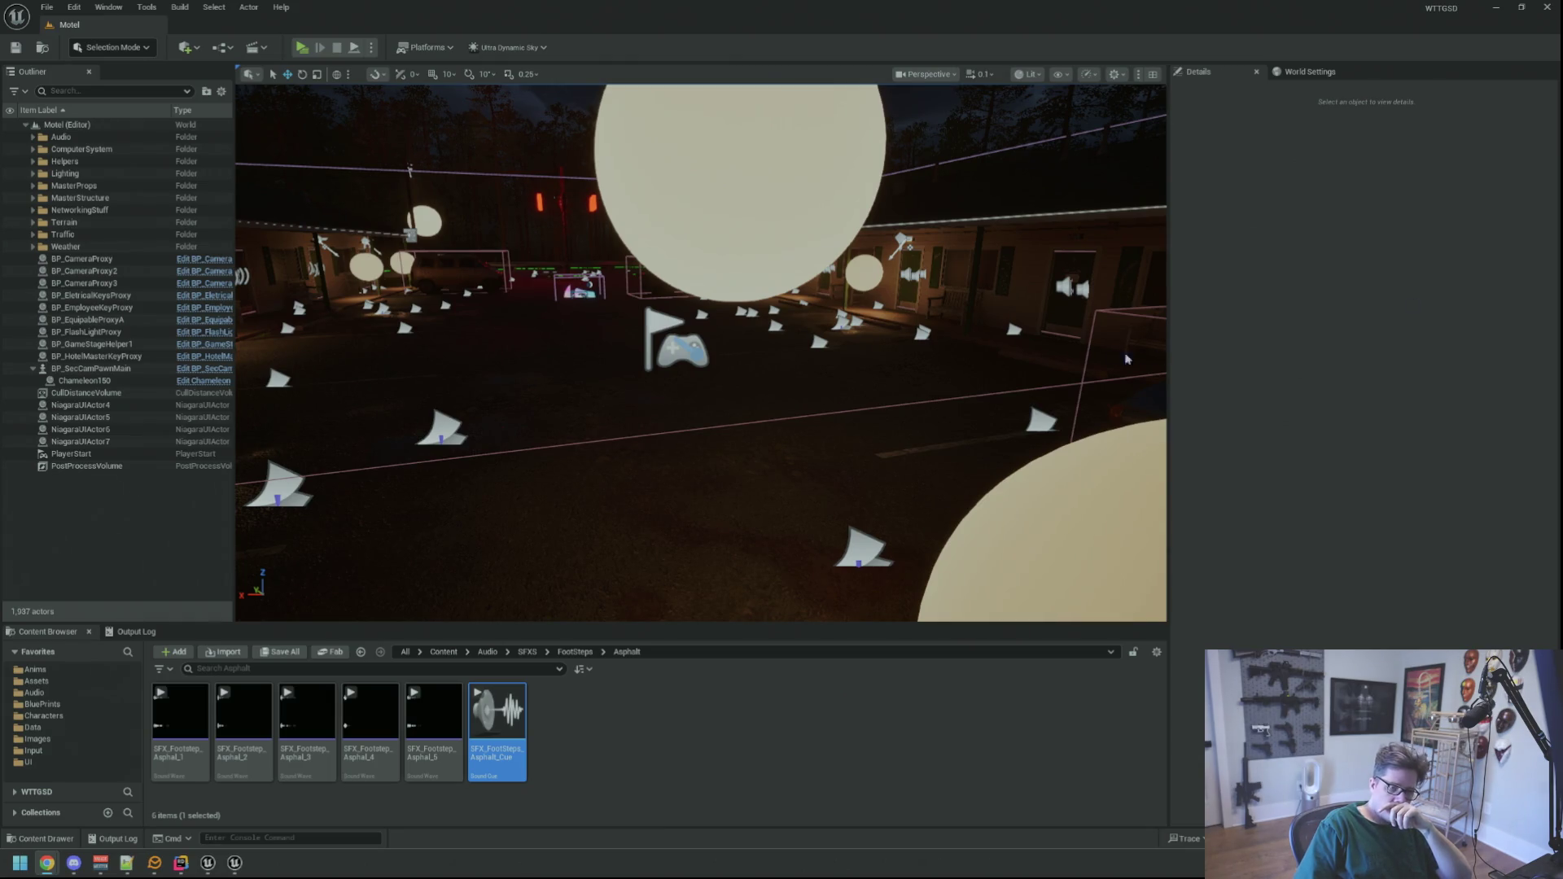
{"action": "left_click_drag", "start_coordinate": [1126, 358], "coordinate": [1126, 326]}
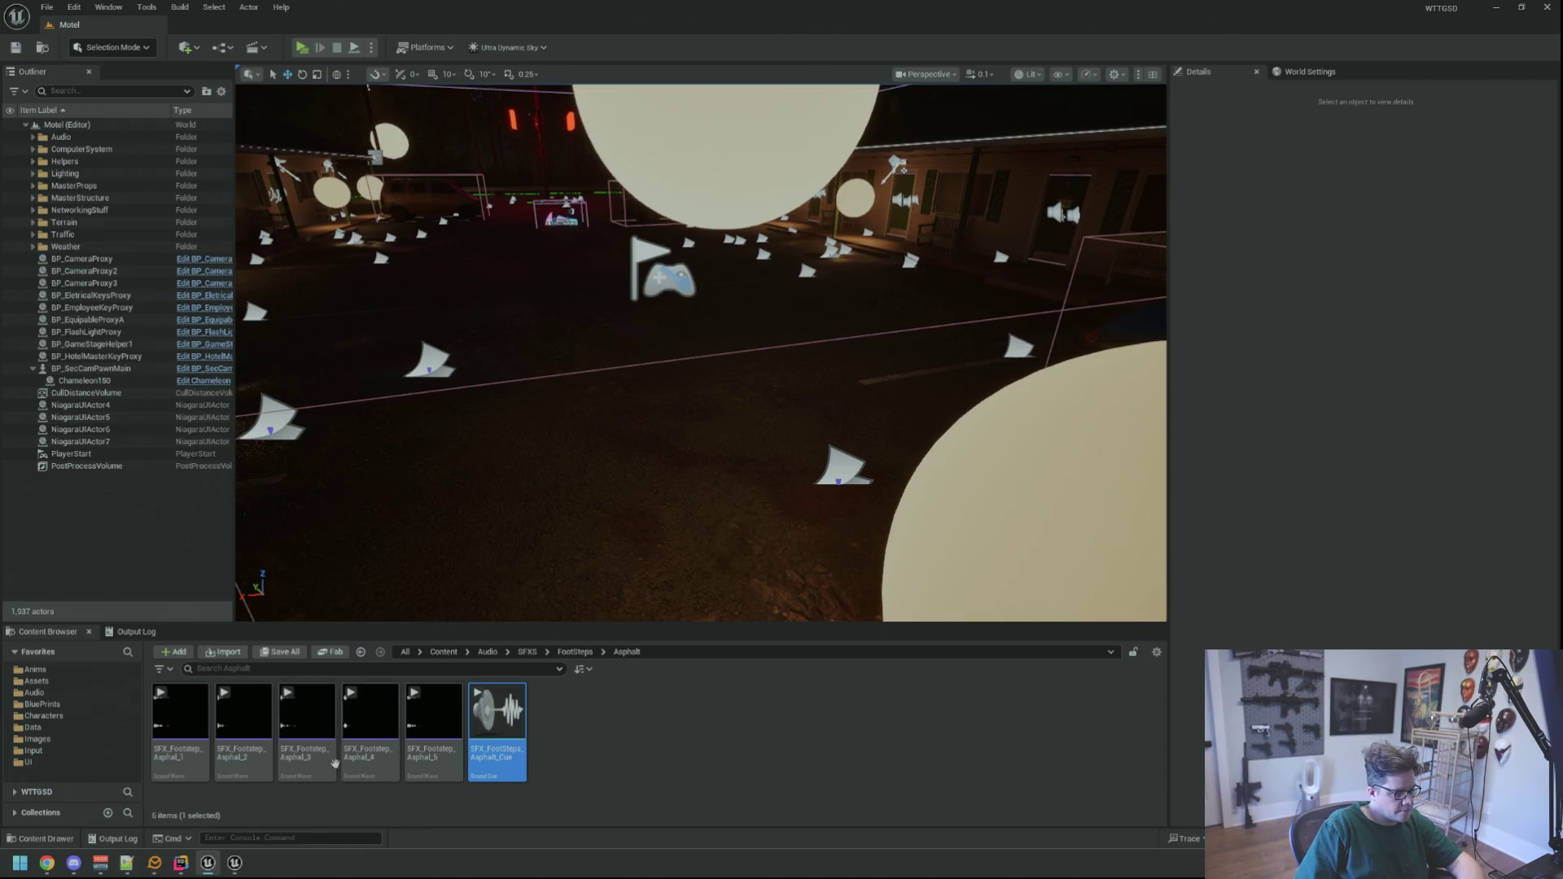
{"action": "scroll", "coordinate": [615, 500], "scroll_direction": "down", "scroll_amount": 5}
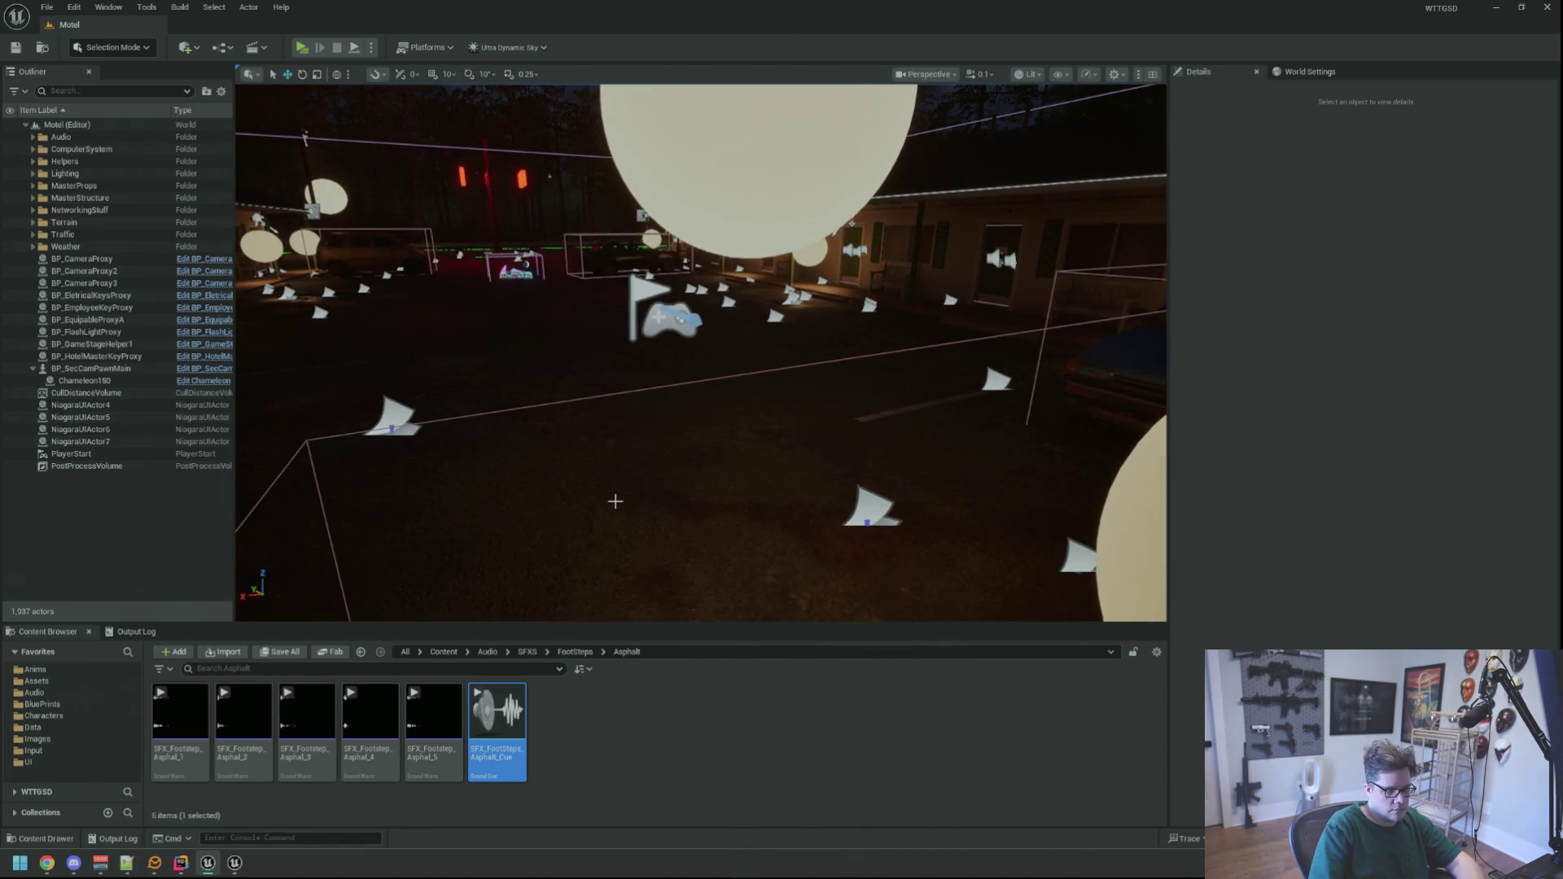
{"action": "key", "text": "ctrl+p"}
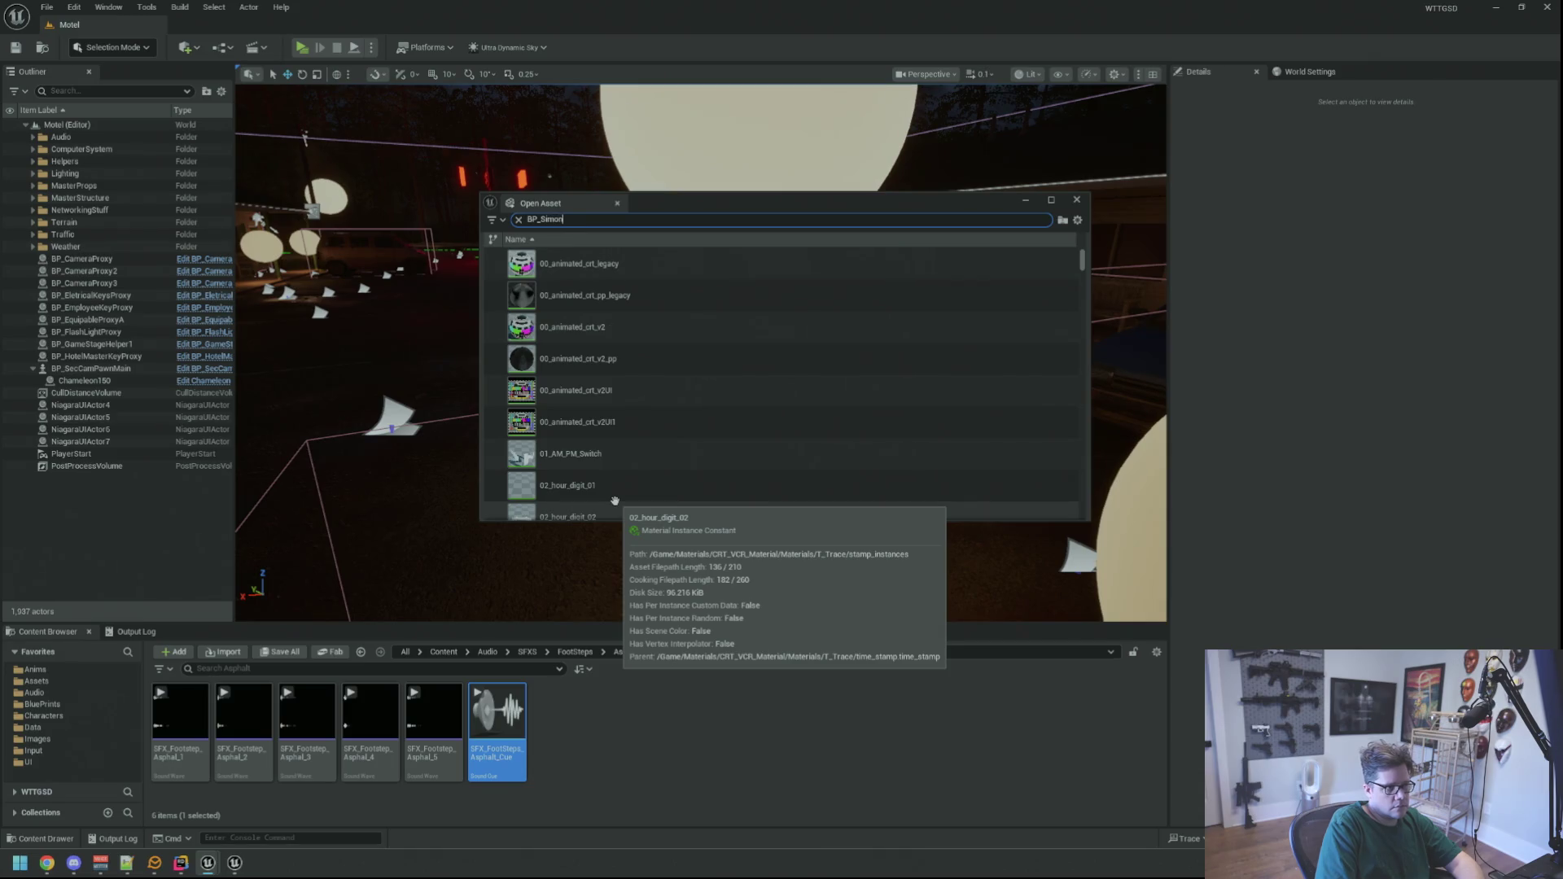
- Open the BP_Simon blueprint and scroll down to its Foot Step SFXs map
{"action": "left_click", "coordinate": [613, 297]}
{"action": "double_click", "coordinate": [619, 294]}
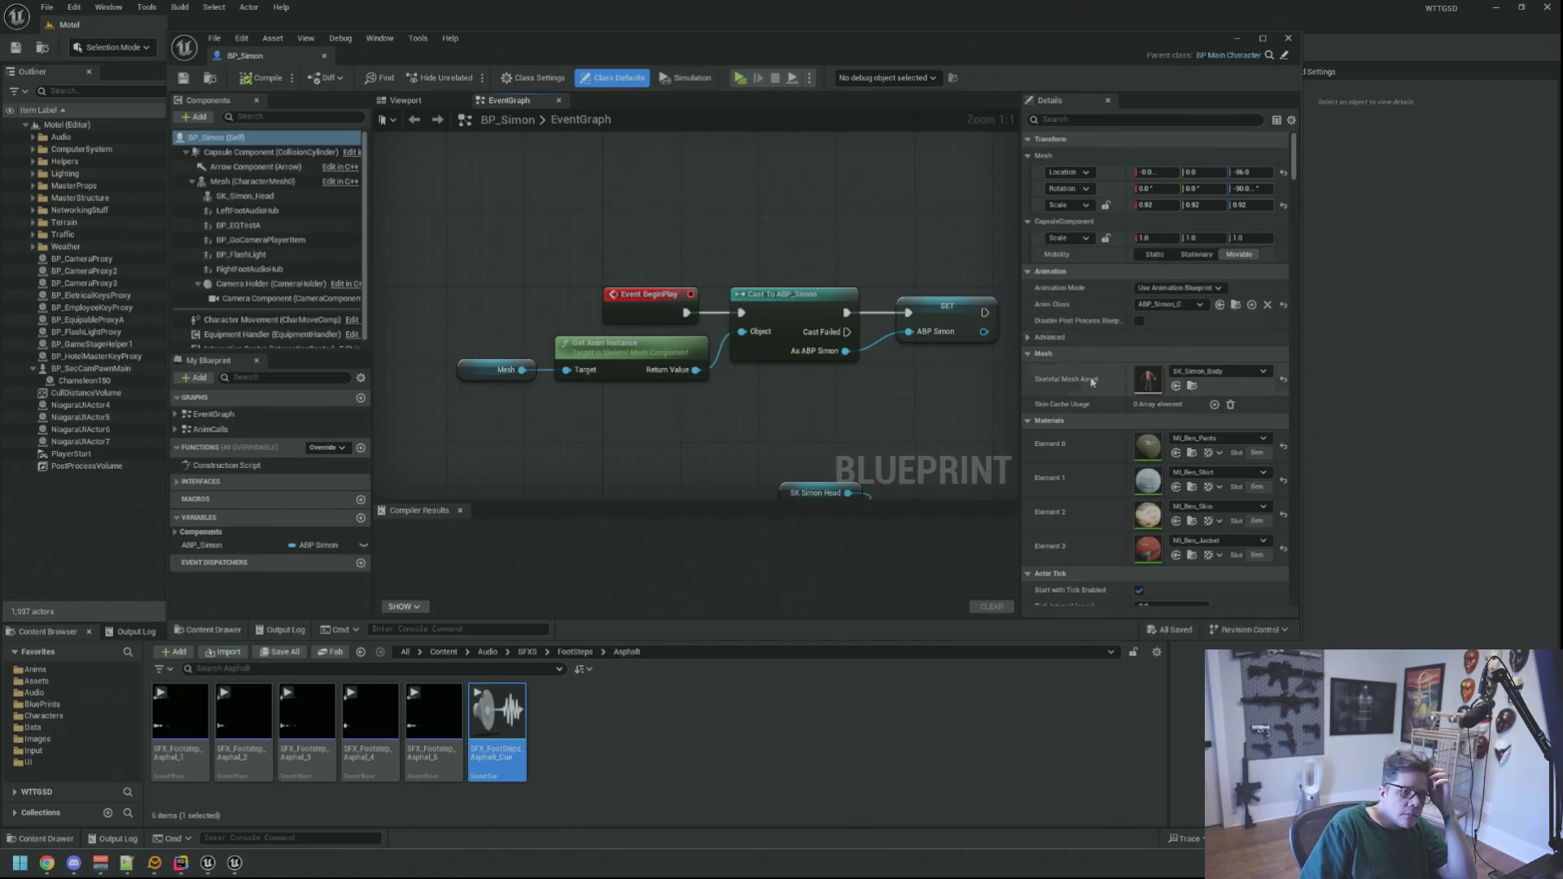
{"action": "scroll", "coordinate": [1066, 389], "scroll_direction": "down", "scroll_amount": 5}
{"action": "scroll", "coordinate": [1061, 391], "scroll_direction": "down", "scroll_amount": 3}
{"action": "scroll", "coordinate": [1061, 391], "scroll_direction": "down", "scroll_amount": 3}
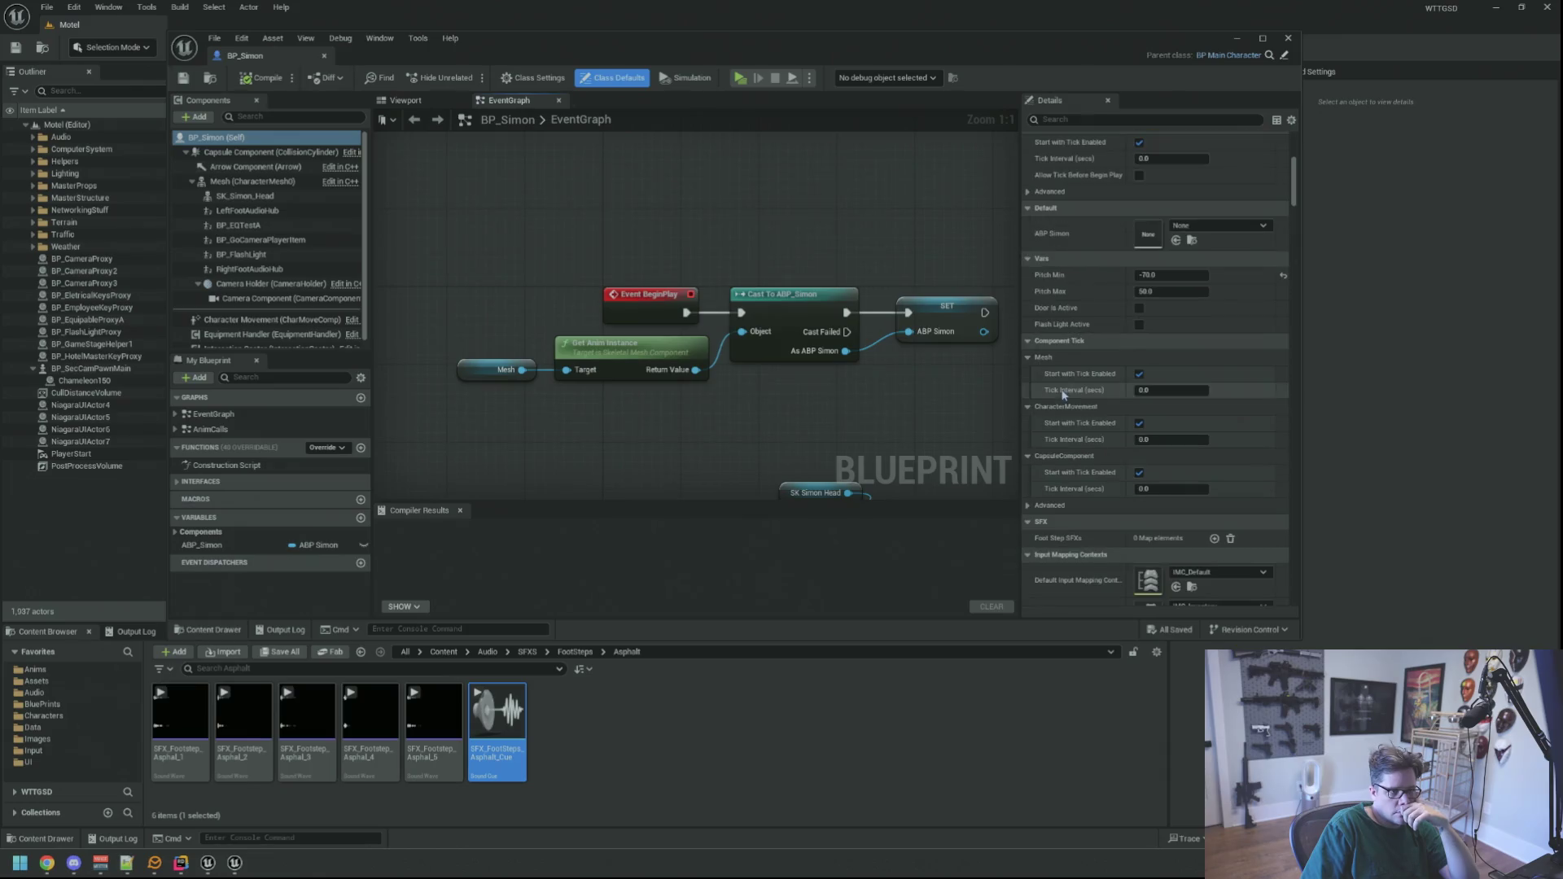
{"action": "scroll", "coordinate": [1063, 407], "scroll_direction": "down", "scroll_amount": 4}
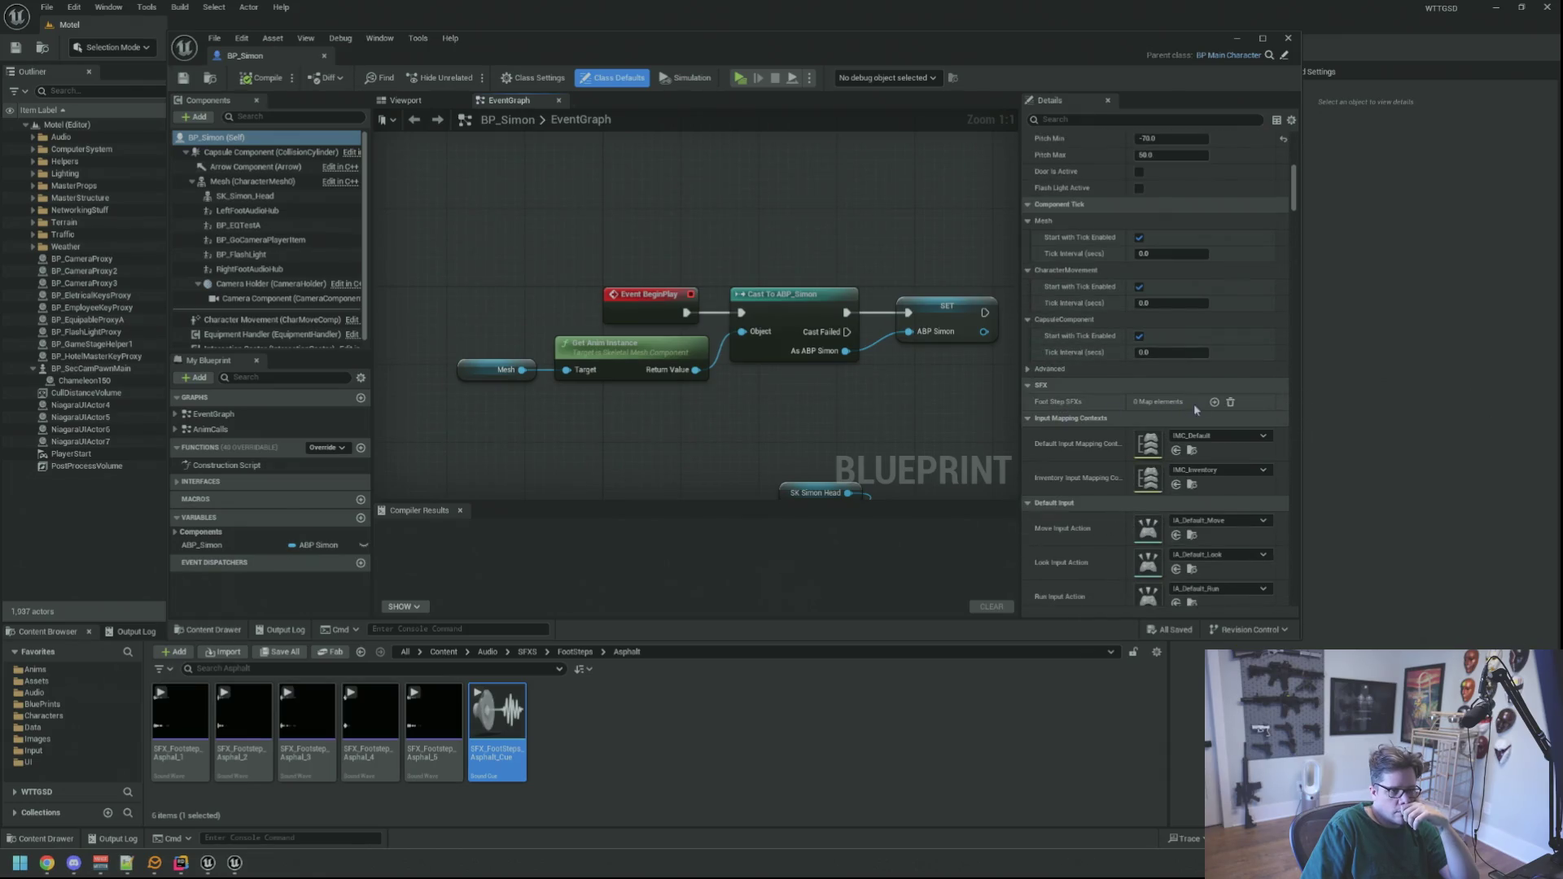
- Add an Asphalt entry to Foot Step SFXs mapped to SFX_FootSteps_Asphalt_Cue
{"action": "left_click", "coordinate": [1213, 403]}
{"action": "left_click", "coordinate": [1080, 427]}
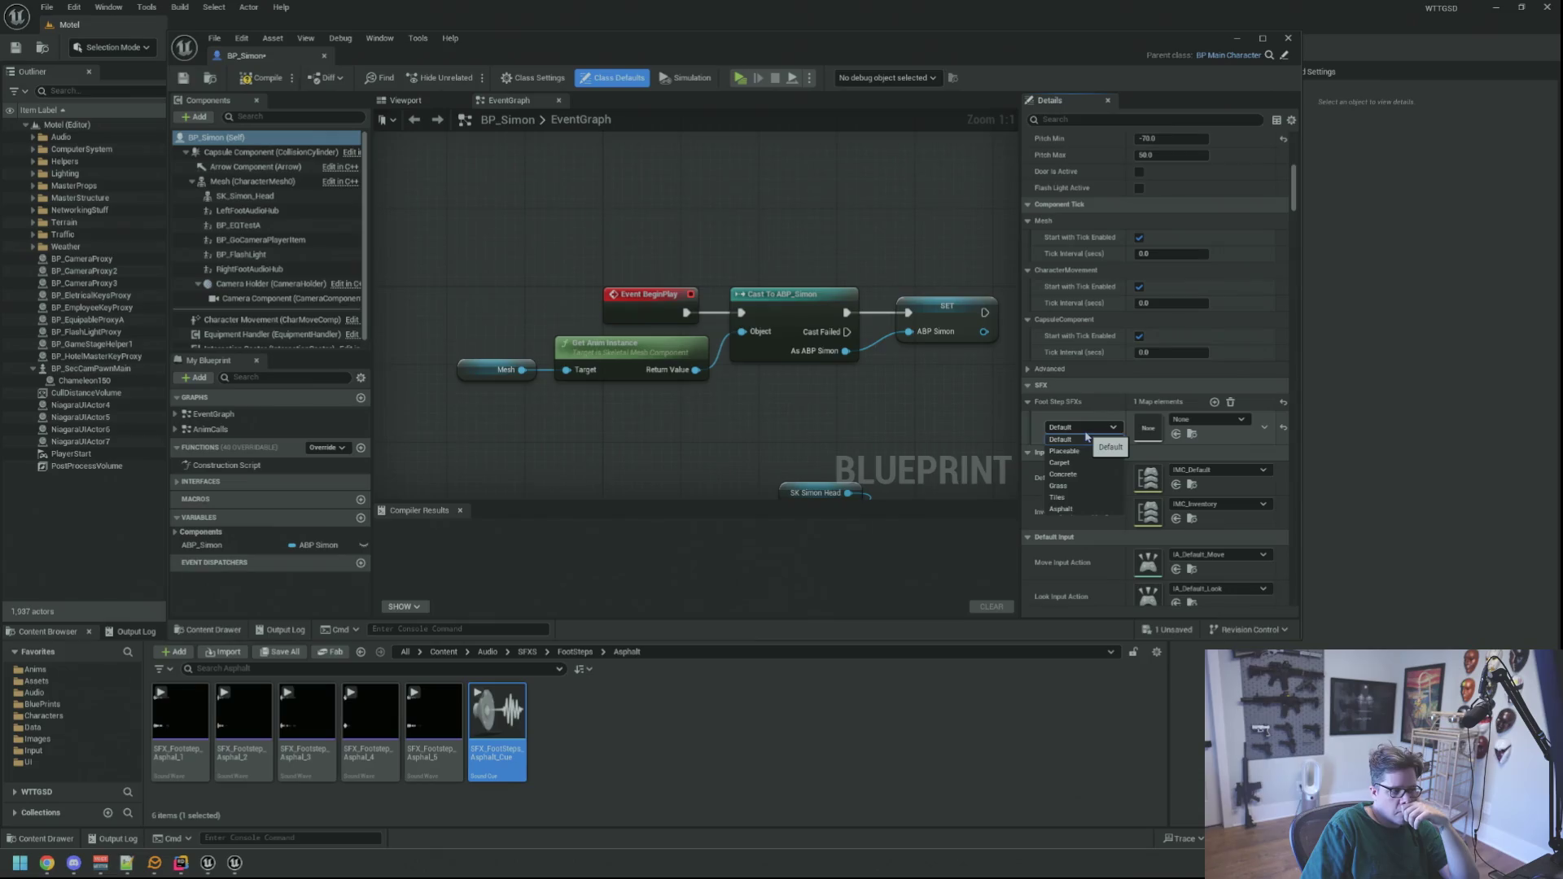
{"action": "left_click", "coordinate": [1093, 509]}
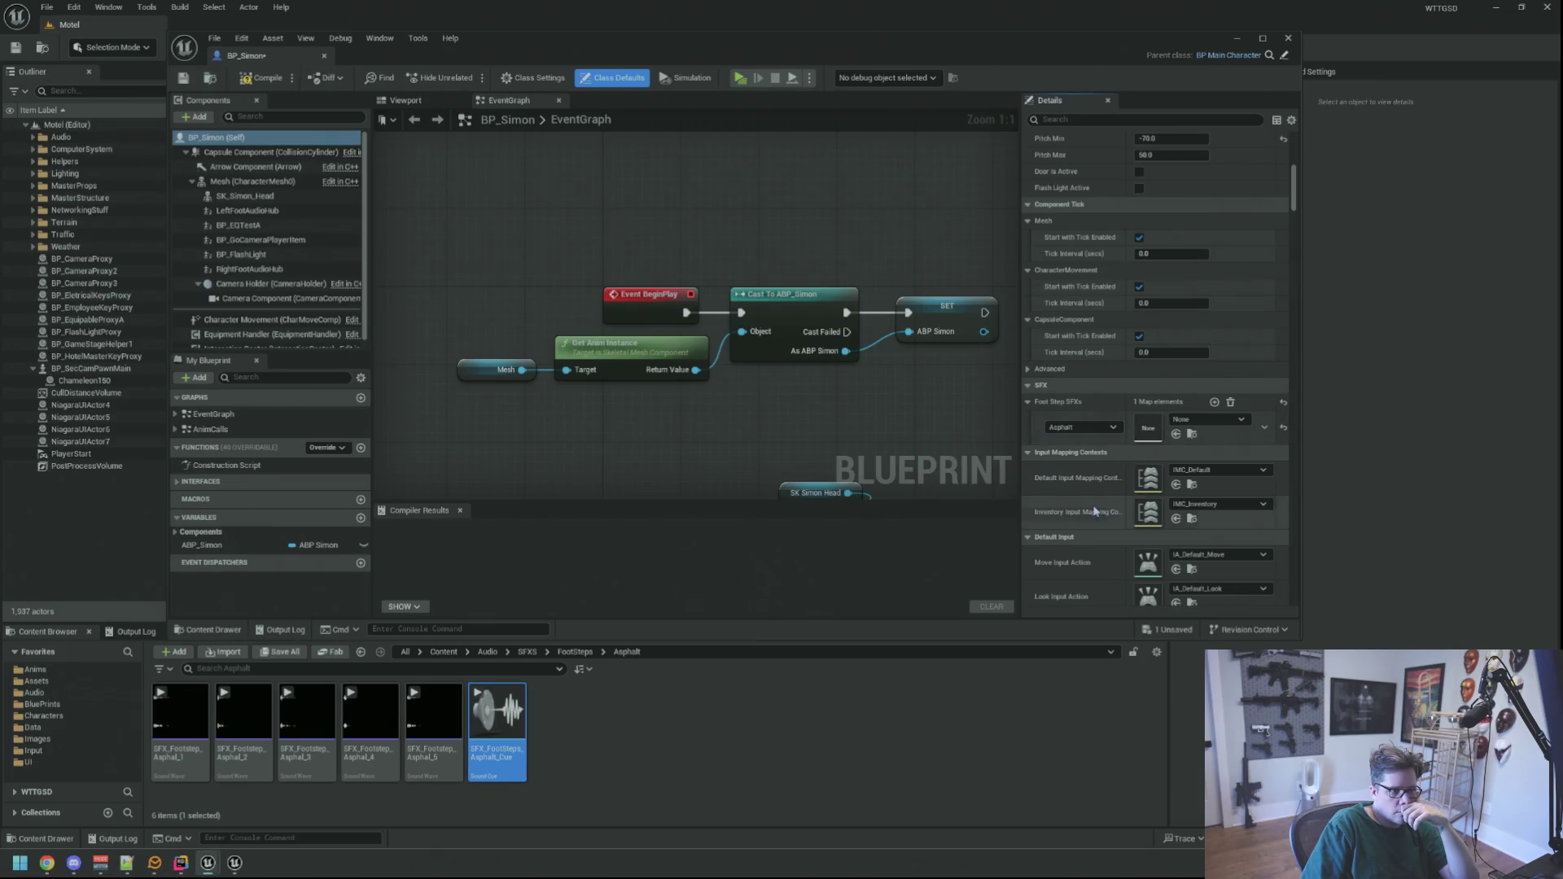
{"action": "mouse_move", "coordinate": [497, 725]}
{"action": "left_mouse_down"}
{"action": "mouse_move", "coordinate": [521, 757]}
{"action": "mouse_move", "coordinate": [1156, 456]}
{"action": "mouse_move", "coordinate": [1148, 429]}
{"action": "left_mouse_up"}
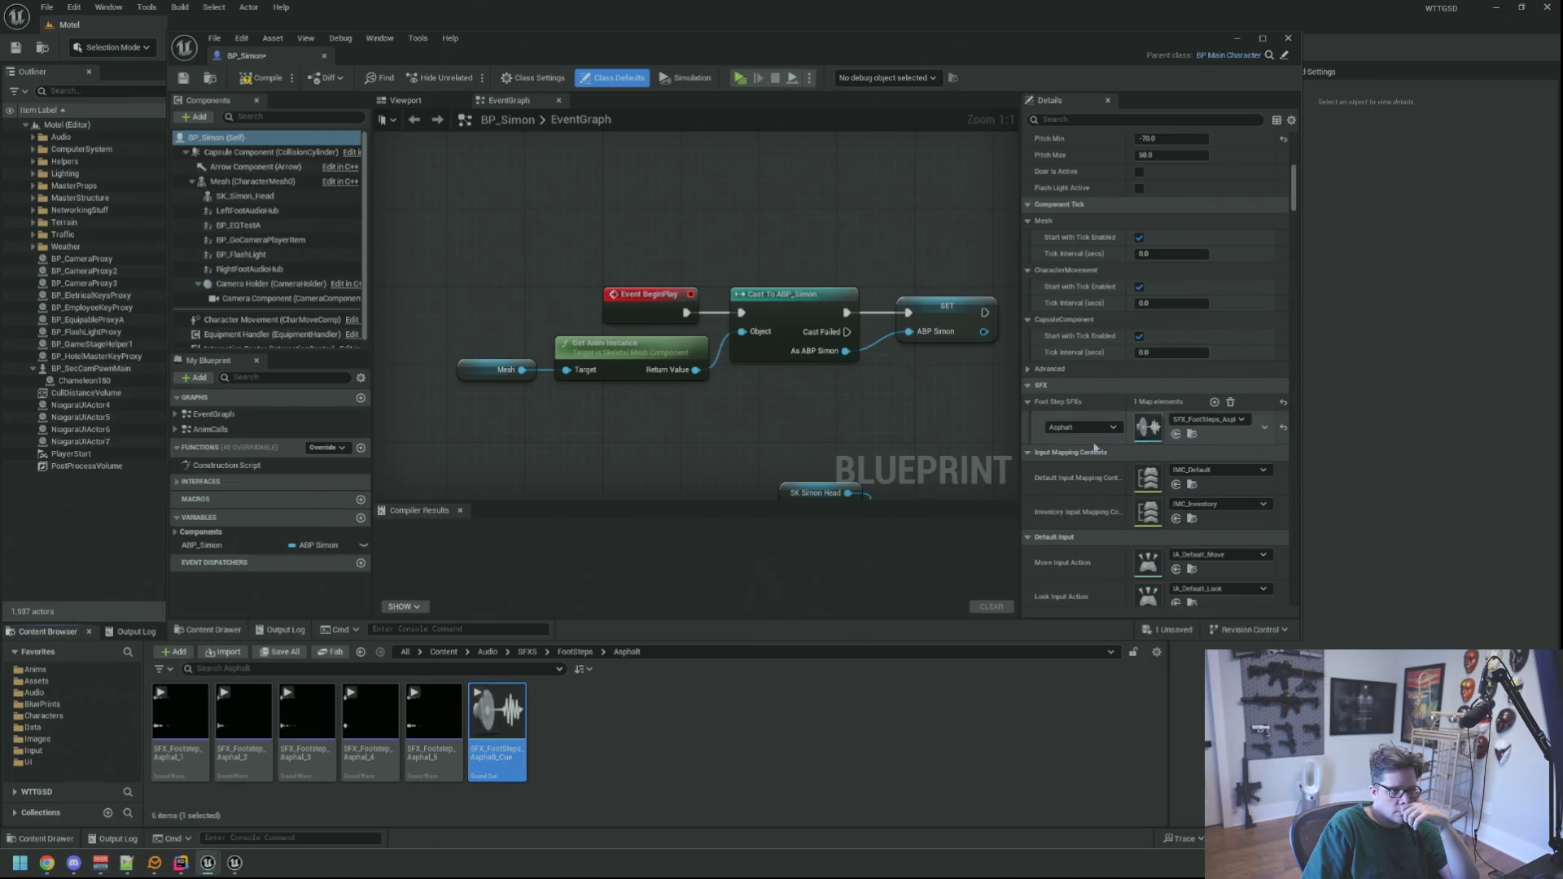
{"action": "left_click_drag", "start_coordinate": [1022, 370], "coordinate": [943, 371]}
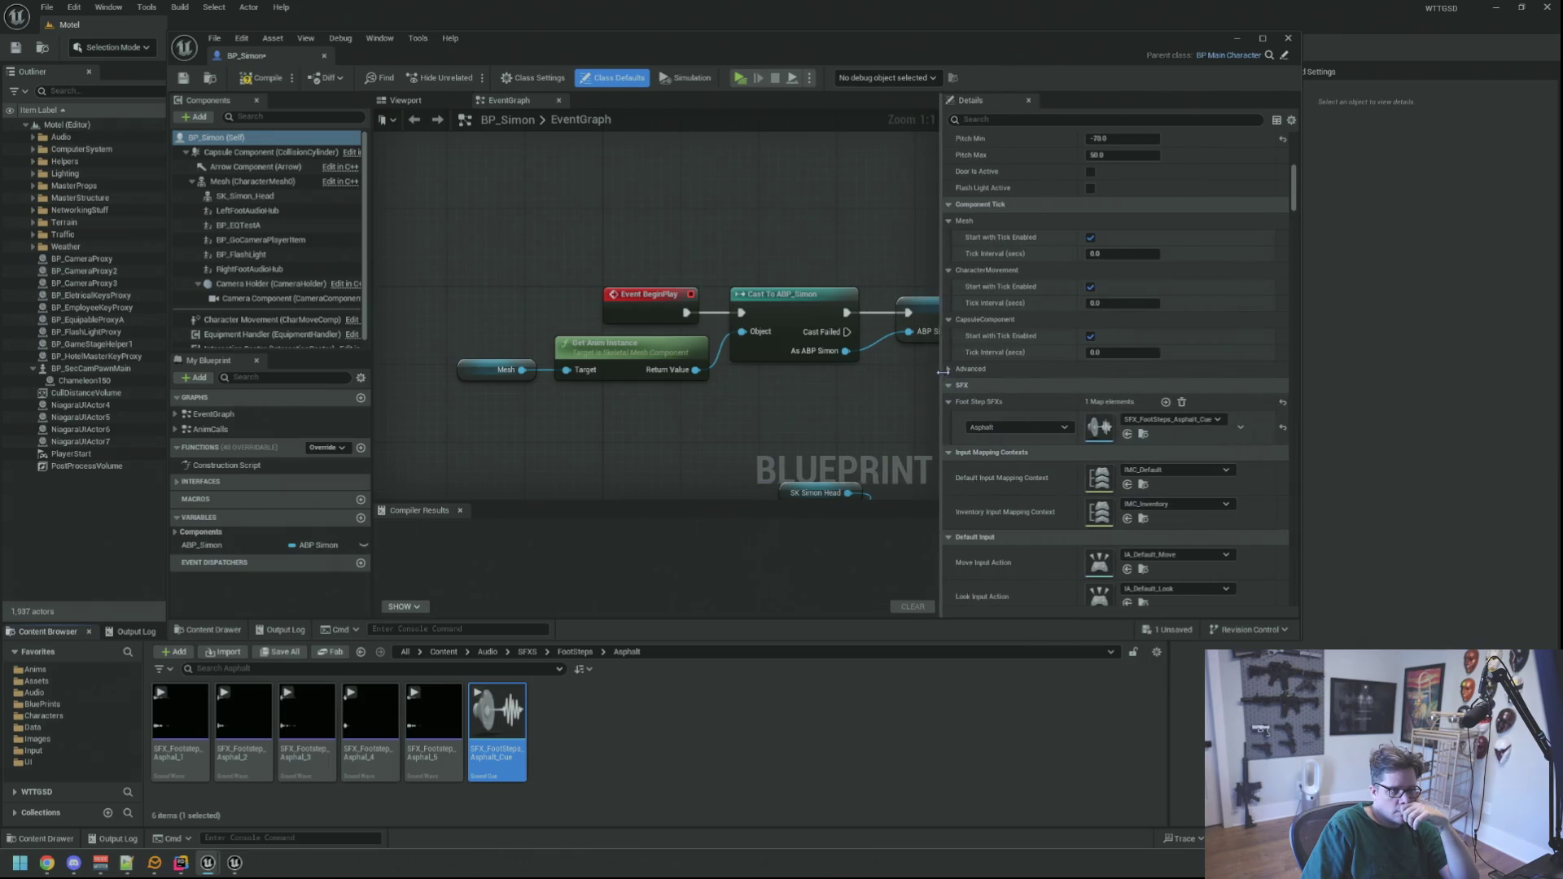
{"action": "mouse_move", "coordinate": [1298, 642]}
{"action": "left_mouse_down"}
{"action": "mouse_move", "coordinate": [1481, 606]}
{"action": "mouse_move", "coordinate": [1457, 591]}
{"action": "left_mouse_up"}
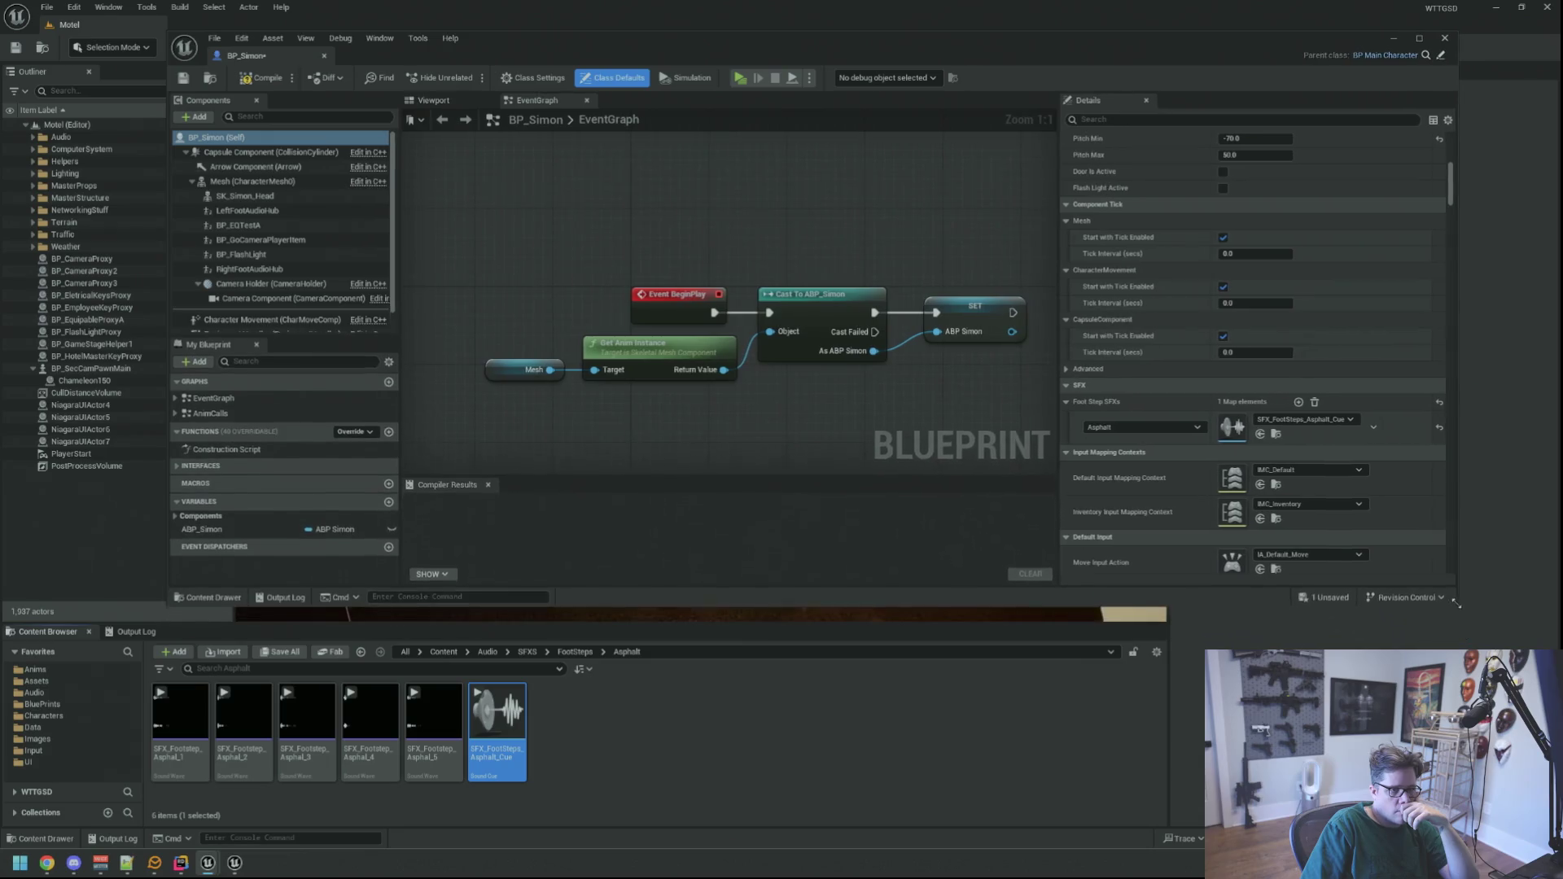
- Compile BP_Simon and return to the FootSteps folder in the Content Browser
{"action": "left_click", "coordinate": [264, 81]}
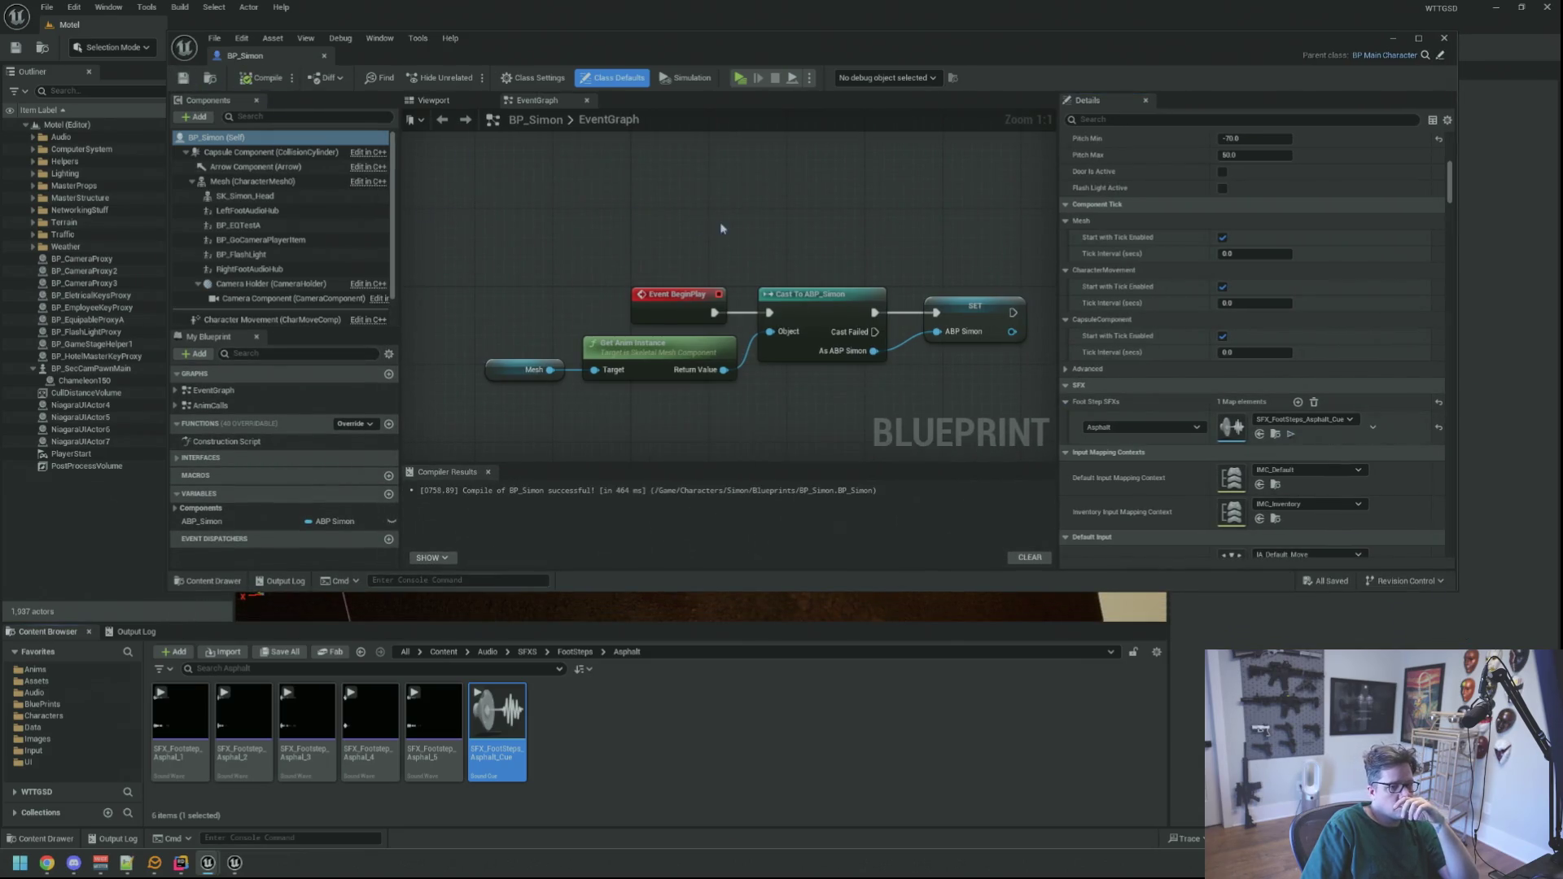
{"action": "left_click_drag", "start_coordinate": [720, 229], "coordinate": [710, 225]}
{"action": "left_click", "coordinate": [574, 651]}
- In the FootSteps/Carpet folder, add a Sound Cue named SFX_FootSteps_Carpet_Cue and open it
{"action": "mouse_move", "coordinate": [760, 413]}
{"action": "left_mouse_down"}
{"action": "mouse_move", "coordinate": [702, 411]}
{"action": "mouse_move", "coordinate": [744, 399]}
{"action": "mouse_move", "coordinate": [726, 395]}
{"action": "left_mouse_up"}
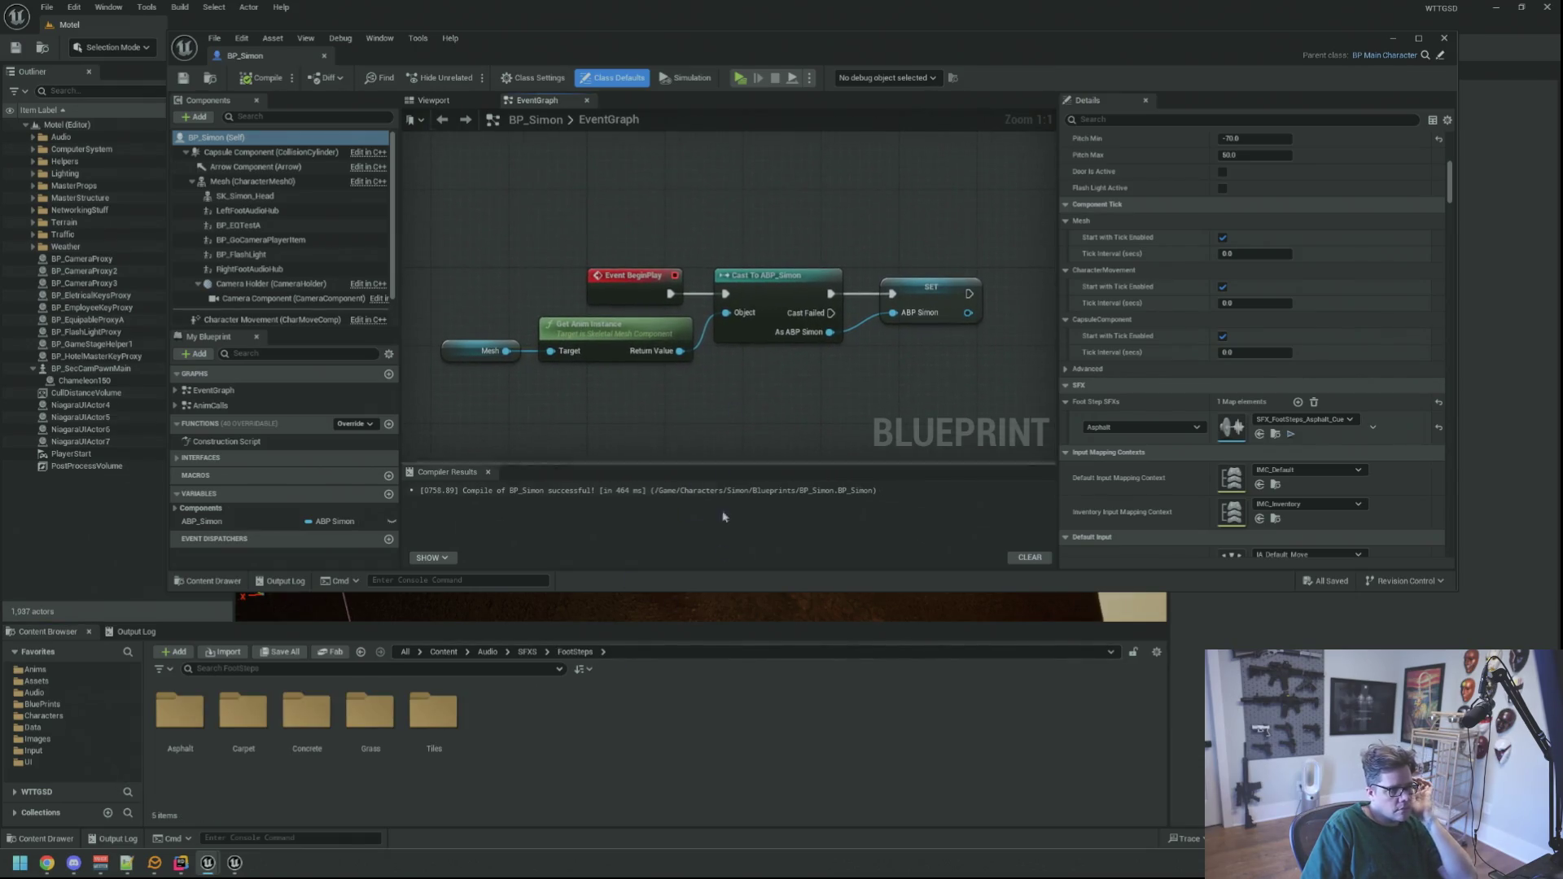
{"action": "double_click", "coordinate": [243, 710]}
{"action": "right_click", "coordinate": [619, 714]}
{"action": "mouse_move", "coordinate": [705, 530]}
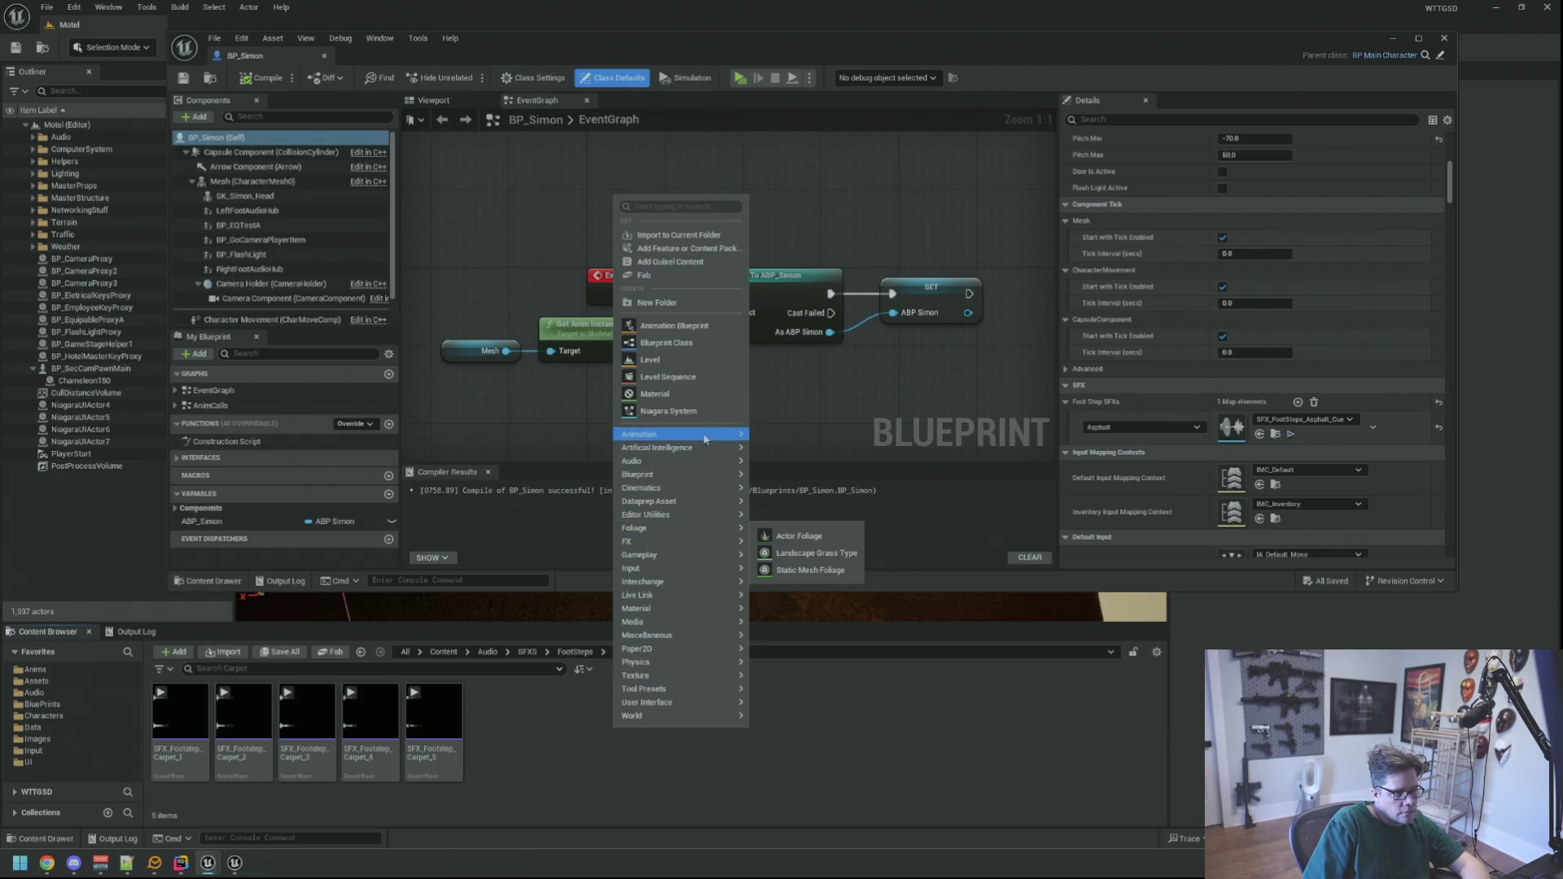
{"action": "mouse_move", "coordinate": [694, 595]}
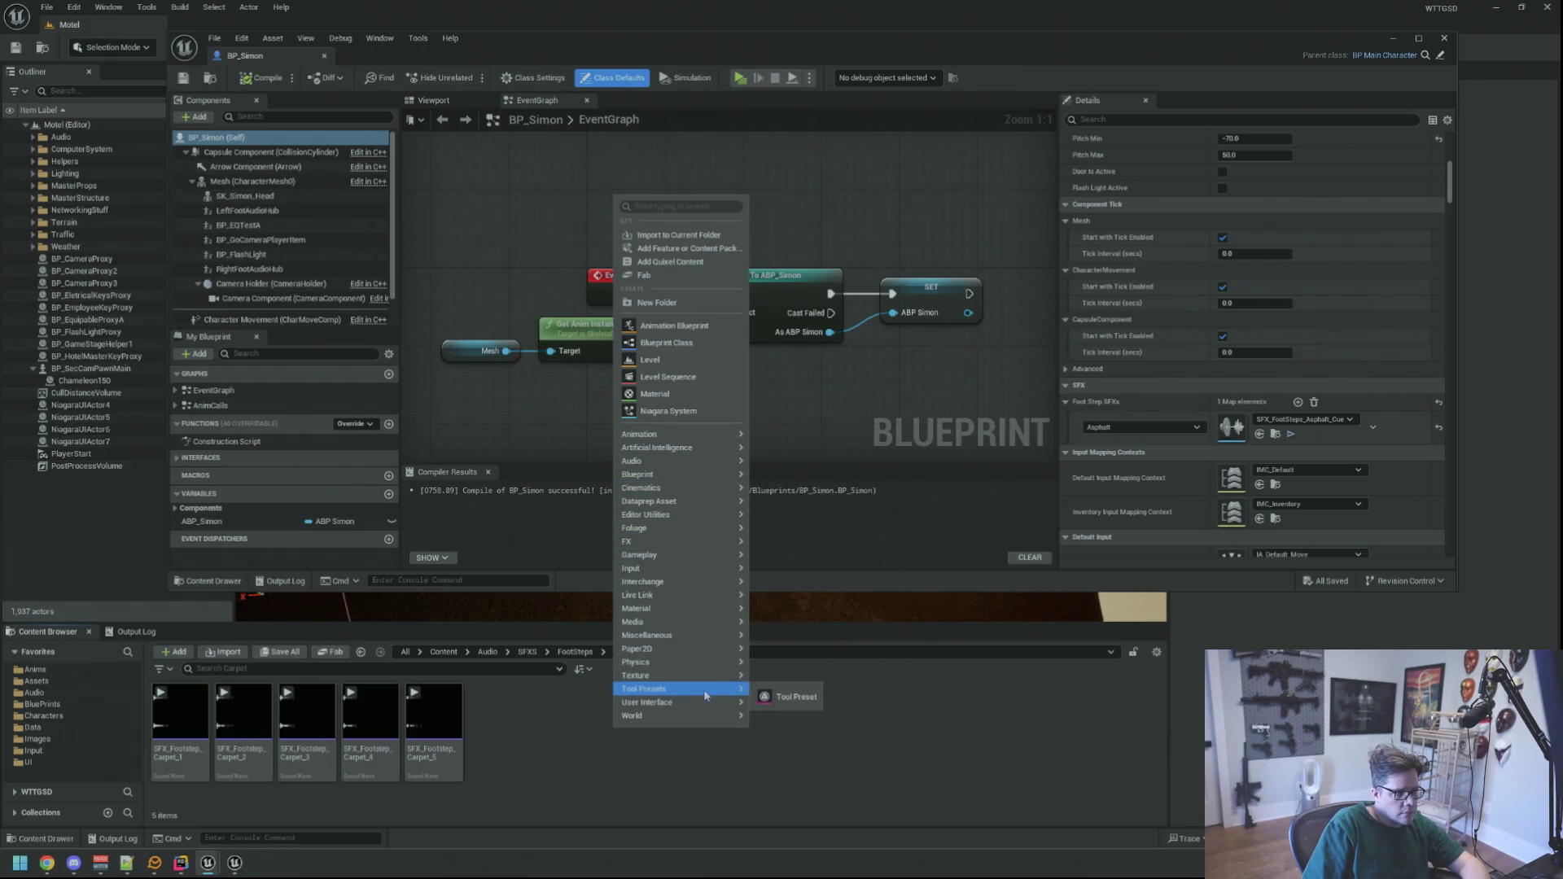
{"action": "mouse_move", "coordinate": [720, 466]}
{"action": "left_click", "coordinate": [802, 538]}
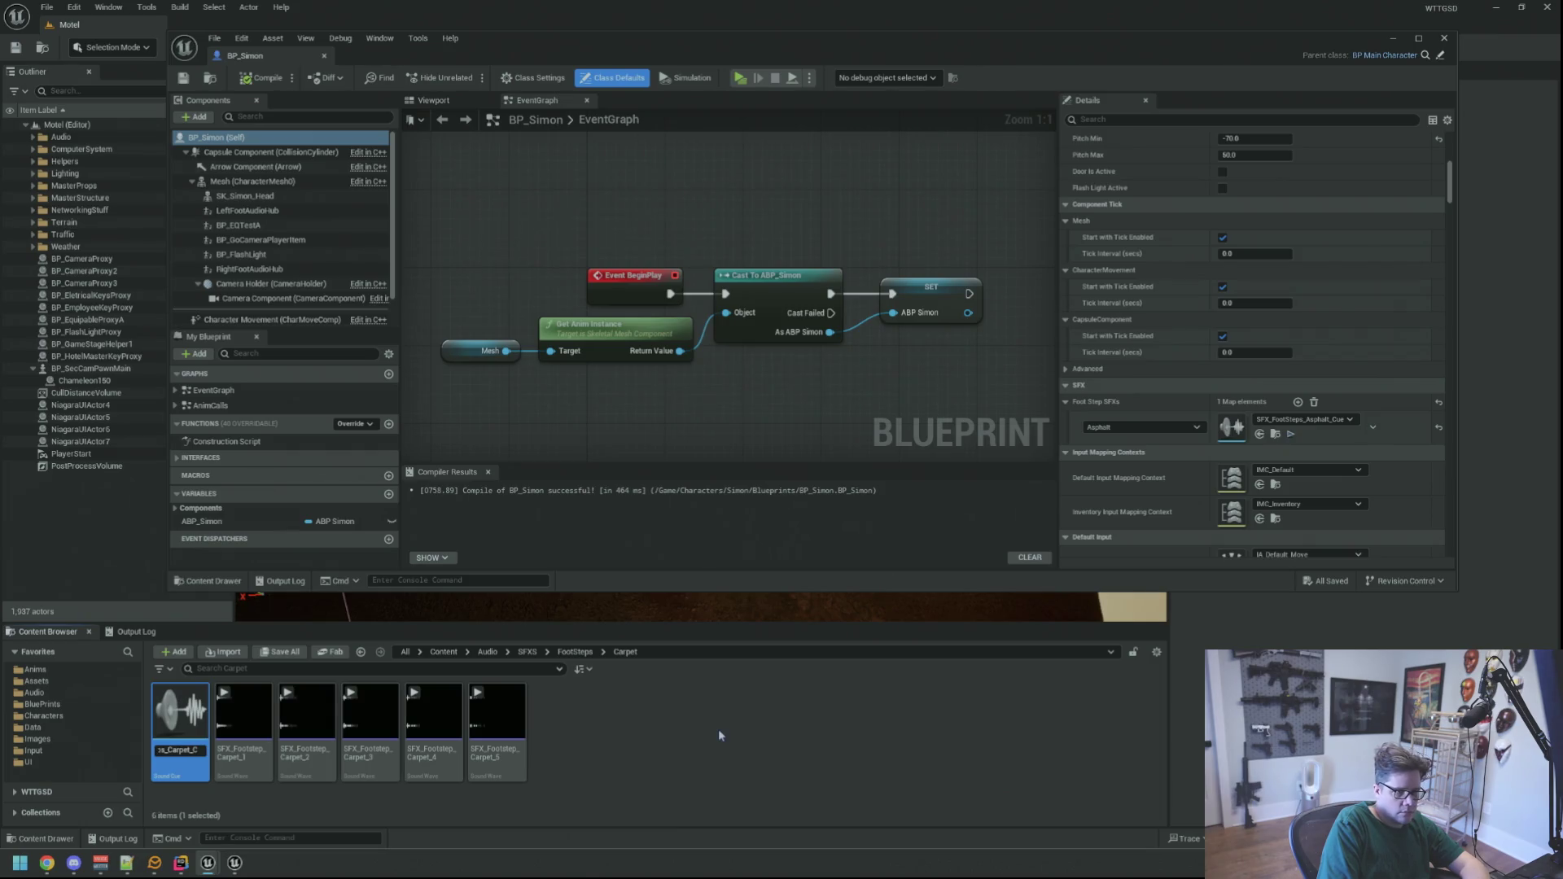
{"action": "key", "text": "Return"}
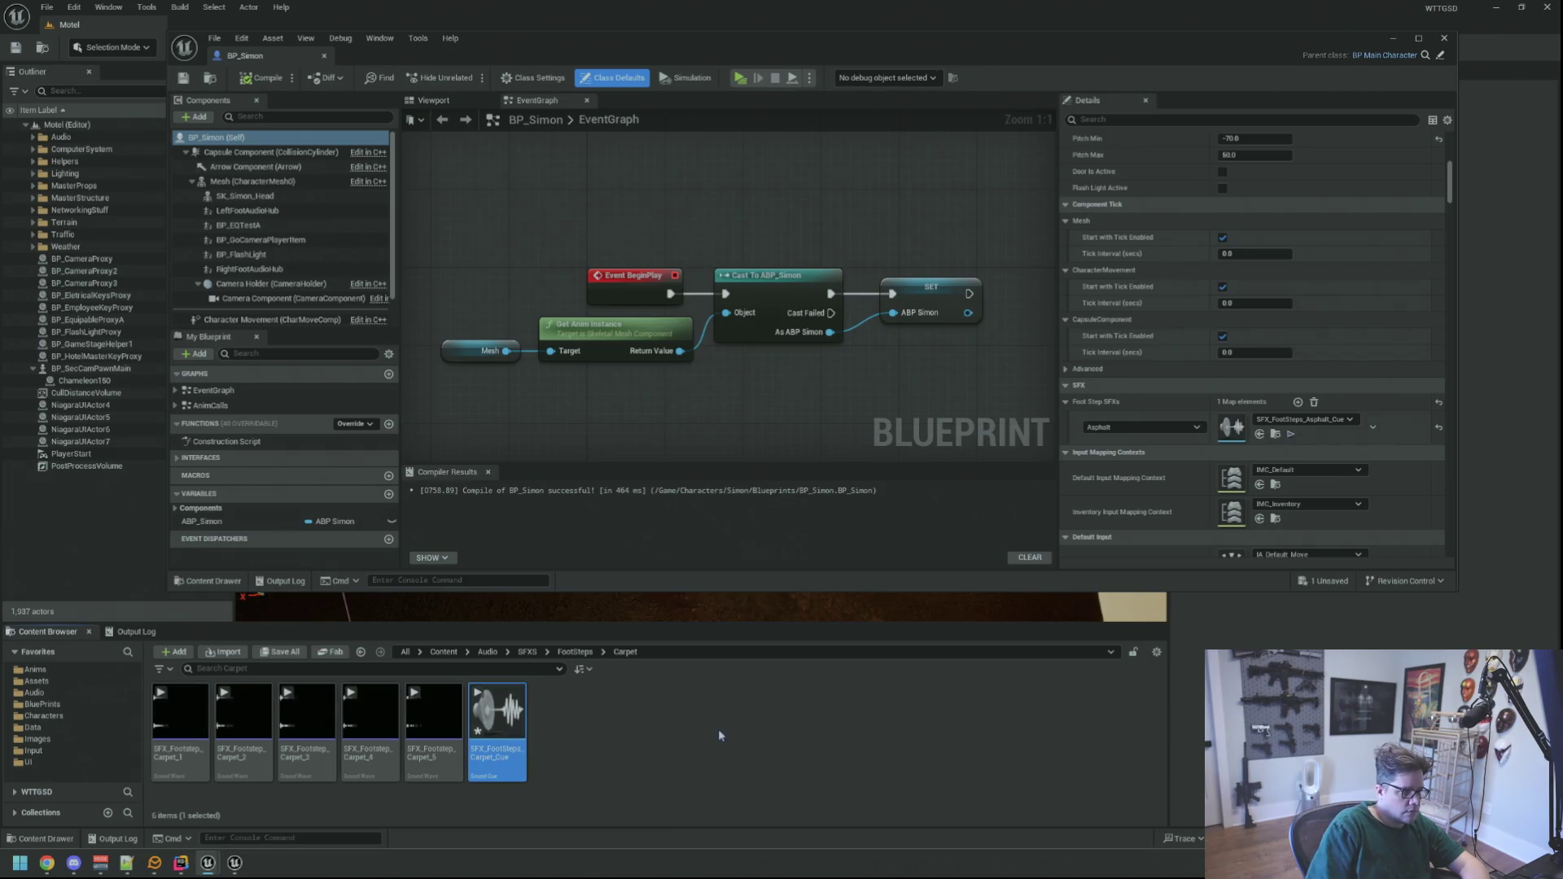
{"action": "double_click", "coordinate": [500, 739]}
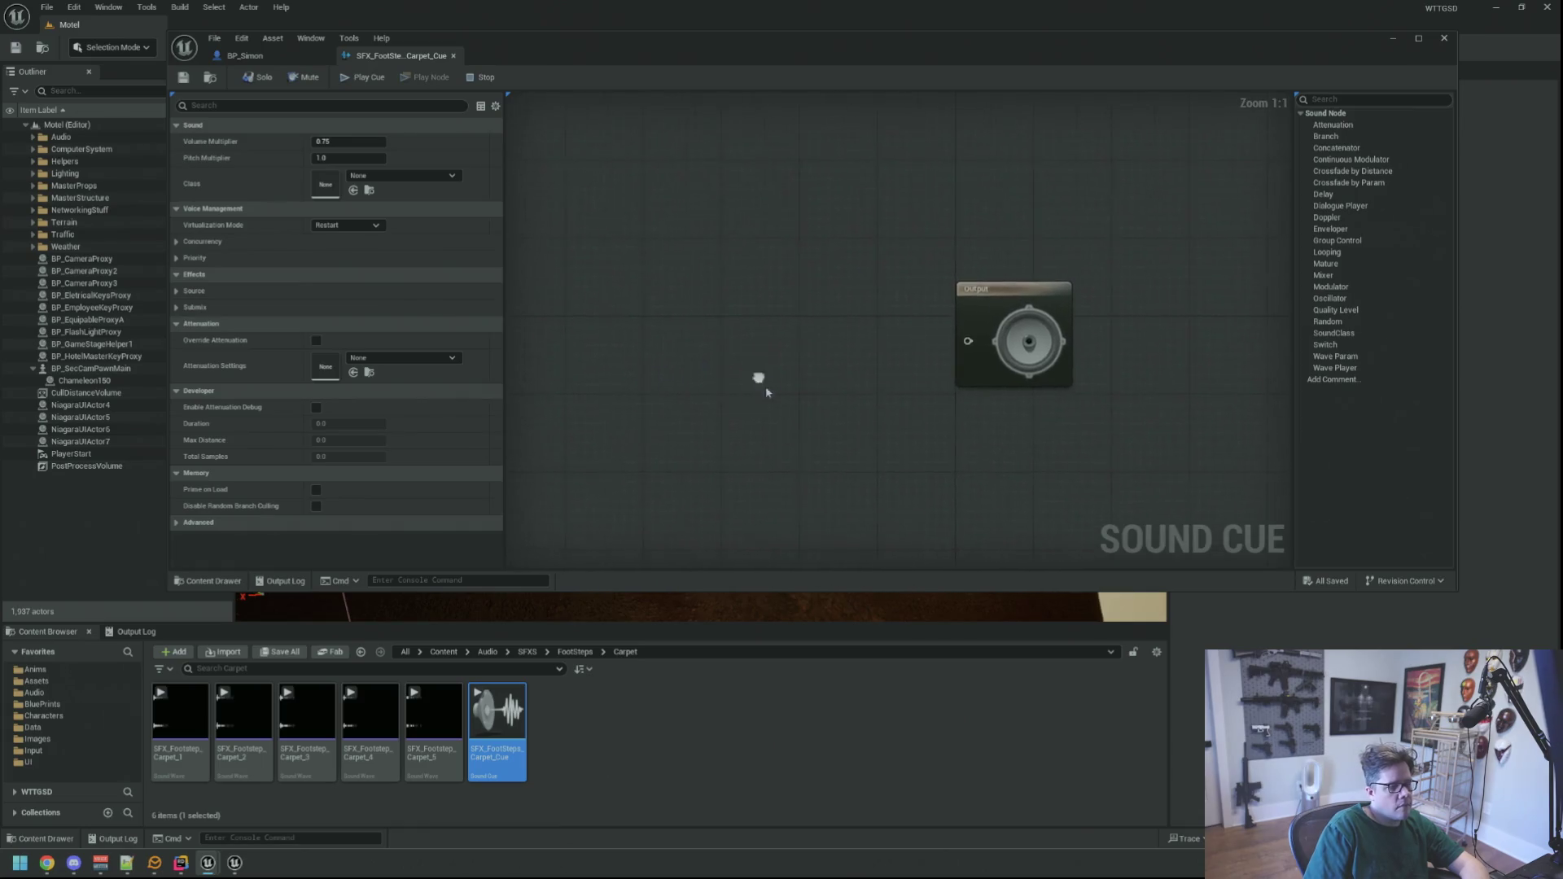
- Drop the five carpet sound waves into the cue graph and add a Random node with five inputs
{"action": "left_click", "coordinate": [434, 720]}
{"action": "left_click", "coordinate": [165, 735], "text": "shift"}
{"action": "mouse_move", "coordinate": [164, 735]}
{"action": "left_mouse_down"}
{"action": "mouse_move", "coordinate": [692, 358]}
{"action": "mouse_move", "coordinate": [669, 316]}
{"action": "left_mouse_up"}
{"action": "right_click", "coordinate": [915, 298]}
{"action": "left_click_drag", "start_coordinate": [1328, 321], "coordinate": [897, 365]}
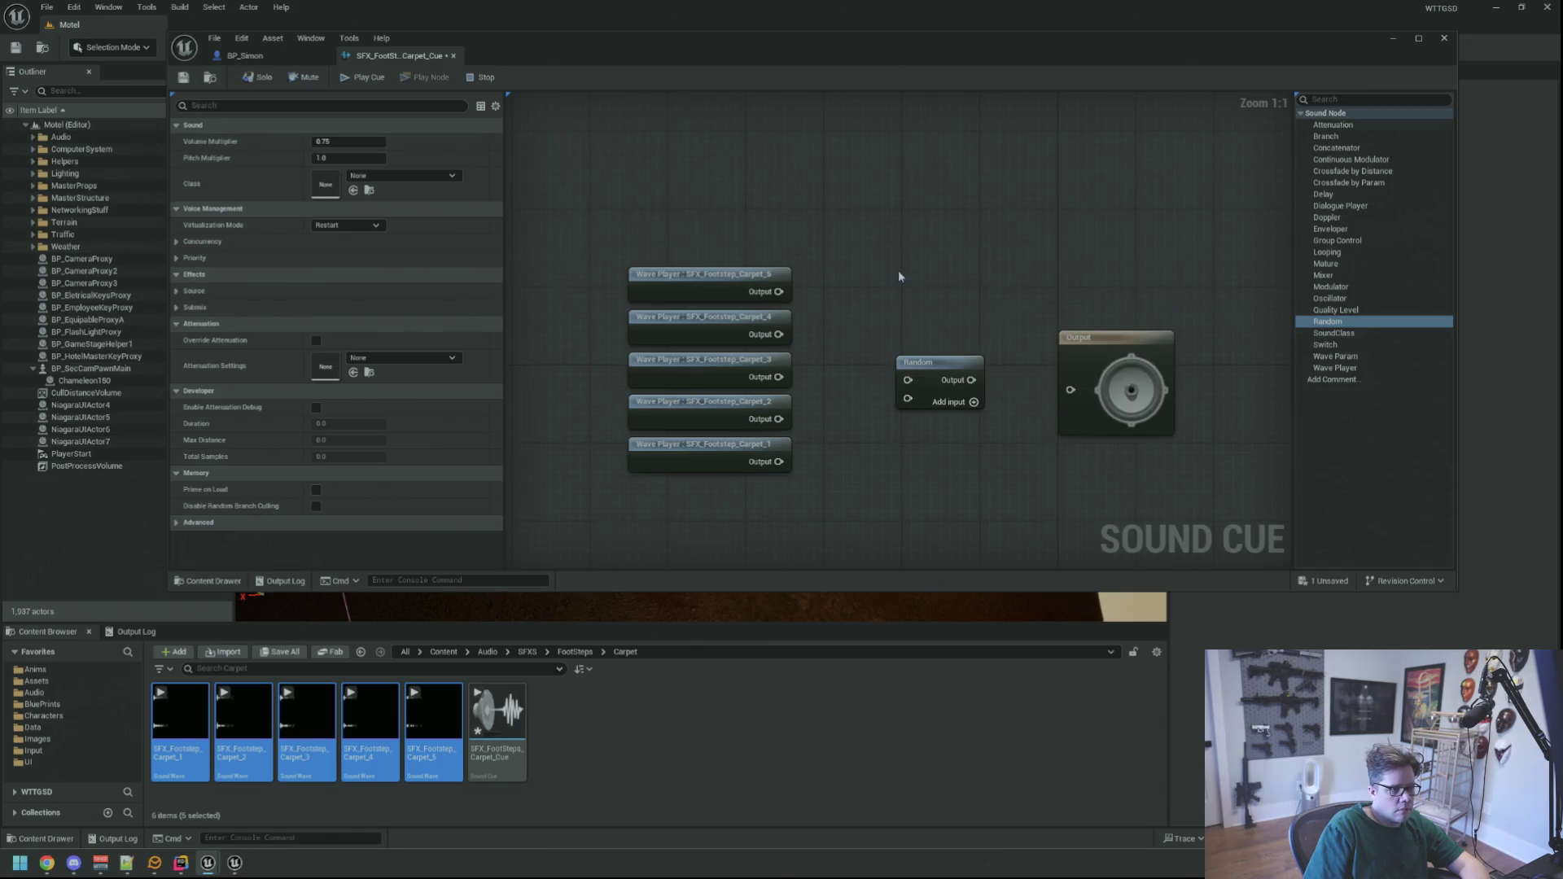
{"action": "left_click", "coordinate": [962, 402]}
{"action": "left_click", "coordinate": [962, 402]}
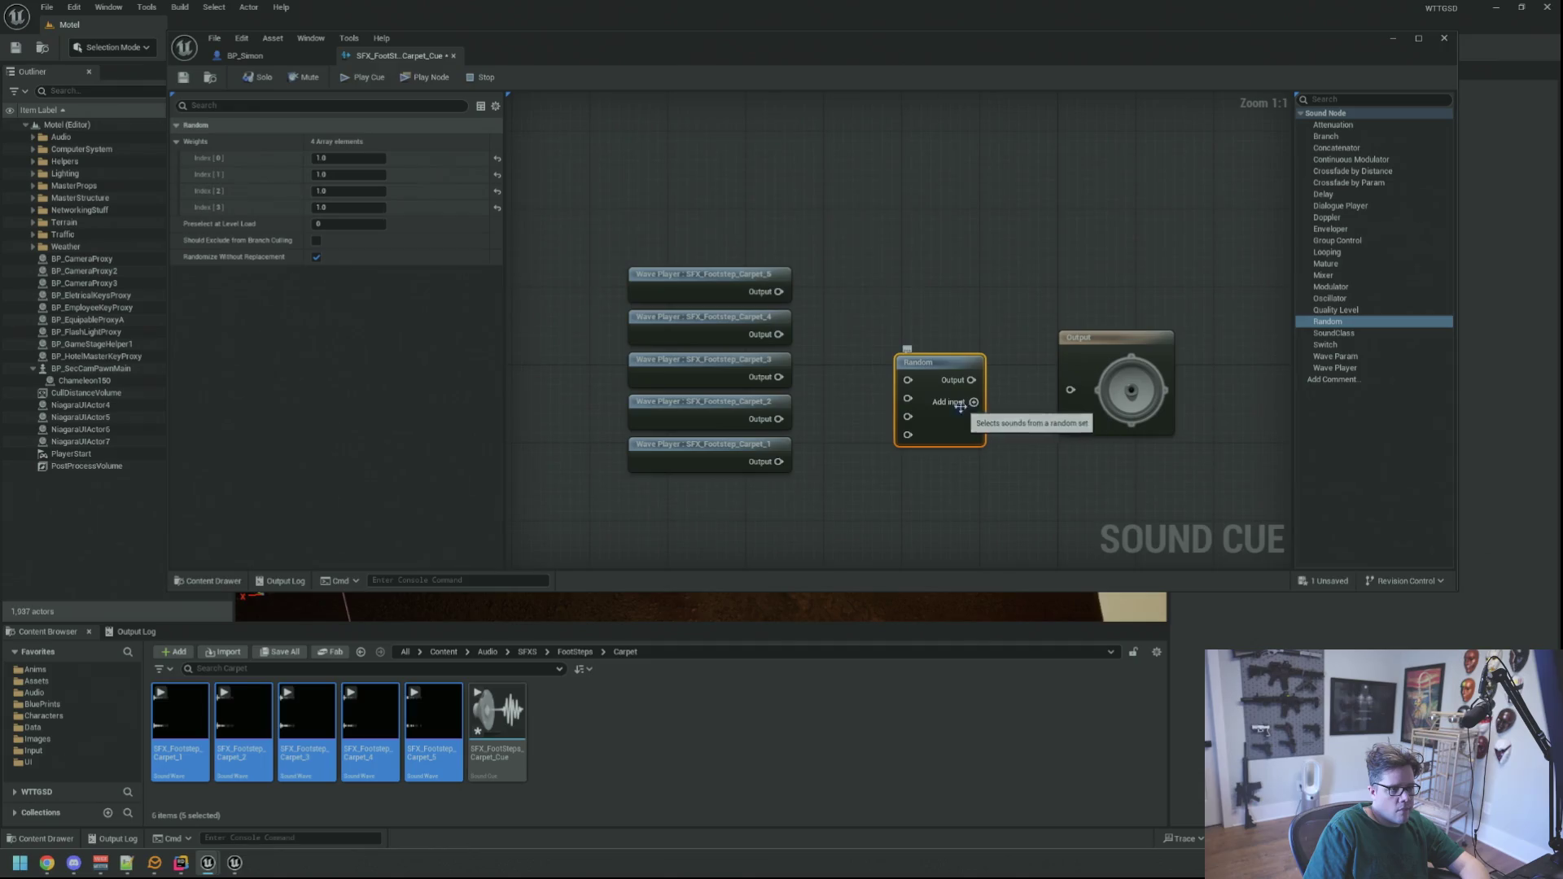
{"action": "left_click", "coordinate": [962, 402]}
{"action": "left_click", "coordinate": [863, 391]}
{"action": "left_click_drag", "start_coordinate": [918, 362], "coordinate": [914, 315]}
- Set the cue's volume multiplier to 1, sound class SC_Player, and virtualization to Play when Silent
{"action": "left_click", "coordinate": [844, 277]}
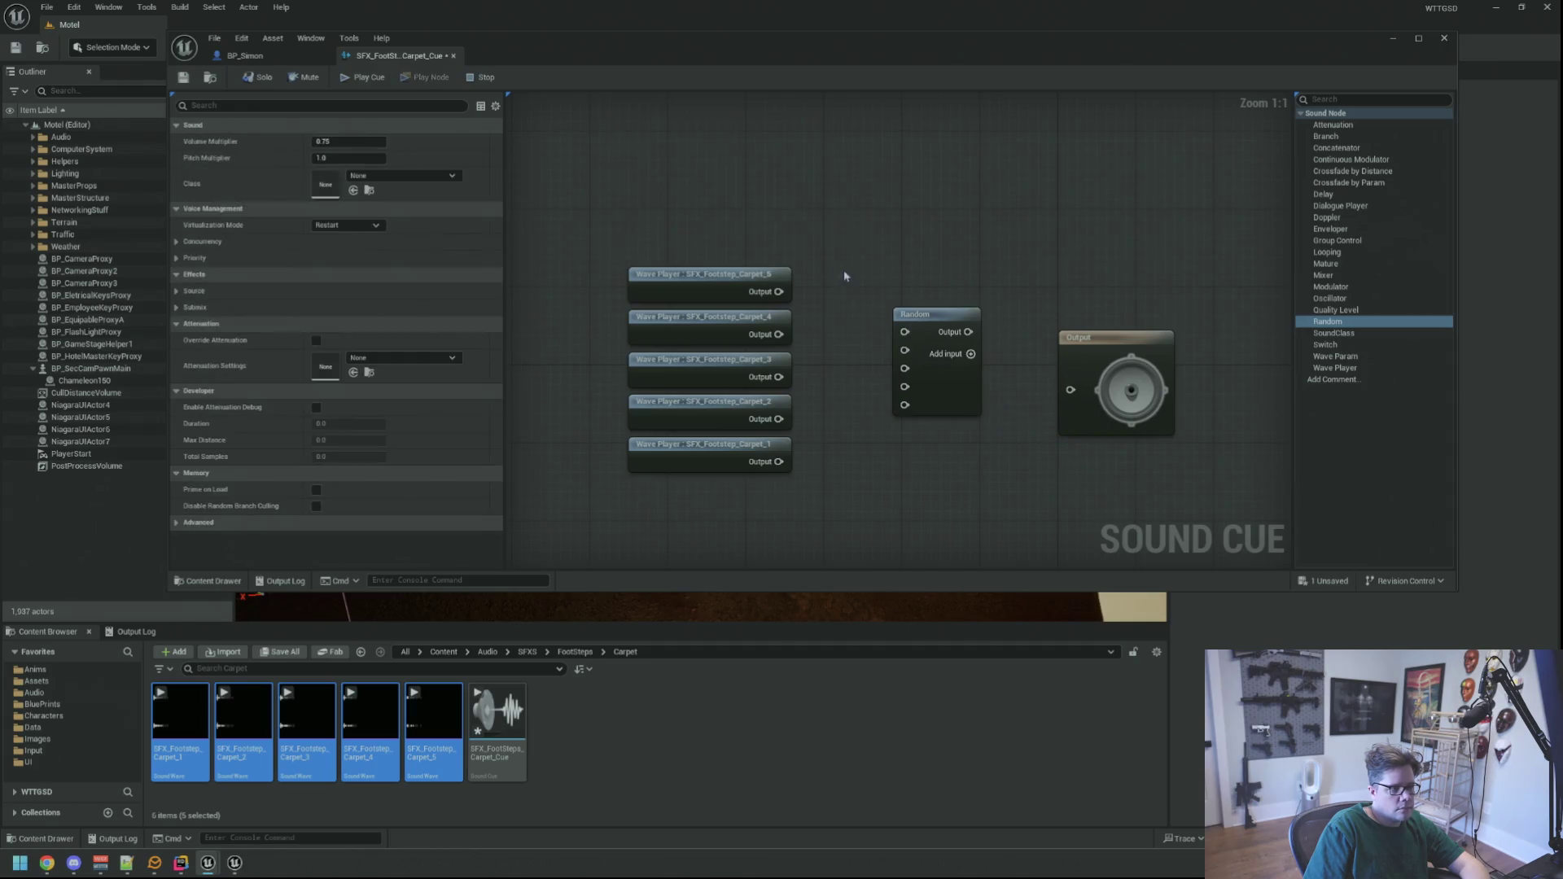
{"action": "left_click", "coordinate": [350, 141]}
{"action": "type", "text": "1"}
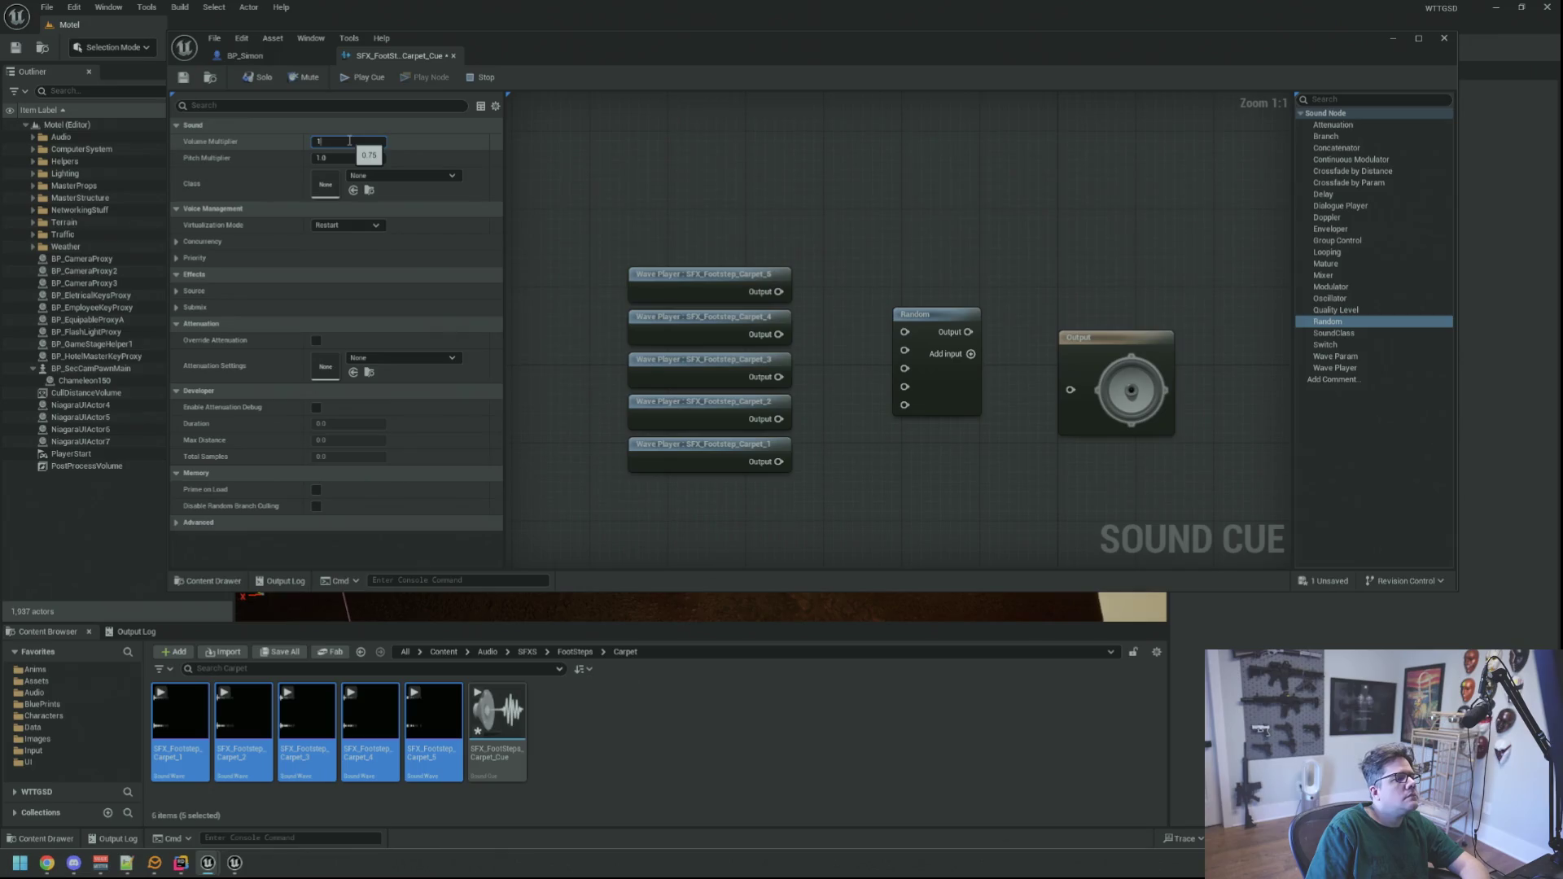
{"action": "left_click", "coordinate": [452, 176]}
{"action": "scroll", "coordinate": [455, 391], "scroll_direction": "down", "scroll_amount": 3}
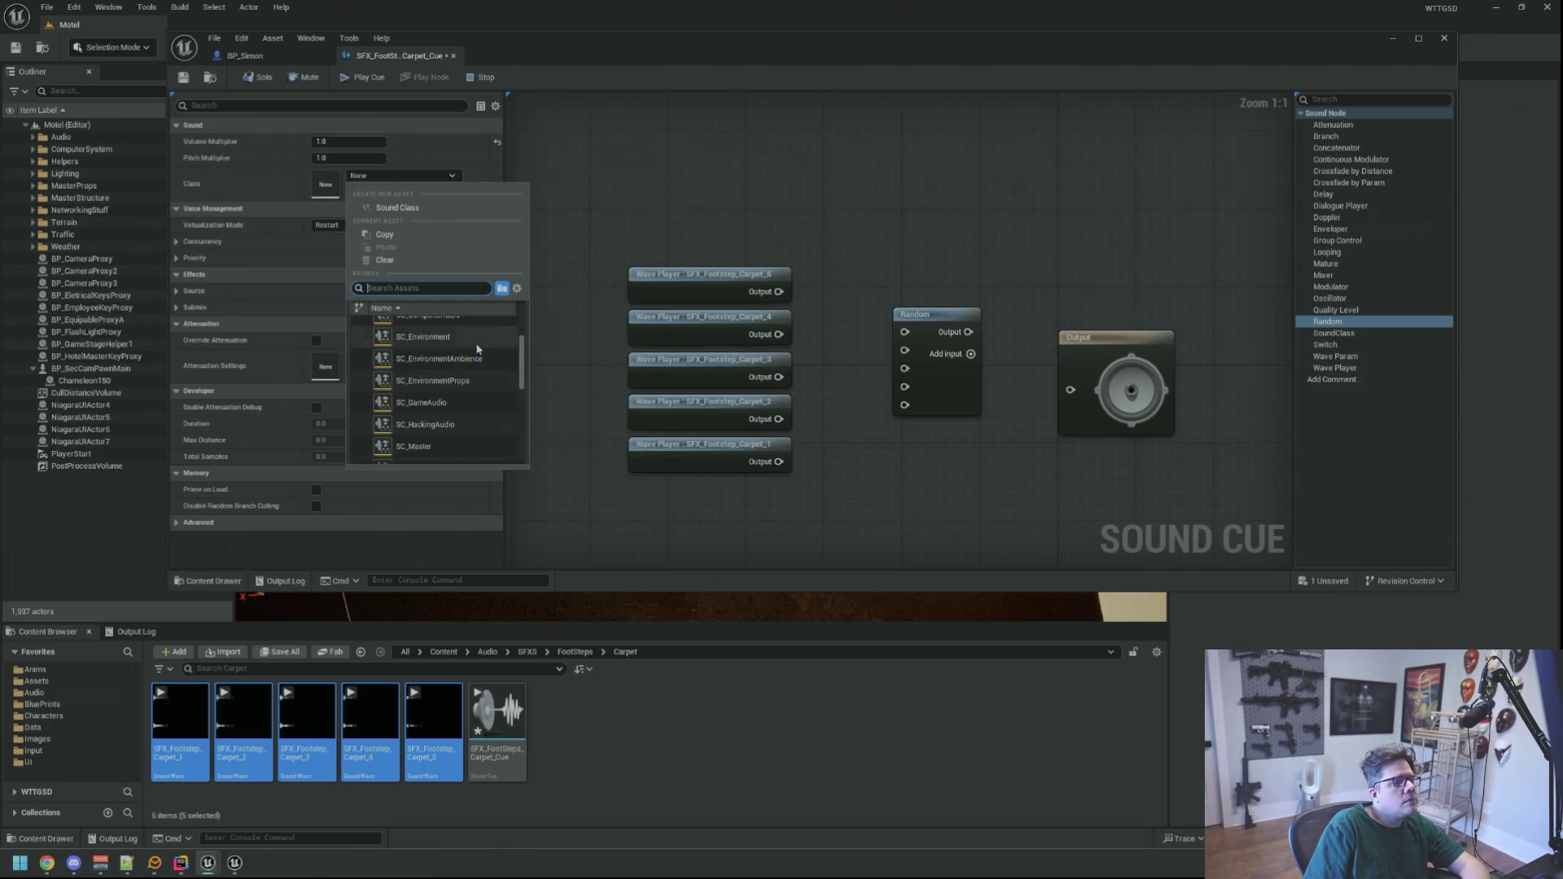
{"action": "scroll", "coordinate": [481, 419], "scroll_direction": "down", "scroll_amount": 2}
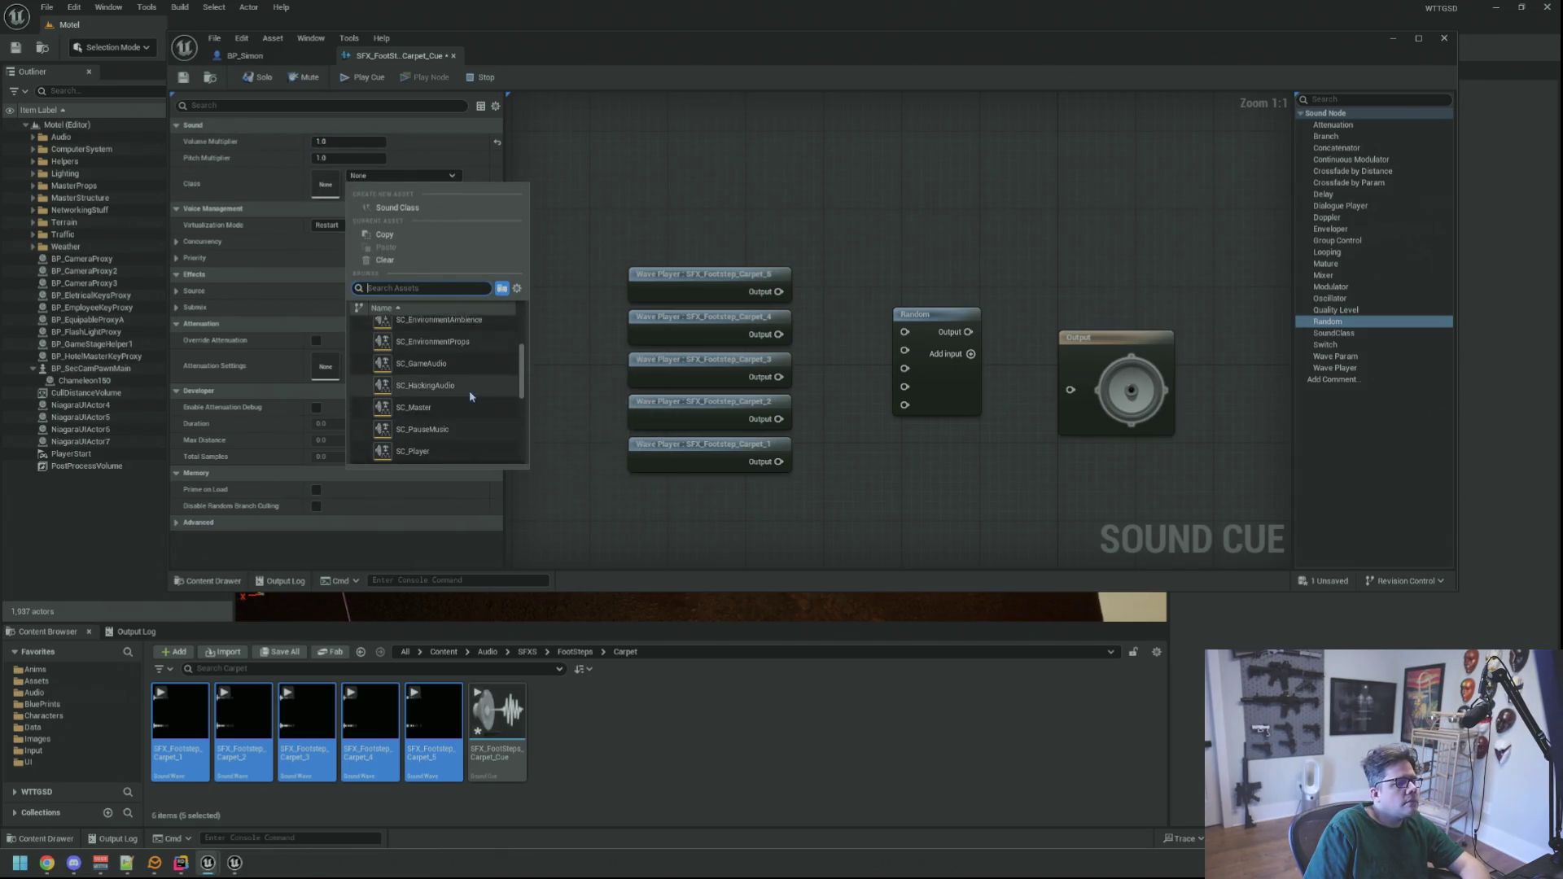
{"action": "scroll", "coordinate": [464, 419], "scroll_direction": "down", "scroll_amount": 1}
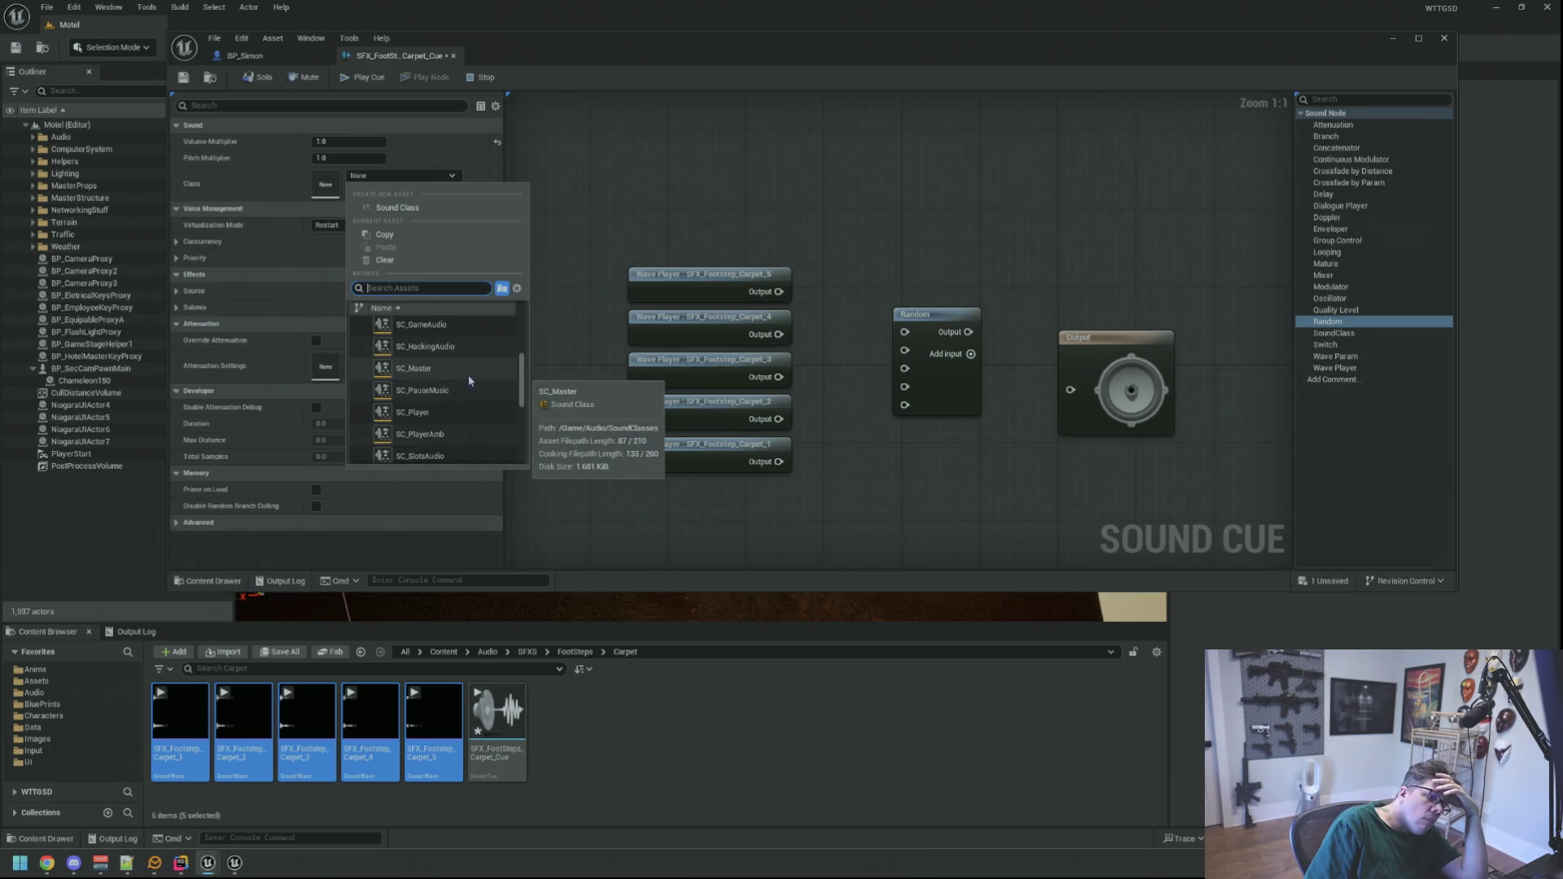
{"action": "scroll", "coordinate": [469, 383], "scroll_direction": "down", "scroll_amount": 1}
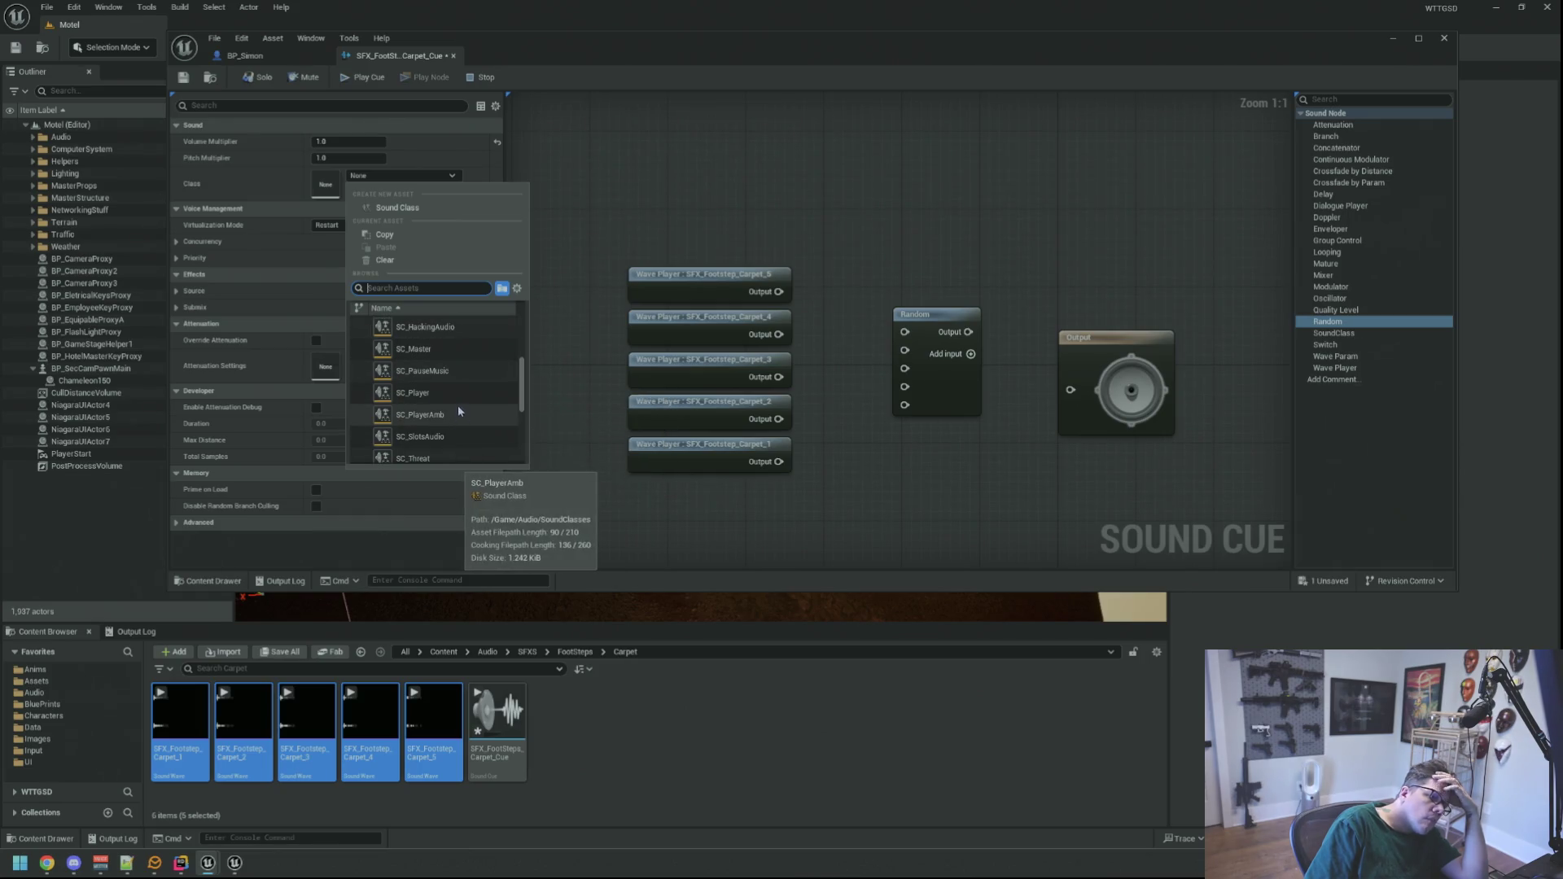
{"action": "left_click", "coordinate": [472, 391]}
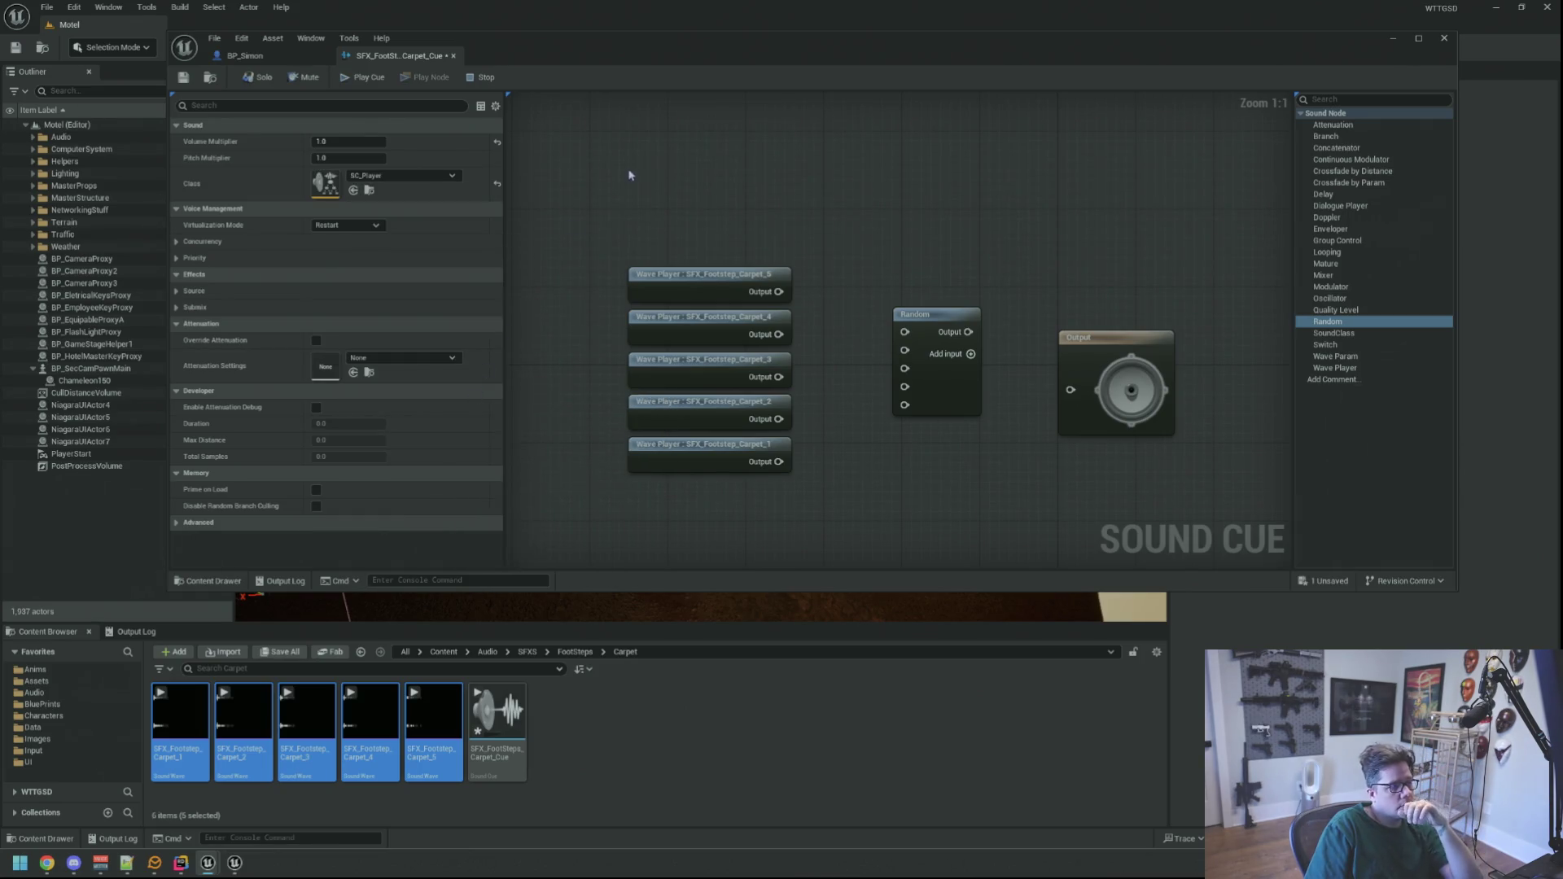
{"action": "left_click", "coordinate": [358, 224]}
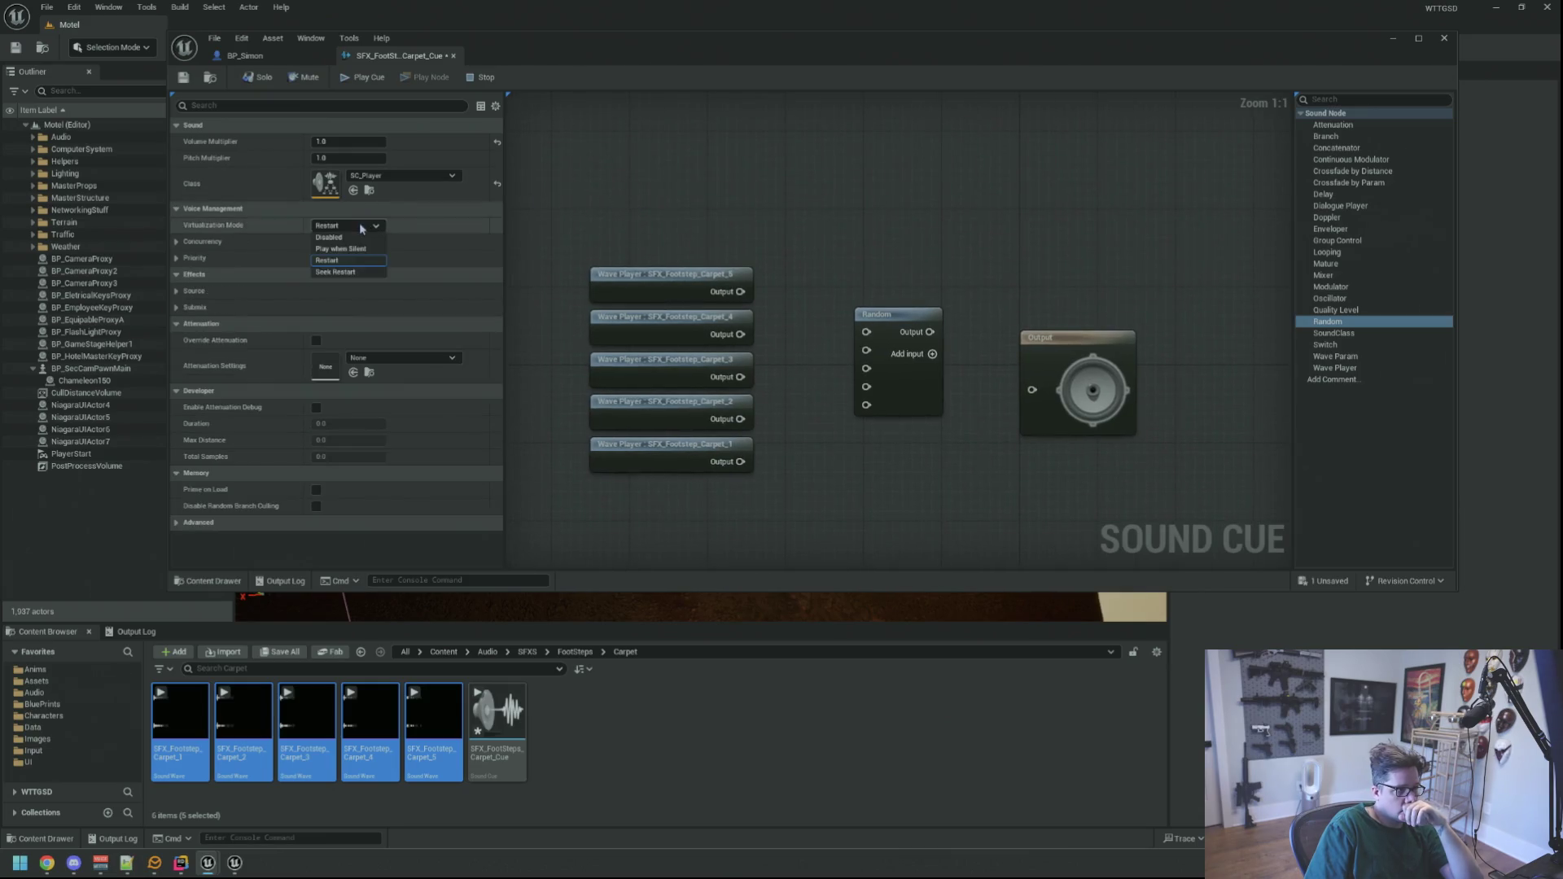
{"action": "left_click", "coordinate": [342, 248]}
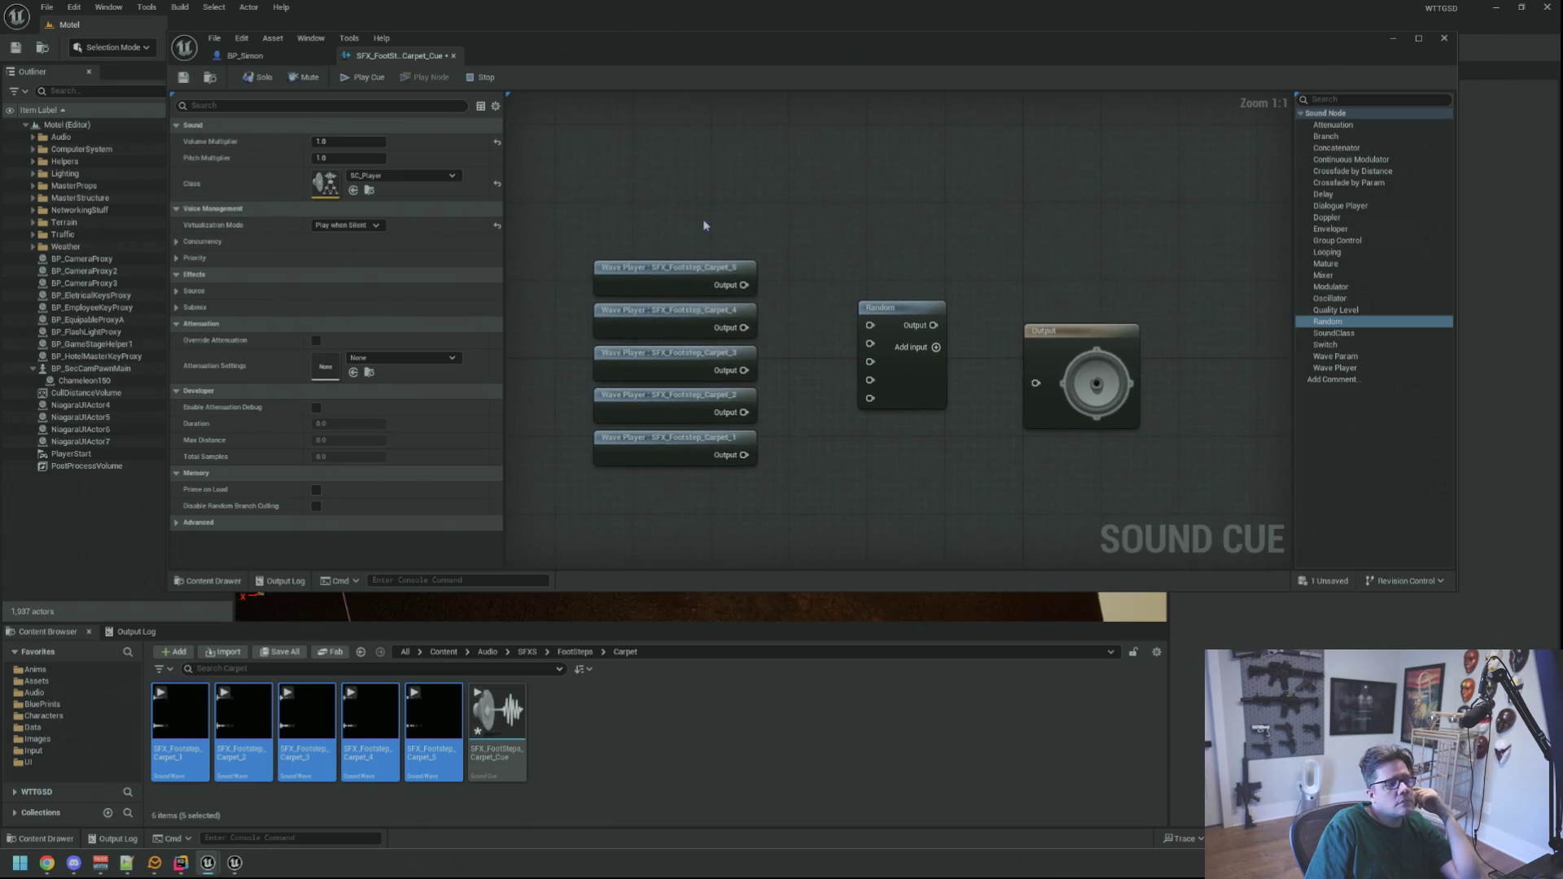
{"action": "left_click", "coordinate": [407, 358]}
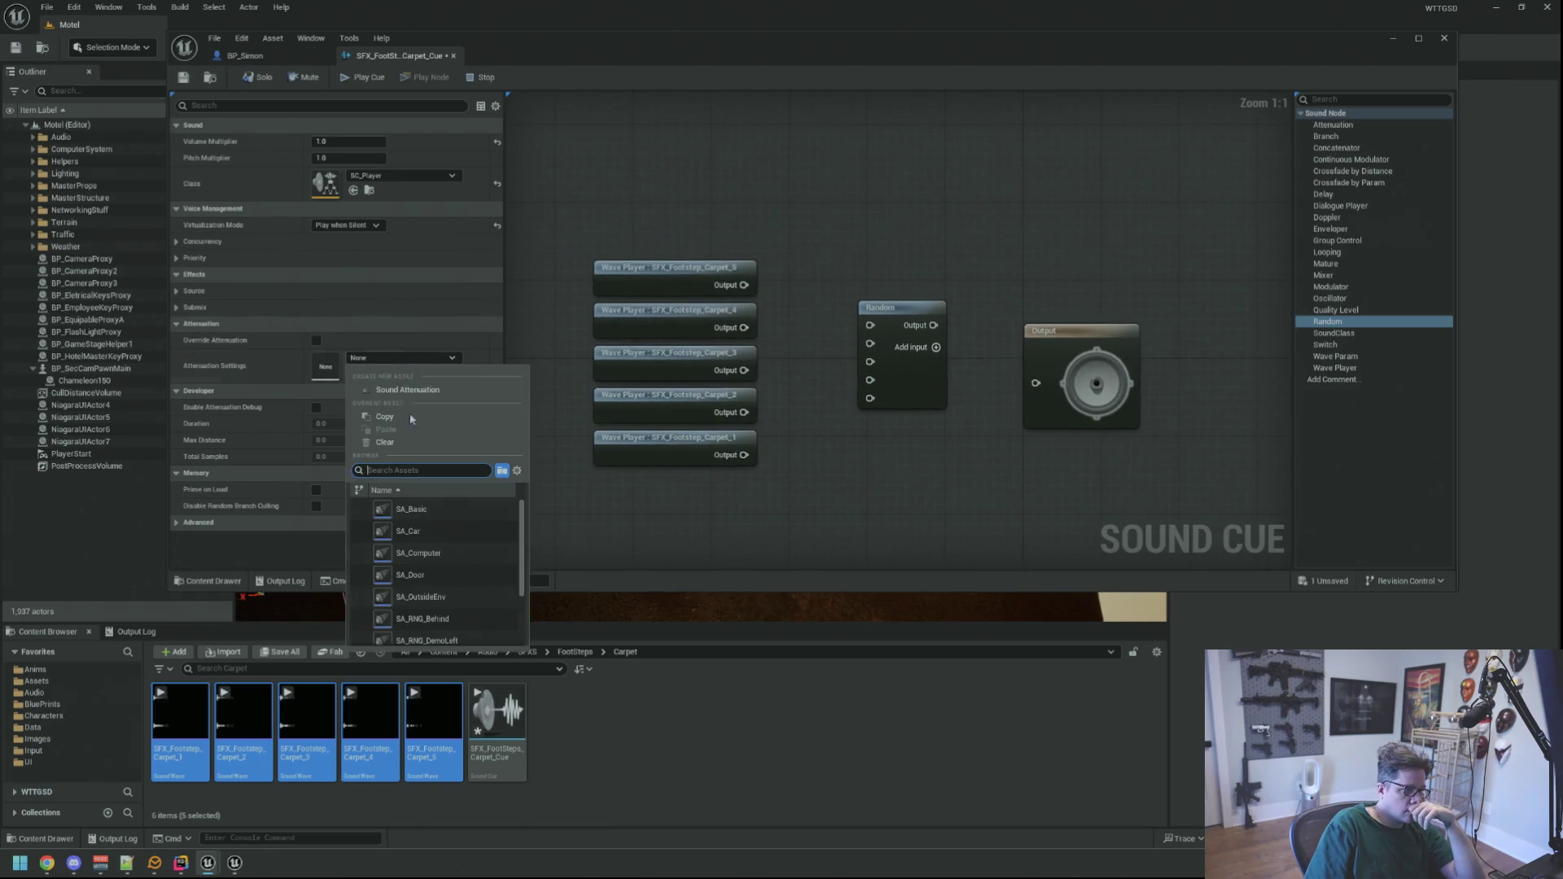
- Set attenuation to SA_Basic and wire Carpet_5 through Carpet_1 into the Random node's five inputs
{"action": "left_click", "coordinate": [446, 511]}
{"action": "left_click_drag", "start_coordinate": [724, 291], "coordinate": [850, 334]}
{"action": "left_click_drag", "start_coordinate": [723, 333], "coordinate": [850, 349]}
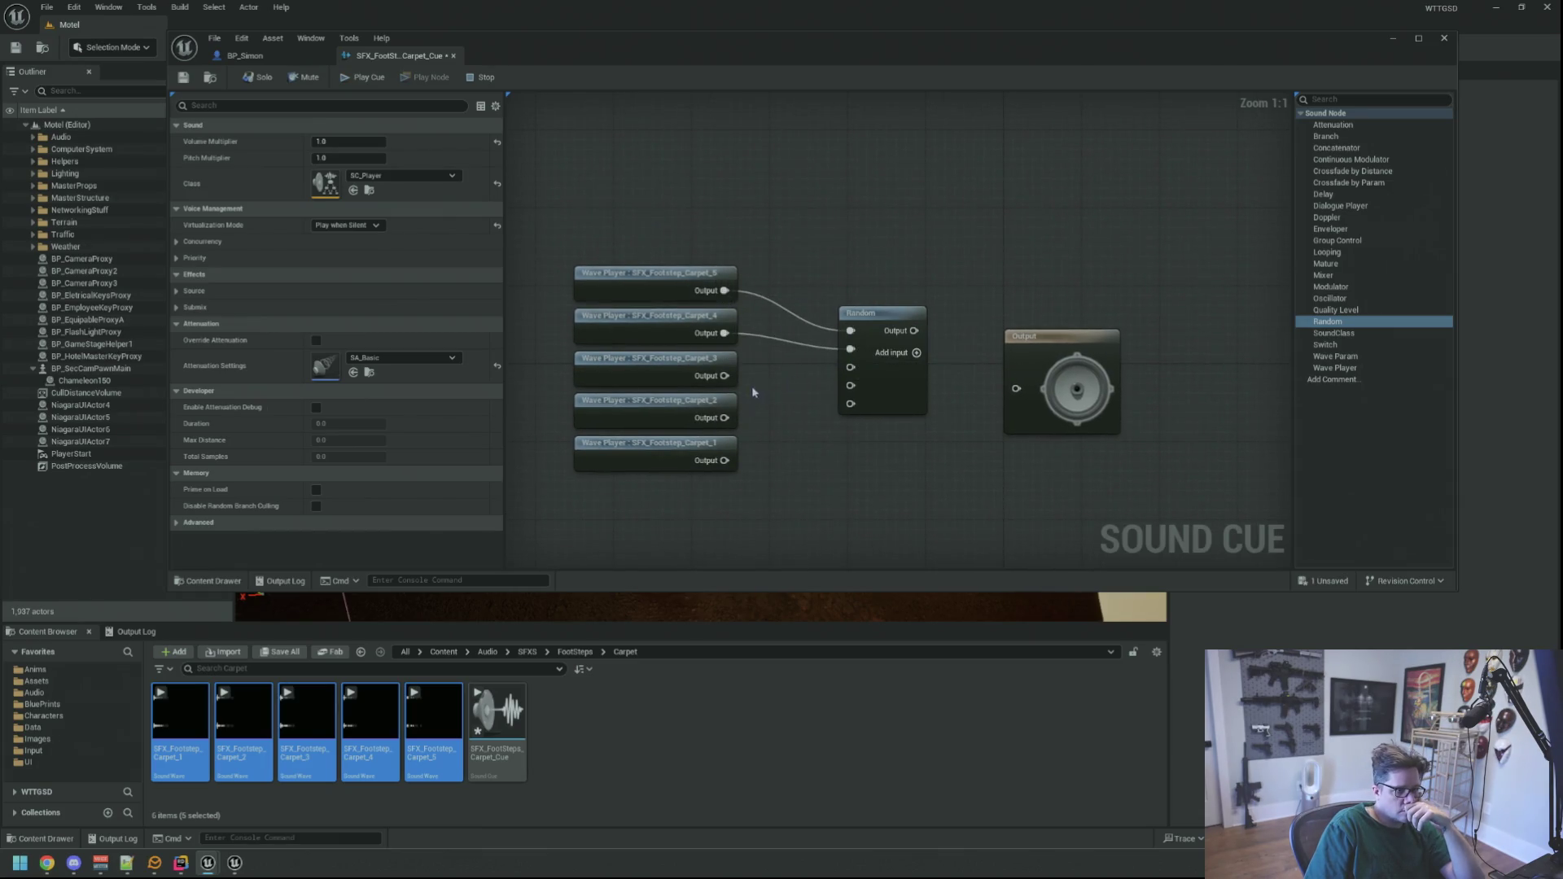
{"action": "left_click_drag", "start_coordinate": [721, 377], "coordinate": [850, 367]}
{"action": "left_click_drag", "start_coordinate": [724, 418], "coordinate": [850, 385]}
{"action": "left_click_drag", "start_coordinate": [725, 460], "coordinate": [851, 404]}
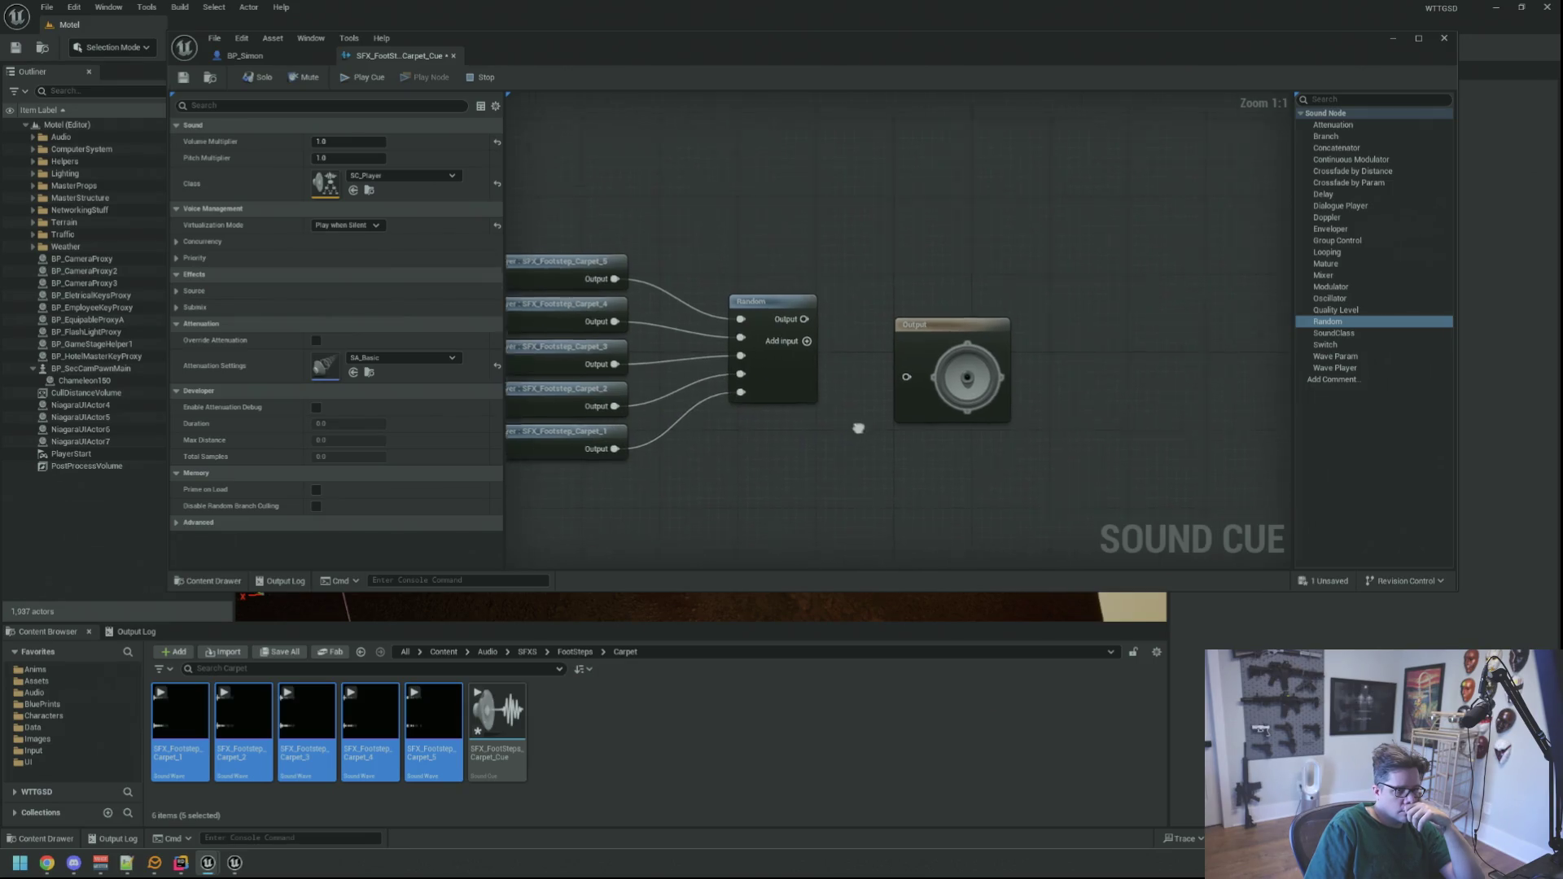
- Insert a Modulator node between the Random node and the Output
{"action": "left_click_drag", "start_coordinate": [889, 341], "coordinate": [1025, 308]}
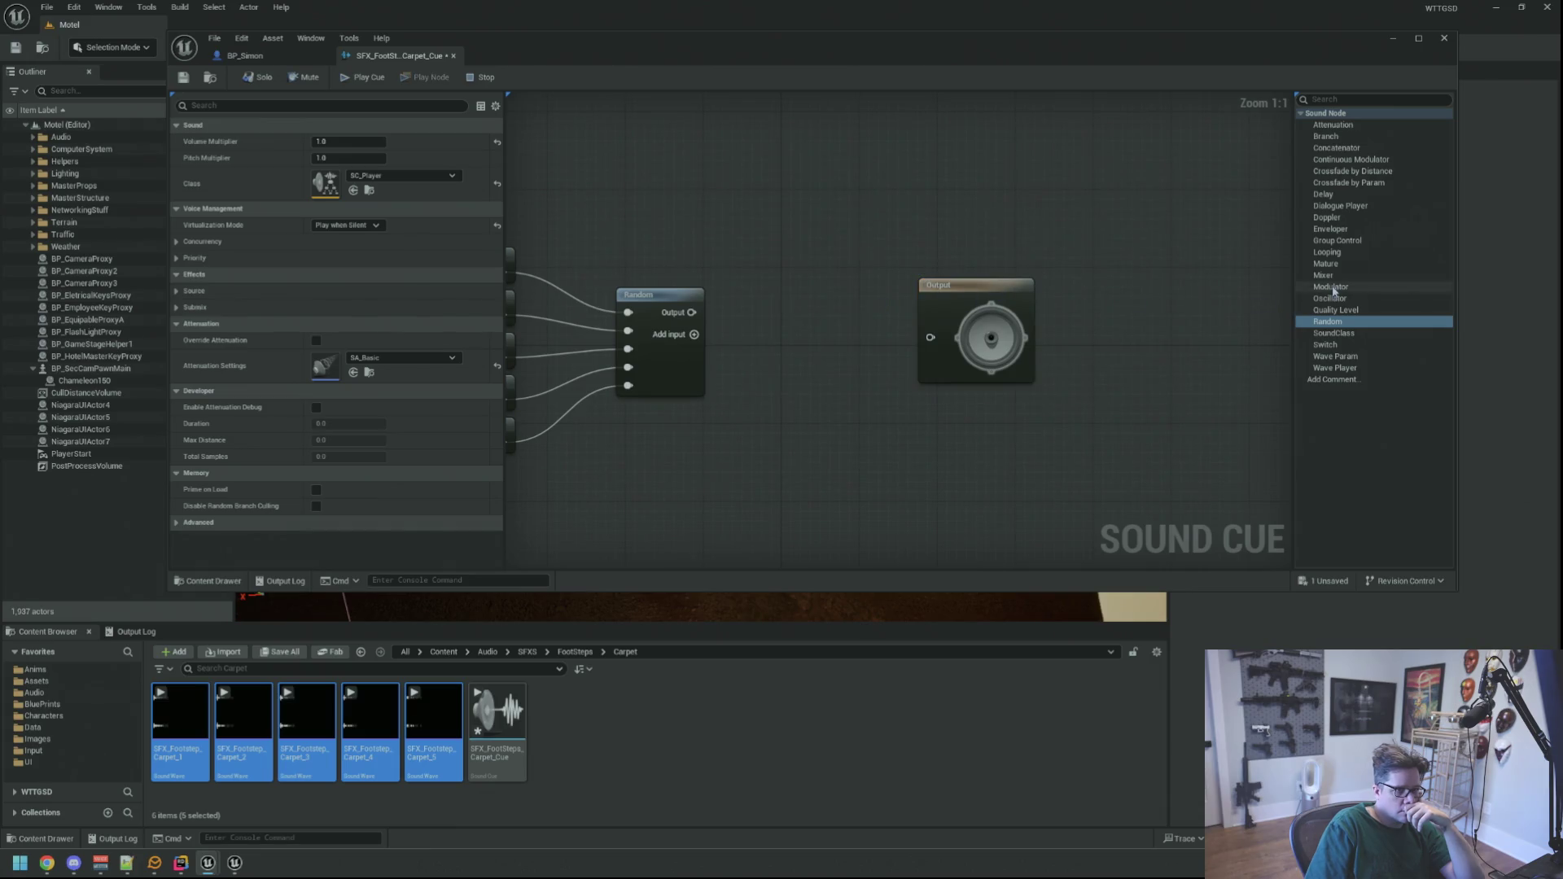
{"action": "left_click_drag", "start_coordinate": [1330, 286], "coordinate": [807, 280]}
{"action": "left_click", "coordinate": [831, 314]}
{"action": "left_click", "coordinate": [805, 268]}
{"action": "mouse_move", "coordinate": [691, 313]}
{"action": "left_mouse_down"}
{"action": "mouse_move", "coordinate": [930, 337]}
{"action": "mouse_move", "coordinate": [950, 276]}
{"action": "left_mouse_up"}
- Frame the cue graph, save SFX_FootSteps_Carpet_Cue, and return to BP_Simon
{"action": "key", "text": "Home"}
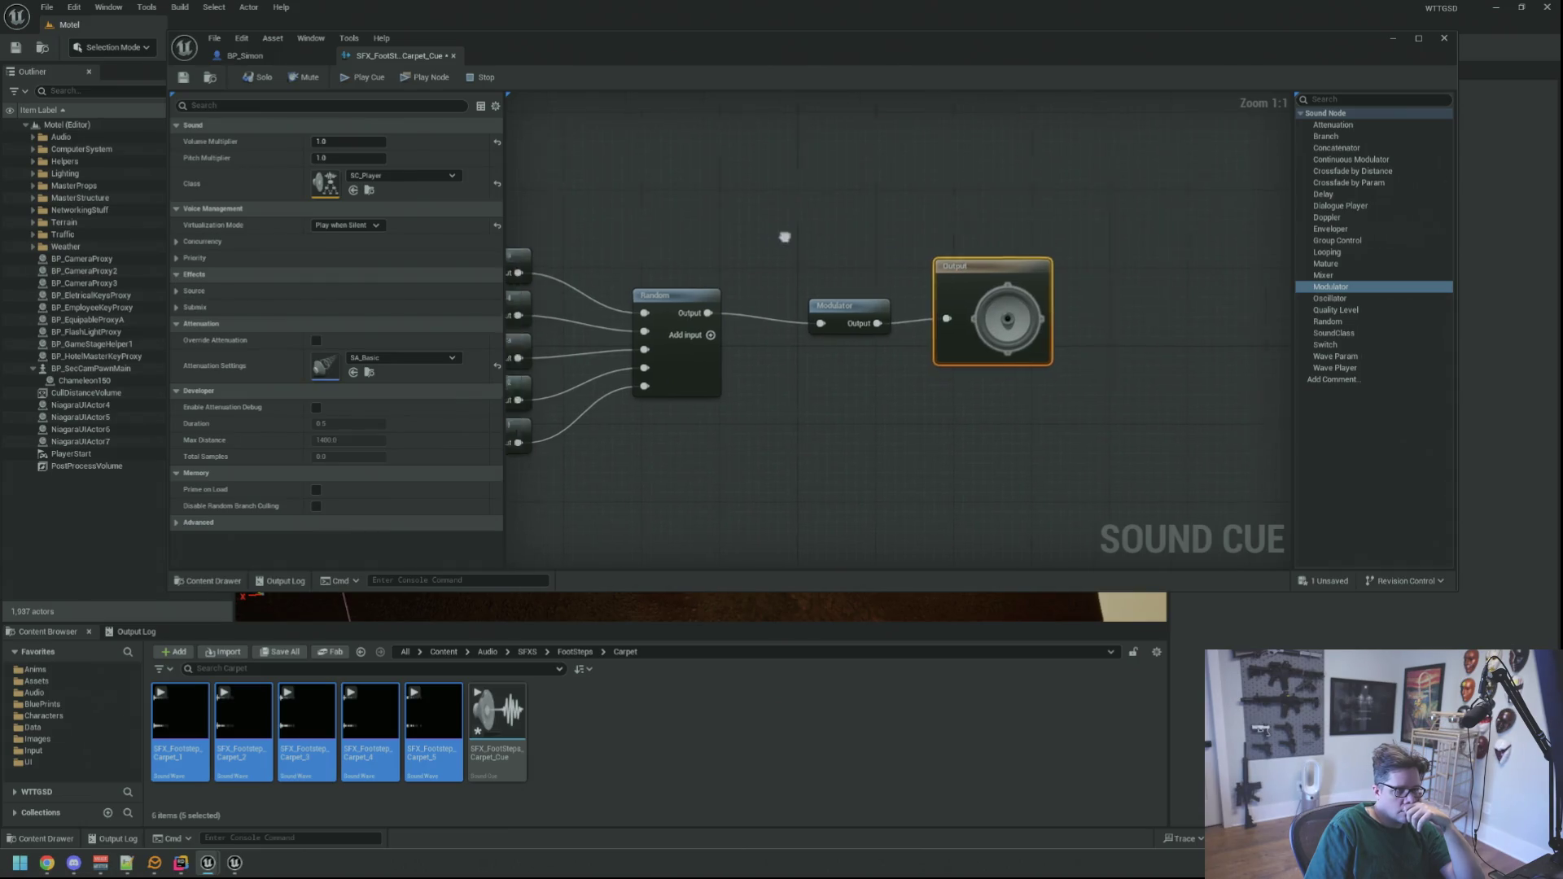
{"action": "left_click_drag", "start_coordinate": [1213, 206], "coordinate": [874, 345]}
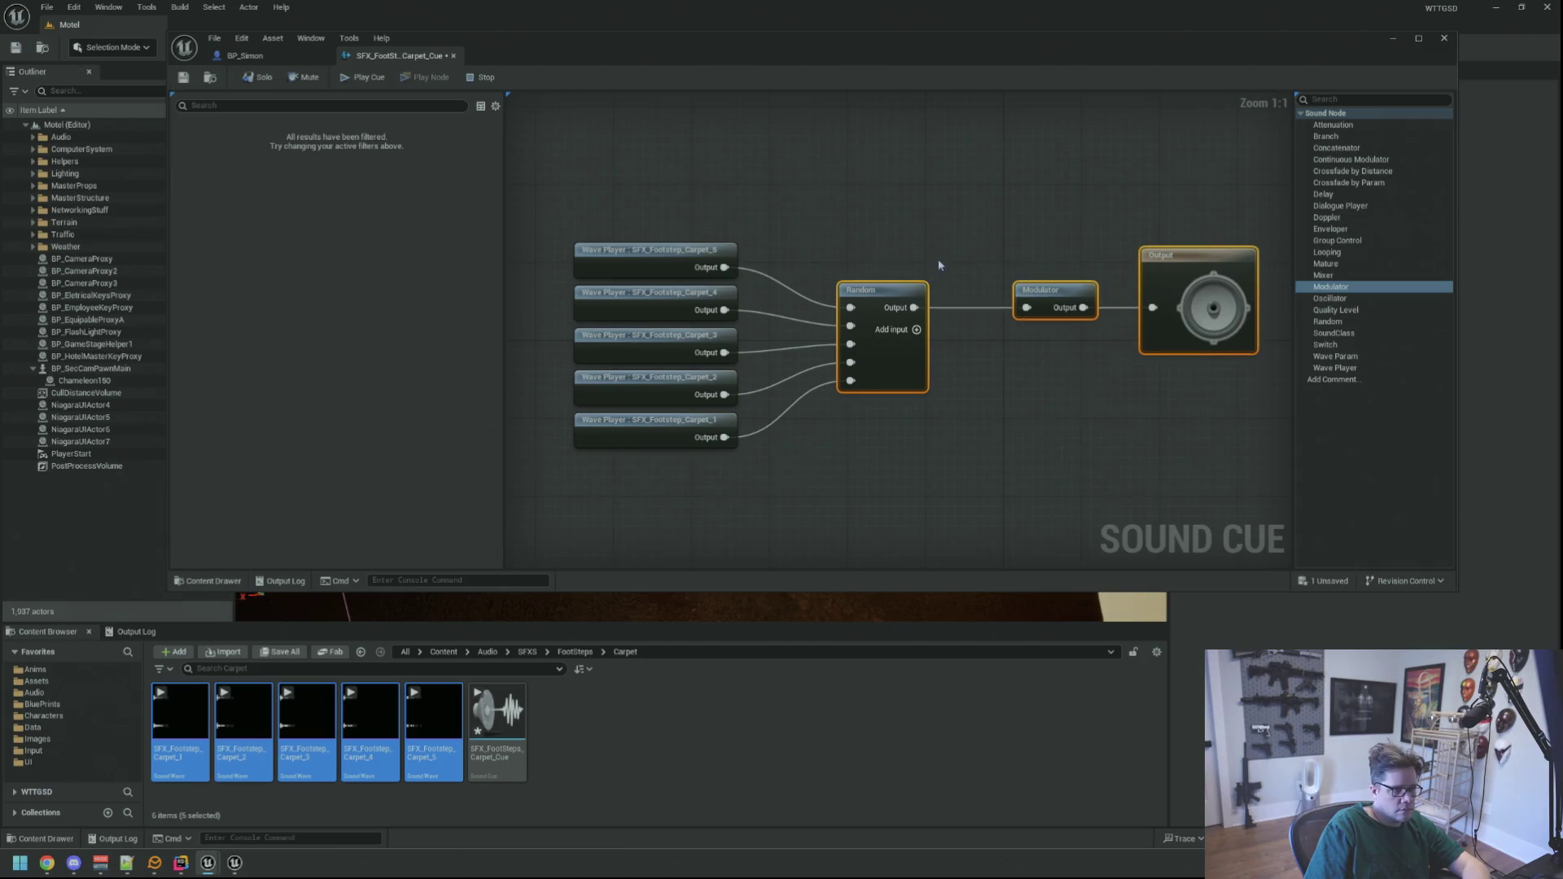
{"action": "left_click", "coordinate": [1014, 210]}
{"action": "left_click_drag", "start_coordinate": [1014, 210], "coordinate": [924, 218]}
{"action": "key", "text": "ctrl+s"}
{"action": "scroll", "coordinate": [708, 224], "scroll_direction": "down", "scroll_amount": 1}
{"action": "mouse_move", "coordinate": [741, 234]}
{"action": "left_mouse_down"}
{"action": "mouse_move", "coordinate": [817, 236]}
{"action": "mouse_move", "coordinate": [721, 246]}
{"action": "left_mouse_up"}
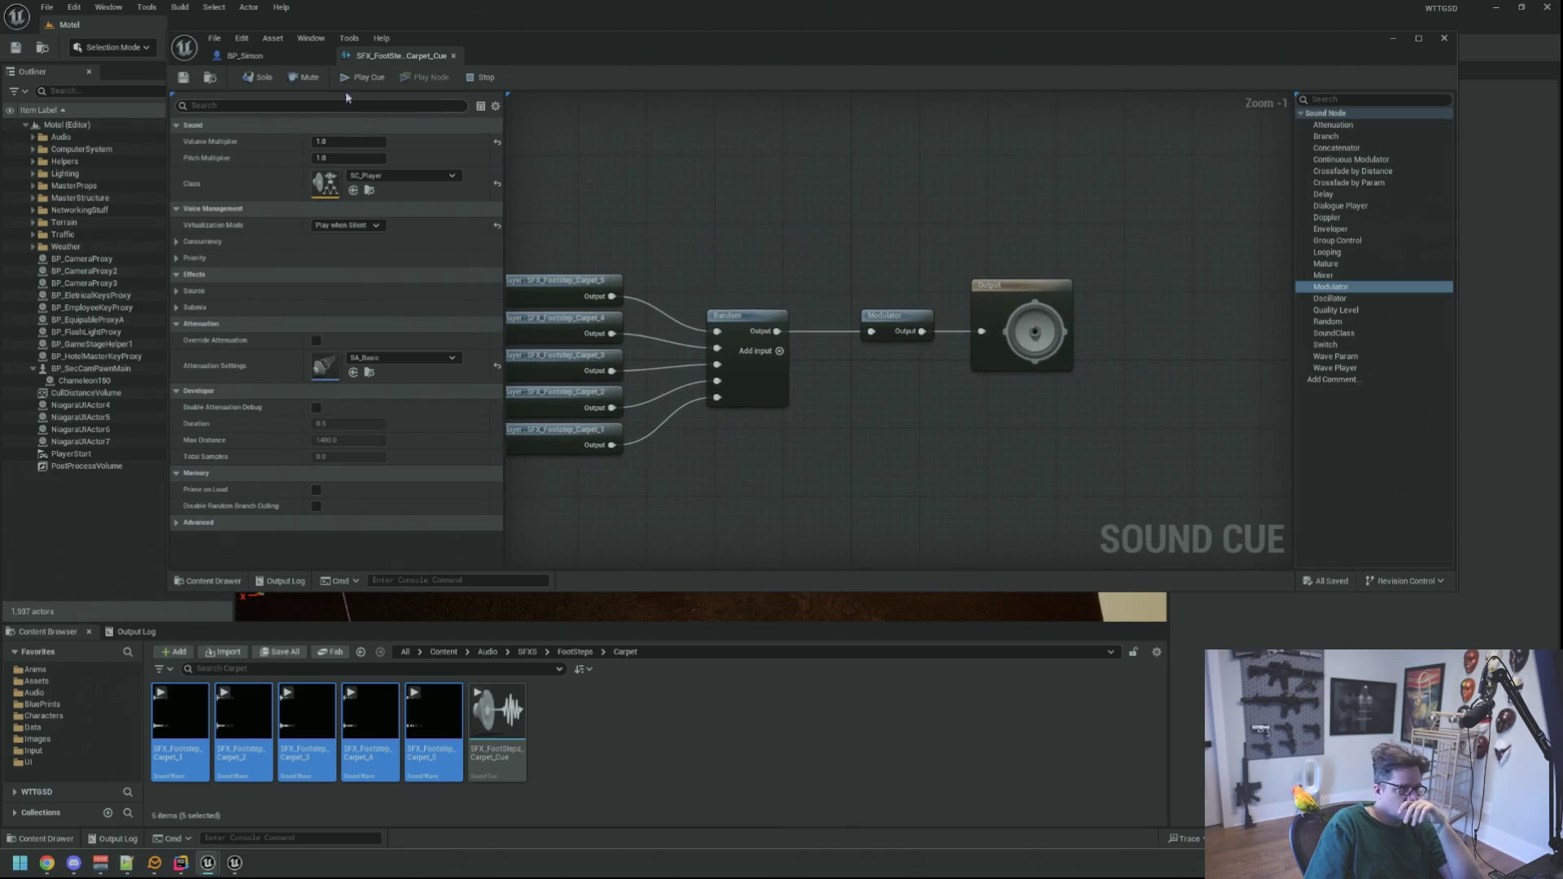
{"action": "left_click", "coordinate": [265, 55]}
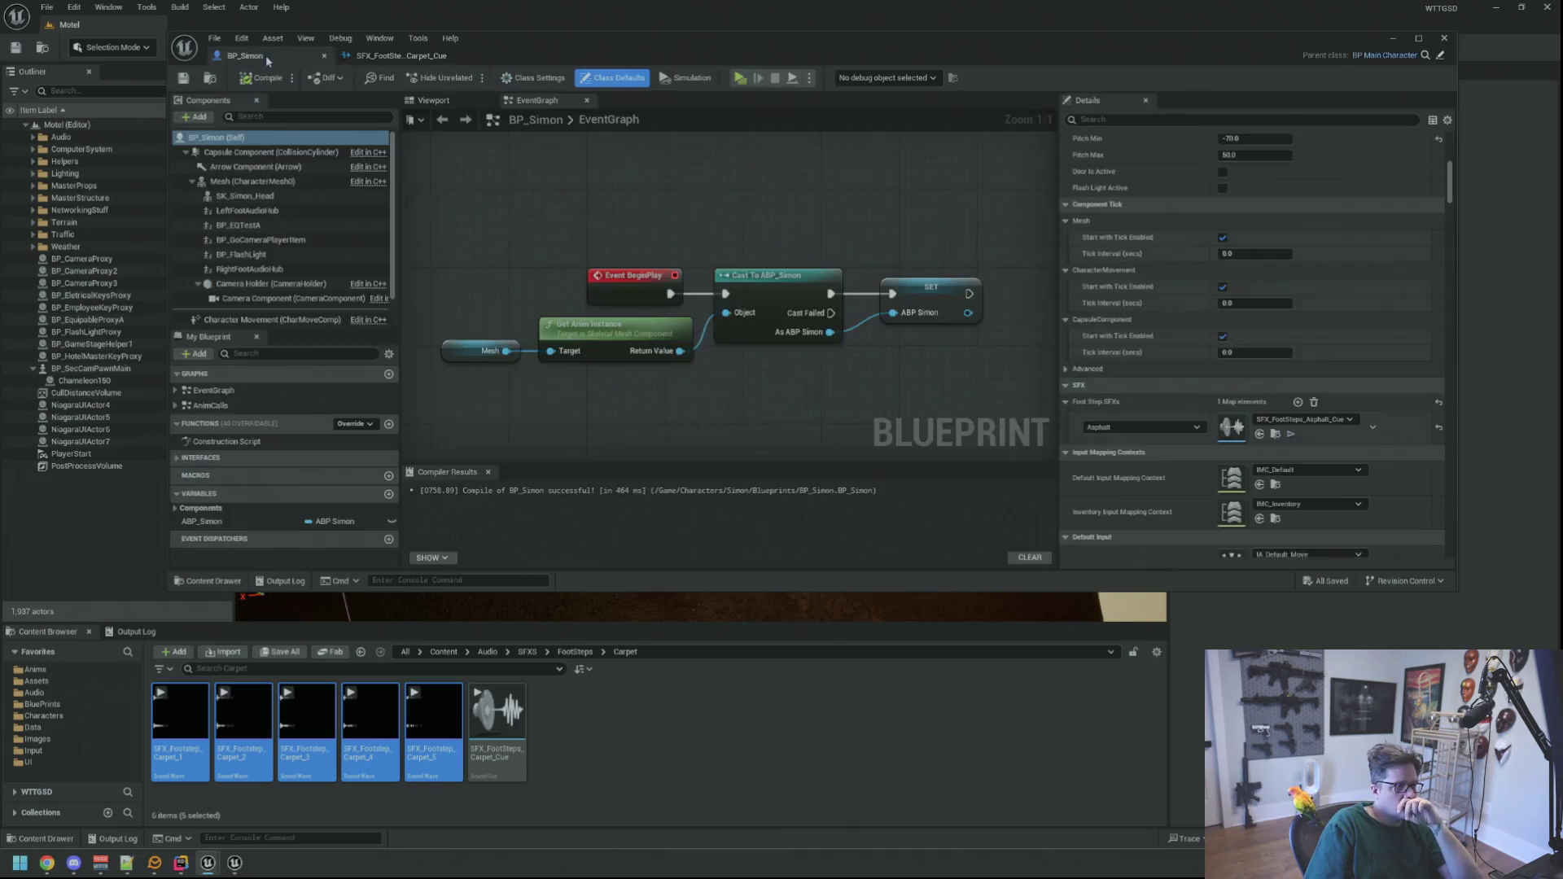
- Add a Carpet entry to Foot Step SFXs mapped to SFX_FootSteps_Carpet_Cue
{"action": "left_click", "coordinate": [1297, 402]}
{"action": "left_click", "coordinate": [1143, 461]}
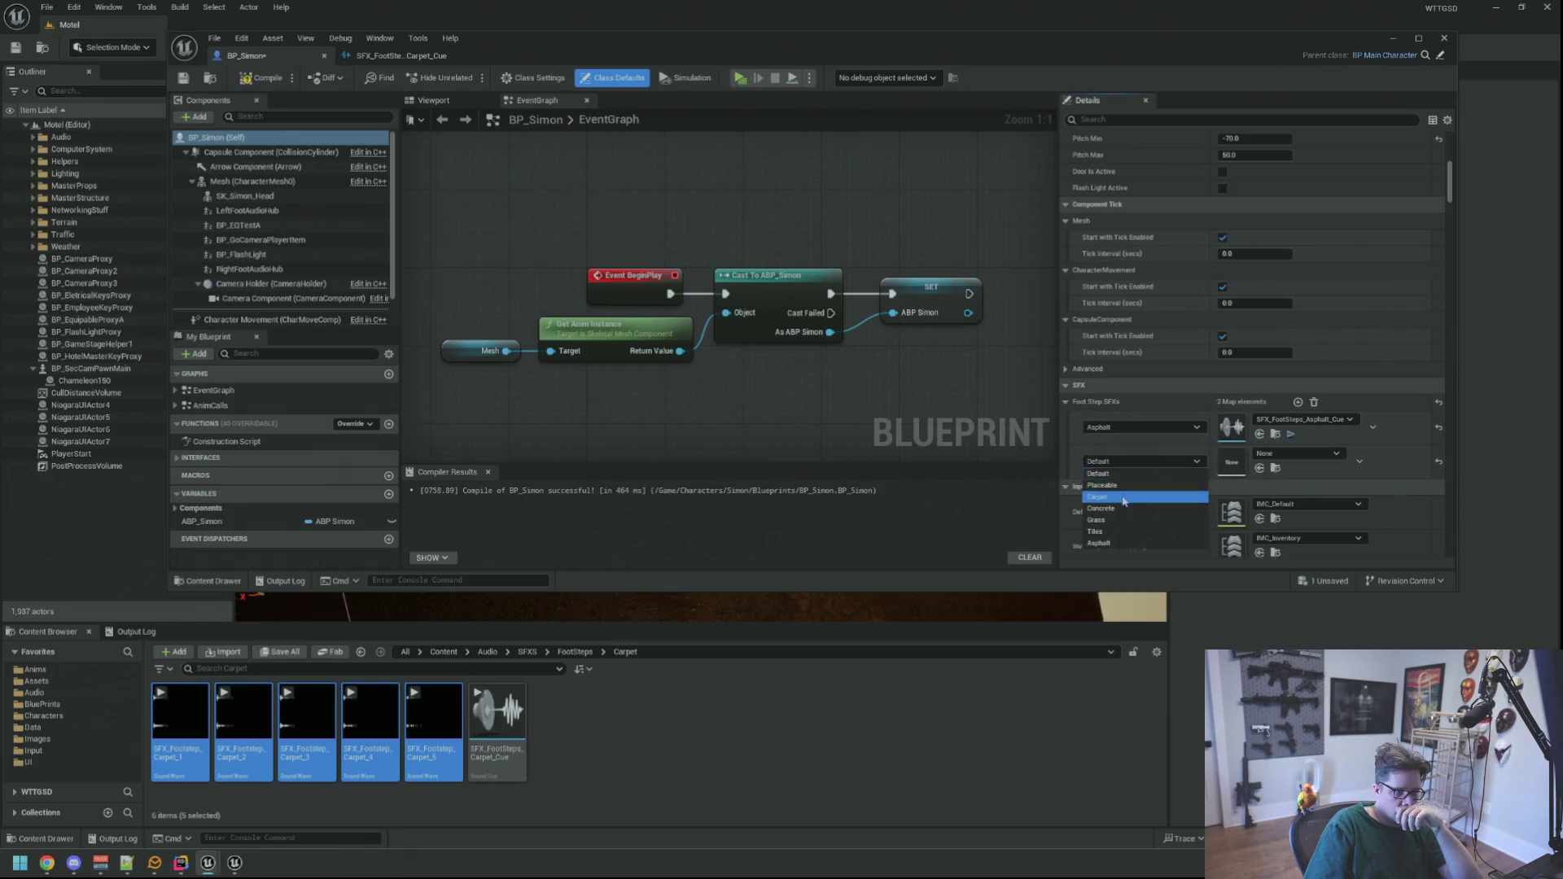
{"action": "left_click", "coordinate": [1124, 500]}
{"action": "left_click_drag", "start_coordinate": [497, 720], "coordinate": [1236, 465]}
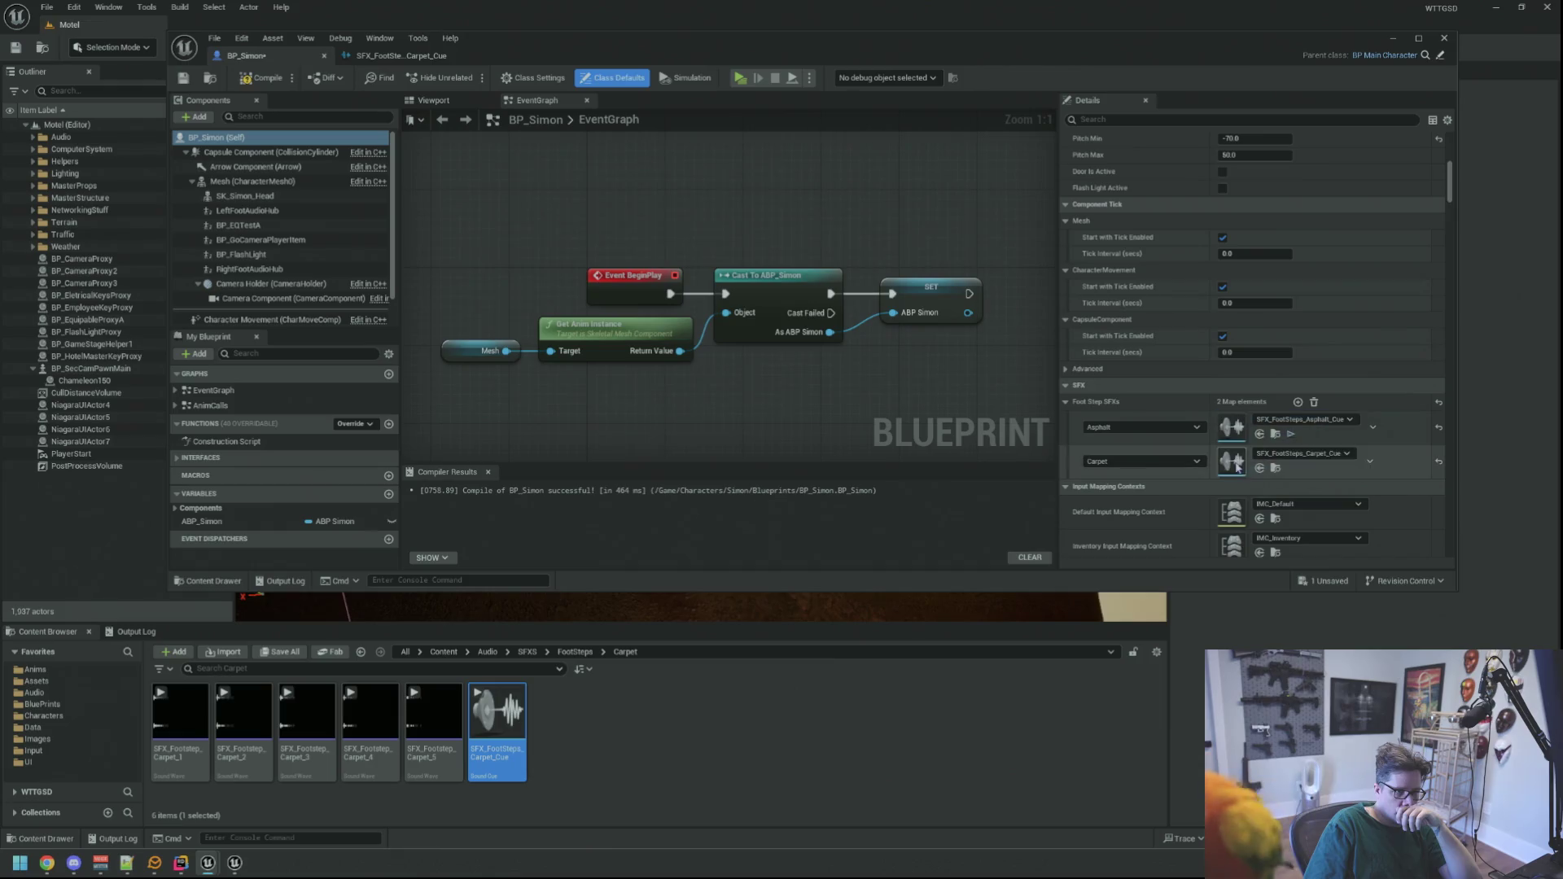
{"action": "left_click_drag", "start_coordinate": [900, 369], "coordinate": [844, 374]}
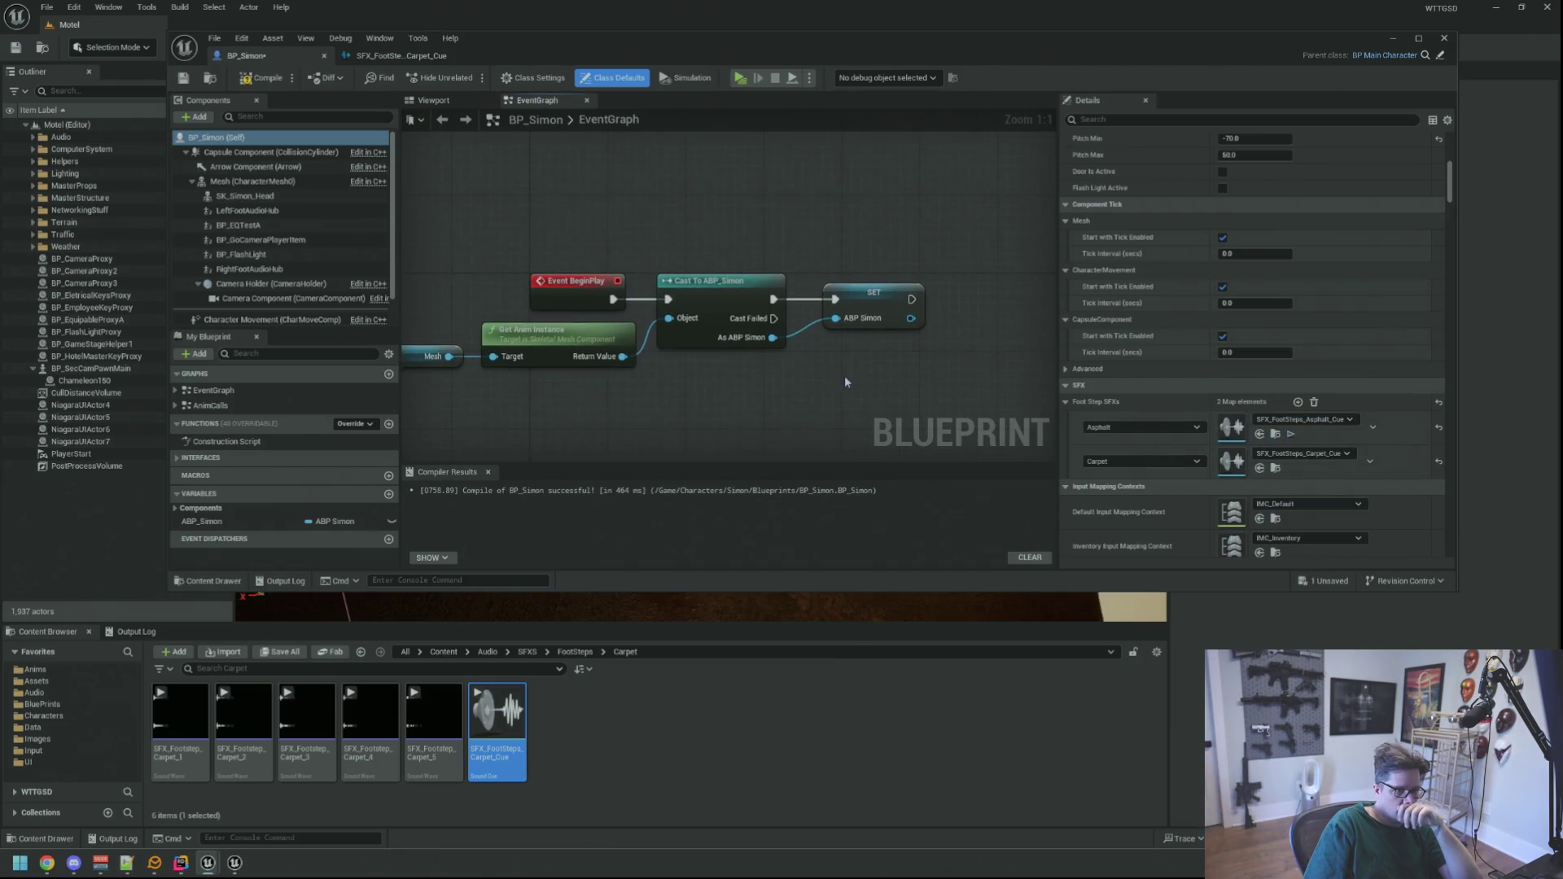
- Compile and save BP_Simon, then go back to the carpet cue editor
{"action": "left_click", "coordinate": [183, 77]}
{"action": "left_click_drag", "start_coordinate": [713, 236], "coordinate": [730, 231]}
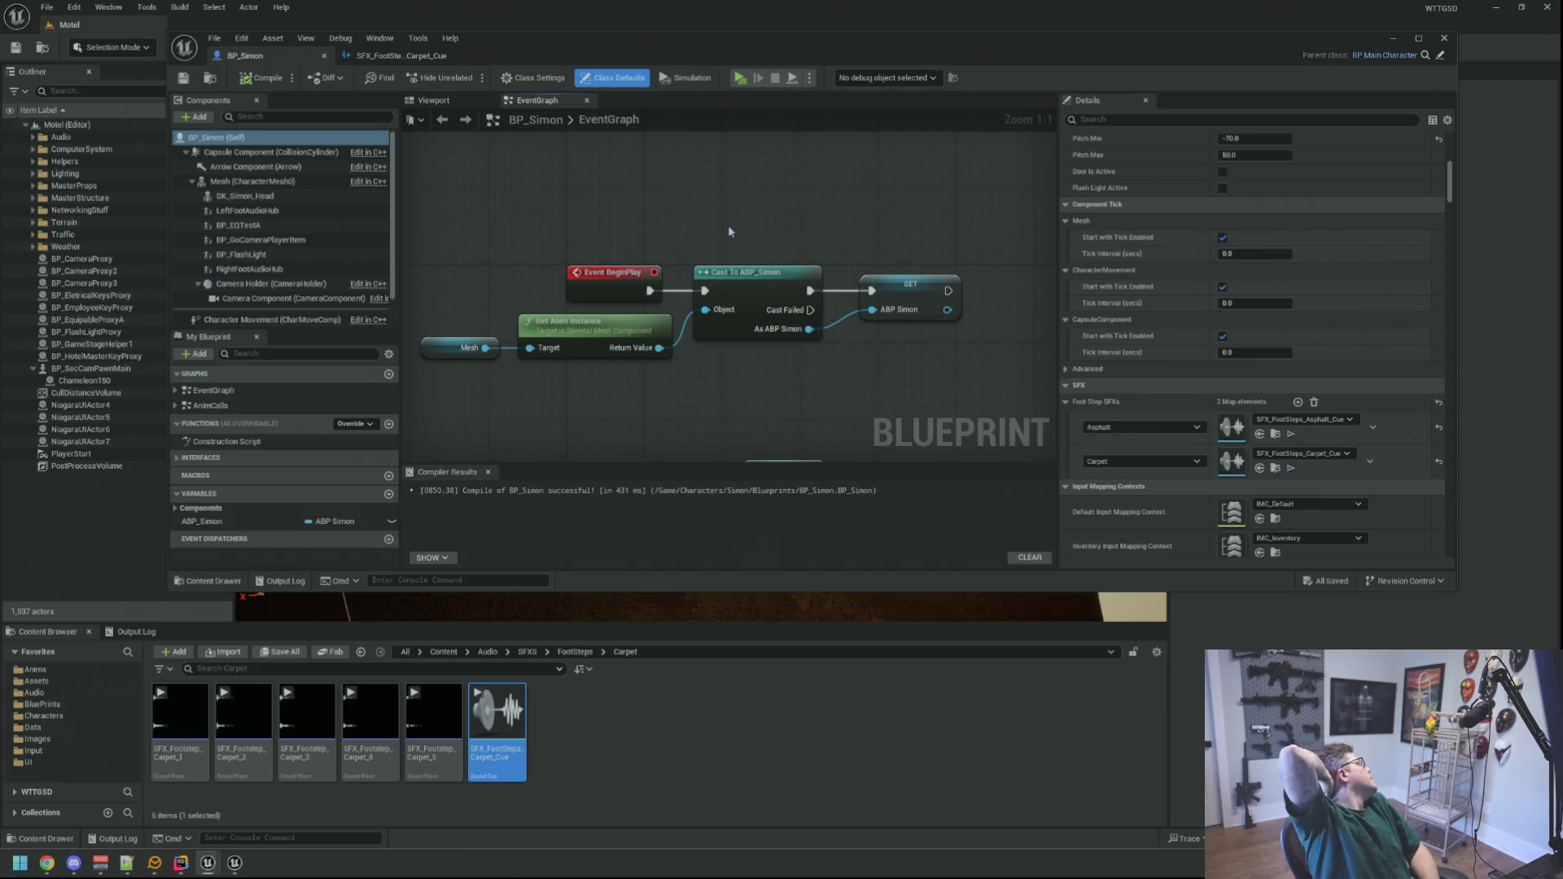
{"action": "left_click_drag", "start_coordinate": [729, 231], "coordinate": [792, 227]}
{"action": "mouse_move", "coordinate": [906, 336]}
{"action": "left_mouse_down"}
{"action": "mouse_move", "coordinate": [859, 330]}
{"action": "mouse_move", "coordinate": [901, 336]}
{"action": "mouse_move", "coordinate": [878, 339]}
{"action": "left_mouse_up"}
{"action": "left_click", "coordinate": [383, 56]}
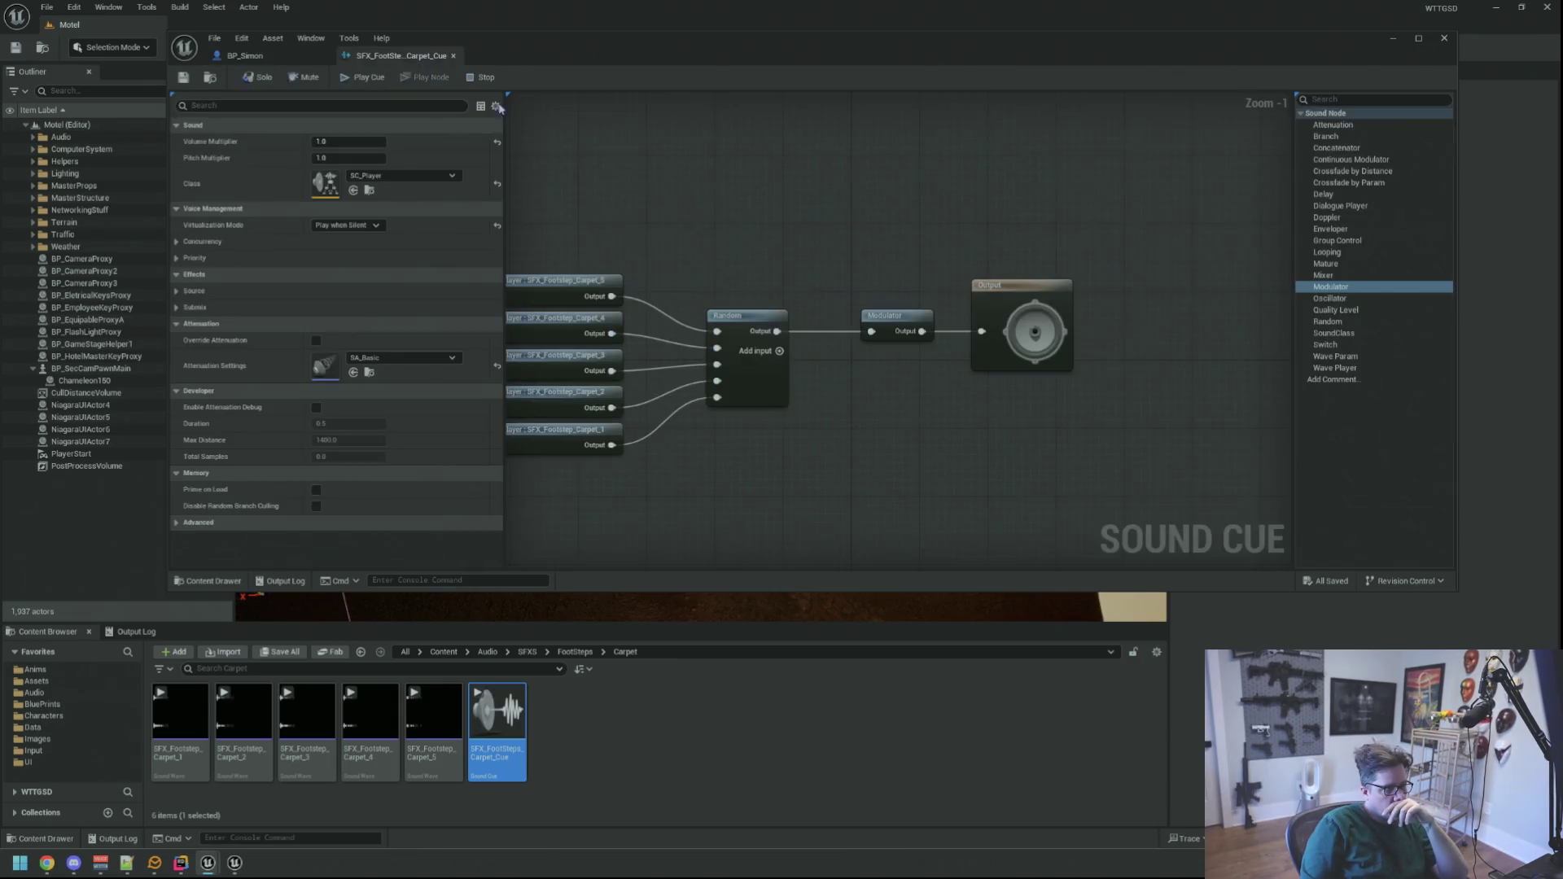
- Frame the carpet cue graph and navigate to the FootSteps/Concrete folder
{"action": "key", "text": "Home"}
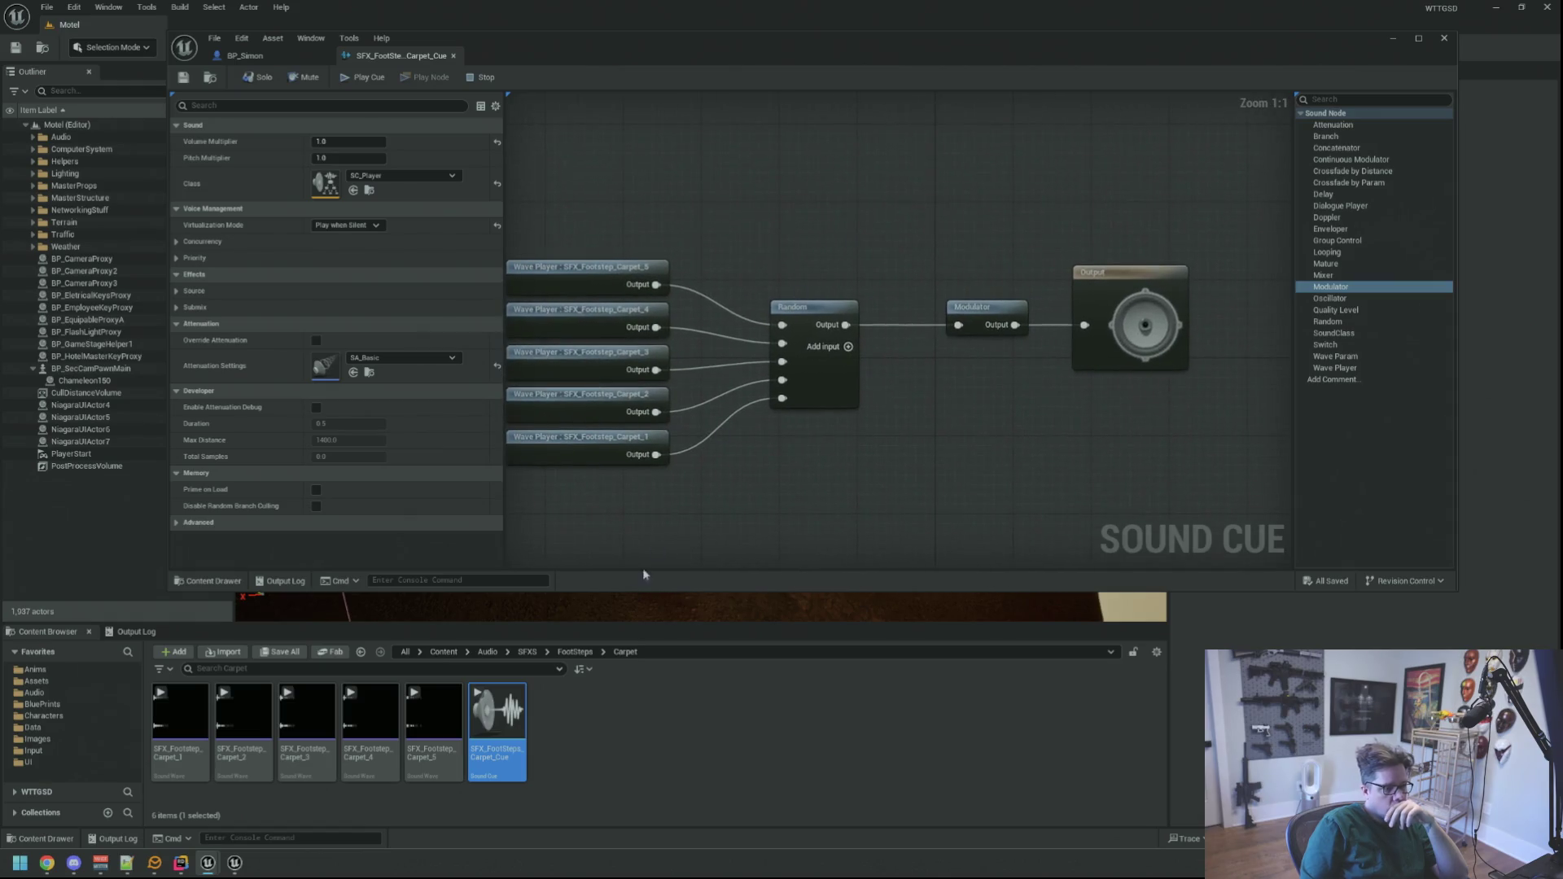
{"action": "left_click", "coordinate": [575, 652]}
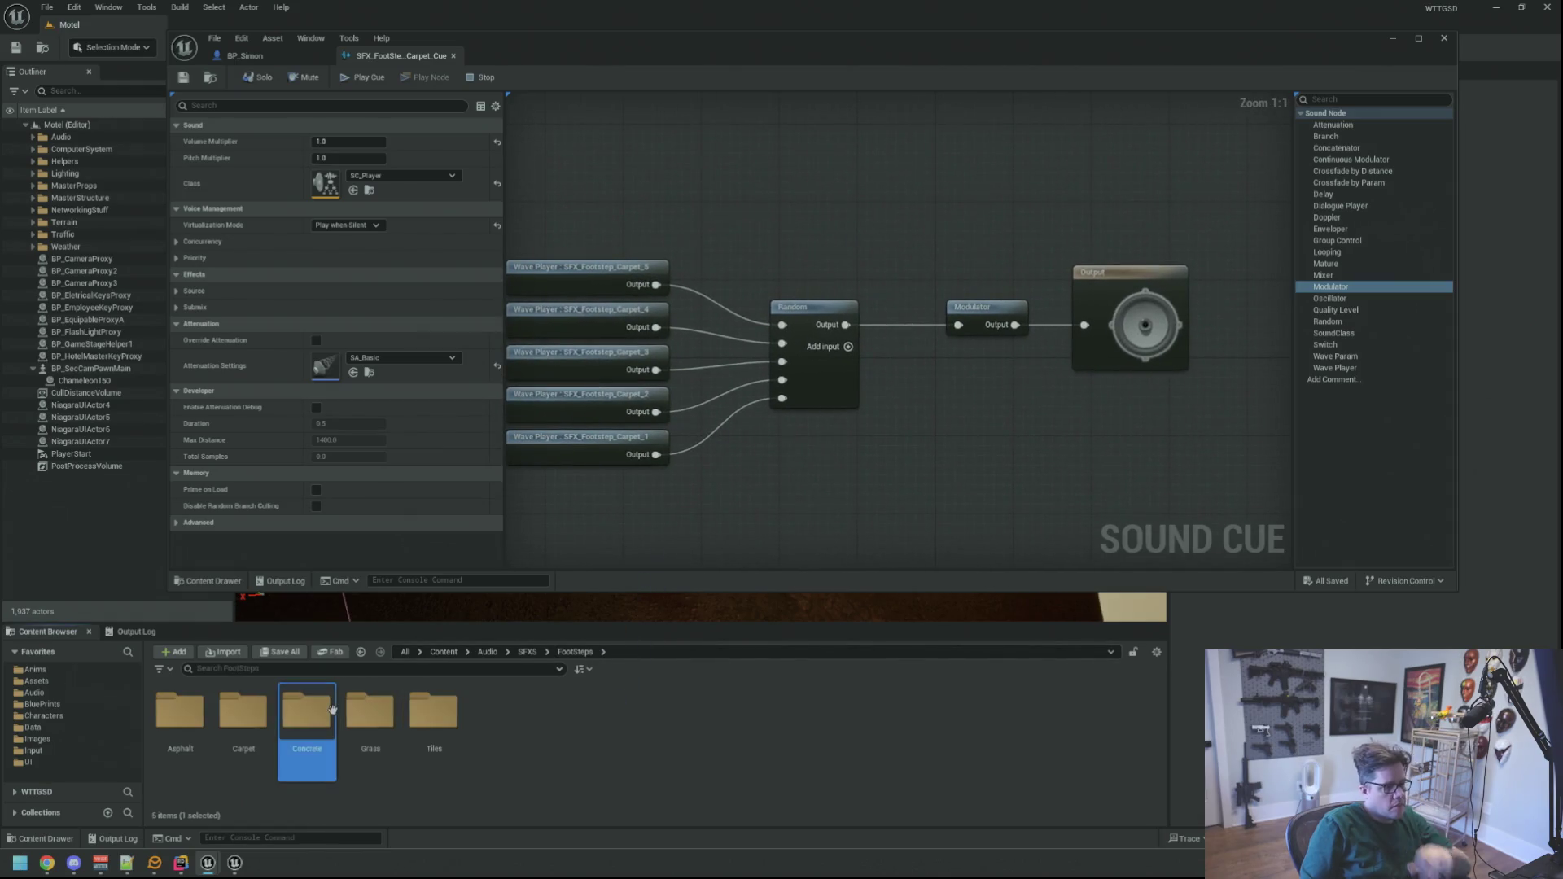
{"action": "double_click", "coordinate": [306, 709]}
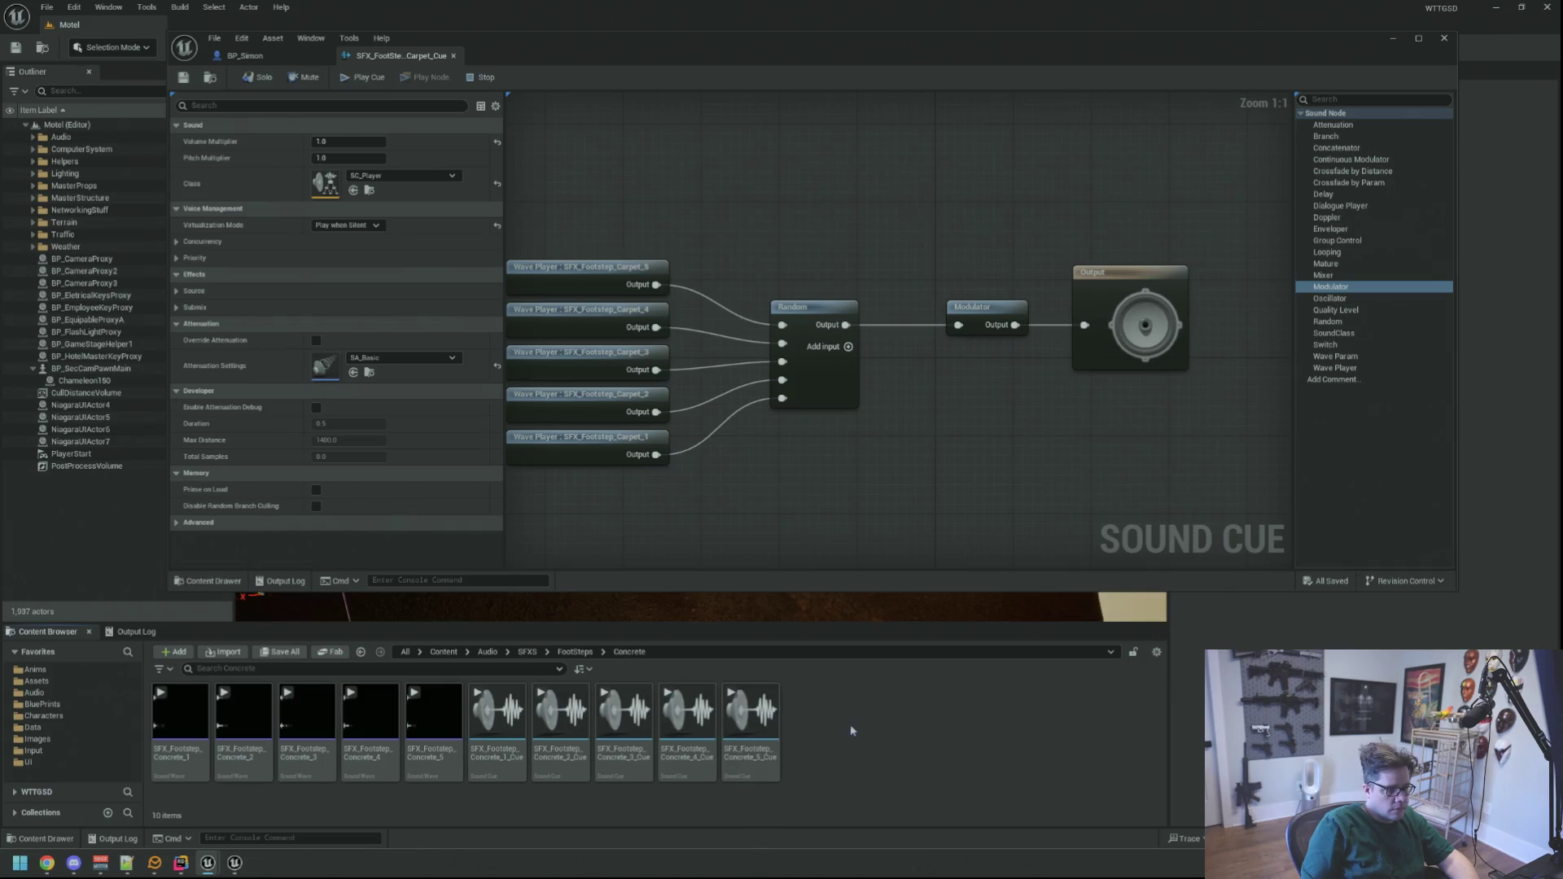
{"action": "mouse_move", "coordinate": [844, 432]}
{"action": "left_mouse_down"}
{"action": "mouse_move", "coordinate": [940, 442]}
{"action": "mouse_move", "coordinate": [857, 453]}
{"action": "left_mouse_up"}
- Create a Sound Cue named SFX_FootSteps_Concrete_Cue from the concrete waves and open it
{"action": "right_click", "coordinate": [867, 674]}
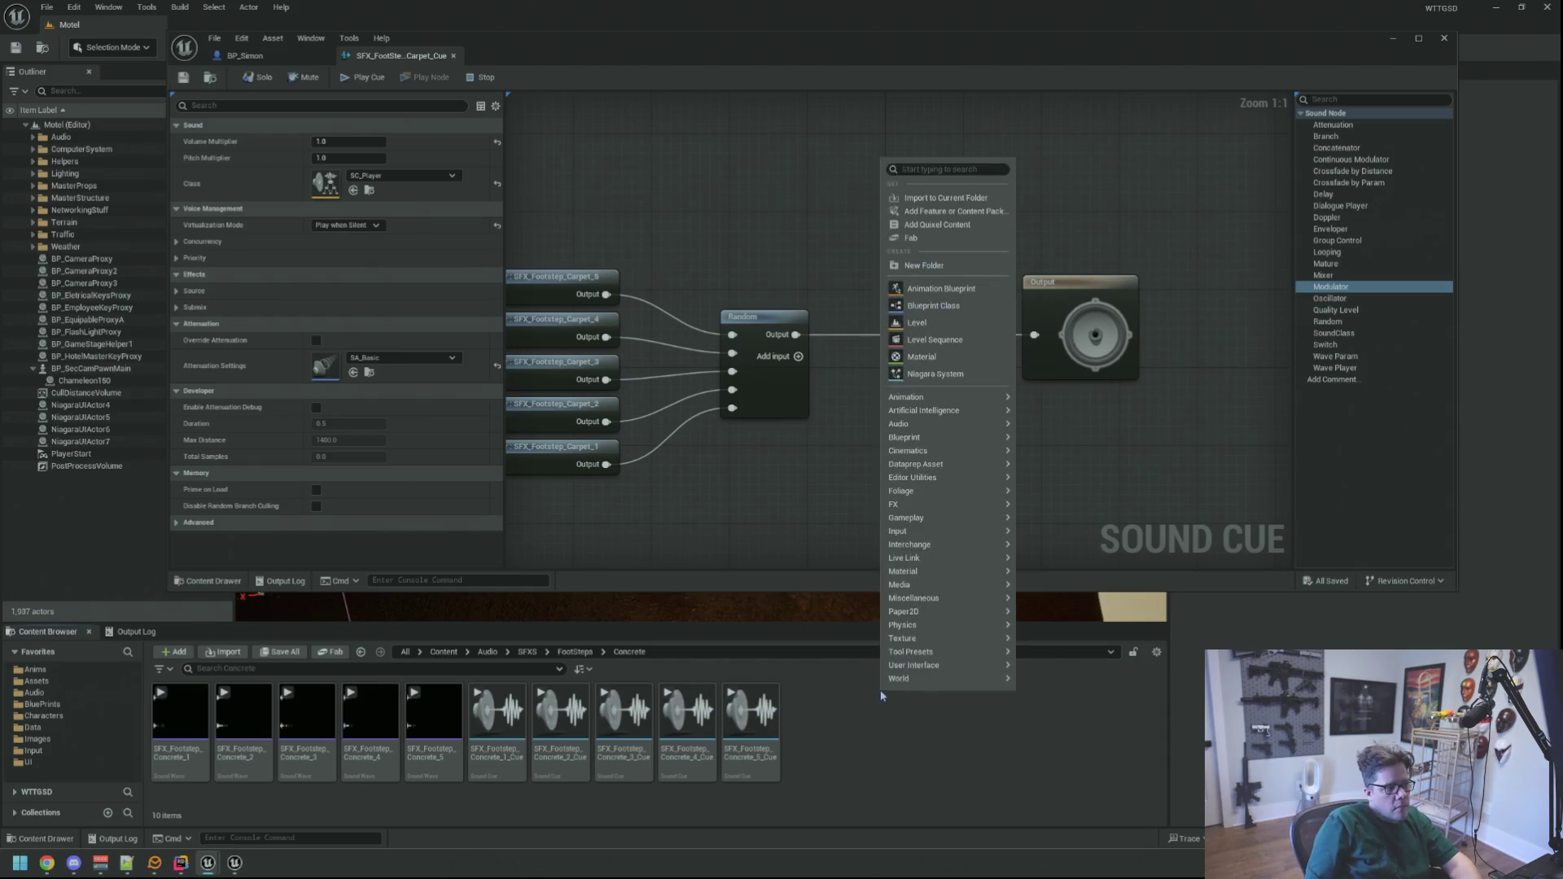
{"action": "mouse_move", "coordinate": [944, 638]}
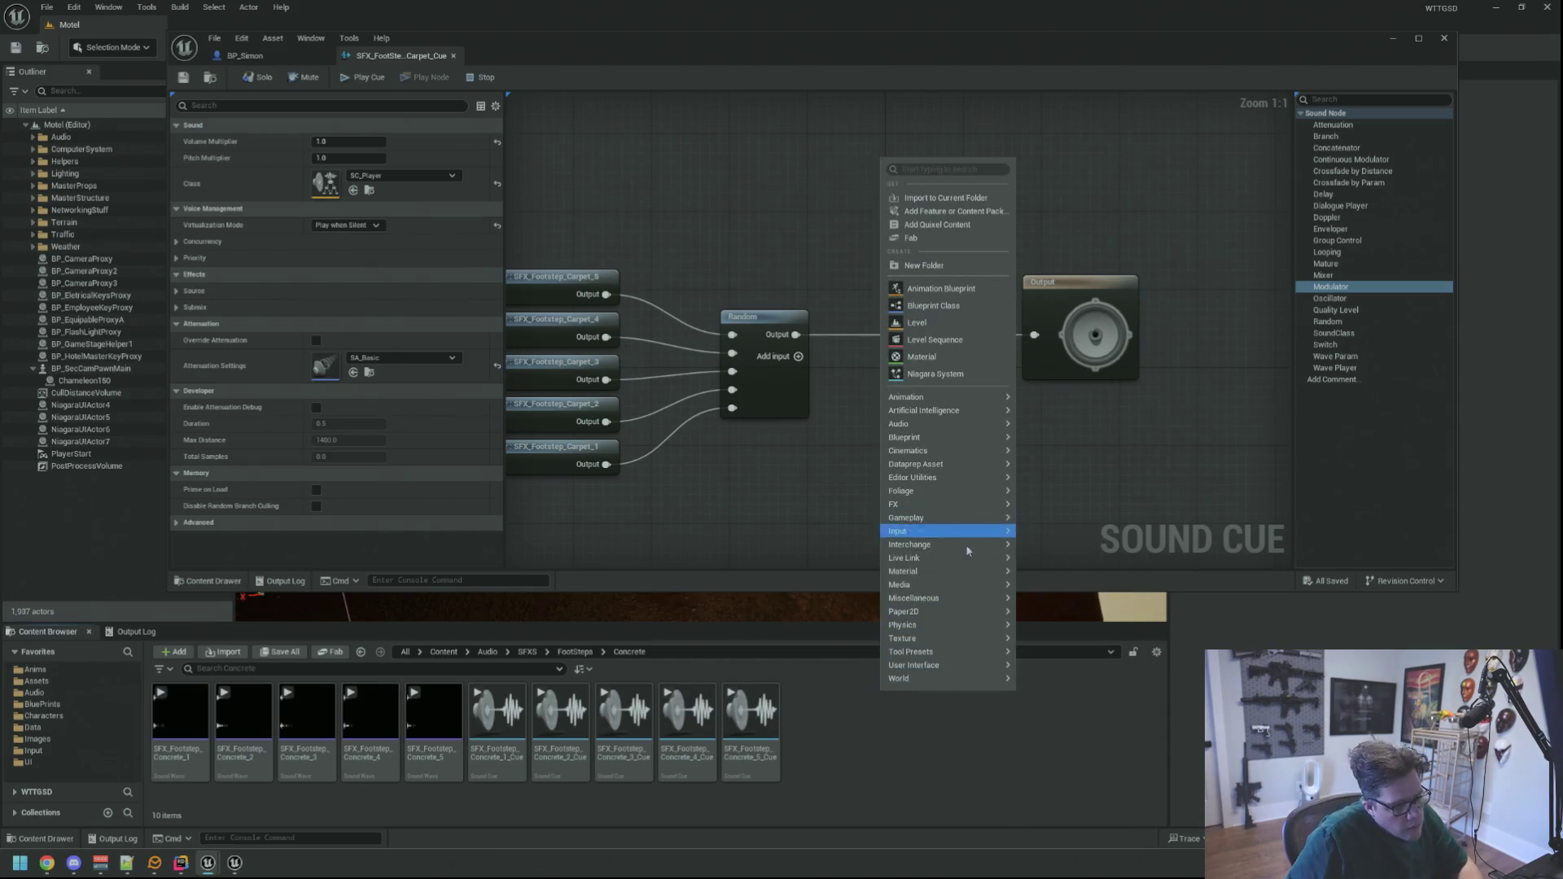
{"action": "mouse_move", "coordinate": [975, 577]}
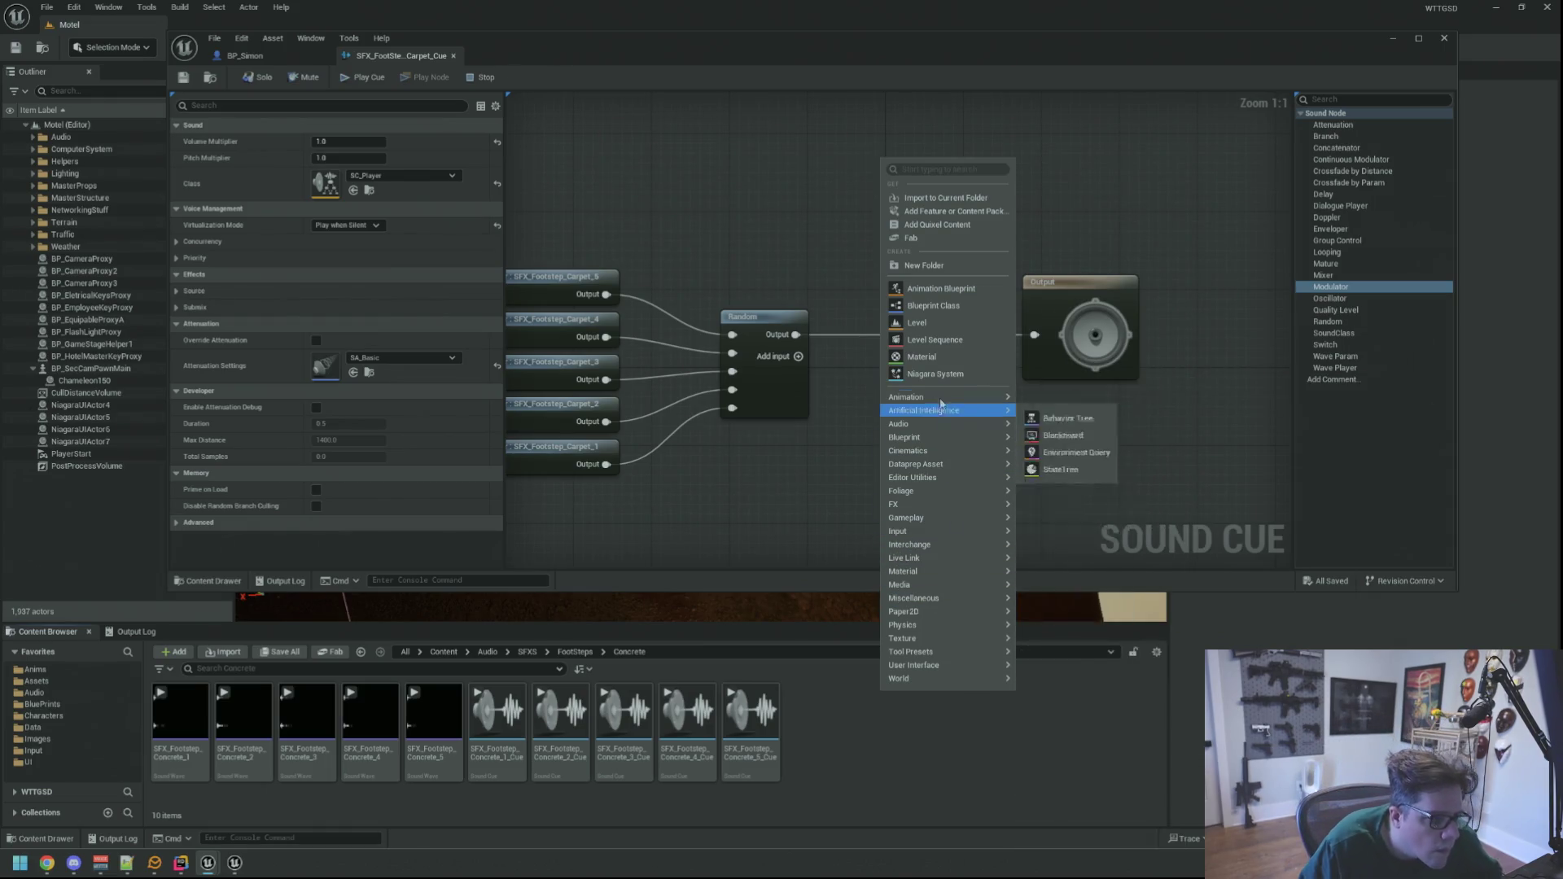
{"action": "mouse_move", "coordinate": [947, 423]}
{"action": "left_click", "coordinate": [1058, 500]}
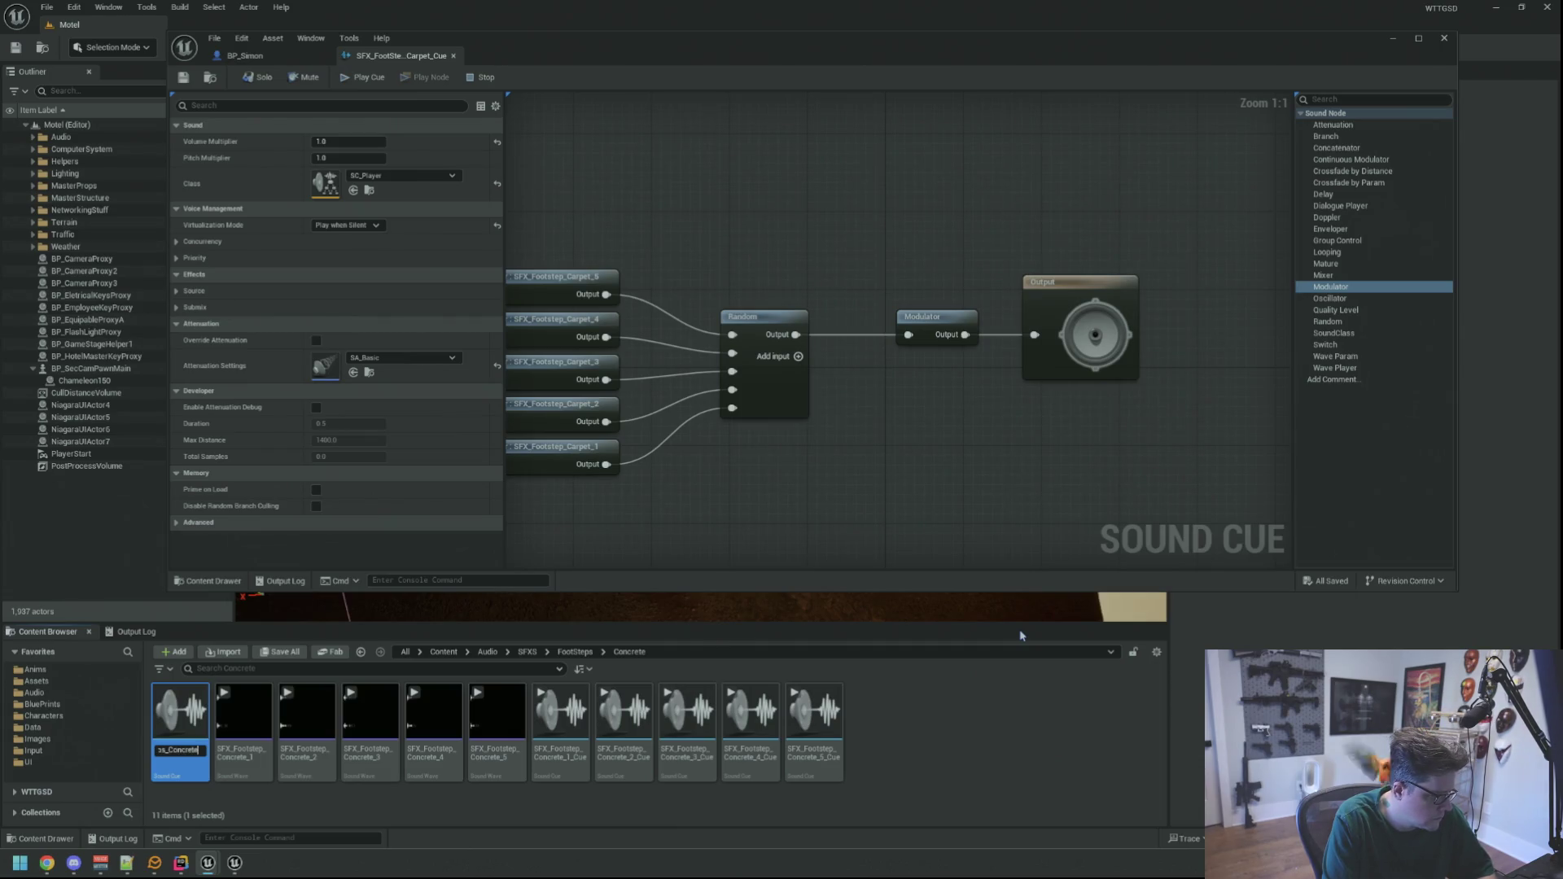
{"action": "type", "text": "e"}
{"action": "key", "text": "Return"}
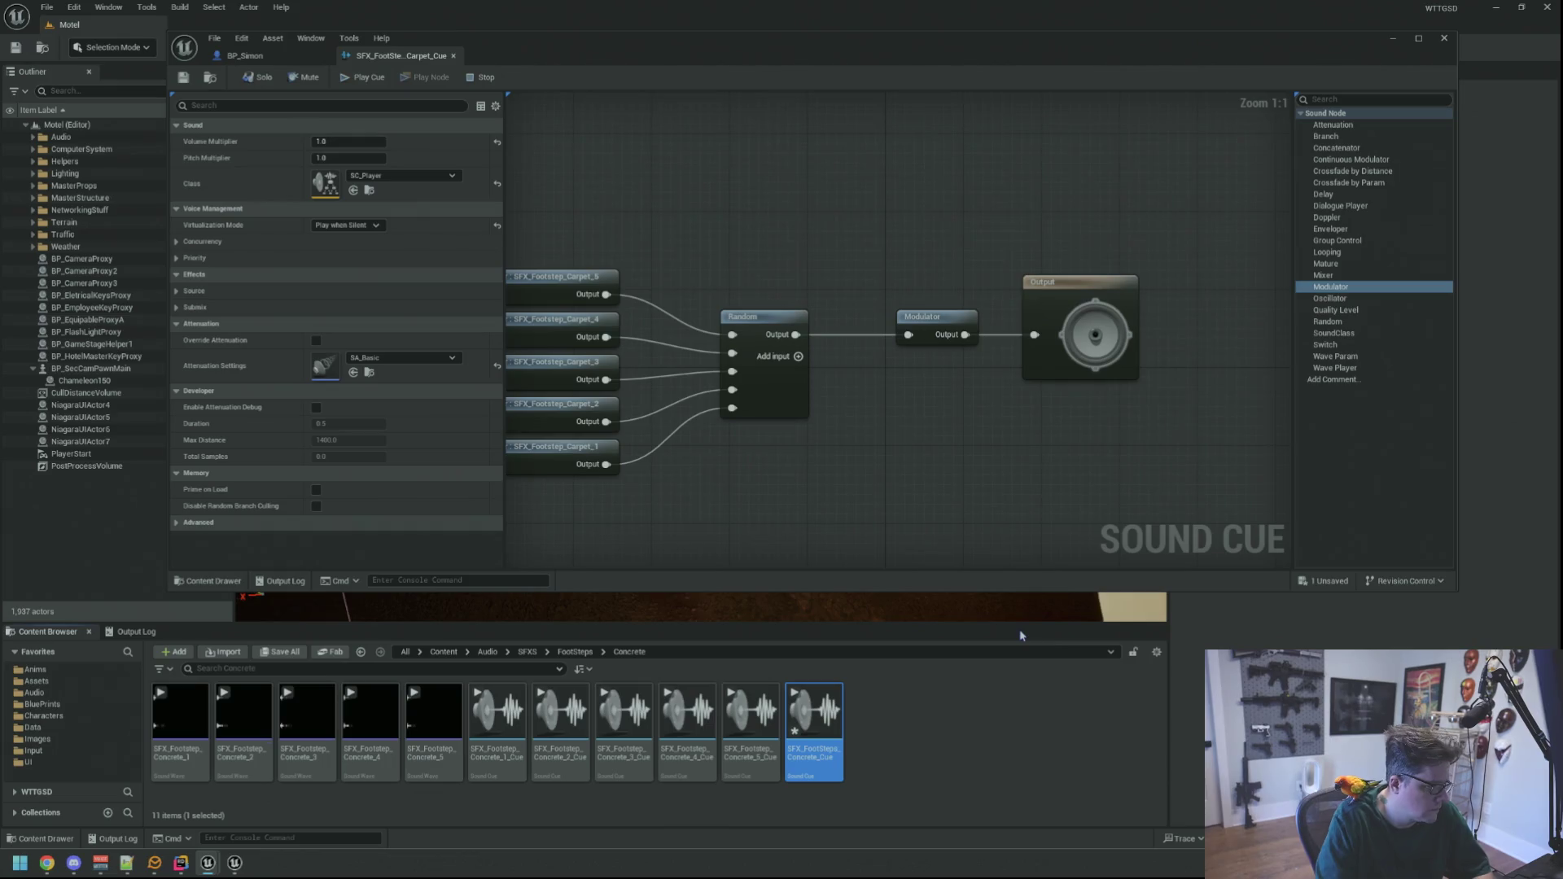
{"action": "double_click", "coordinate": [814, 716]}
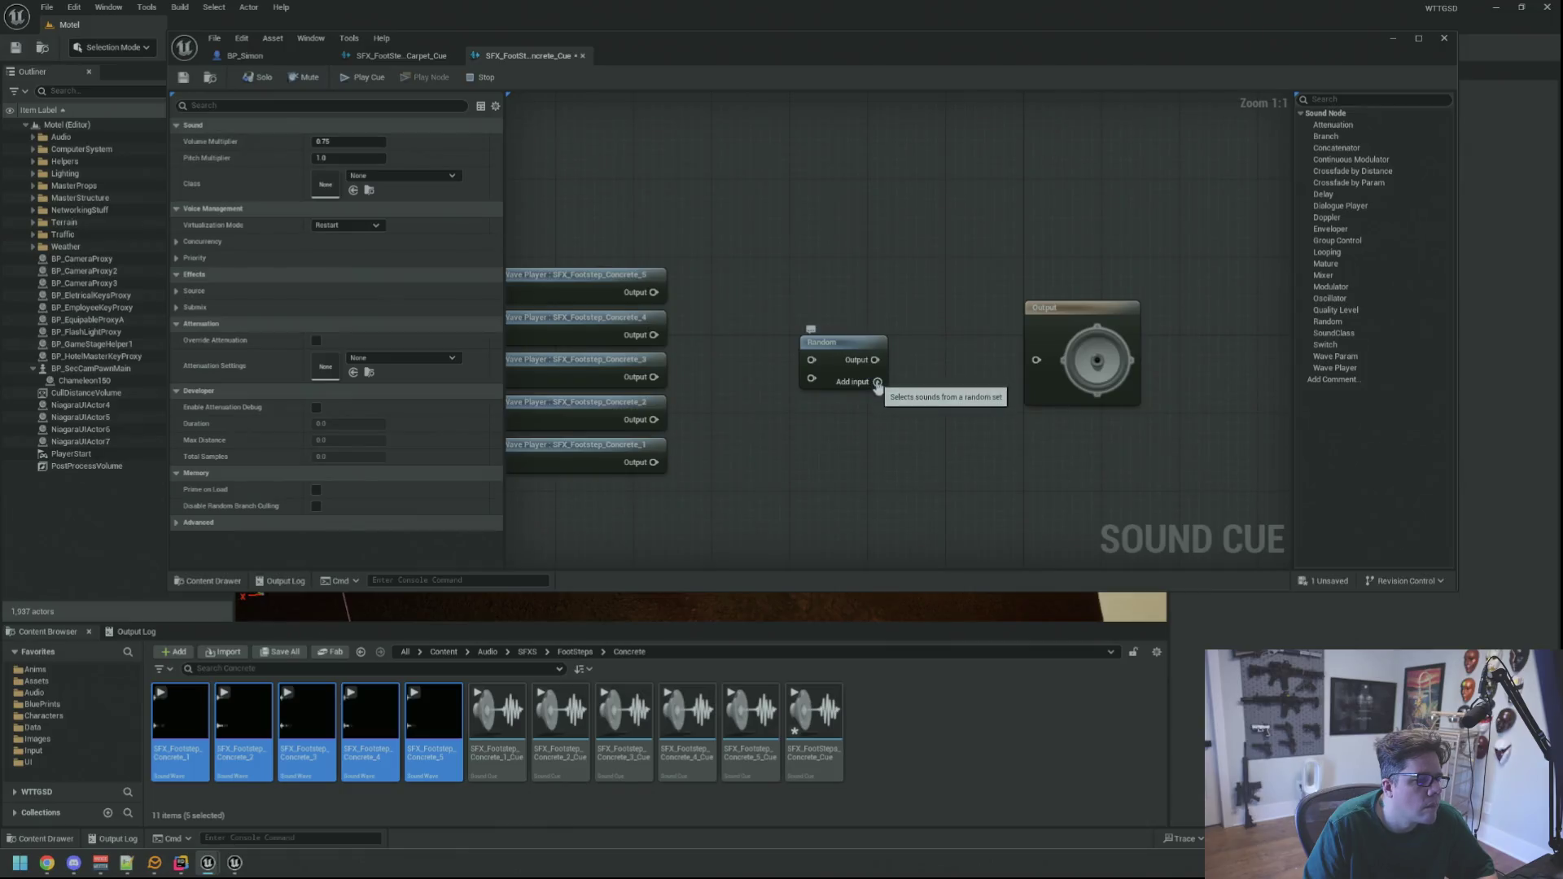
- Wire Concrete_5 through Concrete_1 into the Random node's five inputs
{"action": "left_click_drag", "start_coordinate": [881, 306], "coordinate": [926, 303]}
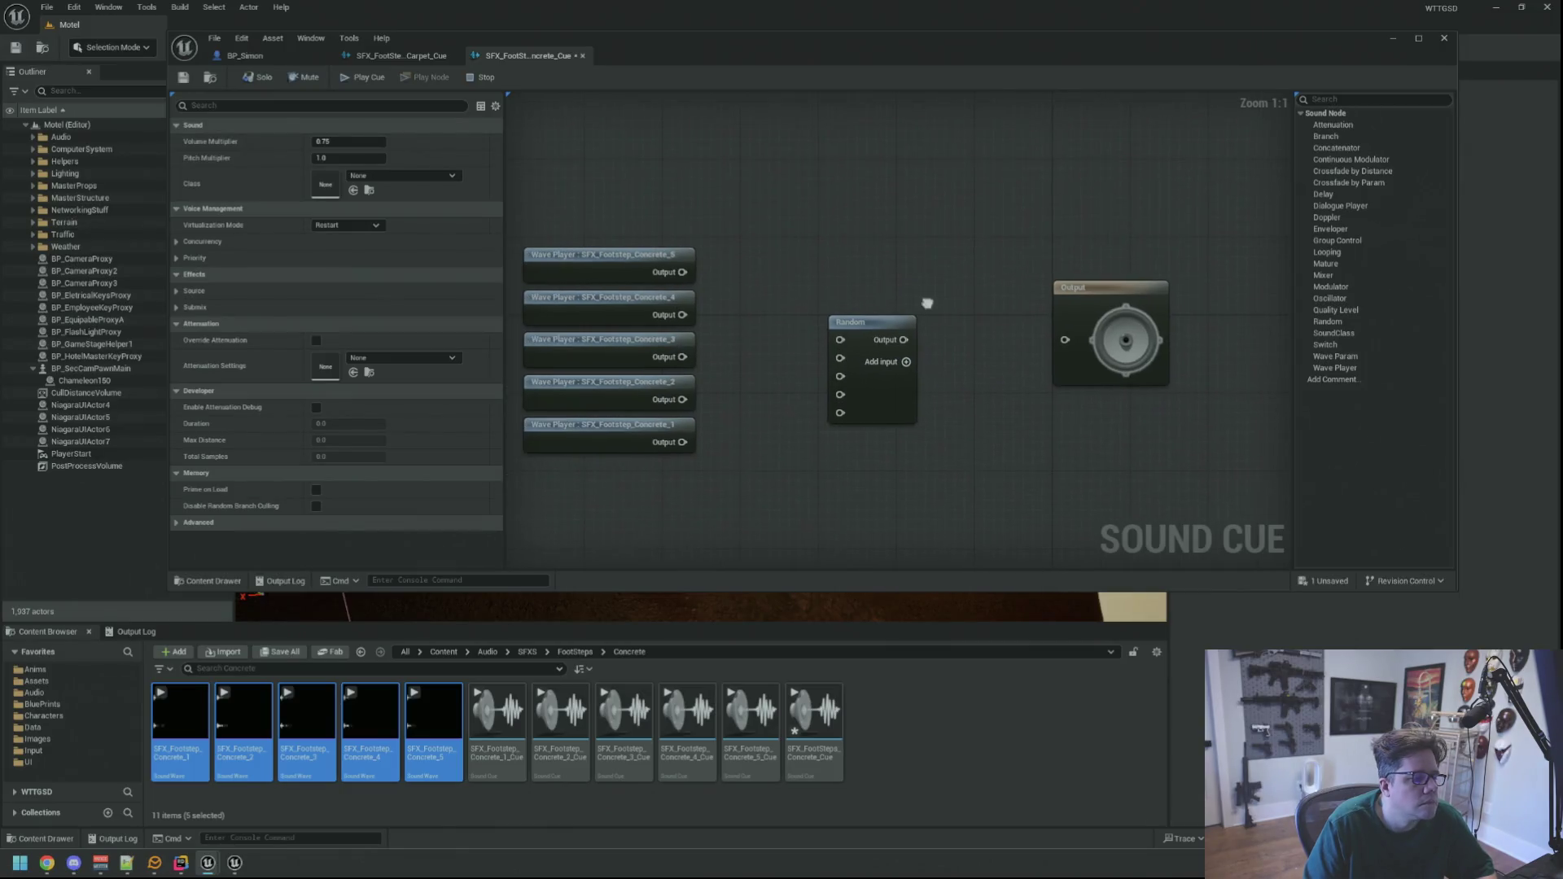
{"action": "left_click_drag", "start_coordinate": [683, 271], "coordinate": [841, 340]}
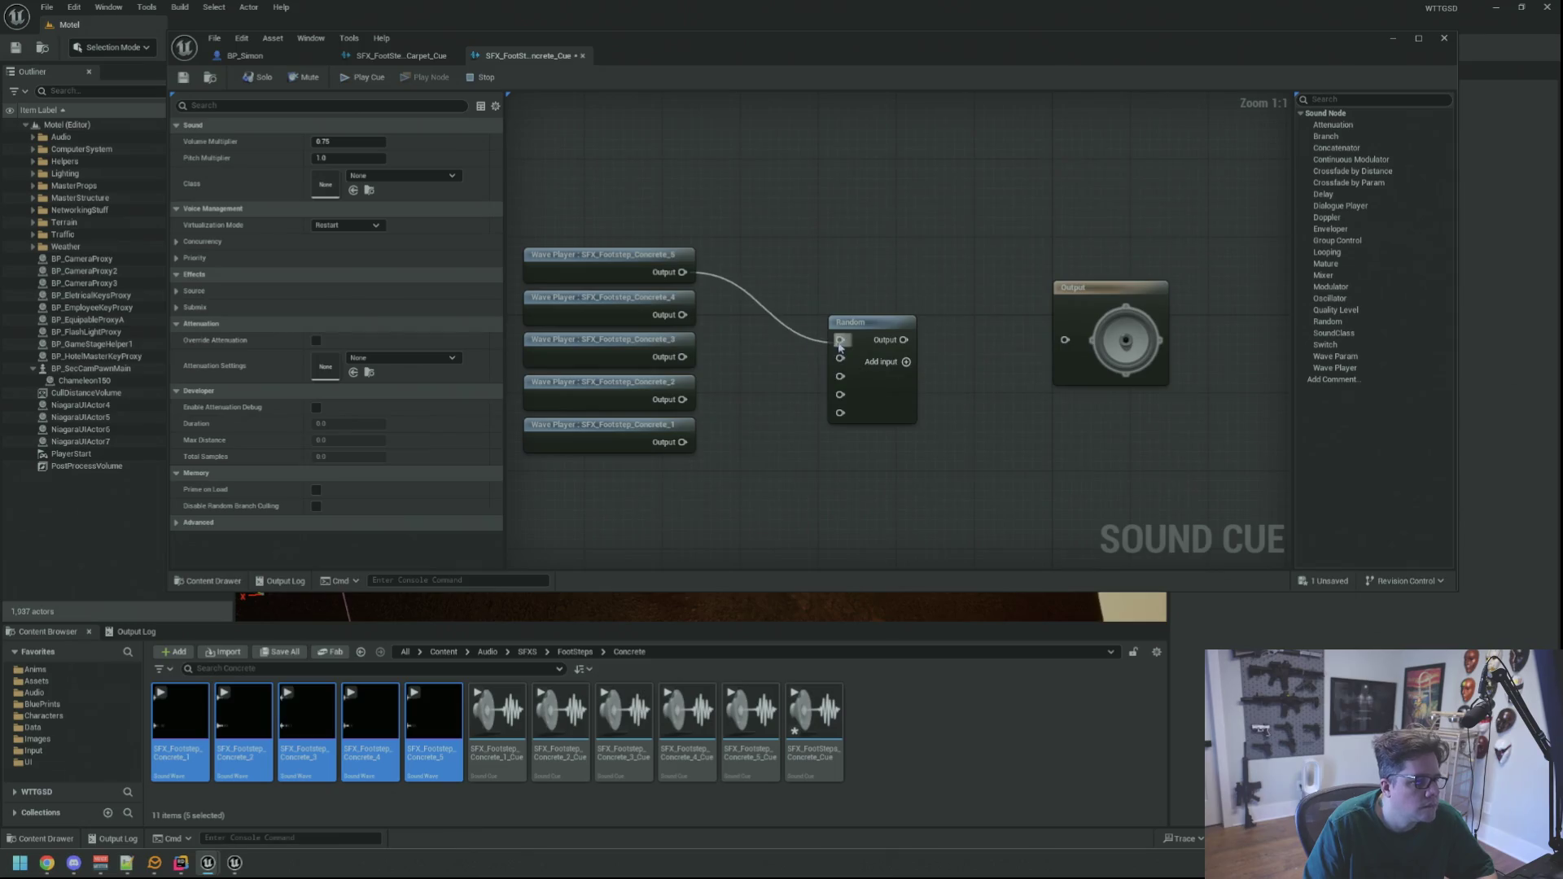
{"action": "left_click_drag", "start_coordinate": [682, 315], "coordinate": [847, 376]}
{"action": "left_click_drag", "start_coordinate": [698, 362], "coordinate": [840, 376]}
{"action": "left_click_drag", "start_coordinate": [682, 399], "coordinate": [840, 395]}
{"action": "left_click_drag", "start_coordinate": [685, 441], "coordinate": [840, 412]}
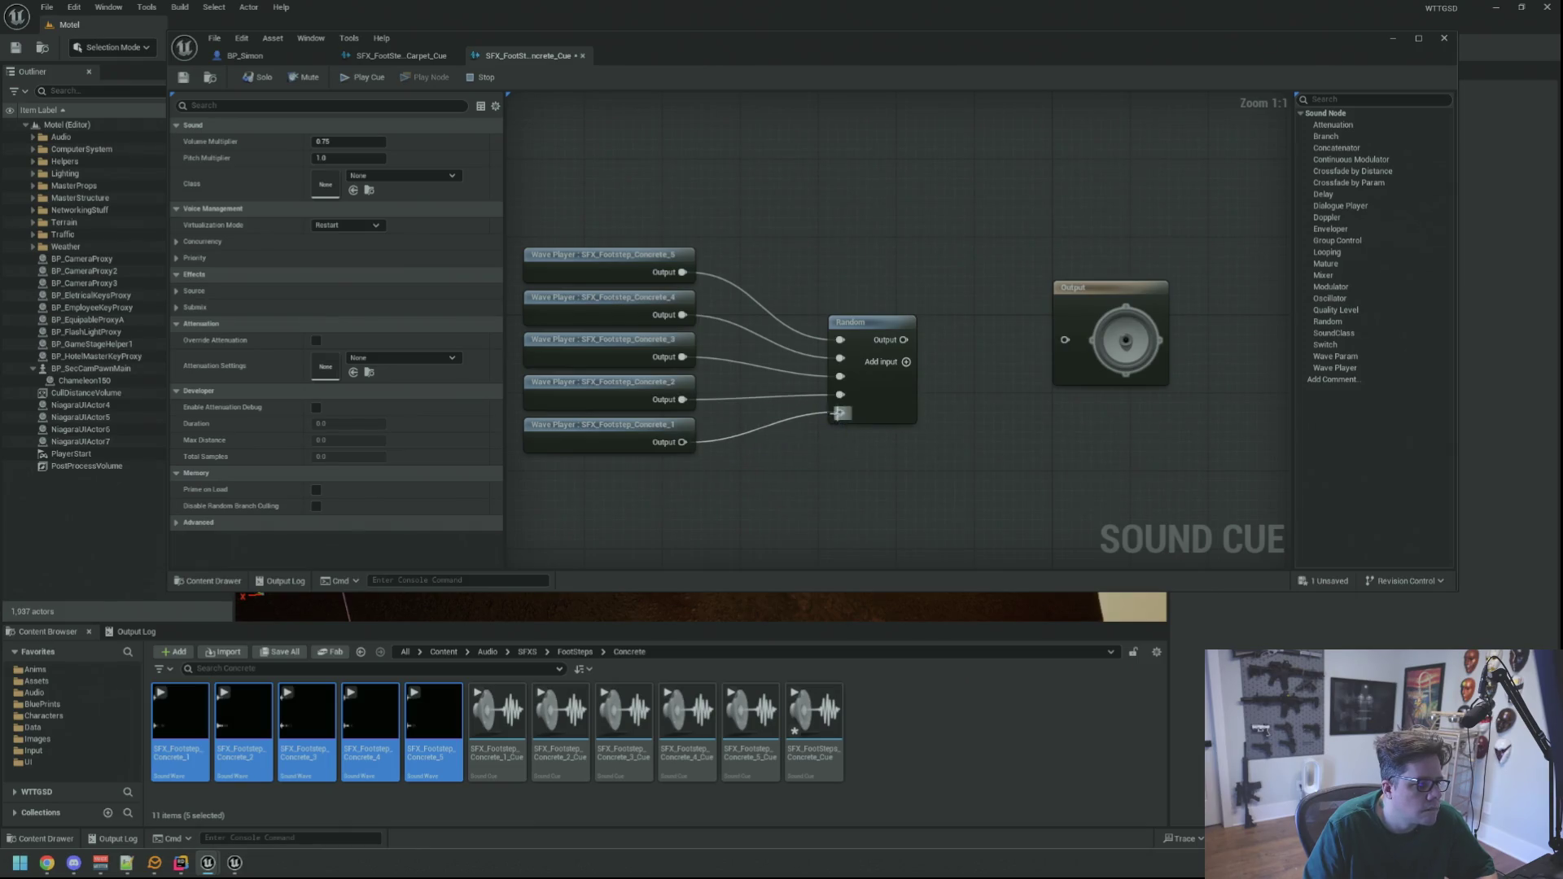
- Move the Output aside, save, and add a Modulator fed by the Random node
{"action": "mouse_move", "coordinate": [988, 326]}
{"action": "left_mouse_down"}
{"action": "mouse_move", "coordinate": [1066, 361]}
{"action": "mouse_move", "coordinate": [1163, 357]}
{"action": "left_mouse_up"}
{"action": "key", "text": "ctrl+s"}
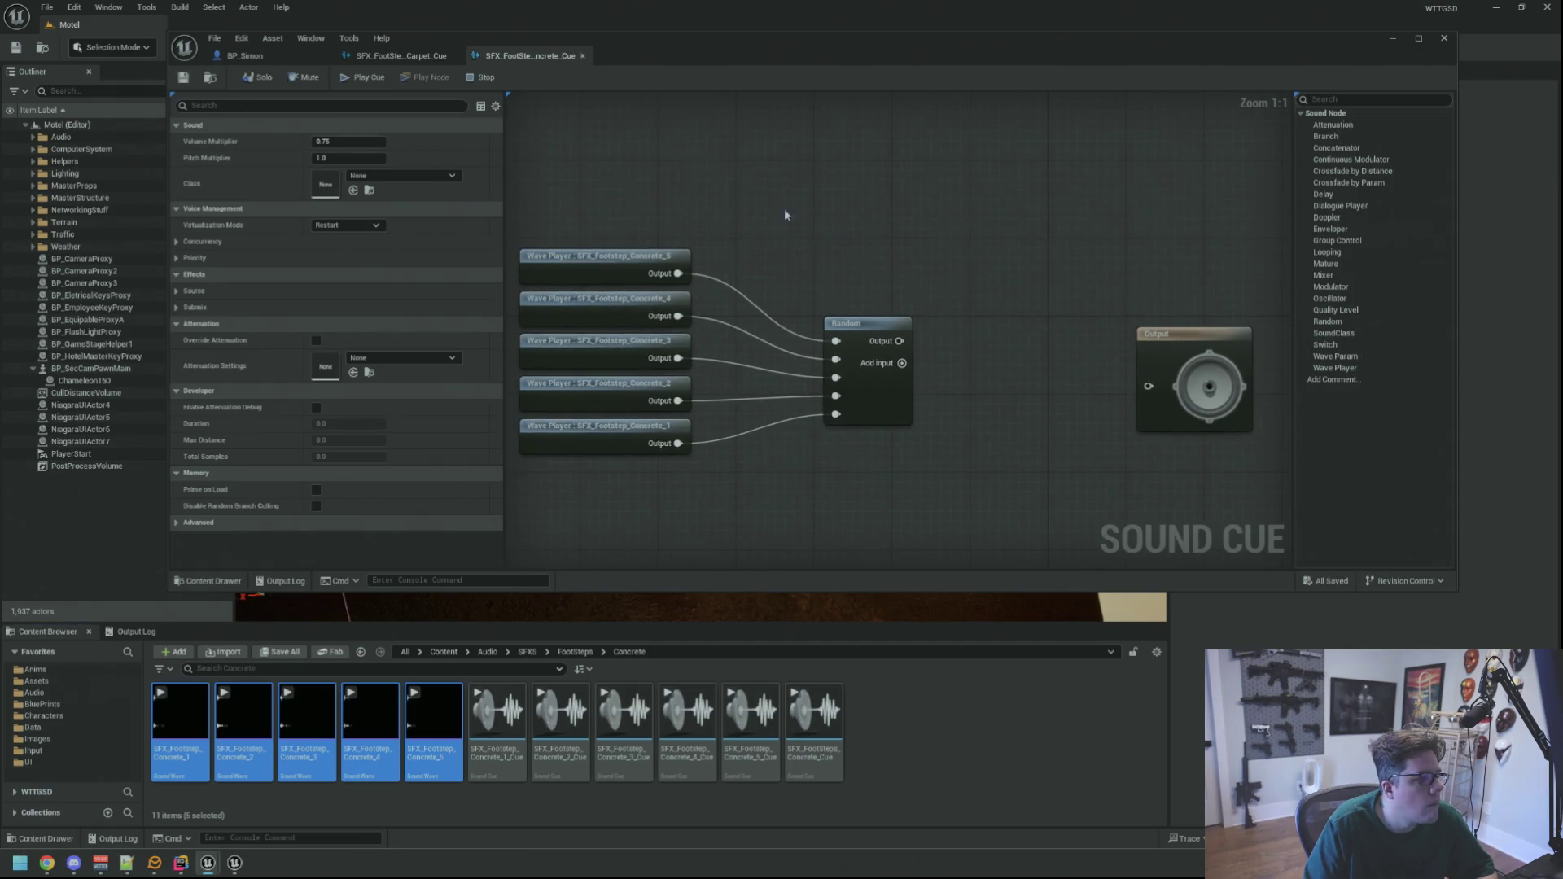
{"action": "left_click_drag", "start_coordinate": [894, 258], "coordinate": [837, 258]}
{"action": "left_click_drag", "start_coordinate": [1330, 286], "coordinate": [974, 301]}
{"action": "mouse_move", "coordinate": [802, 334]}
{"action": "left_mouse_down"}
{"action": "mouse_move", "coordinate": [986, 330]}
{"action": "mouse_move", "coordinate": [879, 317]}
{"action": "mouse_move", "coordinate": [1053, 379]}
{"action": "mouse_move", "coordinate": [1041, 314]}
{"action": "mouse_move", "coordinate": [989, 291]}
{"action": "left_mouse_up"}
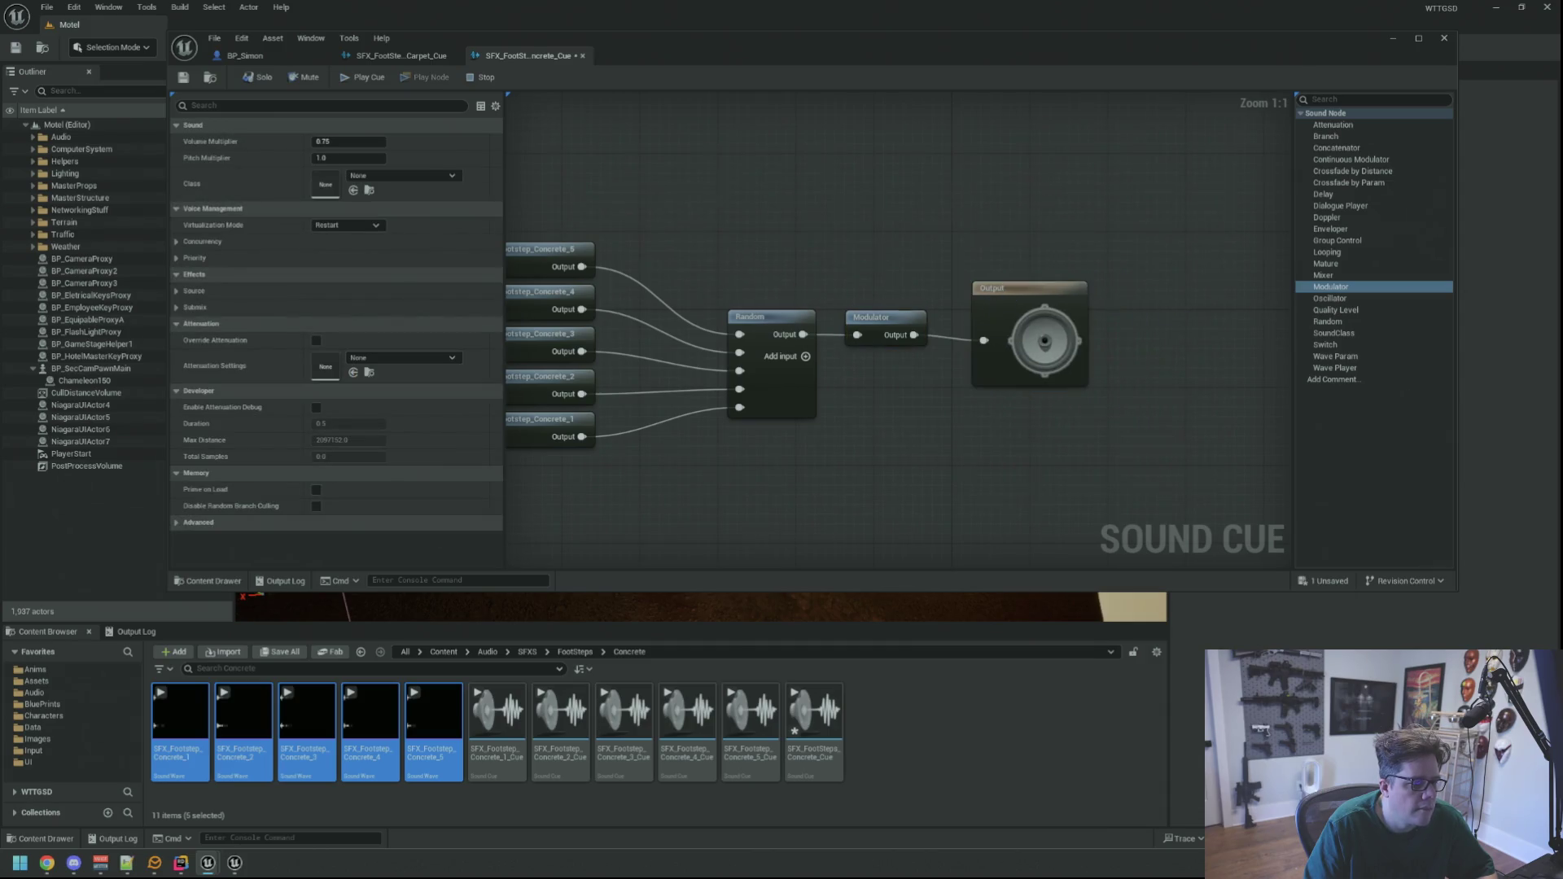
{"action": "left_click", "coordinate": [973, 341]}
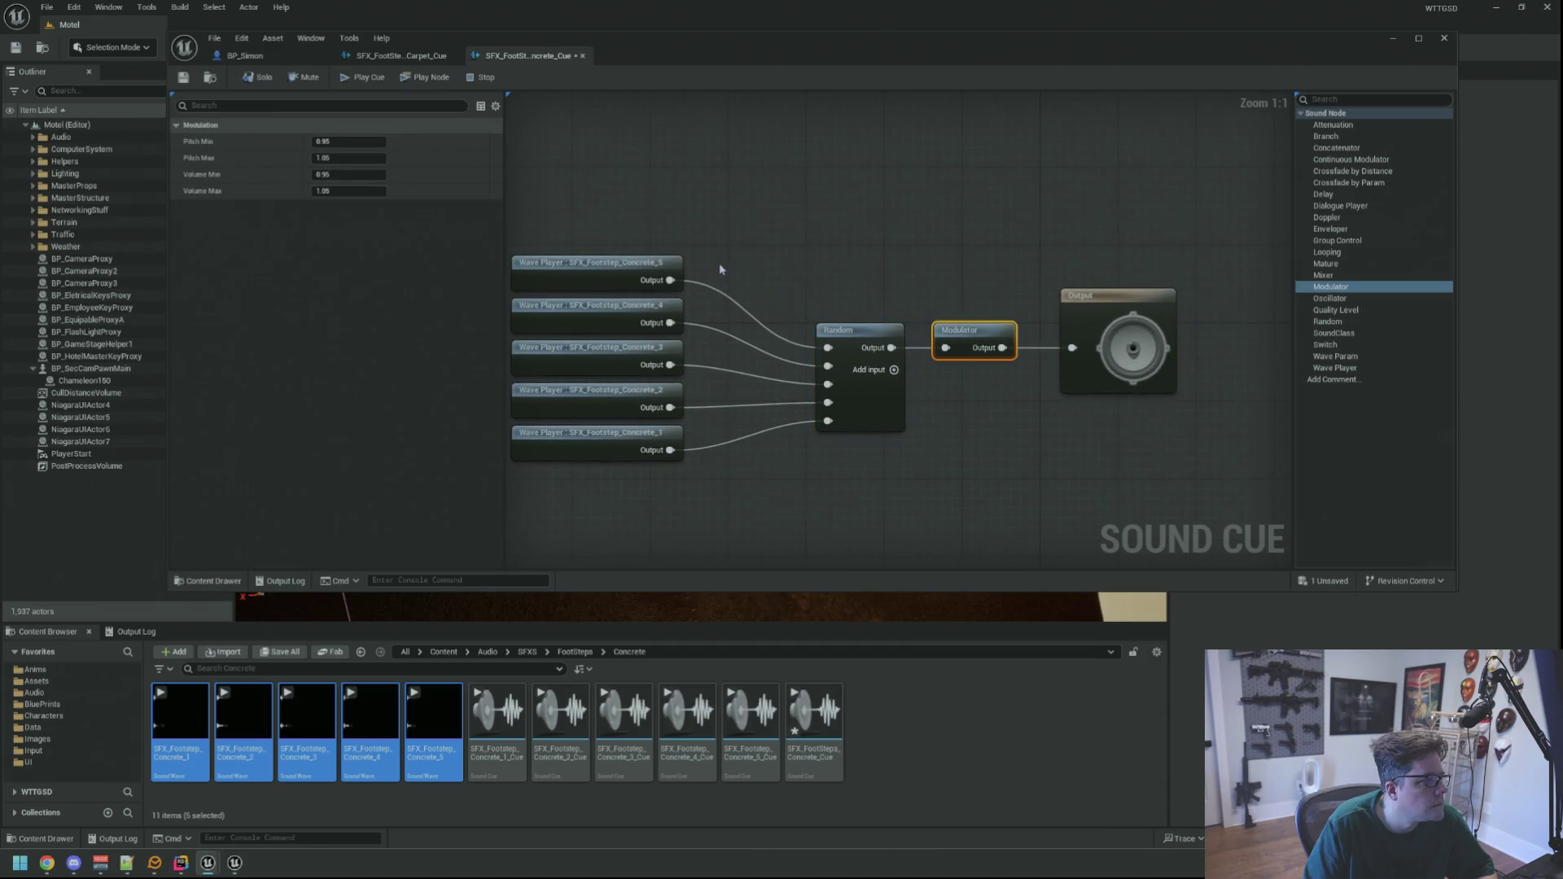
- Give the concrete cue class SC_Player, Play when Silent virtualization, volume 1 and SA_Basic attenuation
{"action": "left_click", "coordinate": [620, 214]}
{"action": "left_click", "coordinate": [407, 175]}
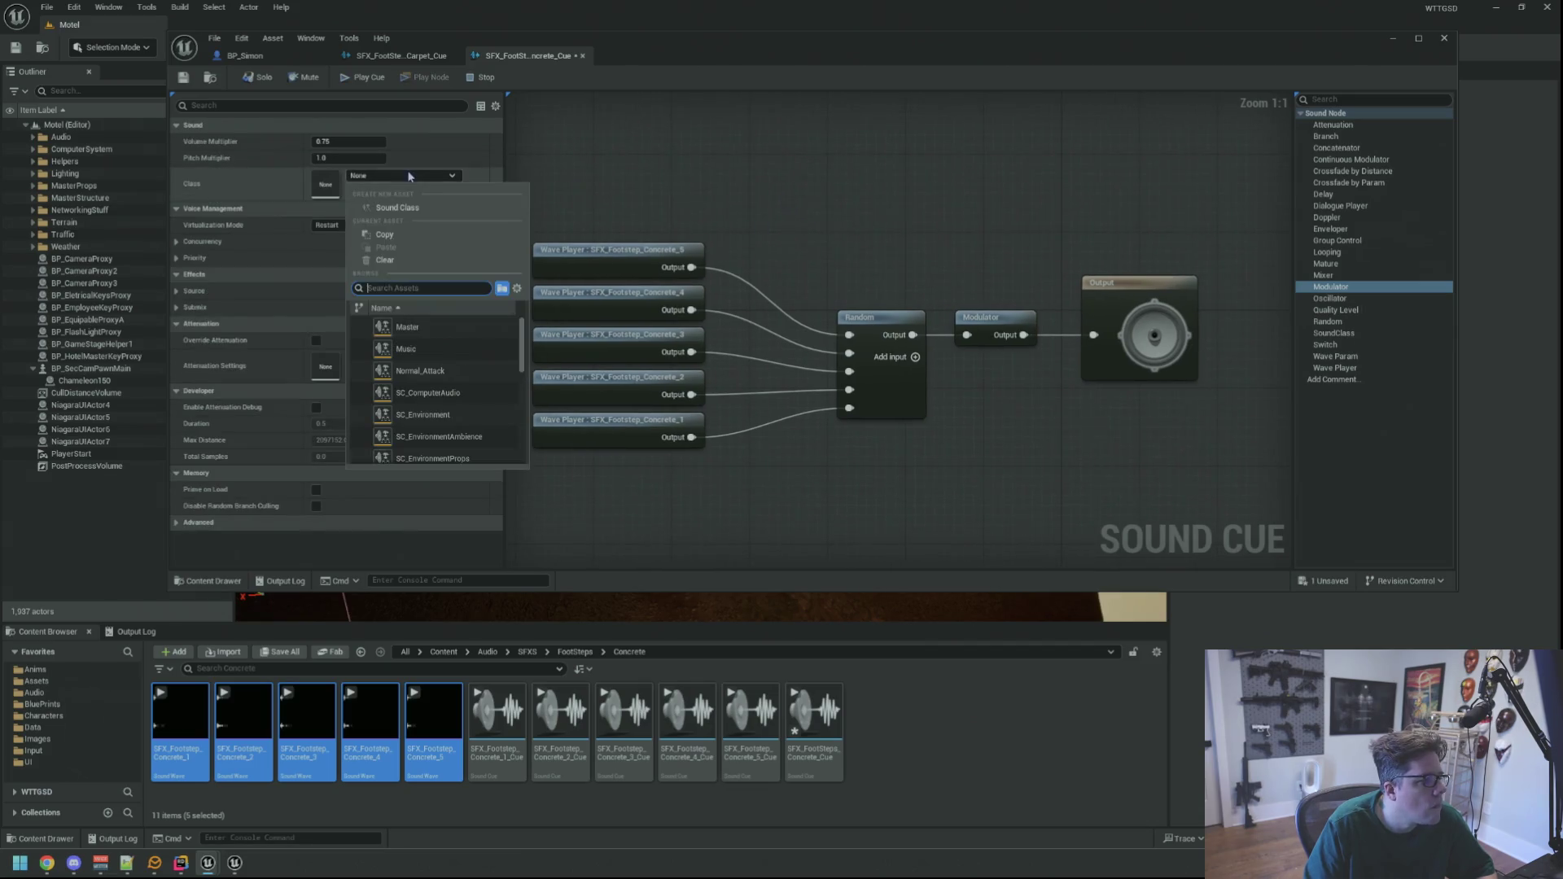
{"action": "scroll", "coordinate": [469, 348], "scroll_direction": "down", "scroll_amount": 3}
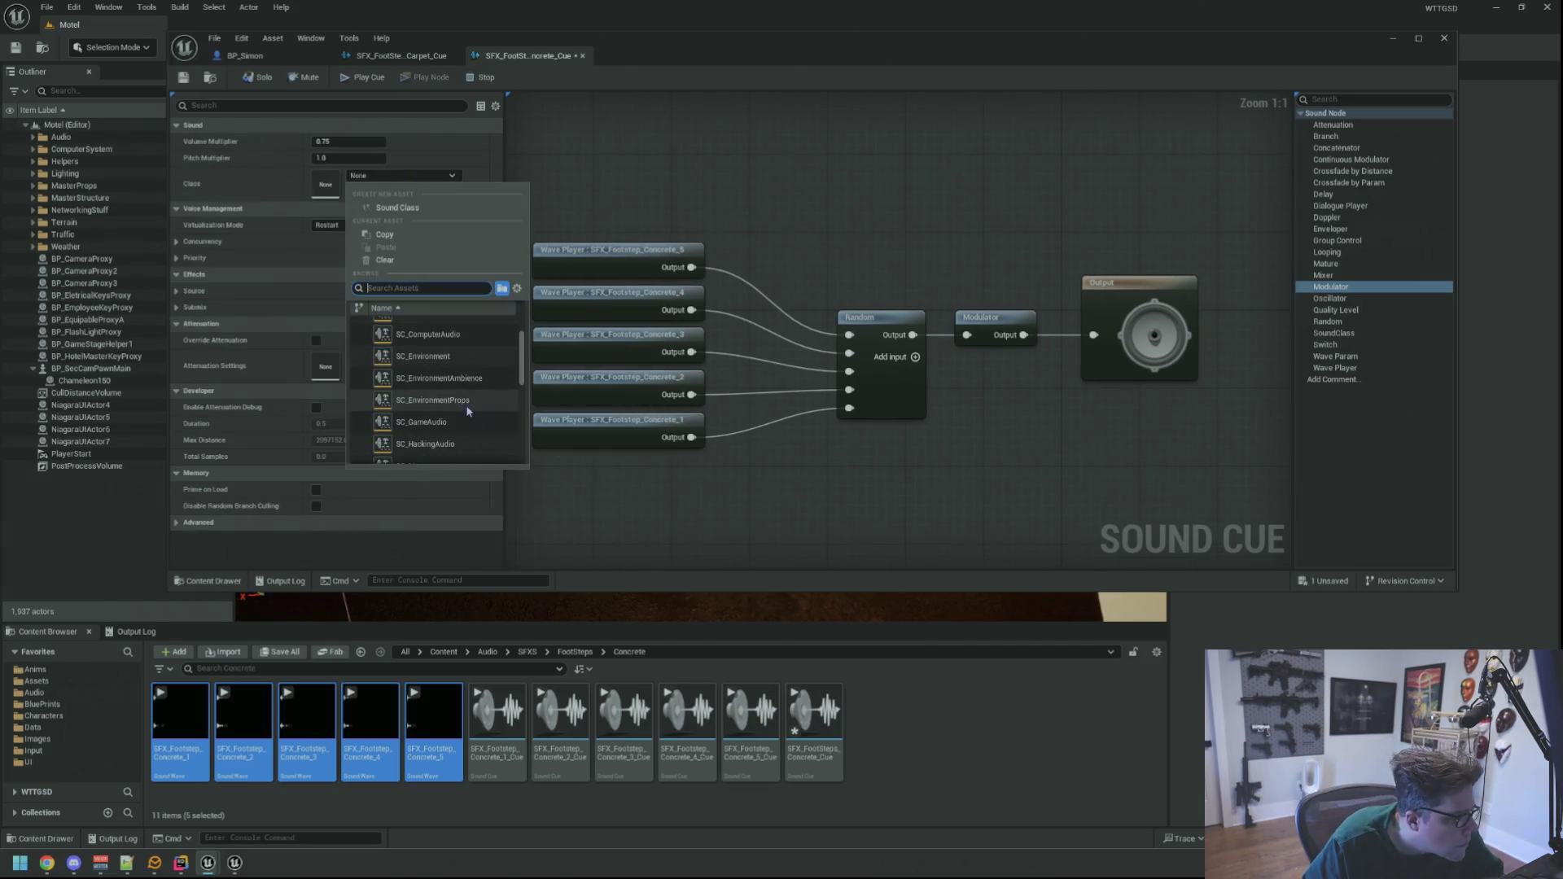
{"action": "scroll", "coordinate": [477, 409], "scroll_direction": "down", "scroll_amount": 2}
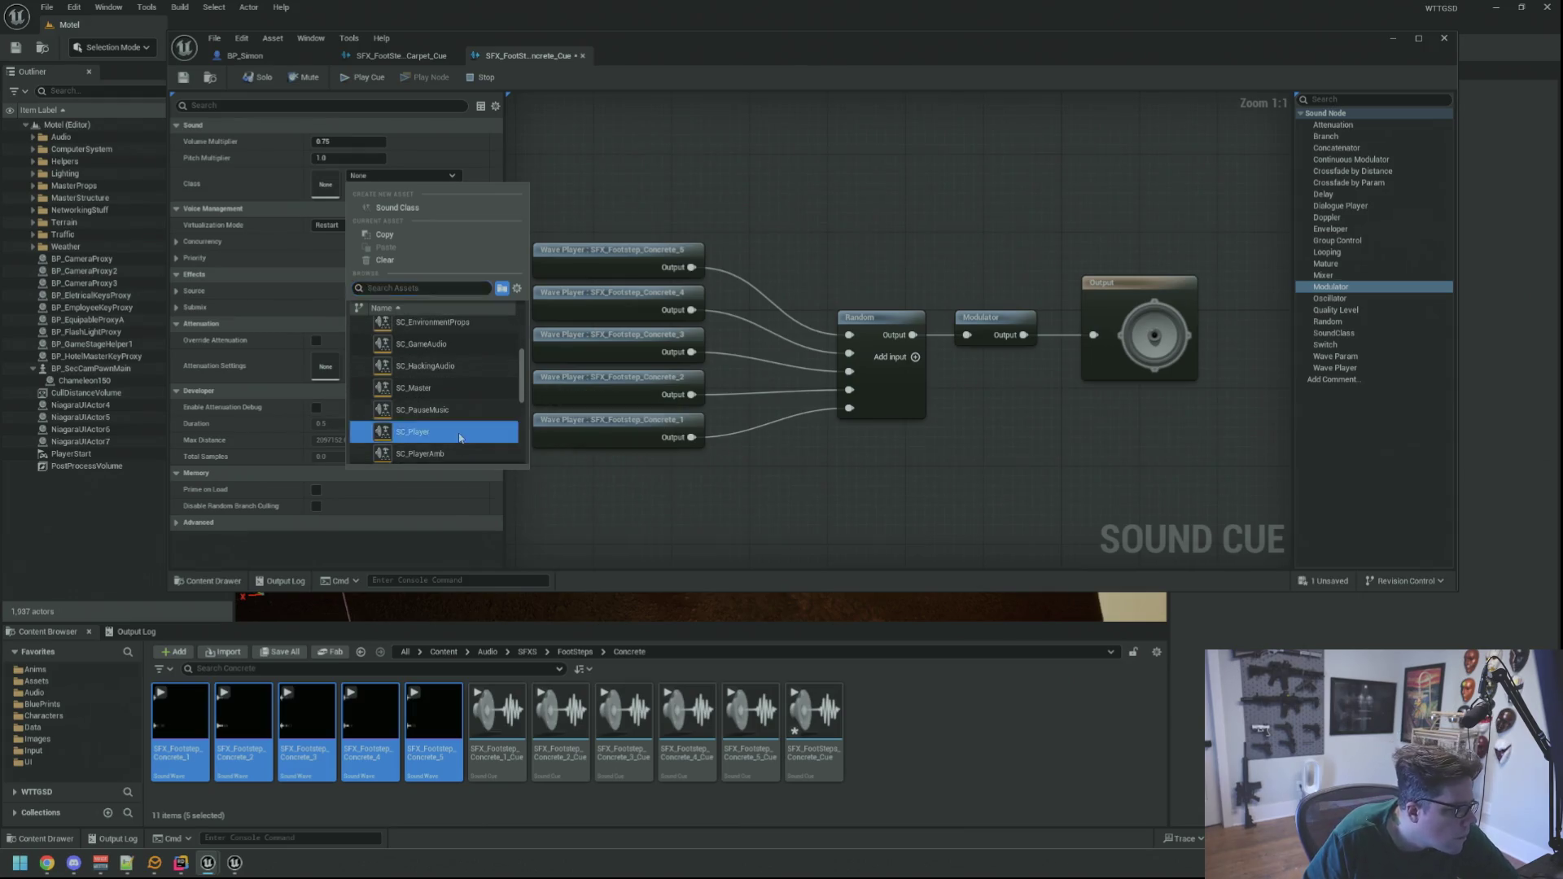
{"action": "left_click", "coordinate": [475, 431]}
{"action": "left_click", "coordinate": [346, 225]}
{"action": "left_click", "coordinate": [345, 253]}
{"action": "type", "text": "1"}
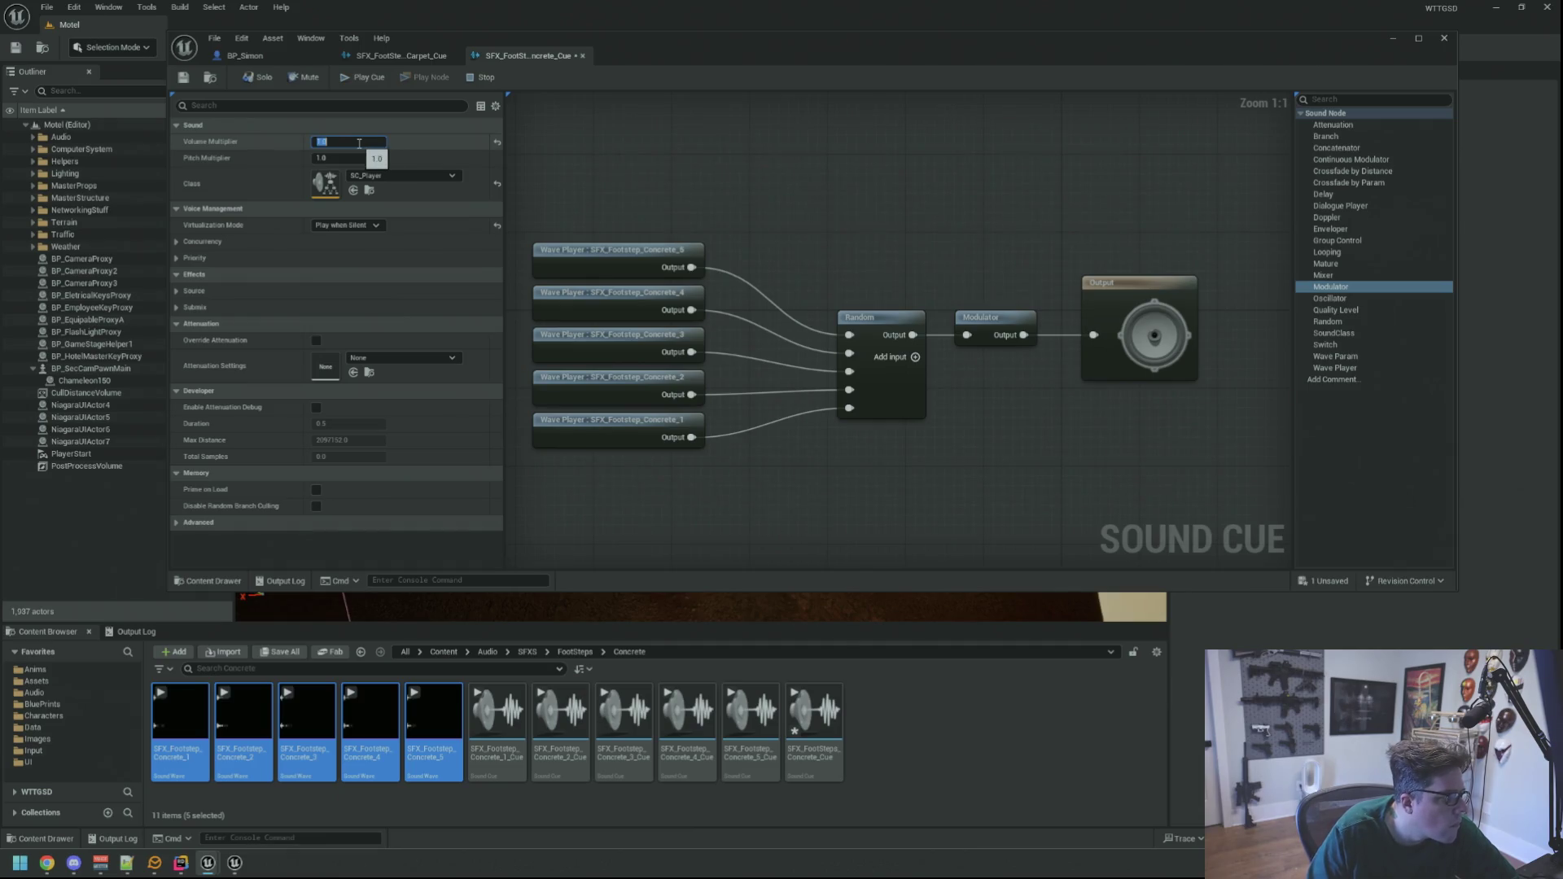
{"action": "left_click", "coordinate": [427, 360]}
{"action": "left_click", "coordinate": [460, 506]}
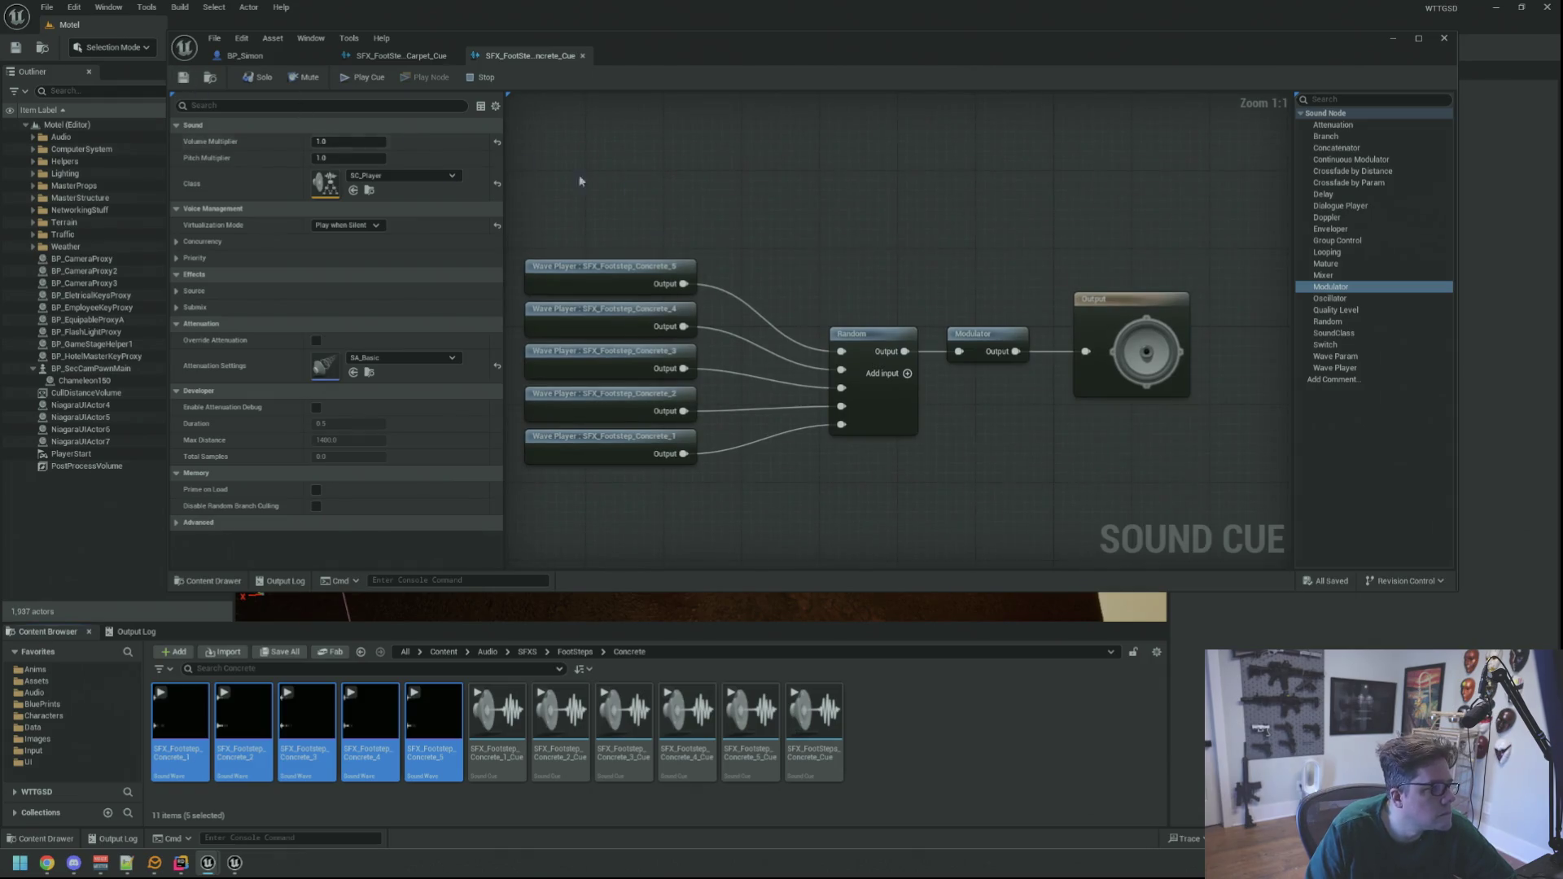
{"action": "scroll", "coordinate": [775, 262], "scroll_direction": "down", "scroll_amount": 1}
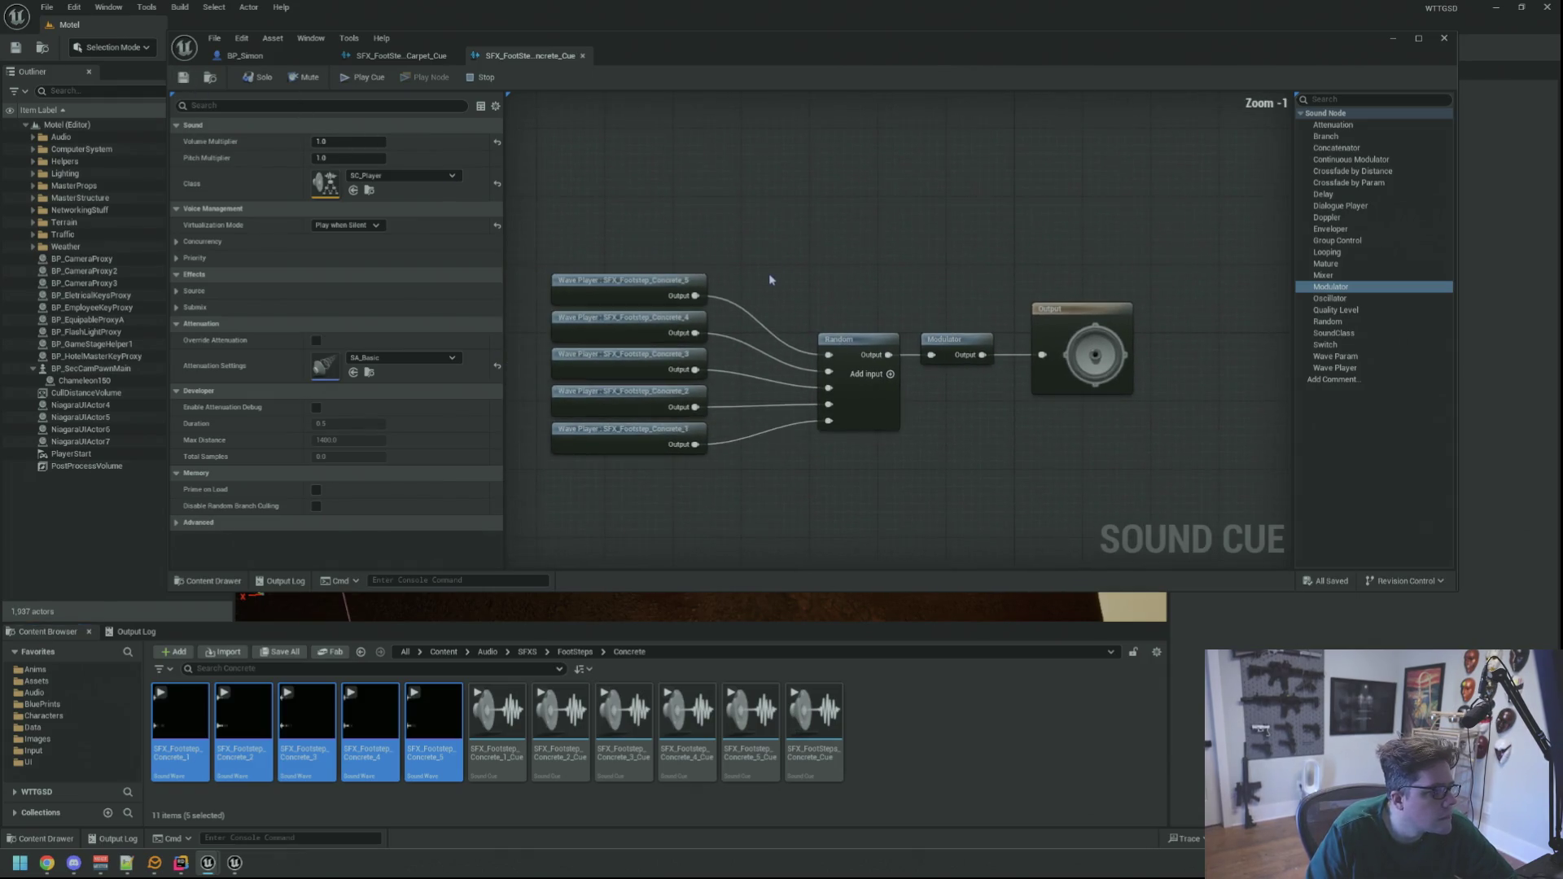
{"action": "mouse_move", "coordinate": [728, 256]}
{"action": "left_mouse_down"}
{"action": "mouse_move", "coordinate": [785, 252]}
{"action": "mouse_move", "coordinate": [799, 274]}
{"action": "mouse_move", "coordinate": [654, 241]}
{"action": "left_mouse_up"}
- Add a Concrete entry to BP_Simon's Foot Step SFXs mapped to SFX_FootSteps_Concrete_Cue
{"action": "left_click", "coordinate": [263, 59]}
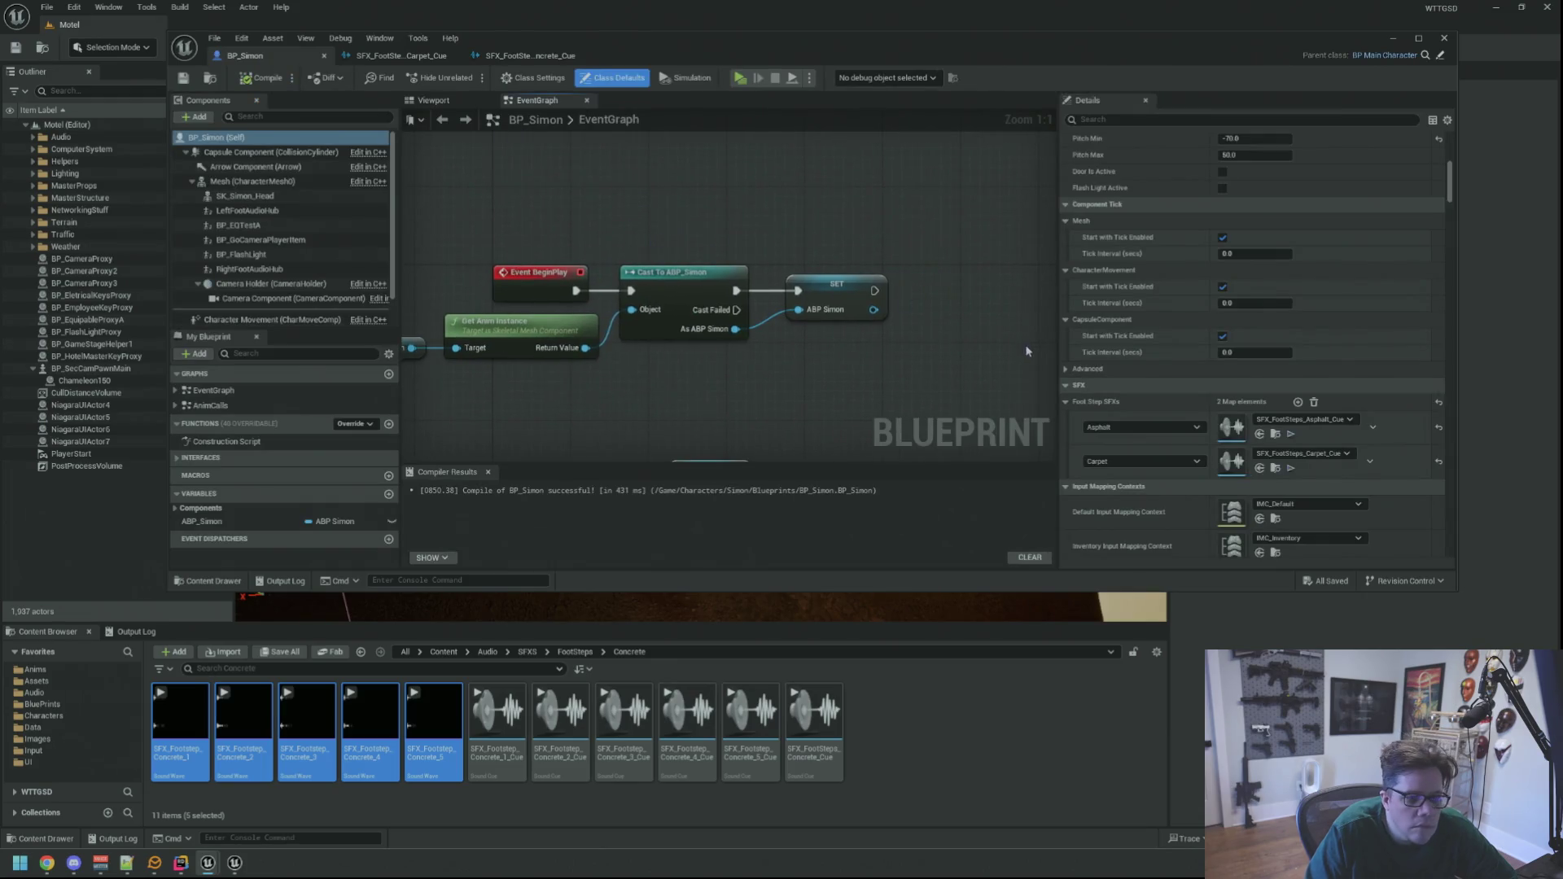
{"action": "left_click", "coordinate": [1298, 402]}
{"action": "left_click", "coordinate": [1124, 495]}
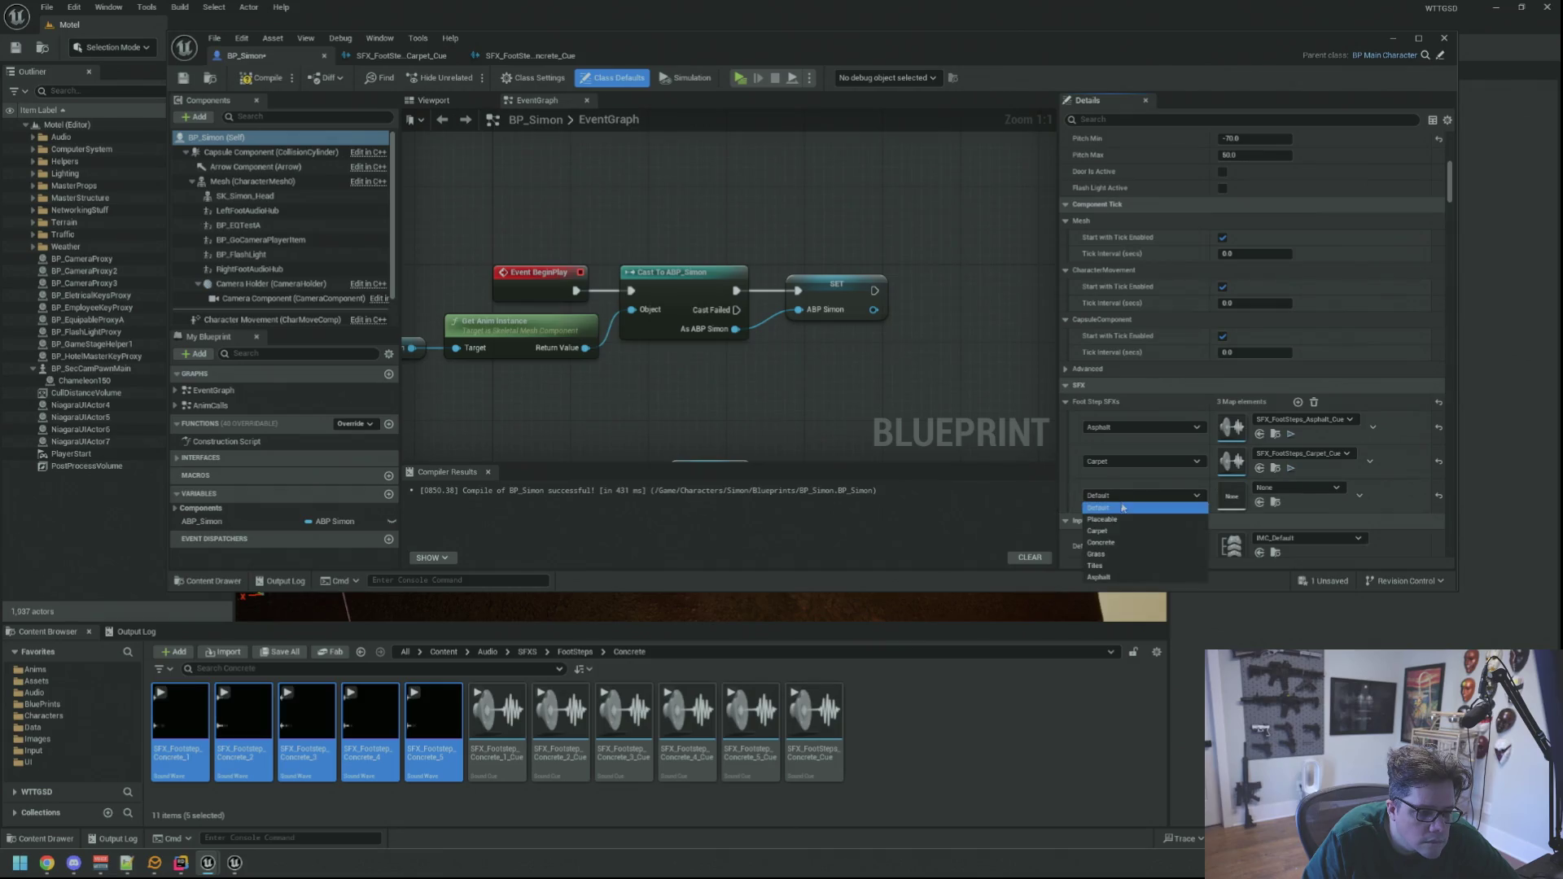
{"action": "left_click", "coordinate": [1100, 542]}
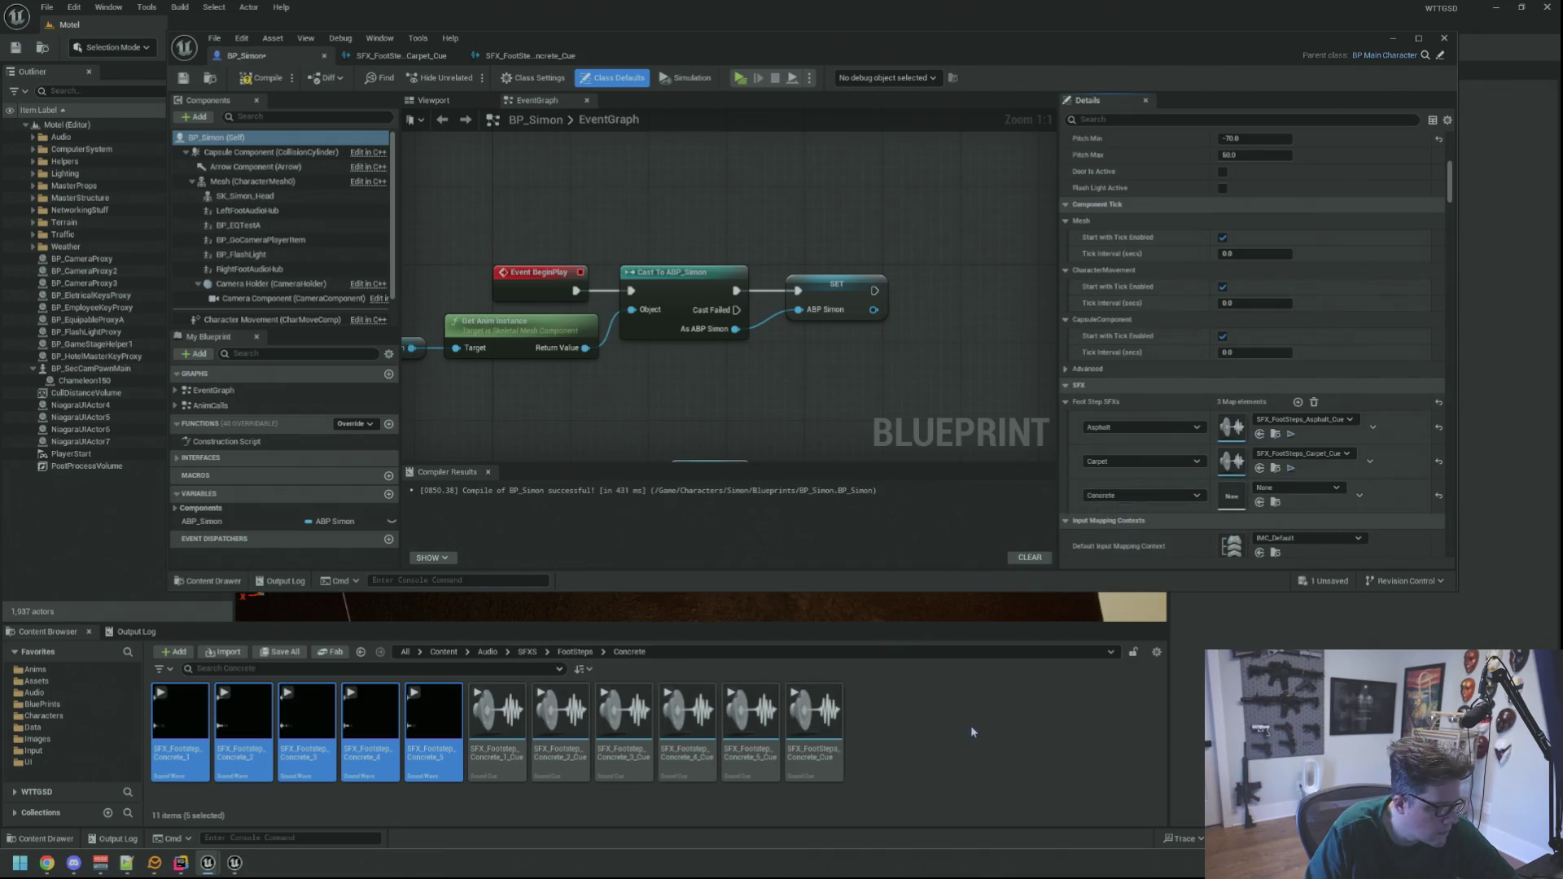
{"action": "left_click_drag", "start_coordinate": [814, 725], "coordinate": [1230, 495]}
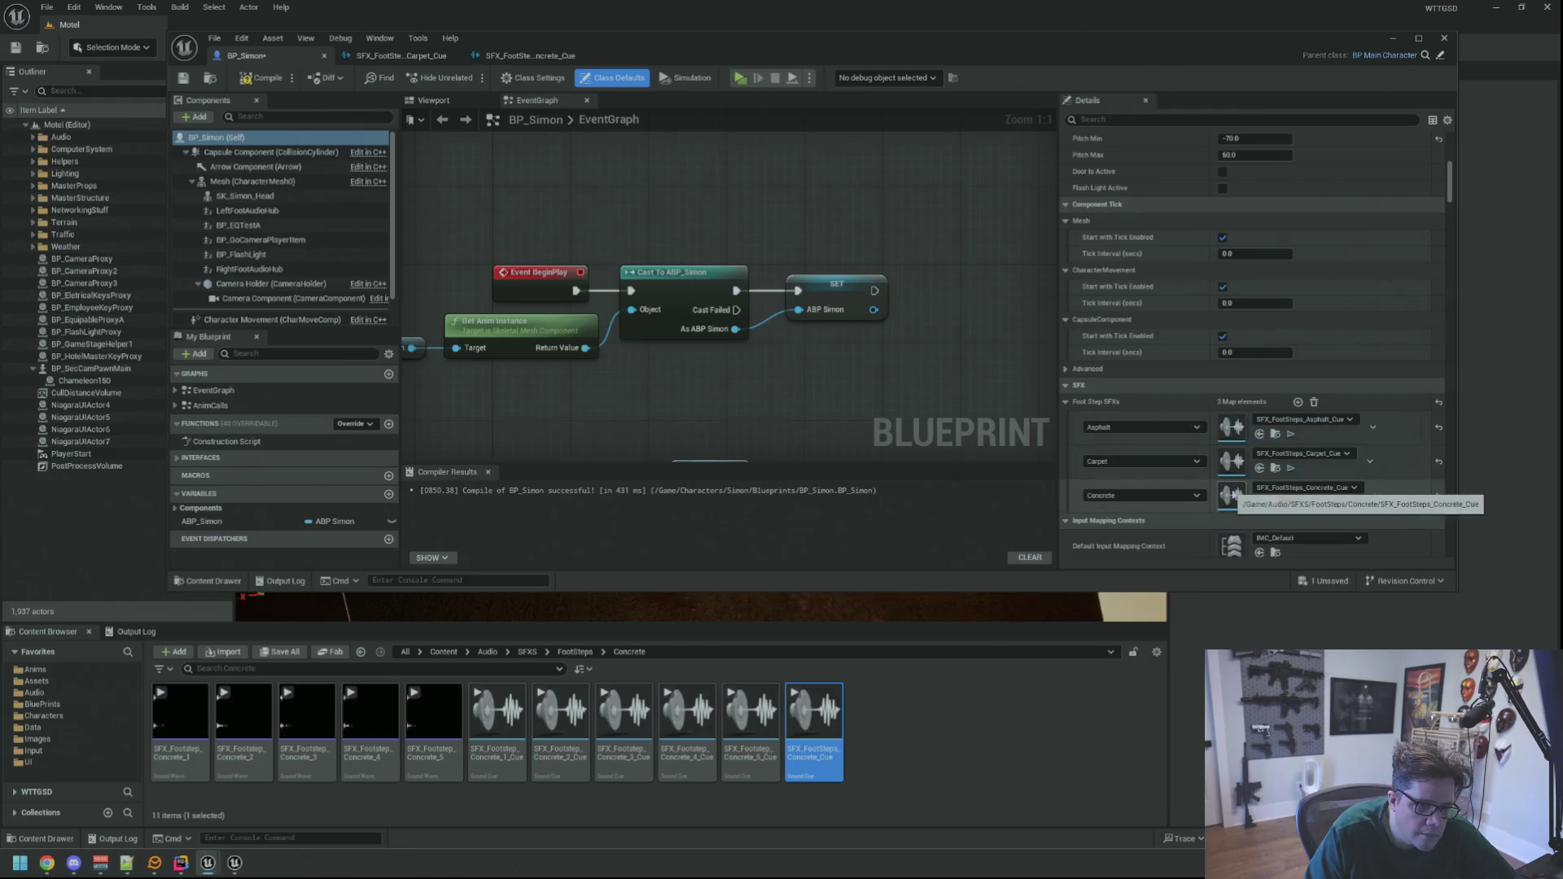
- Compile and save BP_Simon, then open the FootSteps/Grass folder
{"action": "left_click_drag", "start_coordinate": [825, 341], "coordinate": [797, 341]}
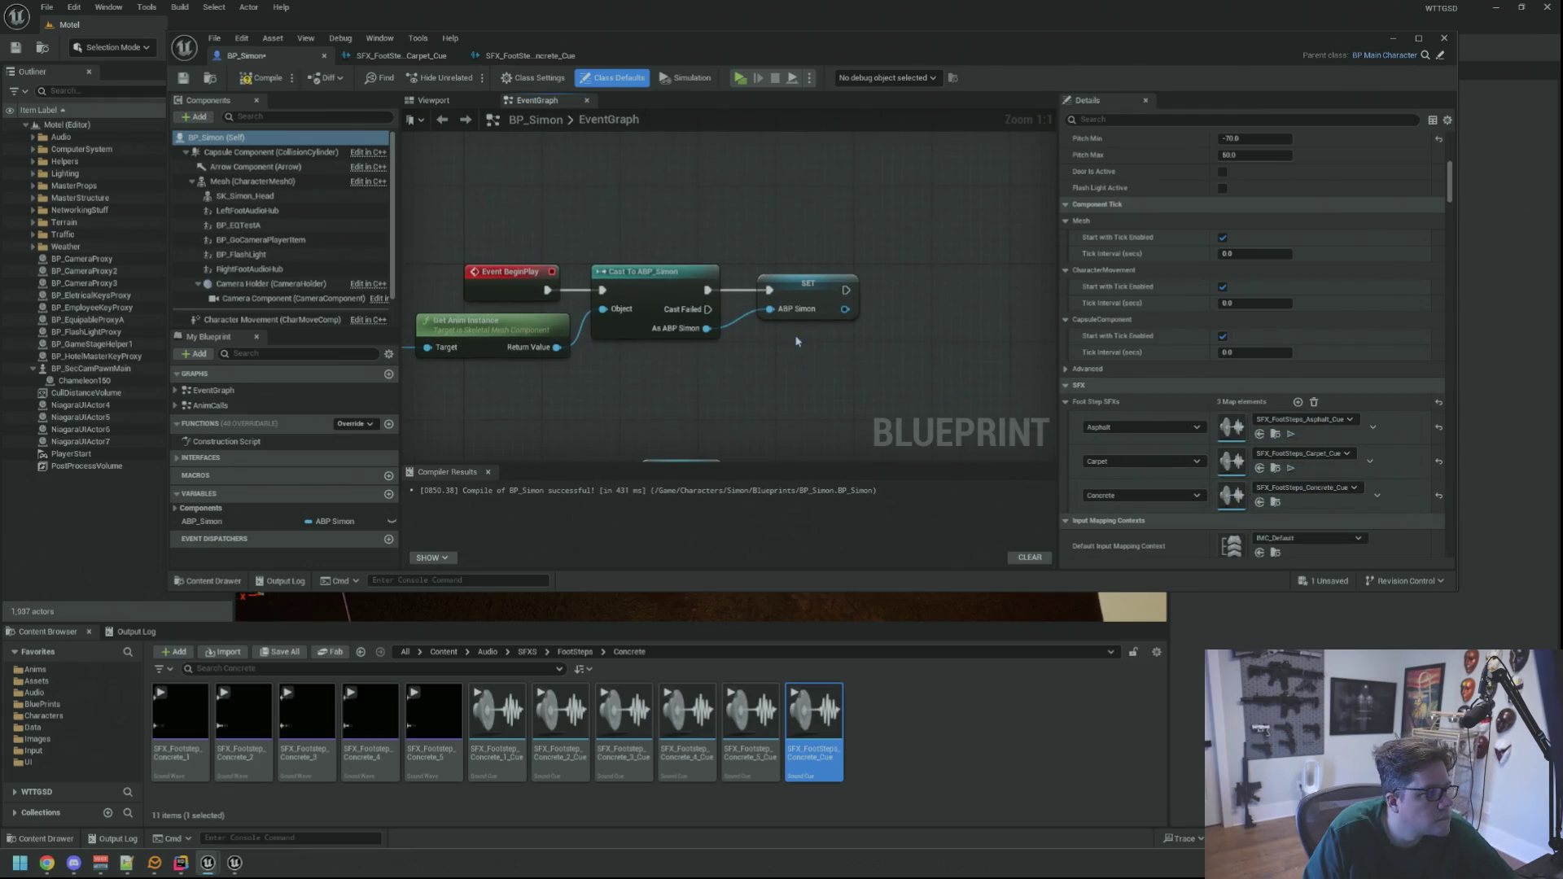
{"action": "left_click", "coordinate": [181, 79]}
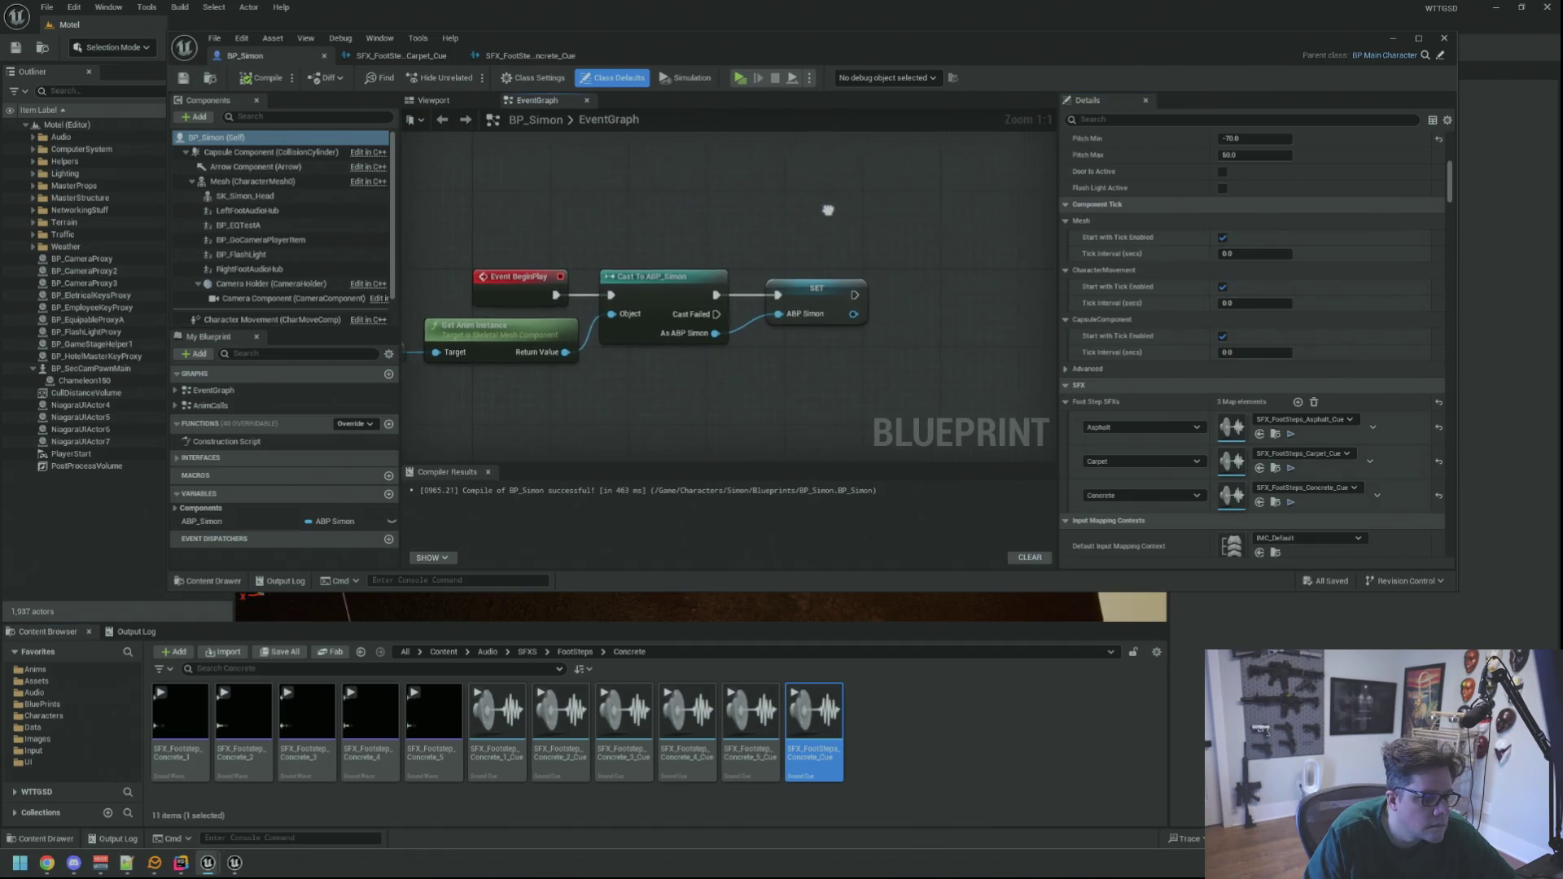
{"action": "double_click", "coordinate": [584, 120]}
{"action": "left_click", "coordinate": [700, 176]}
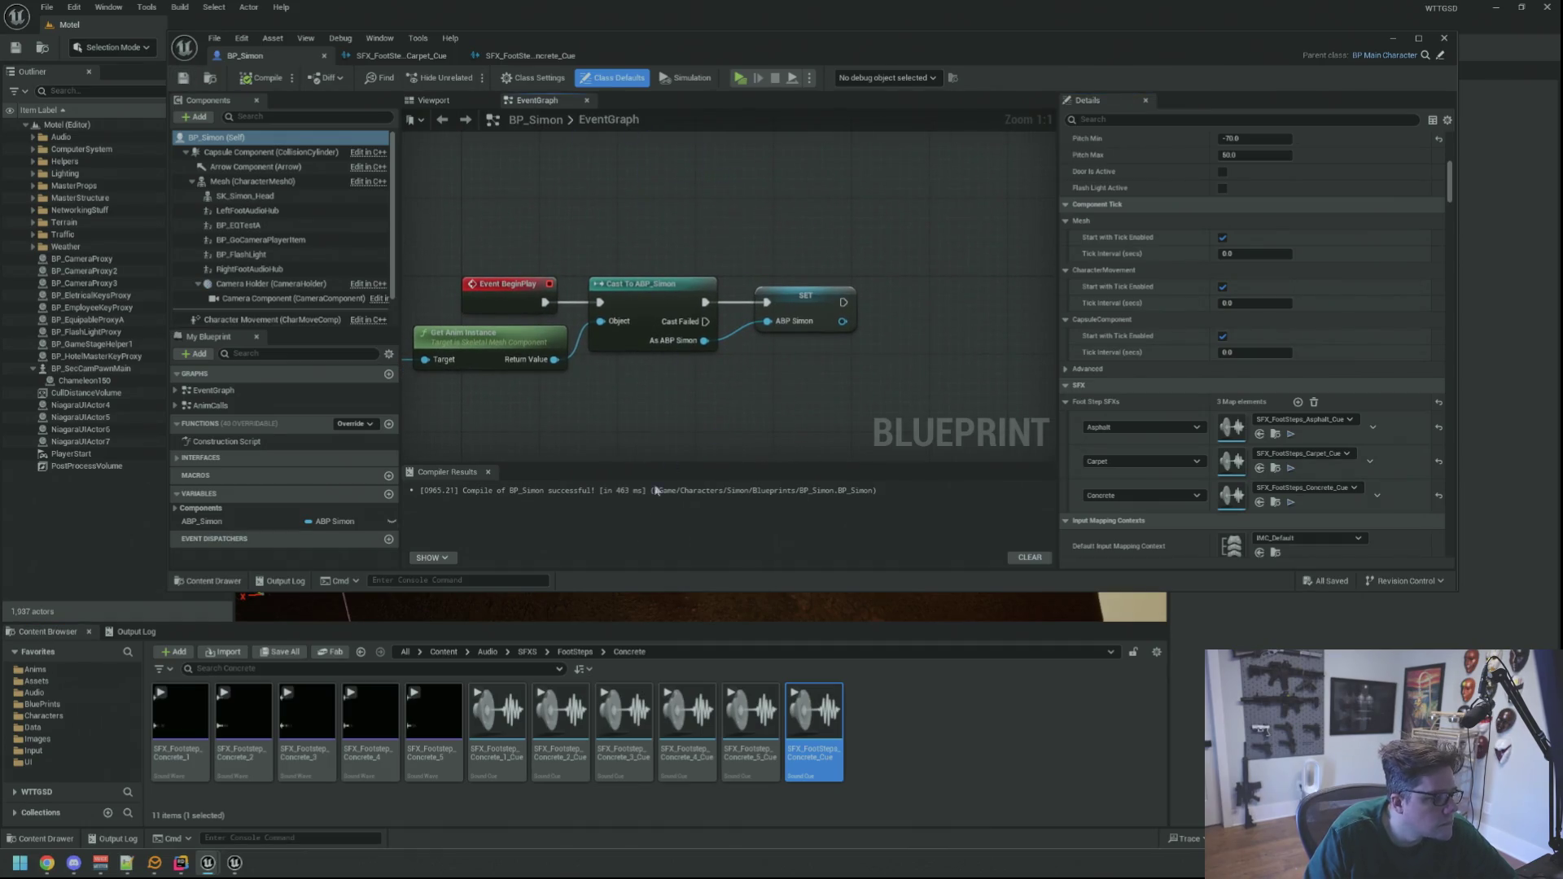
{"action": "left_click", "coordinate": [576, 652]}
{"action": "double_click", "coordinate": [370, 716]}
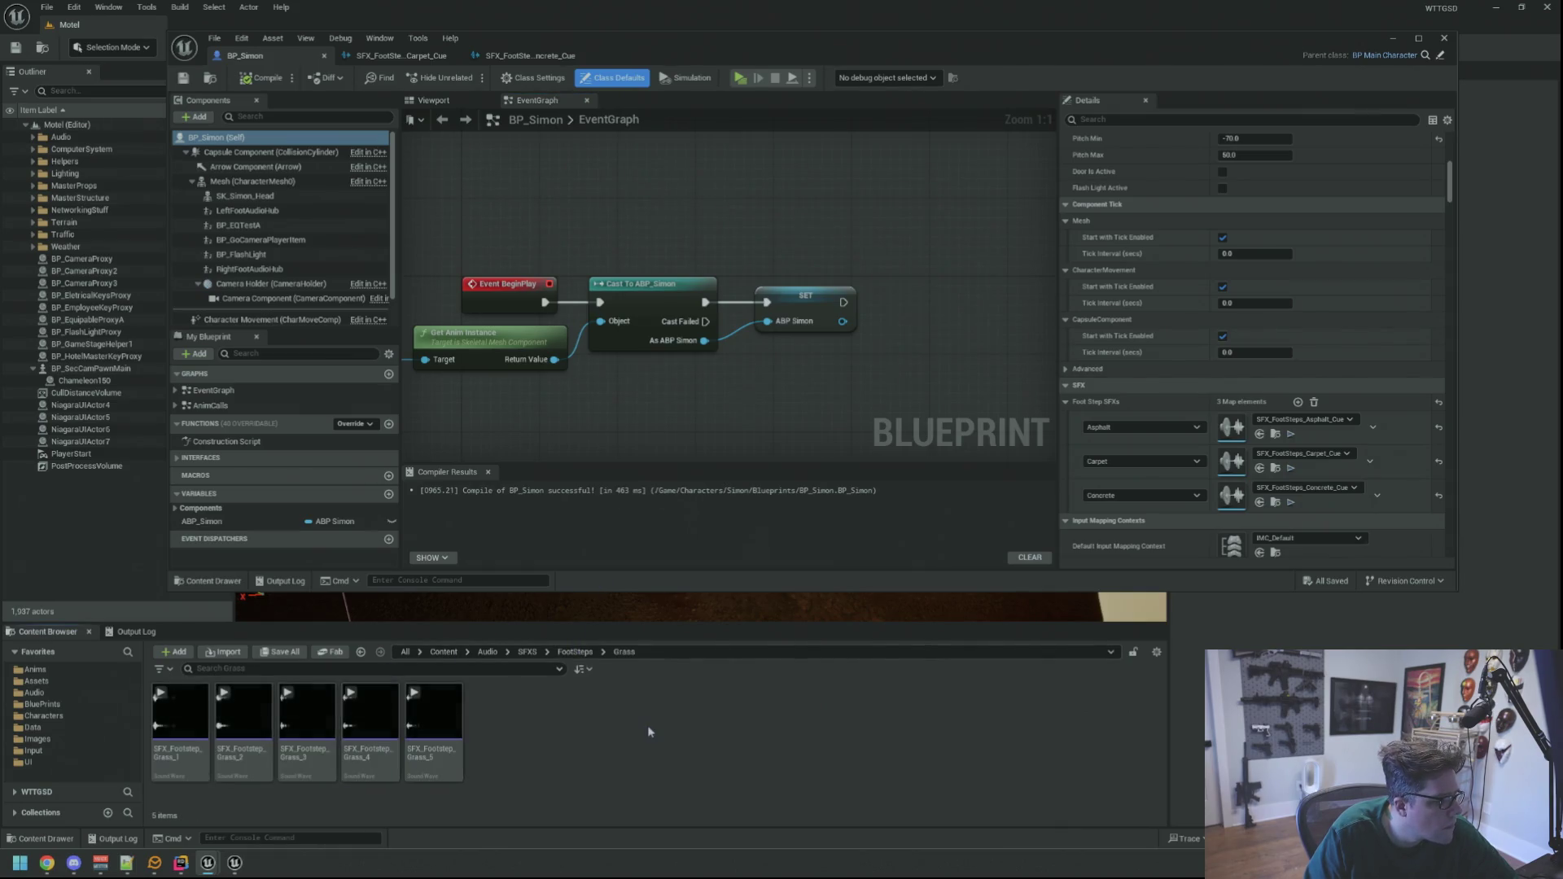
- Add a Sound Cue named SFX_FootSteps_Grass_Cue in the Grass folder and open it in the Sound Cue editor
{"action": "right_click", "coordinate": [647, 725]}
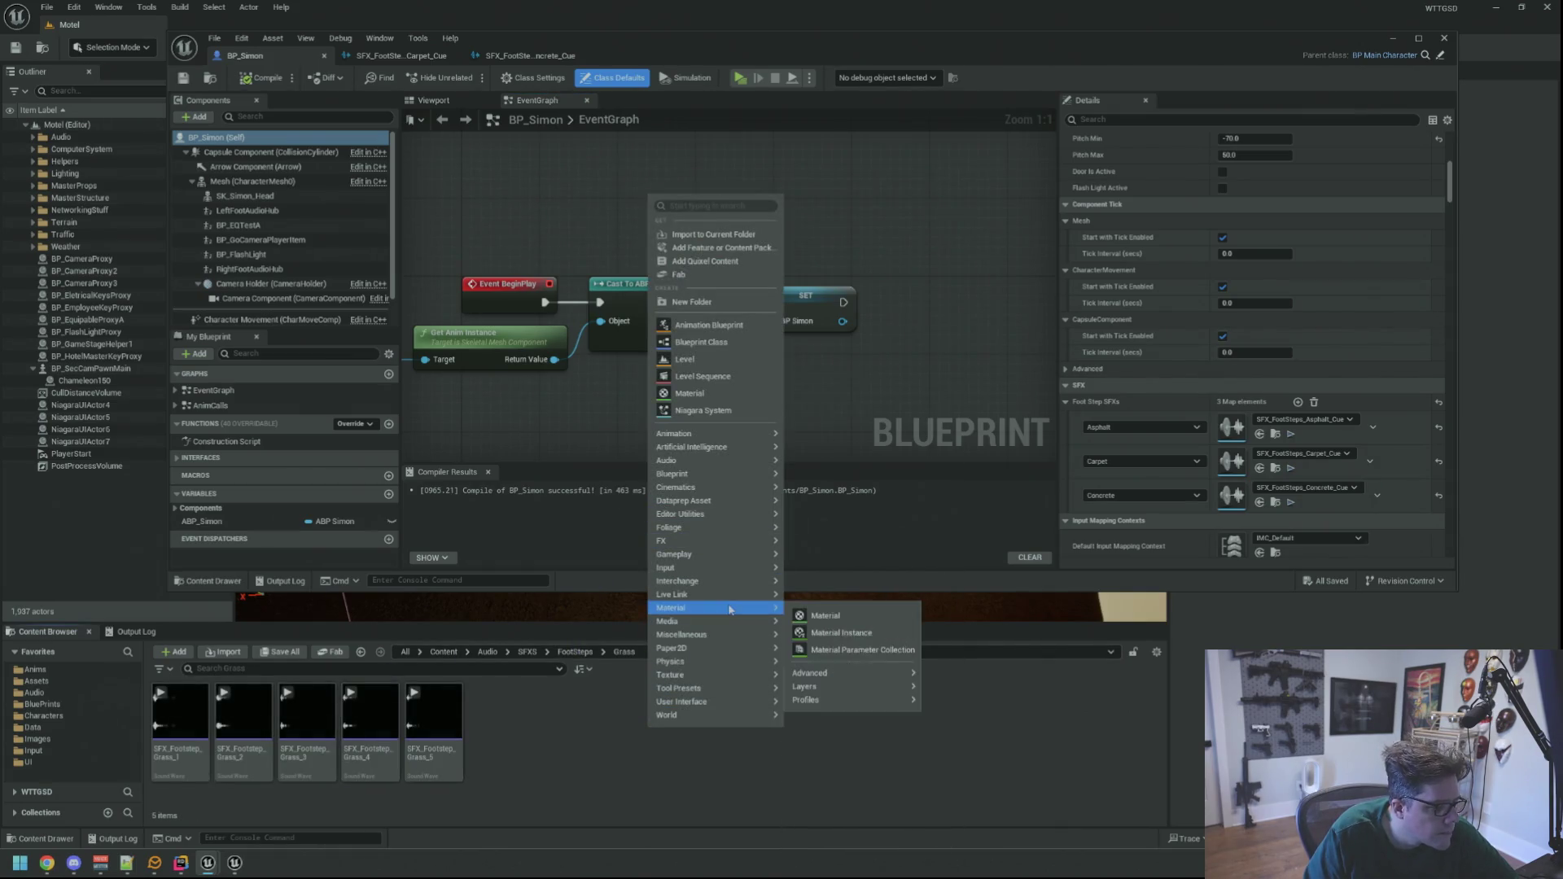
{"action": "mouse_move", "coordinate": [734, 696]}
{"action": "mouse_move", "coordinate": [720, 461]}
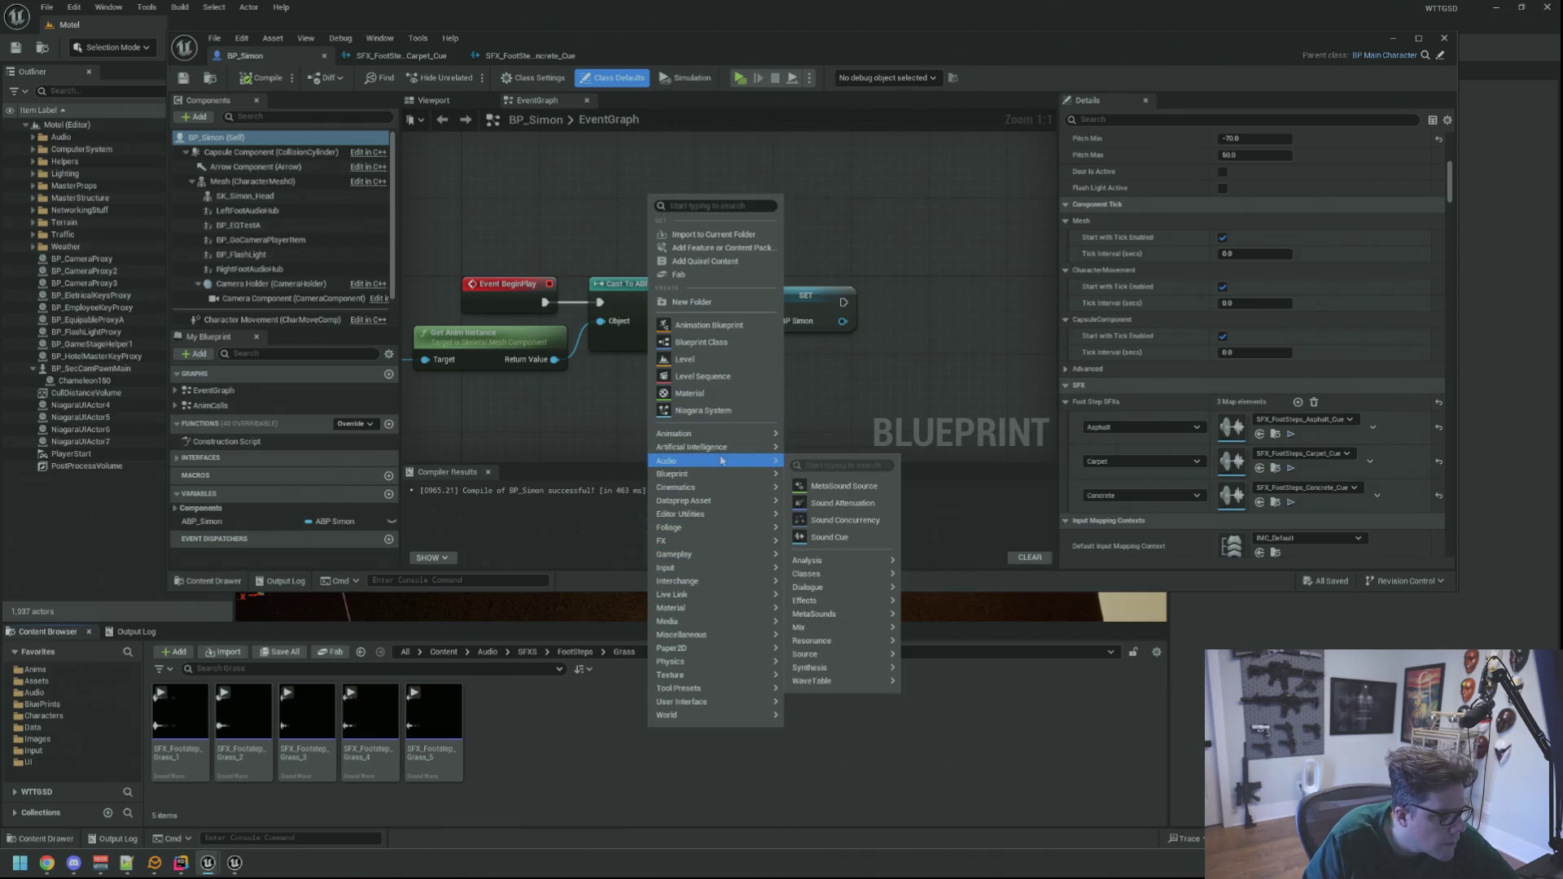
{"action": "left_click", "coordinate": [829, 537]}
{"action": "key", "text": "BackSpace"}
{"action": "key", "text": "BackSpace"}
{"action": "key", "text": "BackSpace"}
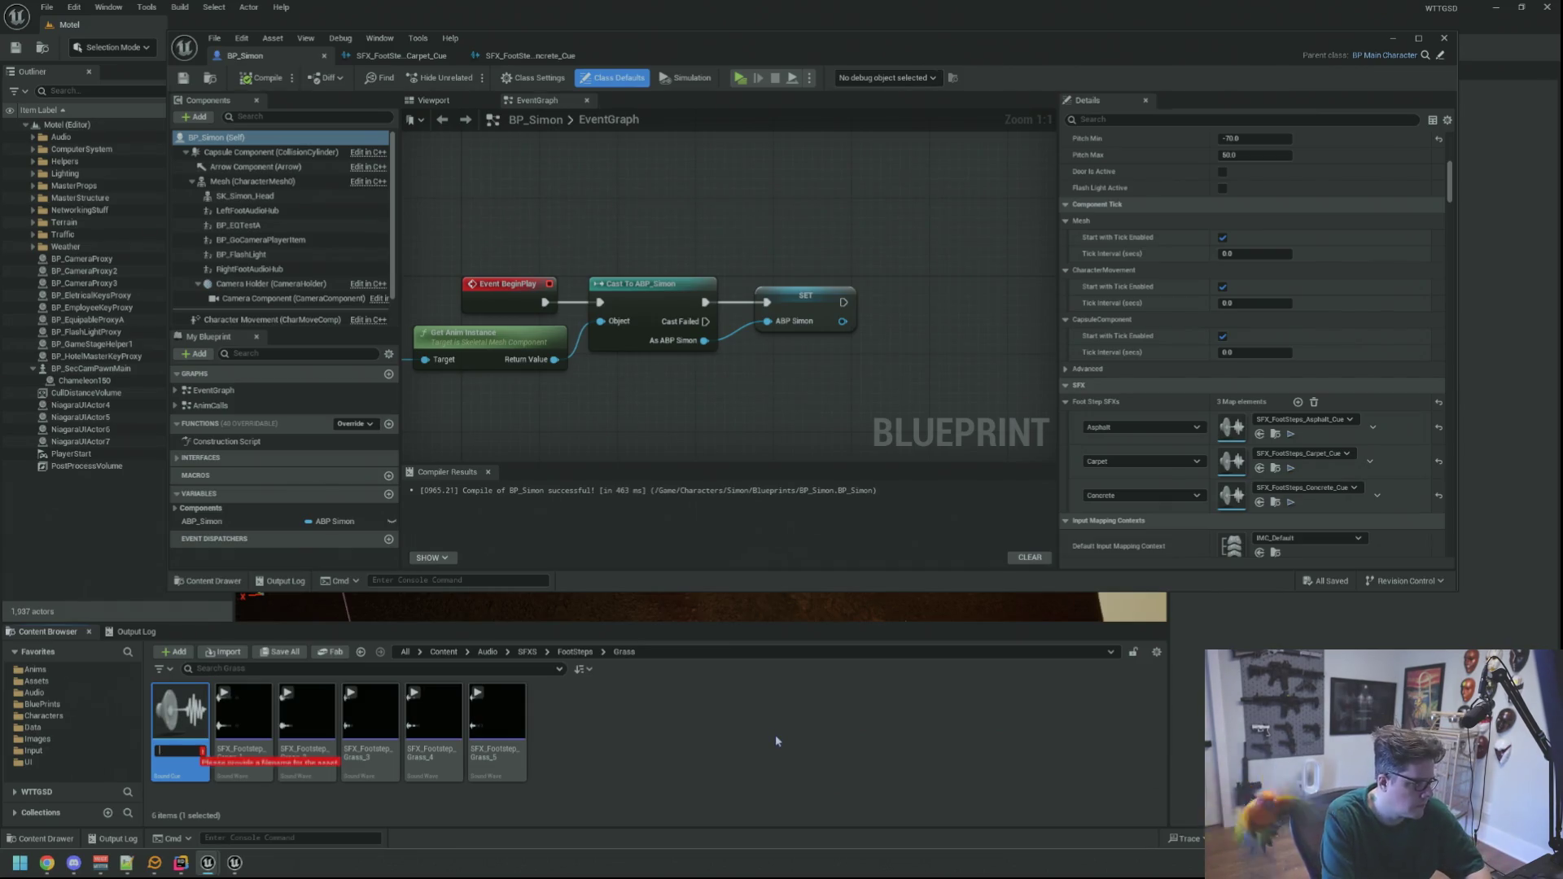
{"action": "type", "text": "SFX_Foot"}
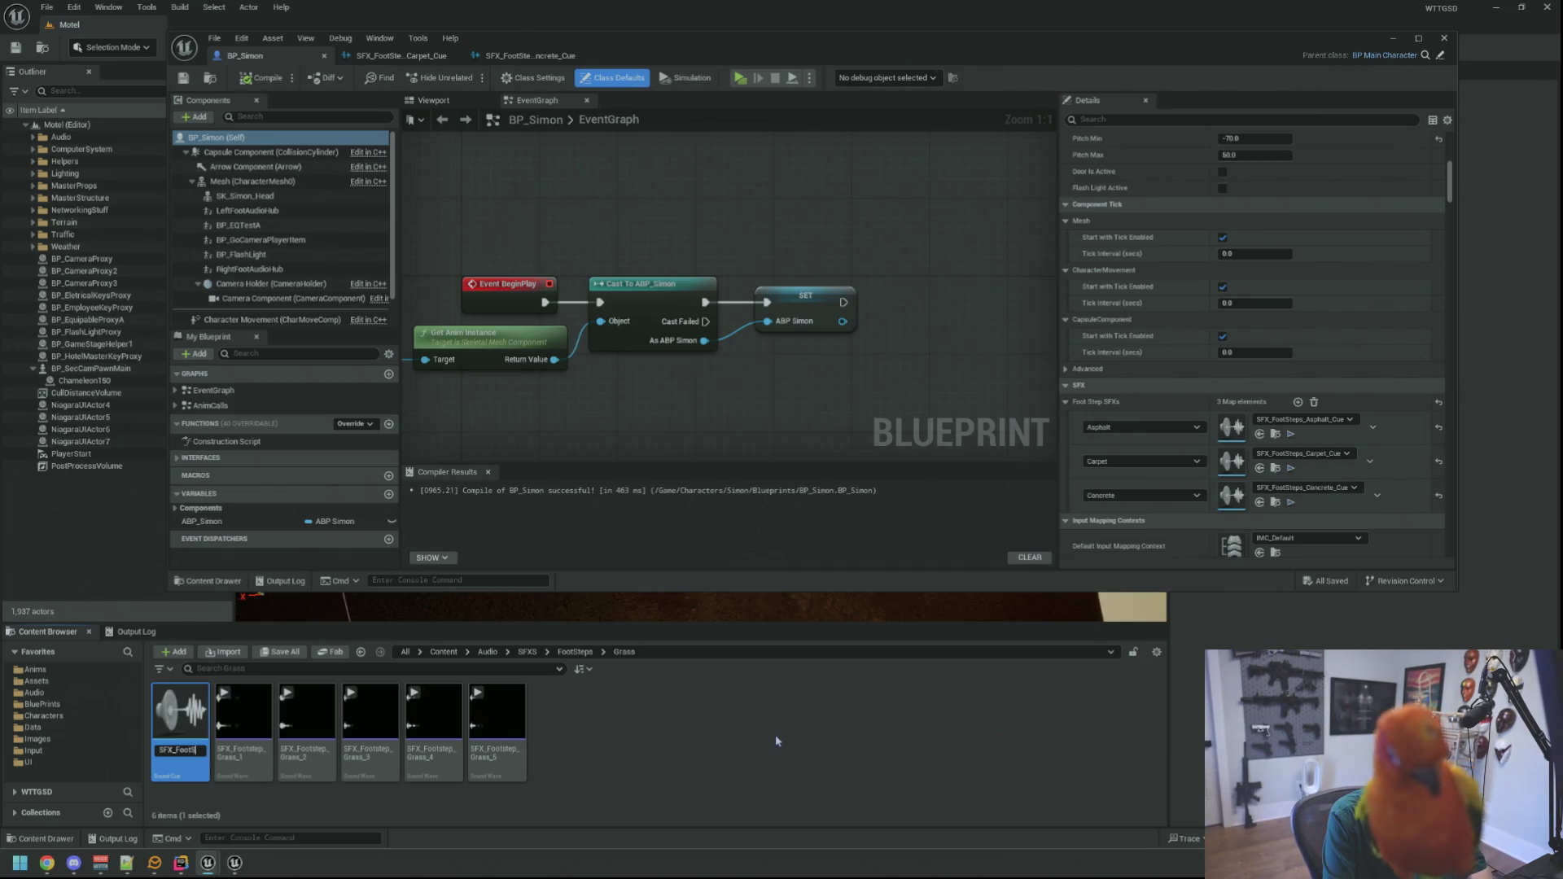
{"action": "type", "text": "Steps_G"}
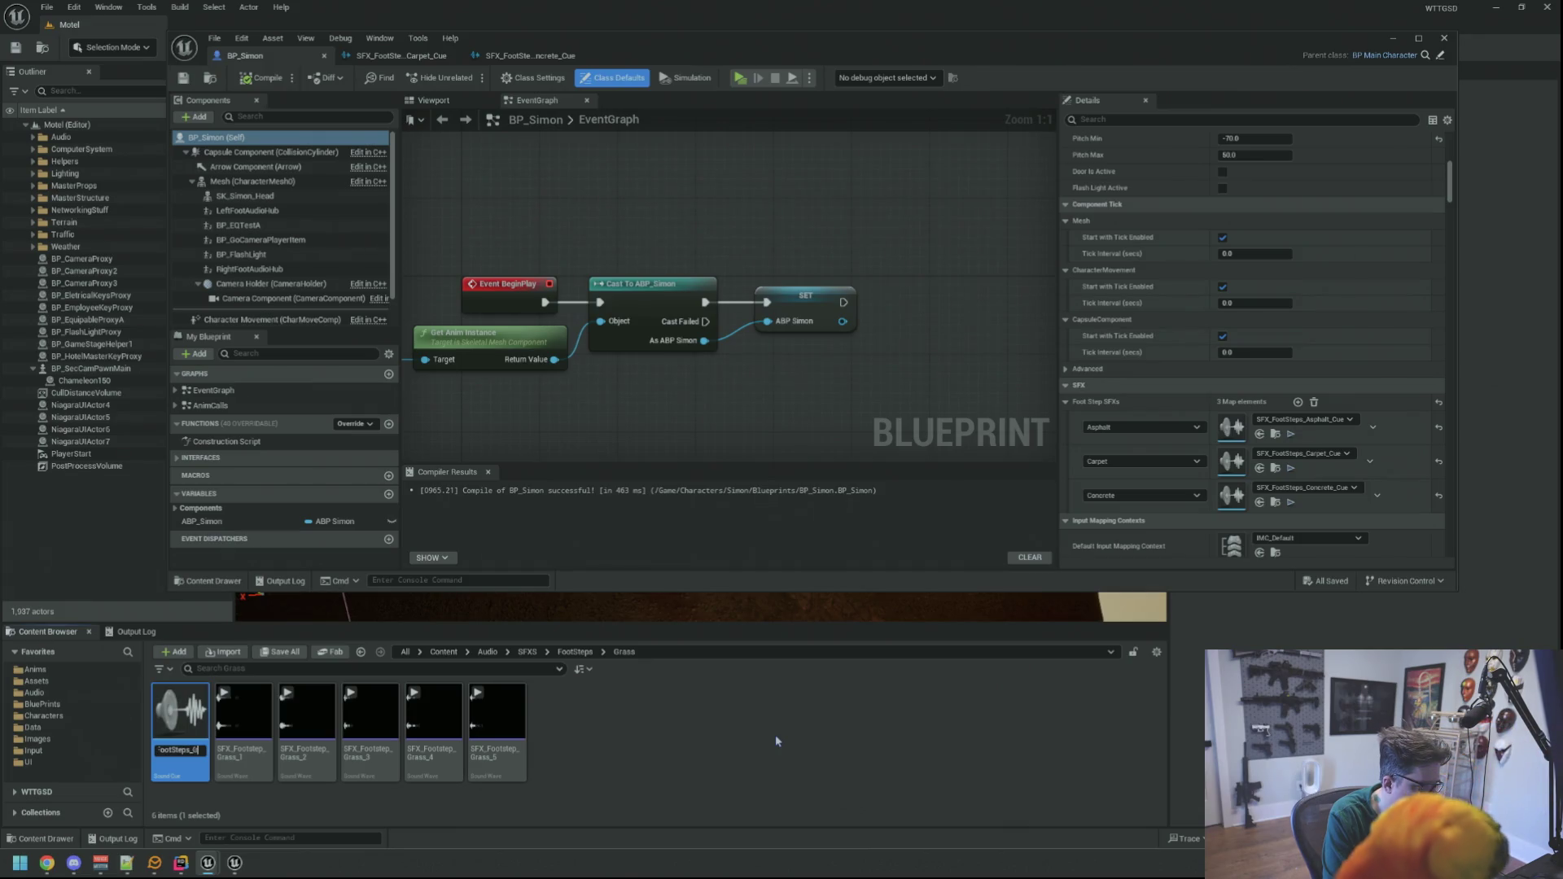
{"action": "type", "text": "rass_Cue"}
{"action": "key", "text": "Return"}
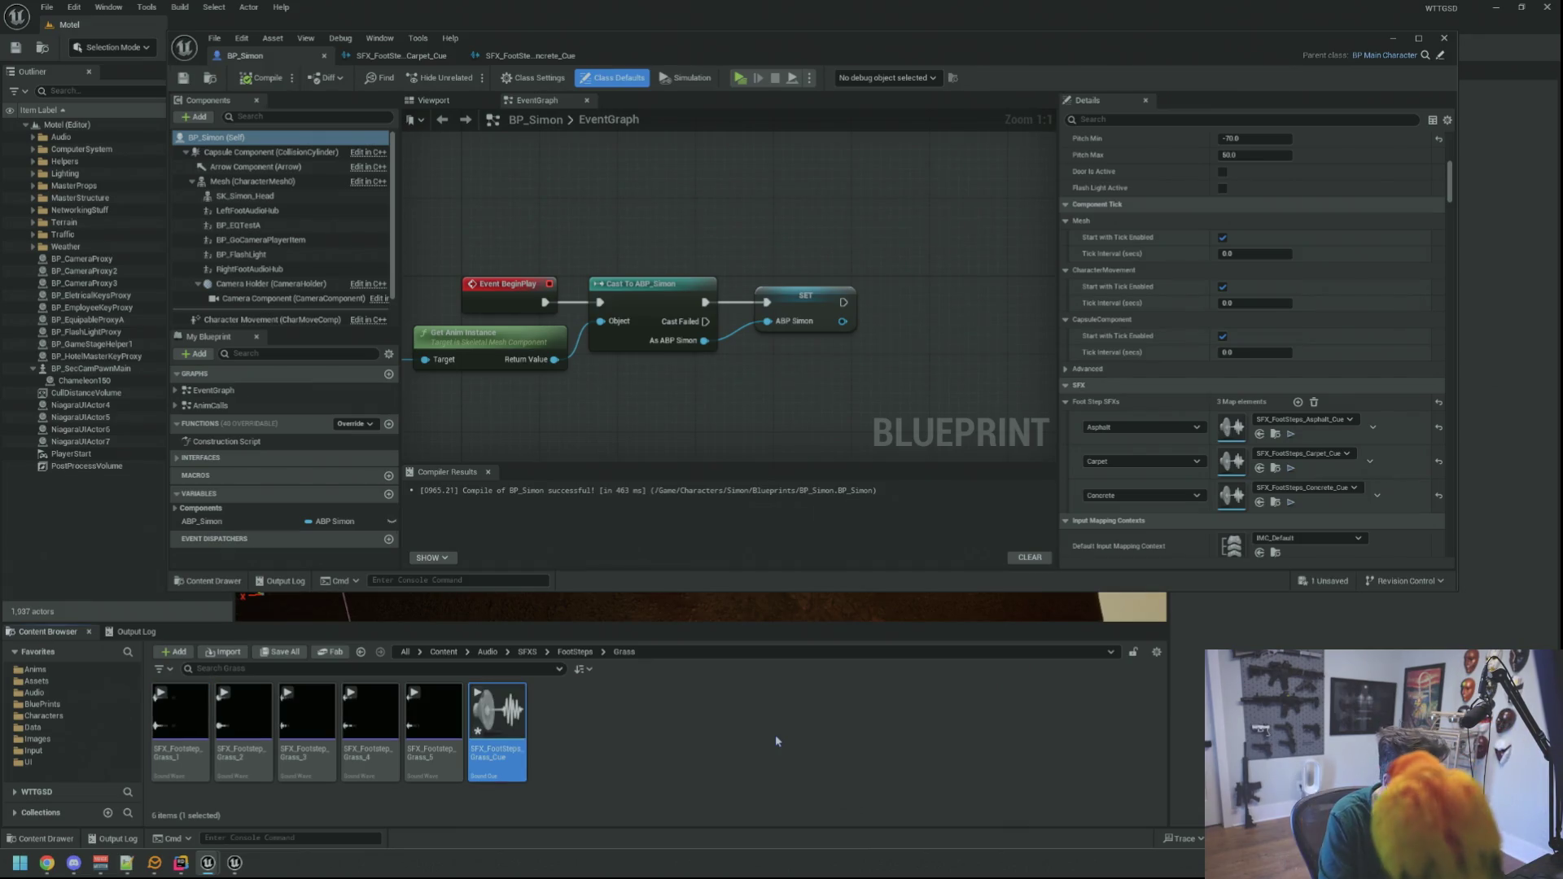
{"action": "double_click", "coordinate": [519, 736]}
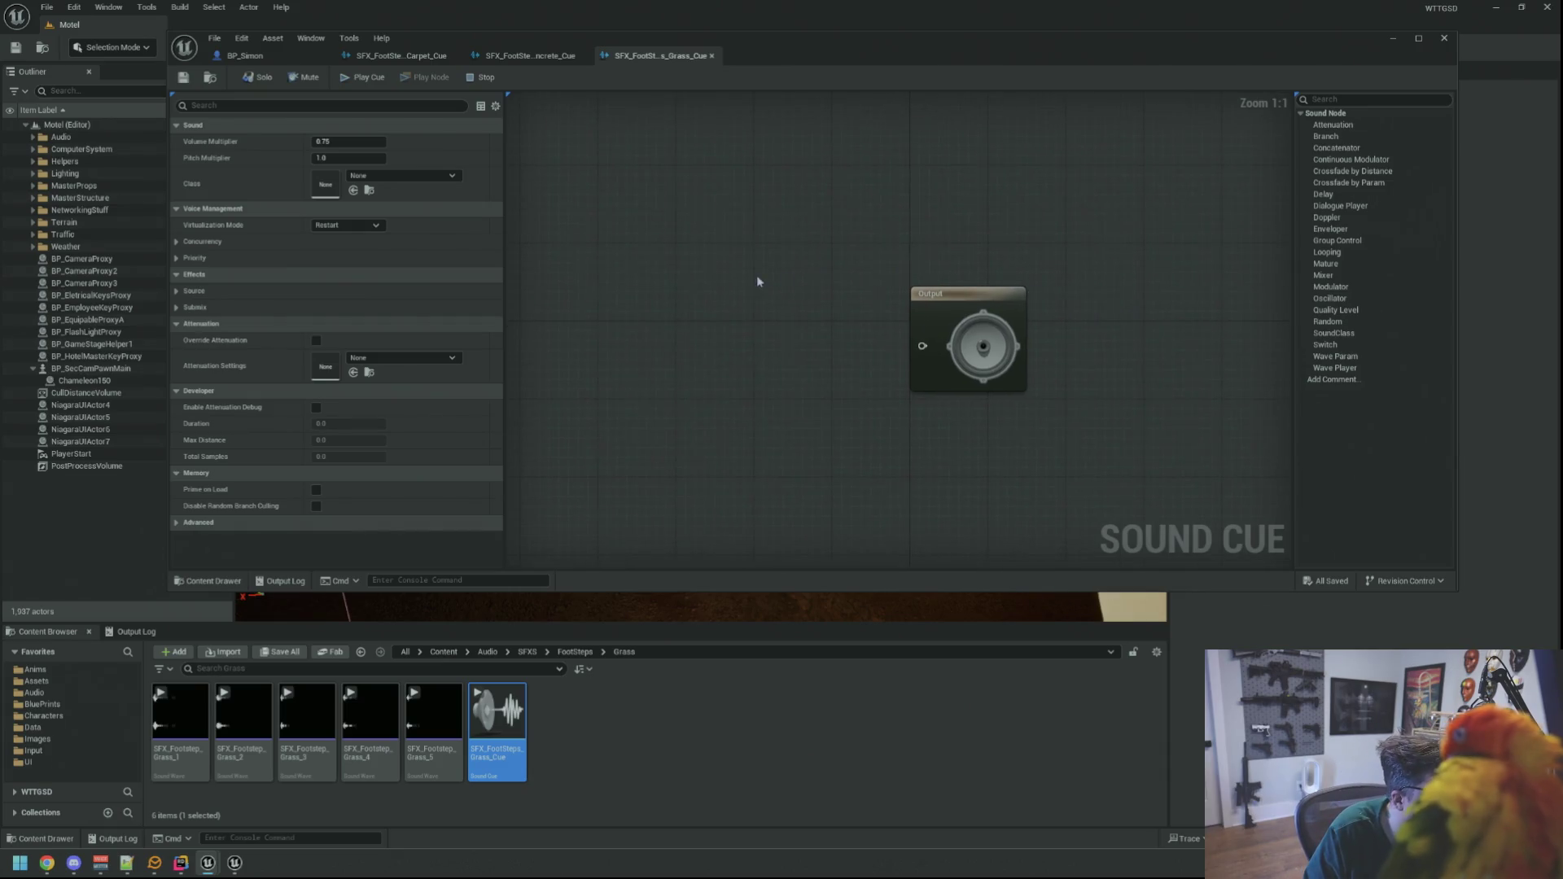
- Set the grass cue's attenuation to SA_Basic and its virtualization mode to Play when Silent
{"action": "left_click", "coordinate": [380, 354]}
{"action": "scroll", "coordinate": [471, 570], "scroll_direction": "down", "scroll_amount": 3}
{"action": "scroll", "coordinate": [471, 570], "scroll_direction": "up", "scroll_amount": 3}
{"action": "left_click", "coordinate": [452, 516]}
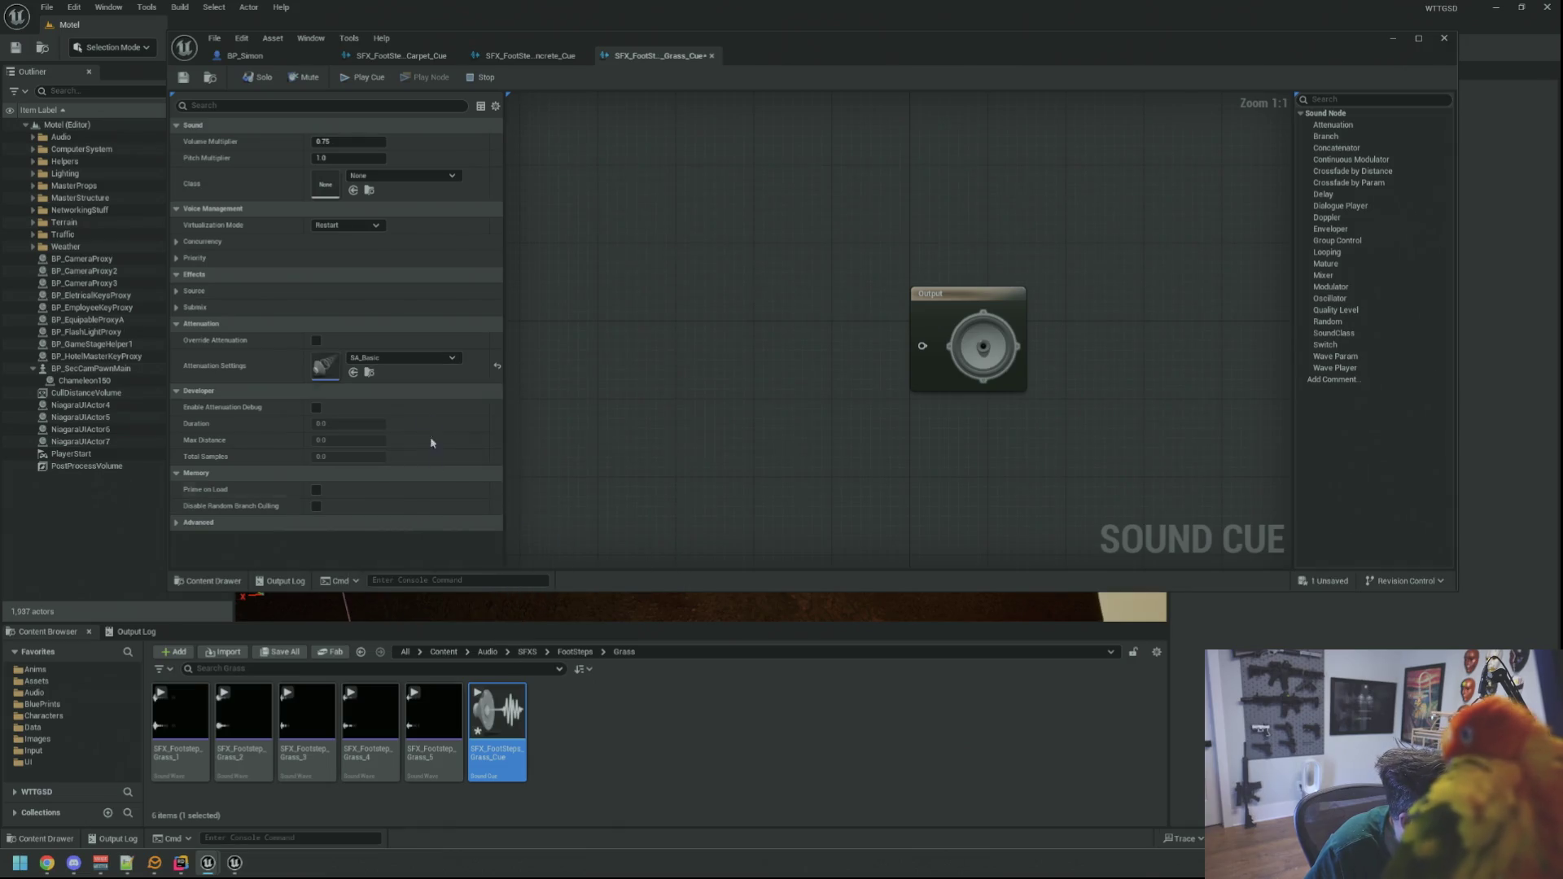
{"action": "left_click", "coordinate": [346, 225]}
{"action": "left_click", "coordinate": [342, 248]}
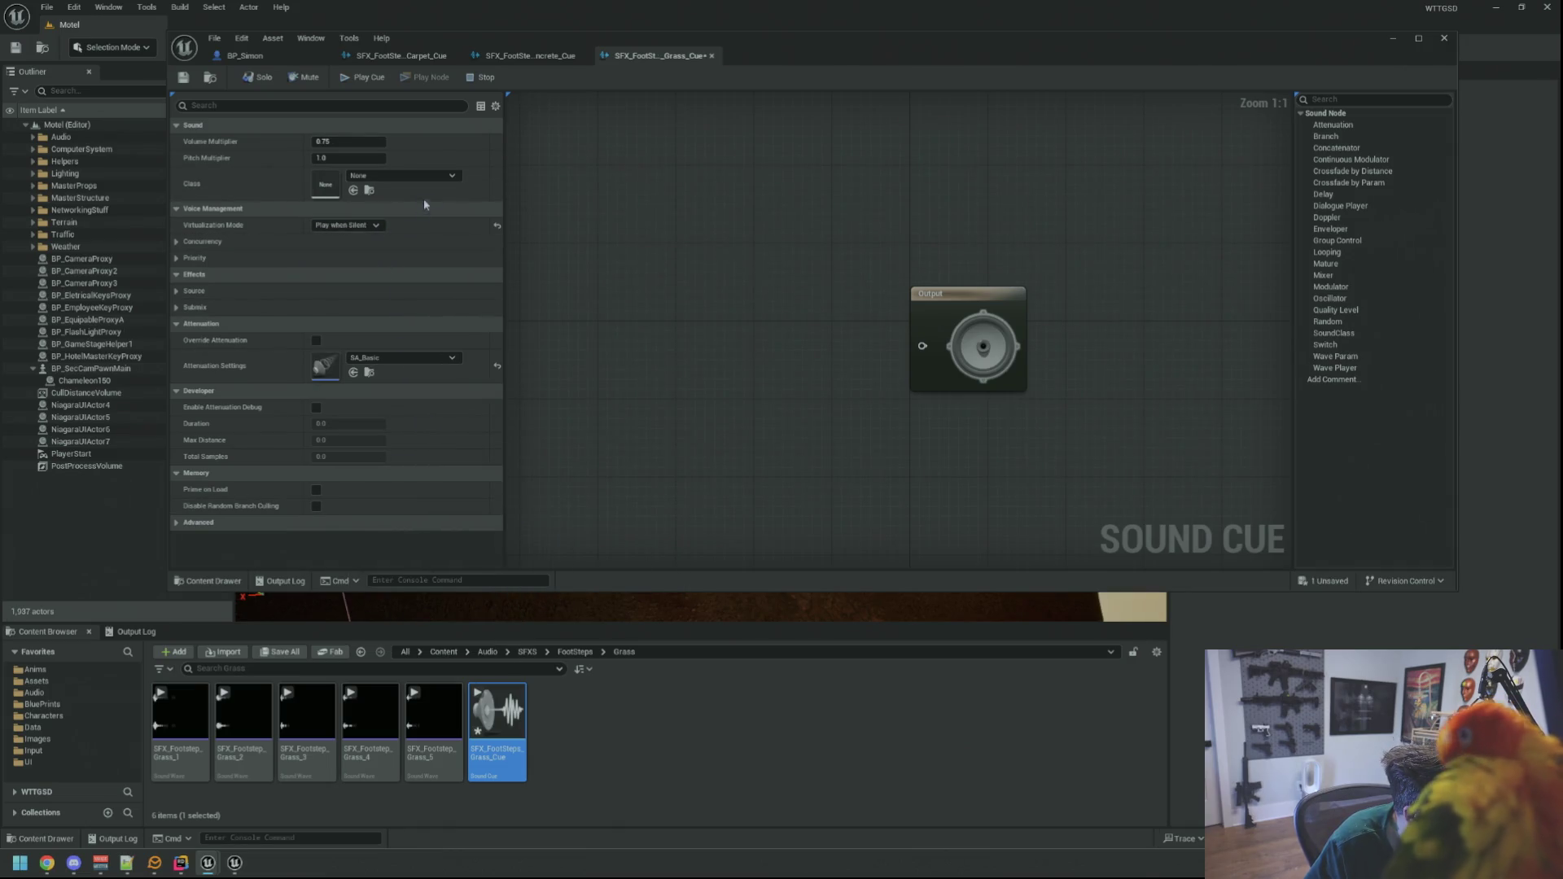
- Give the grass cue the SC_Player sound class and volume multiplier 1.0, then save it
{"action": "left_click", "coordinate": [403, 175]}
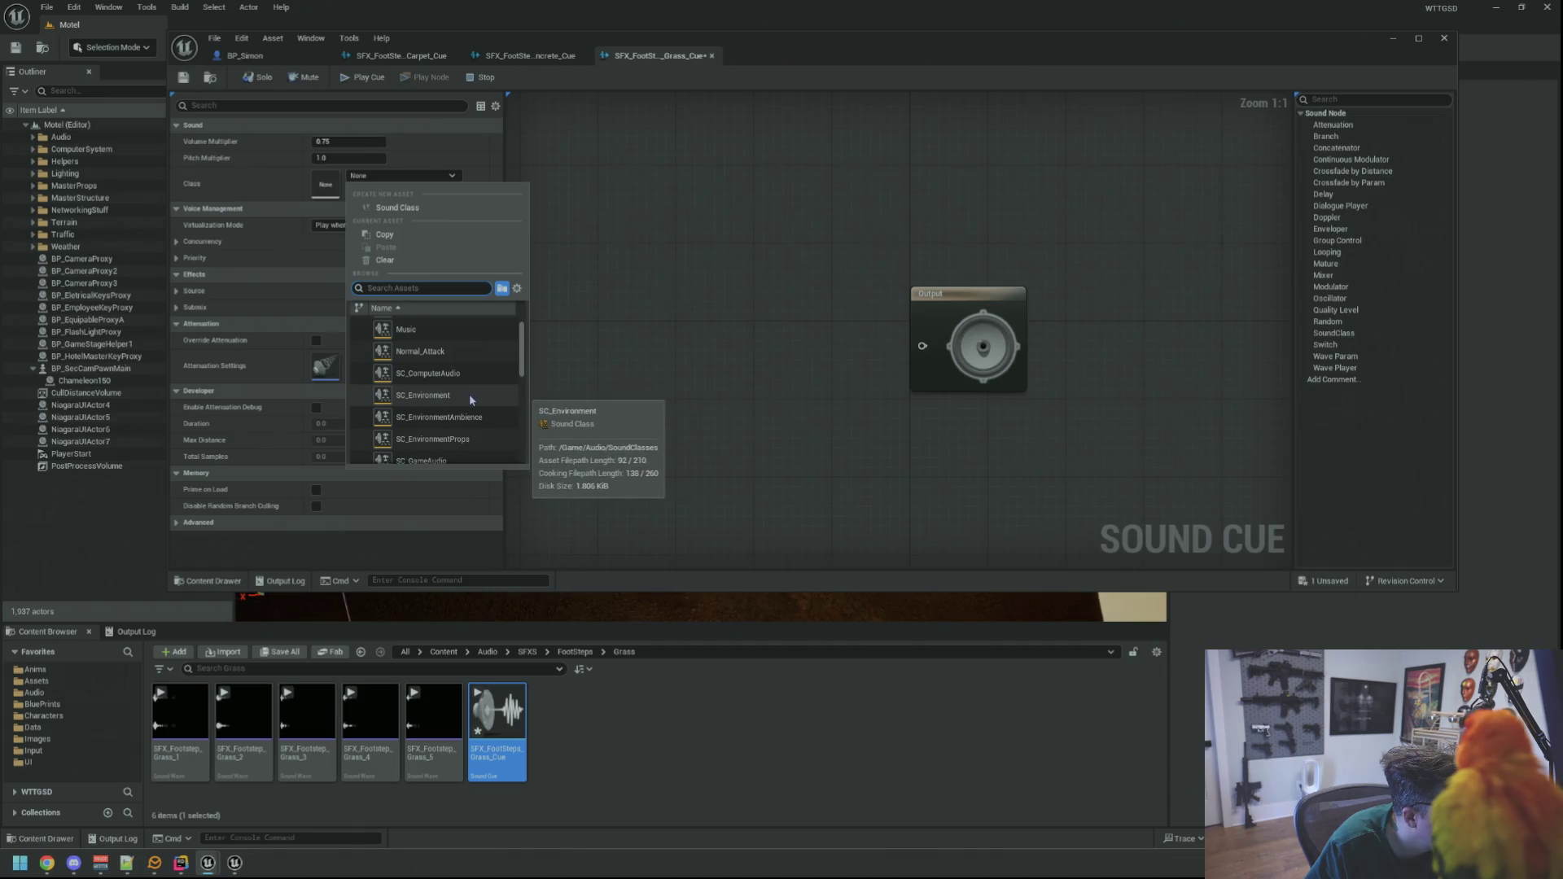
{"action": "scroll", "coordinate": [480, 418], "scroll_direction": "down", "scroll_amount": 2}
{"action": "scroll", "coordinate": [479, 422], "scroll_direction": "down", "scroll_amount": 3}
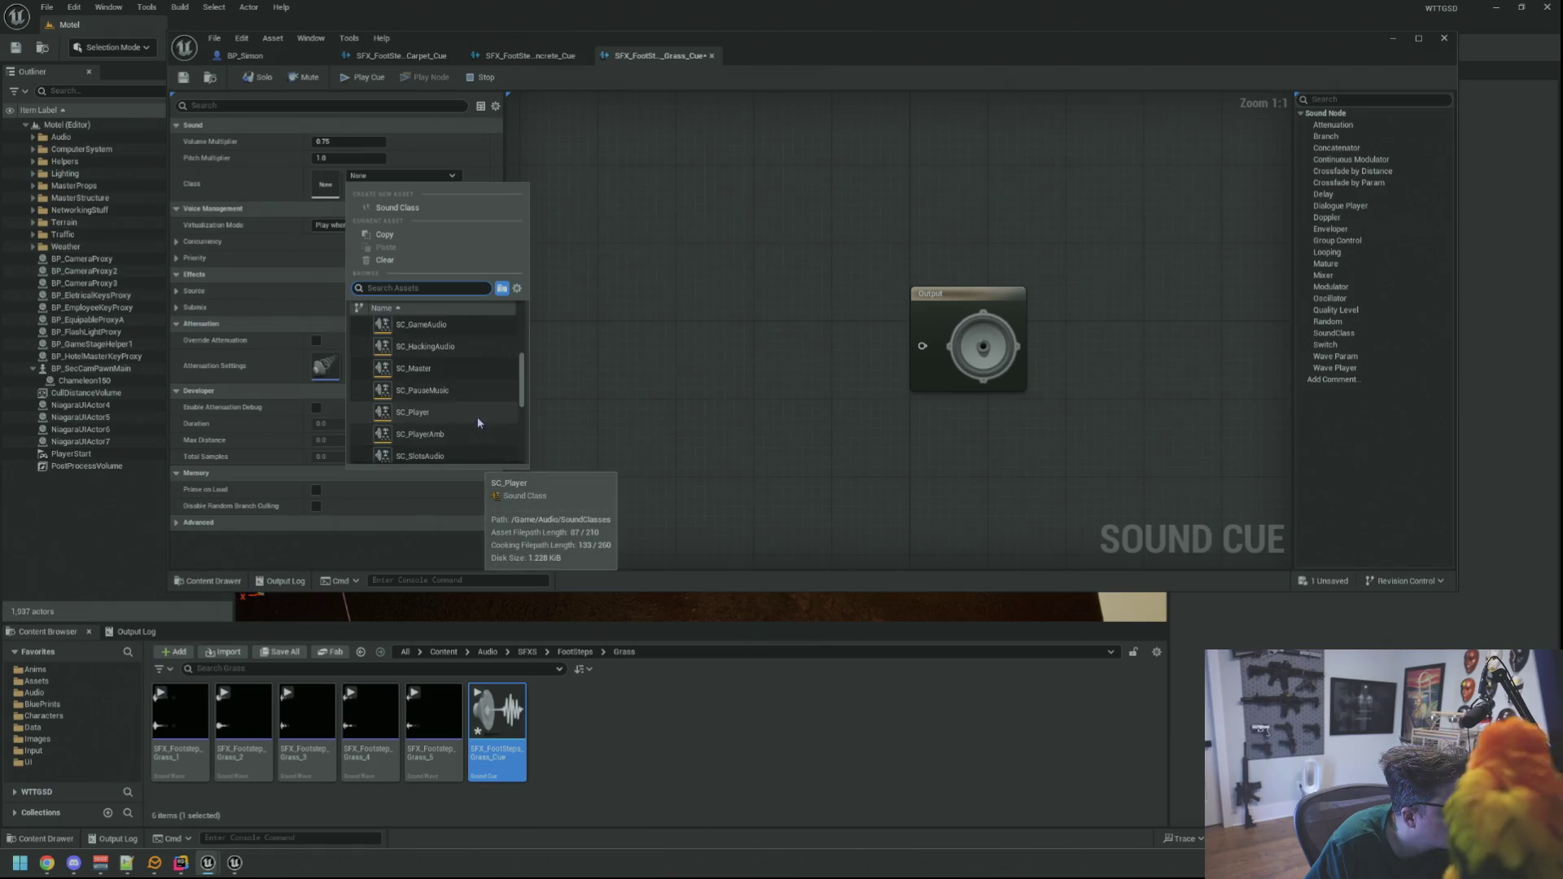
{"action": "left_click", "coordinate": [478, 419]}
{"action": "left_click", "coordinate": [364, 142]}
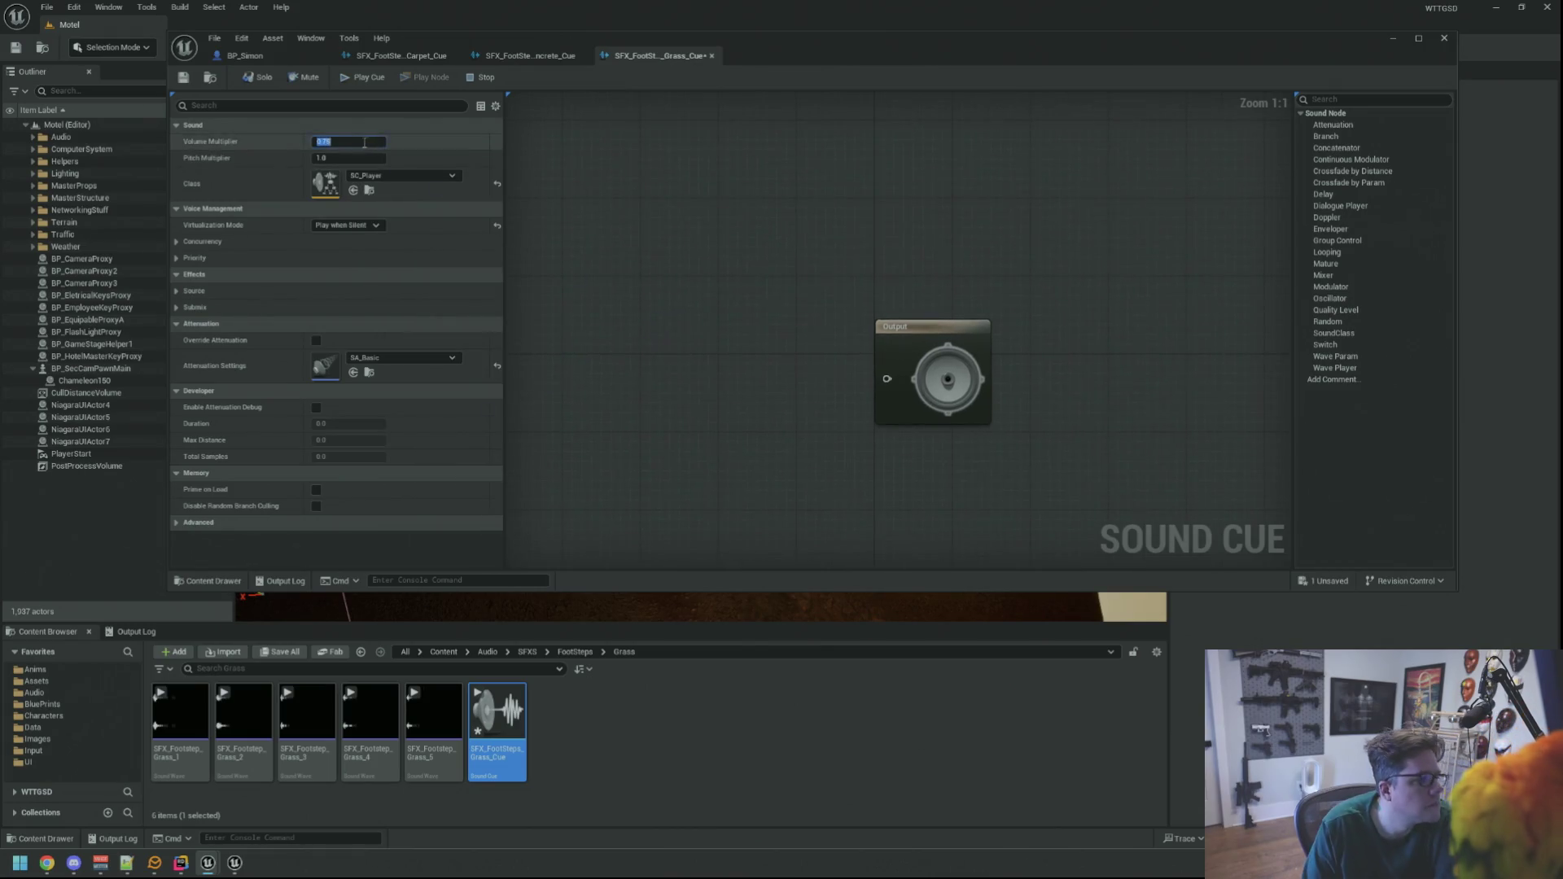
{"action": "type", "text": "1"}
{"action": "key", "text": "Return"}
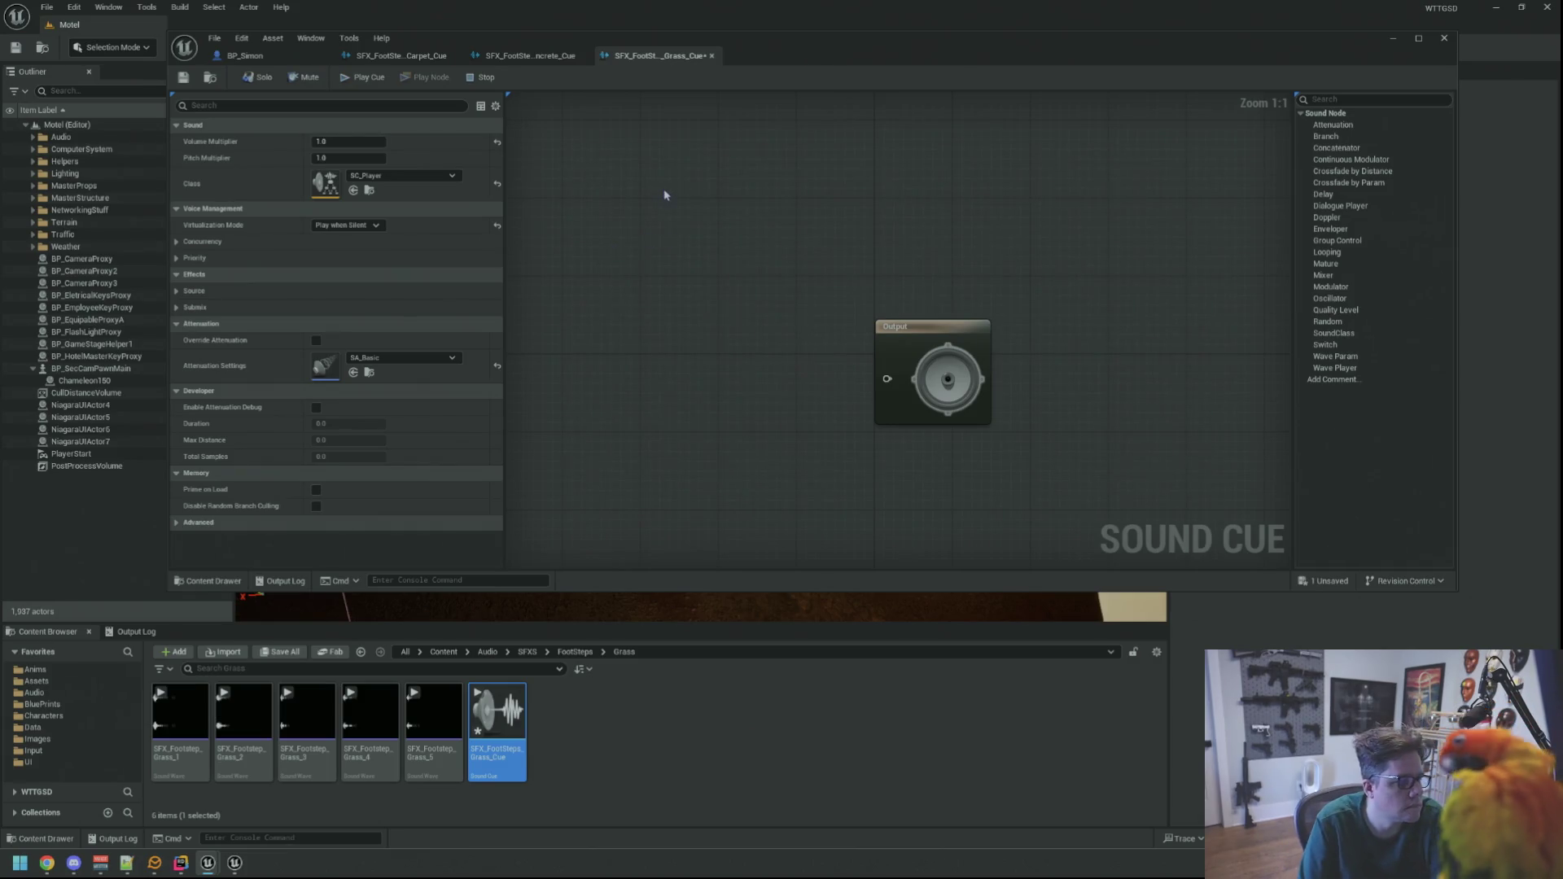
{"action": "left_click", "coordinate": [183, 78]}
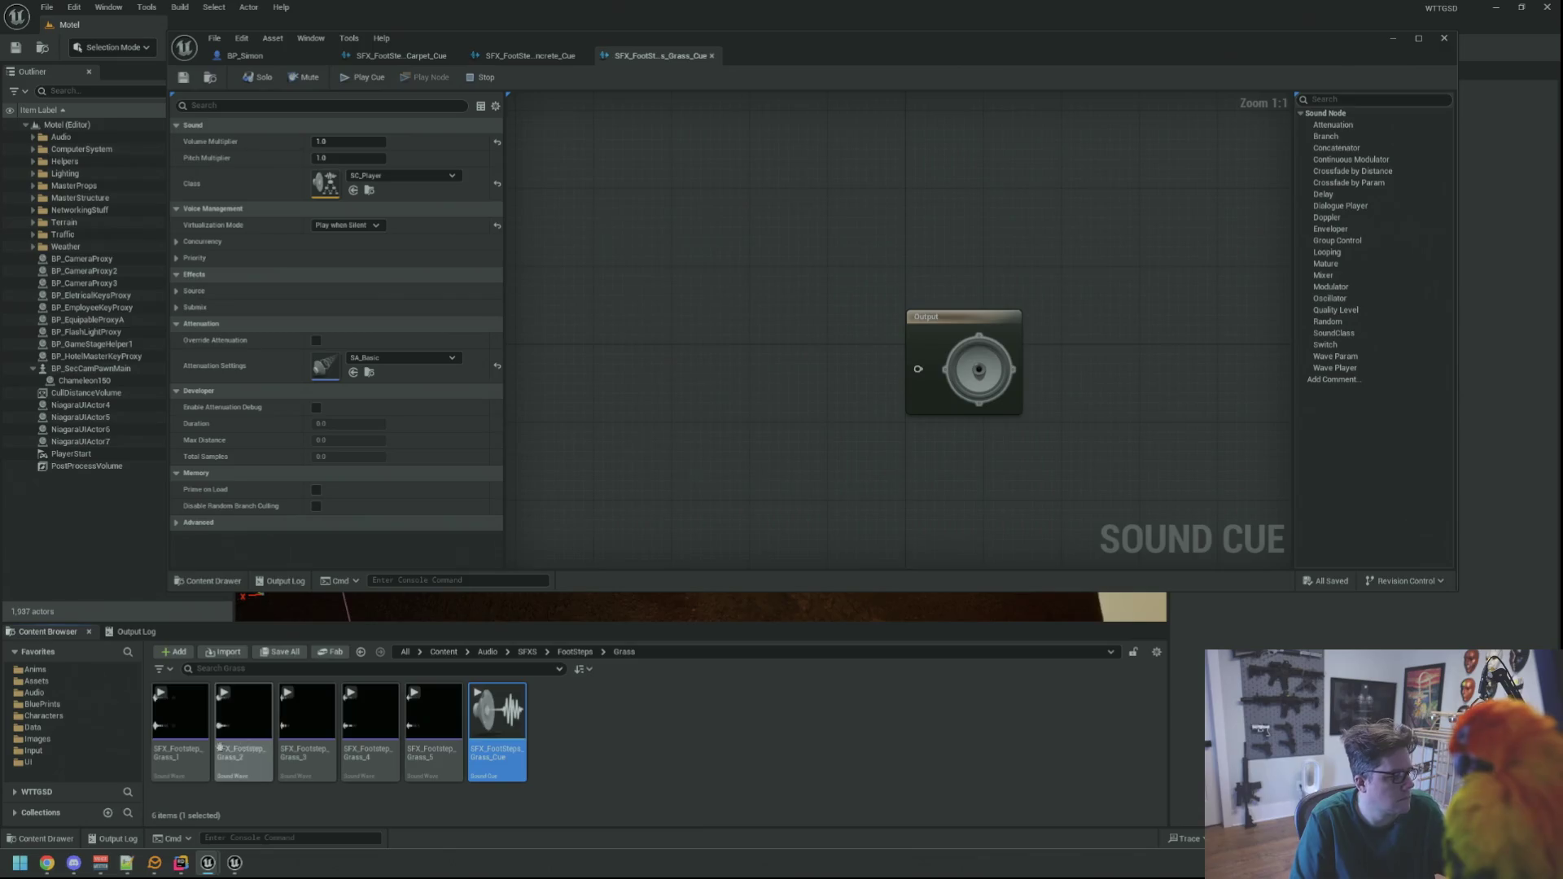
- Drop the five grass footstep sounds into the cue graph as Wave Players beside Output
{"action": "left_click", "coordinate": [179, 717]}
{"action": "left_click", "coordinate": [434, 716], "text": "shift"}
{"action": "mouse_move", "coordinate": [154, 728]}
{"action": "left_mouse_down"}
{"action": "mouse_move", "coordinate": [407, 562]}
{"action": "mouse_move", "coordinate": [610, 297]}
{"action": "left_mouse_up"}
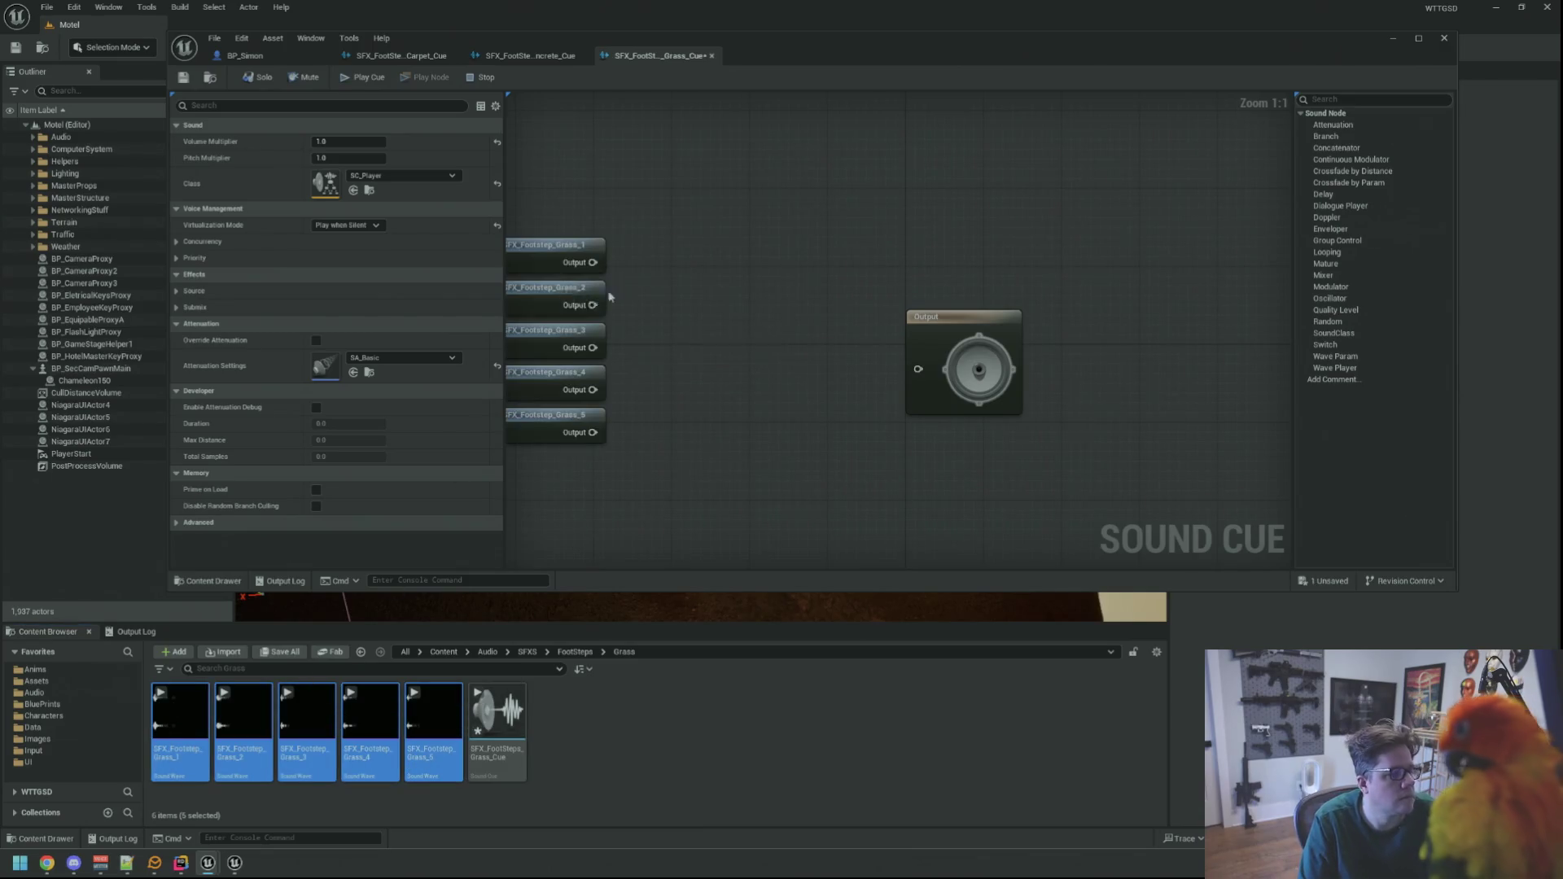
{"action": "left_click_drag", "start_coordinate": [949, 408], "coordinate": [939, 348]}
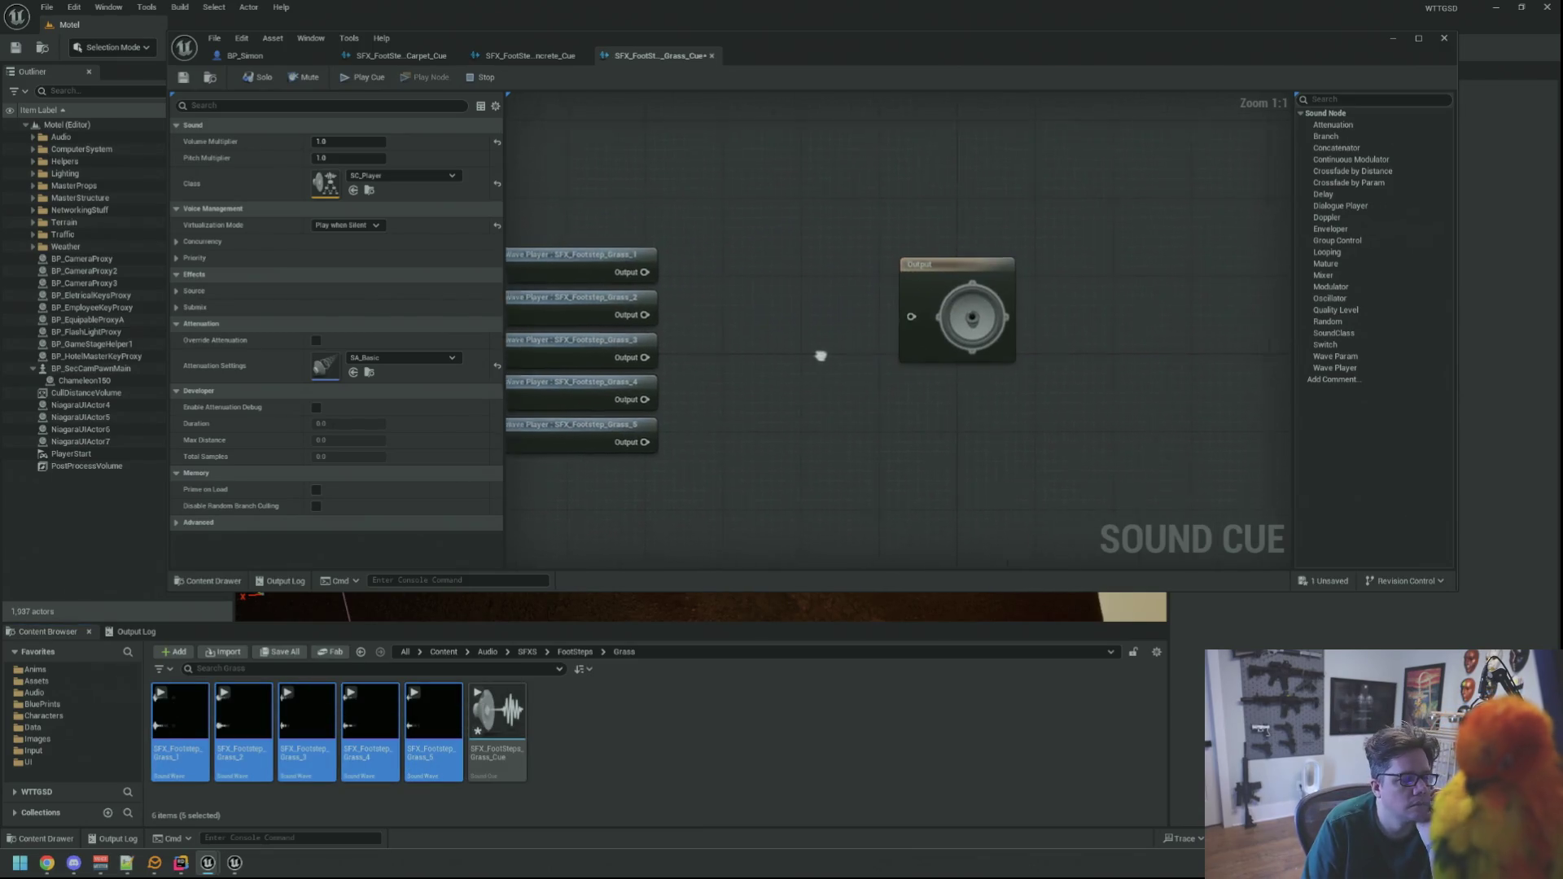
- Add a Random node, give it extra inputs, and wire the grass Wave Players into it
{"action": "mouse_move", "coordinate": [1327, 321]}
{"action": "left_mouse_down"}
{"action": "mouse_move", "coordinate": [806, 275]}
{"action": "mouse_move", "coordinate": [748, 295]}
{"action": "left_mouse_up"}
{"action": "left_click_drag", "start_coordinate": [641, 265], "coordinate": [741, 303]}
{"action": "mouse_move", "coordinate": [641, 306]}
{"action": "left_mouse_down"}
{"action": "mouse_move", "coordinate": [896, 324]}
{"action": "mouse_move", "coordinate": [743, 325]}
{"action": "left_mouse_up"}
{"action": "left_click_drag", "start_coordinate": [639, 350], "coordinate": [742, 324]}
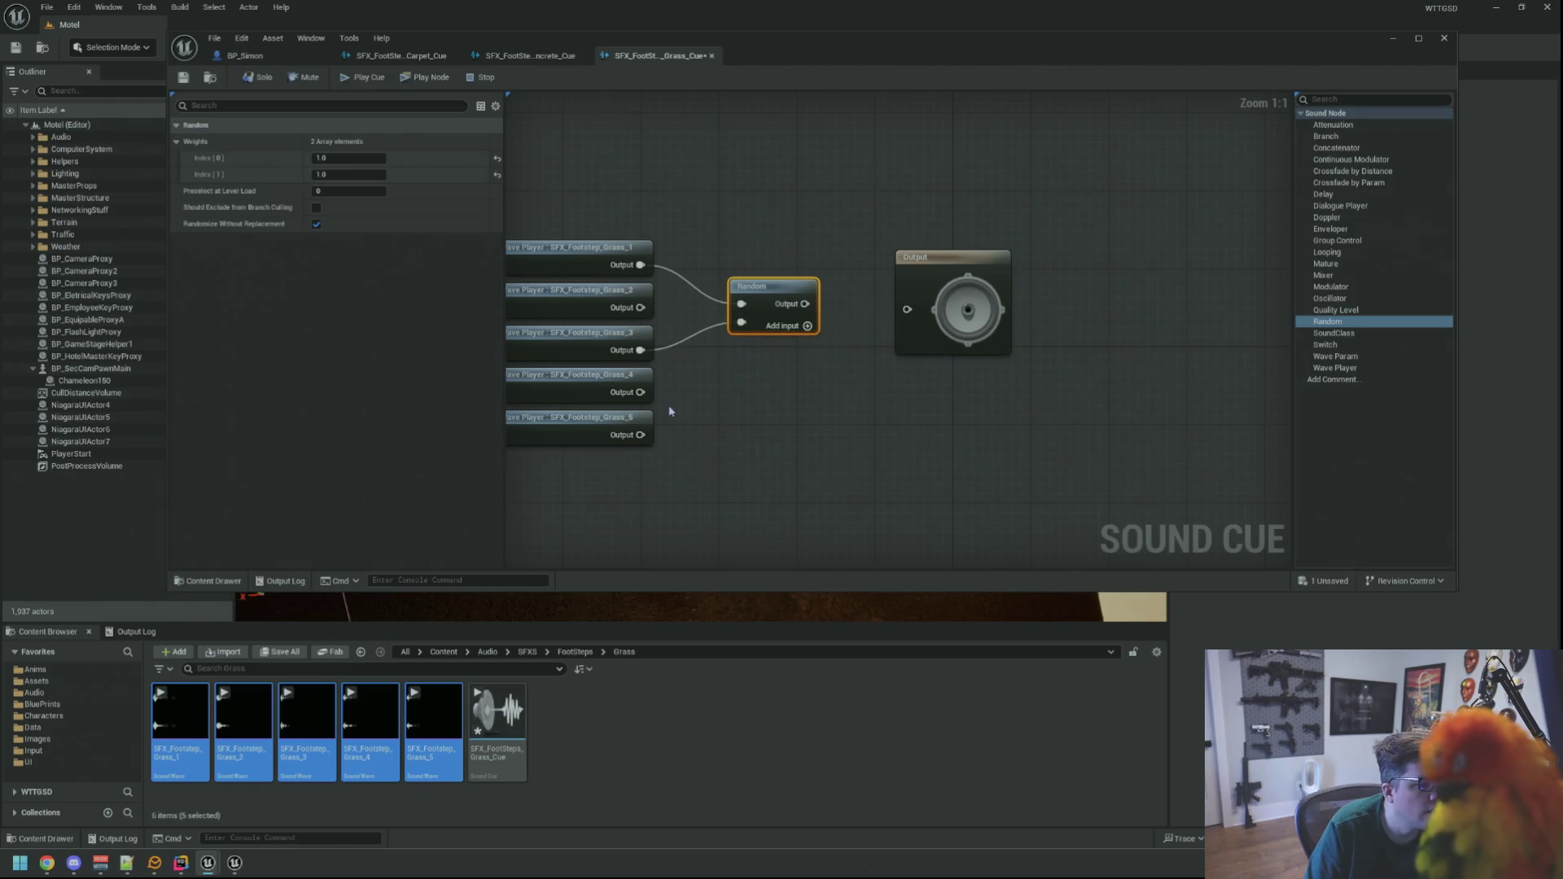
{"action": "left_click_drag", "start_coordinate": [640, 307], "coordinate": [741, 323]}
{"action": "left_click", "coordinate": [780, 385]}
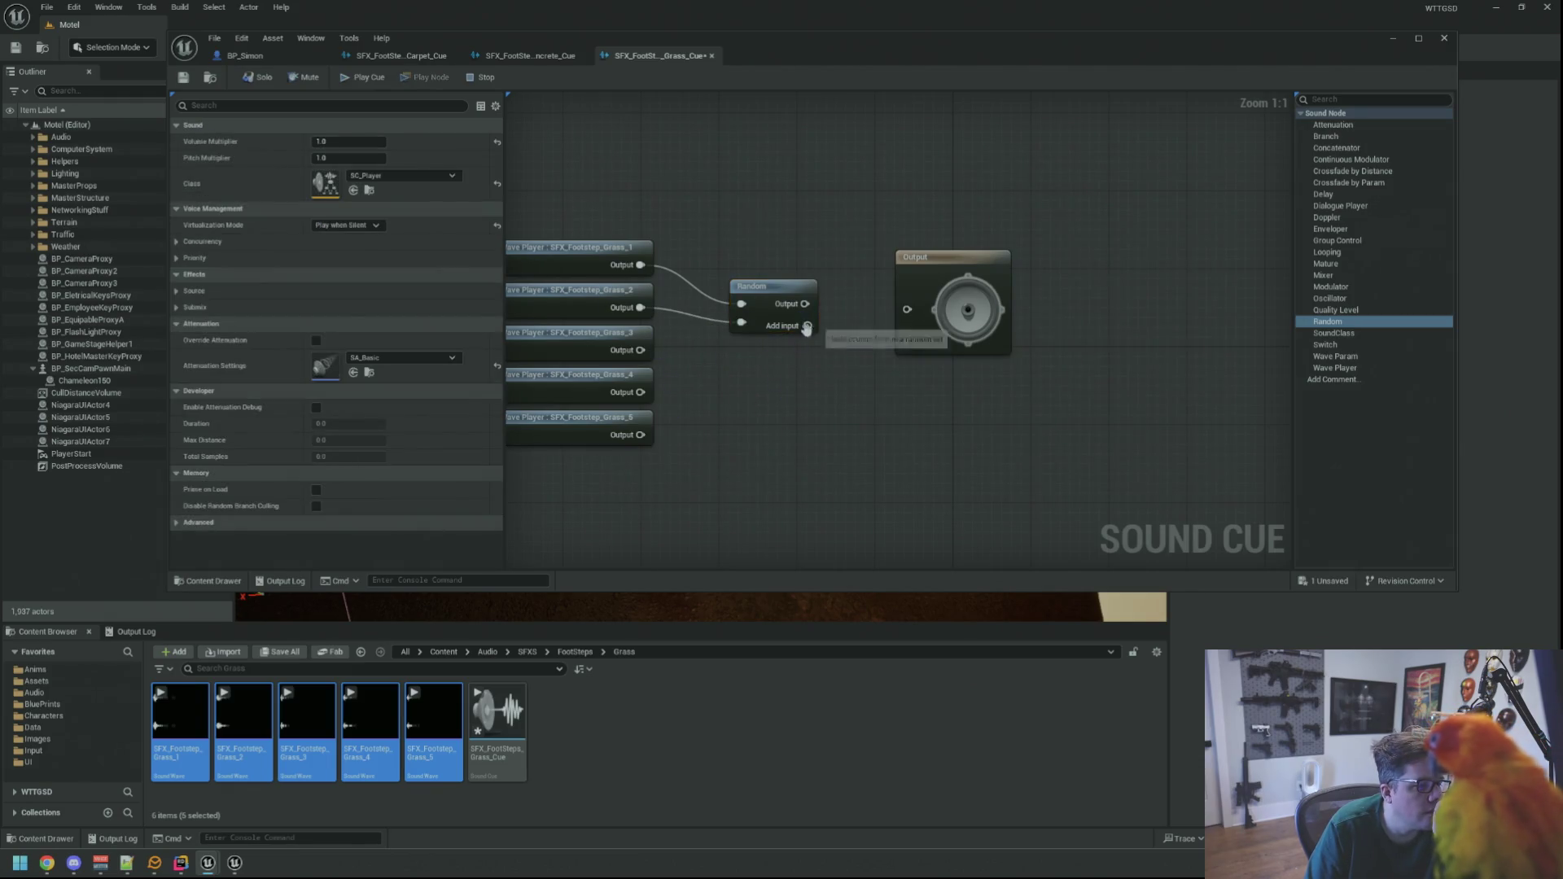
{"action": "left_click", "coordinate": [808, 325]}
{"action": "left_click", "coordinate": [808, 326]}
{"action": "left_click", "coordinate": [807, 325]}
{"action": "left_click_drag", "start_coordinate": [640, 350], "coordinate": [741, 340]}
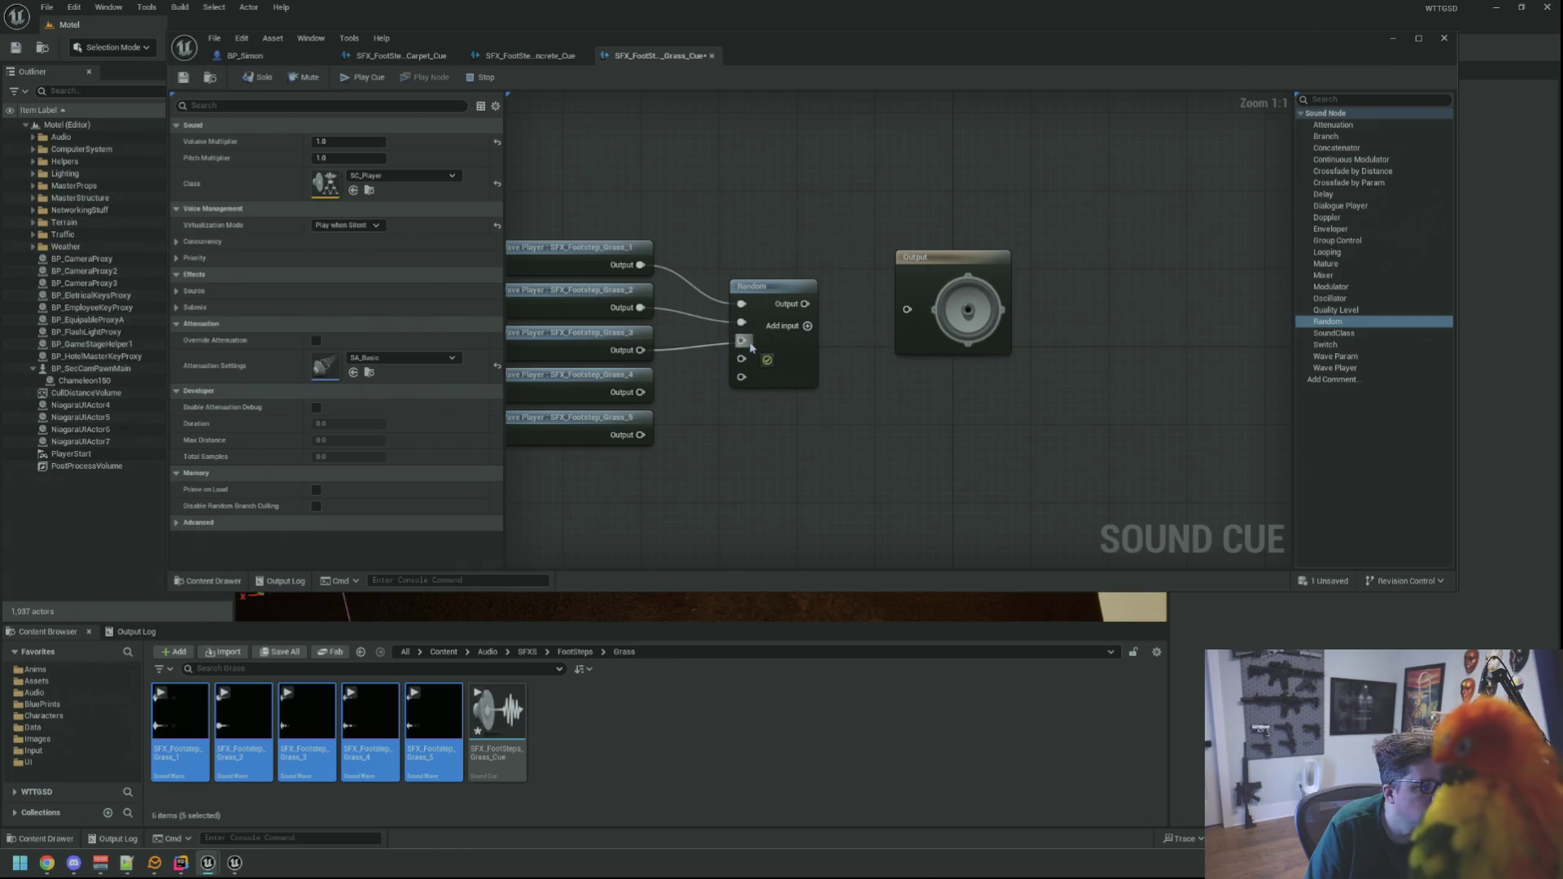
{"action": "left_click_drag", "start_coordinate": [642, 393], "coordinate": [745, 360]}
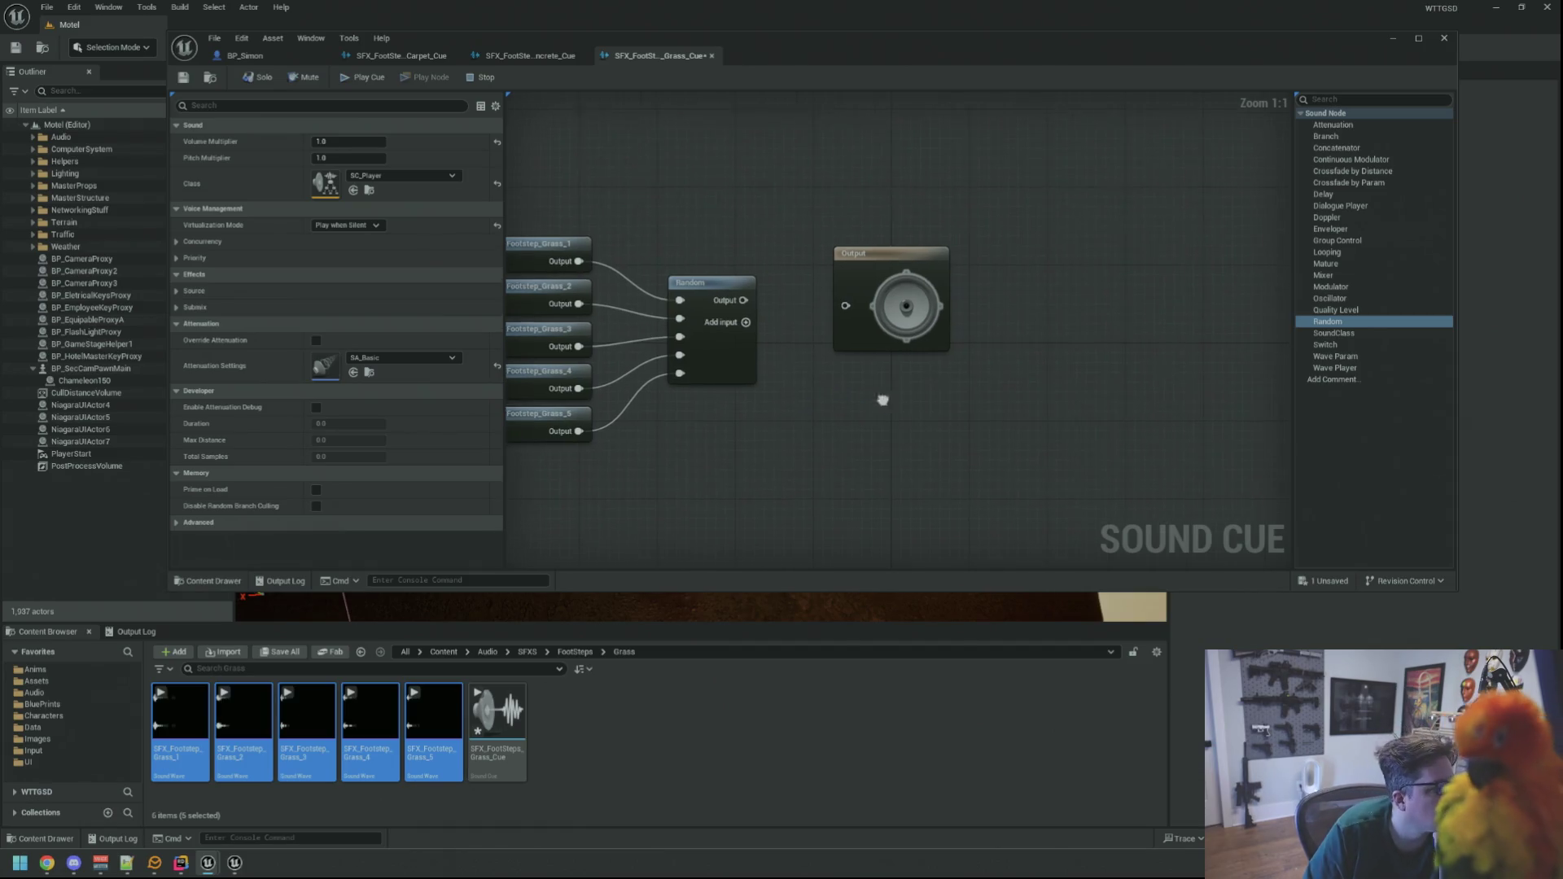
- Insert a Modulator node between Random and Output, then go back to the BP_Simon blueprint
{"action": "left_click_drag", "start_coordinate": [891, 267], "coordinate": [997, 292]}
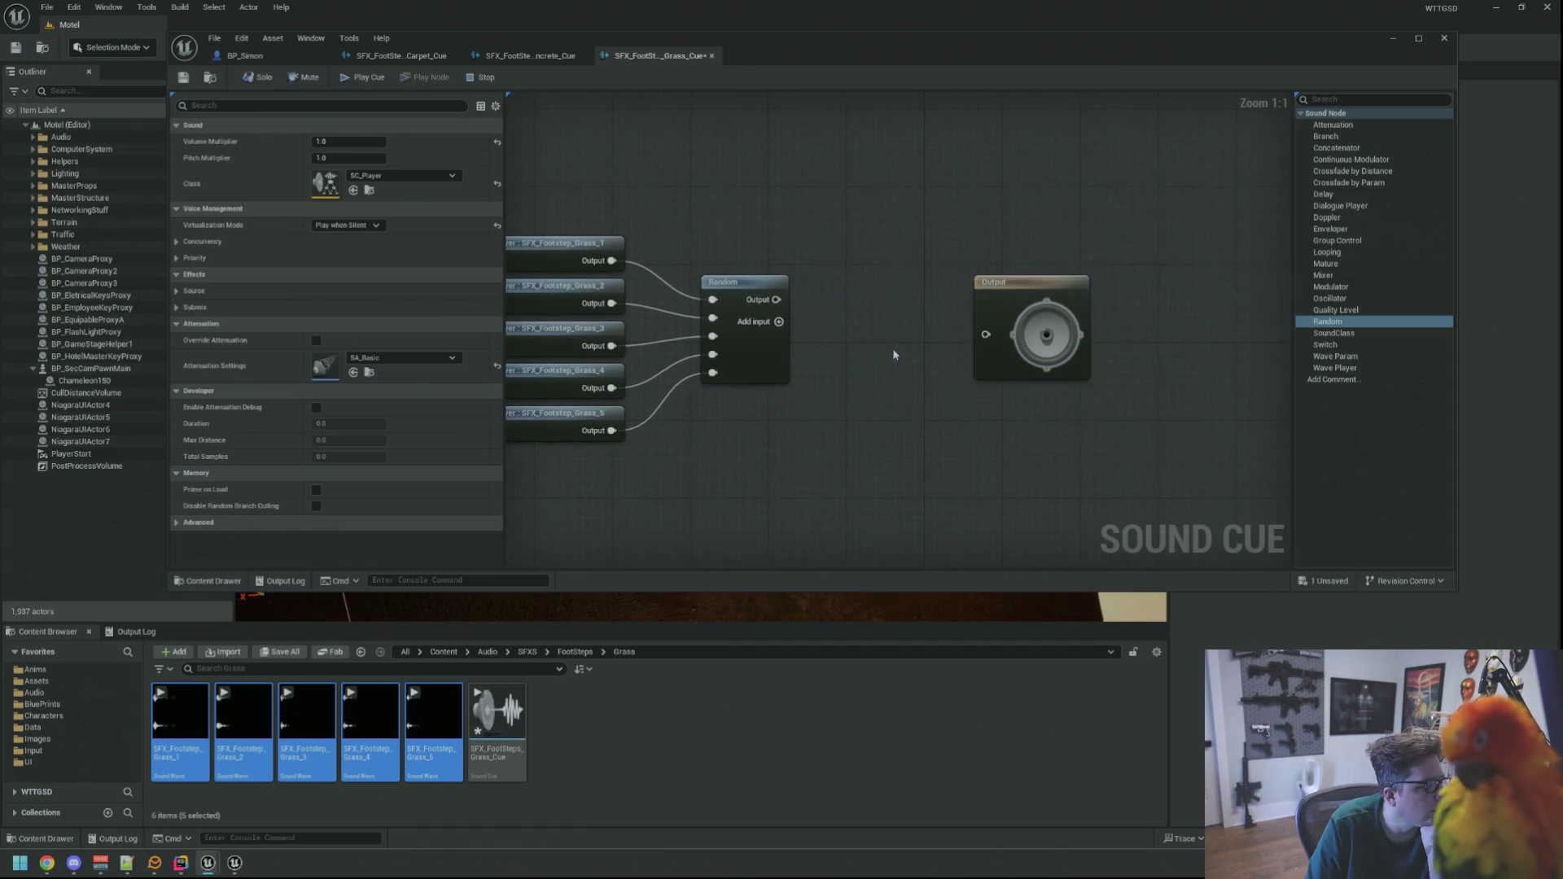
{"action": "right_click", "coordinate": [864, 345]}
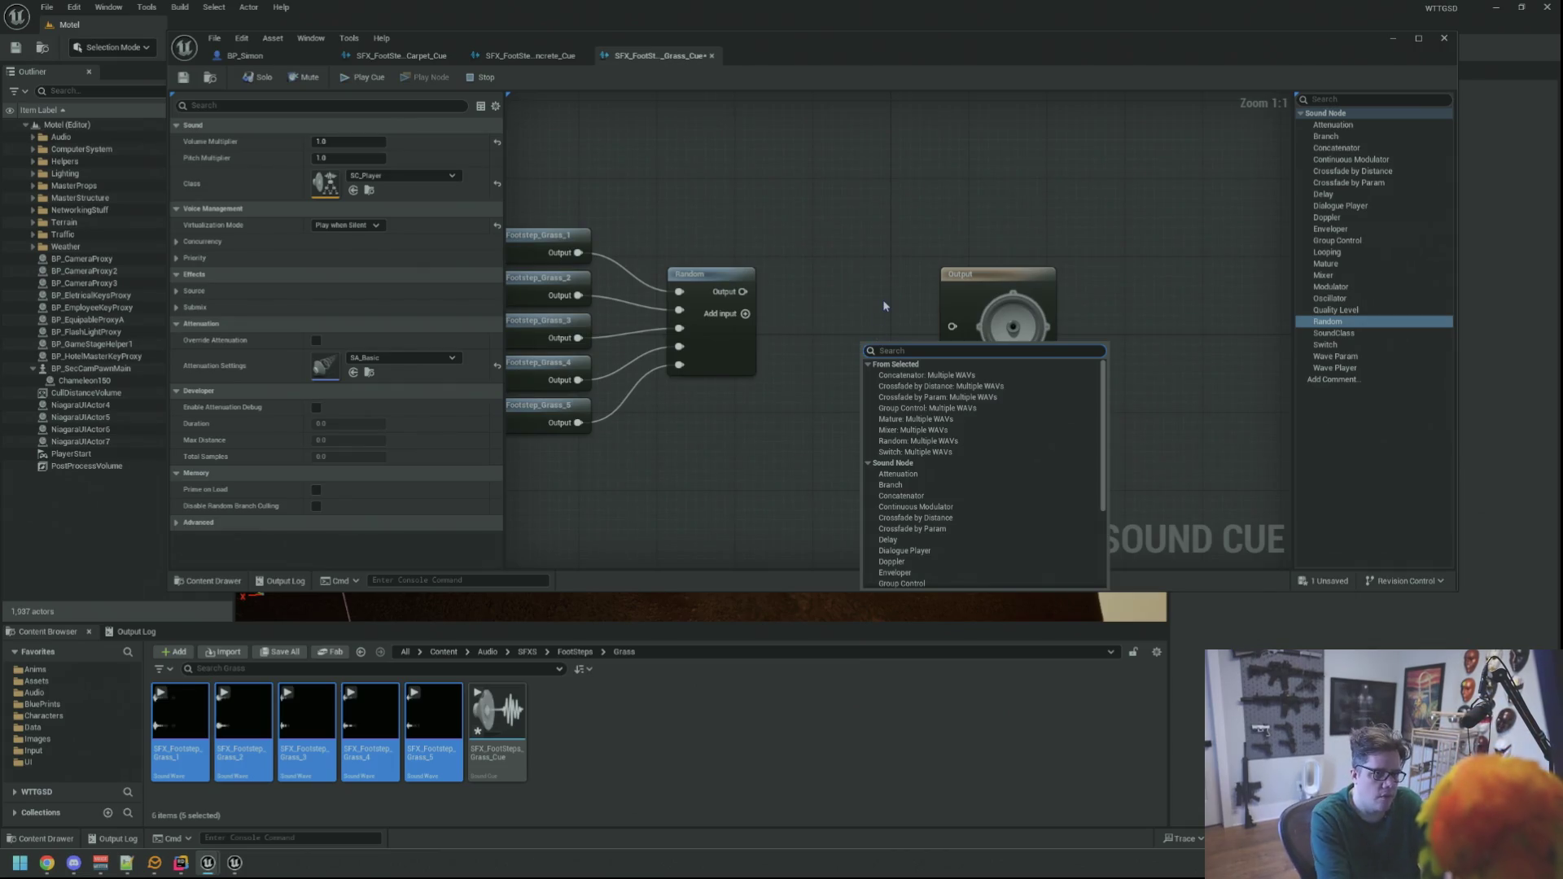
{"action": "left_click_drag", "start_coordinate": [1335, 286], "coordinate": [837, 284]}
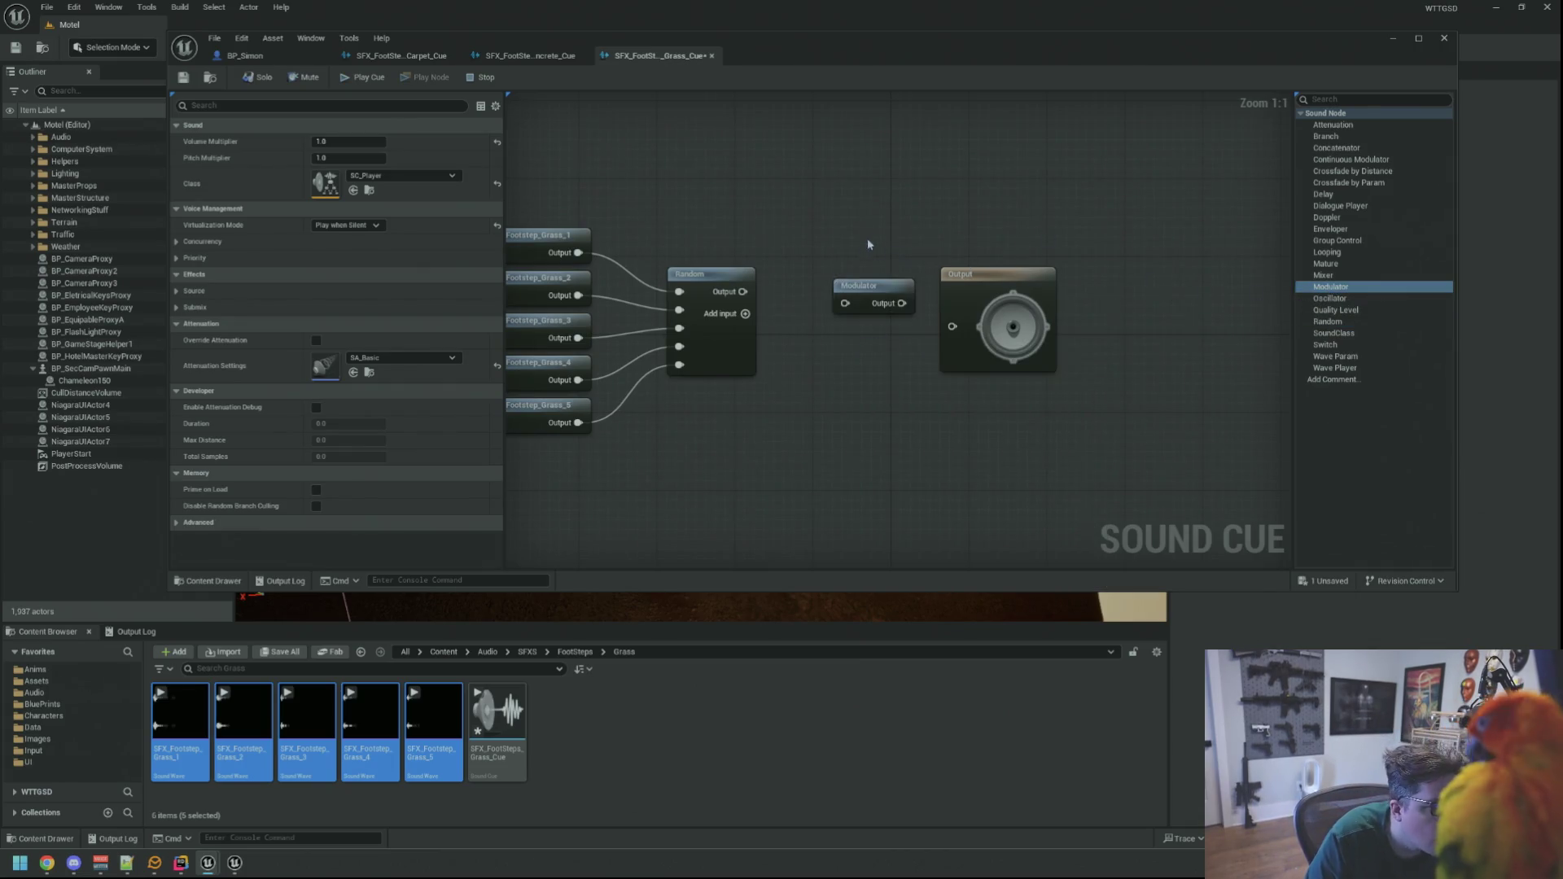
{"action": "left_click", "coordinate": [839, 286]}
{"action": "left_click", "coordinate": [797, 275]}
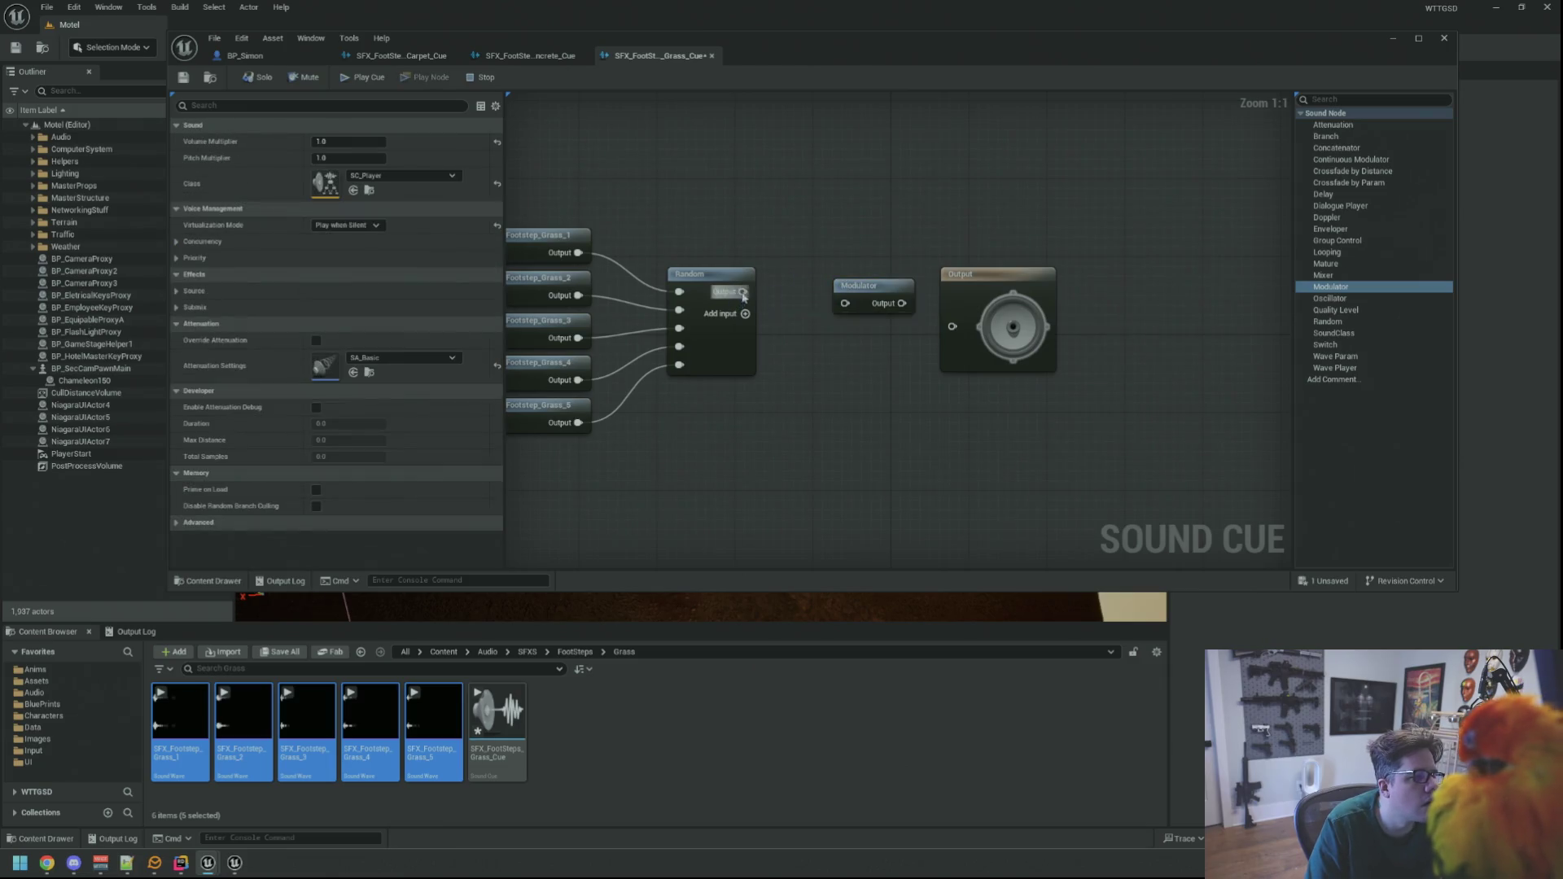
{"action": "mouse_move", "coordinate": [843, 305]}
{"action": "left_mouse_down"}
{"action": "mouse_move", "coordinate": [845, 285]}
{"action": "mouse_move", "coordinate": [816, 281]}
{"action": "mouse_move", "coordinate": [953, 326]}
{"action": "mouse_move", "coordinate": [940, 266]}
{"action": "left_mouse_up"}
{"action": "left_click", "coordinate": [1129, 281]}
{"action": "left_click_drag", "start_coordinate": [1129, 280], "coordinate": [1211, 286]}
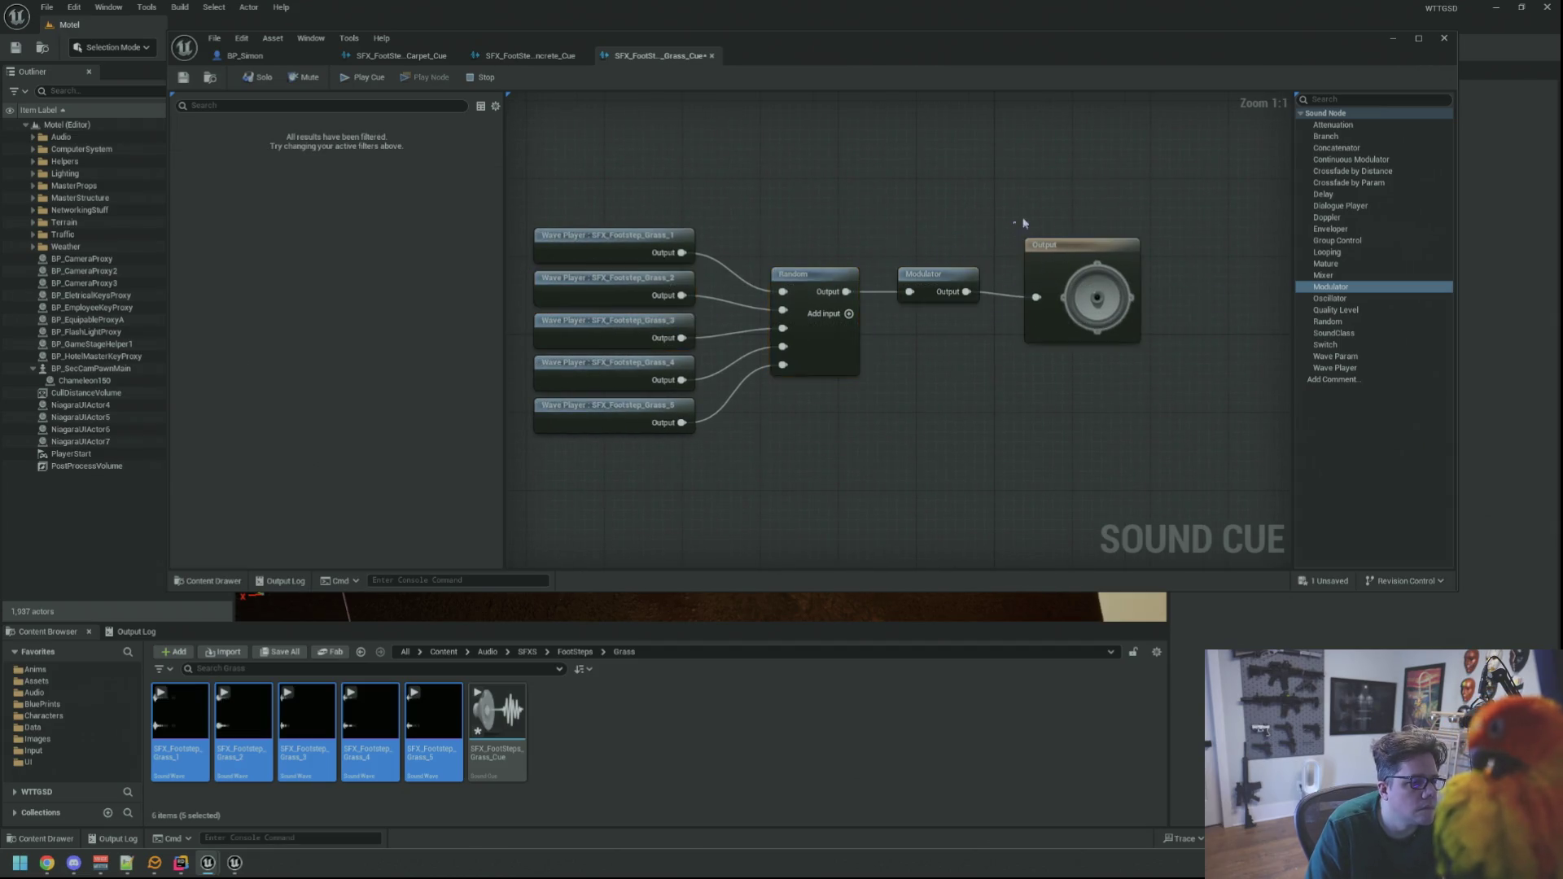
{"action": "left_click", "coordinate": [830, 231]}
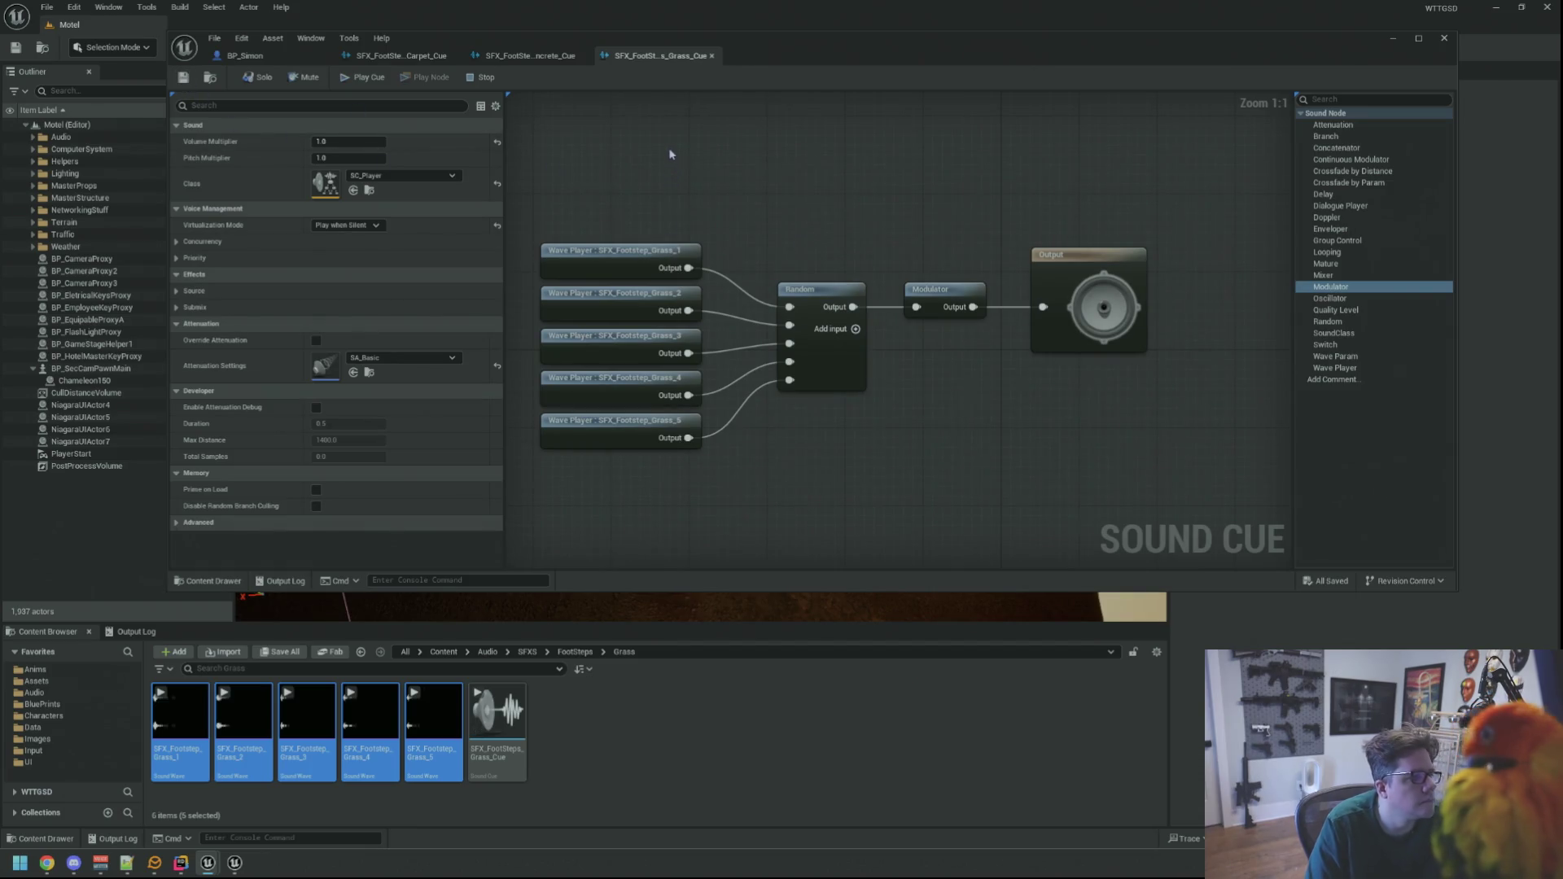
{"action": "left_click", "coordinate": [244, 56]}
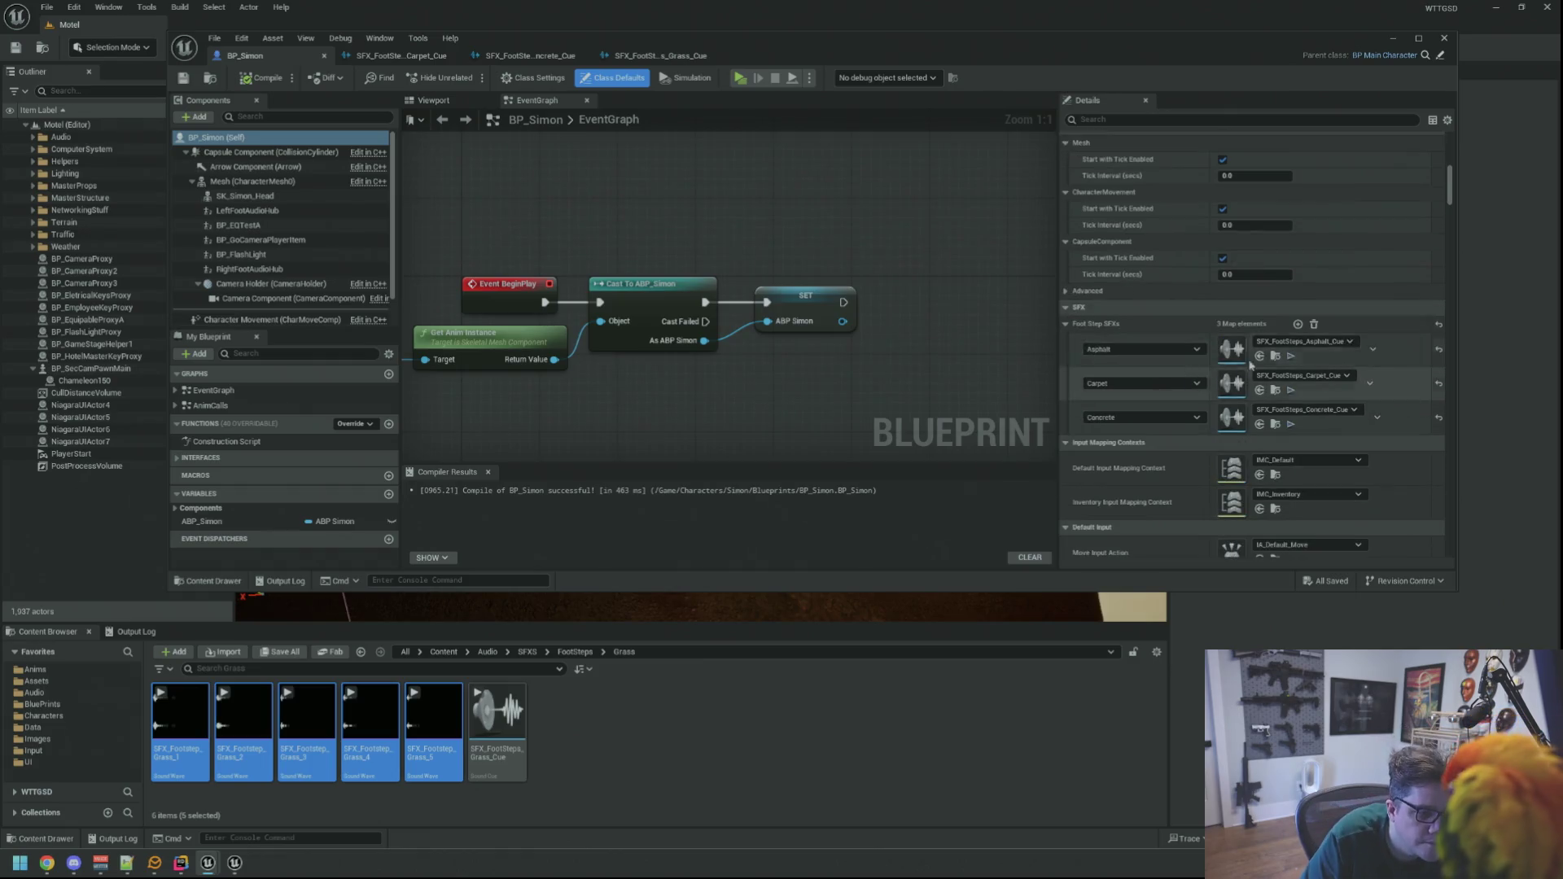
- Add a Foot Step SFXs entry keyed Grass and assign SFX_FootSteps_Grass_Cue to it
{"action": "left_click", "coordinate": [1297, 324]}
{"action": "left_click", "coordinate": [1139, 451]}
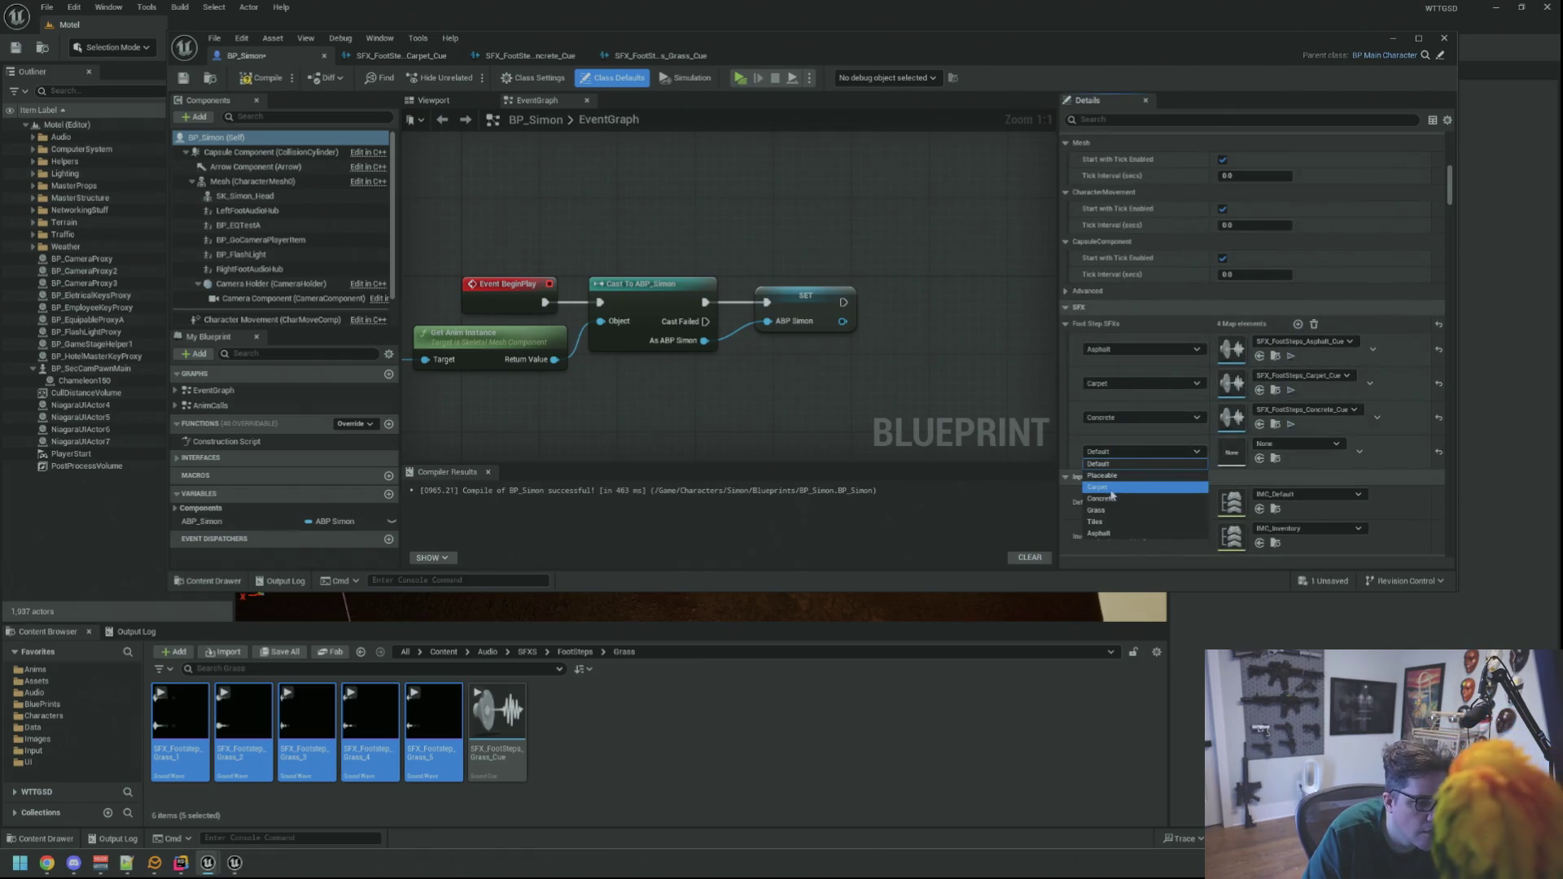
{"action": "left_click", "coordinate": [1109, 511]}
{"action": "mouse_move", "coordinate": [498, 743]}
{"action": "left_mouse_down"}
{"action": "mouse_move", "coordinate": [1270, 468]}
{"action": "mouse_move", "coordinate": [1232, 449]}
{"action": "left_mouse_up"}
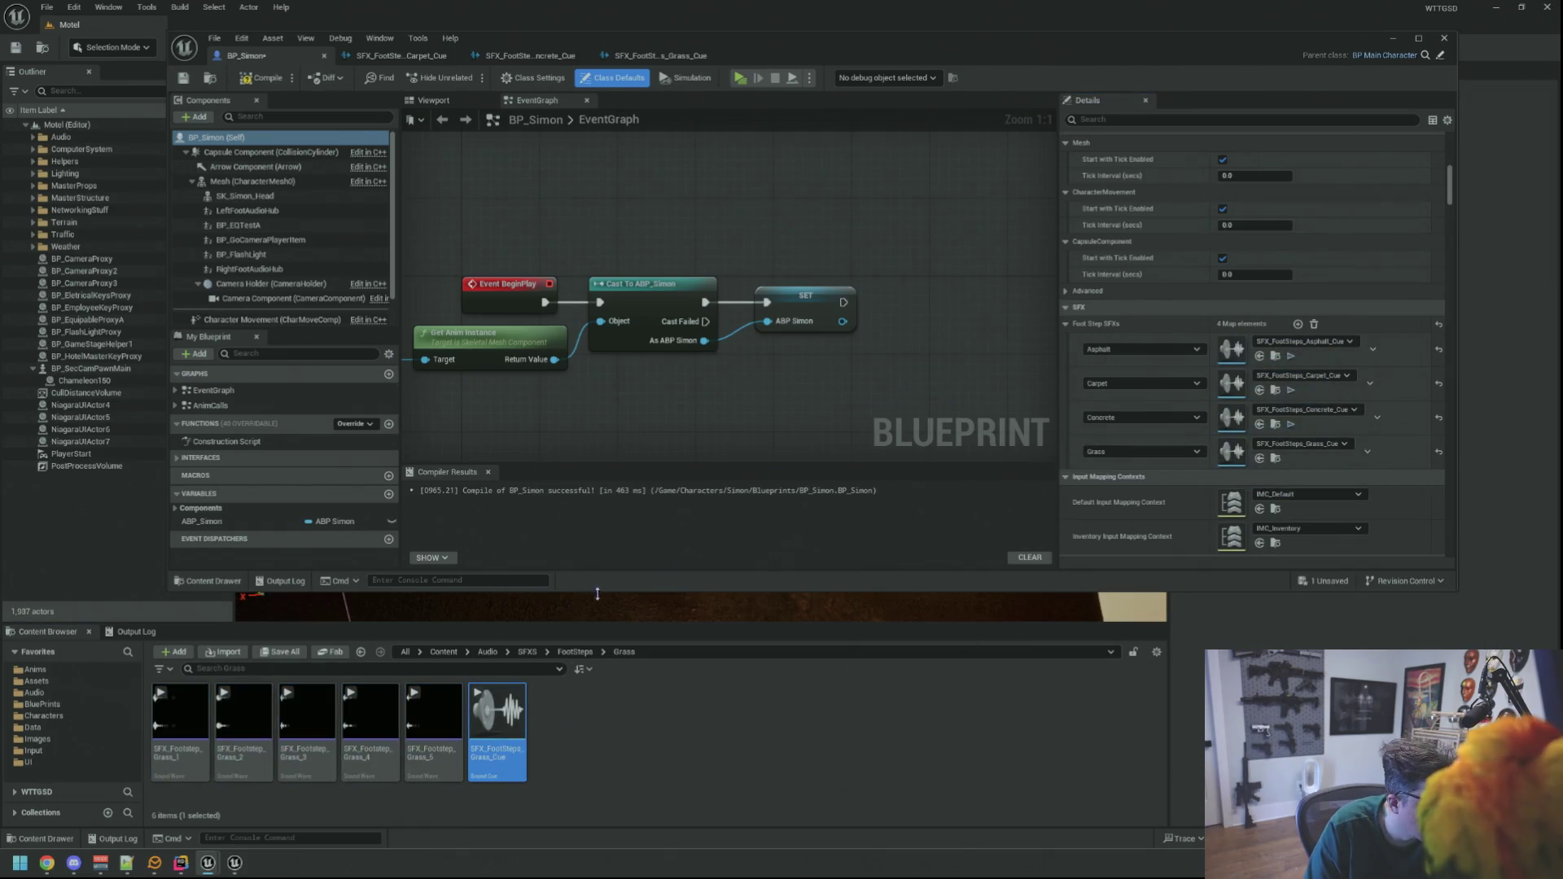
- Navigate into the Tiles footsteps folder and save the BP_Simon blueprint
{"action": "left_click", "coordinate": [575, 652]}
{"action": "double_click", "coordinate": [433, 720]}
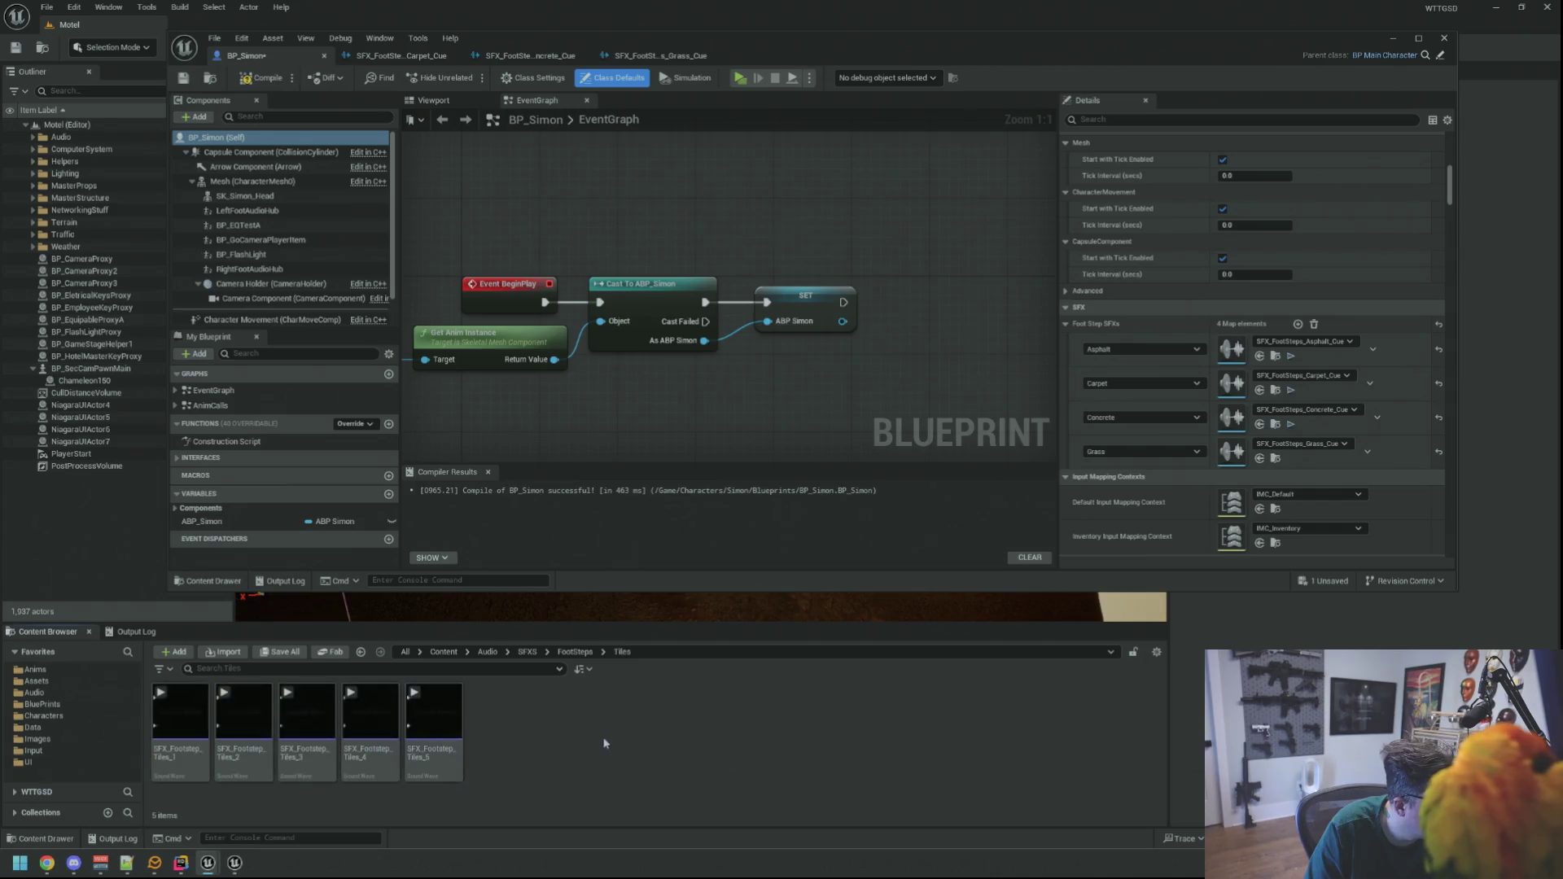
{"action": "right_click", "coordinate": [610, 729]}
{"action": "left_click", "coordinate": [633, 471]}
{"action": "left_click", "coordinate": [582, 425]}
{"action": "key", "text": "ctrl+s"}
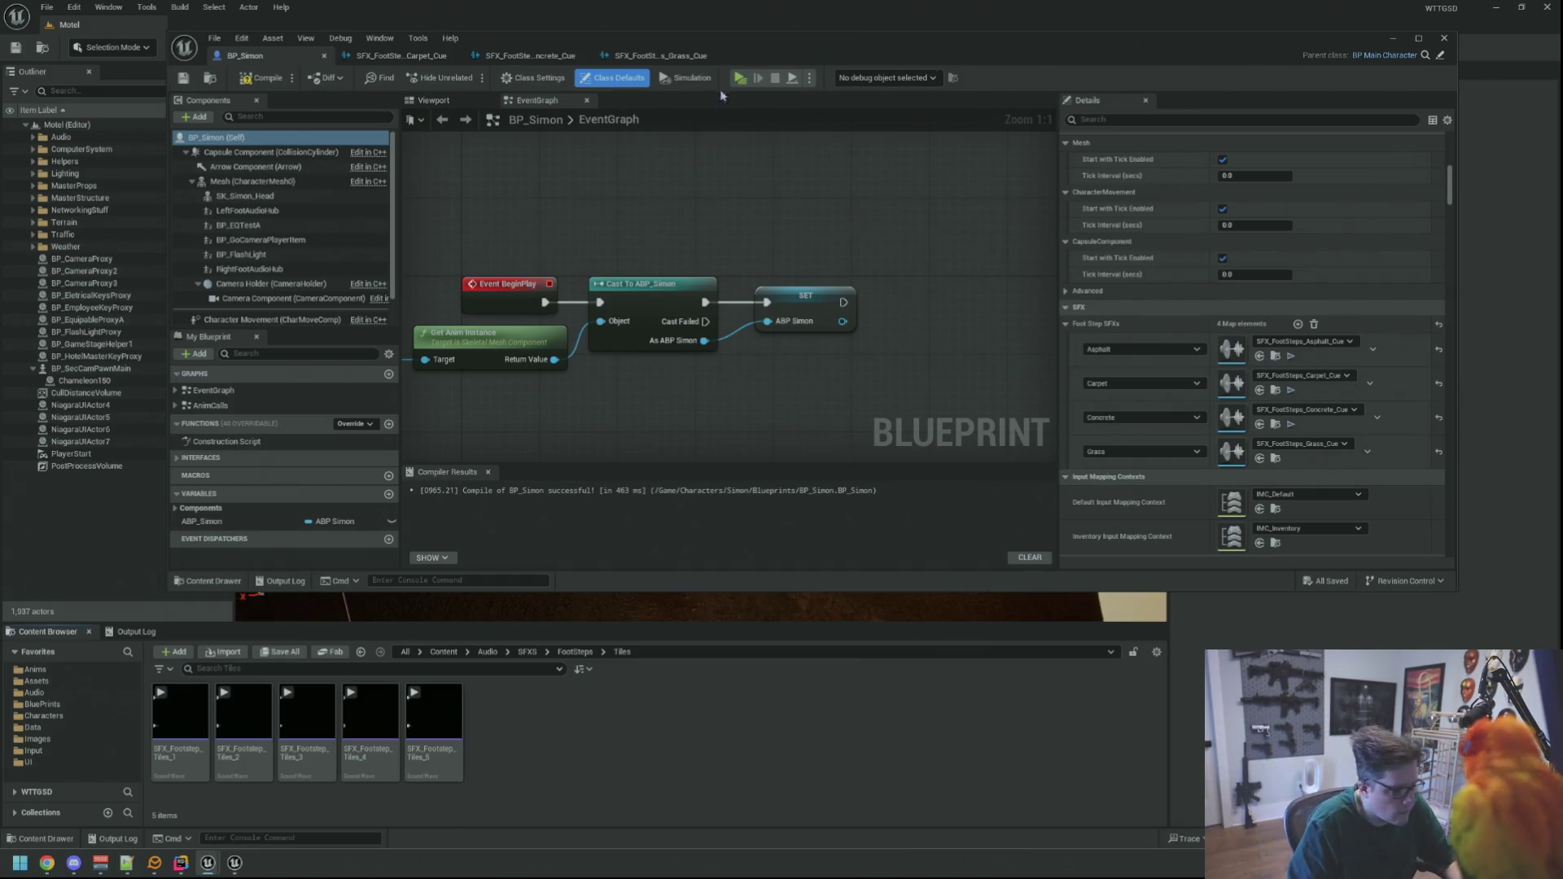
{"action": "right_click", "coordinate": [643, 731]}
- Create a Sound Cue named SFX_FootSteps_Tiles_Cue in the Tiles folder and open it
{"action": "mouse_move", "coordinate": [727, 424]}
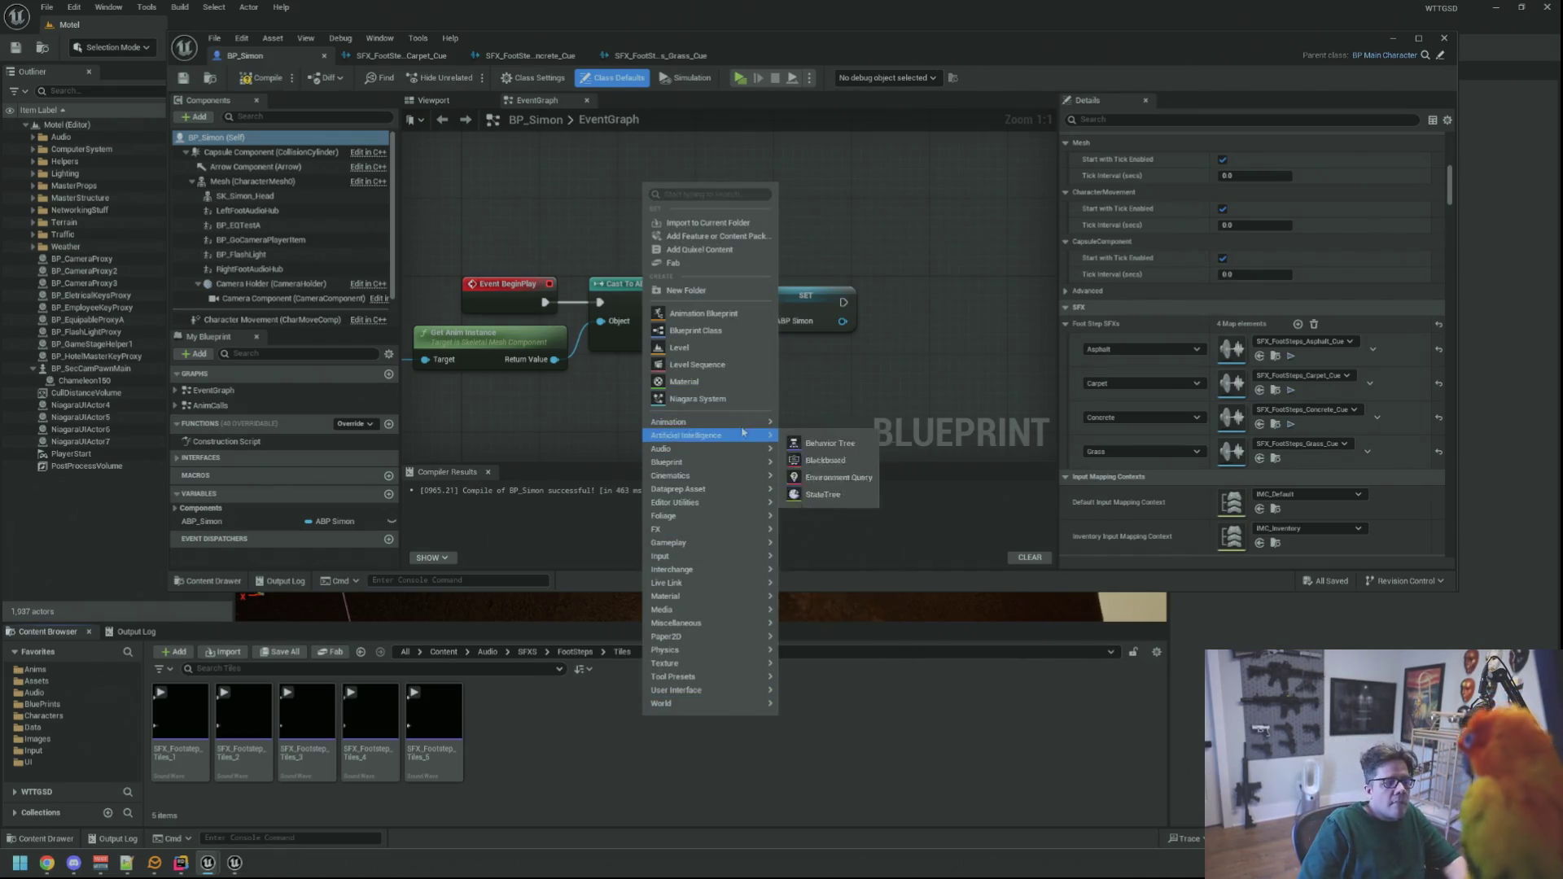
{"action": "right_click", "coordinate": [557, 782]}
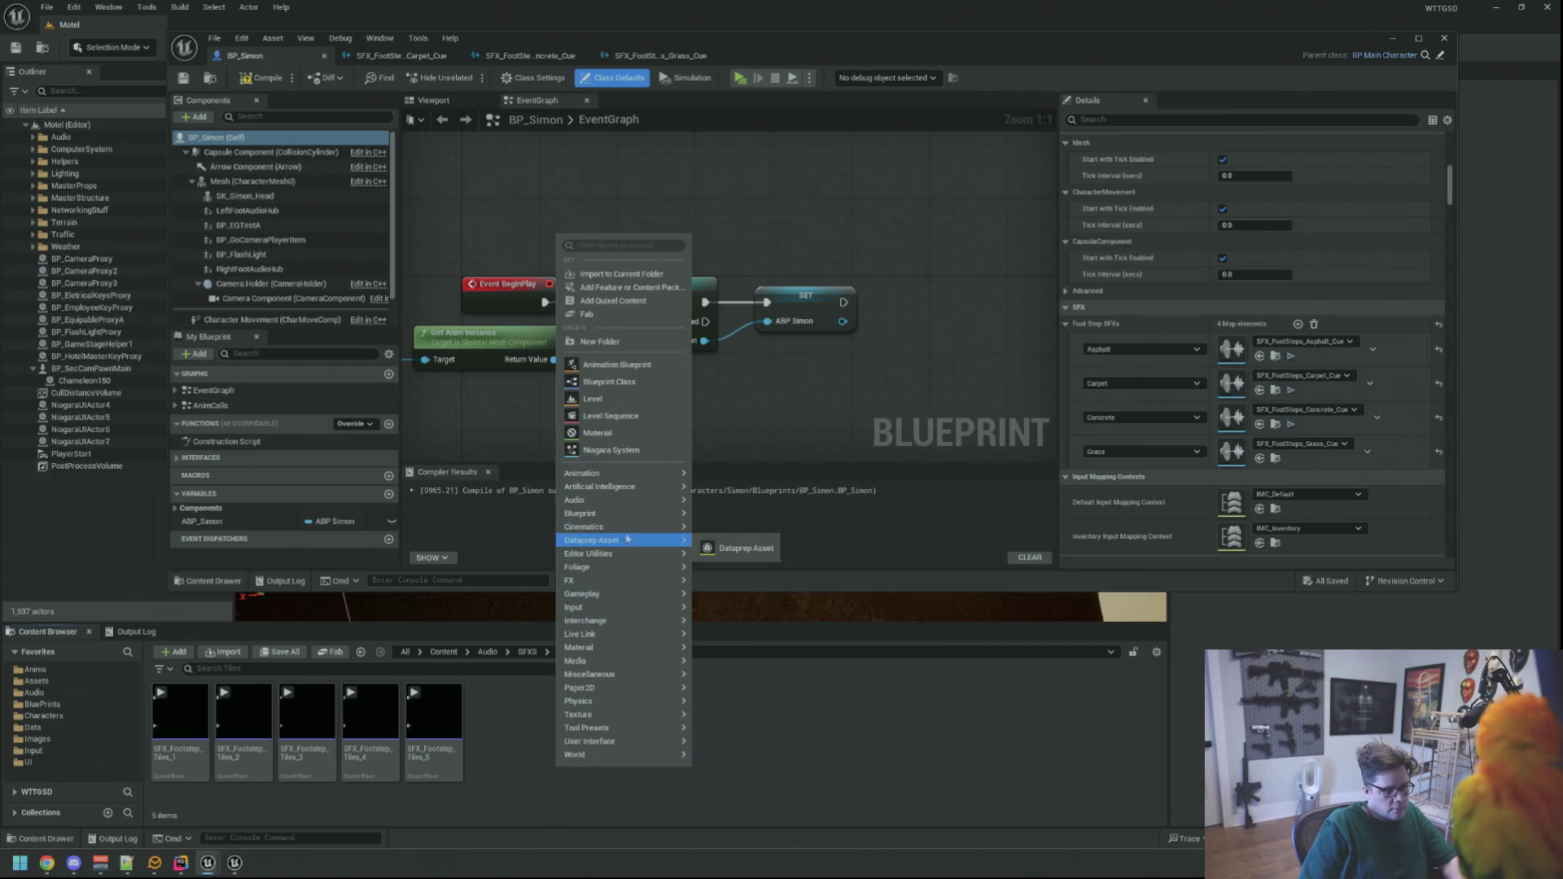
{"action": "mouse_move", "coordinate": [634, 507]}
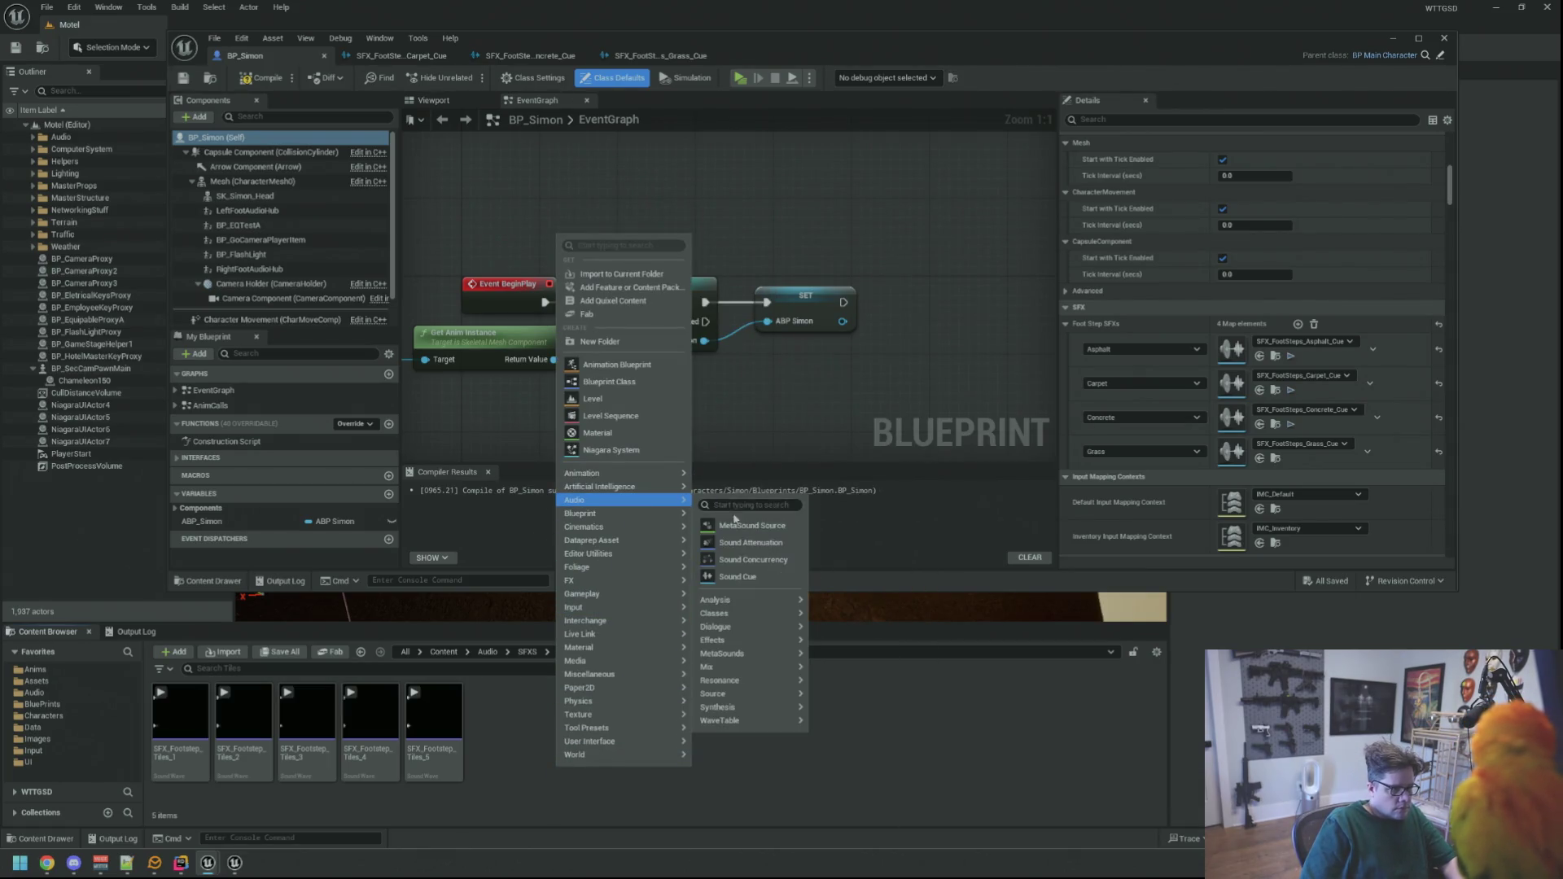
{"action": "left_click", "coordinate": [738, 576]}
{"action": "type", "text": "SFX"}
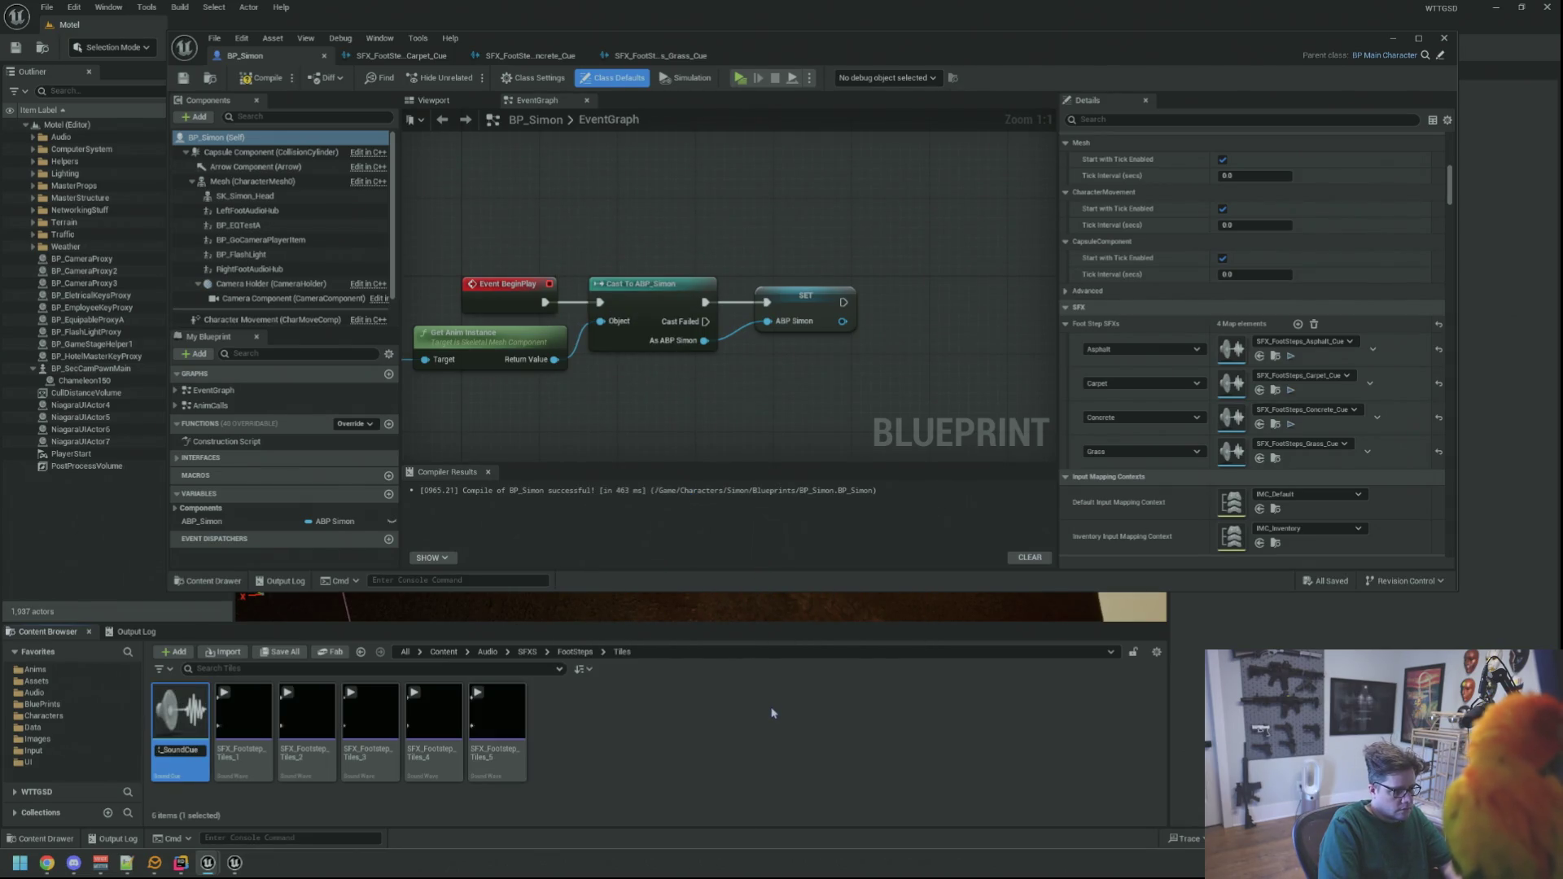
{"action": "key", "text": "BackSpace"}
{"action": "key", "text": "BackSpace"}
{"action": "key", "text": "BackSpace"}
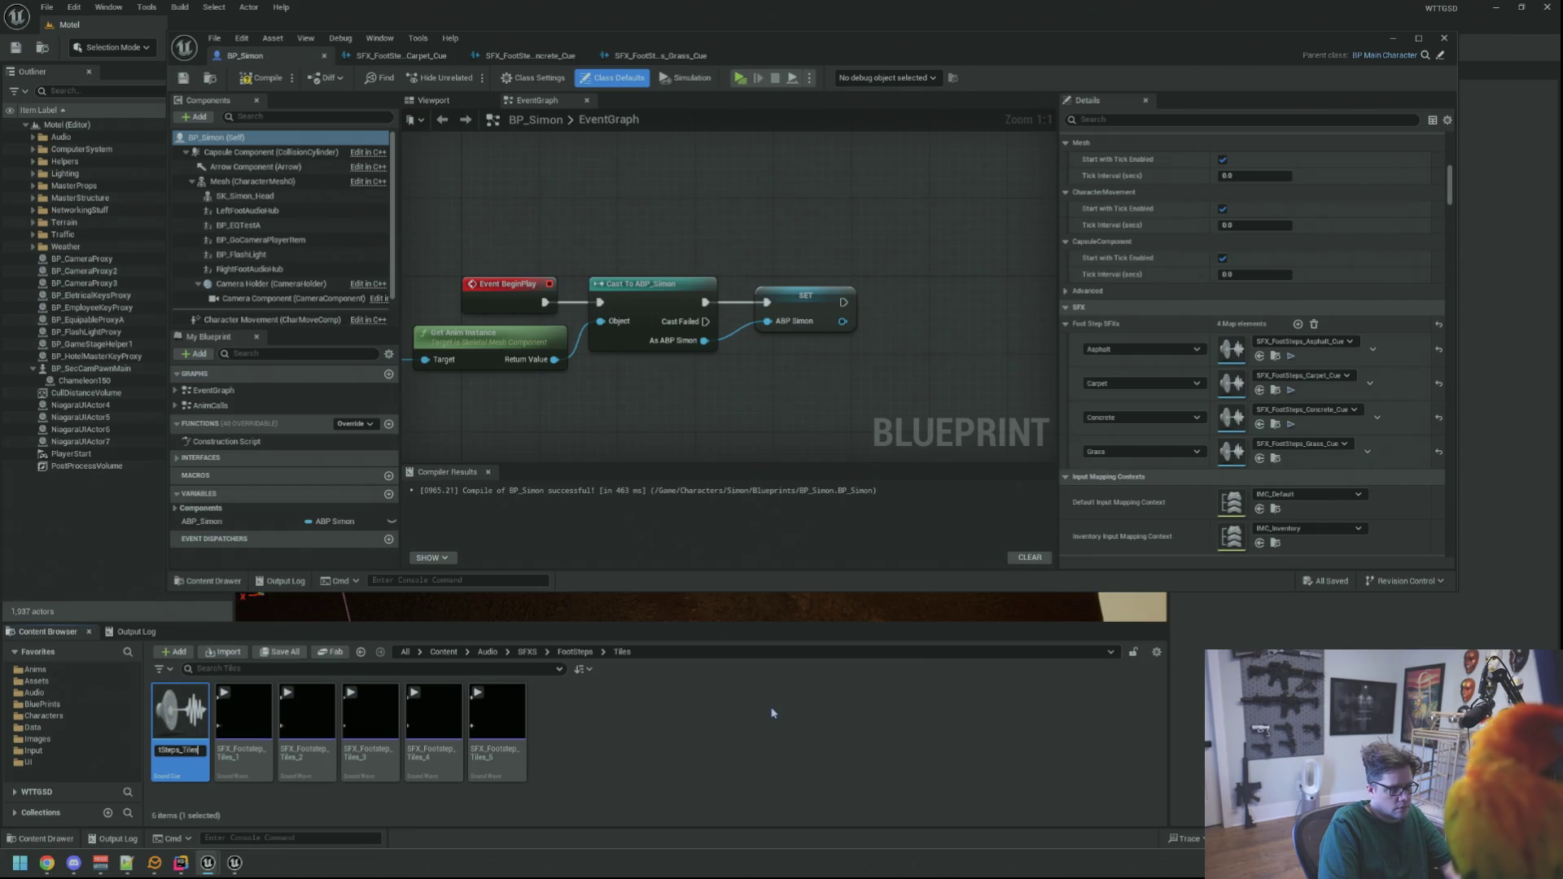
{"action": "type", "text": "ue"}
{"action": "key", "text": "Return"}
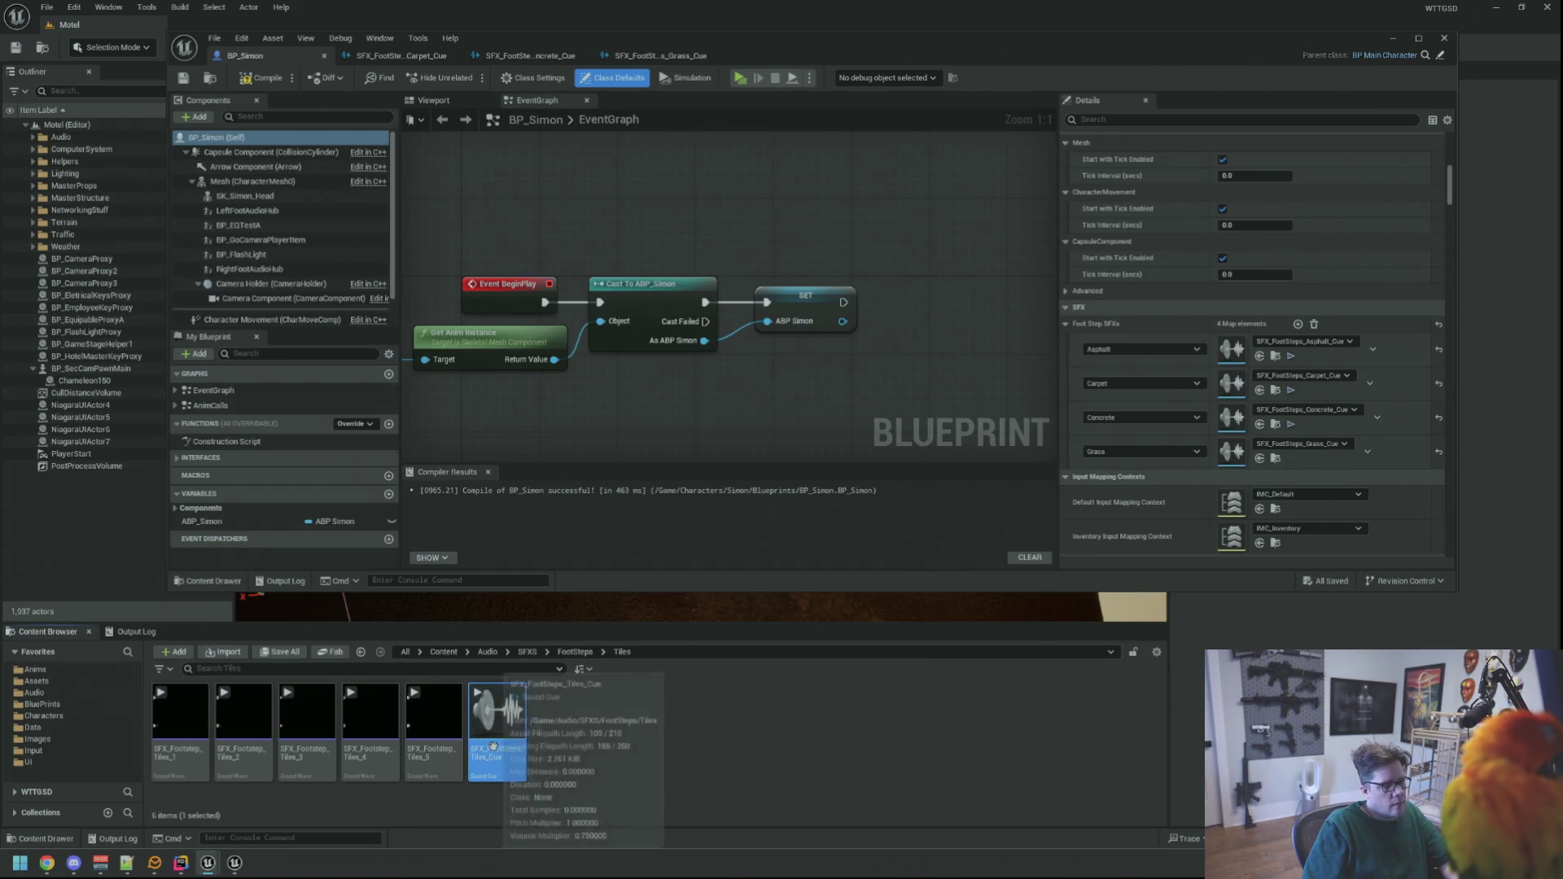
{"action": "double_click", "coordinate": [496, 716]}
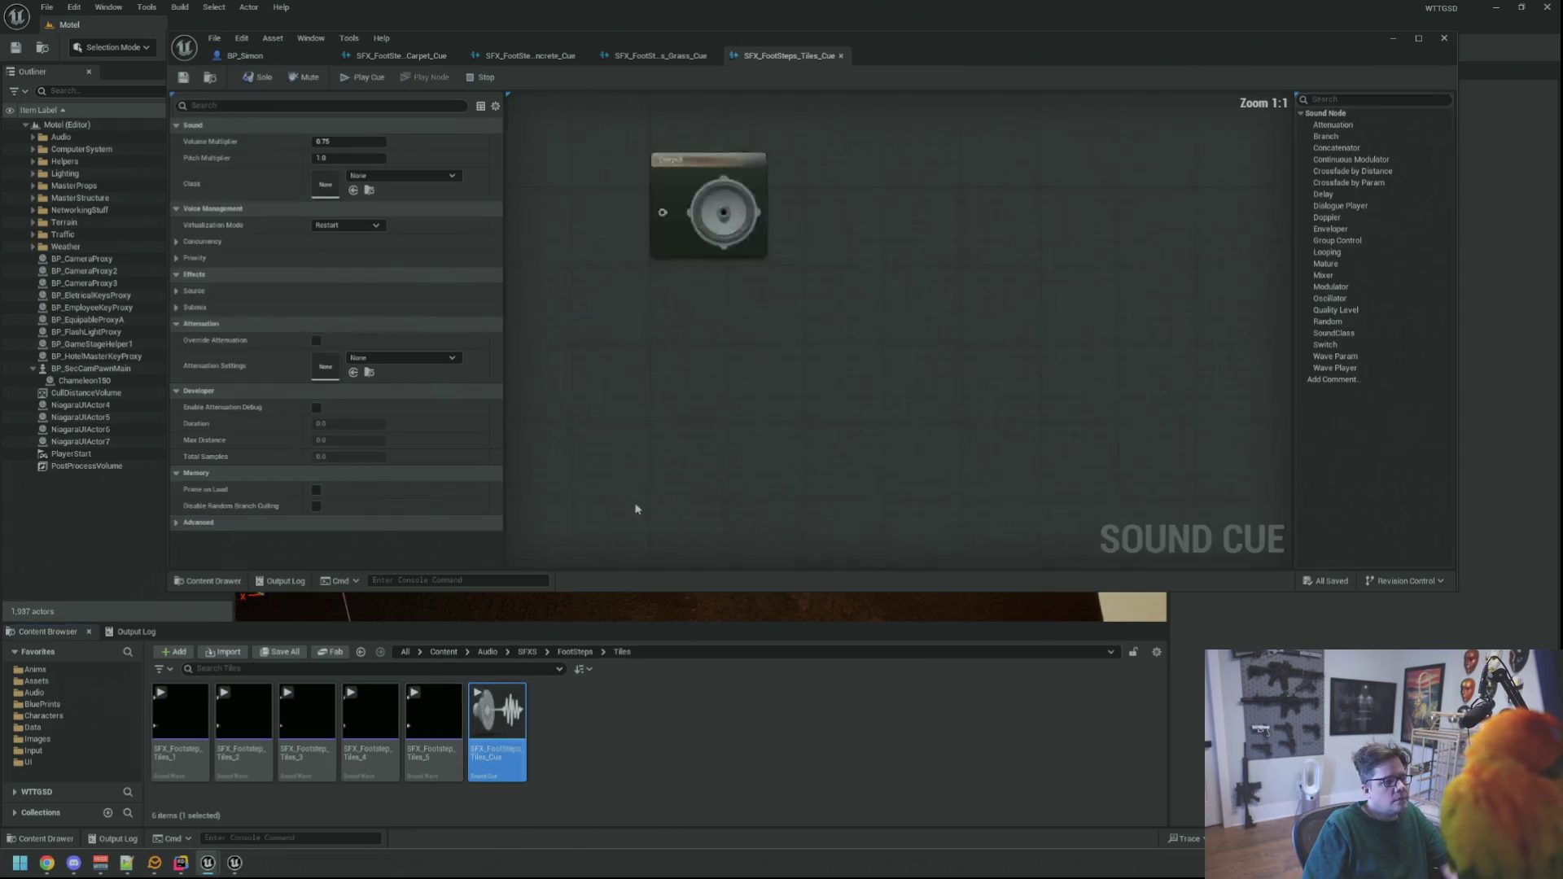
- Set the tiles cue's attenuation to SA_Basic and virtualization to Play when Silent
{"action": "left_click", "coordinate": [407, 357]}
{"action": "left_click", "coordinate": [411, 509]}
{"action": "left_click", "coordinate": [347, 224]}
{"action": "left_click", "coordinate": [341, 248]}
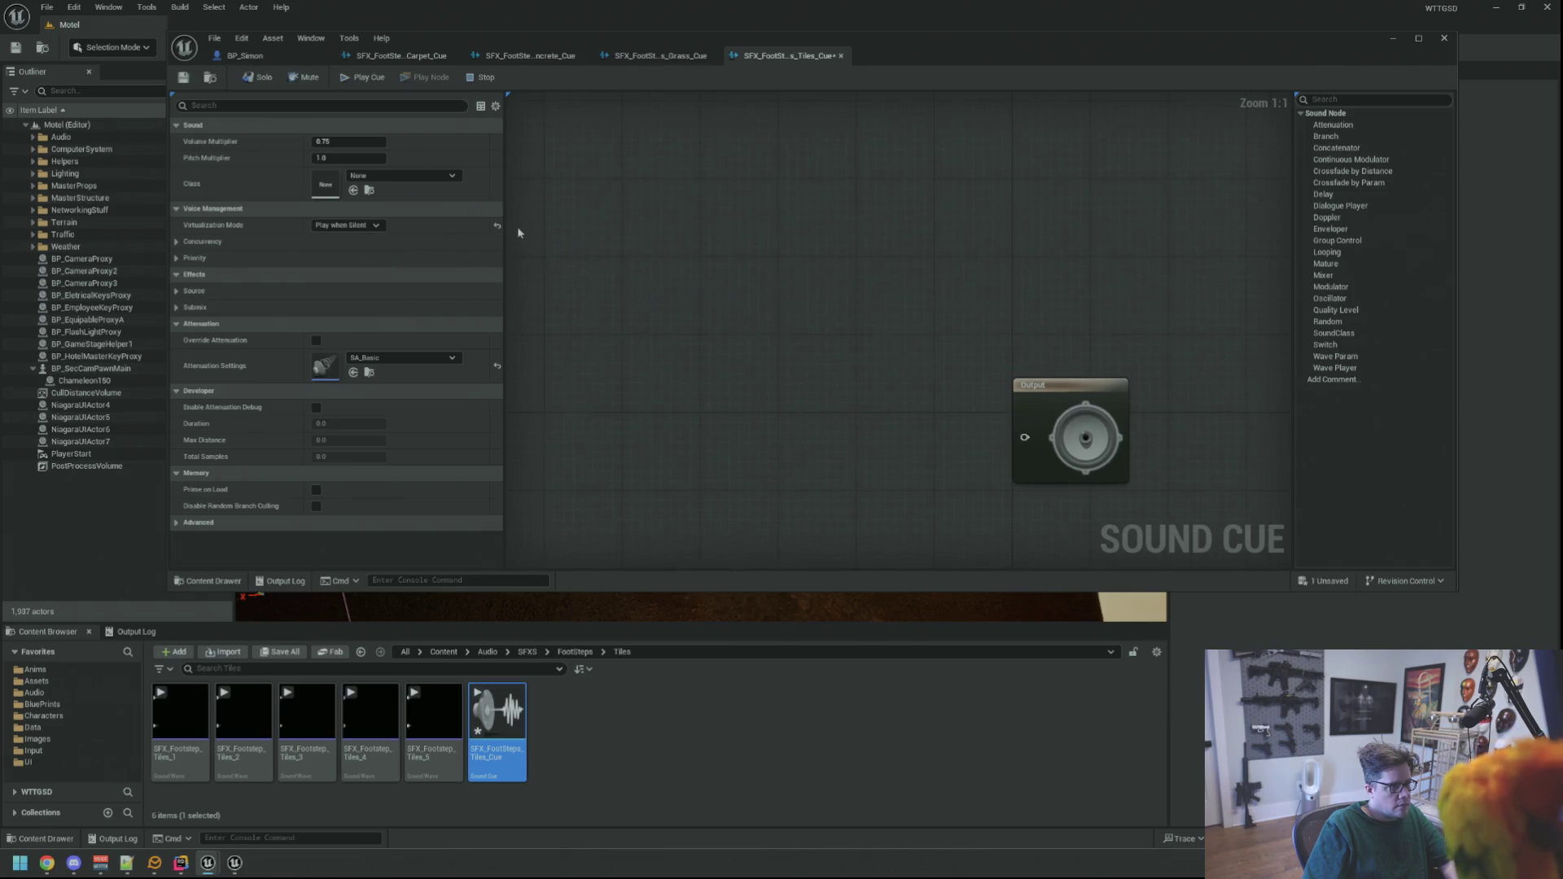
- Assign the SC_Player sound class and volume multiplier 1.0, then save the tiles cue
{"action": "left_click", "coordinate": [402, 175]}
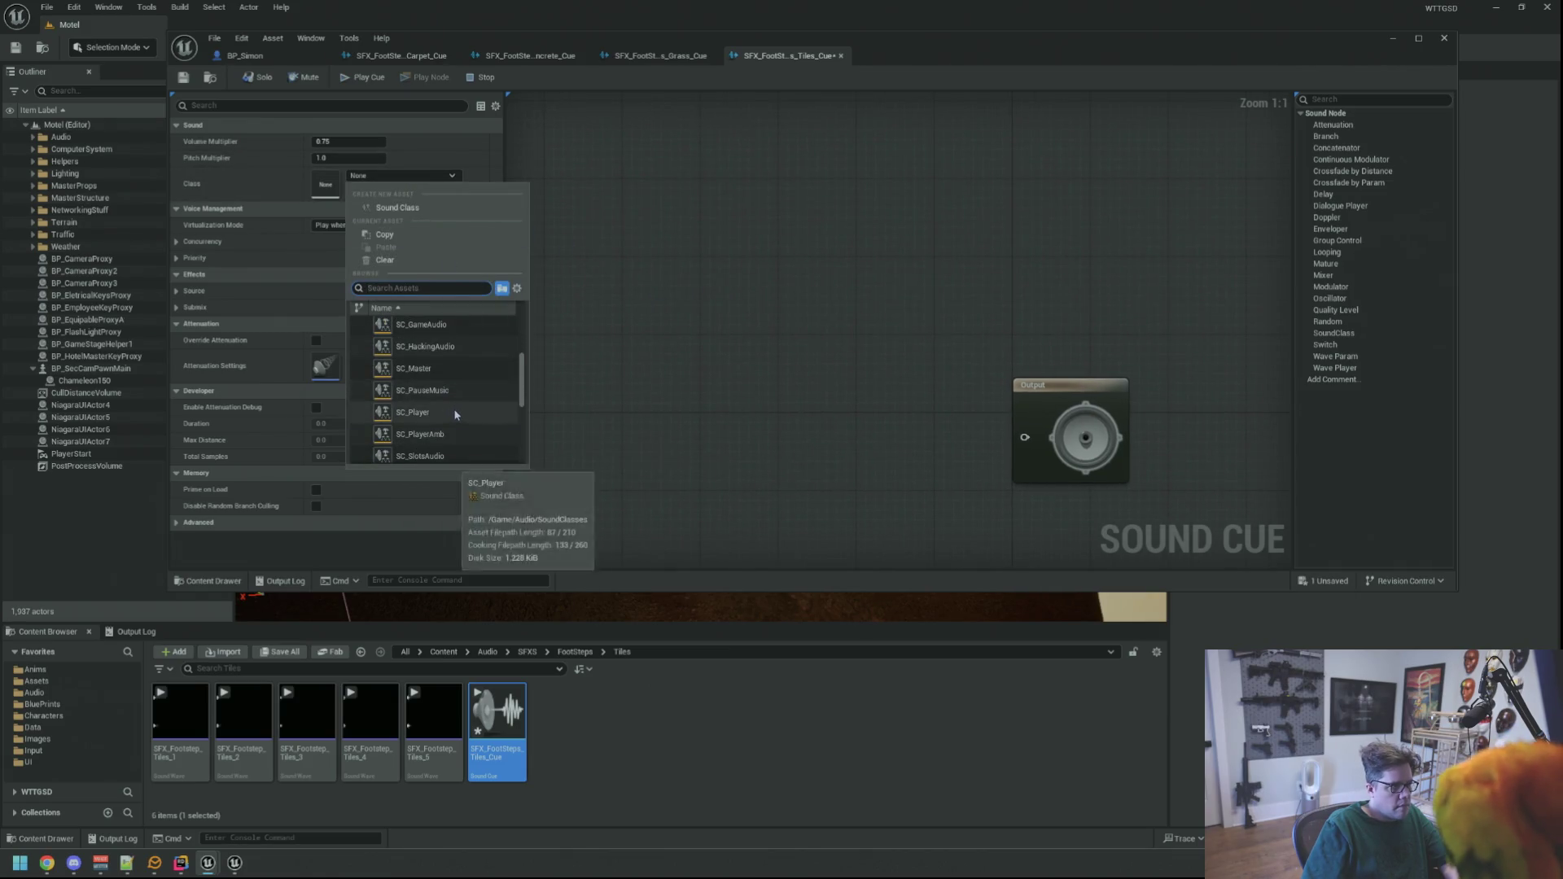
{"action": "left_click", "coordinate": [452, 407]}
{"action": "left_click", "coordinate": [342, 141]}
{"action": "type", "text": "1"}
{"action": "key", "text": "Return"}
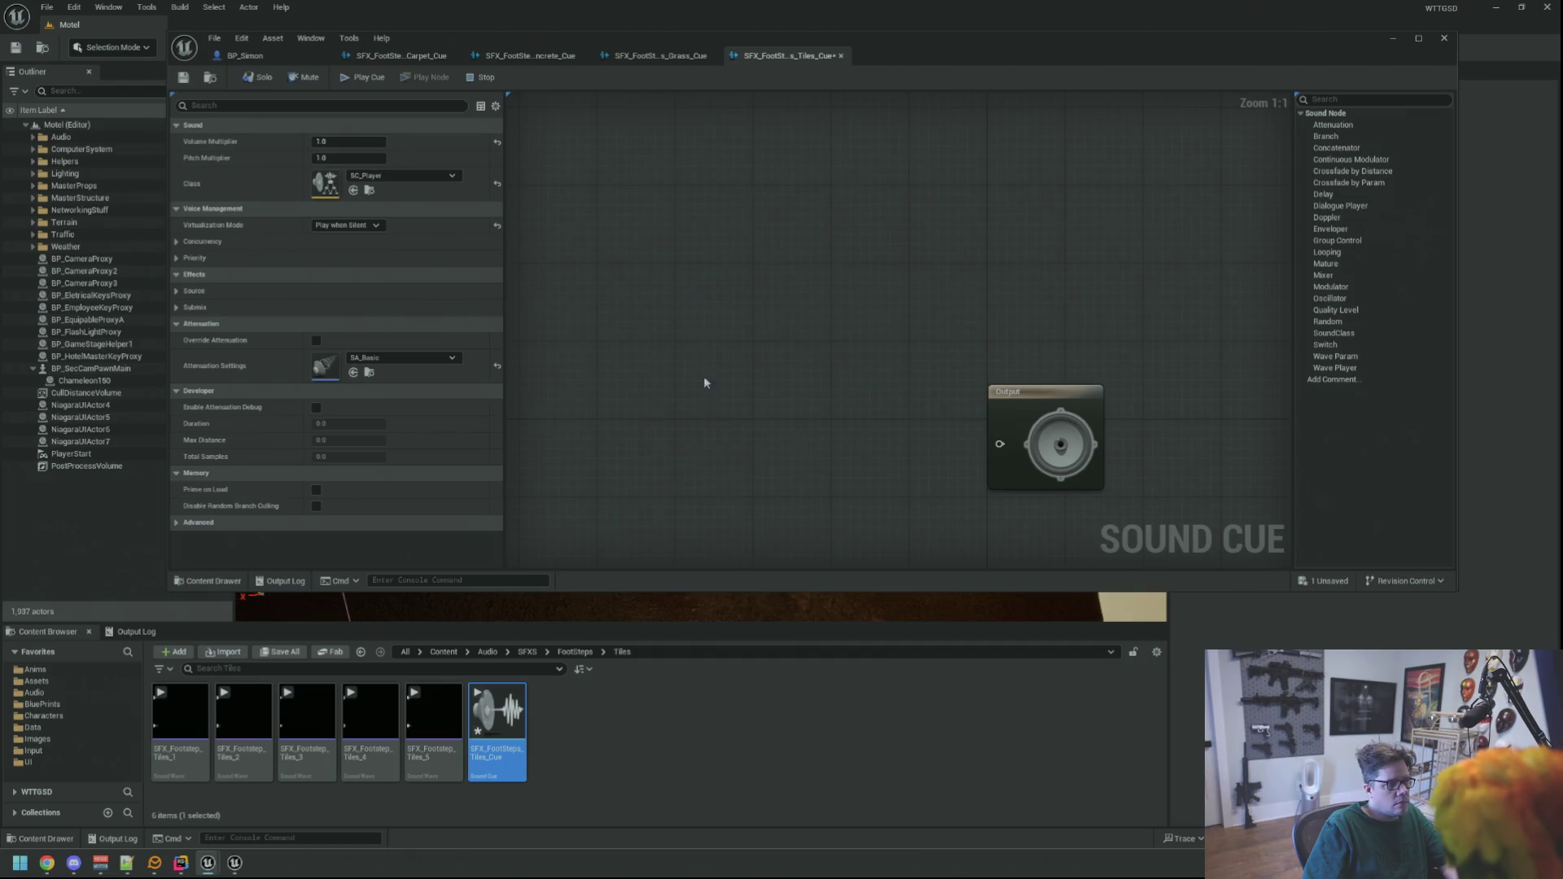
{"action": "key", "text": "ctrl+s"}
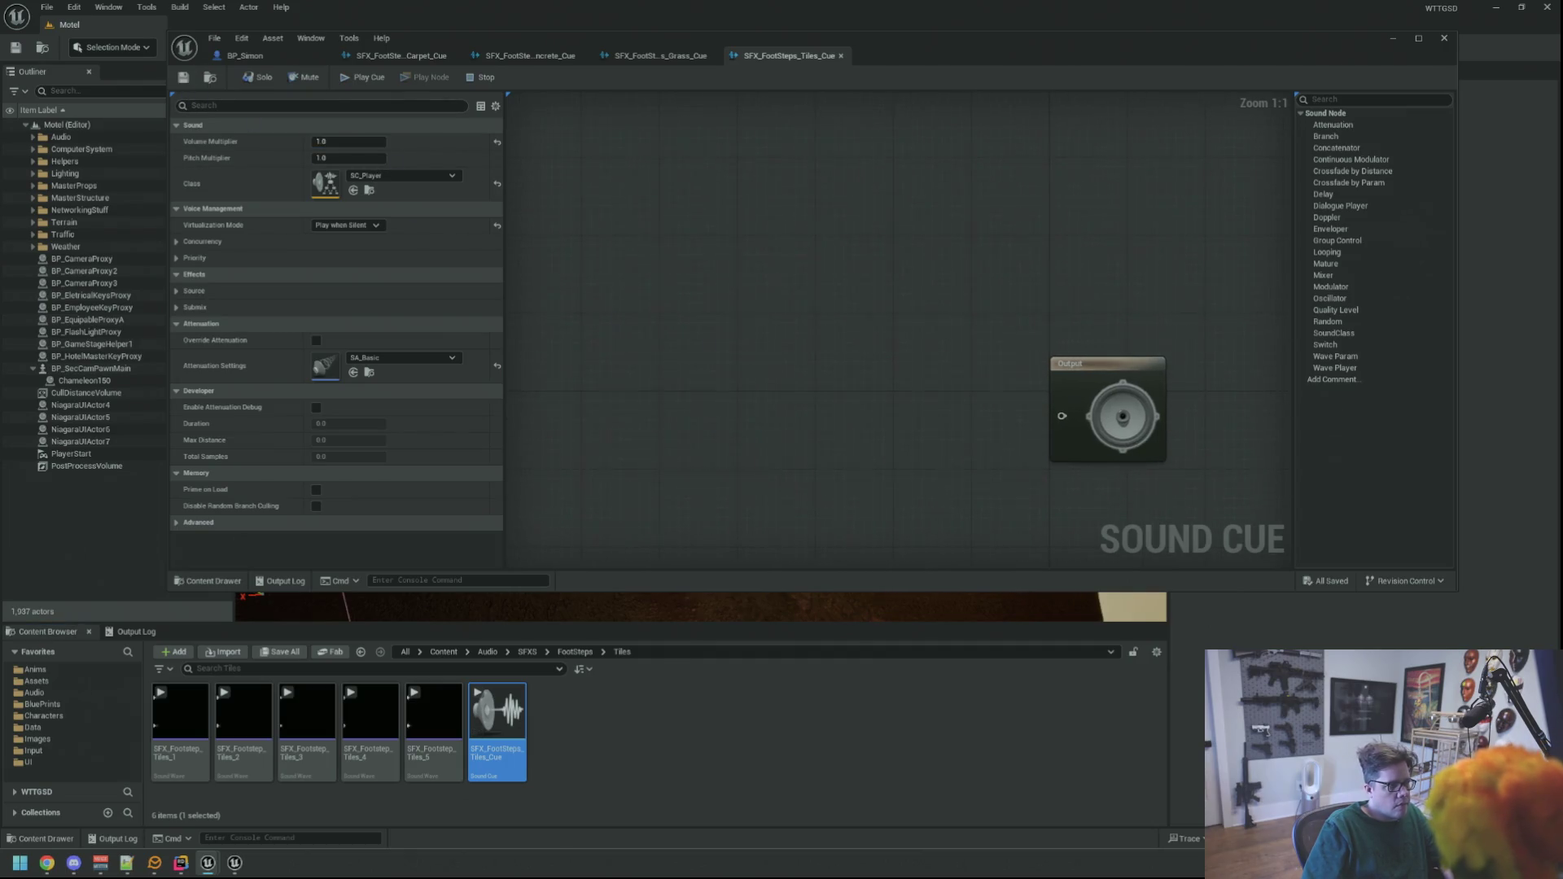
{"action": "left_click", "coordinate": [433, 717]}
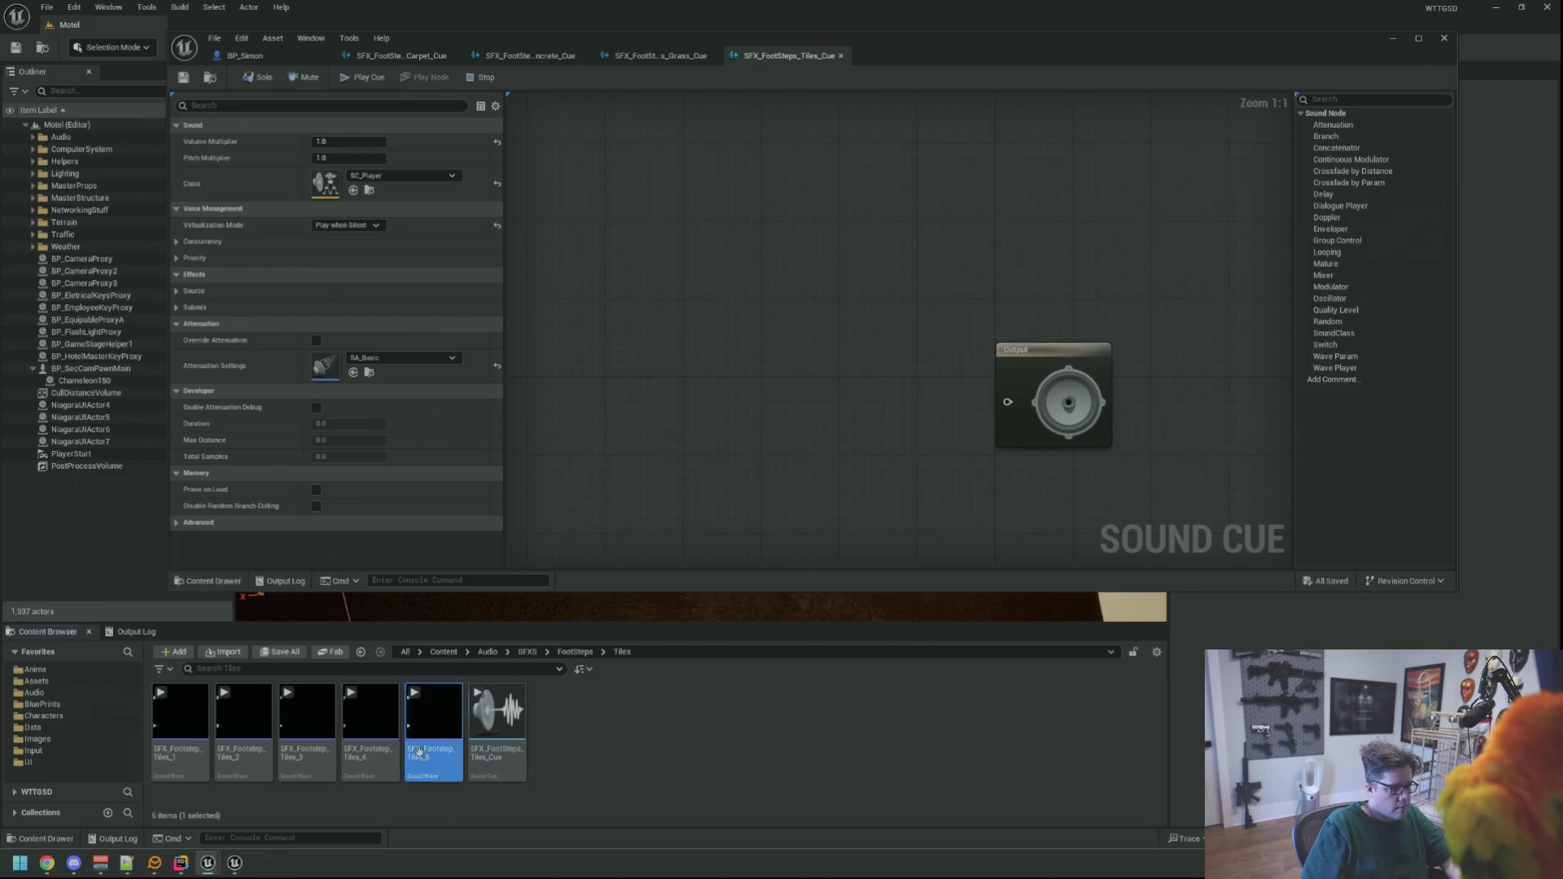
- Add the five tile footstep sounds as Wave Players plus a Random node with extra inputs
{"action": "left_click", "coordinate": [179, 716], "text": "shift"}
{"action": "mouse_move", "coordinate": [179, 716]}
{"action": "left_mouse_down"}
{"action": "mouse_move", "coordinate": [326, 700]}
{"action": "mouse_move", "coordinate": [674, 376]}
{"action": "left_mouse_up"}
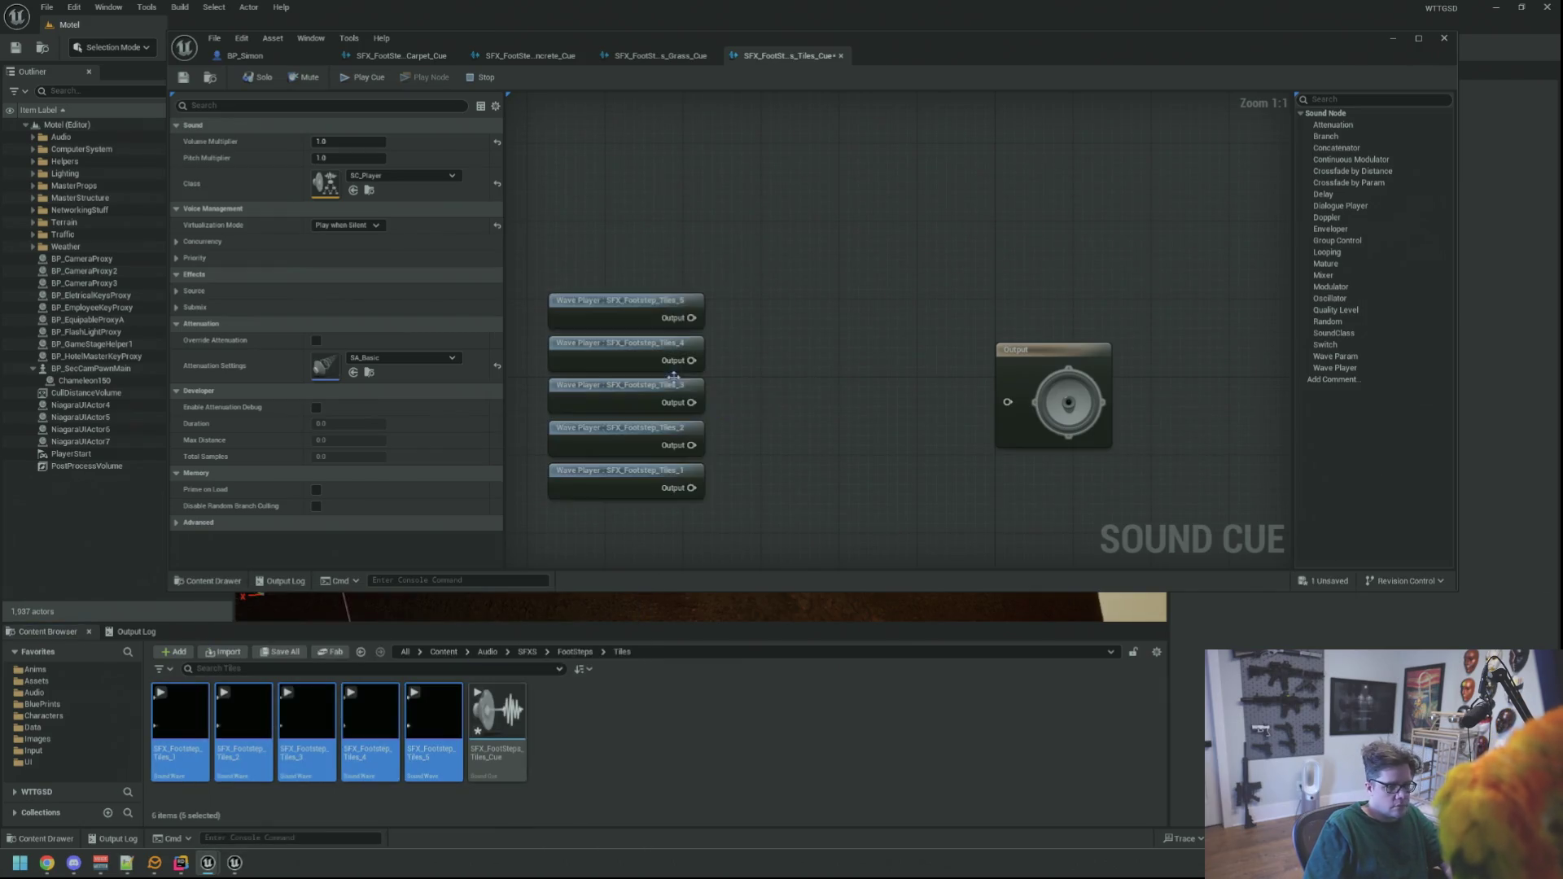
{"action": "right_click", "coordinate": [823, 358]}
{"action": "type", "text": "random"}
{"action": "key", "text": "Return"}
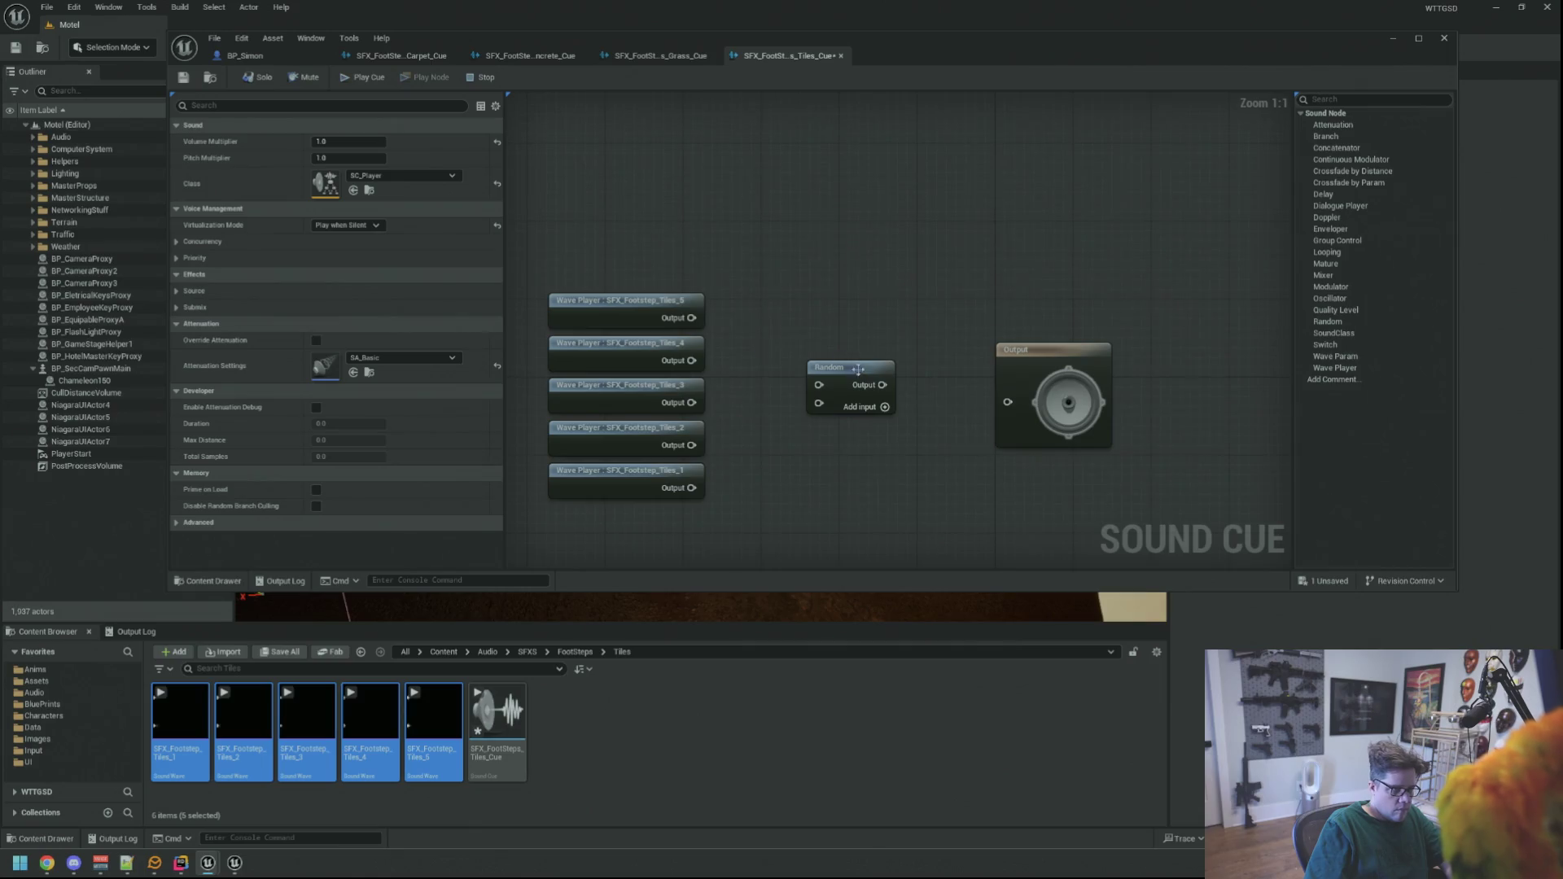
{"action": "left_click", "coordinate": [885, 407]}
{"action": "left_click", "coordinate": [884, 407]}
{"action": "left_click", "coordinate": [885, 407]}
- Wire Tiles_1 through Tiles_5 into the Random node's five inputs
{"action": "left_click_drag", "start_coordinate": [691, 317], "coordinate": [819, 386]}
{"action": "left_click_drag", "start_coordinate": [691, 360], "coordinate": [818, 404]}
{"action": "left_click_drag", "start_coordinate": [691, 403], "coordinate": [818, 421]}
{"action": "left_click_drag", "start_coordinate": [691, 445], "coordinate": [819, 440]}
{"action": "mouse_move", "coordinate": [691, 487]}
{"action": "left_mouse_down"}
{"action": "mouse_move", "coordinate": [847, 488]}
{"action": "mouse_move", "coordinate": [819, 458]}
{"action": "left_mouse_up"}
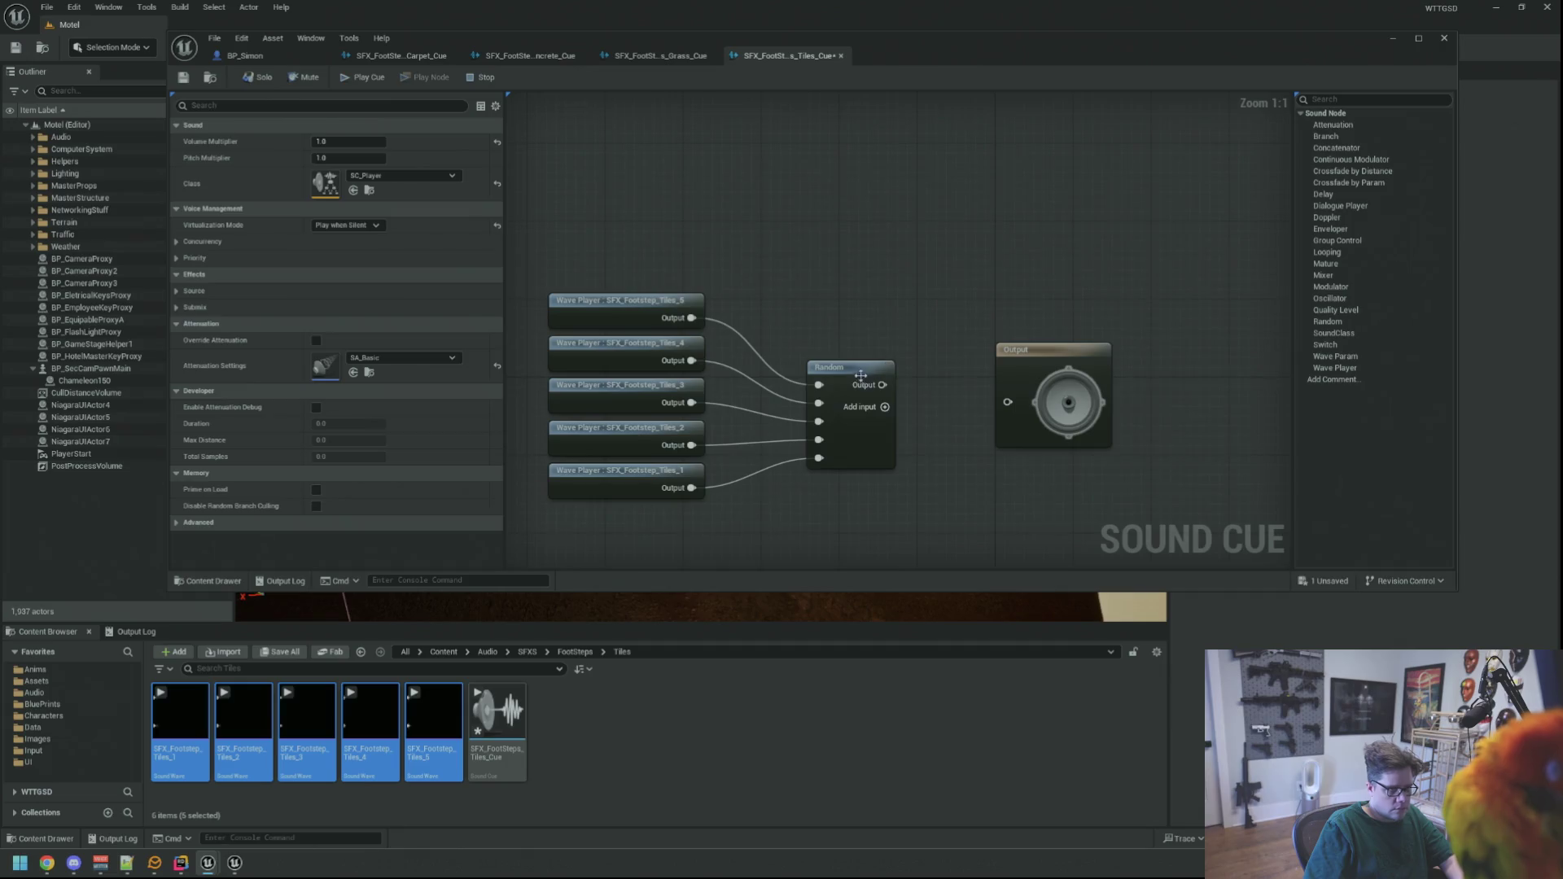
{"action": "left_click_drag", "start_coordinate": [859, 377], "coordinate": [841, 345]}
{"action": "left_click", "coordinate": [936, 346]}
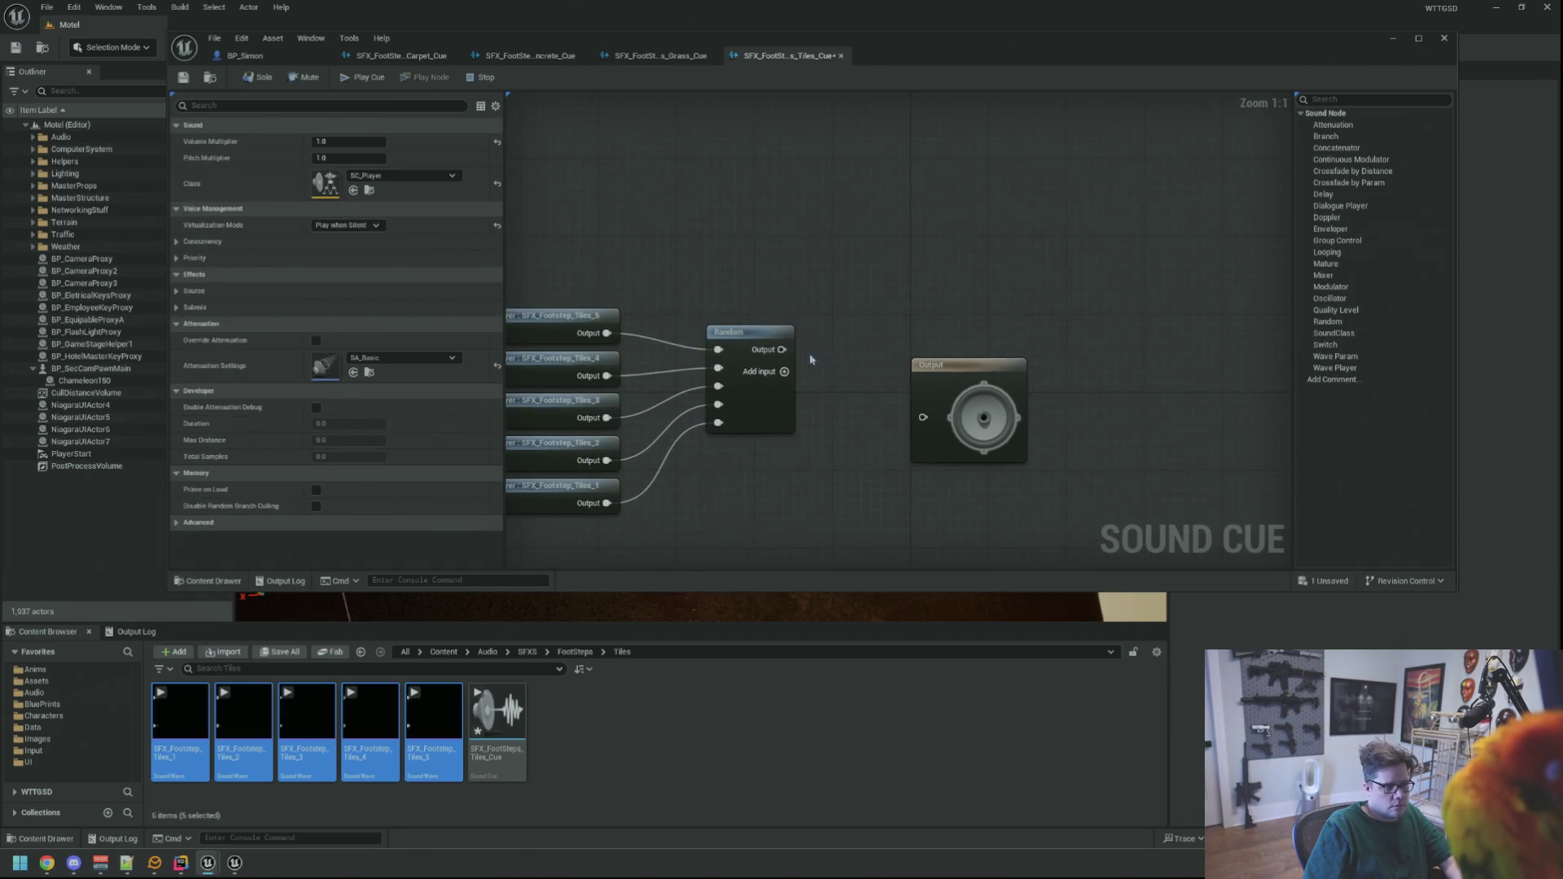
- Insert a Modulator between Random and Output, save the tiles cue, and return to BP_Simon
{"action": "mouse_move", "coordinate": [1331, 286]}
{"action": "left_mouse_down"}
{"action": "mouse_move", "coordinate": [844, 336]}
{"action": "mouse_move", "coordinate": [772, 364]}
{"action": "mouse_move", "coordinate": [838, 360]}
{"action": "mouse_move", "coordinate": [923, 416]}
{"action": "mouse_move", "coordinate": [1002, 340]}
{"action": "left_mouse_up"}
{"action": "left_click_drag", "start_coordinate": [850, 342], "coordinate": [840, 353]}
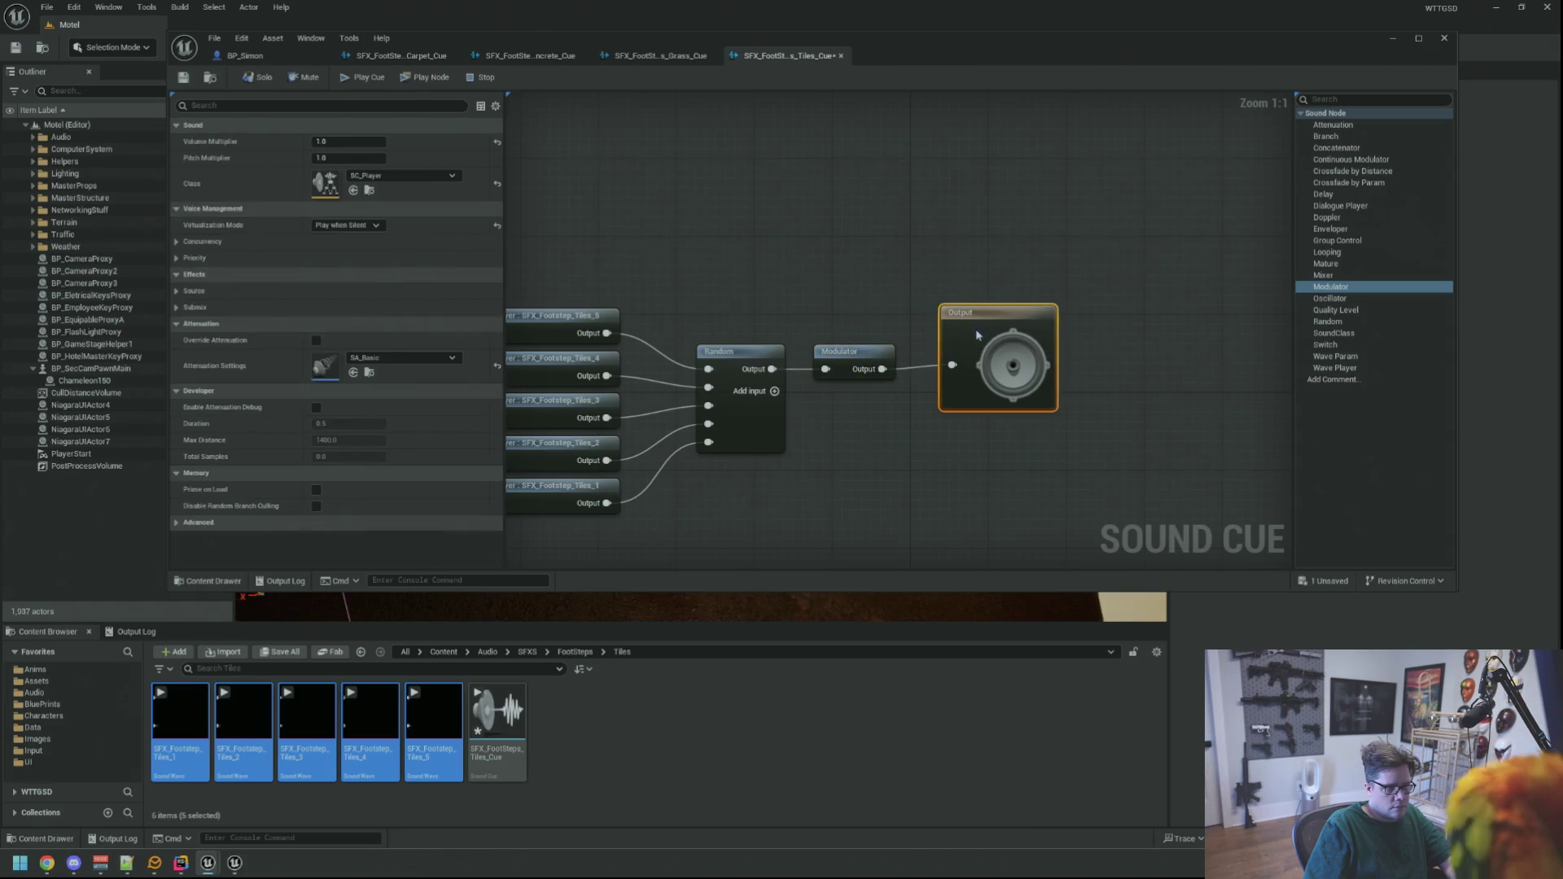
{"action": "left_click_drag", "start_coordinate": [1148, 271], "coordinate": [778, 359]}
{"action": "left_click", "coordinate": [867, 285]}
{"action": "left_click", "coordinate": [182, 79]}
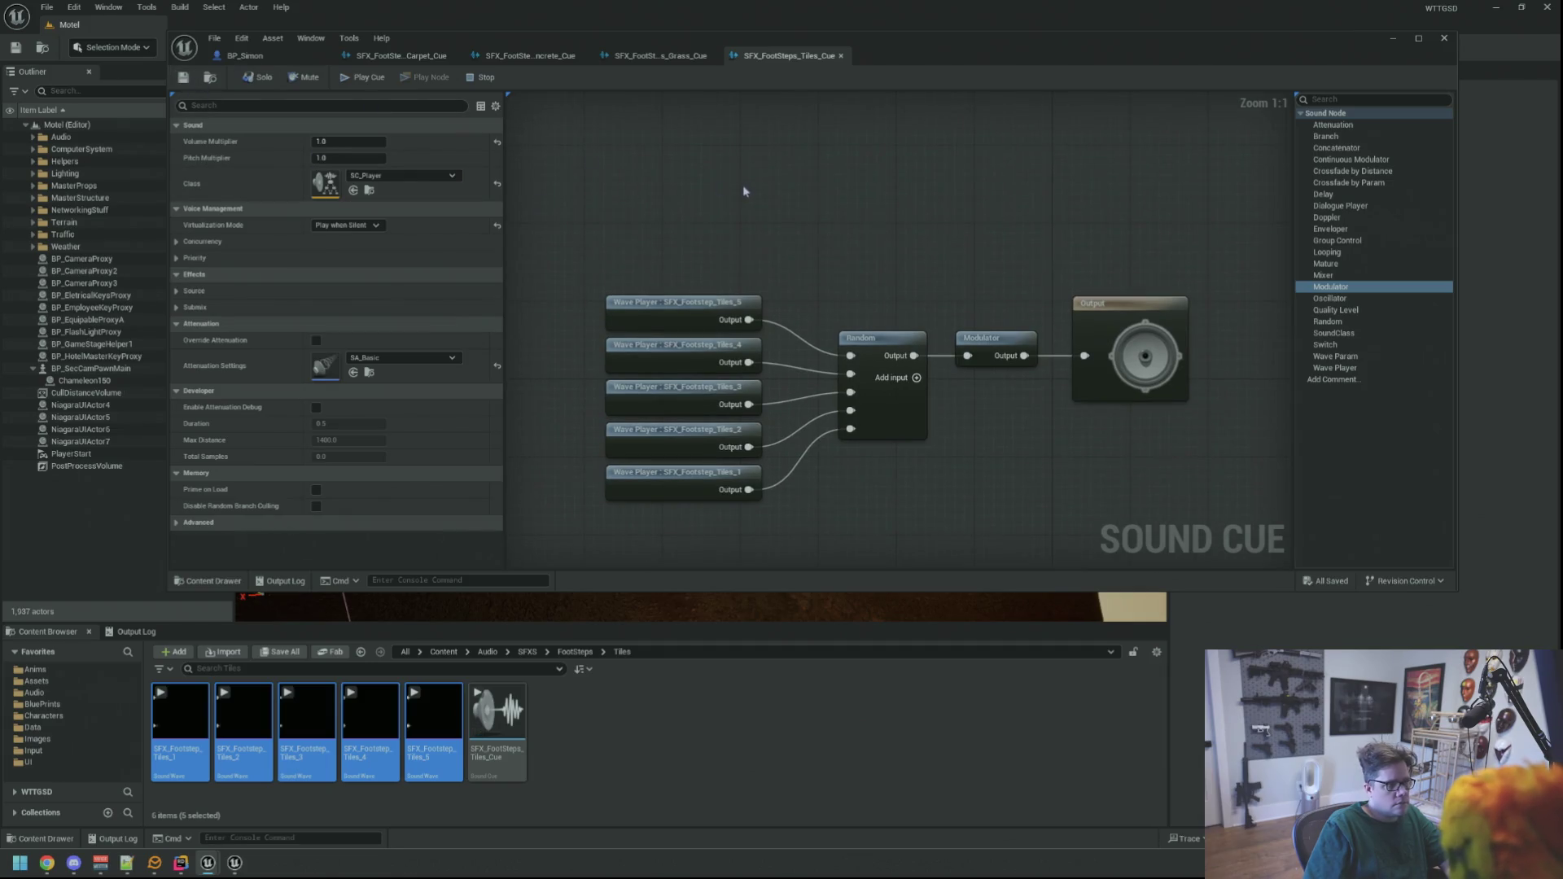
{"action": "left_click_drag", "start_coordinate": [741, 221], "coordinate": [684, 207]}
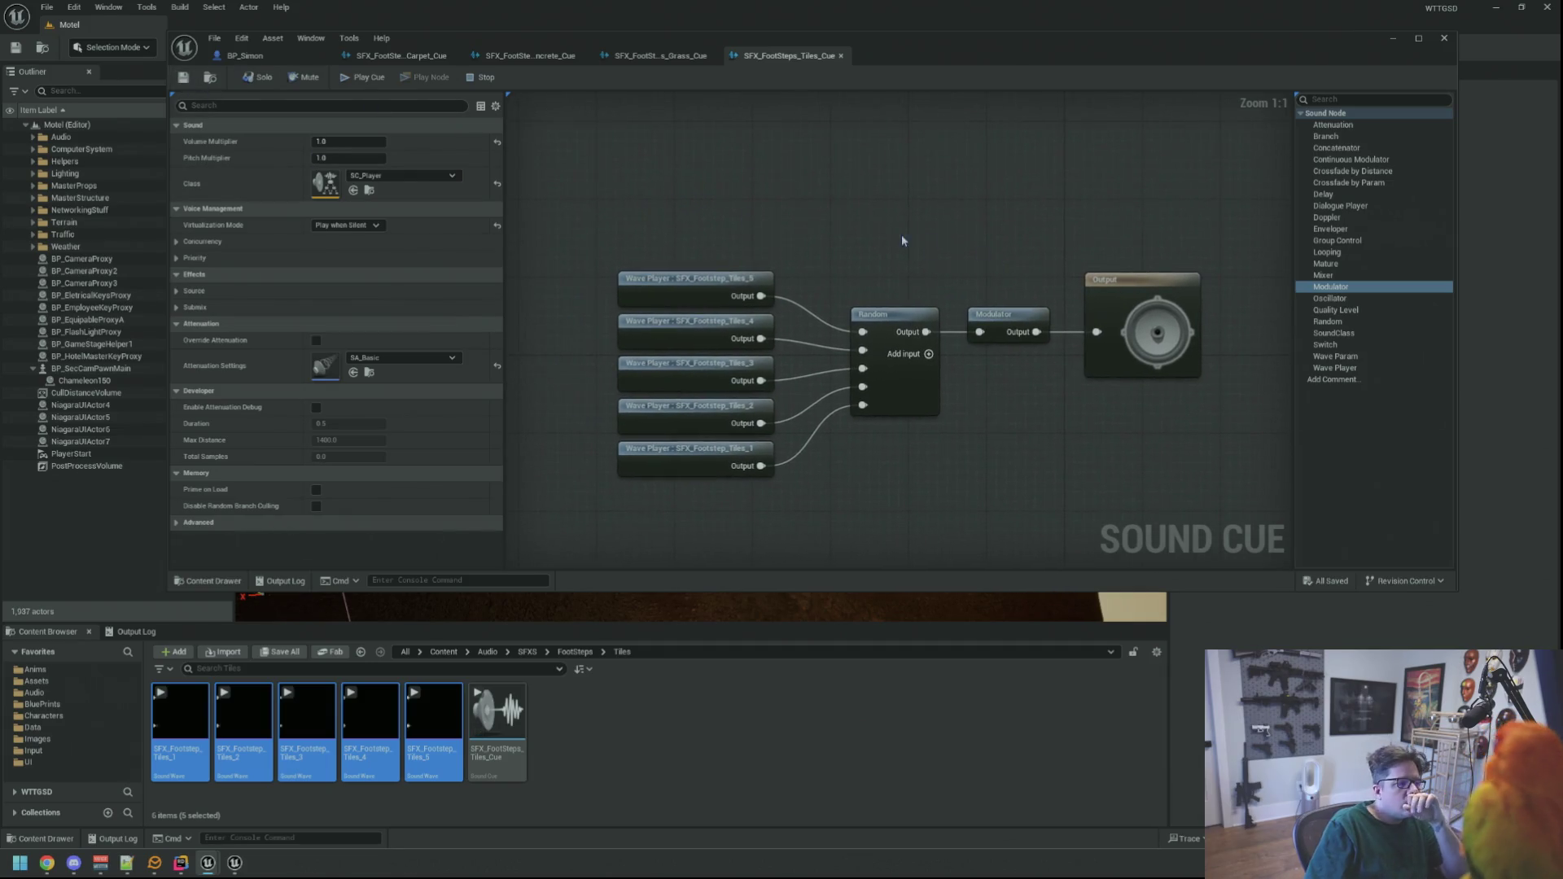
{"action": "left_click", "coordinate": [933, 328]}
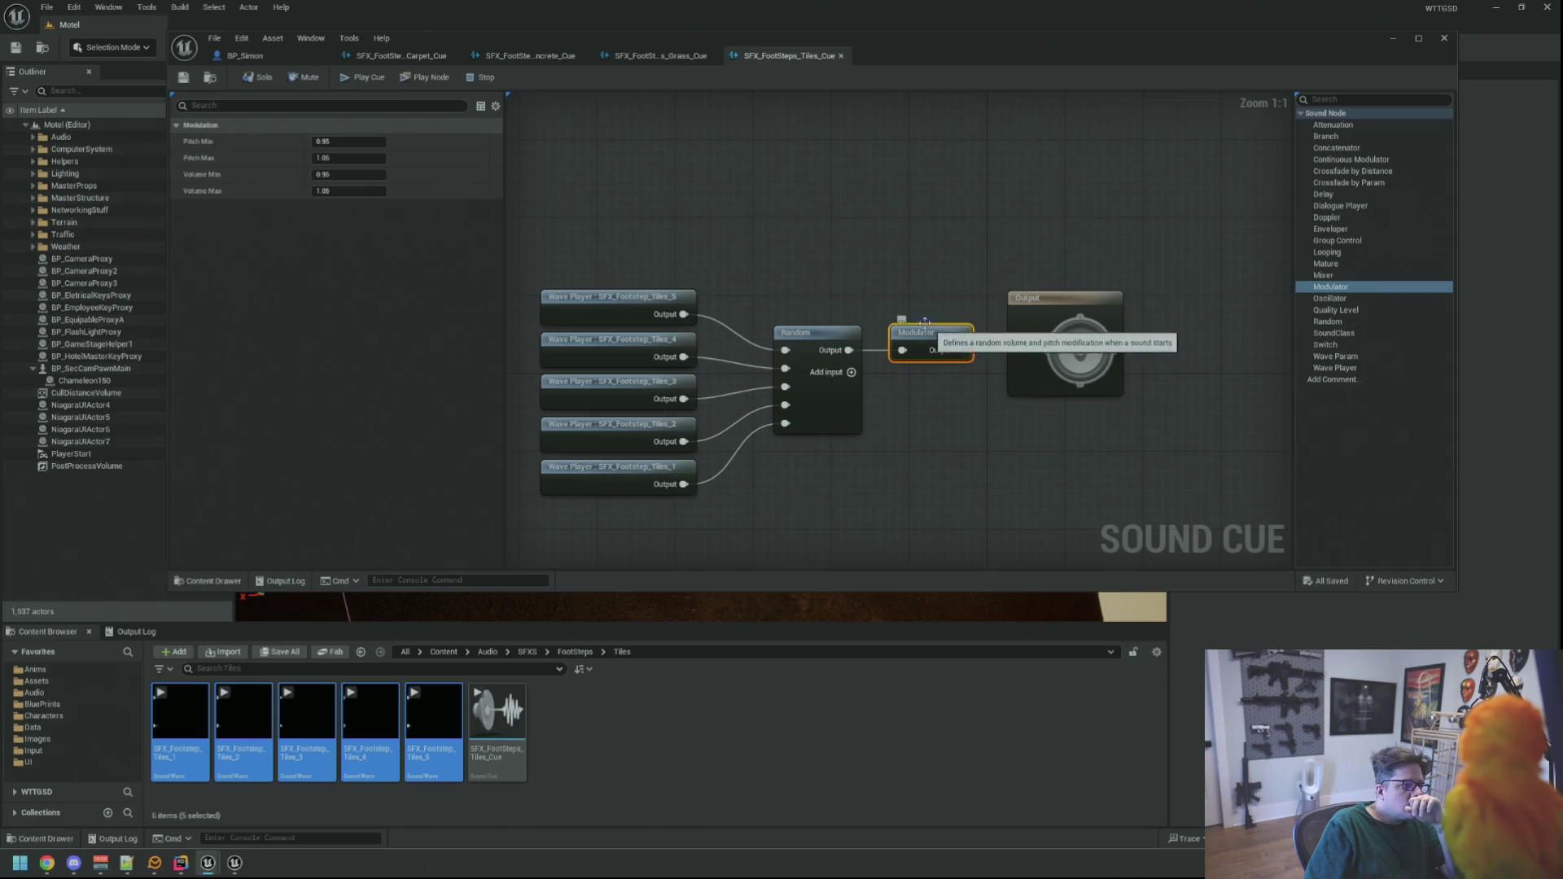
{"action": "left_click", "coordinate": [882, 277]}
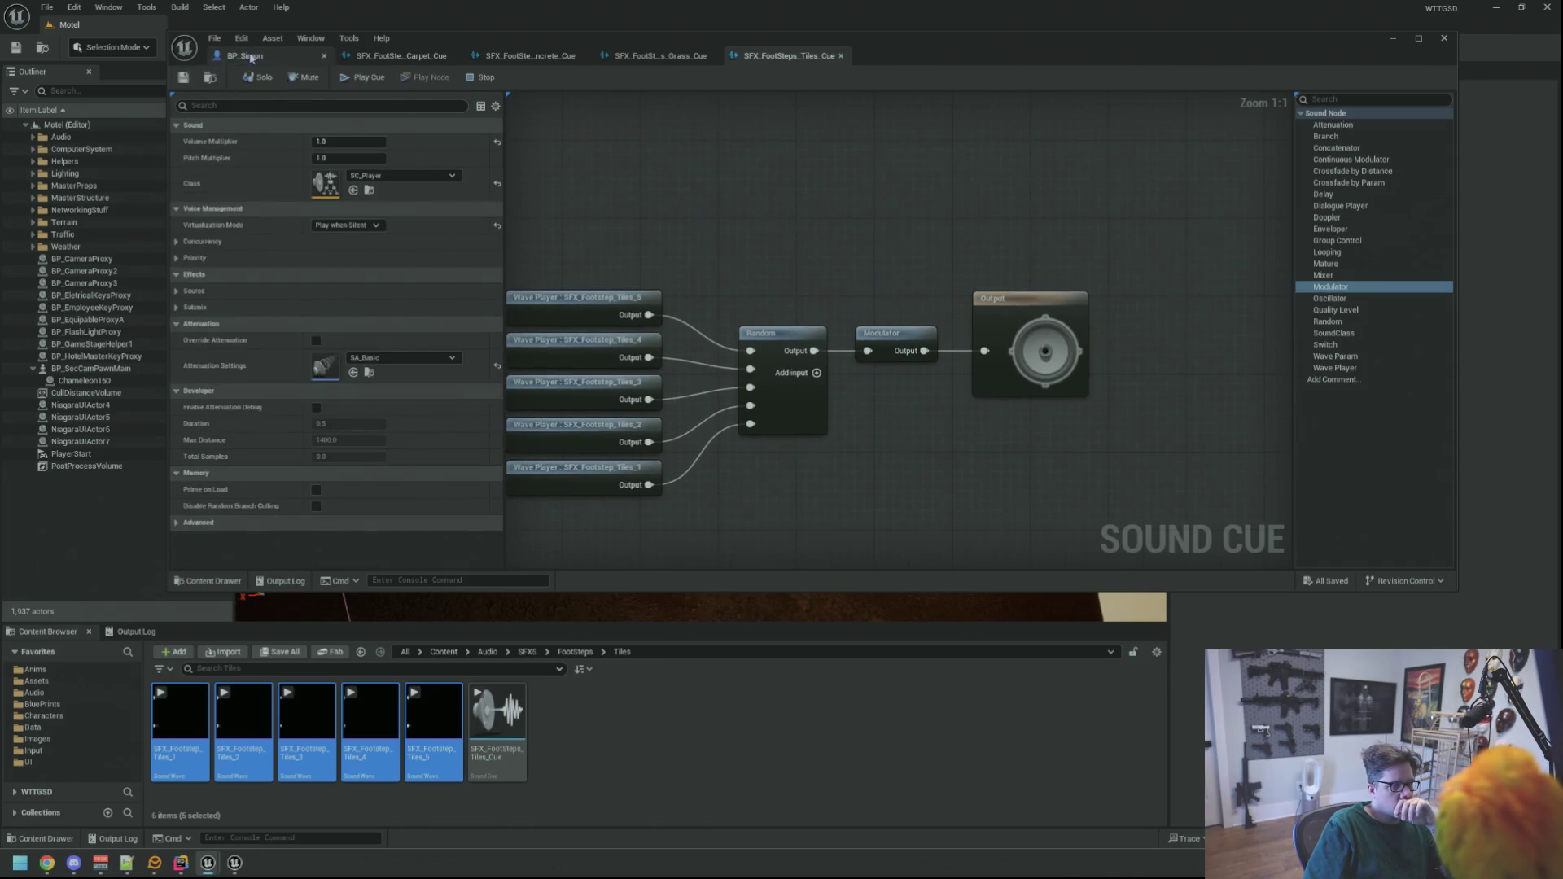
{"action": "left_click", "coordinate": [244, 56]}
- Add a fifth Foot Step SFXs entry keyed Tiles and assign SFX_FootSteps_Tiles_Cue to it
{"action": "left_click", "coordinate": [1297, 324]}
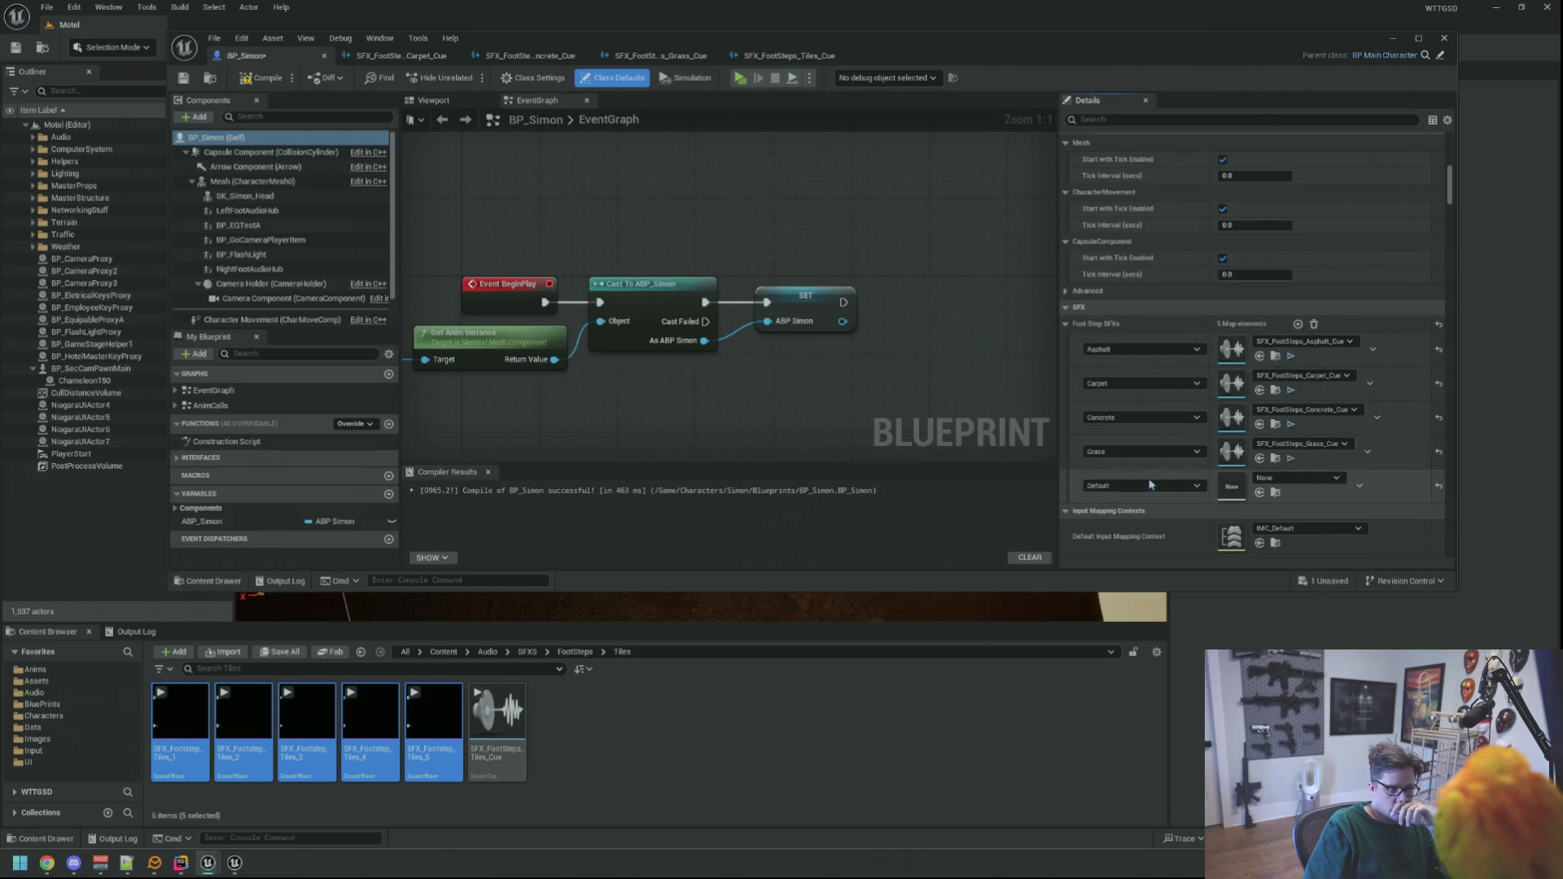
{"action": "left_click", "coordinate": [1141, 485]}
{"action": "left_click", "coordinate": [1127, 556]}
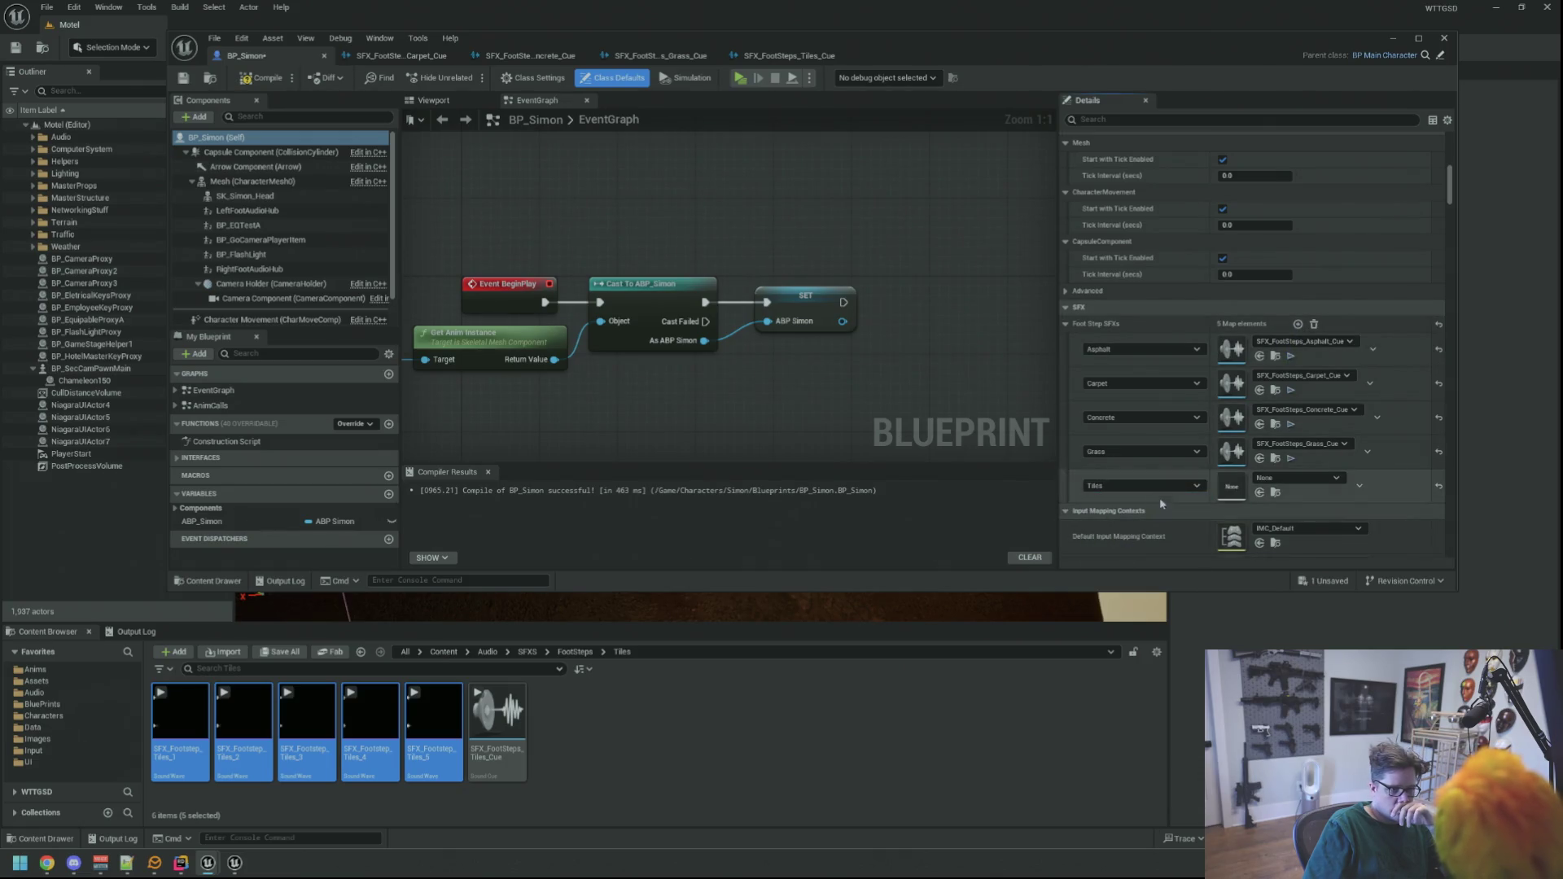
{"action": "mouse_move", "coordinate": [497, 717]}
{"action": "left_mouse_down"}
{"action": "mouse_move", "coordinate": [1188, 570]}
{"action": "mouse_move", "coordinate": [1286, 488]}
{"action": "left_mouse_up"}
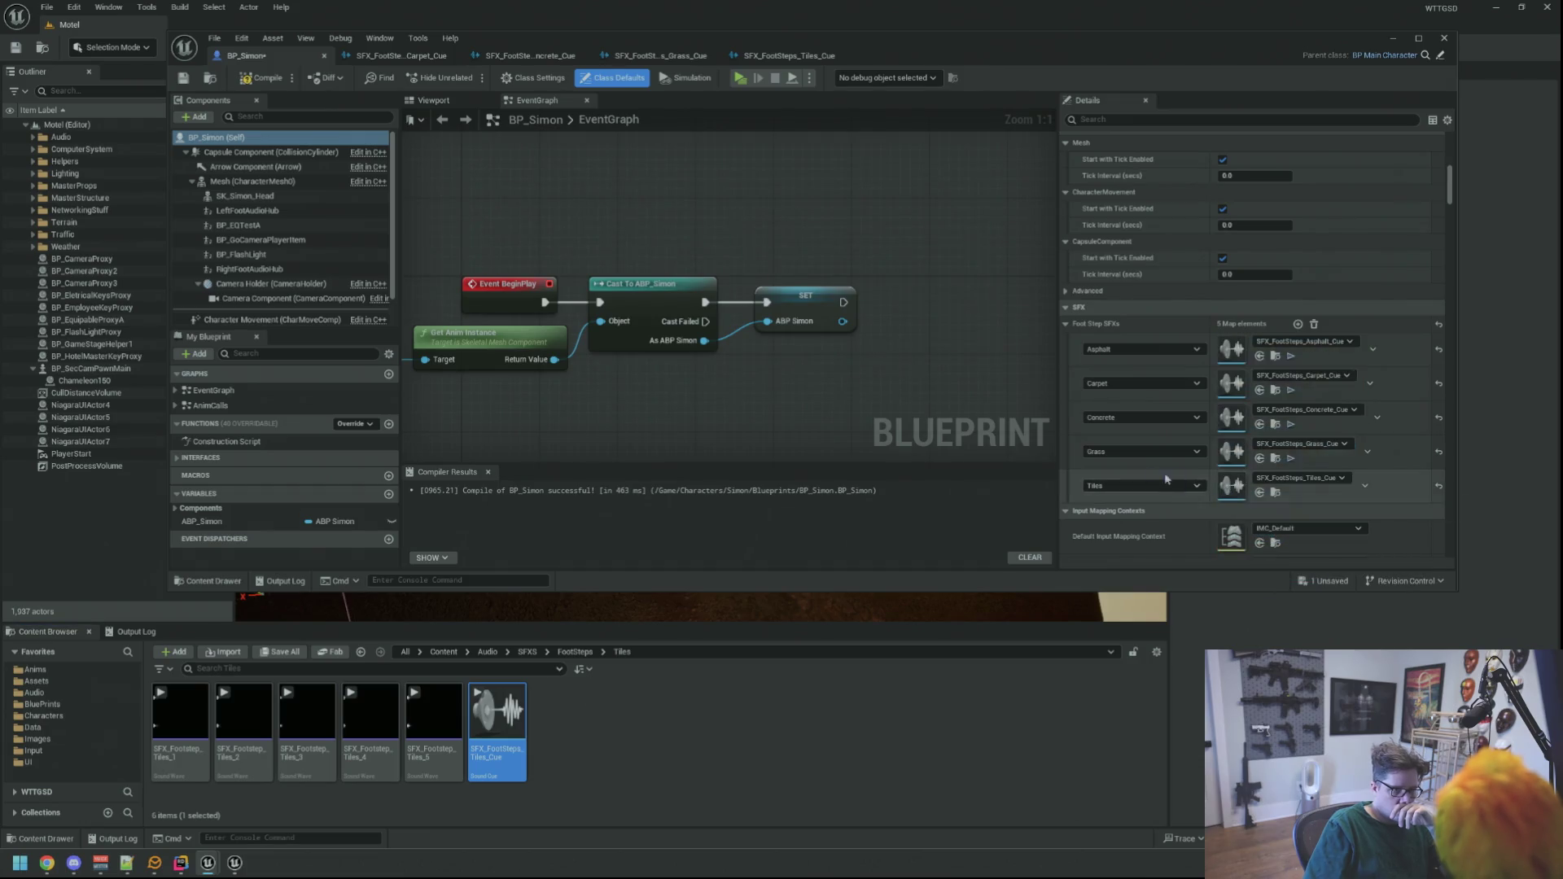
{"action": "mouse_move", "coordinate": [738, 407]}
{"action": "left_mouse_down"}
{"action": "mouse_move", "coordinate": [820, 391]}
{"action": "mouse_move", "coordinate": [765, 398]}
{"action": "mouse_move", "coordinate": [784, 368]}
{"action": "left_mouse_up"}
{"action": "scroll", "coordinate": [716, 402], "scroll_direction": "down", "scroll_amount": 1}
{"action": "scroll", "coordinate": [792, 395], "scroll_direction": "up", "scroll_amount": 1}
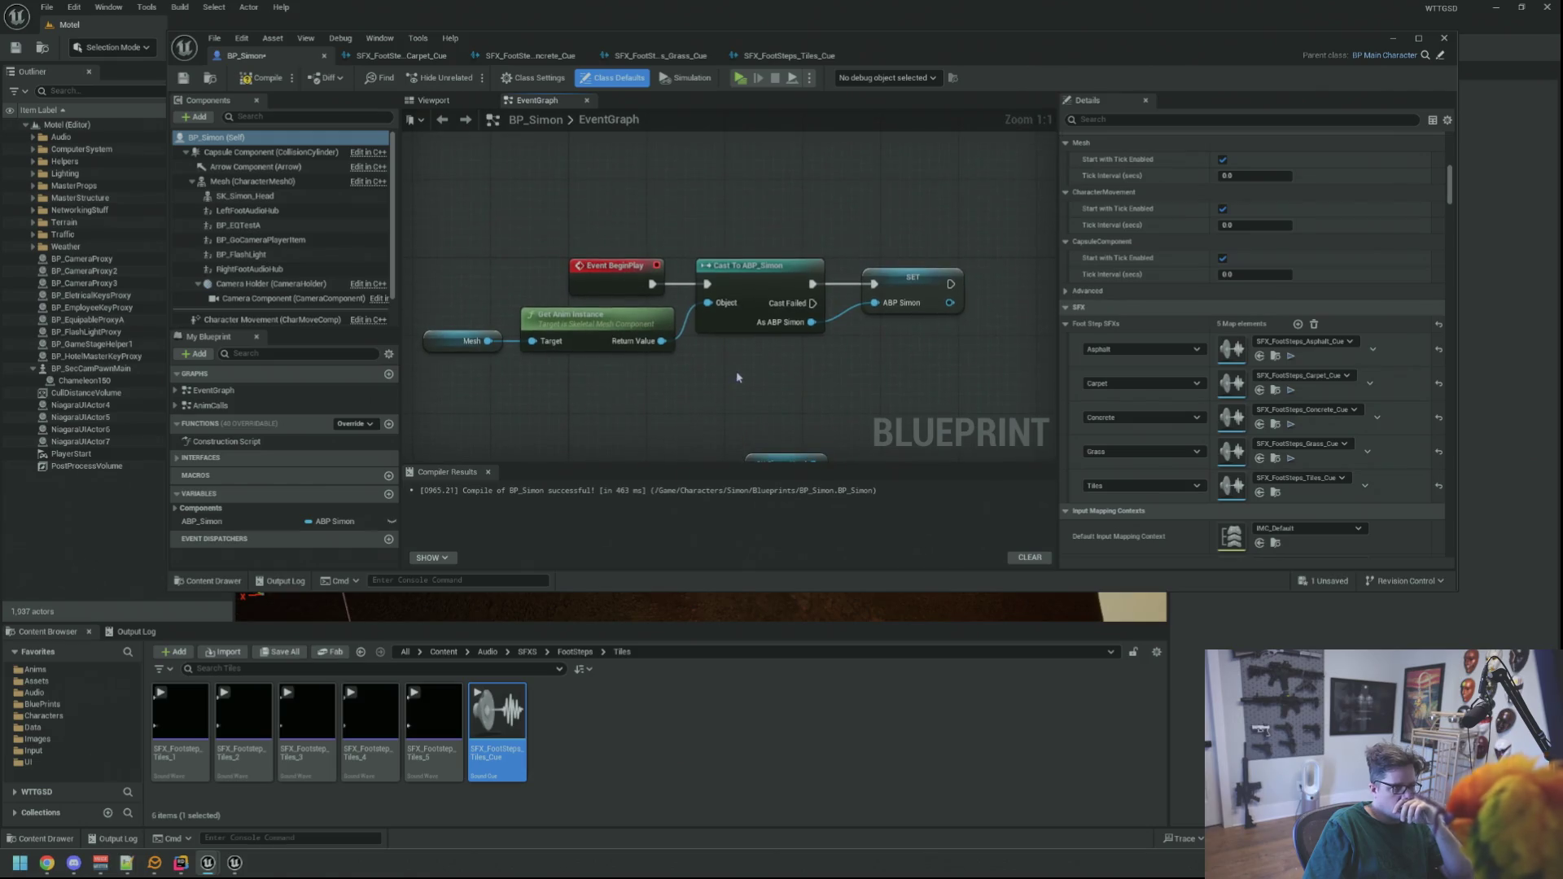
- Save BP_Simon and close all the open asset editor tabs
{"action": "left_click", "coordinate": [184, 78]}
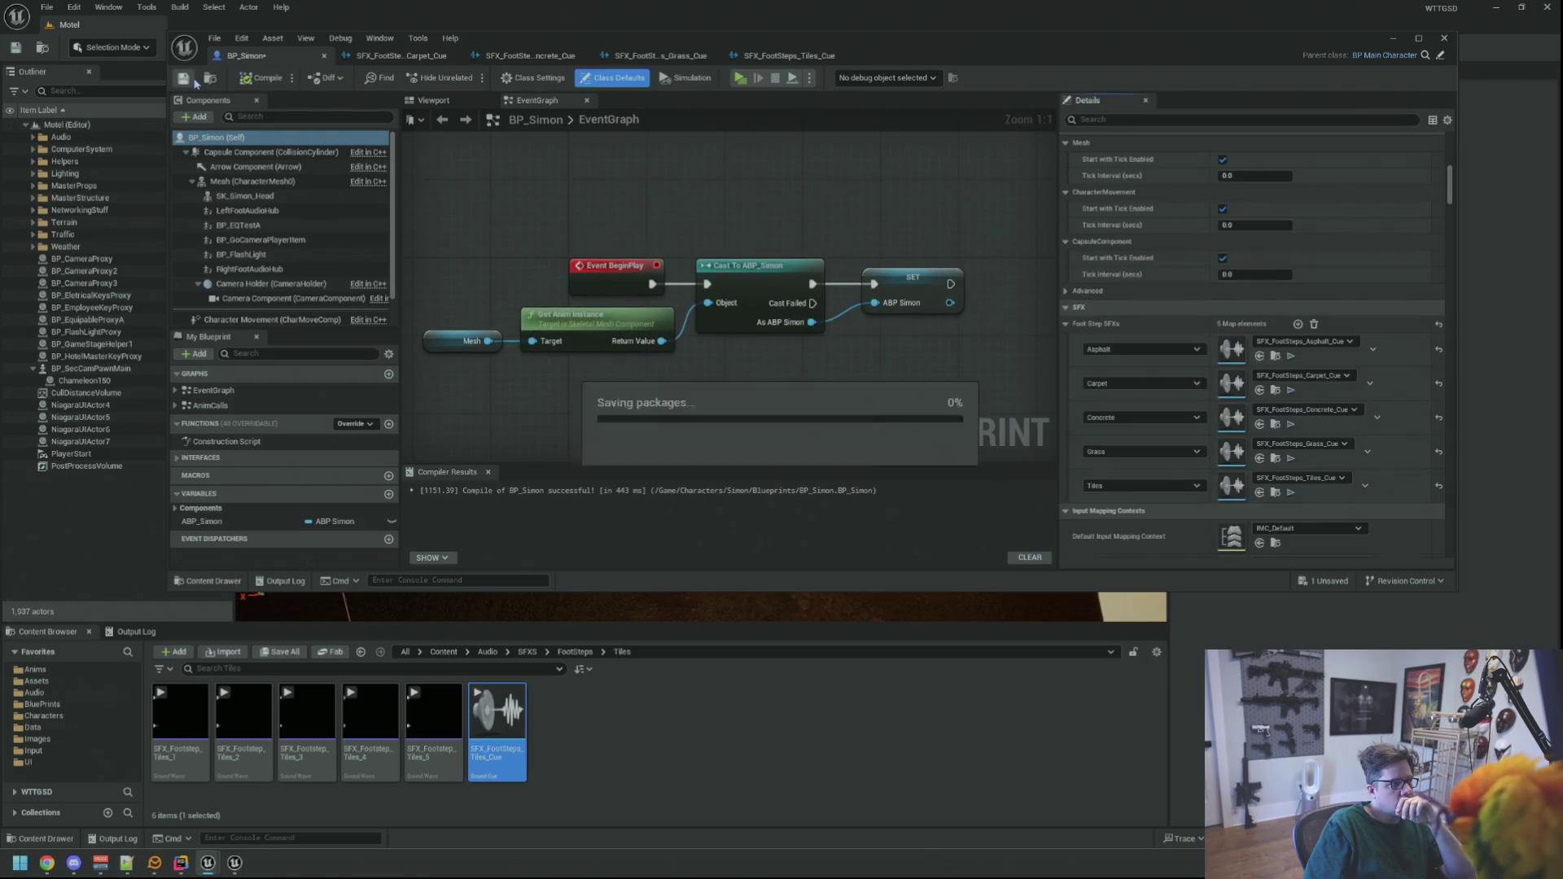
{"action": "middle_click", "coordinate": [773, 56]}
{"action": "middle_click", "coordinate": [659, 55]}
{"action": "middle_click", "coordinate": [529, 55]}
{"action": "middle_click", "coordinate": [399, 55]}
{"action": "middle_click", "coordinate": [268, 55]}
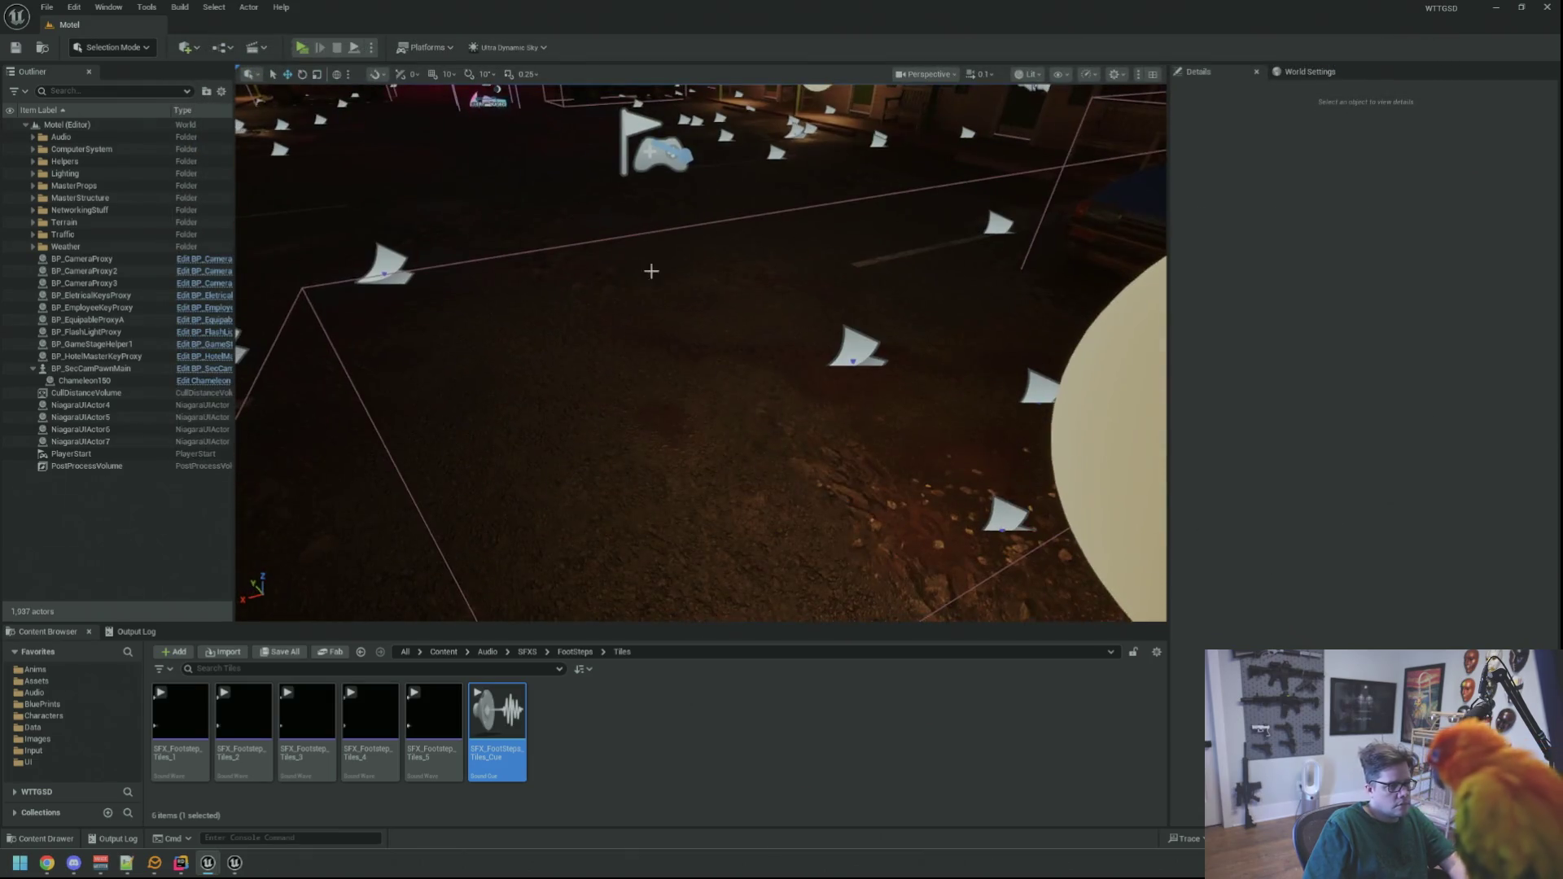
- In Rider's MainCharacter.cpp, comment out ProcessFootStep's surface-type if/else logging block
{"action": "left_click", "coordinate": [181, 867]}
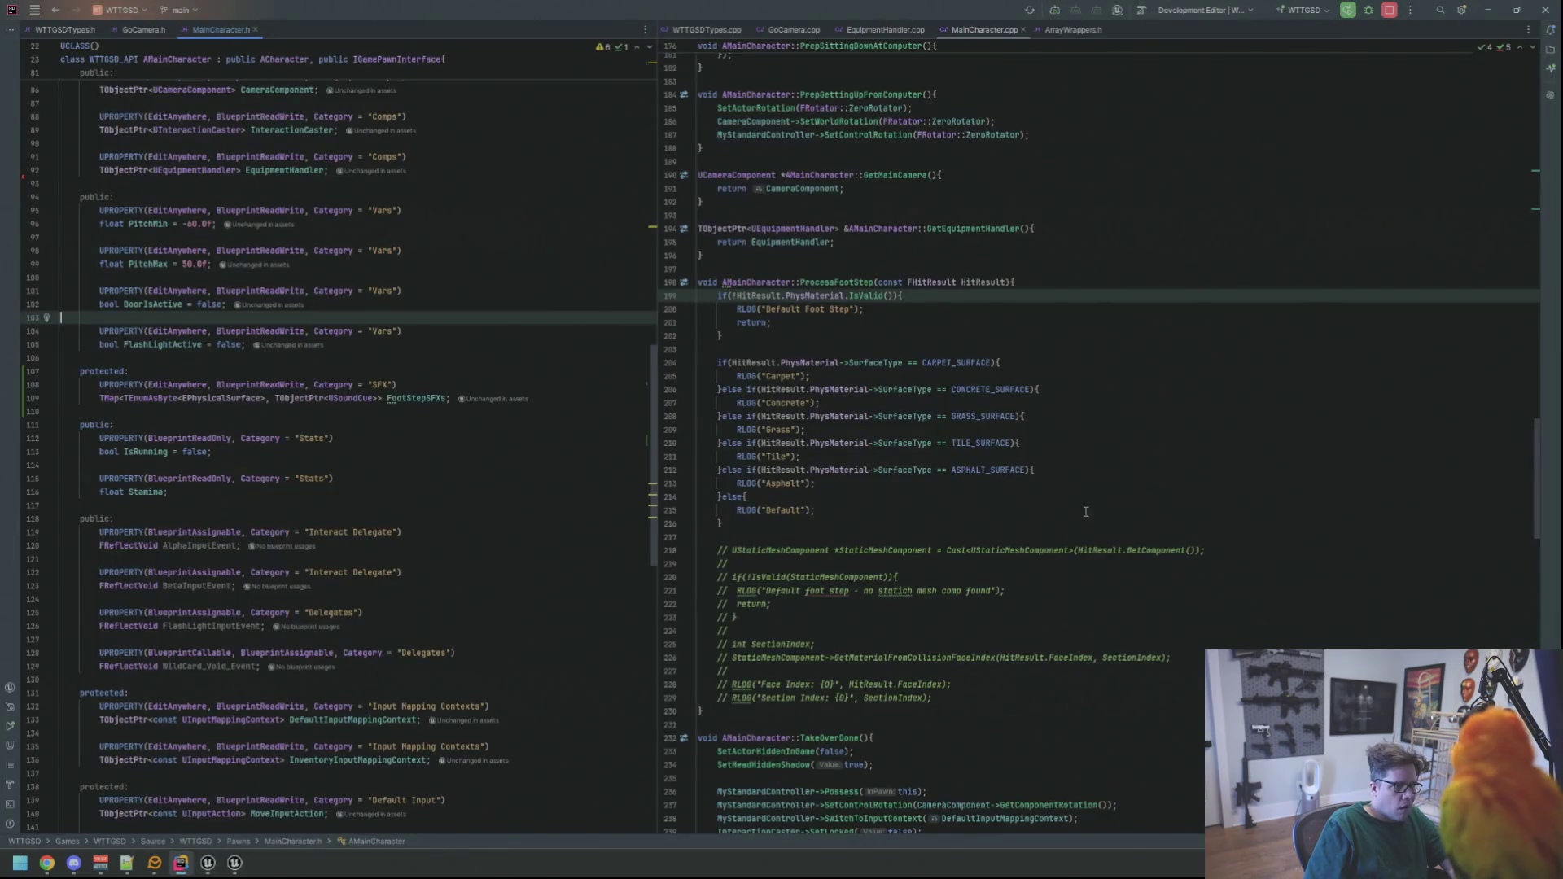
{"action": "left_click", "coordinate": [982, 335]}
{"action": "scroll", "coordinate": [982, 345], "scroll_direction": "up", "scroll_amount": 3}
{"action": "scroll", "coordinate": [489, 401], "scroll_direction": "up", "scroll_amount": 8}
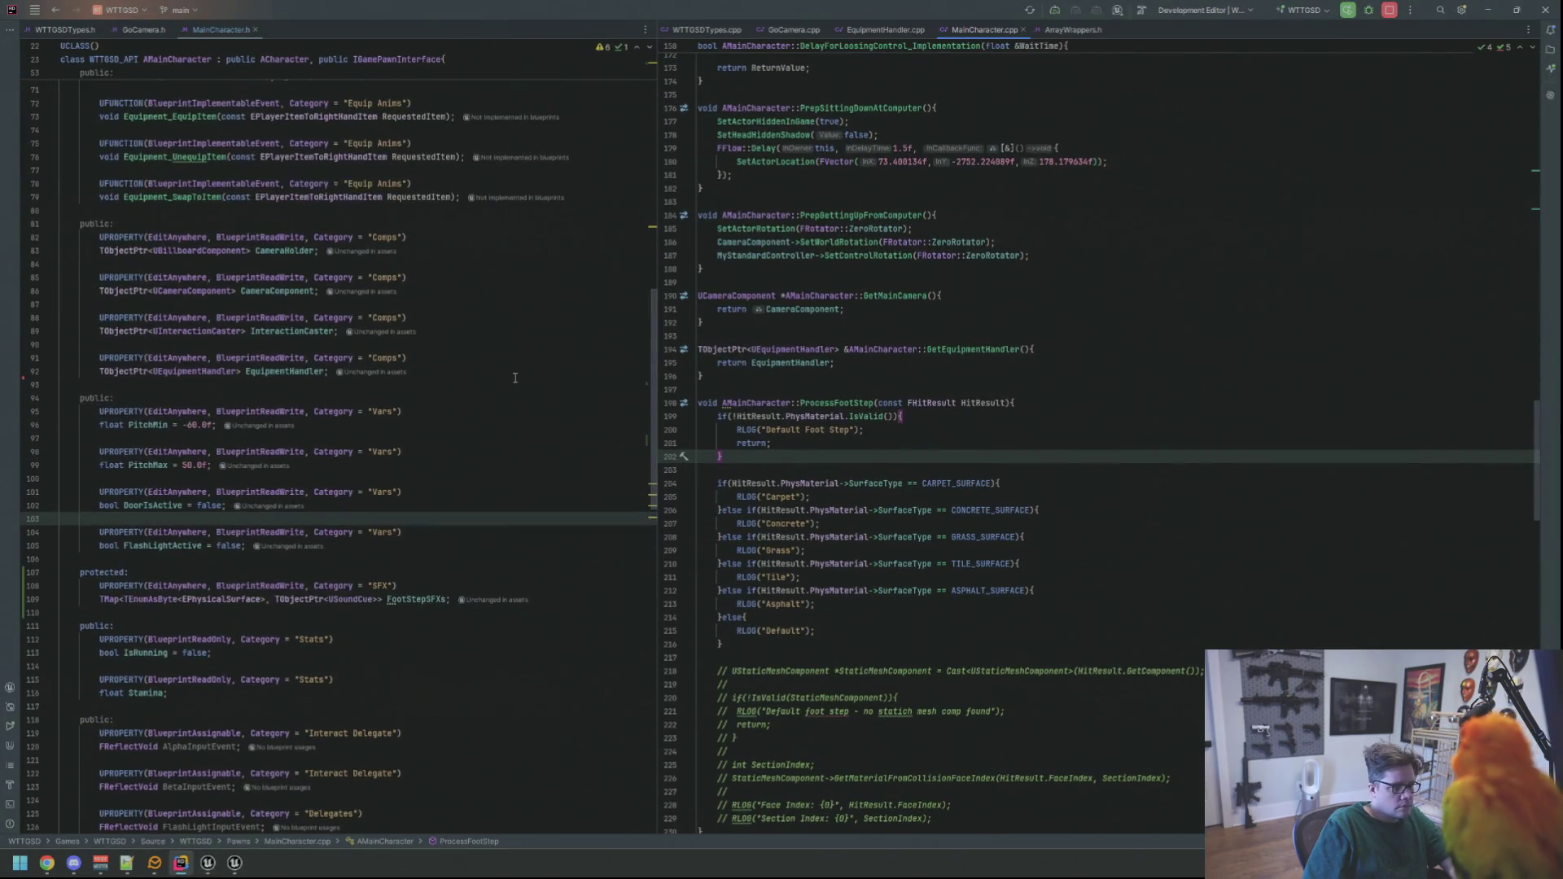
{"action": "scroll", "coordinate": [489, 400], "scroll_direction": "up", "scroll_amount": 4}
{"action": "left_click", "coordinate": [505, 492]}
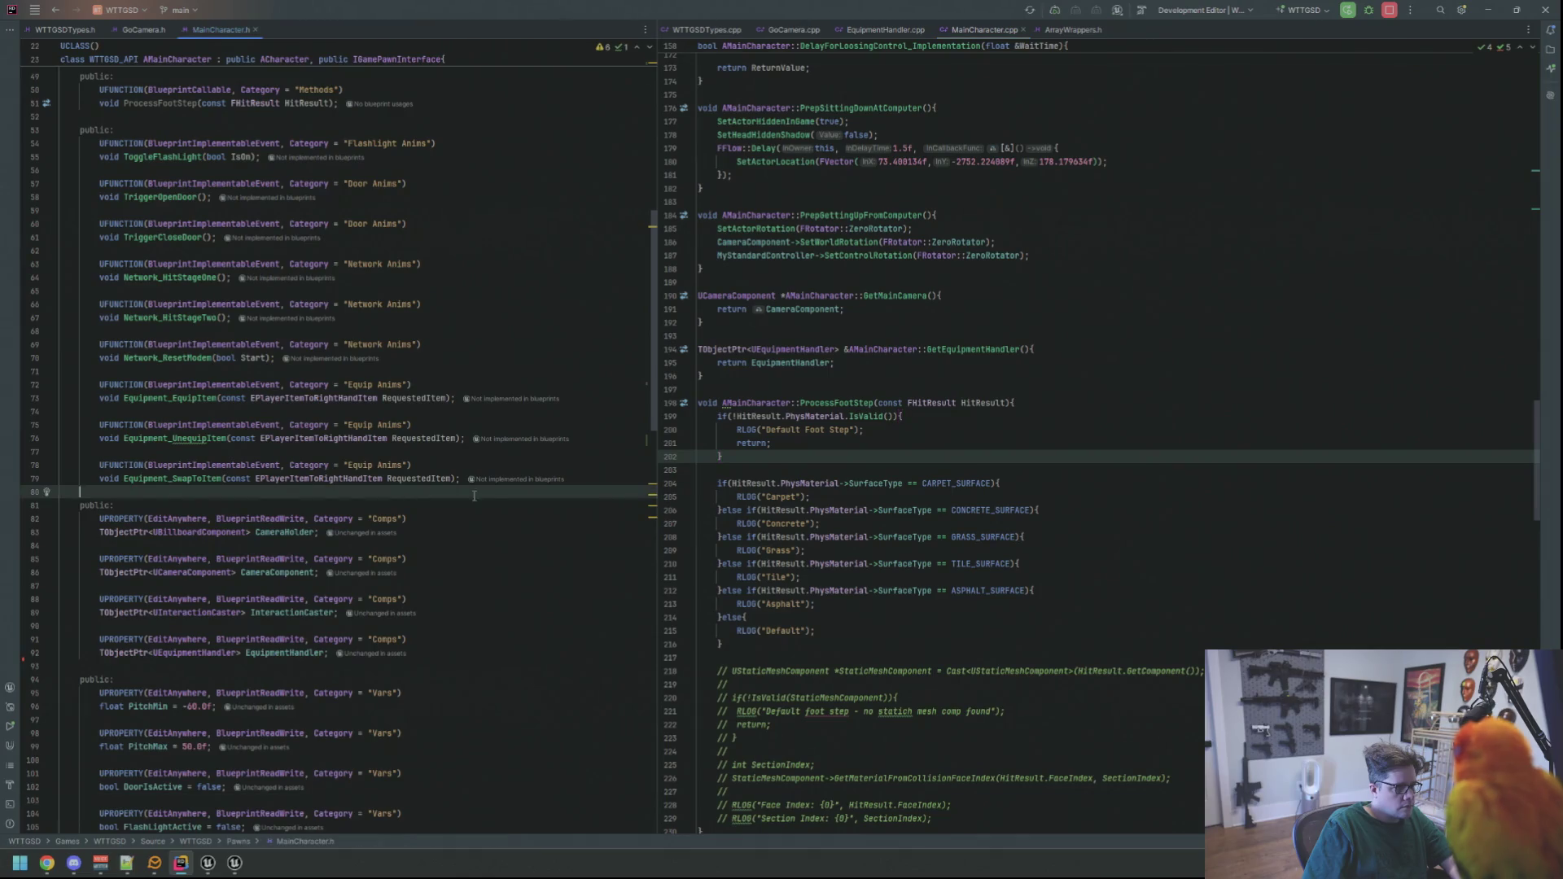
{"action": "left_click", "coordinate": [875, 487]}
{"action": "left_click_drag", "start_coordinate": [723, 644], "coordinate": [665, 486]}
{"action": "key", "text": "ctrl+slash"}
- Insert blank lines after the early-return check, then go to ProcessFootStep's declaration in MainCharacter.h
{"action": "left_click", "coordinate": [890, 470]}
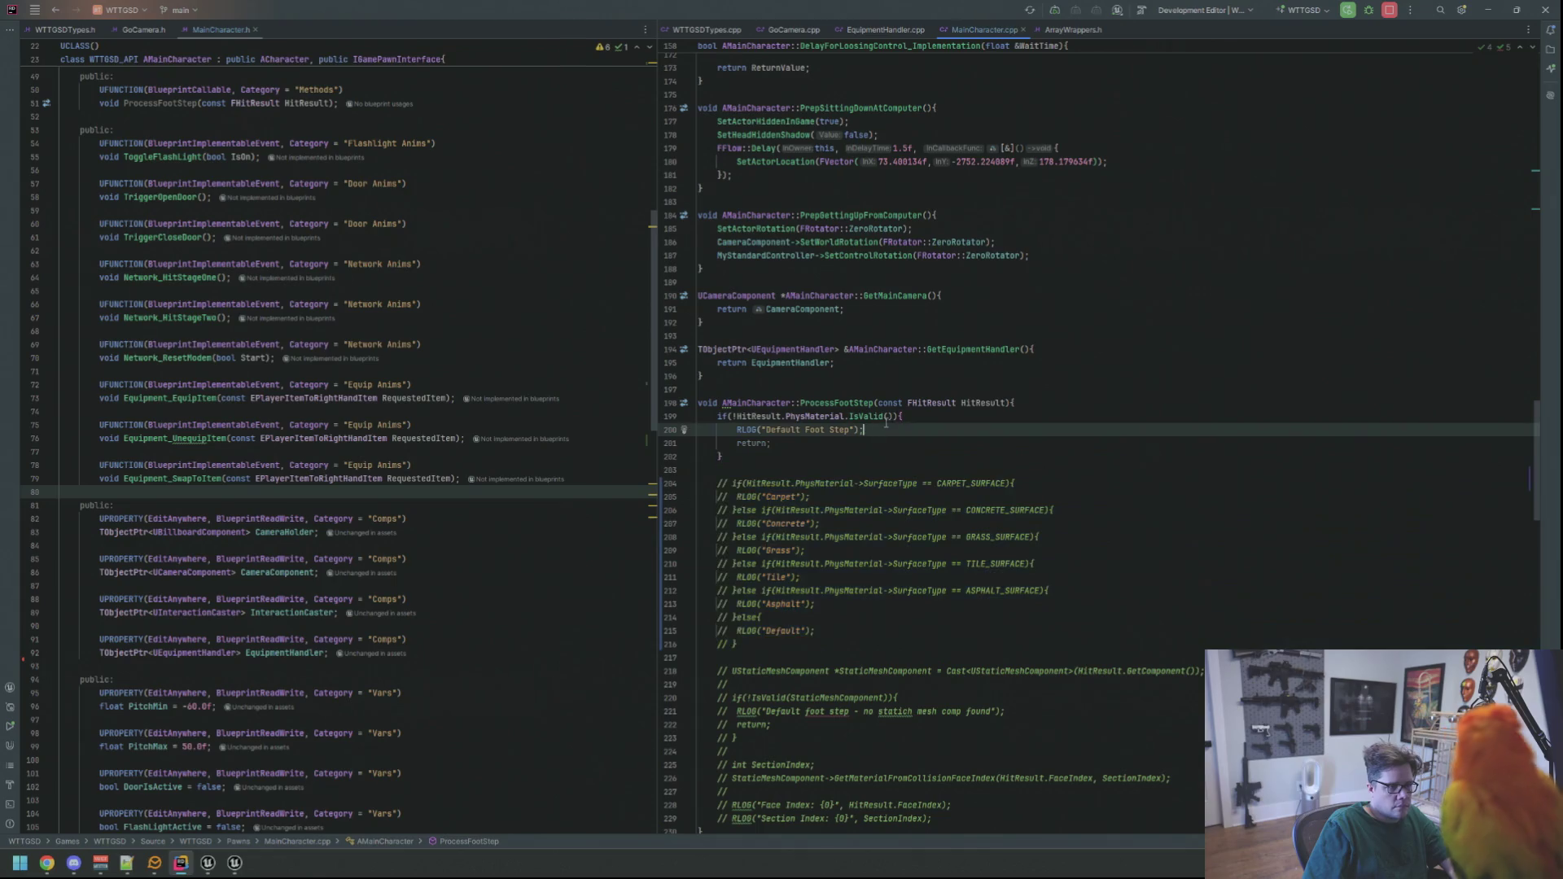
{"action": "key", "text": "Return"}
{"action": "key", "text": "Return"}
{"action": "key", "text": "Up"}
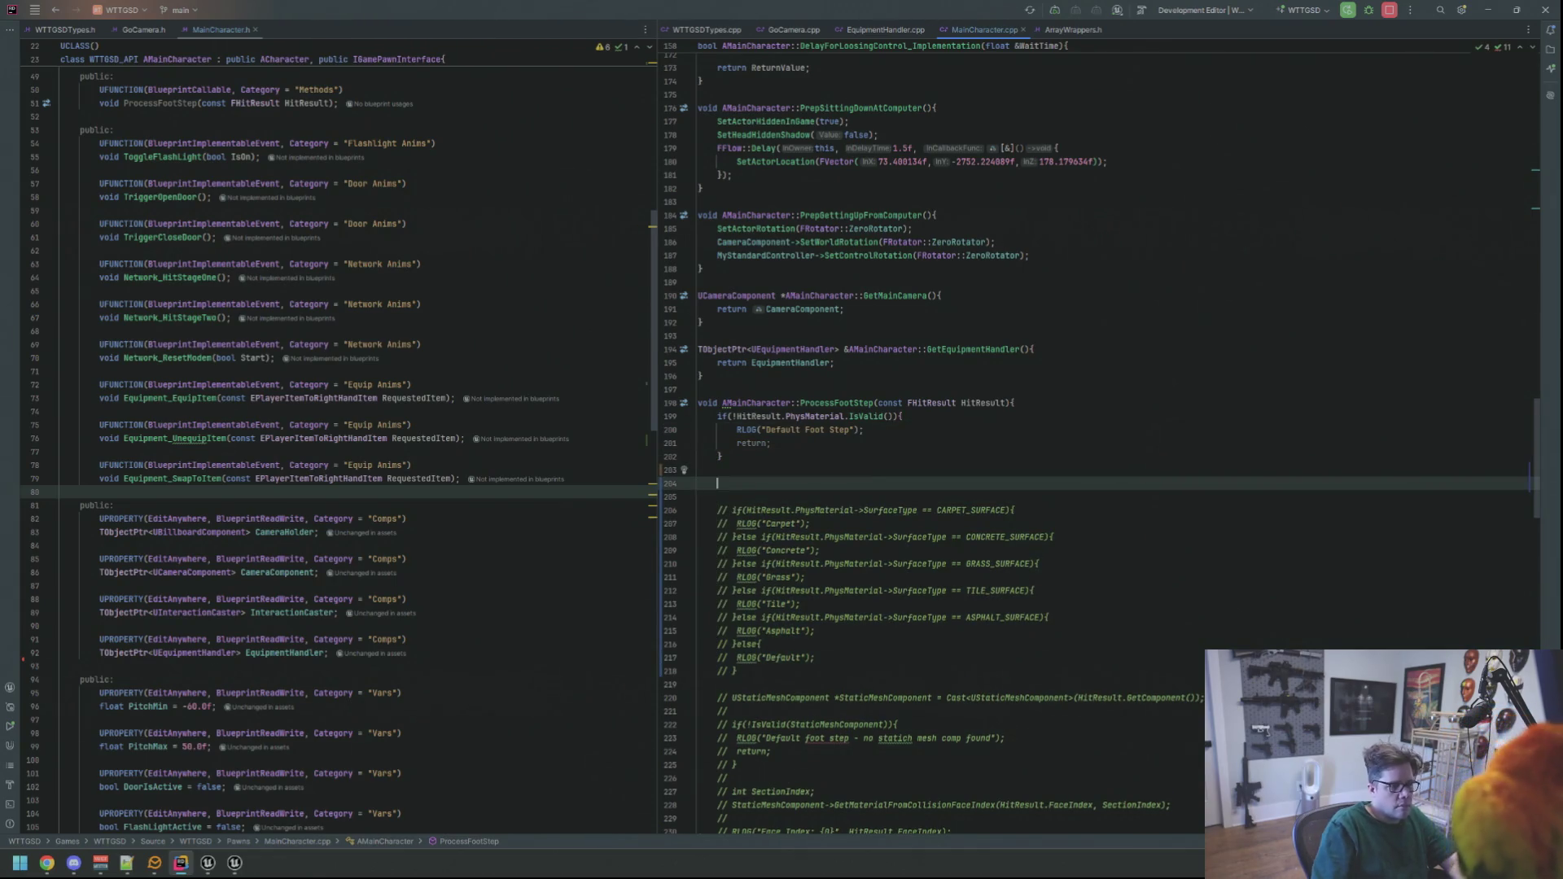
{"action": "left_click", "coordinate": [487, 330]}
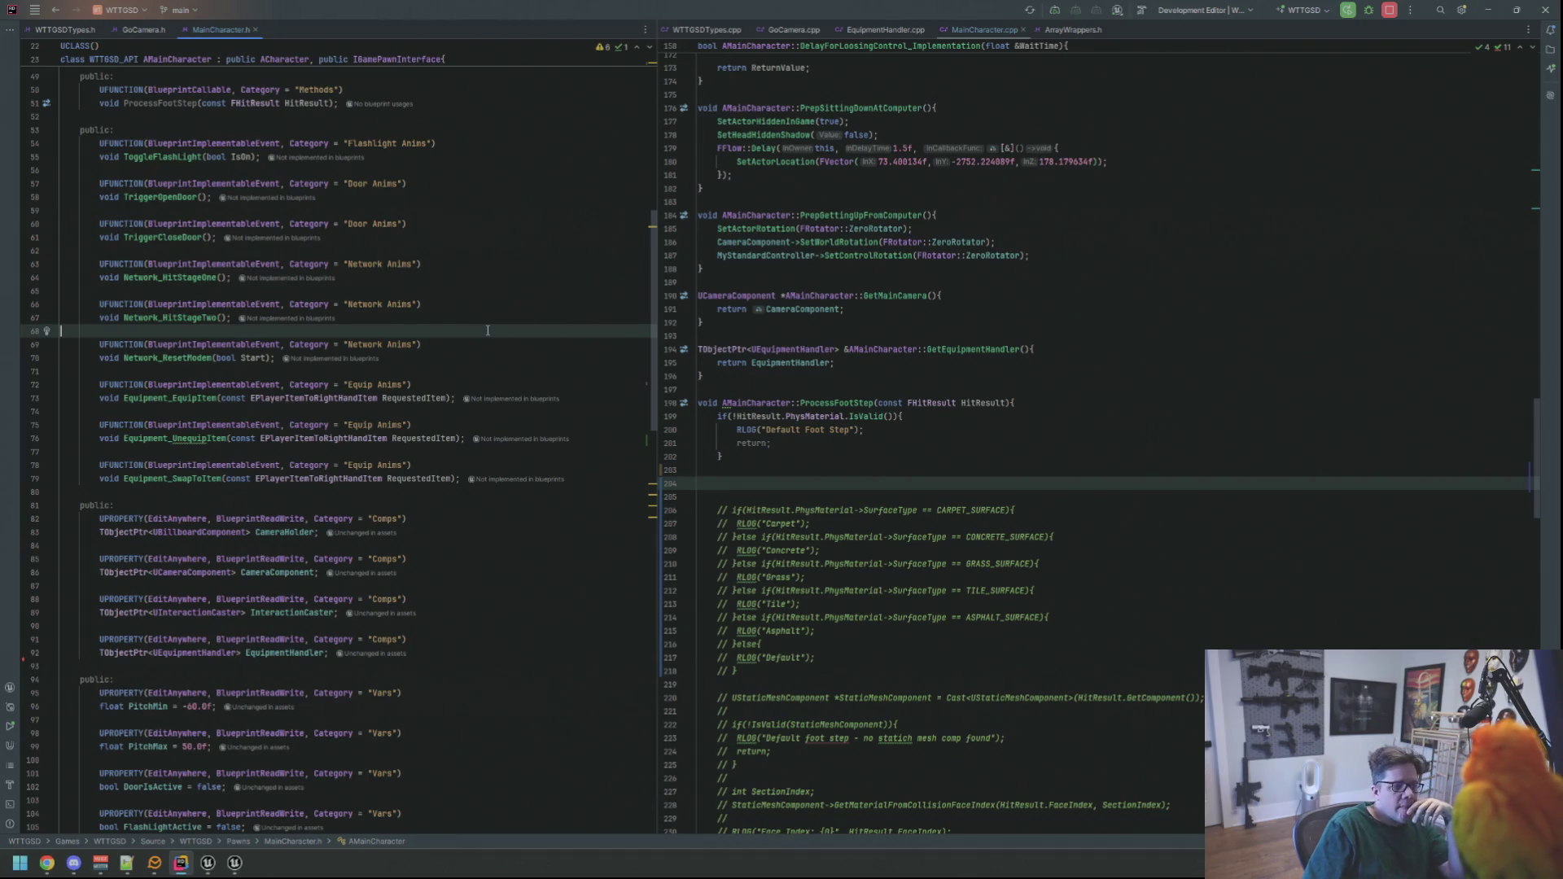
{"action": "double_click", "coordinate": [836, 403]}
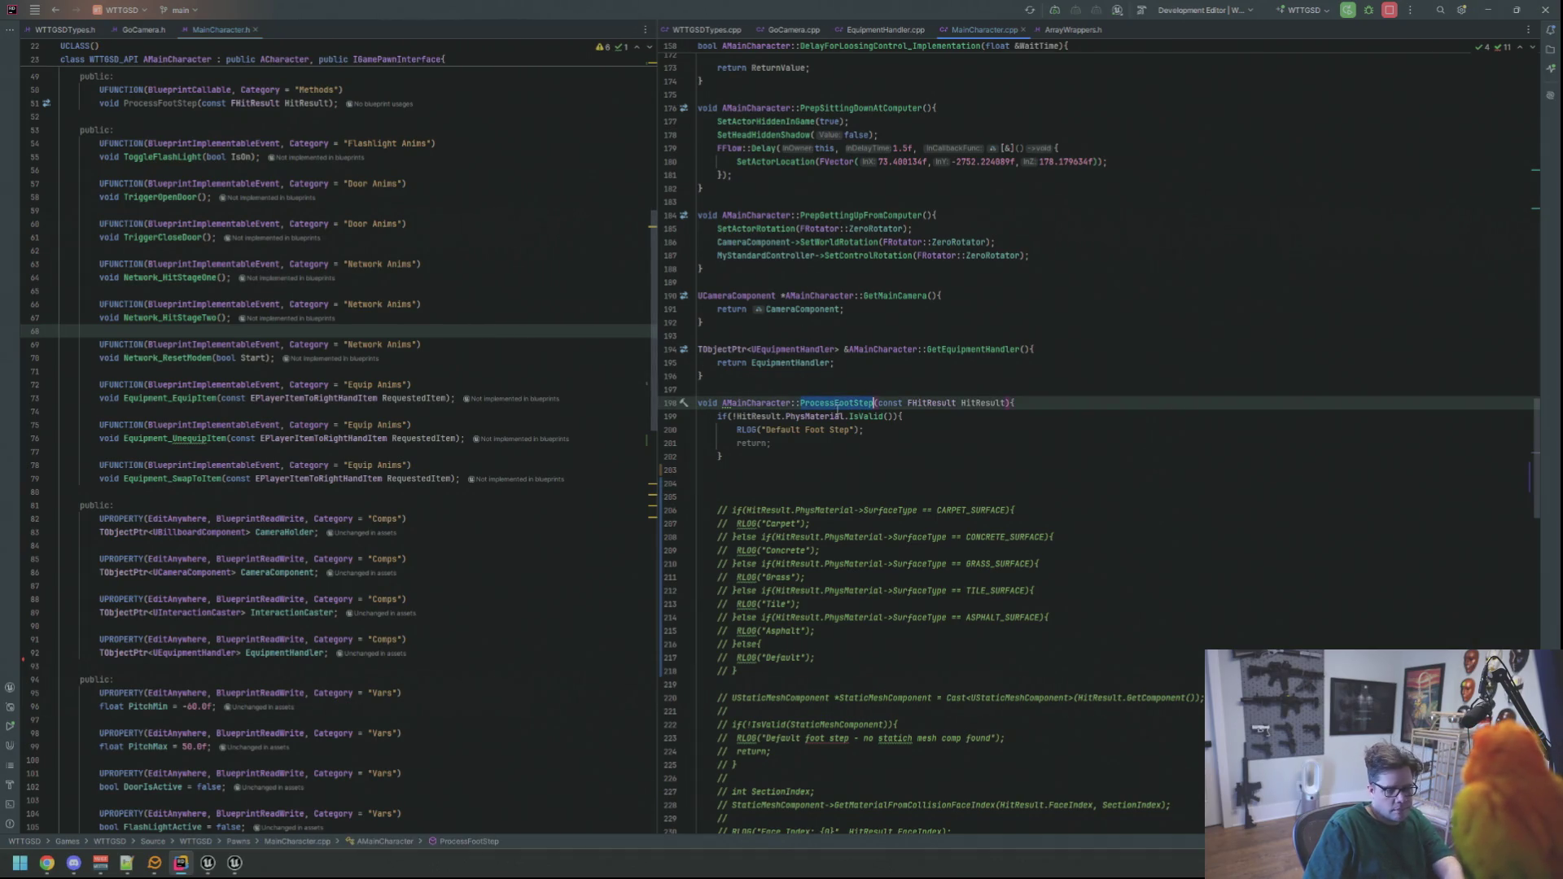
{"action": "left_click", "coordinate": [837, 403], "text": "ctrl"}
{"action": "scroll", "coordinate": [513, 296], "scroll_direction": "up", "scroll_amount": 5}
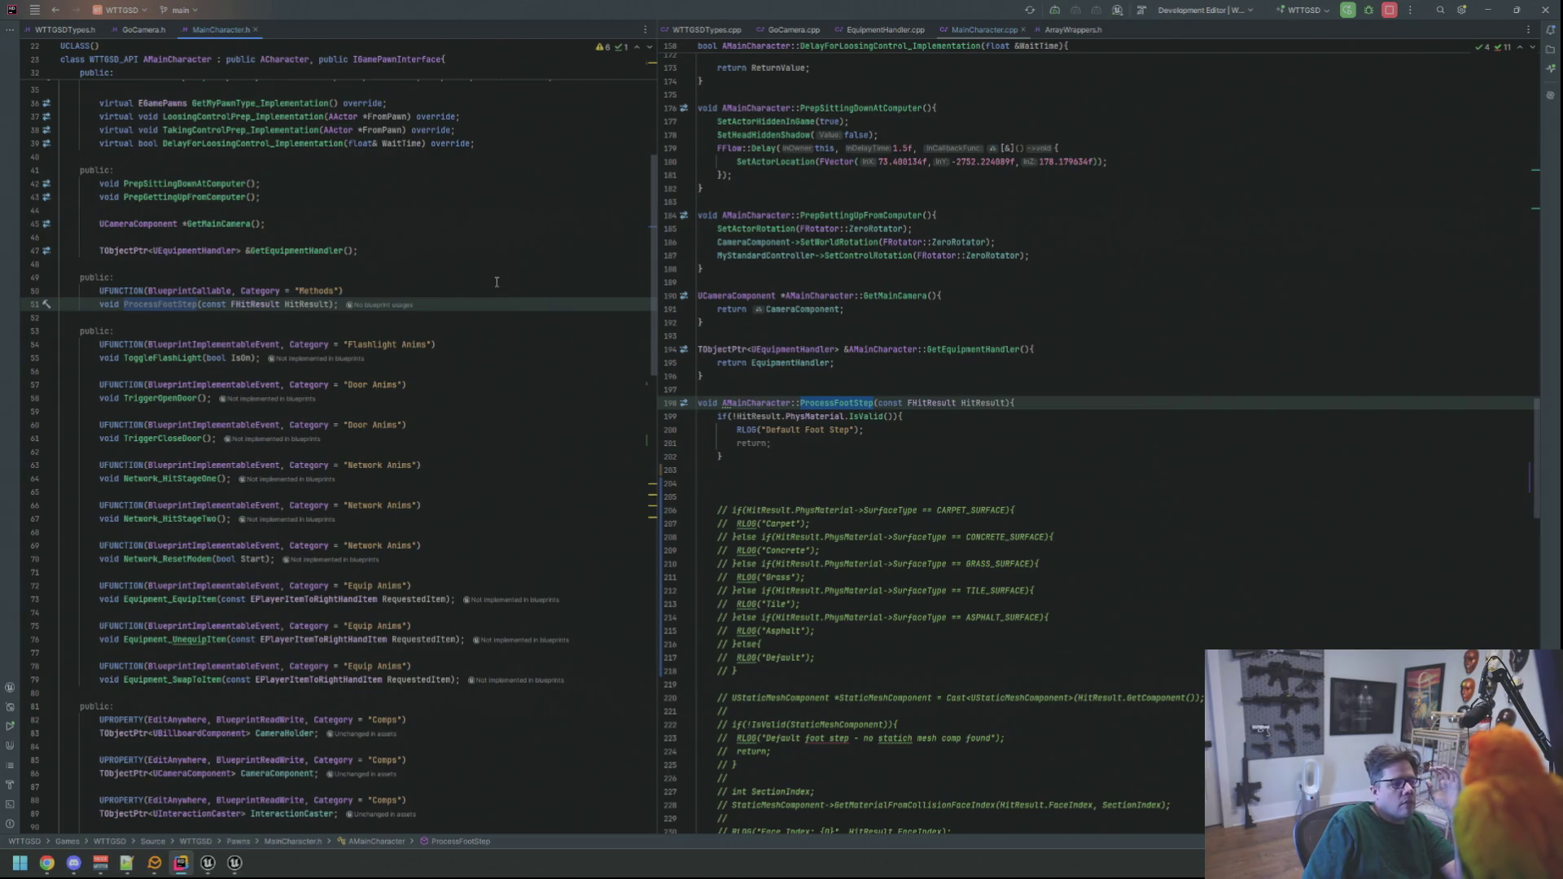
{"action": "left_click", "coordinate": [417, 308]}
{"action": "type", "text": ","}
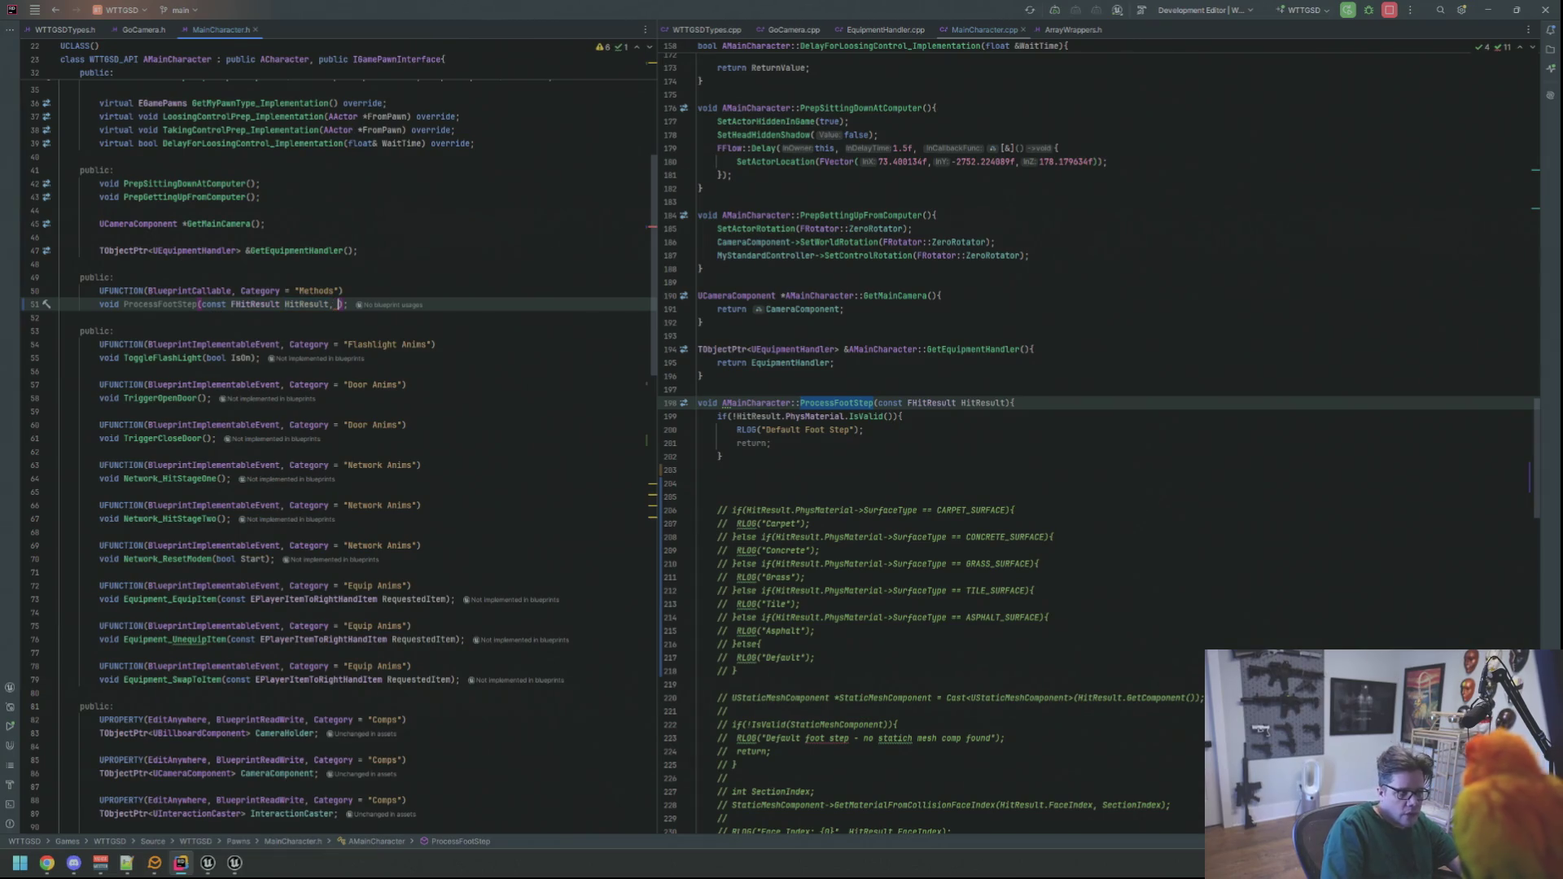
- Add a short TargetFoot parameter to the ProcessFootStep declaration in MainCharacter.h
{"action": "type", "text": "short "}
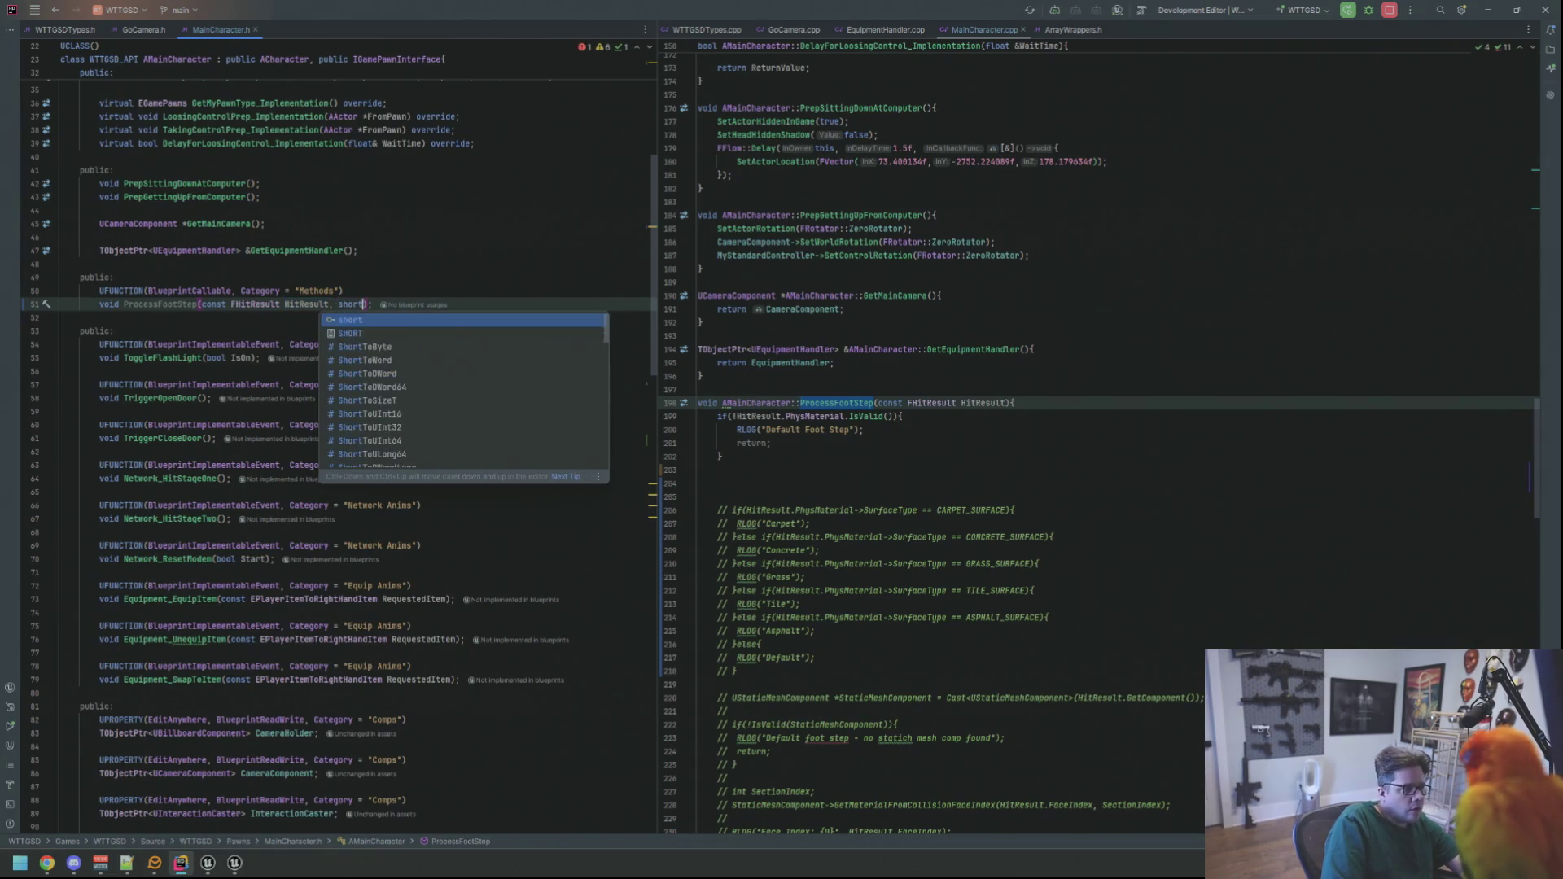
{"action": "type", "text": "Foot"}
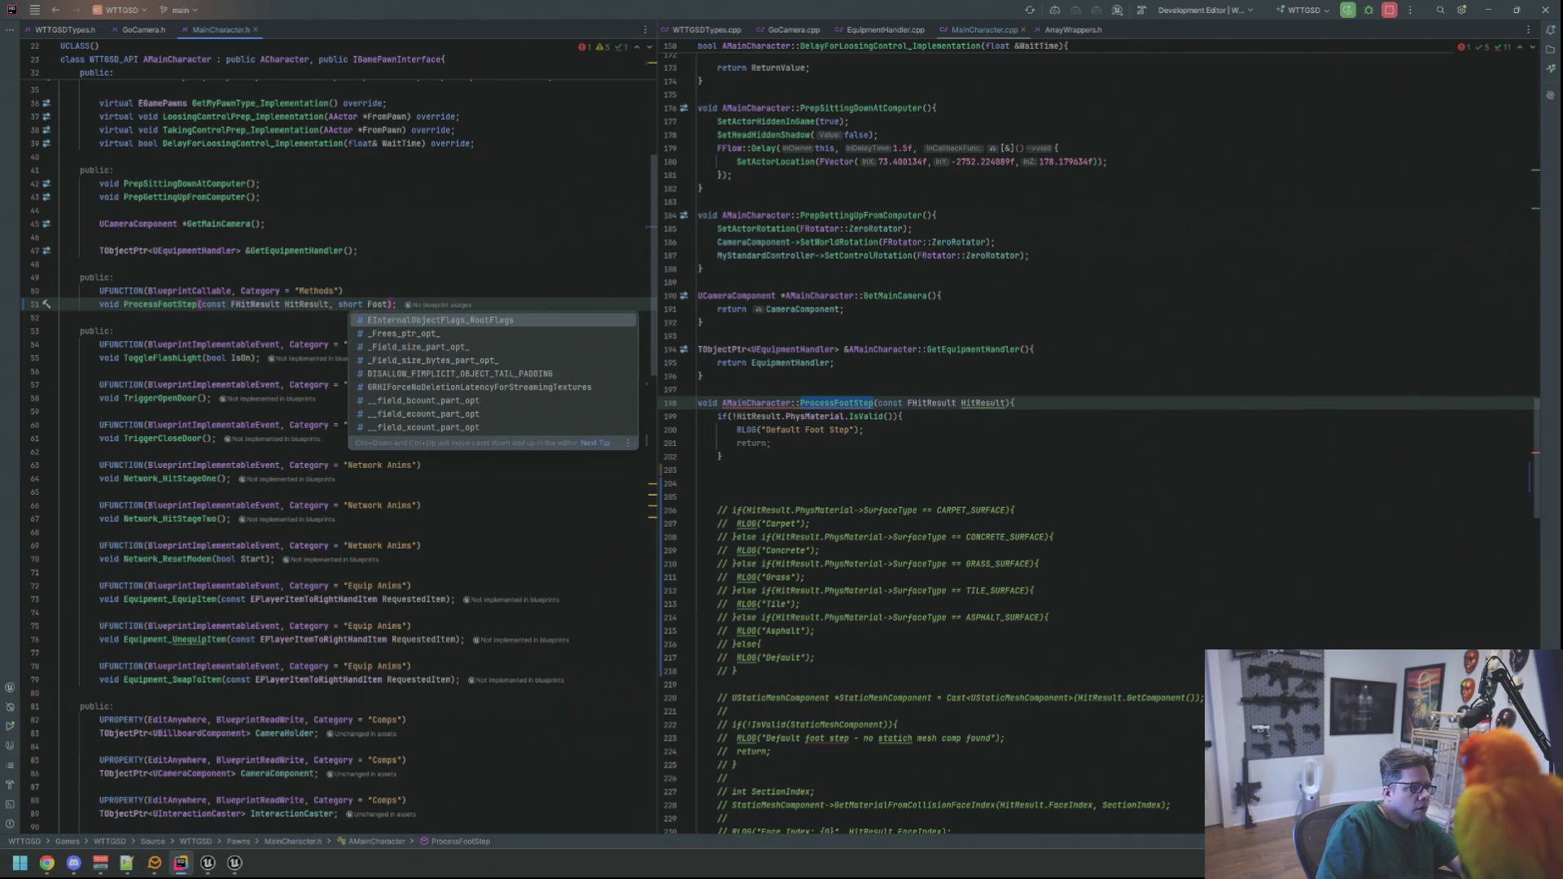
{"action": "key", "text": "BackSpace"}
{"action": "key", "text": "BackSpace"}
{"action": "key", "text": "BackSpace"}
{"action": "type", "text": "TargetFoot"}
{"action": "left_click", "coordinate": [453, 293]}
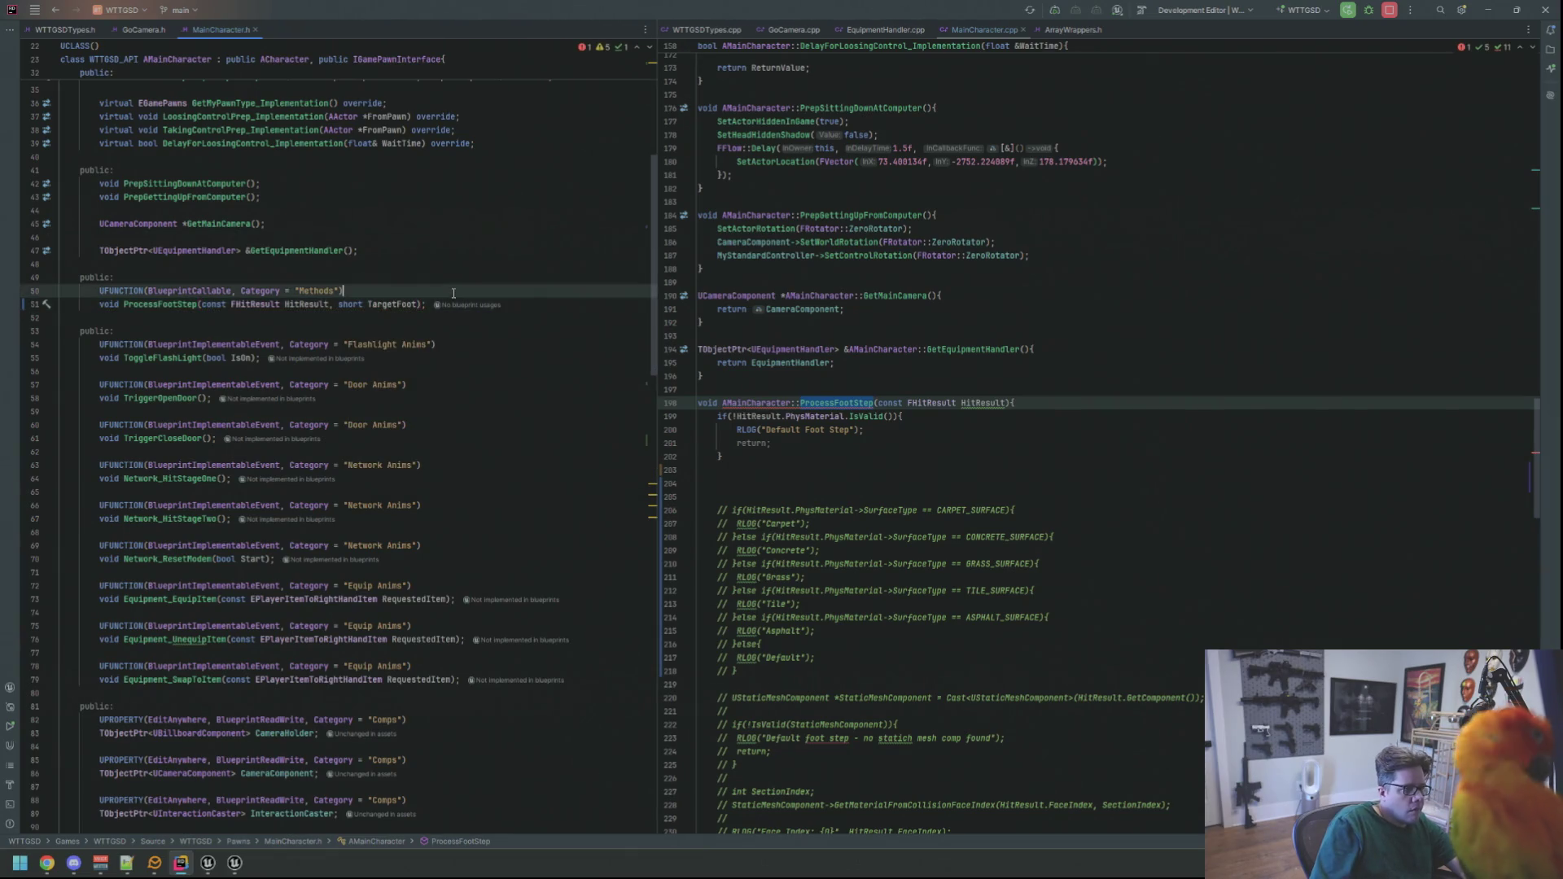
{"action": "left_click_drag", "start_coordinate": [420, 303], "coordinate": [338, 304]}
{"action": "key", "text": "ctrl+c"}
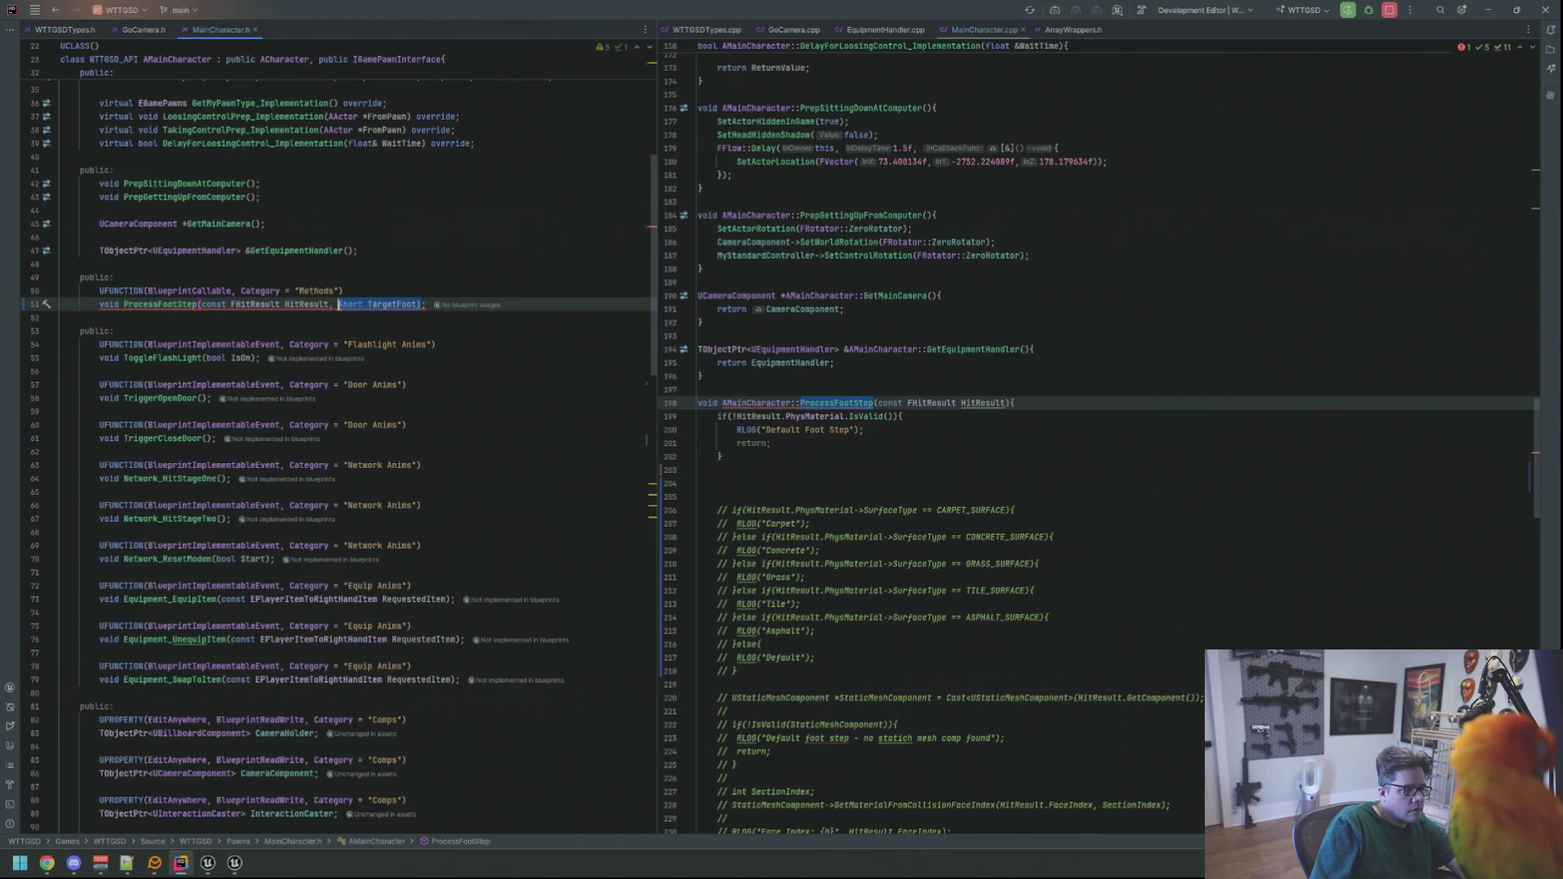
- Paste ', short TargetFoot' into the MainCharacter.cpp definition, then select the header's short type for replacement
{"action": "left_click", "coordinate": [1005, 402]}
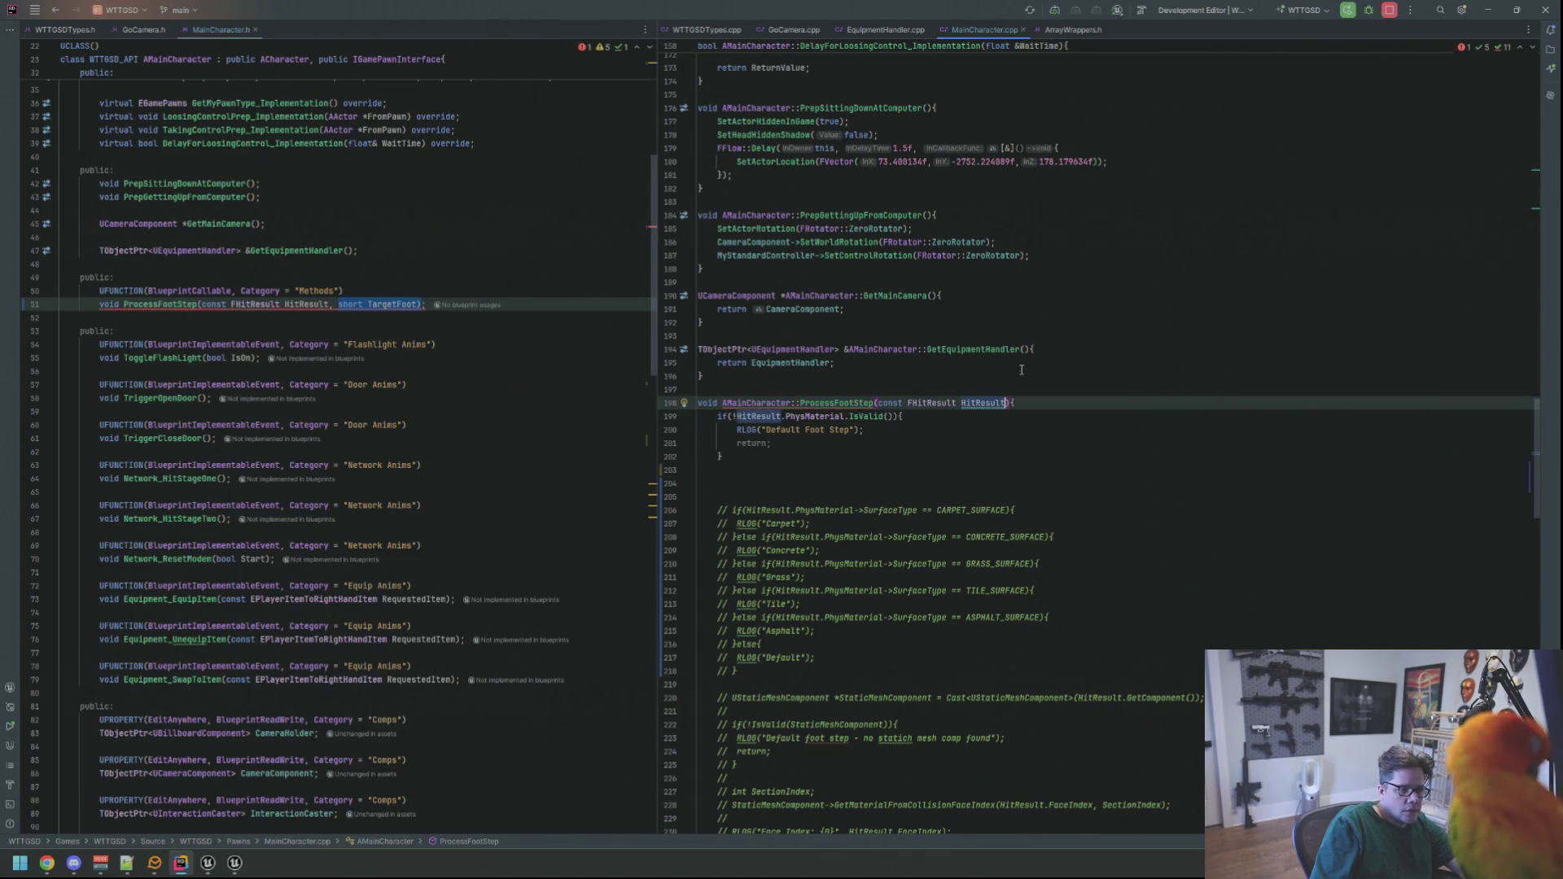
{"action": "type", "text": ","}
{"action": "key", "text": "ctrl+v"}
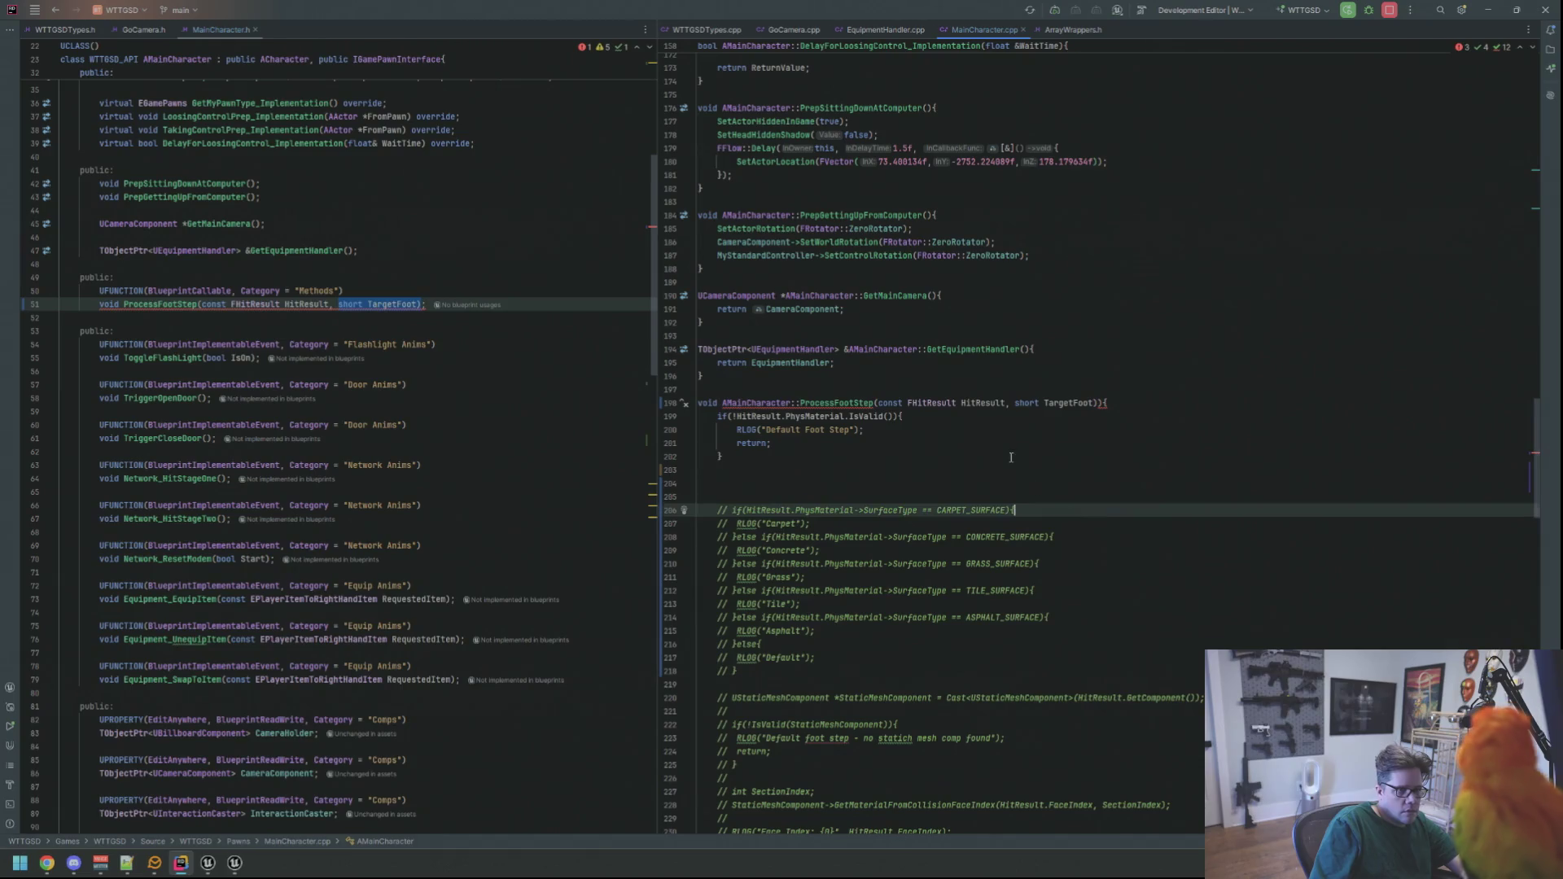
{"action": "left_click", "coordinate": [1103, 402]}
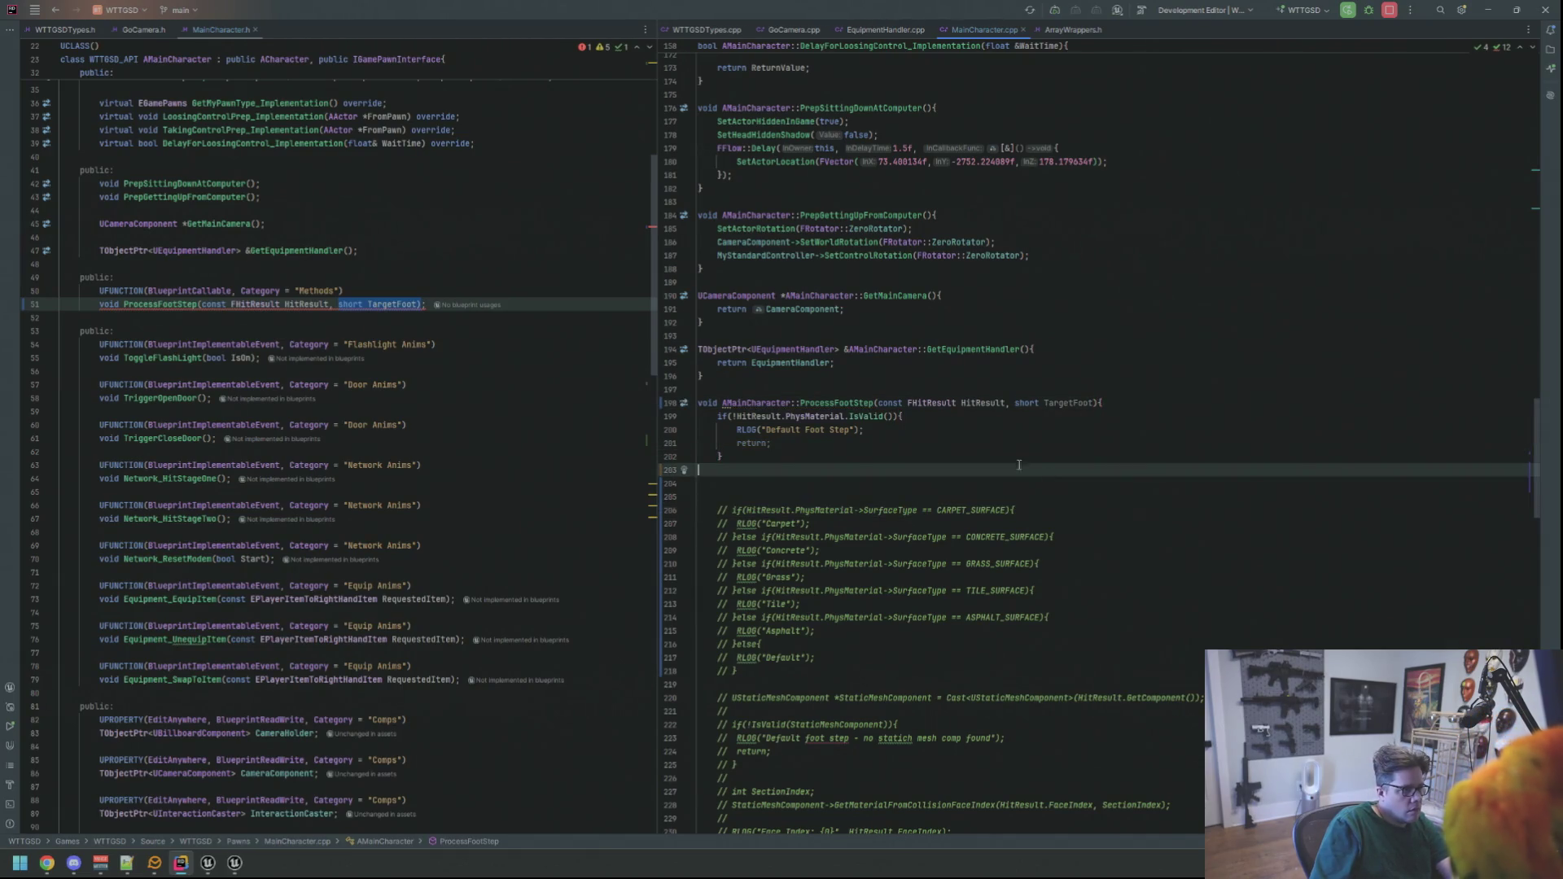
{"action": "left_click", "coordinate": [488, 277]}
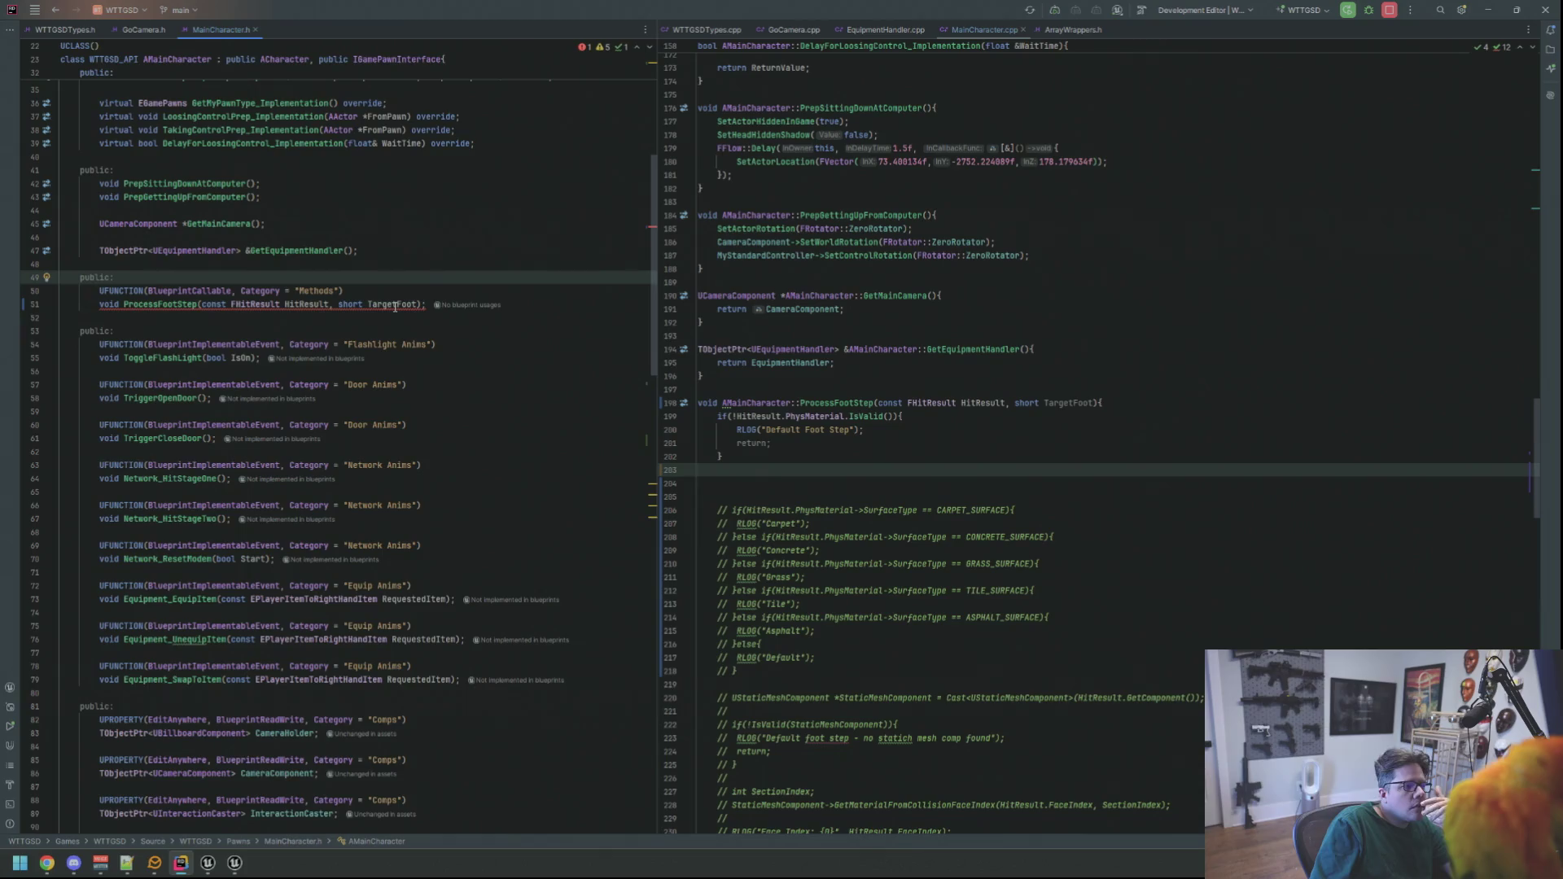
{"action": "mouse_move", "coordinate": [395, 307]}
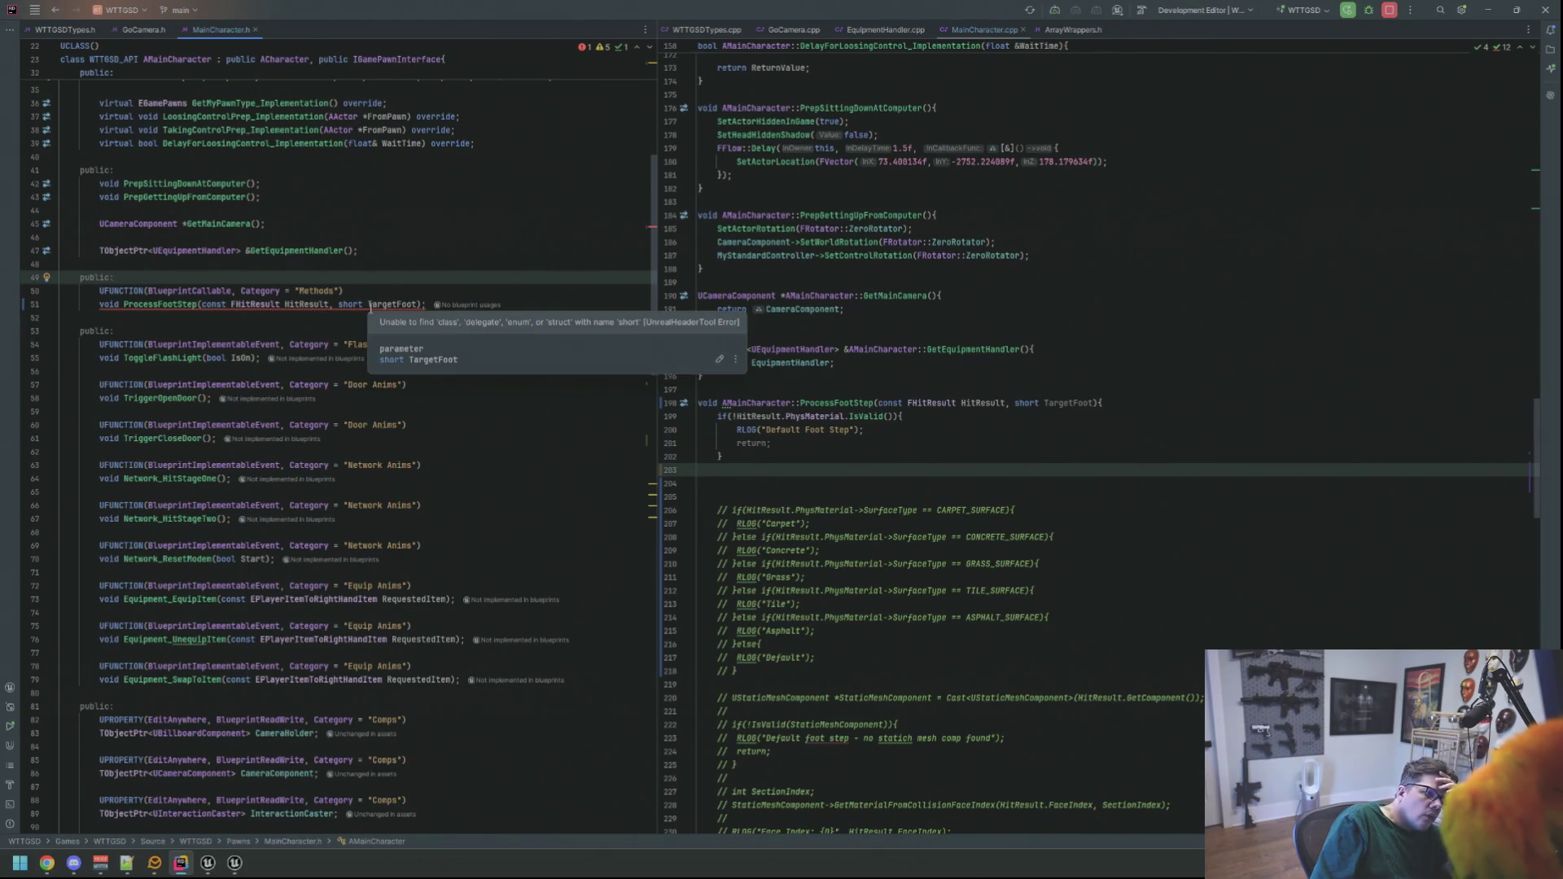
{"action": "double_click", "coordinate": [352, 304]}
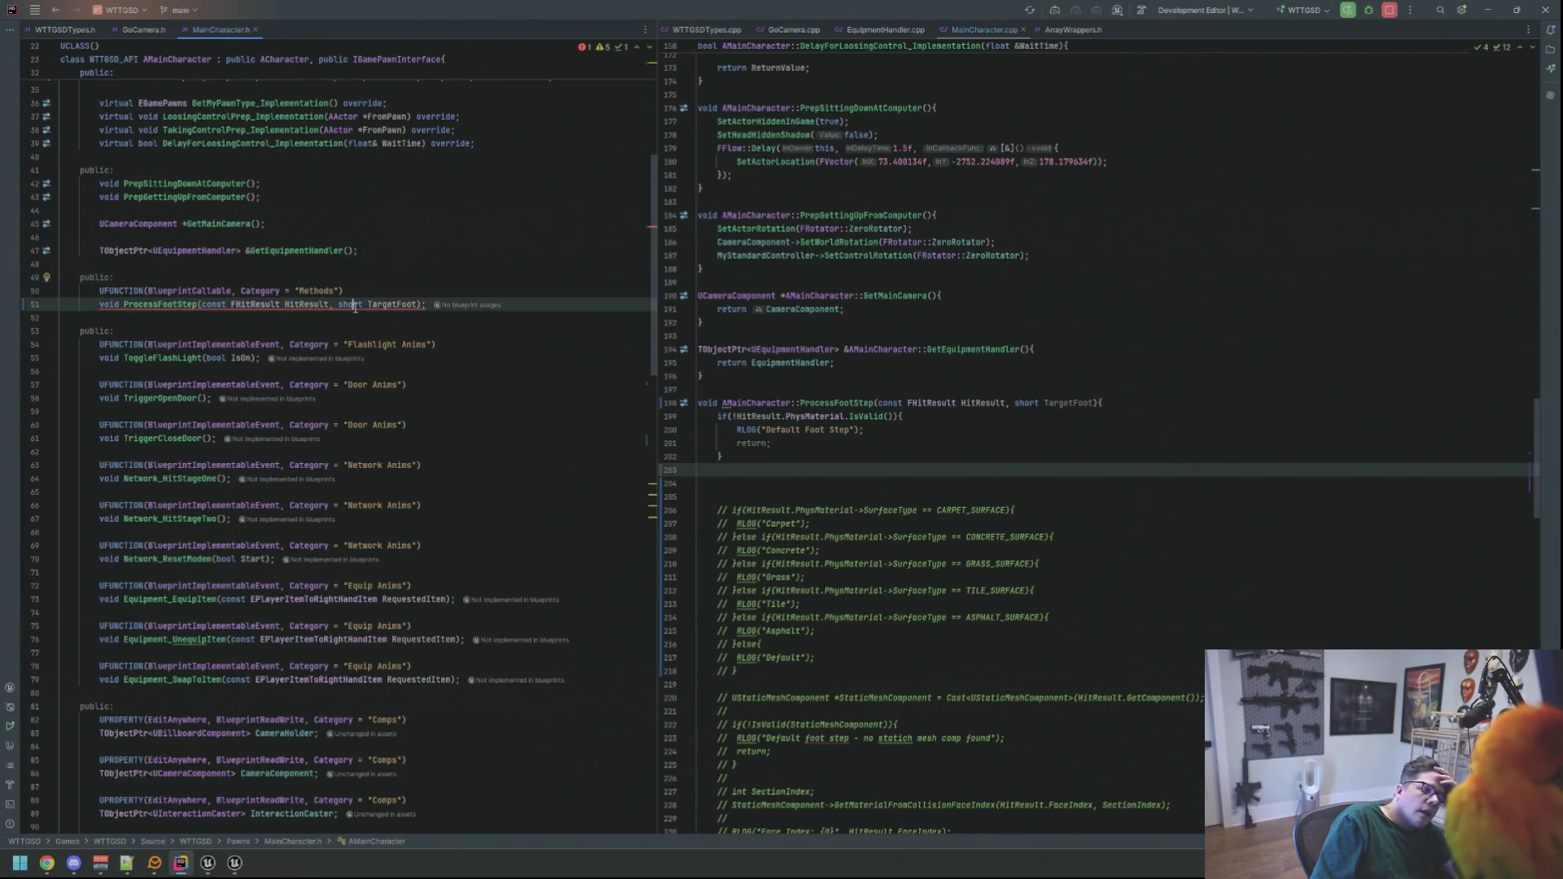
- Retype the header's TargetFoot parameter type as int8
{"action": "type", "text": "bit"}
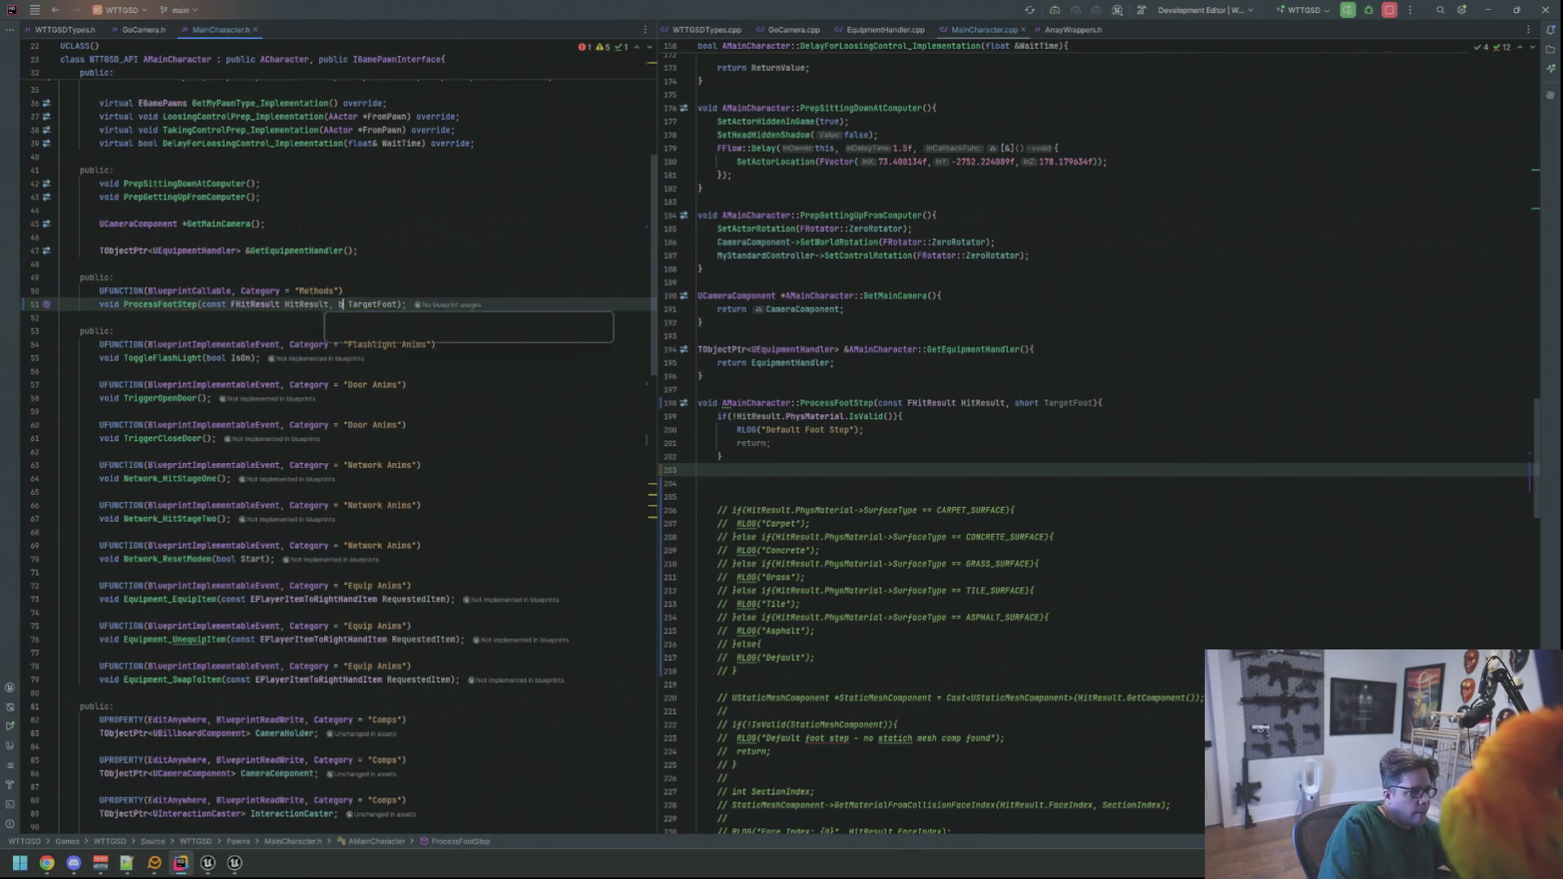
{"action": "key", "text": "Delete"}
{"action": "key", "text": "Delete"}
{"action": "key", "text": "Delete"}
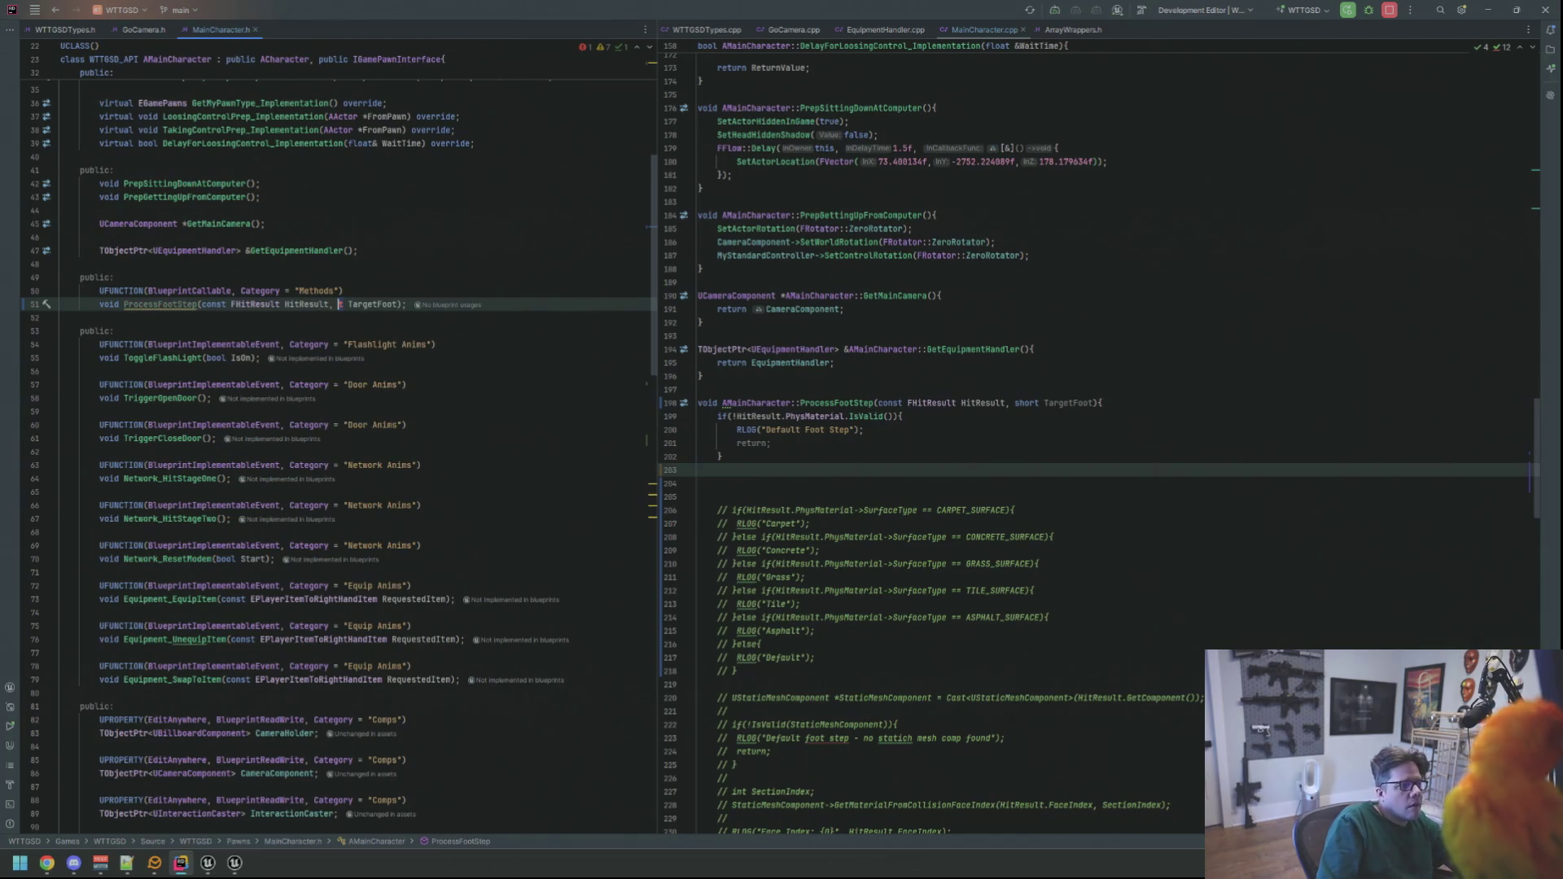
{"action": "key", "text": "ctrl+space"}
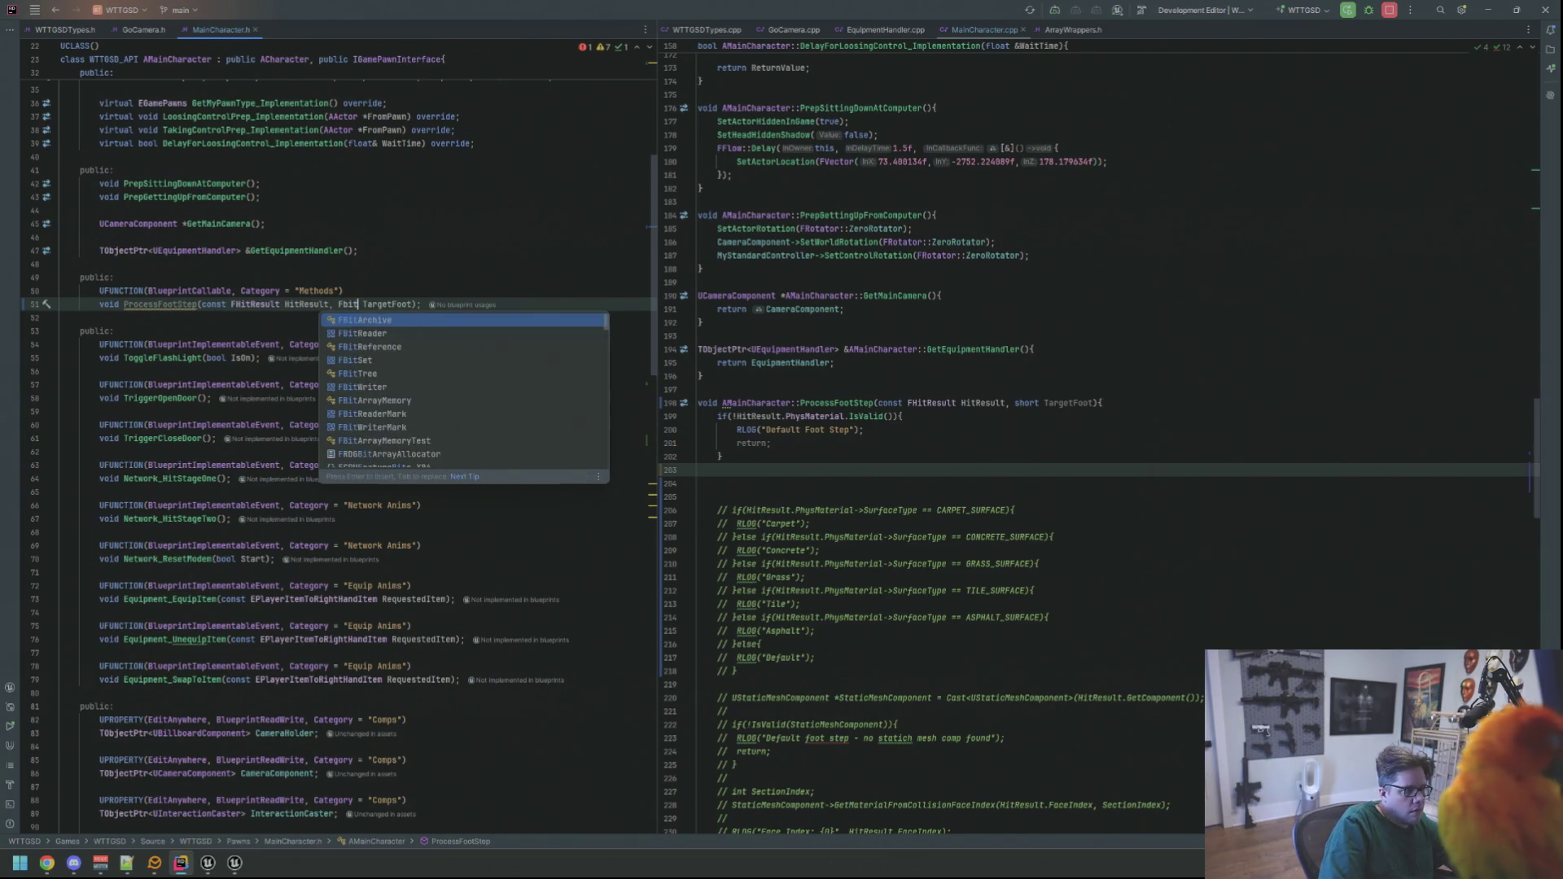
{"action": "key", "text": "Escape"}
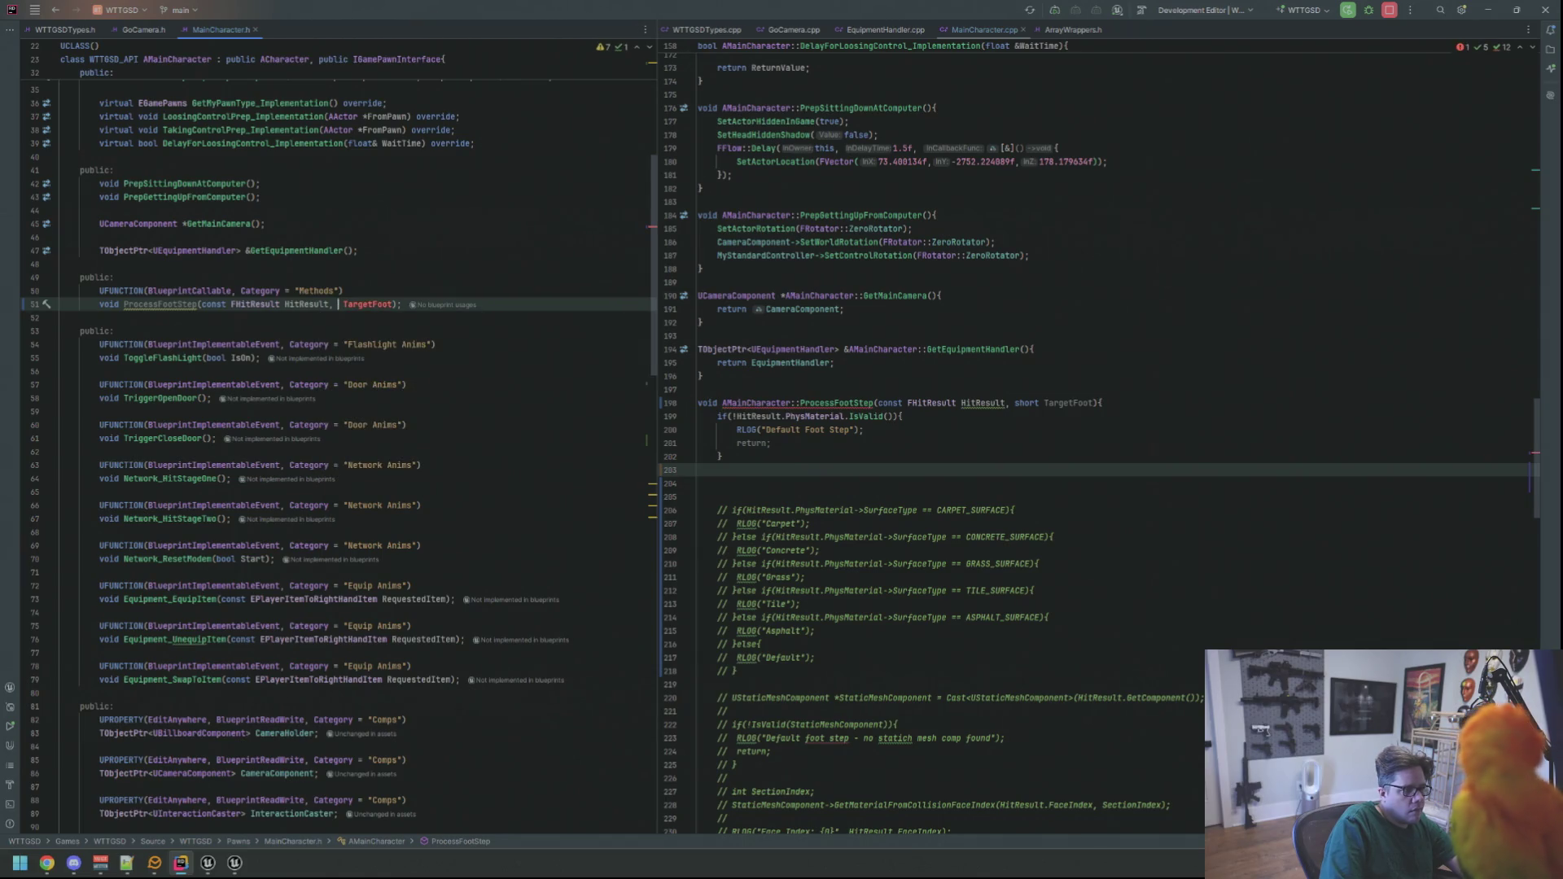
{"action": "type", "text": "in "}
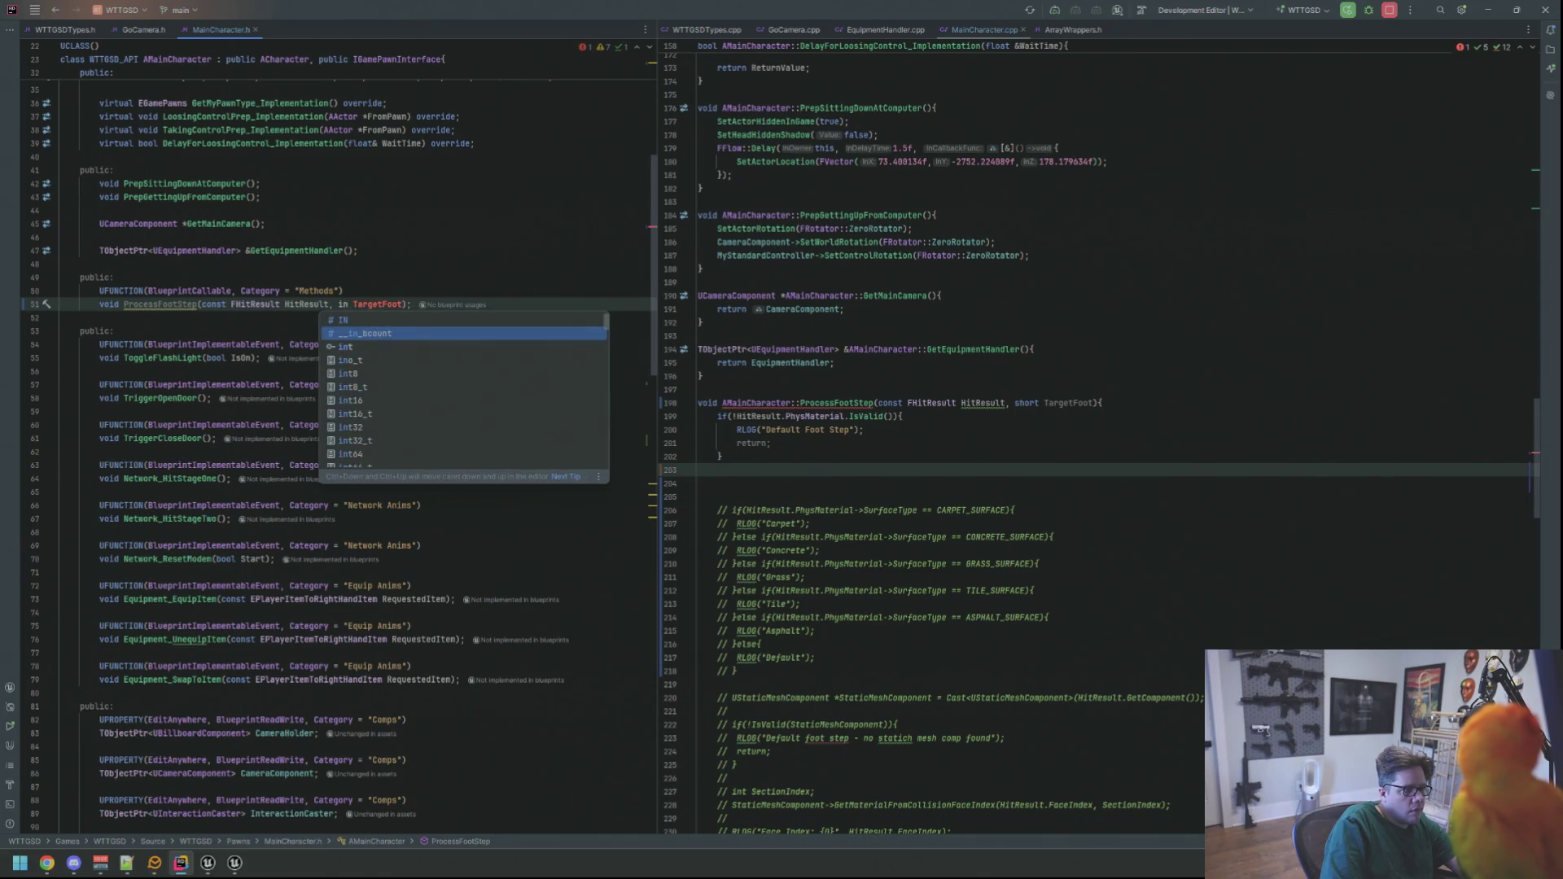
{"action": "type", "text": "t"}
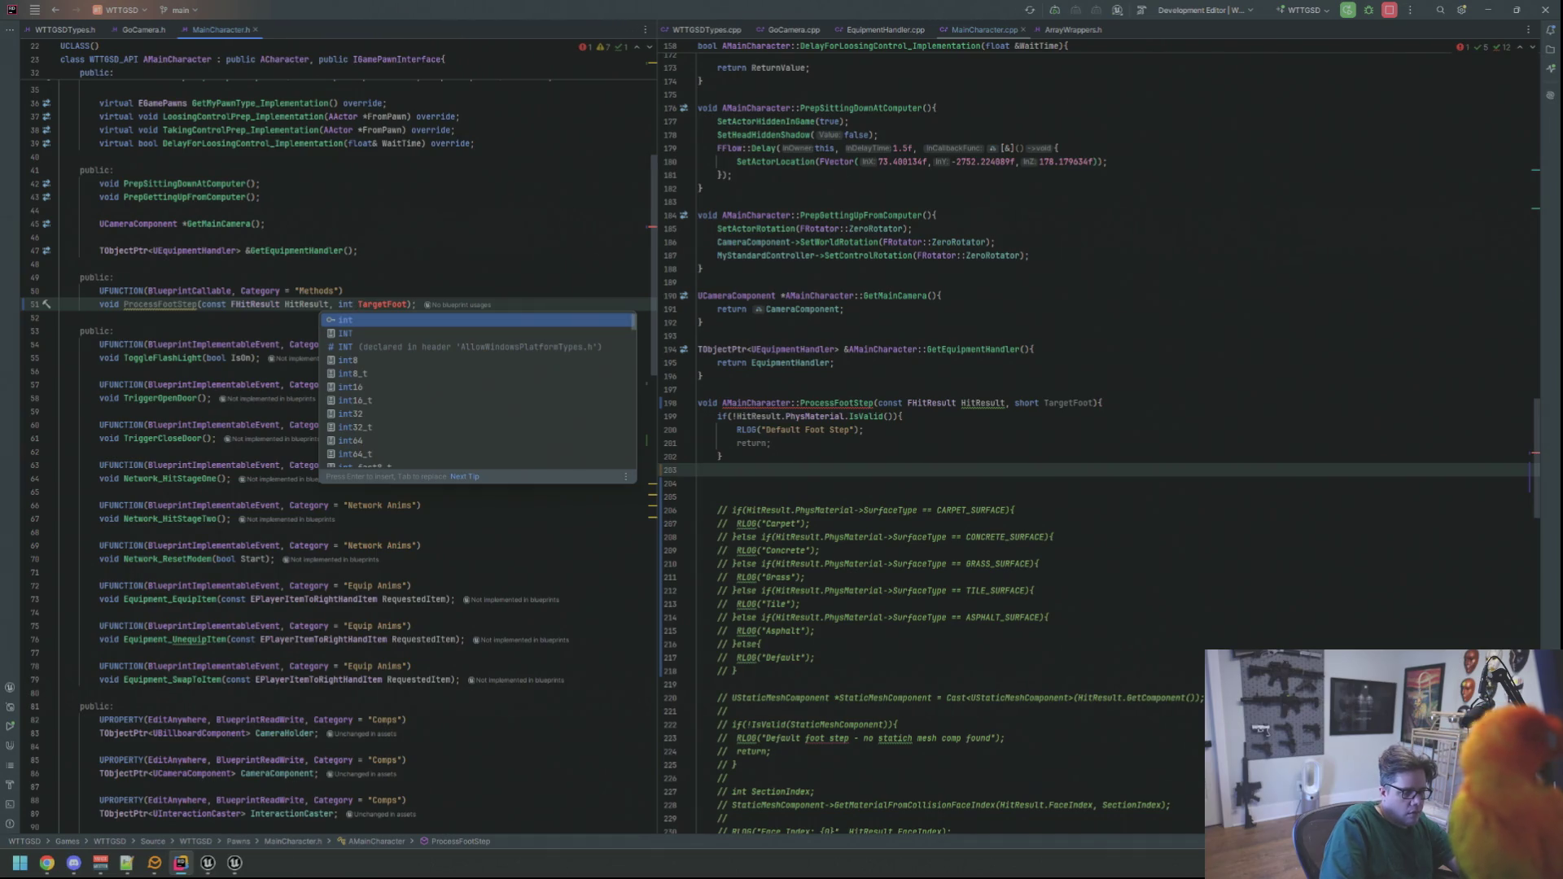
{"action": "type", "text": "8"}
{"action": "key", "text": "Escape"}
{"action": "key", "text": "Down"}
{"action": "key", "text": "Down"}
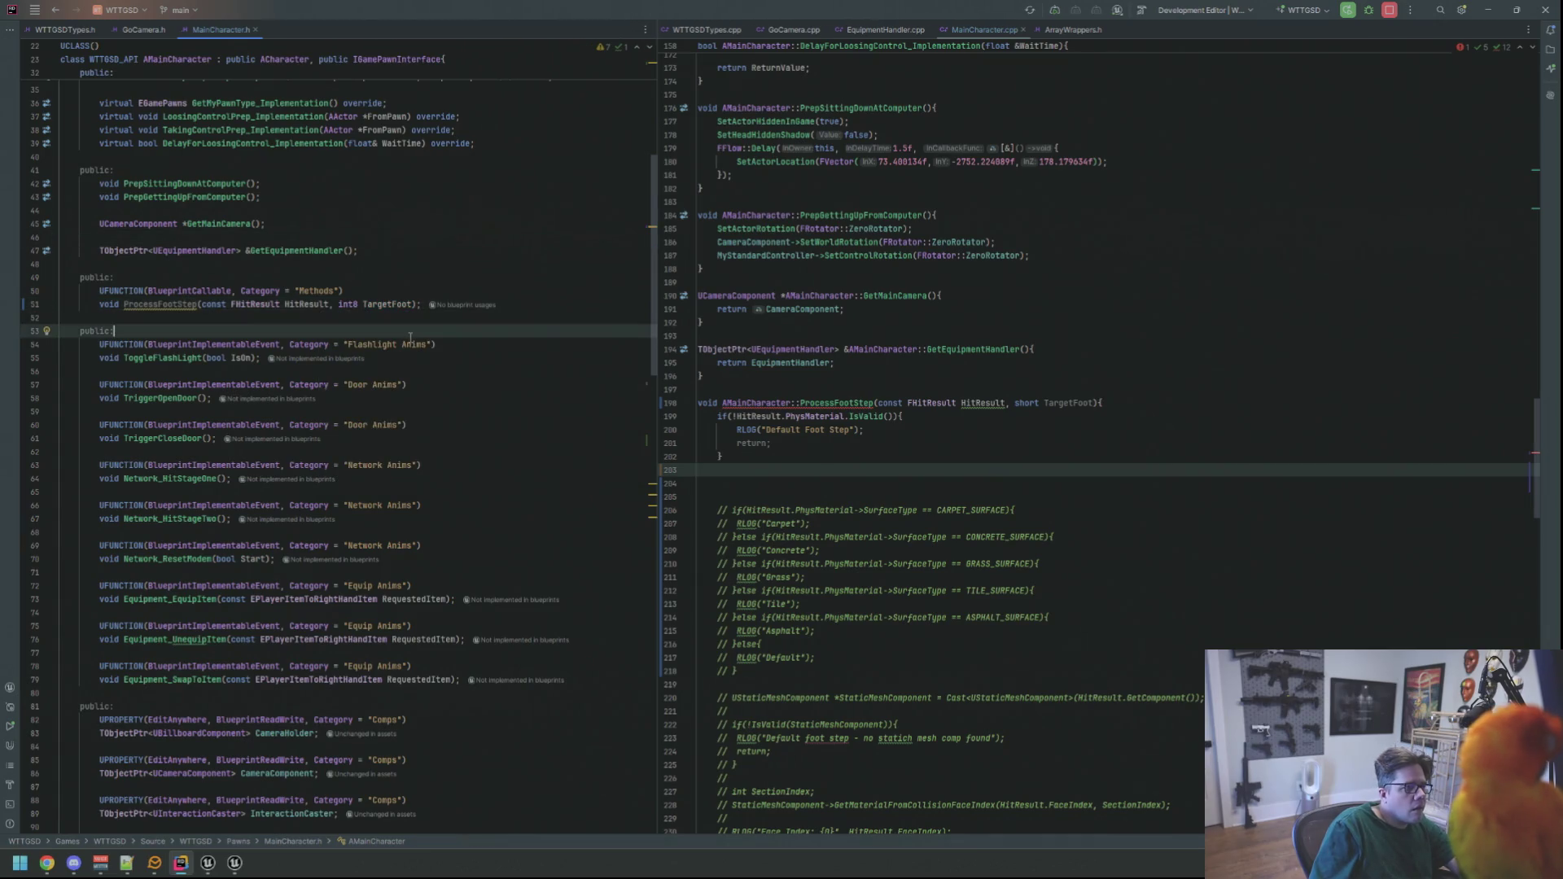
- Replace short TargetFoot in the MainCharacter.cpp definition with the copied int8 TargetFoot
{"action": "left_click", "coordinate": [408, 304]}
{"action": "key", "text": "ctrl+w"}
{"action": "key", "text": "ctrl+w"}
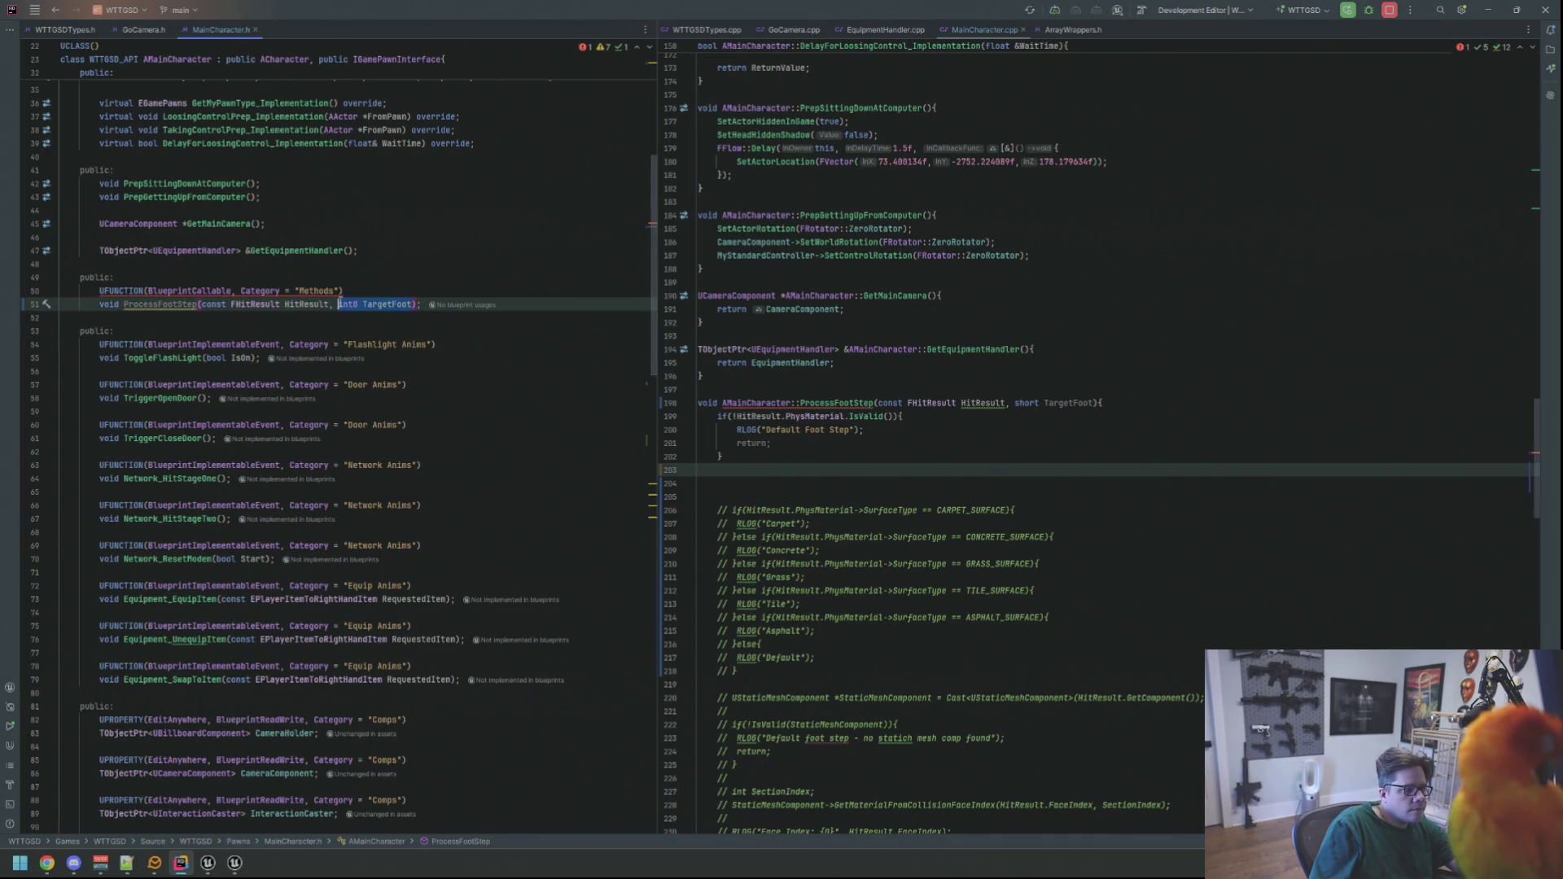
{"action": "left_click", "coordinate": [1013, 403]}
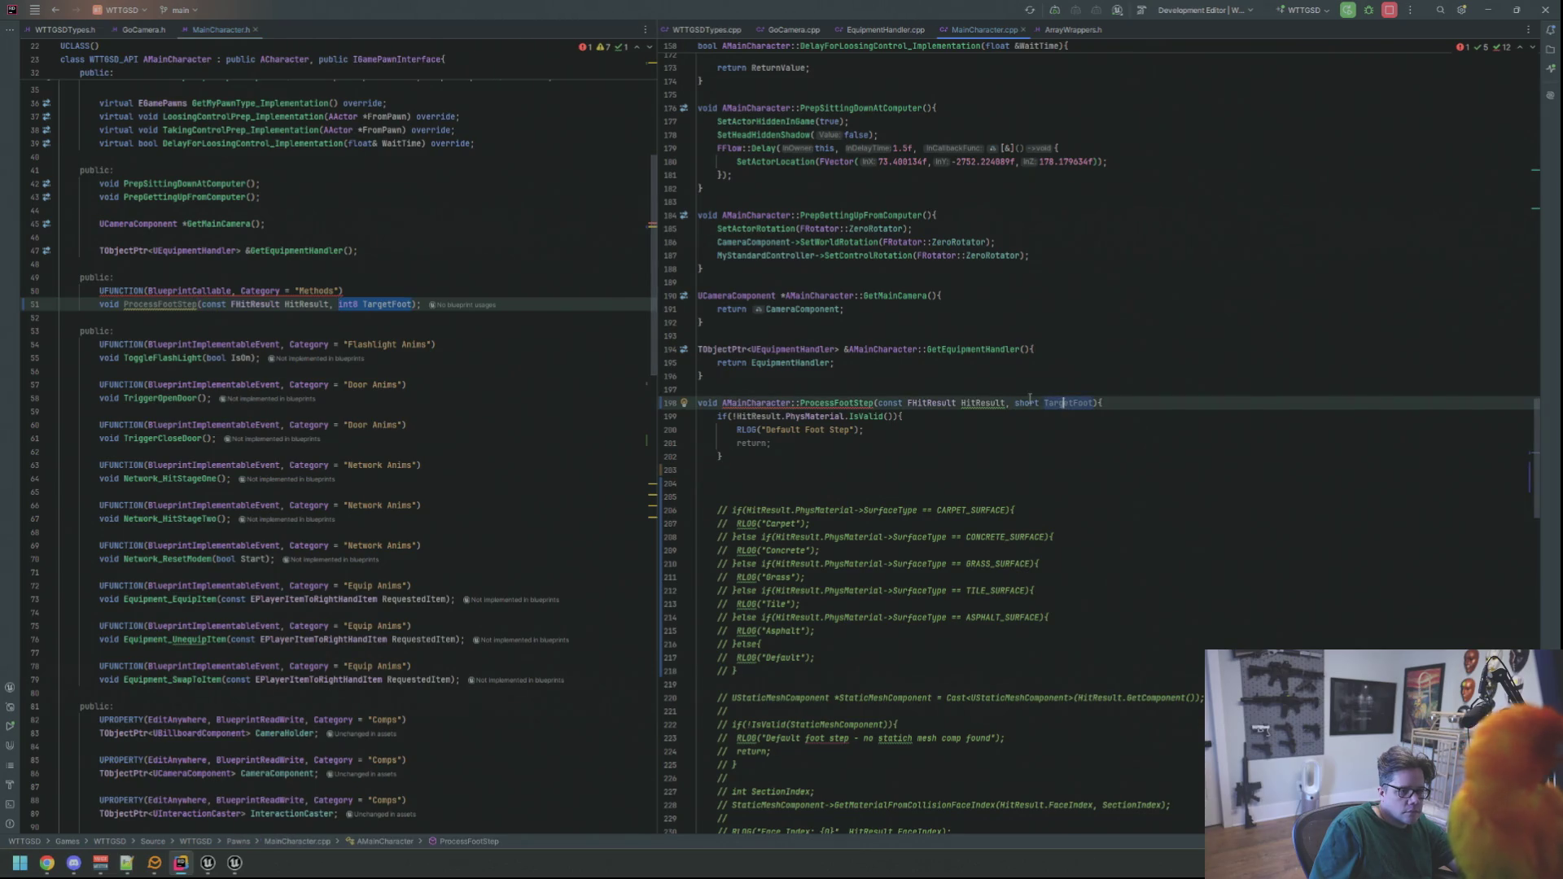
{"action": "left_click_drag", "start_coordinate": [1014, 403], "coordinate": [1074, 402]}
{"action": "type", "text": "int8 TargetFoot"}
{"action": "left_click", "coordinate": [913, 480]}
- Change TargetFoot's type to int in the definition and recheck the header declaration
{"action": "left_click", "coordinate": [333, 304]}
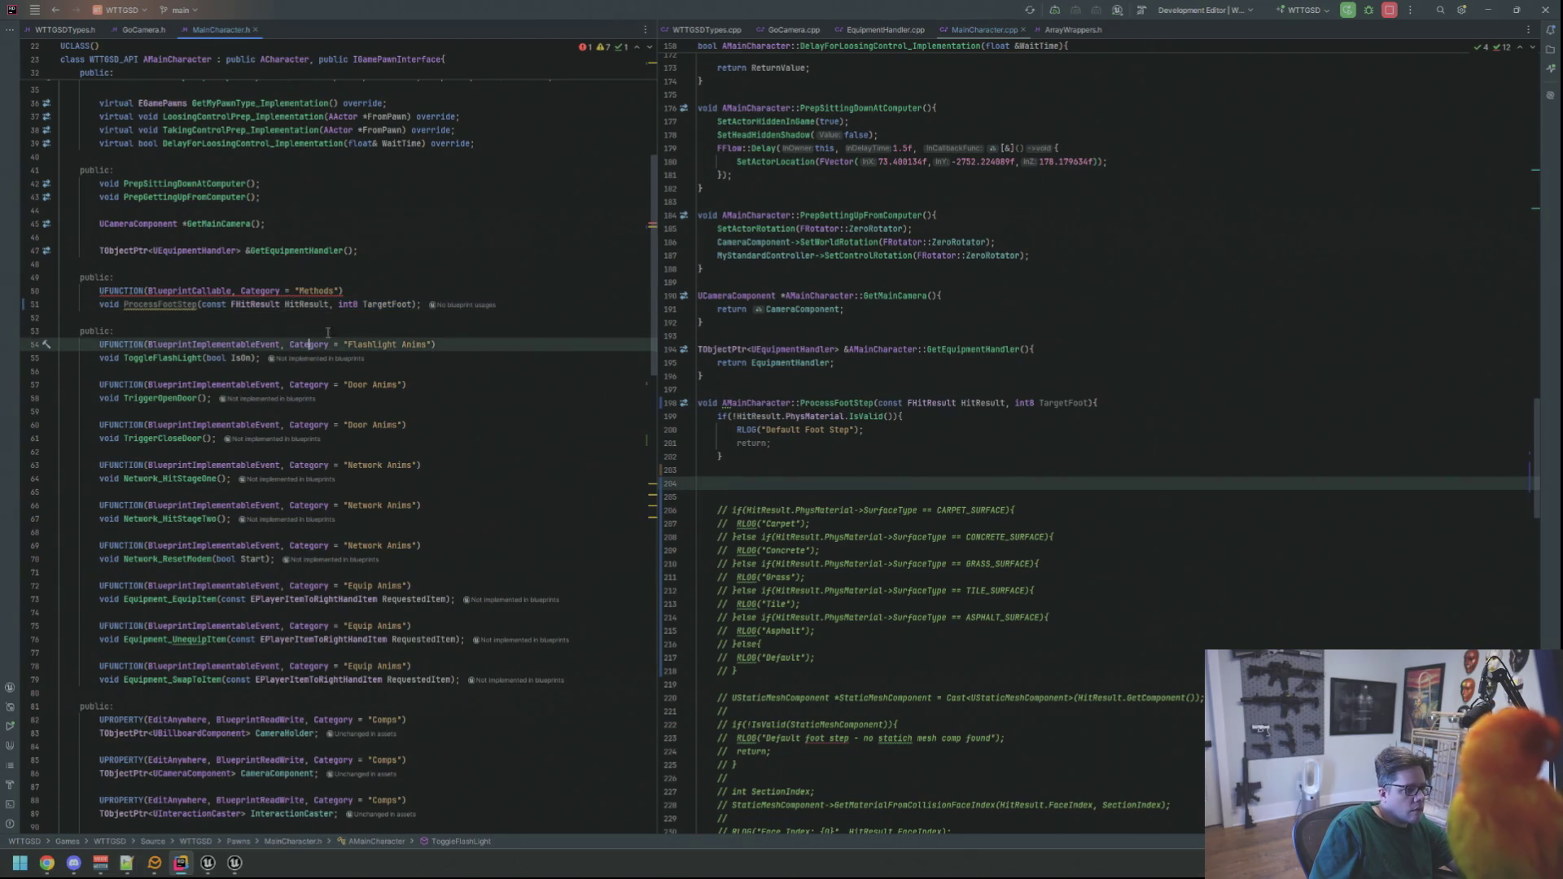
{"action": "left_click", "coordinate": [422, 305]}
{"action": "left_click", "coordinate": [366, 317]}
{"action": "left_click", "coordinate": [271, 264]}
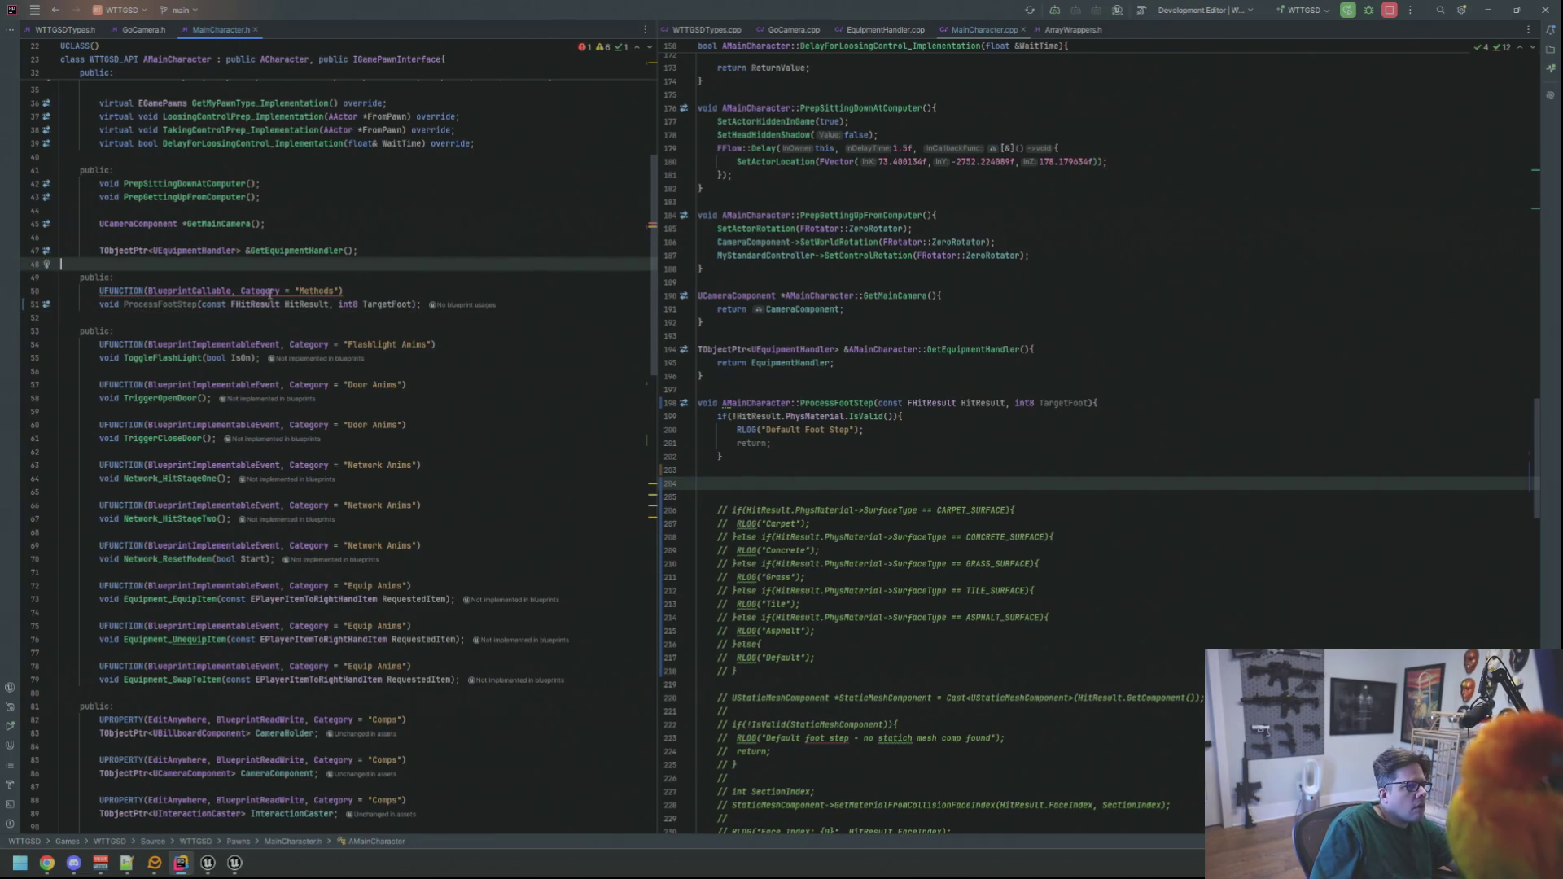
{"action": "mouse_move", "coordinate": [271, 293]}
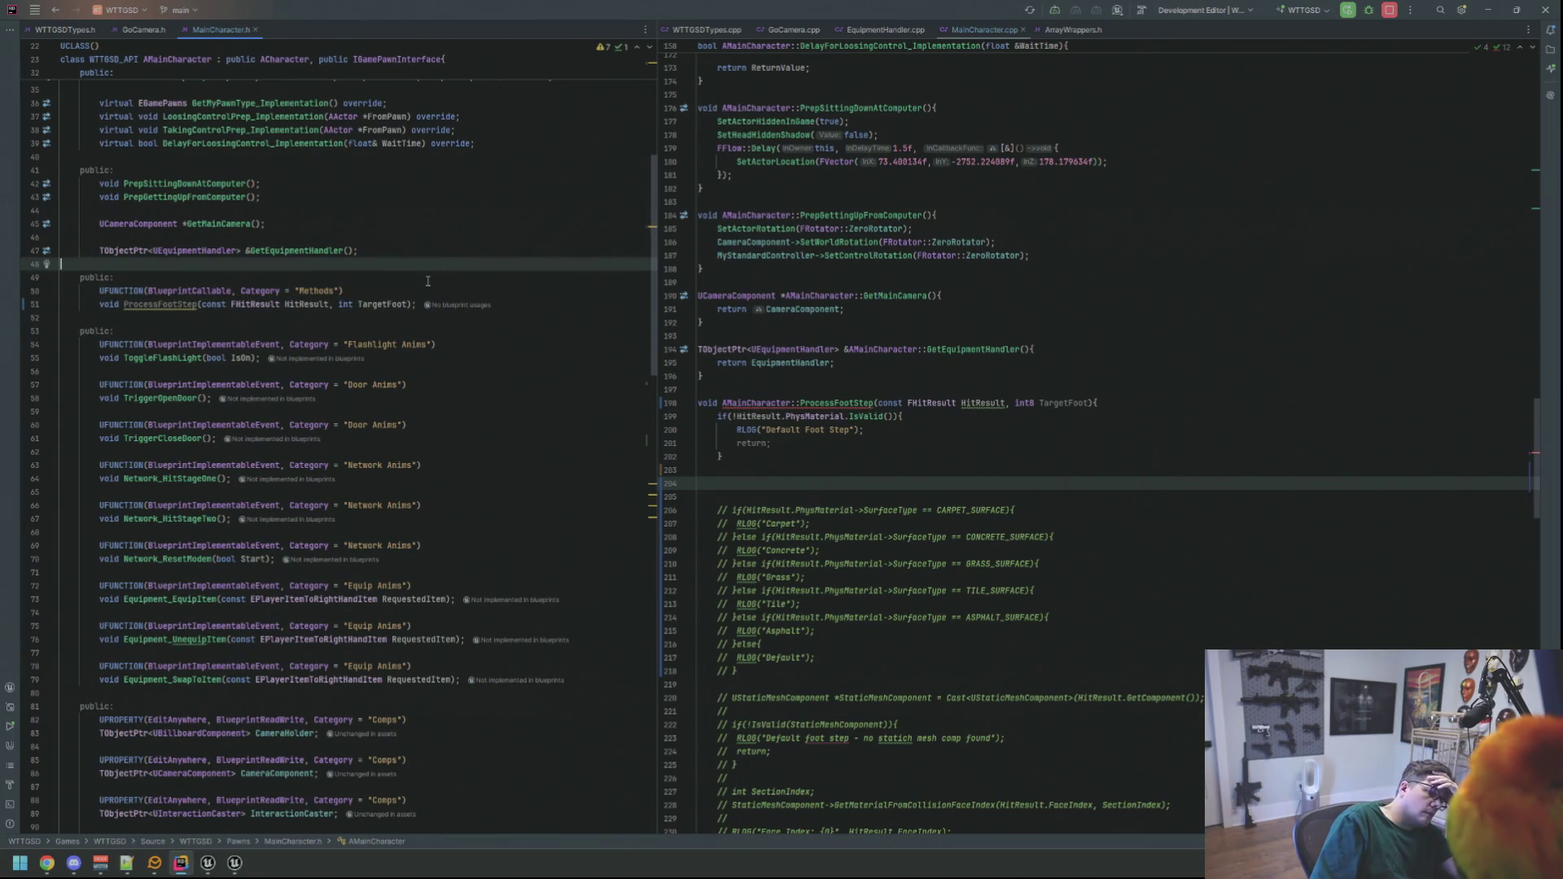
{"action": "left_click", "coordinate": [1035, 404]}
{"action": "key", "text": "BackSpace"}
{"action": "key", "text": "Down"}
{"action": "key", "text": "Down"}
{"action": "key", "text": "Down"}
{"action": "left_click", "coordinate": [387, 303]}
{"action": "left_click", "coordinate": [303, 317]}
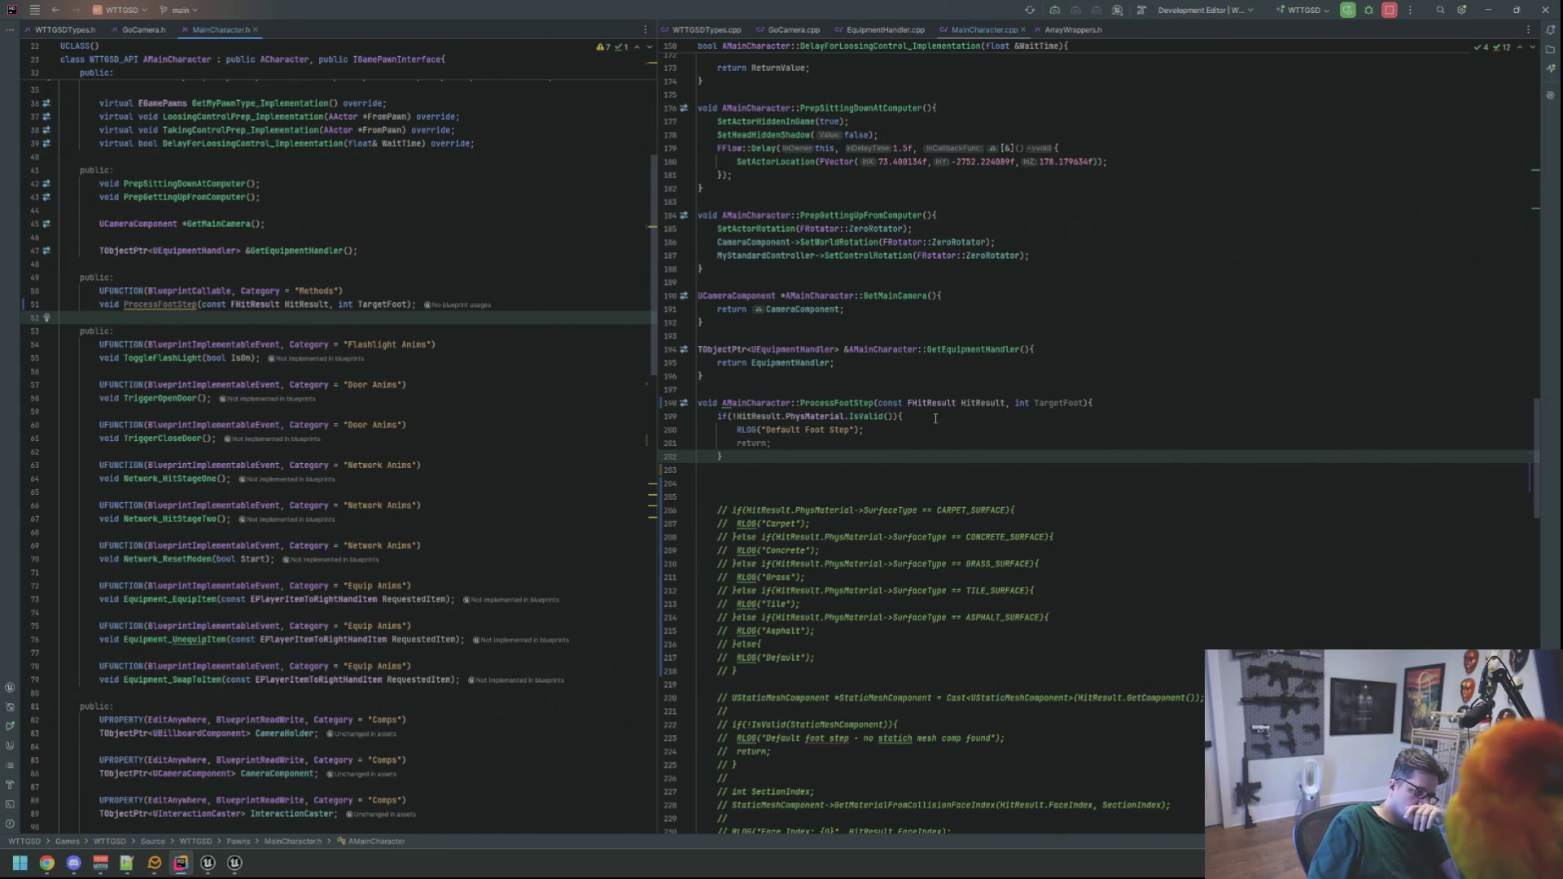
- Pass HitResult by reference by adding & in both the declaration and the definition
{"action": "key", "text": "Down"}
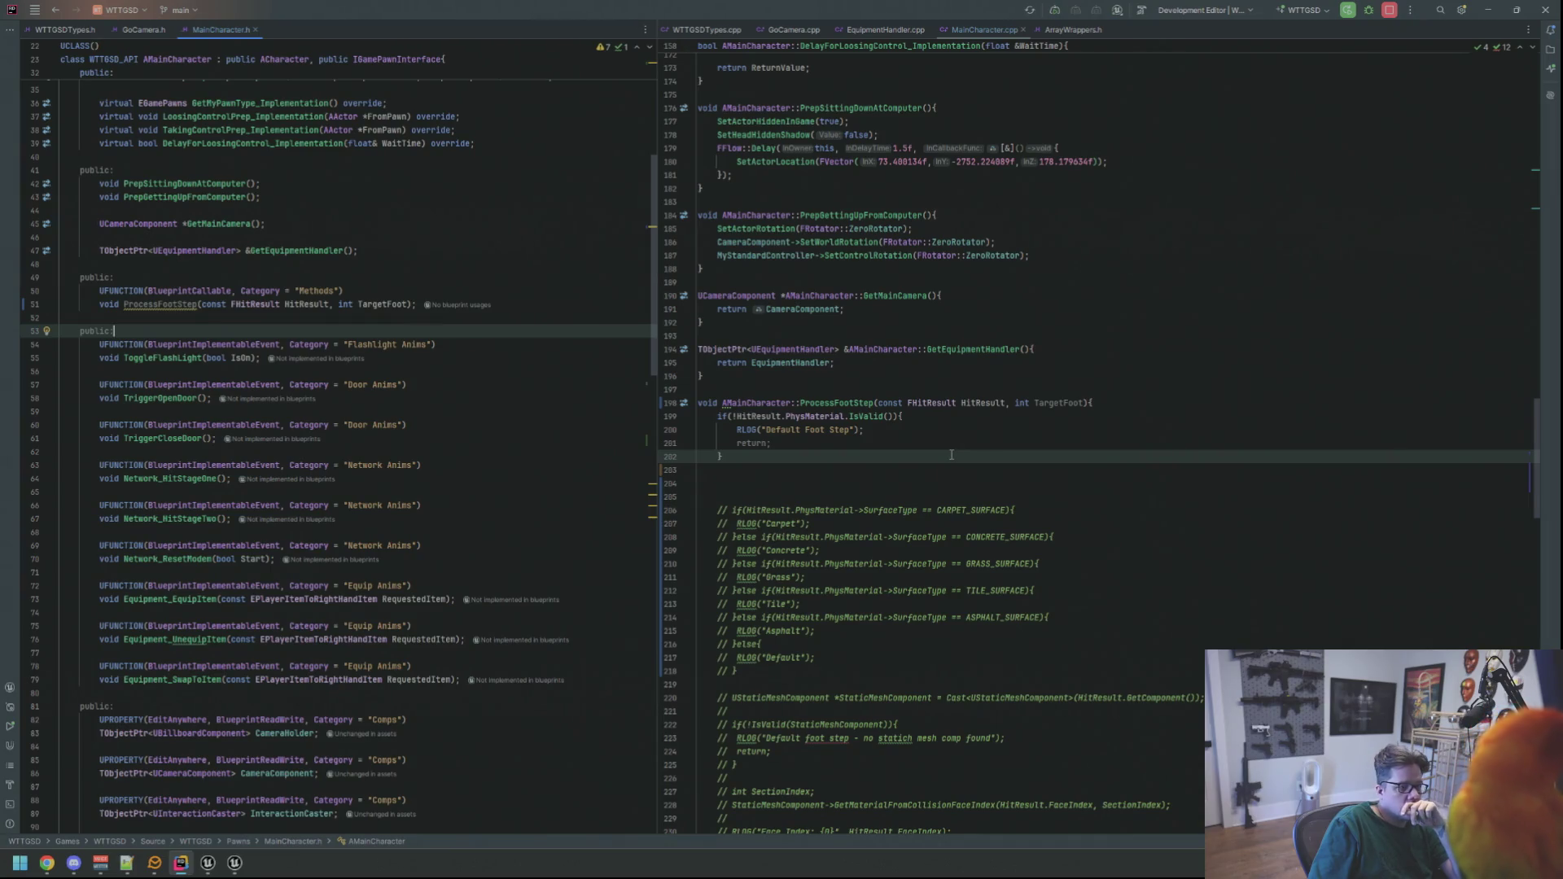
{"action": "left_click", "coordinate": [411, 305]}
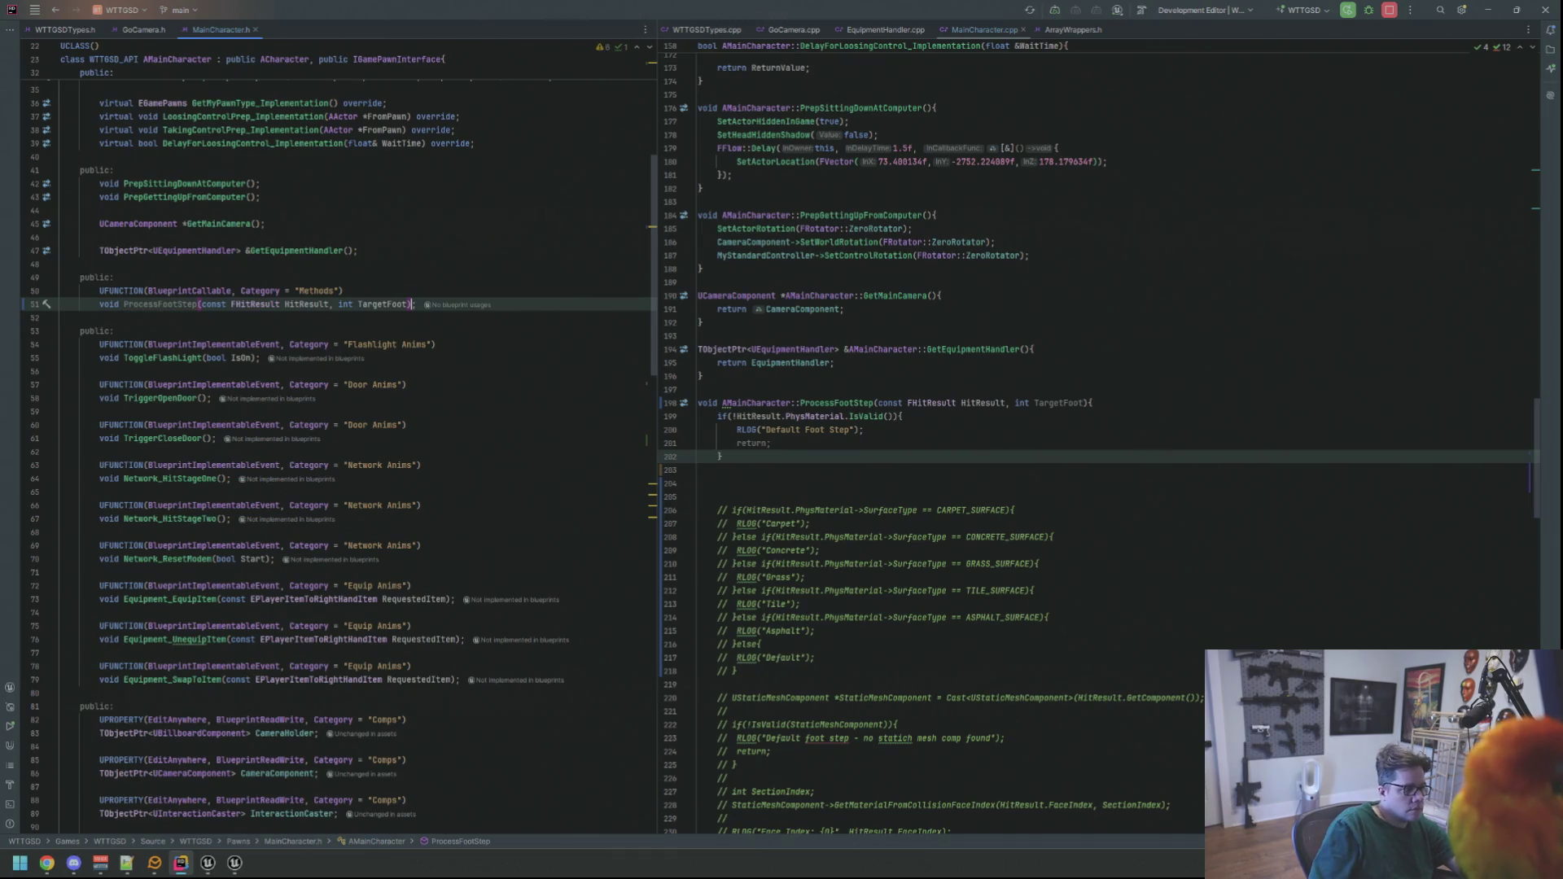
{"action": "left_click", "coordinate": [584, 270]}
{"action": "key", "text": "ctrl+Tab"}
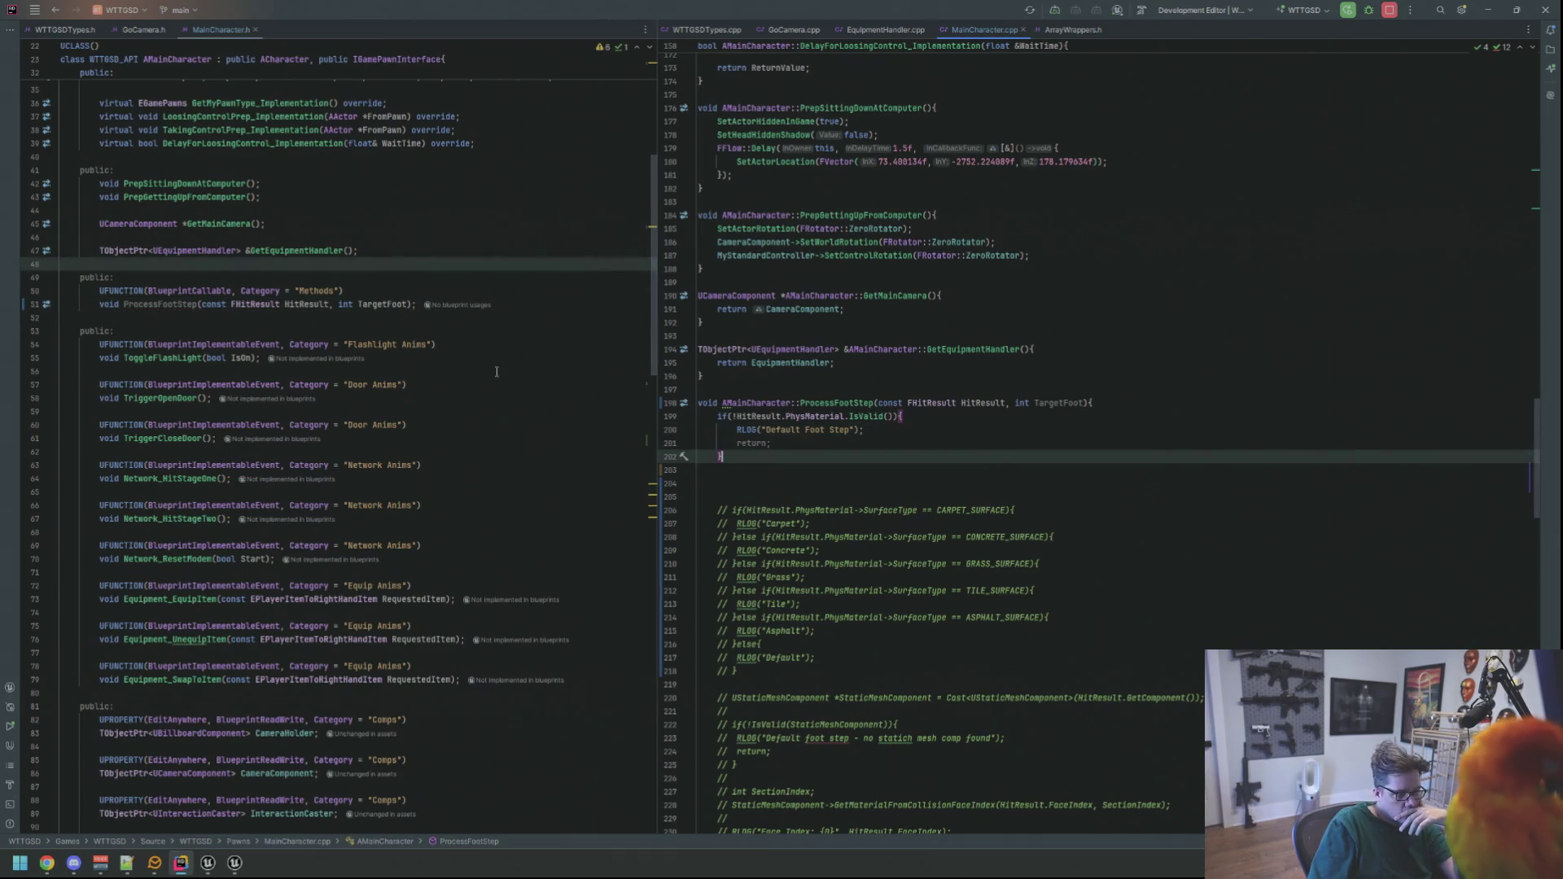
{"action": "left_click", "coordinate": [287, 305]}
{"action": "type", "text": "&"}
{"action": "left_click", "coordinate": [948, 430]}
{"action": "key", "text": "Up"}
{"action": "key", "text": "Up"}
{"action": "type", "text": "&"}
{"action": "left_click", "coordinate": [928, 481]}
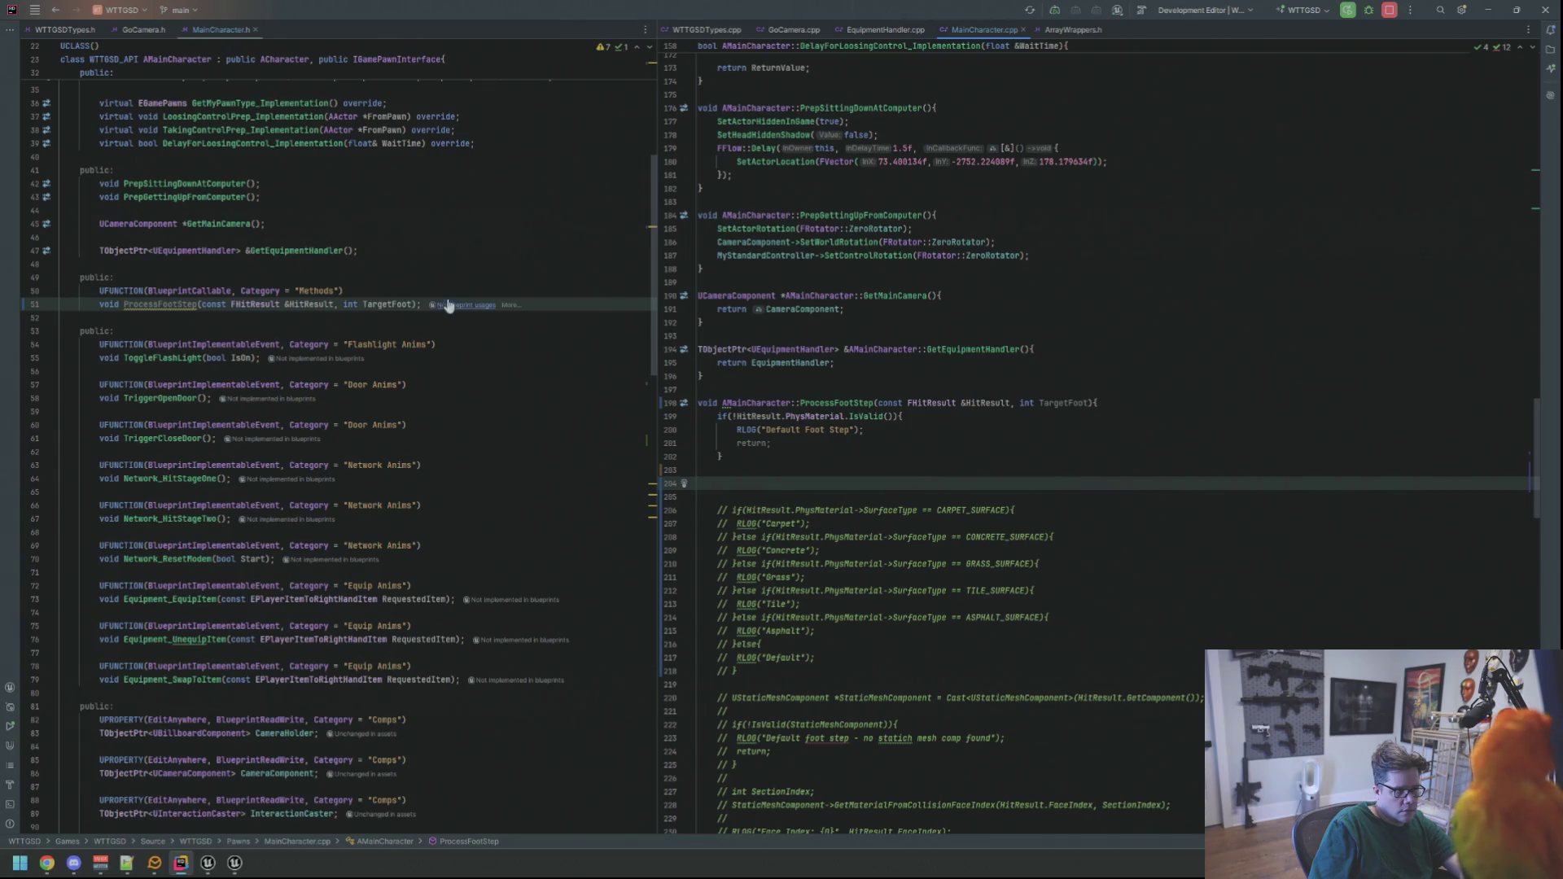
{"action": "left_click", "coordinate": [343, 291]}
- Open blank lines at the top of ProcessFootStep's body and run a Live Coding compile in Unreal
{"action": "left_click", "coordinate": [872, 474]}
{"action": "key", "text": "Return"}
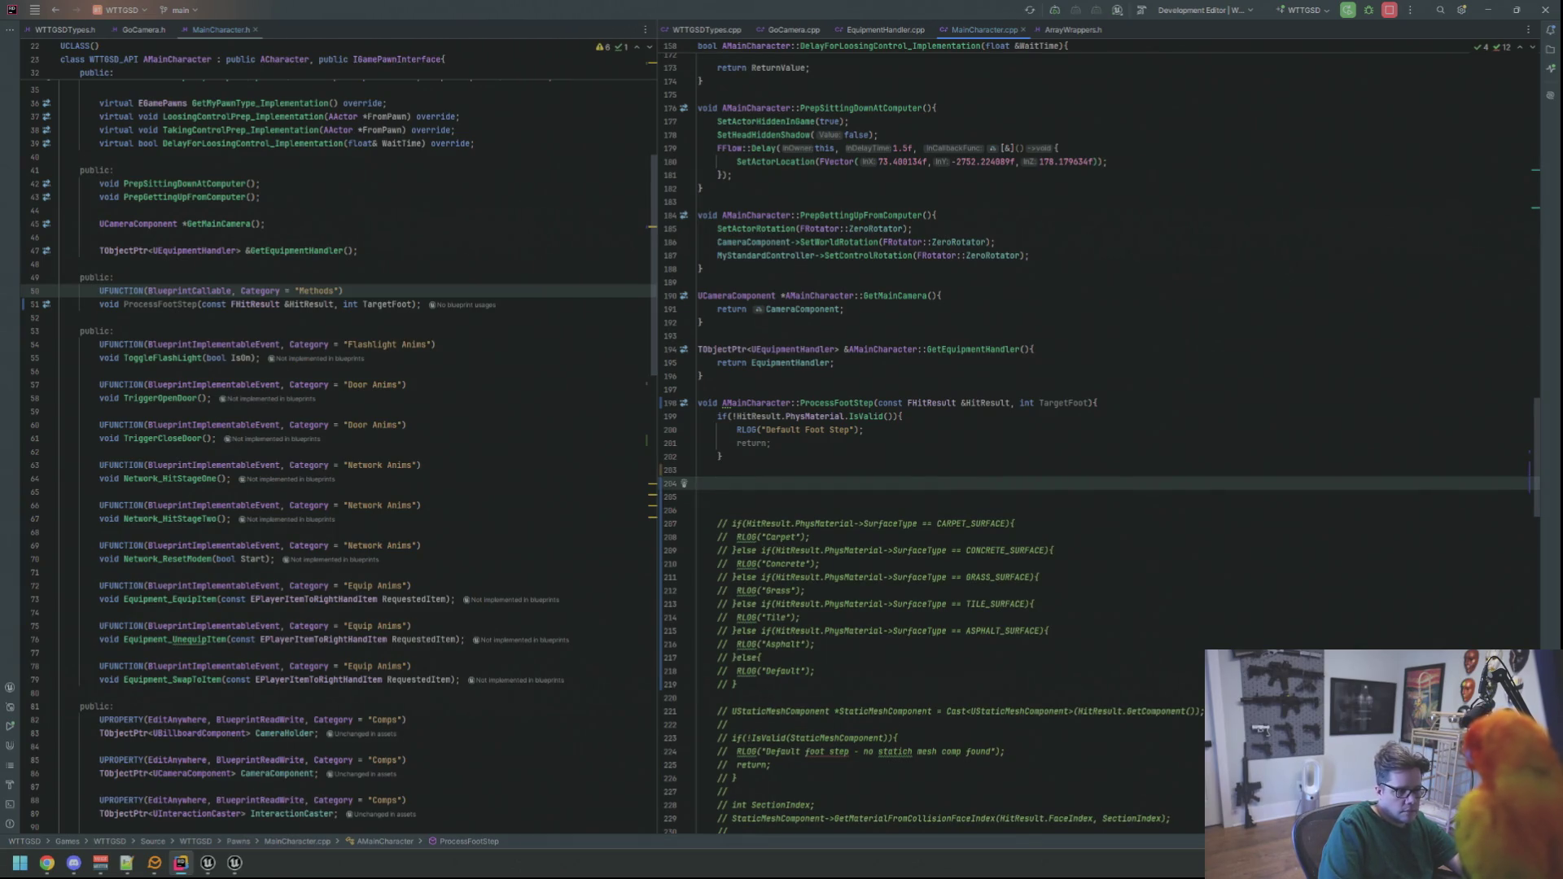
{"action": "type", "text": "if("}
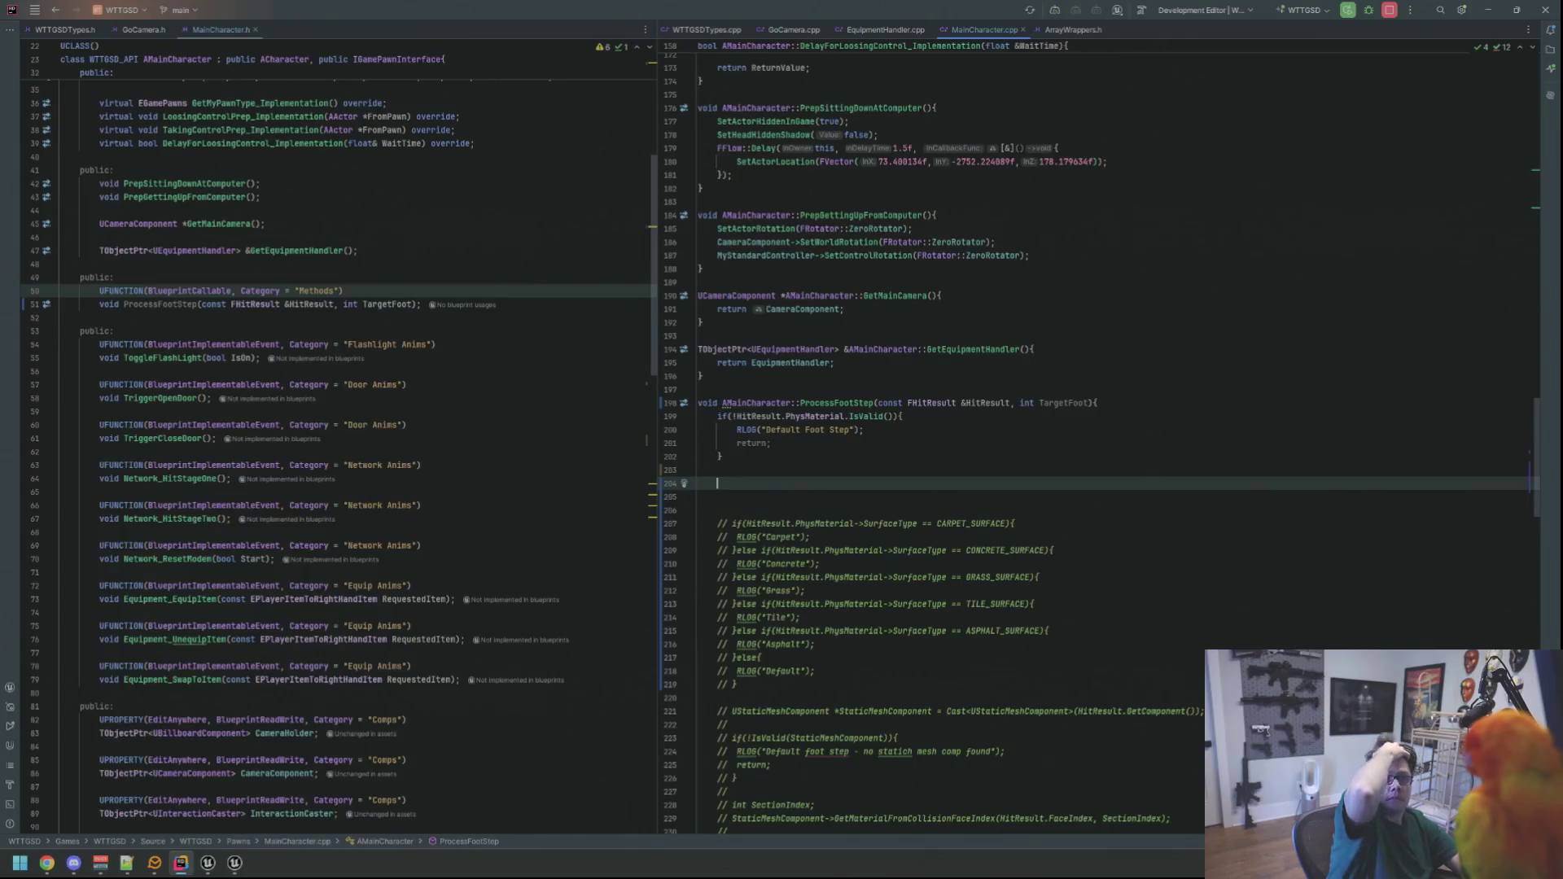
{"action": "key", "text": "Up"}
{"action": "key", "text": "Up"}
{"action": "key", "text": "Up"}
{"action": "key", "text": "alt+Tab"}
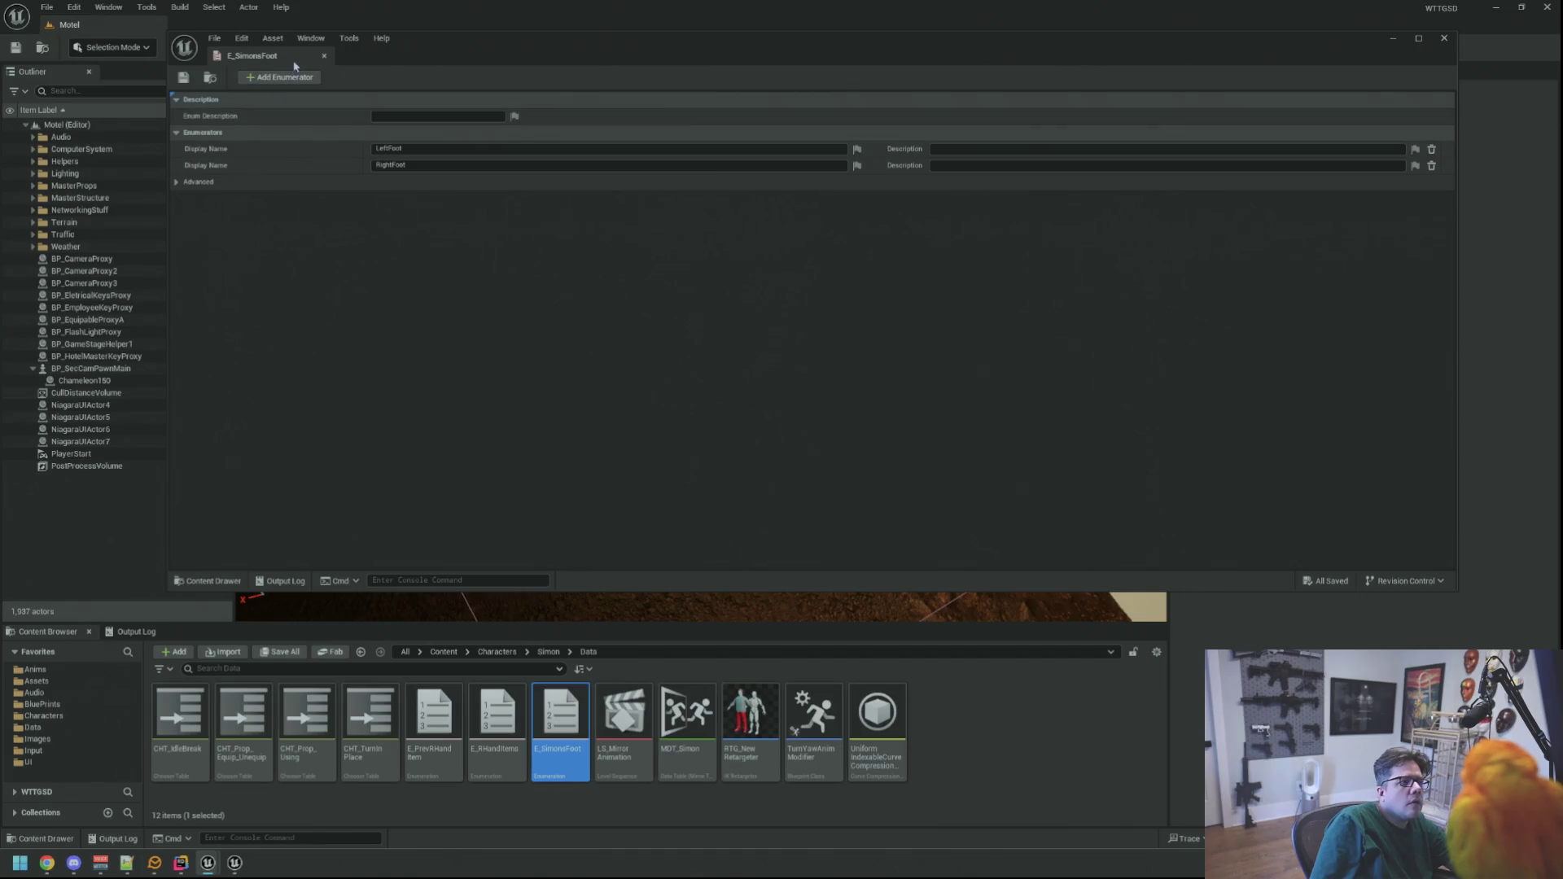
{"action": "key", "text": "ctrl+alt+F11"}
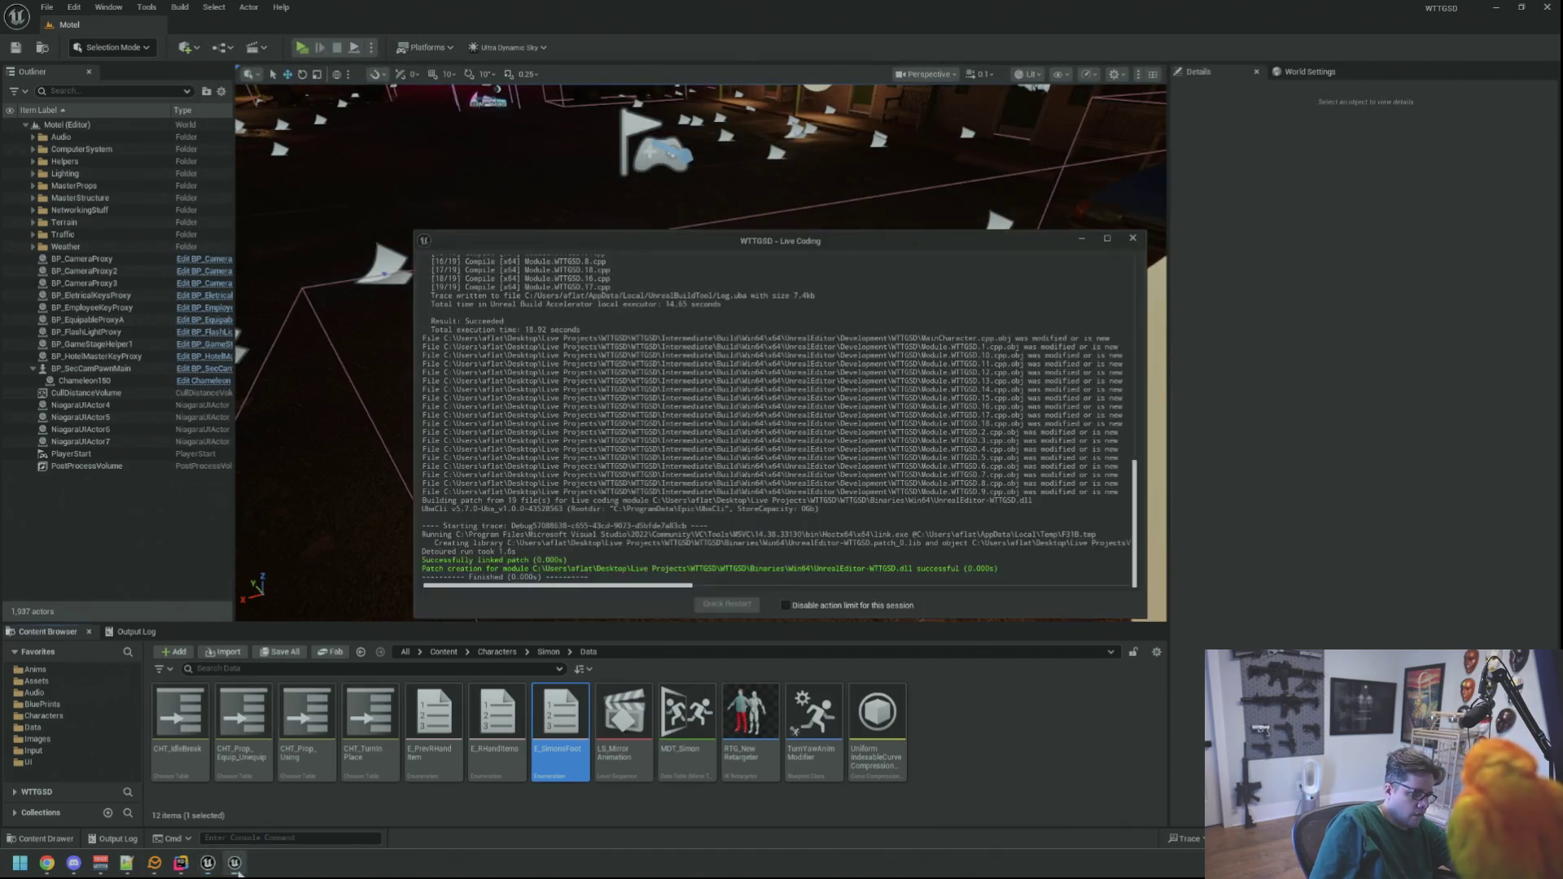
{"action": "key", "text": "alt+Tab"}
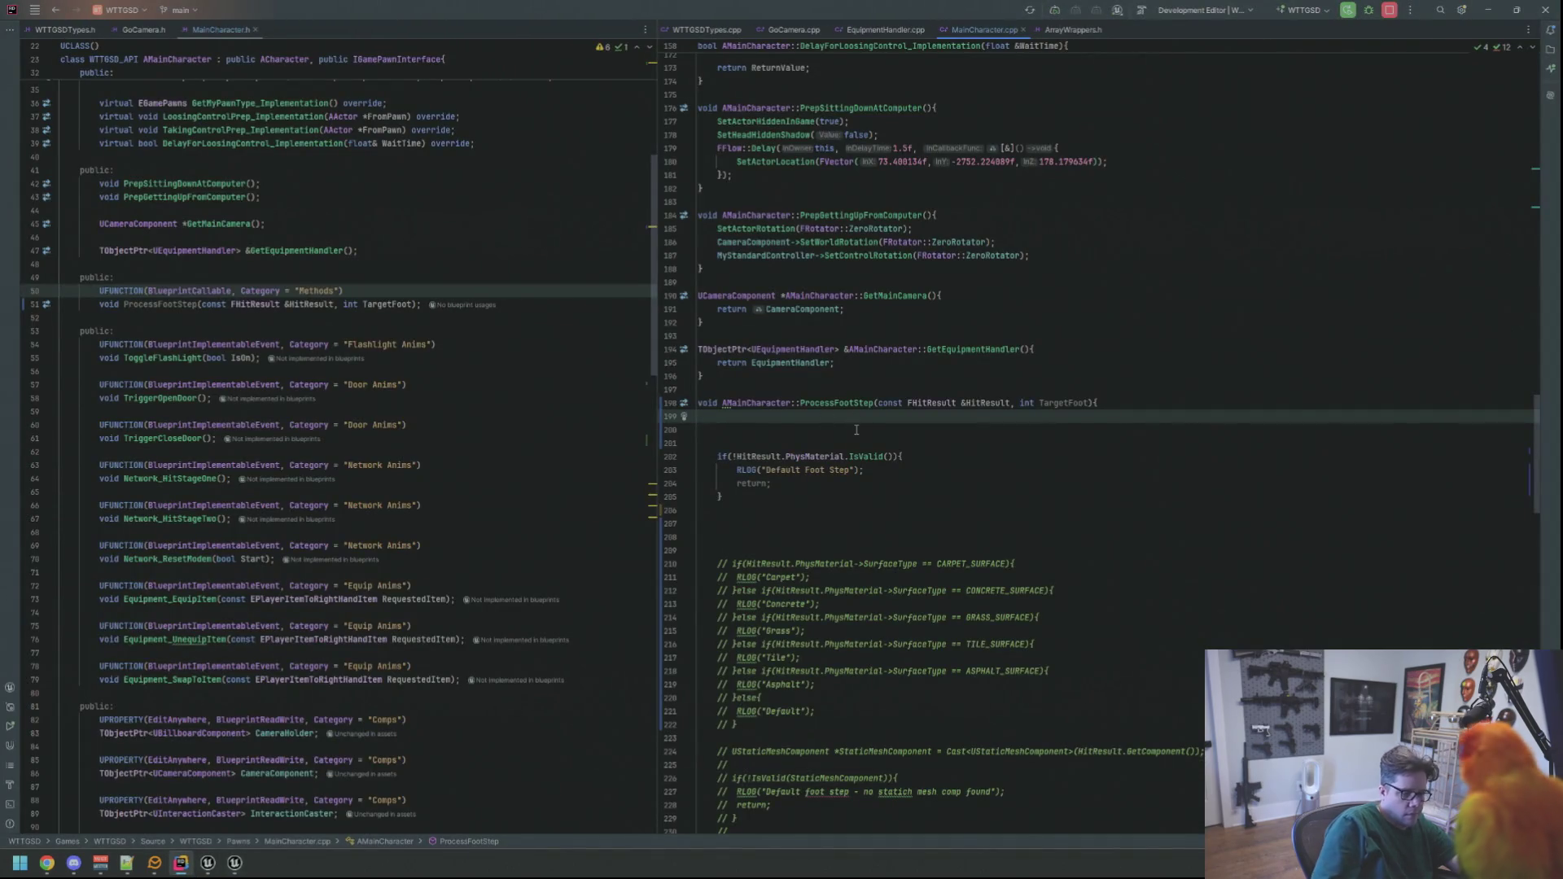
- Add '0 left' and '1 right' comments, then start a switch on TargetFoot
{"action": "type", "text": "/ 0 left"}
{"action": "key", "text": "Return"}
{"action": "type", "text": "//"}
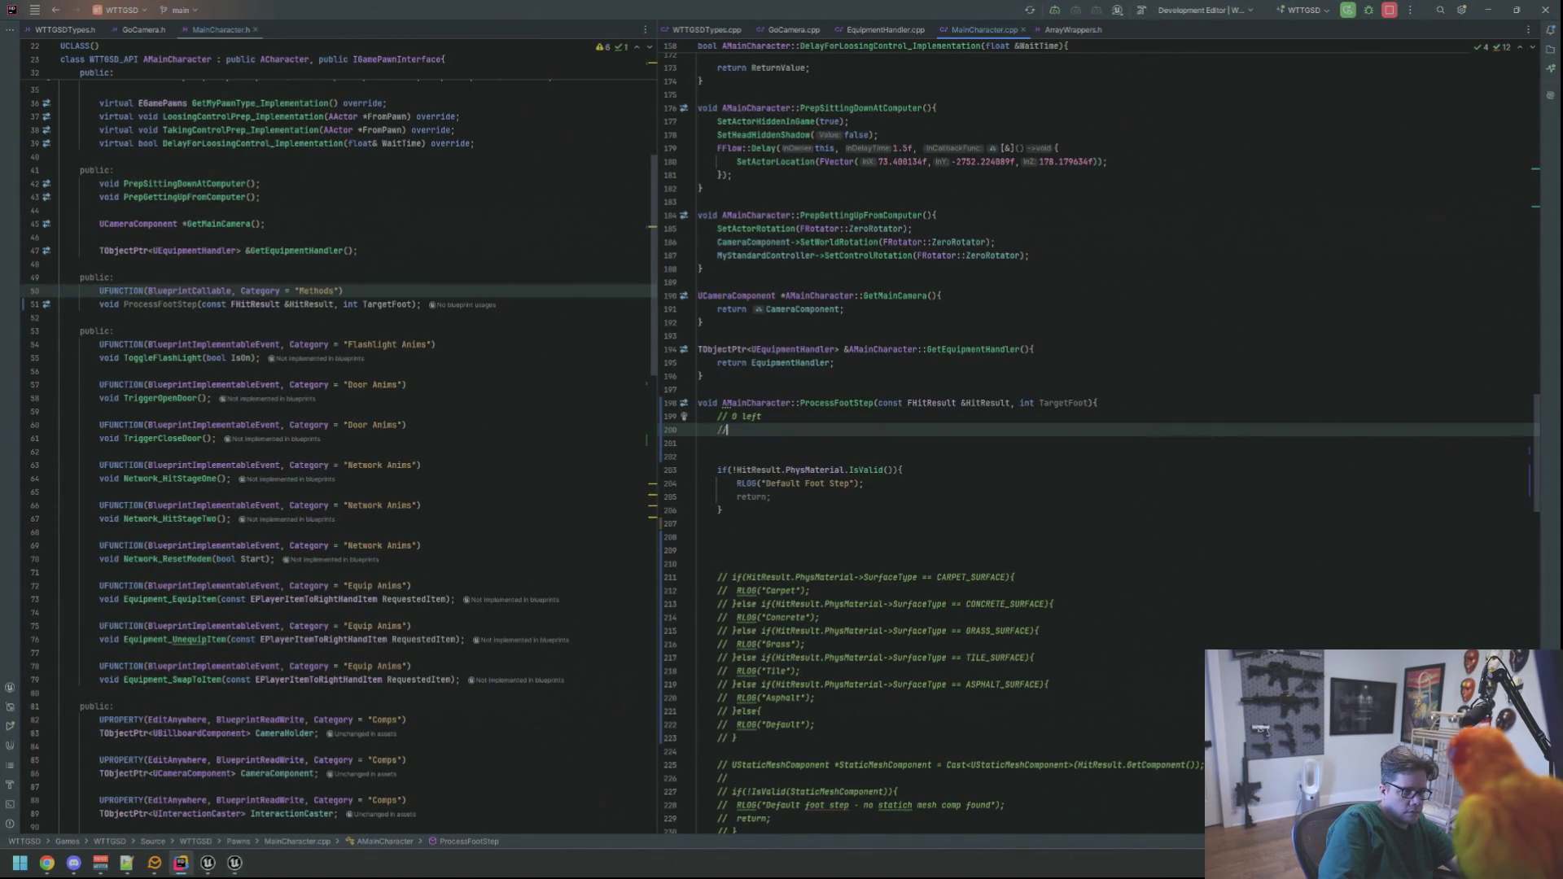
{"action": "type", "text": " 1 right"}
{"action": "key", "text": "Return"}
{"action": "key", "text": "Return"}
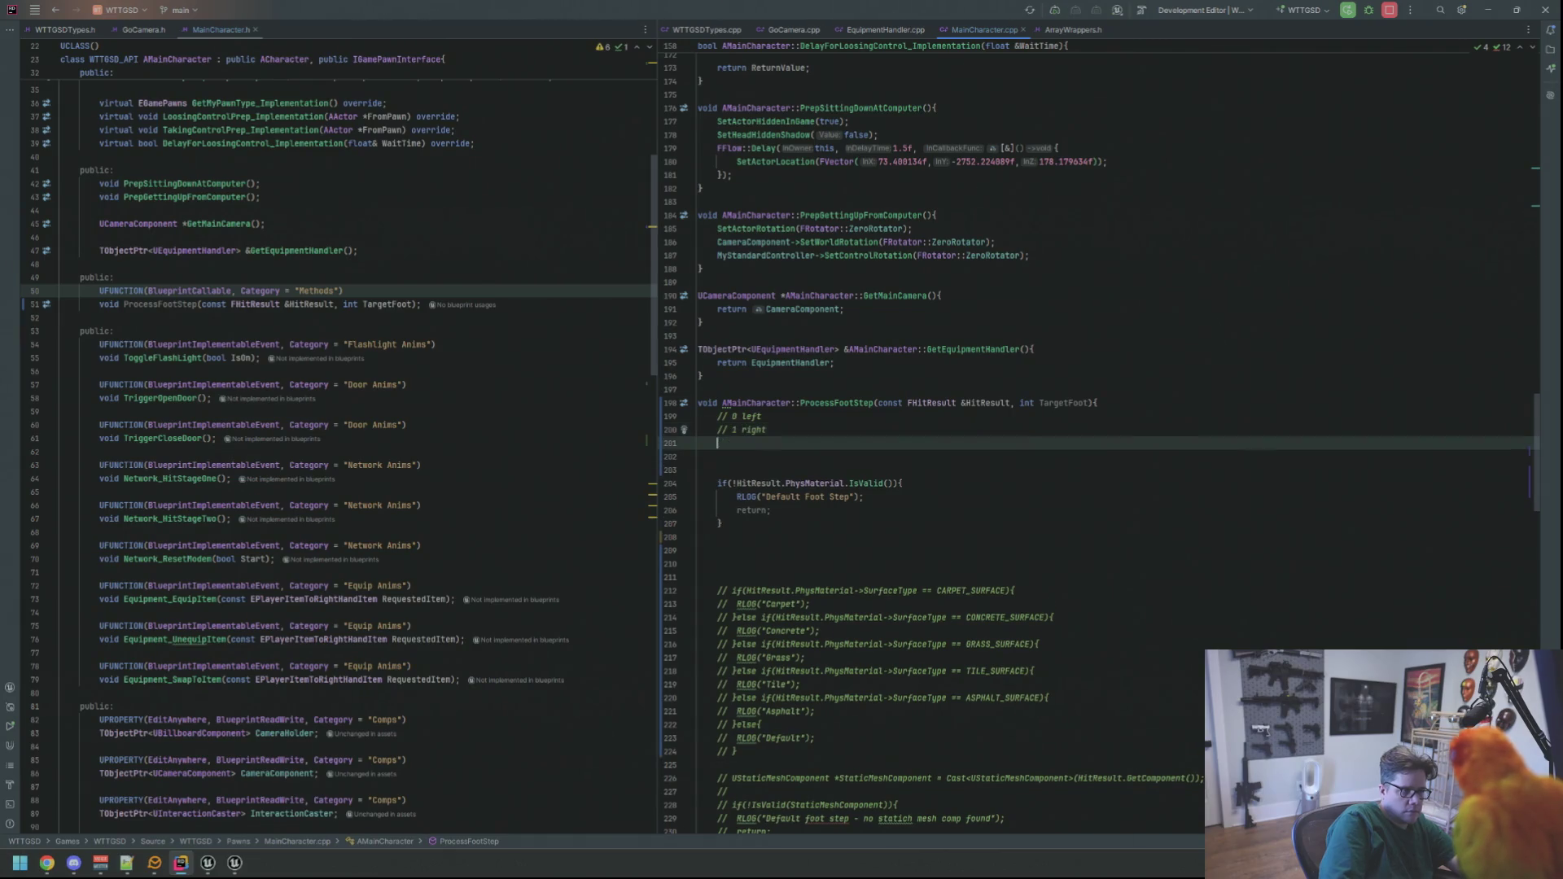
{"action": "type", "text": "switch"}
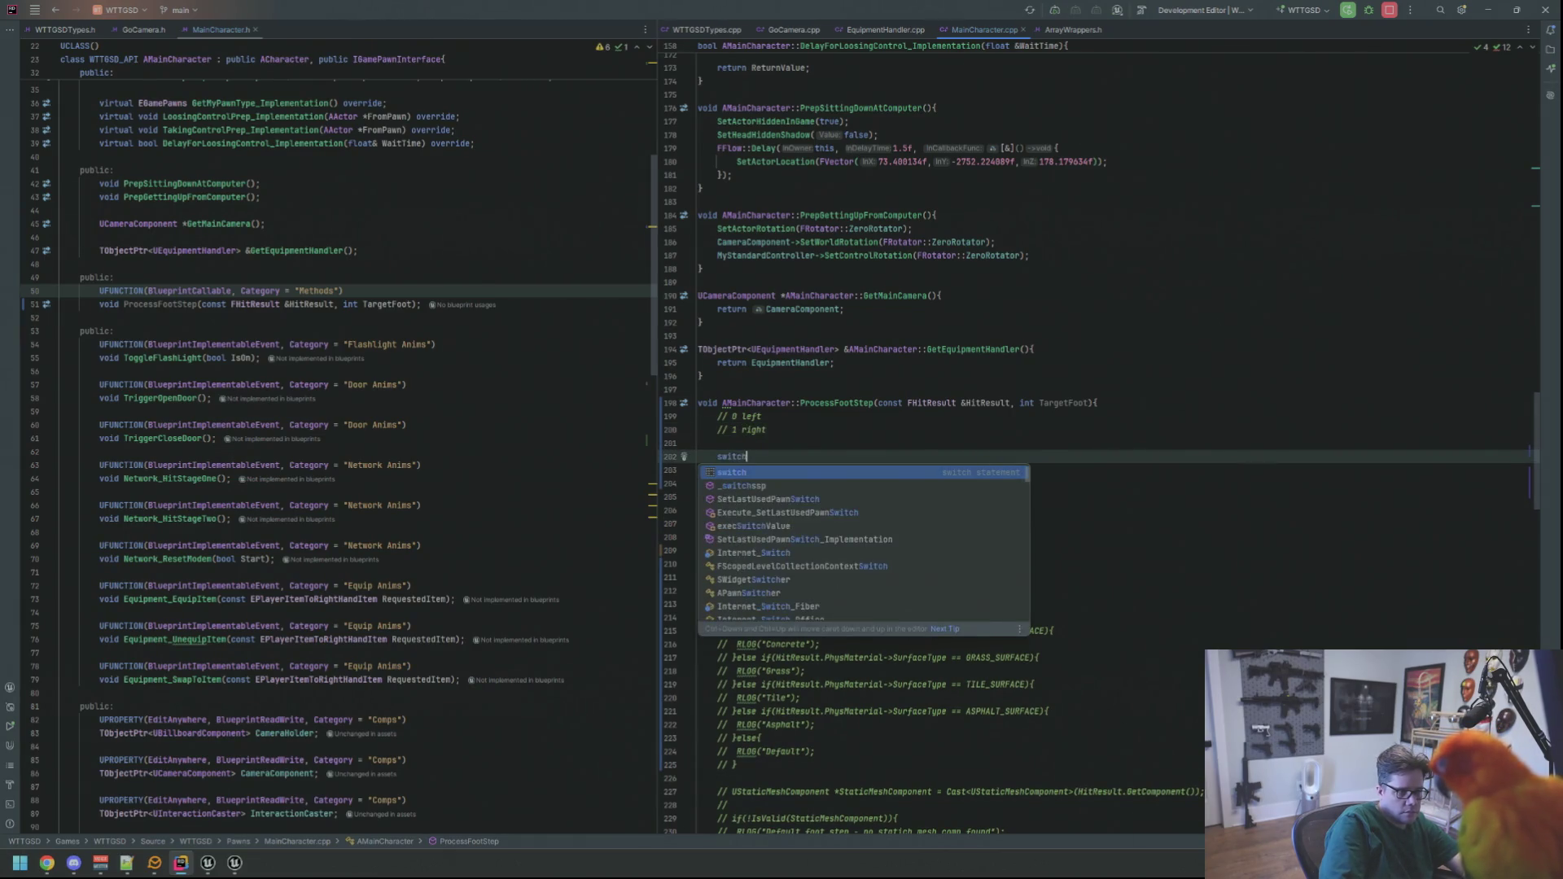
{"action": "key", "text": "Return"}
{"action": "type", "text": "TargetF"}
{"action": "key", "text": "Return"}
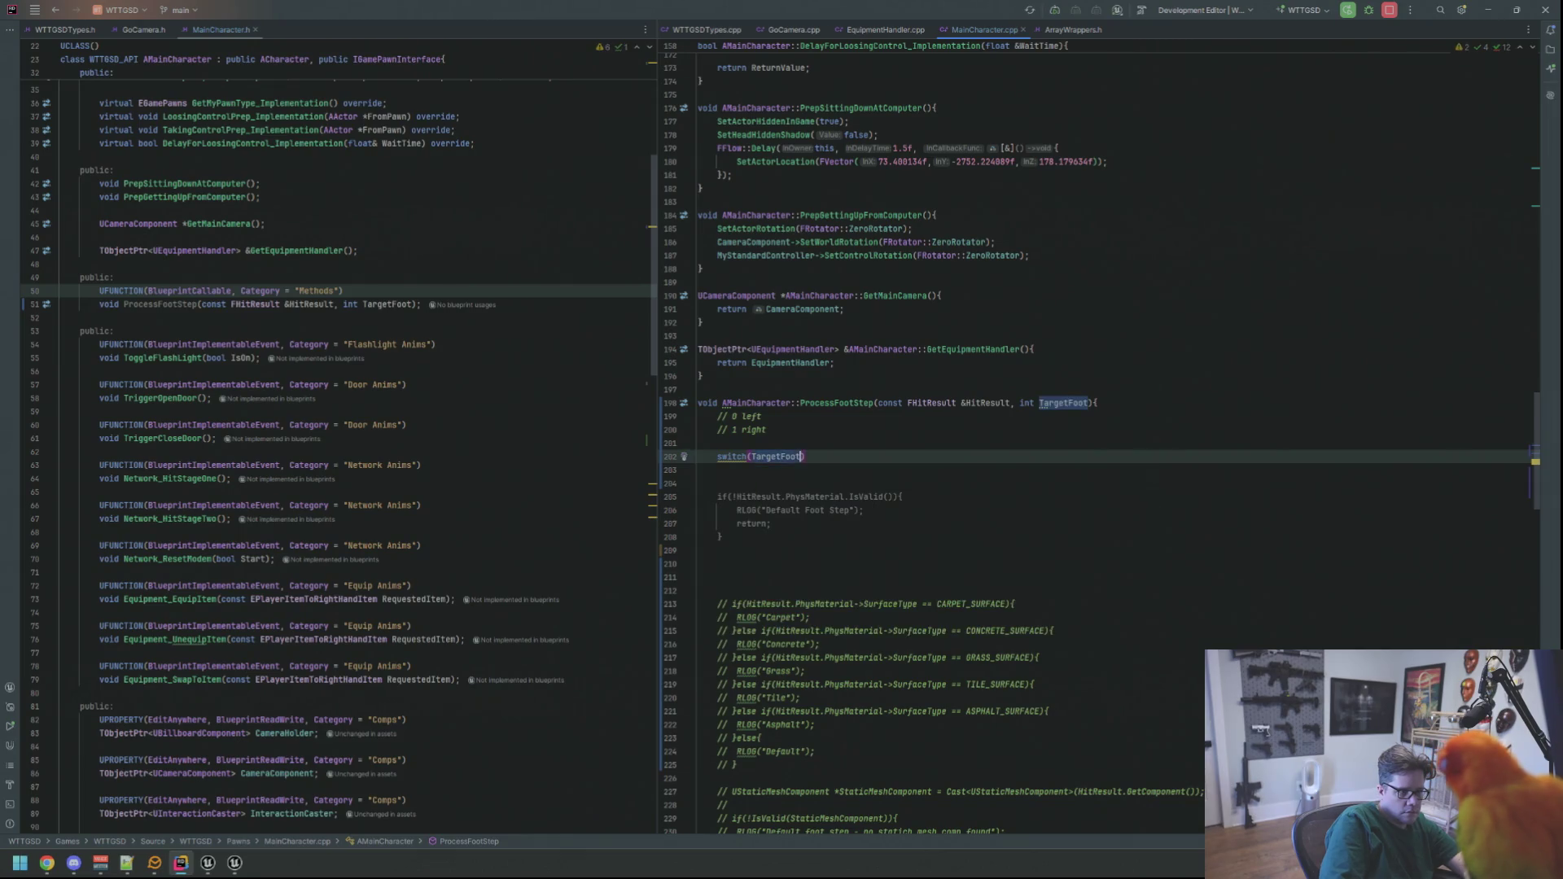
{"action": "type", "text": "{"}
{"action": "key", "text": "Return"}
- Write a default: { } break; block inside the switch
{"action": "left_click", "coordinate": [736, 470]}
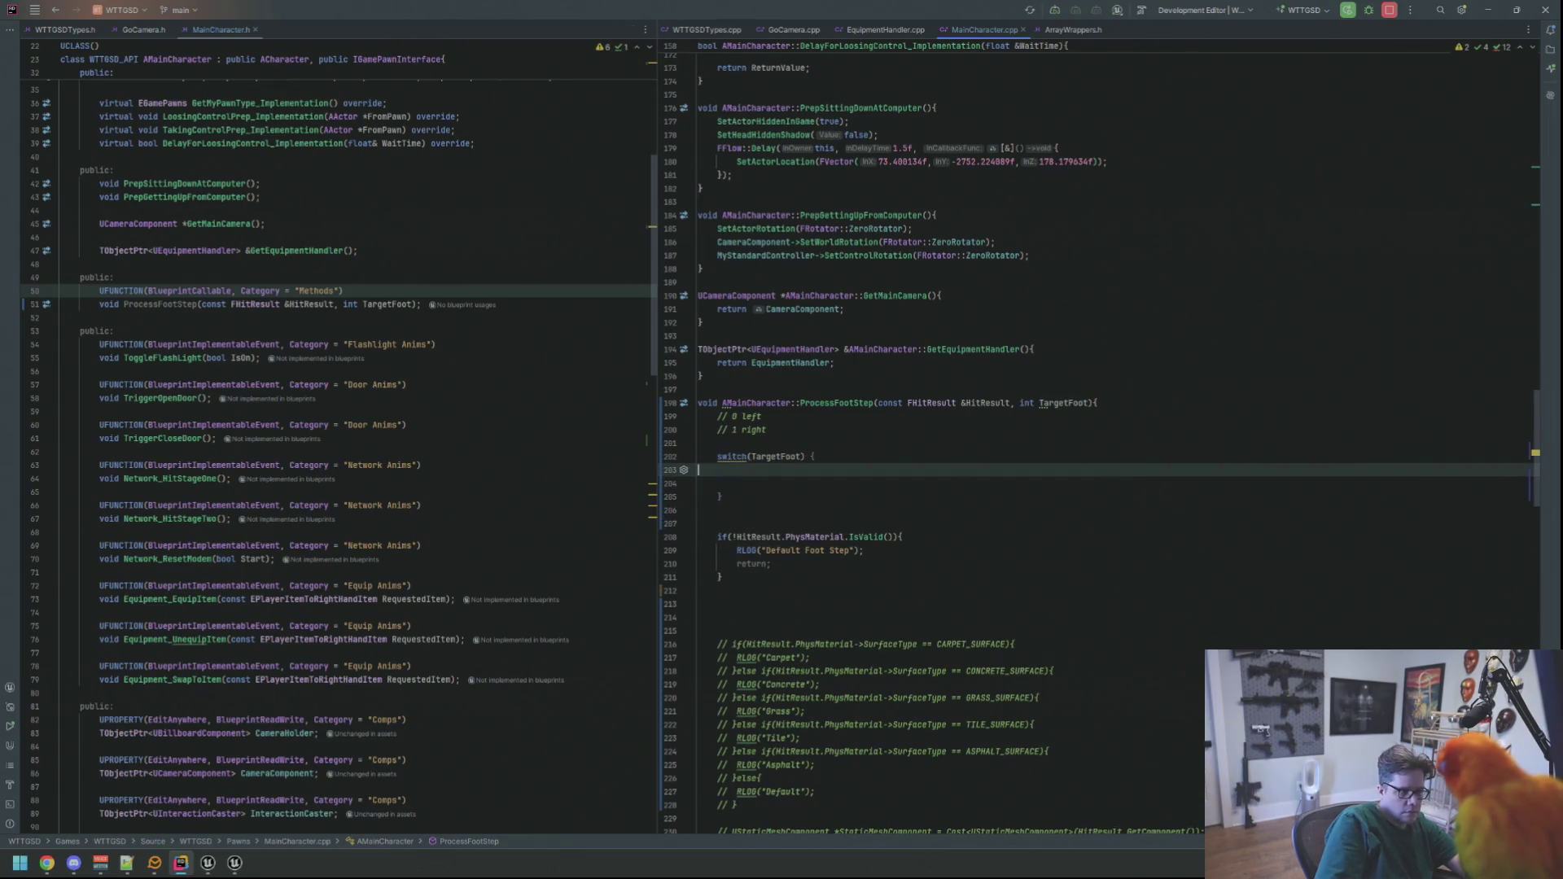
{"action": "type", "text": "df"}
{"action": "key", "text": "BackSpace"}
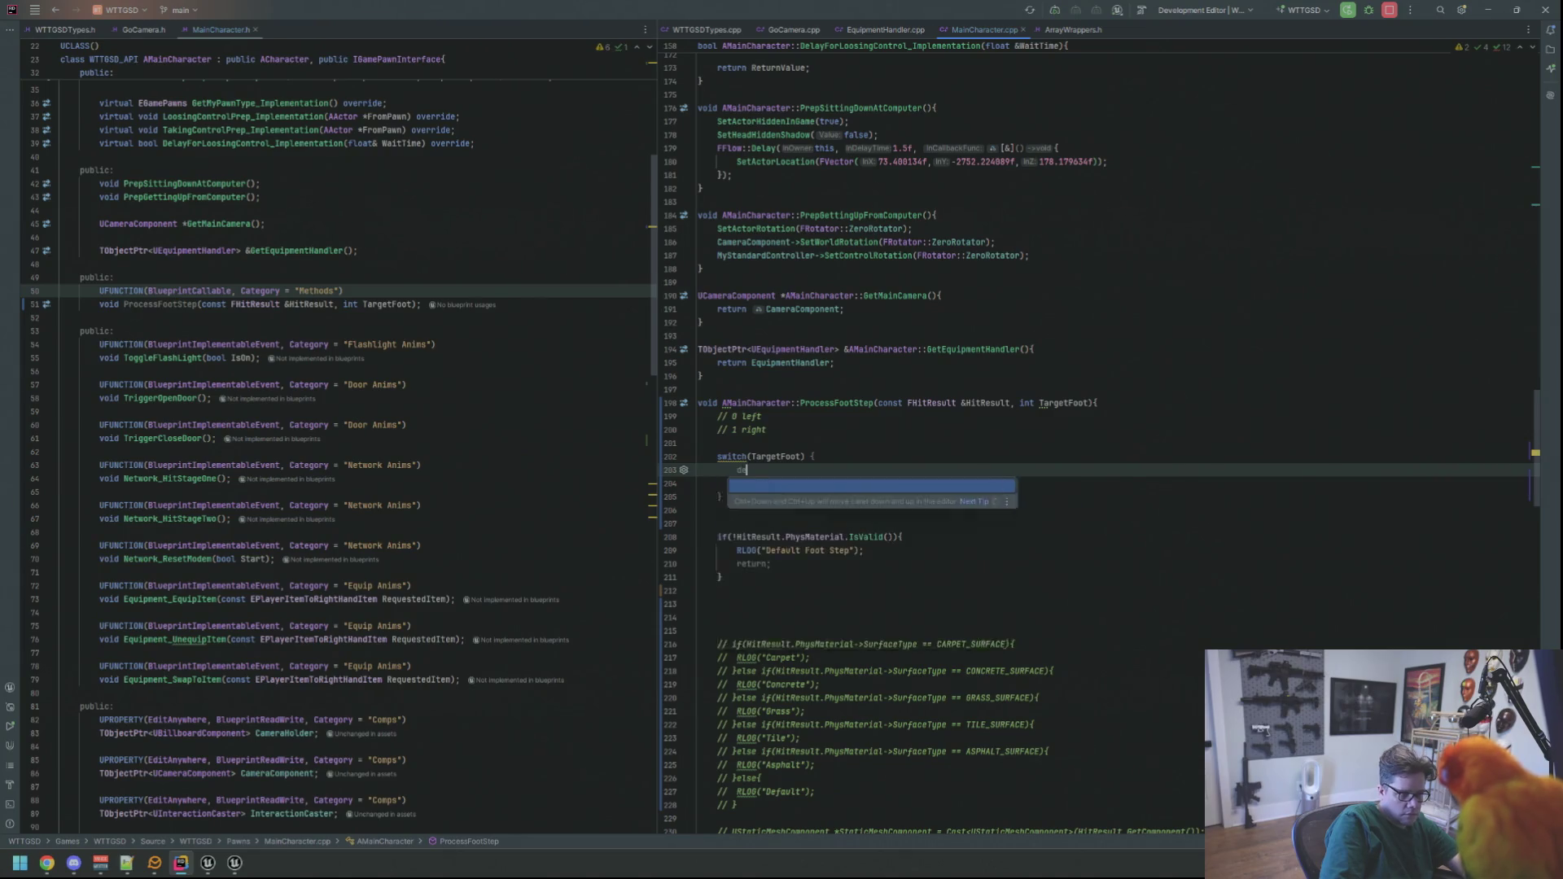
{"action": "type", "text": "ef"}
{"action": "key", "text": "Escape"}
{"action": "key", "text": "ctrl+space"}
{"action": "key", "text": "Escape"}
{"action": "key", "text": "ctrl+space"}
{"action": "key", "text": "Return"}
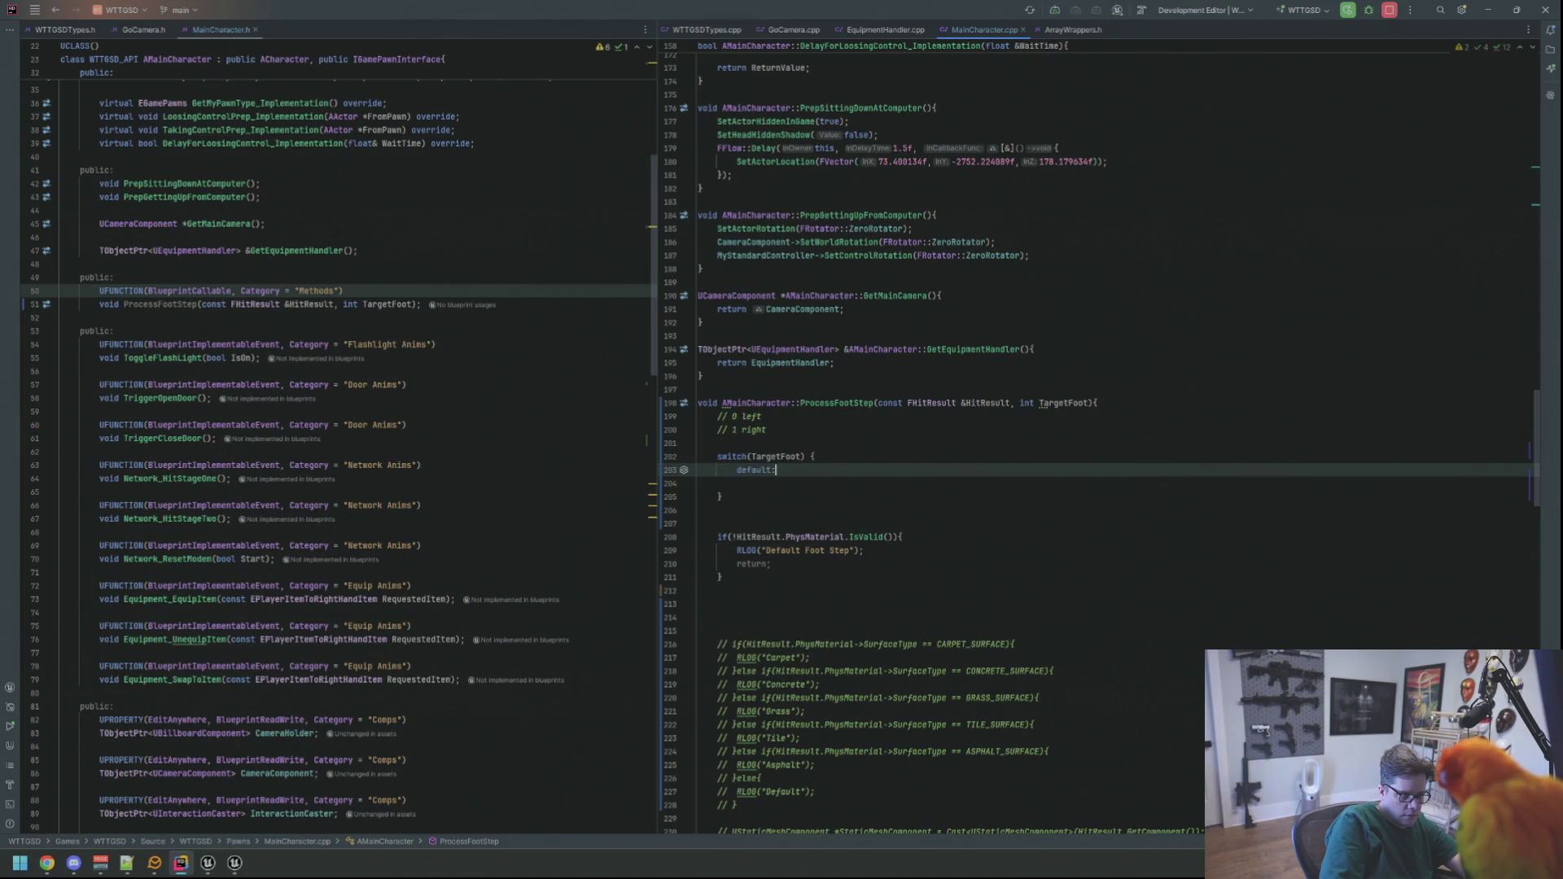
{"action": "key", "text": "Return"}
{"action": "key", "text": "Return"}
{"action": "type", "text": "break;"}
{"action": "key", "text": "Up"}
{"action": "key", "text": "BackSpace"}
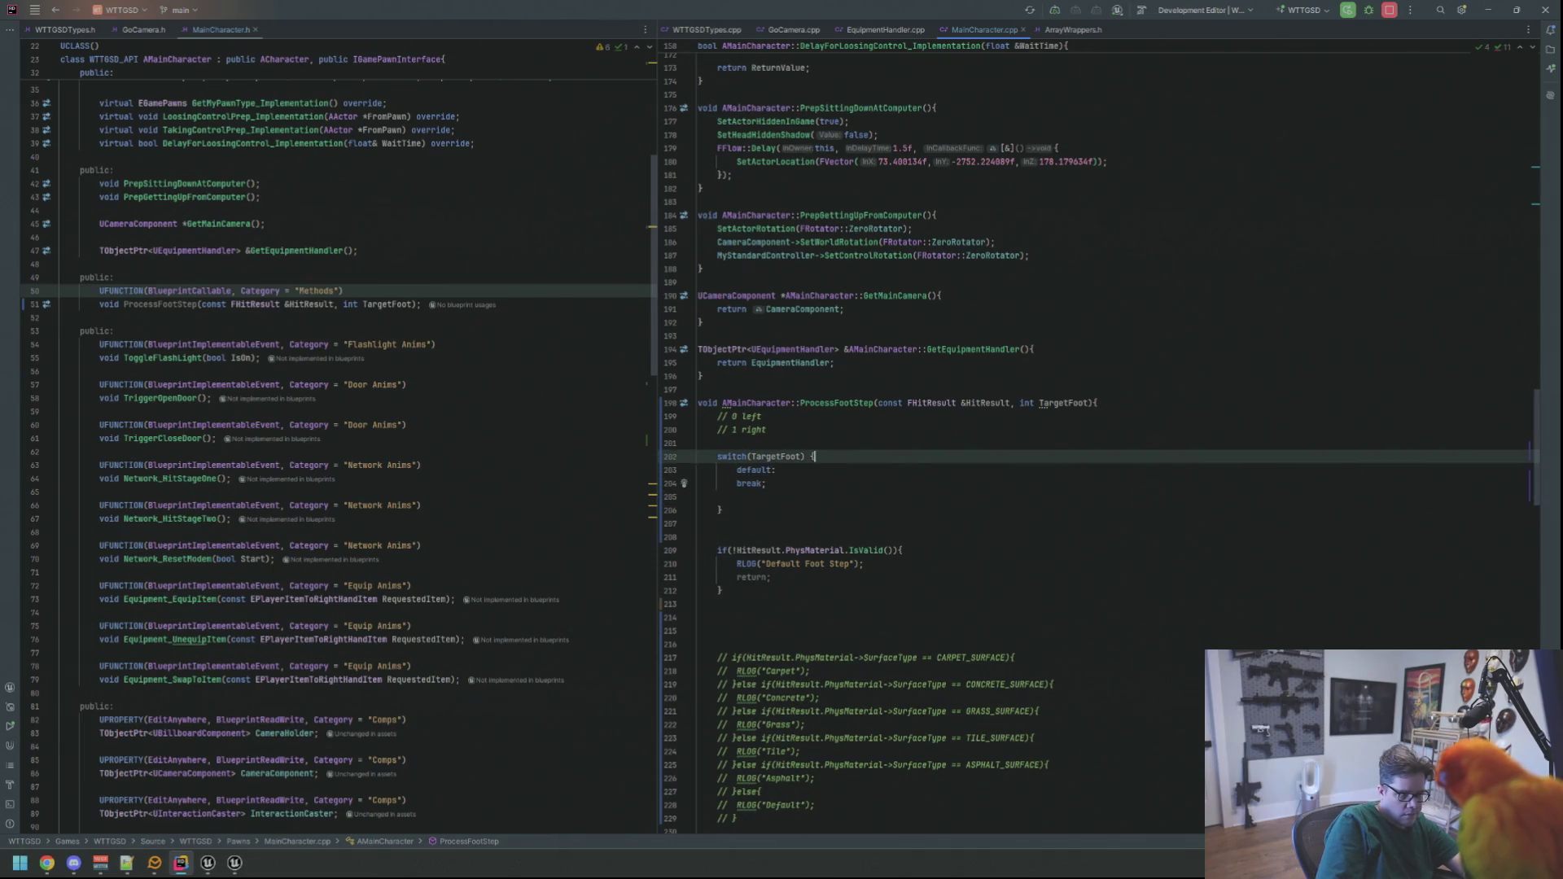
{"action": "key", "text": "Return"}
{"action": "key", "text": "Up"}
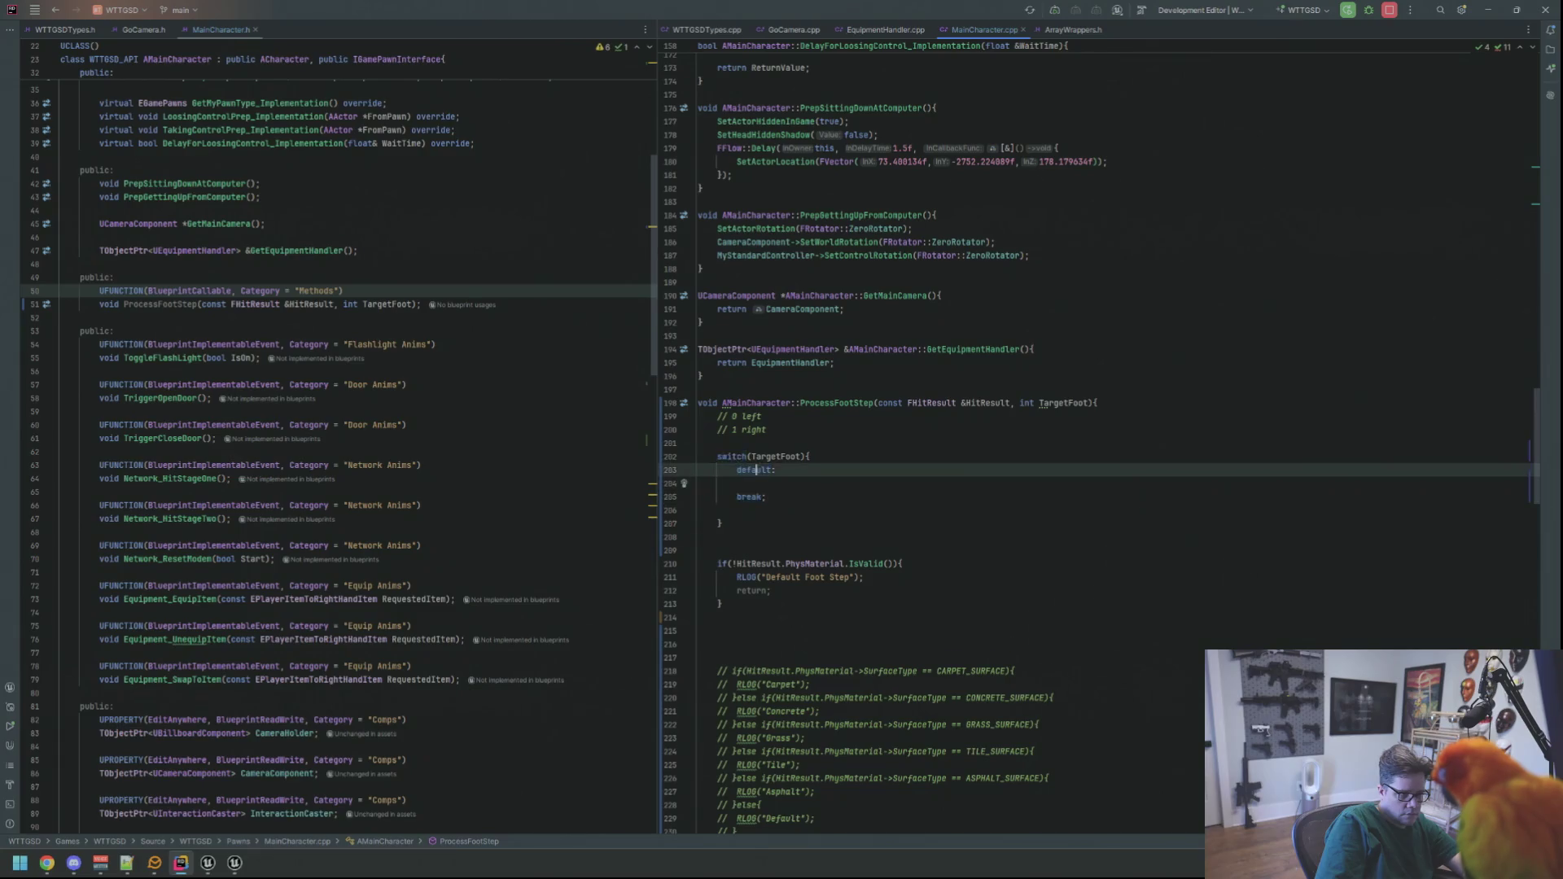
{"action": "key", "text": "Return"}
{"action": "key", "text": "Return"}
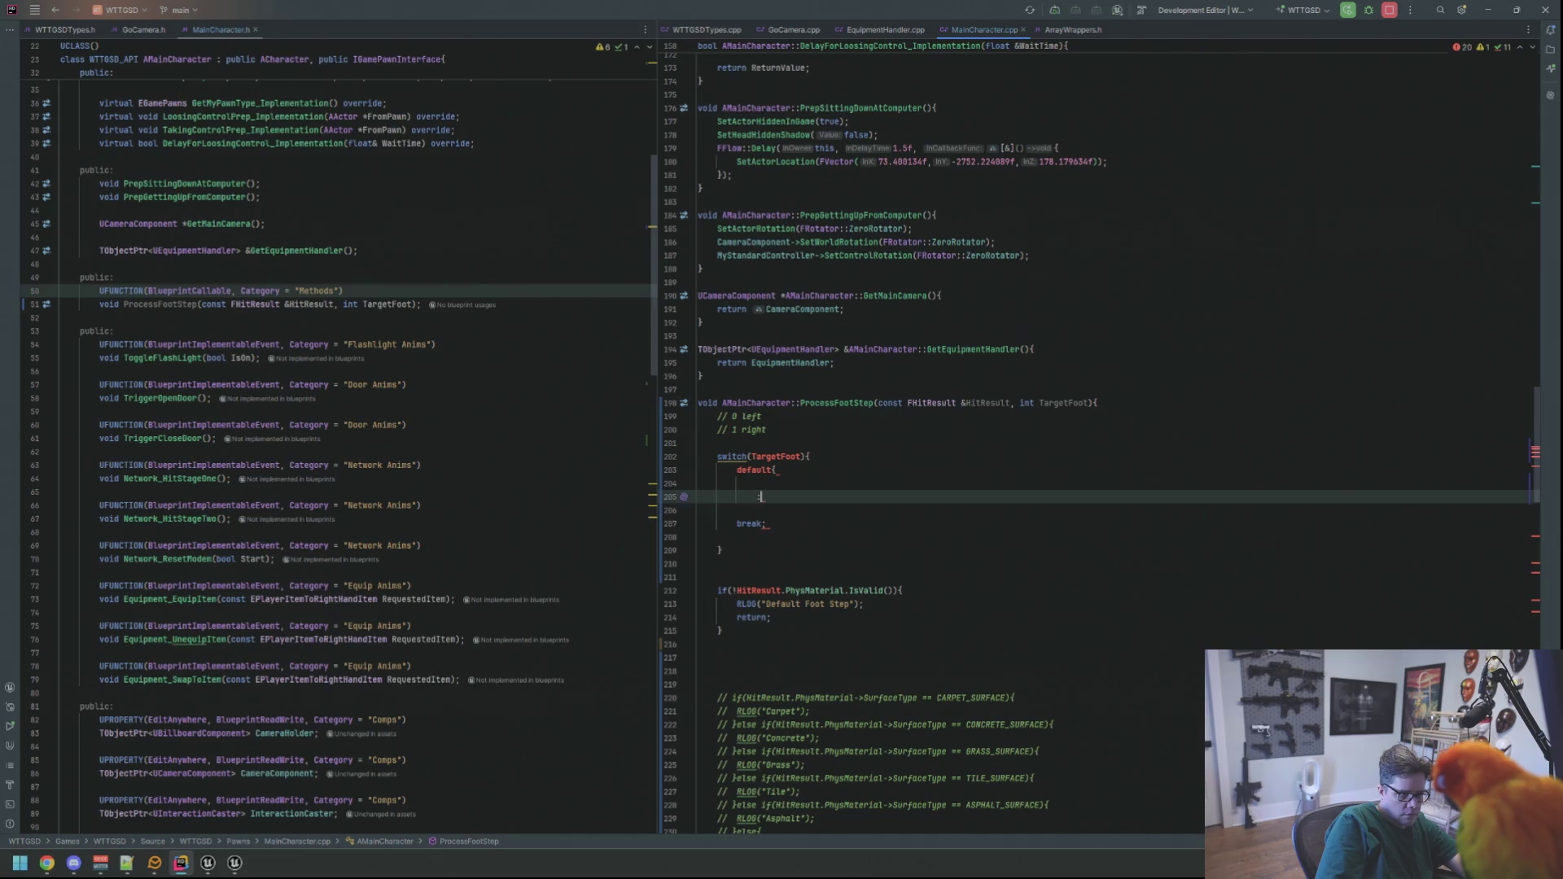
{"action": "type", "text": "}"}
{"action": "key", "text": "Down"}
{"action": "key", "text": "Down"}
{"action": "key", "text": "shift+Up"}
{"action": "key", "text": "shift+Up"}
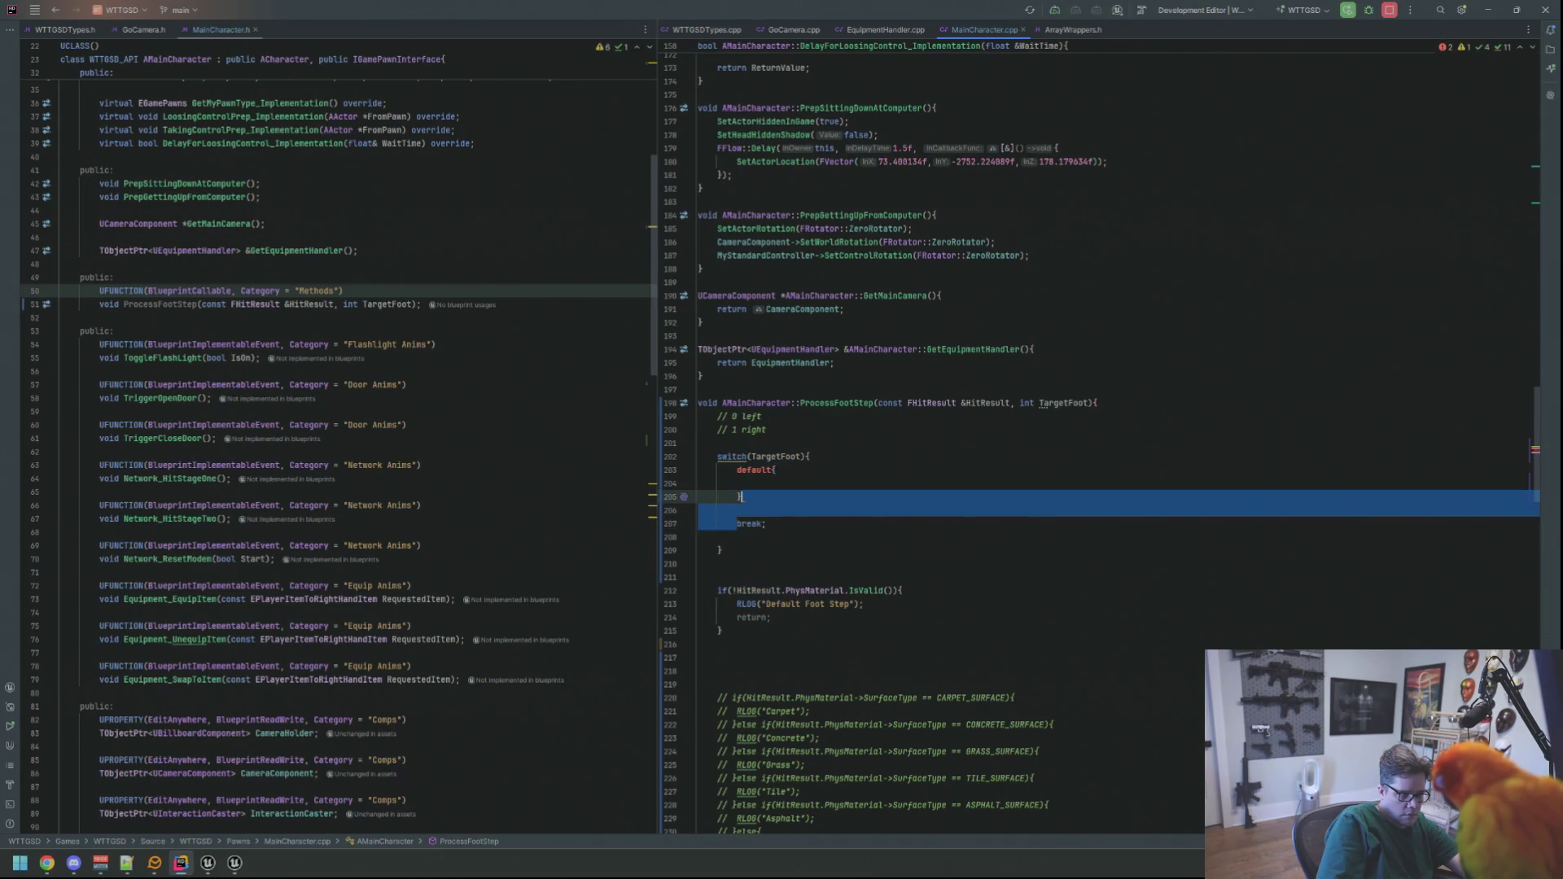
{"action": "key", "text": "BackSpace"}
{"action": "key", "text": "Up"}
{"action": "key", "text": "Up"}
{"action": "type", "text": ":"}
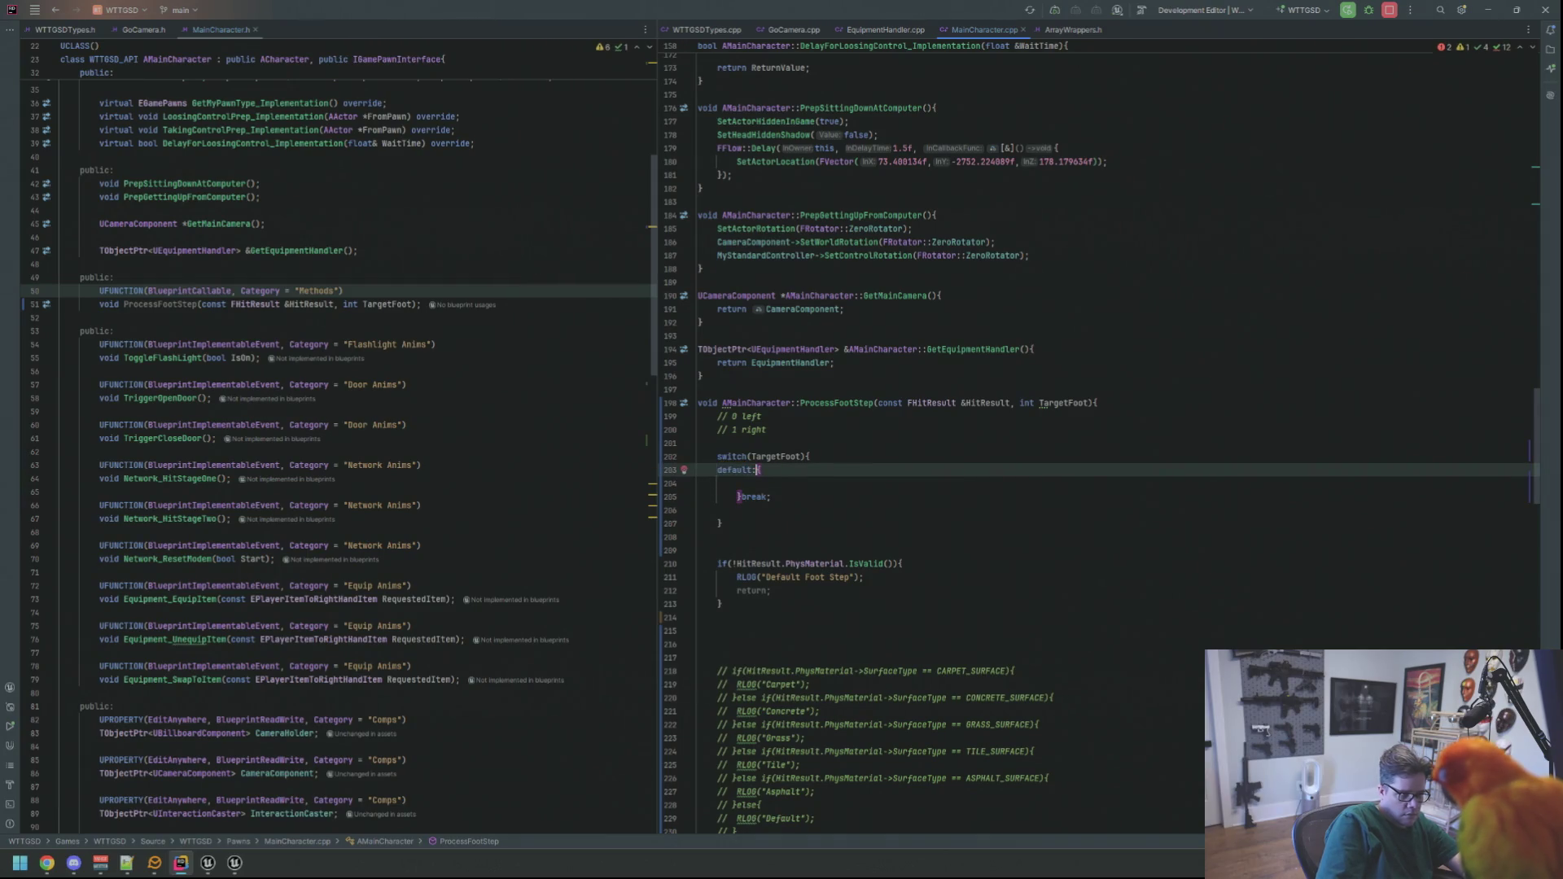
{"action": "key", "text": "Down"}
- Add an indented case 1: { } break; block below default
{"action": "left_click", "coordinate": [699, 510]}
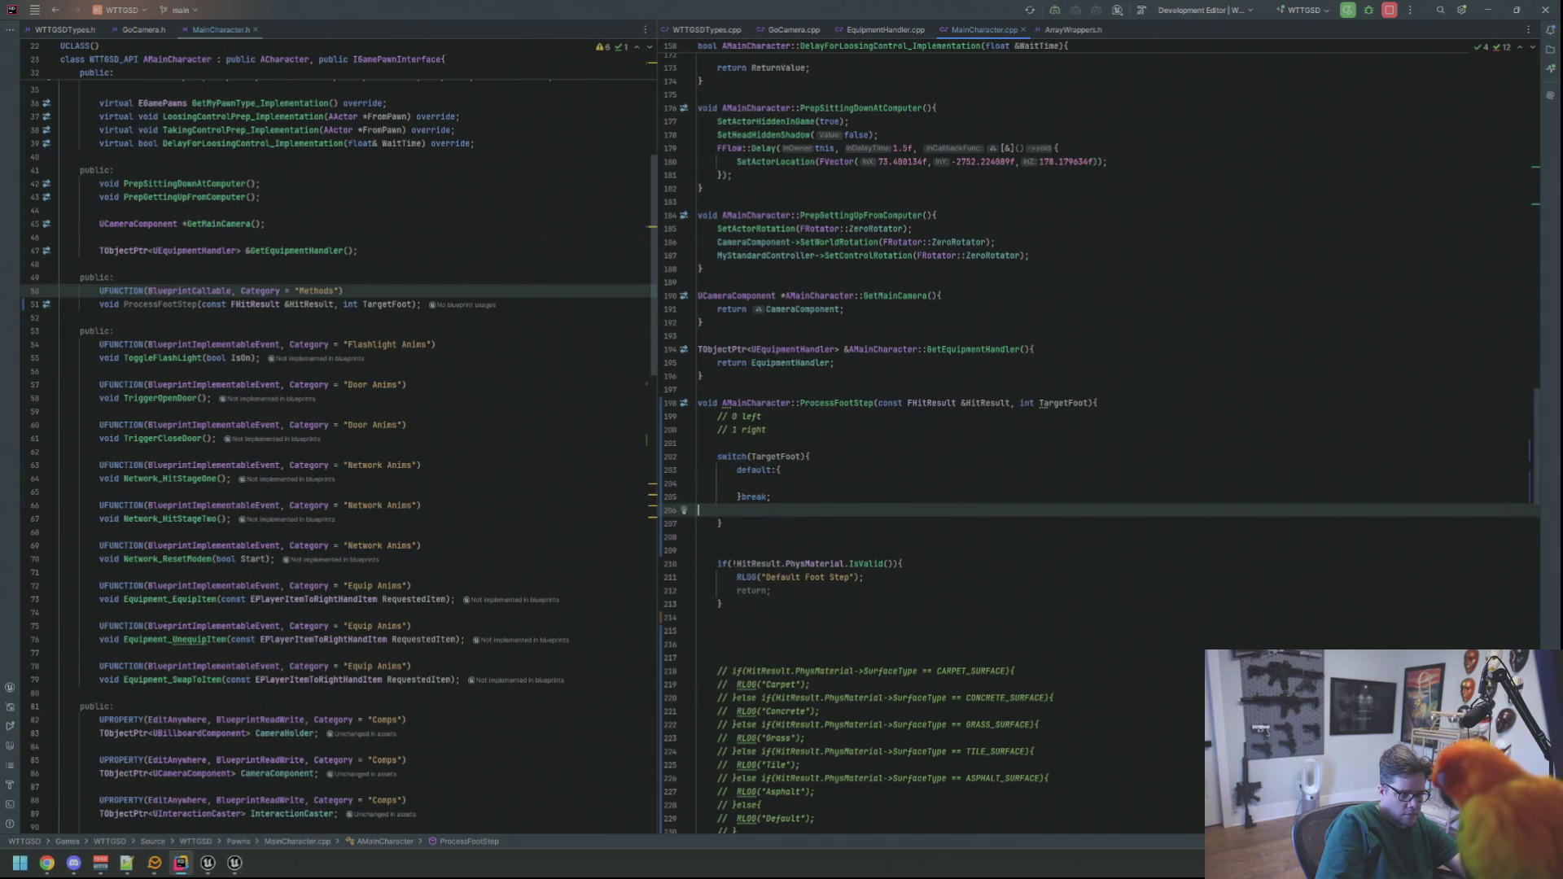
{"action": "key", "text": "Return"}
{"action": "key", "text": "Return"}
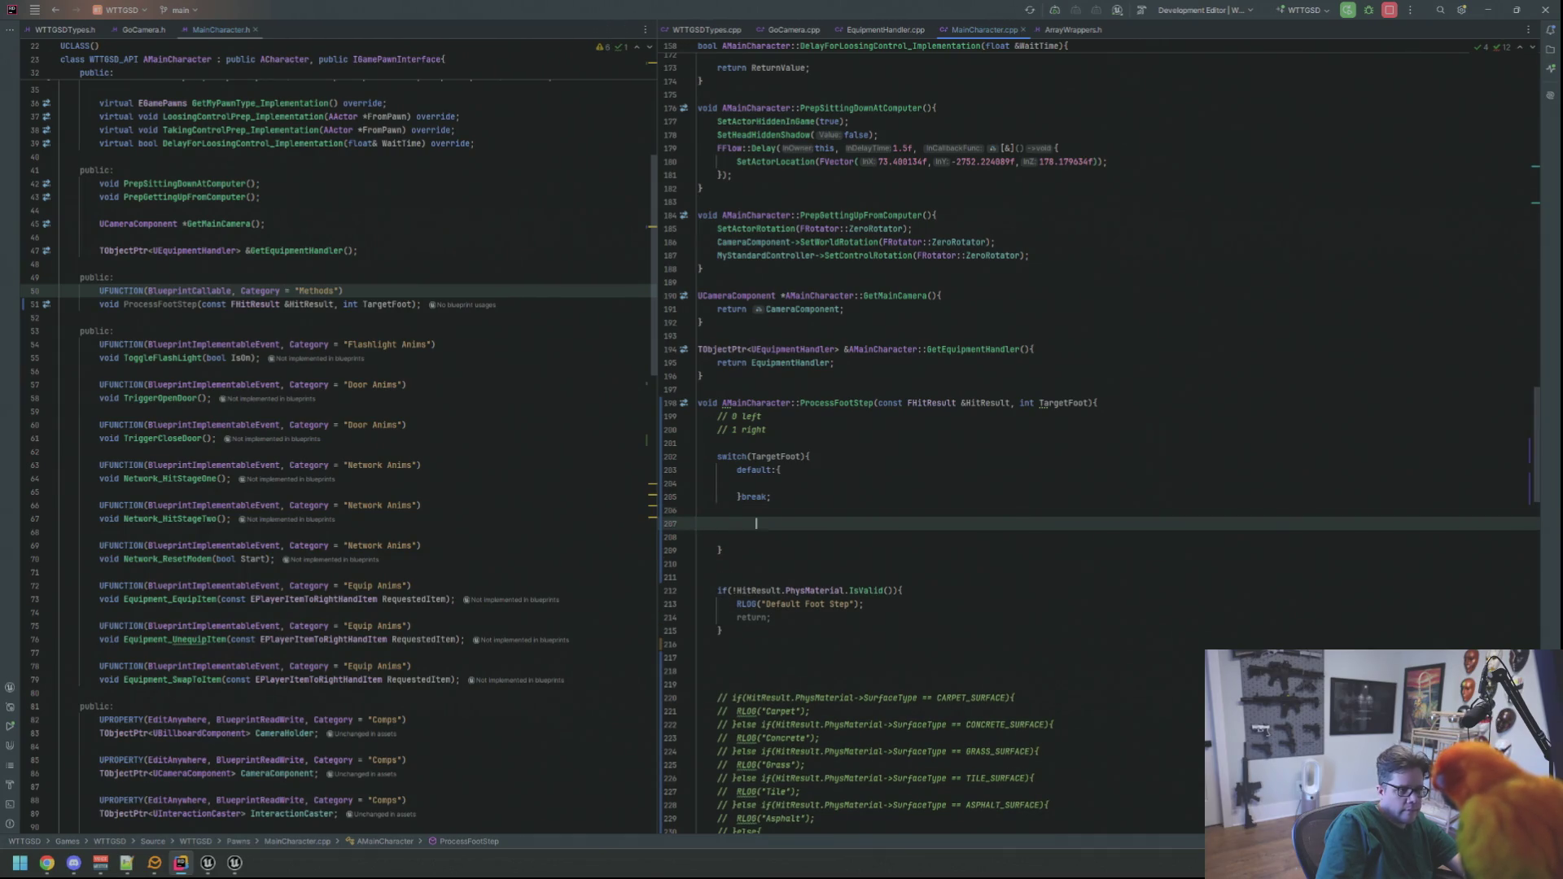
{"action": "type", "text": "CASE 1"}
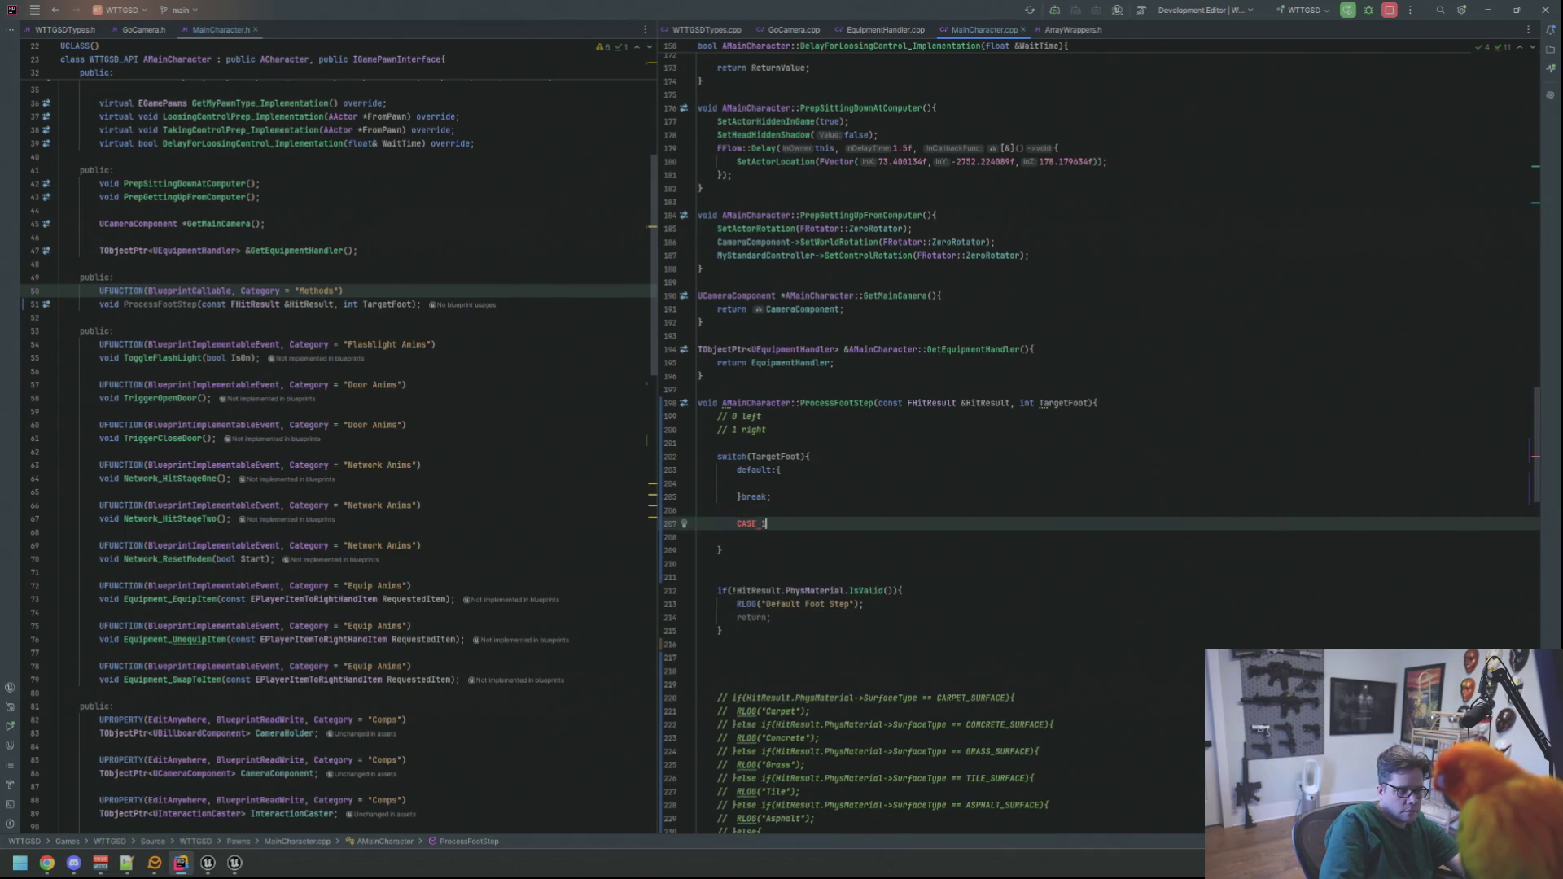
{"action": "key", "text": "BackSpace"}
{"action": "key", "text": "BackSpace"}
{"action": "key", "text": "BackSpace"}
{"action": "type", "text": "case"}
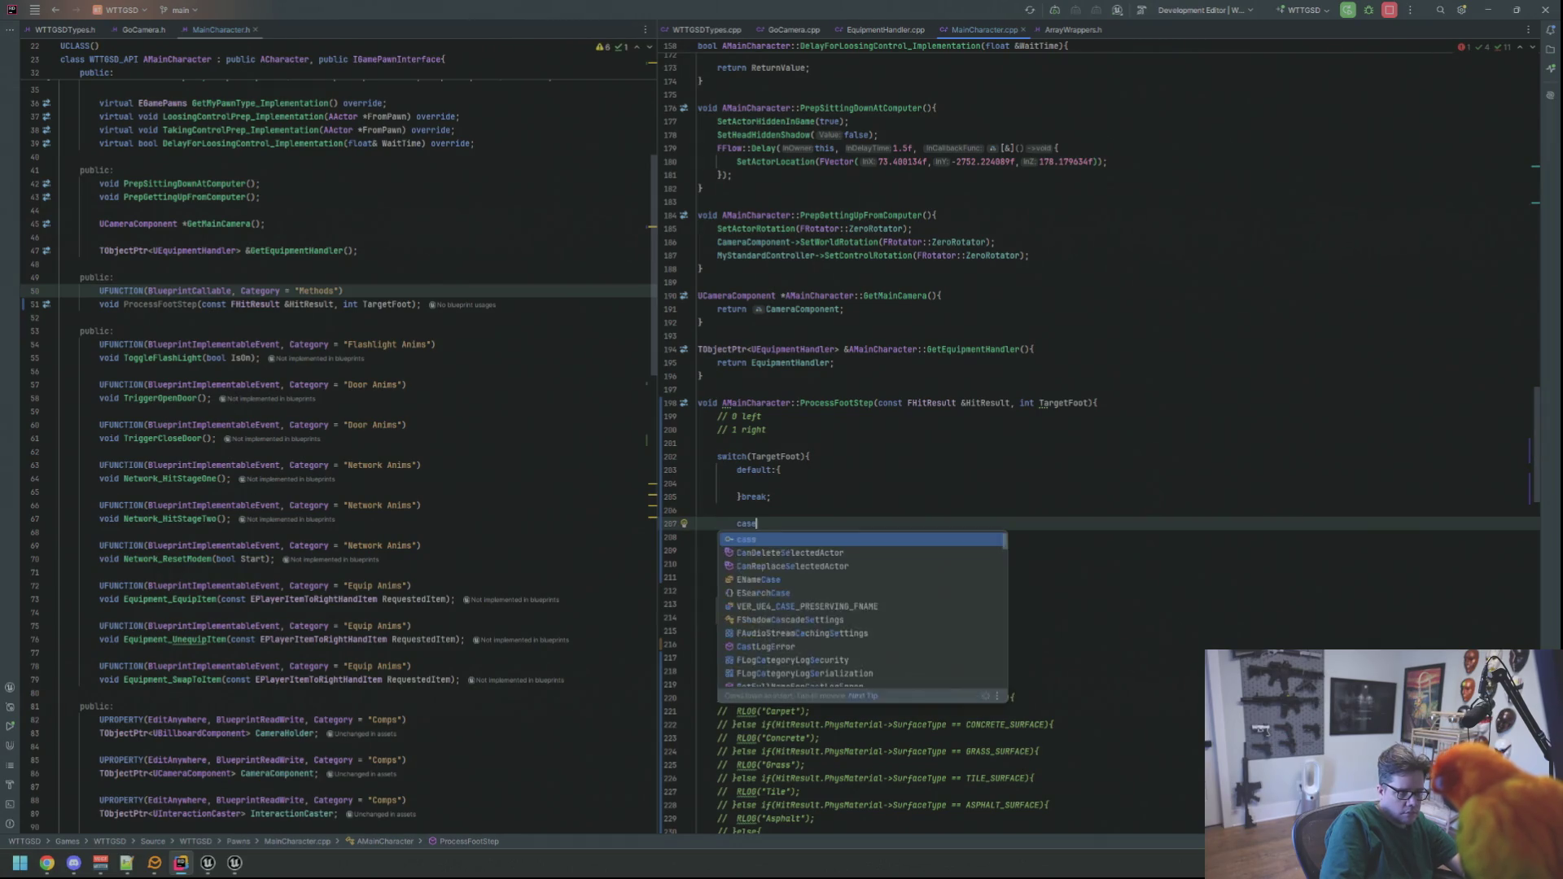
{"action": "type", "text": " 1:{"}
{"action": "key", "text": "Return"}
{"action": "key", "text": "Down"}
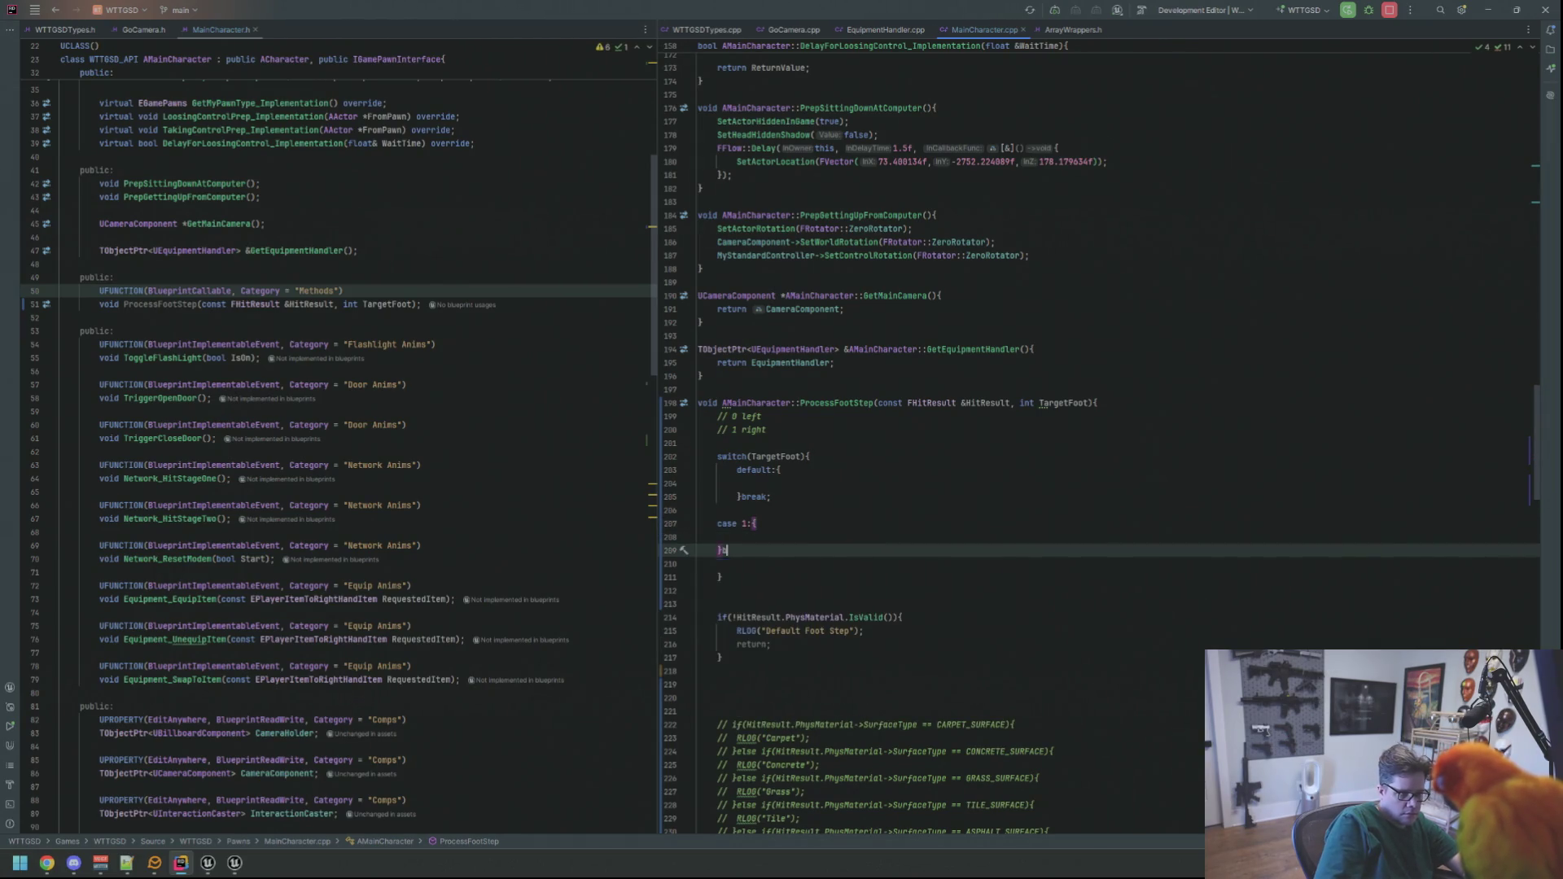
{"action": "type", "text": "break;"}
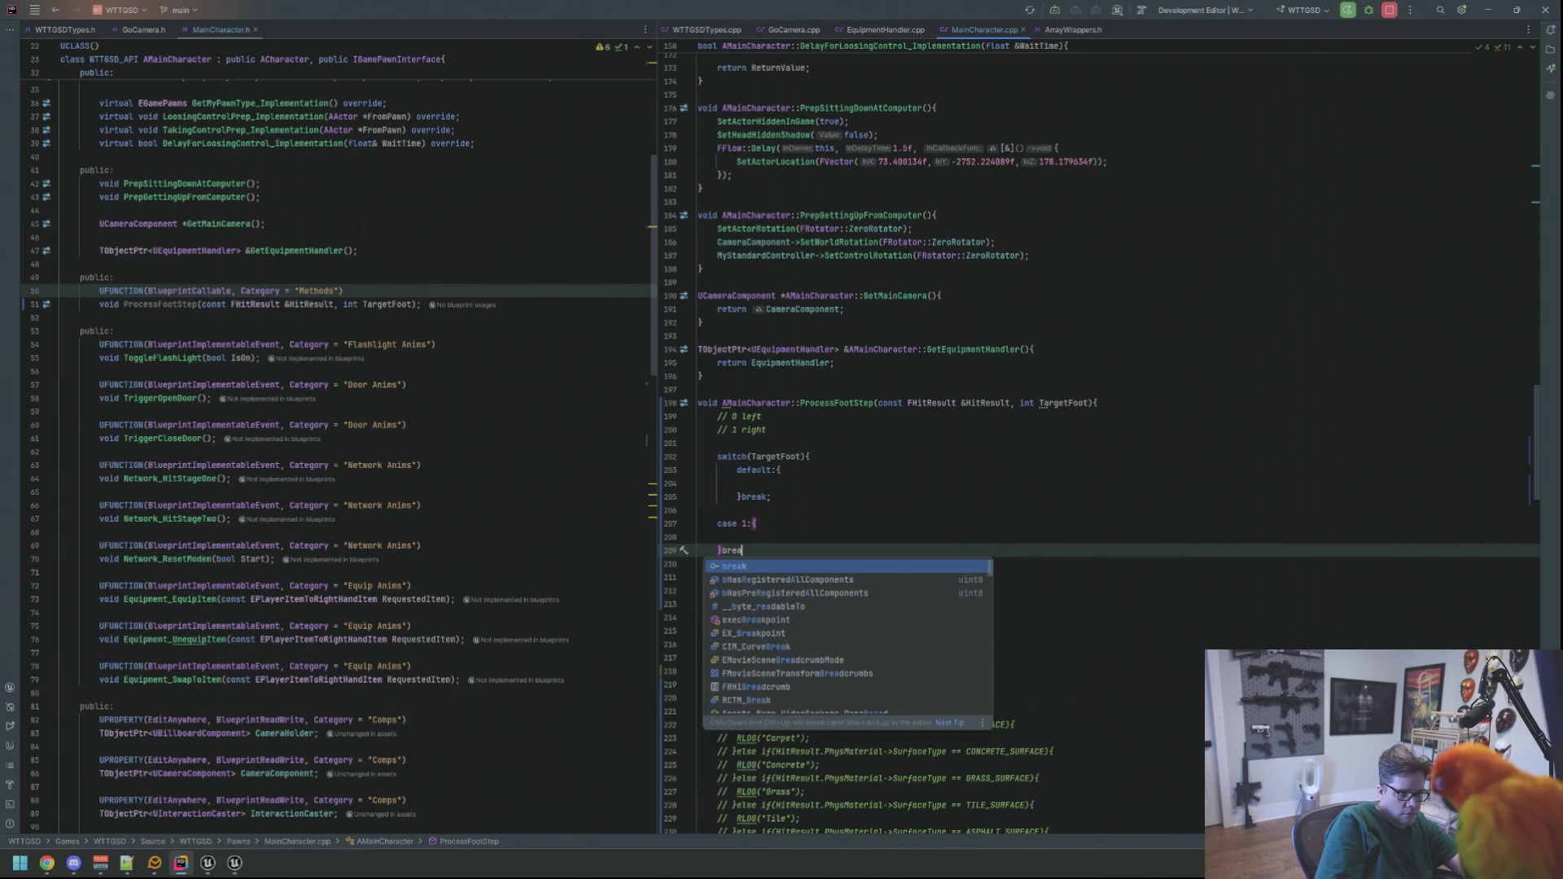
{"action": "key", "text": "shift+Up"}
{"action": "key", "text": "shift+Up"}
{"action": "key", "text": "Tab"}
{"action": "key", "text": "Down"}
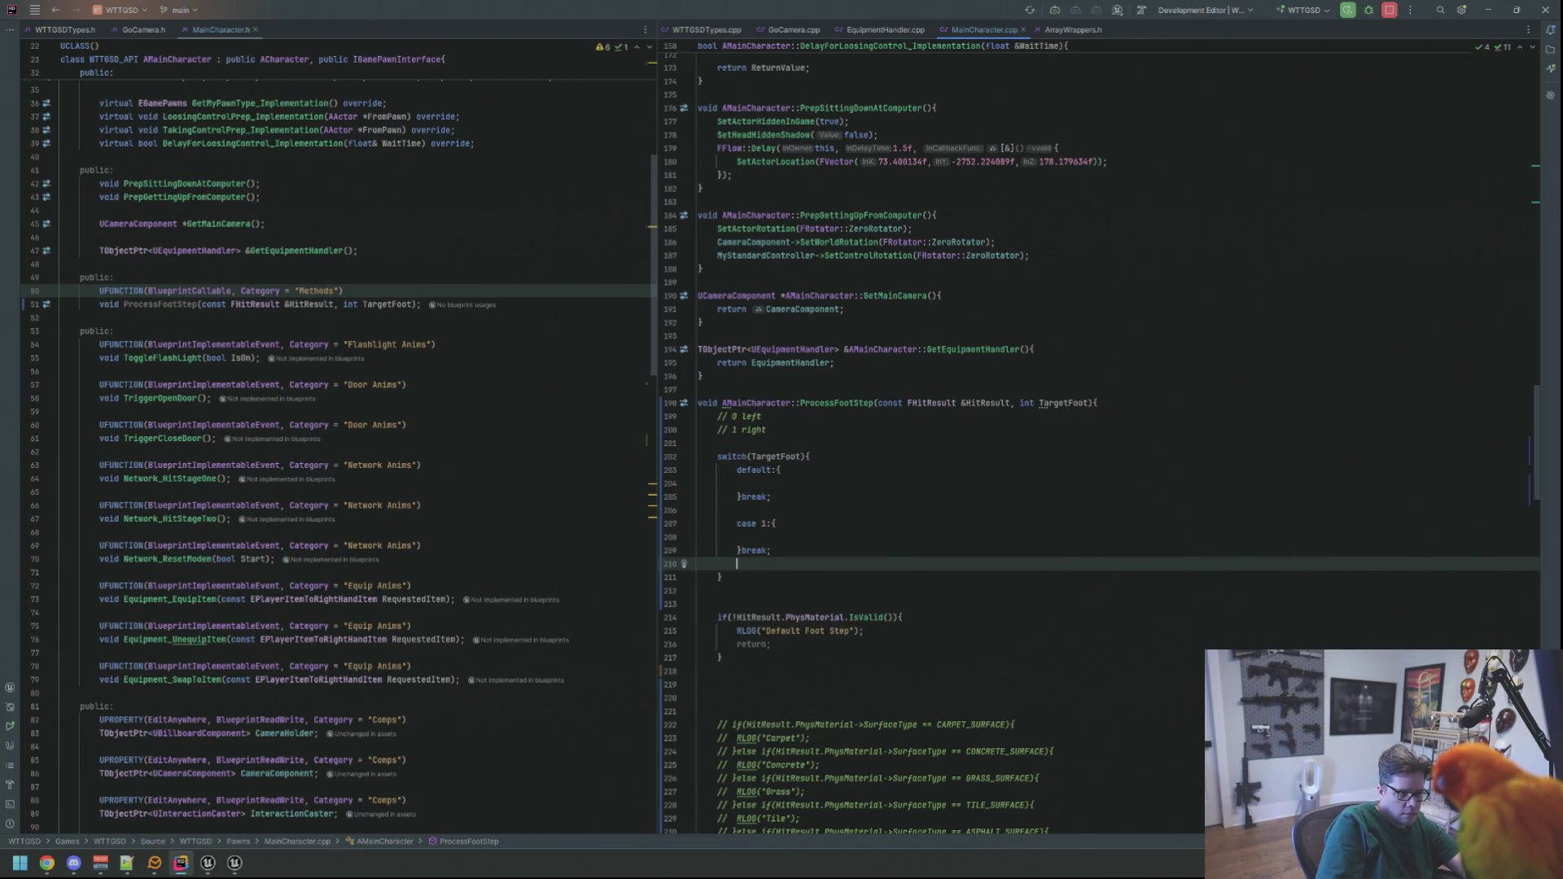
{"action": "key", "text": "BackSpace"}
- Indent the empty default block and check where the switch's braces open and close
{"action": "key", "text": "Up"}
{"action": "key", "text": "Up"}
{"action": "key", "text": "Up"}
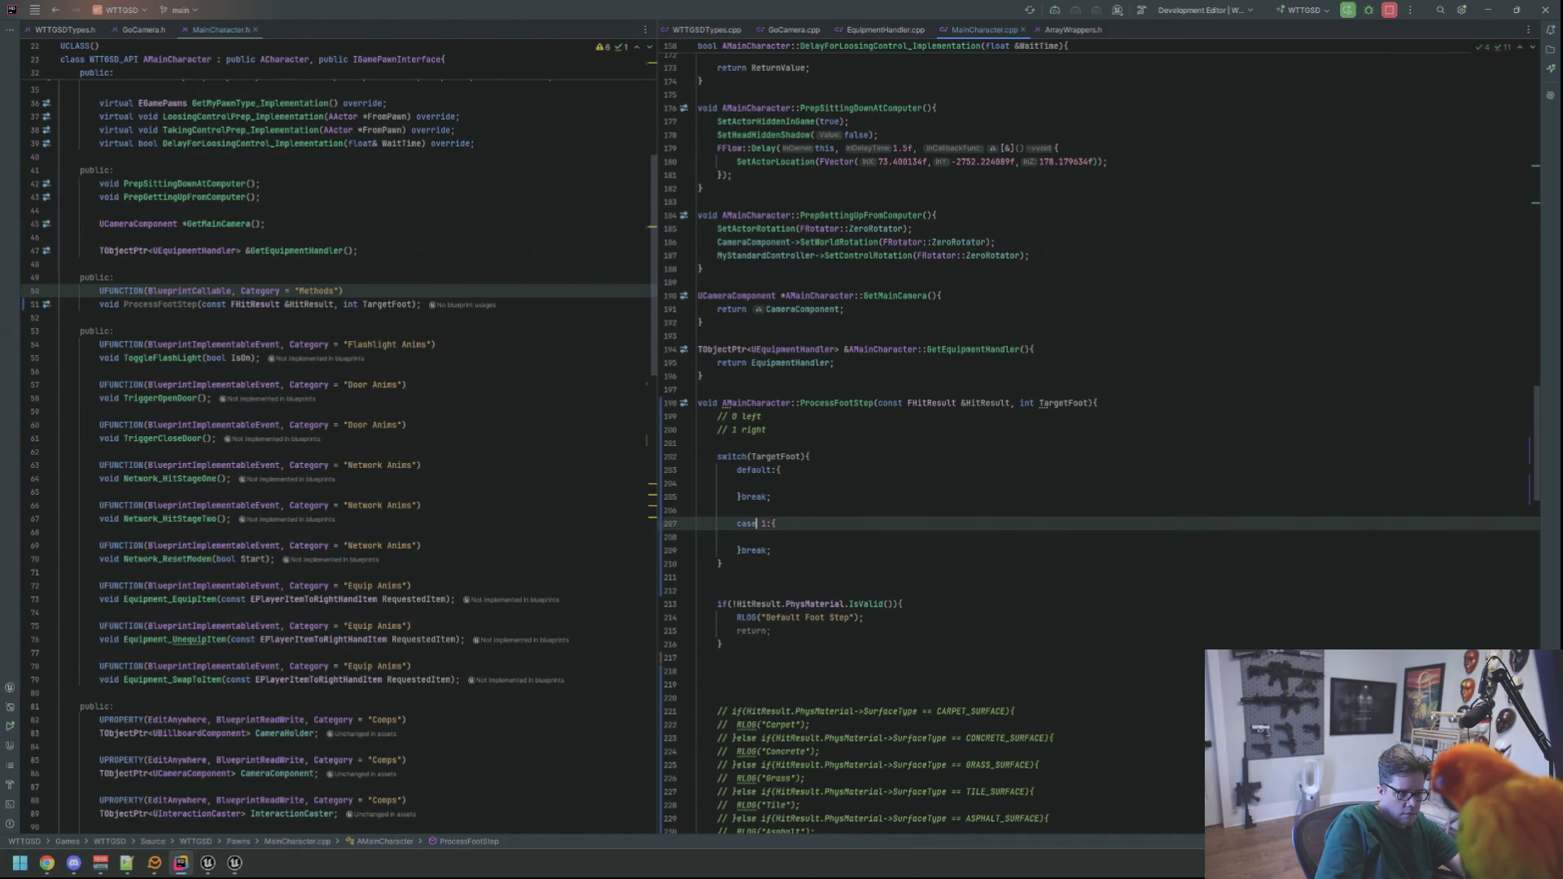
{"action": "key", "text": "Tab"}
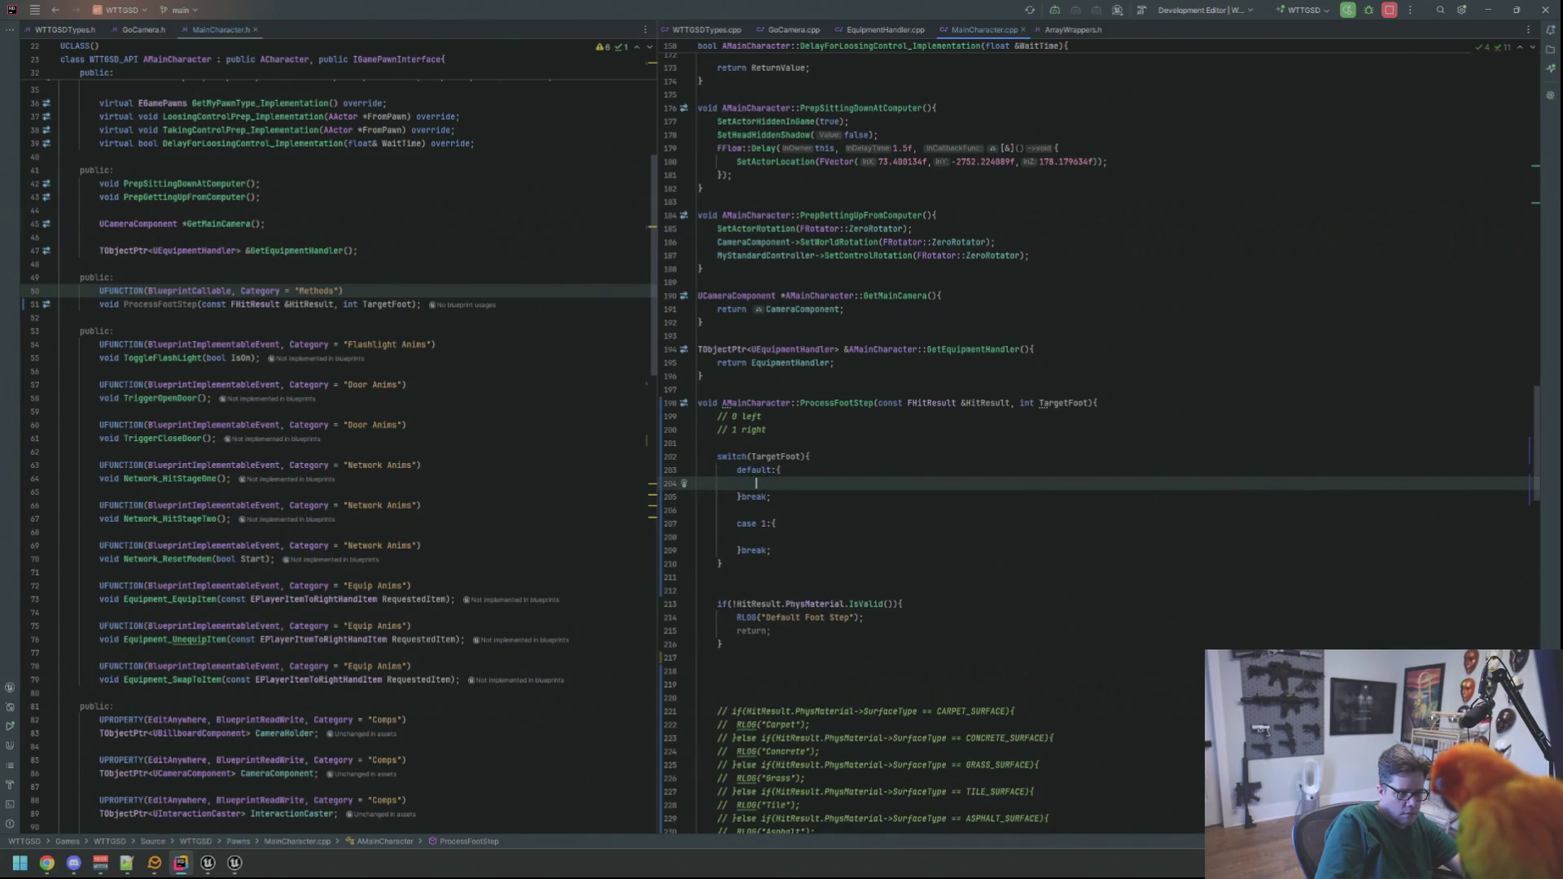
{"action": "key", "text": "Down"}
{"action": "key", "text": "Down"}
{"action": "key", "text": "Down"}
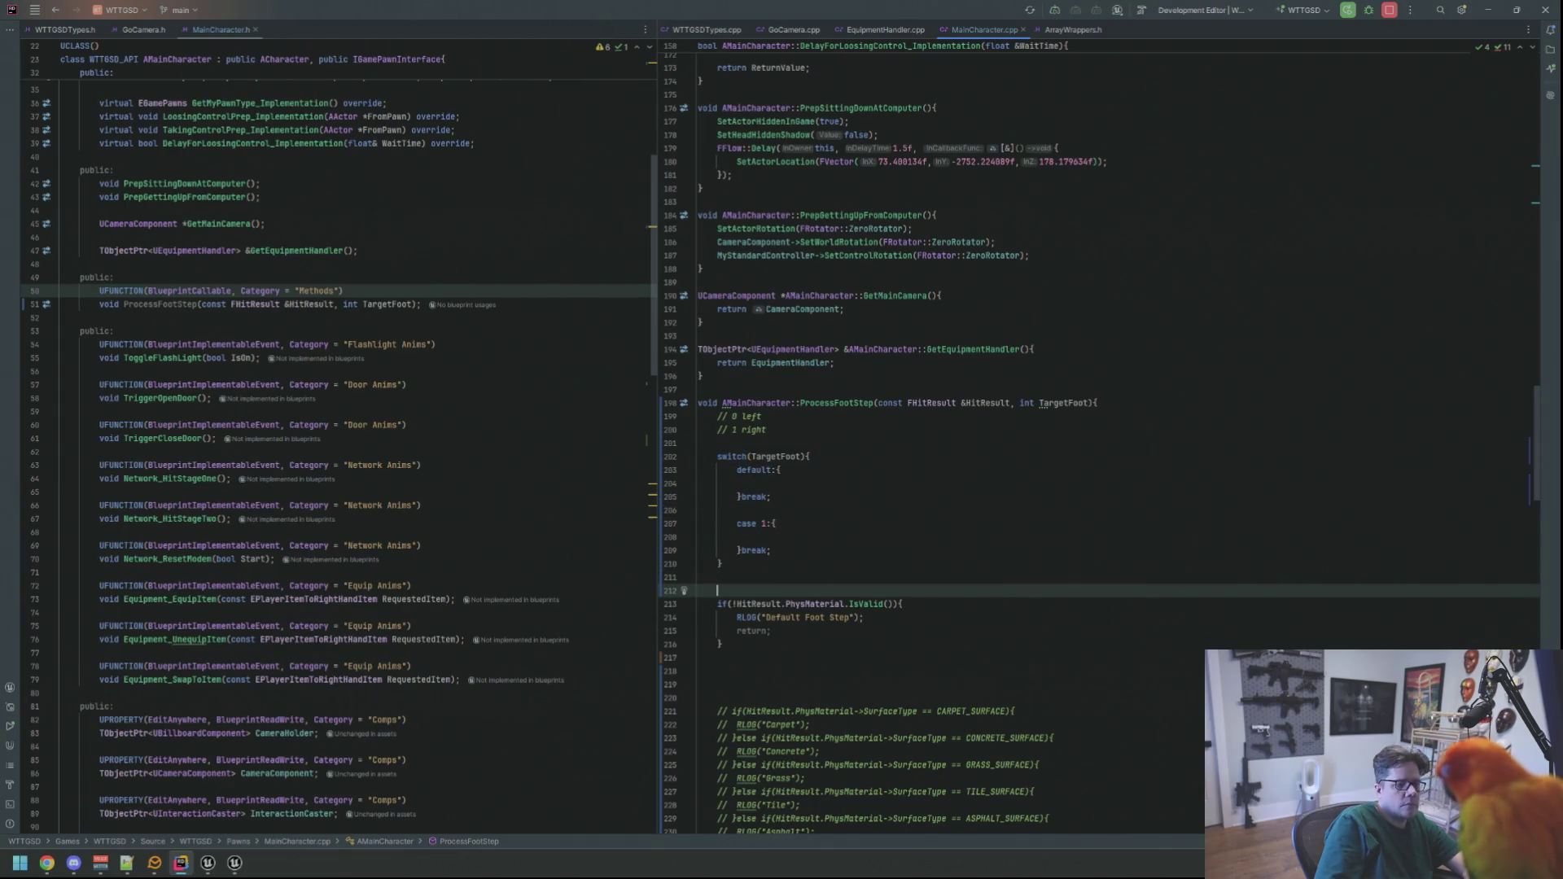
{"action": "left_click", "coordinate": [912, 498]}
{"action": "key", "text": "Up"}
{"action": "key", "text": "Up"}
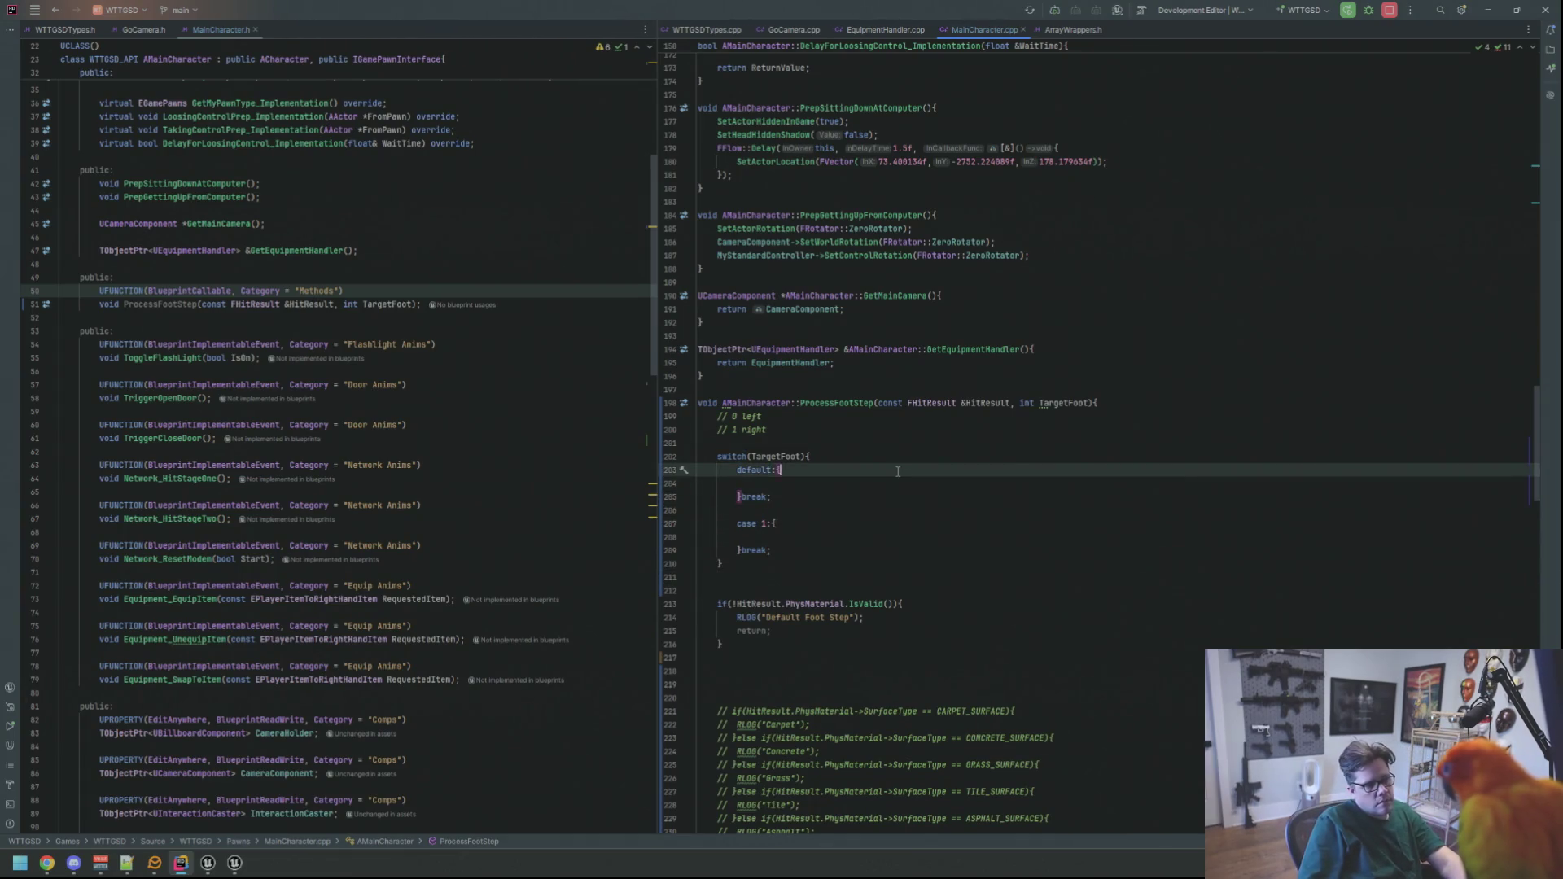
{"action": "key", "text": "Down"}
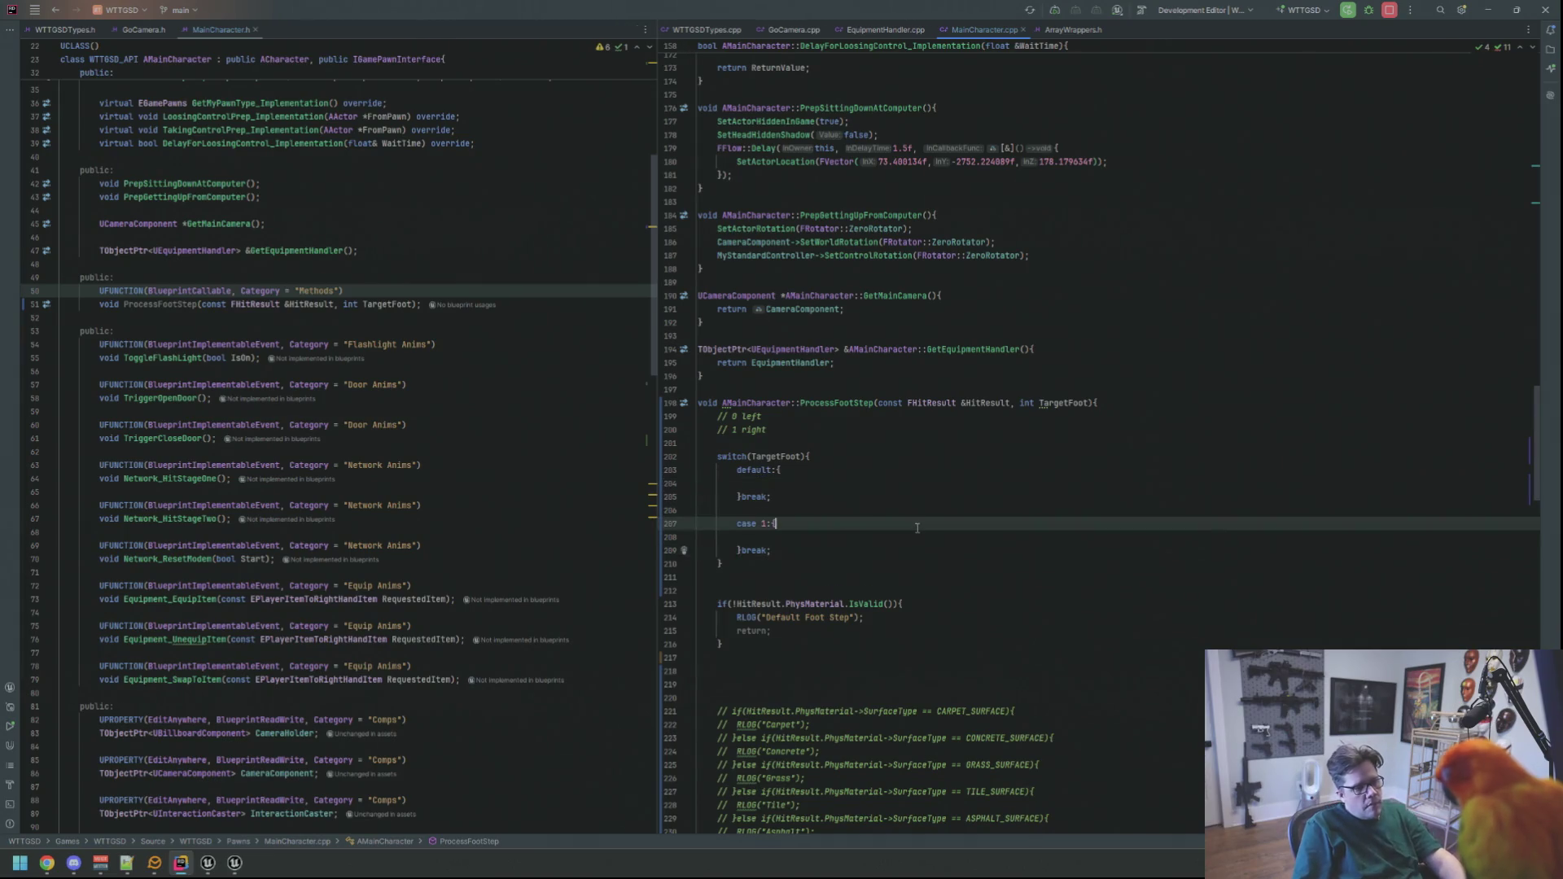
{"action": "left_click", "coordinate": [922, 564]}
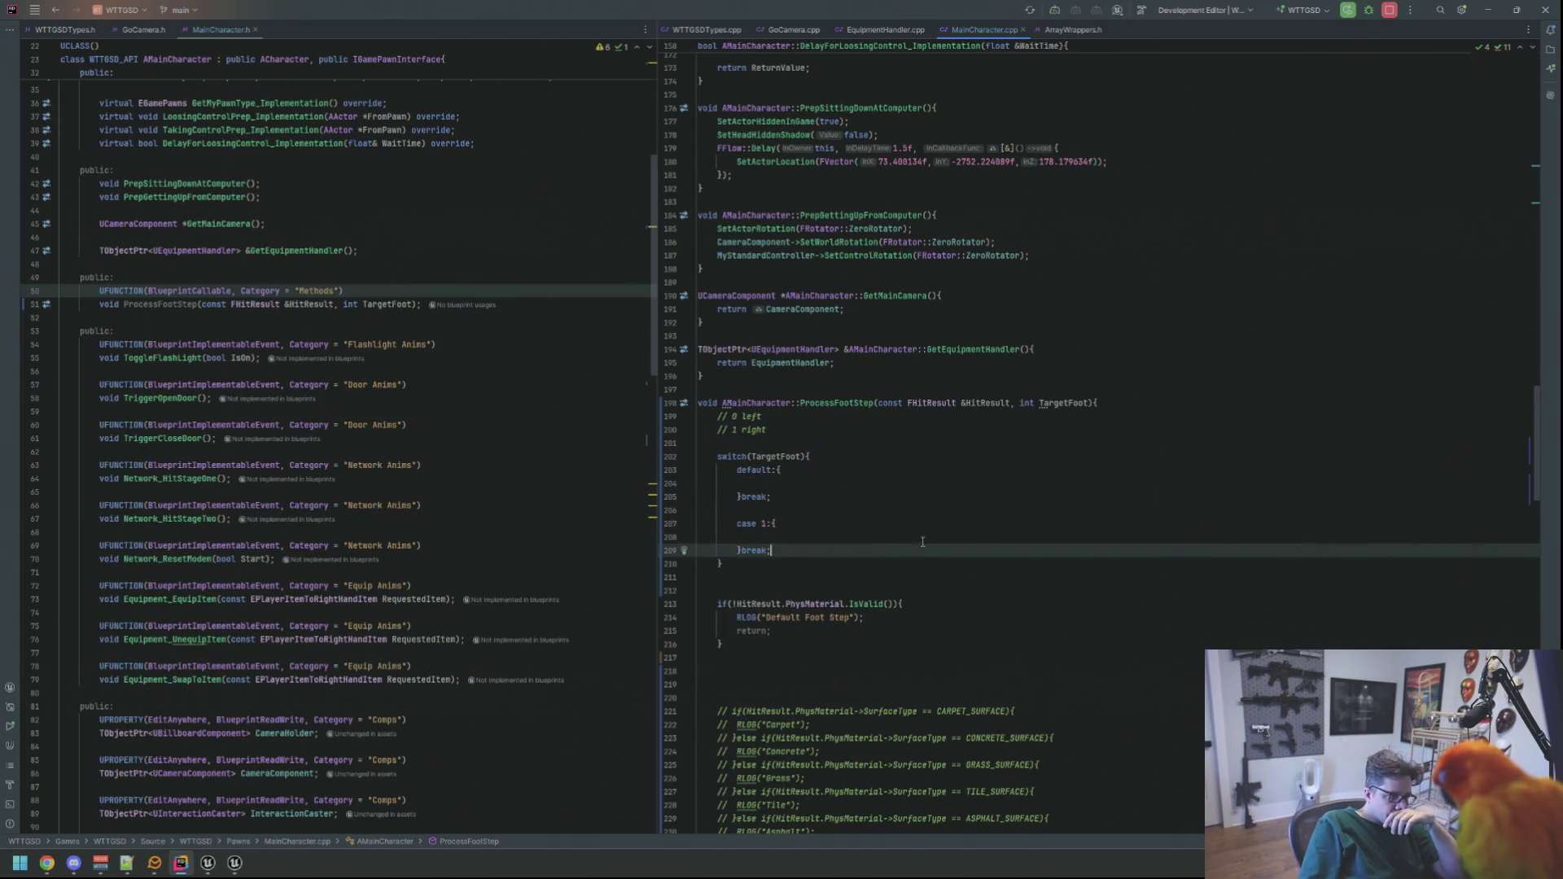
{"action": "left_click", "coordinate": [906, 429]}
{"action": "left_click", "coordinate": [902, 461]}
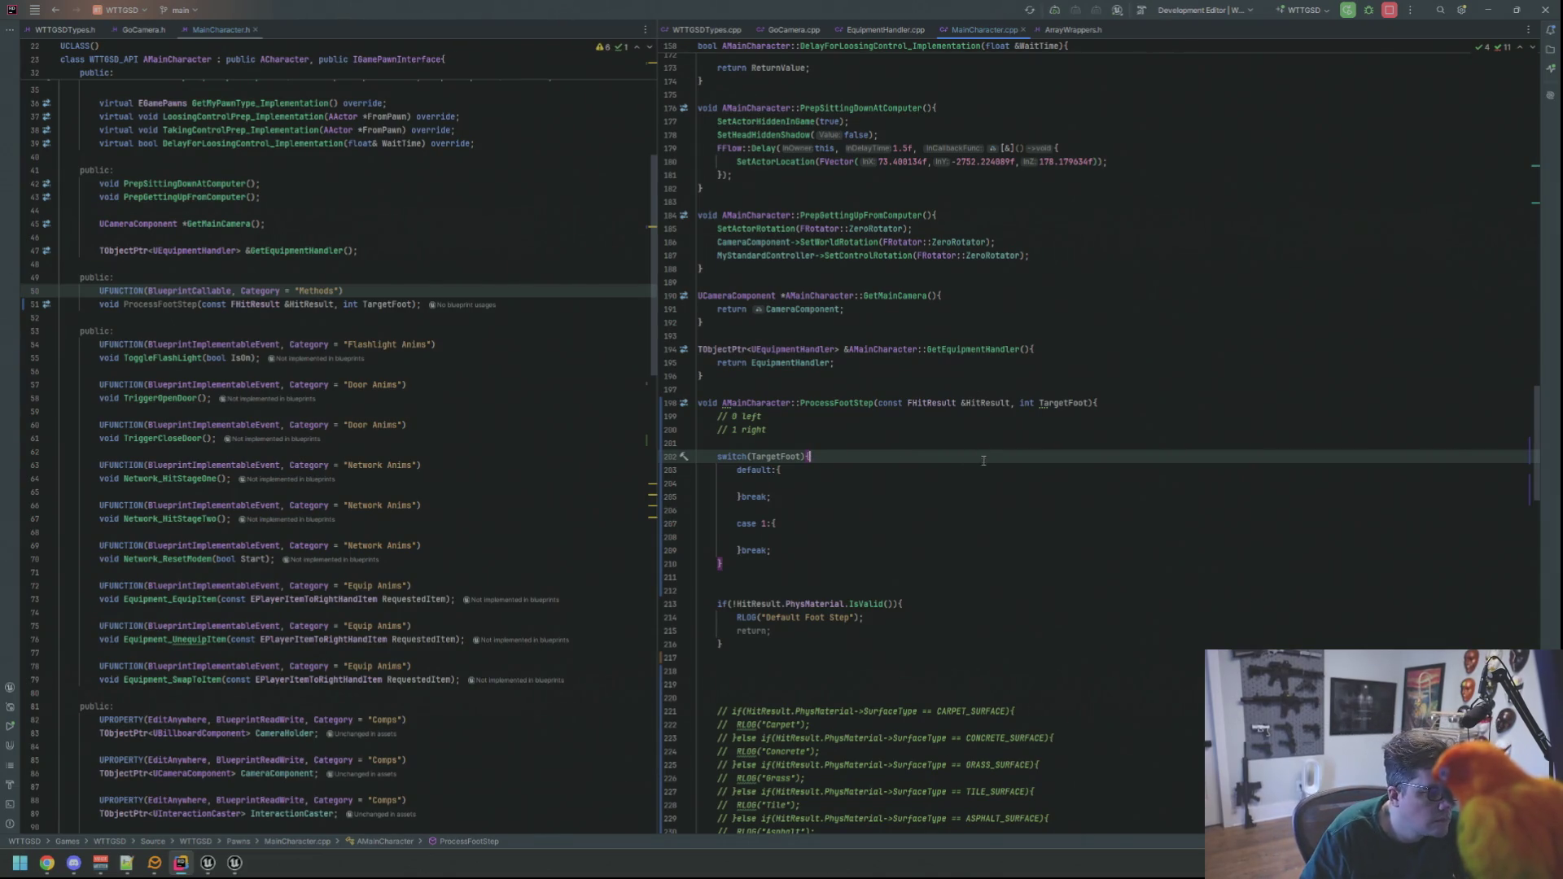
{"action": "scroll", "coordinate": [911, 477], "scroll_direction": "down", "scroll_amount": 3}
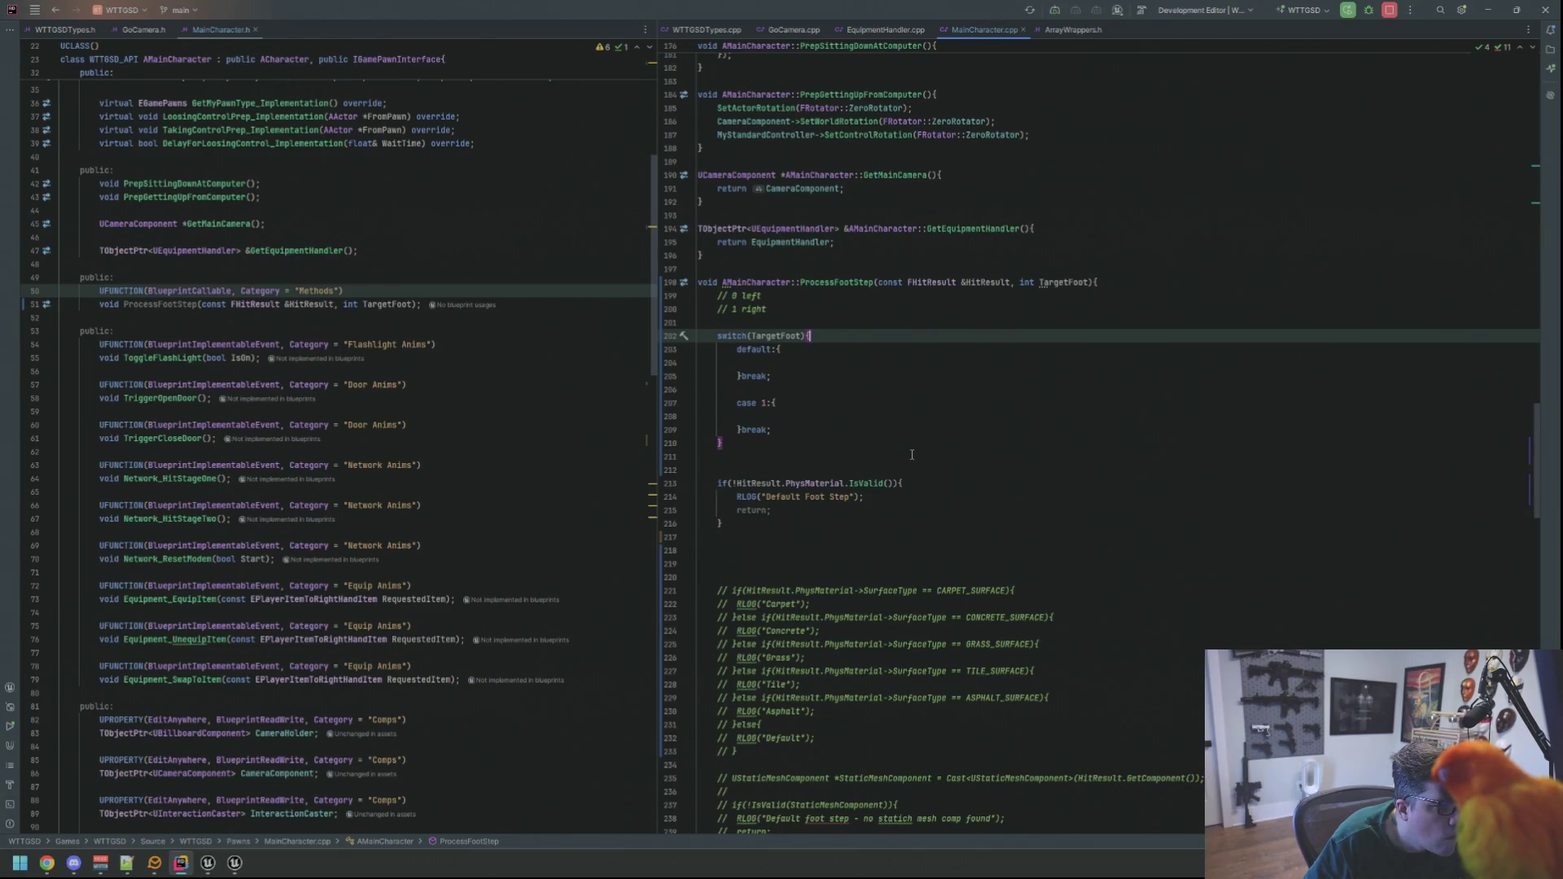
- Cut the PhysMaterial validity check block and paste it above the TargetFoot switch
{"action": "left_click_drag", "start_coordinate": [767, 521], "coordinate": [708, 483]}
{"action": "key", "text": "ctrl+c"}
{"action": "key", "text": "Delete"}
{"action": "left_click_drag", "start_coordinate": [805, 310], "coordinate": [812, 324]}
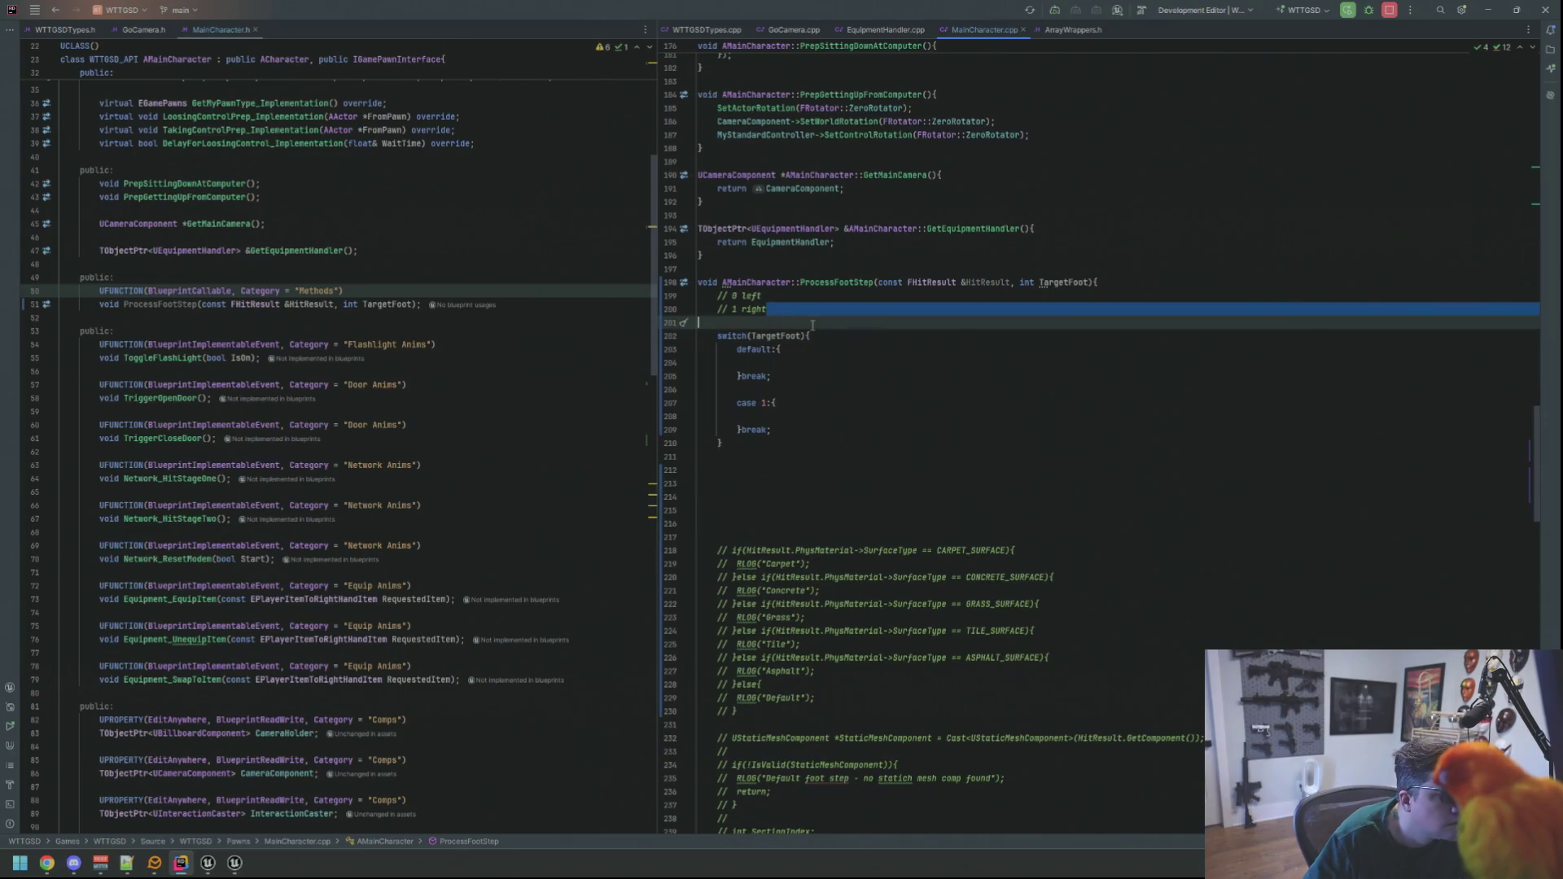
{"action": "key", "text": "ctrl+v"}
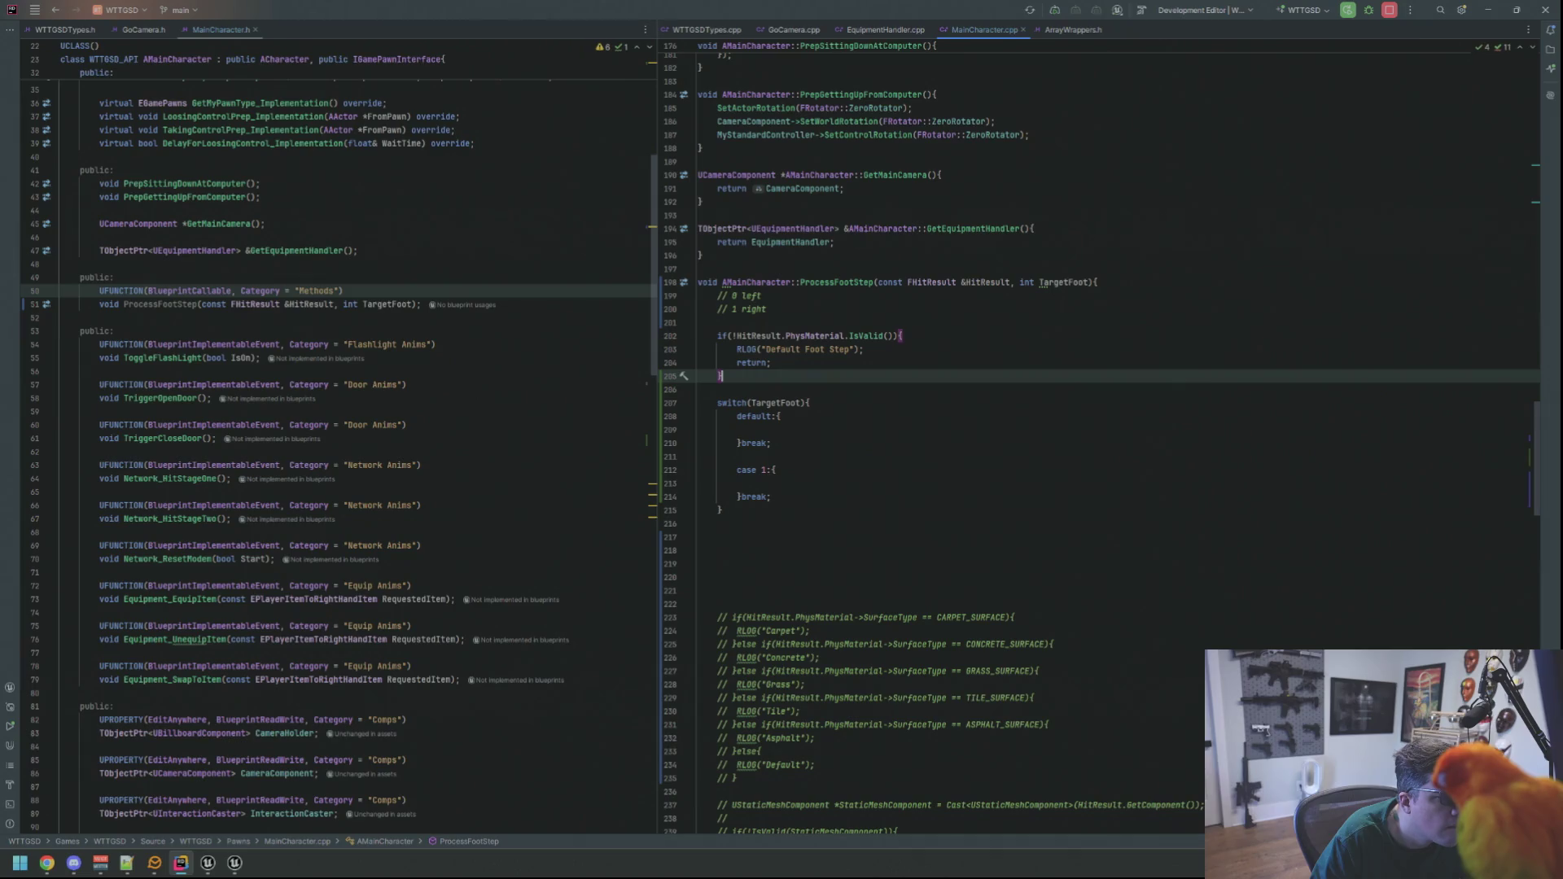
- Declare USoundCue *TargetSound; and review the case blocks and old commented surface checks
{"action": "key", "text": "Up"}
{"action": "key", "text": "Up"}
{"action": "key", "text": "Up"}
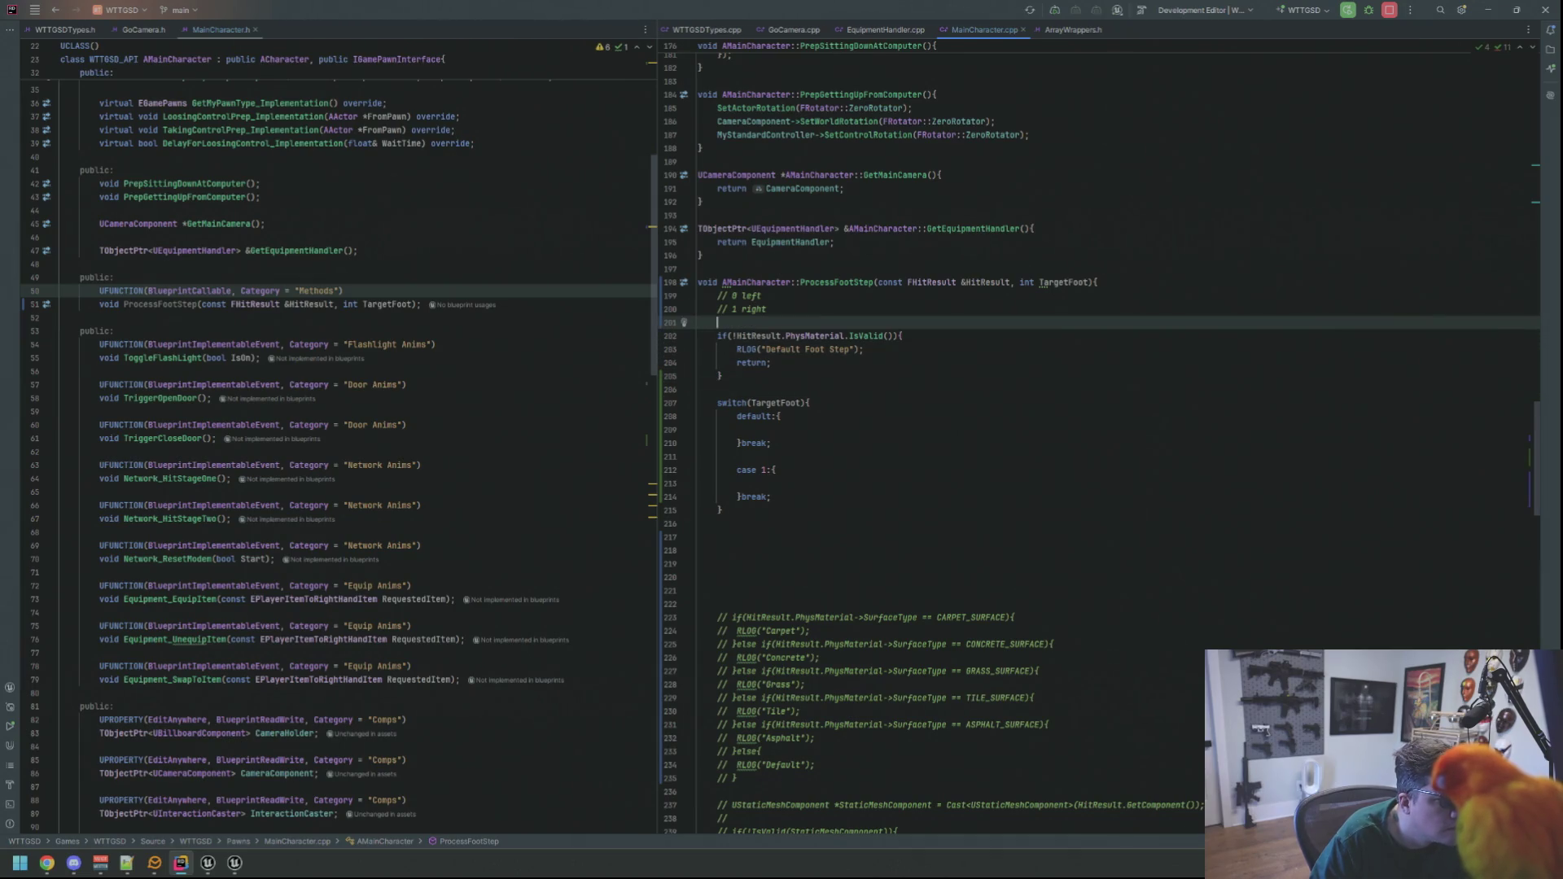
{"action": "type", "text": "USoundCu"}
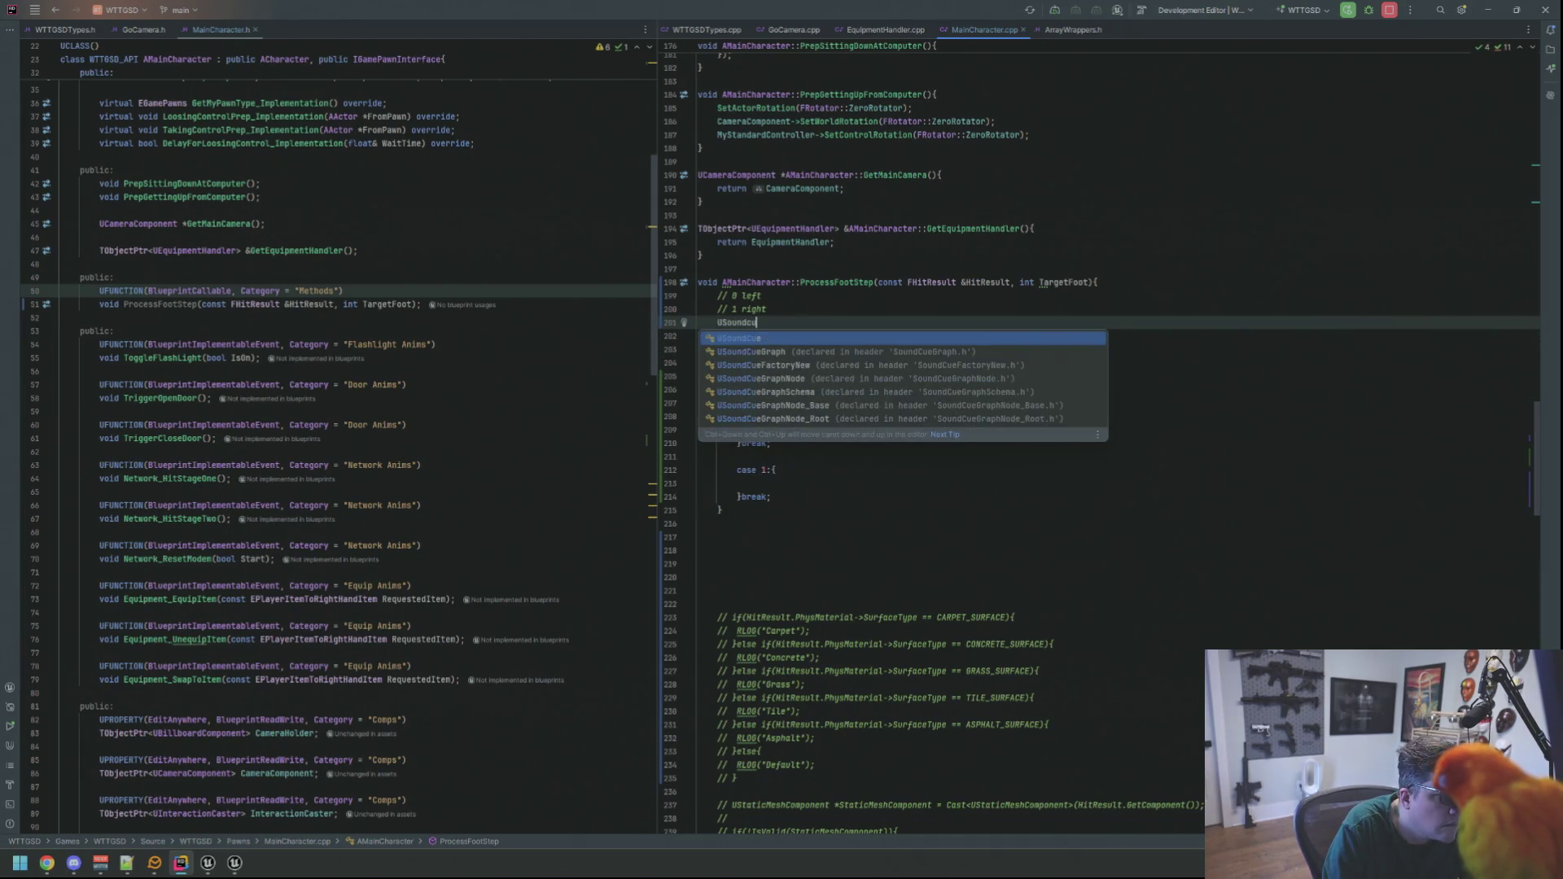
{"action": "type", "text": "e *Targe"}
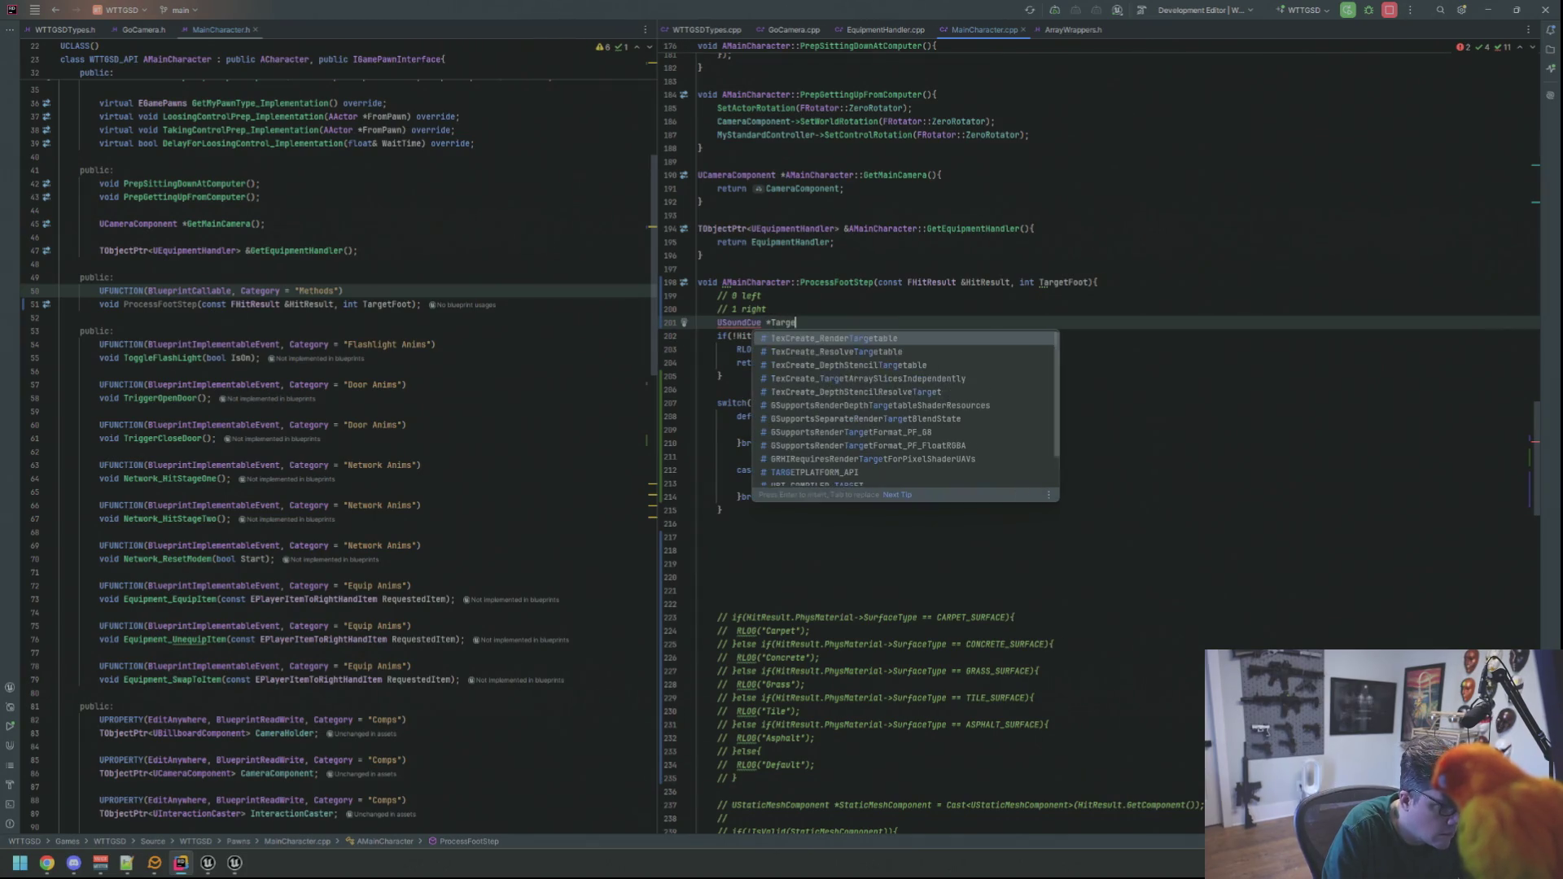
{"action": "type", "text": "tSound;"}
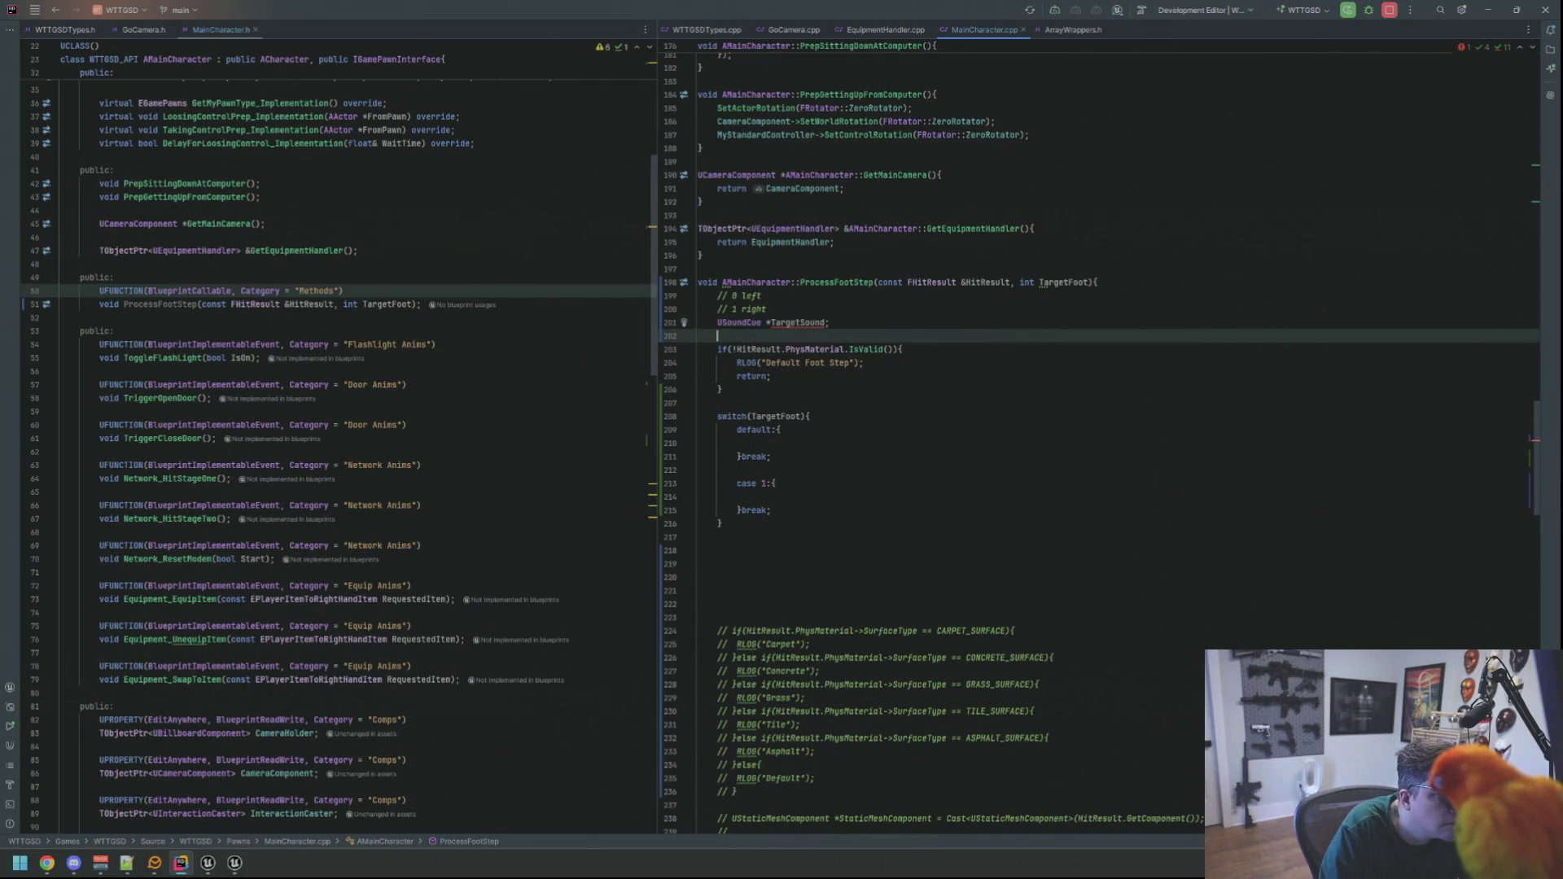
{"action": "left_click", "coordinate": [900, 349]}
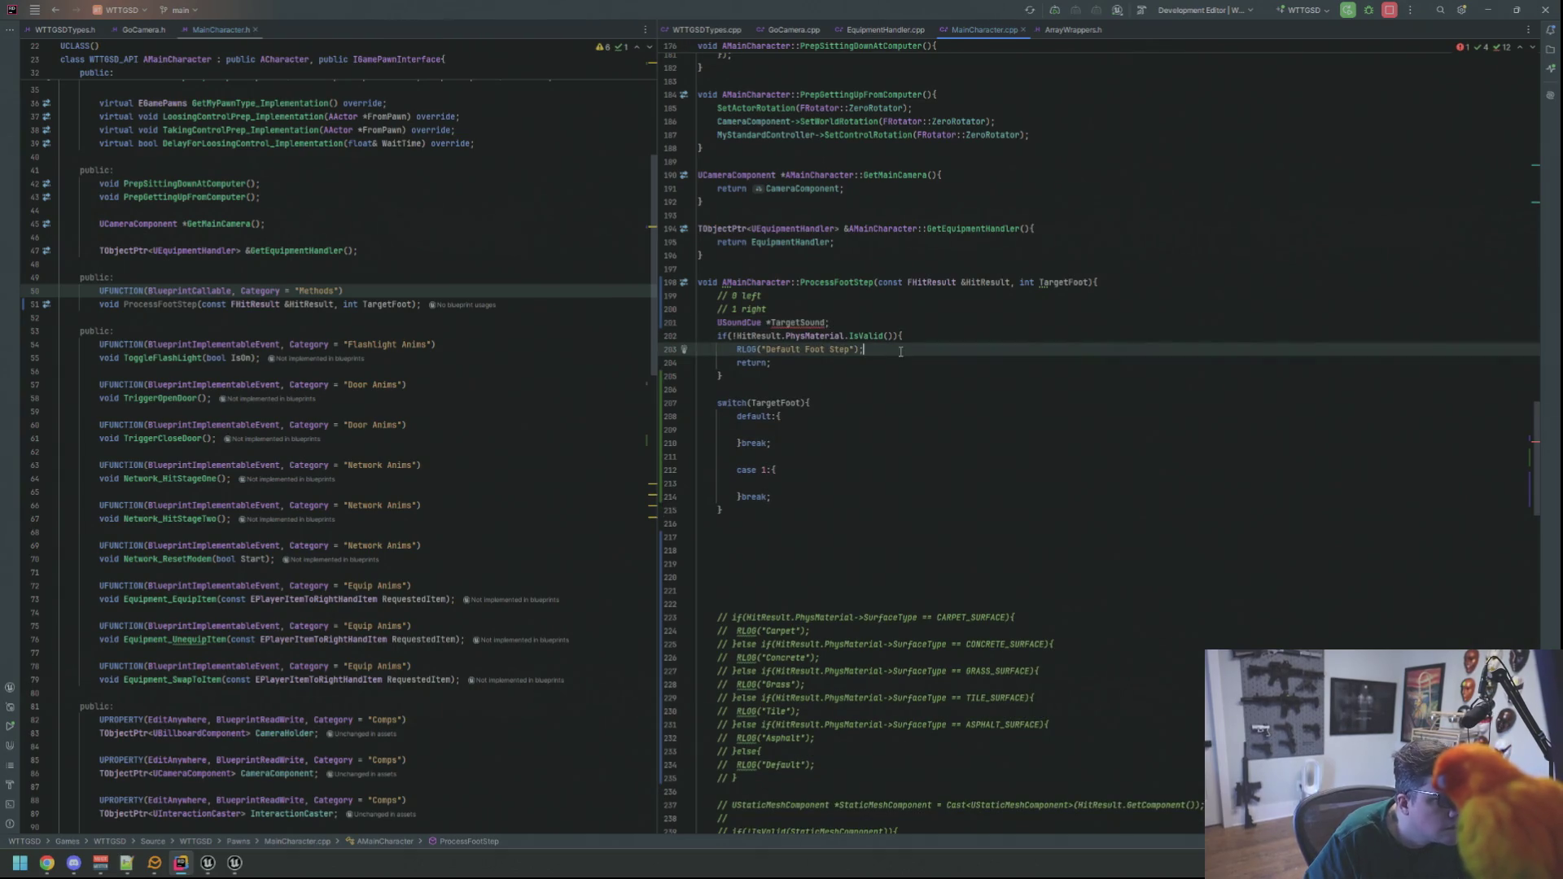
{"action": "left_click", "coordinate": [881, 497]}
{"action": "left_click", "coordinate": [889, 427]}
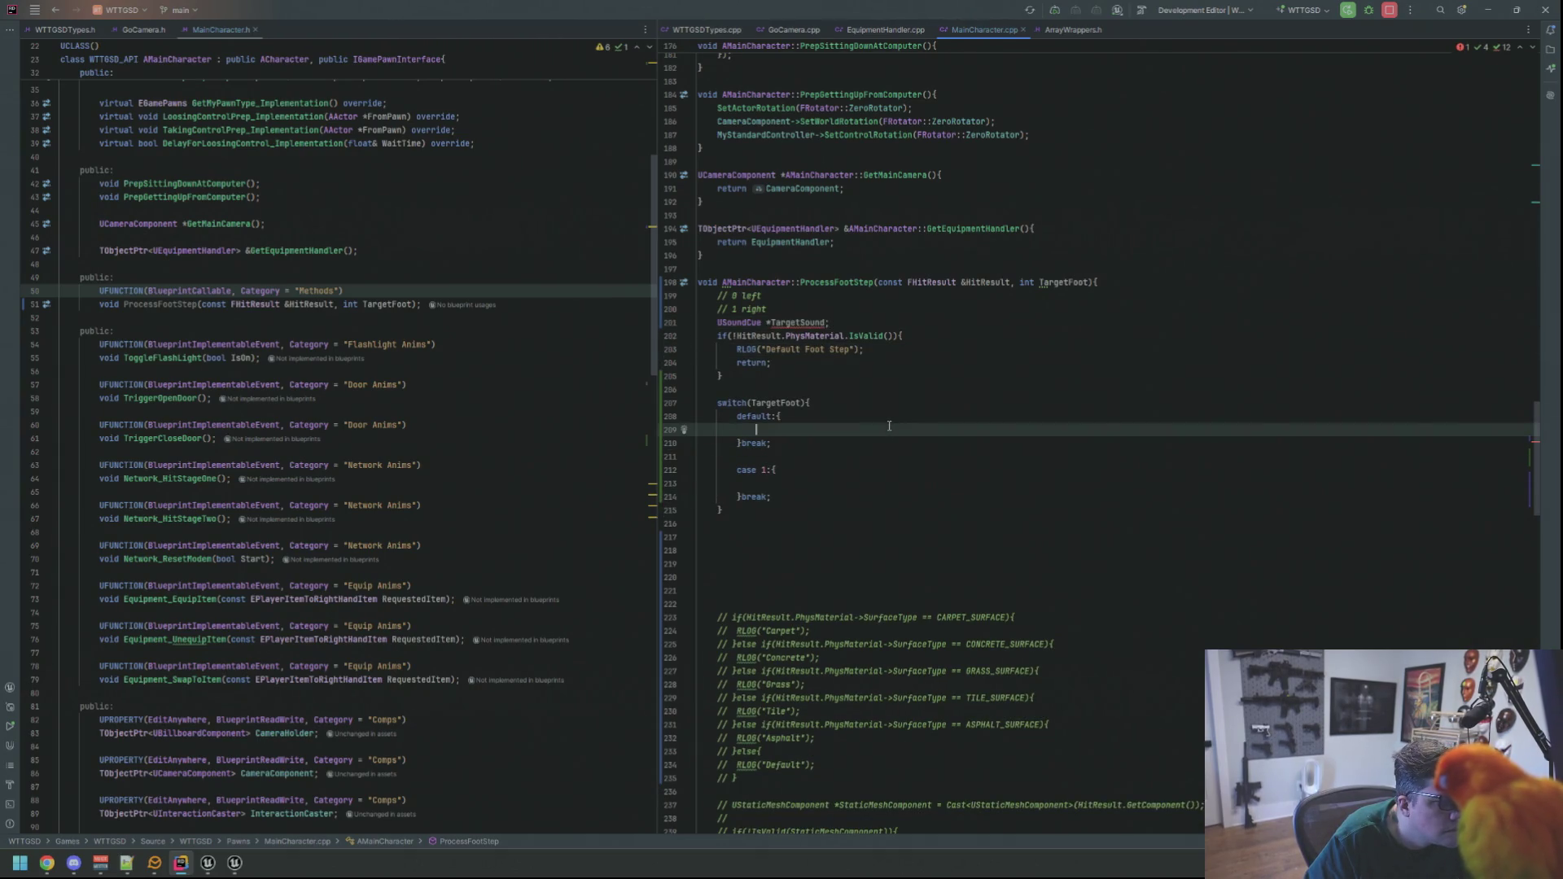
{"action": "scroll", "coordinate": [869, 502], "scroll_direction": "down", "scroll_amount": 3}
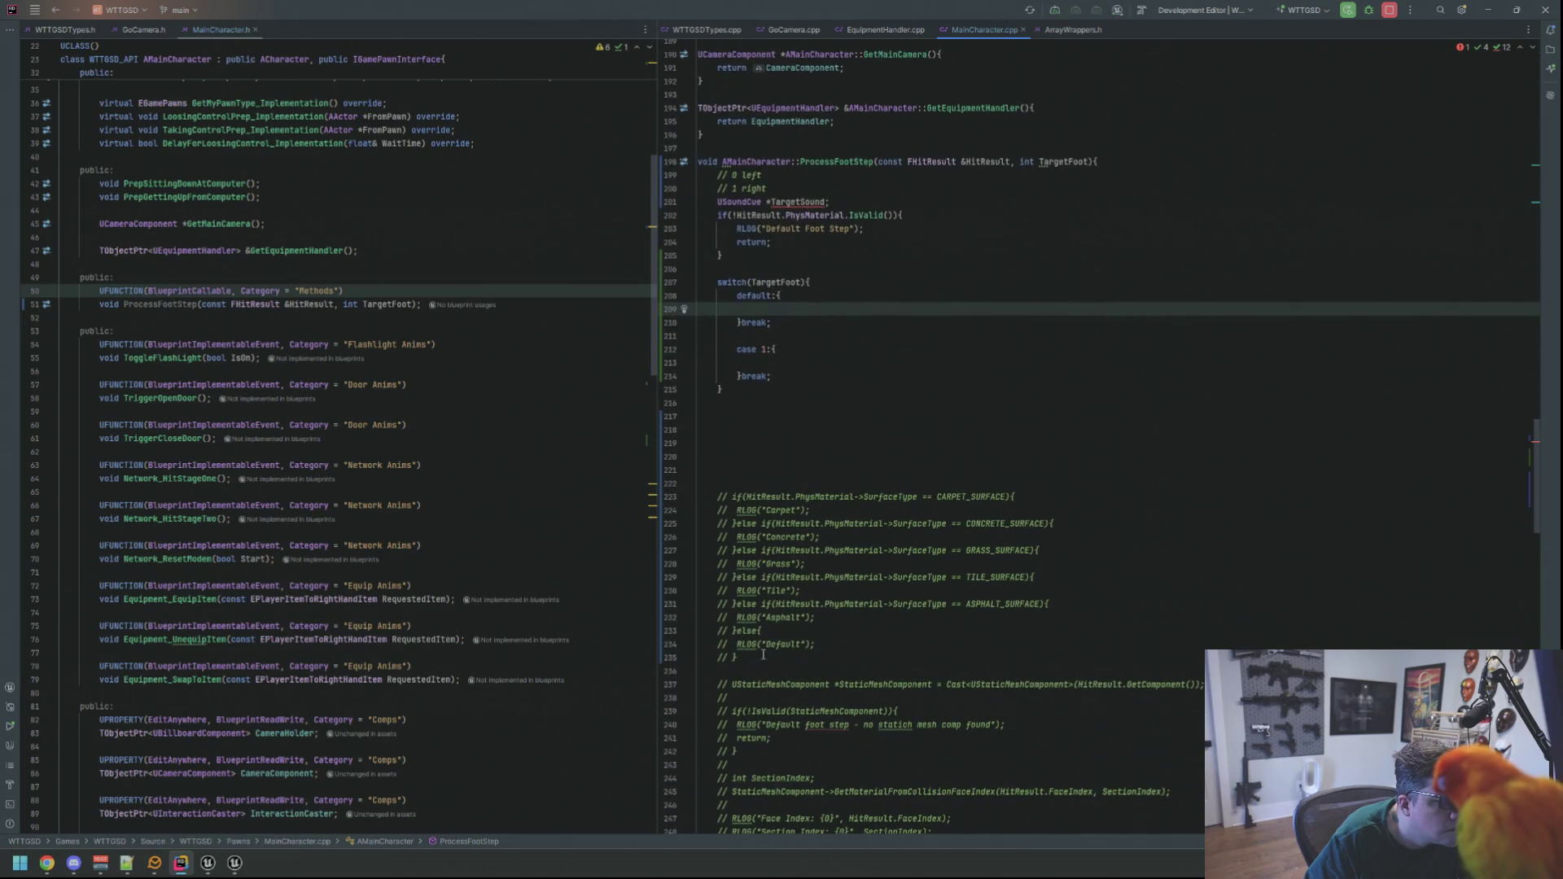
{"action": "mouse_move", "coordinate": [737, 657]}
{"action": "left_mouse_down"}
{"action": "mouse_move", "coordinate": [684, 603]}
{"action": "mouse_move", "coordinate": [674, 499]}
{"action": "left_mouse_up"}
- Initialise TargetSound to nullptr and begin an if(!Foot check below the validity check
{"action": "left_click", "coordinate": [806, 262]}
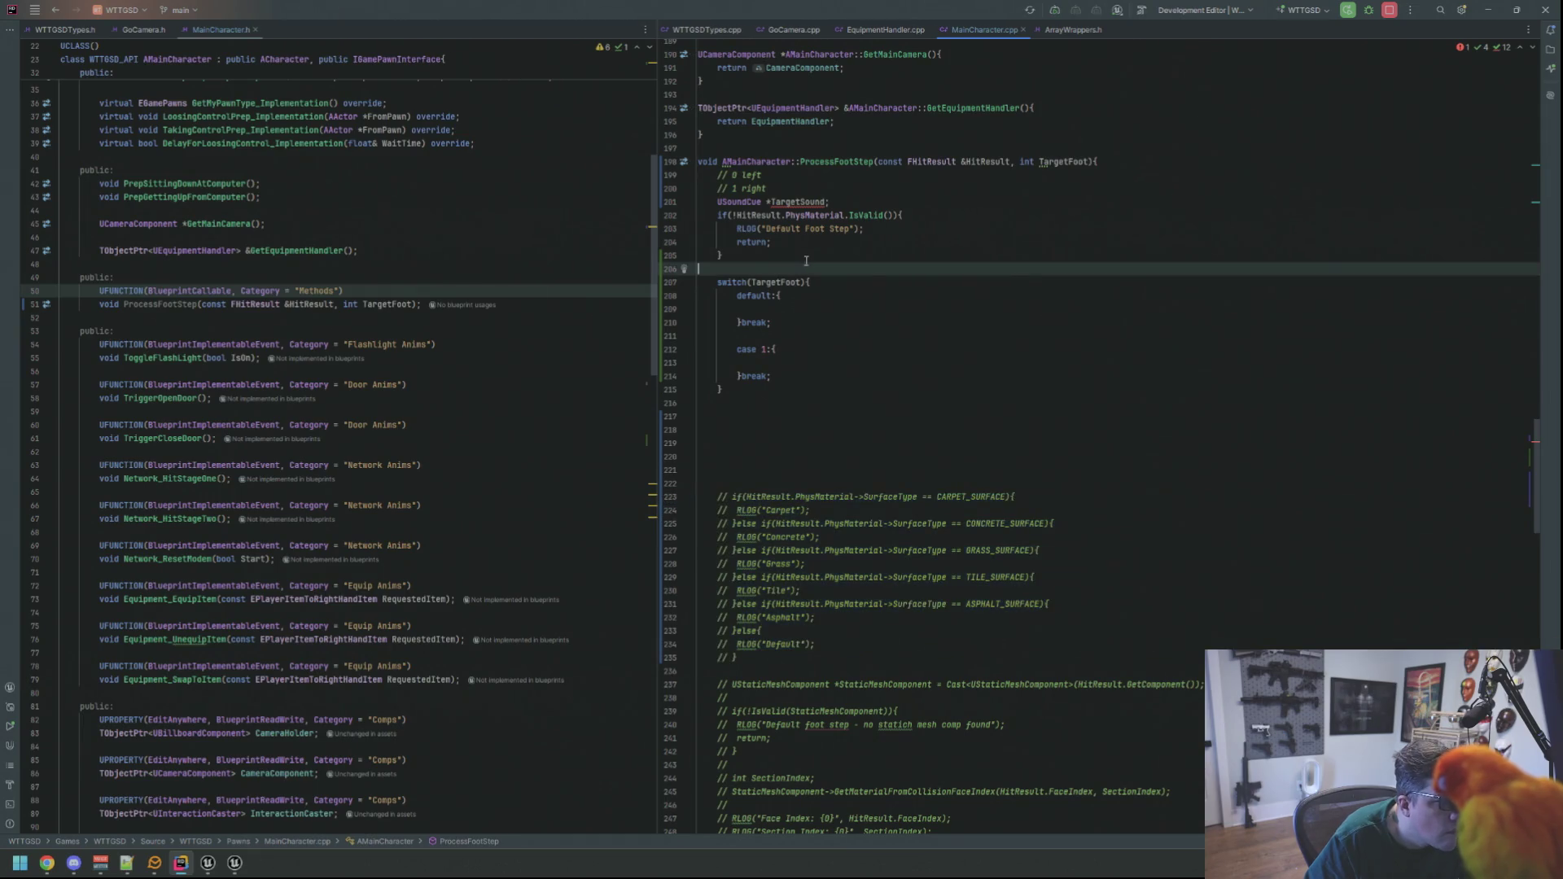
{"action": "key", "text": "Return"}
{"action": "key", "text": "Return"}
{"action": "key", "text": "Up"}
{"action": "key", "text": "Up"}
{"action": "key", "text": "Up"}
{"action": "left_click", "coordinate": [825, 202]}
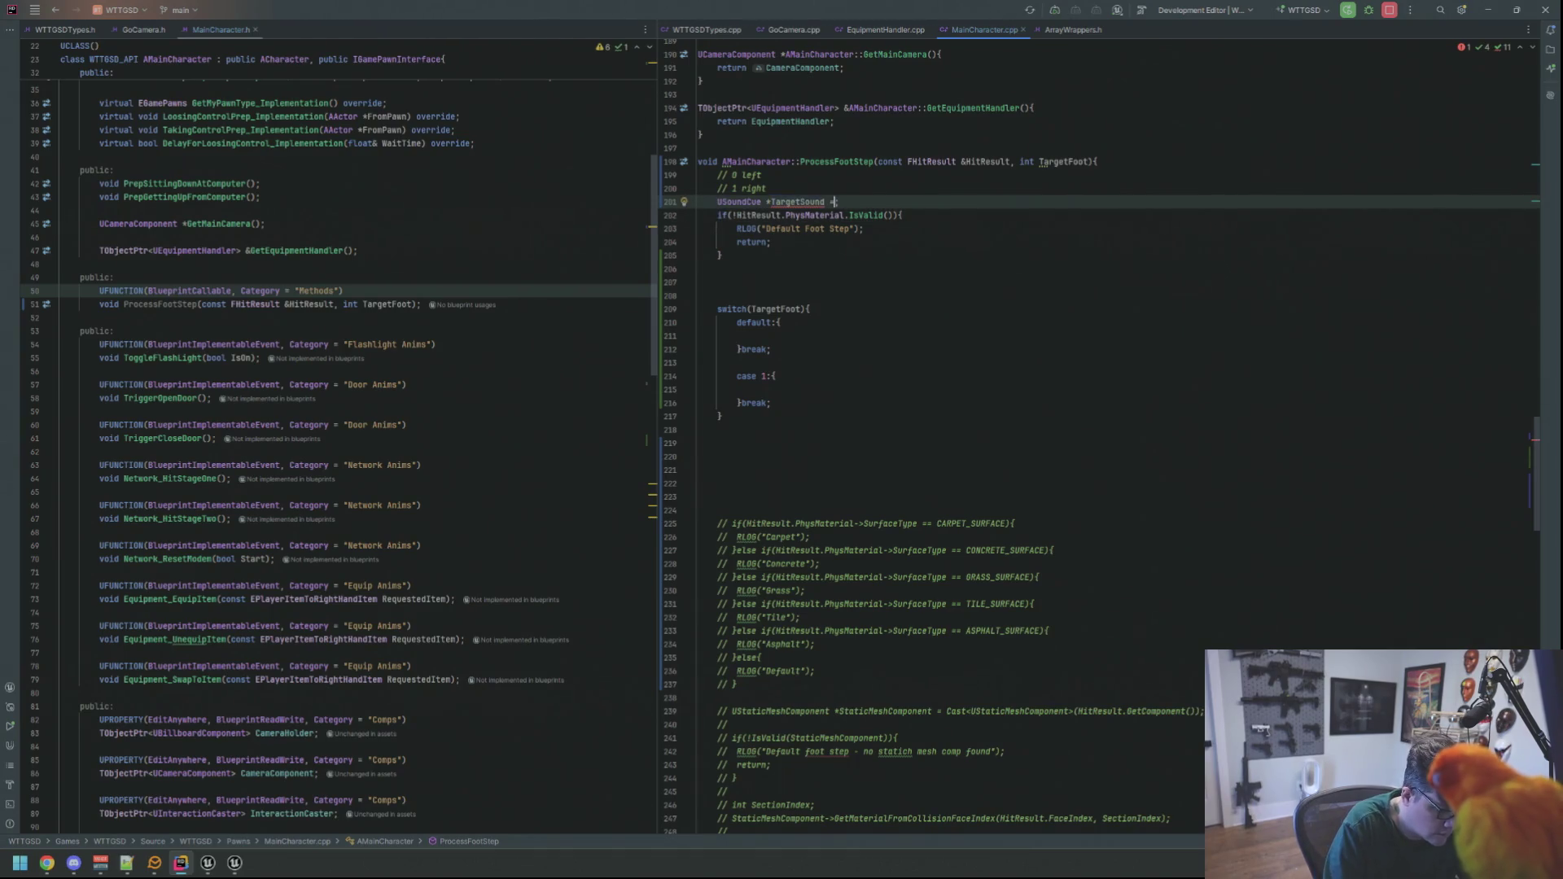
{"action": "type", "text": " nullpt"}
{"action": "key", "text": "Return"}
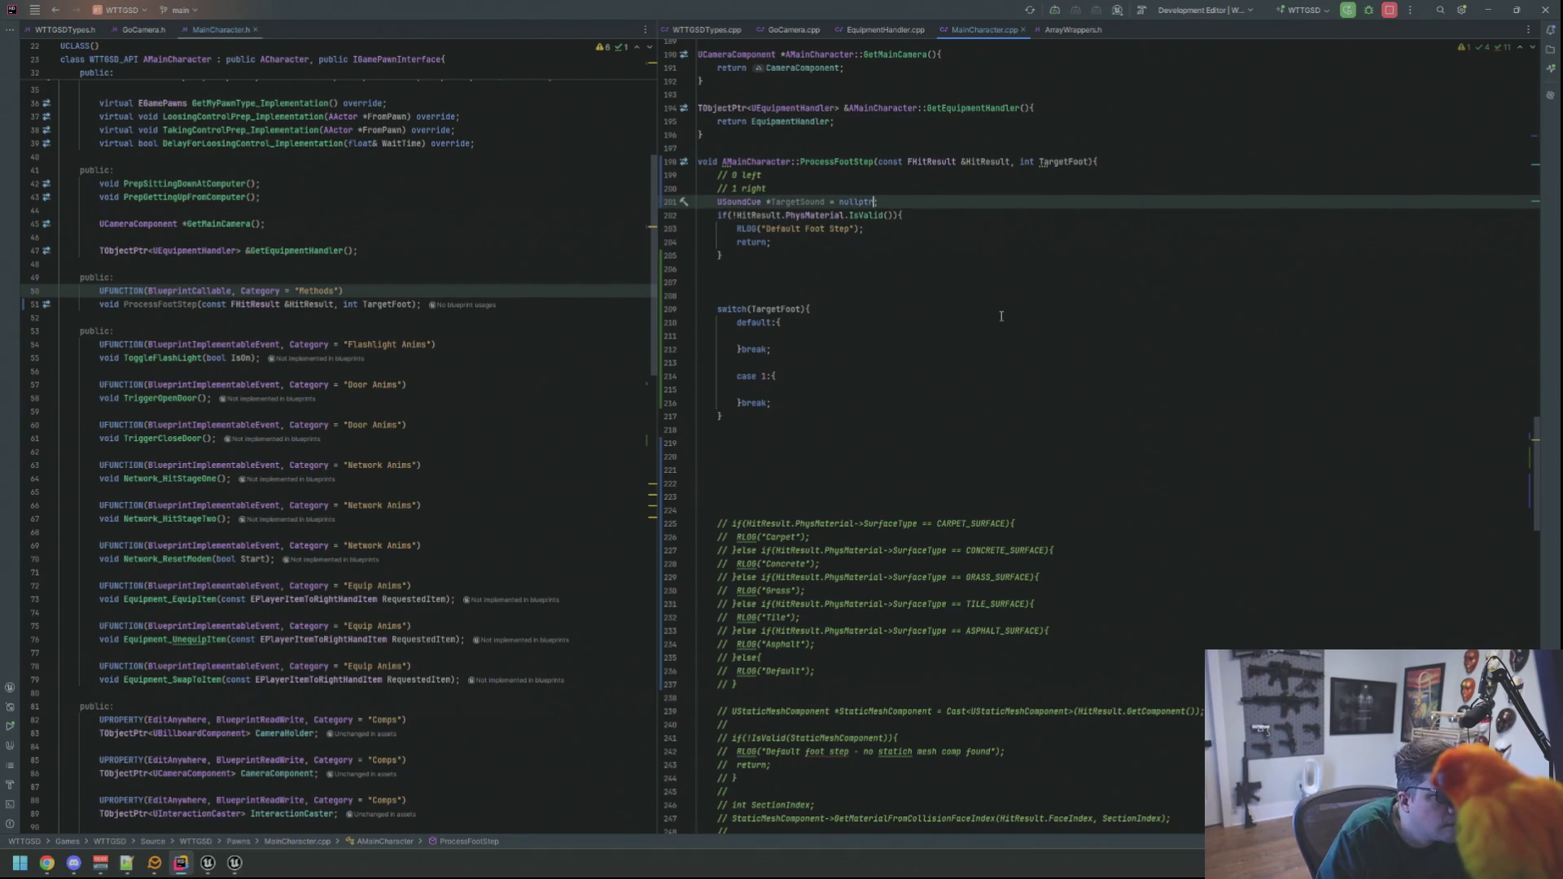
{"action": "type", "text": ";"}
{"action": "key", "text": "Home"}
{"action": "key", "text": "Return"}
{"action": "key", "text": "Down"}
{"action": "key", "text": "Down"}
{"action": "key", "text": "Down"}
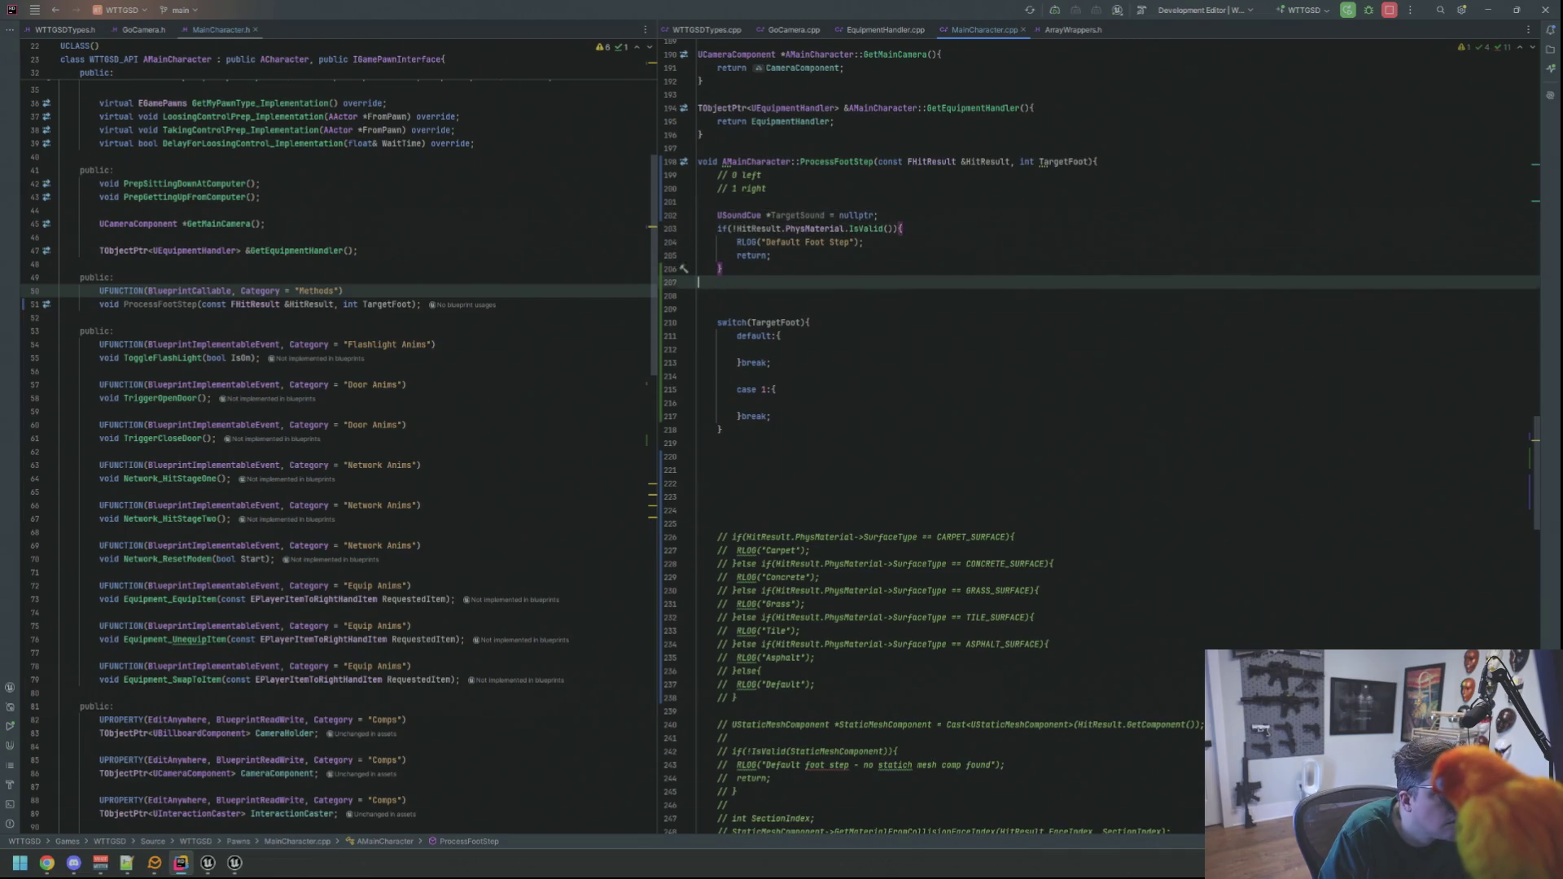
{"action": "key", "text": "Return"}
{"action": "type", "text": "i"}
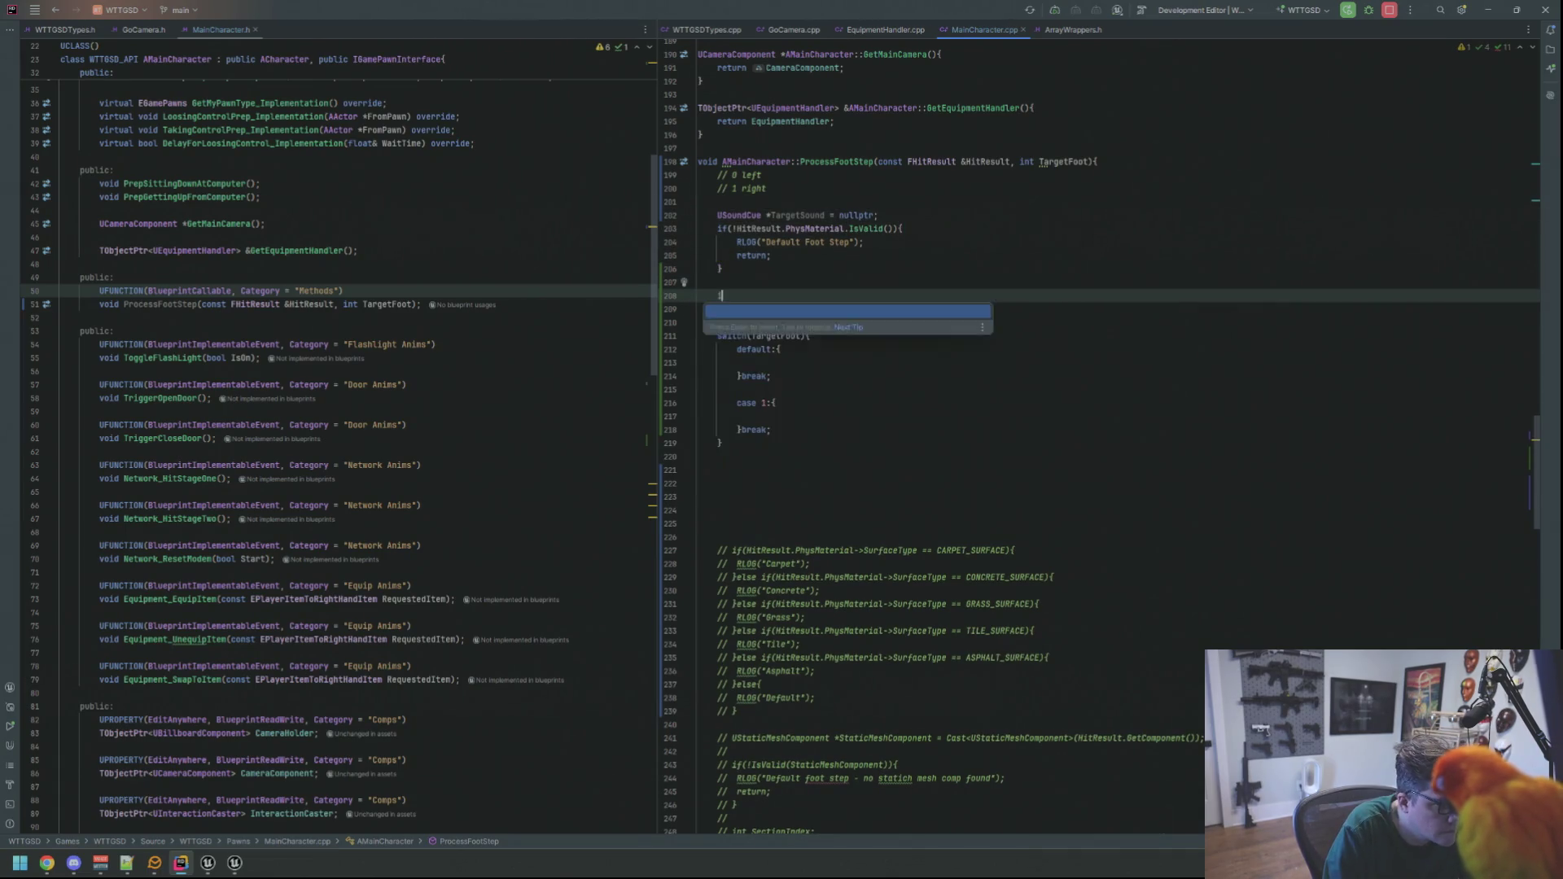
{"action": "type", "text": "f("}
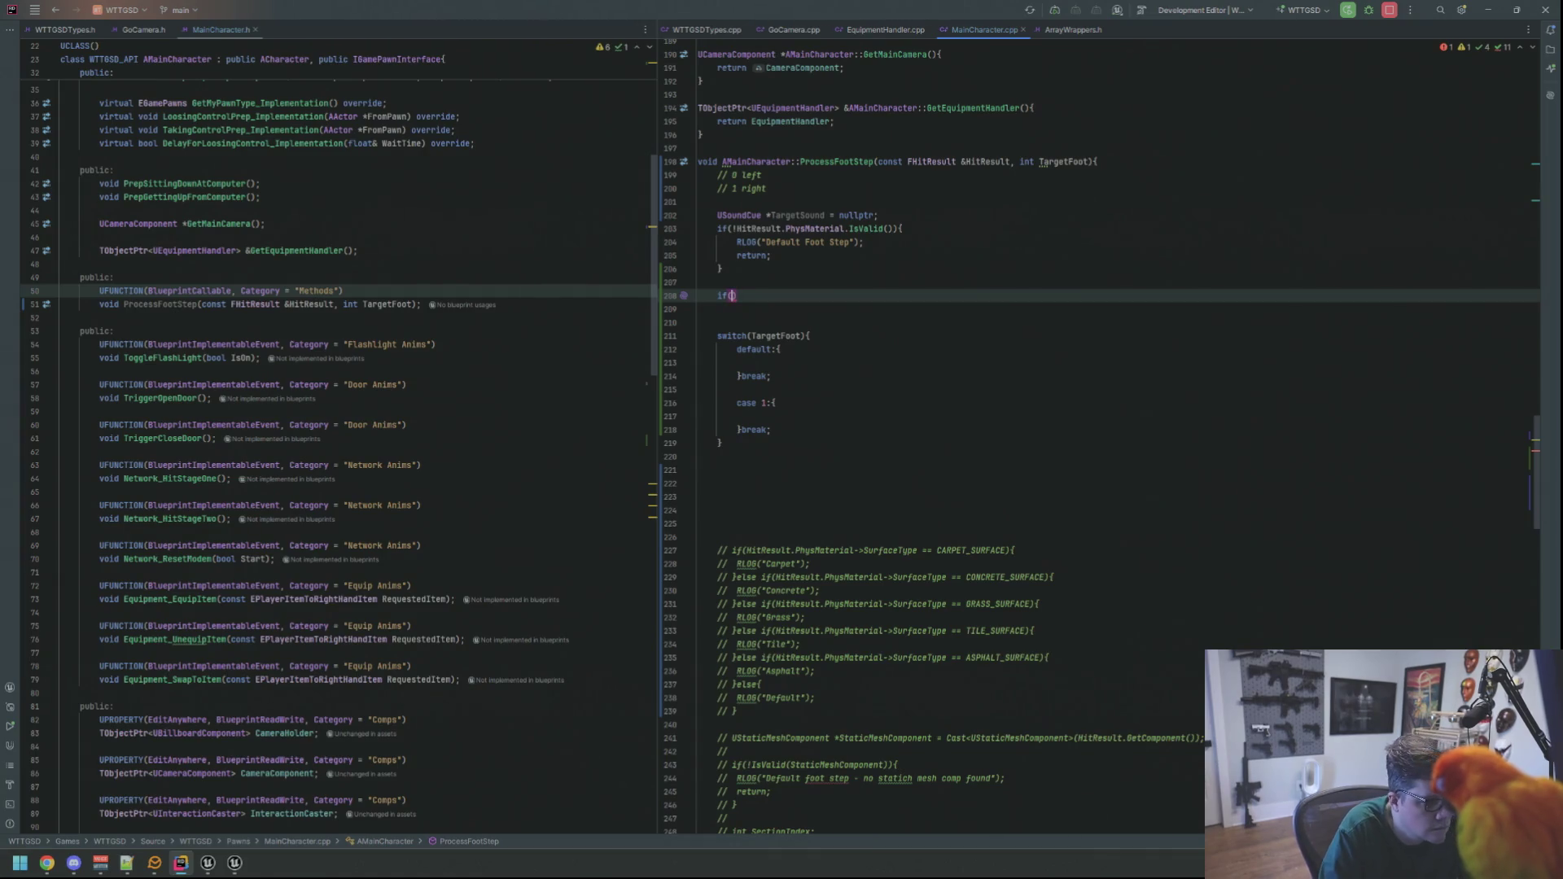
{"action": "type", "text": "!"}
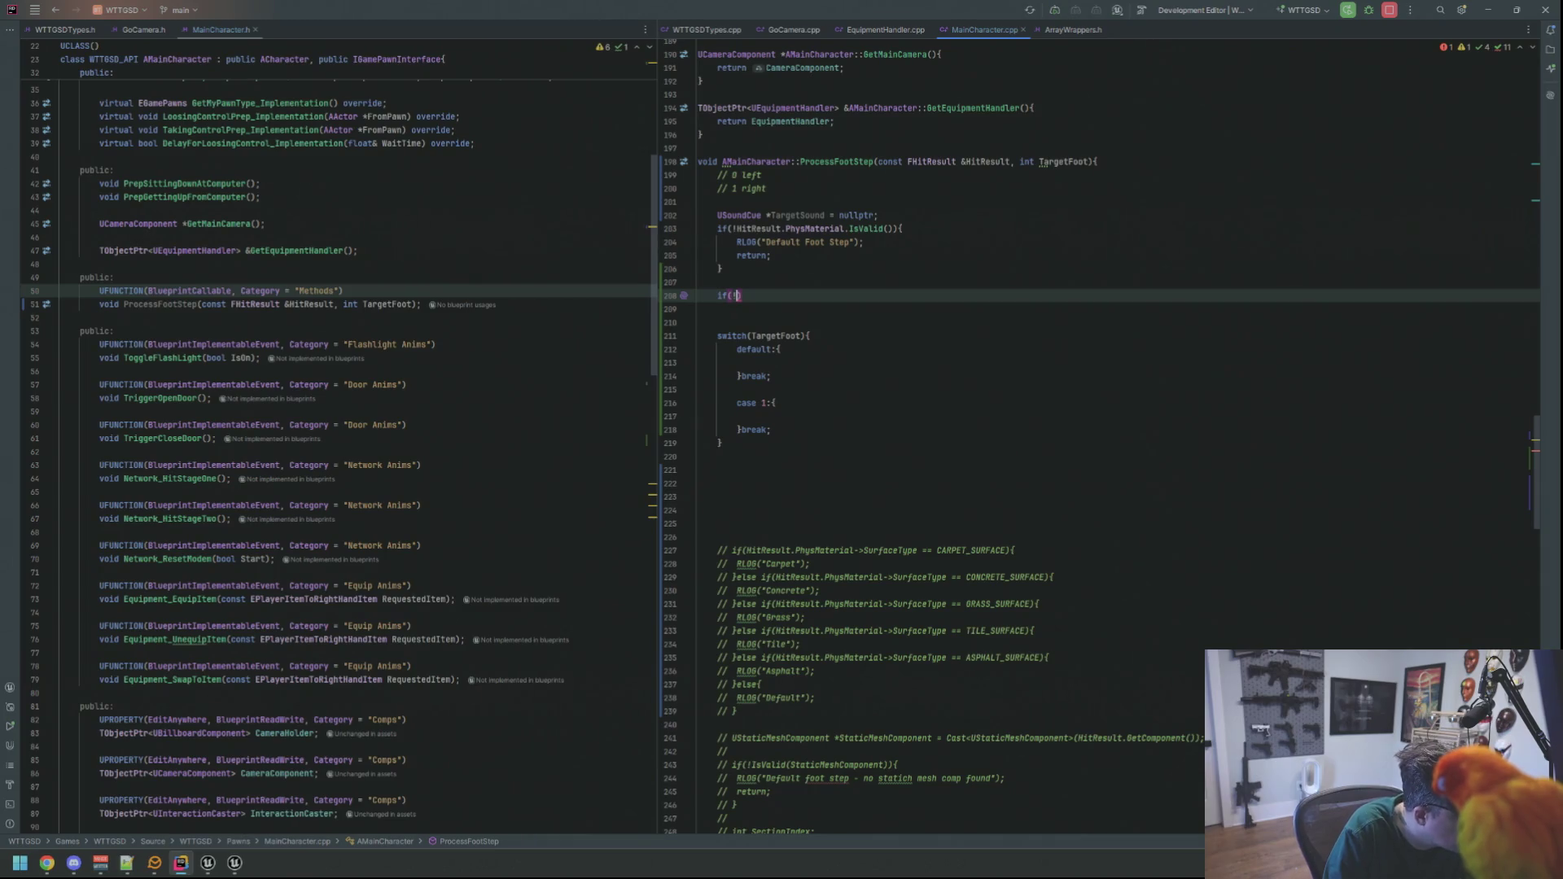
{"action": "type", "text": "Foot"}
- Write an if condition checking FootStepSFXs.Contains(HitResult.PhysMaterial->SurfaceType)
{"action": "key", "text": "Return"}
{"action": "type", "text": ".Con"}
{"action": "key", "text": "Return"}
{"action": "type", "text": "Hit"}
{"action": "key", "text": "Return"}
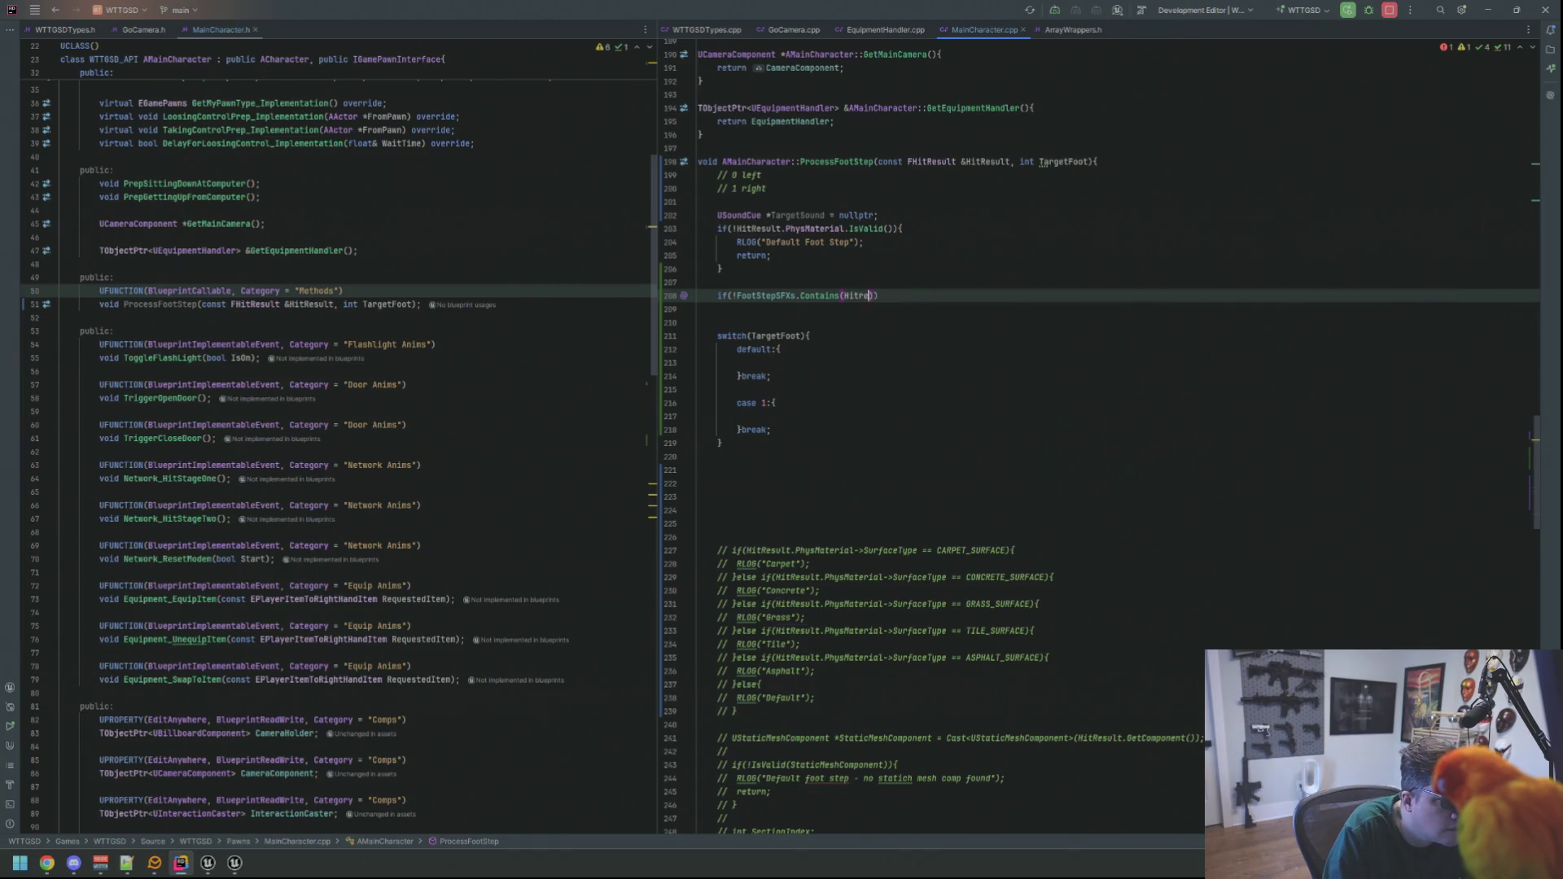
{"action": "type", "text": ".phys"}
{"action": "key", "text": "Return"}
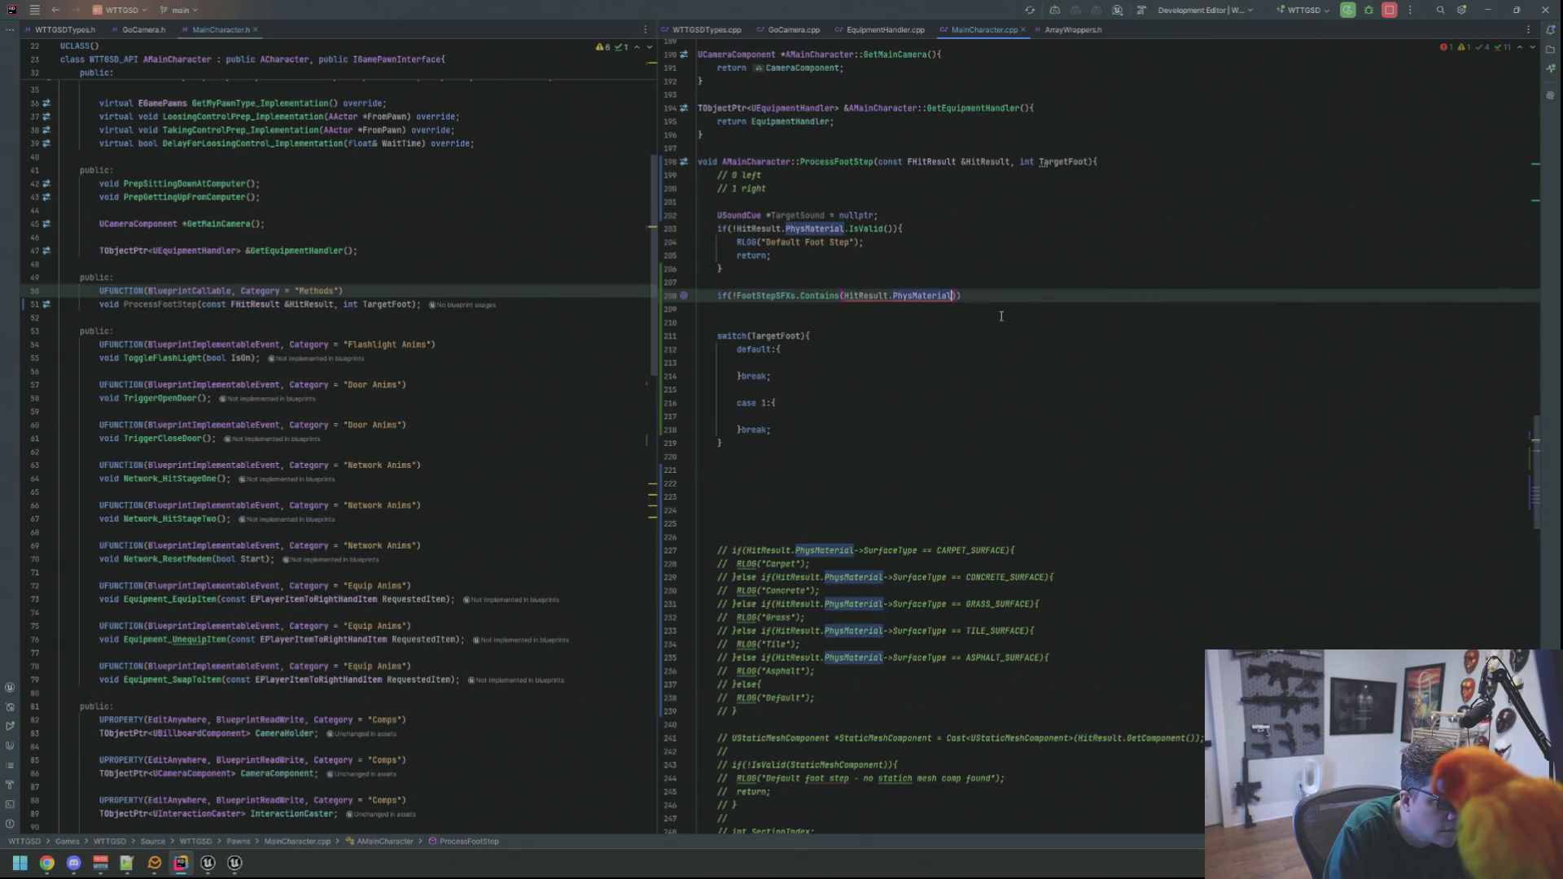
{"action": "type", "text": "->sur"}
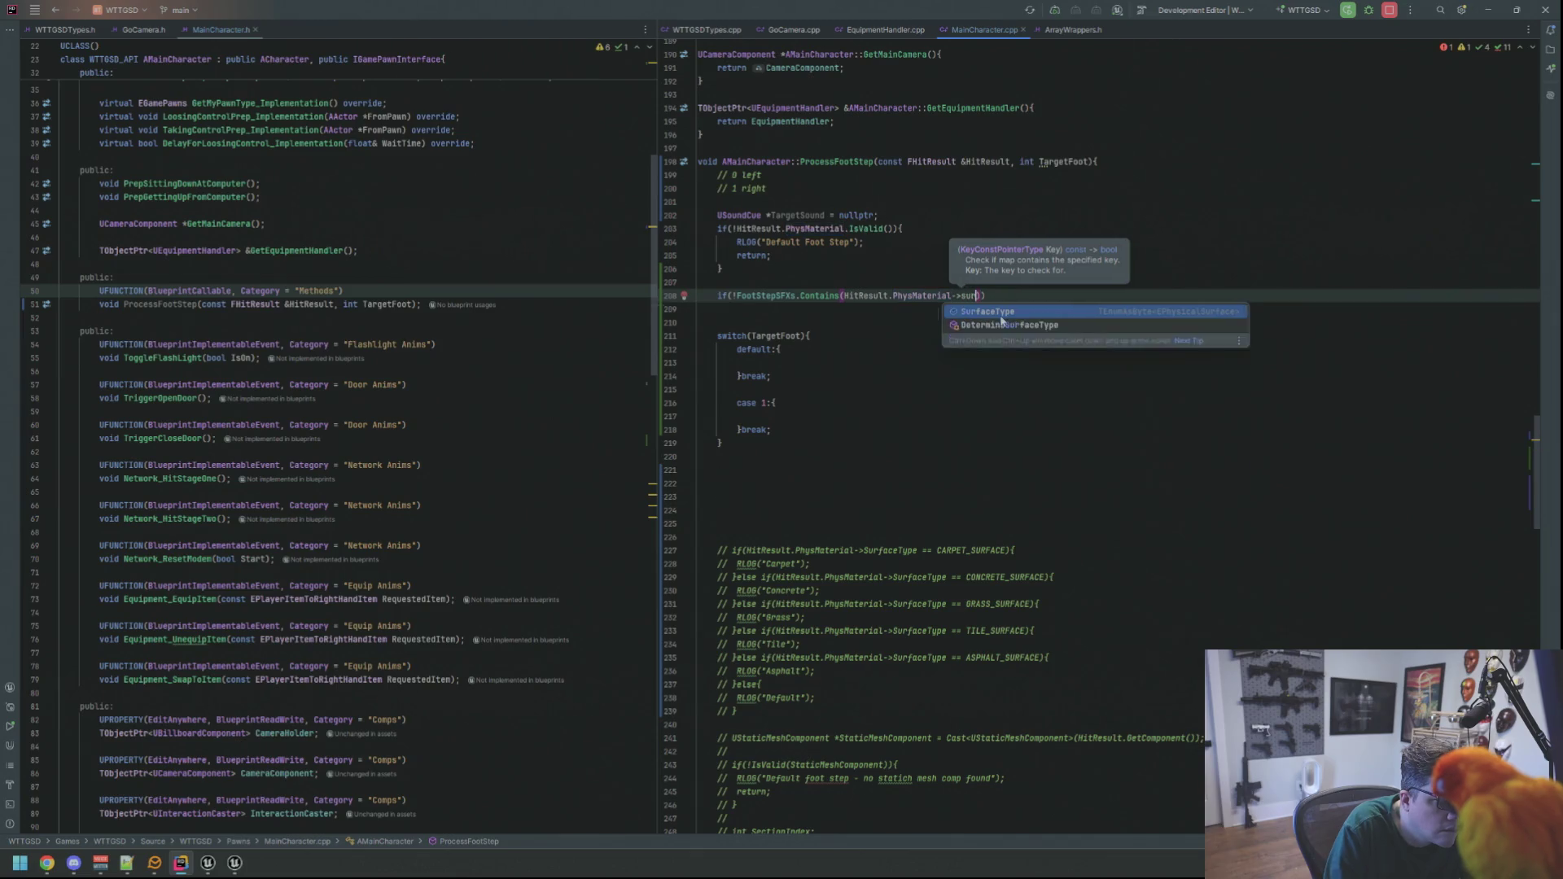
{"action": "key", "text": "Return"}
- Log "Default Sound - no phys found" when that surface type is missing
{"action": "key", "text": "Return"}
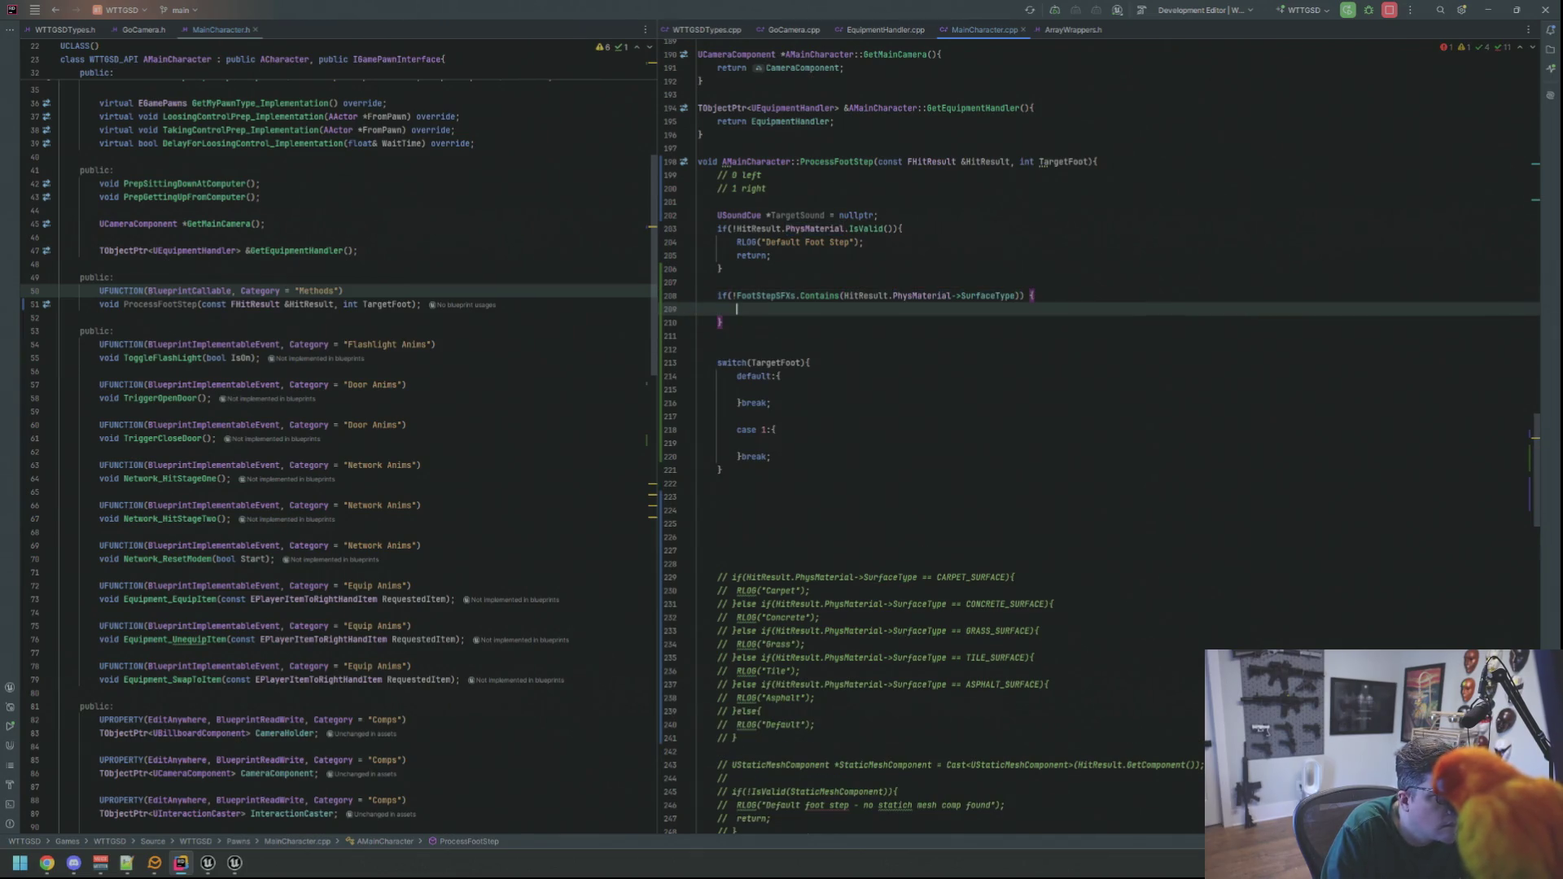
{"action": "type", "text": "RLO"}
{"action": "key", "text": "Return"}
{"action": "type", "text": "\""}
{"action": "type", "text": "erfa"}
{"action": "type", "text": "fault Sound"}
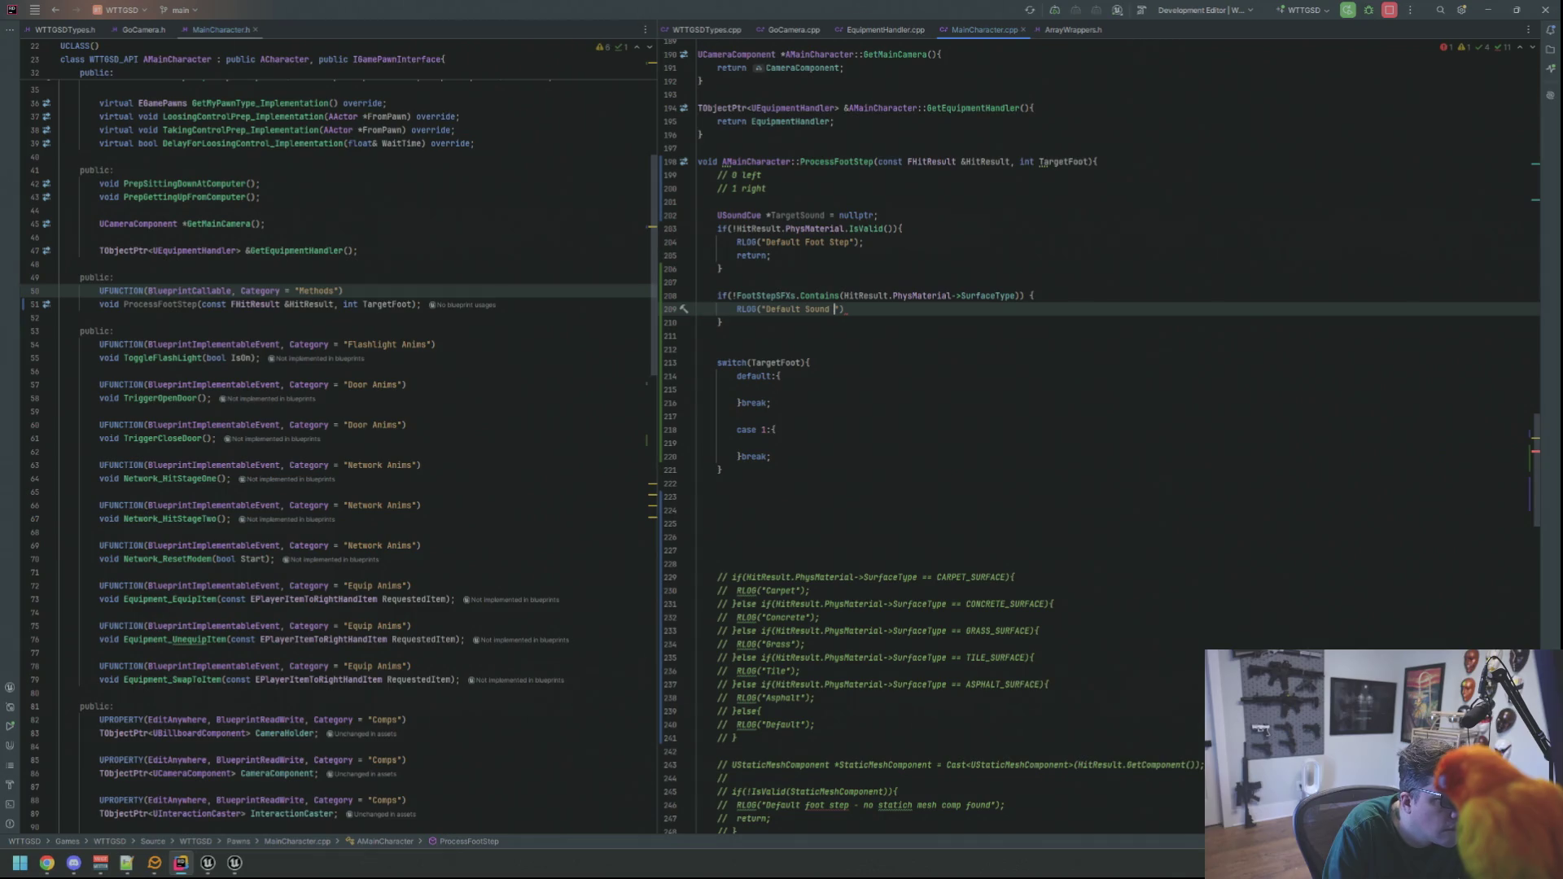
{"action": "type", "text": "t"}
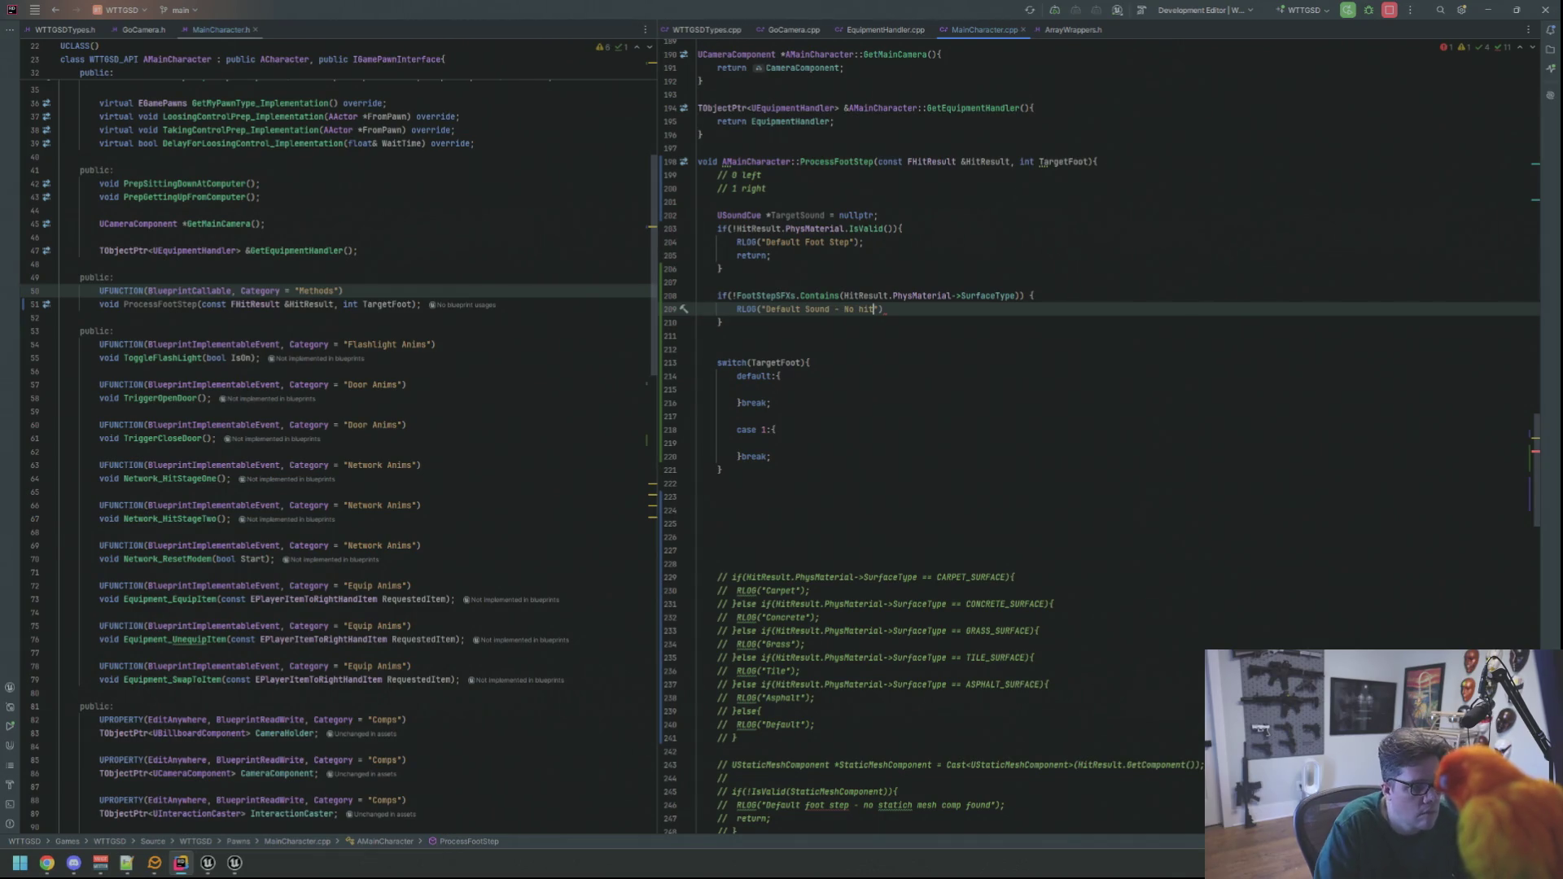
{"action": "key", "text": "BackSpace"}
{"action": "type", "text": "no "}
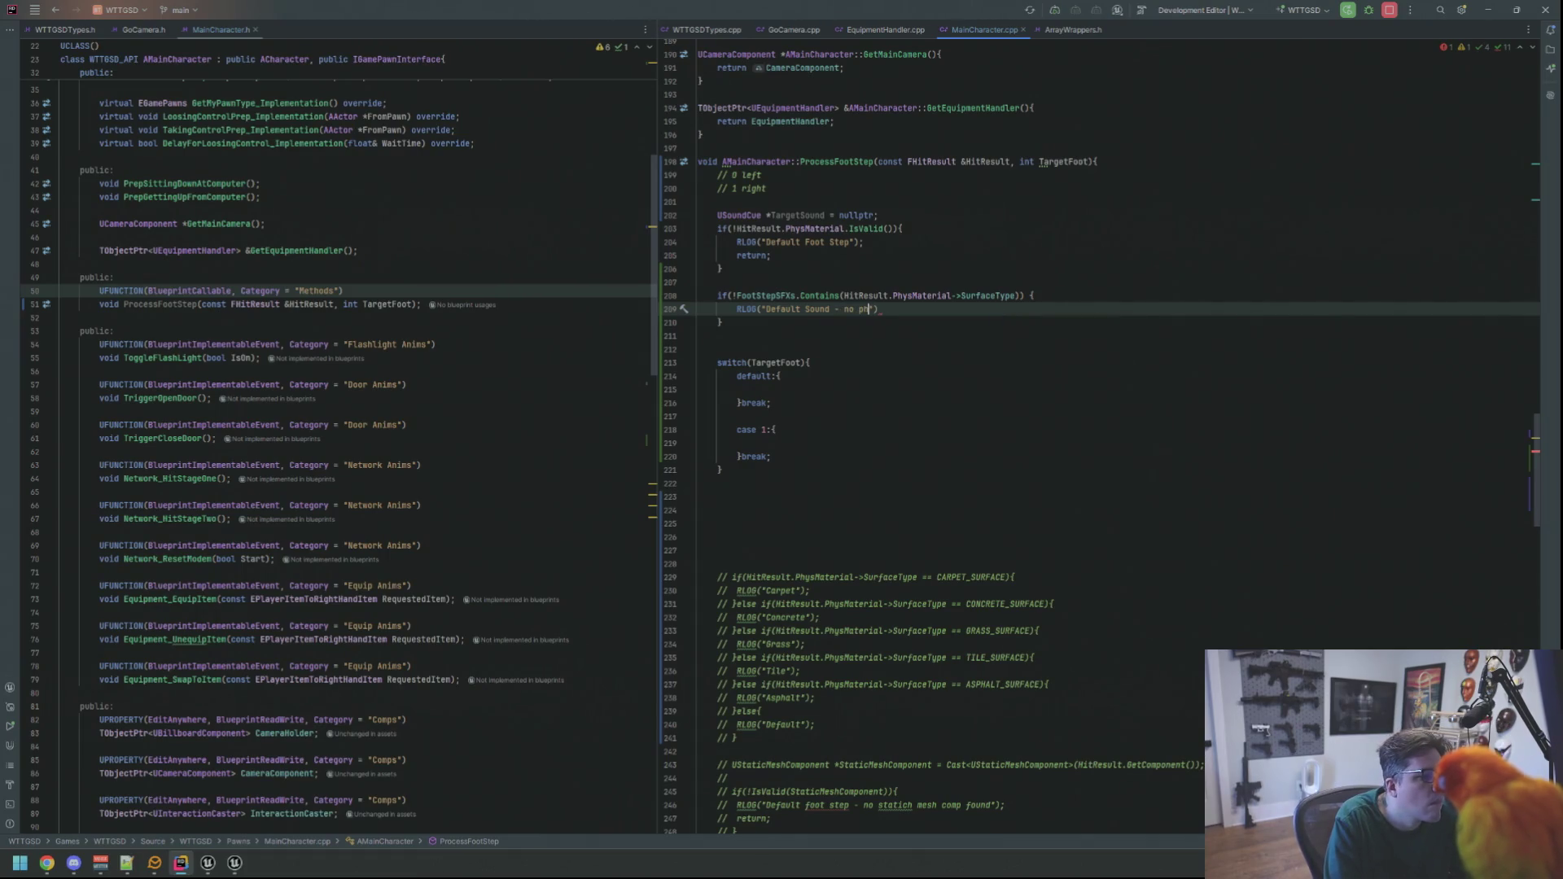
{"action": "type", "text": "d\");"}
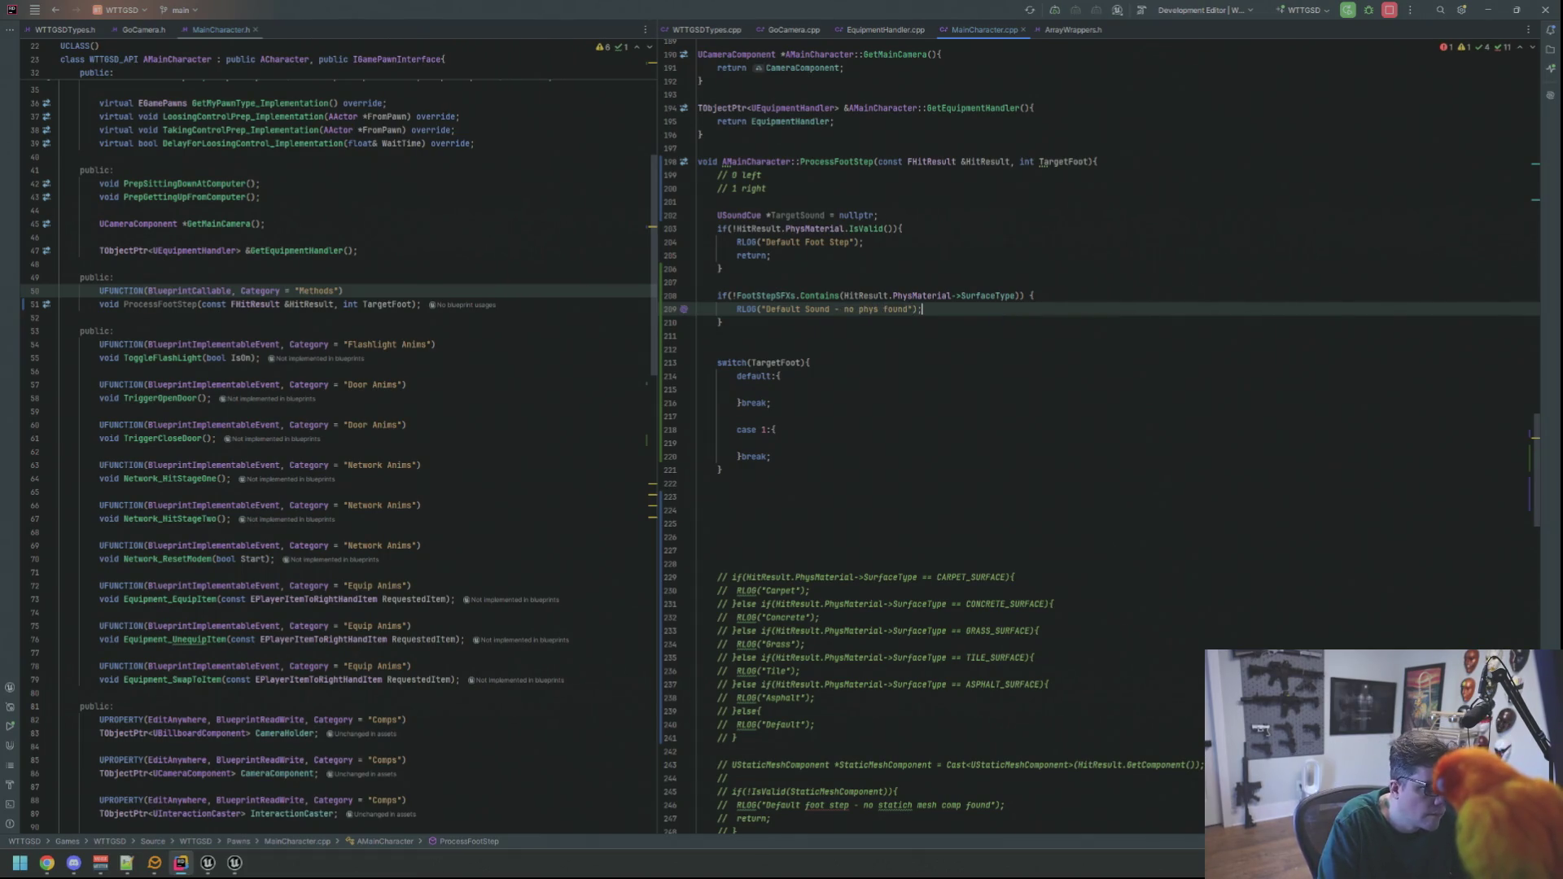
- Remove the validity check's early return and insert blank lines above switch(TargetFoot)
{"action": "key", "text": "Up"}
{"action": "key", "text": "Up"}
{"action": "key", "text": "Up"}
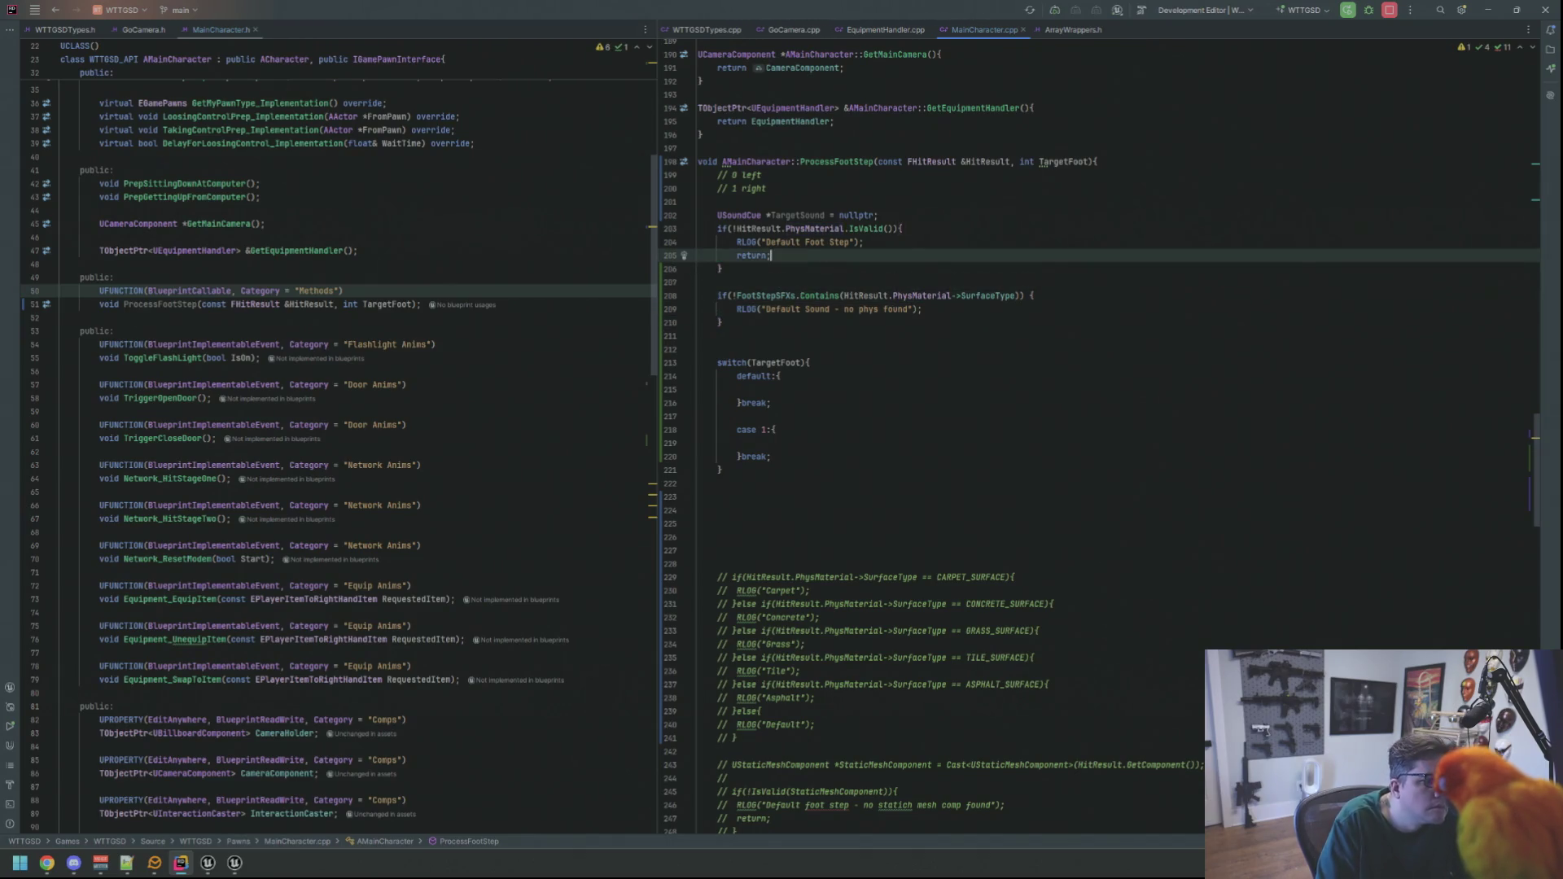
{"action": "key", "text": "shift+Up"}
{"action": "key", "text": "BackSpace"}
{"action": "key", "text": "Down"}
{"action": "key", "text": "Down"}
{"action": "key", "text": "Down"}
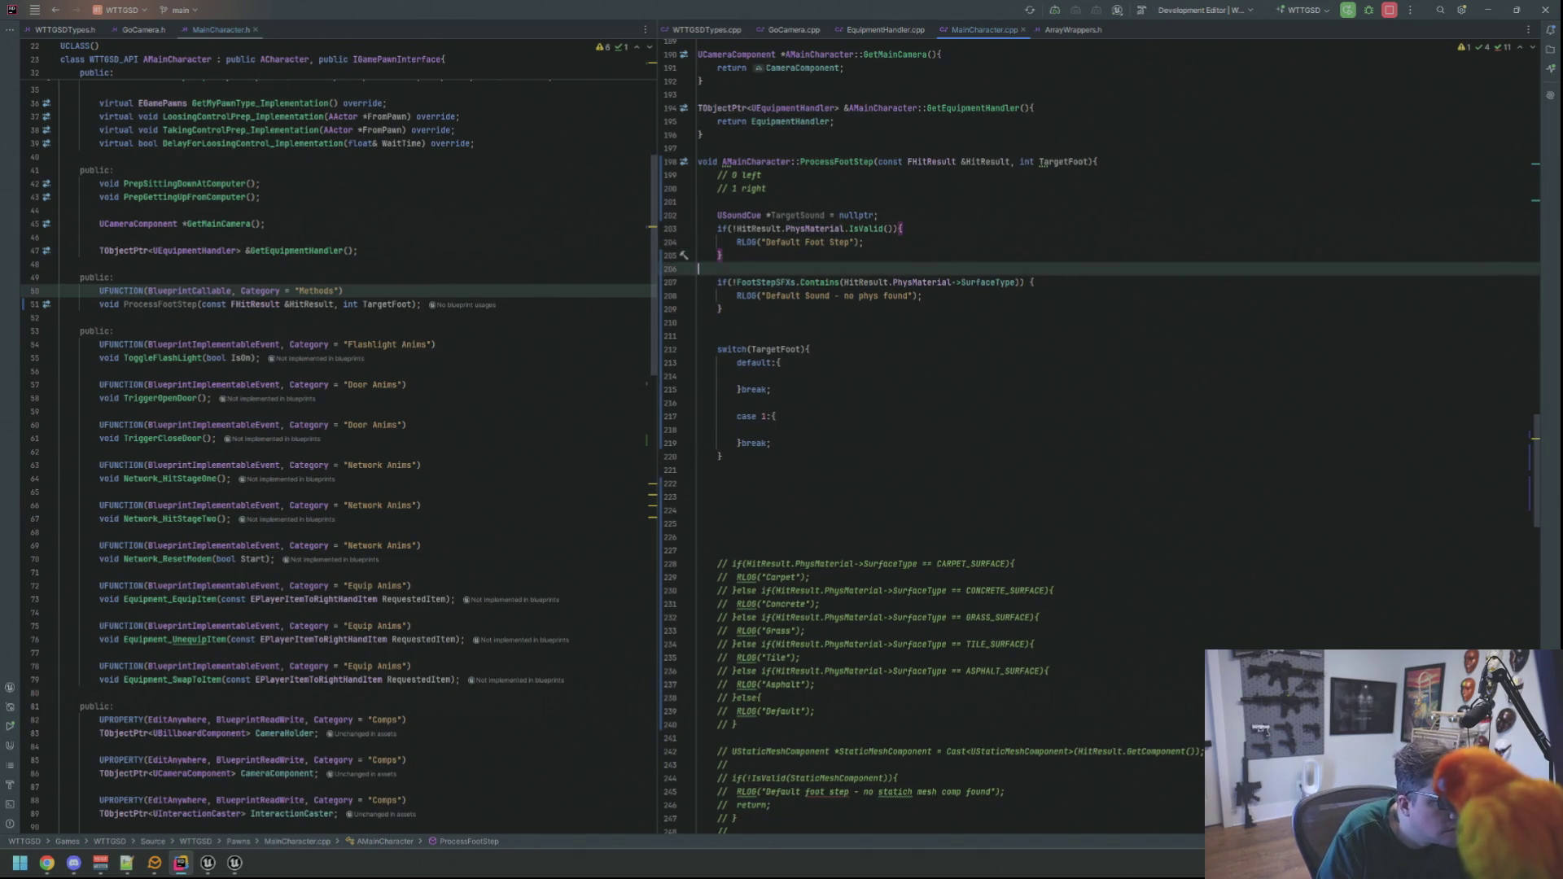
{"action": "key", "text": "Up"}
{"action": "key", "text": "Up"}
{"action": "key", "text": "Up"}
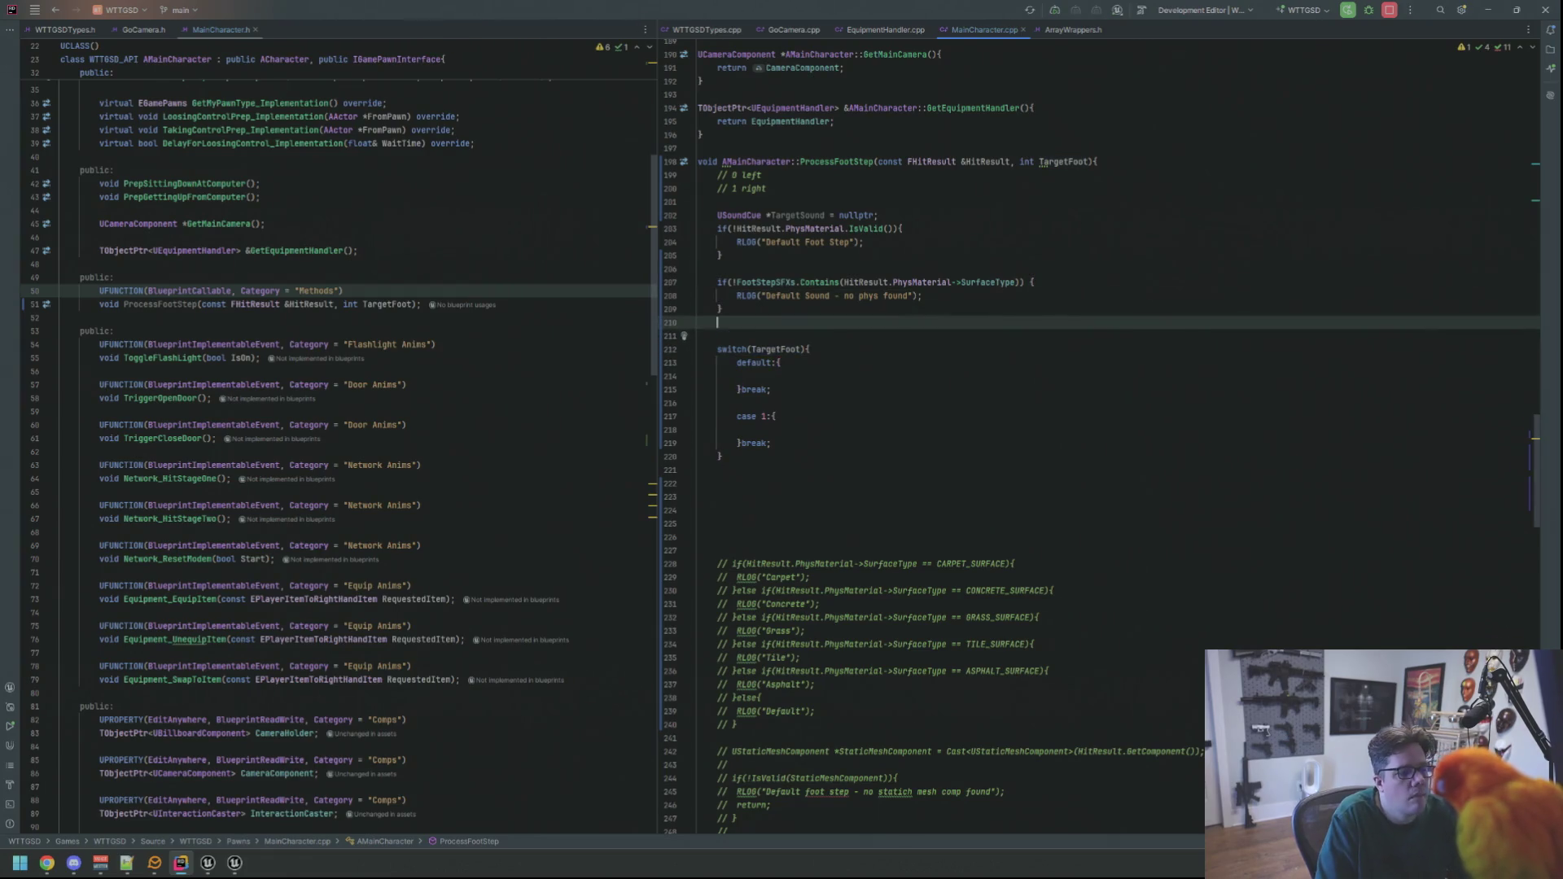
{"action": "key", "text": "Return"}
{"action": "key", "text": "Return"}
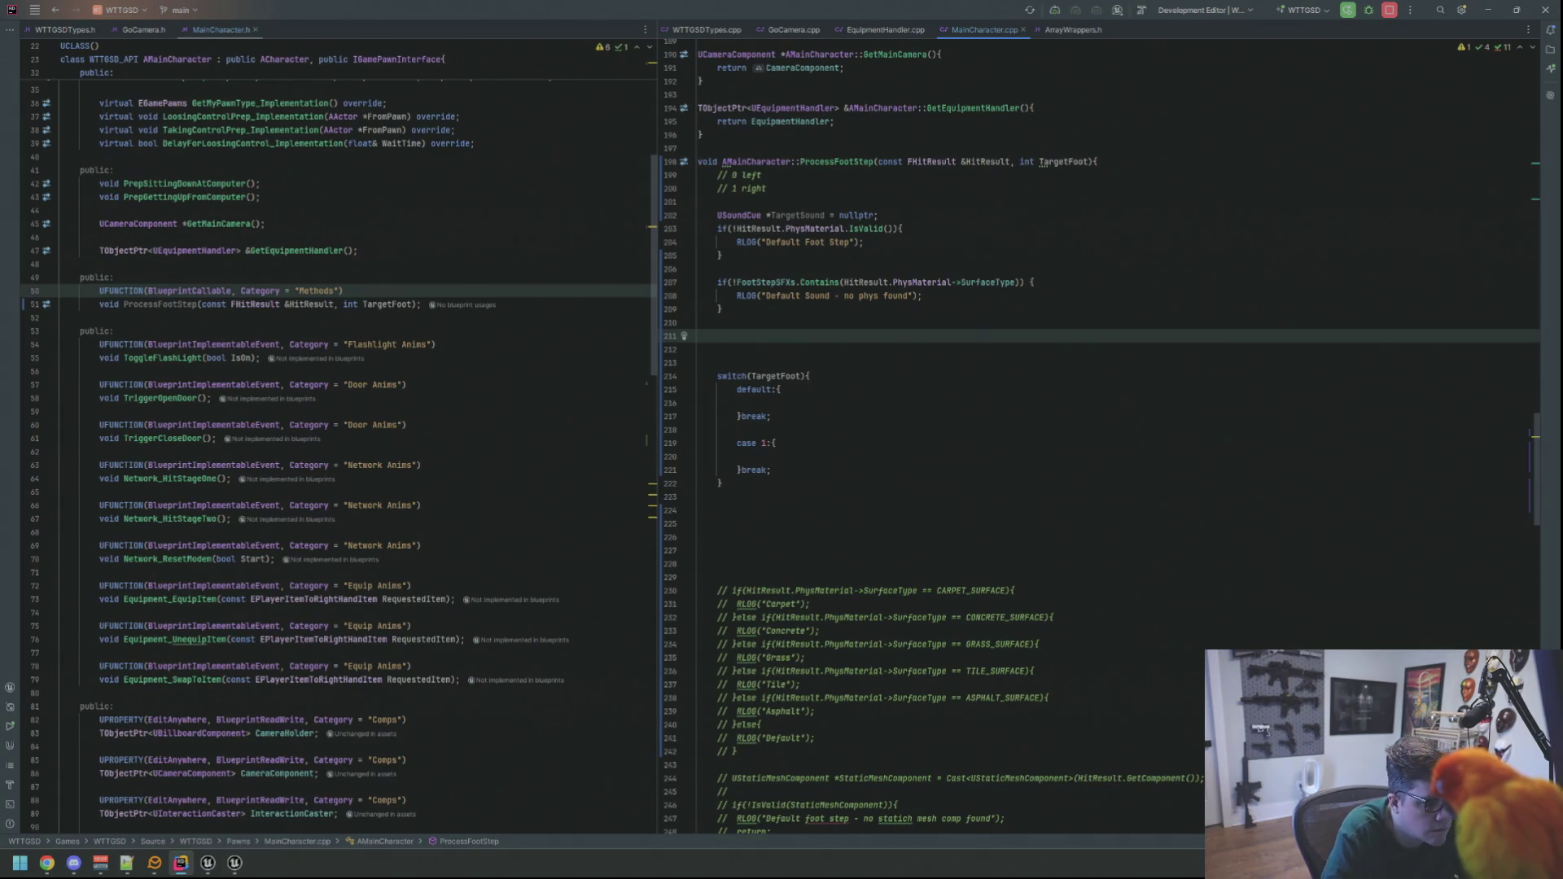
{"action": "left_click_drag", "start_coordinate": [773, 750], "coordinate": [698, 587]}
{"action": "key", "text": "ctrl+c"}
- Move the commented surface-type block above the switch and leave blank lines for new code
{"action": "key", "text": "Delete"}
{"action": "left_click", "coordinate": [778, 343]}
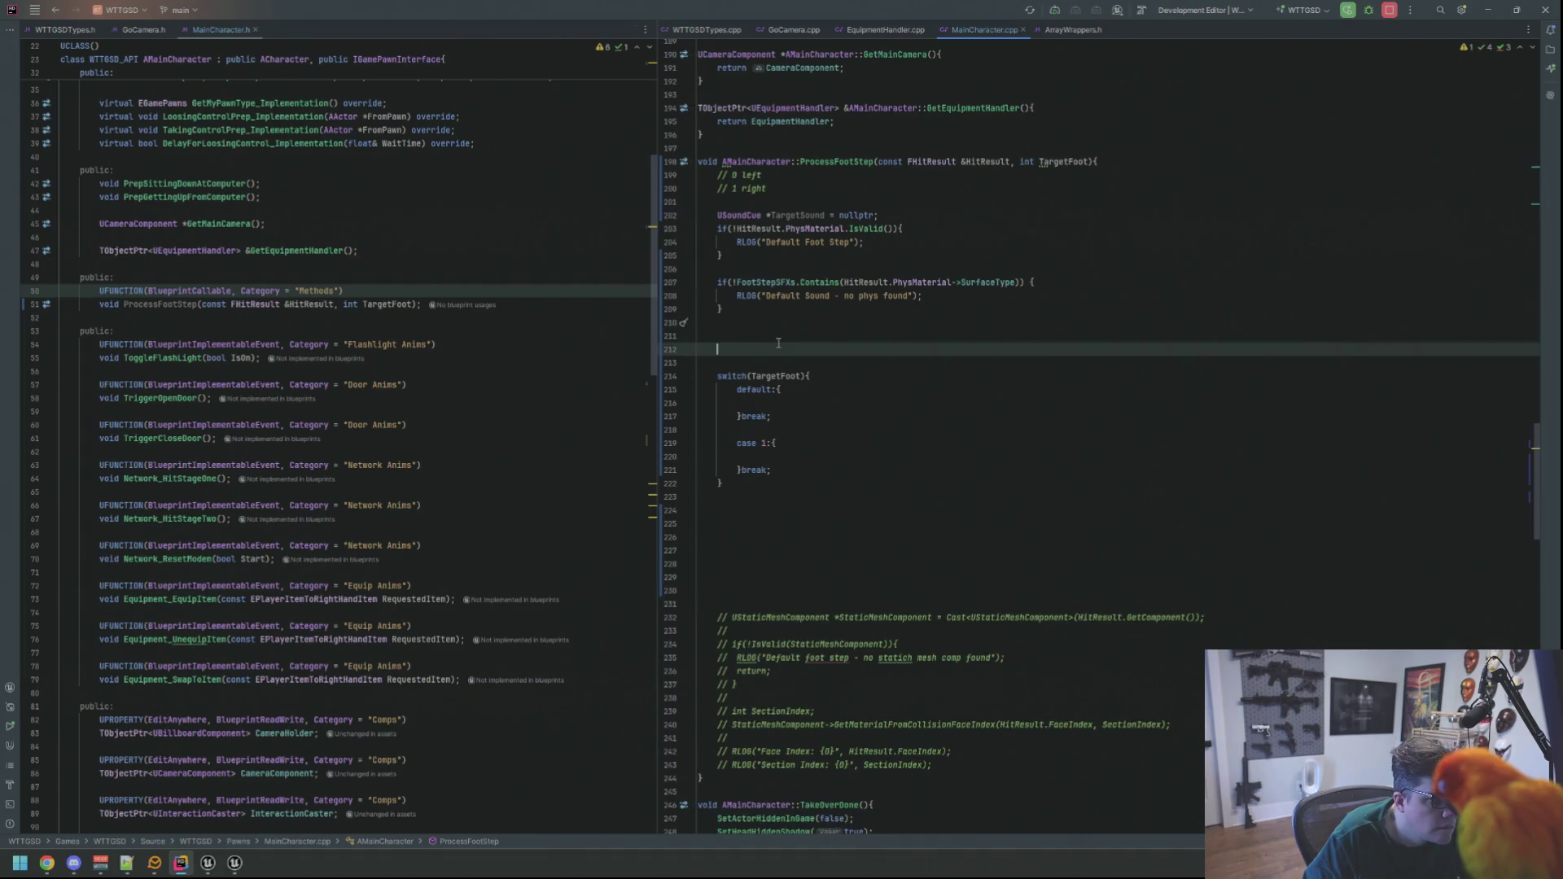
{"action": "left_click", "coordinate": [825, 341]}
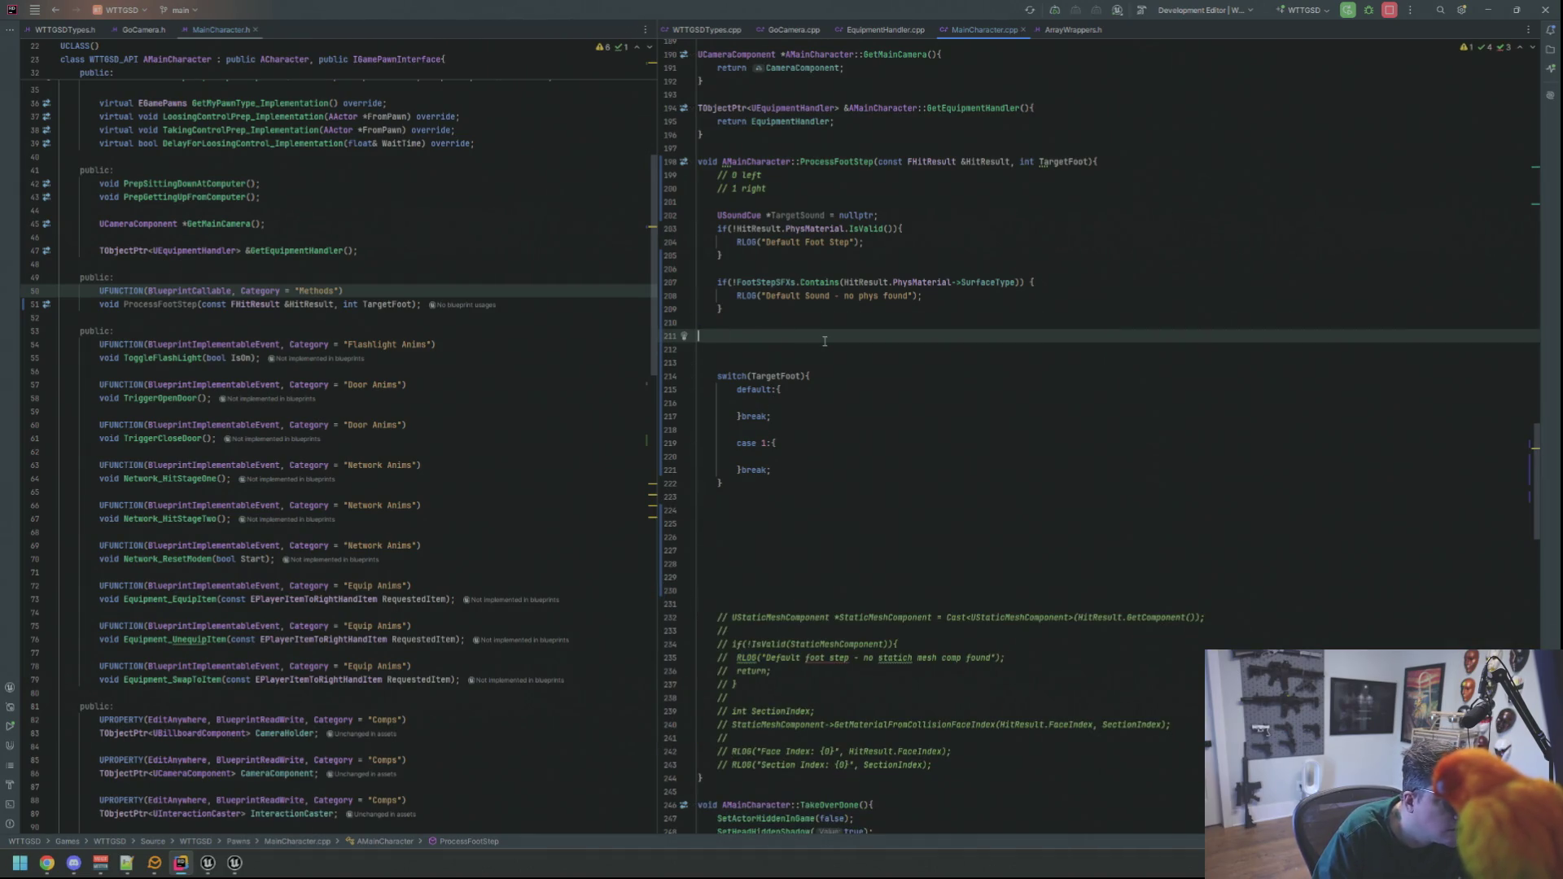
{"action": "key", "text": "ctrl+v"}
{"action": "key", "text": "Up"}
{"action": "key", "text": "Up"}
{"action": "key", "text": "Up"}
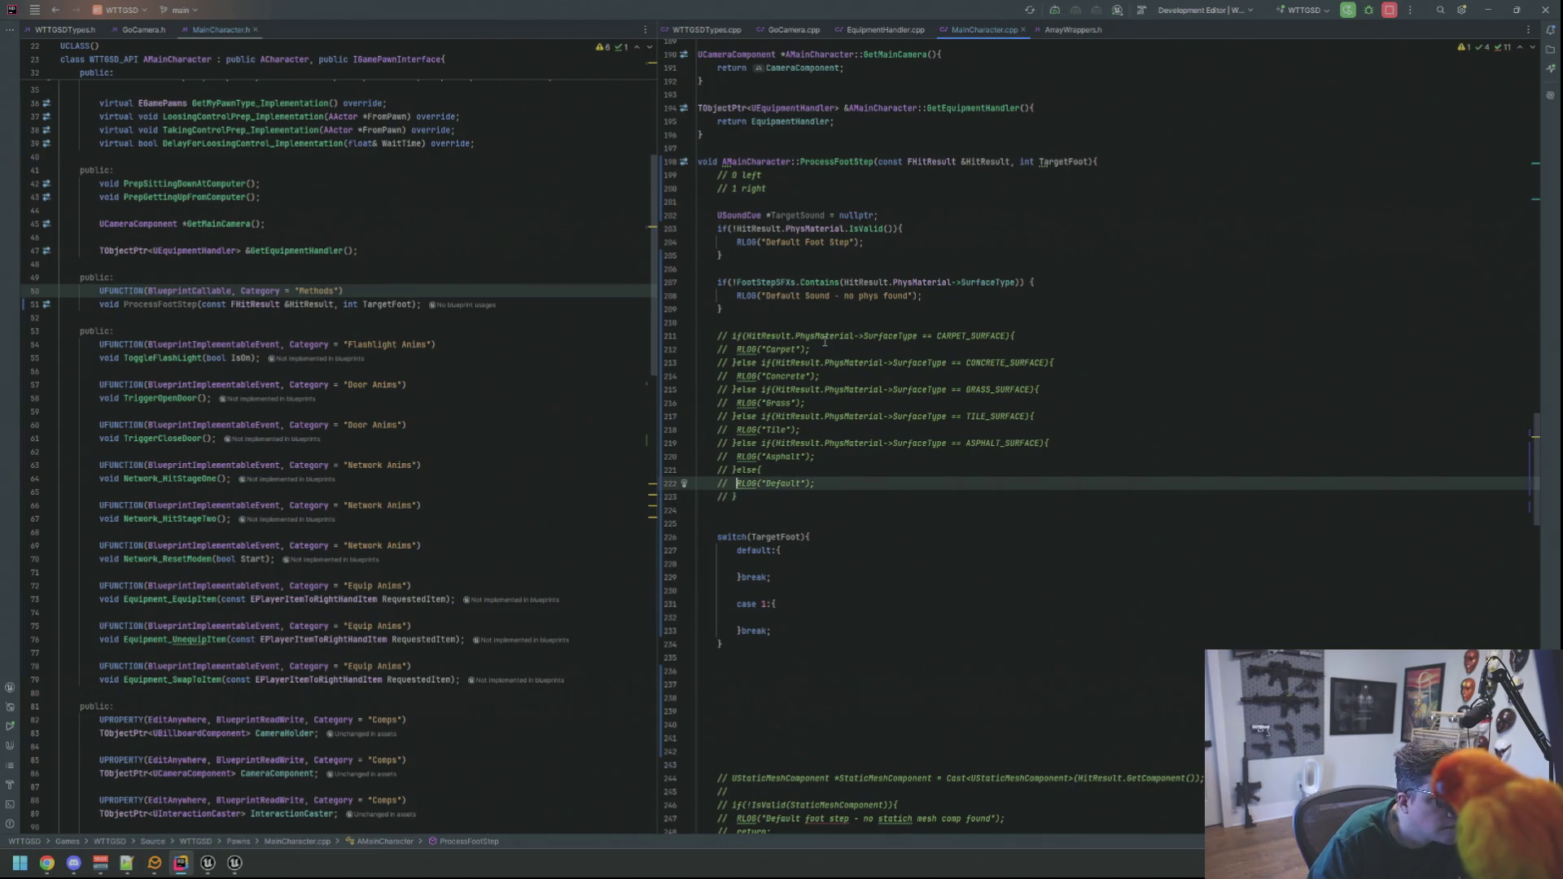
{"action": "key", "text": "Up"}
{"action": "key", "text": "Up"}
{"action": "key", "text": "Up"}
{"action": "key", "text": "Return"}
{"action": "key", "text": "Return"}
{"action": "key", "text": "Up"}
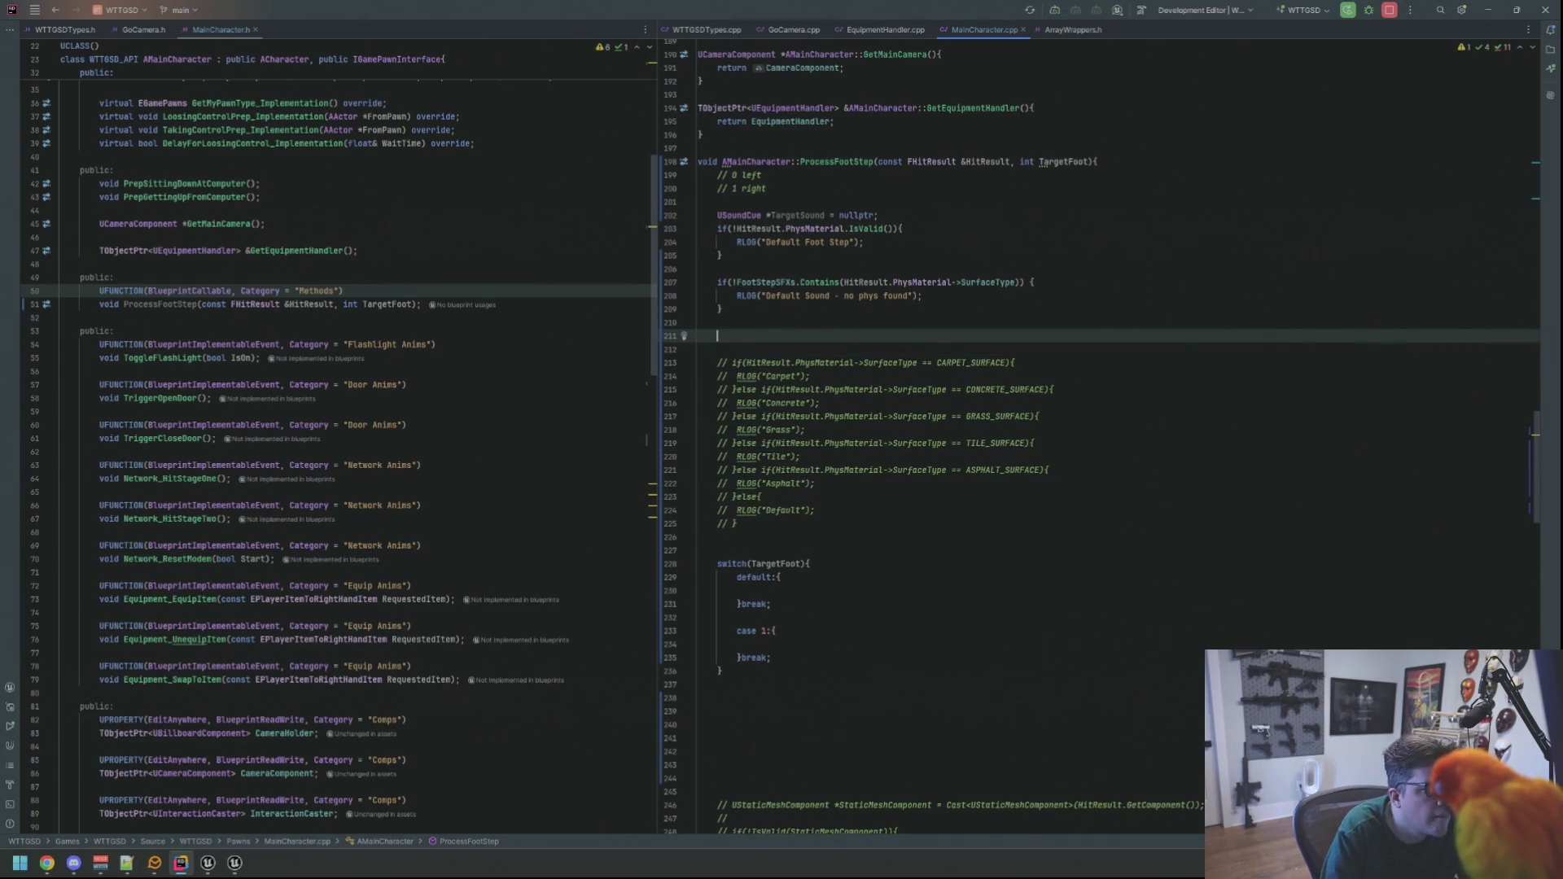
- Assign TargetSound = FootStepSFXs[HitResult.PhysMaterial->SurfaceType];
{"action": "type", "text": "TargetSound = "}
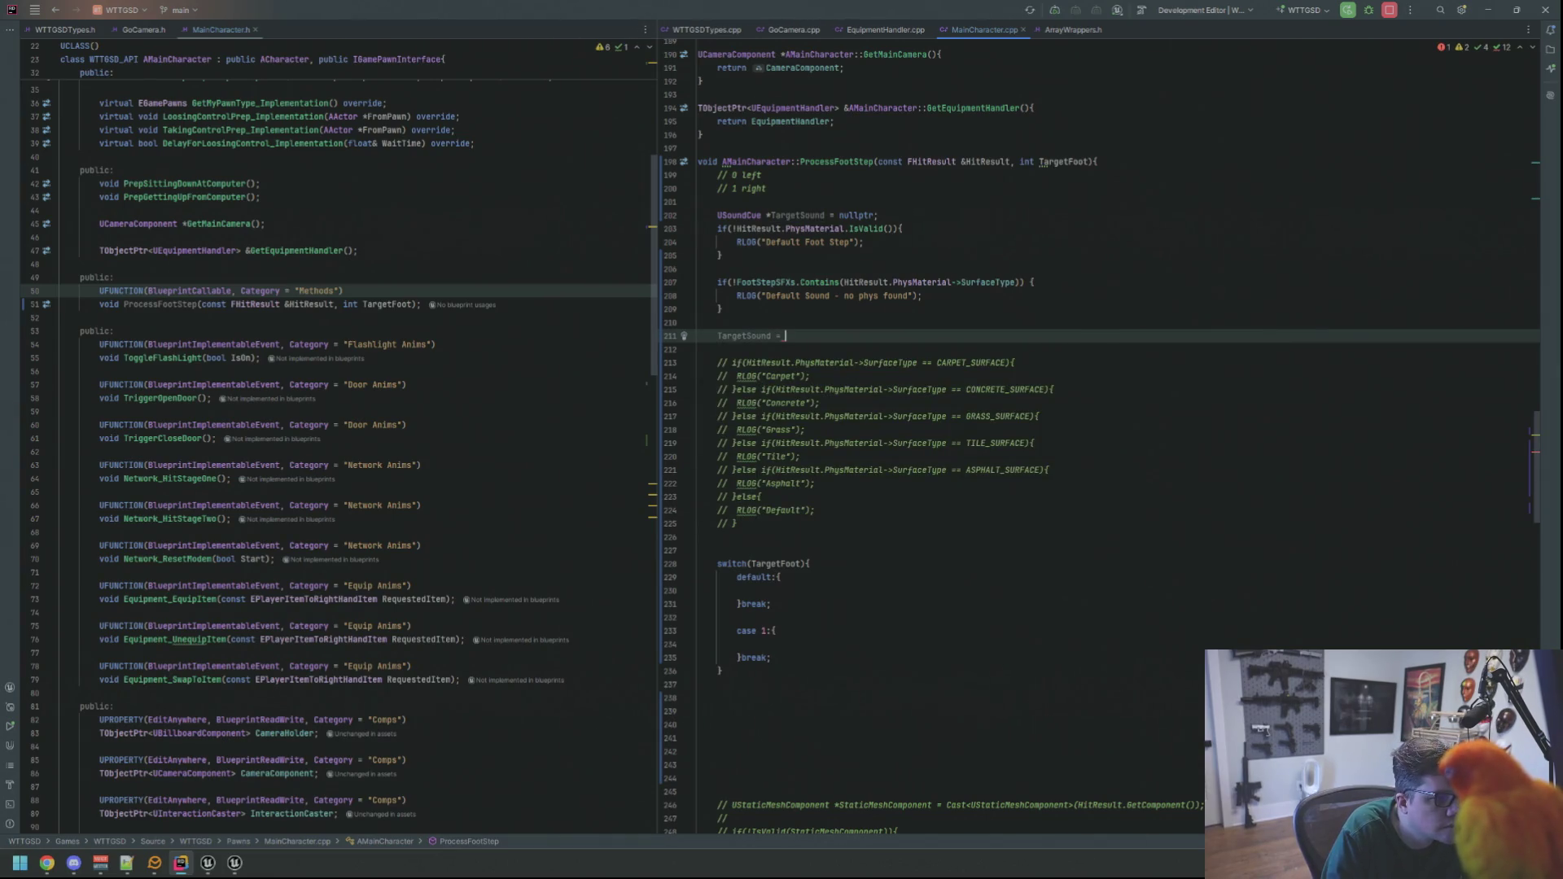
{"action": "type", "text": "Footst"}
{"action": "key", "text": "Return"}
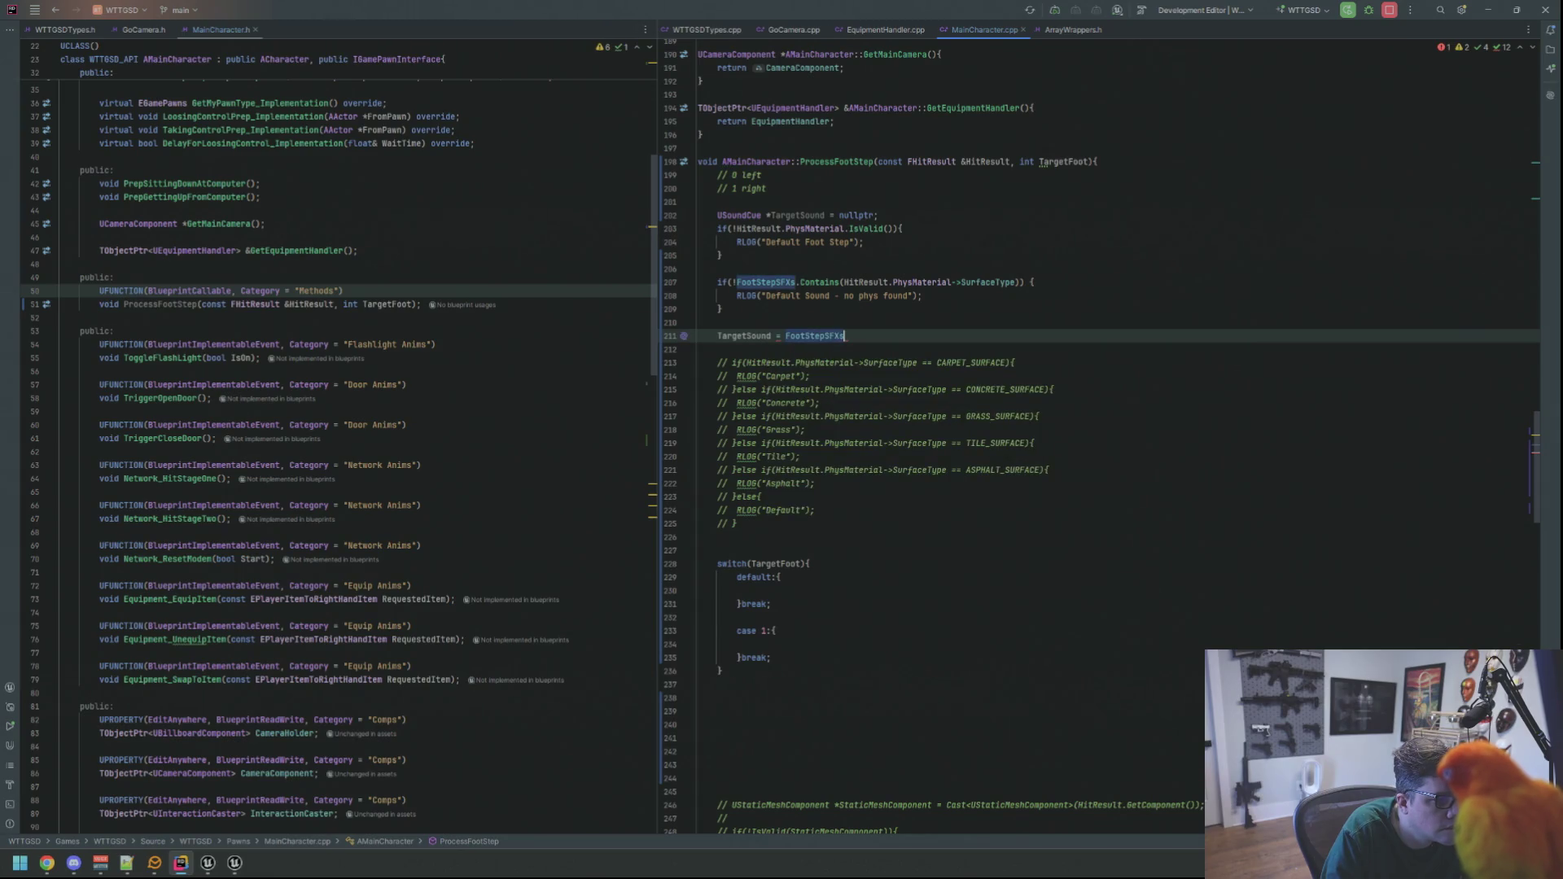
{"action": "type", "text": "[Hitre"}
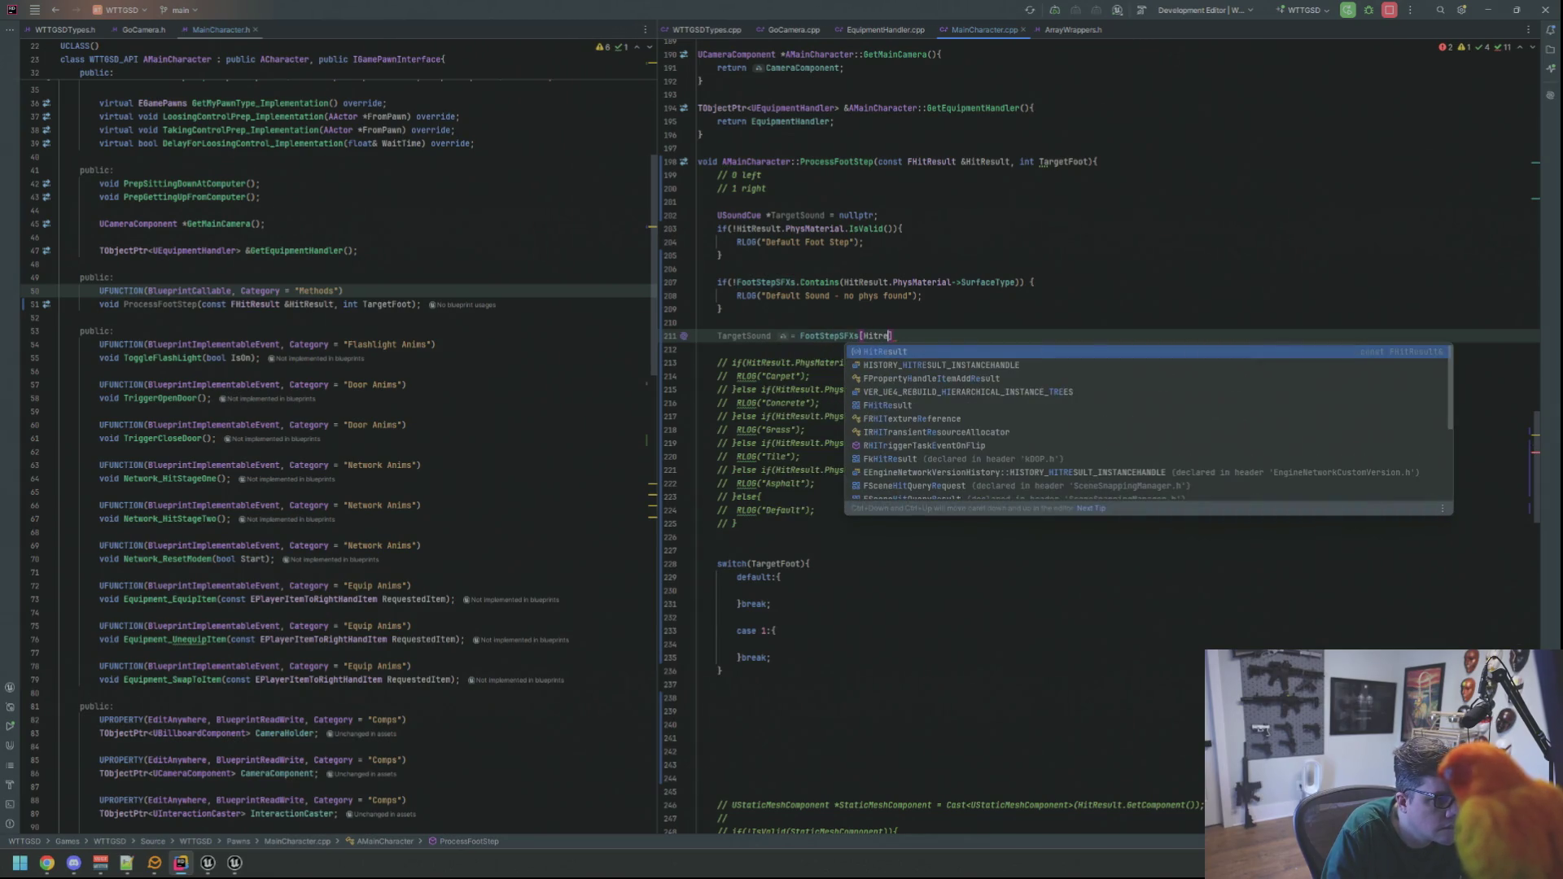
{"action": "key", "text": "Return"}
{"action": "type", "text": ".Phys"}
{"action": "key", "text": "Return"}
{"action": "type", "text": "->SurfaceTyp"}
{"action": "key", "text": "Return"}
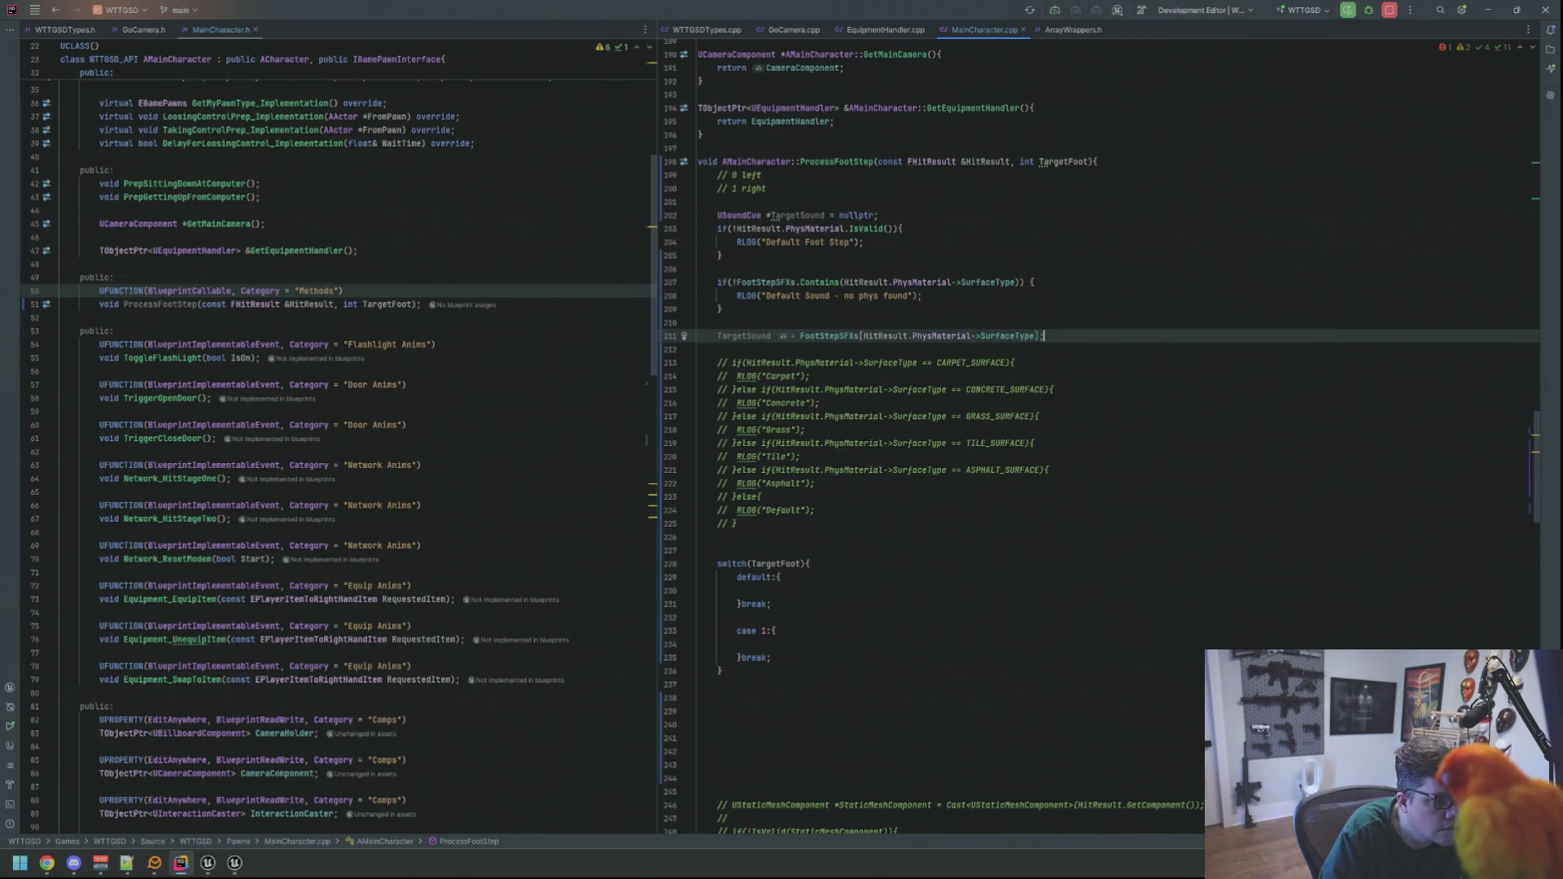
{"action": "key", "text": "Return"}
- Delete the commented-out if/else block and begin an if(Target... check below the assignment
{"action": "mouse_move", "coordinate": [782, 336]}
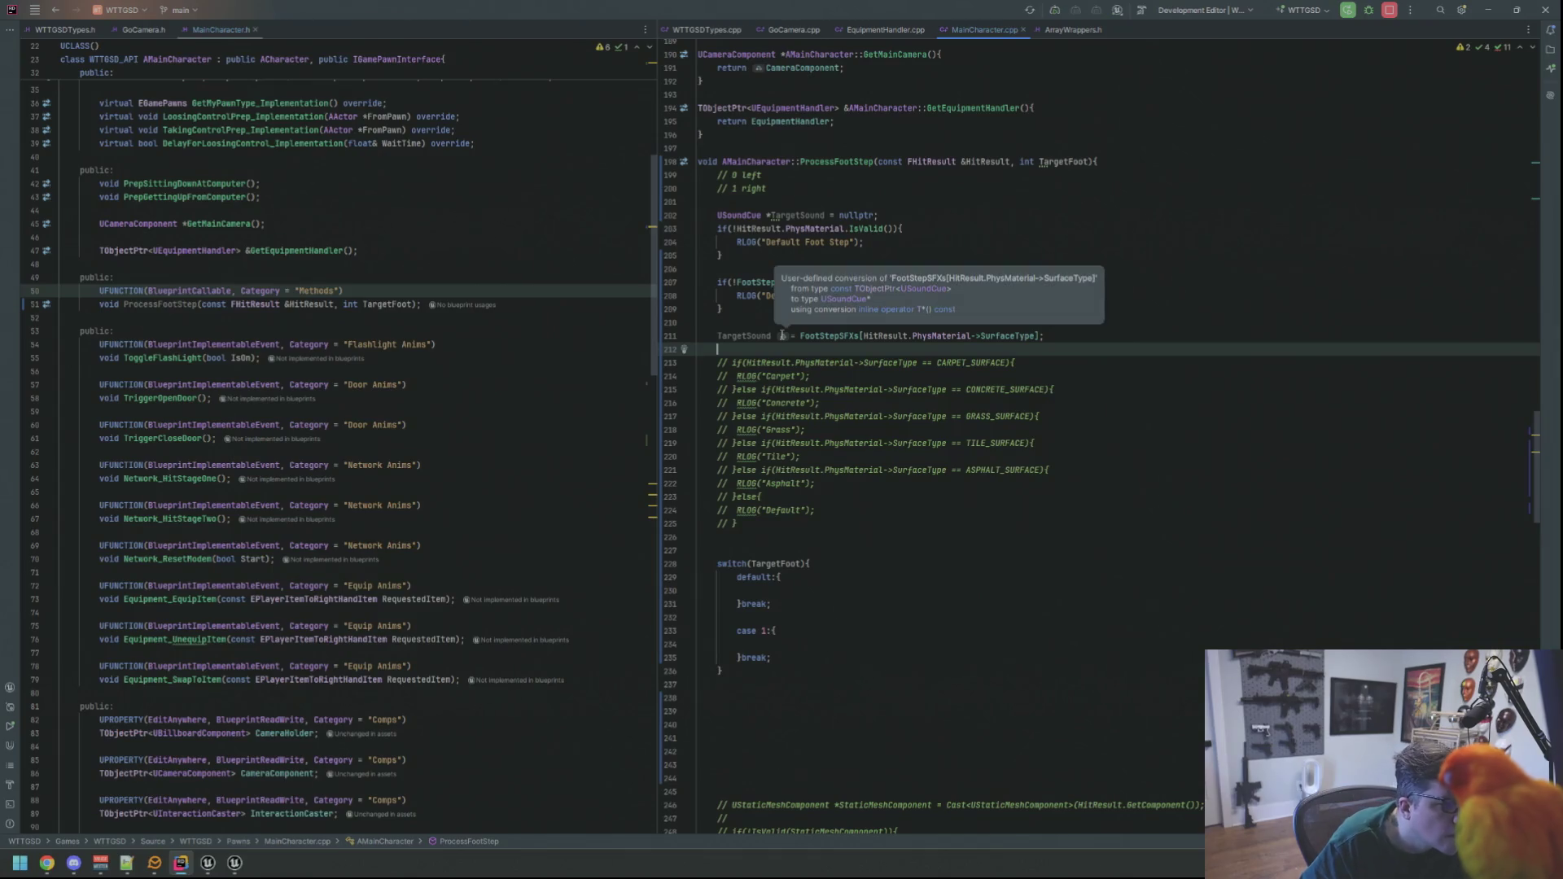
{"action": "left_click", "coordinate": [824, 523]}
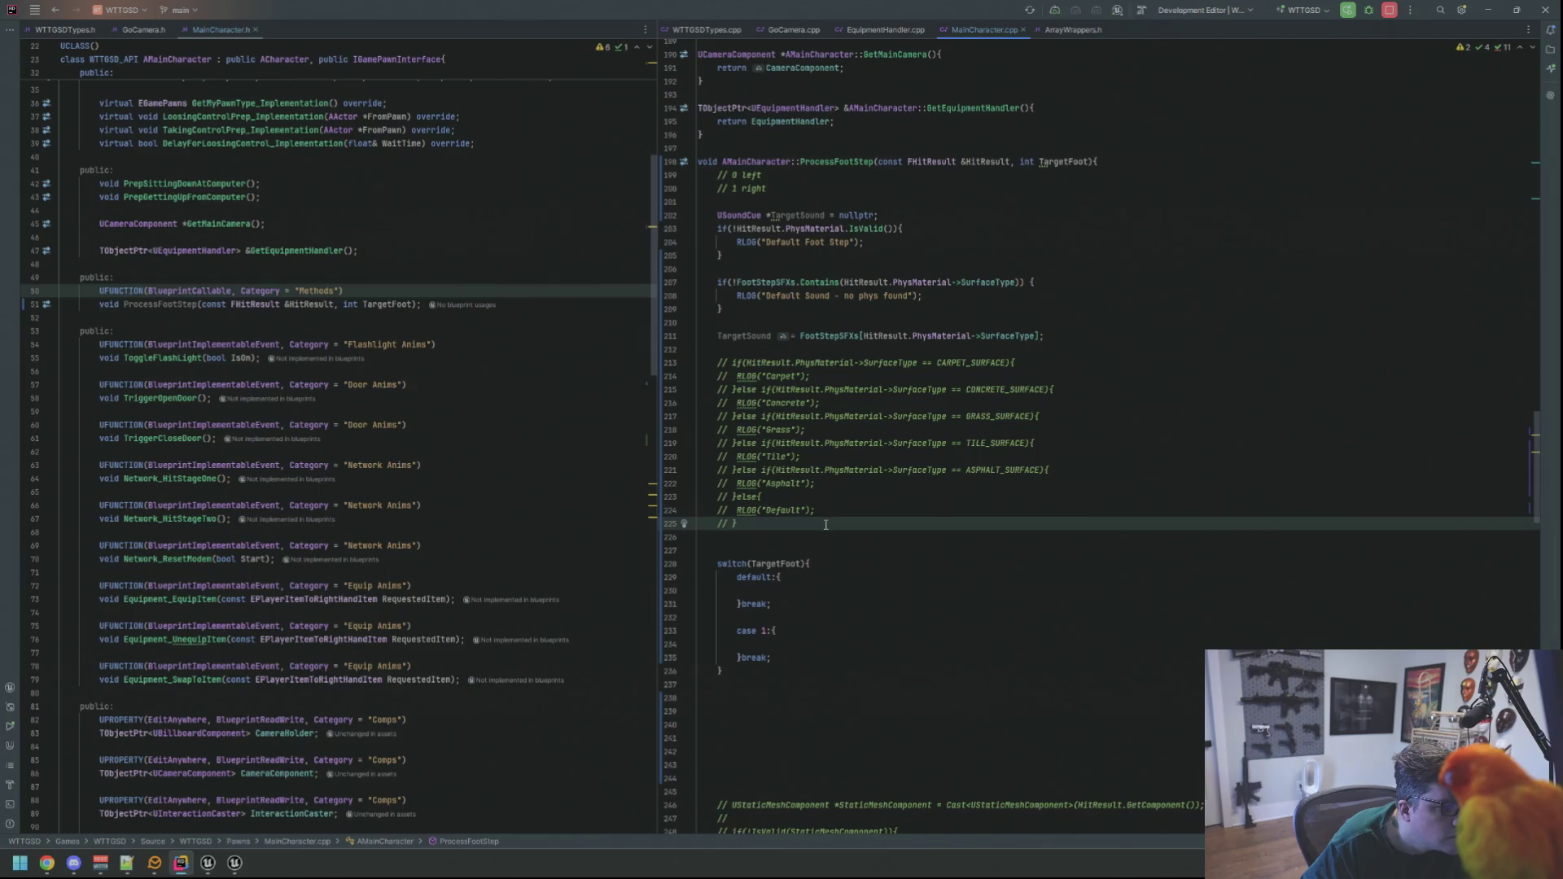
{"action": "left_click_drag", "start_coordinate": [824, 522], "coordinate": [651, 351]}
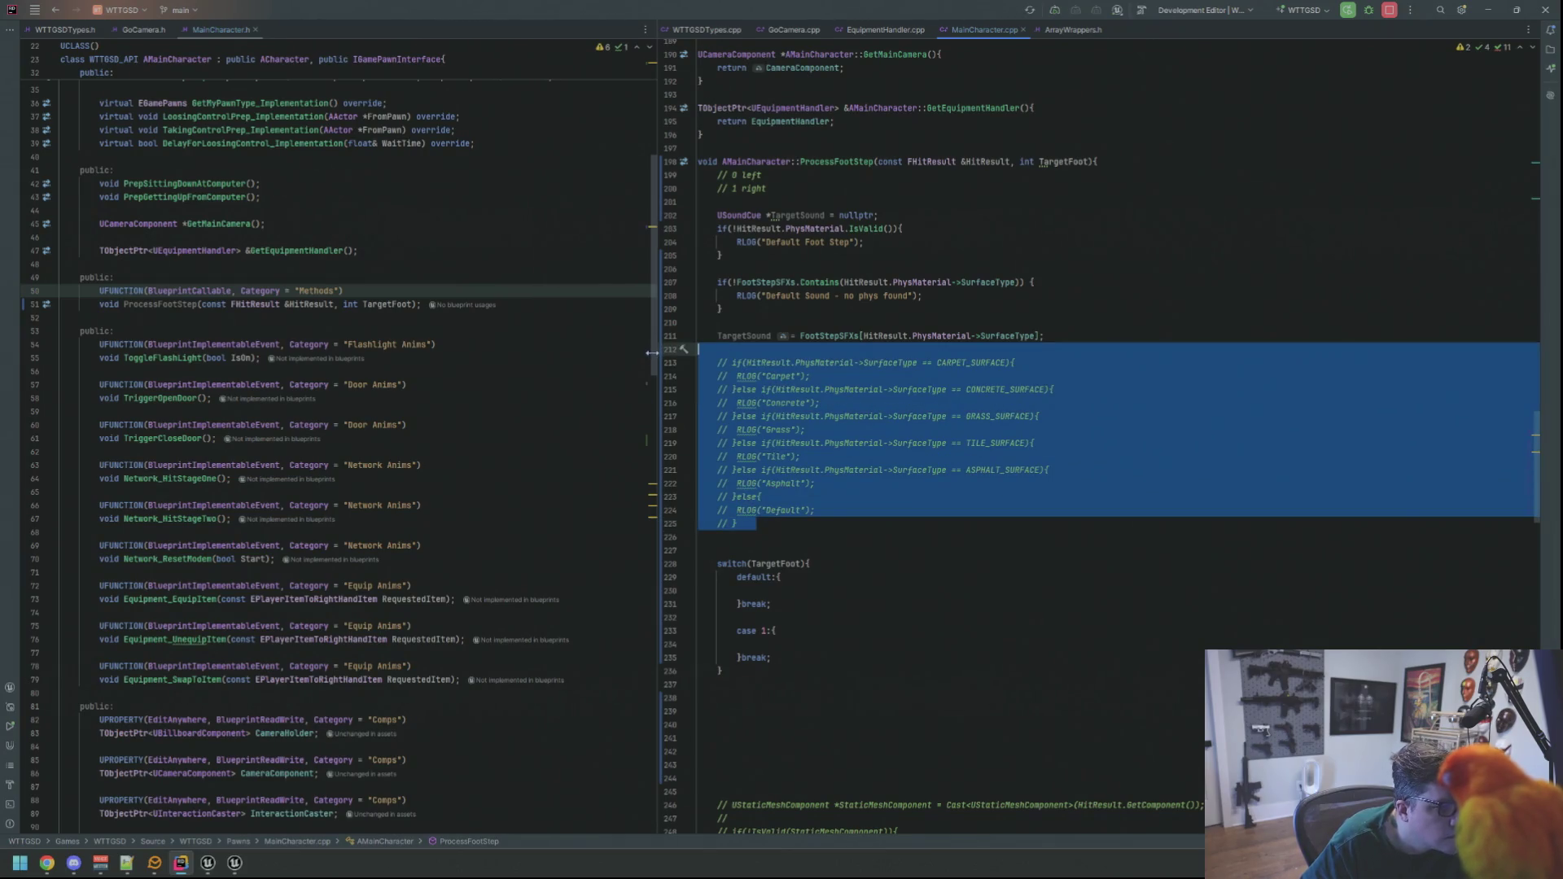
{"action": "key", "text": "BackSpace"}
{"action": "key", "text": "BackSpace"}
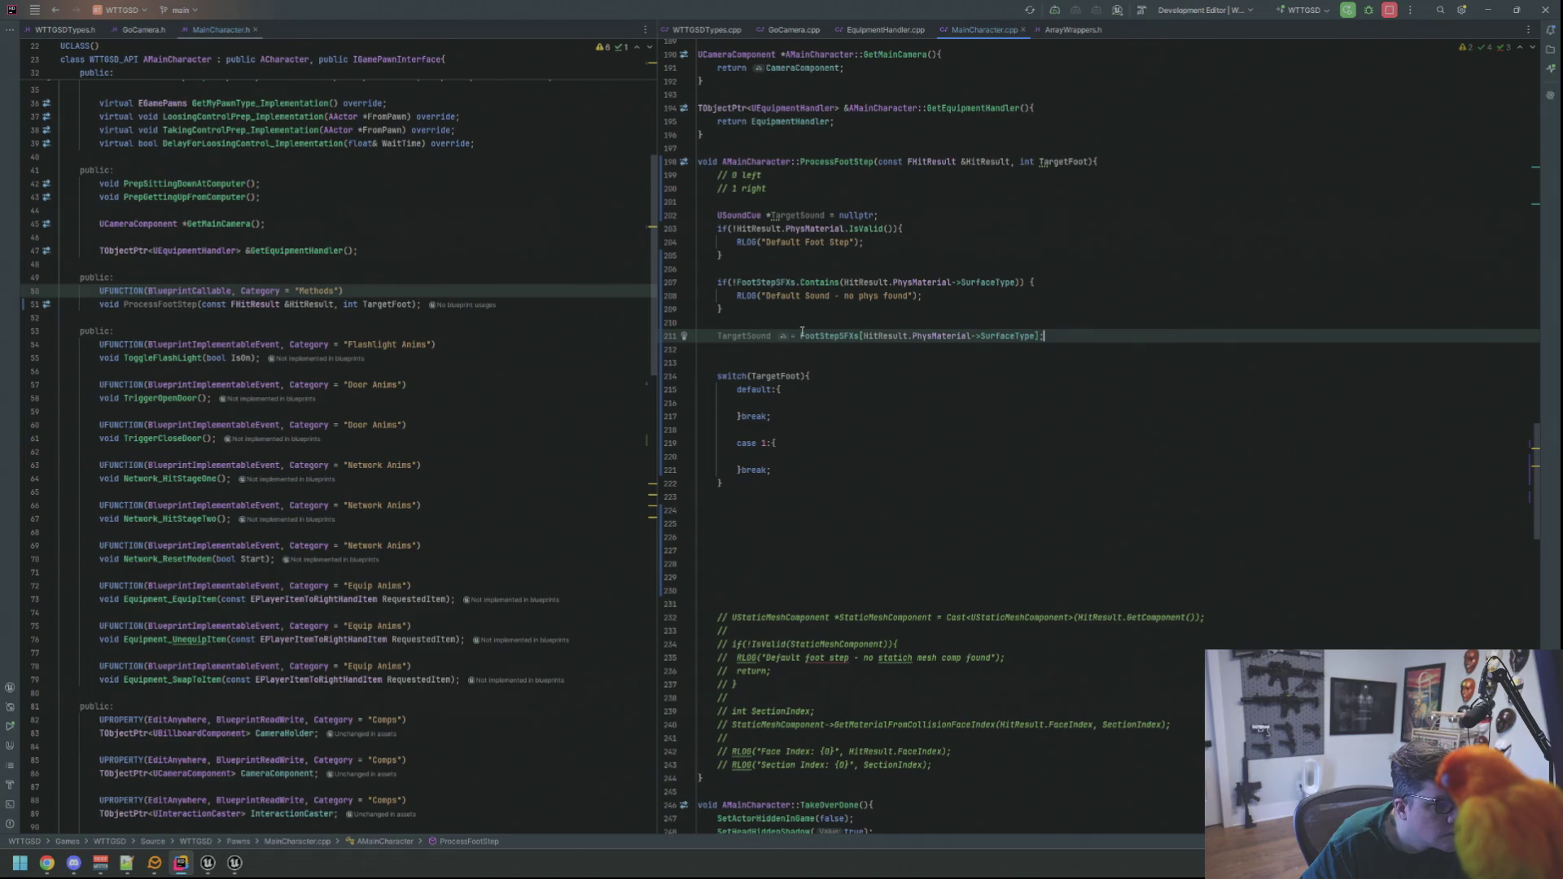
{"action": "left_click", "coordinate": [874, 346]}
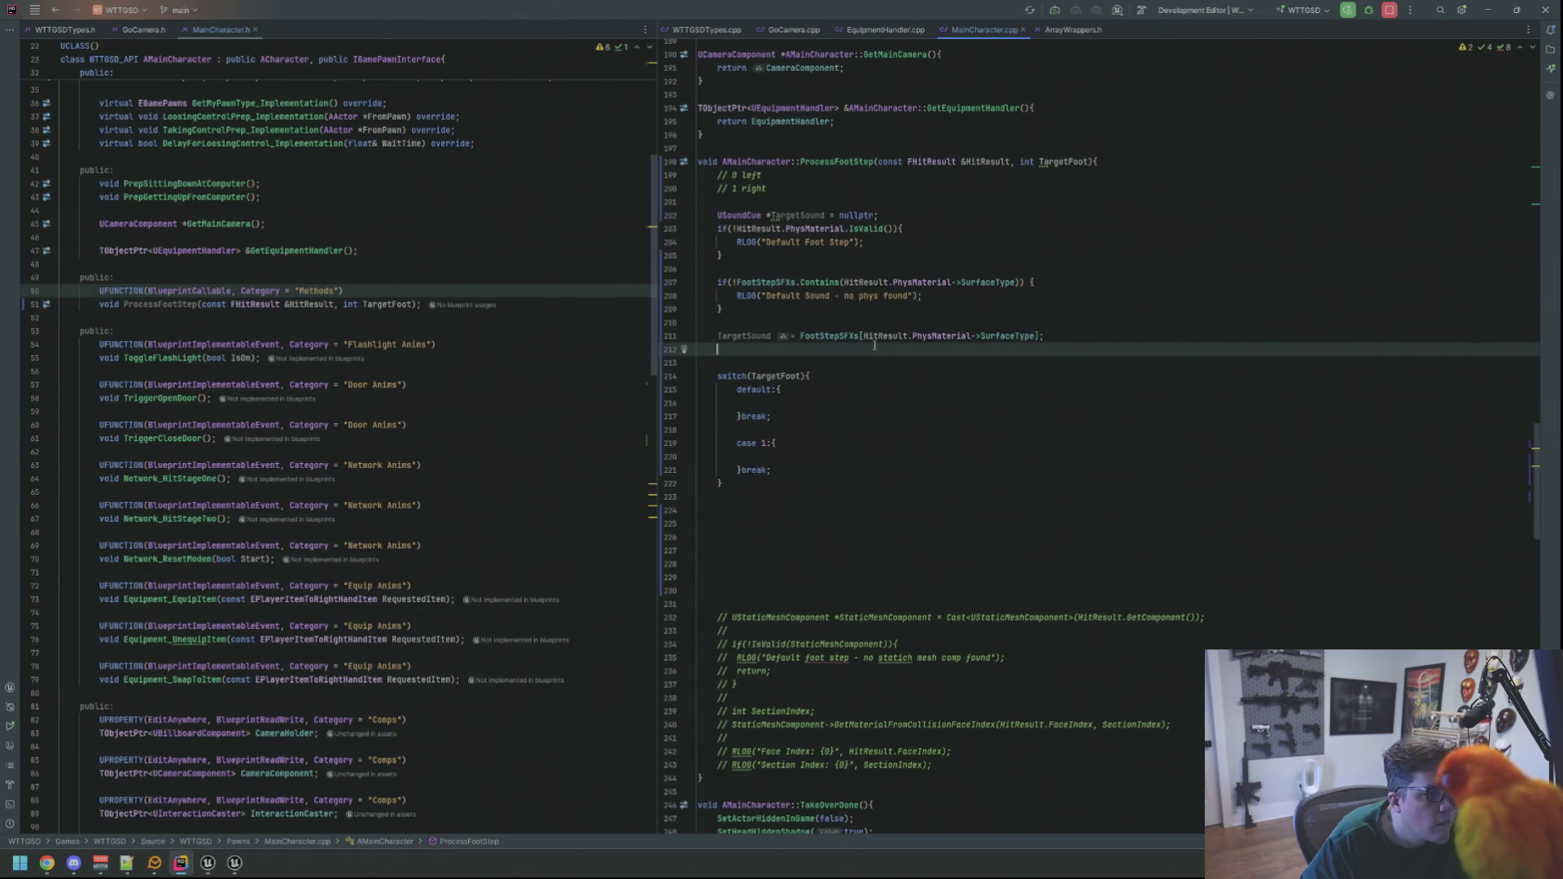
{"action": "key", "text": "Return"}
{"action": "type", "text": "if("}
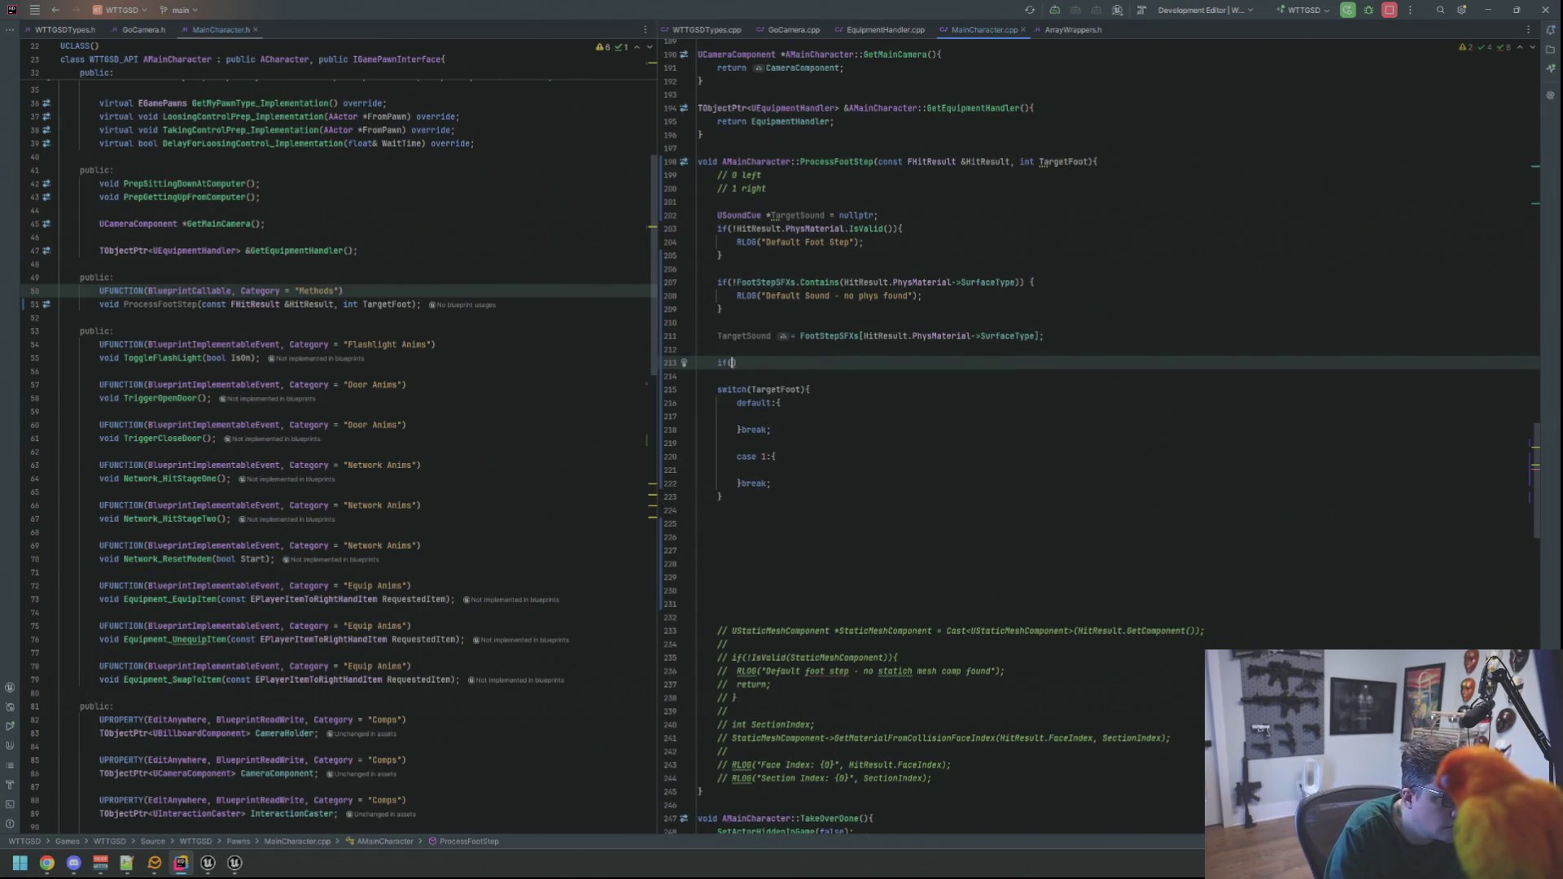
{"action": "type", "text": "Targets"}
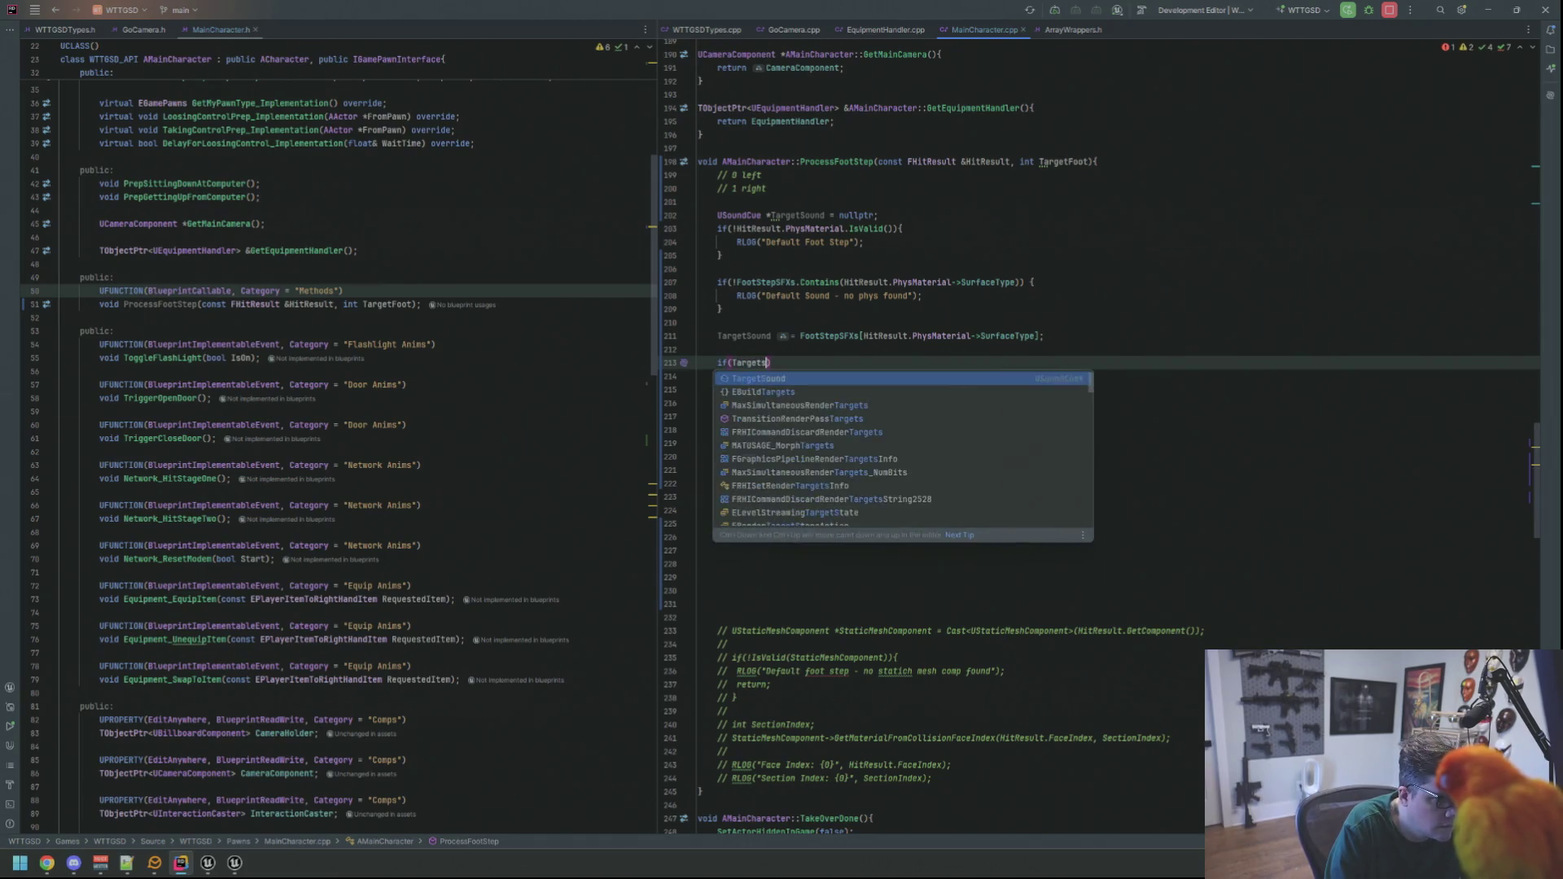
- Add if(!IsValid(TargetSound)) { return; } after the assignment
{"action": "key", "text": "Return"}
{"action": "key", "text": "BackSpace"}
{"action": "key", "text": "BackSpace"}
{"action": "key", "text": "BackSpace"}
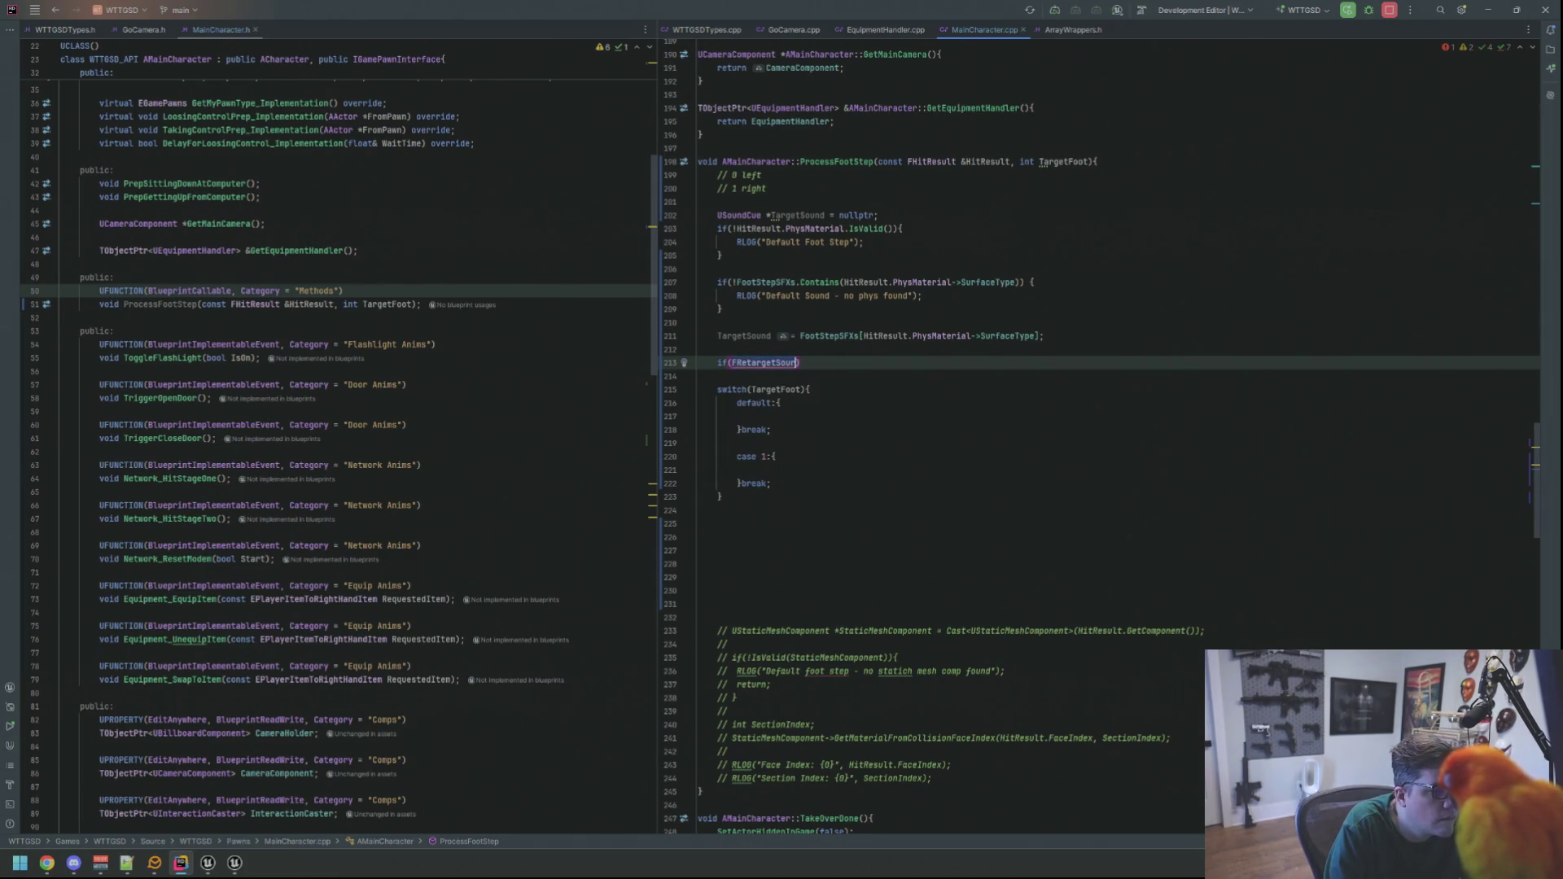
{"action": "type", "text": "Isvavlid"}
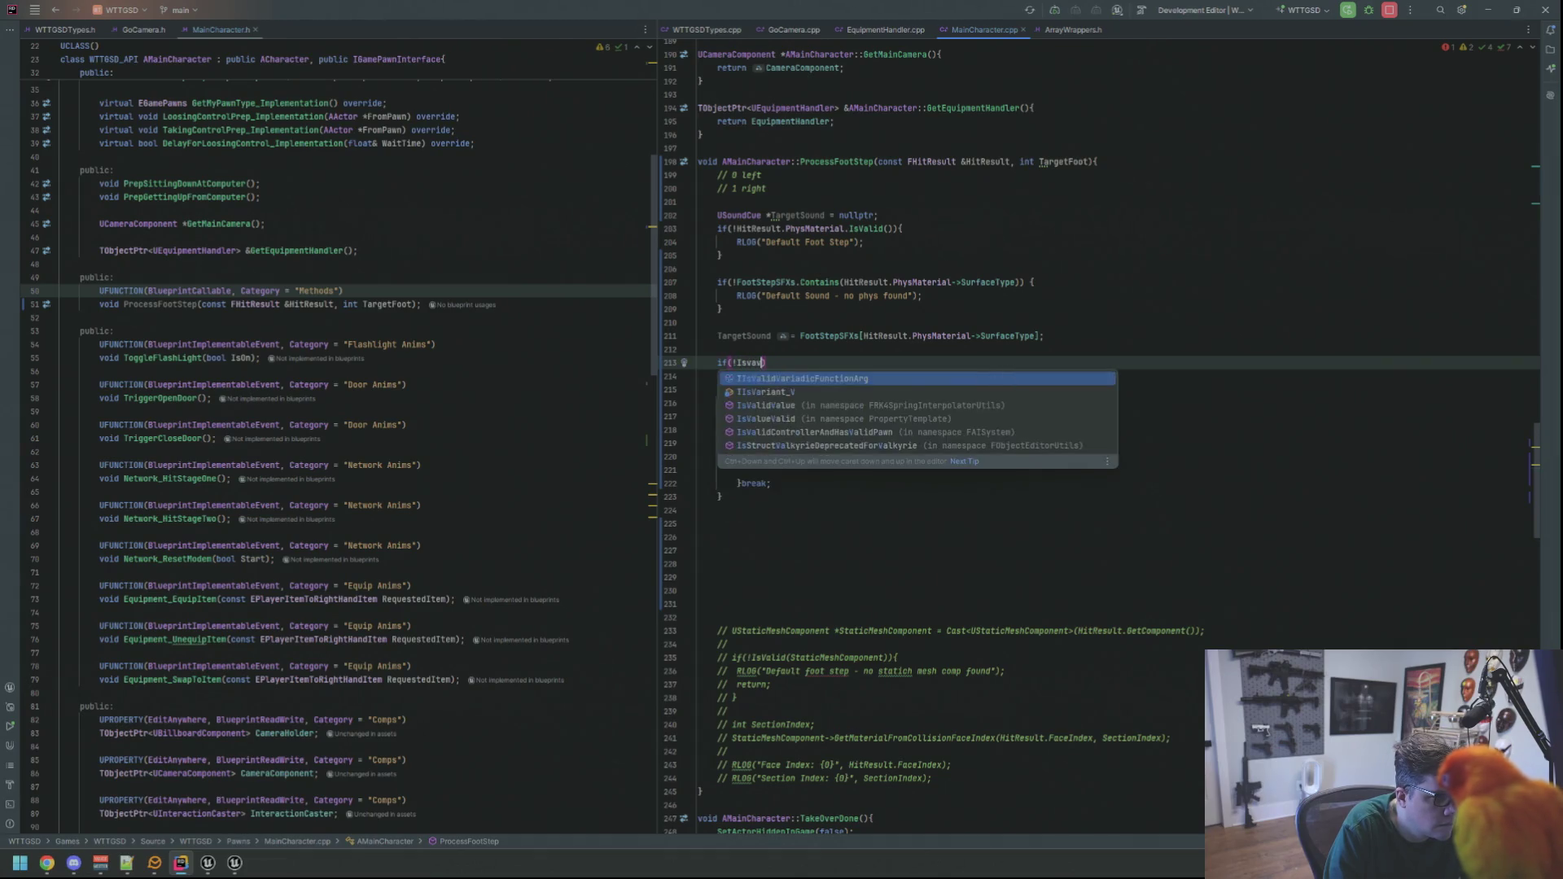
{"action": "key", "text": "BackSpace"}
{"action": "key", "text": "BackSpace"}
{"action": "key", "text": "BackSpace"}
{"action": "type", "text": "IsVa"}
{"action": "key", "text": "Return"}
{"action": "type", "text": "Targets"}
{"action": "key", "text": "Return"}
{"action": "type", "text": ")) {"}
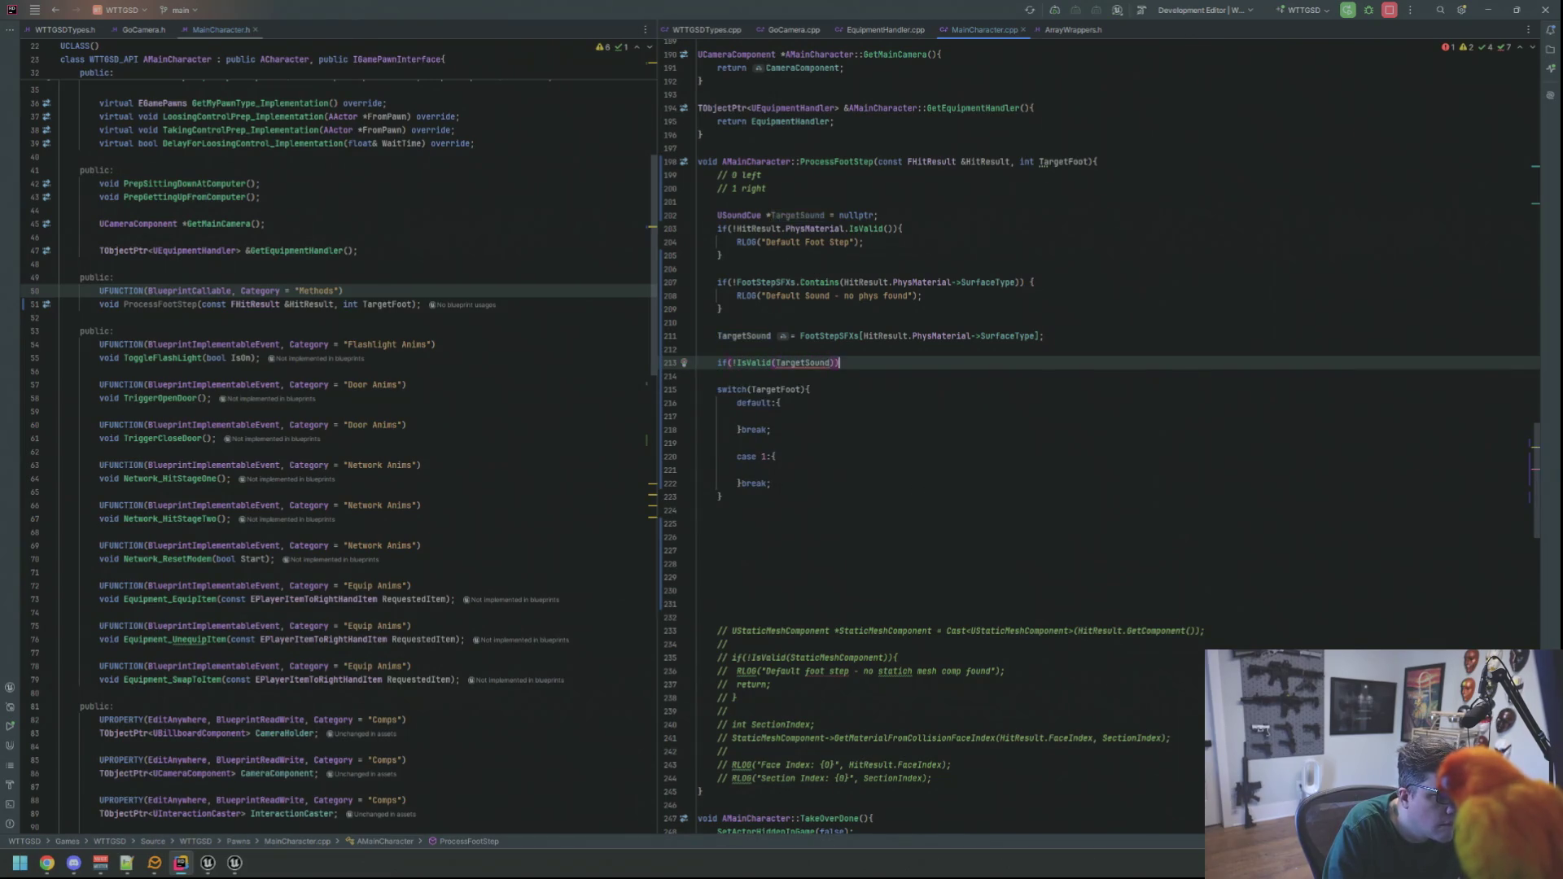
{"action": "key", "text": "Return"}
{"action": "type", "text": "return;"}
- Add the USoundCue include via Alt+Enter and indent the empty default-case line
{"action": "left_click", "coordinate": [716, 362]}
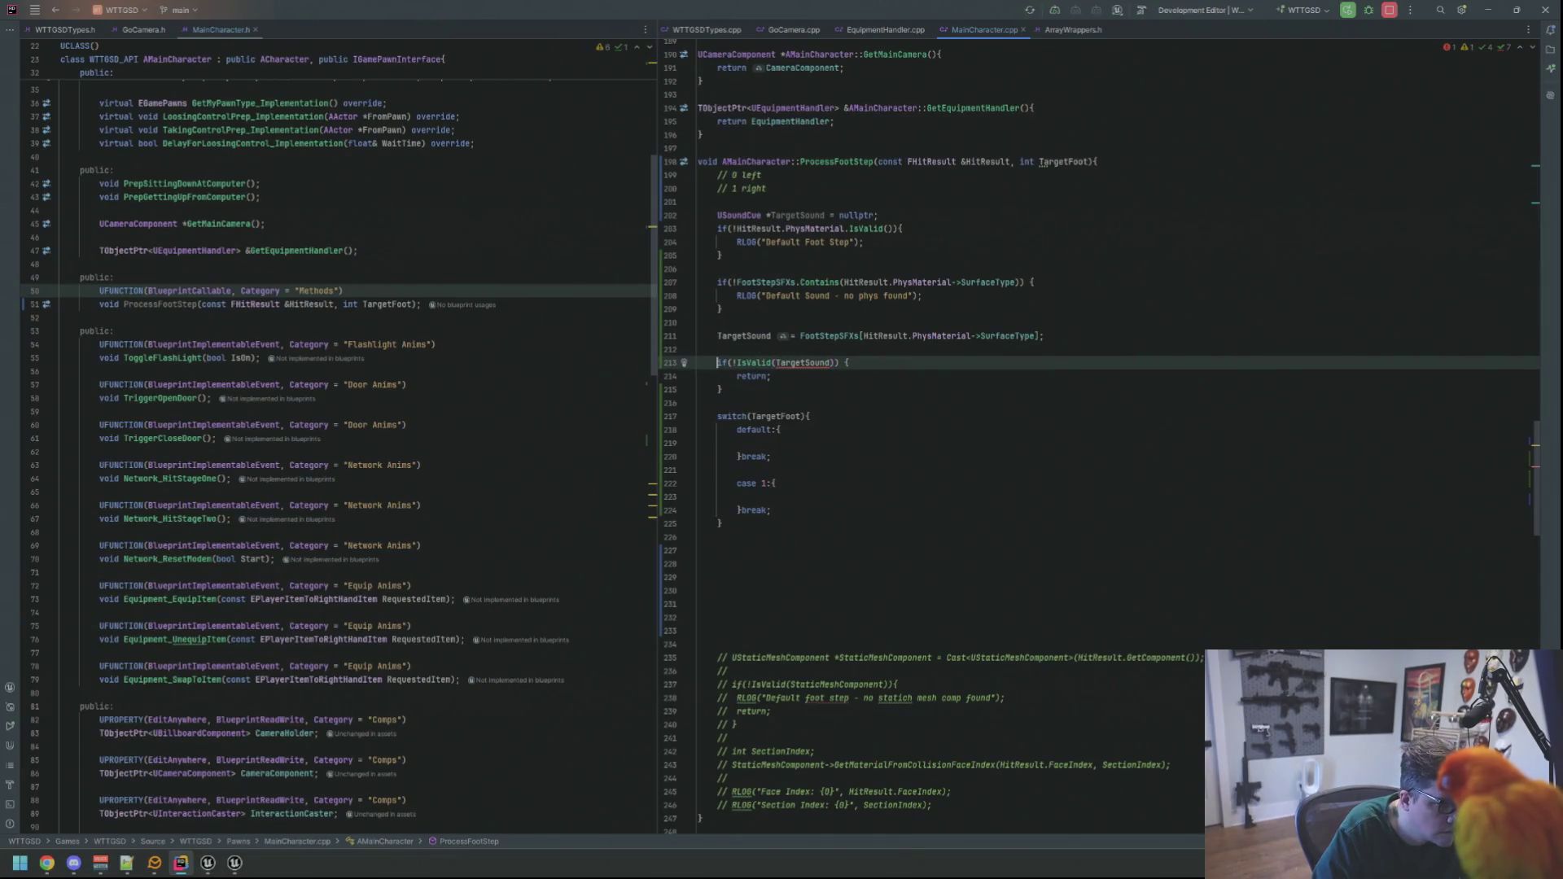
{"action": "left_click", "coordinate": [777, 362]}
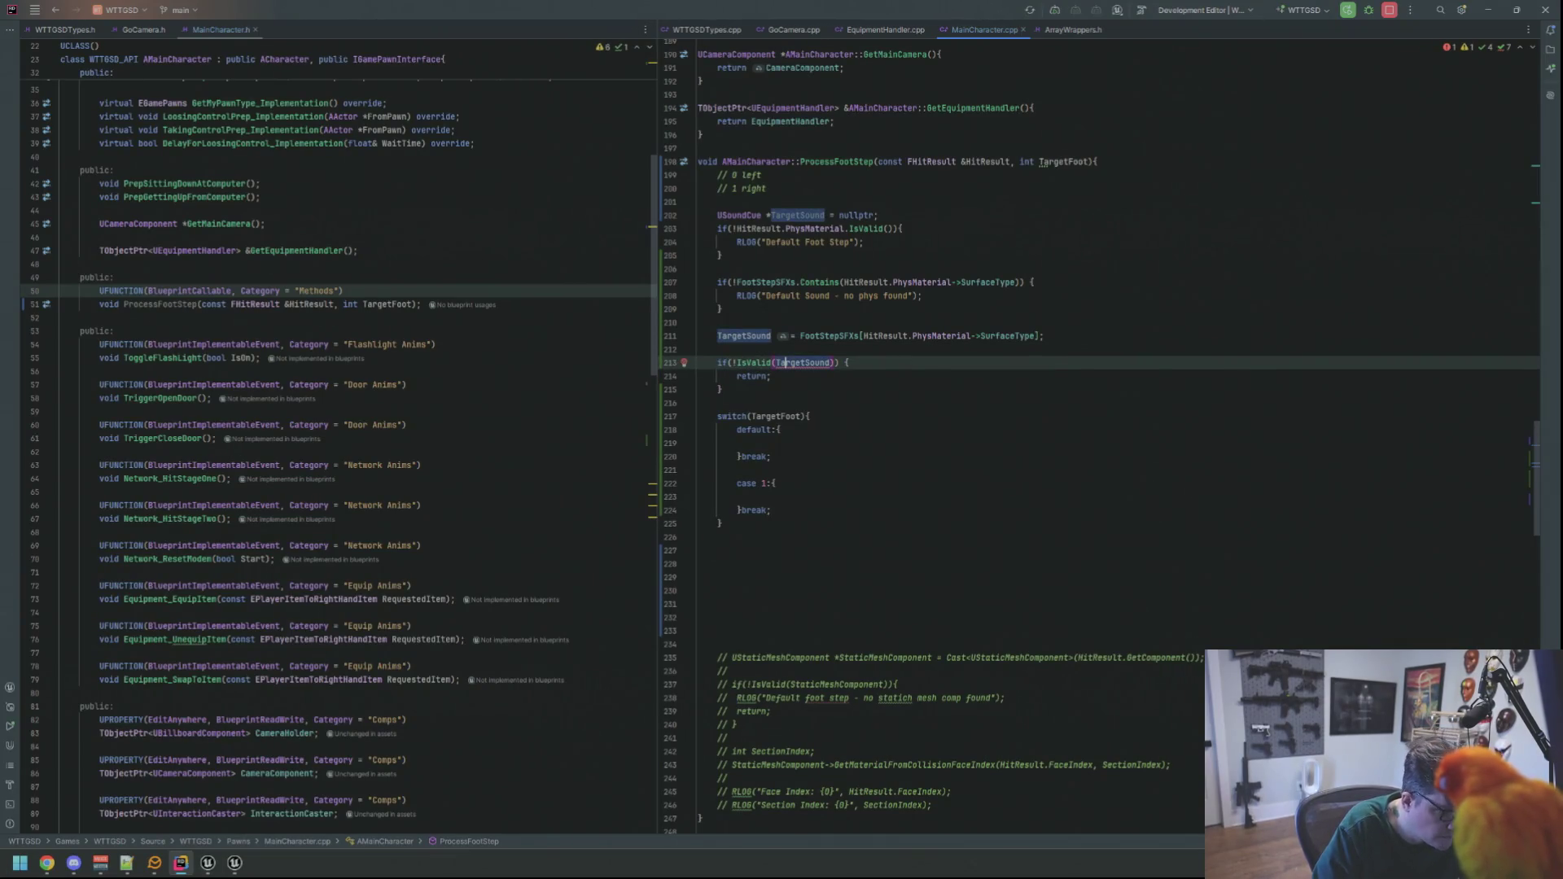
{"action": "key", "text": "alt+Return"}
{"action": "key", "text": "Return"}
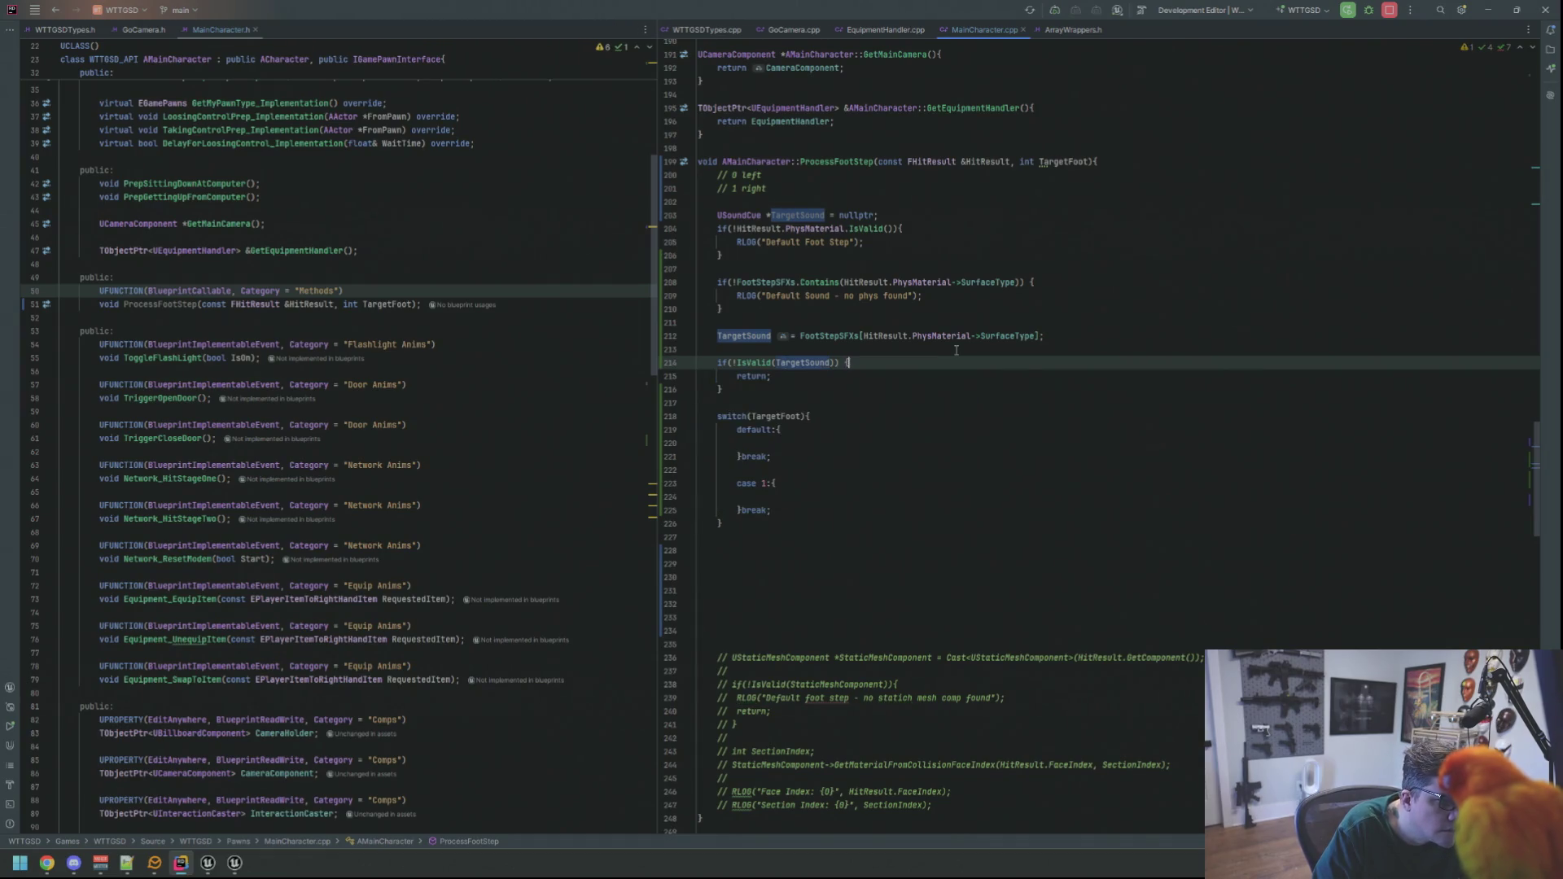
{"action": "key", "text": "Down"}
{"action": "key", "text": "Down"}
{"action": "key", "text": "Down"}
{"action": "left_click", "coordinate": [698, 442]}
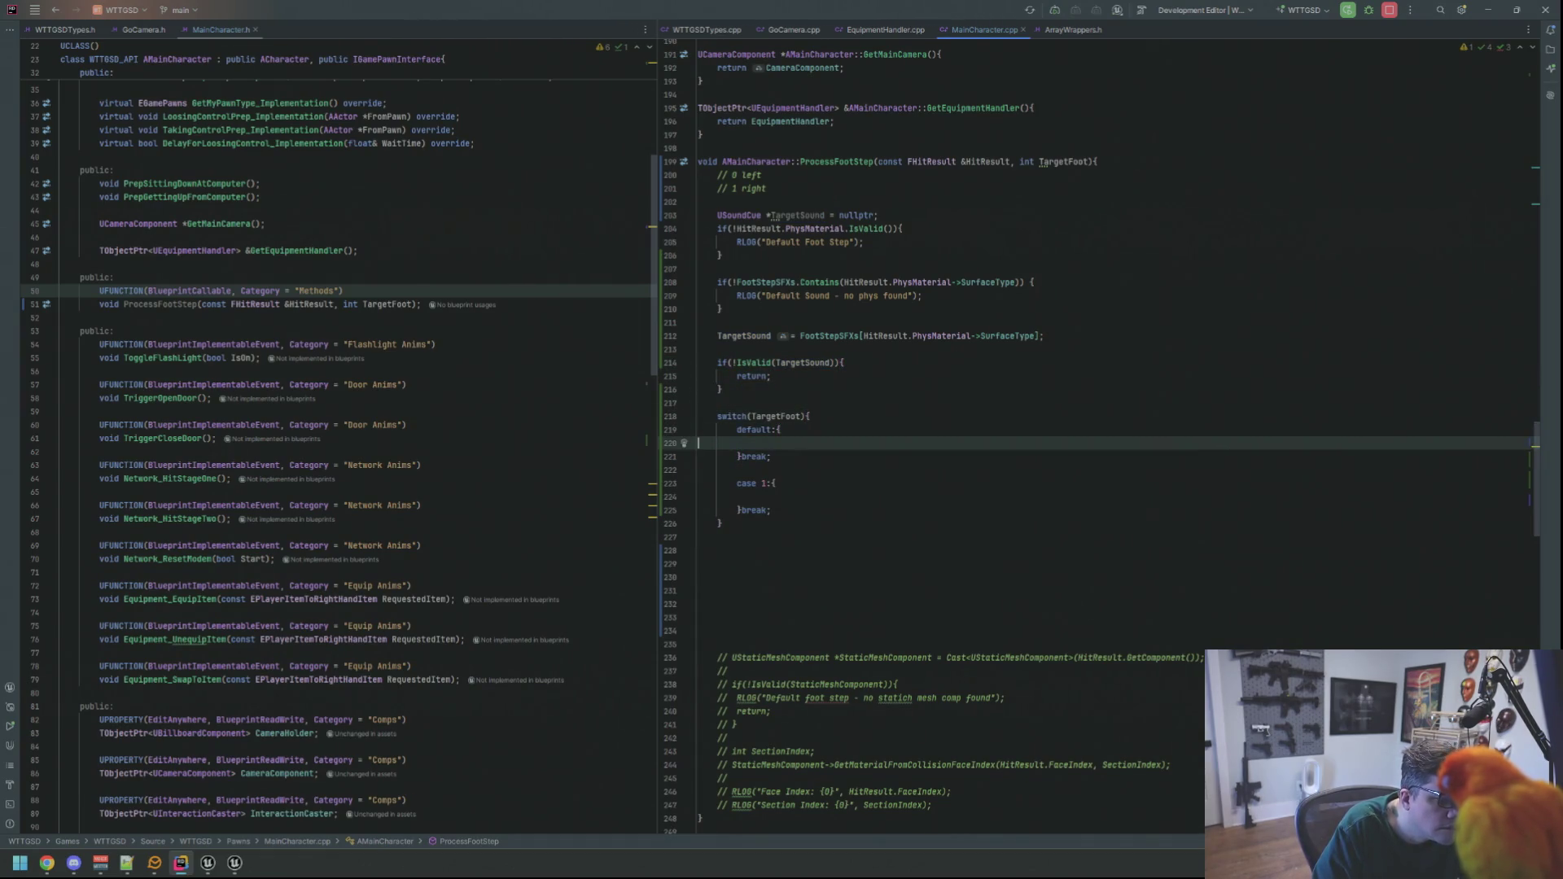
{"action": "key", "text": "Tab"}
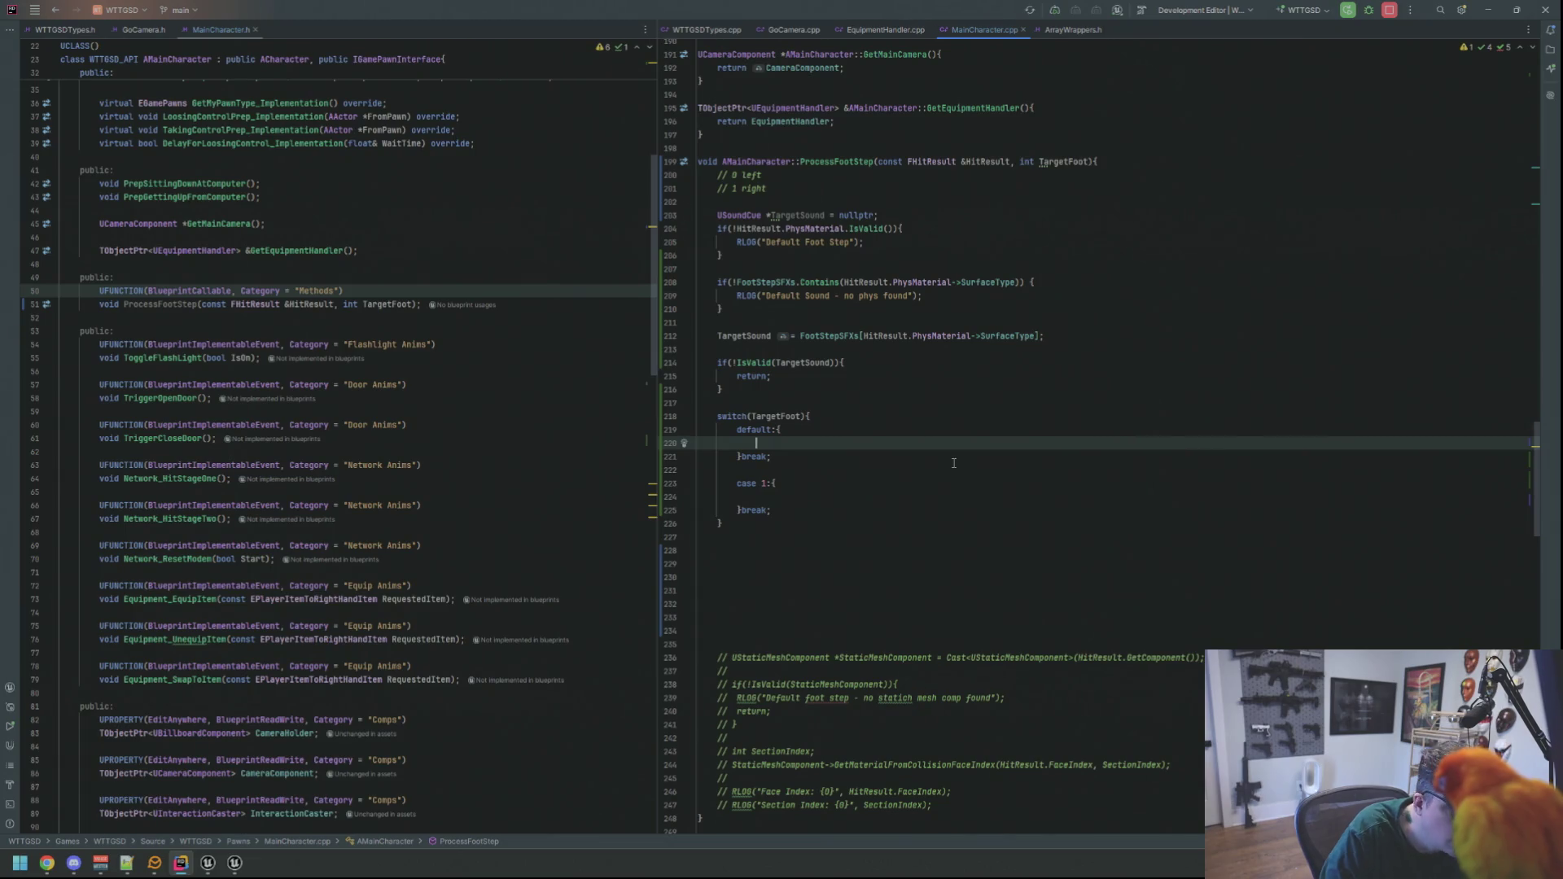
{"action": "key", "text": "Up"}
{"action": "key", "text": "Up"}
- Declare URSAudioSubsystem* AudioSubsystem = GetWorld()->GetSubsystem above the switch and check the class header
{"action": "key", "text": "Return"}
{"action": "key", "text": "Return"}
{"action": "key", "text": "Up"}
{"action": "key", "text": "Up"}
{"action": "type", "text": "URSau"}
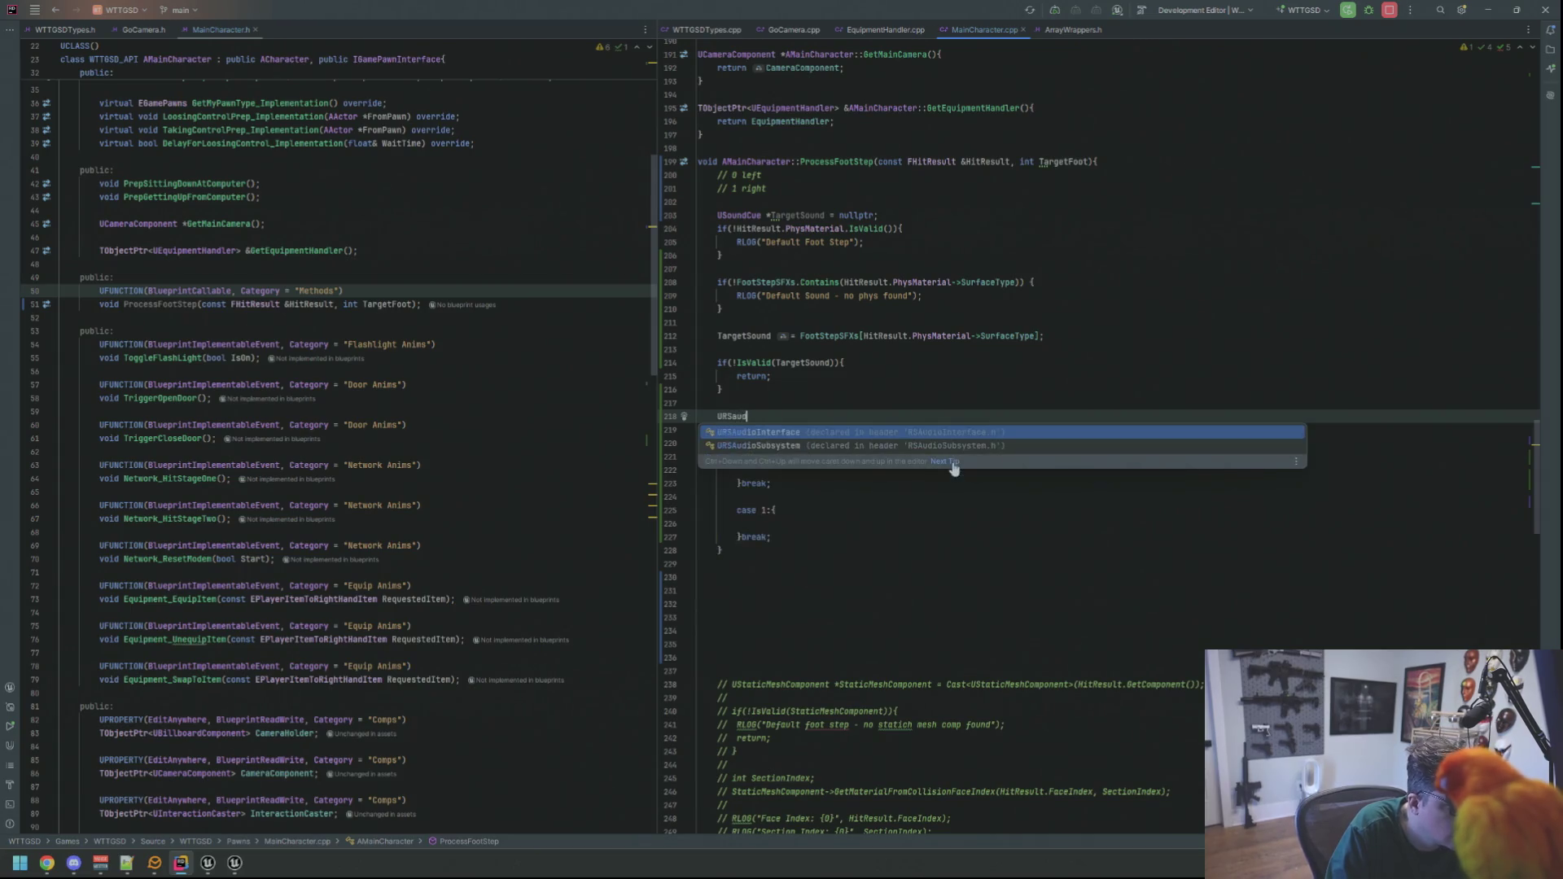
{"action": "key", "text": "Down"}
{"action": "key", "text": "Return"}
{"action": "type", "text": "*Audi"}
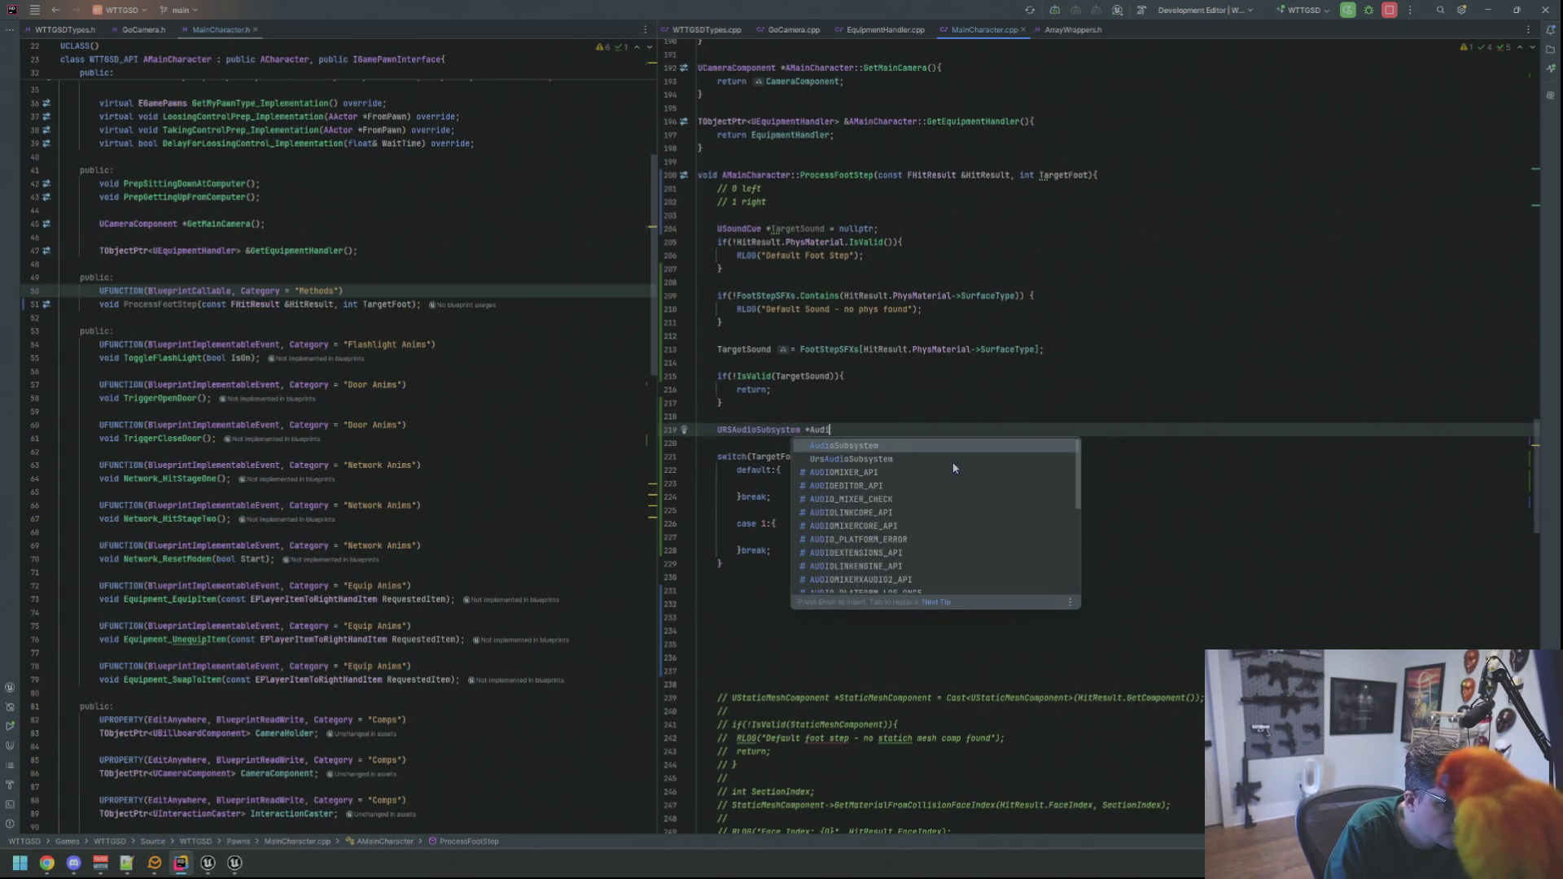
{"action": "type", "text": "oSubsystem = GetWorld()->Getsub"}
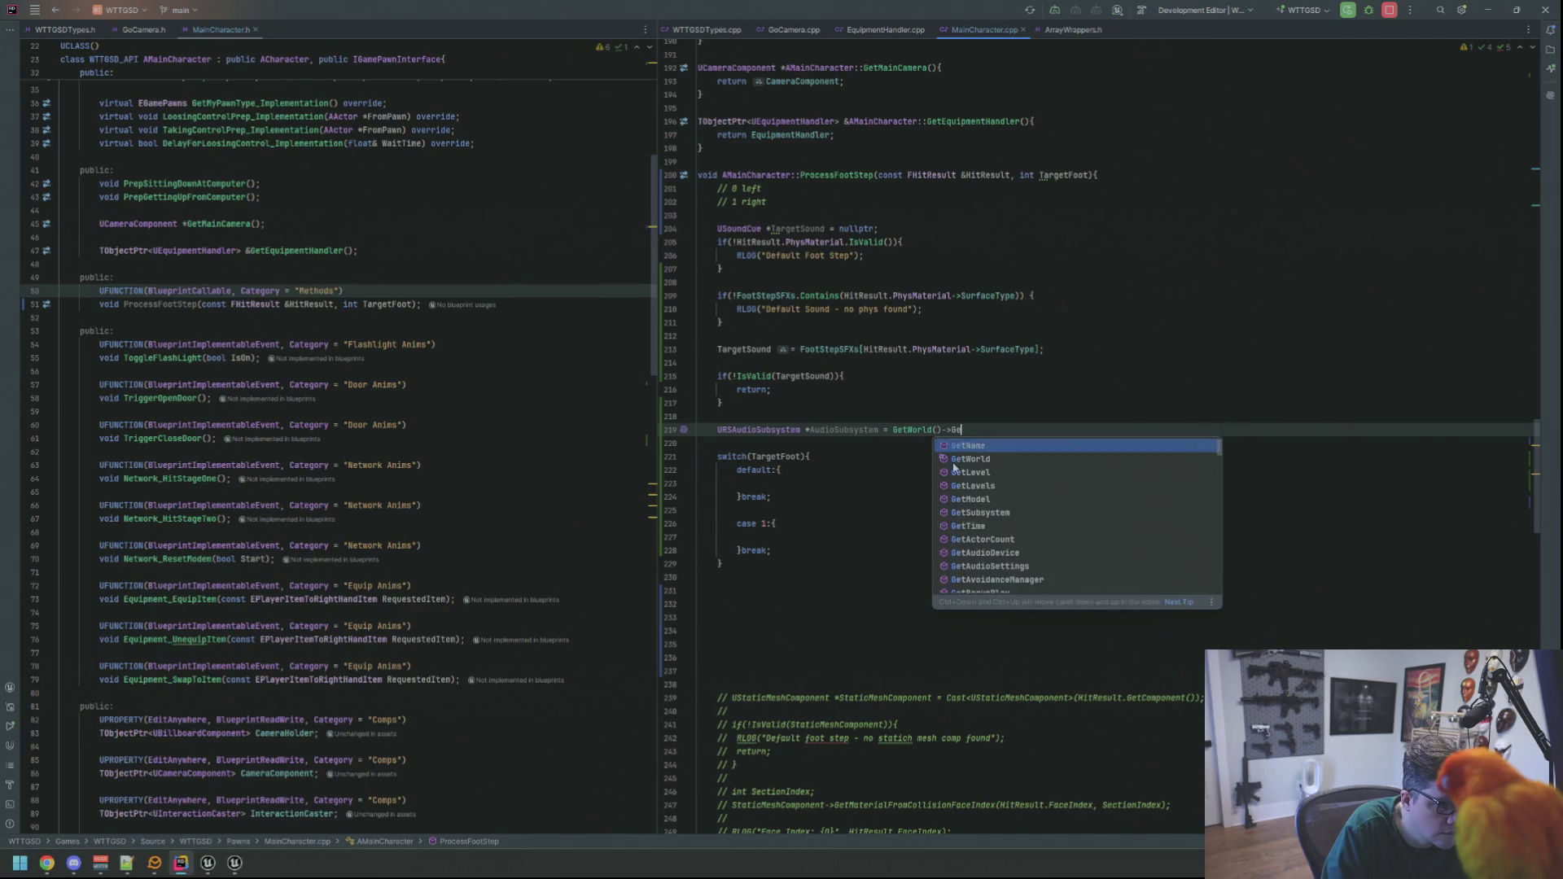
{"action": "key", "text": "Return"}
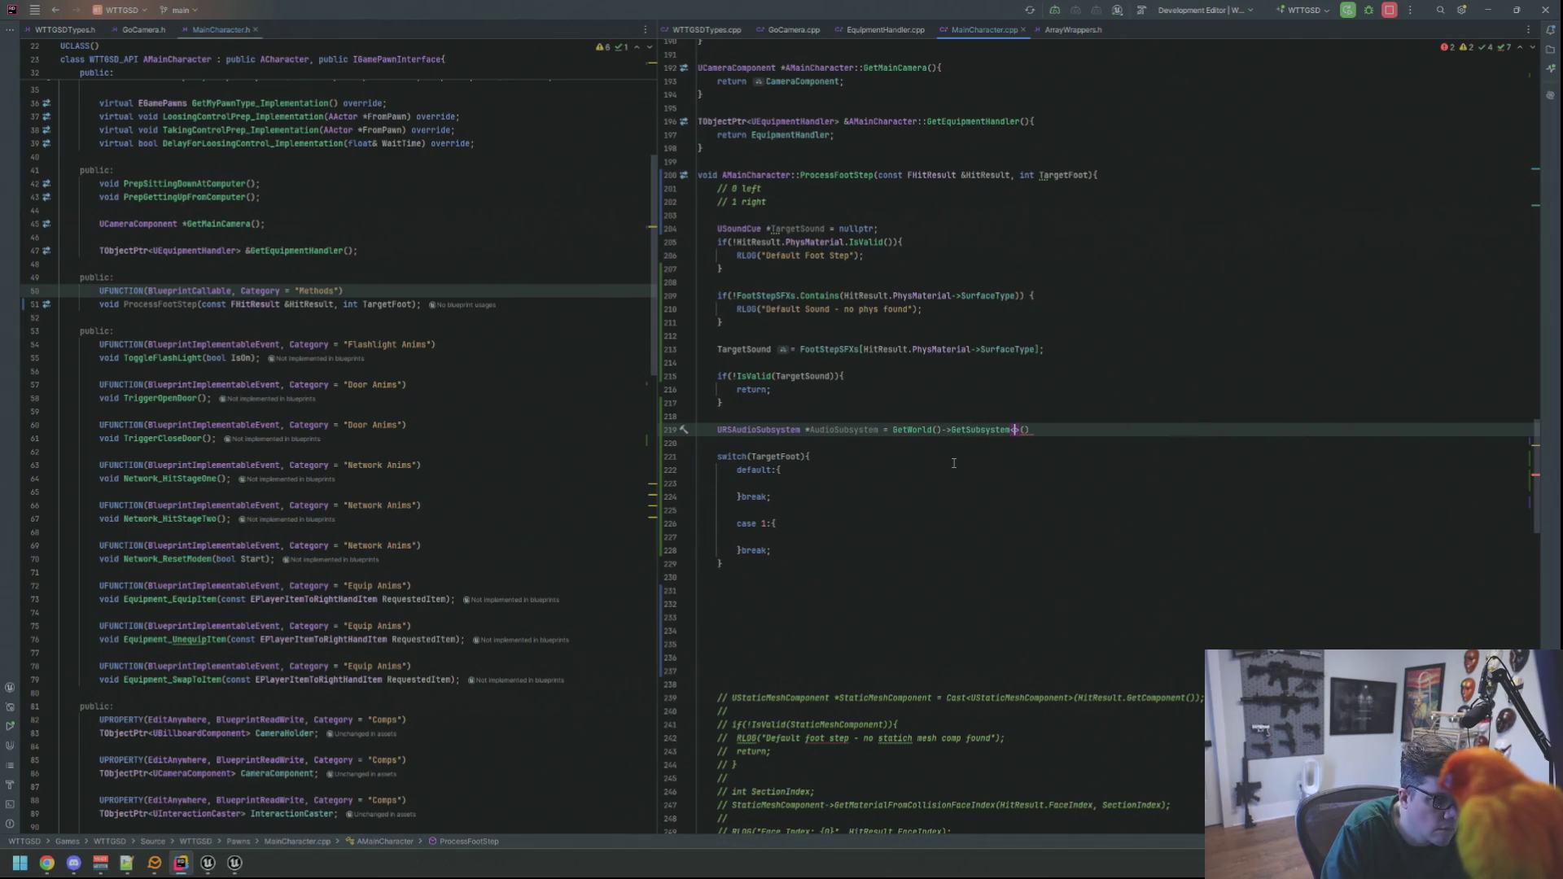
{"action": "double_click", "coordinate": [747, 429]}
{"action": "key", "text": "ctrl+b"}
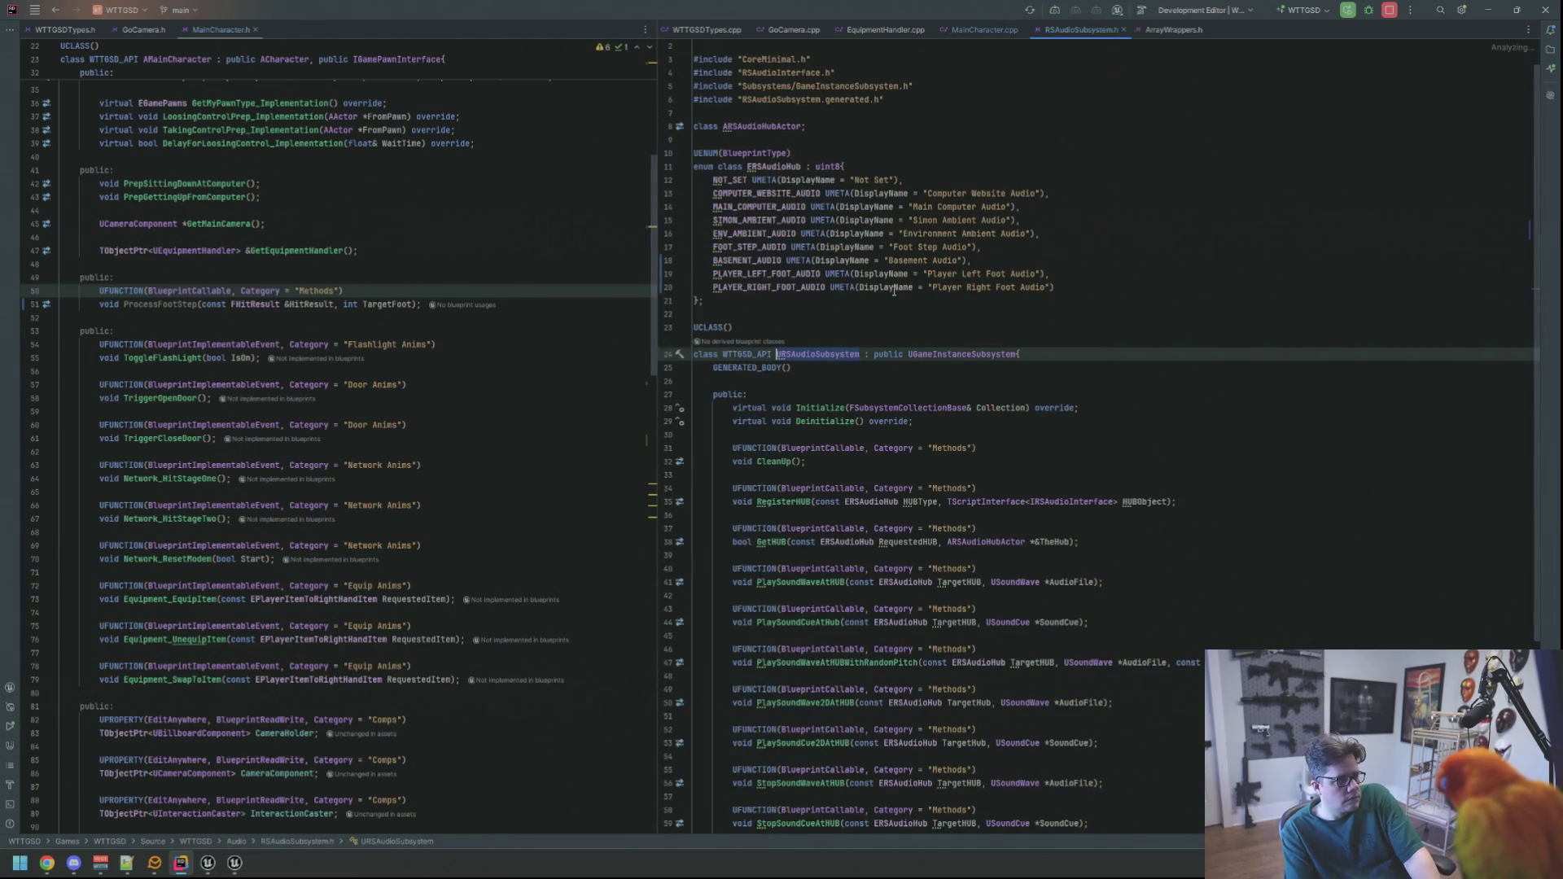
{"action": "key", "text": "ctrl+F4"}
{"action": "left_click", "coordinate": [1049, 426]}
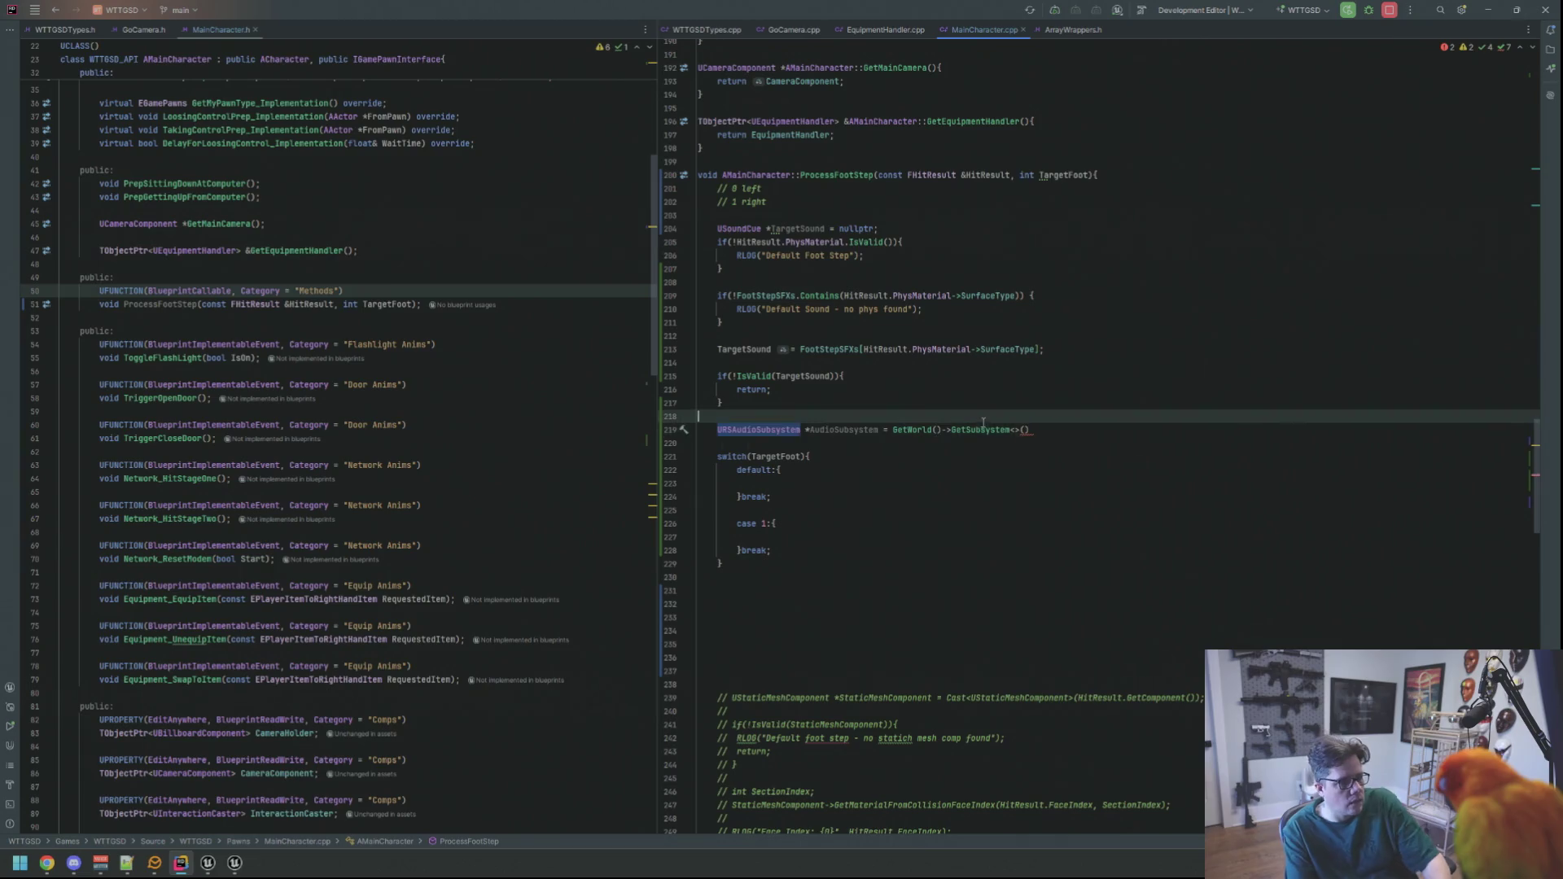
- Change the initializer to GetGameInstance()->GetSubsystem<URSAudioSubsystem>(), removing GetWorld()
{"action": "left_click", "coordinate": [946, 430], "text": "shift"}
{"action": "key", "text": "BackSpace"}
{"action": "type", "text": ">GetGa"}
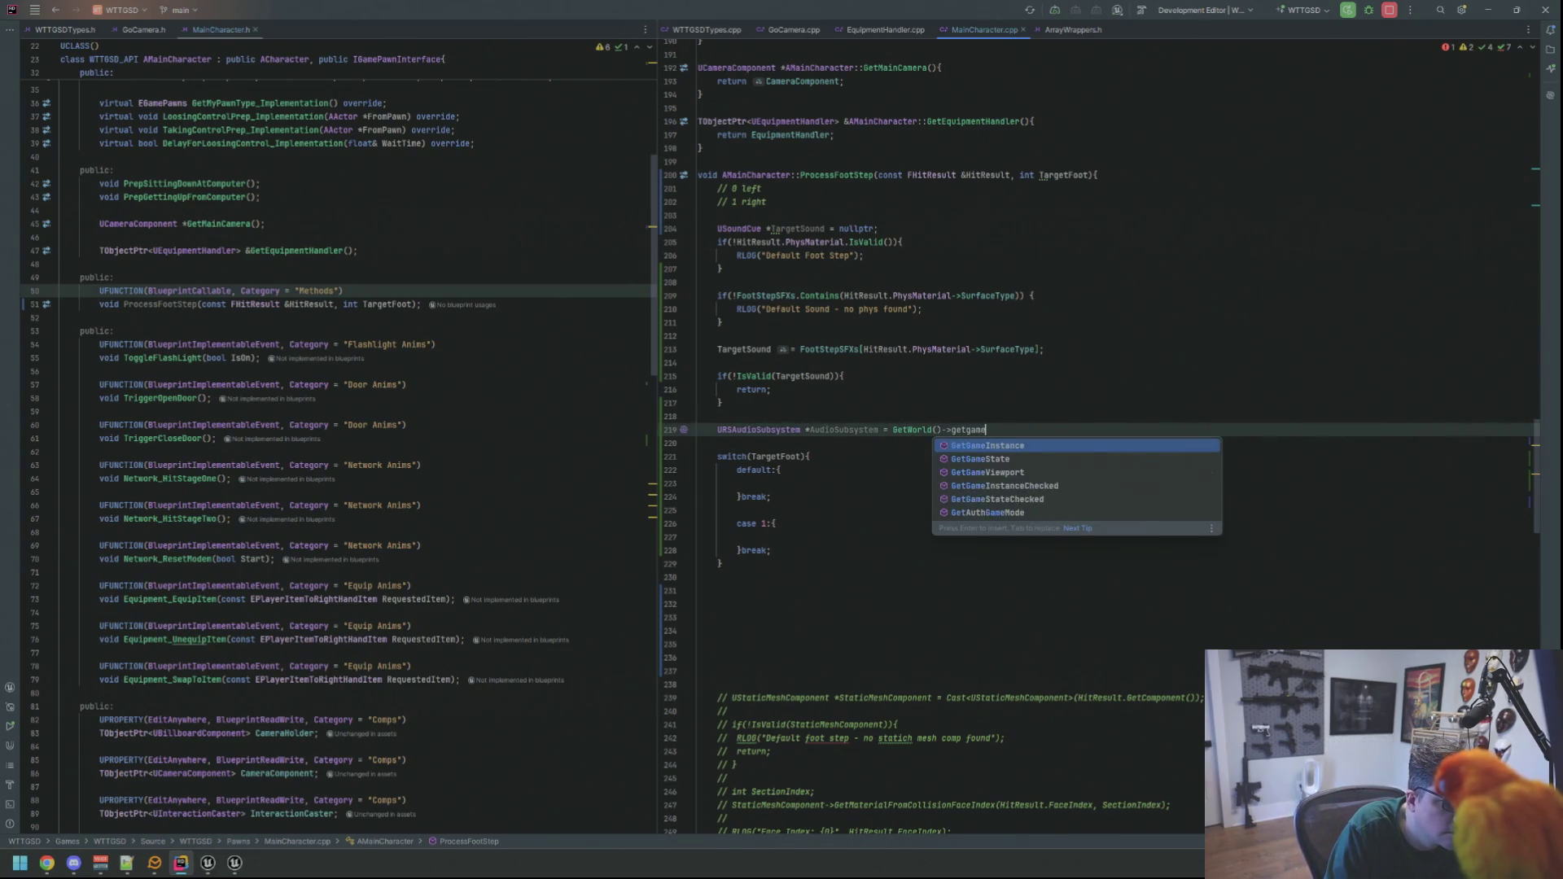
{"action": "key", "text": "Return"}
{"action": "type", "text": ">GetSub"}
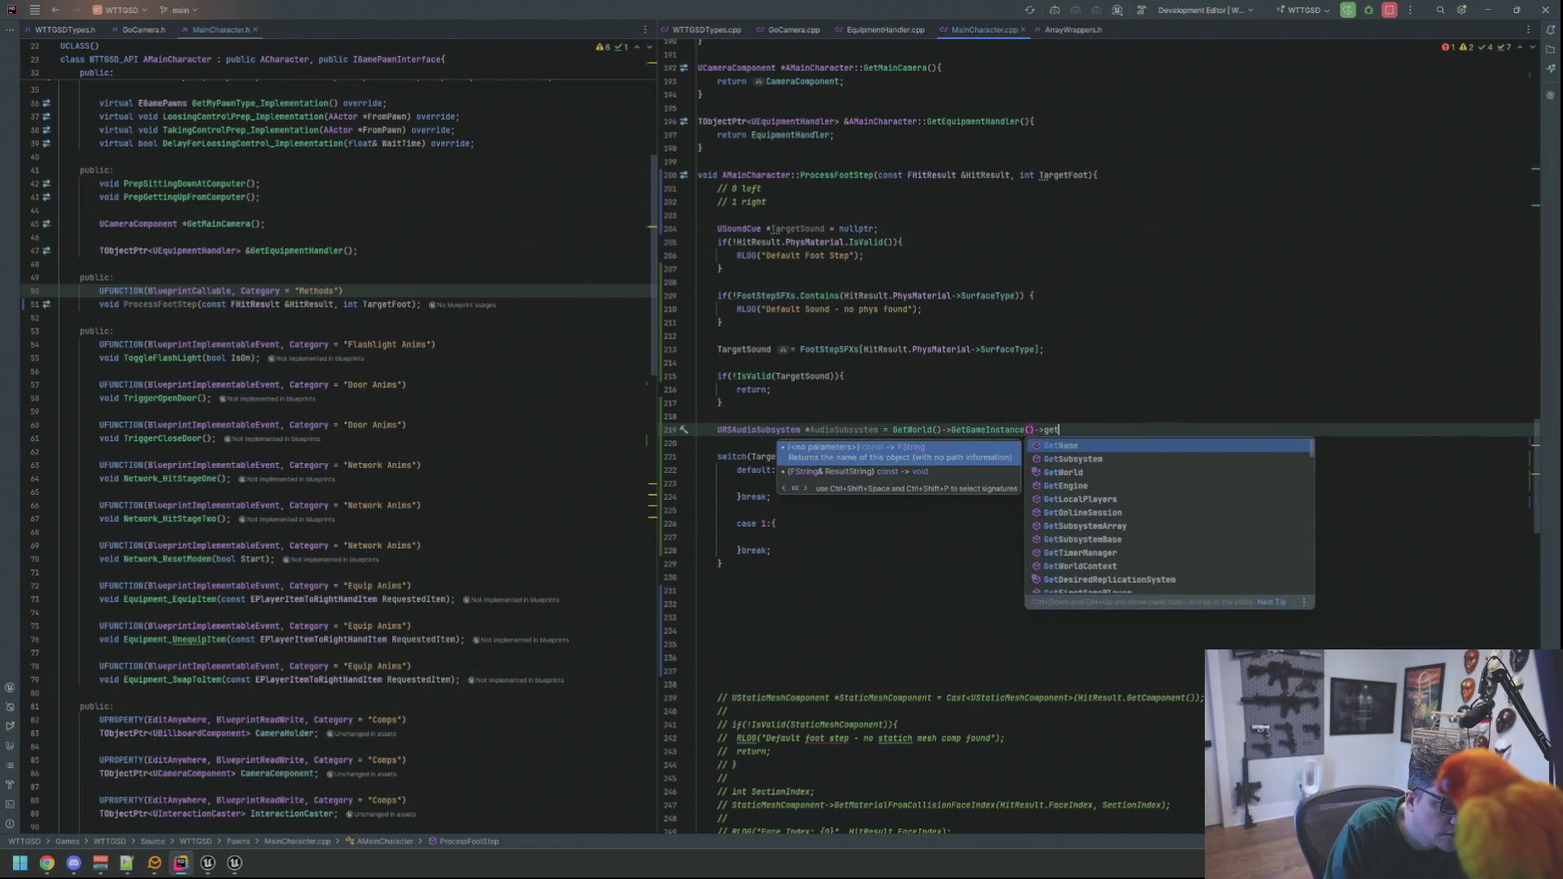
{"action": "key", "text": "Return"}
{"action": "type", "text": "RS>("}
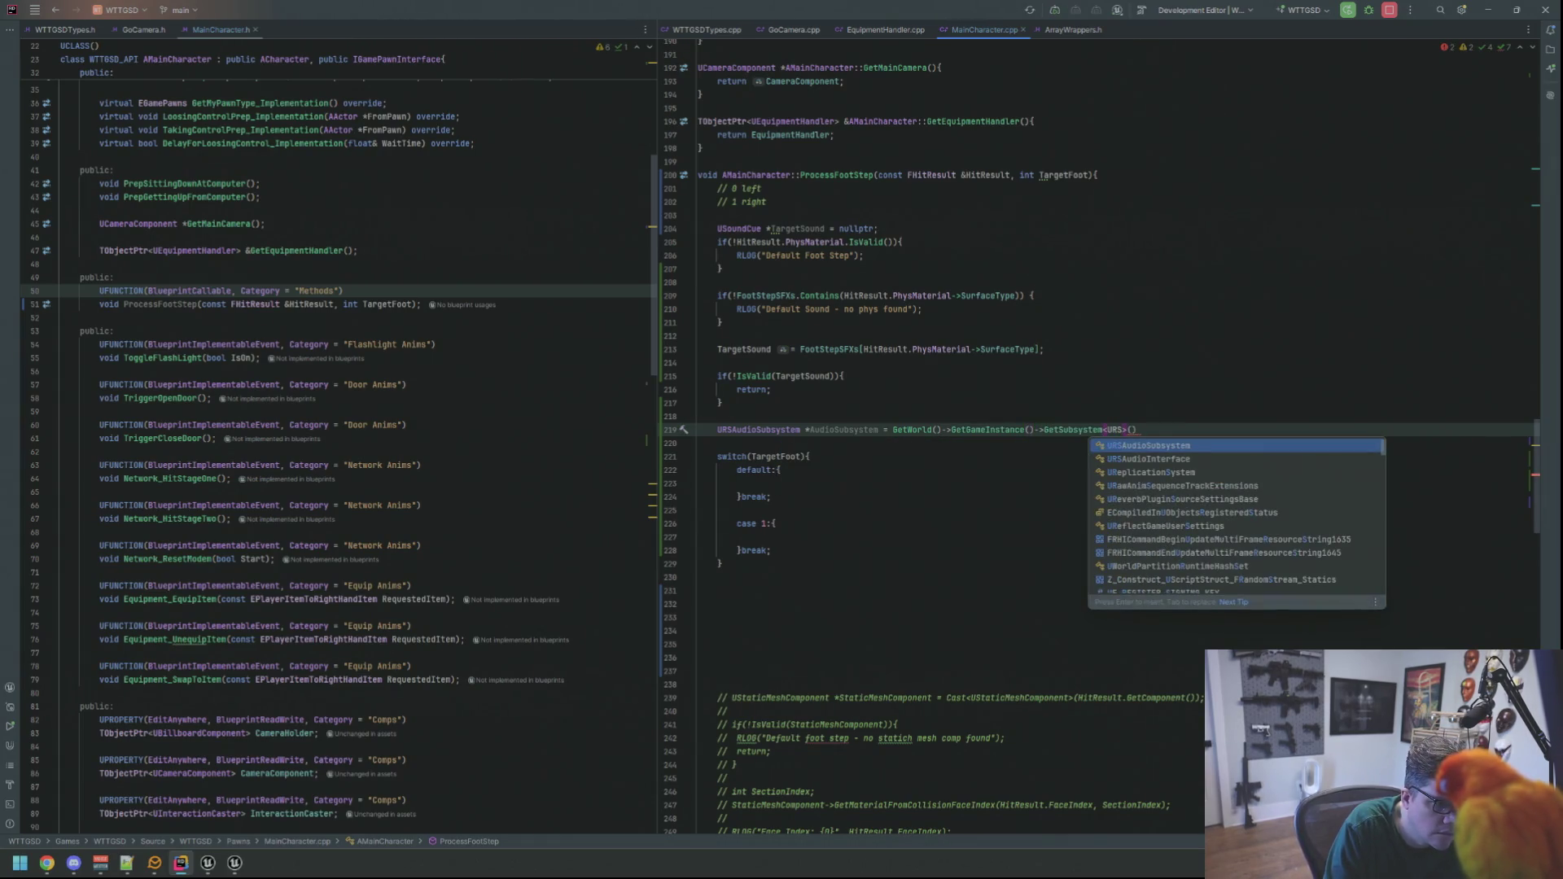
{"action": "key", "text": "Return"}
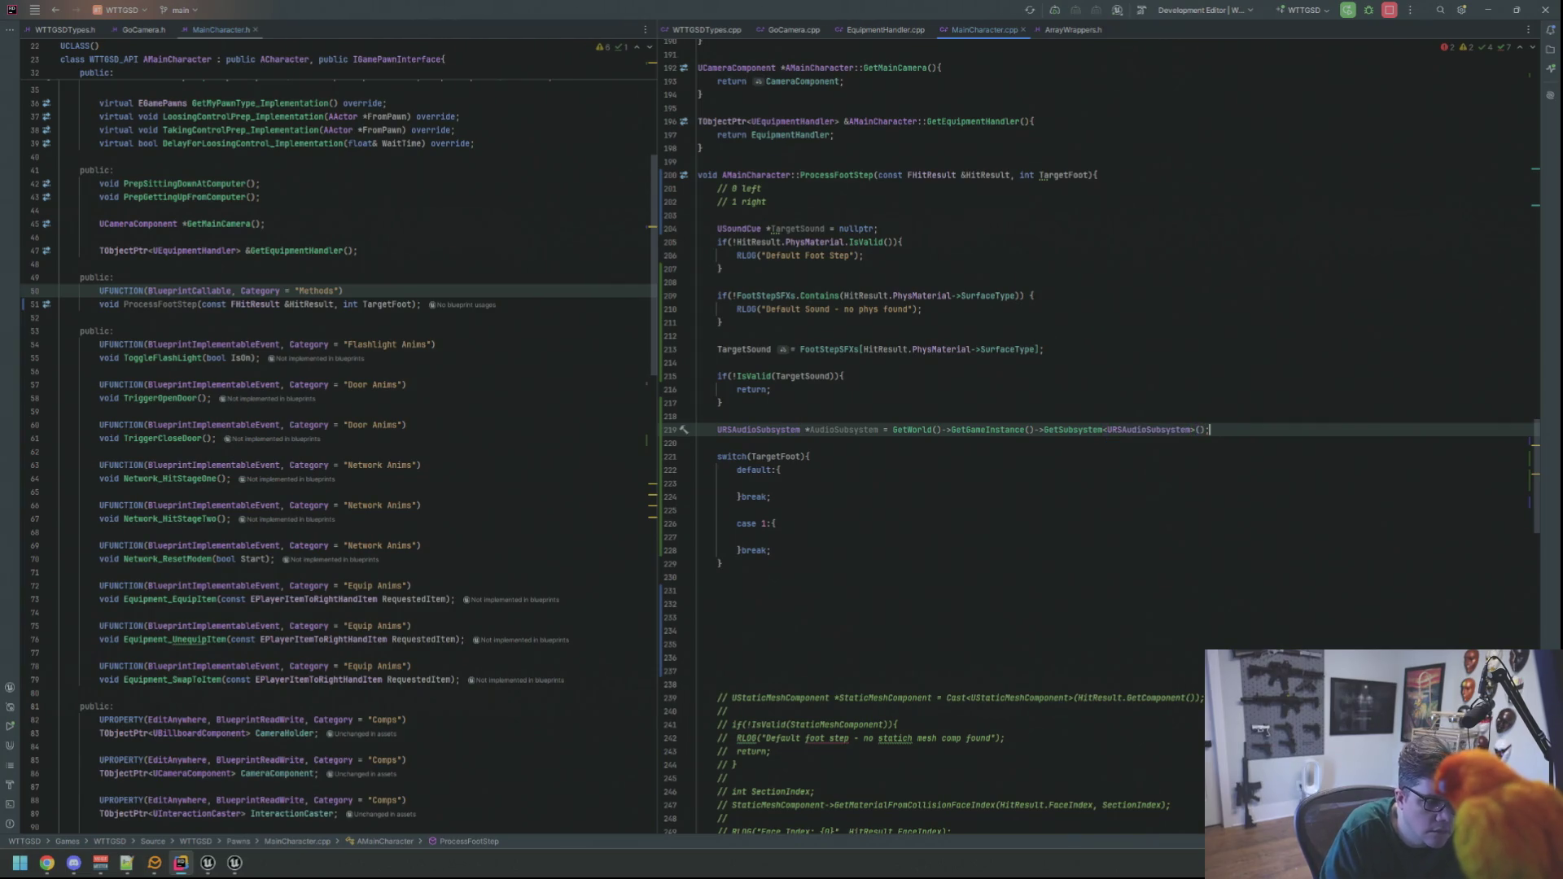
{"action": "left_click_drag", "start_coordinate": [957, 431], "coordinate": [893, 431]}
{"action": "key", "text": "BackSpace"}
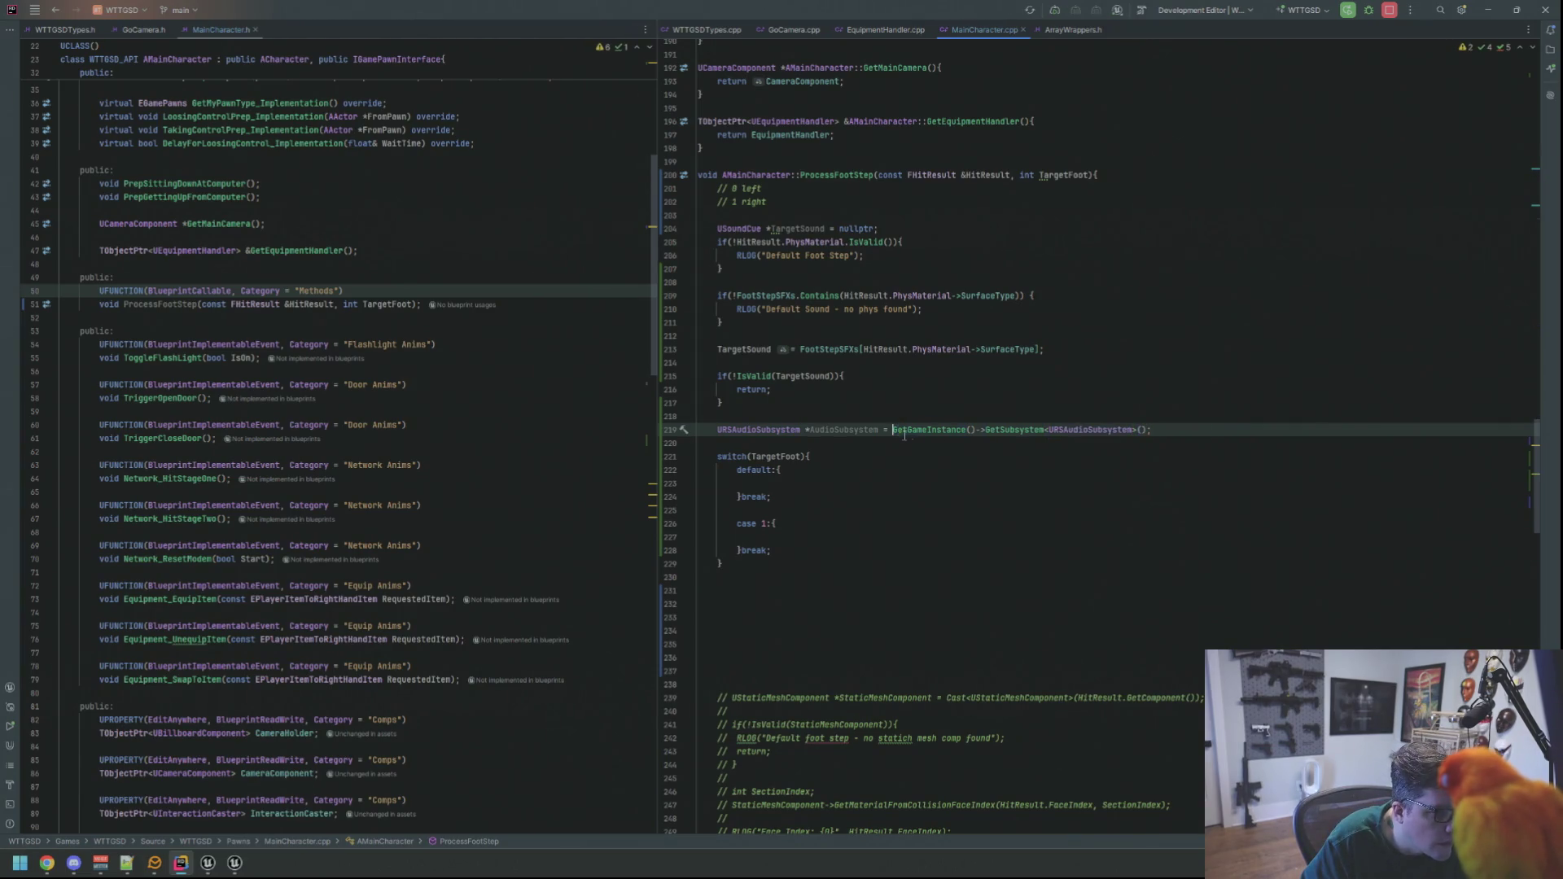
- Add a fresh empty line in the switch's default case
{"action": "left_click", "coordinate": [923, 494]}
{"action": "left_click", "coordinate": [923, 481]}
{"action": "key", "text": "Return"}
{"action": "key", "text": "Up"}
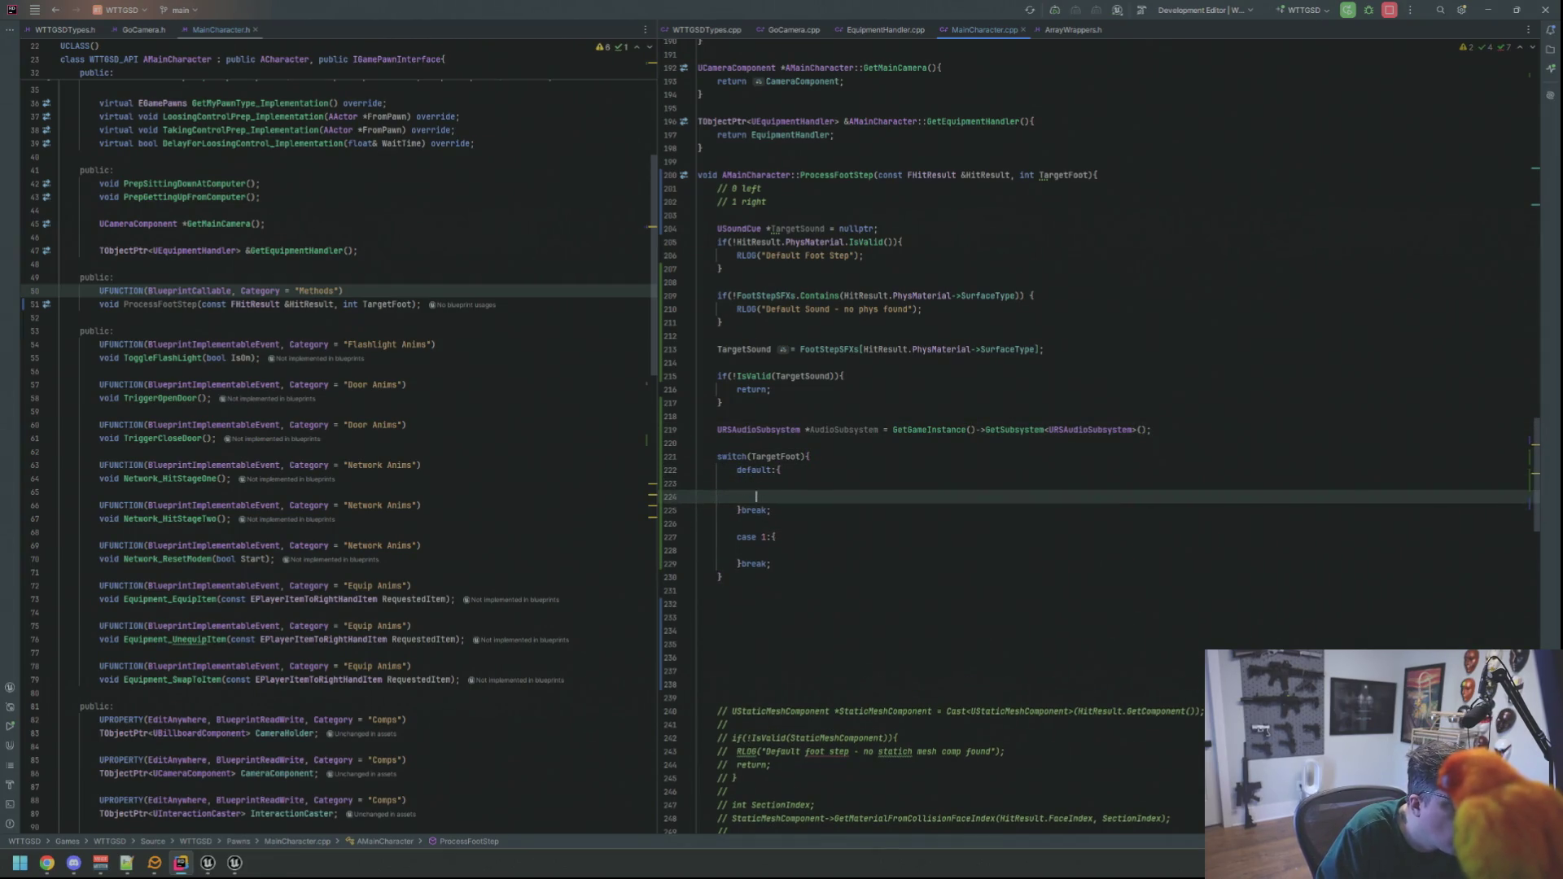
- In default, call AudioSubsystem->PlaySoundCueAtHub(ERSAudioHub::PLAYER_LEFT_FOOT_AUDIO, TargetSound)
{"action": "type", "text": "A"}
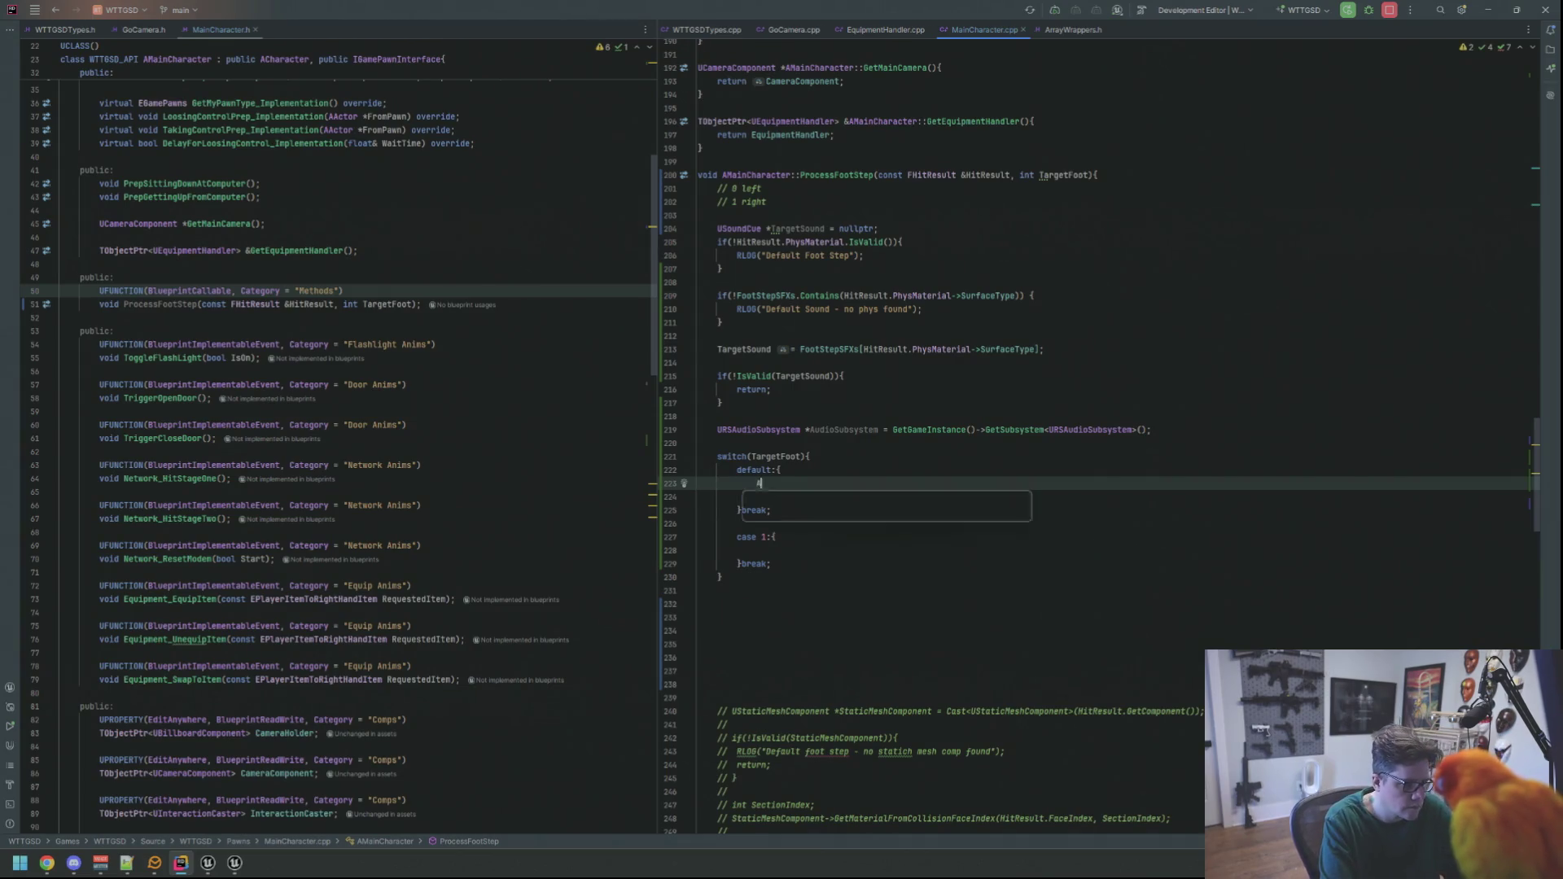
{"action": "type", "text": "udioSubsystem->P"}
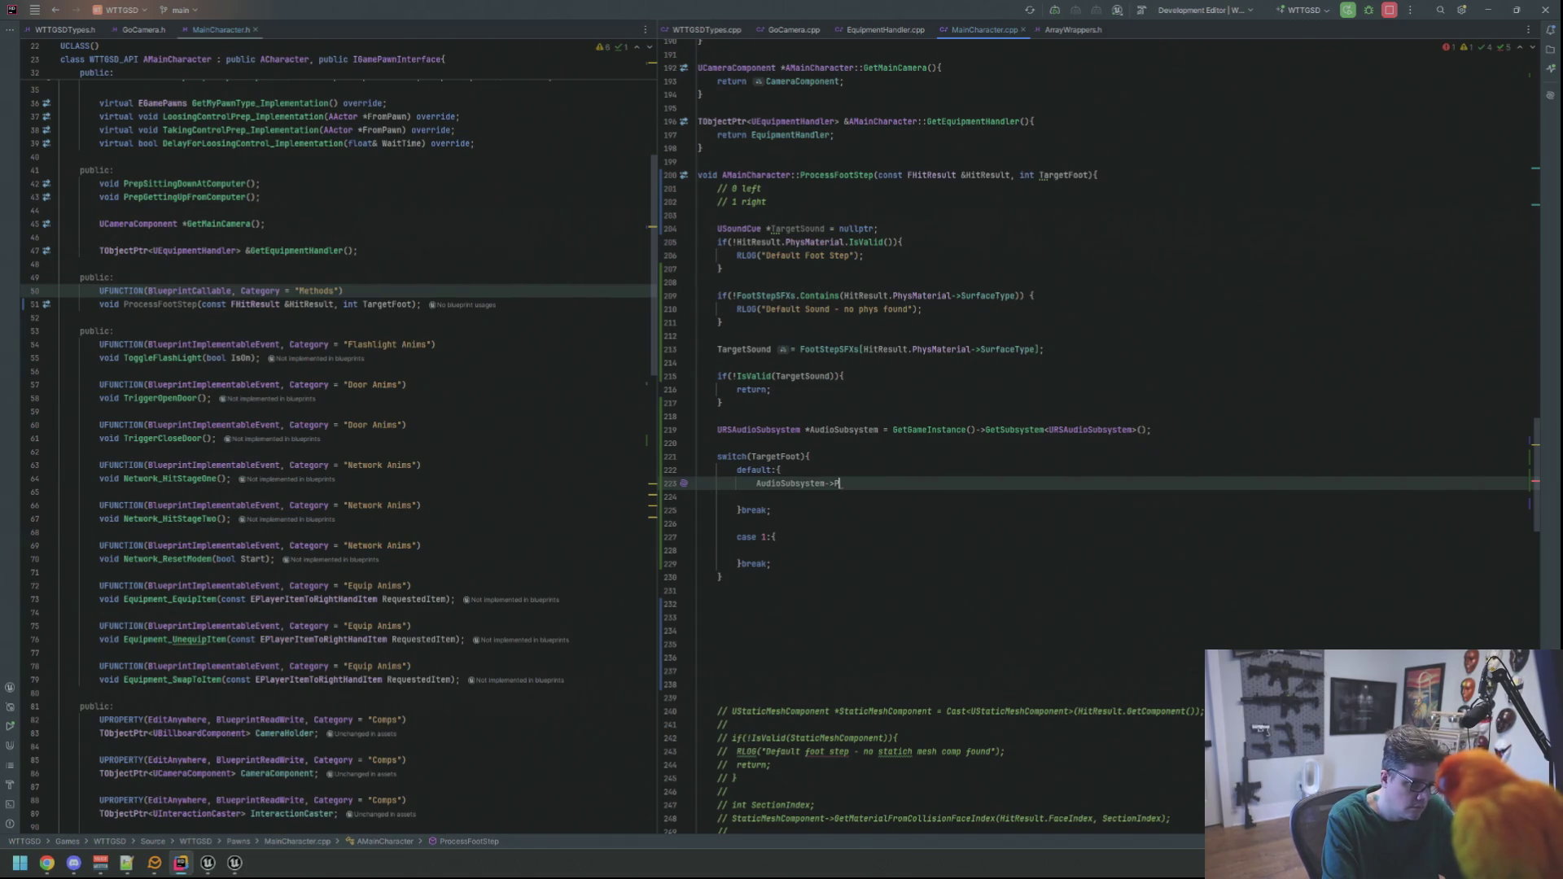
{"action": "type", "text": "laylaySound"}
{"action": "key", "text": "Return"}
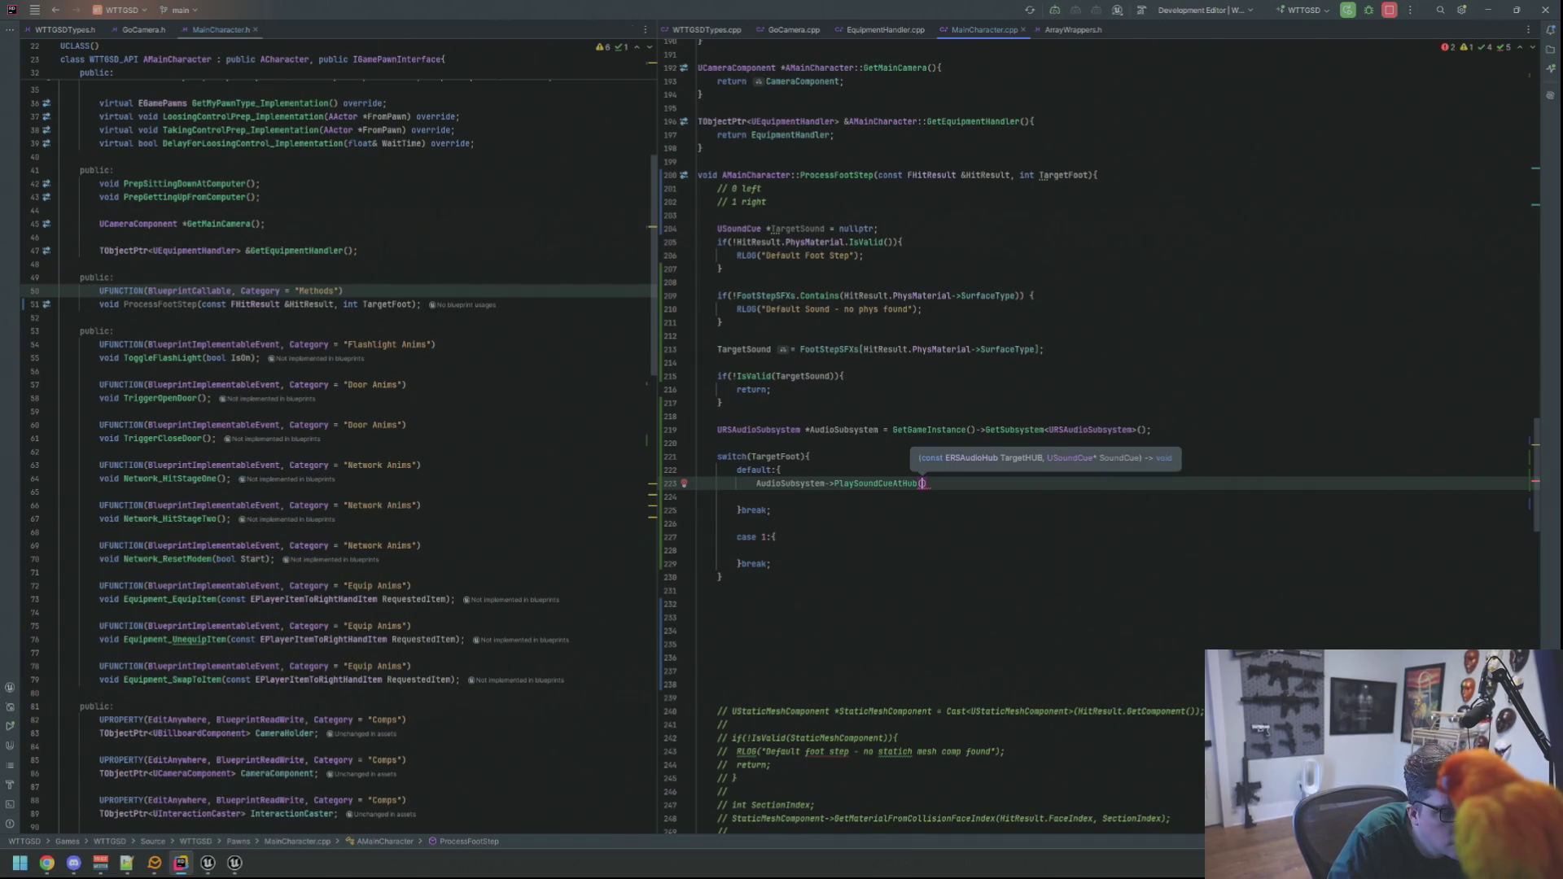
{"action": "type", "text": "ERS"}
{"action": "key", "text": "Down"}
{"action": "key", "text": "Down"}
{"action": "key", "text": "Down"}
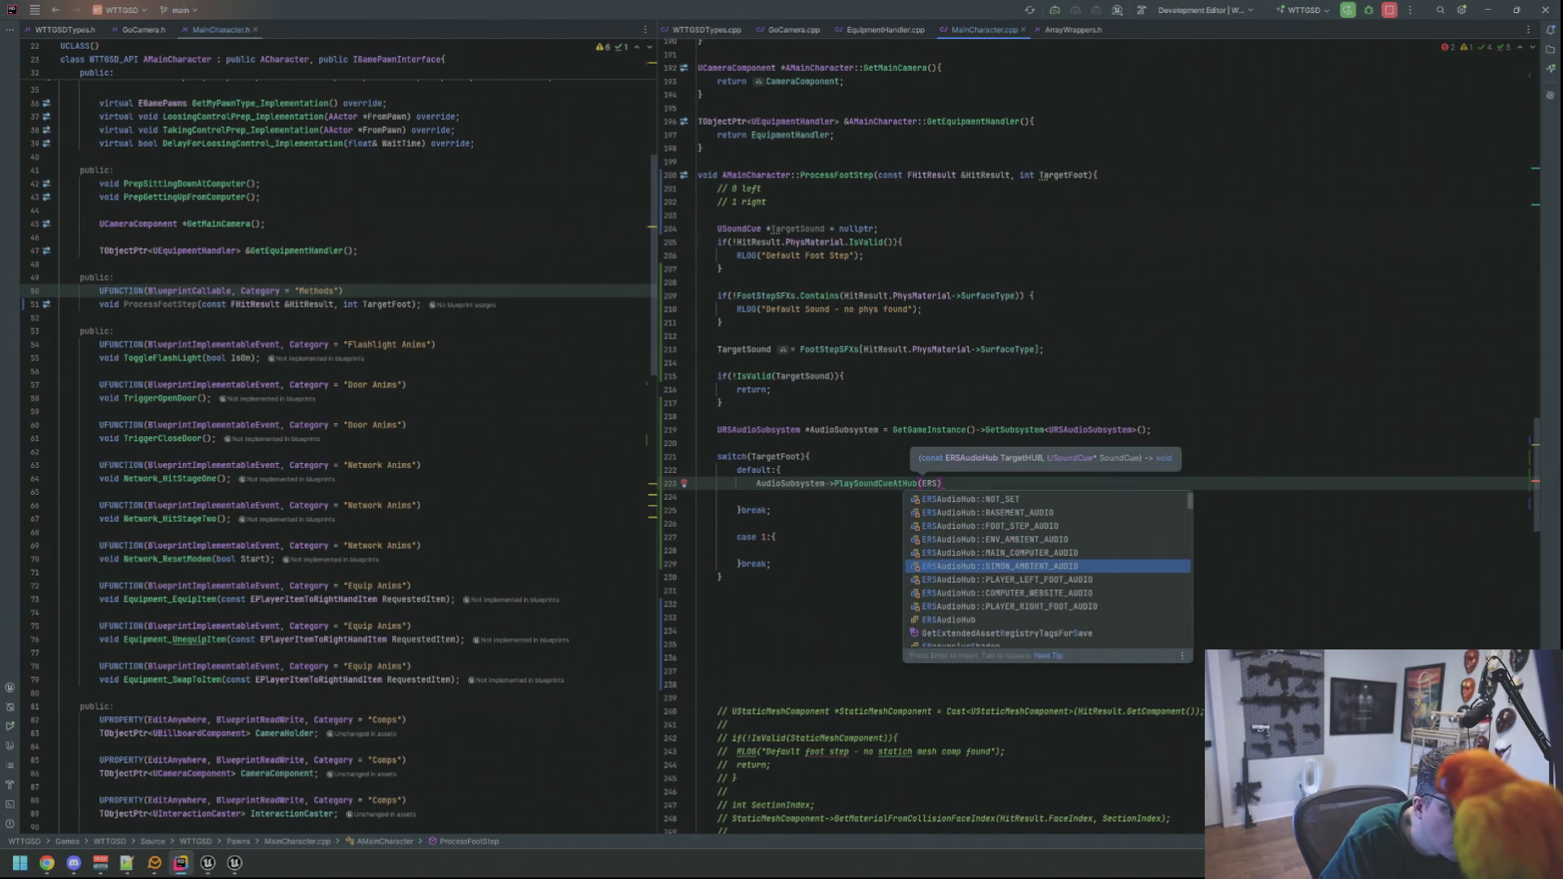
{"action": "key", "text": "Return"}
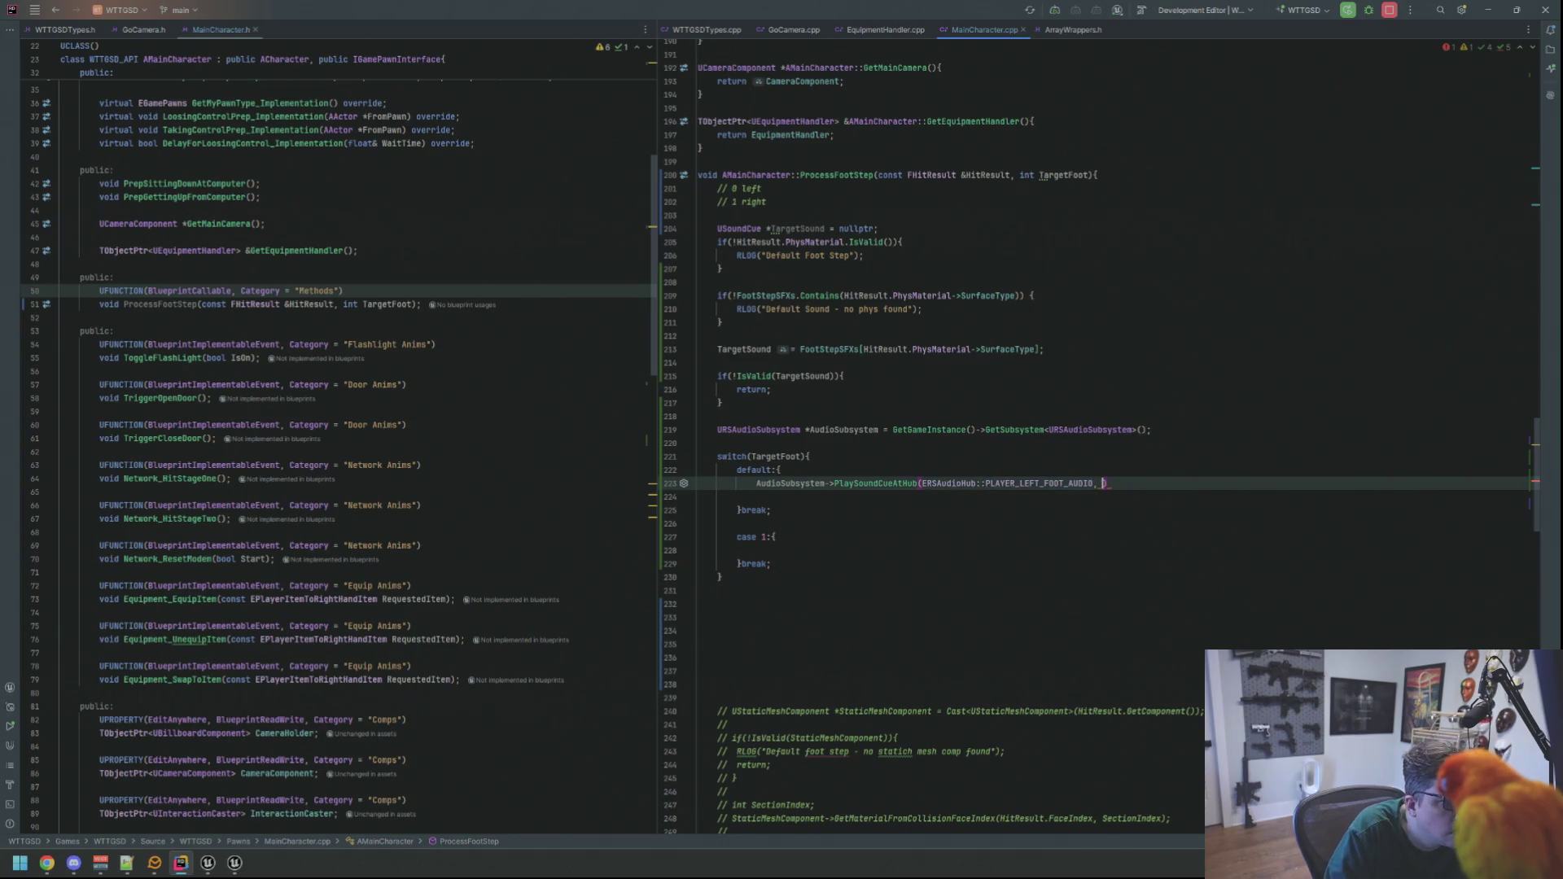
{"action": "type", "text": "Targets"}
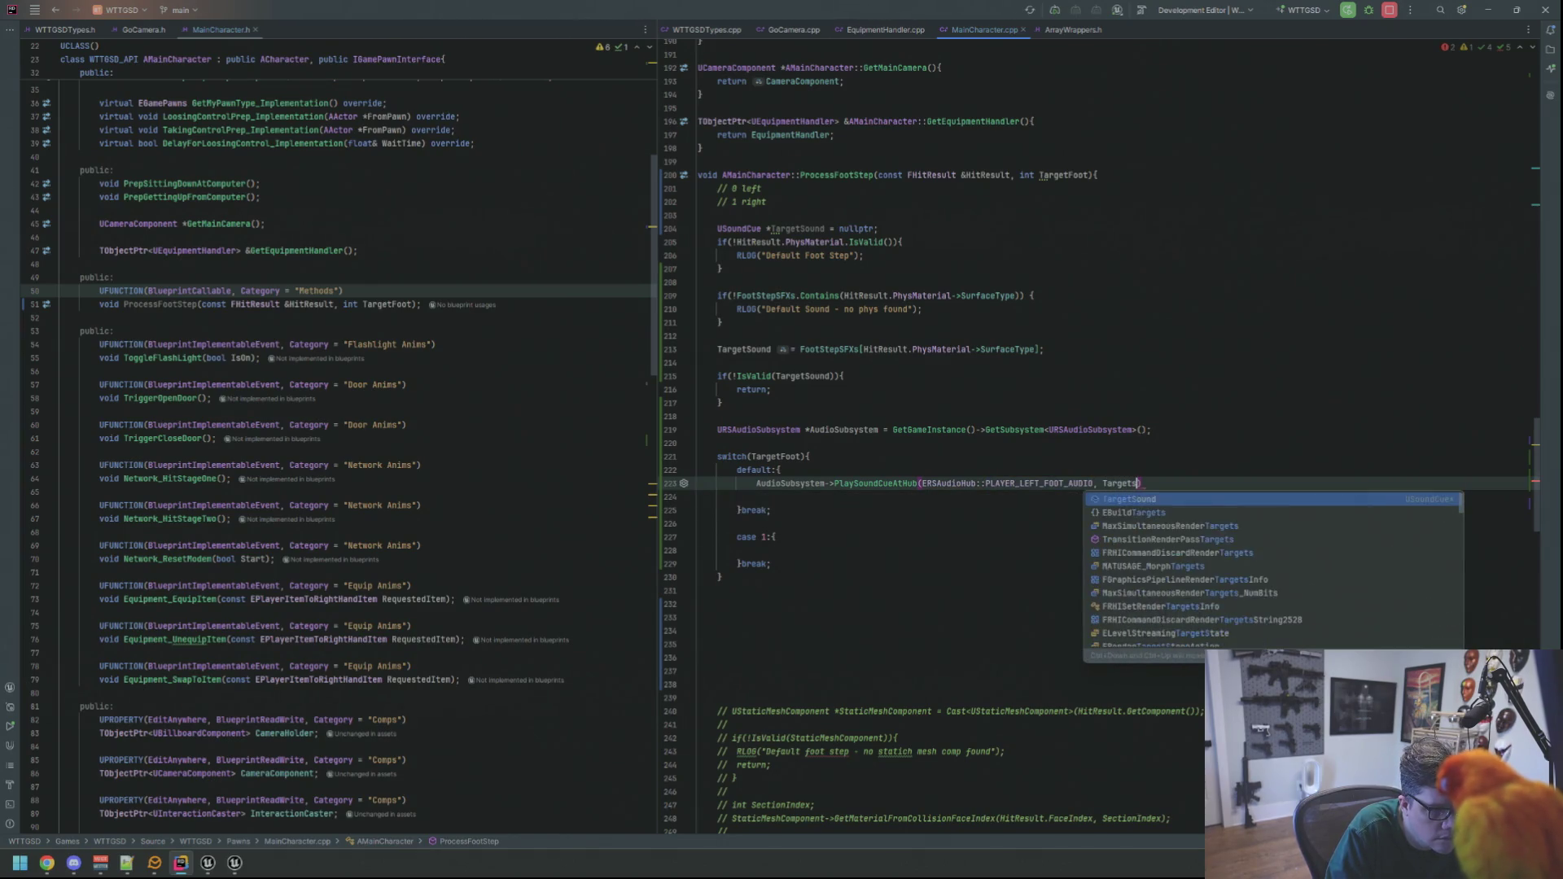
{"action": "key", "text": "Return"}
{"action": "key", "text": "Delete"}
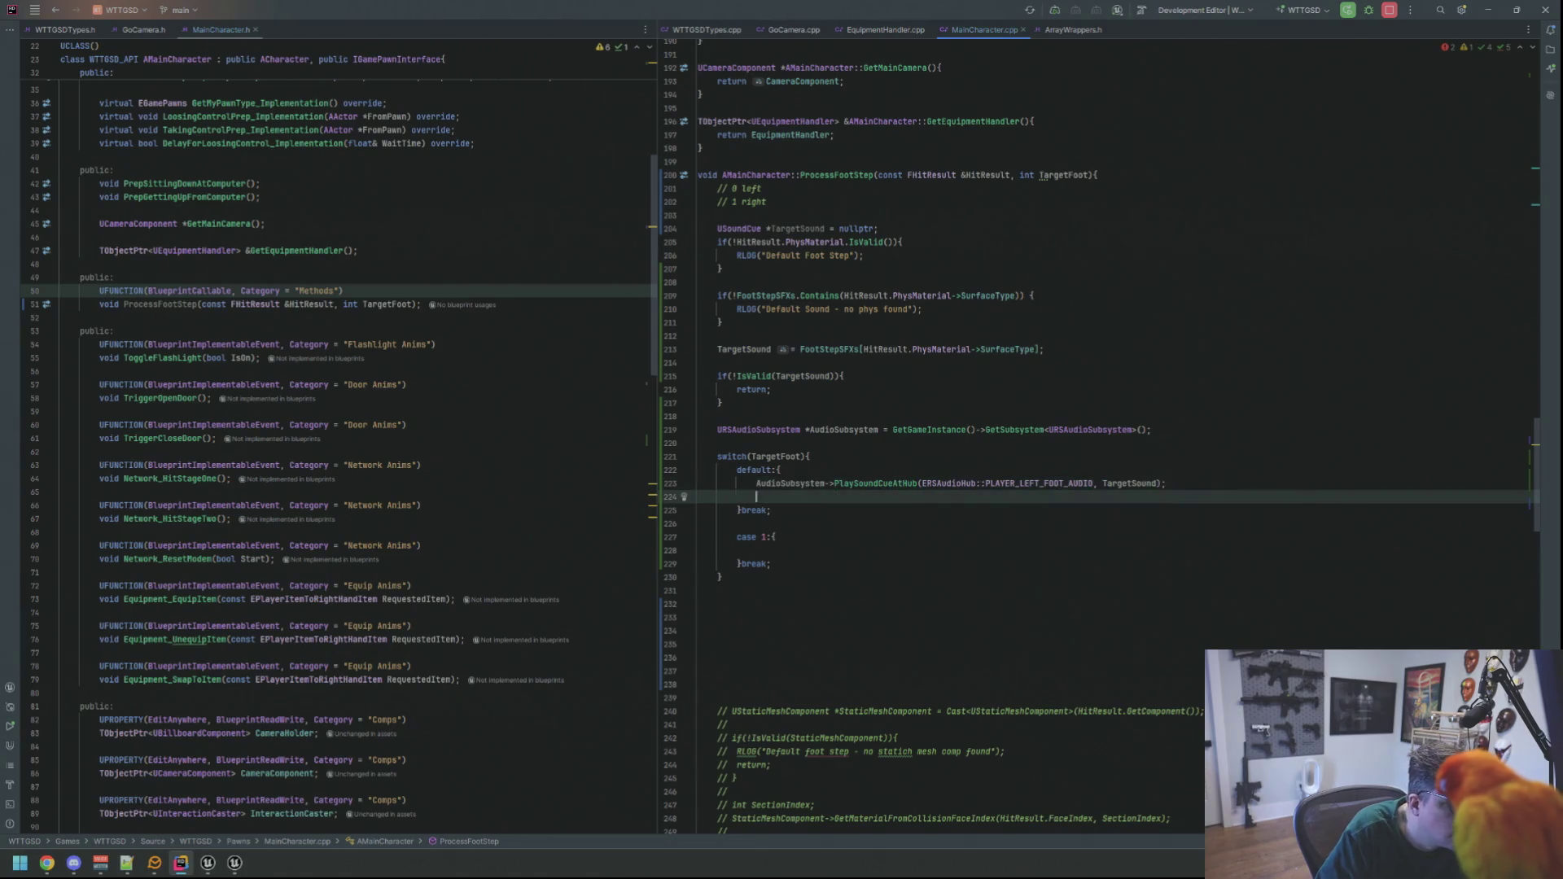
- Paste the call into case 1 with PLAYER_RIGHT_FOOT_AUDIO and indent the blank line between cases
{"action": "key", "text": "Down"}
{"action": "key", "text": "Down"}
{"action": "key", "text": "Down"}
{"action": "key", "text": "Down"}
{"action": "type", "text": "AudioSubsystem->PlaySoundCueAtHub(ERSAudioHub::PLAYER_LEFT_FOOT_AUDIO, TargetSound);"}
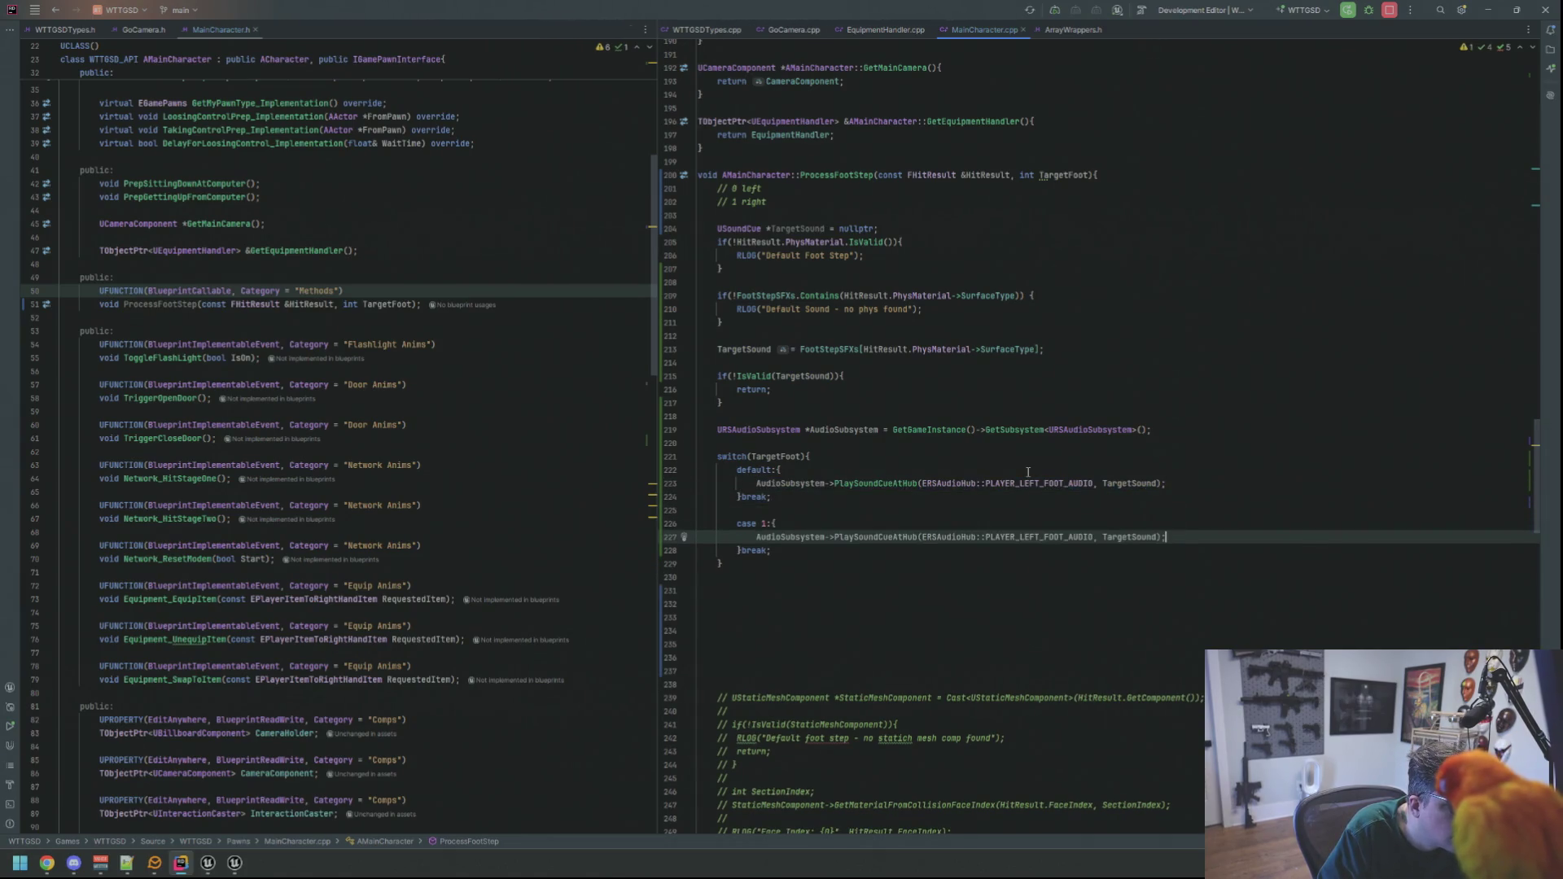
{"action": "left_click", "coordinate": [1042, 542]}
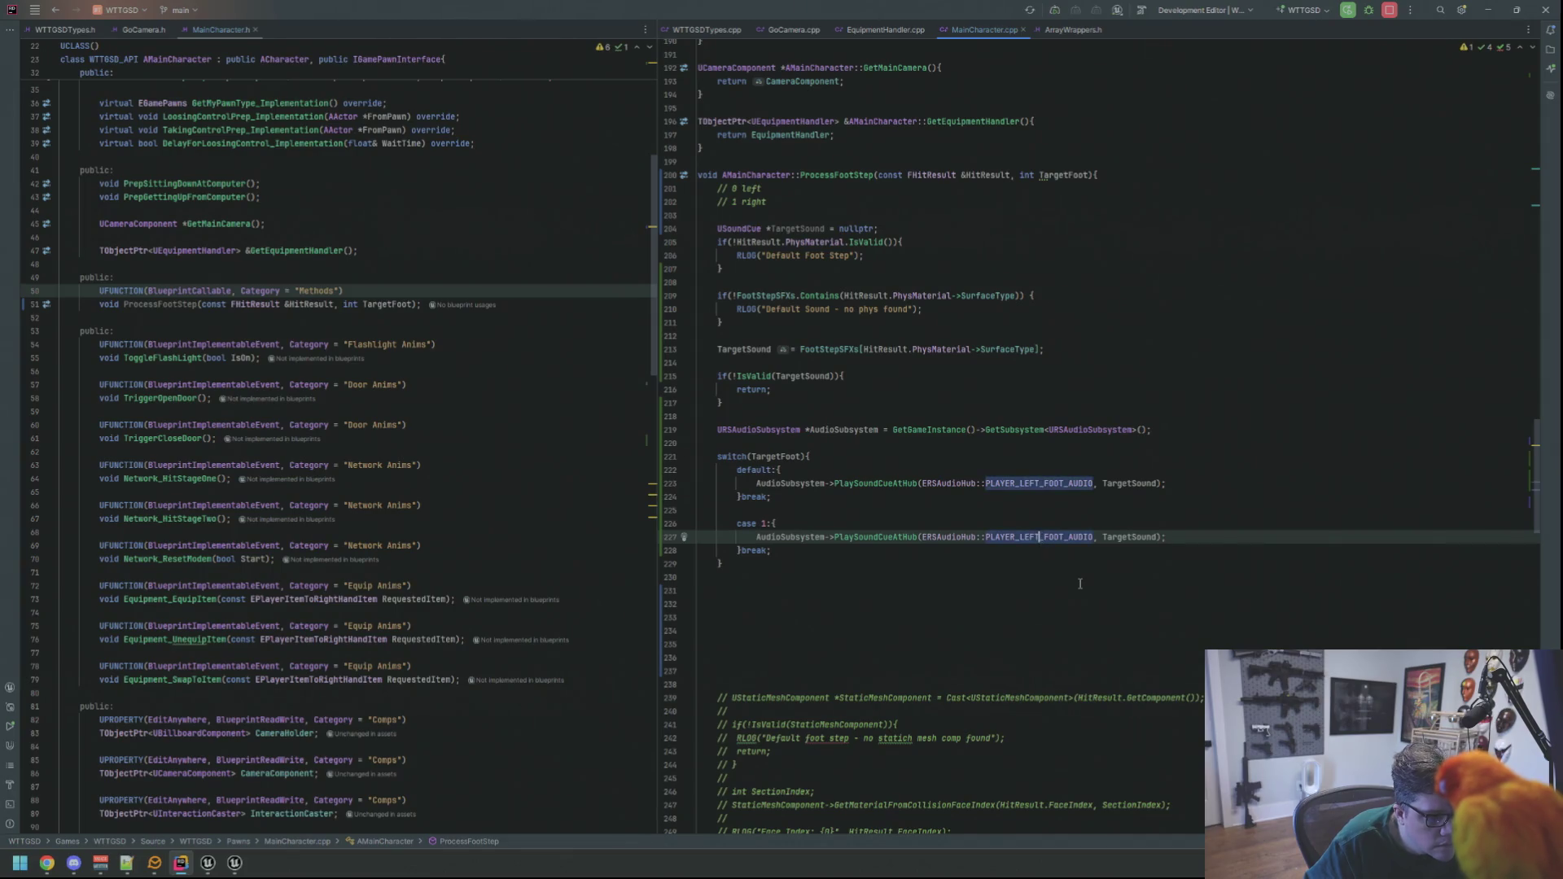
{"action": "key", "text": "BackSpace"}
{"action": "key", "text": "BackSpace"}
{"action": "key", "text": "BackSpace"}
{"action": "type", "text": "RI"}
{"action": "key", "text": "Return"}
{"action": "key", "text": "Up"}
{"action": "key", "text": "Up"}
{"action": "key", "text": "Up"}
{"action": "key", "text": "Down"}
{"action": "key", "text": "Tab"}
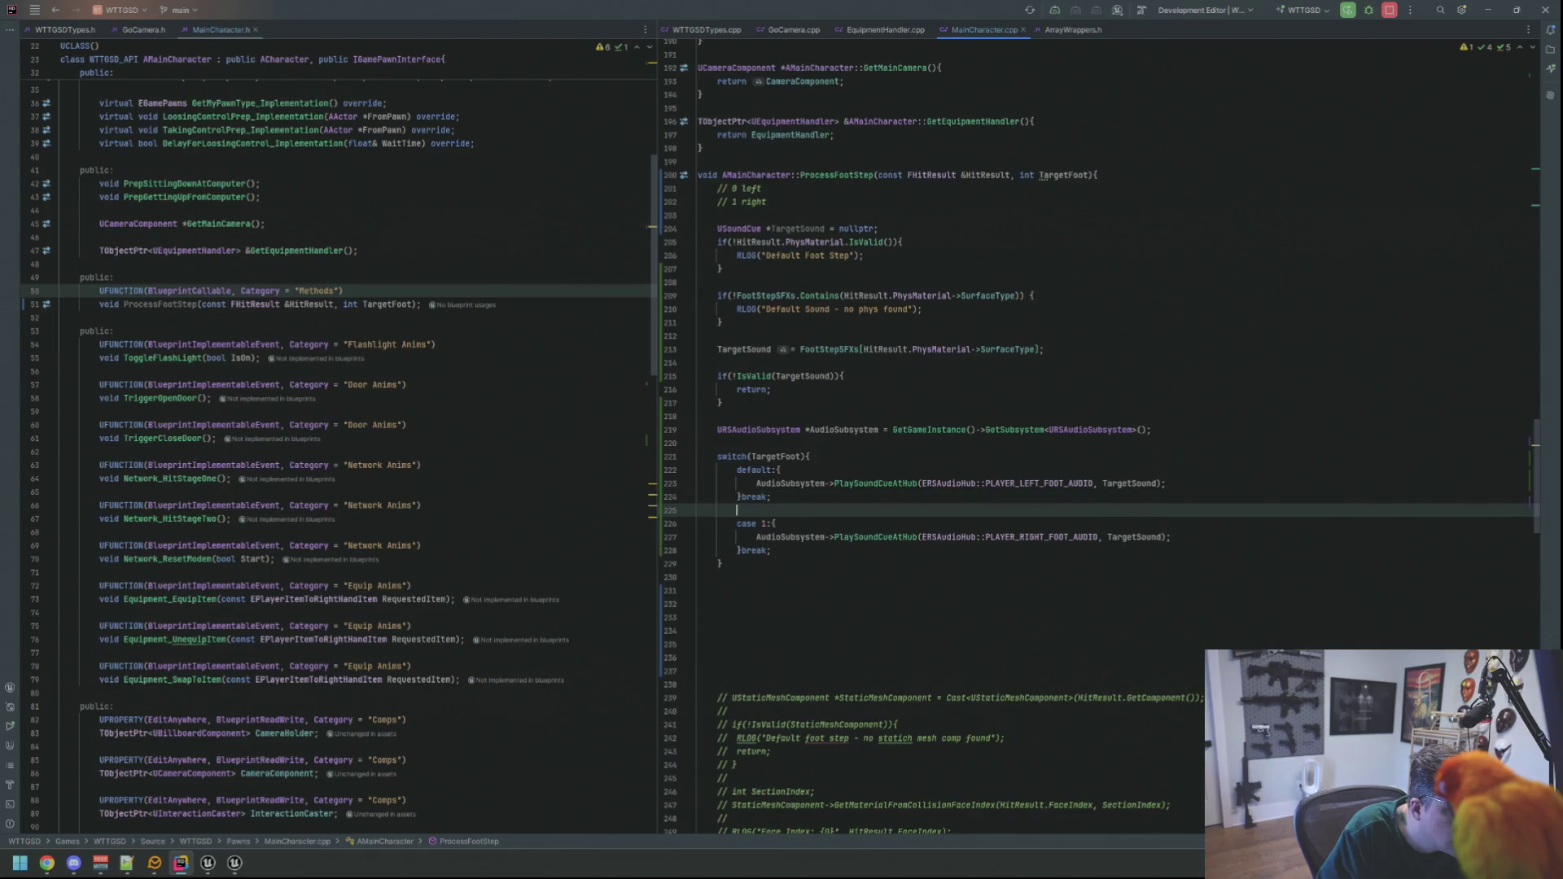
{"action": "scroll", "coordinate": [1015, 552], "scroll_direction": "down", "scroll_amount": 2}
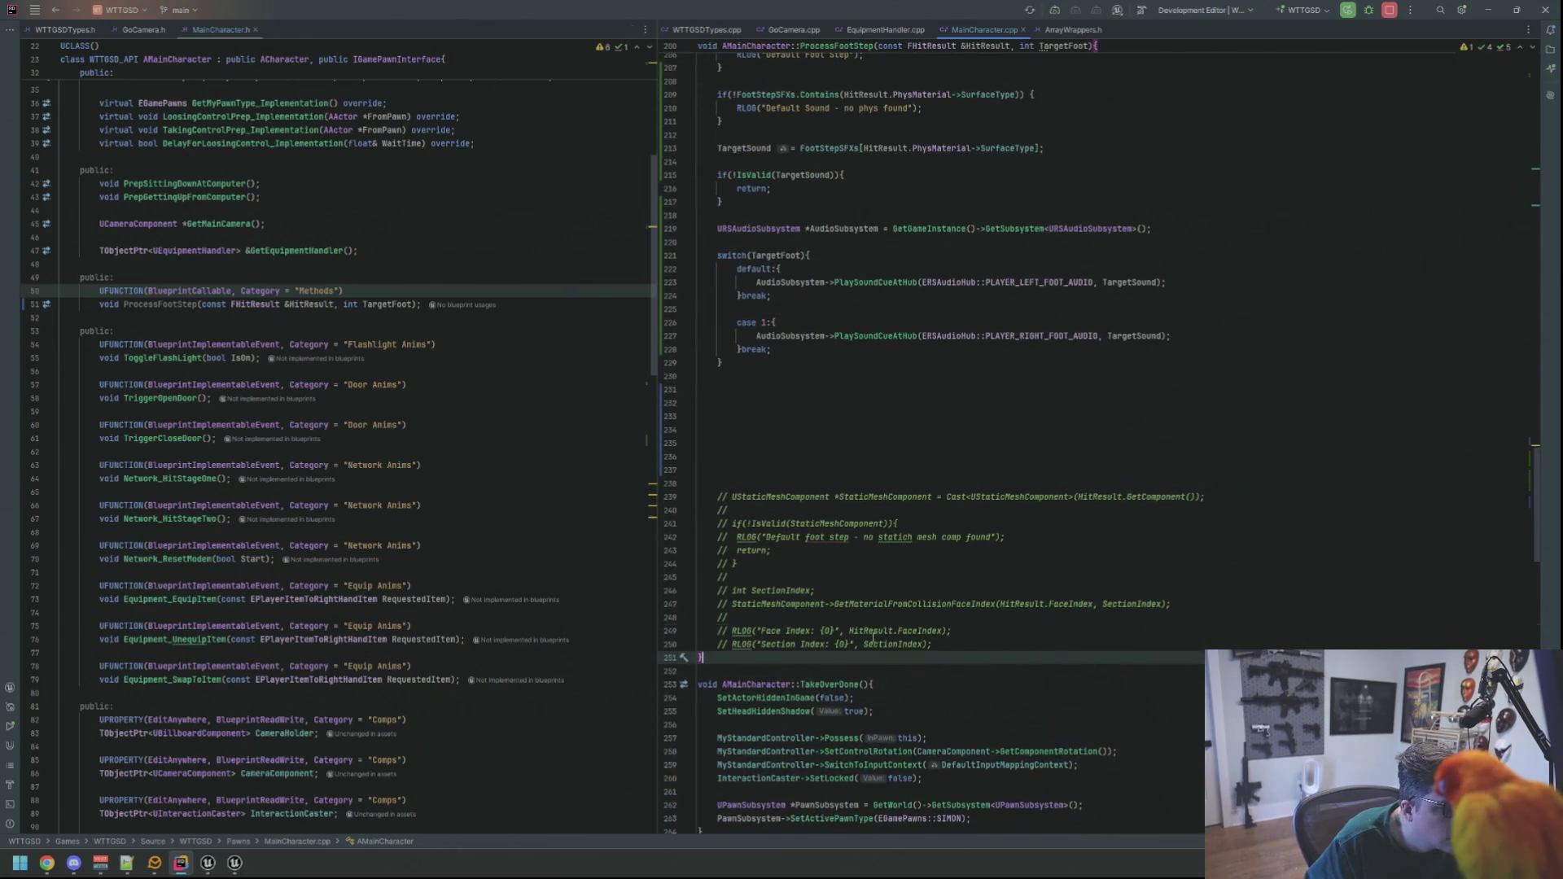
- Delete the extra blank lines and the commented-out static mesh block below the switch
{"action": "left_click", "coordinate": [846, 603]}
{"action": "scroll", "coordinate": [893, 607], "scroll_direction": "up", "scroll_amount": 2}
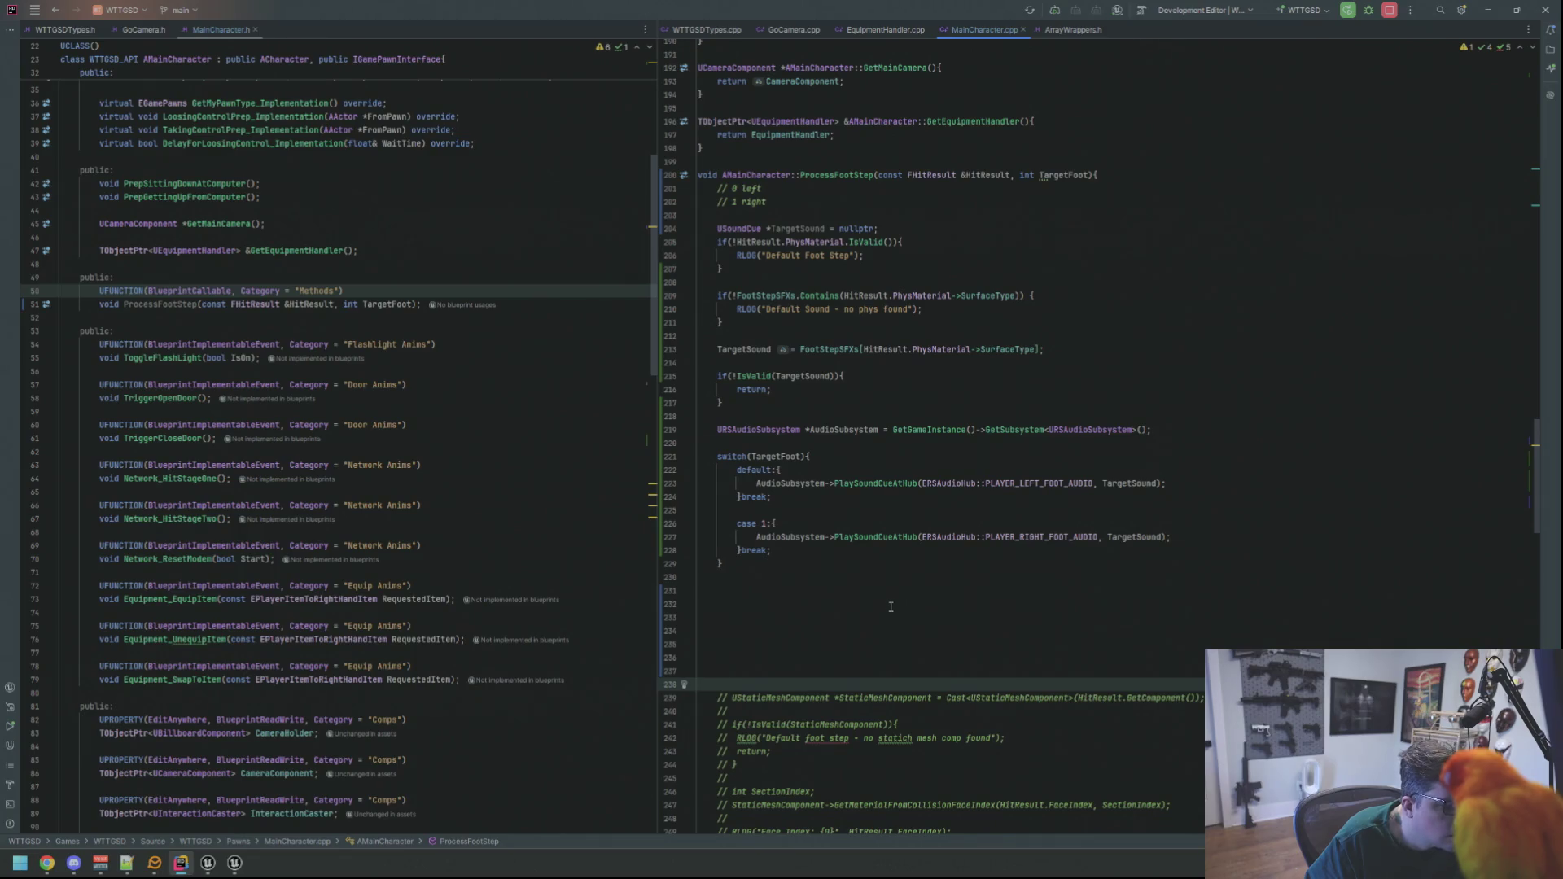
{"action": "key", "text": "shift+Up"}
{"action": "key", "text": "shift+Up"}
{"action": "key", "text": "shift+Up"}
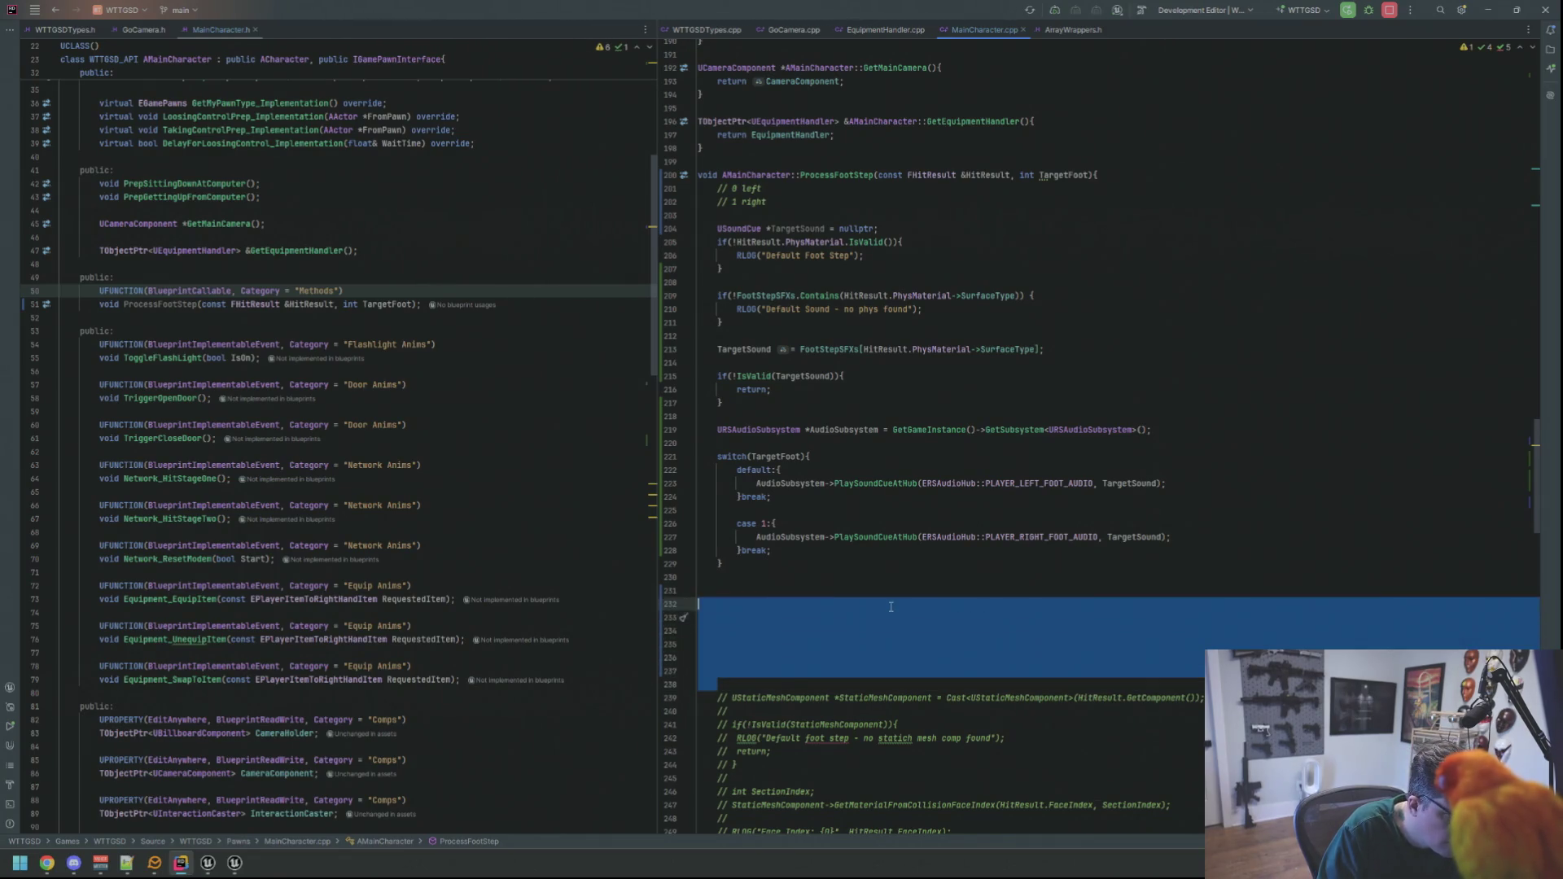
{"action": "key", "text": "BackSpace"}
{"action": "key", "text": "Return"}
{"action": "key", "text": "Up"}
{"action": "key", "text": "Up"}
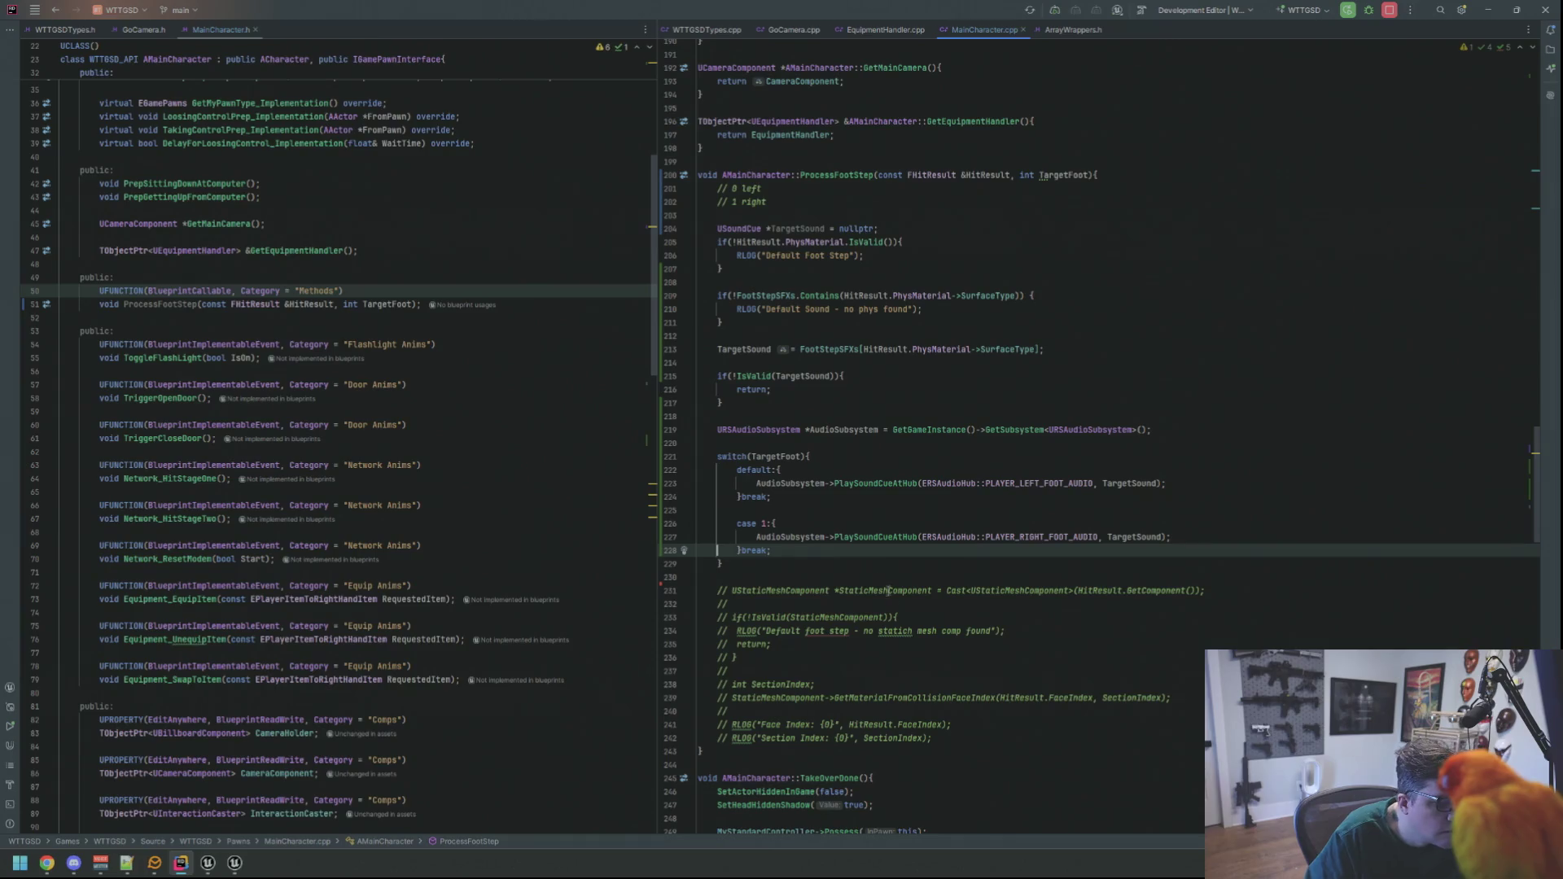
{"action": "left_click_drag", "start_coordinate": [943, 741], "coordinate": [795, 601]}
{"action": "key", "text": "BackSpace"}
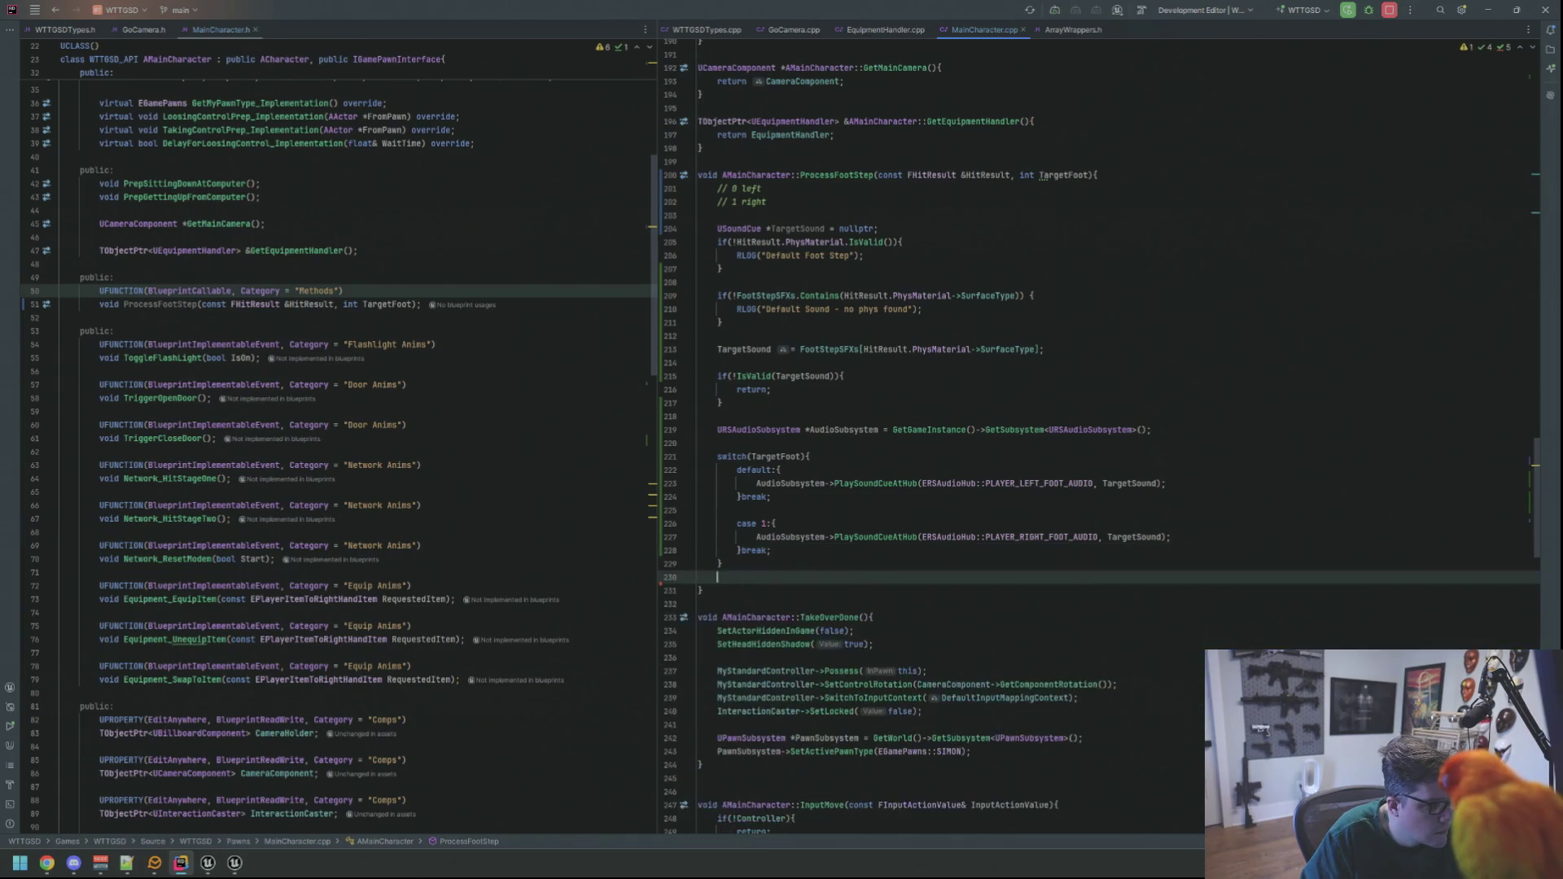
- Remove the // 0 left / // 1 right comments and tidy blank lines around the USoundCue declaration
{"action": "scroll", "coordinate": [796, 600], "scroll_direction": "up", "scroll_amount": 2}
{"action": "left_click", "coordinate": [842, 297]}
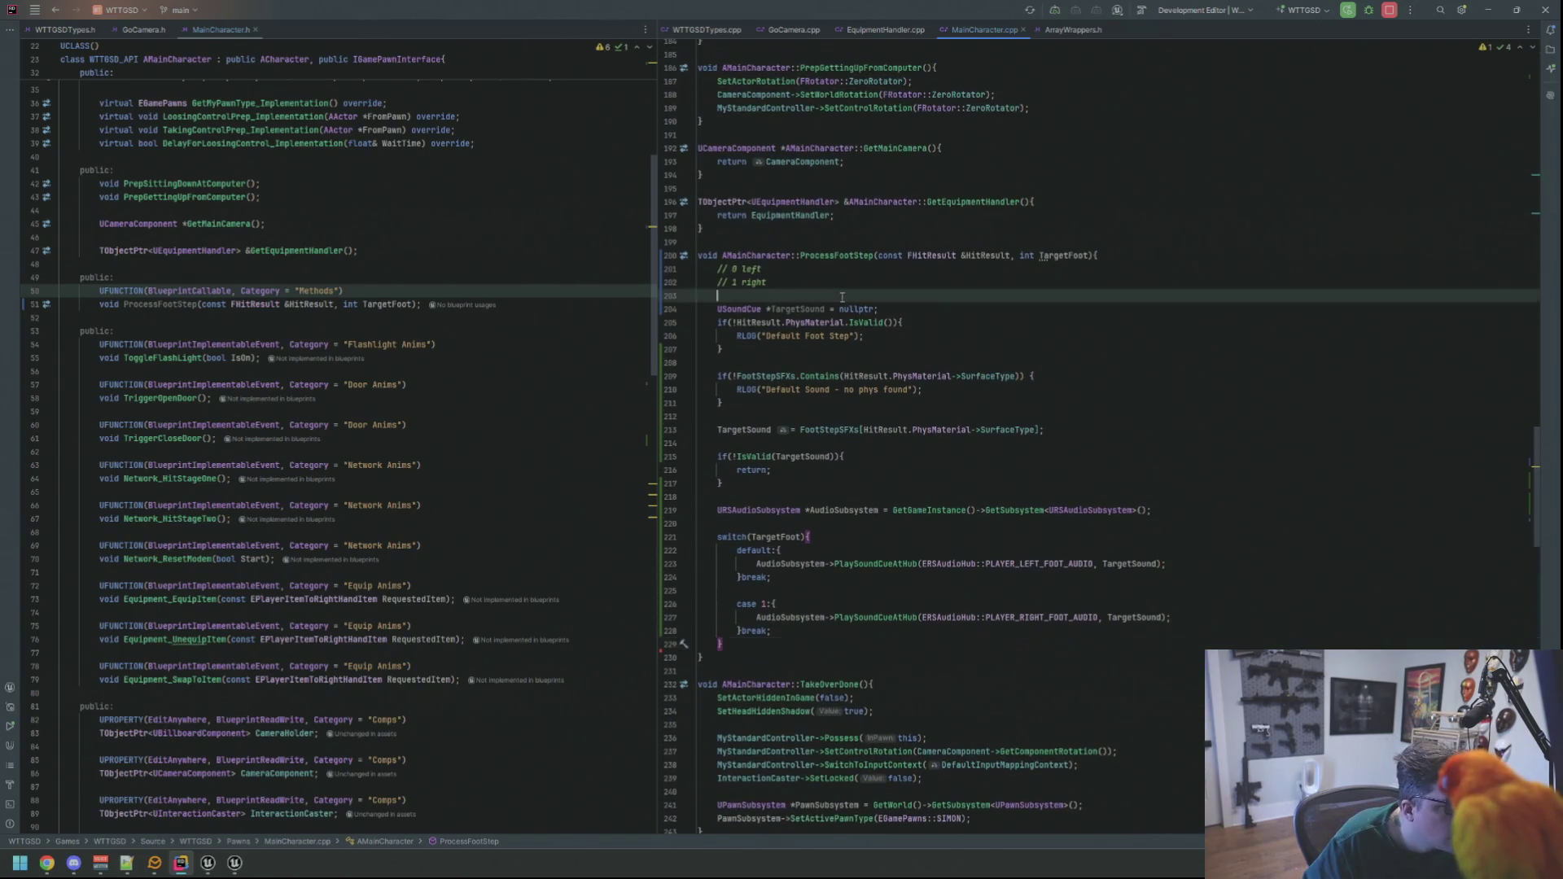
{"action": "key", "text": "Up"}
{"action": "key", "text": "End"}
{"action": "key", "text": "shift+Up"}
{"action": "key", "text": "shift+Home"}
{"action": "key", "text": "BackSpace"}
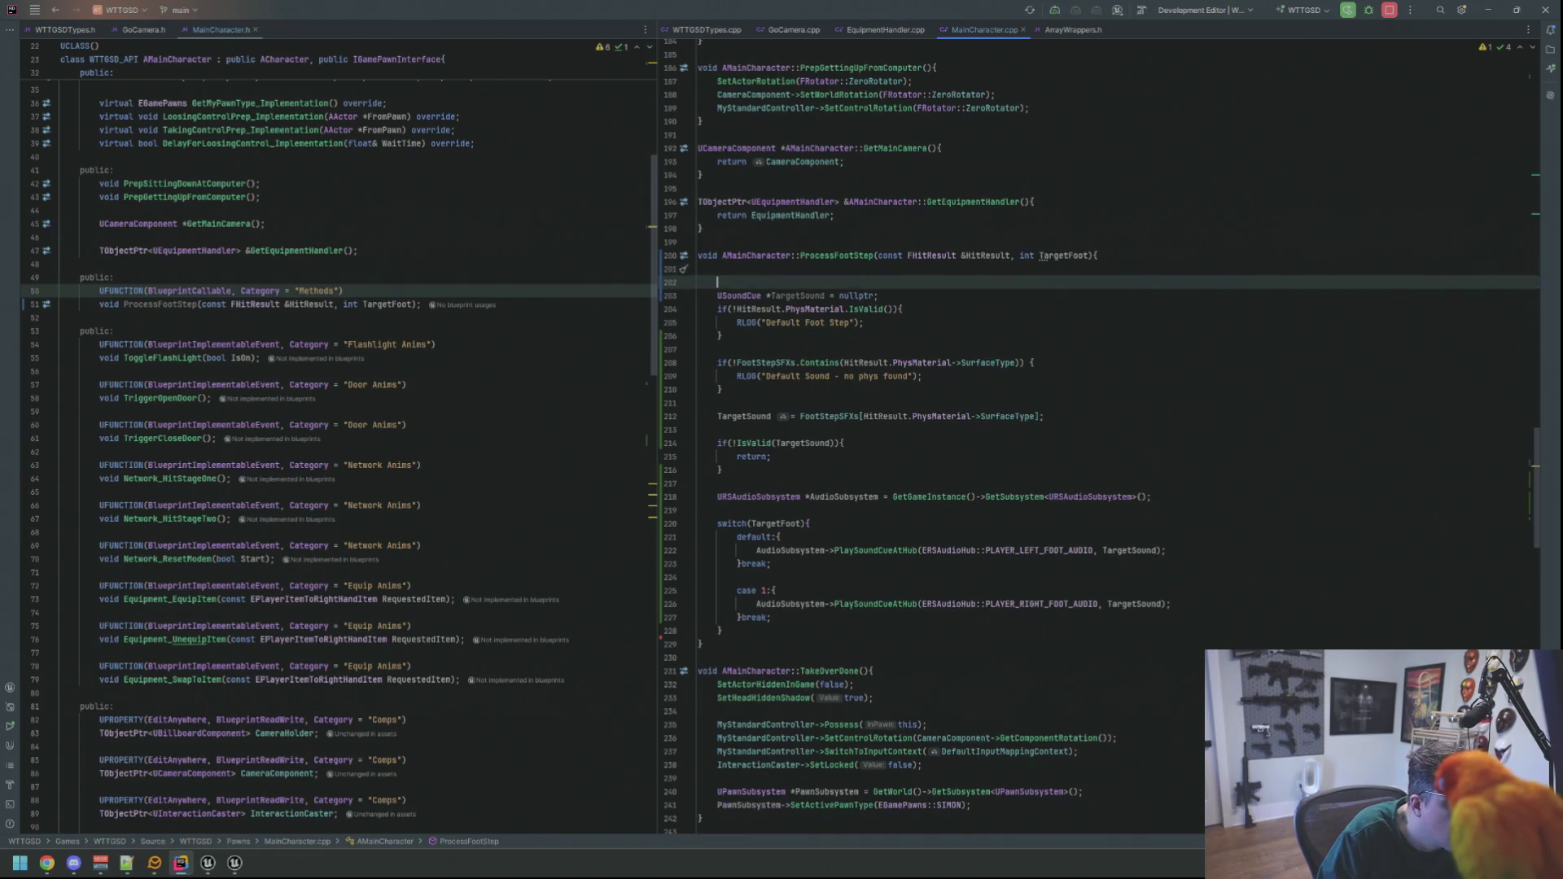
{"action": "key", "text": "Delete"}
{"action": "key", "text": "Delete"}
{"action": "key", "text": "End"}
{"action": "key", "text": "Return"}
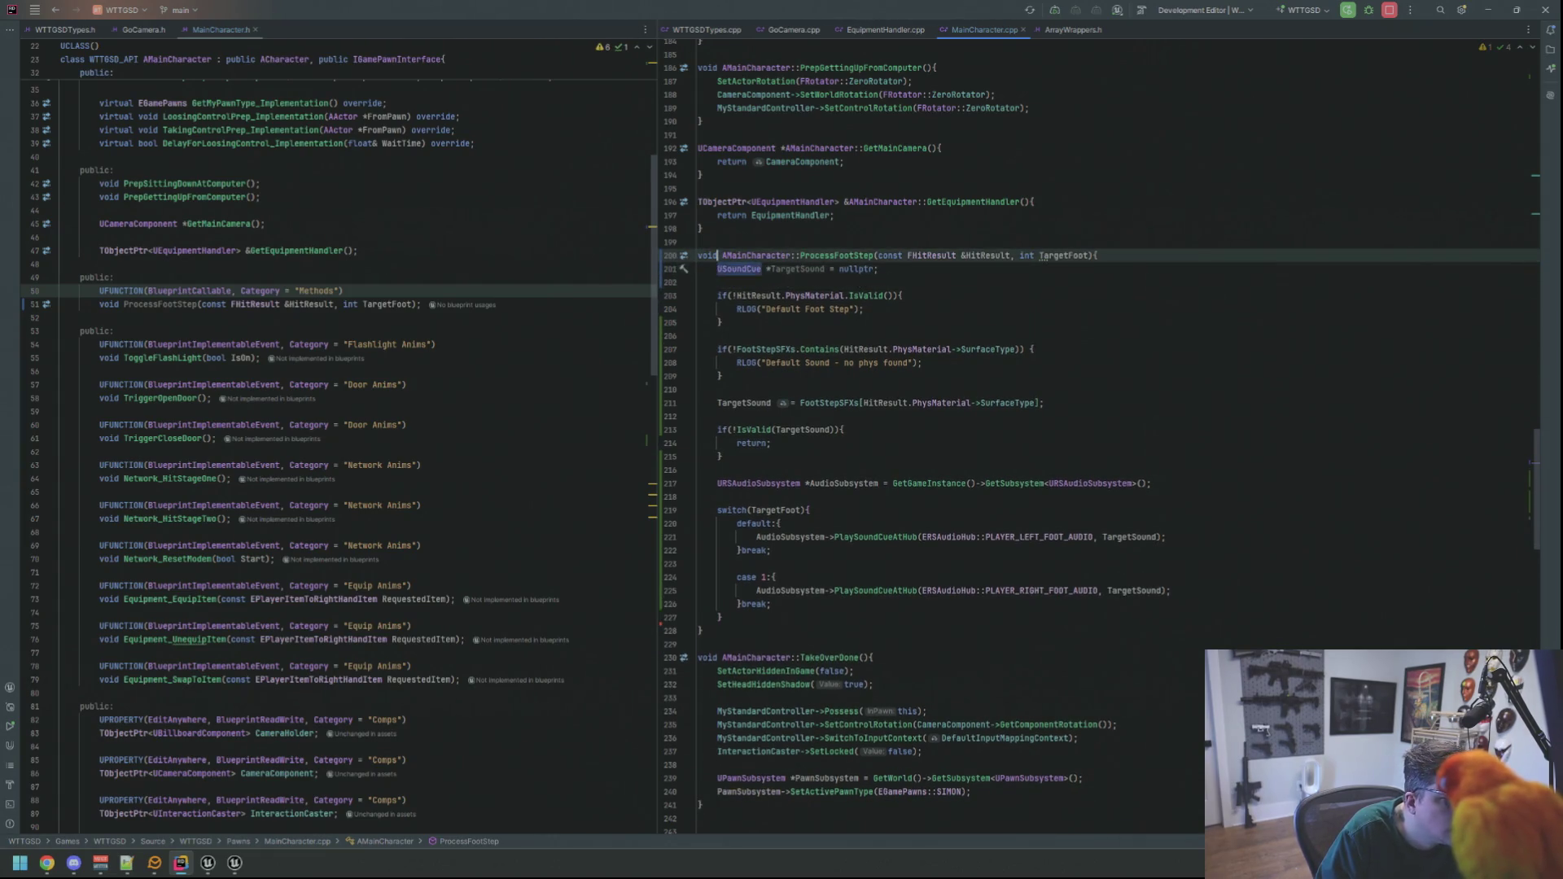
{"action": "key", "text": "Down"}
{"action": "key", "text": "Down"}
{"action": "key", "text": "Down"}
{"action": "key", "text": "End"}
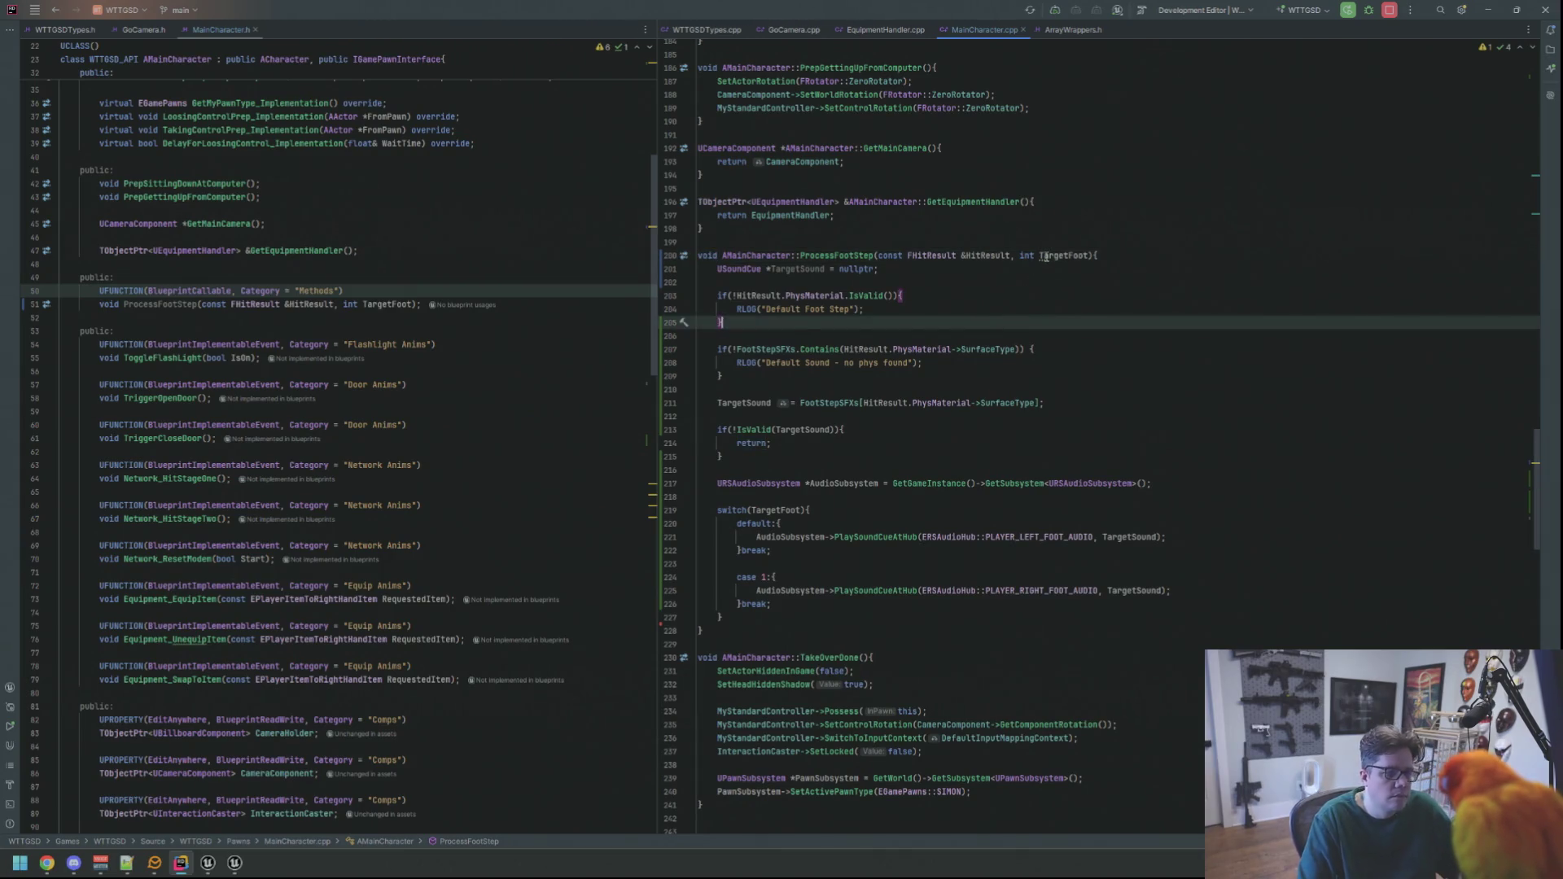
- Make TargetFoot a const int parameter in MainCharacter.cpp and MainCharacter.h
{"action": "left_click", "coordinate": [1043, 256]}
{"action": "key", "text": "alt+Return"}
{"action": "key", "text": "Return"}
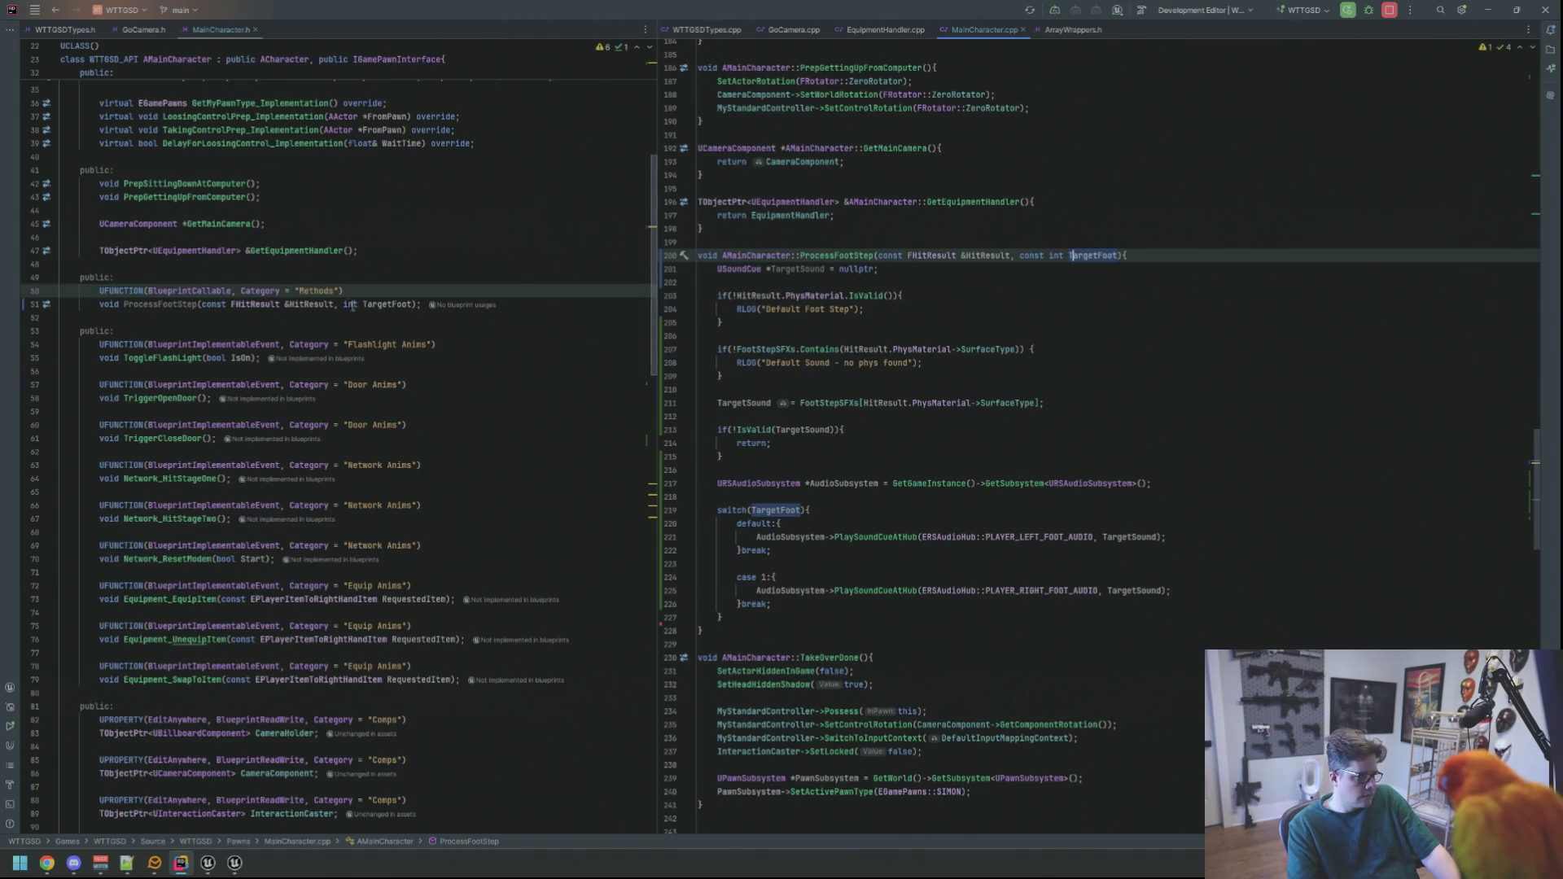
{"action": "key", "text": "ctrl+b"}
{"action": "type", "text": "const"}
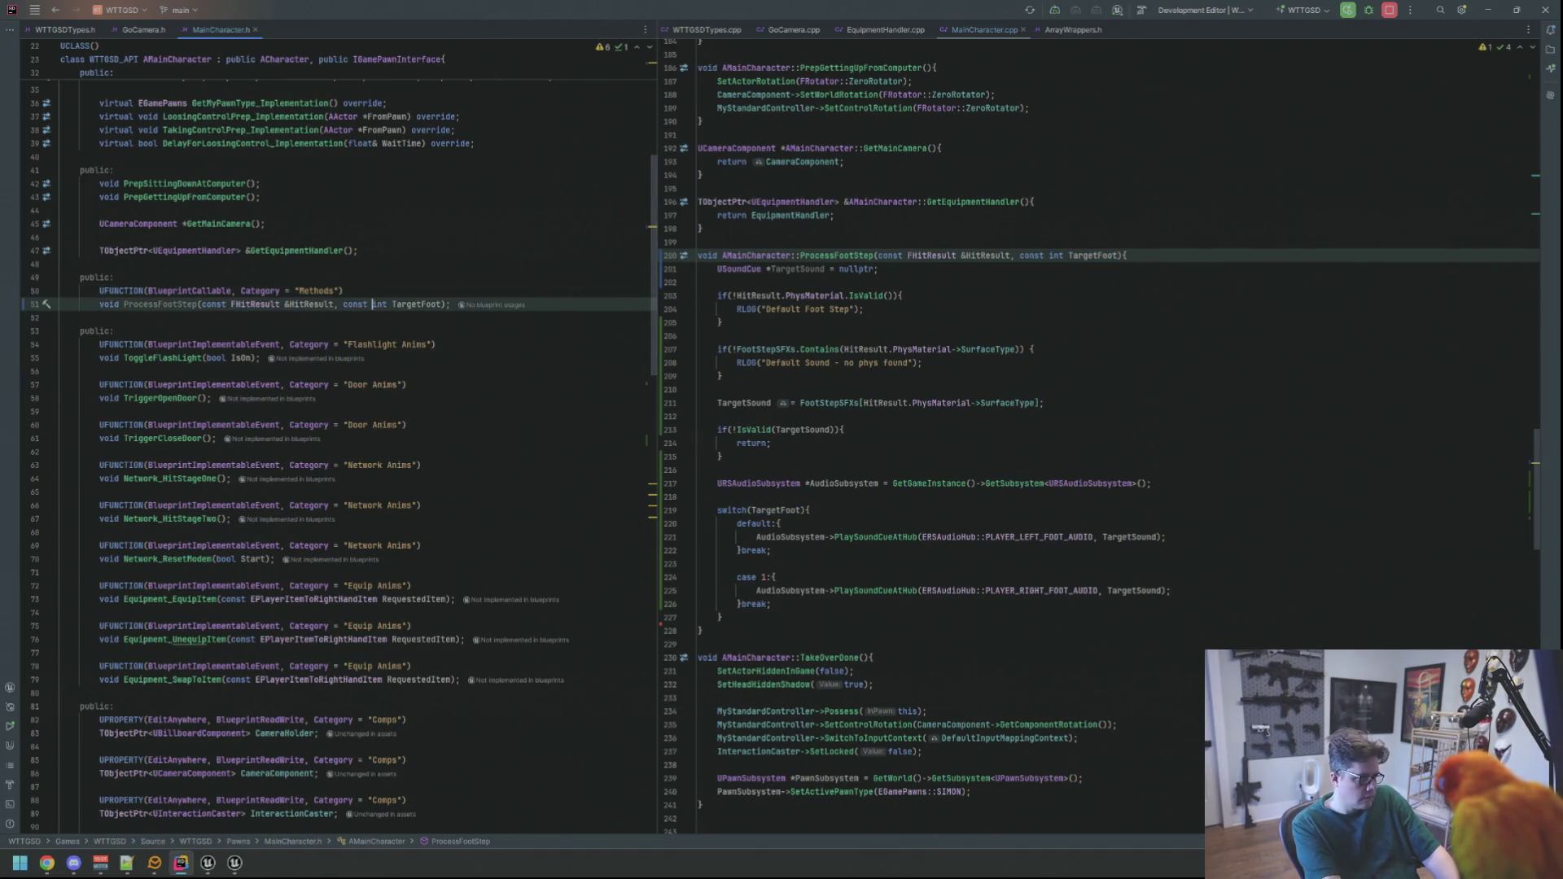
{"action": "key", "text": "Up"}
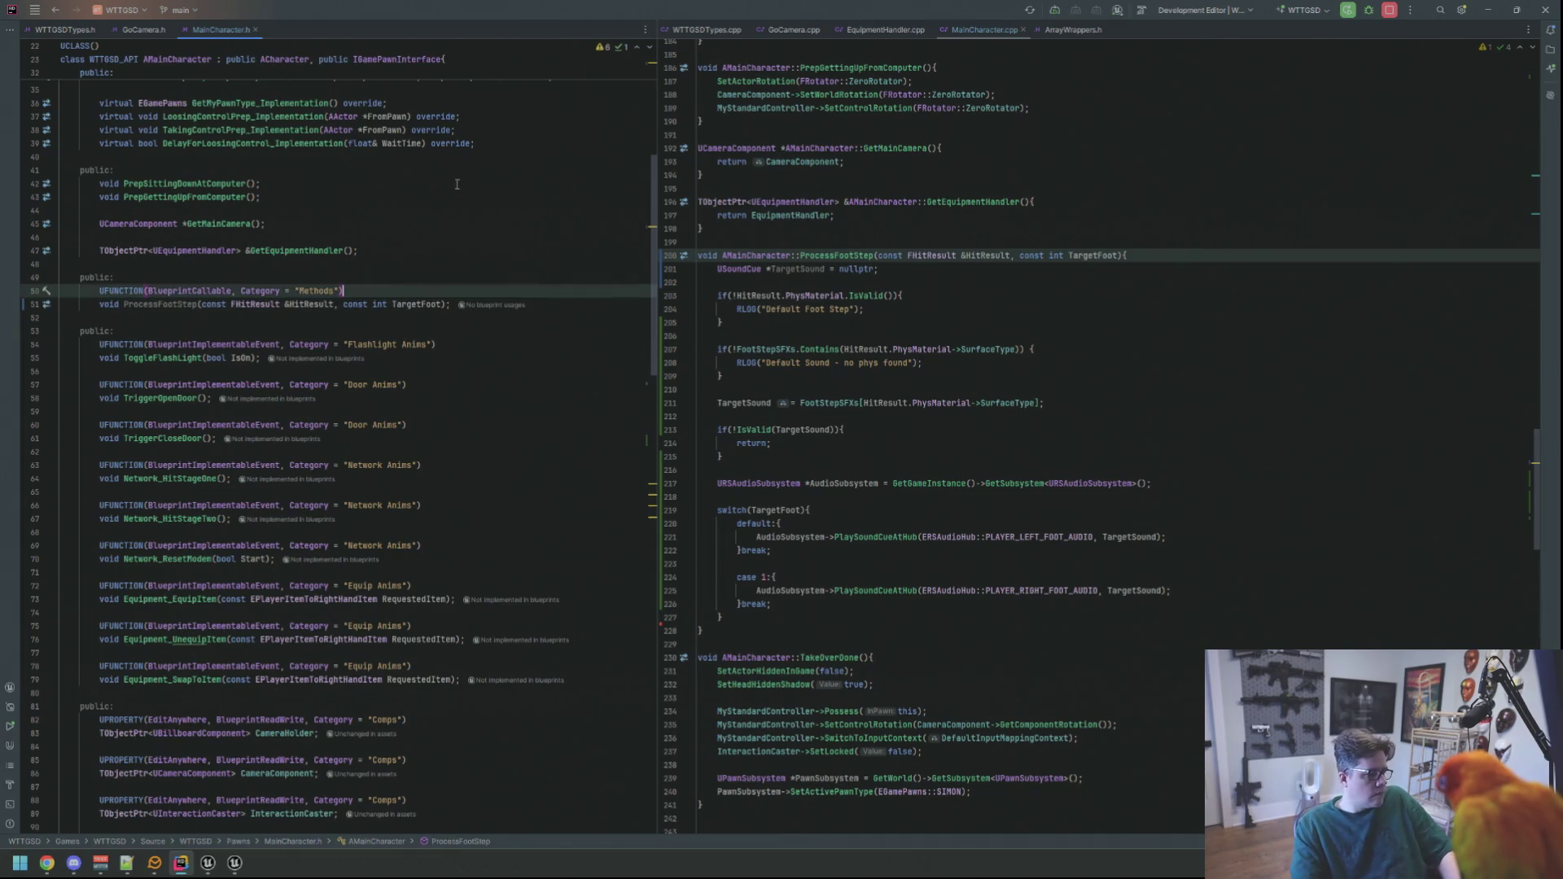
{"action": "right_click", "coordinate": [228, 861]}
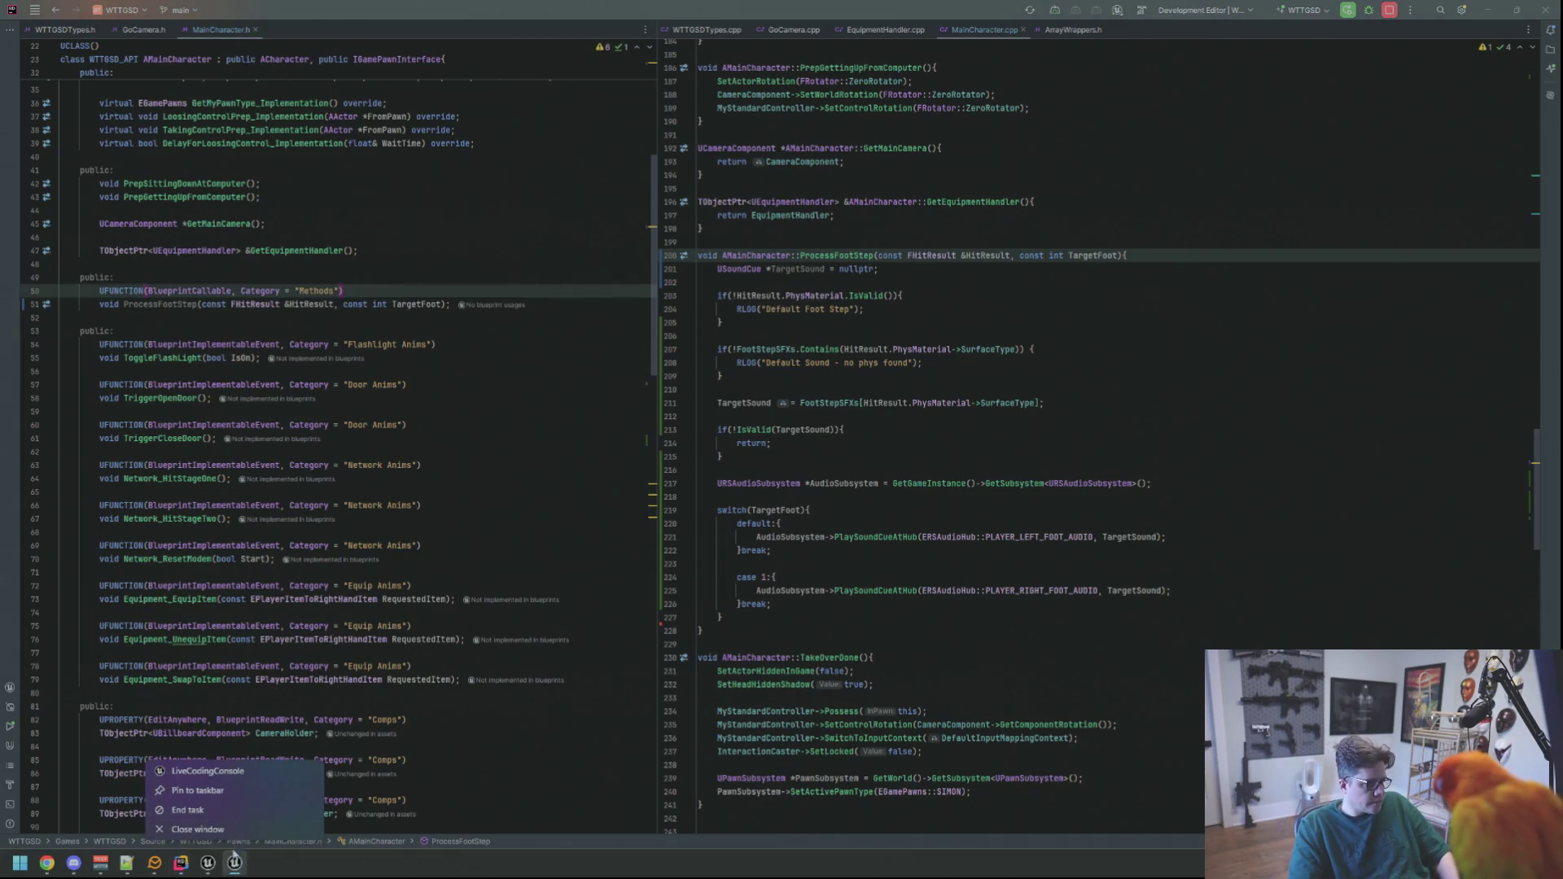
- Close the old LiveCodingConsole from the taskbar and trigger a Live Coding recompile with Ctrl+Alt+F11
{"action": "left_click", "coordinate": [229, 861]}
{"action": "right_click", "coordinate": [229, 861]}
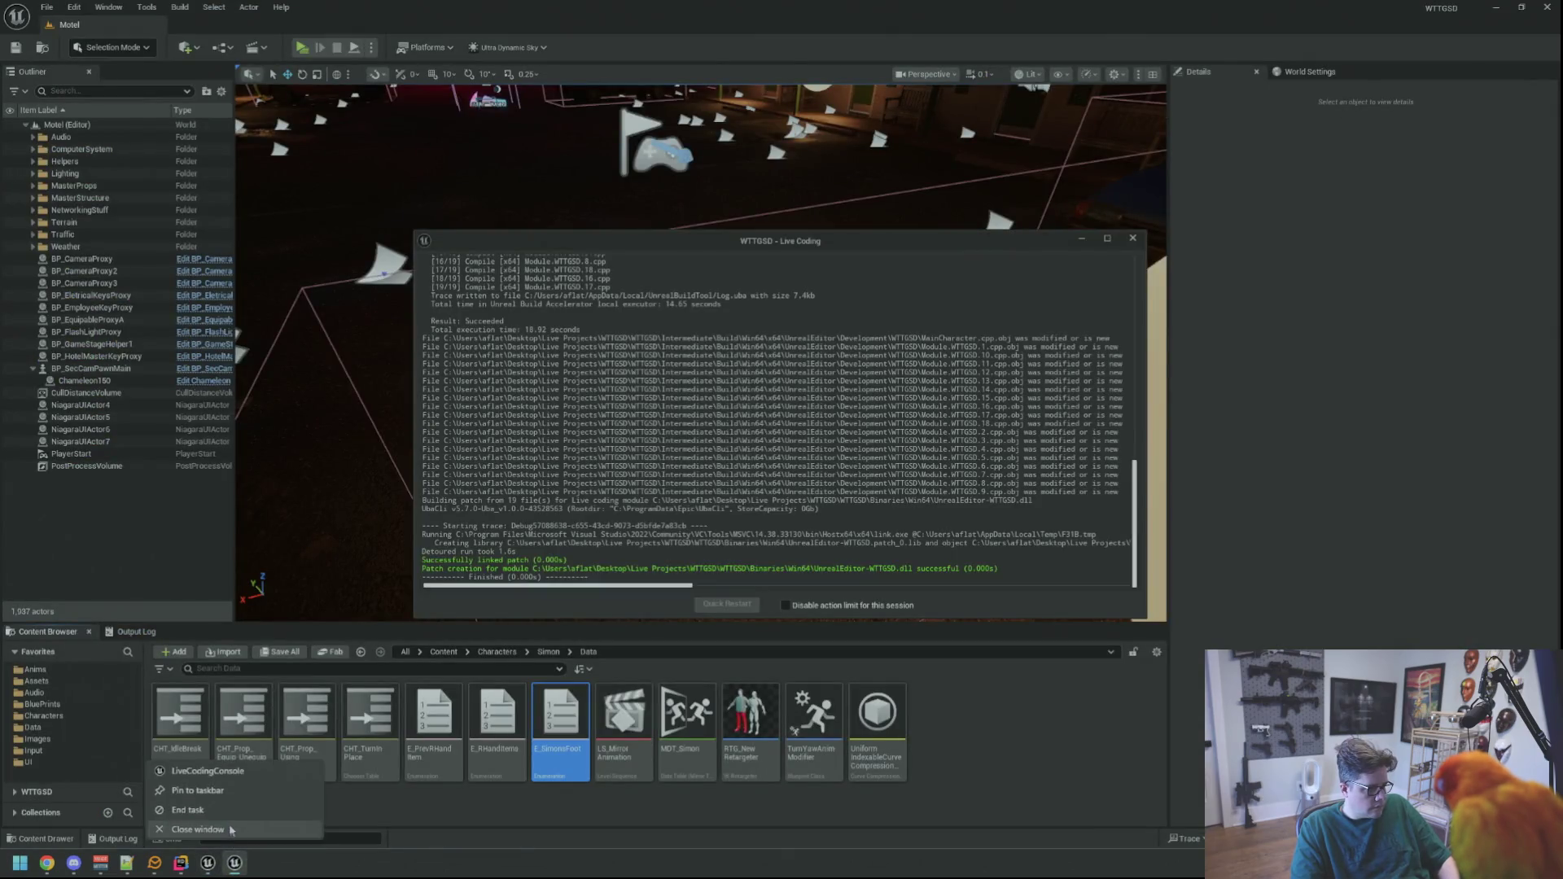
{"action": "left_click", "coordinate": [197, 828]}
{"action": "key", "text": "ctrl+alt+F11"}
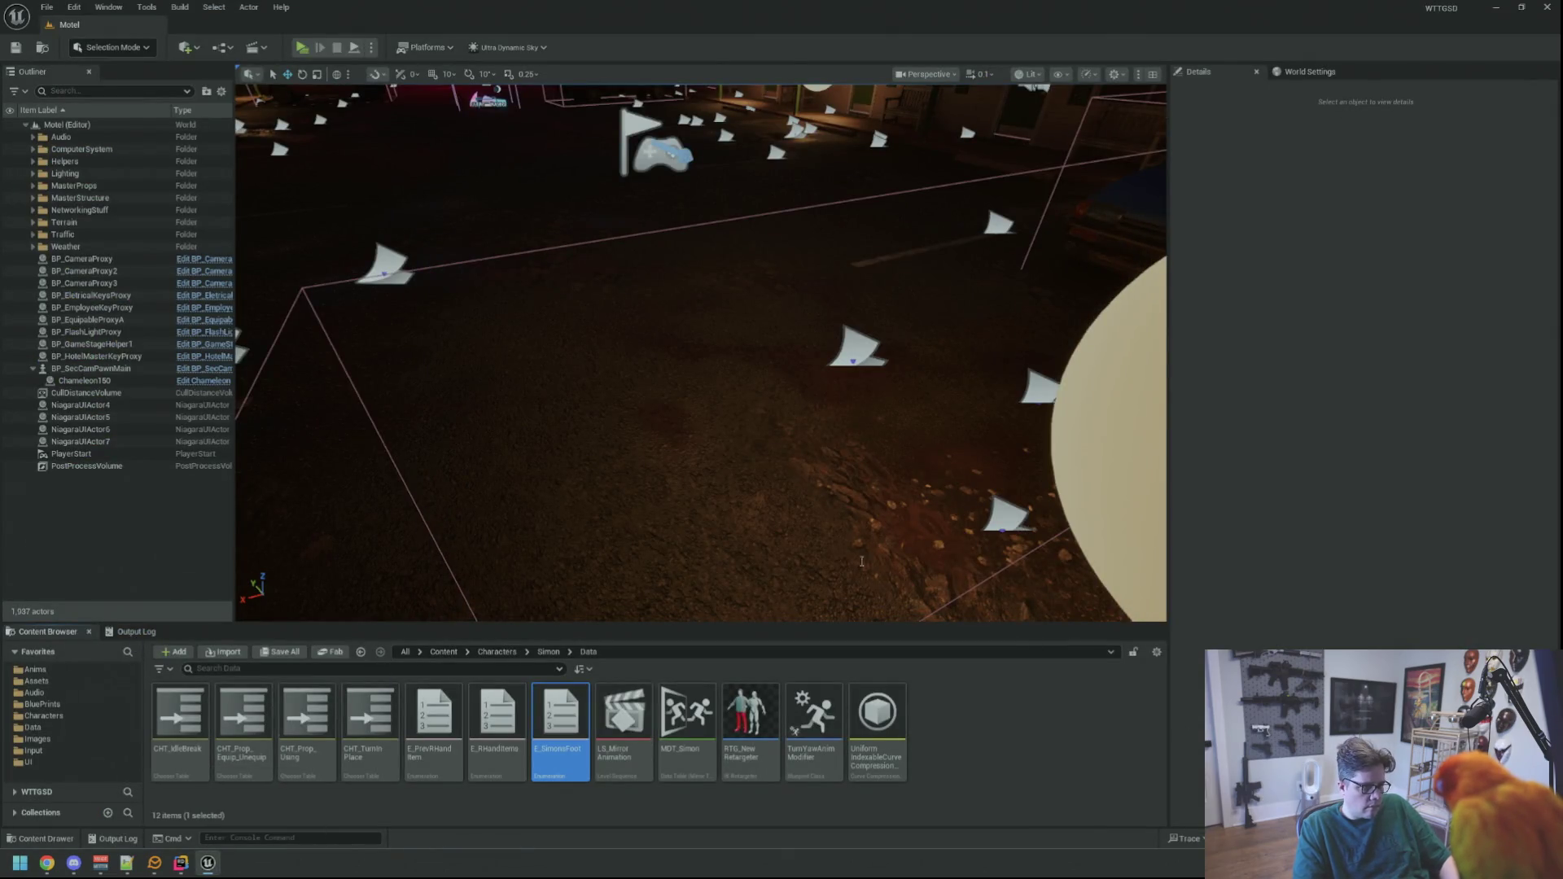
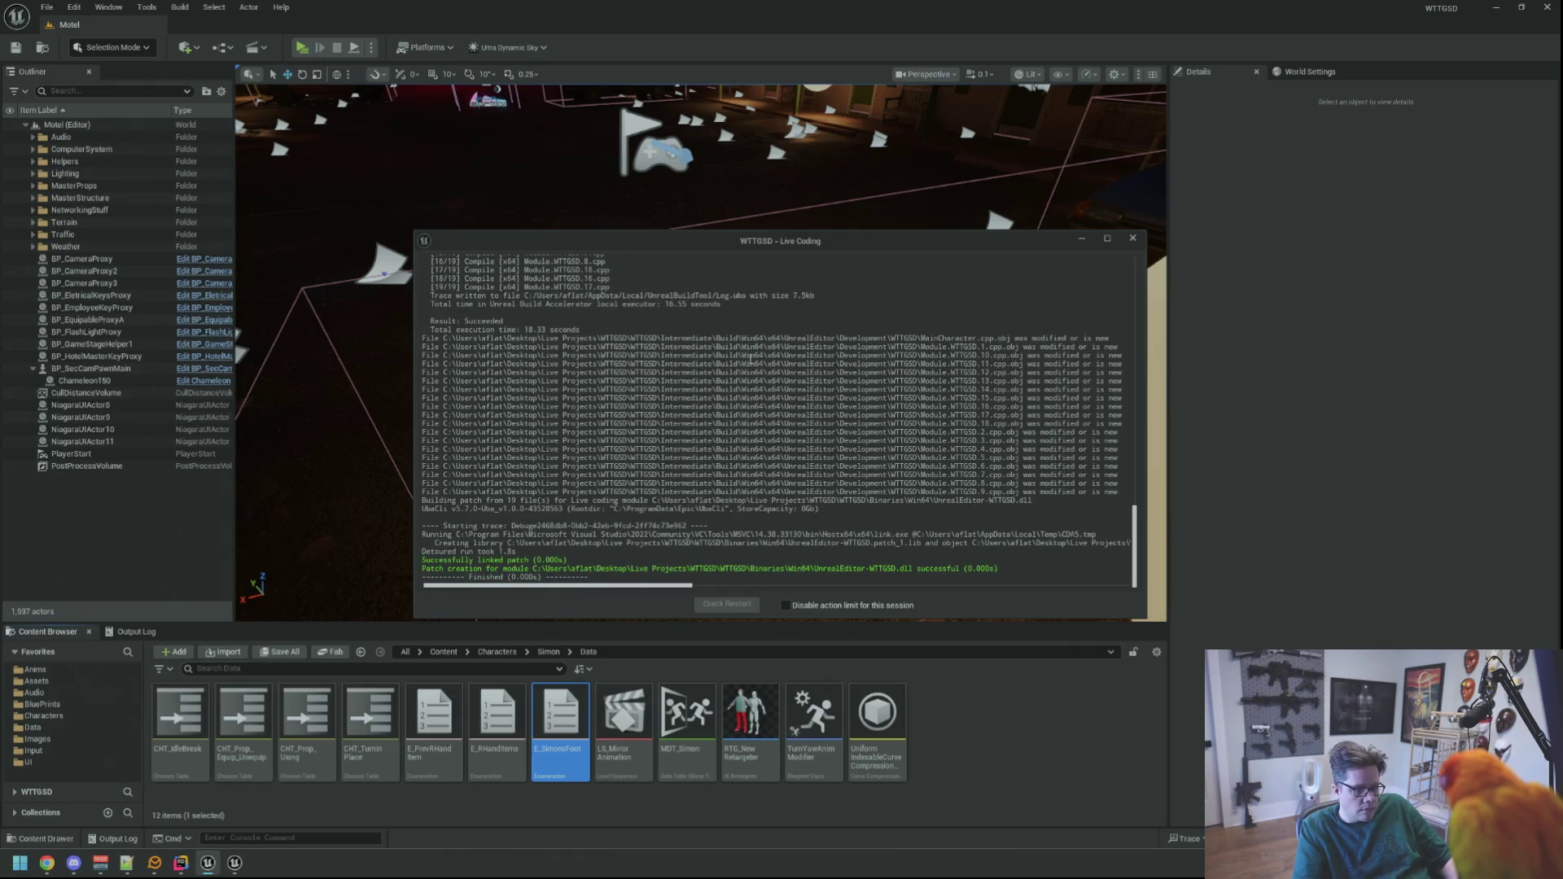
- Close the Live Coding build log and fly the viewport into the motel lobby
{"action": "left_click", "coordinate": [1132, 237]}
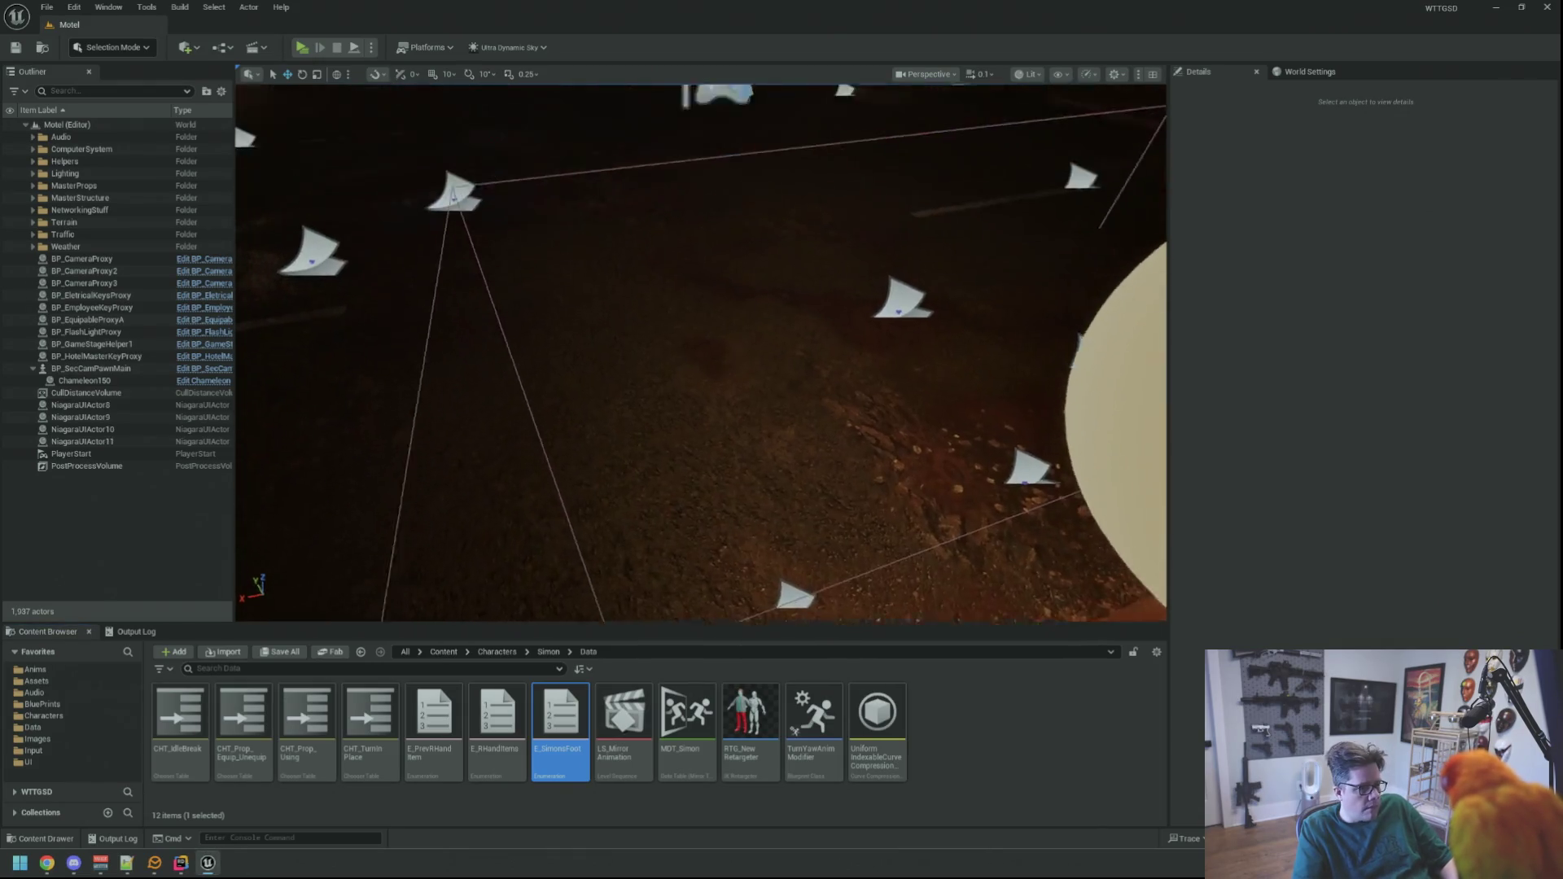
{"action": "key", "text": "w"}
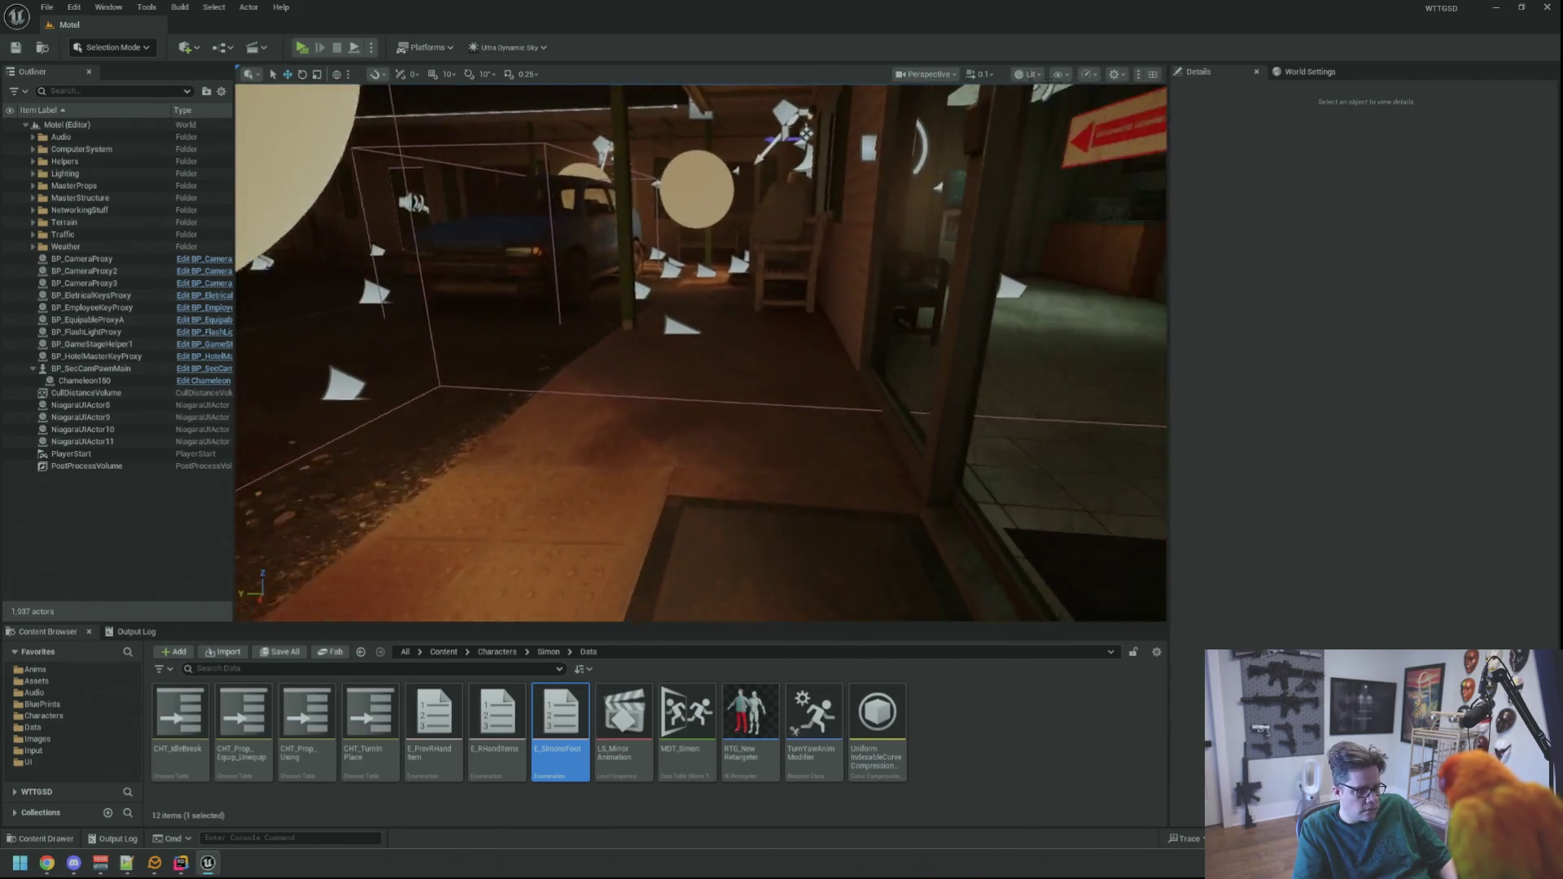
{"action": "key", "text": "w"}
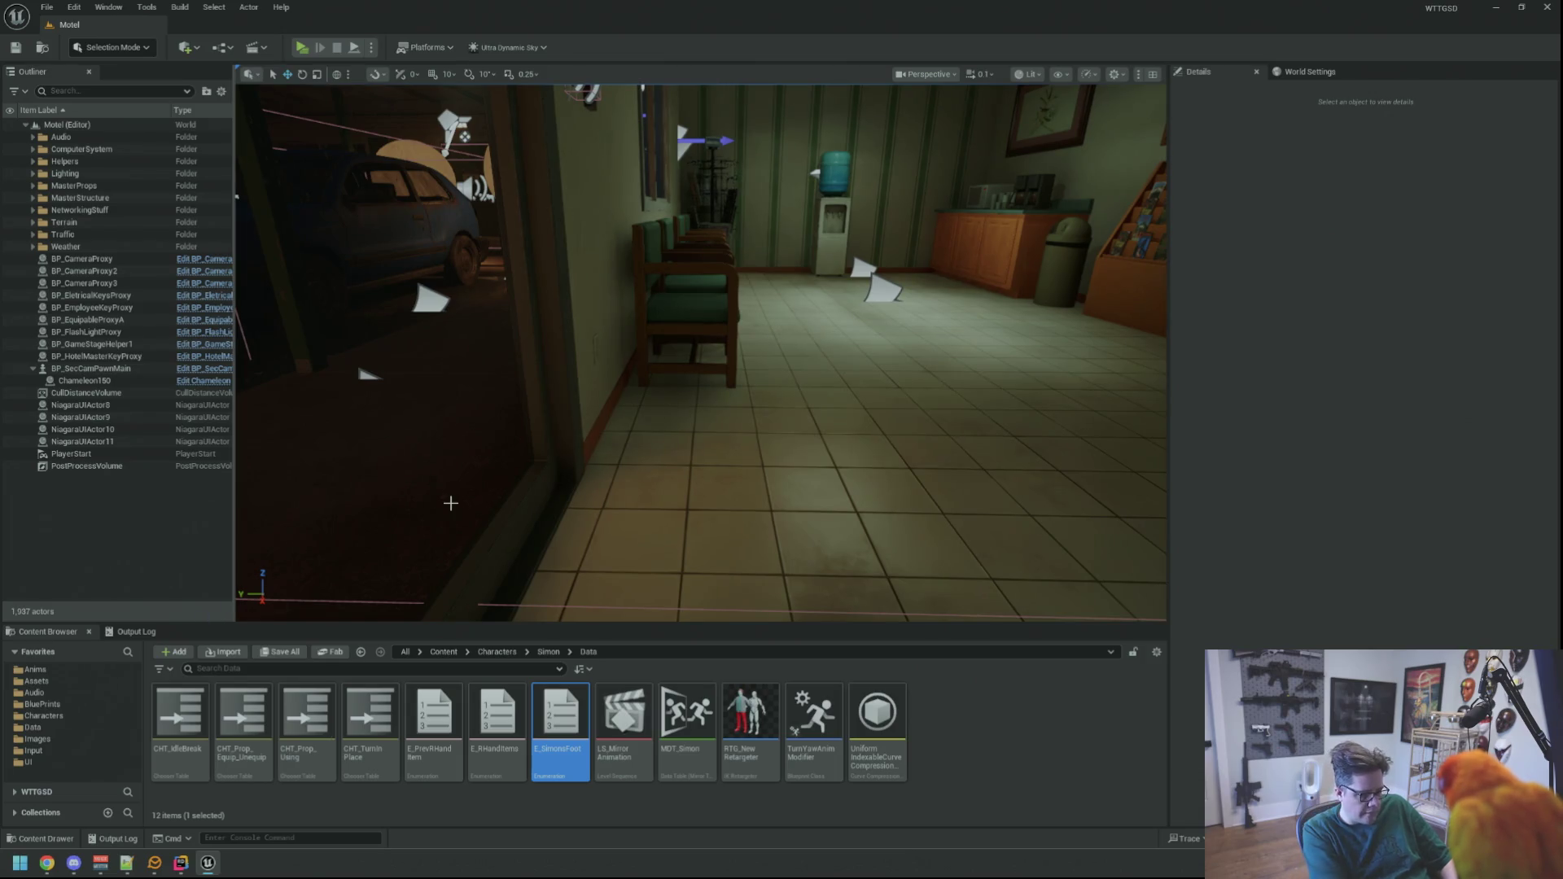
- Open AN_SimonProcessFootStep from the asset search and delete its outdated Process Foot Step node
{"action": "key", "text": "ctrl+p"}
{"action": "type", "text": "AN_Simon"}
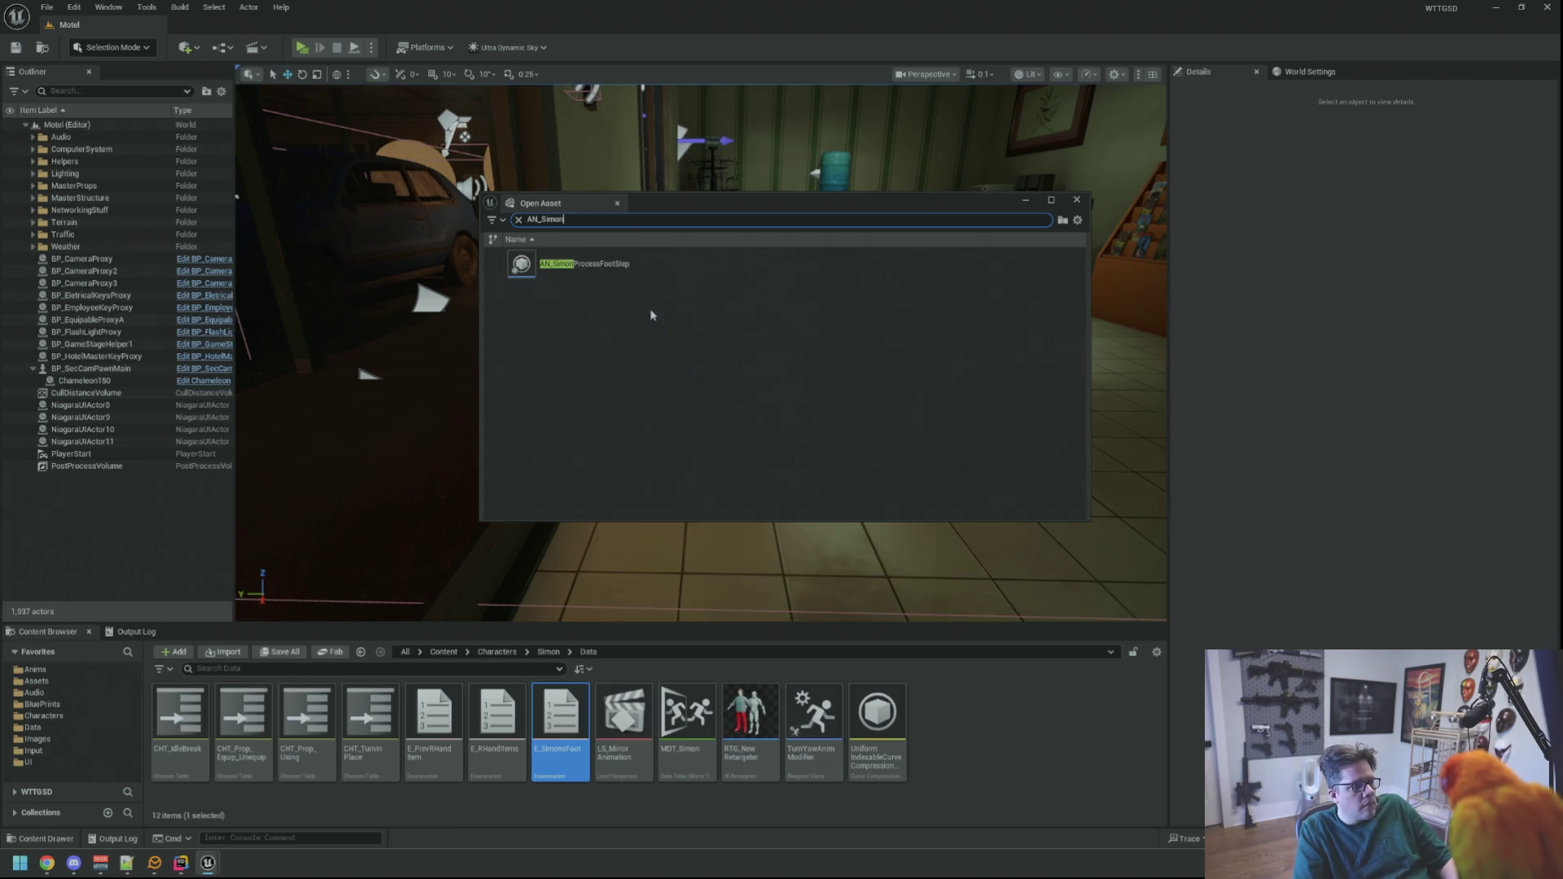
{"action": "double_click", "coordinate": [650, 259]}
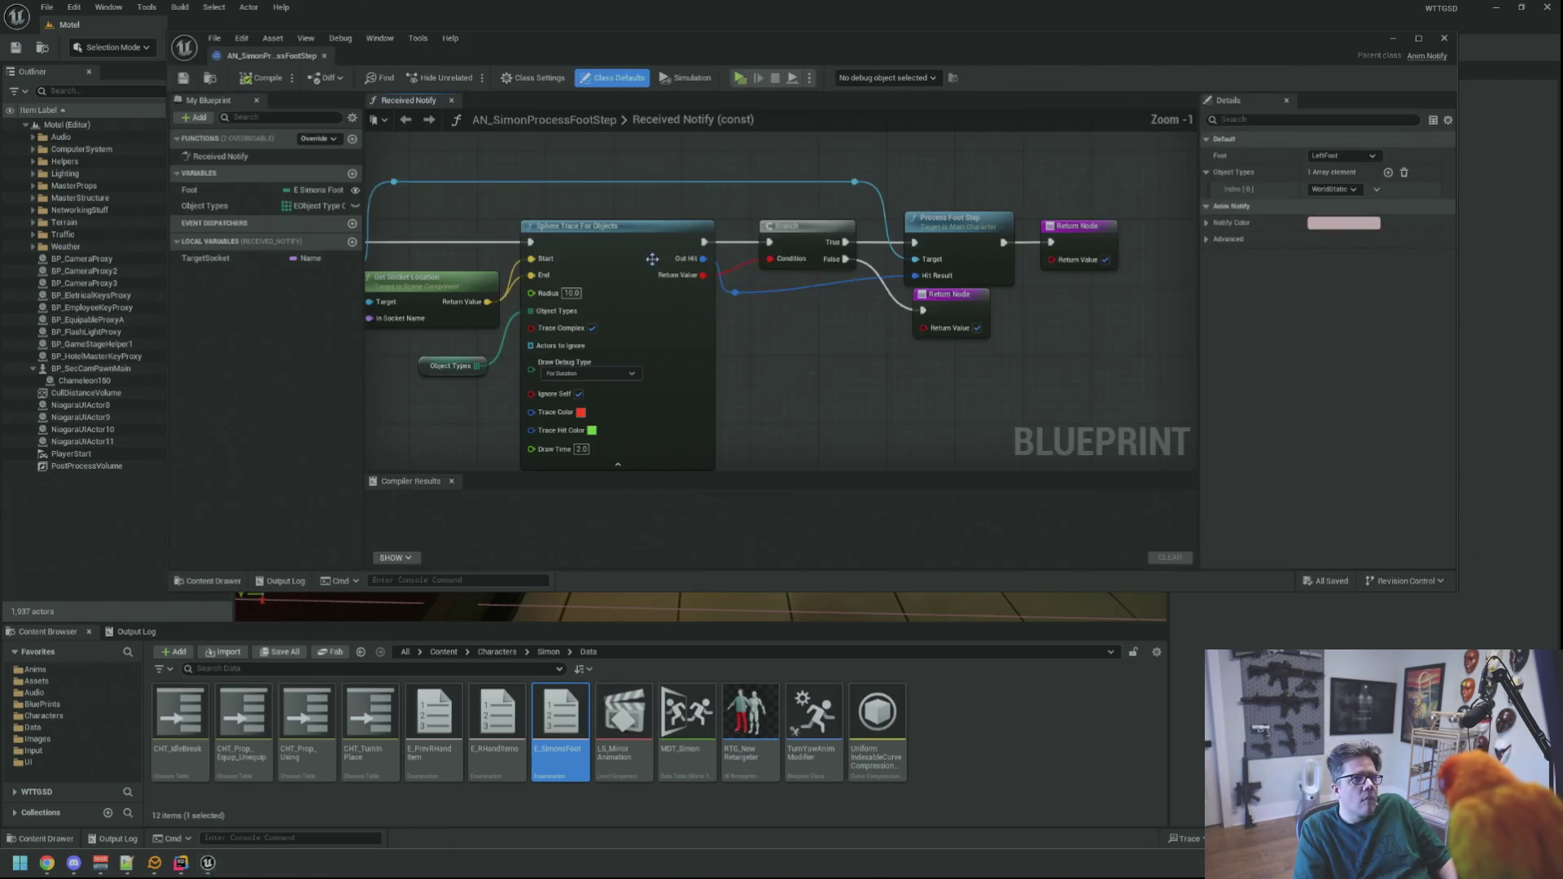
{"action": "scroll", "coordinate": [1112, 324], "scroll_direction": "up", "scroll_amount": 2}
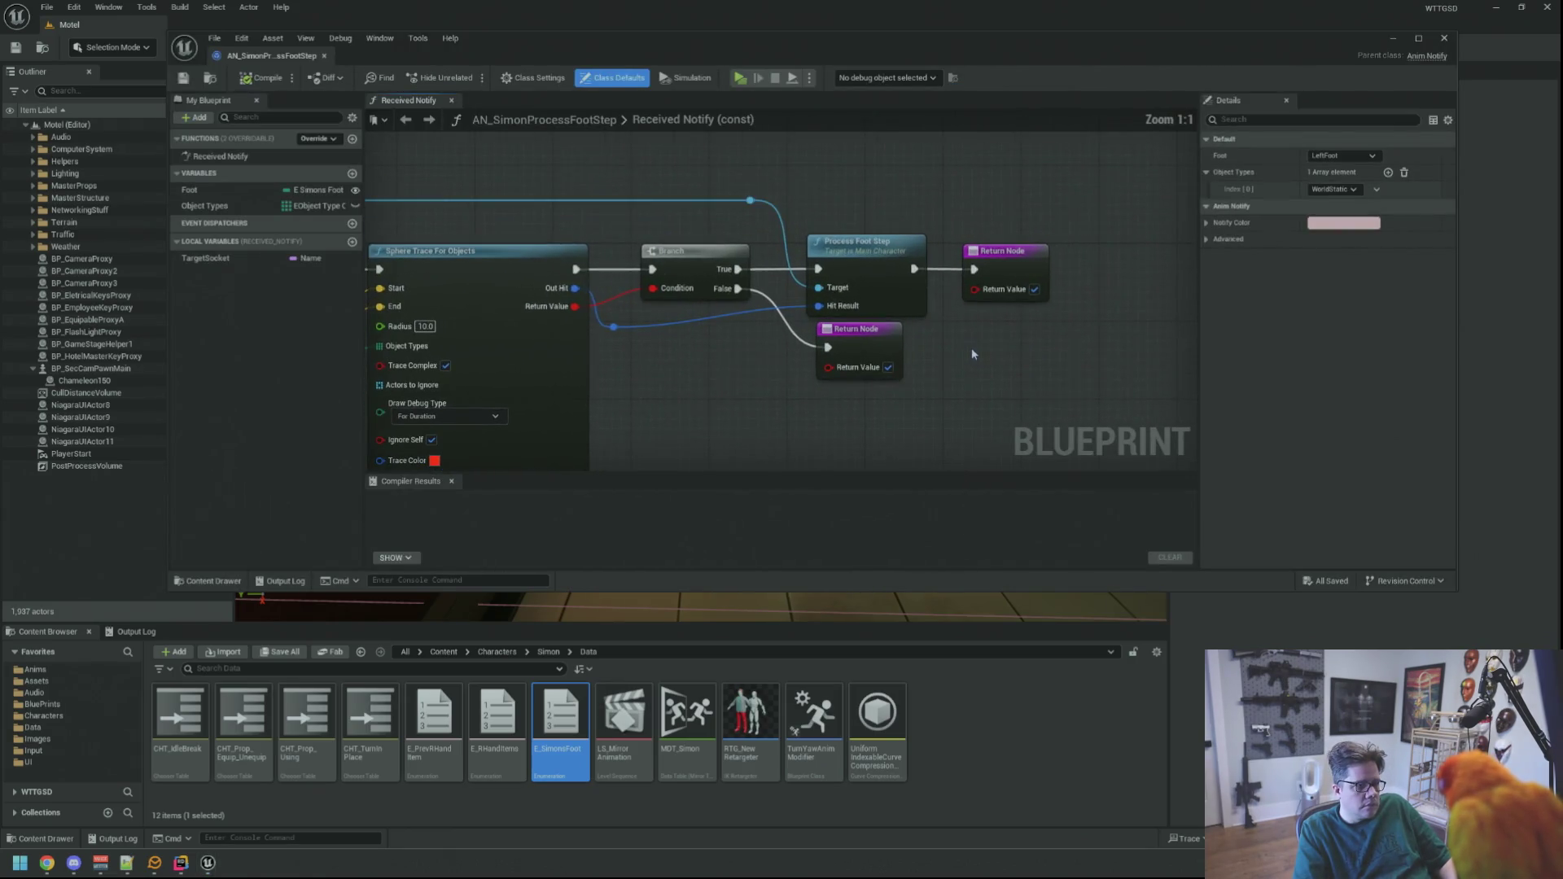
{"action": "scroll", "coordinate": [969, 347], "scroll_direction": "down", "scroll_amount": 1}
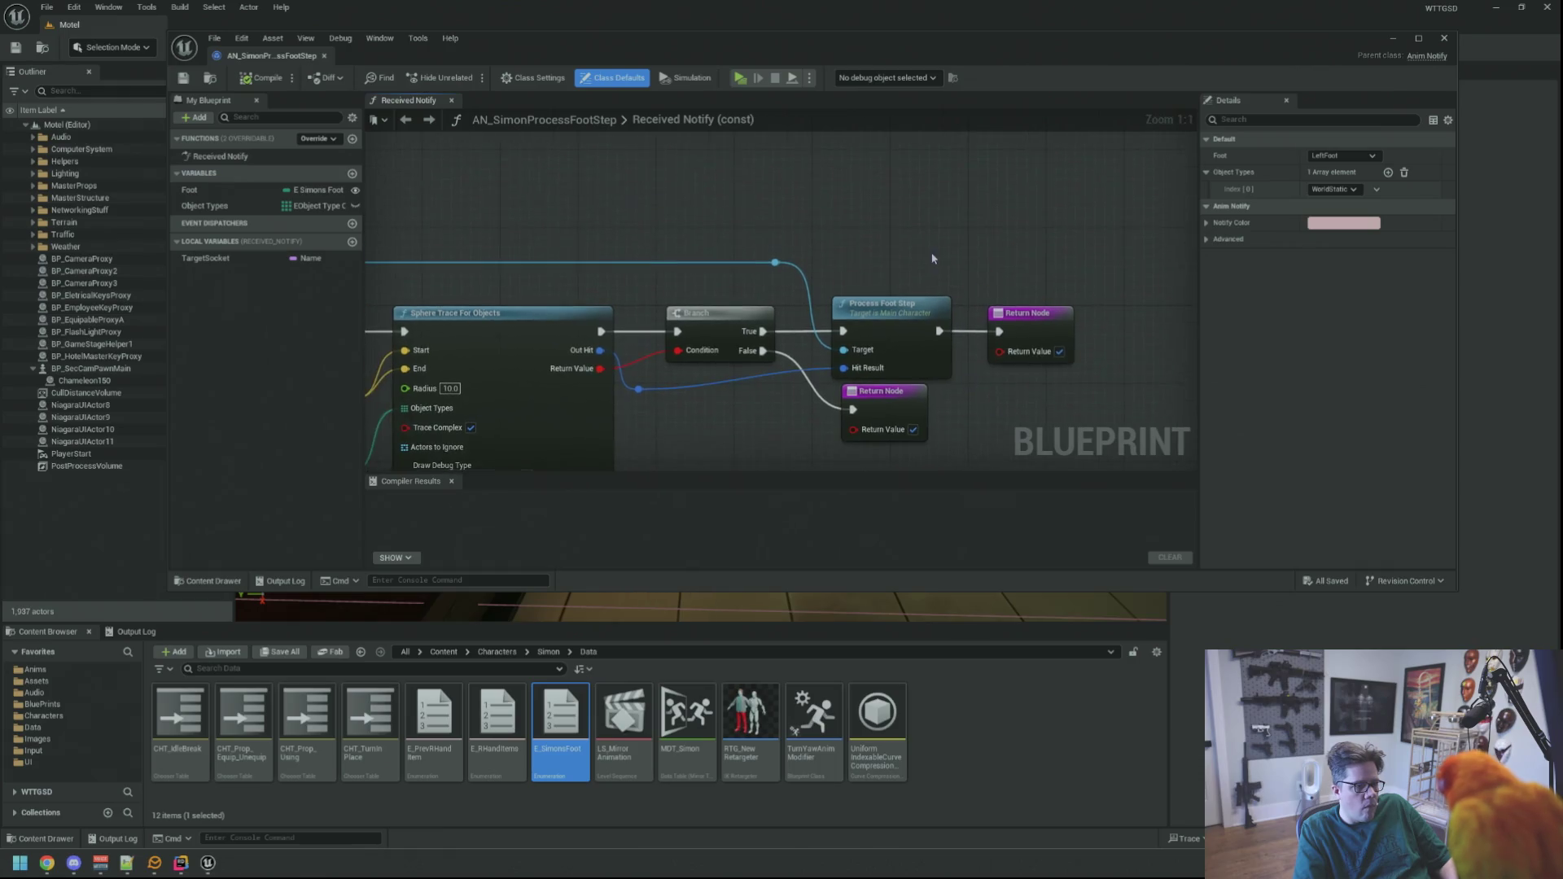
{"action": "key", "text": "Delete"}
- Add a refreshed Process Foot Step node from the BP Simon reference
{"action": "right_click", "coordinate": [893, 285]}
{"action": "type", "text": "proces"}
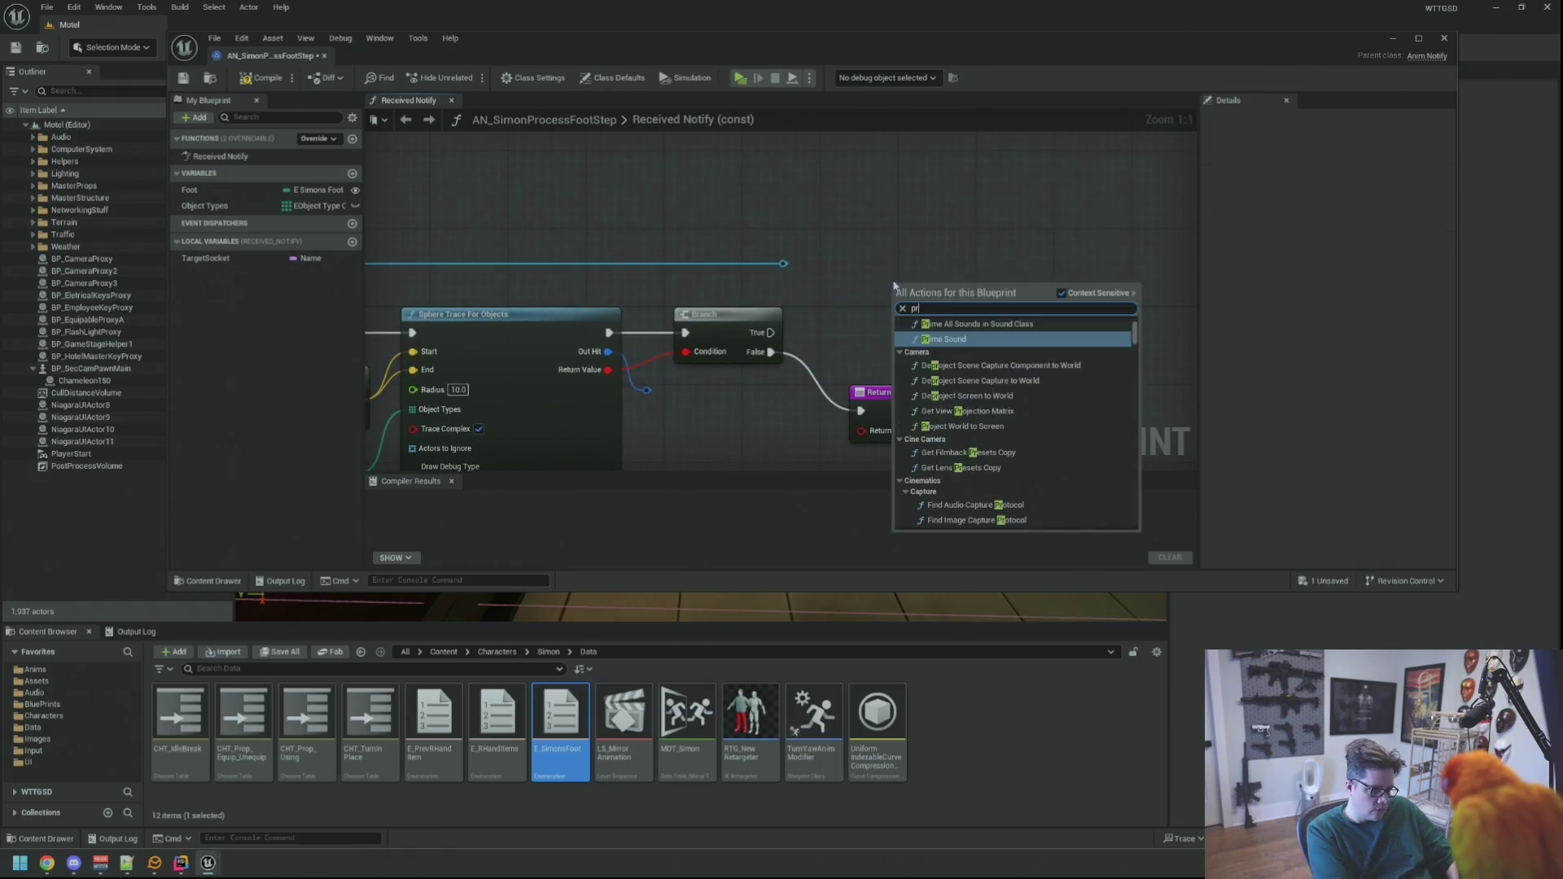
{"action": "left_click", "coordinate": [855, 233]}
{"action": "mouse_move", "coordinate": [781, 264]}
{"action": "left_mouse_down"}
{"action": "mouse_move", "coordinate": [906, 282]}
{"action": "mouse_move", "coordinate": [917, 300]}
{"action": "left_mouse_up"}
{"action": "type", "text": "proce"}
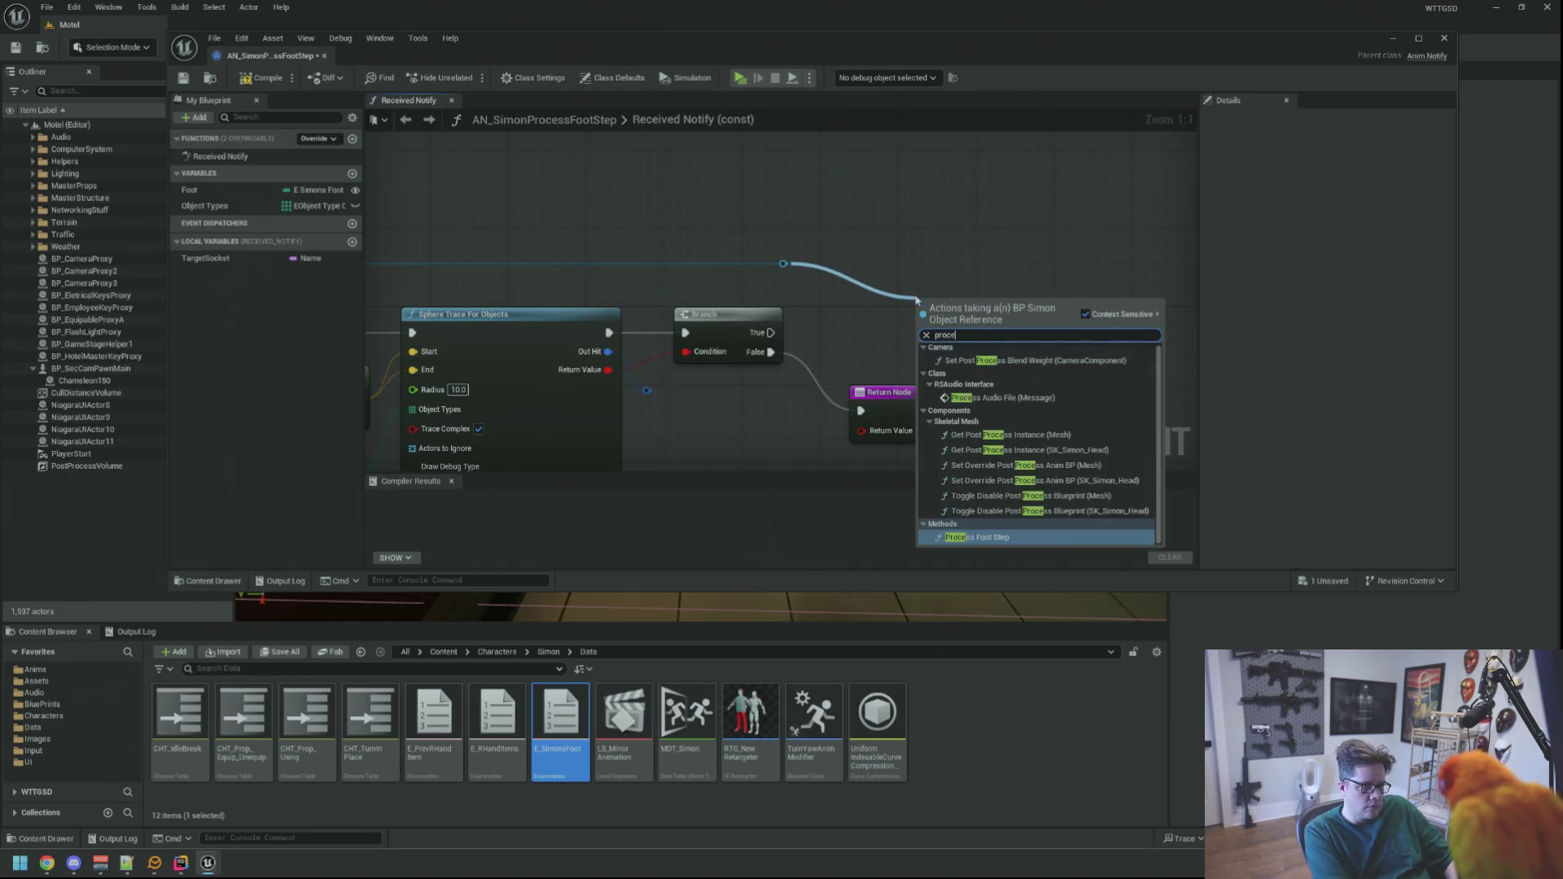
{"action": "key", "text": "Return"}
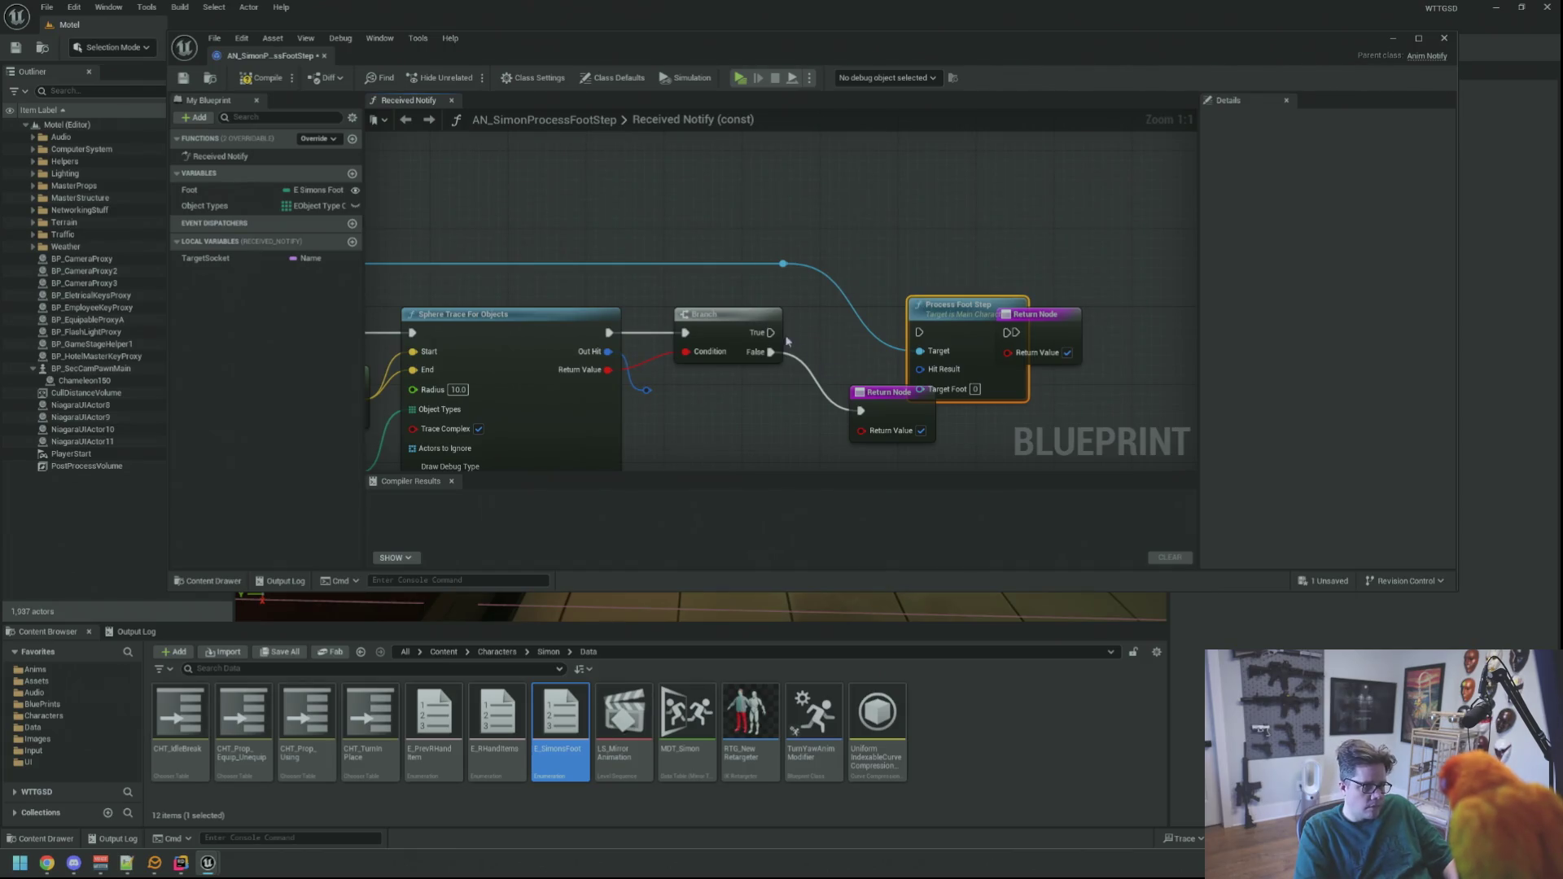
- Wire Branch True into Process Foot Step and on to the Return Node, then add a Foot getter
{"action": "left_click_drag", "start_coordinate": [770, 332], "coordinate": [924, 333]}
{"action": "mouse_move", "coordinate": [938, 314]}
{"action": "left_mouse_down"}
{"action": "mouse_move", "coordinate": [880, 295]}
{"action": "mouse_move", "coordinate": [891, 364]}
{"action": "left_mouse_up"}
{"action": "mouse_move", "coordinate": [910, 194]}
{"action": "left_mouse_down"}
{"action": "mouse_move", "coordinate": [891, 213]}
{"action": "mouse_move", "coordinate": [1007, 236]}
{"action": "left_mouse_up"}
{"action": "left_click", "coordinate": [1008, 236]}
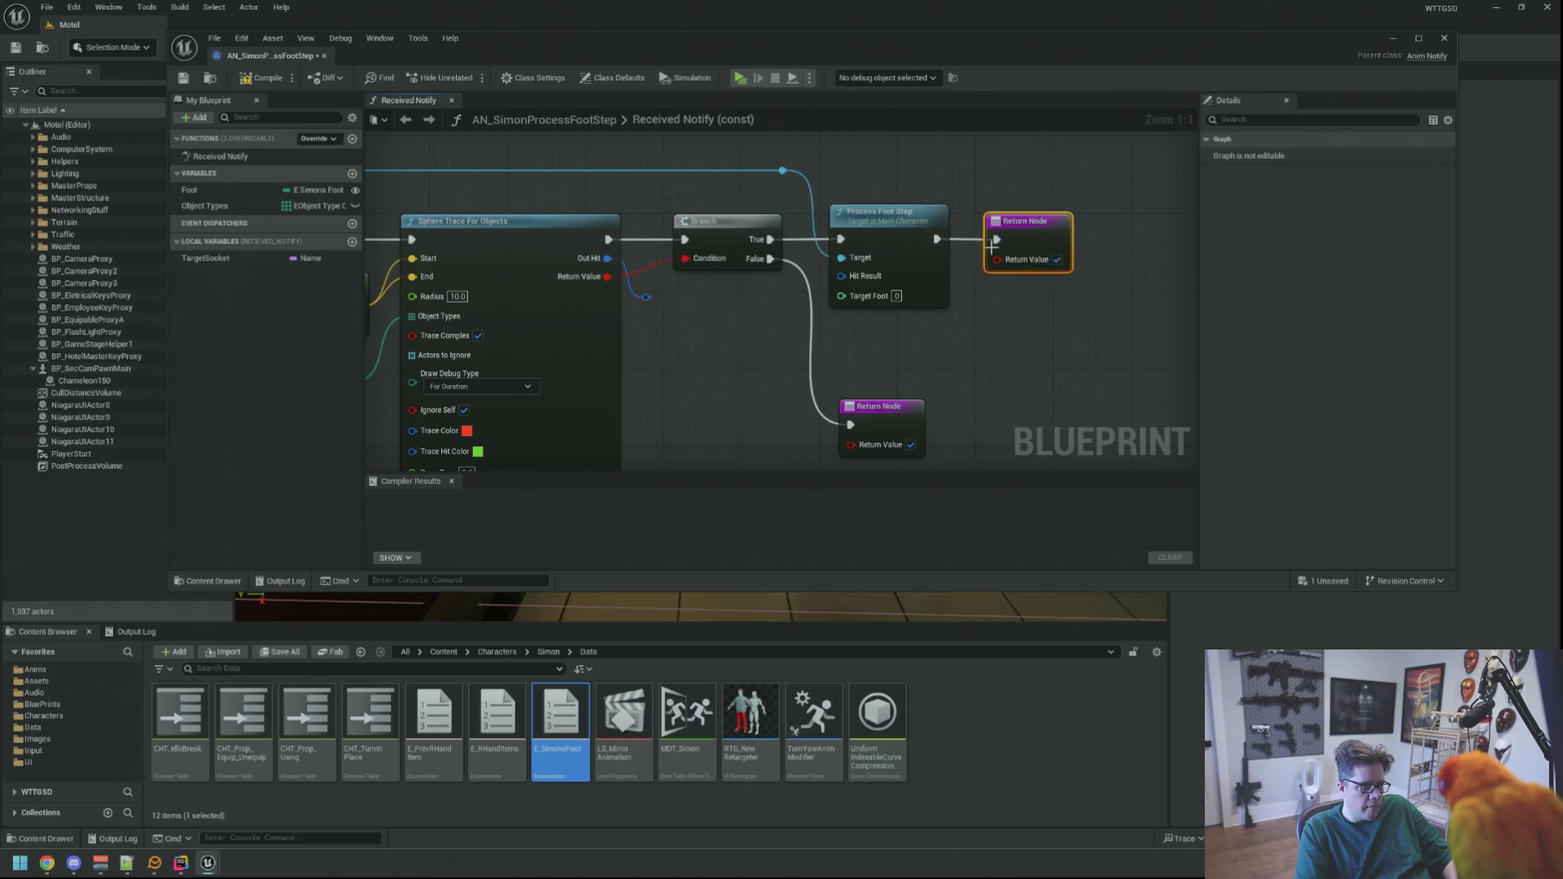
{"action": "mouse_move", "coordinate": [890, 410]}
{"action": "left_mouse_down"}
{"action": "mouse_move", "coordinate": [904, 376]}
{"action": "mouse_move", "coordinate": [876, 328]}
{"action": "left_mouse_up"}
{"action": "left_click", "coordinate": [722, 364]}
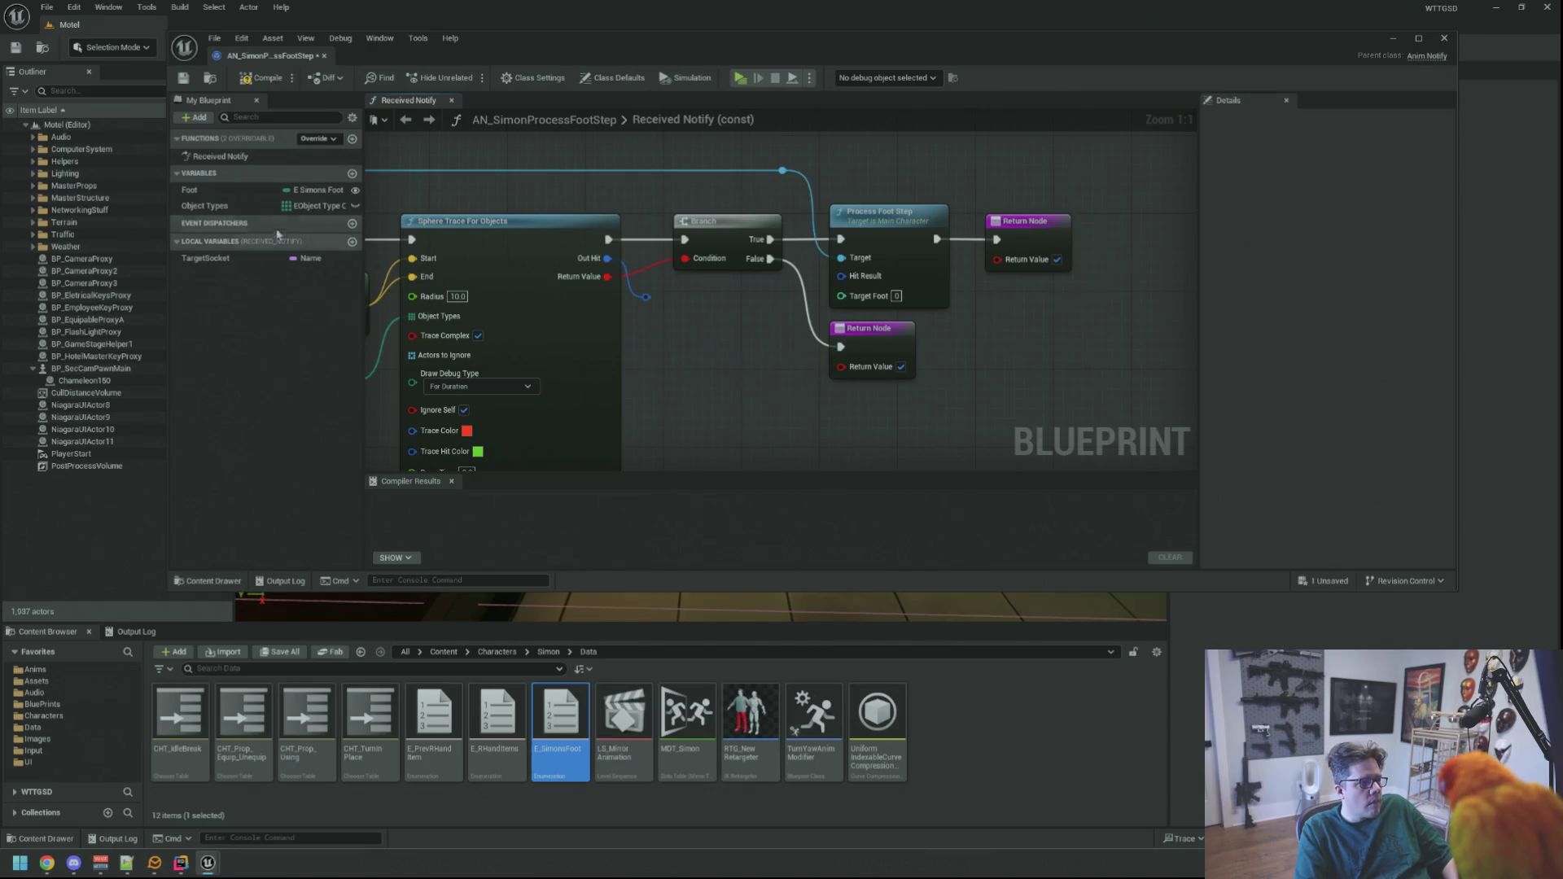
{"action": "mouse_move", "coordinate": [189, 190]}
{"action": "left_mouse_down"}
{"action": "mouse_move", "coordinate": [717, 374]}
{"action": "mouse_move", "coordinate": [821, 289]}
{"action": "mouse_move", "coordinate": [824, 327]}
{"action": "left_mouse_up"}
{"action": "left_click", "coordinate": [727, 371]}
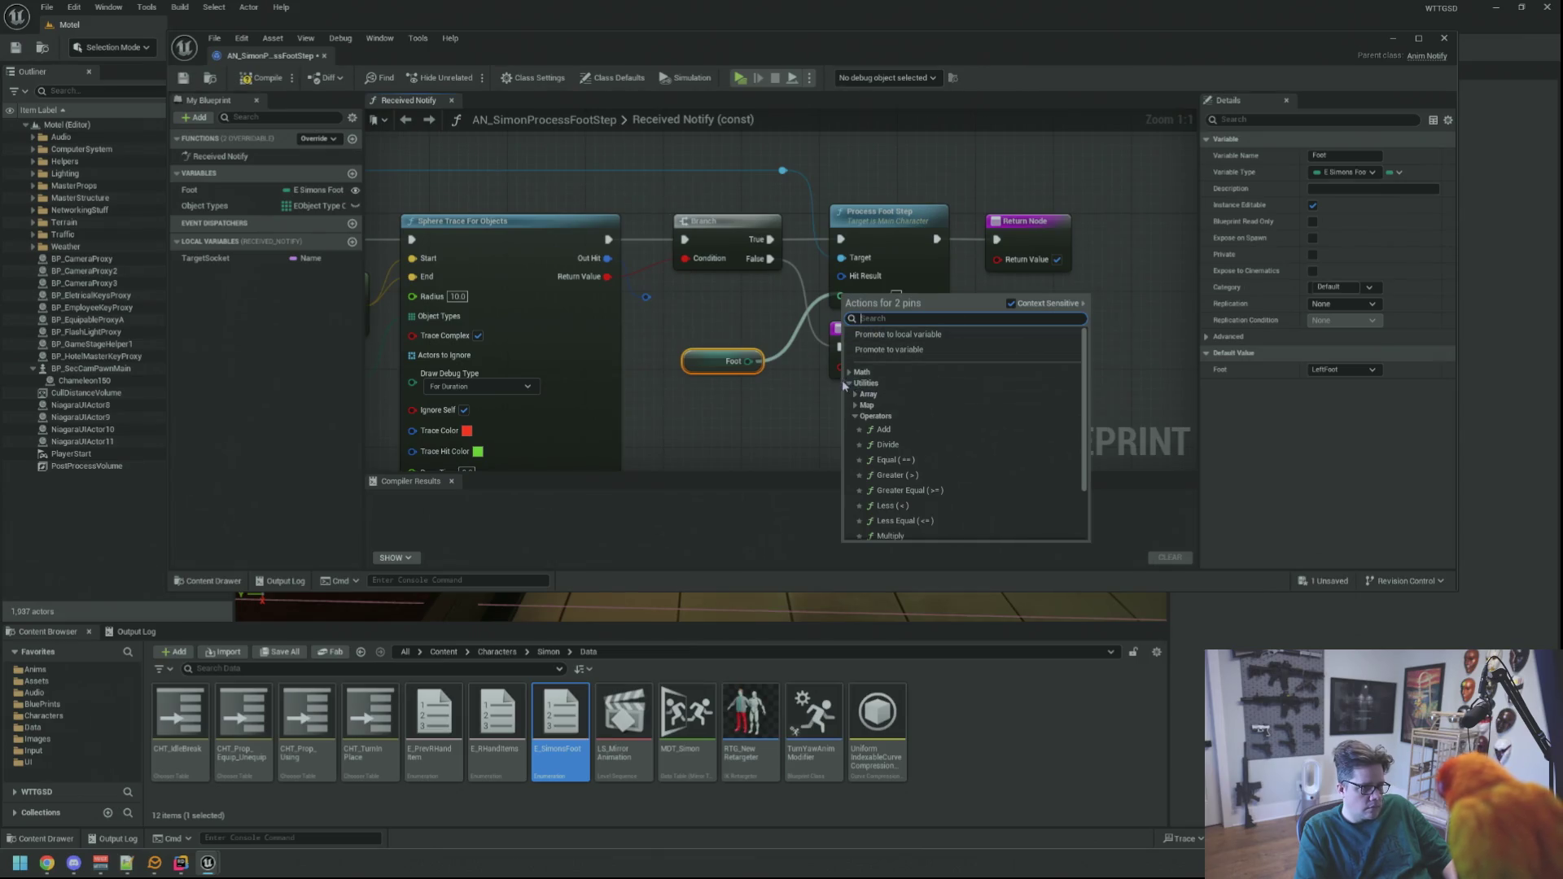
- Feed the Foot getter into Target Foot through a To Integer (Byte) conversion node
{"action": "scroll", "coordinate": [904, 440], "scroll_direction": "down", "scroll_amount": 2}
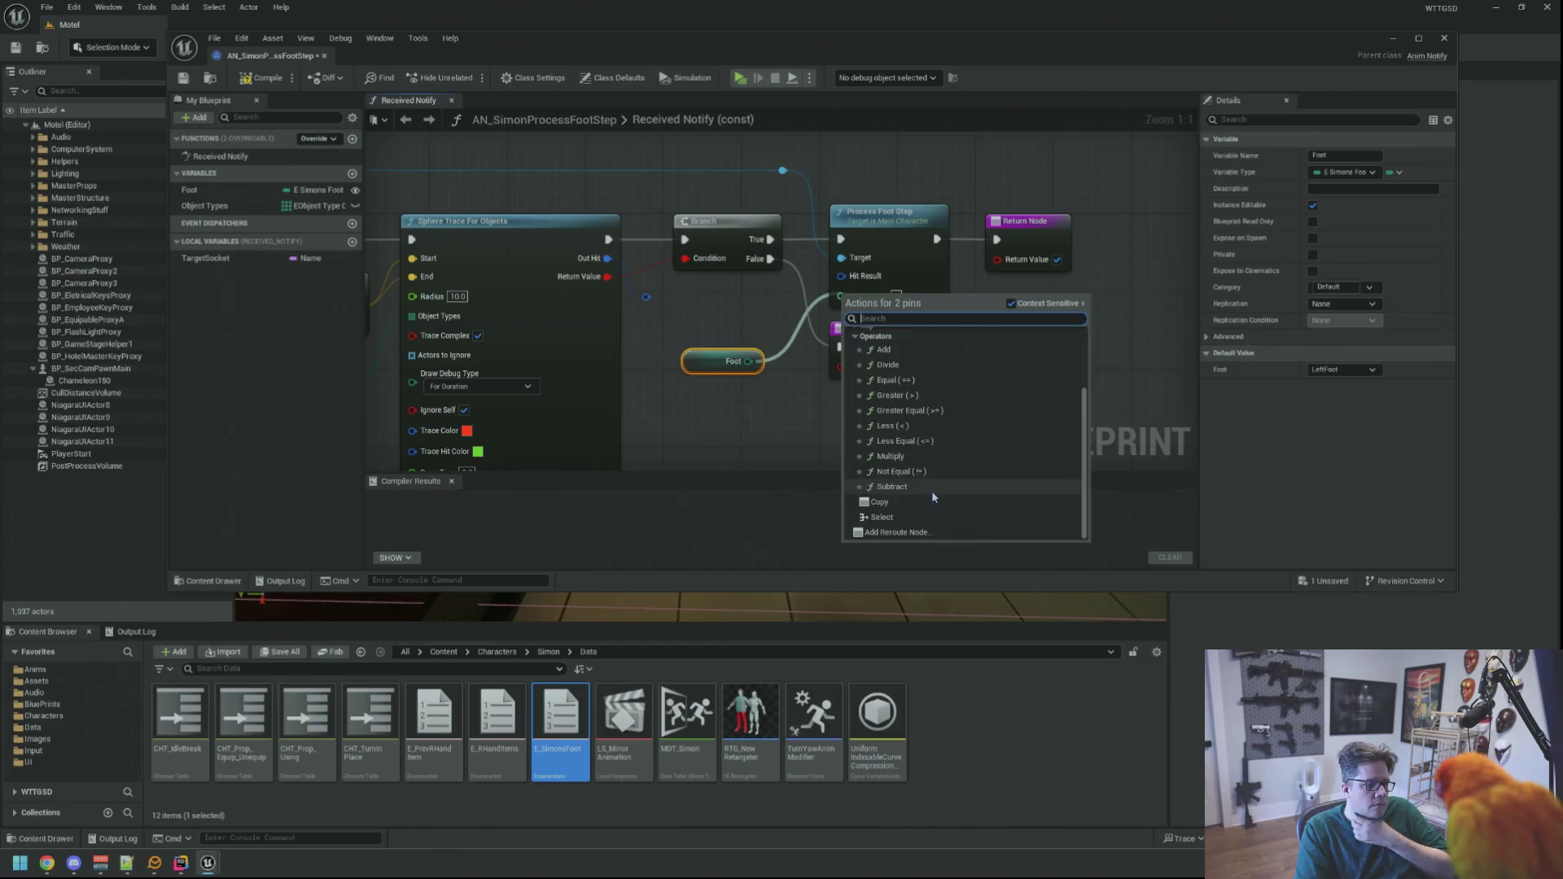
{"action": "scroll", "coordinate": [911, 440], "scroll_direction": "up", "scroll_amount": 3}
{"action": "left_click", "coordinate": [854, 394]}
{"action": "left_click", "coordinate": [849, 373]}
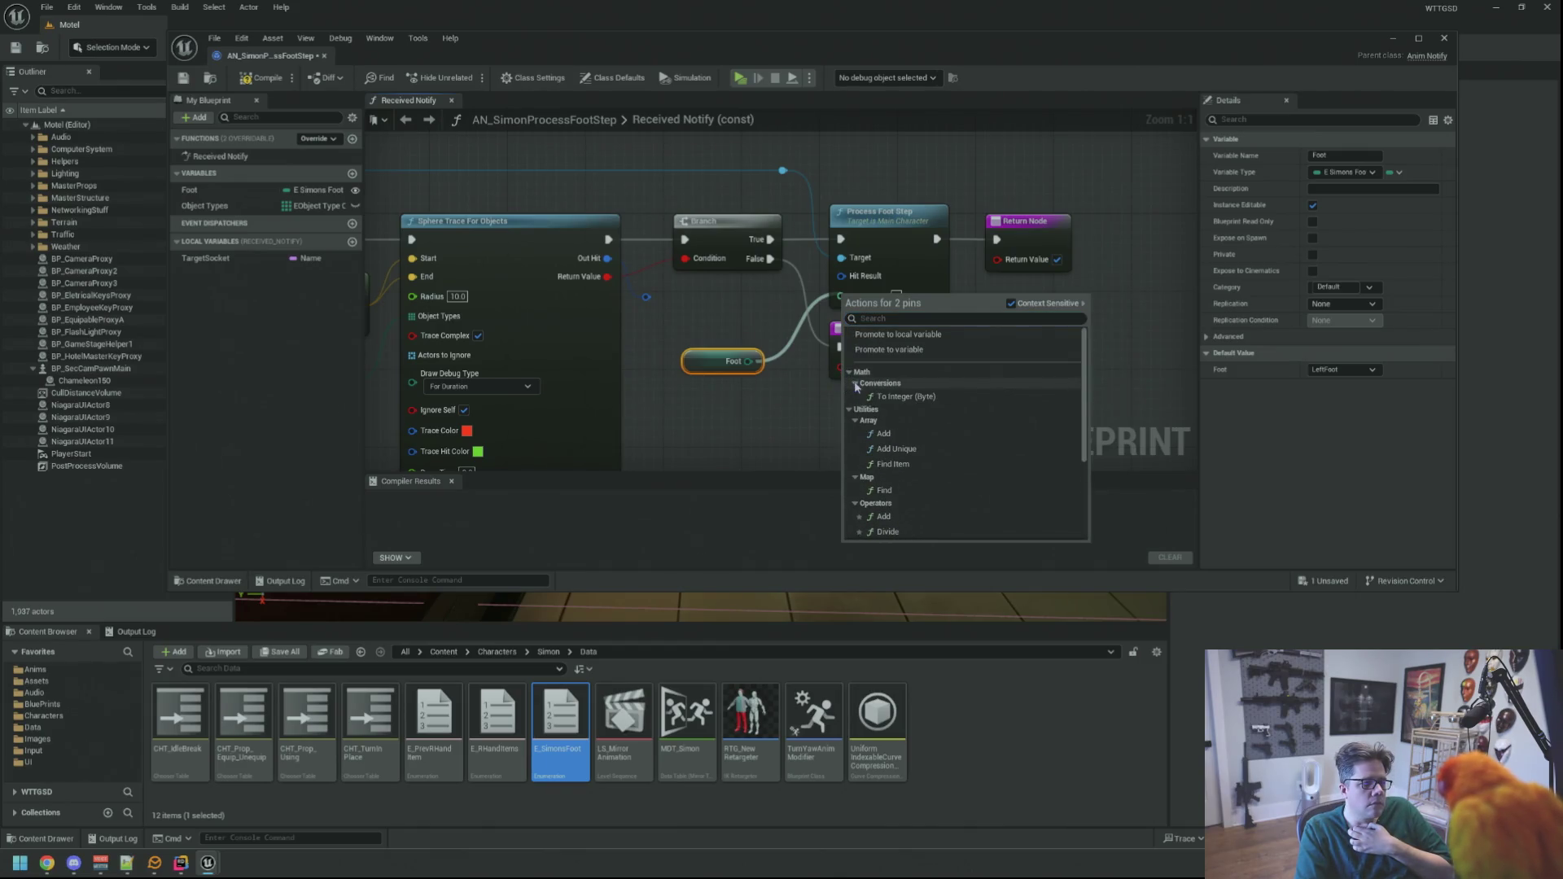
{"action": "left_click", "coordinate": [881, 398]}
{"action": "mouse_move", "coordinate": [762, 294]}
{"action": "left_mouse_down"}
{"action": "mouse_move", "coordinate": [733, 341]}
{"action": "mouse_move", "coordinate": [723, 302]}
{"action": "left_mouse_up"}
{"action": "left_click", "coordinate": [733, 360], "text": "ctrl"}
{"action": "left_click", "coordinate": [747, 396]}
- Wire the trace's Out Hit into Hit Result and recompile until the error clears
{"action": "left_click", "coordinate": [258, 77]}
{"action": "left_click", "coordinate": [184, 78]}
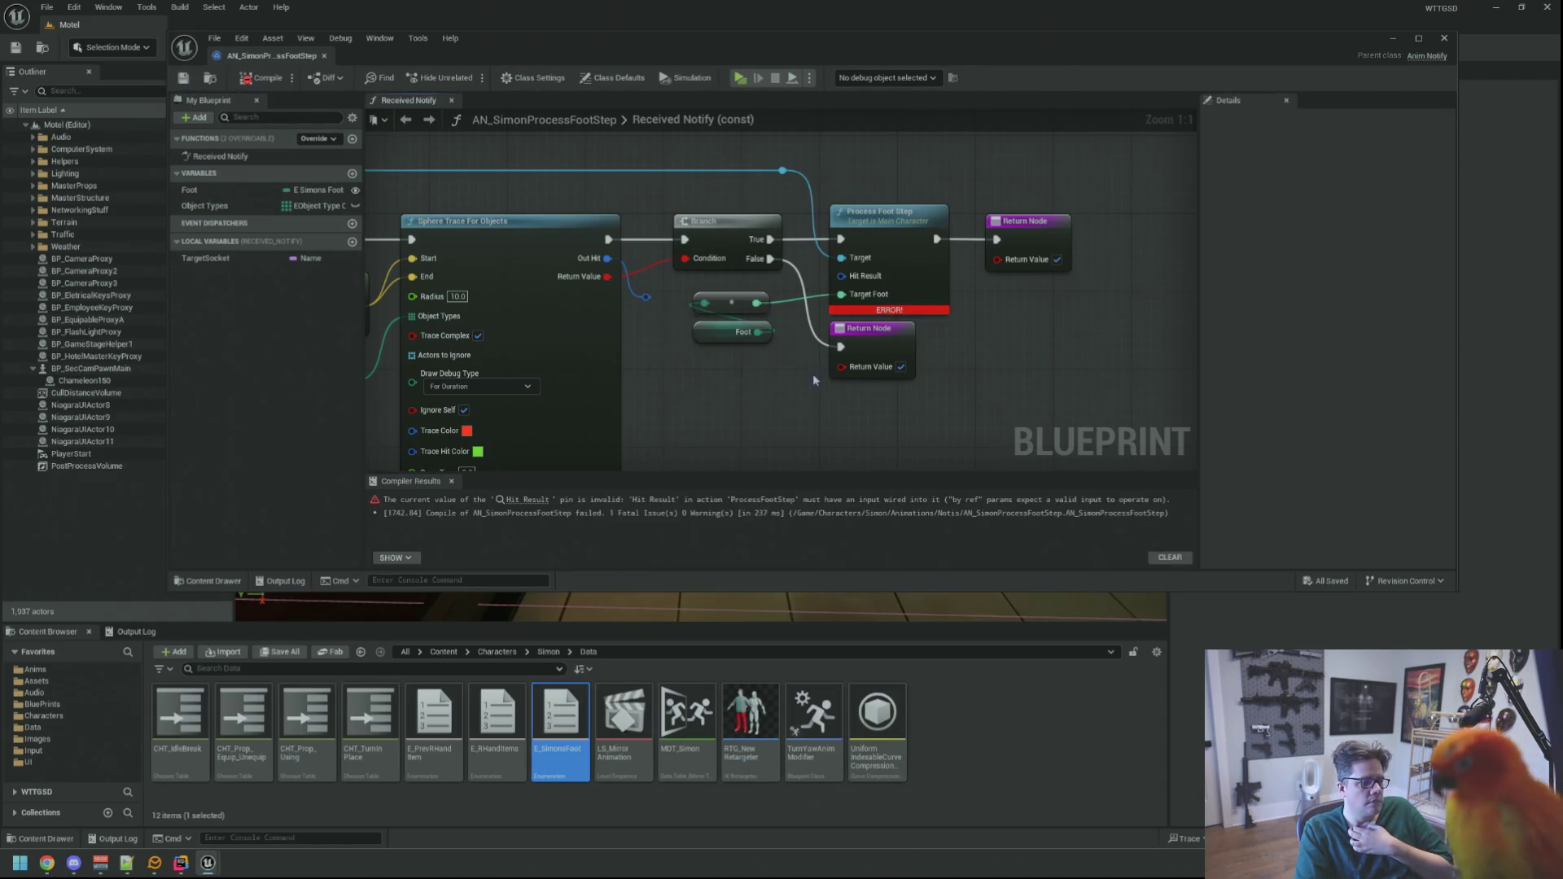
{"action": "left_click", "coordinate": [757, 303], "text": "alt"}
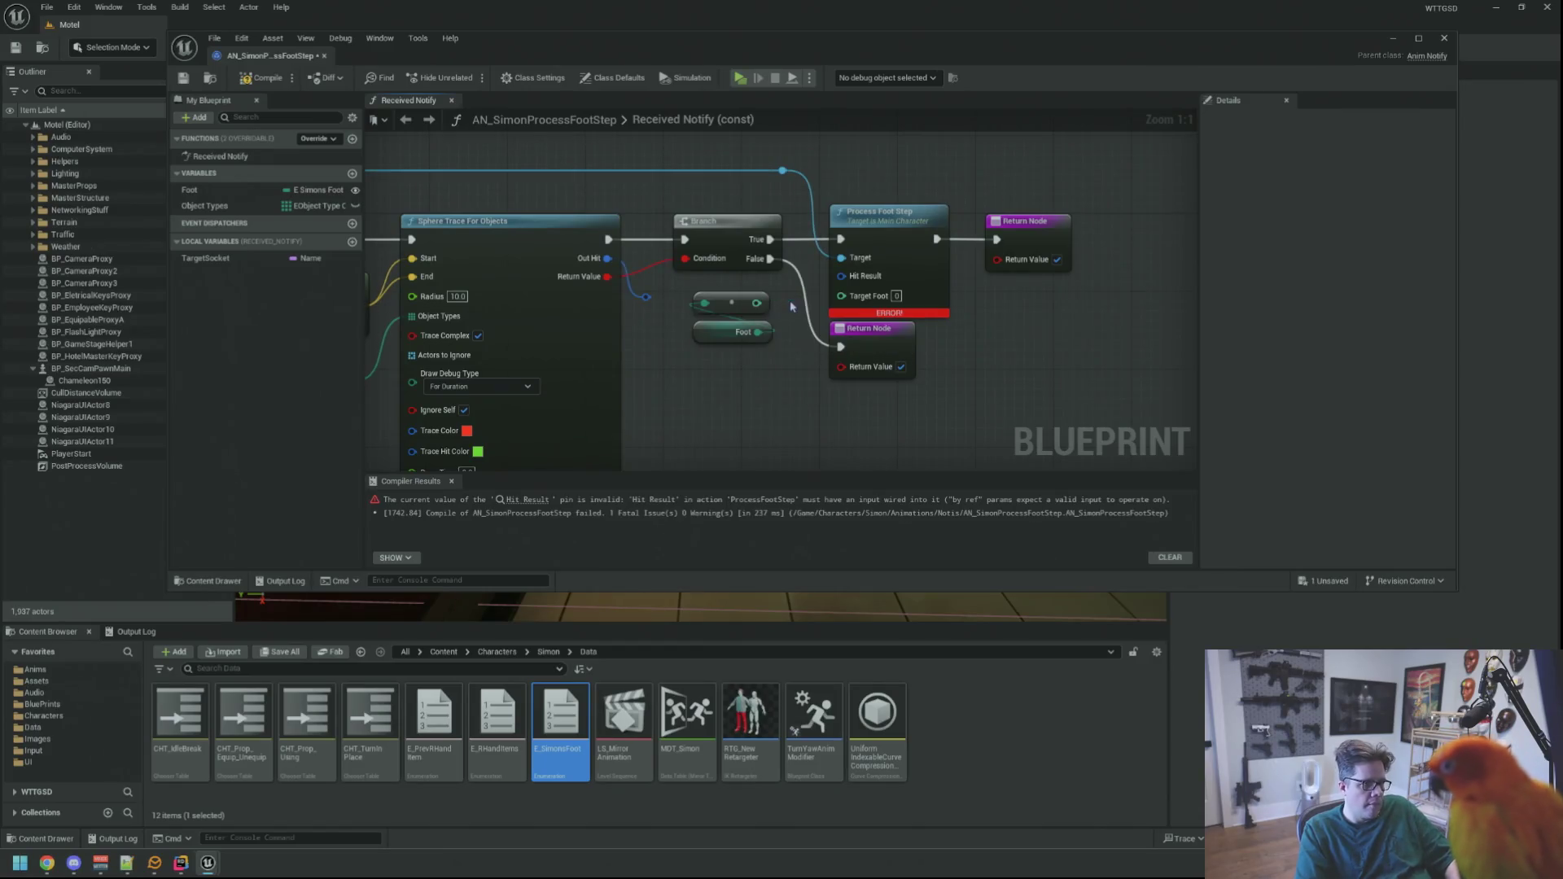
{"action": "left_click", "coordinate": [259, 78]}
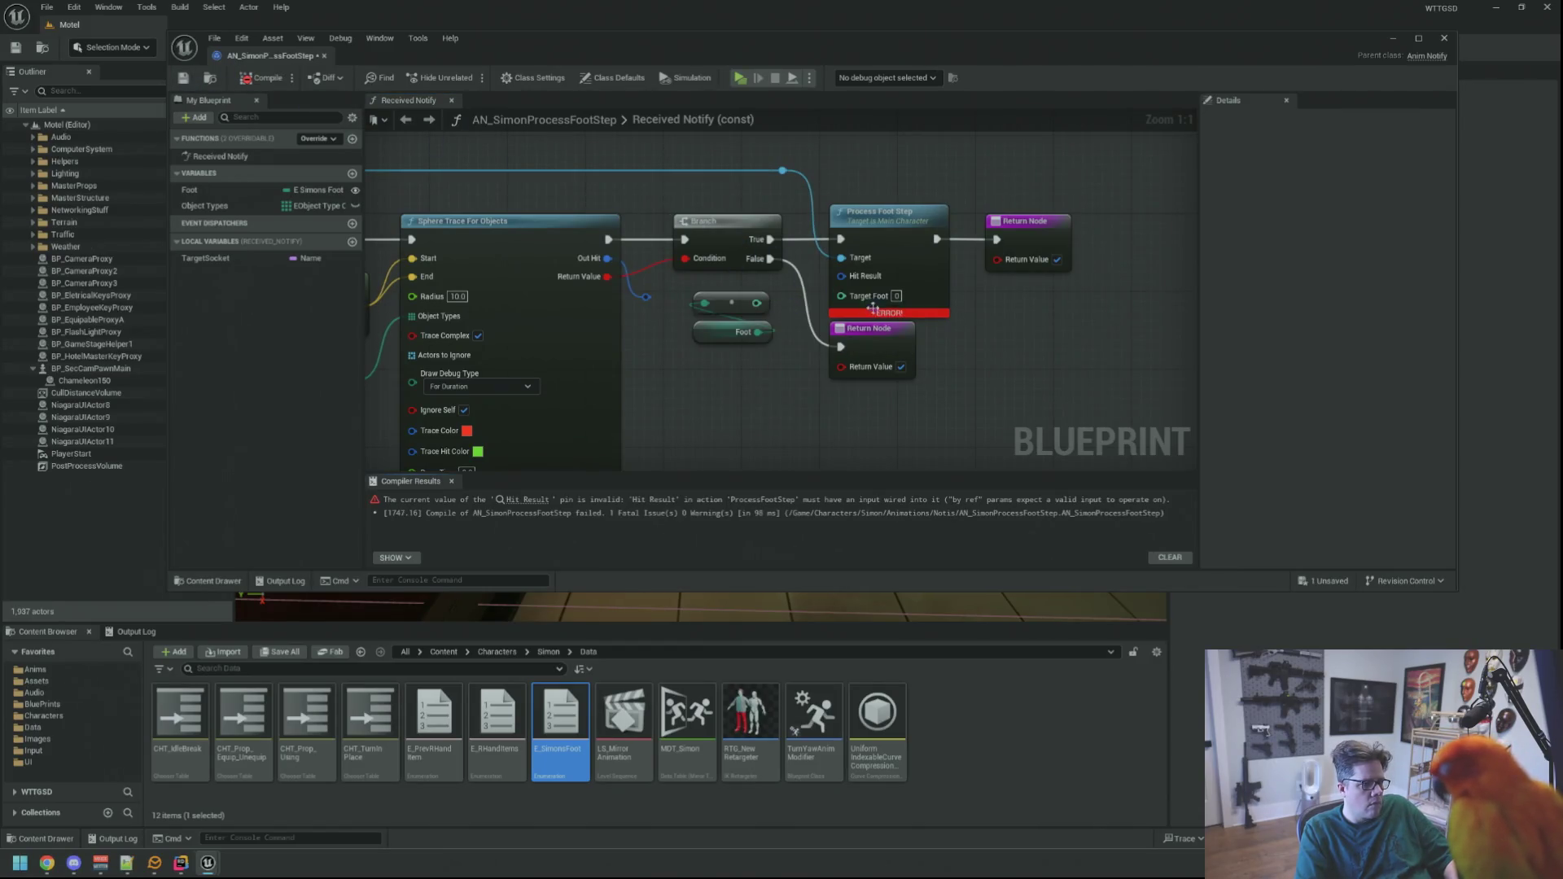
{"action": "mouse_move", "coordinate": [880, 318]}
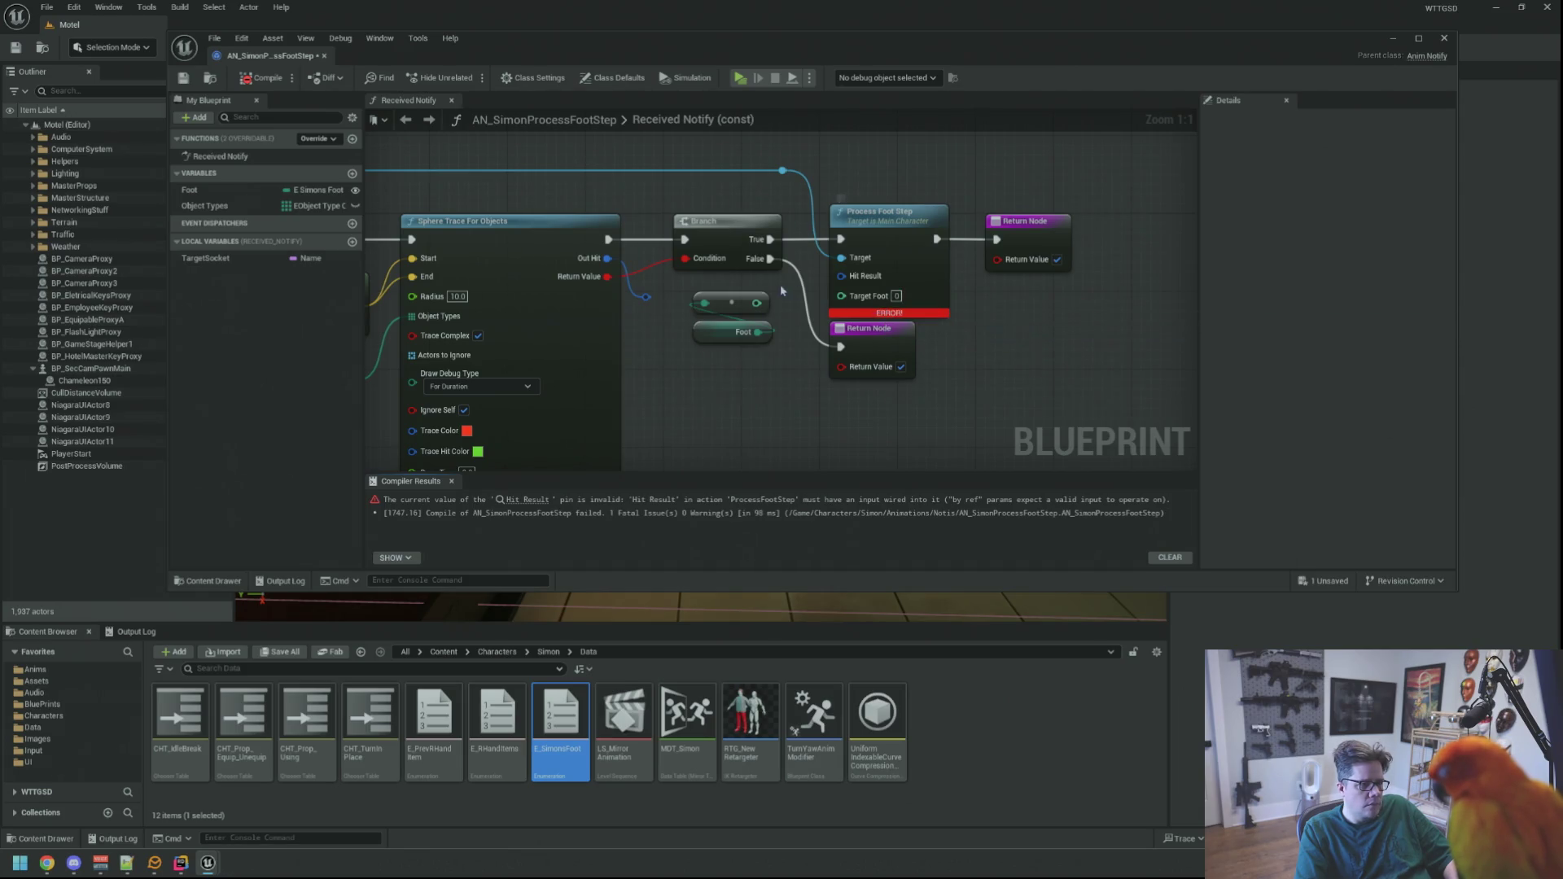
{"action": "mouse_move", "coordinate": [643, 297]}
{"action": "left_mouse_down"}
{"action": "mouse_move", "coordinate": [842, 281]}
{"action": "mouse_move", "coordinate": [838, 317]}
{"action": "mouse_move", "coordinate": [724, 307]}
{"action": "mouse_move", "coordinate": [842, 277]}
{"action": "left_mouse_up"}
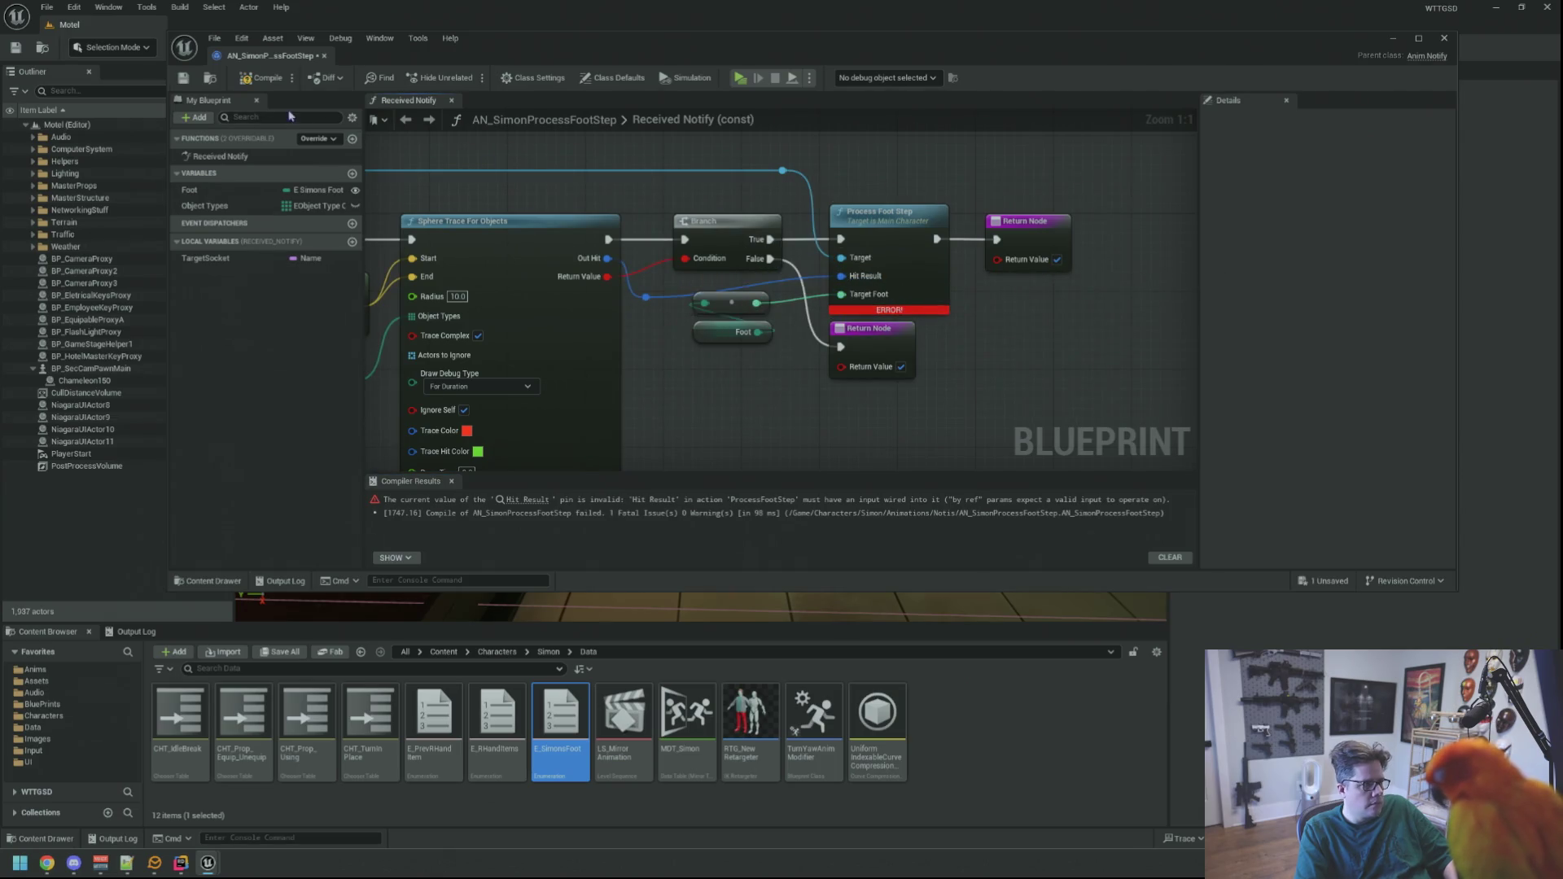
{"action": "left_click", "coordinate": [243, 82]}
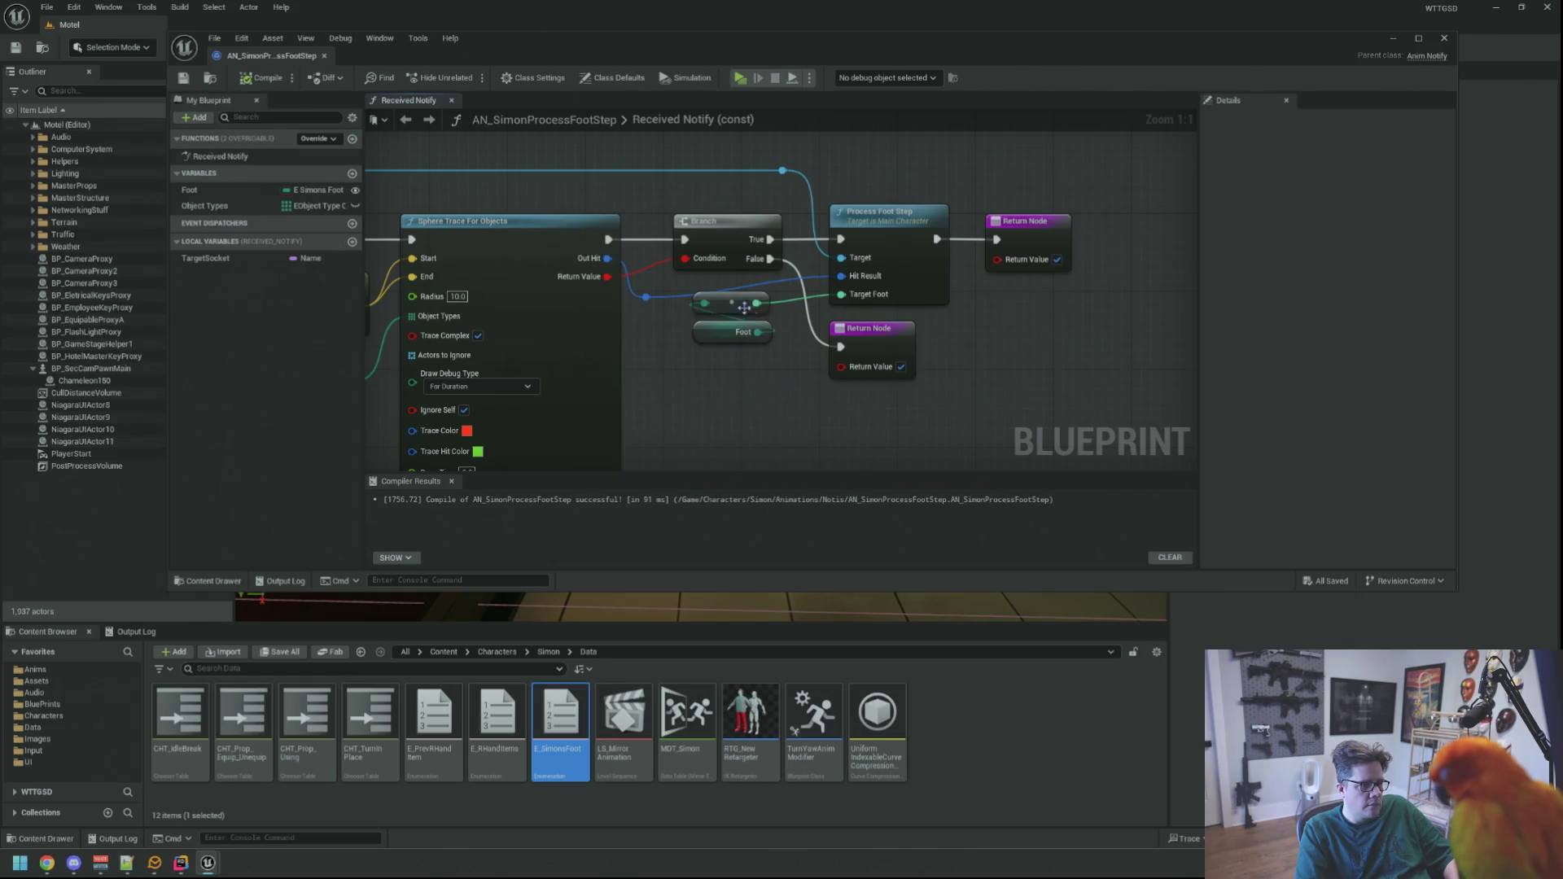
- Move the Foot and conversion nodes down-left and recentre the graph on the footstep nodes
{"action": "left_click_drag", "start_coordinate": [731, 309], "coordinate": [721, 336]}
{"action": "left_click", "coordinate": [810, 397]}
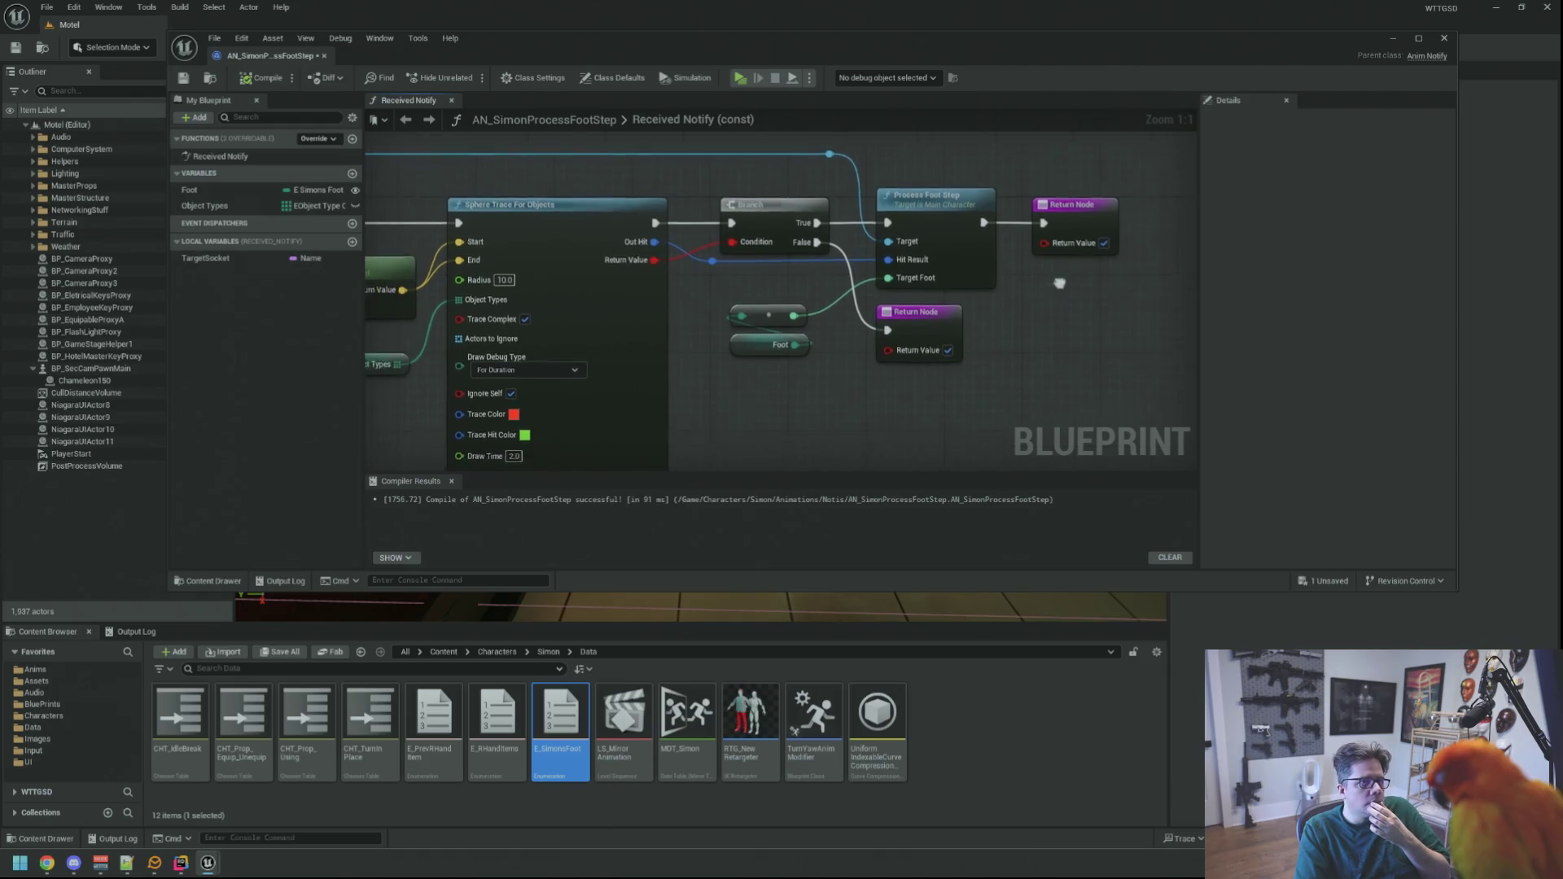
{"action": "left_click_drag", "start_coordinate": [1017, 280], "coordinate": [977, 276]}
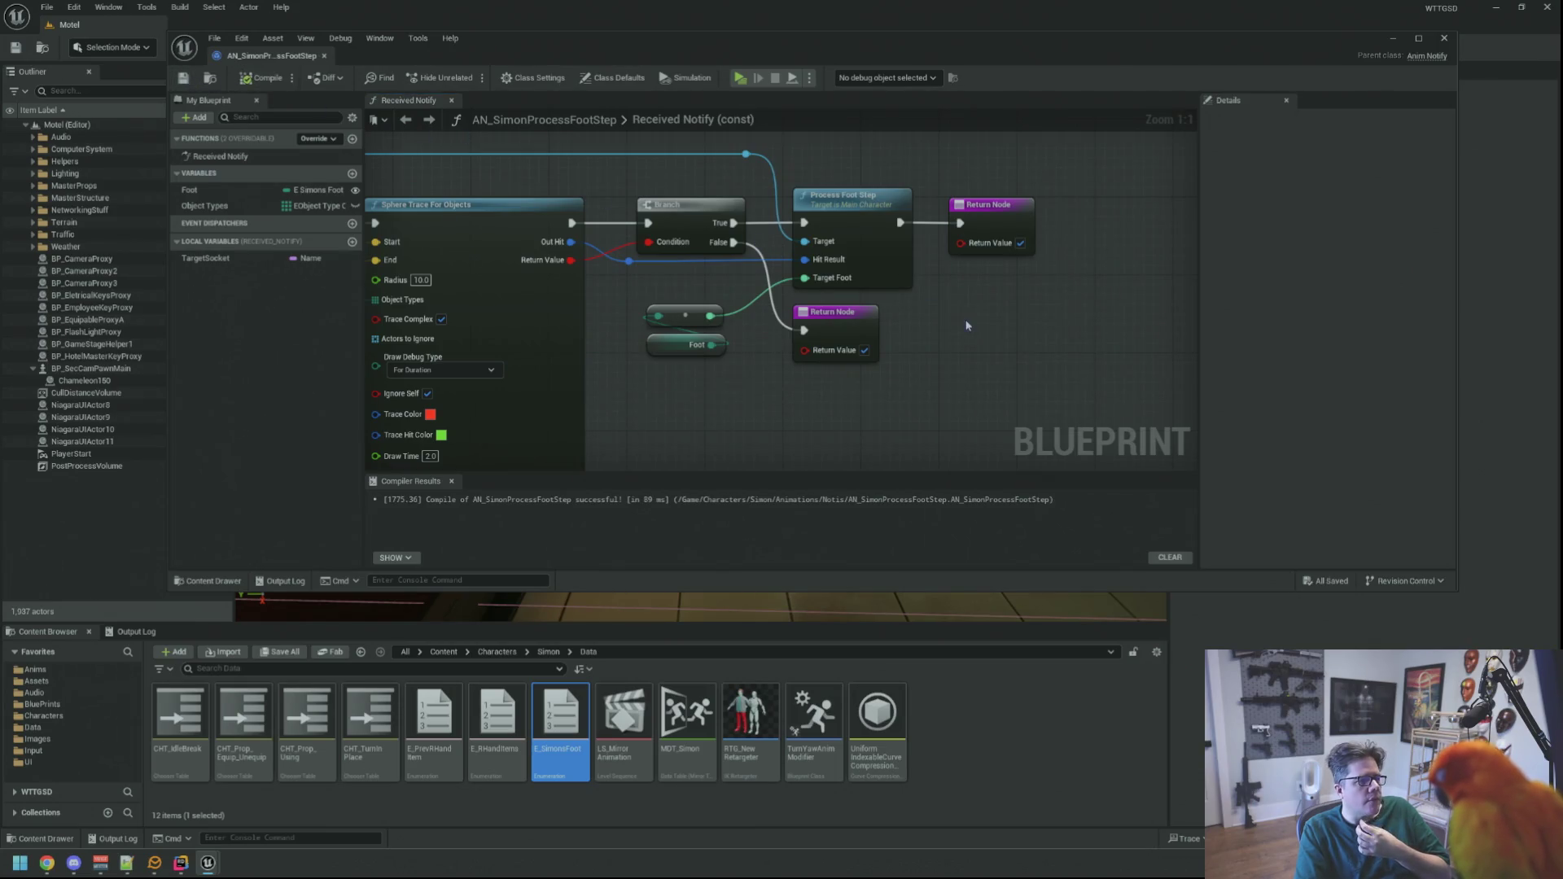
{"action": "left_click_drag", "start_coordinate": [957, 319], "coordinate": [960, 330]}
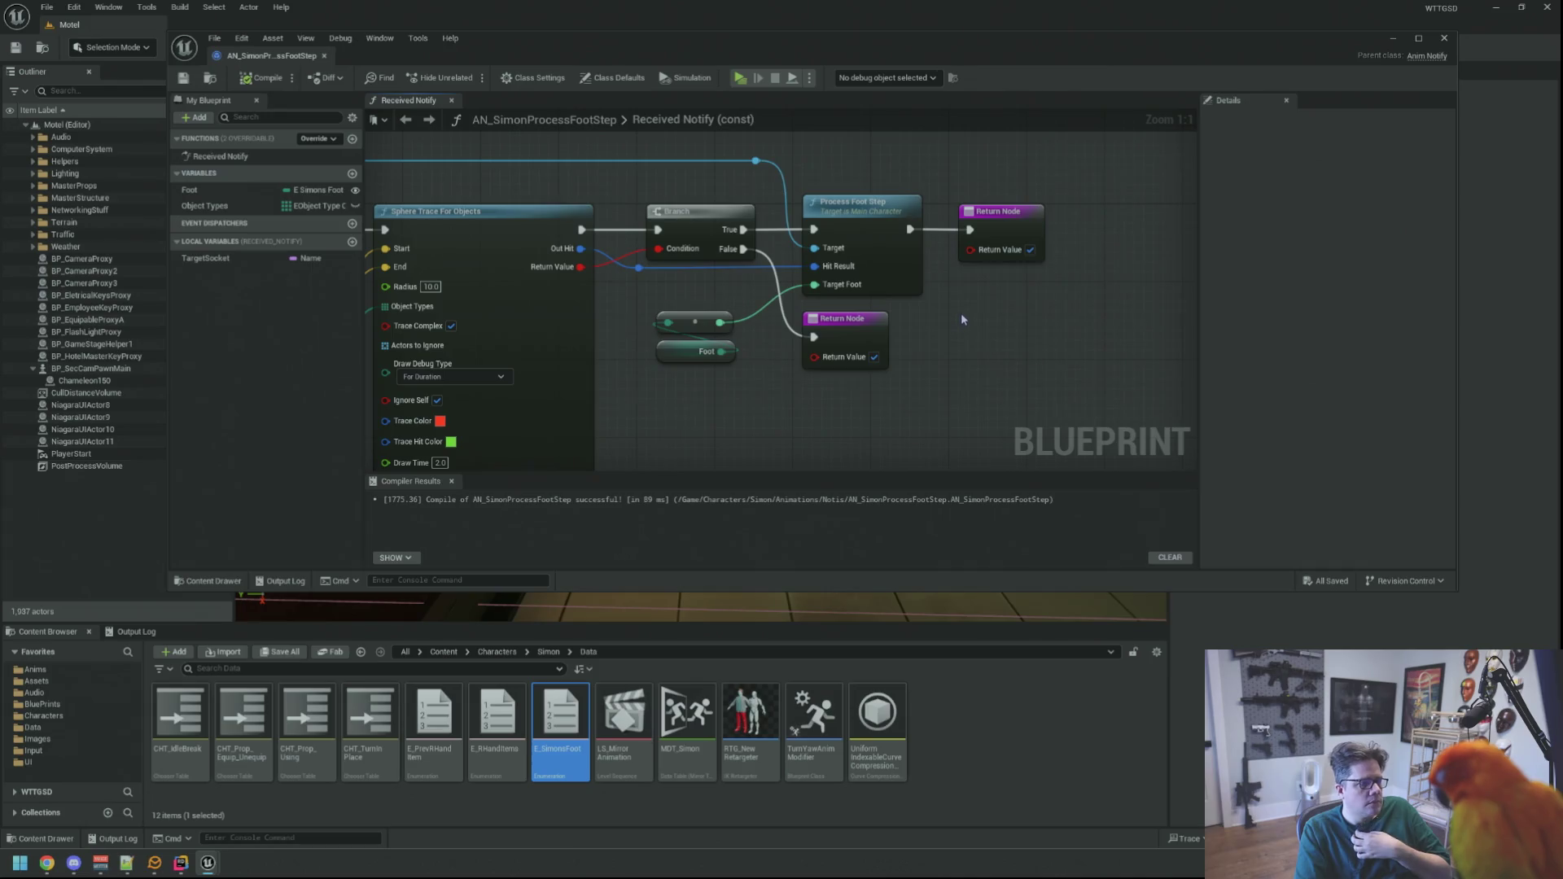
{"action": "scroll", "coordinate": [955, 324], "scroll_direction": "down", "scroll_amount": 3}
{"action": "scroll", "coordinate": [857, 291], "scroll_direction": "up", "scroll_amount": 3}
{"action": "left_click_drag", "start_coordinate": [857, 292], "coordinate": [477, 300]}
{"action": "mouse_move", "coordinate": [943, 313]}
{"action": "left_mouse_down"}
{"action": "mouse_move", "coordinate": [920, 326]}
{"action": "mouse_move", "coordinate": [950, 319]}
{"action": "mouse_move", "coordinate": [944, 306]}
{"action": "left_mouse_up"}
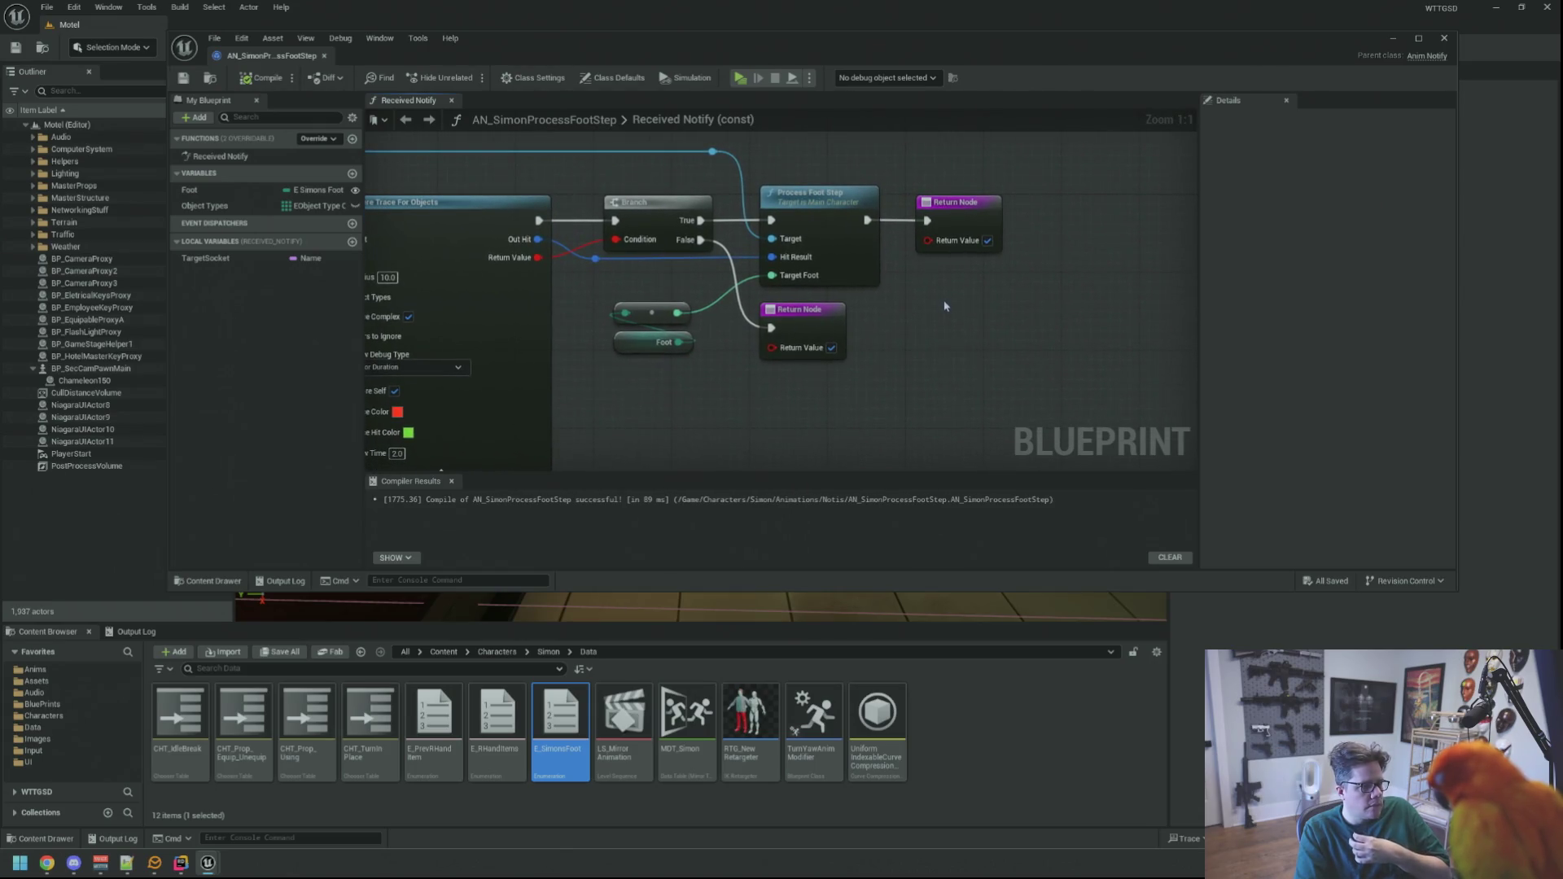
- Clear the Output Log and close the notify Blueprint editor
{"action": "left_click", "coordinate": [151, 633]}
{"action": "right_click", "coordinate": [376, 676]}
{"action": "left_click", "coordinate": [416, 814]}
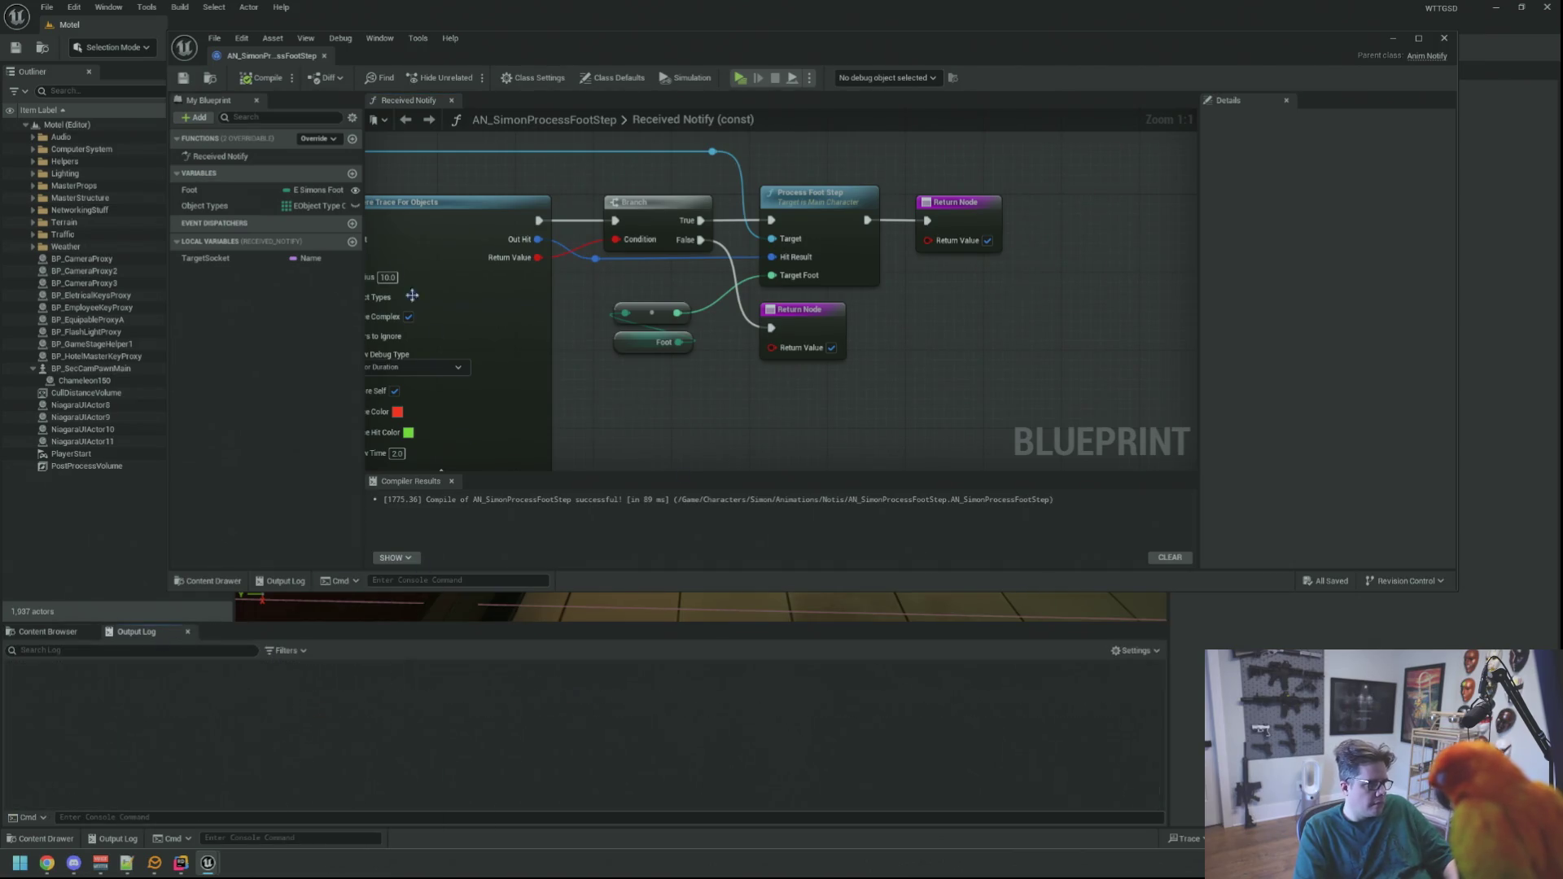
{"action": "left_click", "coordinate": [324, 56]}
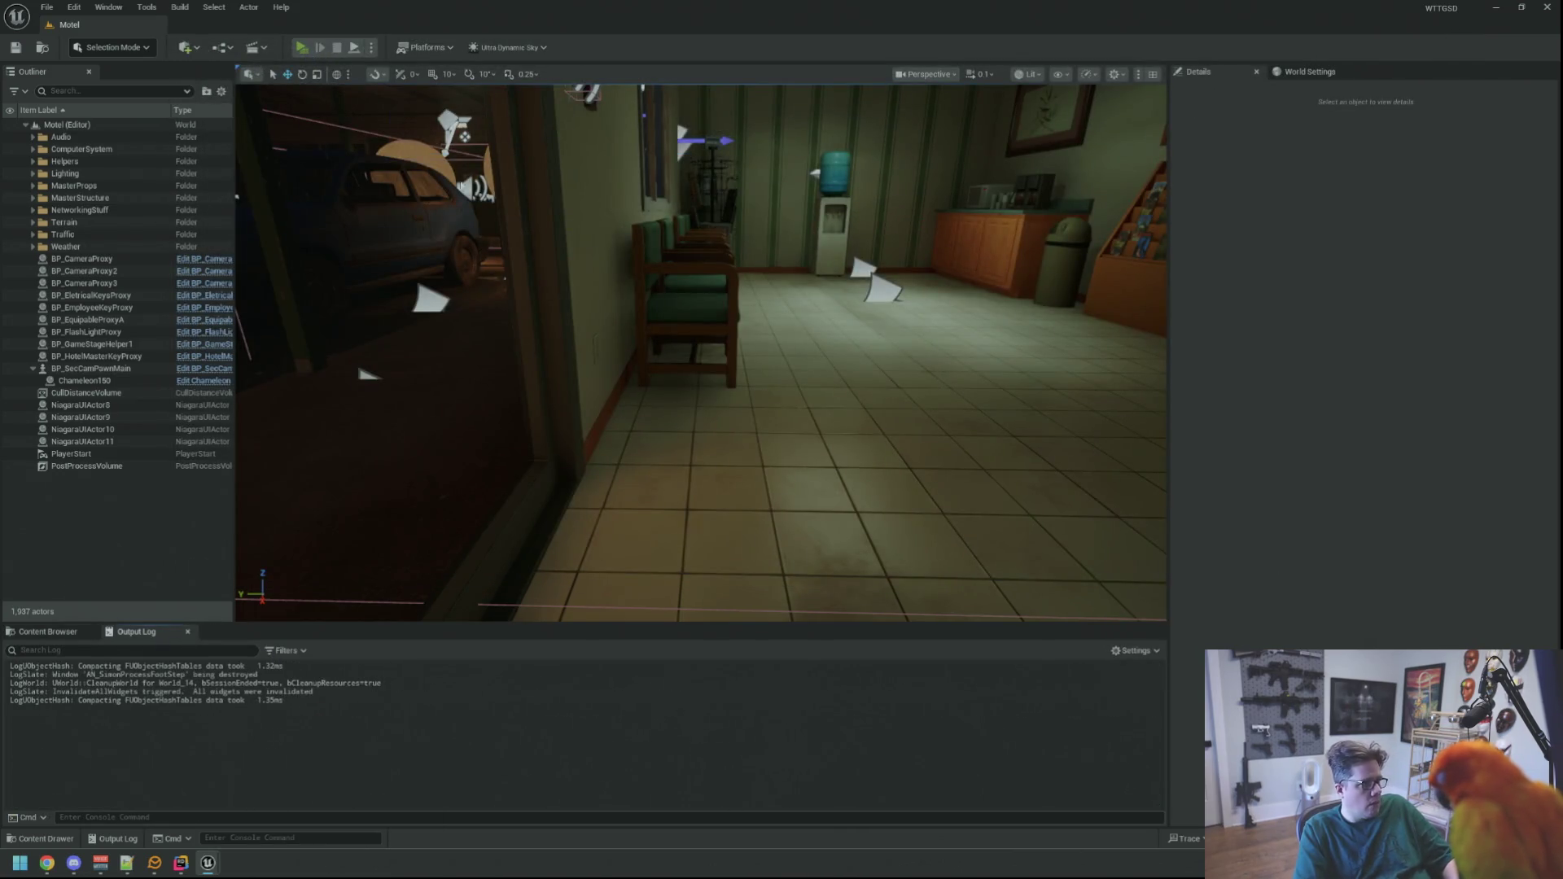
- Start play-in-editor, pause it, and route the mixer's first bus to the USB headphones
{"action": "key", "text": "alt+p"}
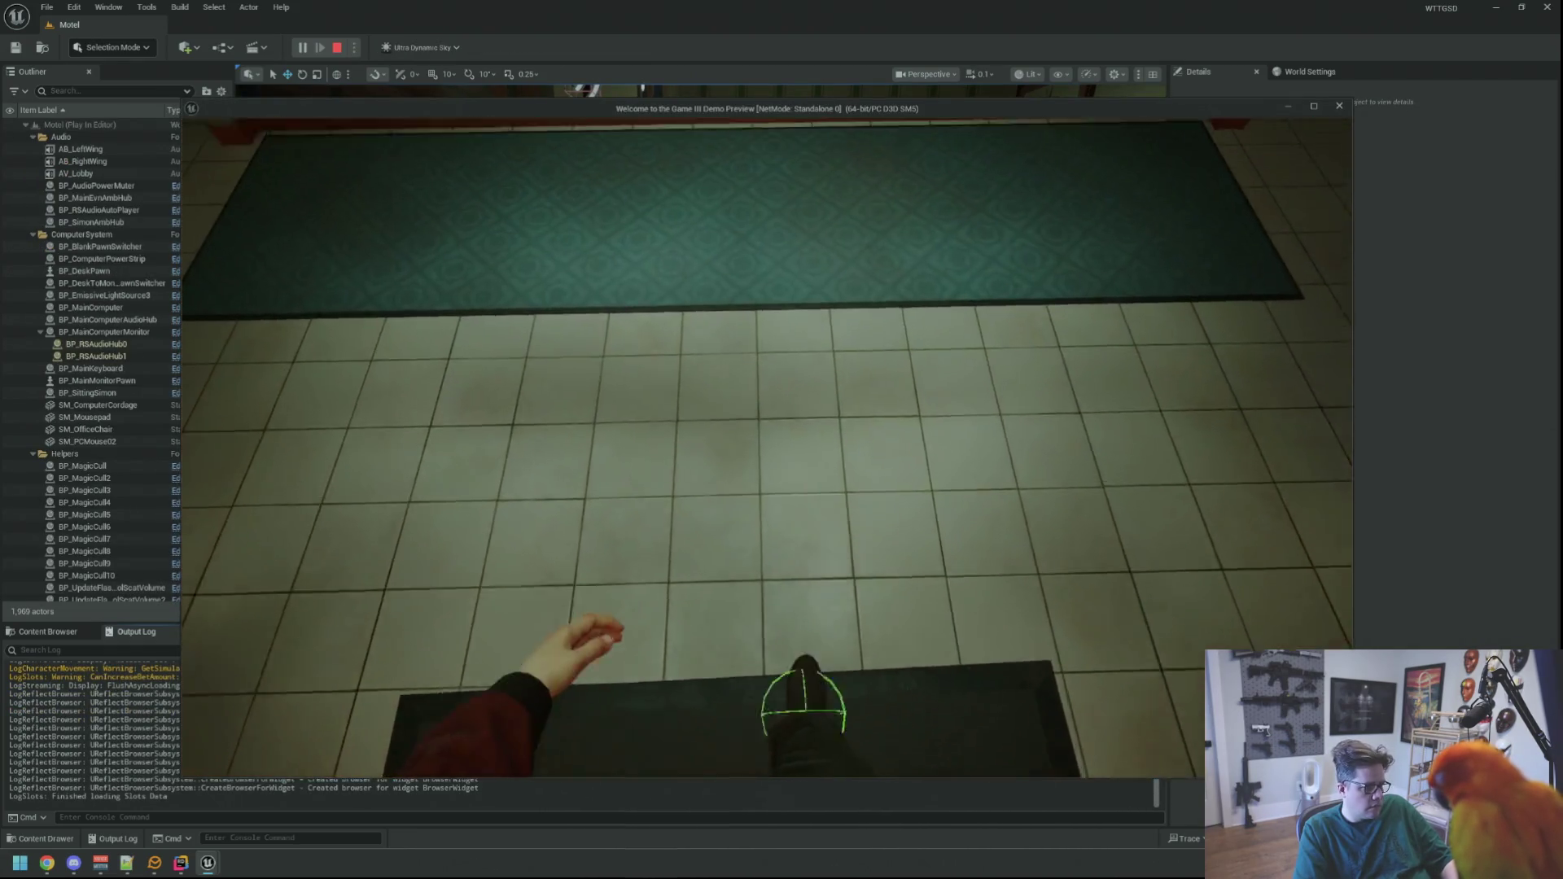
{"action": "key", "text": "Escape"}
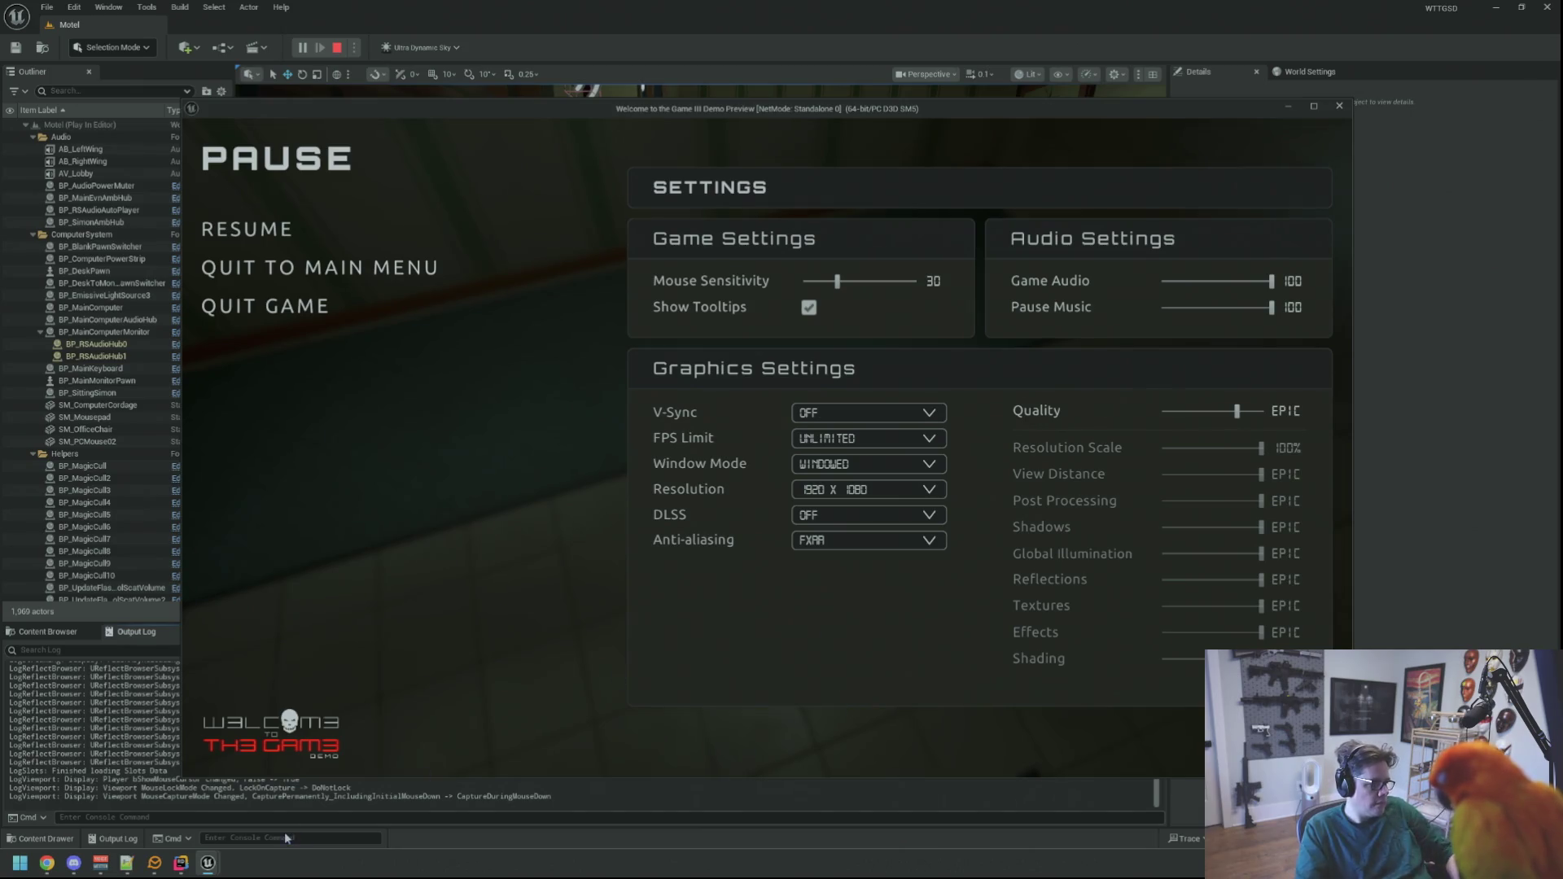
{"action": "left_click", "coordinate": [101, 865]}
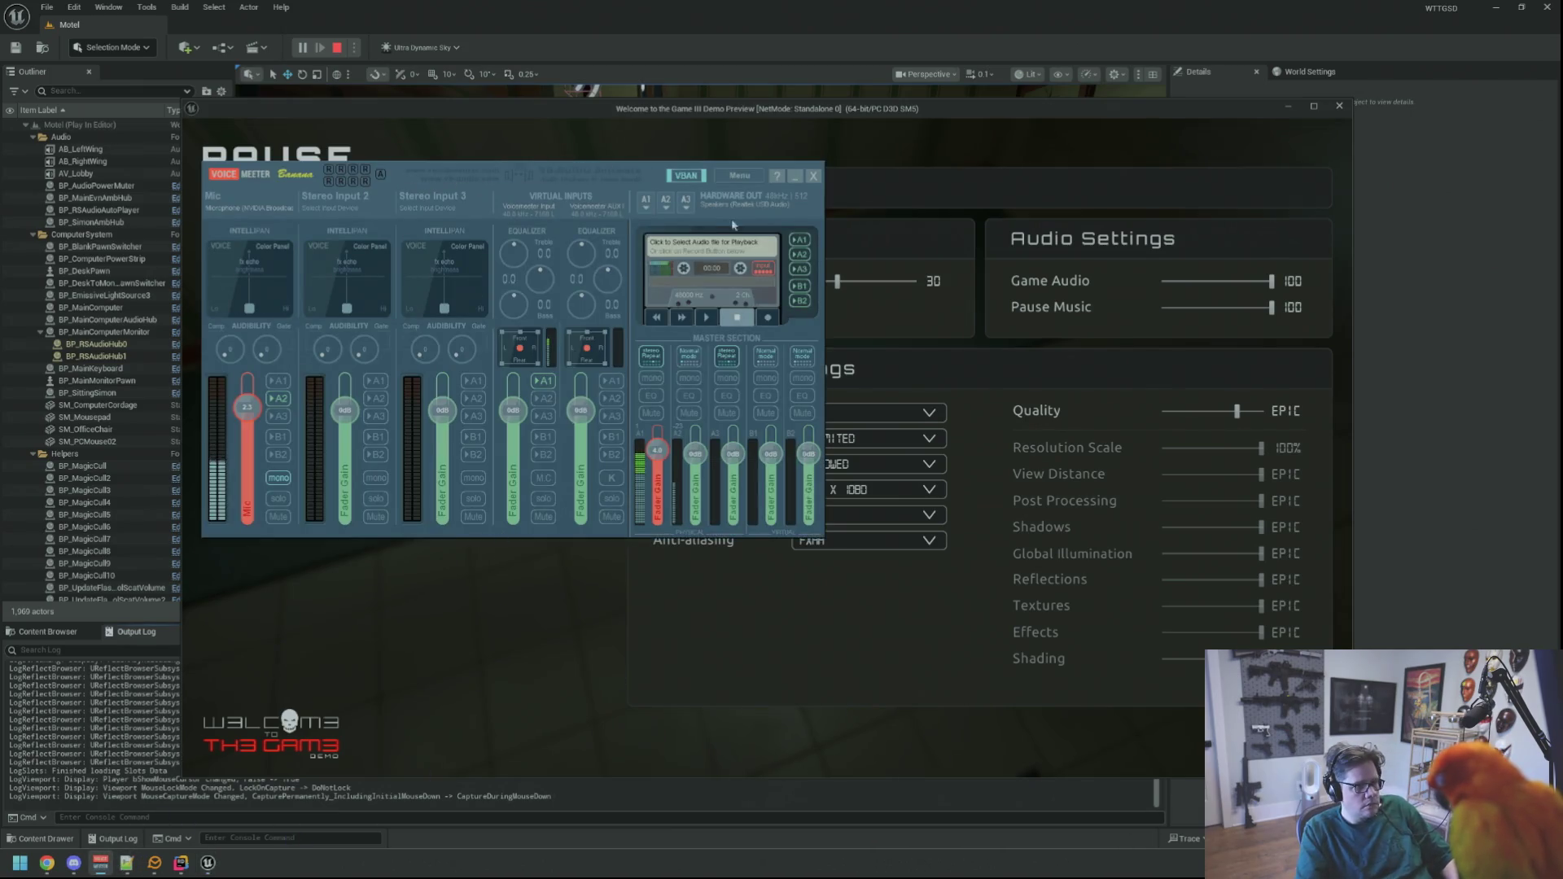
{"action": "left_click", "coordinate": [651, 204]}
{"action": "left_click", "coordinate": [936, 399]}
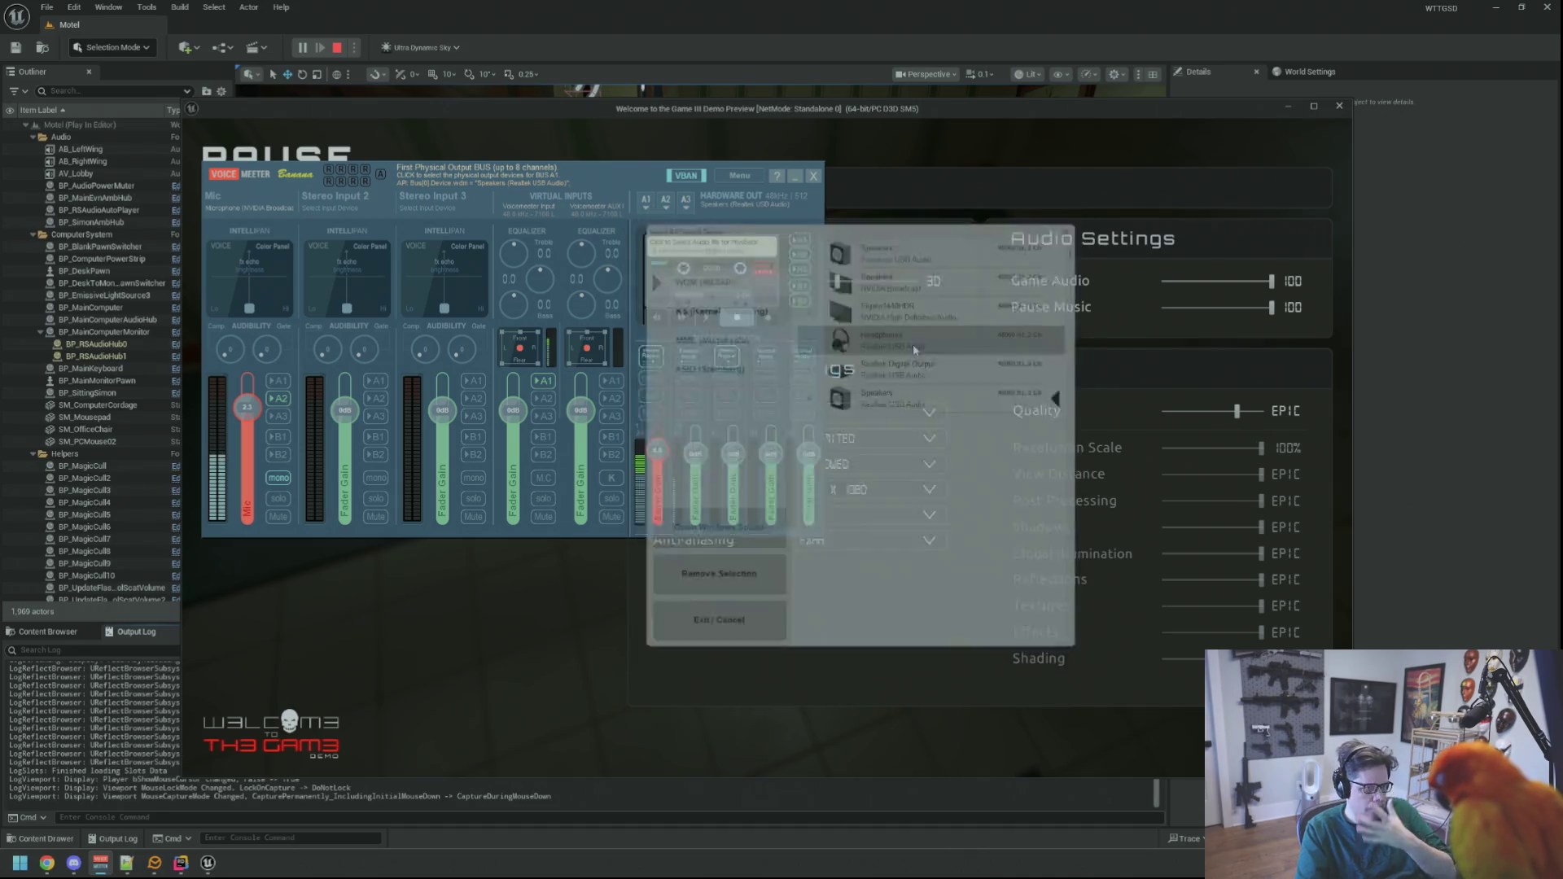
- Return to the game window and close the pause menu to resume play
{"action": "left_click", "coordinate": [796, 177]}
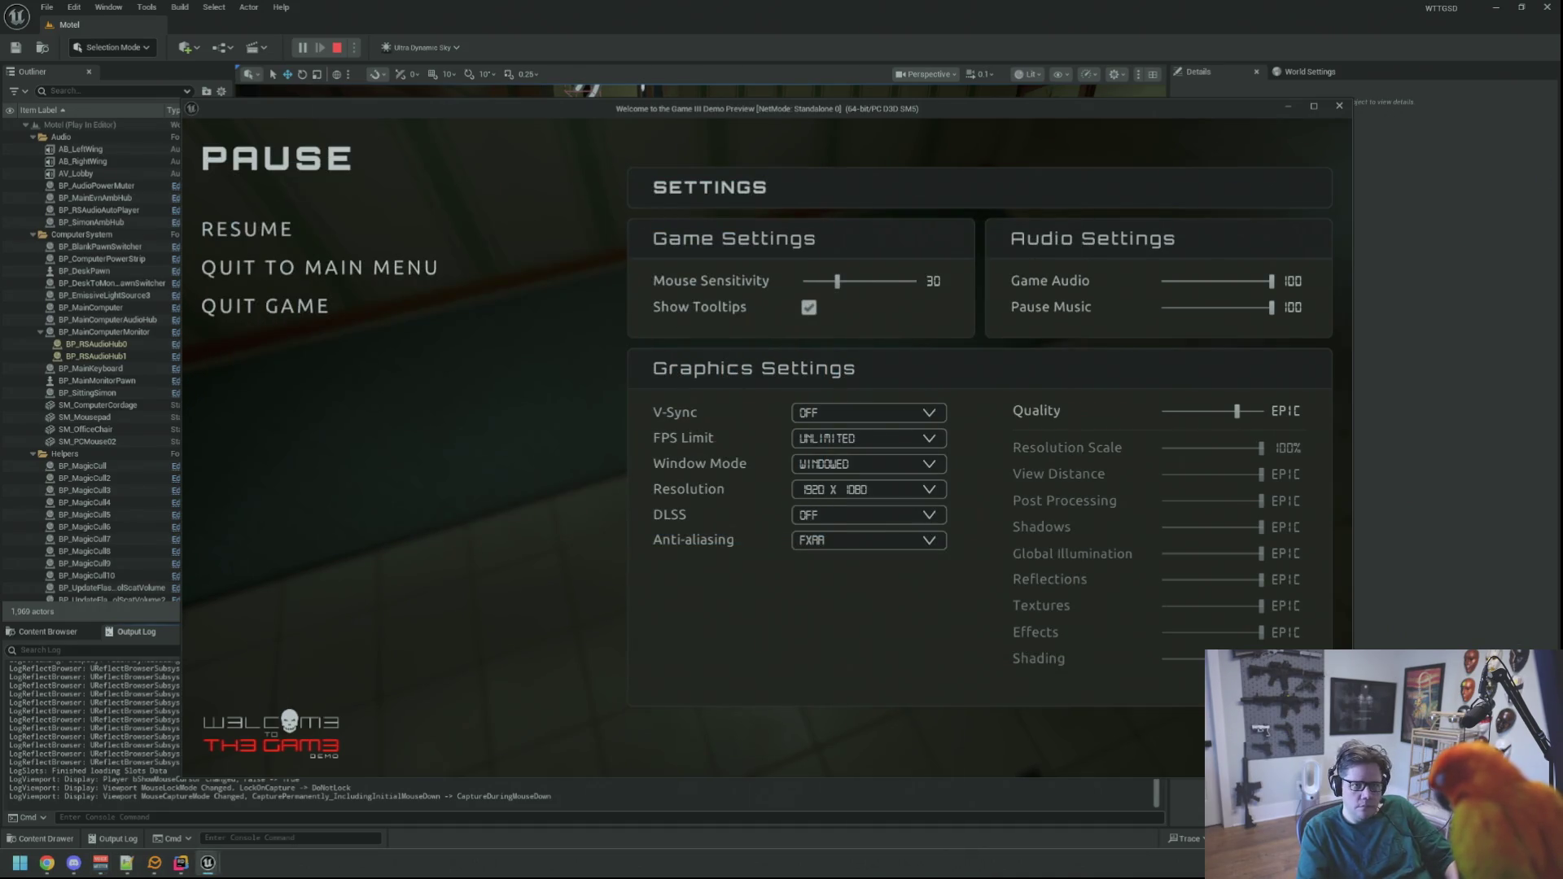
{"action": "left_click", "coordinate": [525, 417]}
{"action": "key", "text": "Escape"}
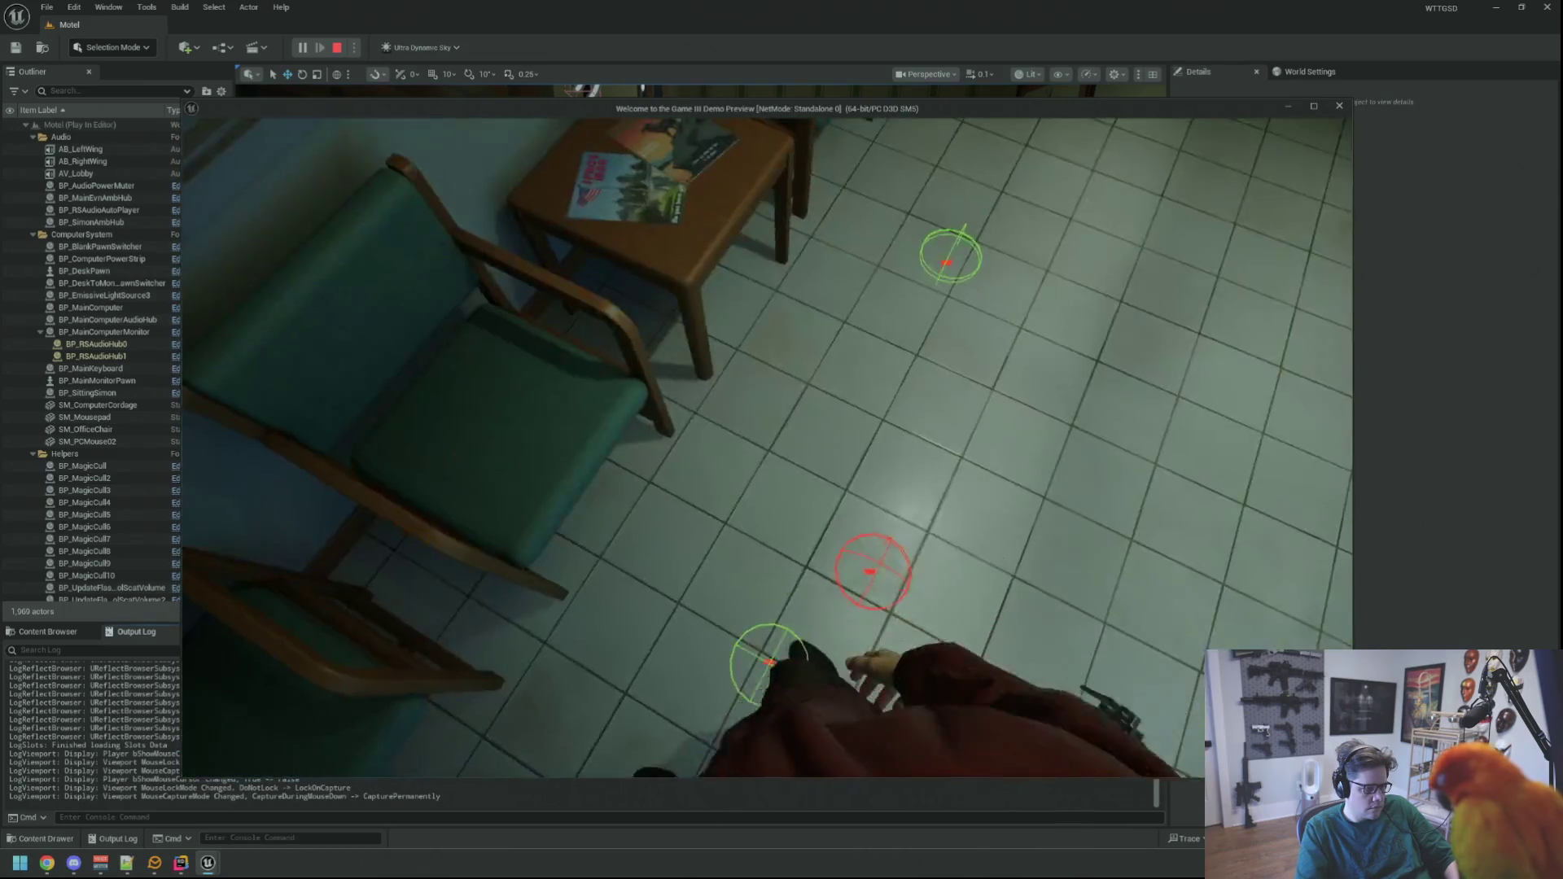
- Walk from the tiled lobby through the glass doors onto the dirt, then stop the session
{"action": "key", "text": "w"}
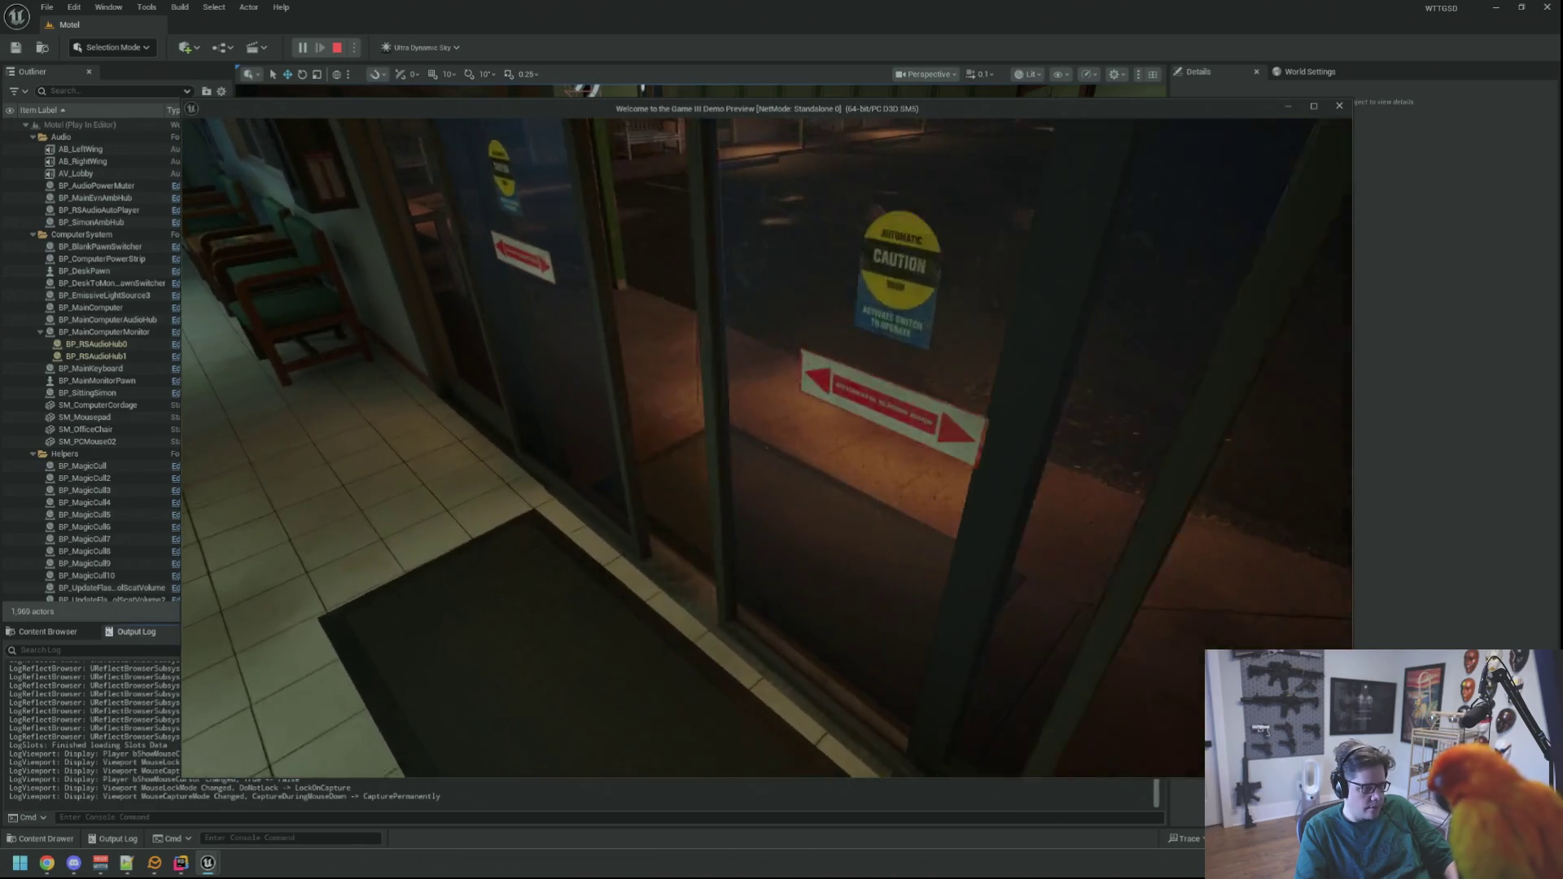
{"action": "key", "text": "w"}
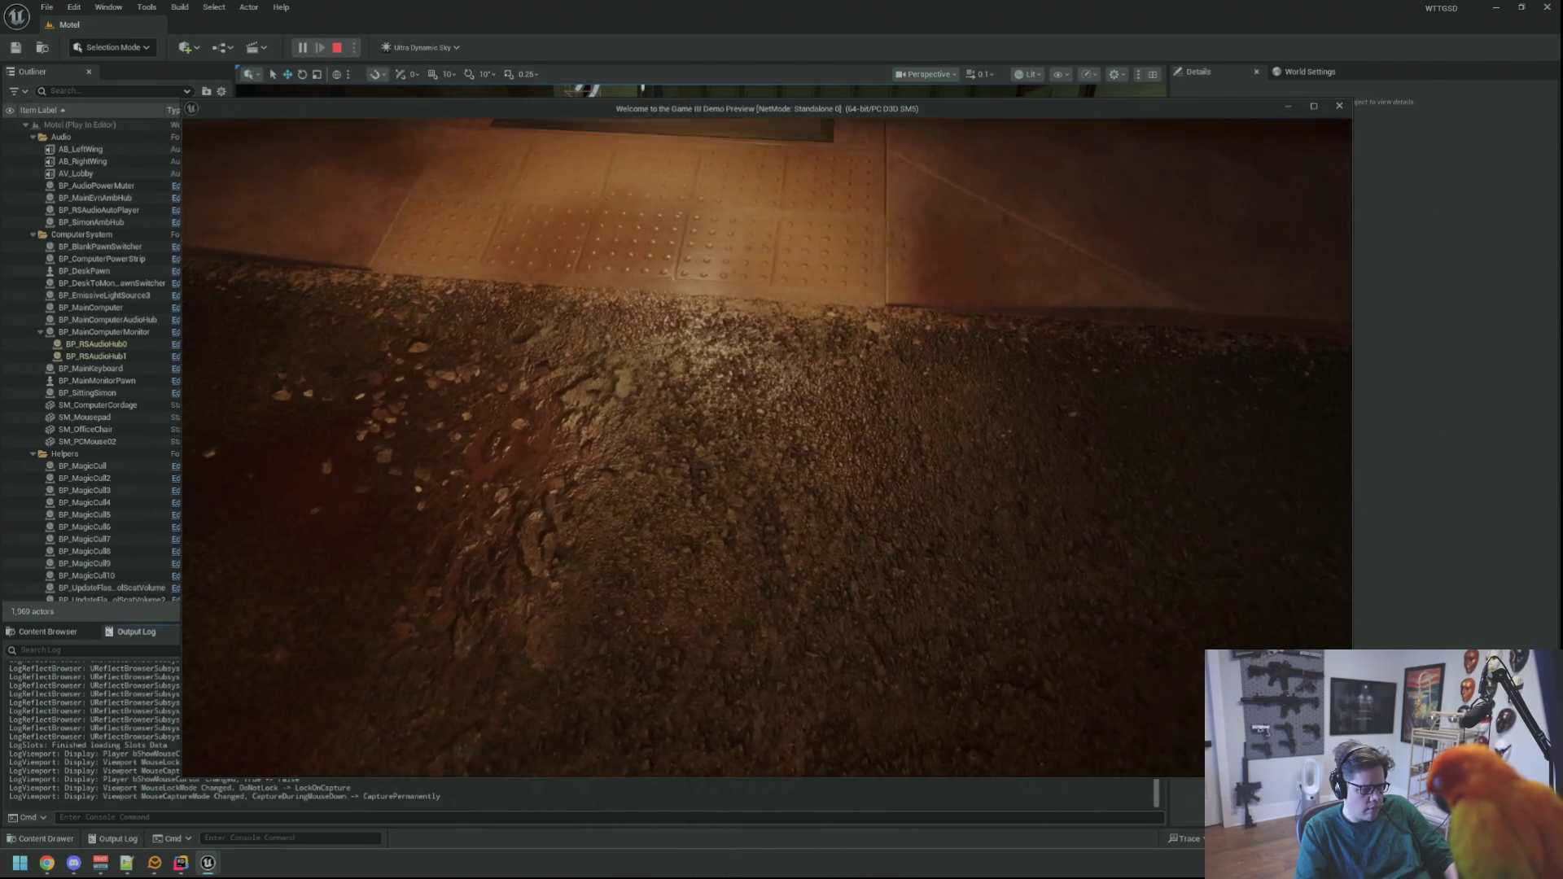
{"action": "key", "text": "Escape"}
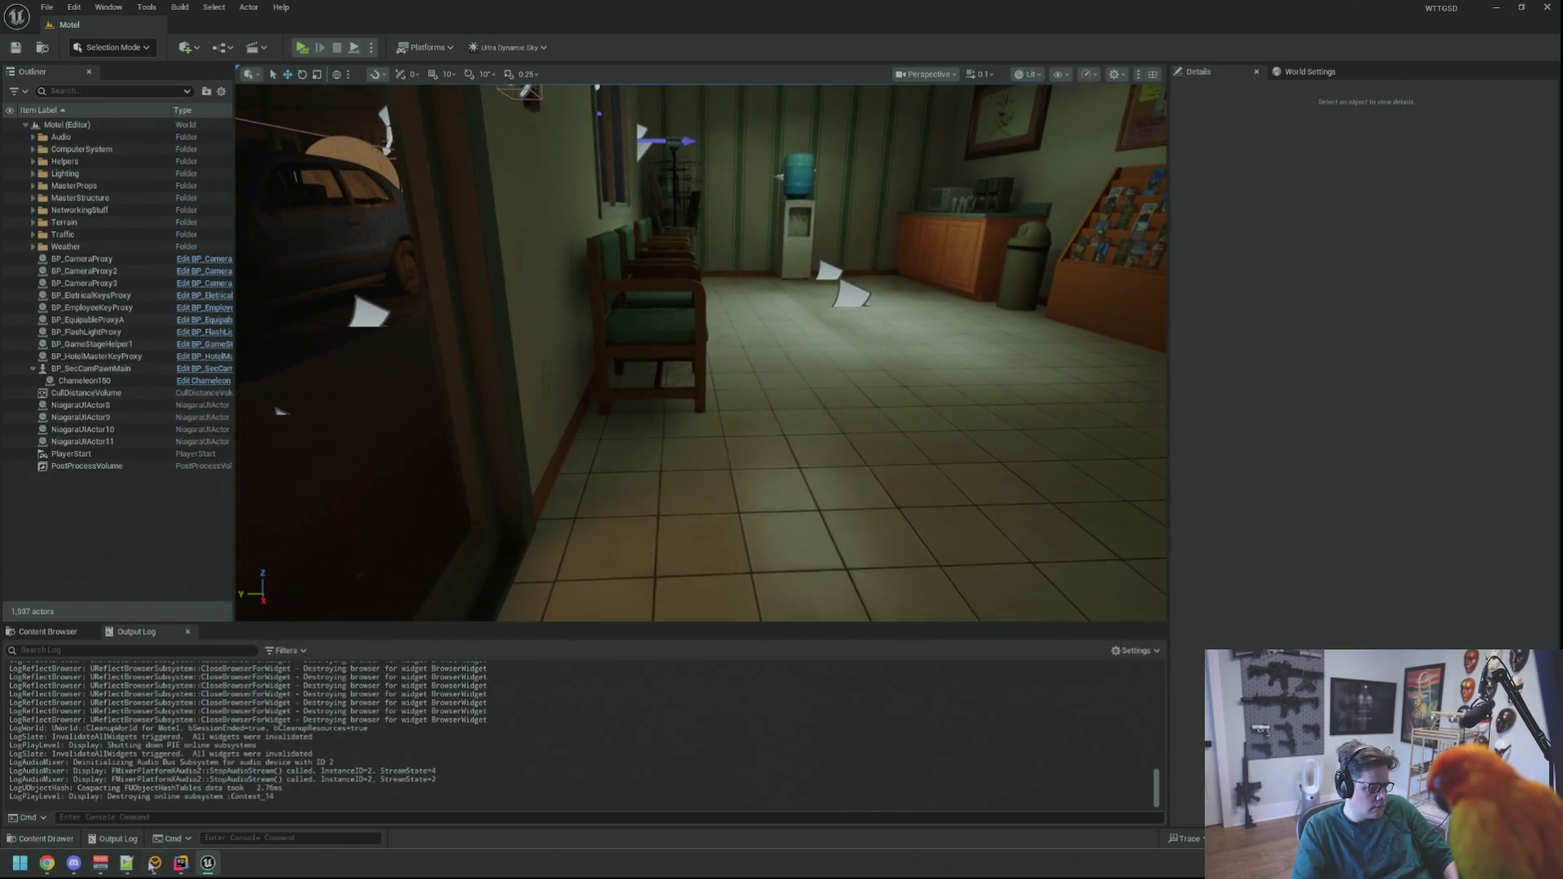
{"action": "key", "text": "alt+Tab"}
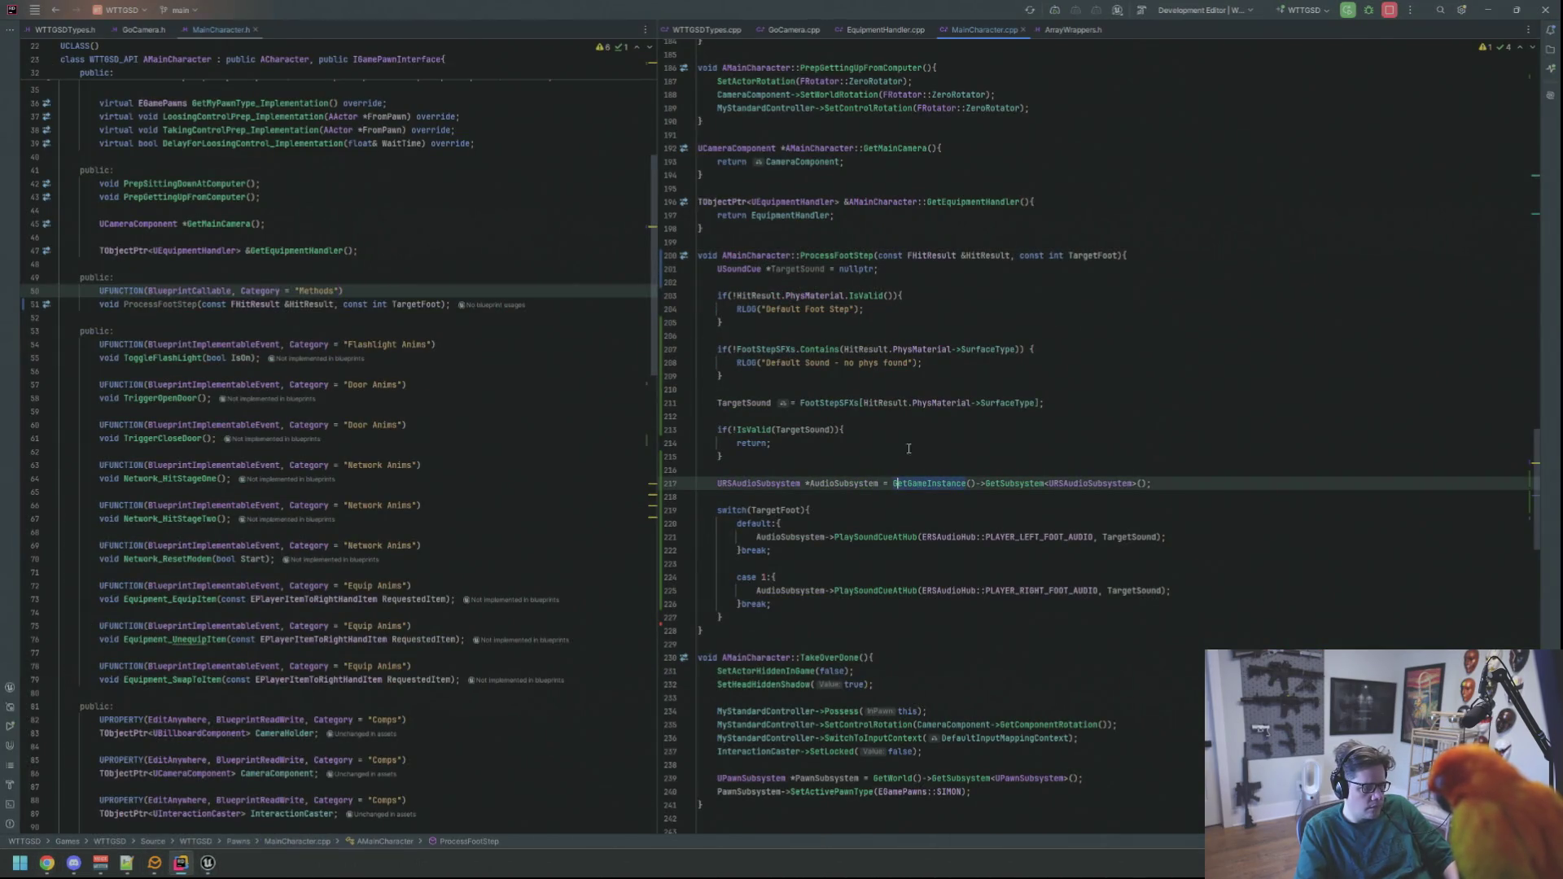
- Insert RLOG("Foot: {0}", TargetFoot); in ProcessFootStep after the TargetSound check
{"action": "left_click", "coordinate": [935, 362]}
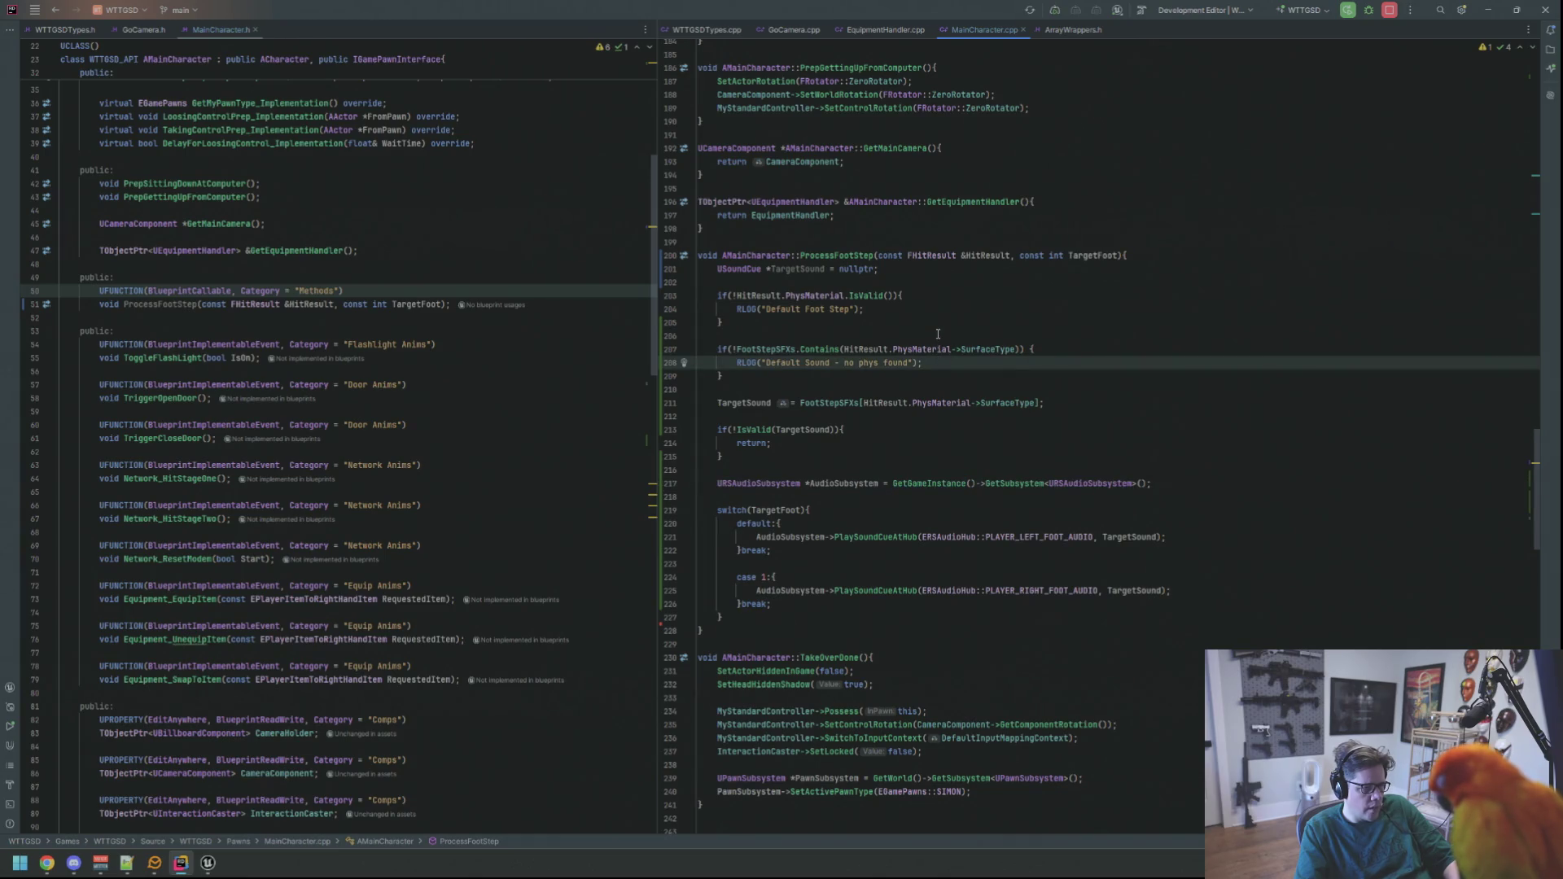
{"action": "left_click", "coordinate": [948, 297]}
{"action": "left_click", "coordinate": [929, 456]}
{"action": "left_click", "coordinate": [920, 482]}
{"action": "left_click", "coordinate": [883, 523]}
{"action": "left_click", "coordinate": [903, 459]}
{"action": "left_click", "coordinate": [895, 483]}
{"action": "left_click", "coordinate": [912, 461]}
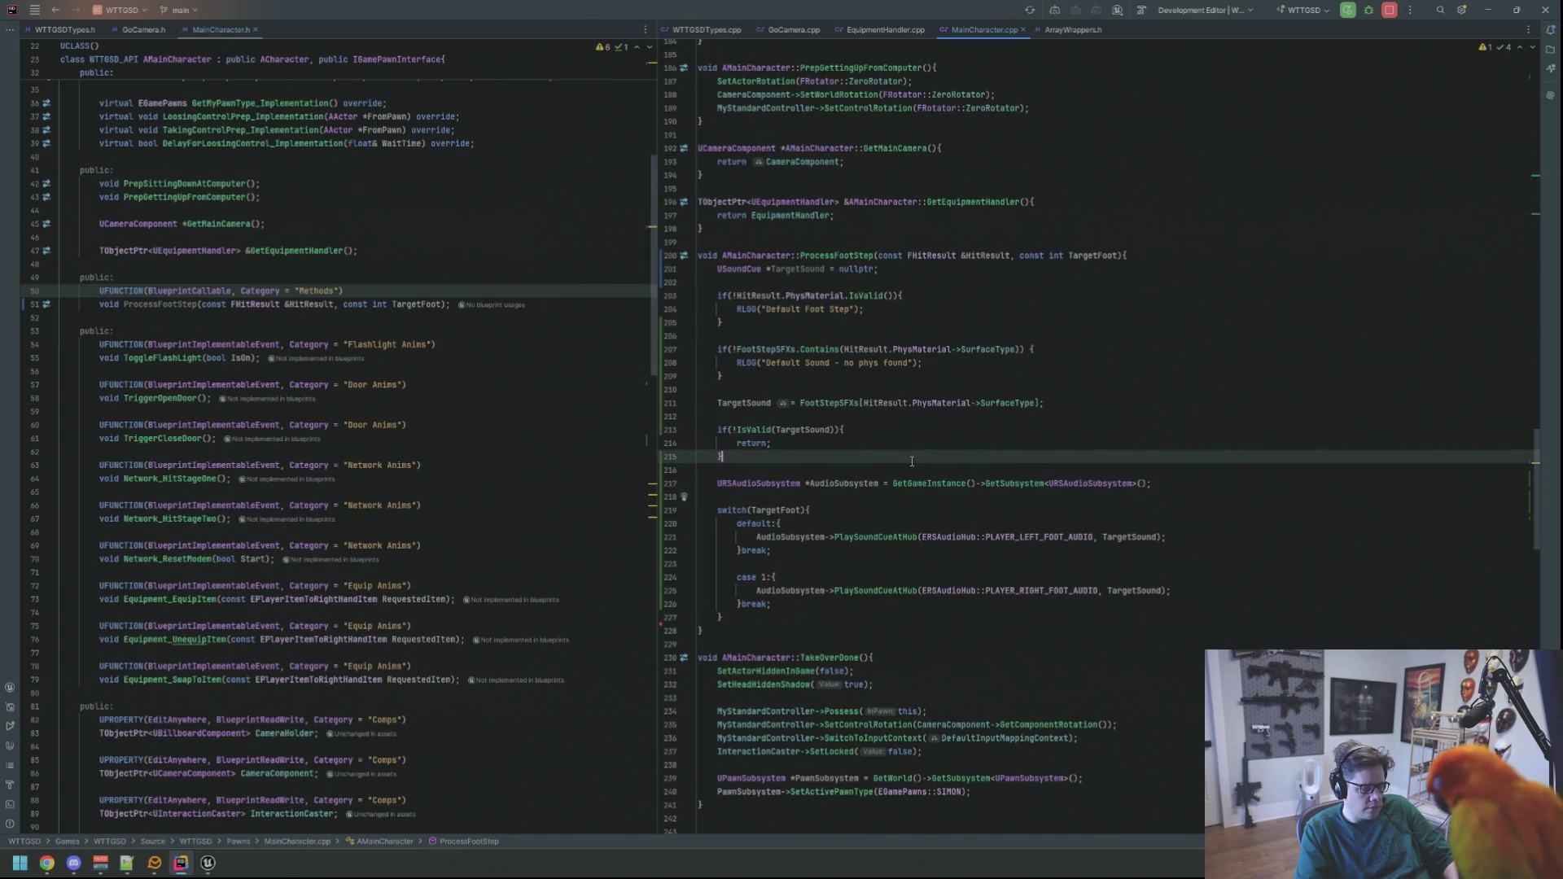
{"action": "key", "text": "Return"}
{"action": "key", "text": "Return"}
{"action": "type", "text": "RLOG(\"Foot: {0"}
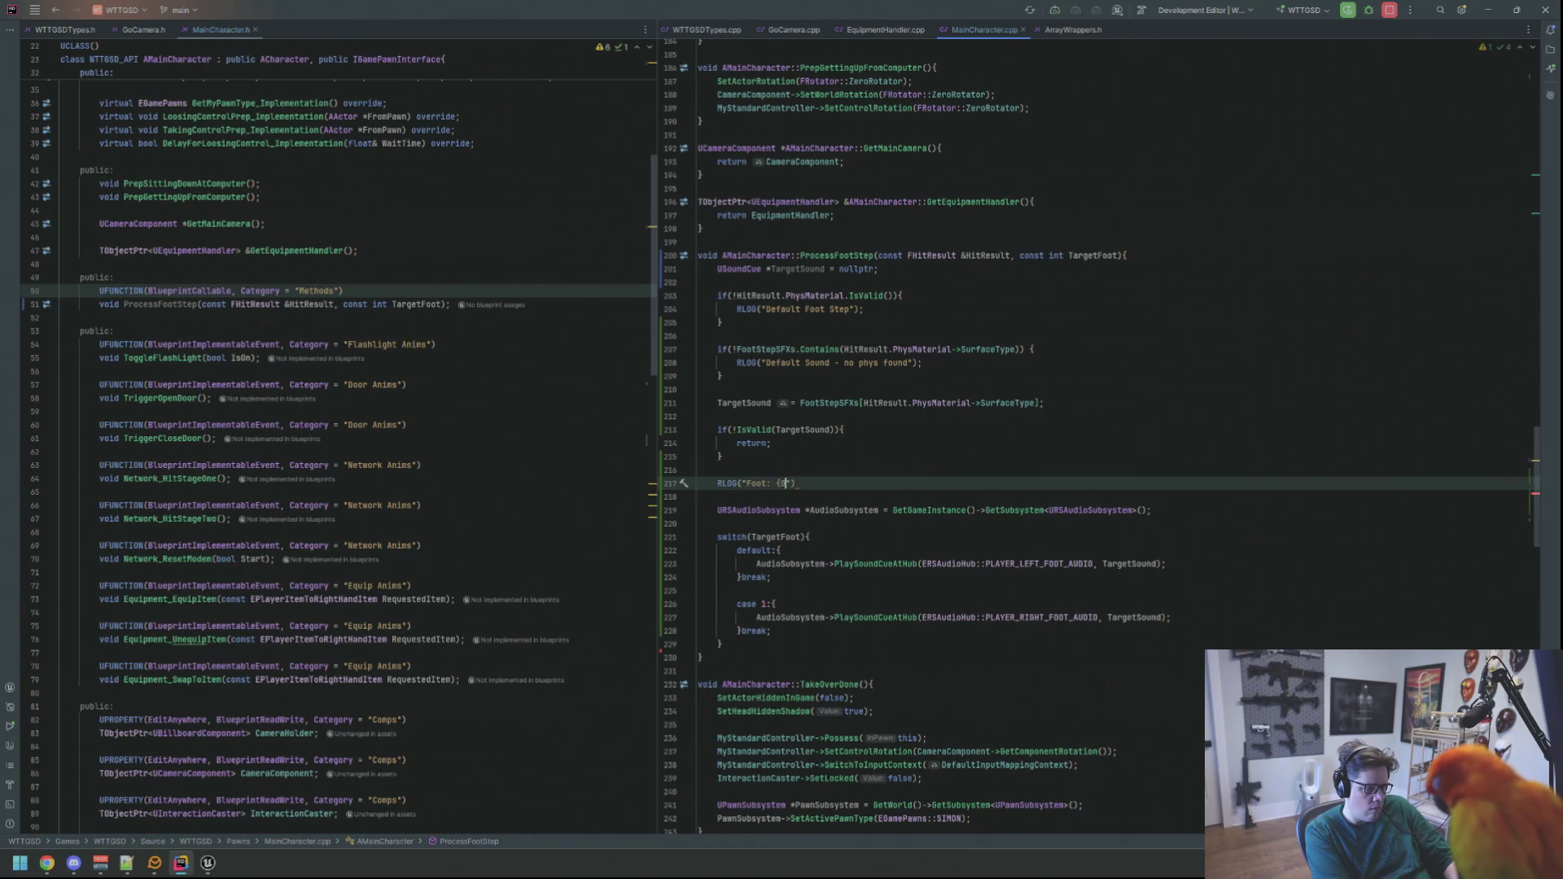
{"action": "type", "text": "Targetfo"}
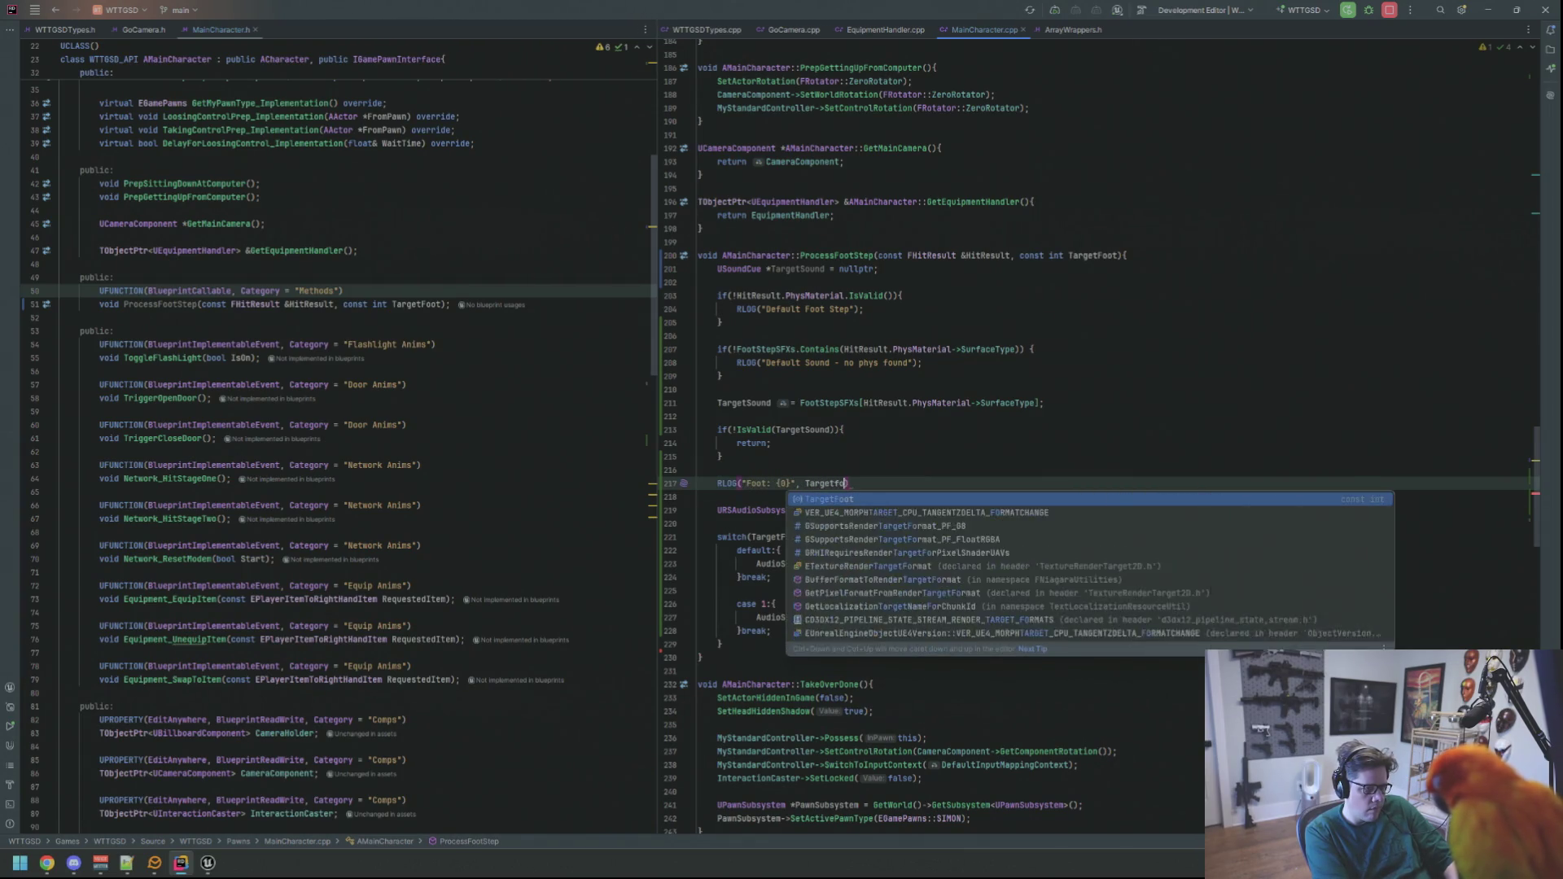
{"action": "key", "text": "Return"}
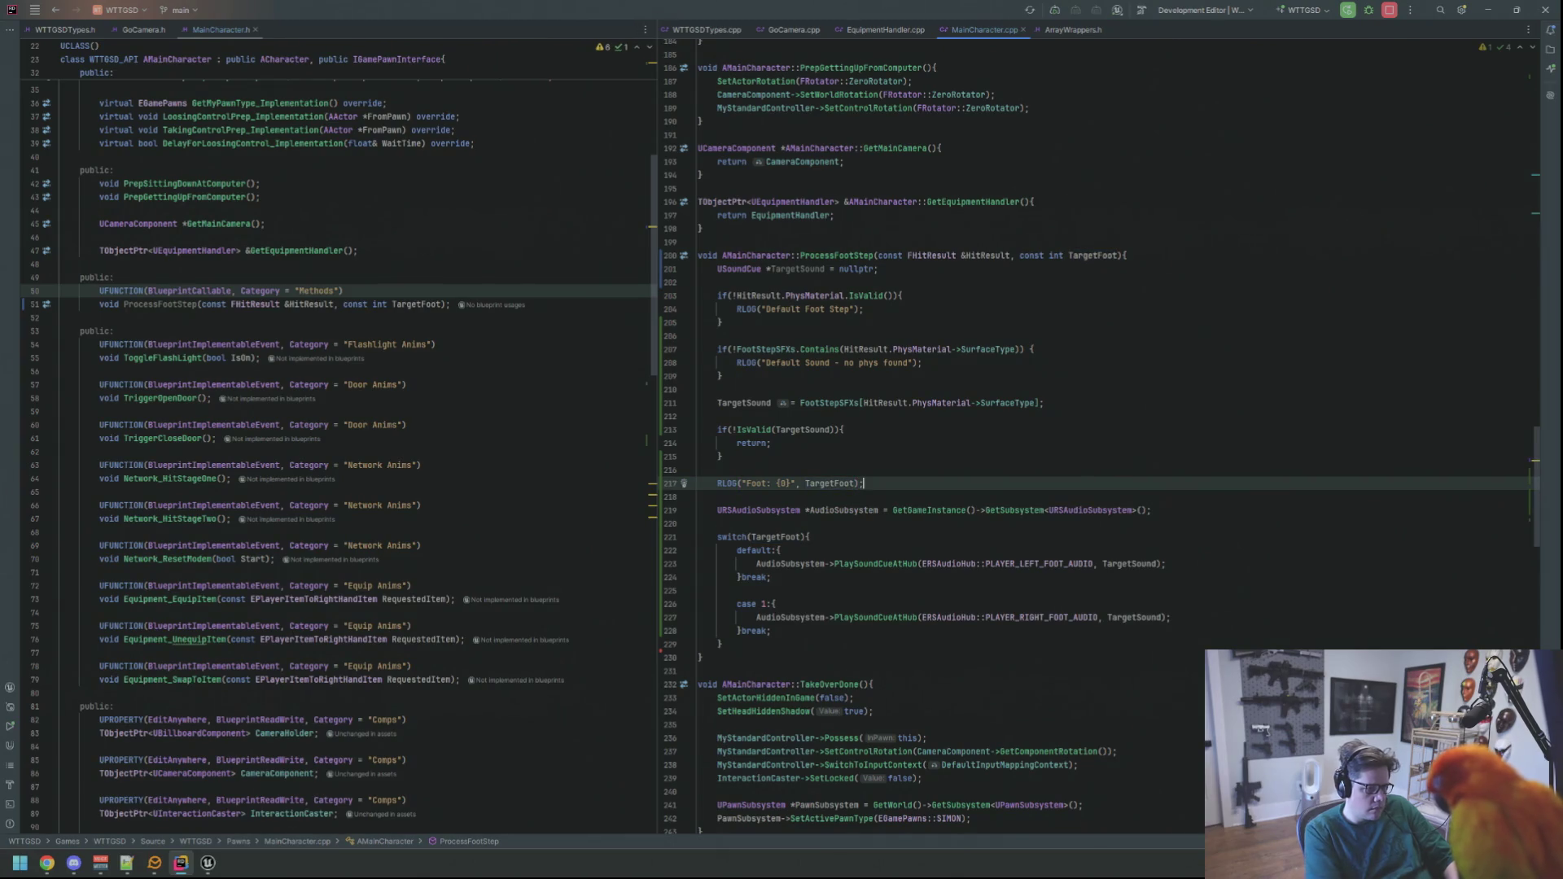
{"action": "key", "text": "Down"}
{"action": "key", "text": "Down"}
{"action": "key", "text": "Down"}
{"action": "key", "text": "End"}
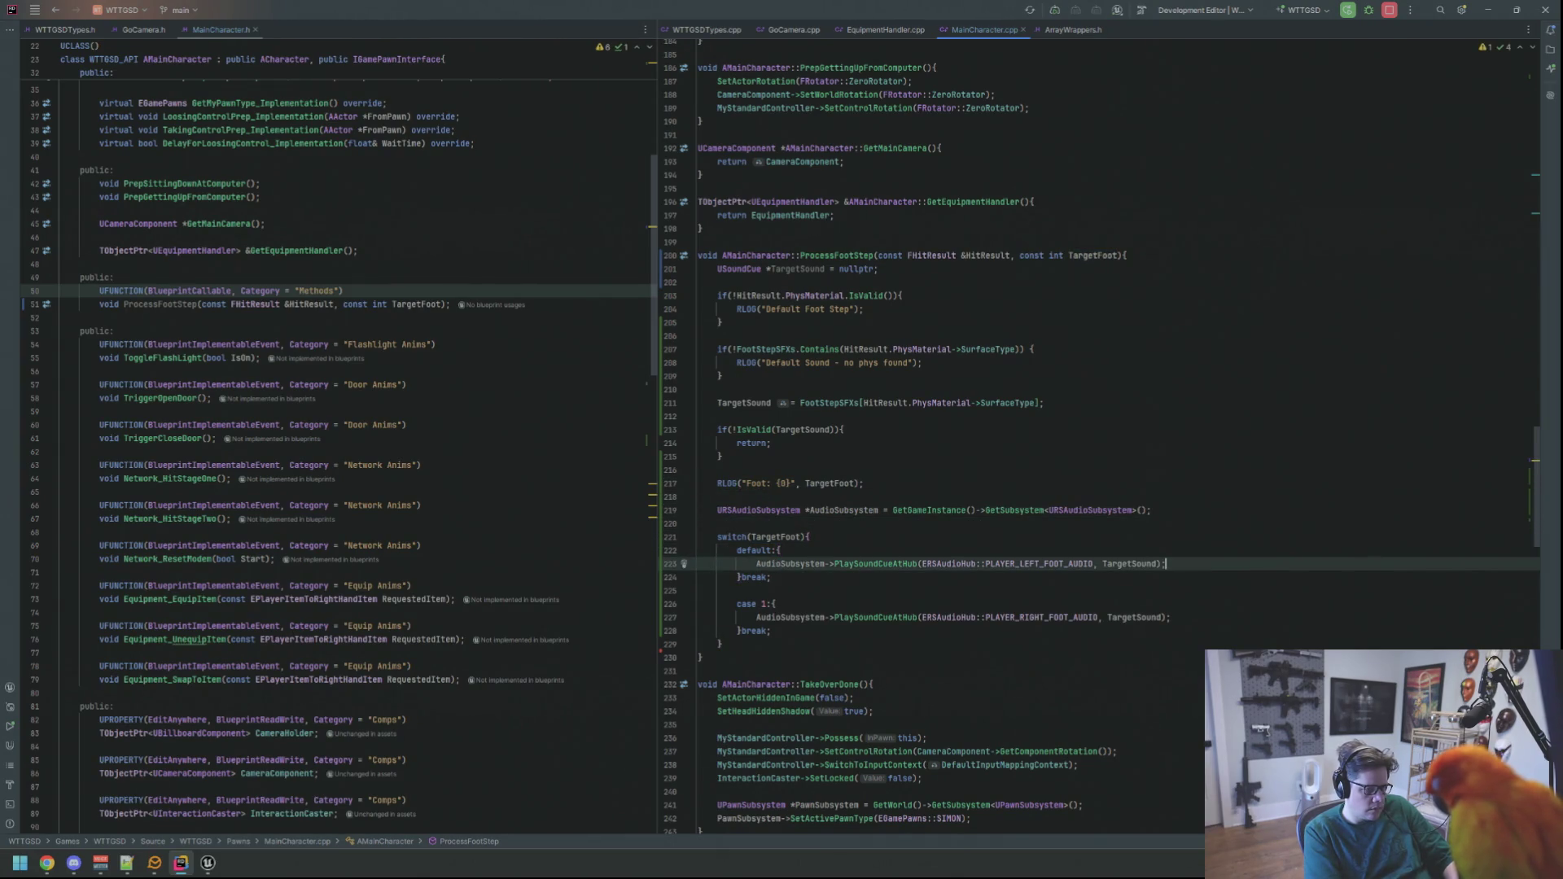
{"action": "key", "text": "Down"}
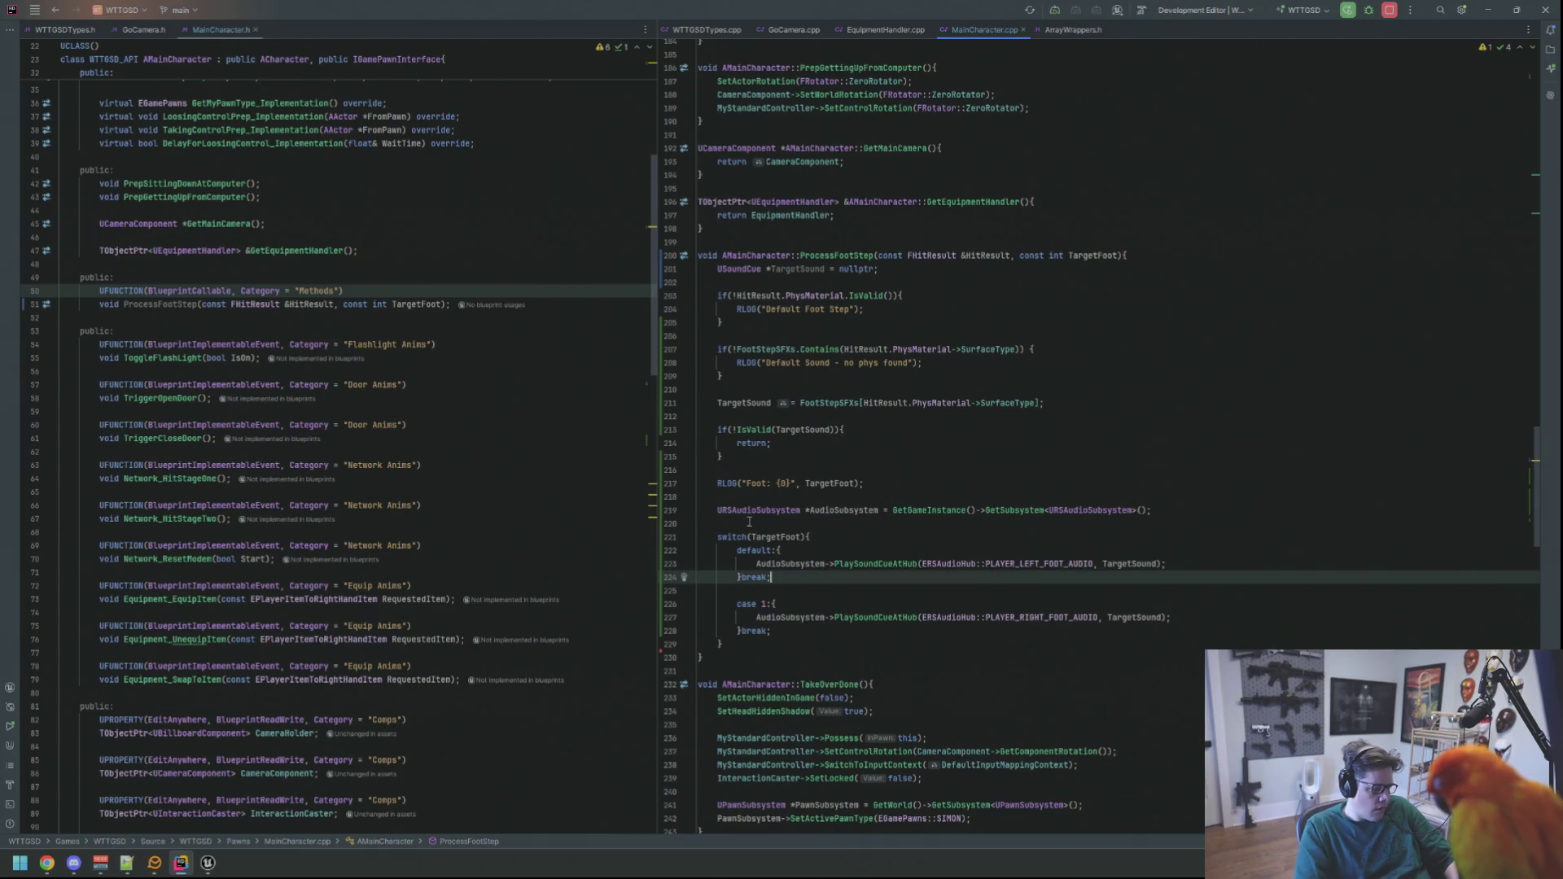
- Back in Unreal, open the BP_Simon Blueprint via quick asset search
{"action": "key", "text": "alt+Tab"}
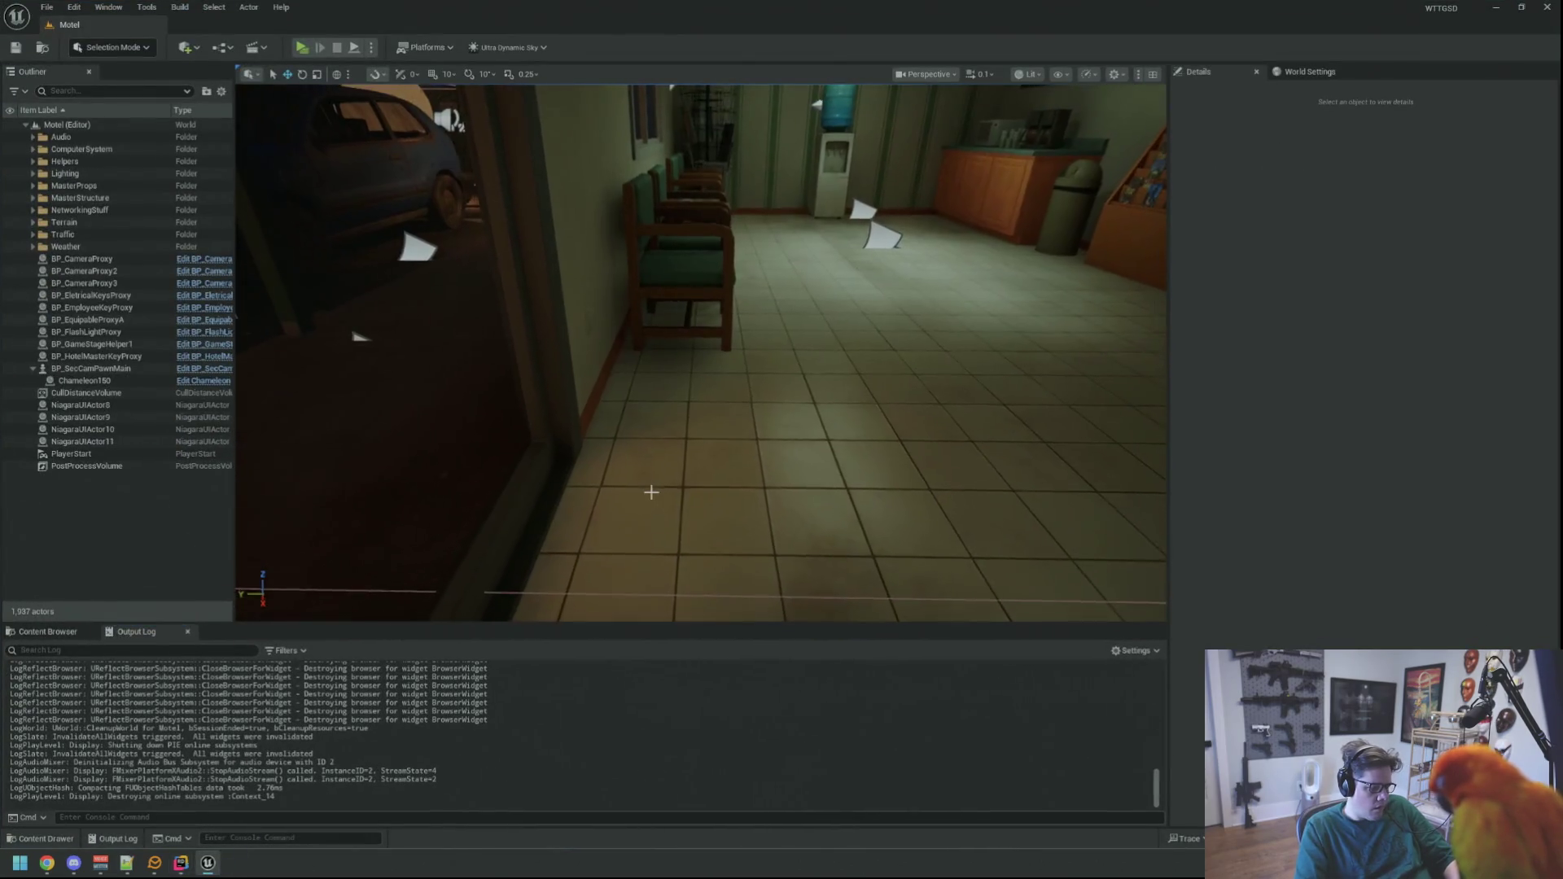
{"action": "key", "text": "ctrl+p"}
{"action": "type", "text": "BP_Si"}
{"action": "key", "text": "Return"}
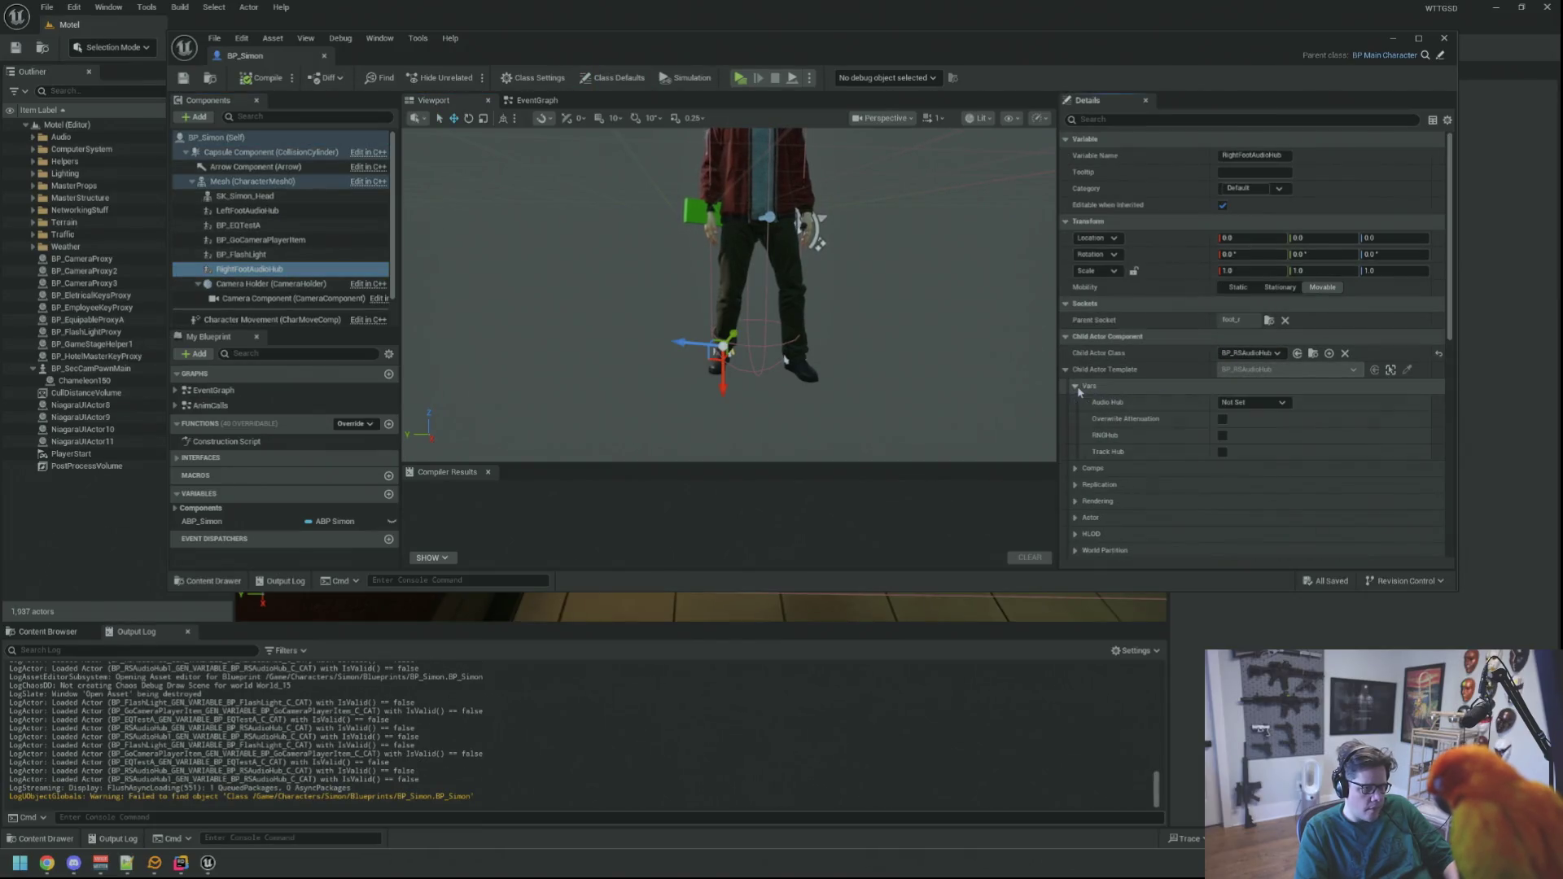
- Set RightFootAudioHub's Audio Hub to Player Right Foot Audio
{"action": "left_click", "coordinate": [1089, 385]}
{"action": "left_click", "coordinate": [1254, 402]}
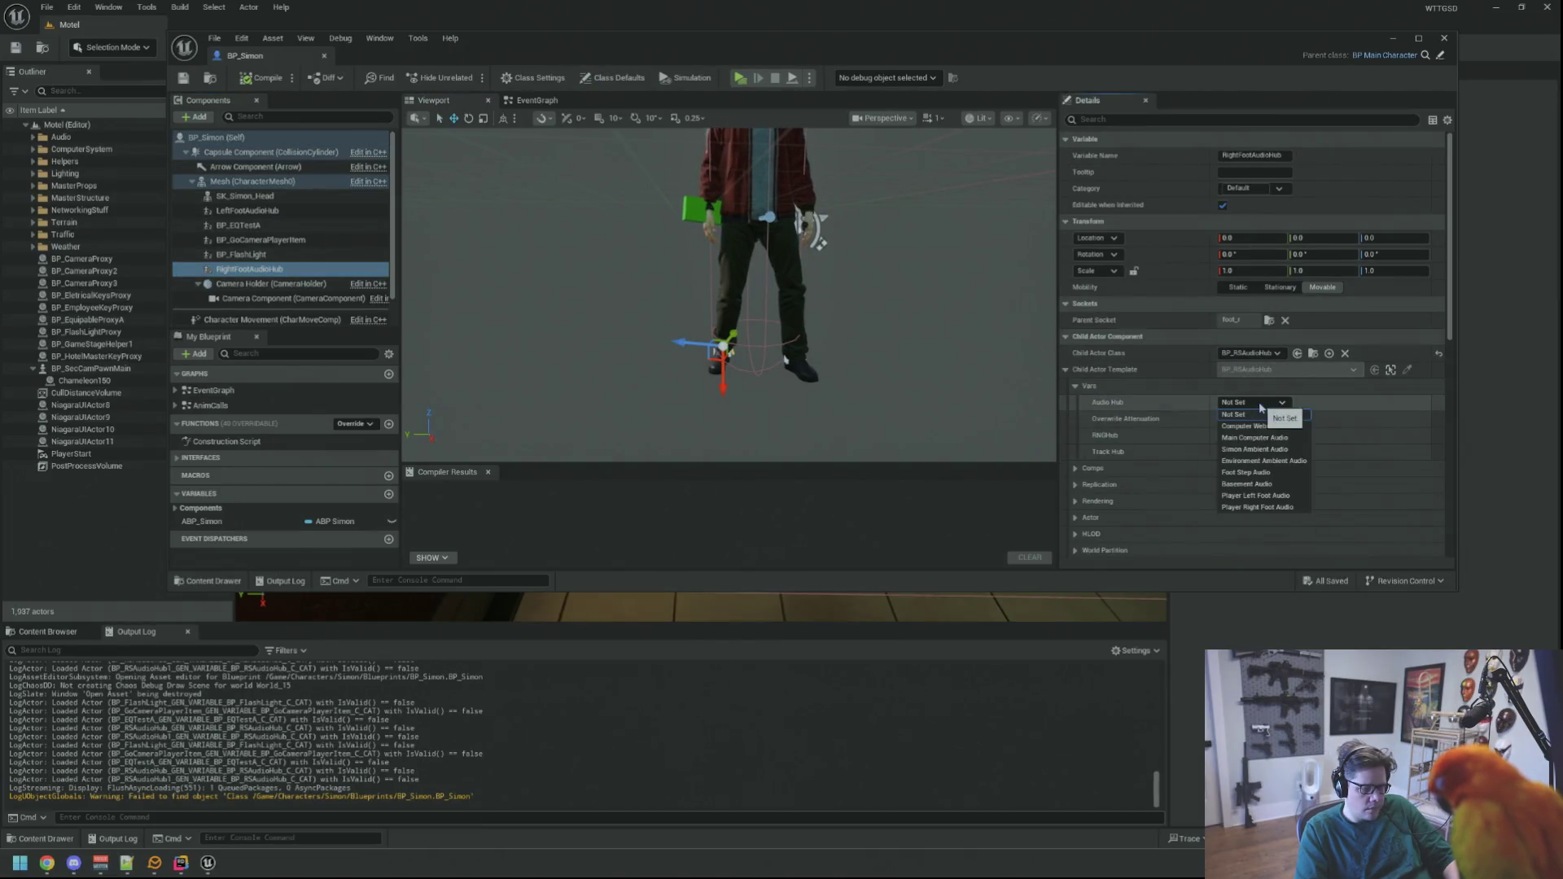
{"action": "left_click", "coordinate": [1267, 509]}
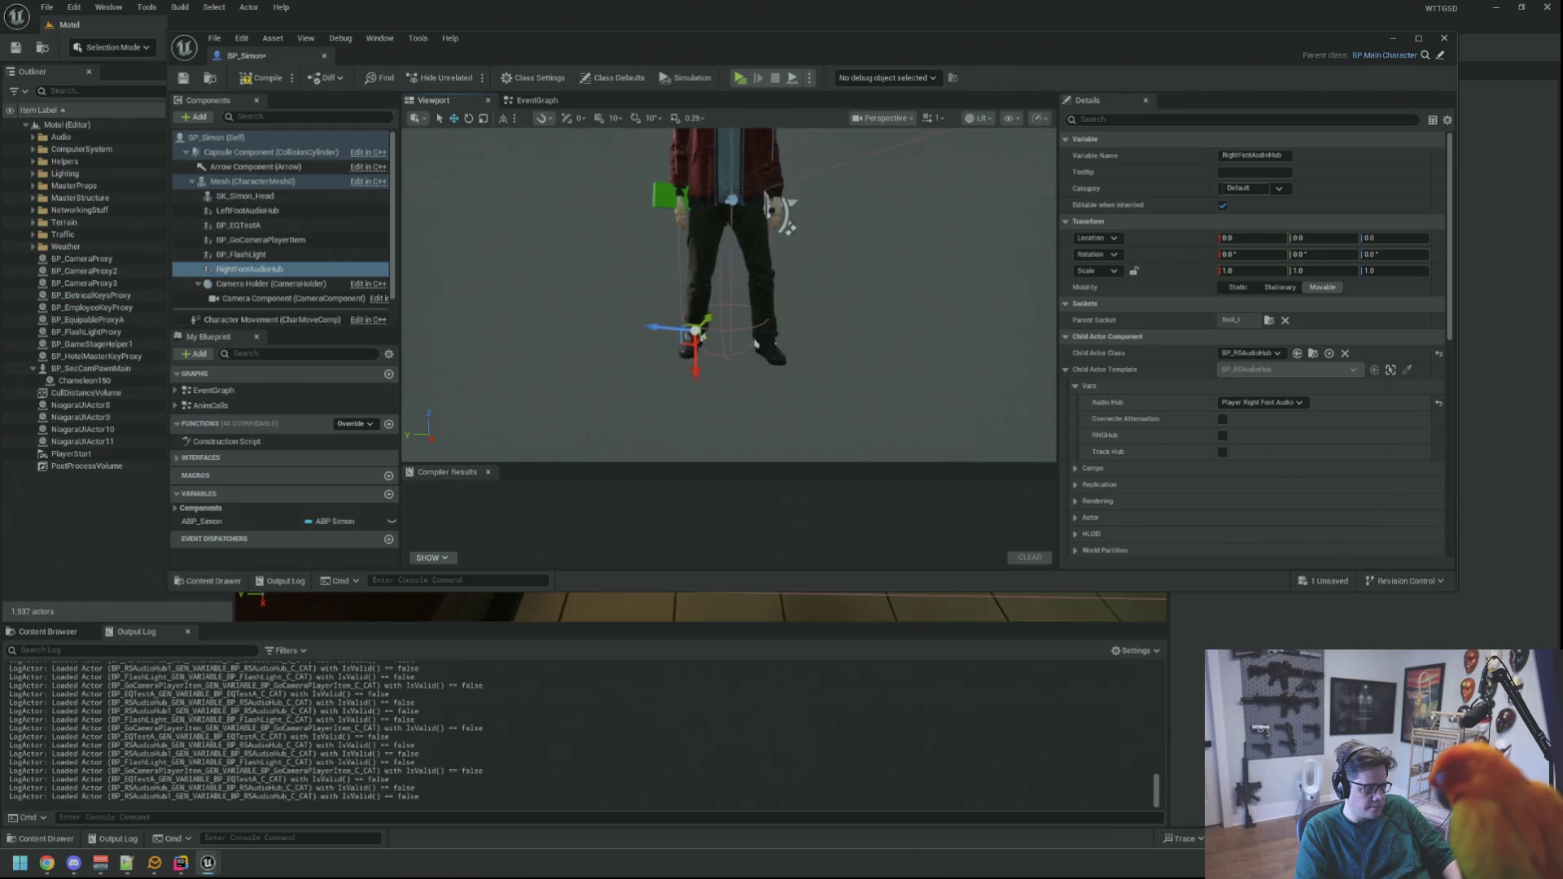
- Set LeftFootAudioHub to Player Left Foot Audio, then compile and save BP_Simon
{"action": "left_click", "coordinate": [261, 210]}
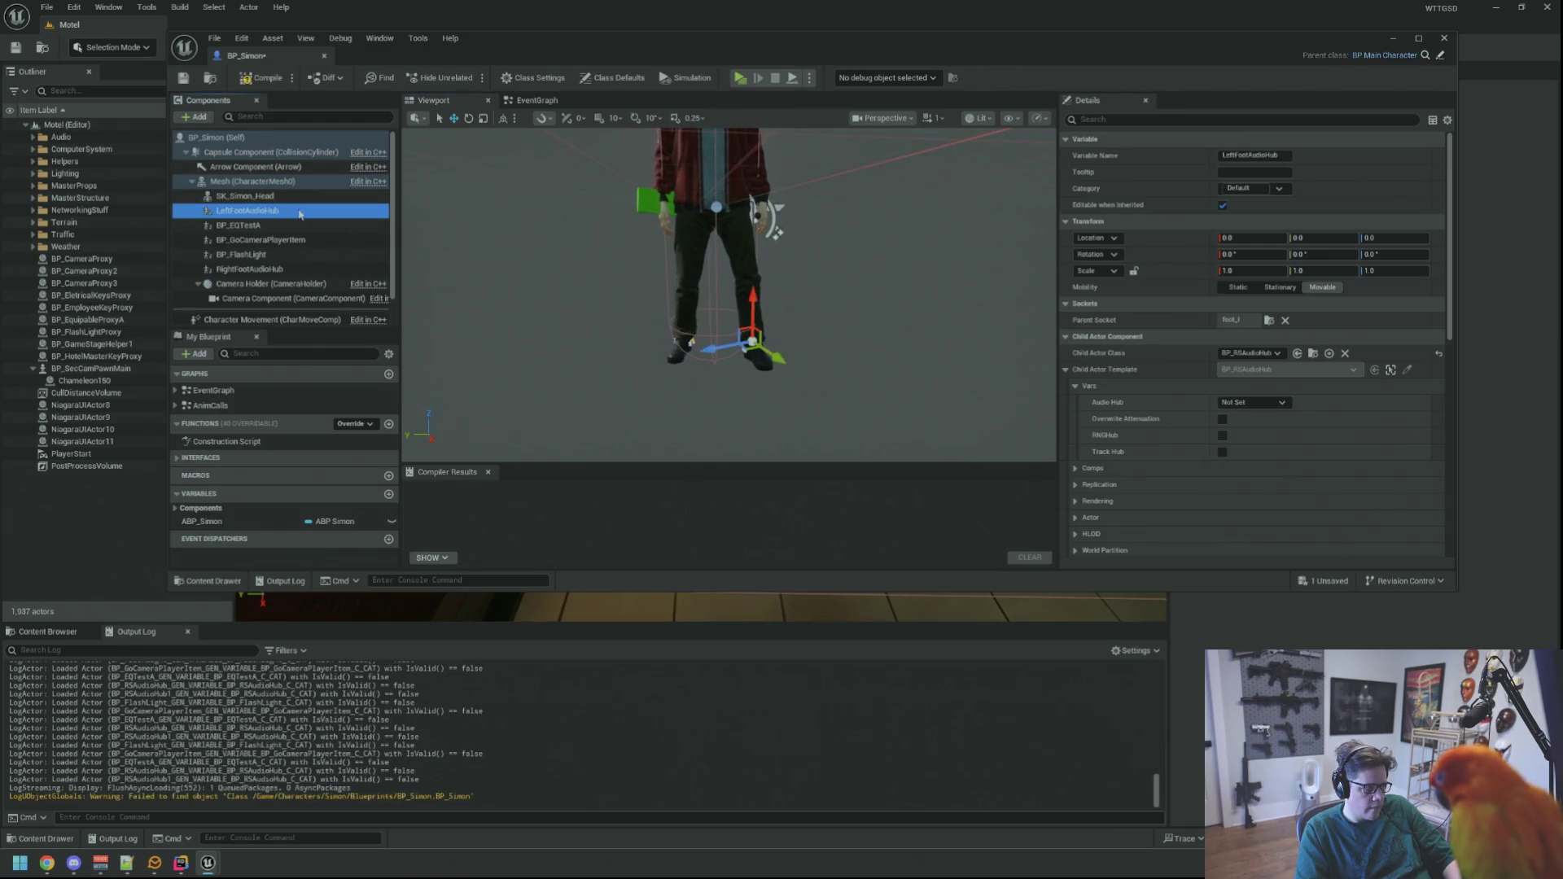
{"action": "left_click", "coordinate": [1253, 402]}
{"action": "left_click", "coordinate": [1265, 495]}
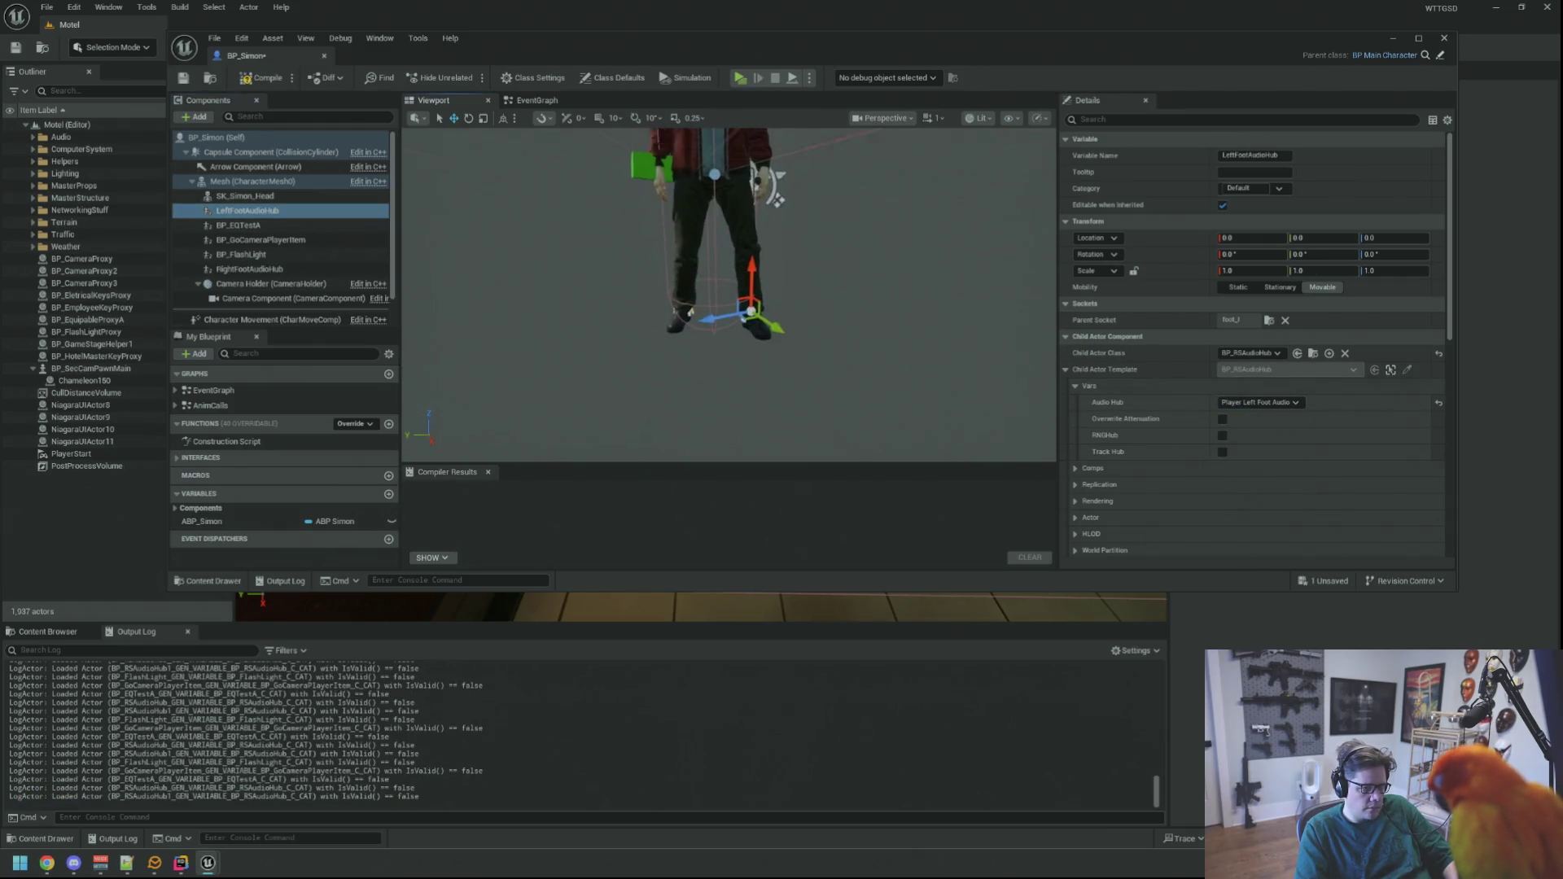
{"action": "left_click", "coordinate": [255, 80]}
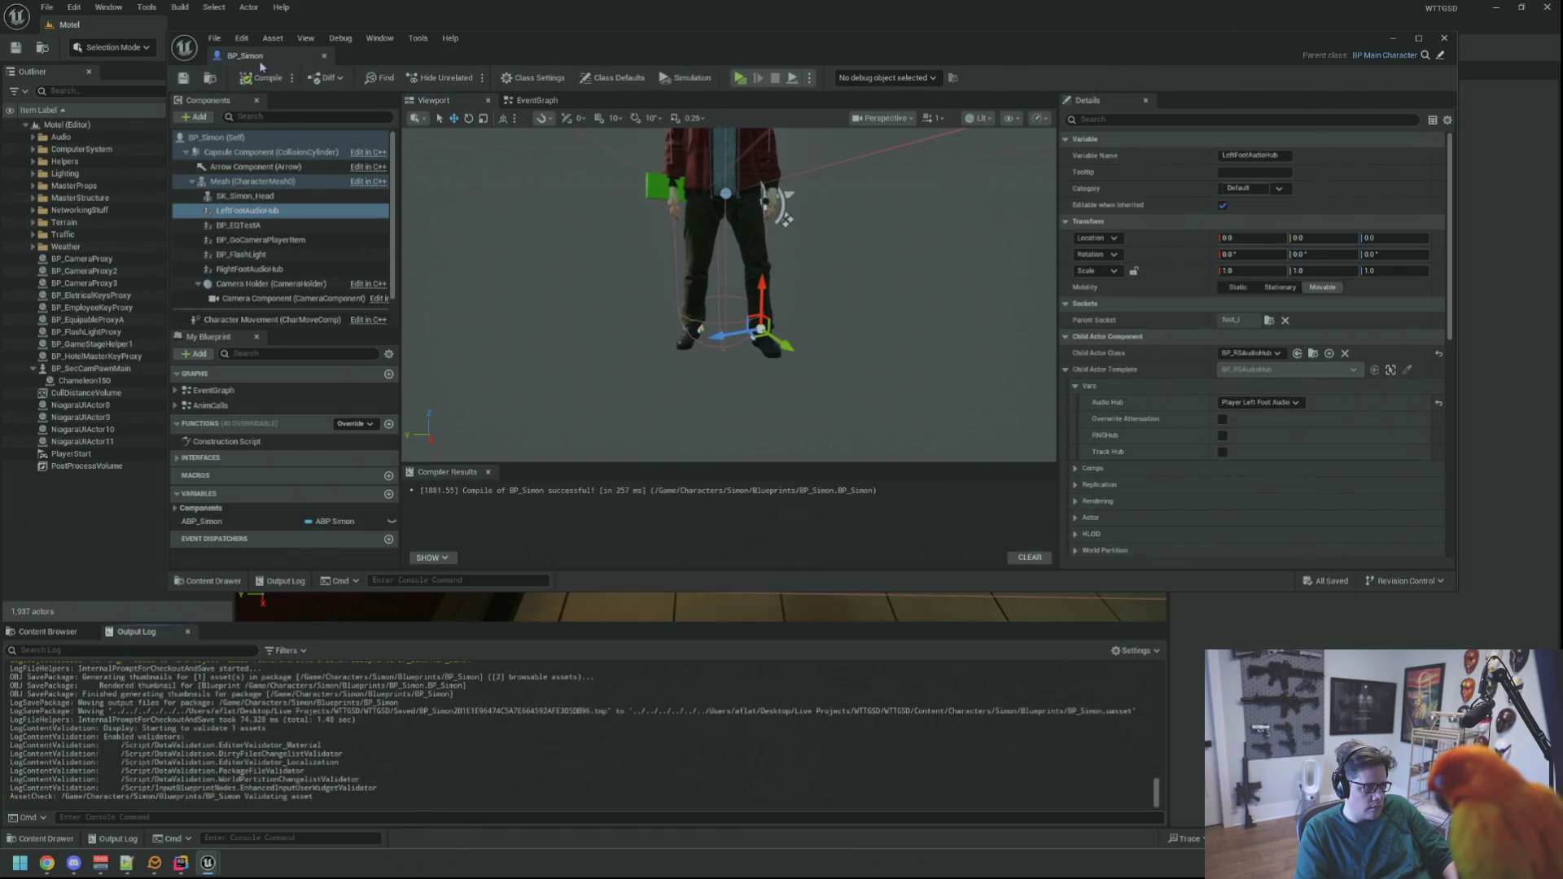
{"action": "left_click", "coordinate": [324, 55]}
- Start play-in-editor and walk back and forth between the lobby tiles and green doormat
{"action": "key", "text": "alt+p"}
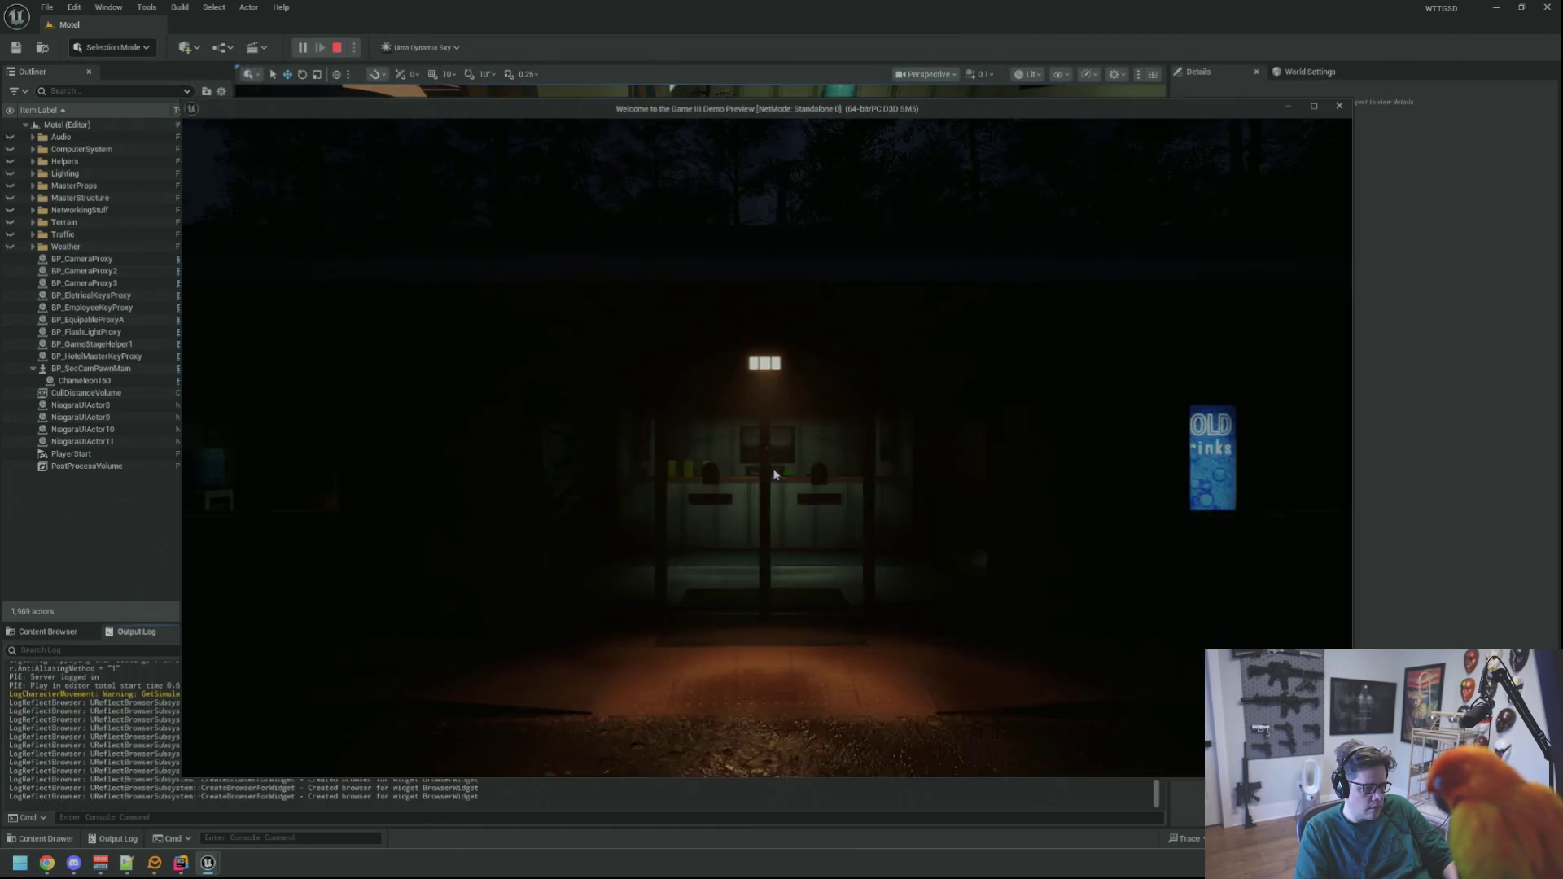
{"action": "key", "text": "w"}
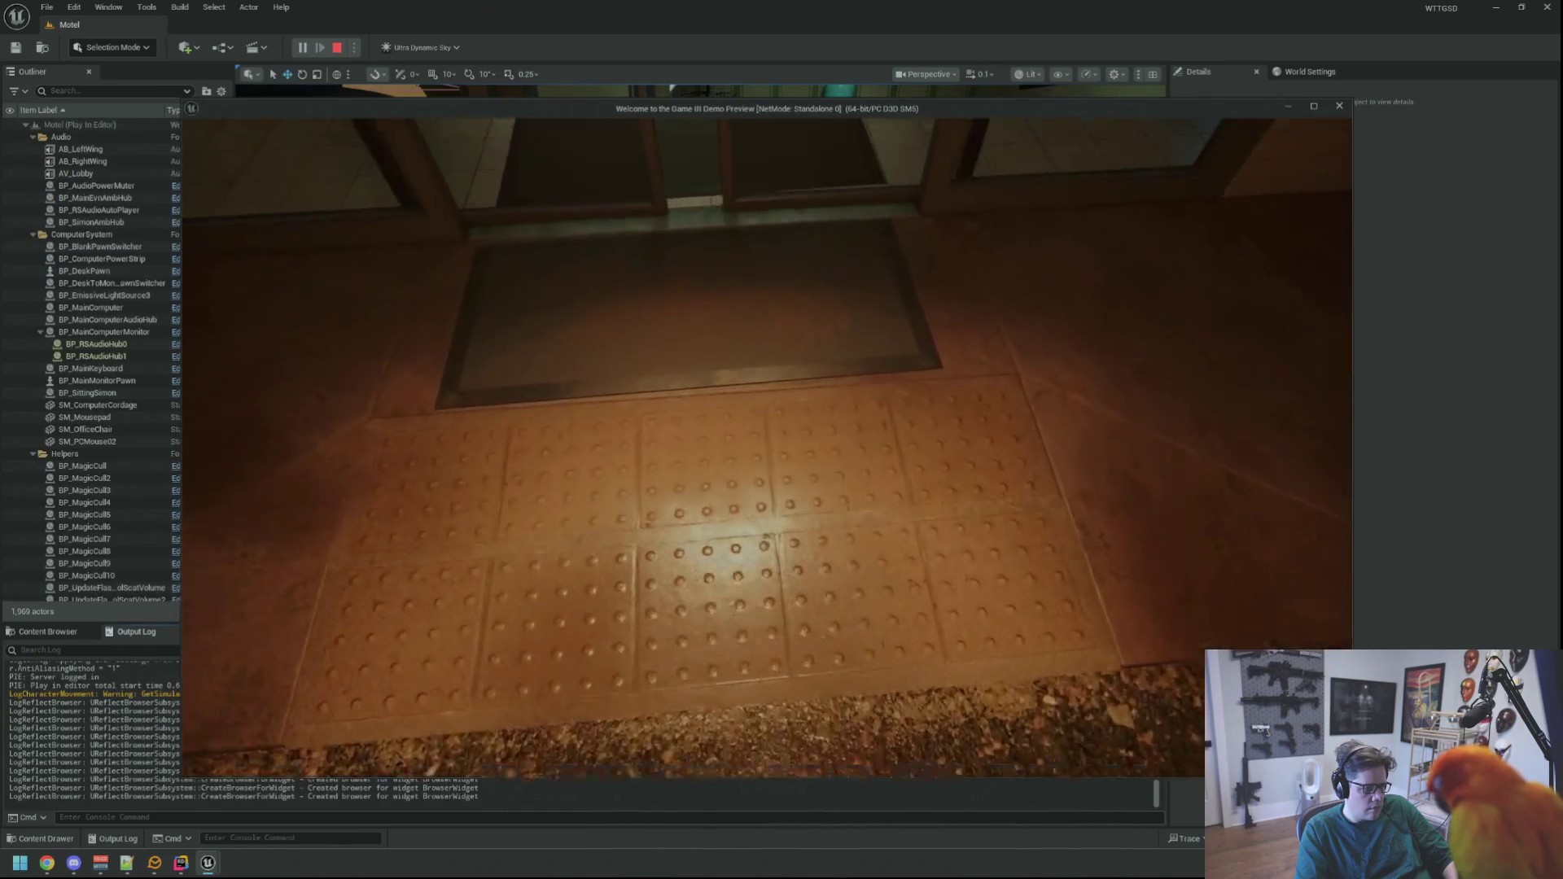
{"action": "key", "text": "w"}
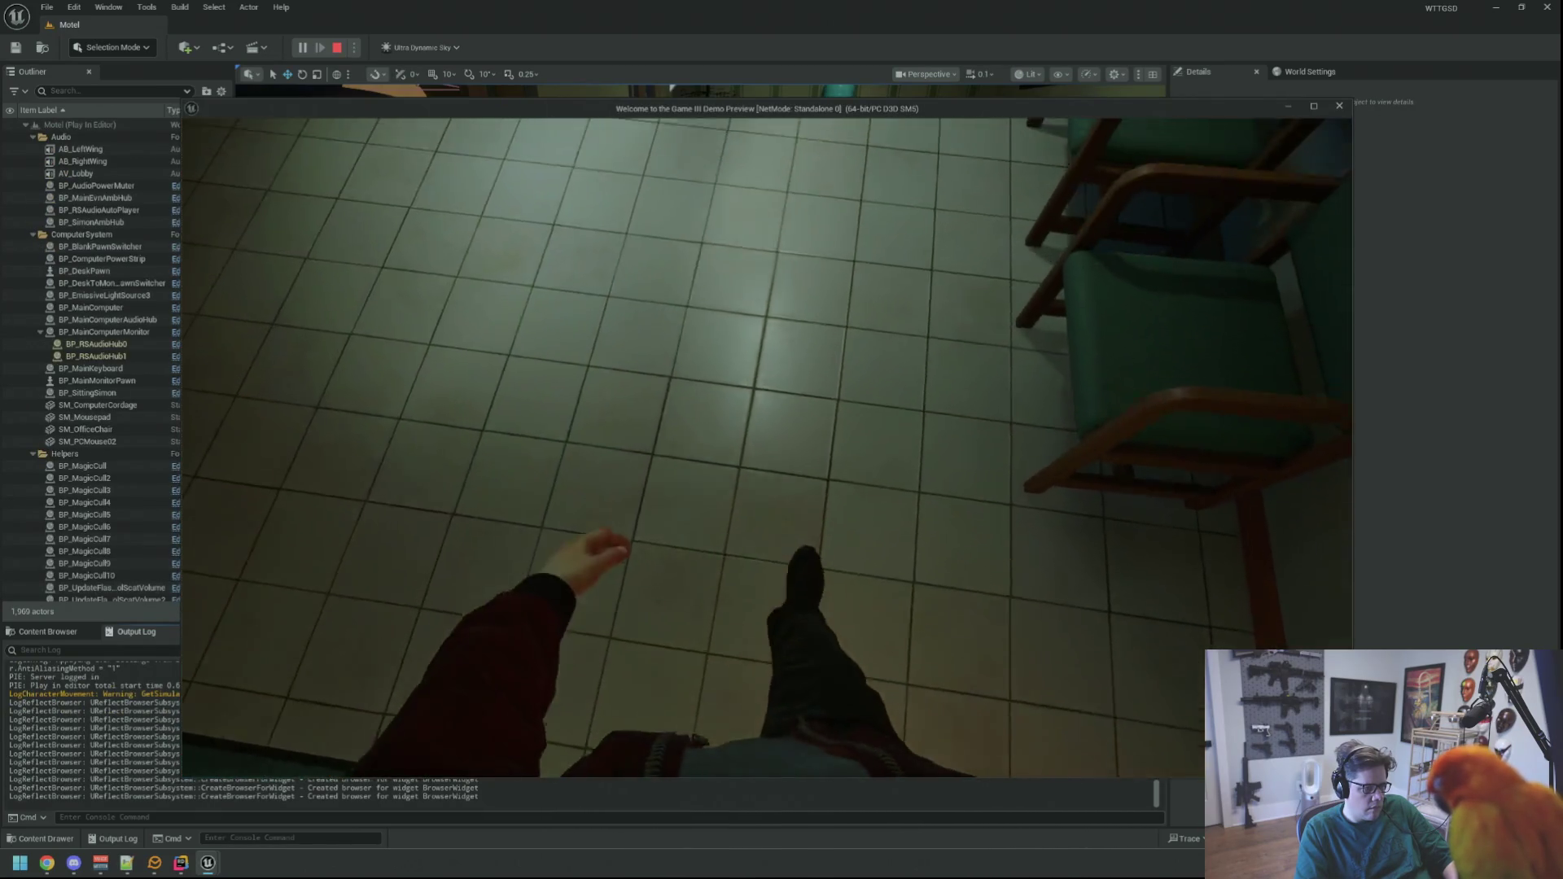
{"action": "key", "text": "w"}
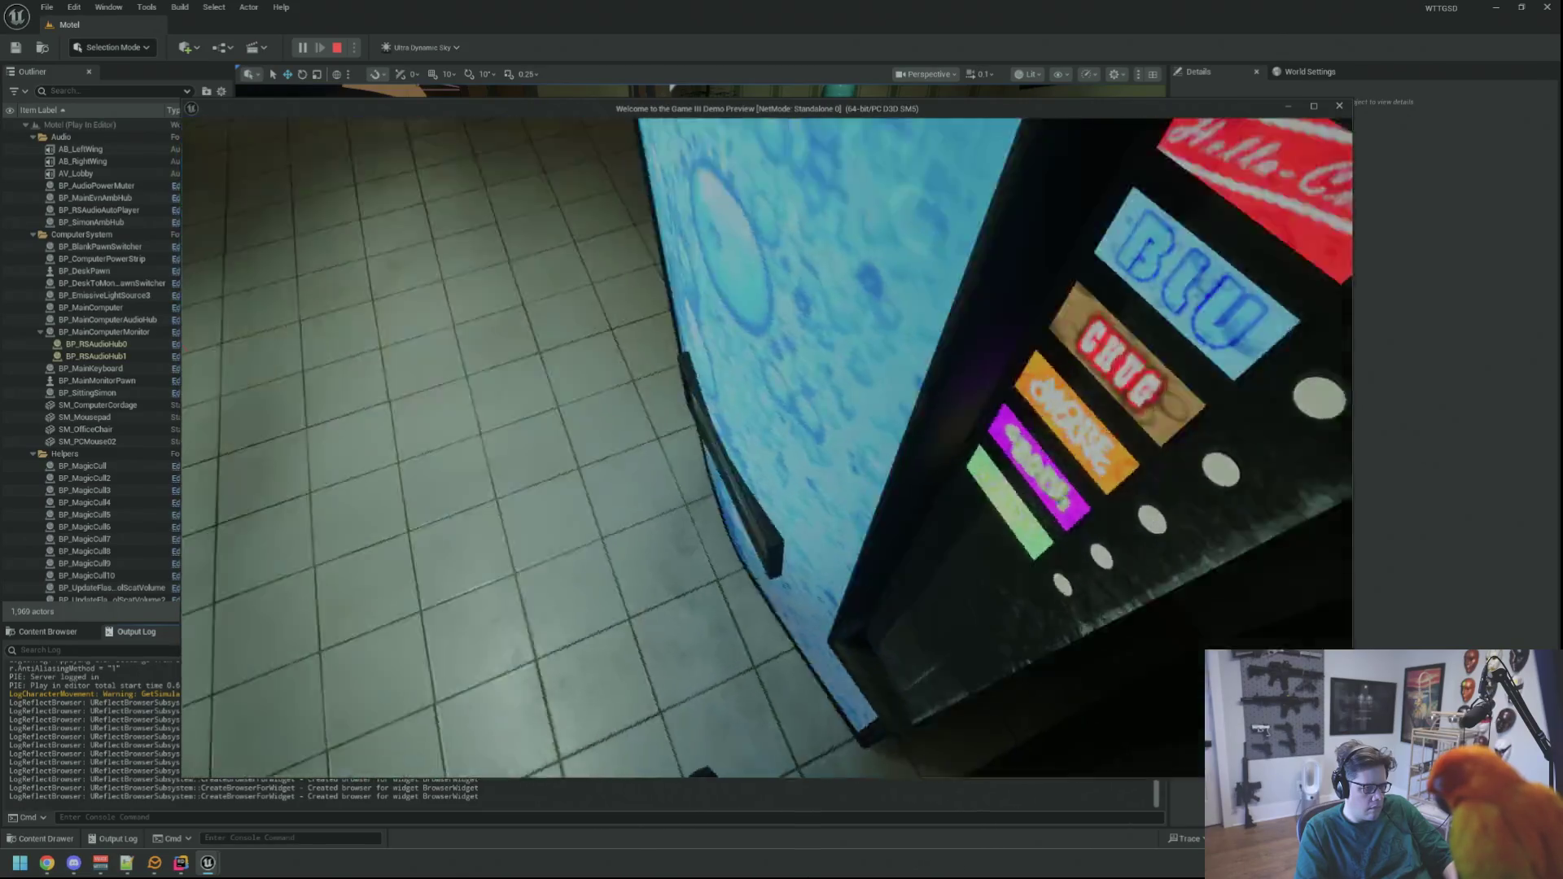
{"action": "key", "text": "w"}
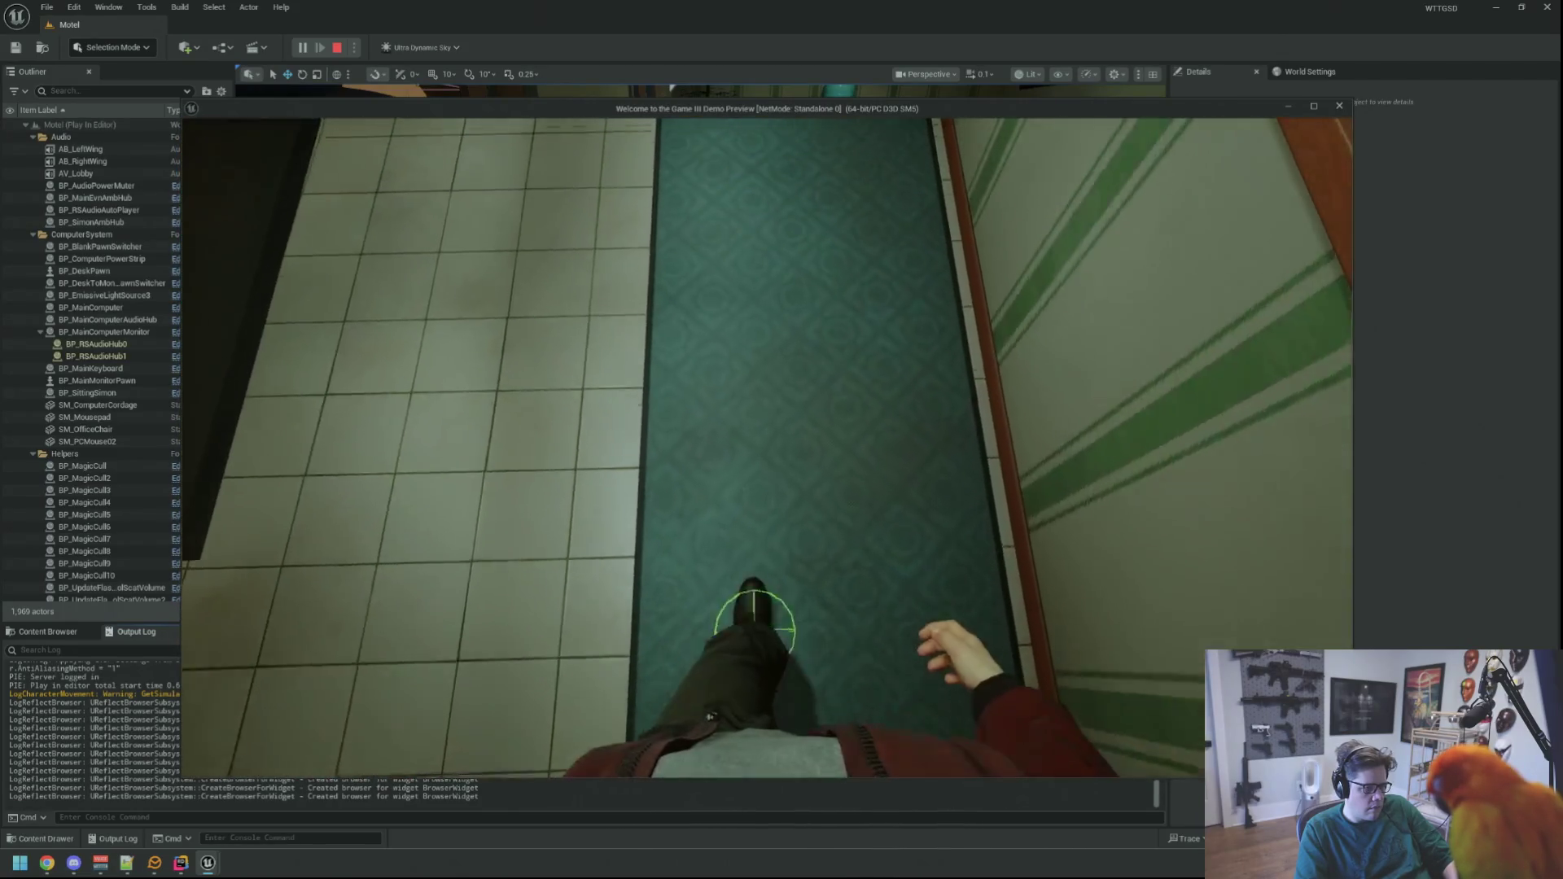
{"action": "key", "text": "w"}
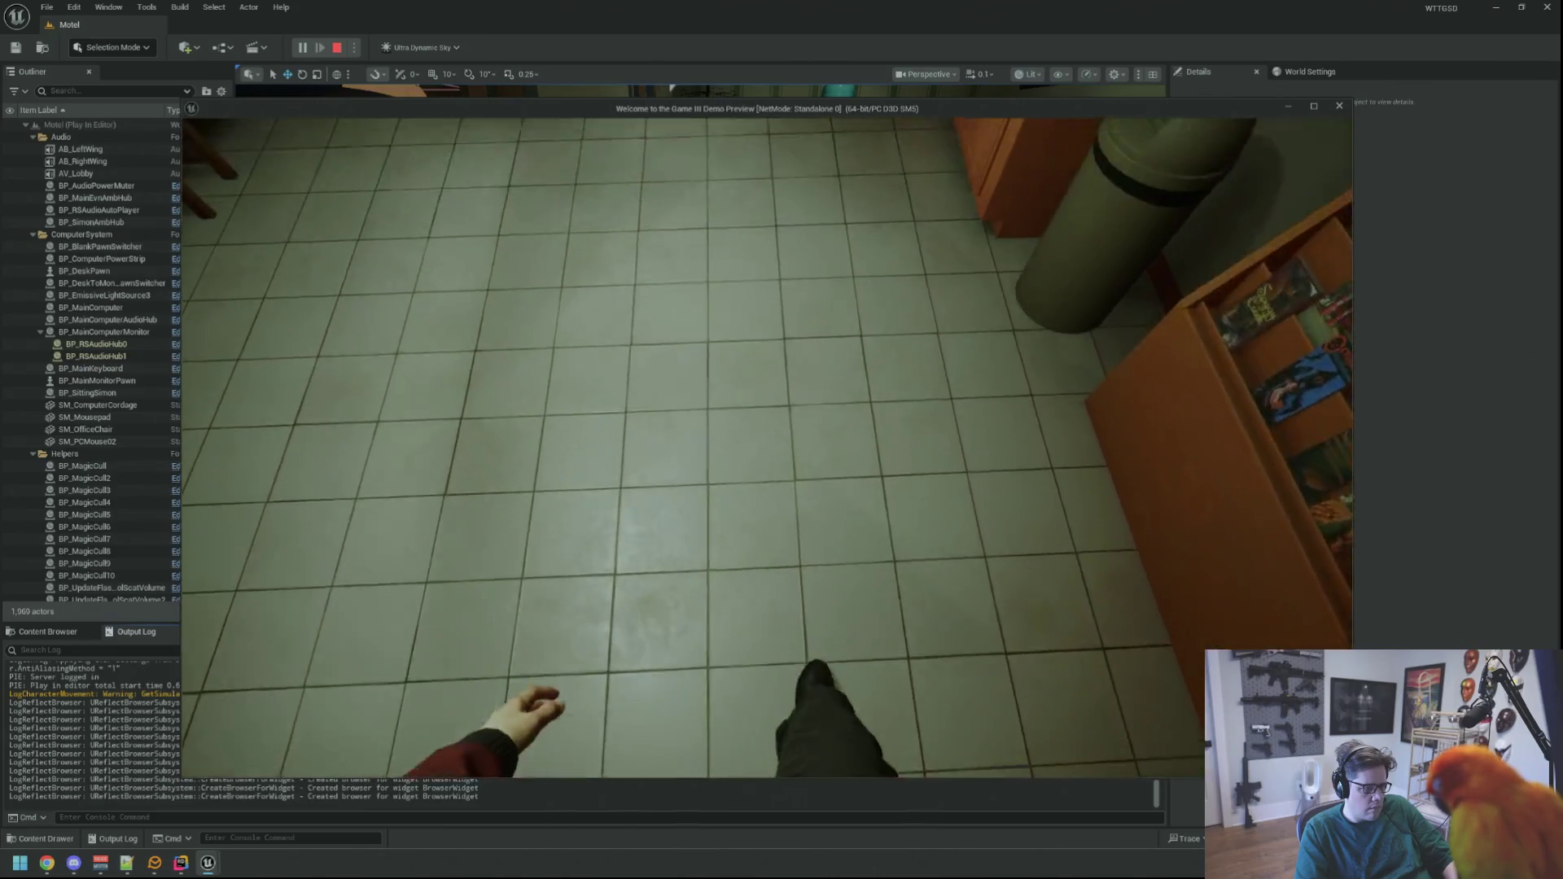
{"action": "key", "text": "w"}
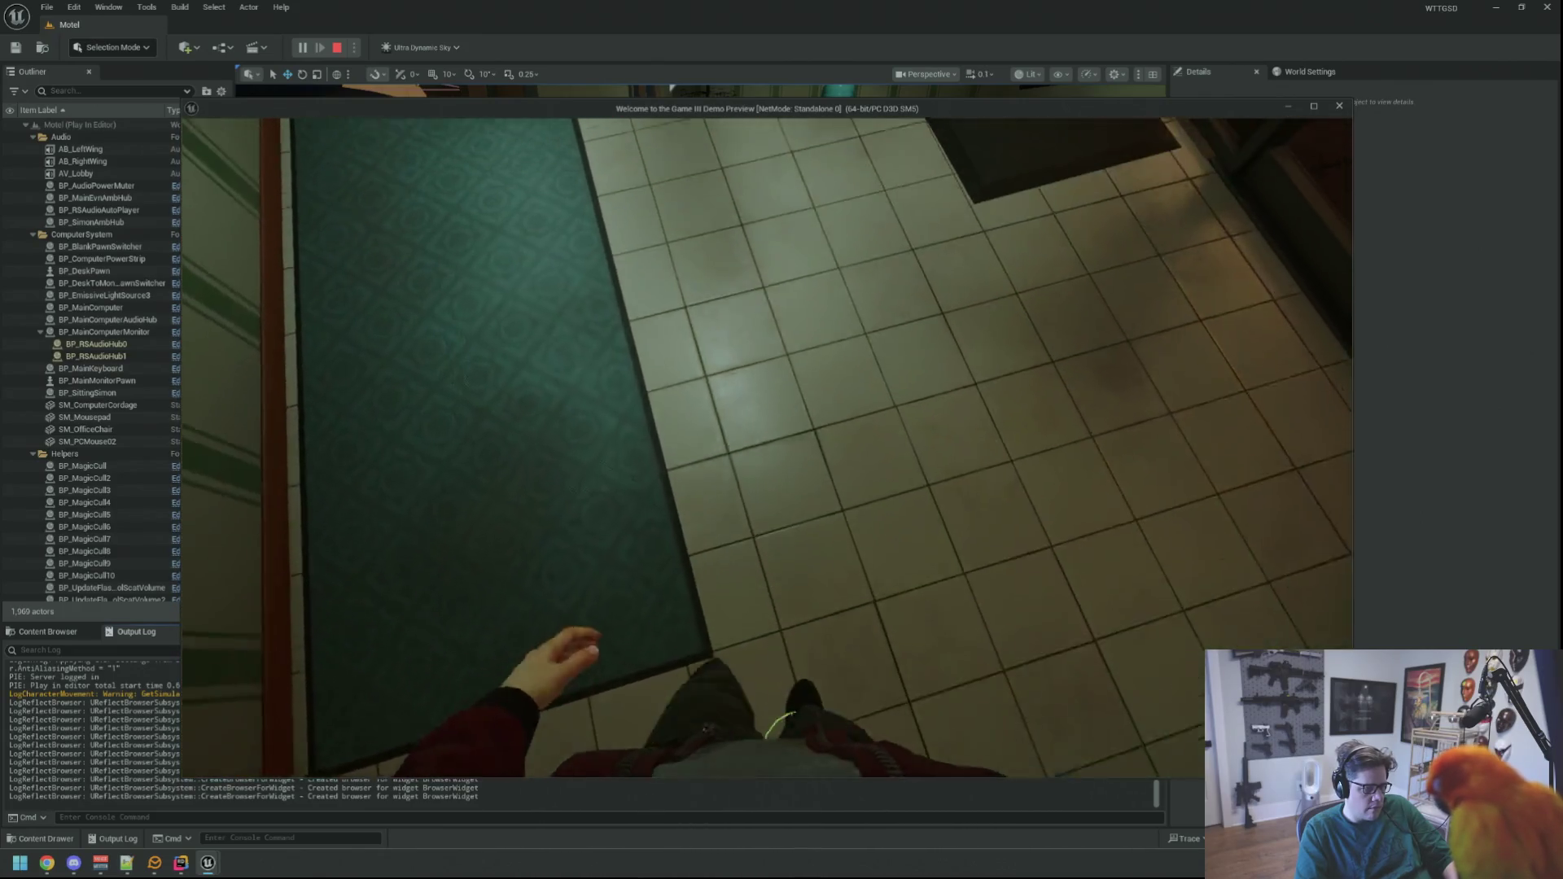
{"action": "key", "text": "w"}
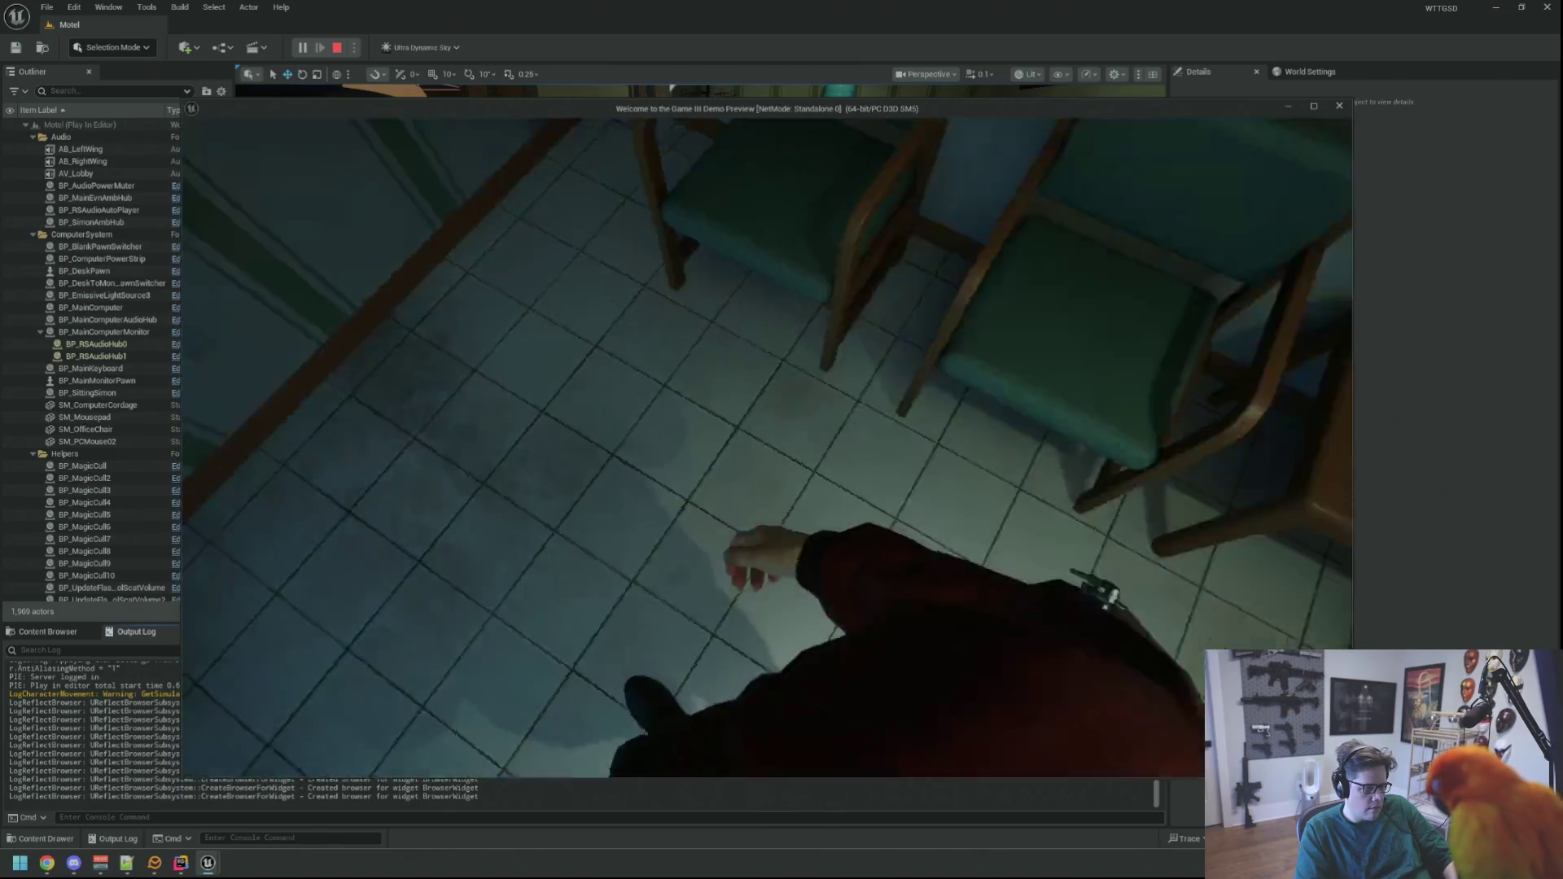
{"action": "key", "text": "w"}
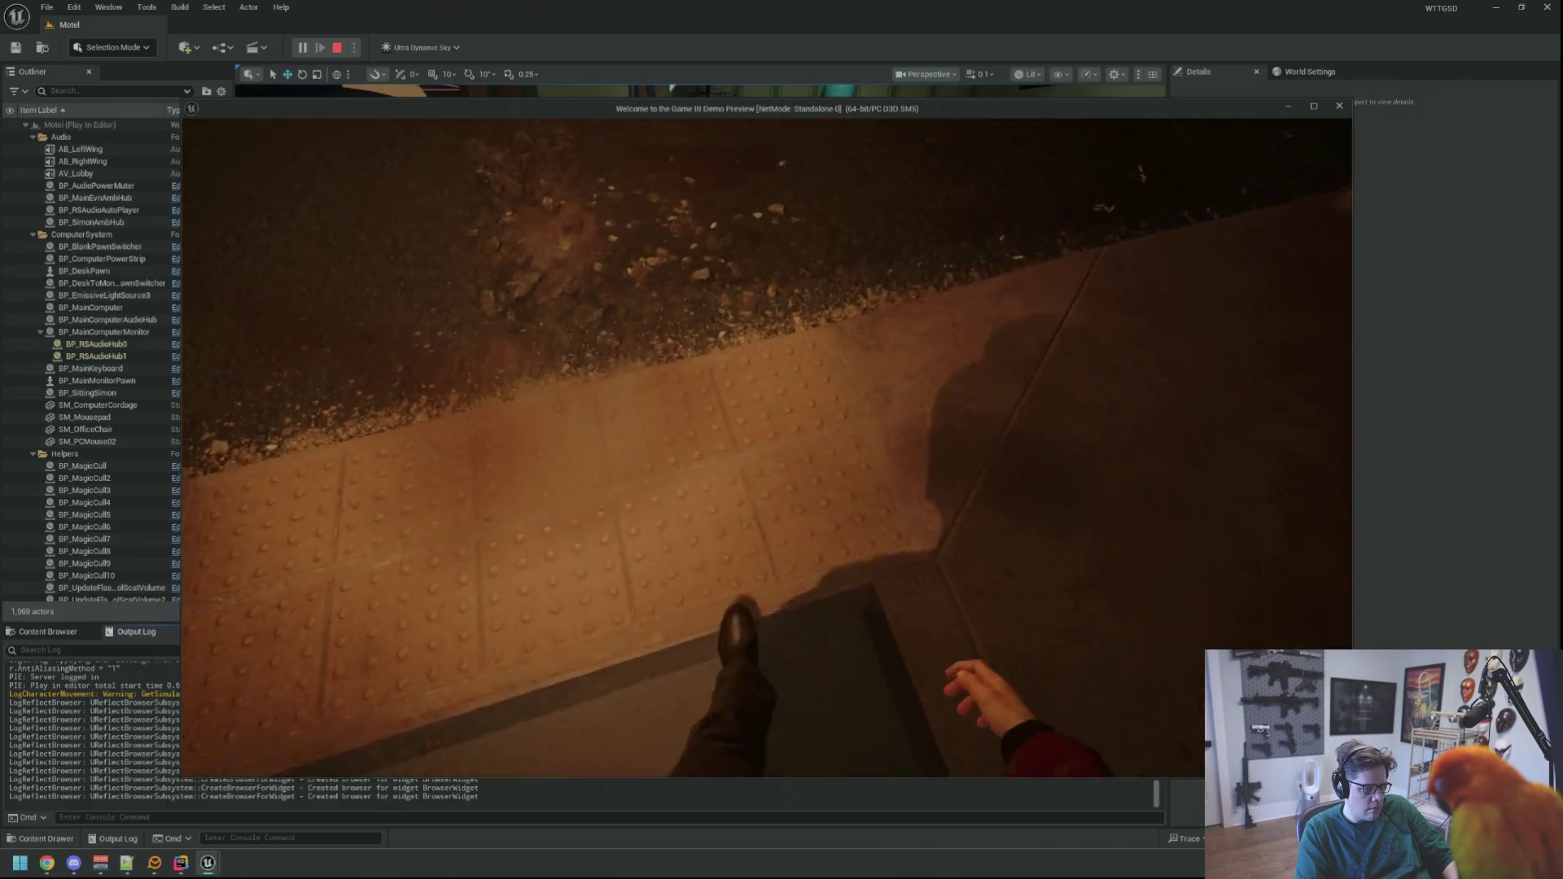
- Walk through the parking lot and porch into the bedroom, try the door, then end play
{"action": "mouse_move", "coordinate": [767, 447]}
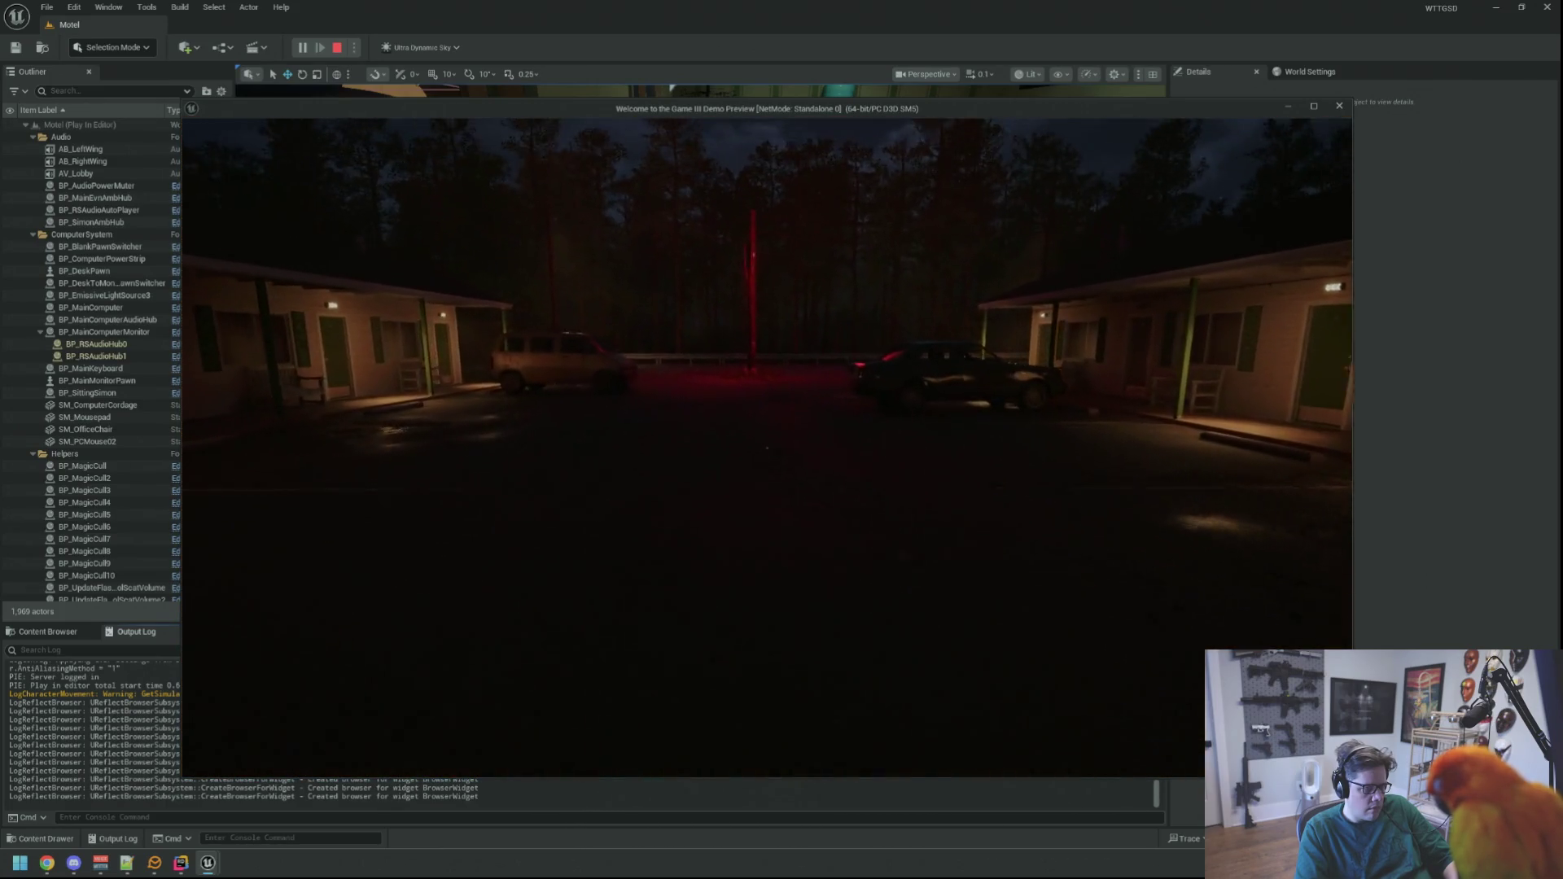
{"action": "key", "text": "w"}
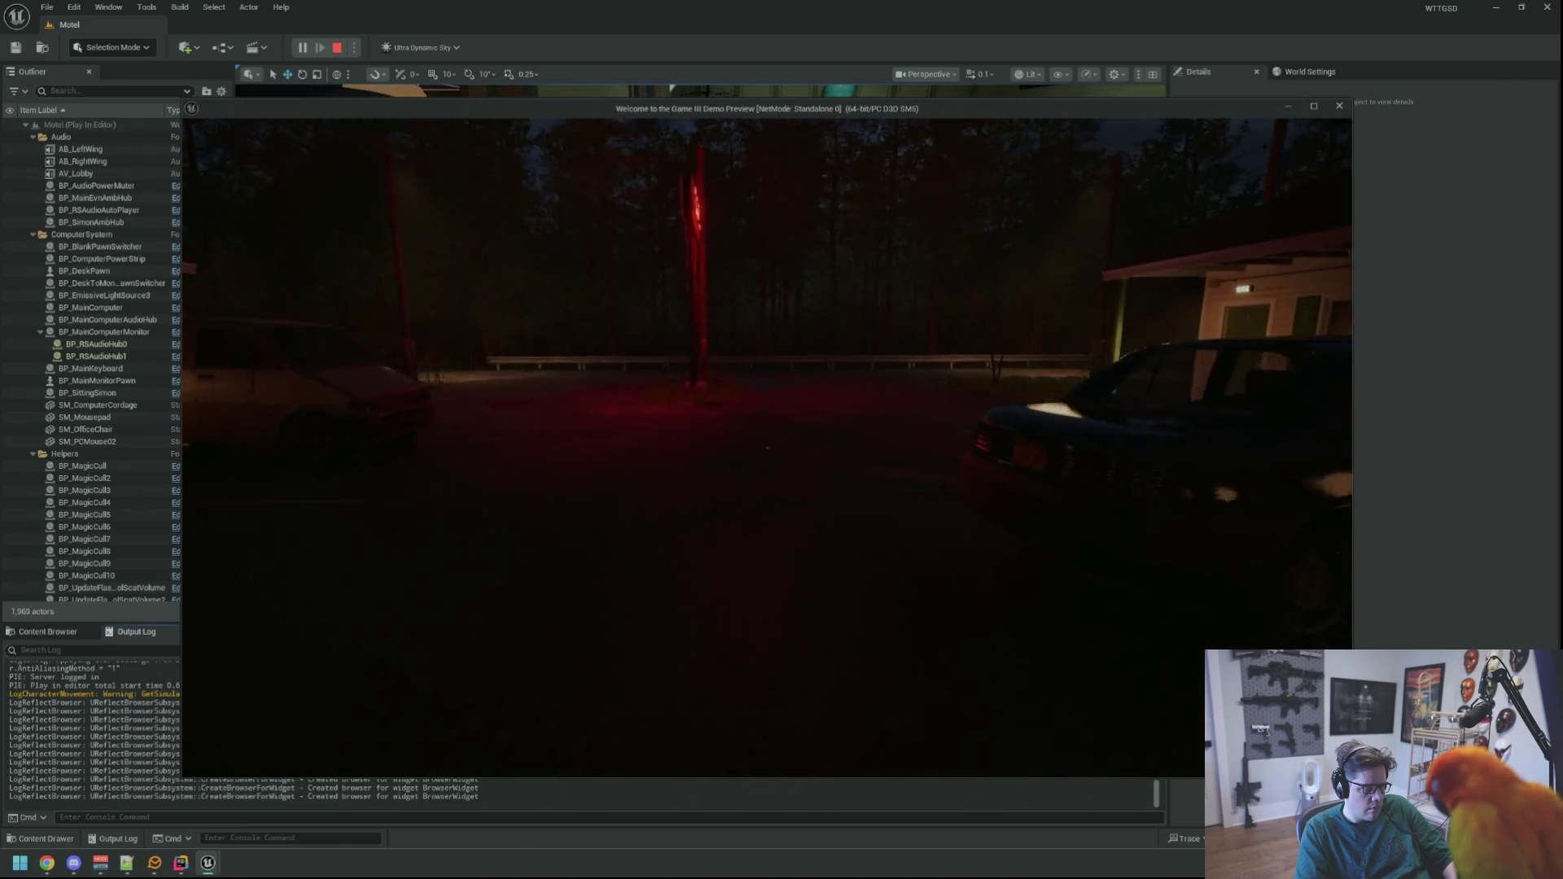
{"action": "key", "text": "w"}
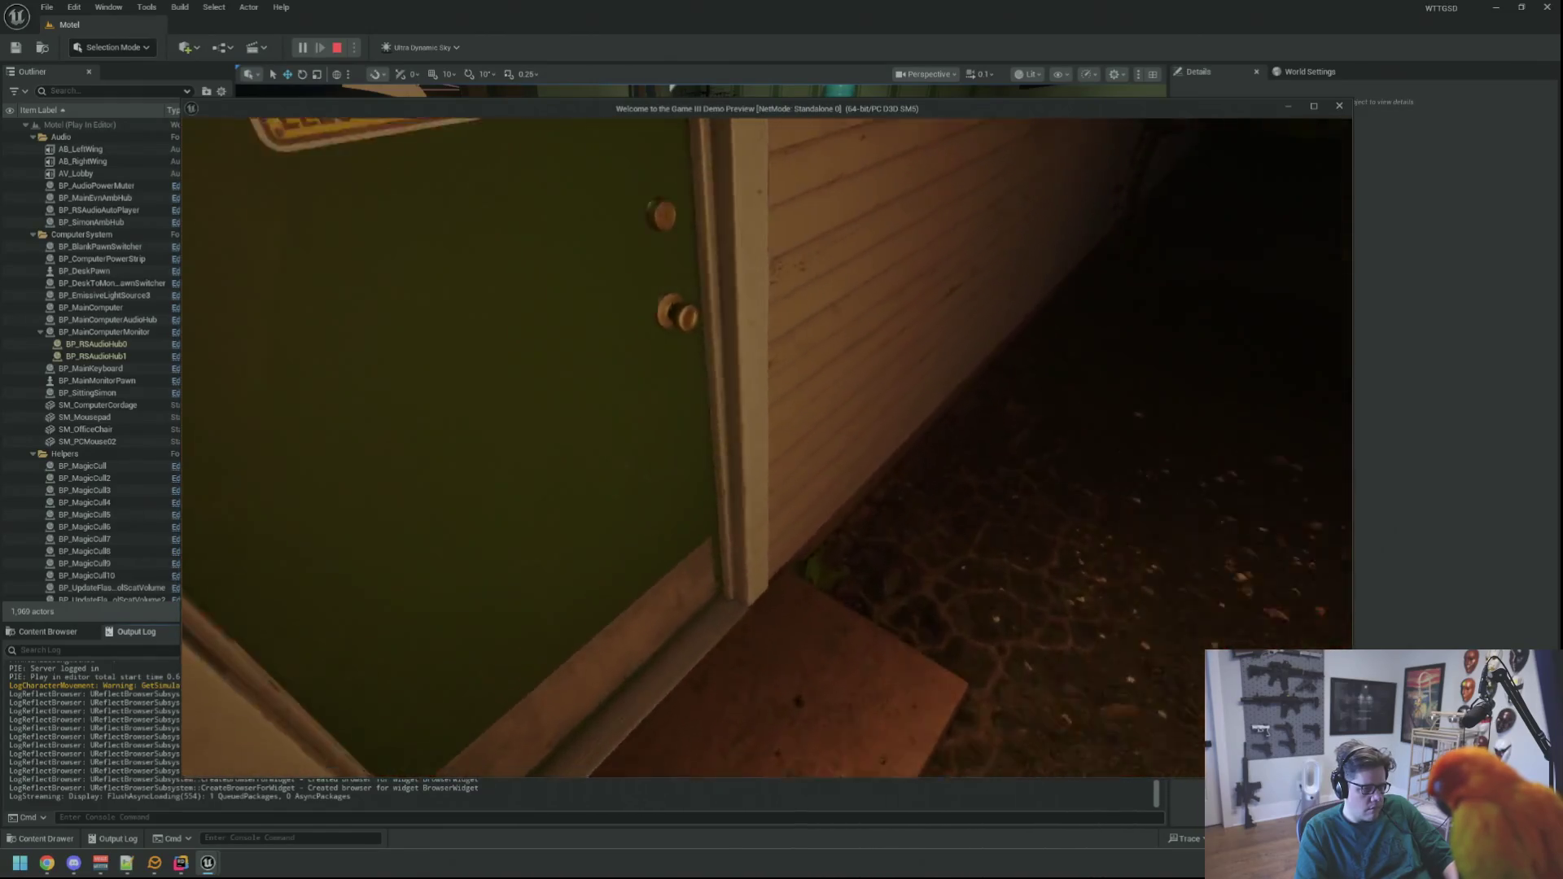
{"action": "key", "text": "w"}
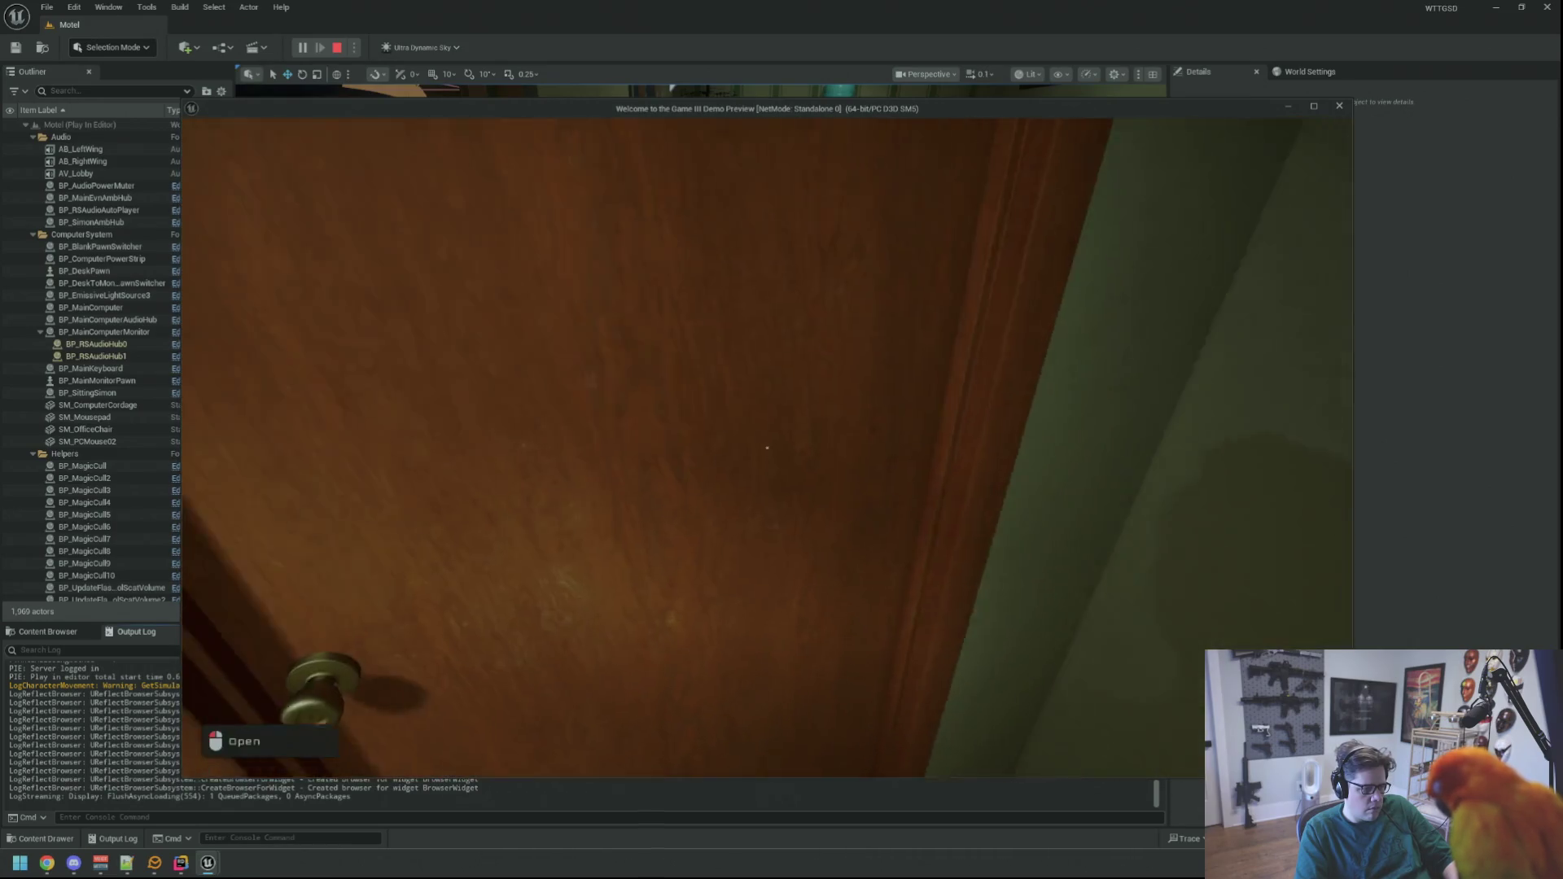
{"action": "key", "text": "e"}
{"action": "key", "text": "Escape"}
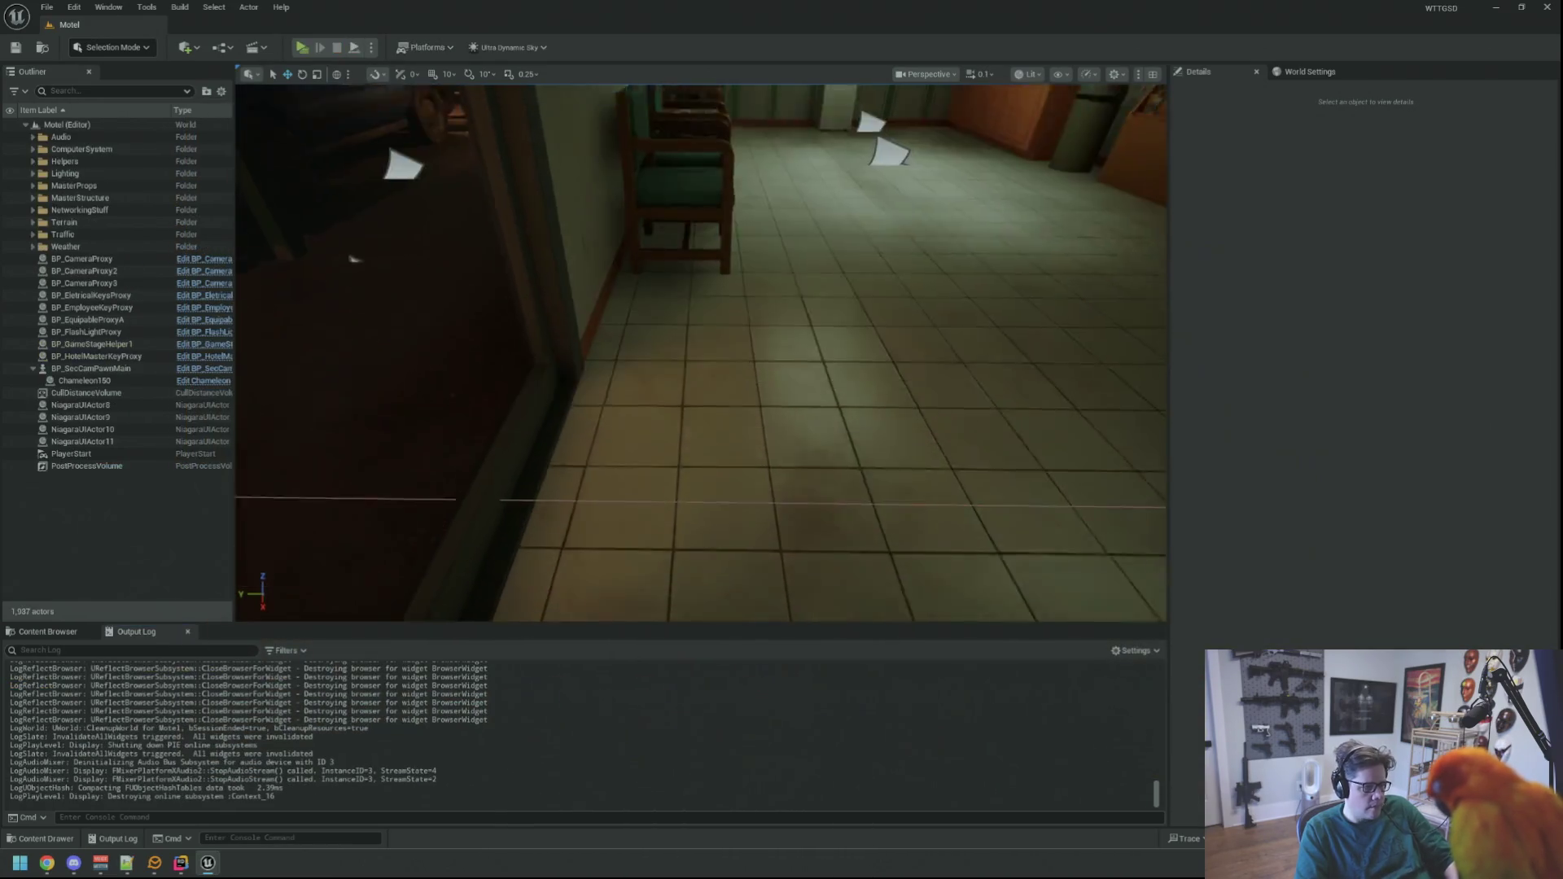
- Delete the blank line and the RLOG("Foot: {0}", TargetFoot) line from ProcessFootStep
{"action": "left_click", "coordinate": [181, 862]}
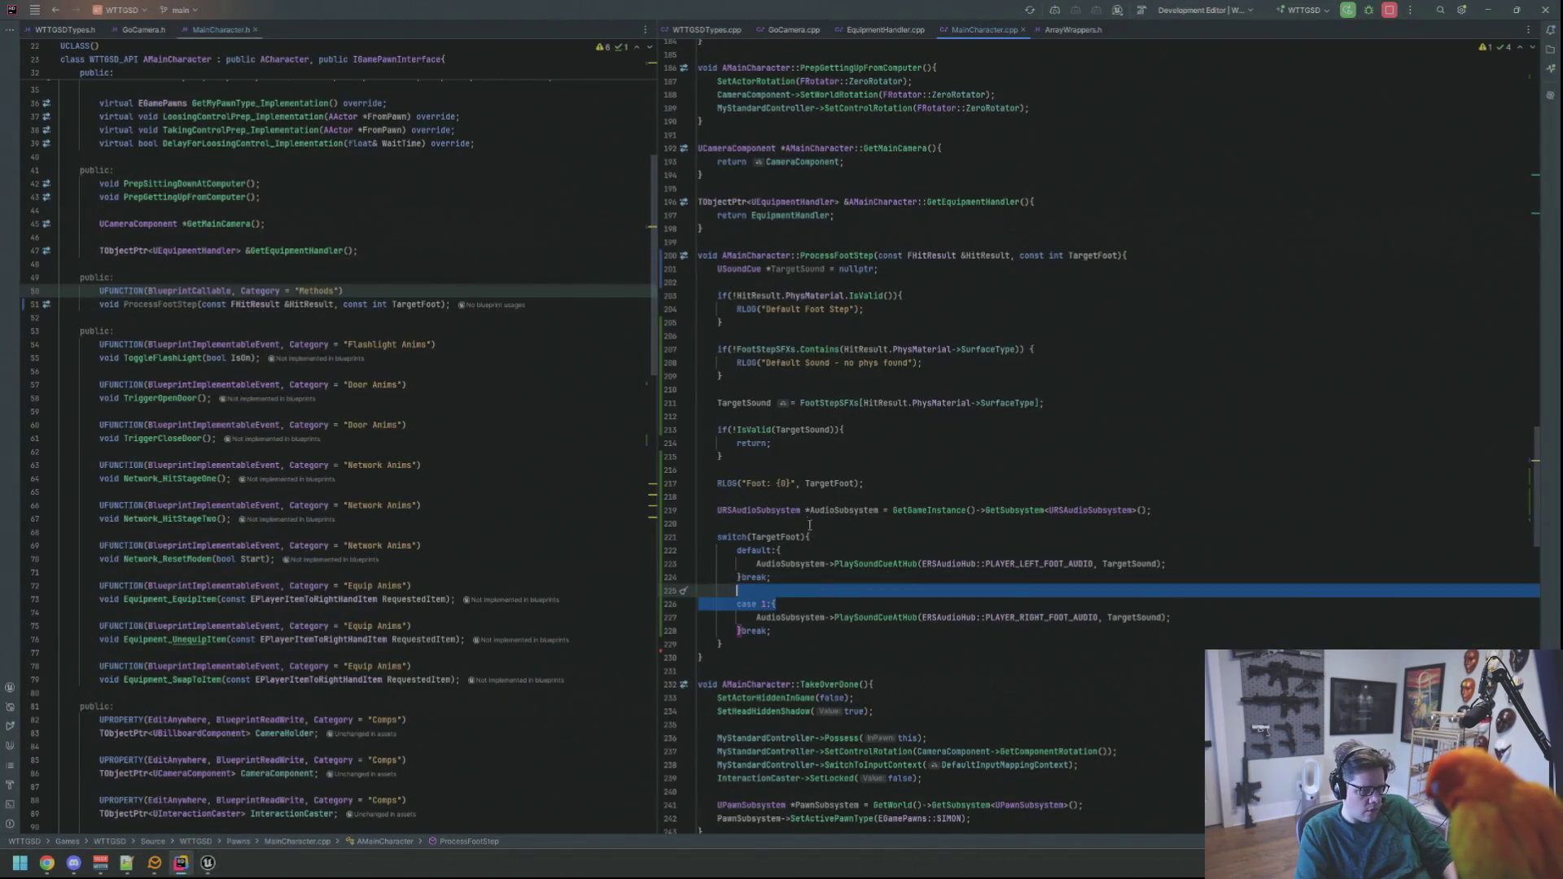
{"action": "left_click", "coordinate": [853, 482]}
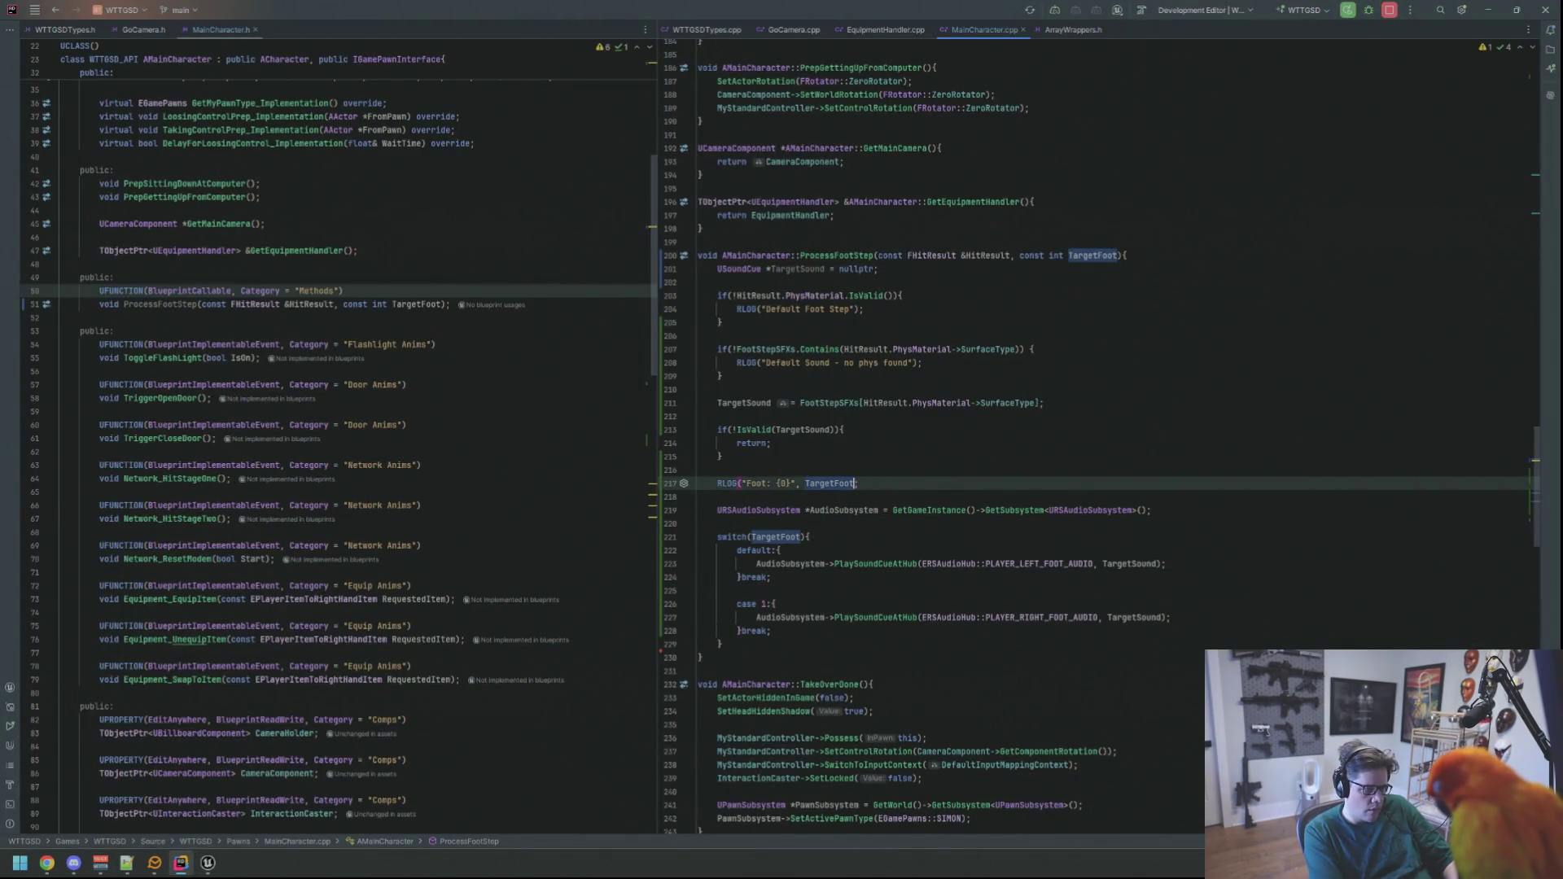
{"action": "key", "text": "shift+Up"}
{"action": "key", "text": "BackSpace"}
{"action": "key", "text": "BackSpace"}
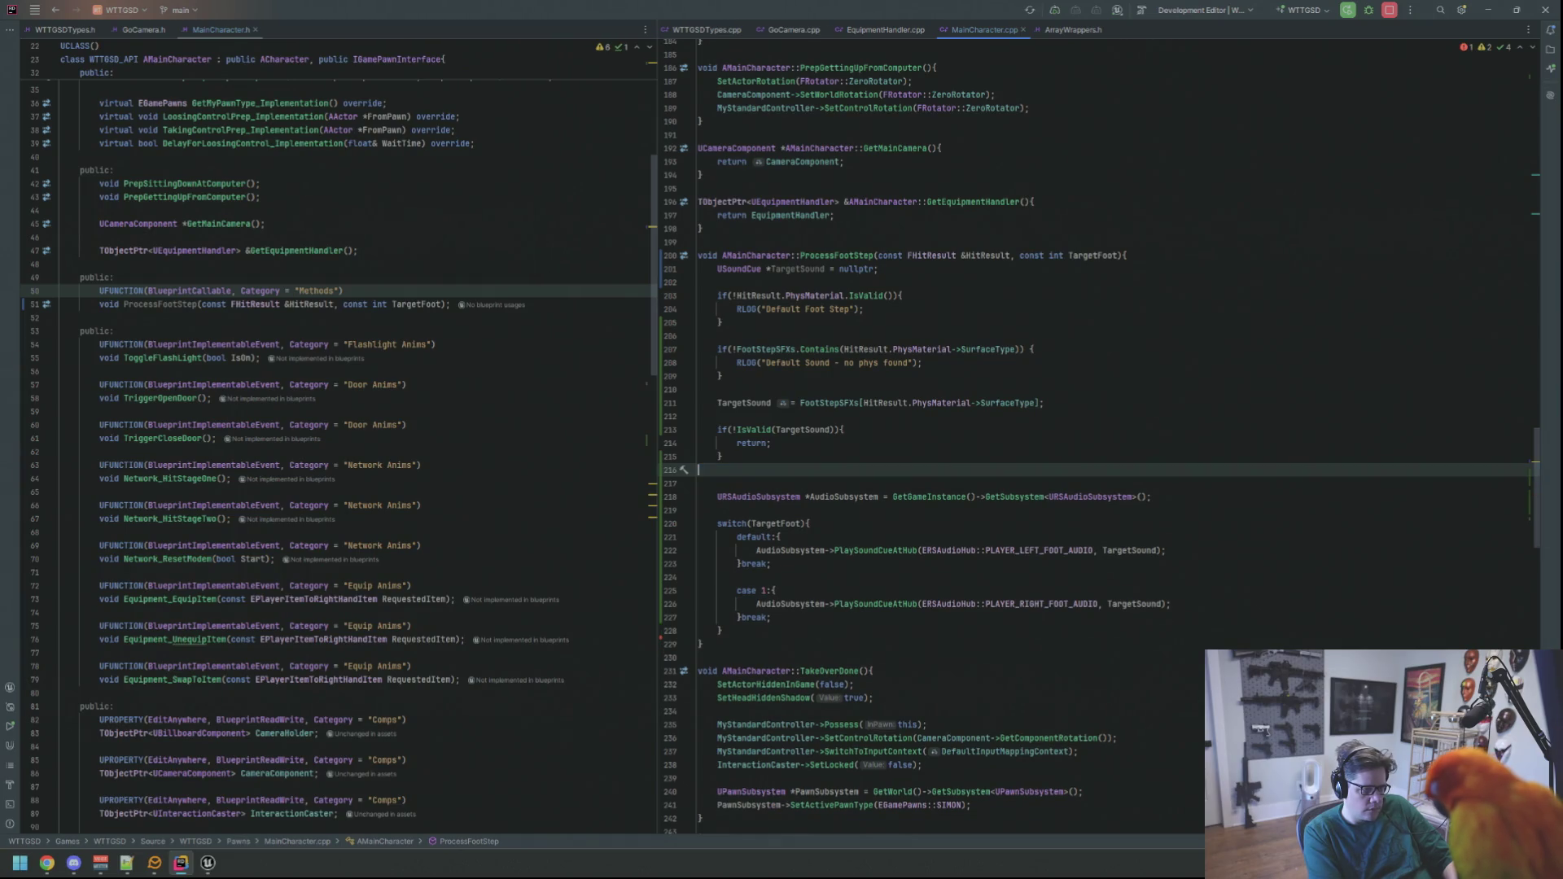
{"action": "left_click", "coordinate": [720, 429]}
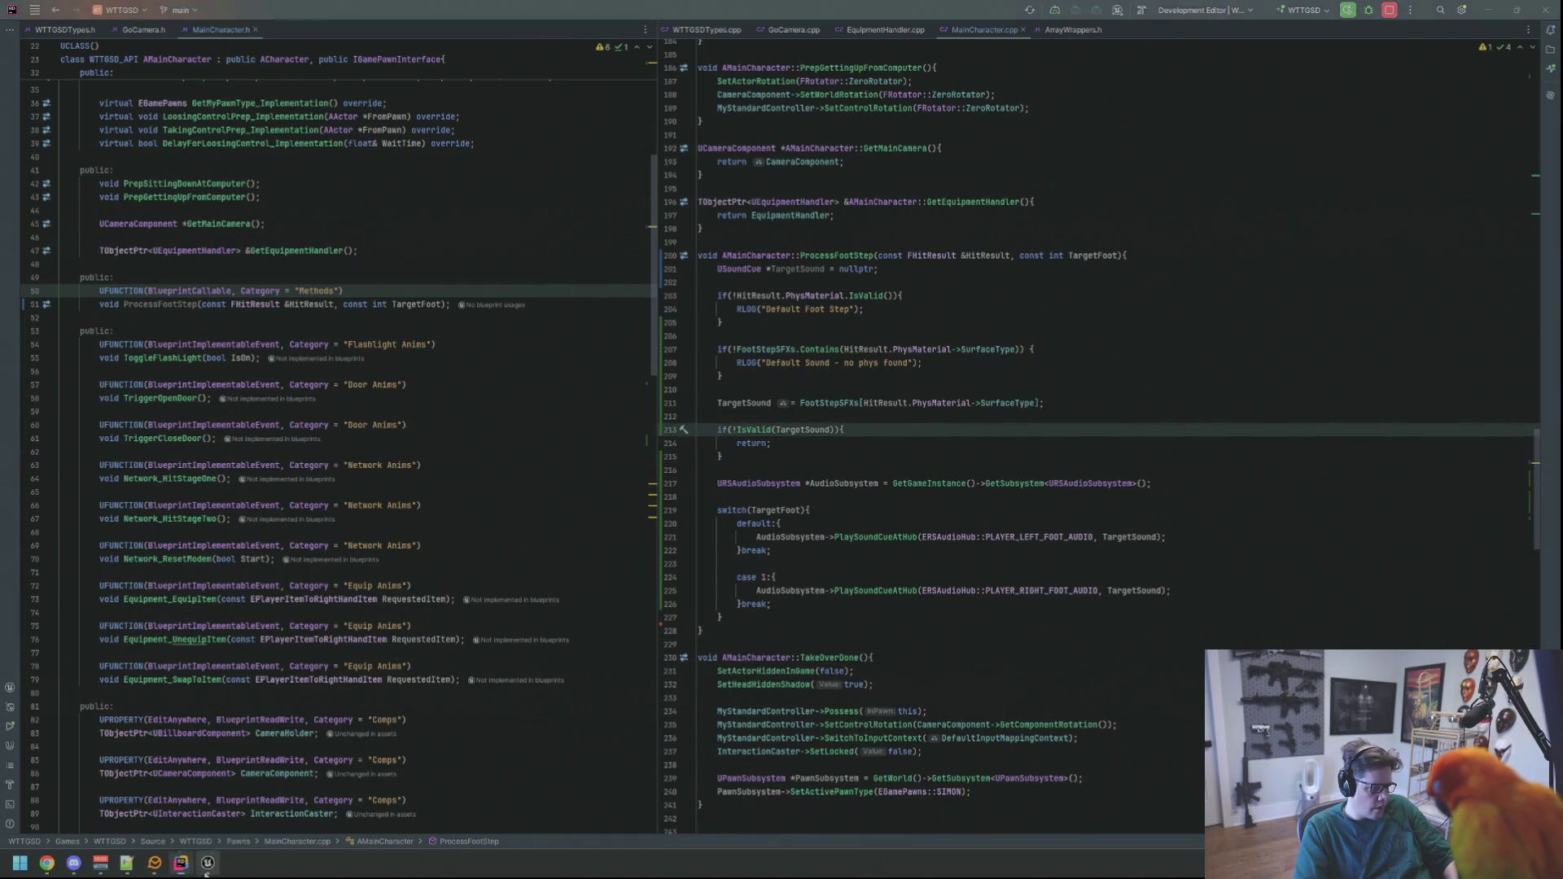
{"action": "key", "text": "alt+Tab"}
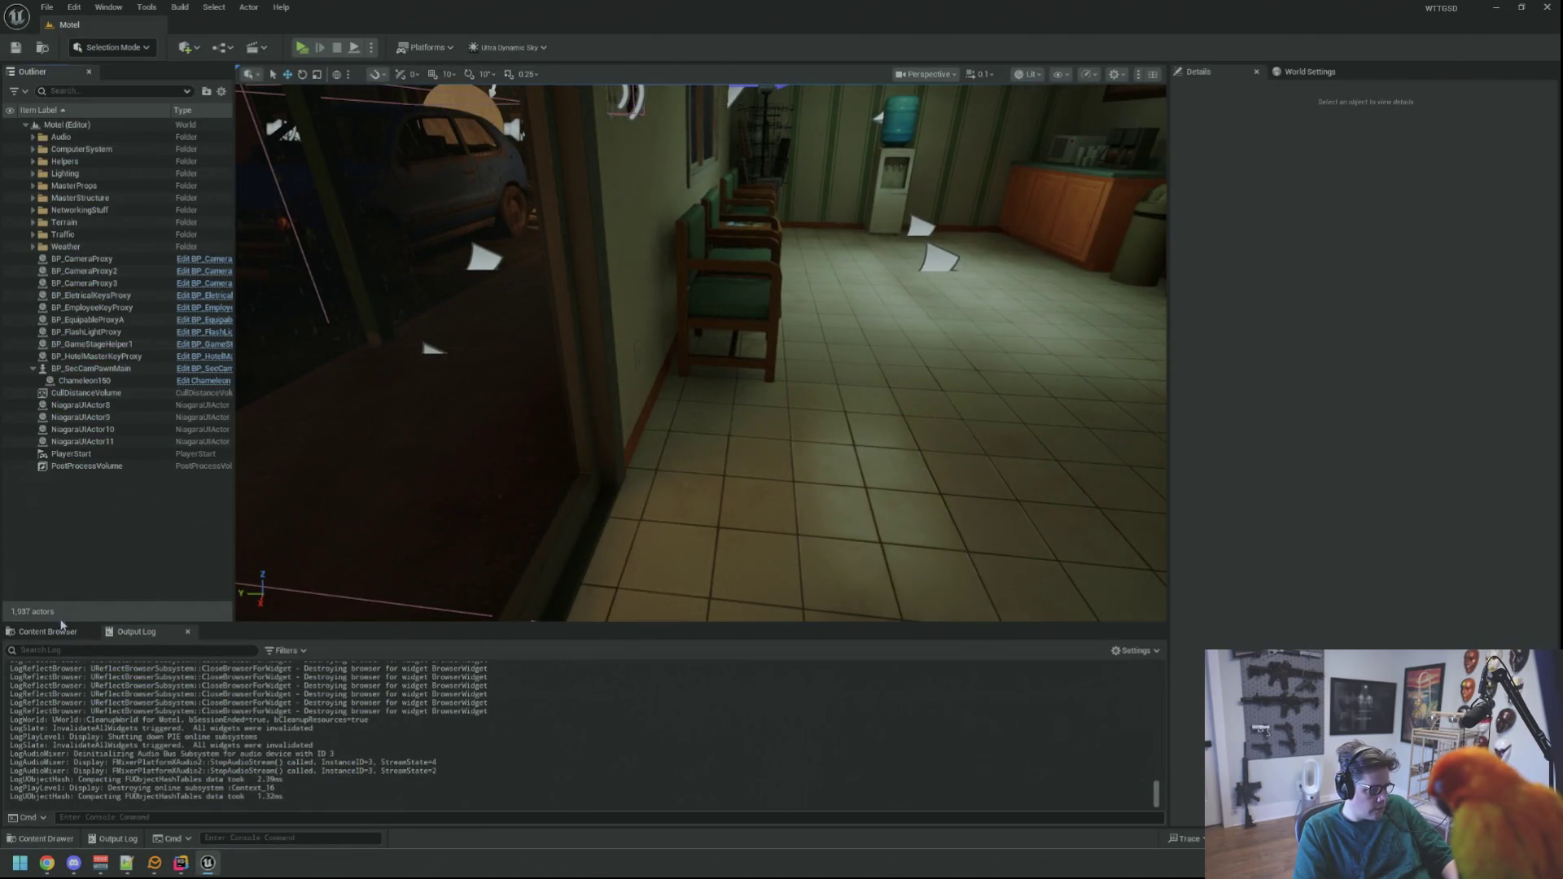
- Browse to Audio > SFXS > FootSteps > Asphalt and open the SFX_FootSt_Asphalt_Cue sound cue
{"action": "left_click", "coordinate": [61, 629]}
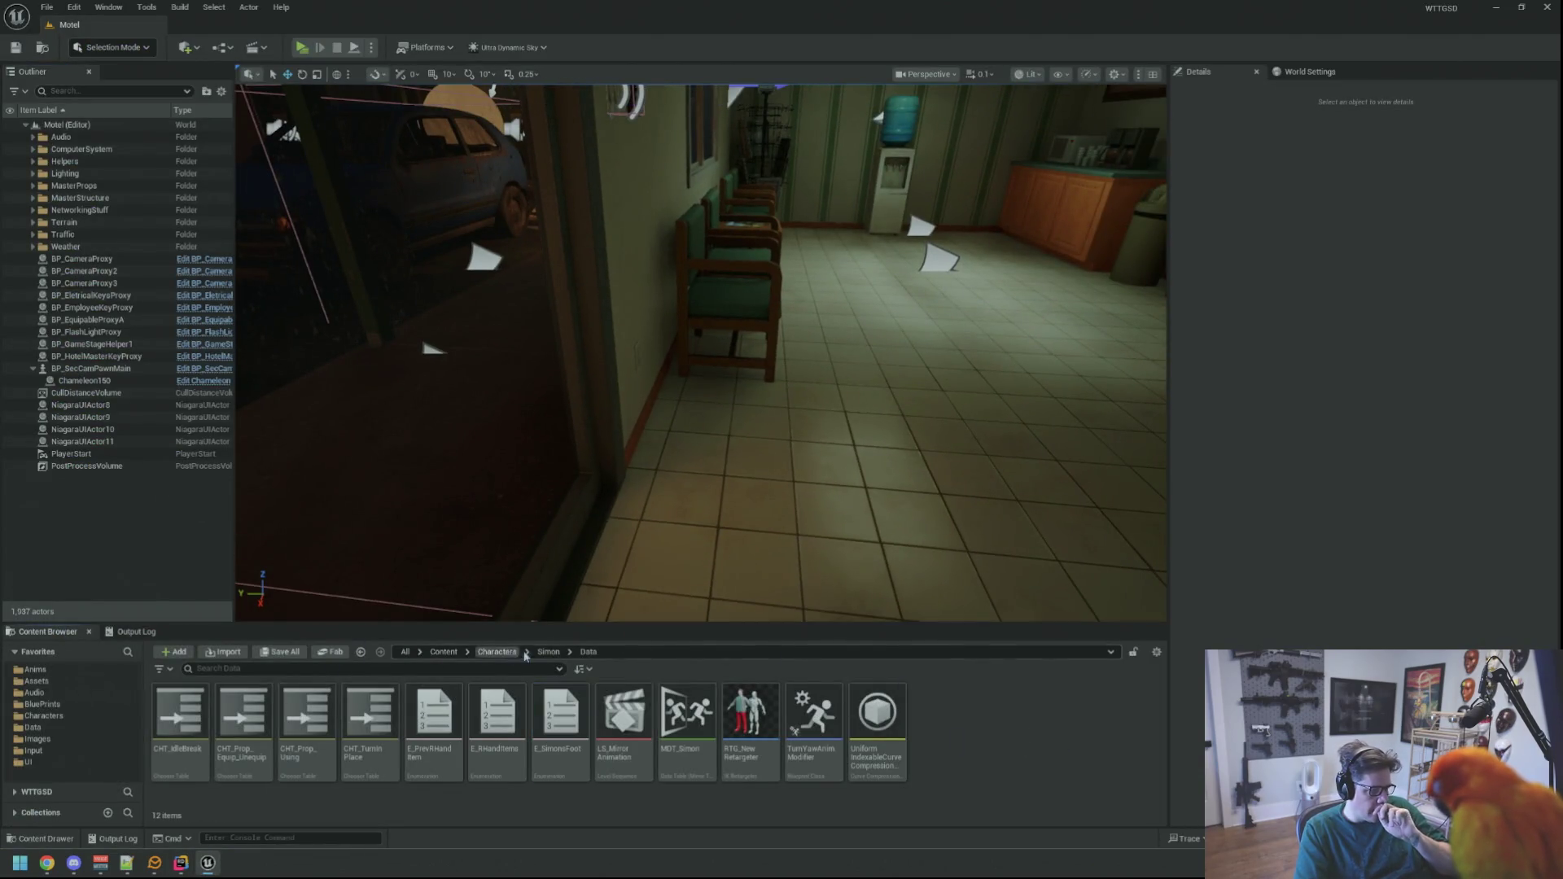
{"action": "left_click", "coordinate": [498, 652]}
{"action": "left_click", "coordinate": [494, 775]}
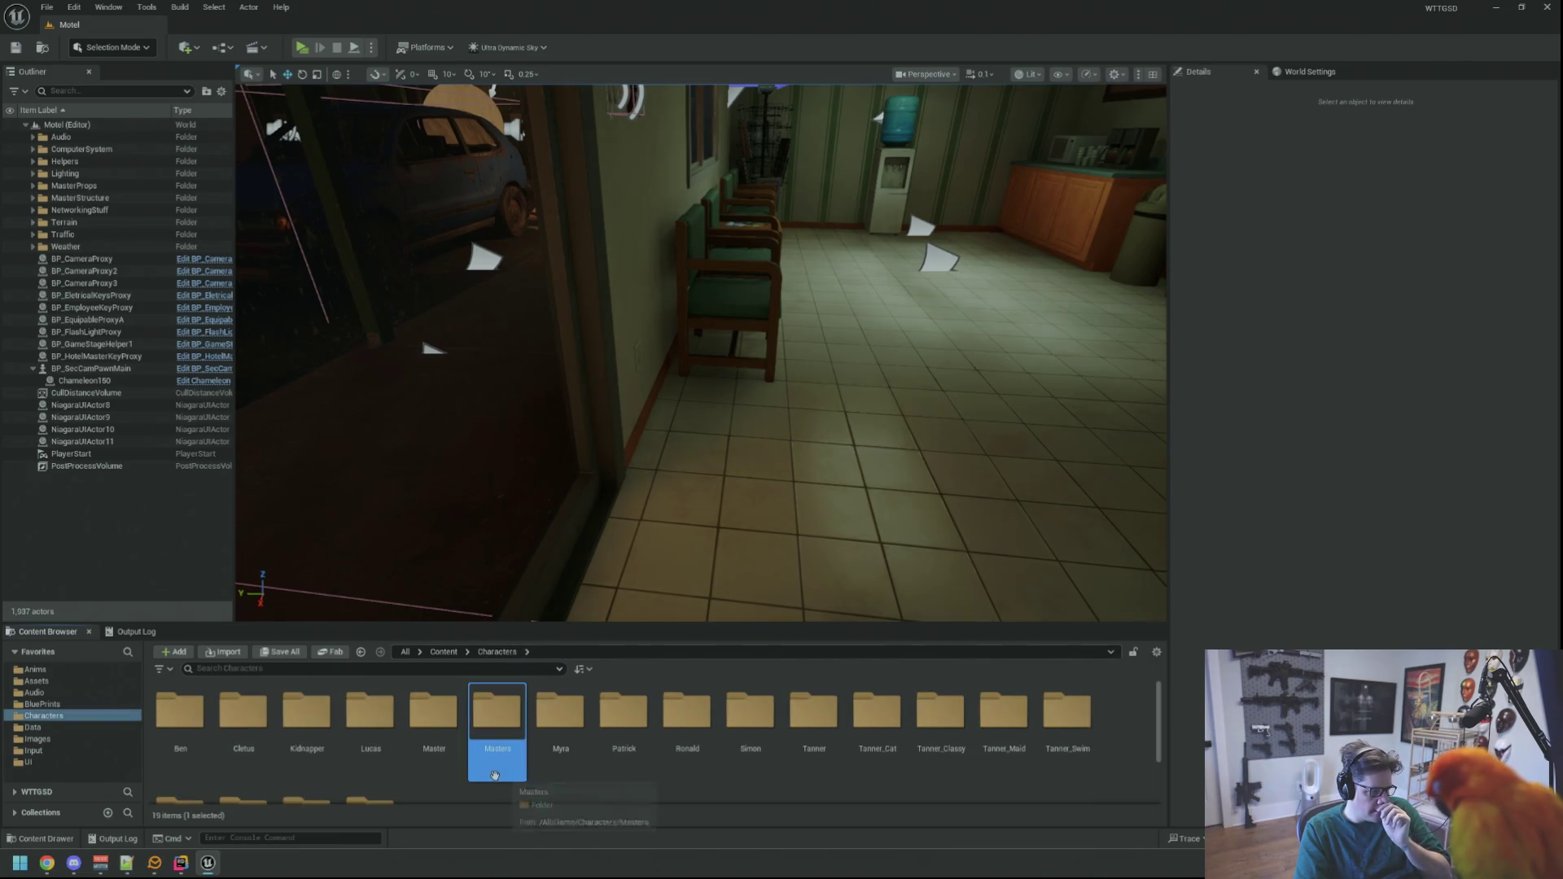
{"action": "left_click", "coordinate": [82, 695]}
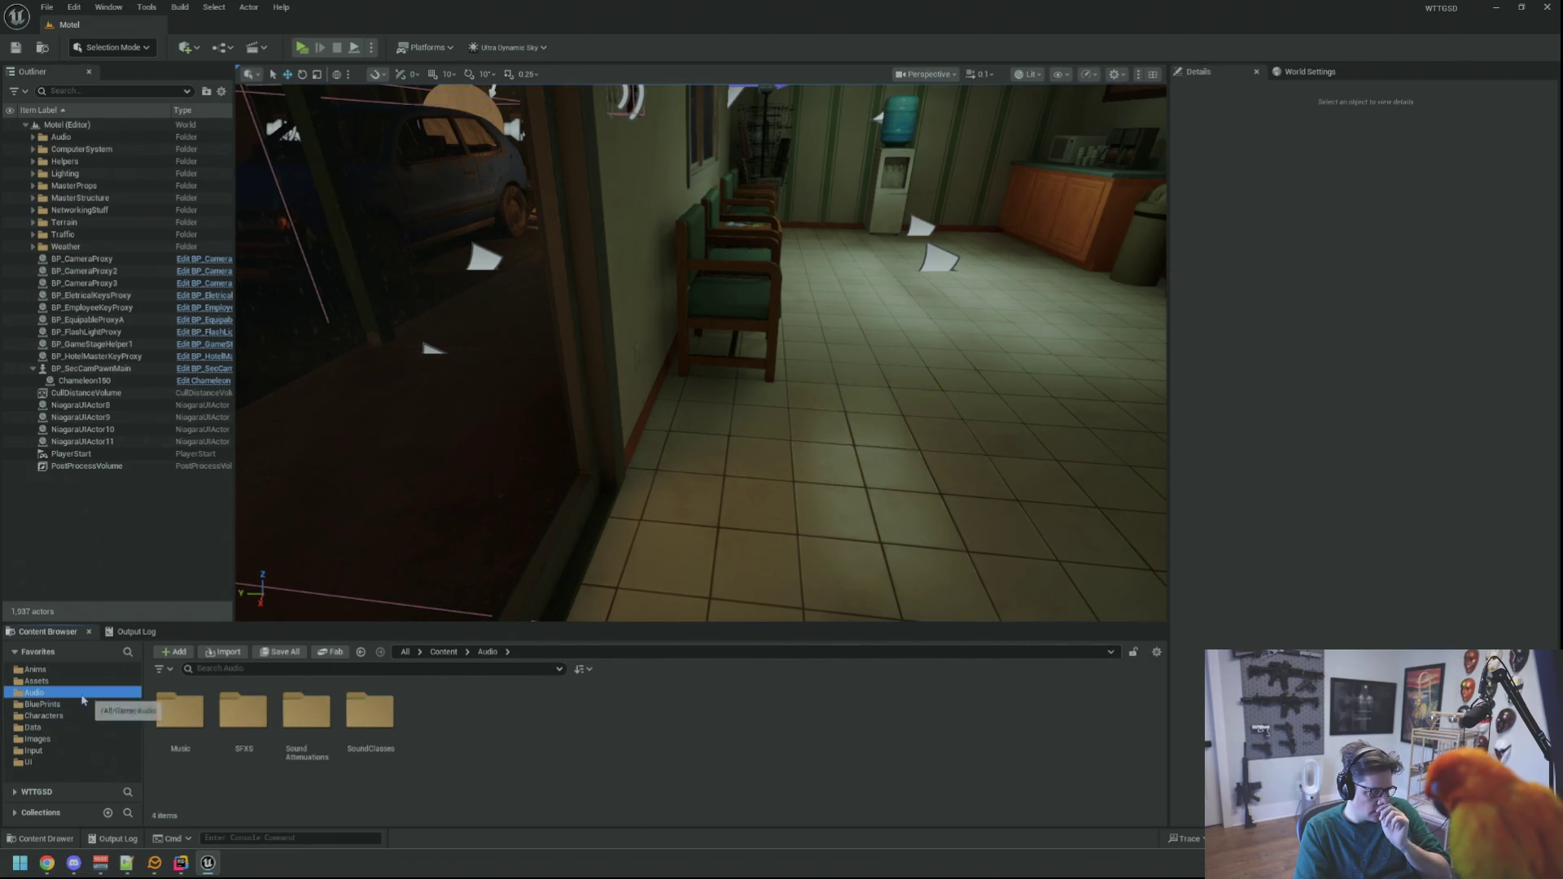
{"action": "double_click", "coordinate": [242, 709]}
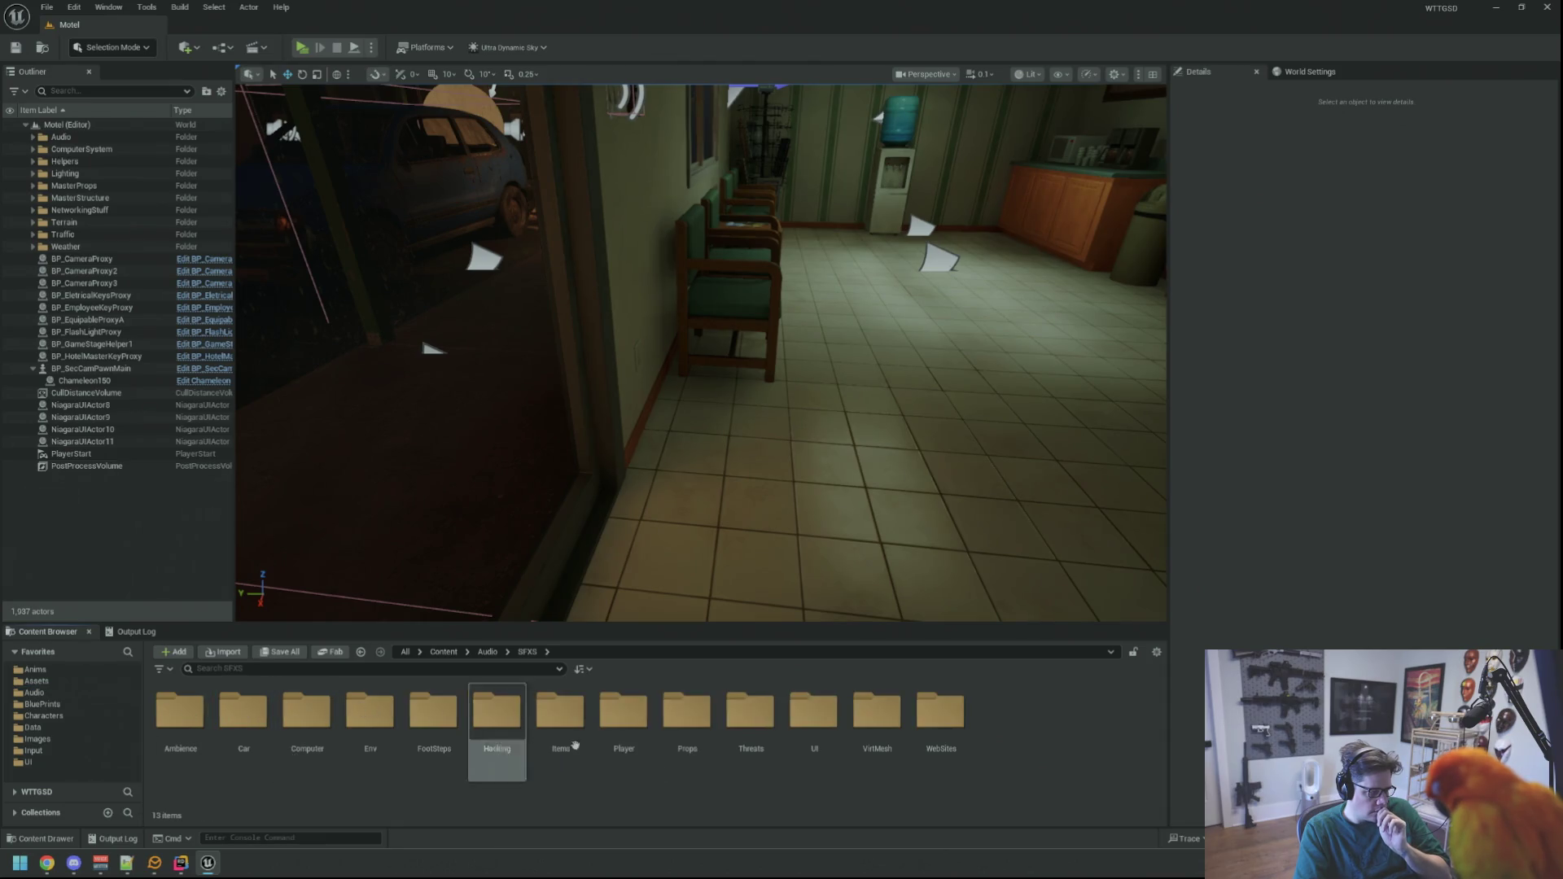
{"action": "double_click", "coordinate": [434, 709]}
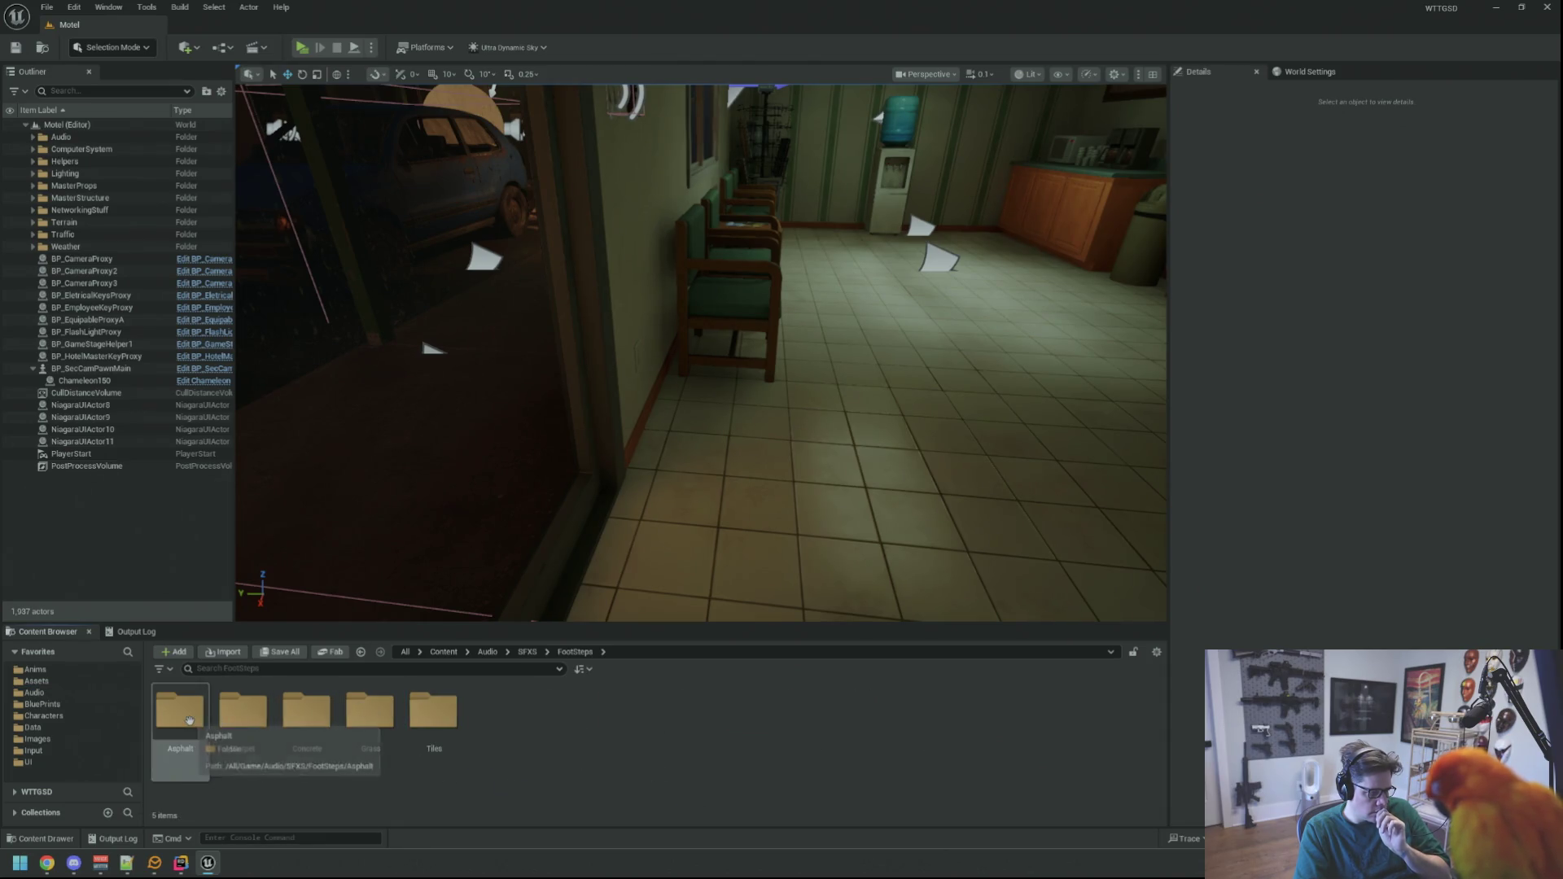
{"action": "double_click", "coordinate": [189, 720]}
{"action": "double_click", "coordinate": [497, 712]}
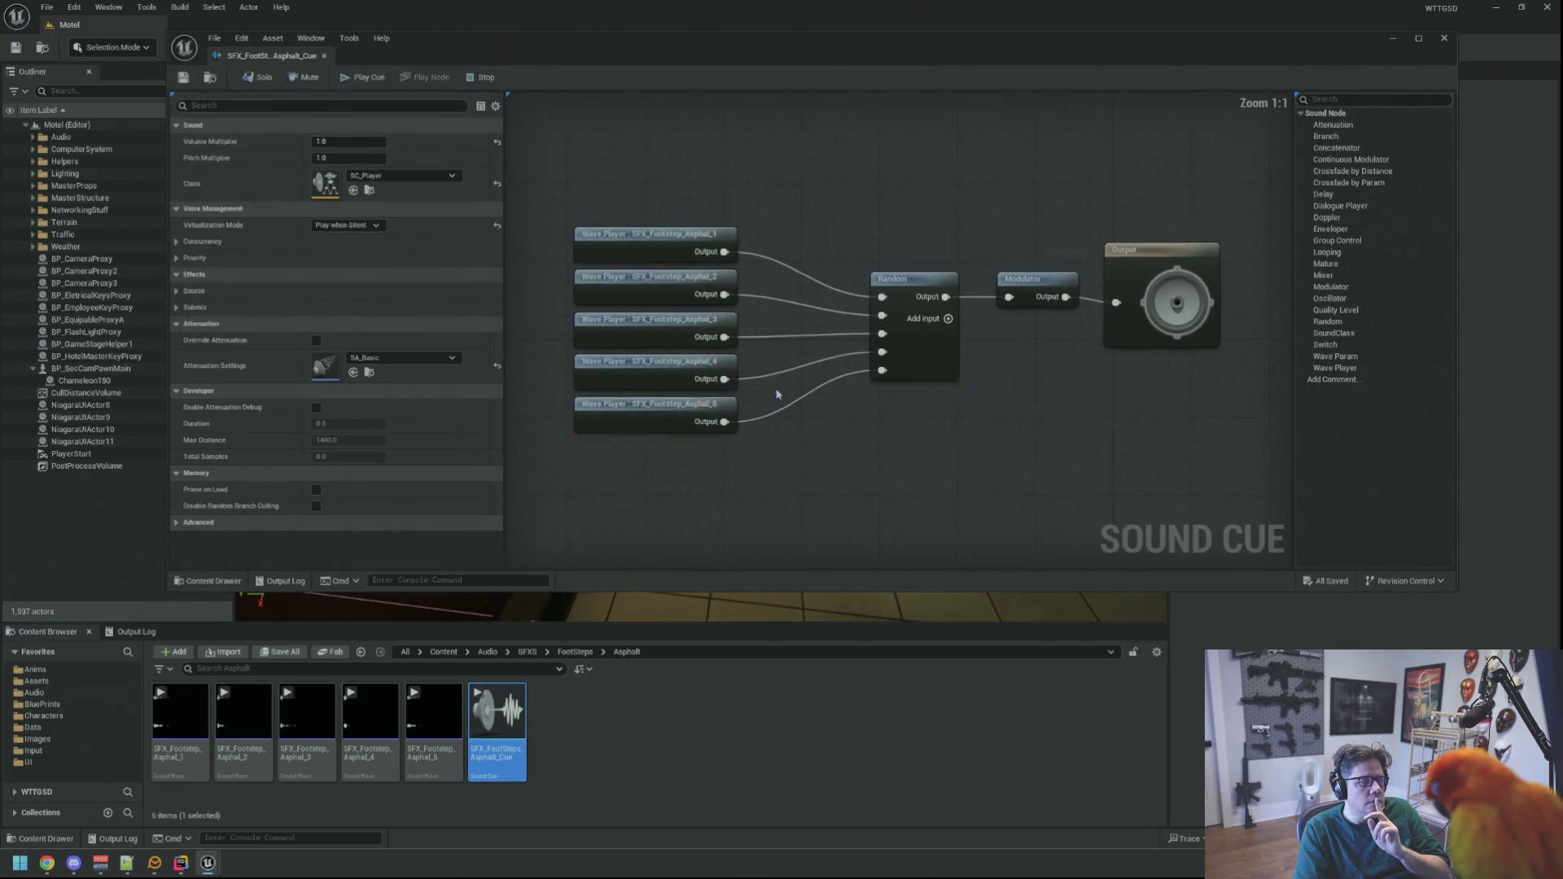
- Clear the Output Log with Clear Log
{"action": "mouse_move", "coordinate": [914, 436]}
{"action": "left_mouse_down"}
{"action": "mouse_move", "coordinate": [747, 437]}
{"action": "mouse_move", "coordinate": [829, 425]}
{"action": "left_mouse_up"}
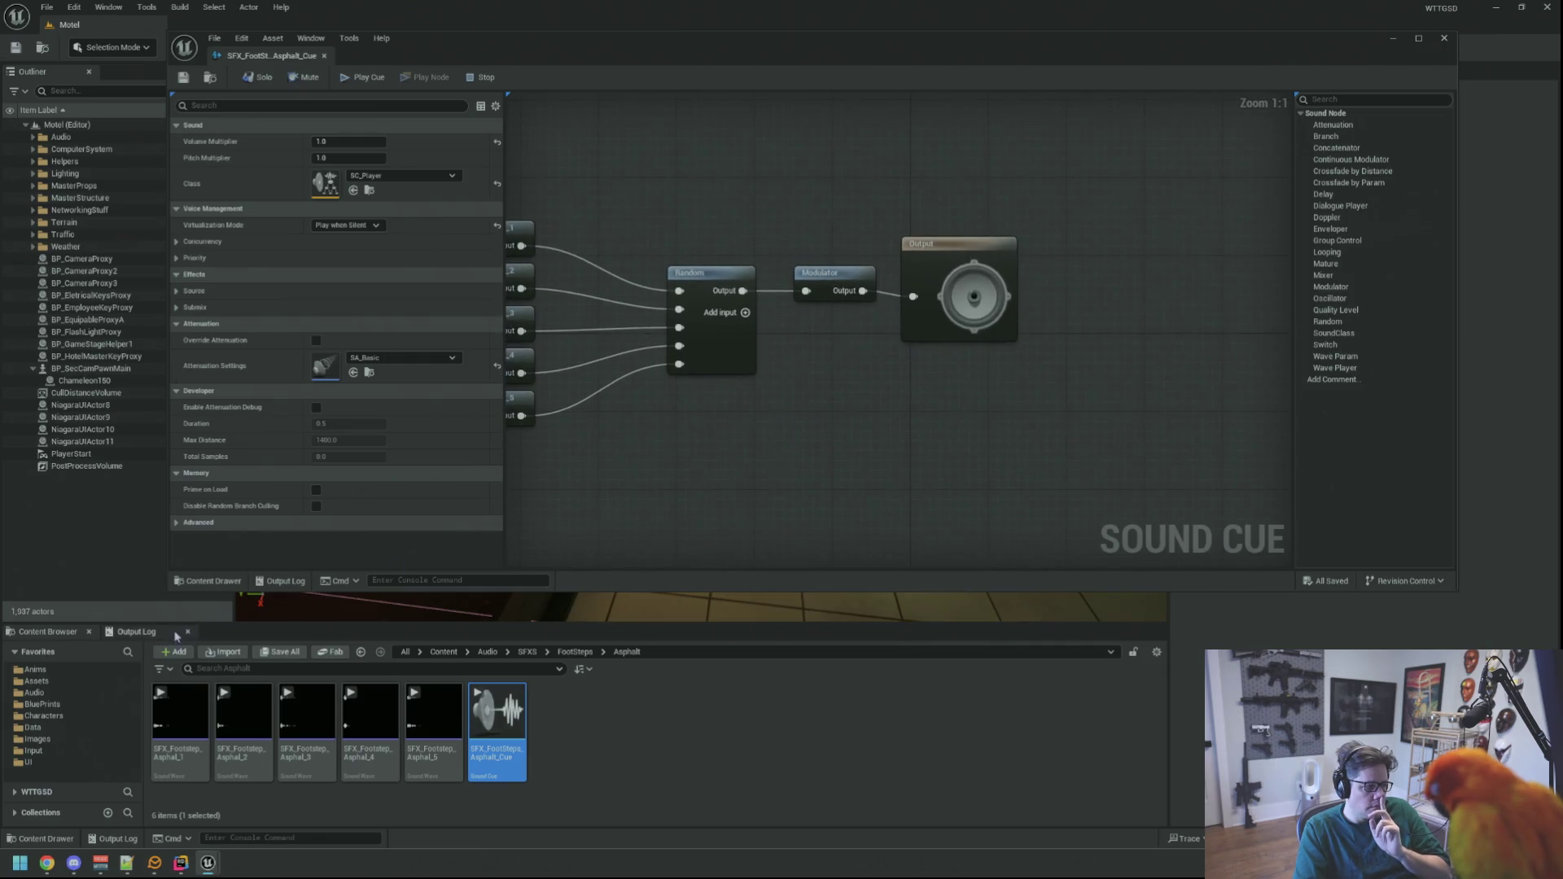
{"action": "left_click", "coordinate": [176, 634]}
{"action": "right_click", "coordinate": [586, 680]}
{"action": "left_click", "coordinate": [643, 757]}
{"action": "mouse_move", "coordinate": [643, 757]}
{"action": "left_mouse_down"}
{"action": "mouse_move", "coordinate": [735, 488]}
{"action": "mouse_move", "coordinate": [817, 438]}
{"action": "mouse_move", "coordinate": [936, 293]}
{"action": "mouse_move", "coordinate": [987, 281]}
{"action": "left_mouse_up"}
- Tidy the cue graph, moving Output beside the Modulator, and select the Modulator node
{"action": "left_click_drag", "start_coordinate": [851, 367], "coordinate": [896, 401]}
{"action": "left_click", "coordinate": [942, 423]}
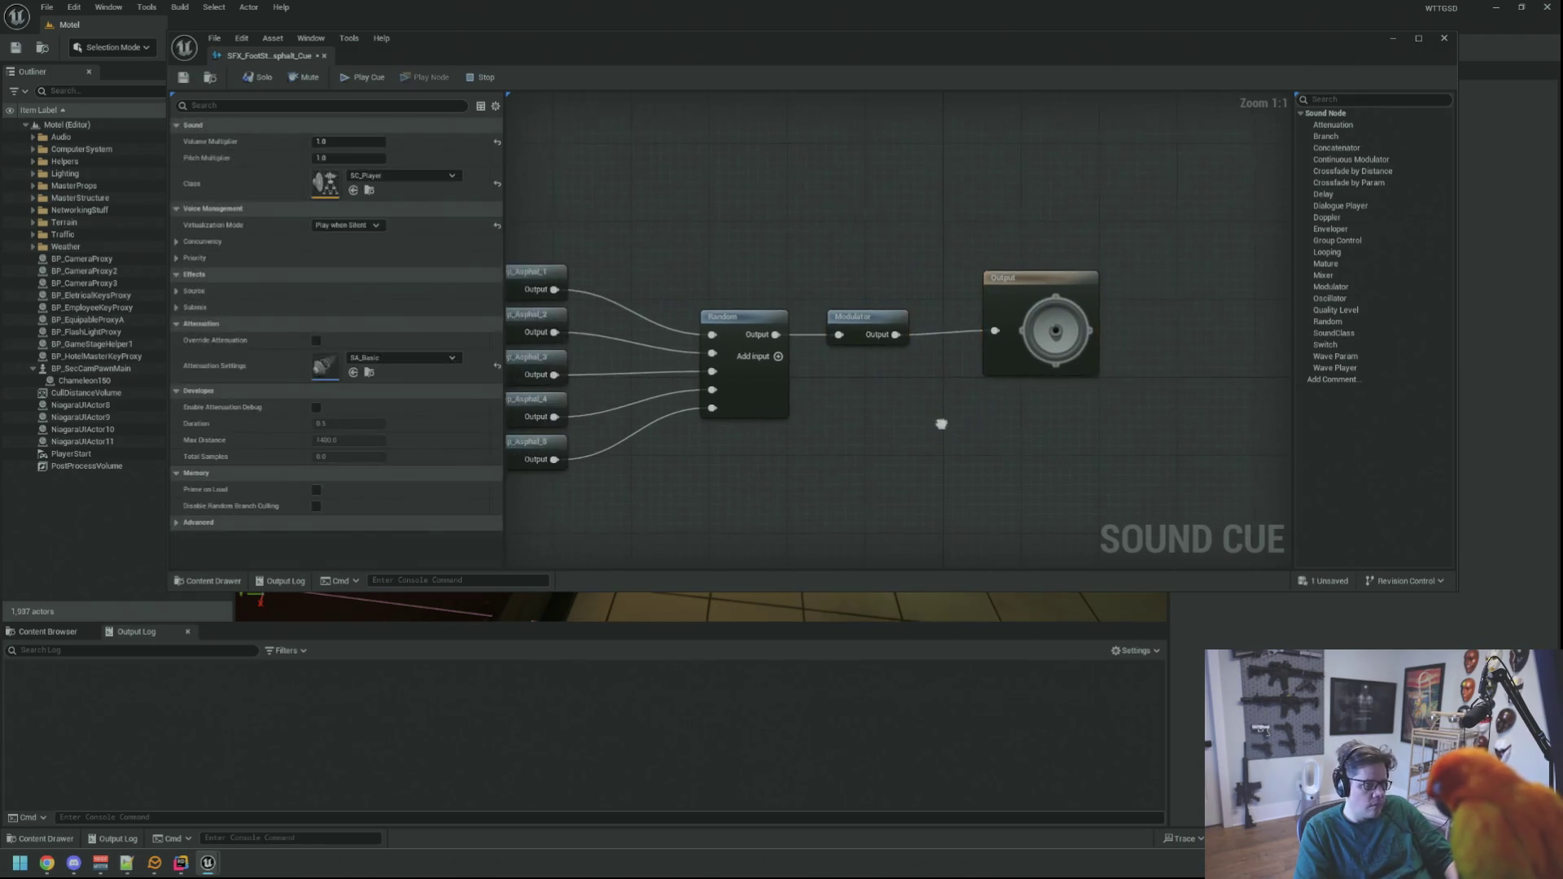
{"action": "left_click_drag", "start_coordinate": [1018, 294], "coordinate": [977, 296]}
{"action": "left_click_drag", "start_coordinate": [1155, 290], "coordinate": [775, 342]}
{"action": "left_click", "coordinate": [1123, 415]}
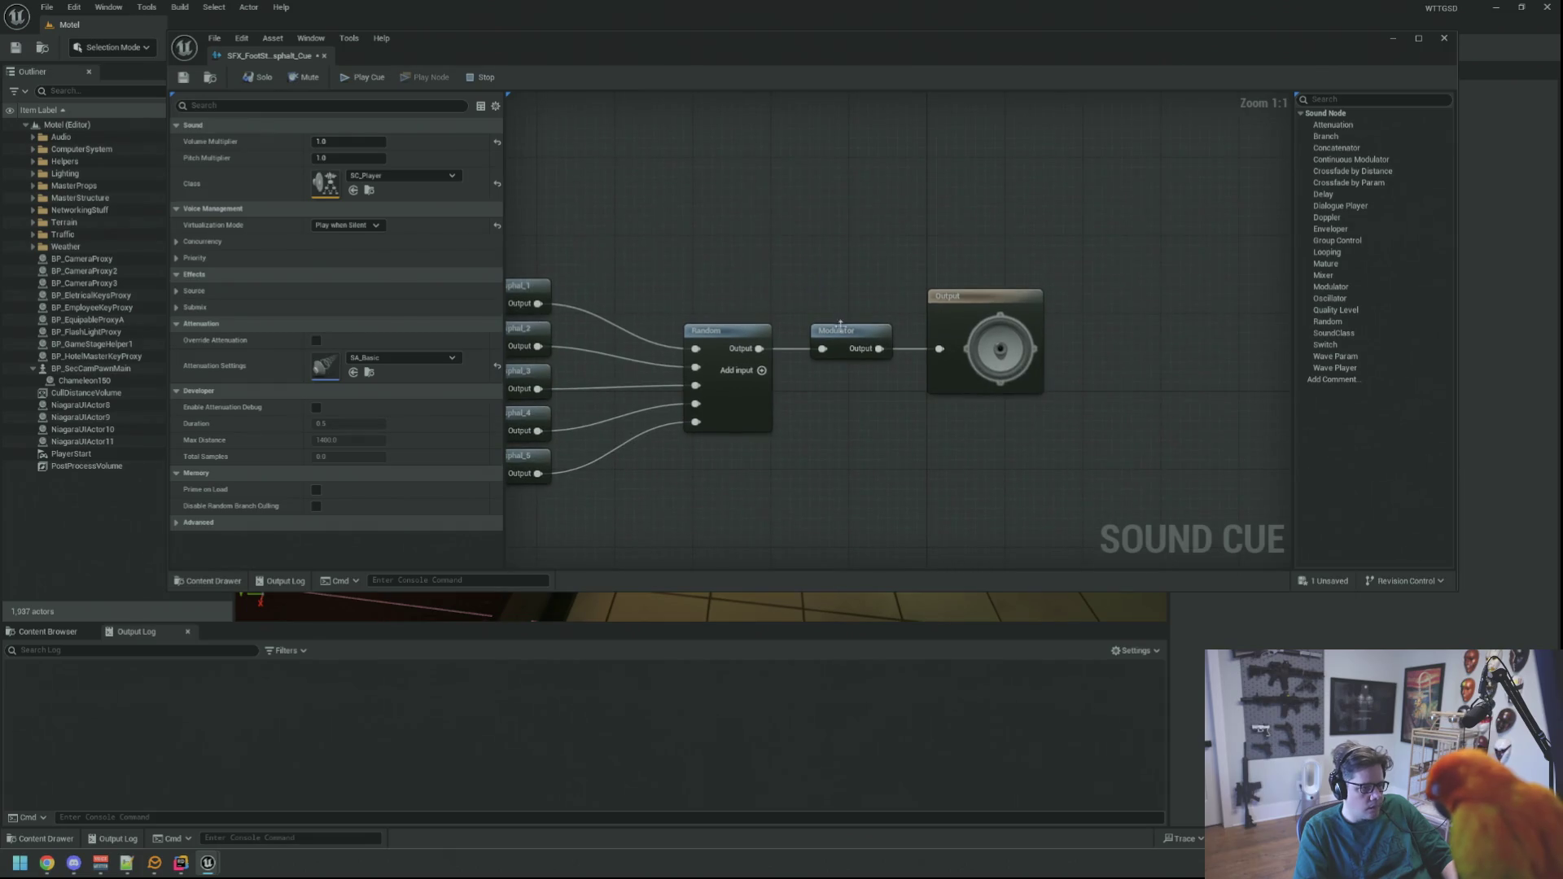
{"action": "left_click", "coordinate": [840, 327]}
- Set the Modulator's pitch to 1.0–1.0 and volume to 0.4–0.5
{"action": "left_click", "coordinate": [342, 142]}
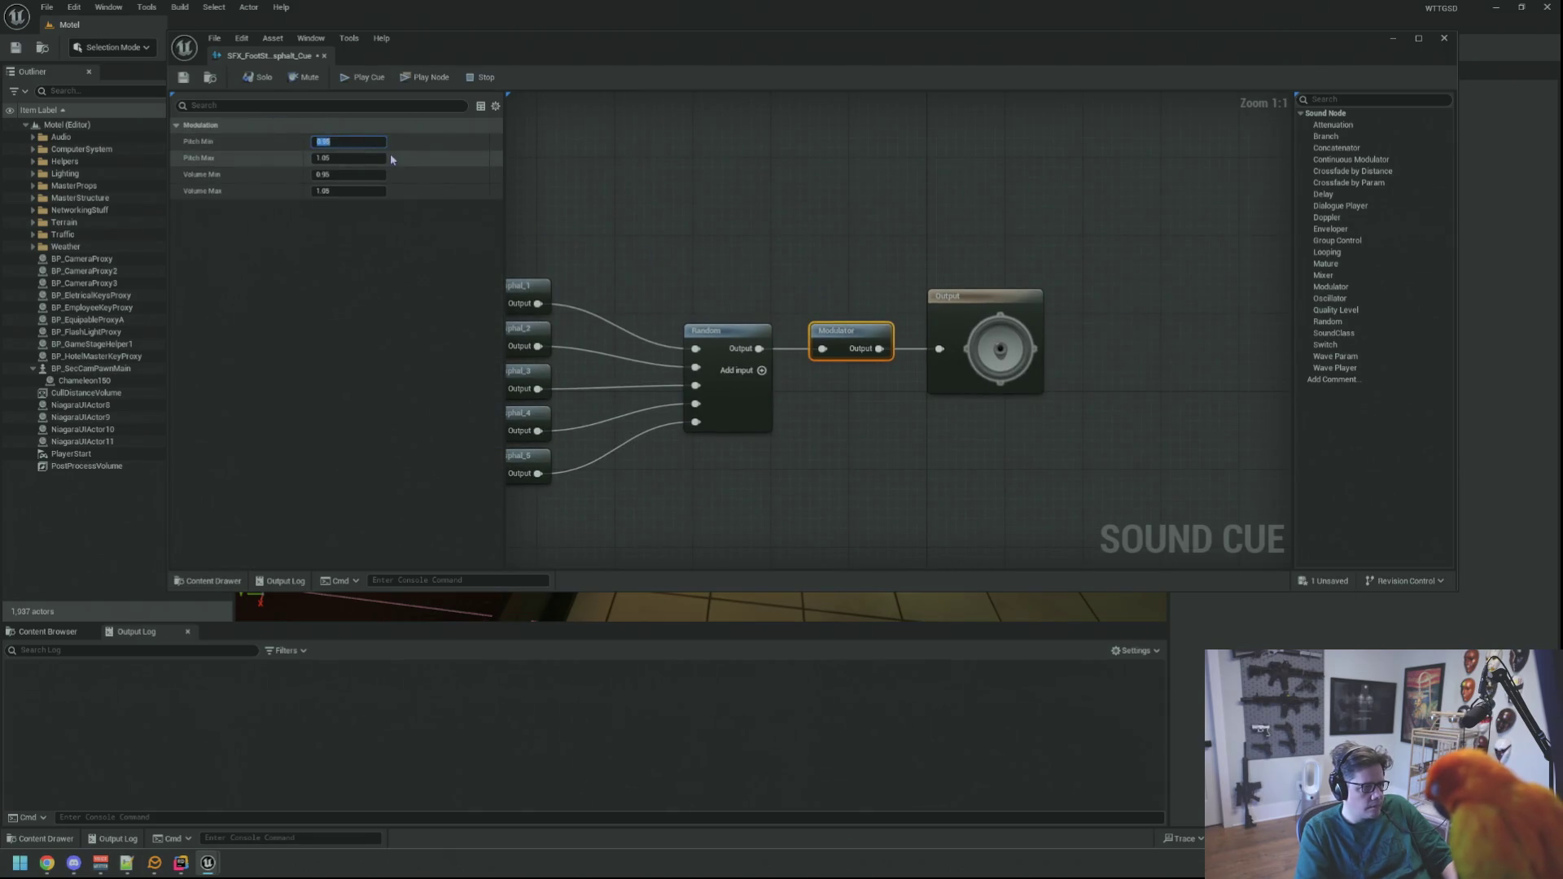
{"action": "type", "text": "1.0"}
{"action": "key", "text": "Tab"}
{"action": "type", "text": "1.0"}
{"action": "key", "text": "Tab"}
{"action": "type", "text": "0"}
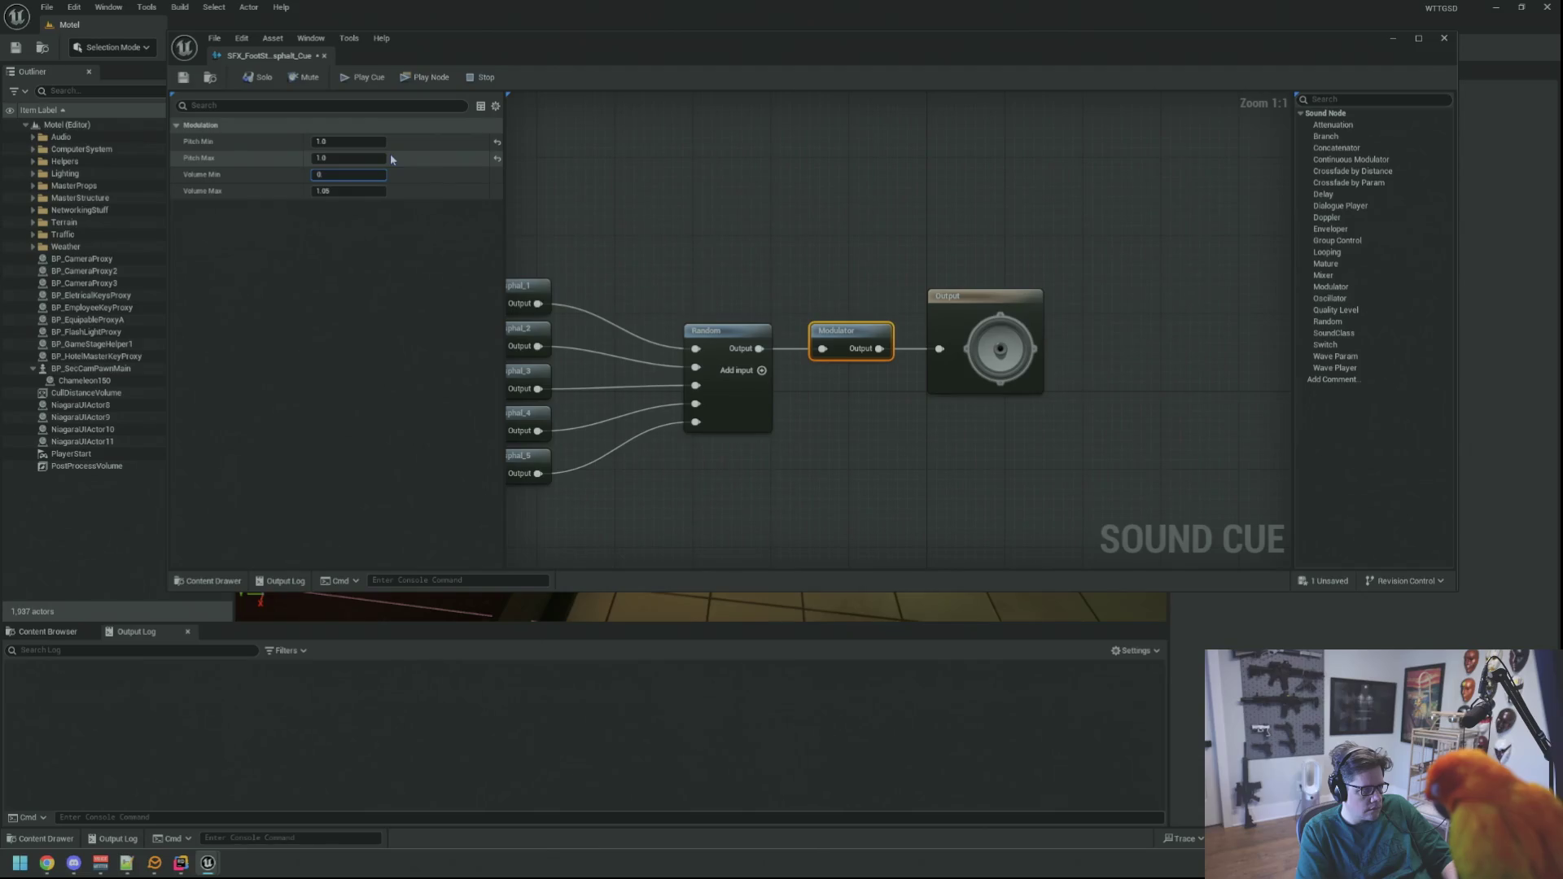
{"action": "type", "text": ".0"}
{"action": "key", "text": "Tab"}
{"action": "type", "text": "1.0"}
{"action": "left_click", "coordinate": [630, 161]}
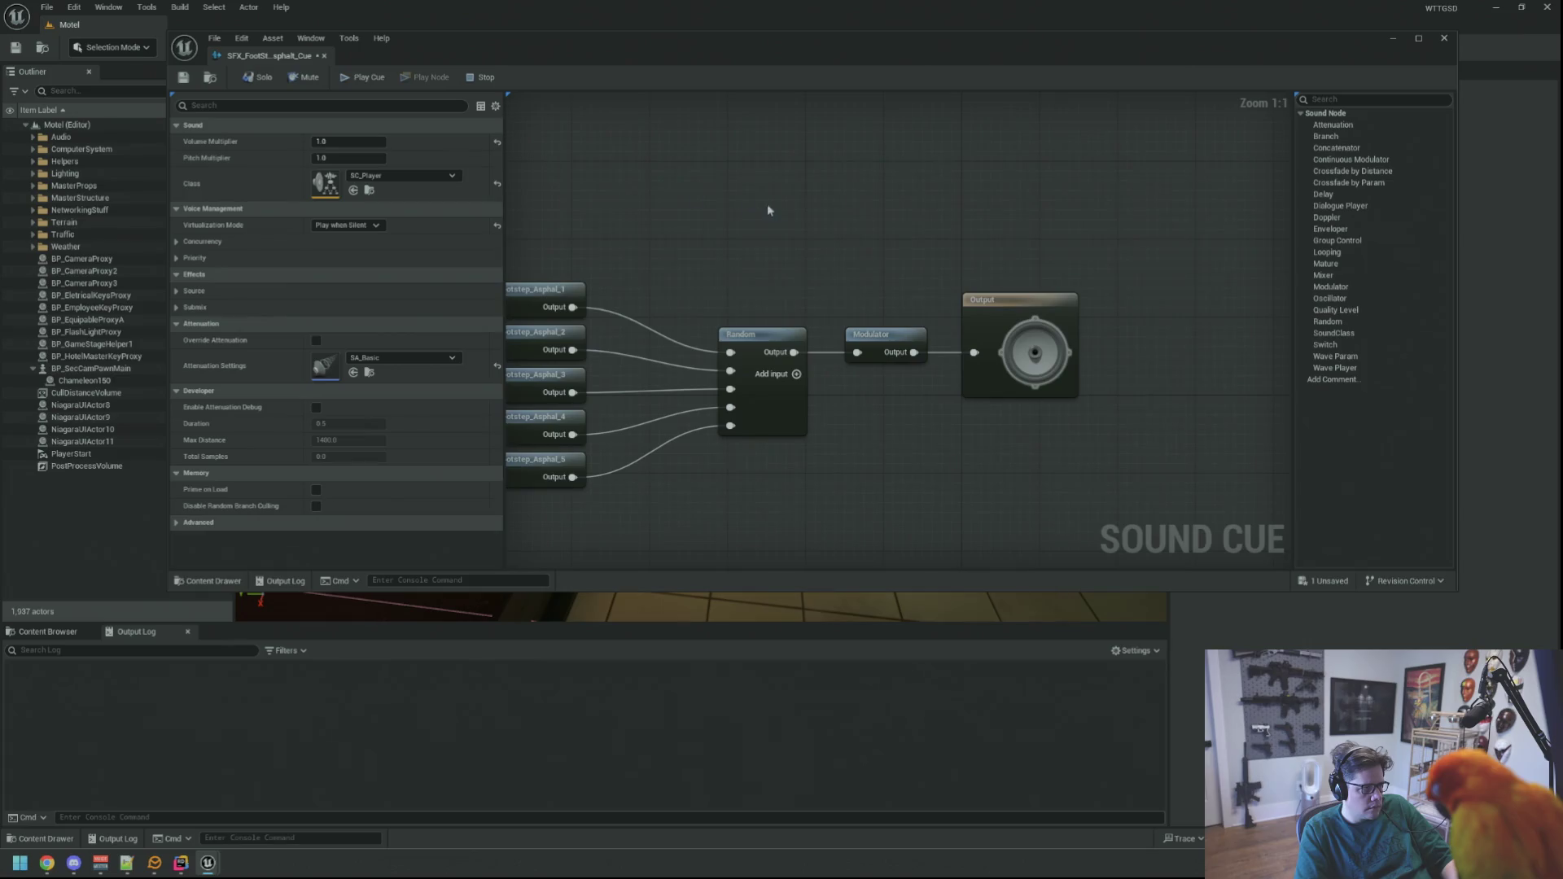
{"action": "left_click", "coordinate": [869, 336]}
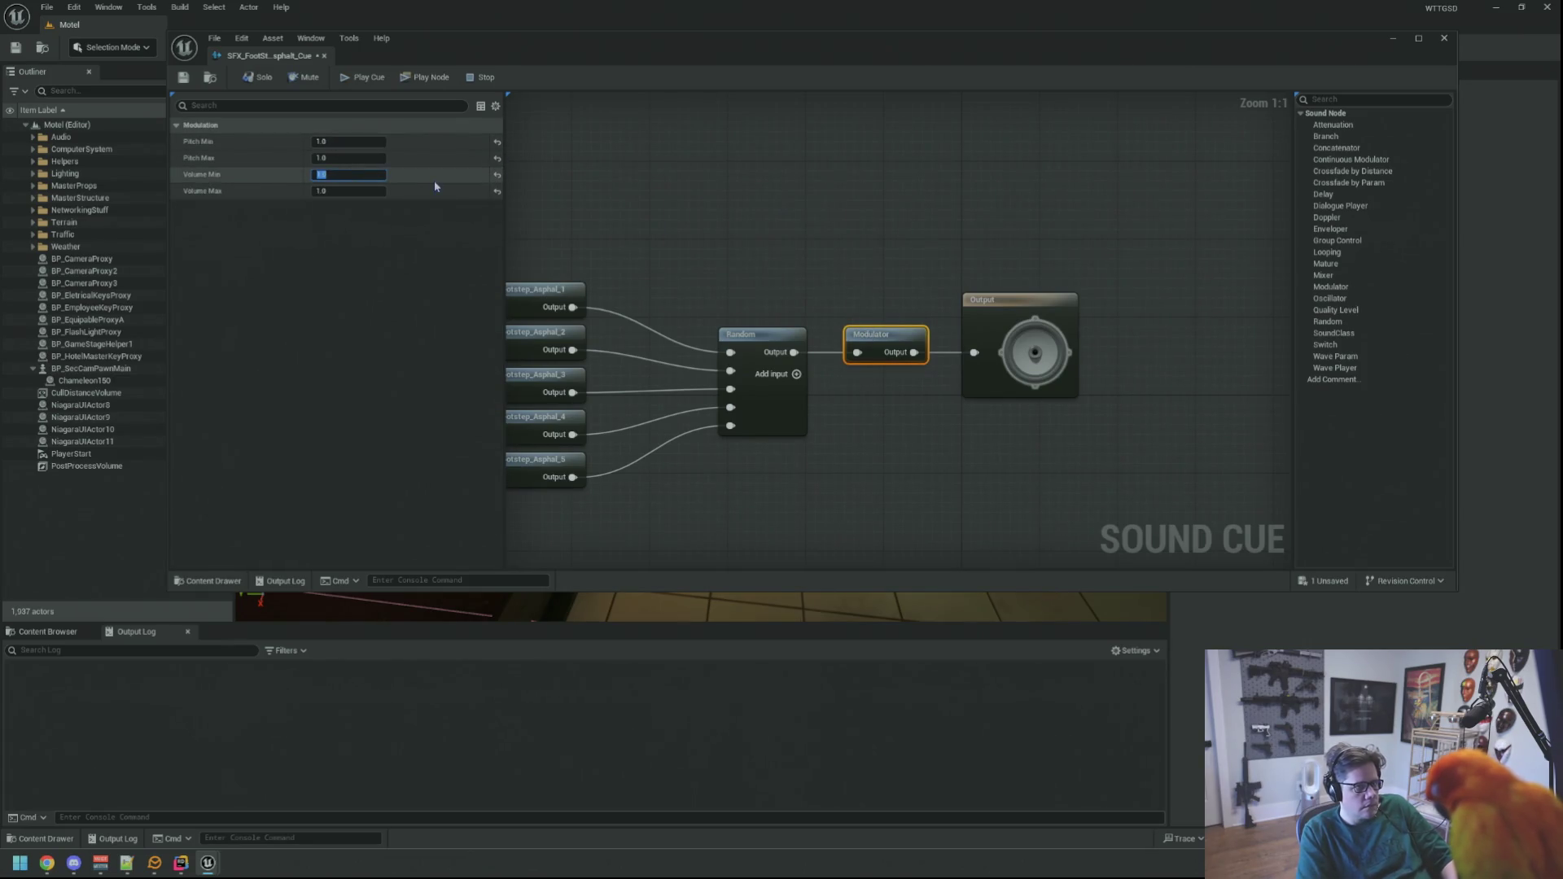
{"action": "type", "text": "0.4"}
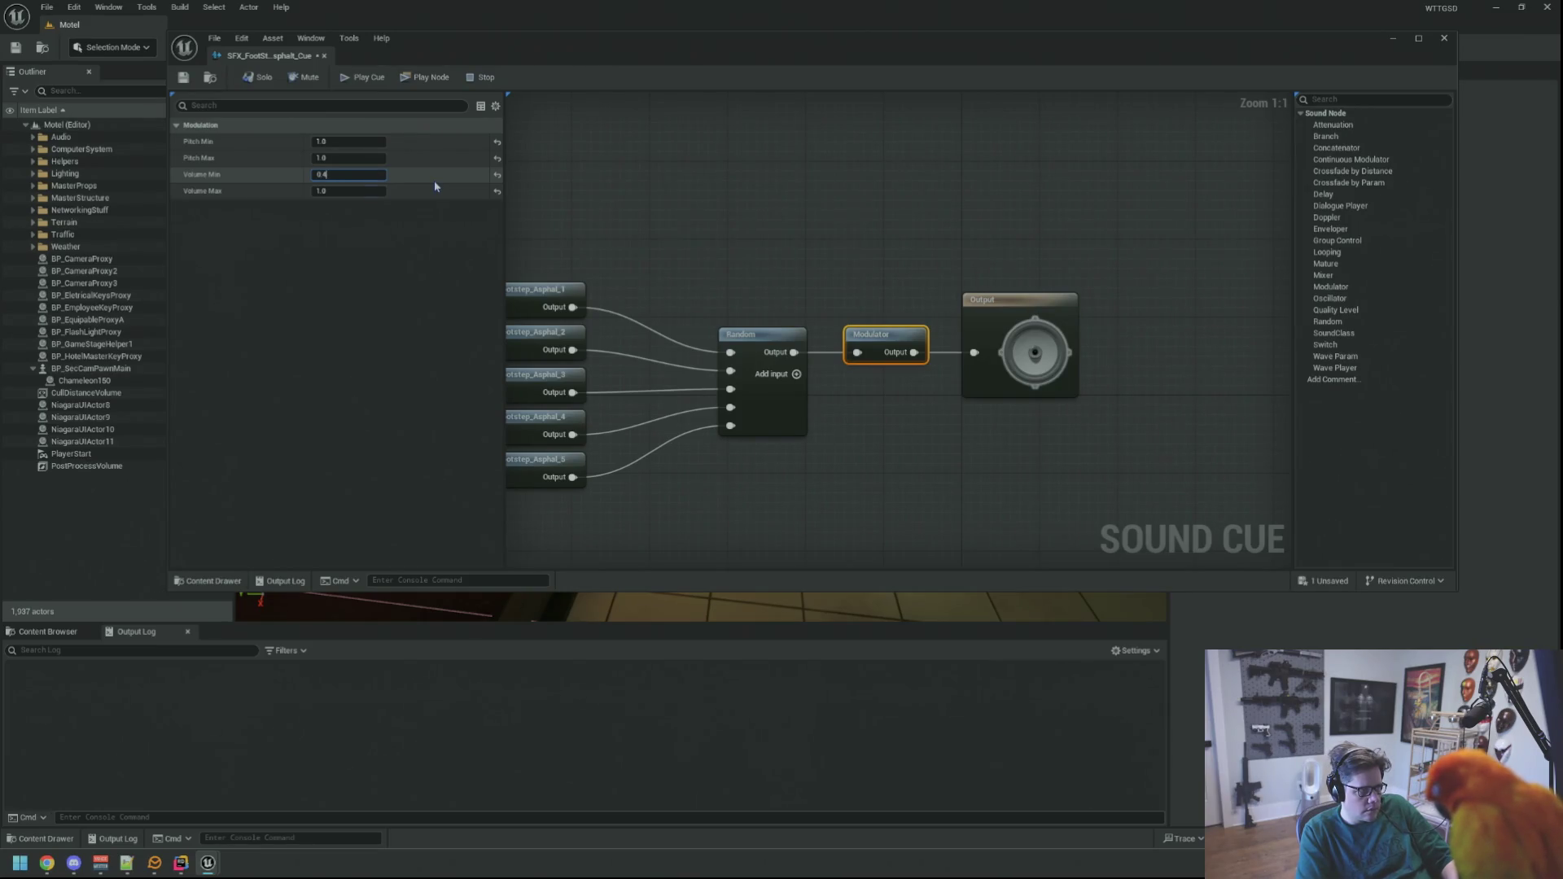
{"action": "key", "text": "Tab"}
{"action": "type", "text": "0.5"}
- Save the Asphalt cue, preview it with Play Cue, and launch a play-in-editor test
{"action": "left_click", "coordinate": [184, 77]}
{"action": "left_click", "coordinate": [195, 77]}
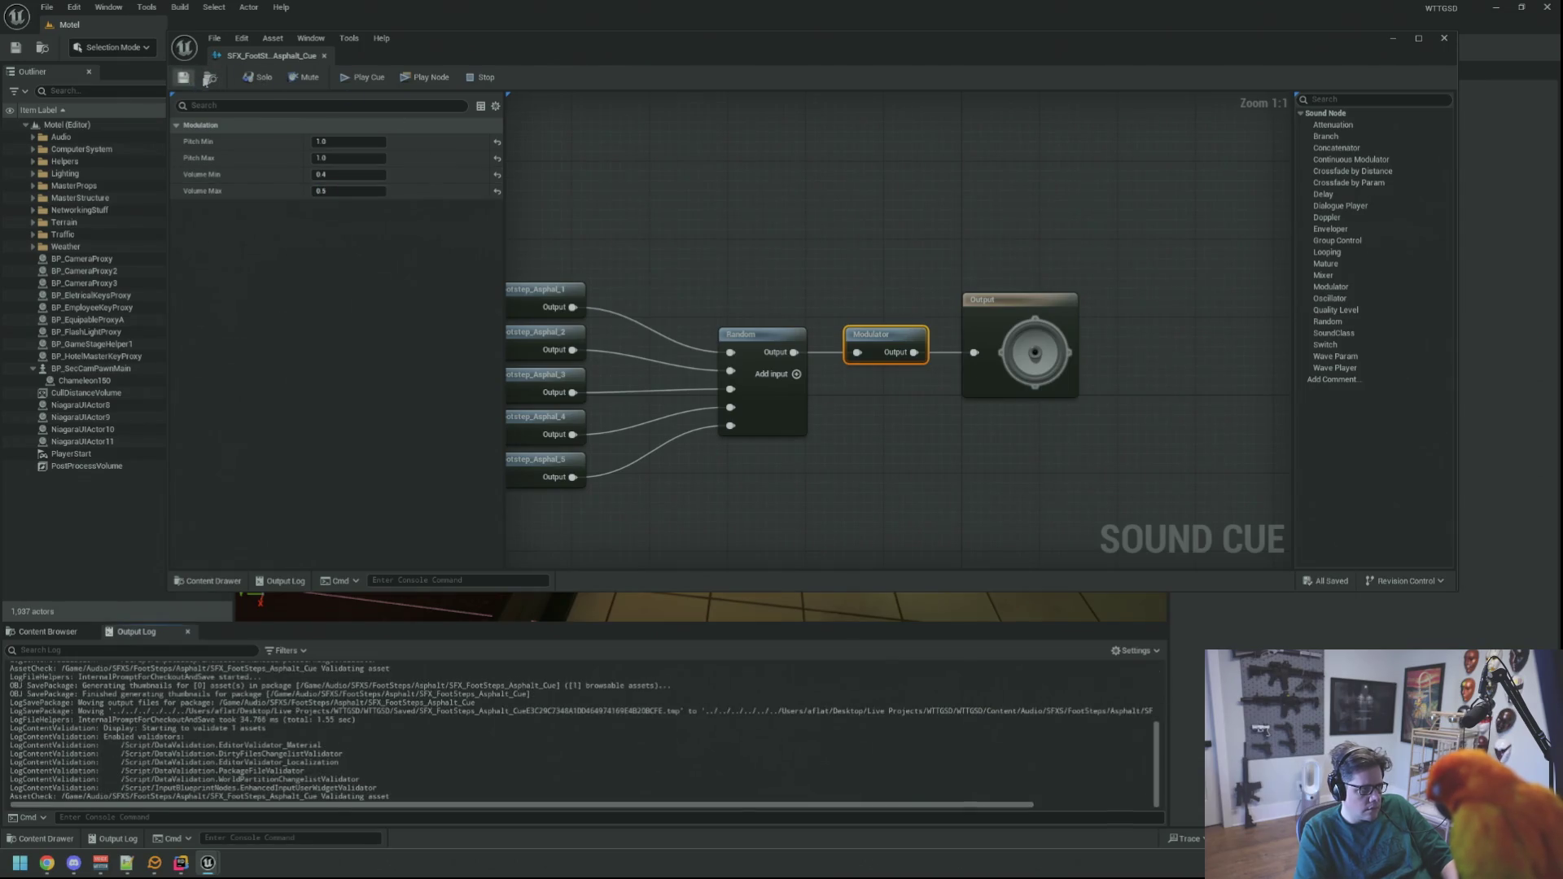
{"action": "left_click", "coordinate": [722, 193]}
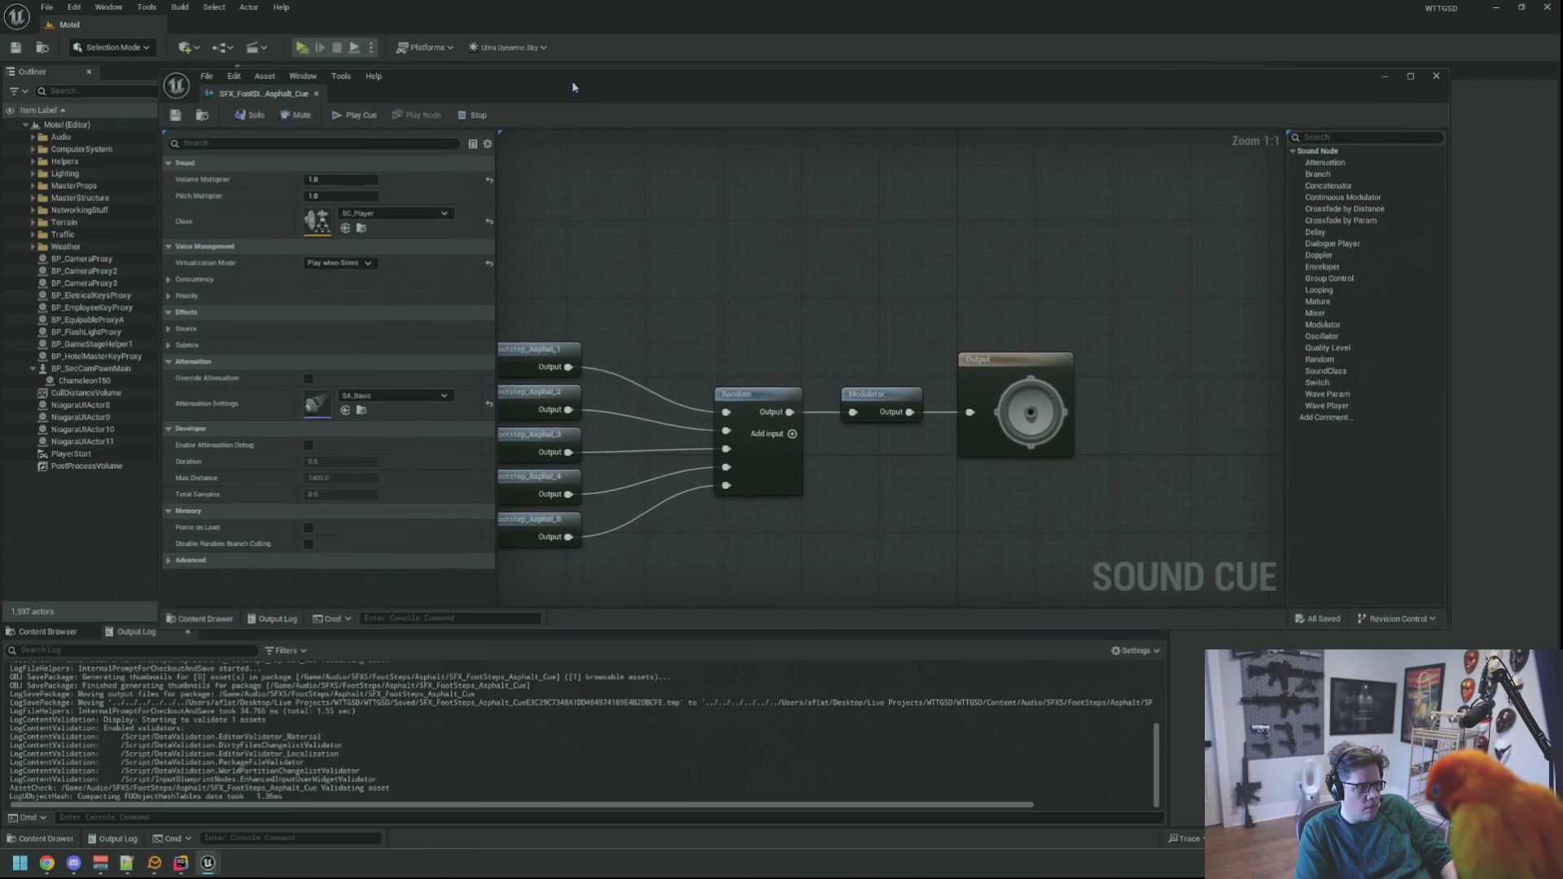
{"action": "left_click", "coordinate": [346, 128]}
{"action": "left_click", "coordinate": [348, 129]}
{"action": "left_click", "coordinate": [350, 131]}
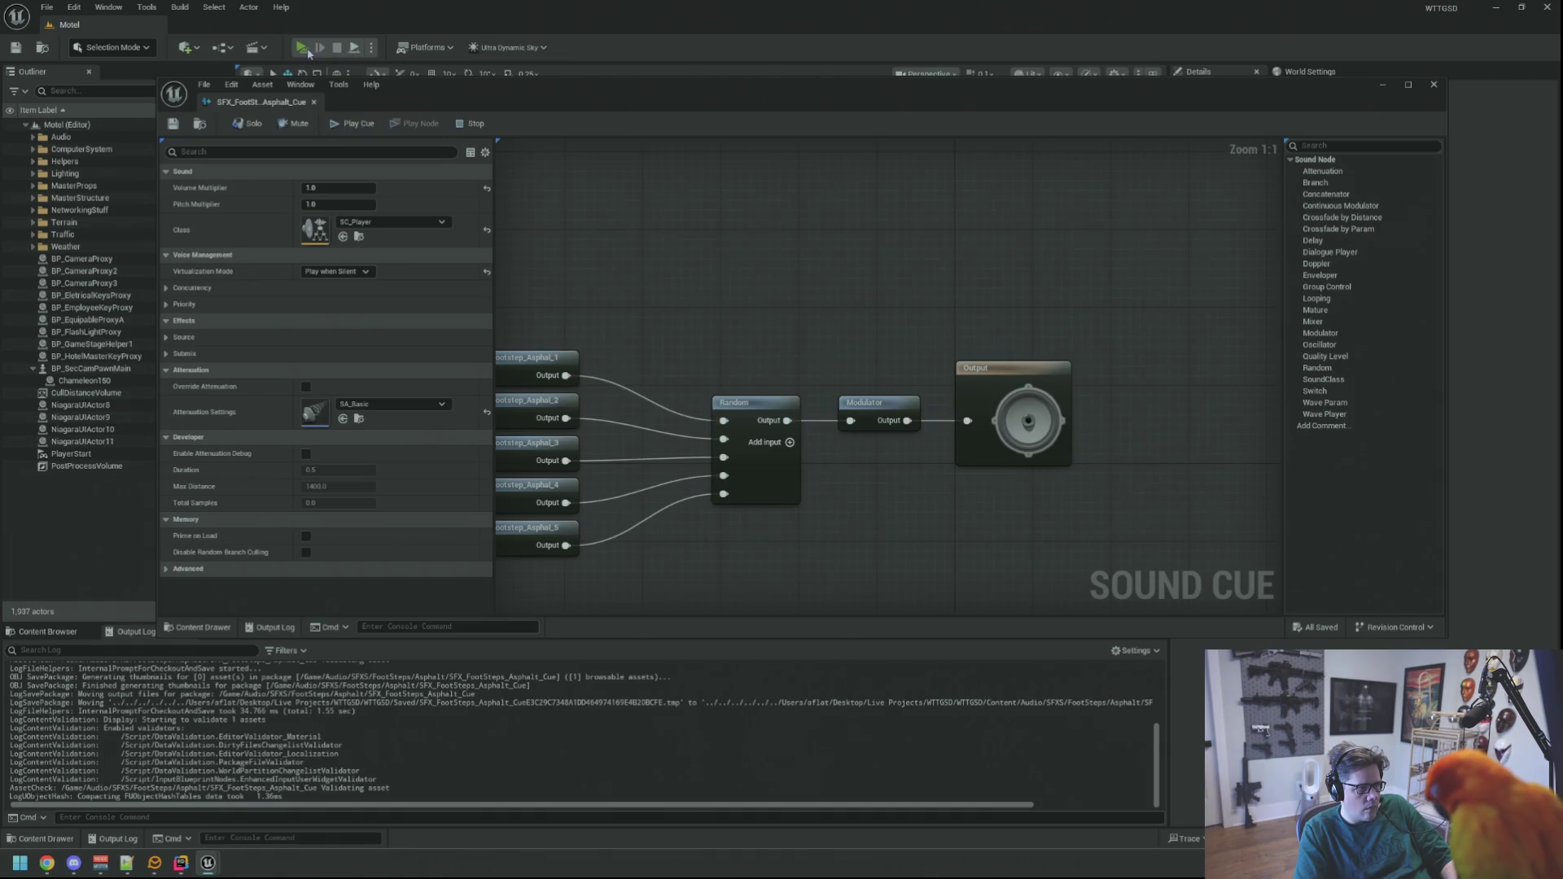
{"action": "key", "text": "alt+p"}
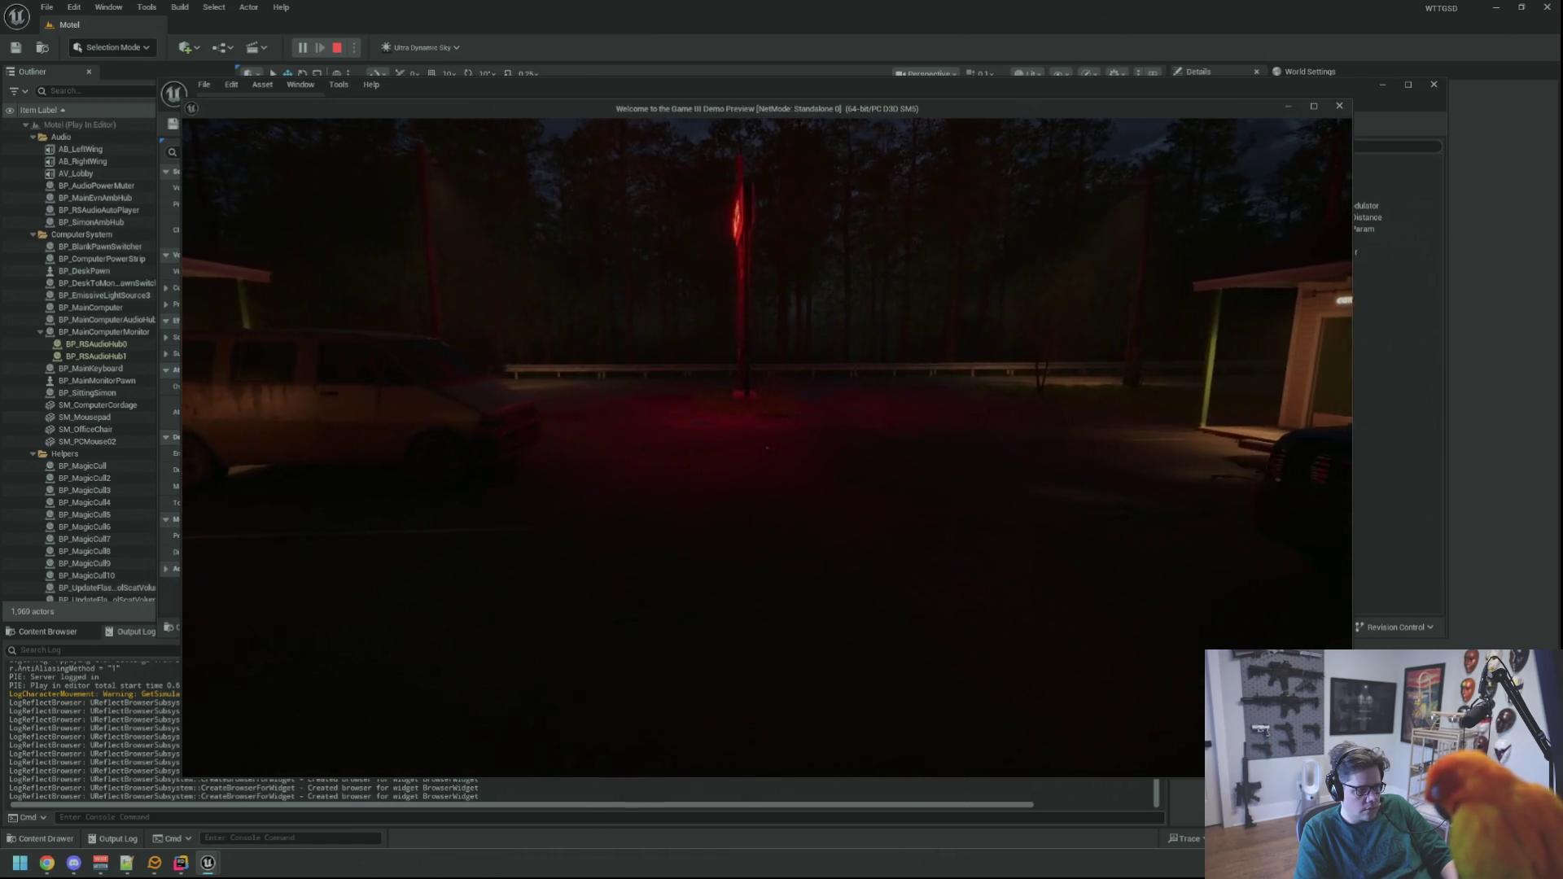
- Stop the play-in-editor walkthrough with Esc to return to the Asphalt cue editor
{"action": "key", "text": "Escape"}
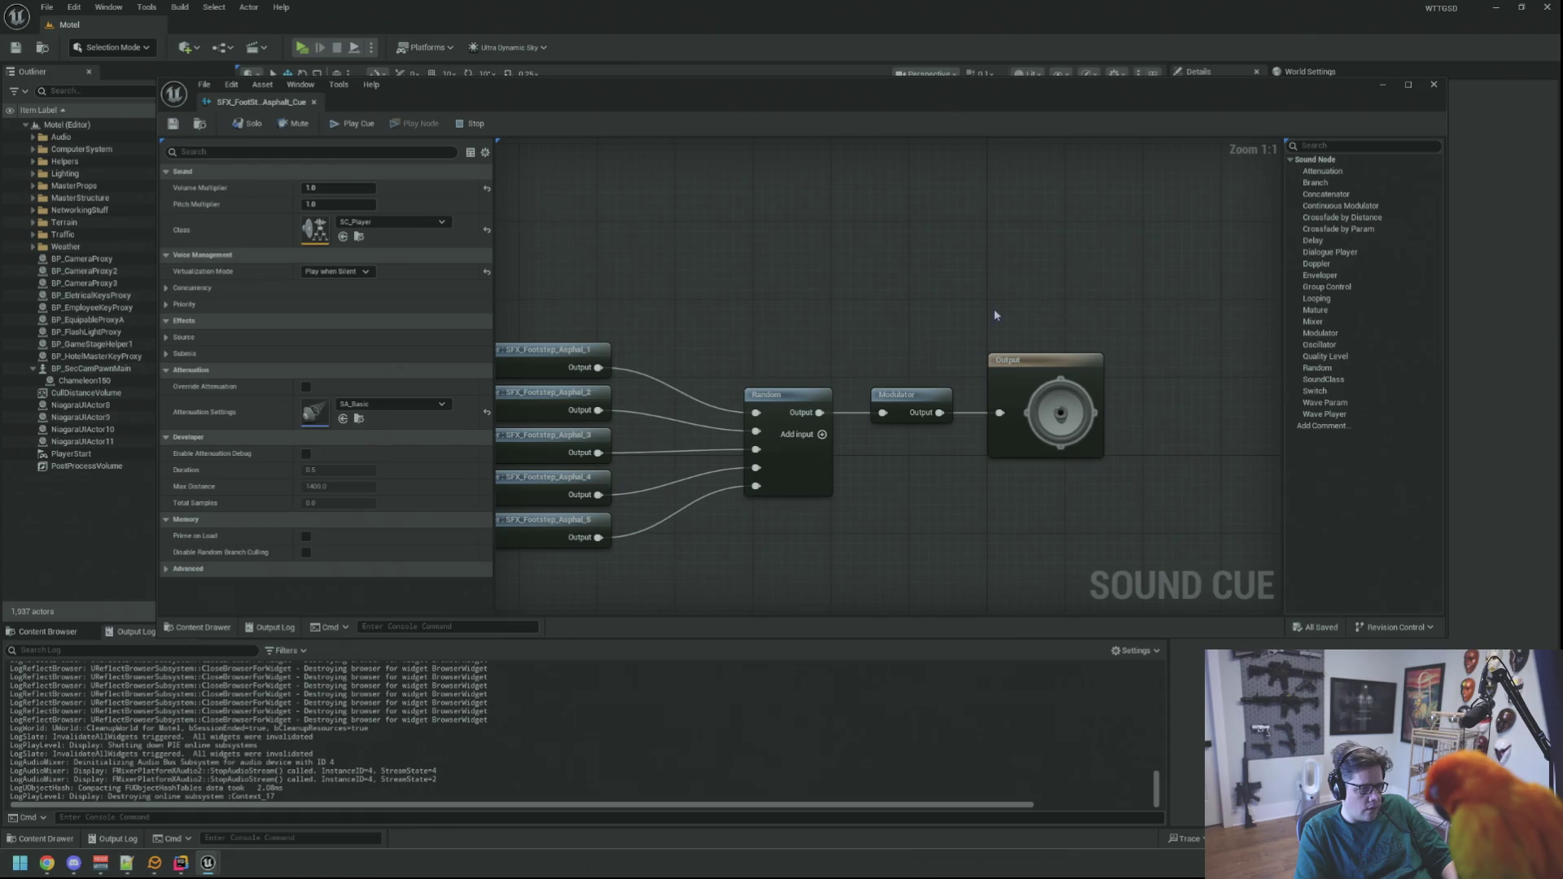
- Set the Modulator volume to 0.1–0.11, save with Ctrl+S, and launch another play test
{"action": "left_click_drag", "start_coordinate": [888, 299], "coordinate": [795, 295]}
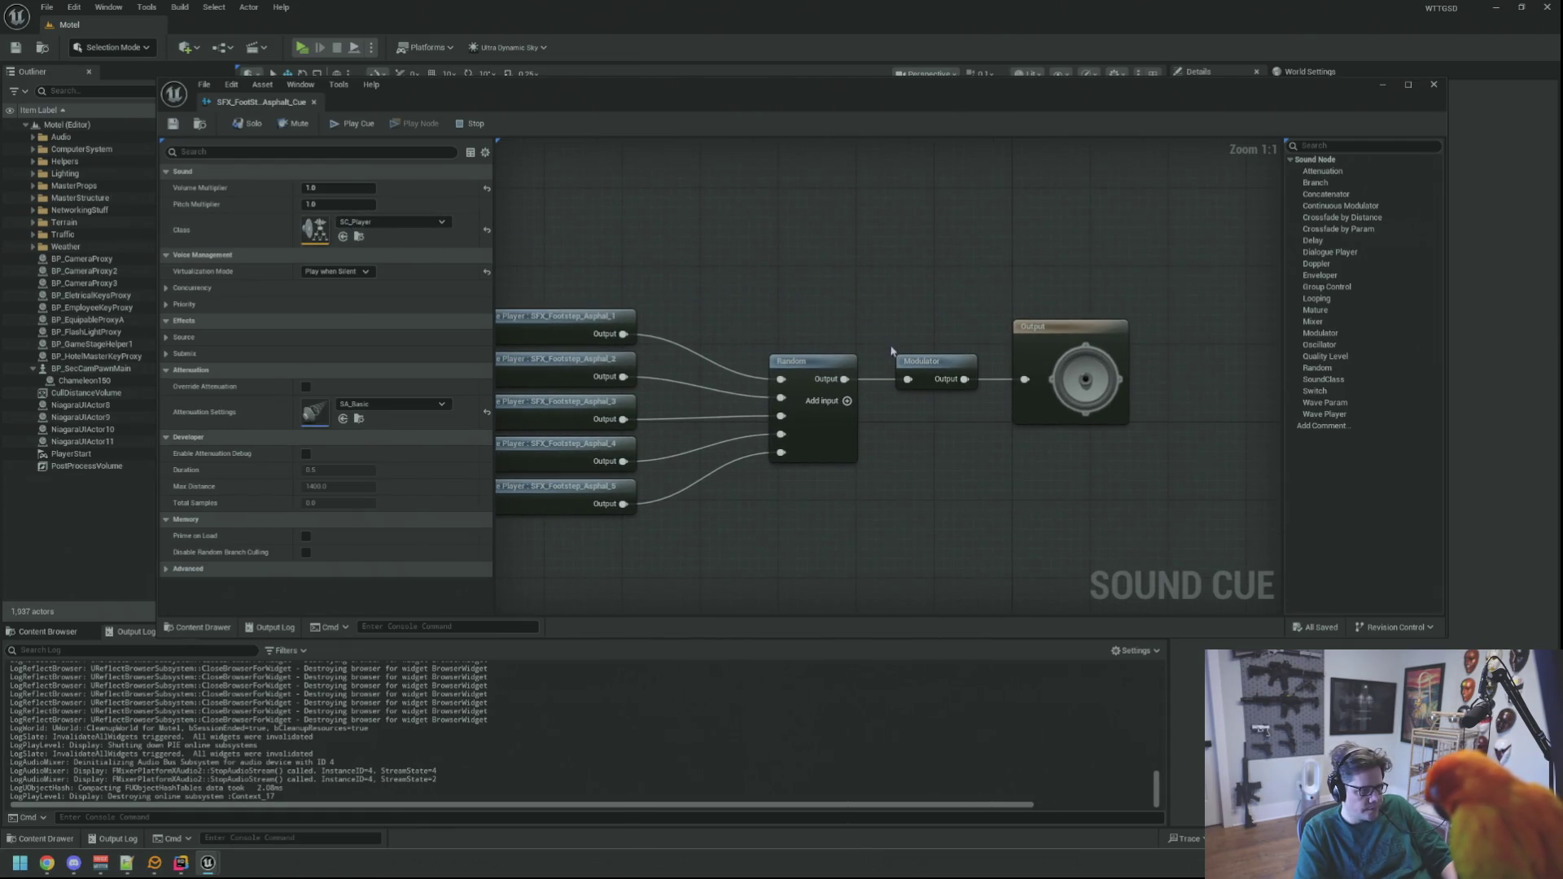
{"action": "left_click", "coordinate": [911, 363]}
{"action": "type", "text": "0.1"}
{"action": "key", "text": "Tab"}
{"action": "type", "text": "0.1"}
{"action": "key", "text": "Return"}
{"action": "key", "text": "ctrl+s"}
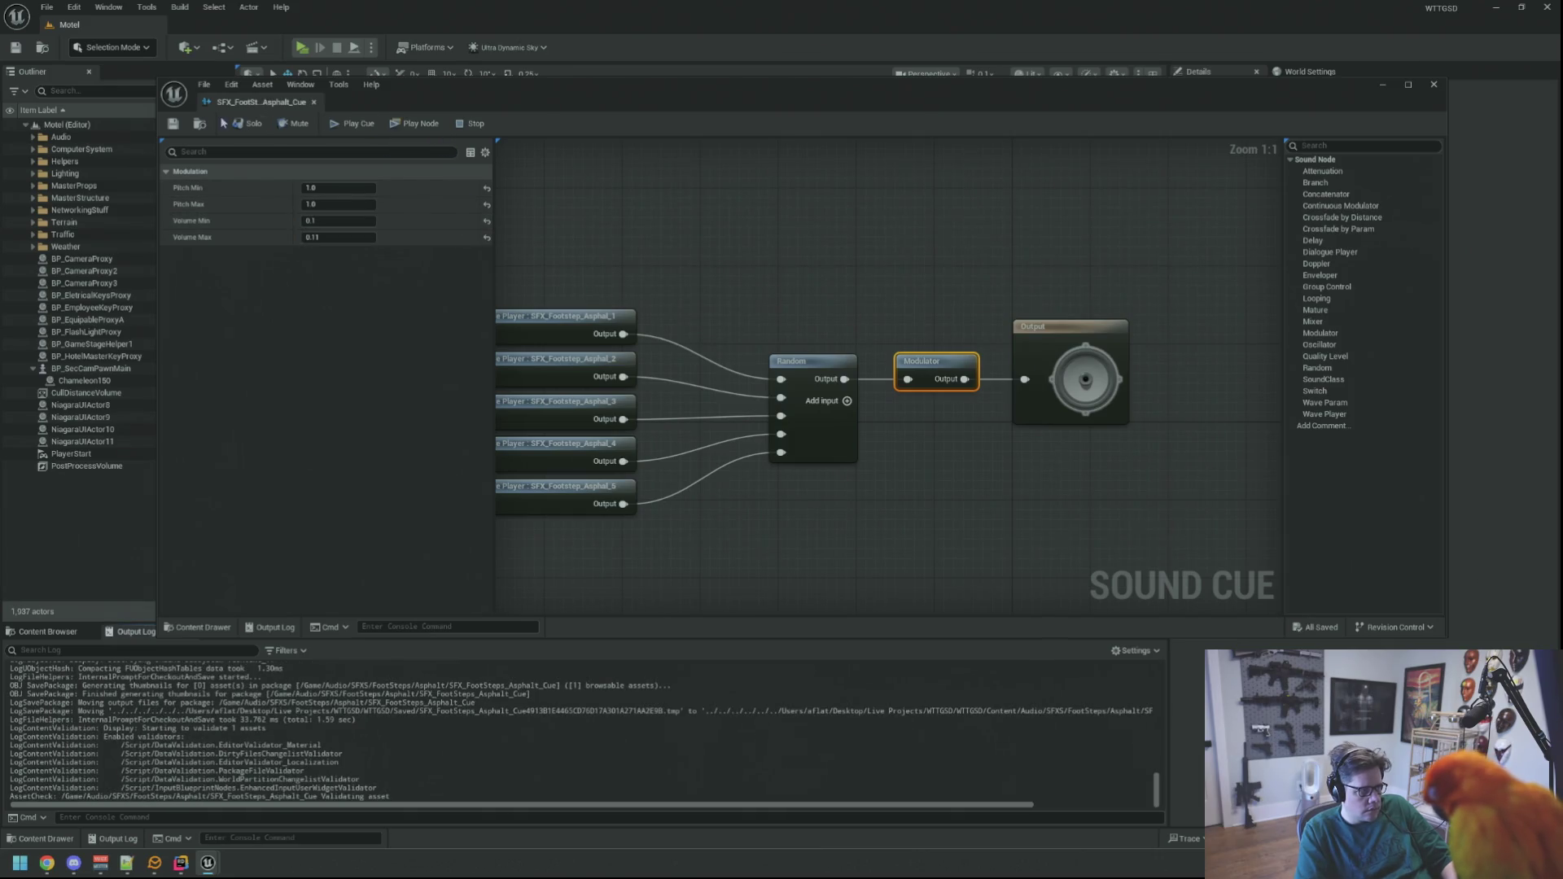
{"action": "left_click", "coordinate": [308, 49]}
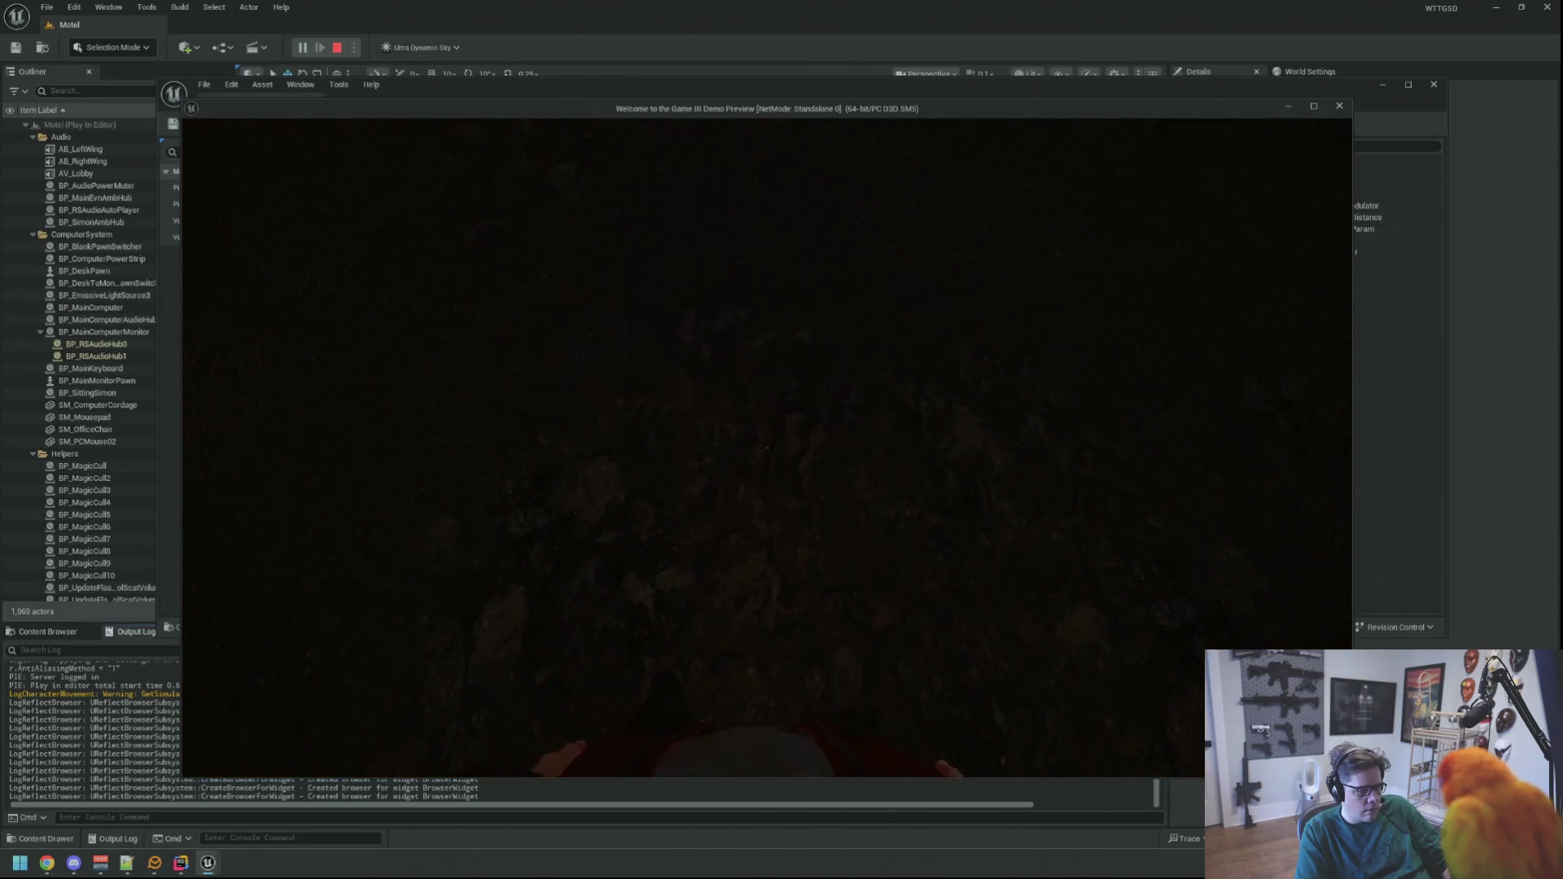
- Stop the test, retune the Modulator to pitch 0.85–1.0 and volume 0.14–0.16, save, and replay
{"action": "key", "text": "Escape"}
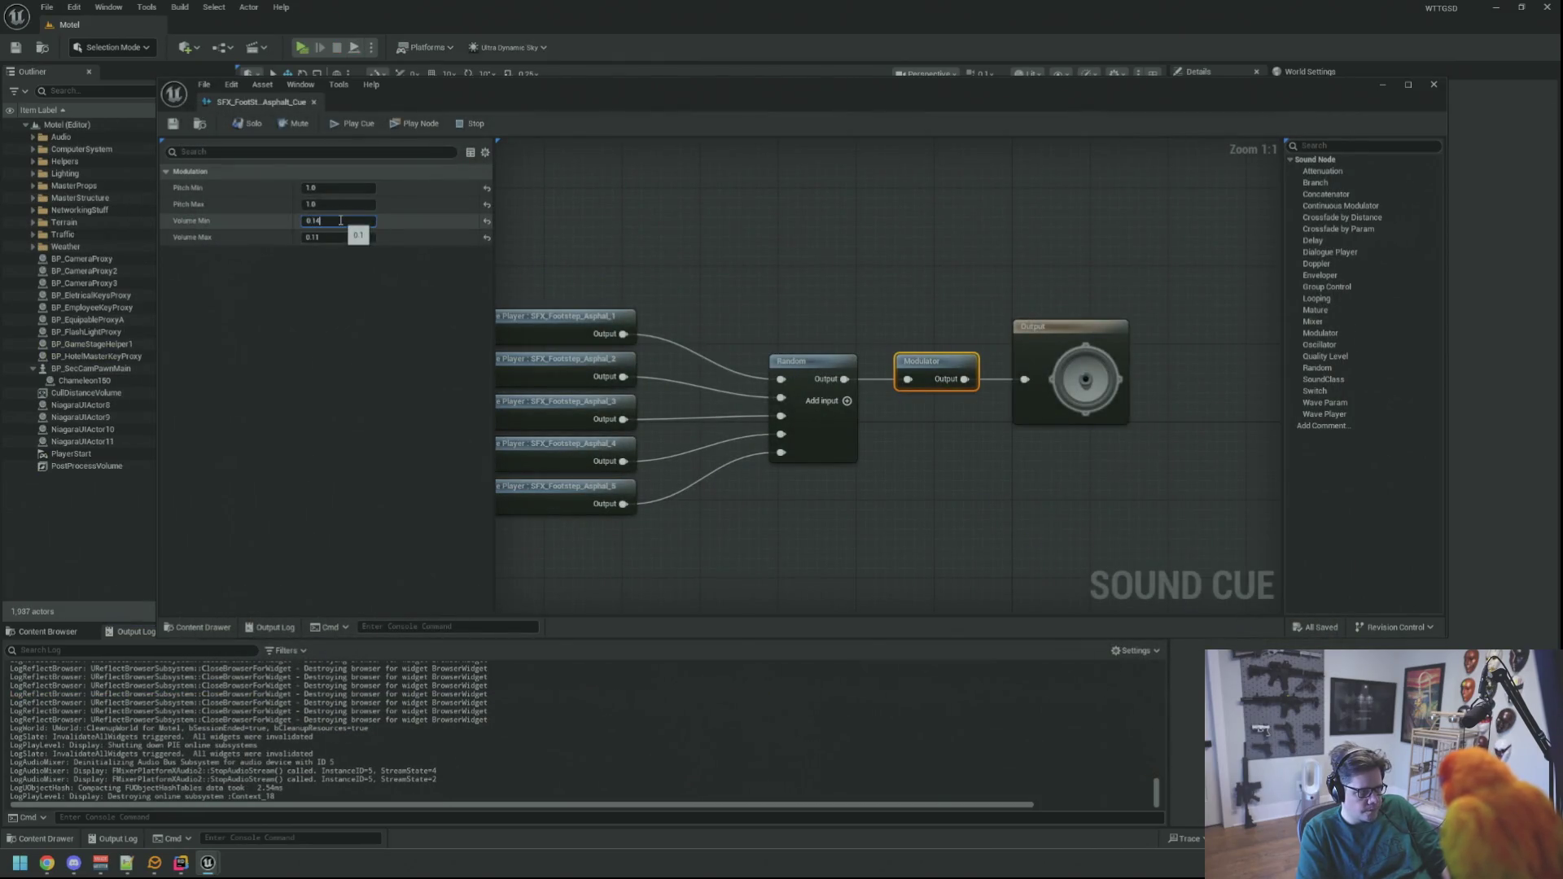
{"action": "key", "text": "Return"}
{"action": "key", "text": "ctrl+s"}
{"action": "type", "text": "0.95"}
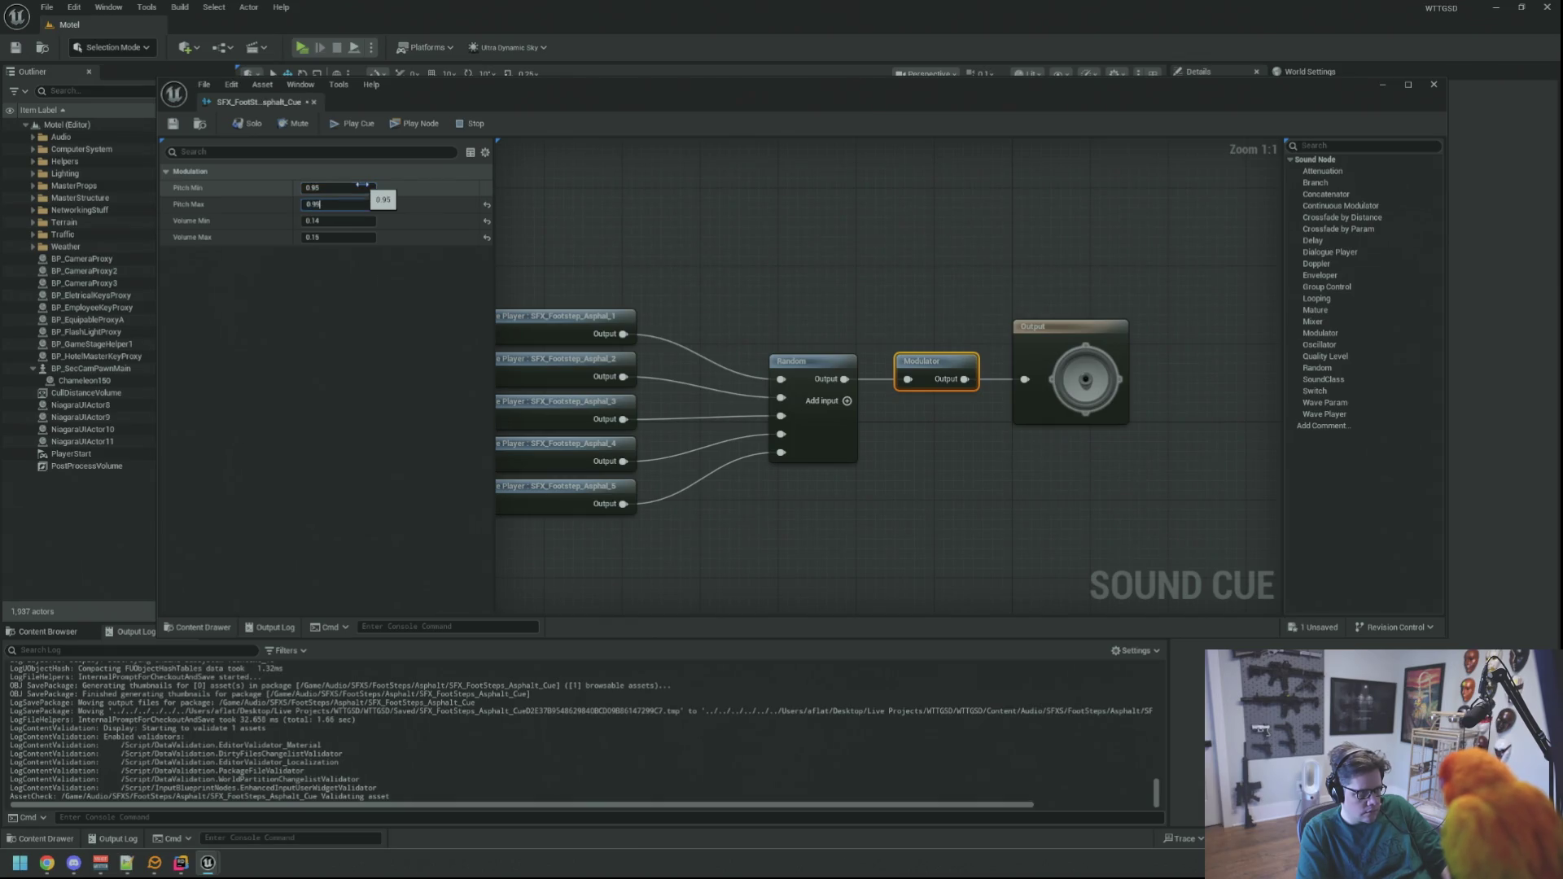
{"action": "key", "text": "Return"}
{"action": "key", "text": "ctrl+s"}
{"action": "left_click", "coordinate": [174, 129]}
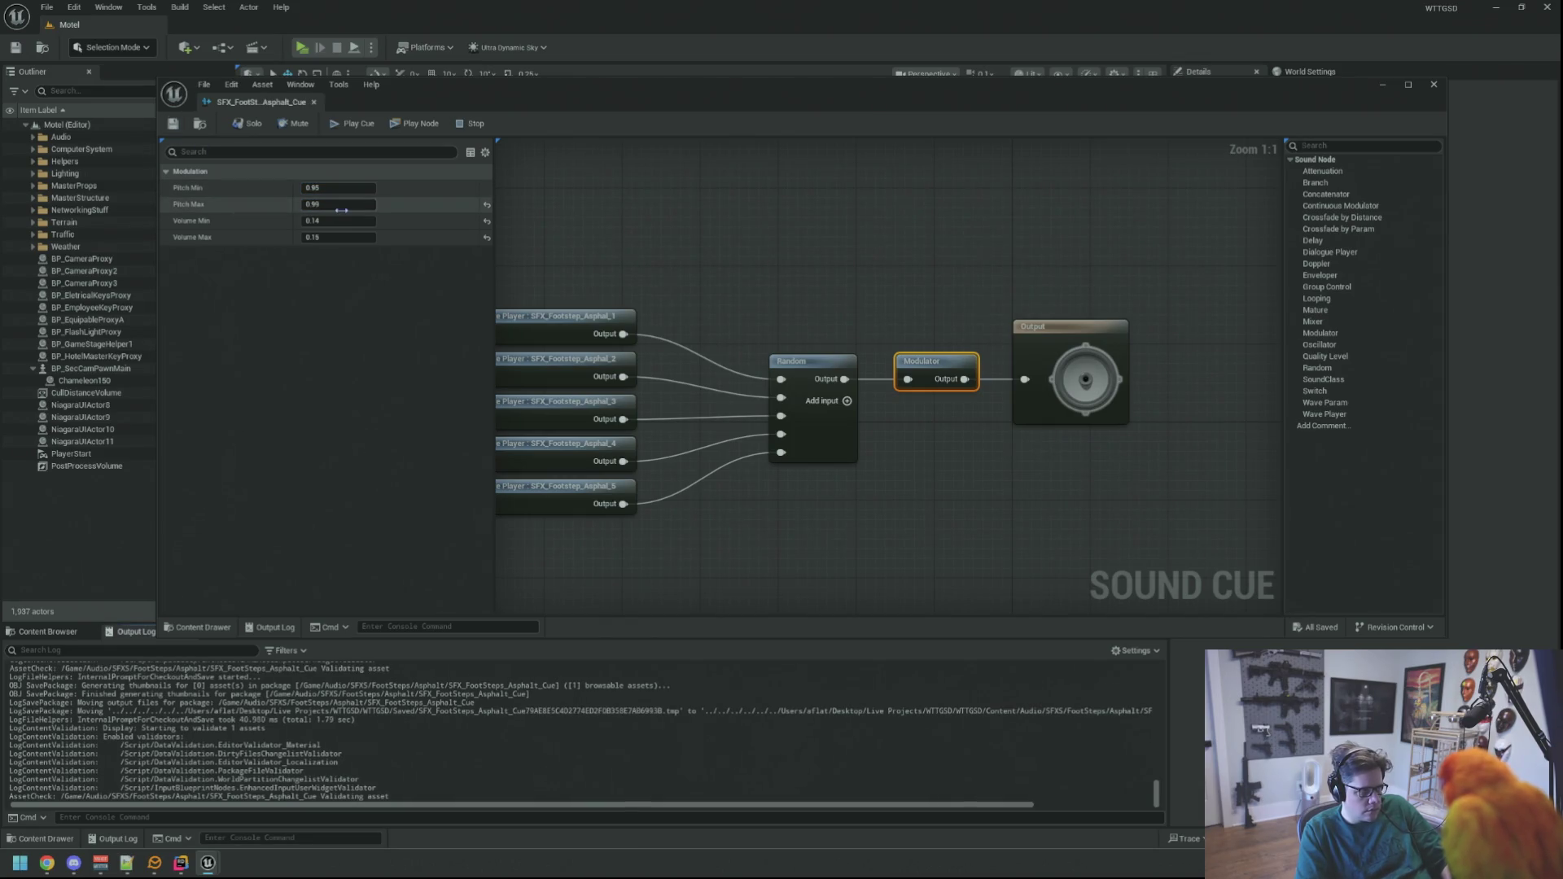
{"action": "type", "text": "1"}
{"action": "key", "text": "Return"}
{"action": "key", "text": "ctrl+s"}
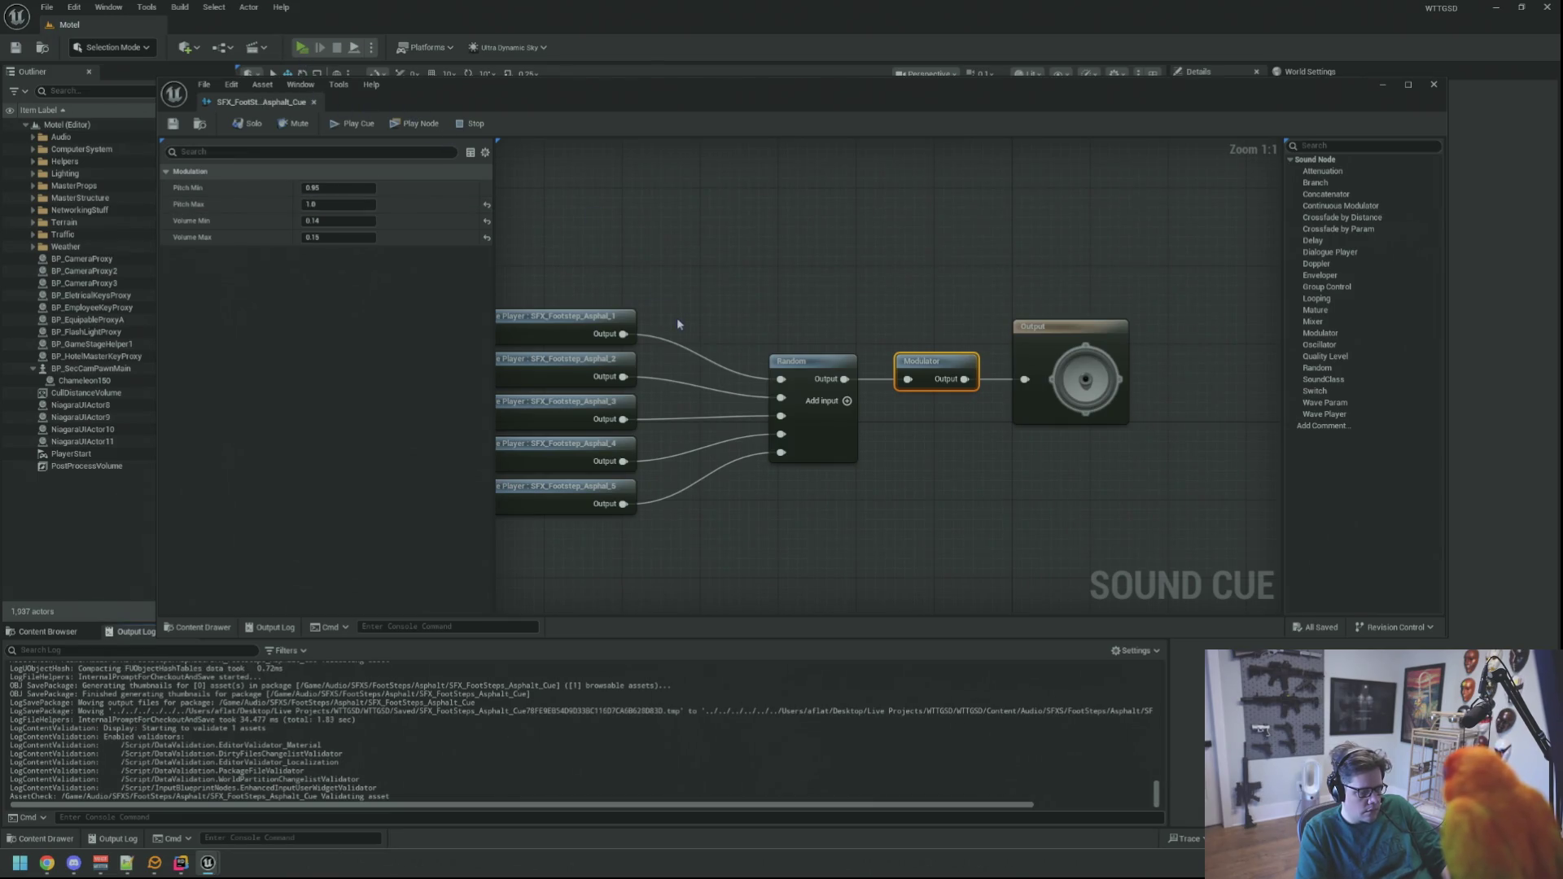
{"action": "key", "text": "alt+p"}
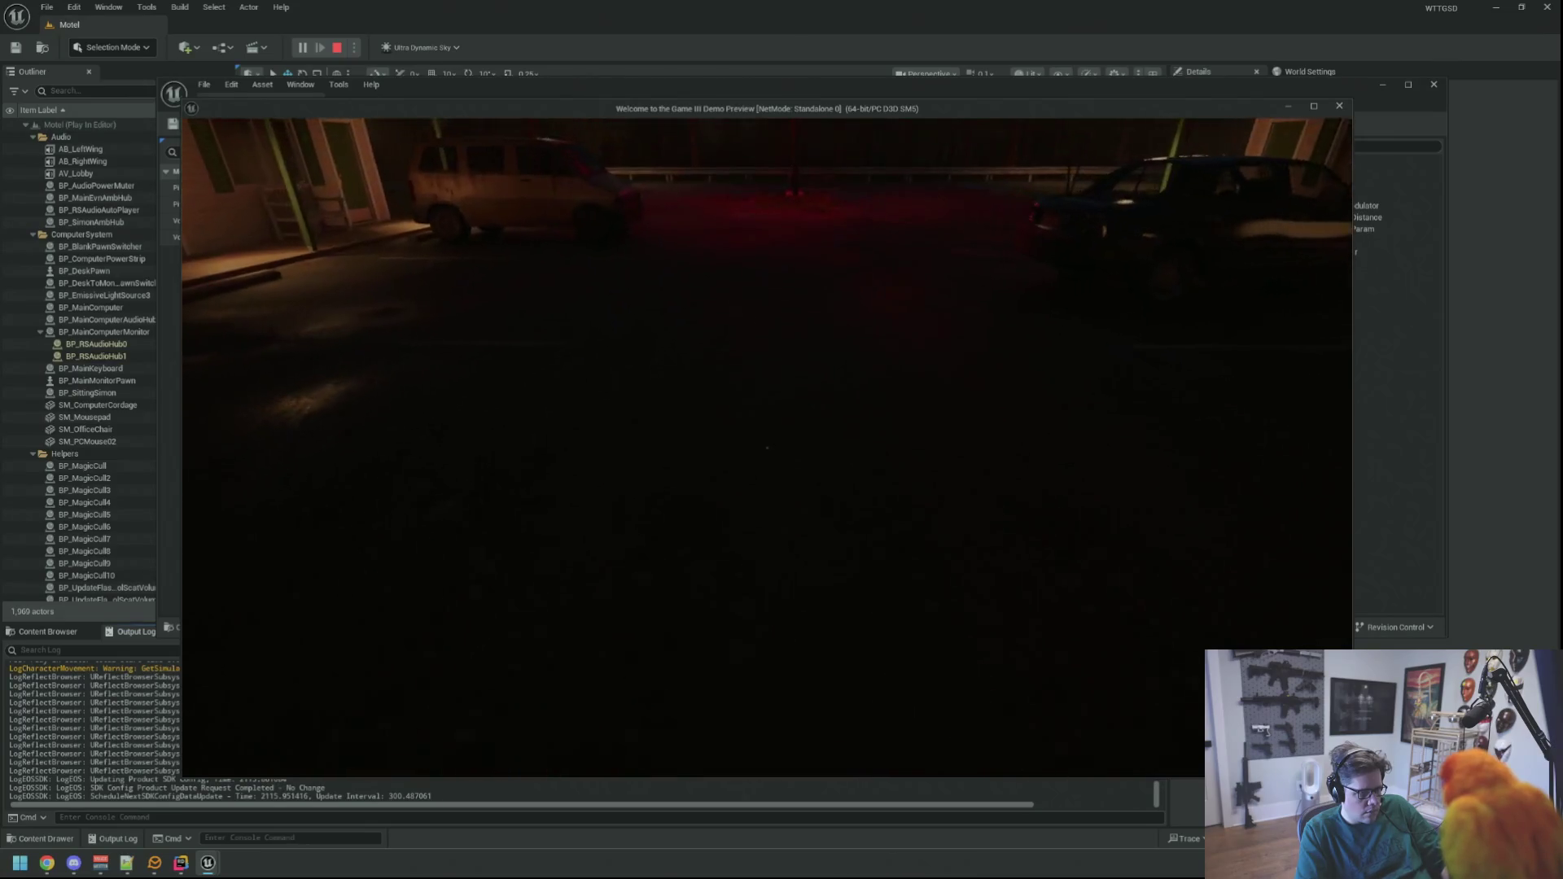
- Stop the test and open the Carpet and Concrete footstep cues from their FootSteps subfolders
{"action": "key", "text": "Escape"}
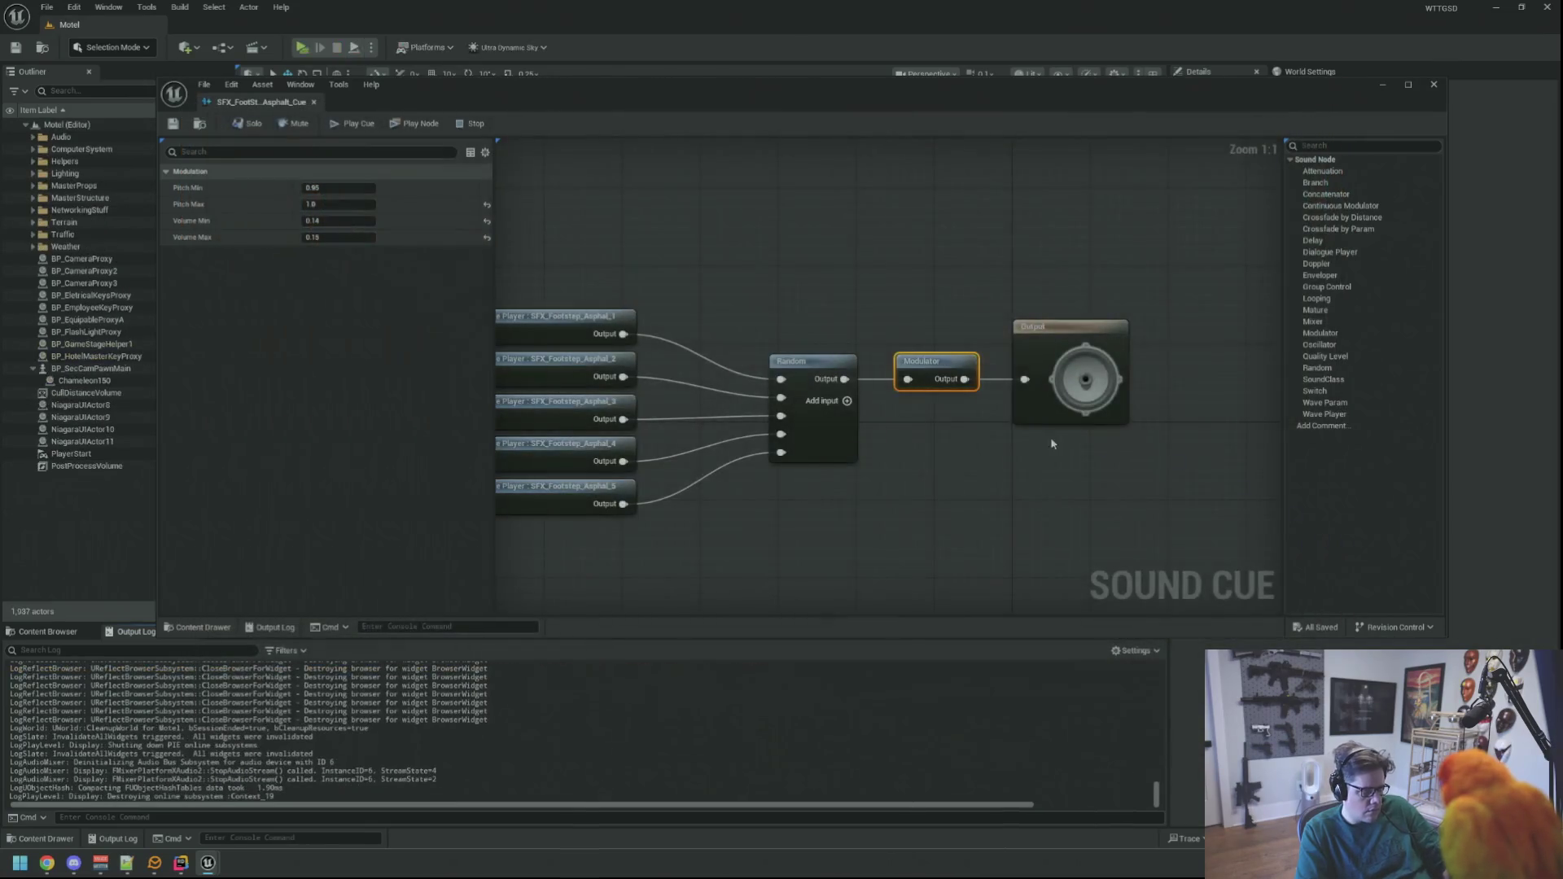
{"action": "left_click", "coordinate": [705, 289]}
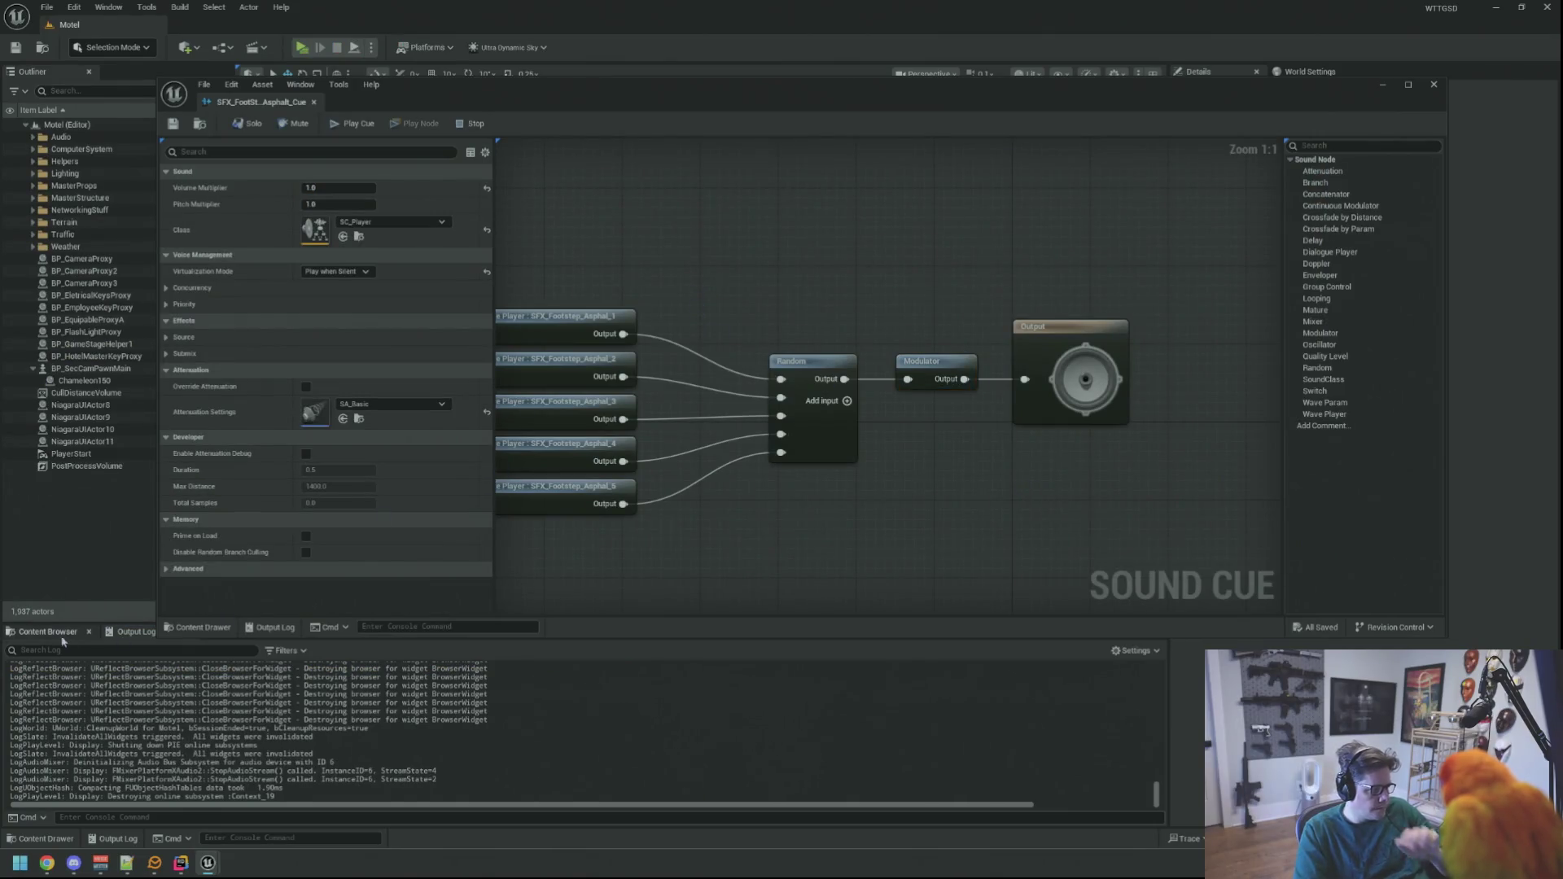
{"action": "key", "text": "ctrl+b"}
{"action": "left_click", "coordinate": [583, 656]}
{"action": "double_click", "coordinate": [243, 716]}
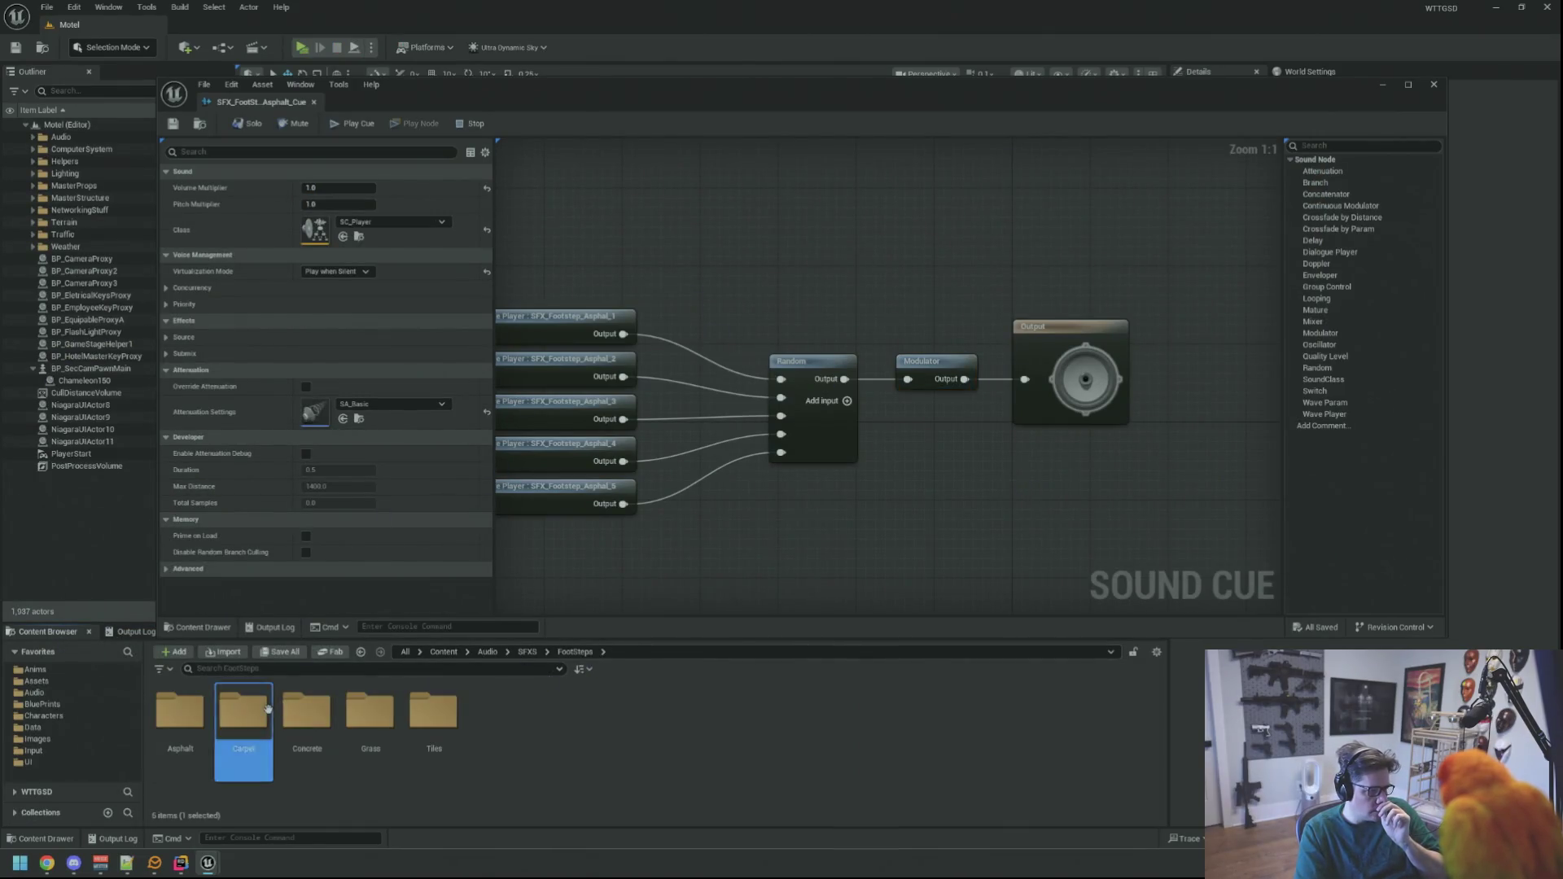
{"action": "double_click", "coordinate": [514, 752]}
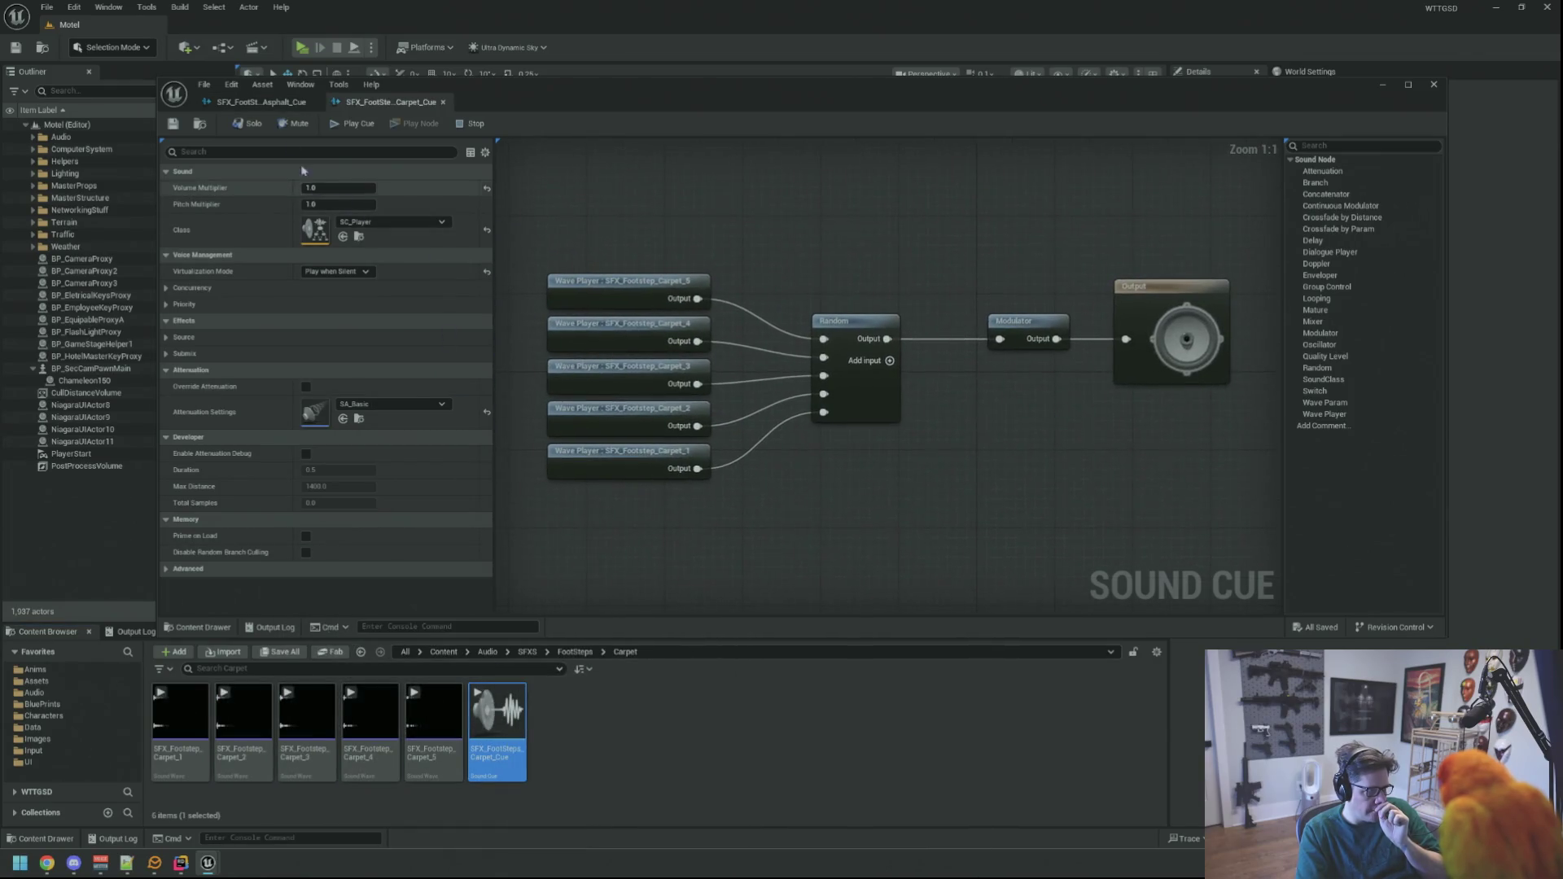
{"action": "left_click", "coordinate": [575, 651]}
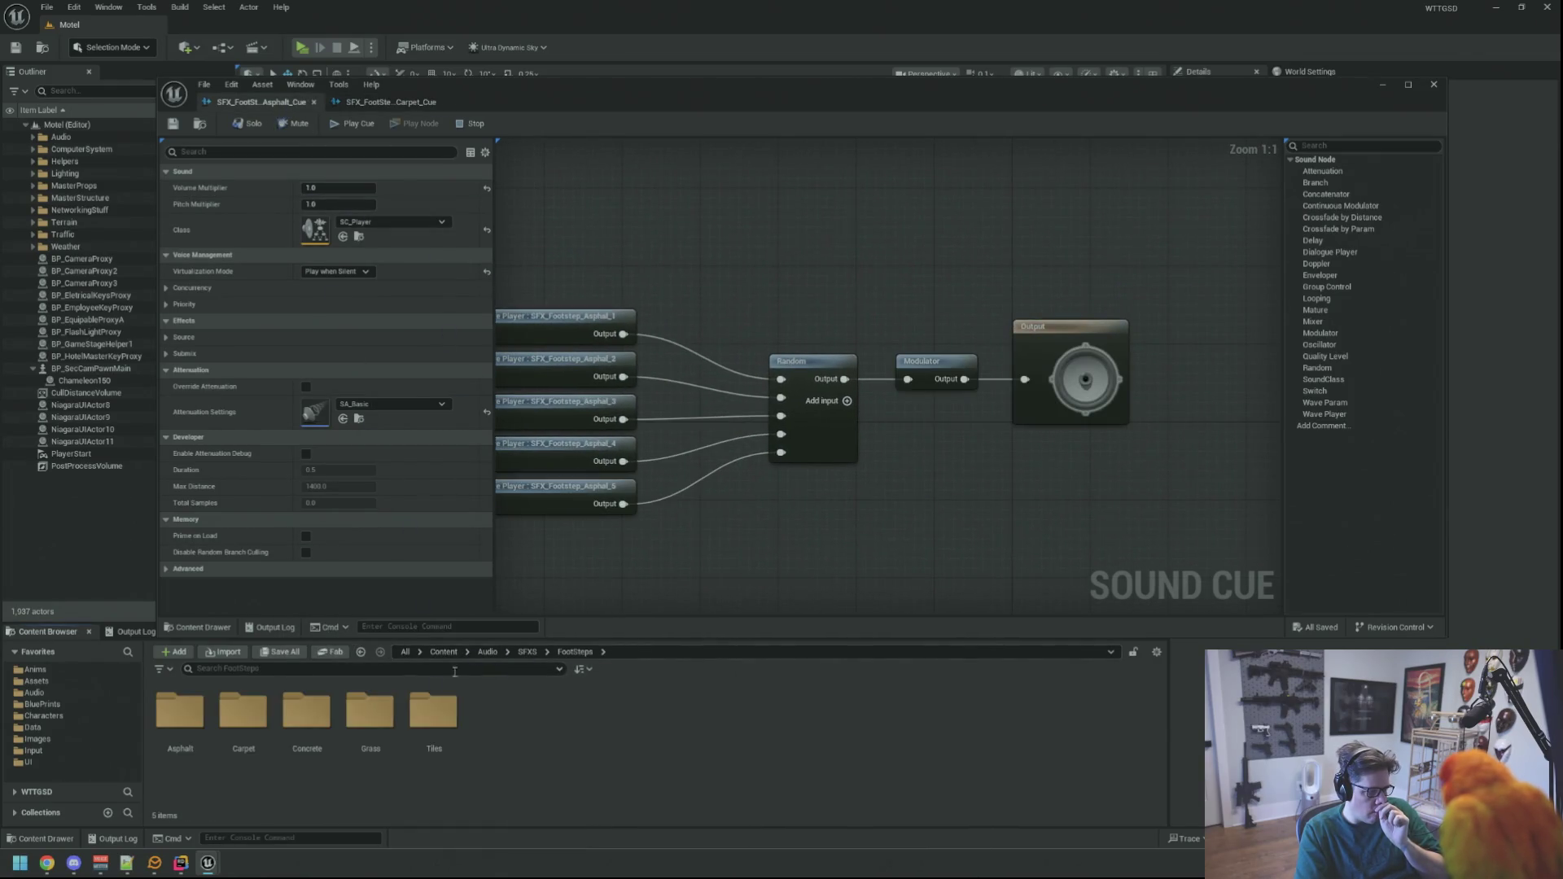
{"action": "double_click", "coordinate": [307, 717]}
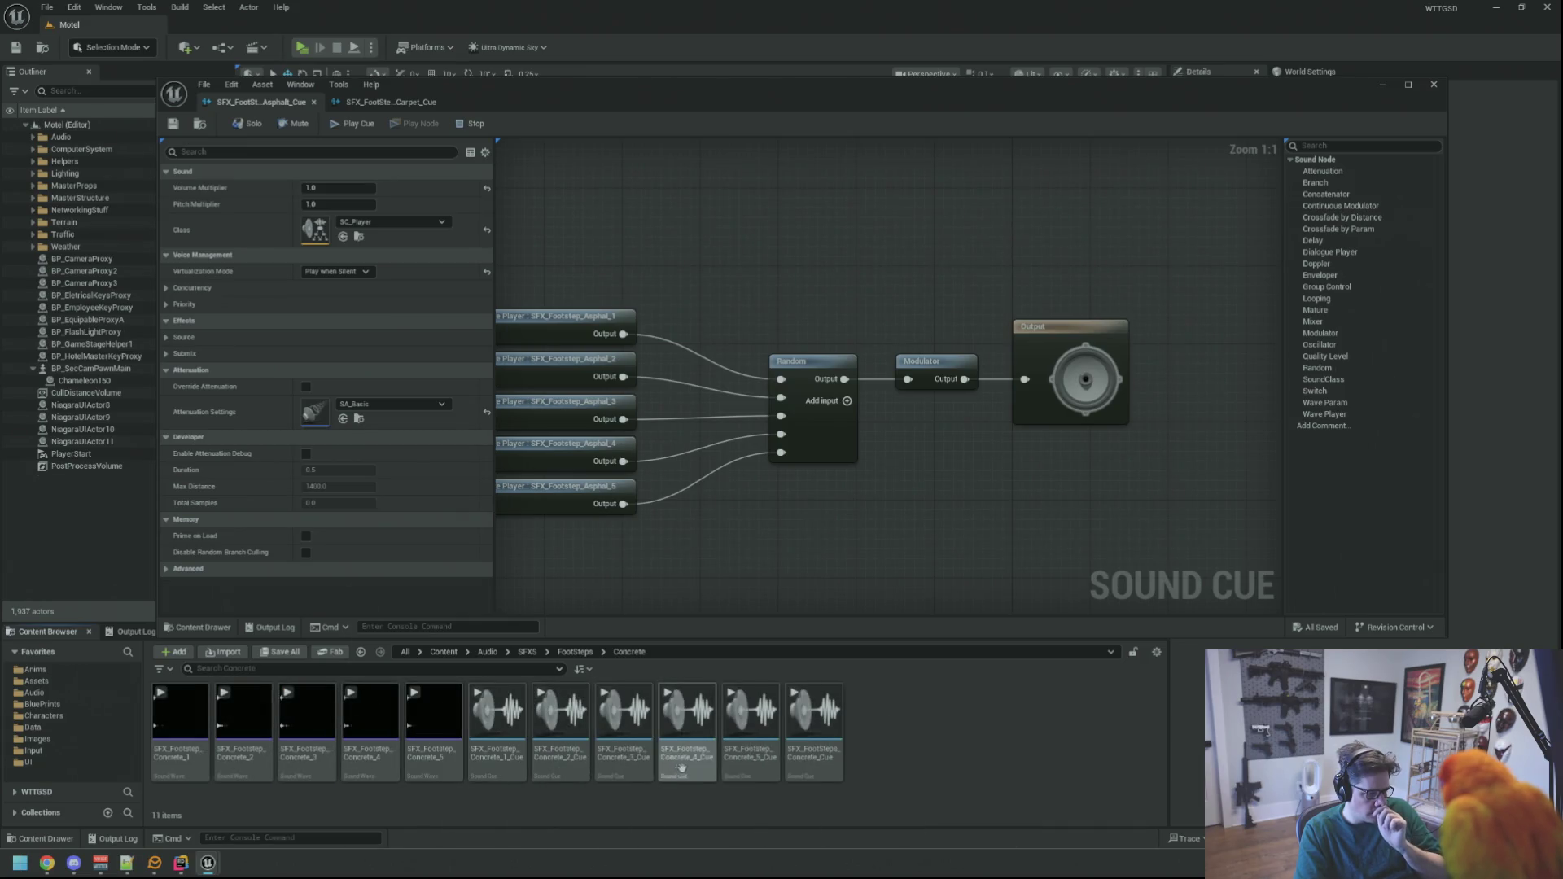
{"action": "double_click", "coordinate": [842, 765]}
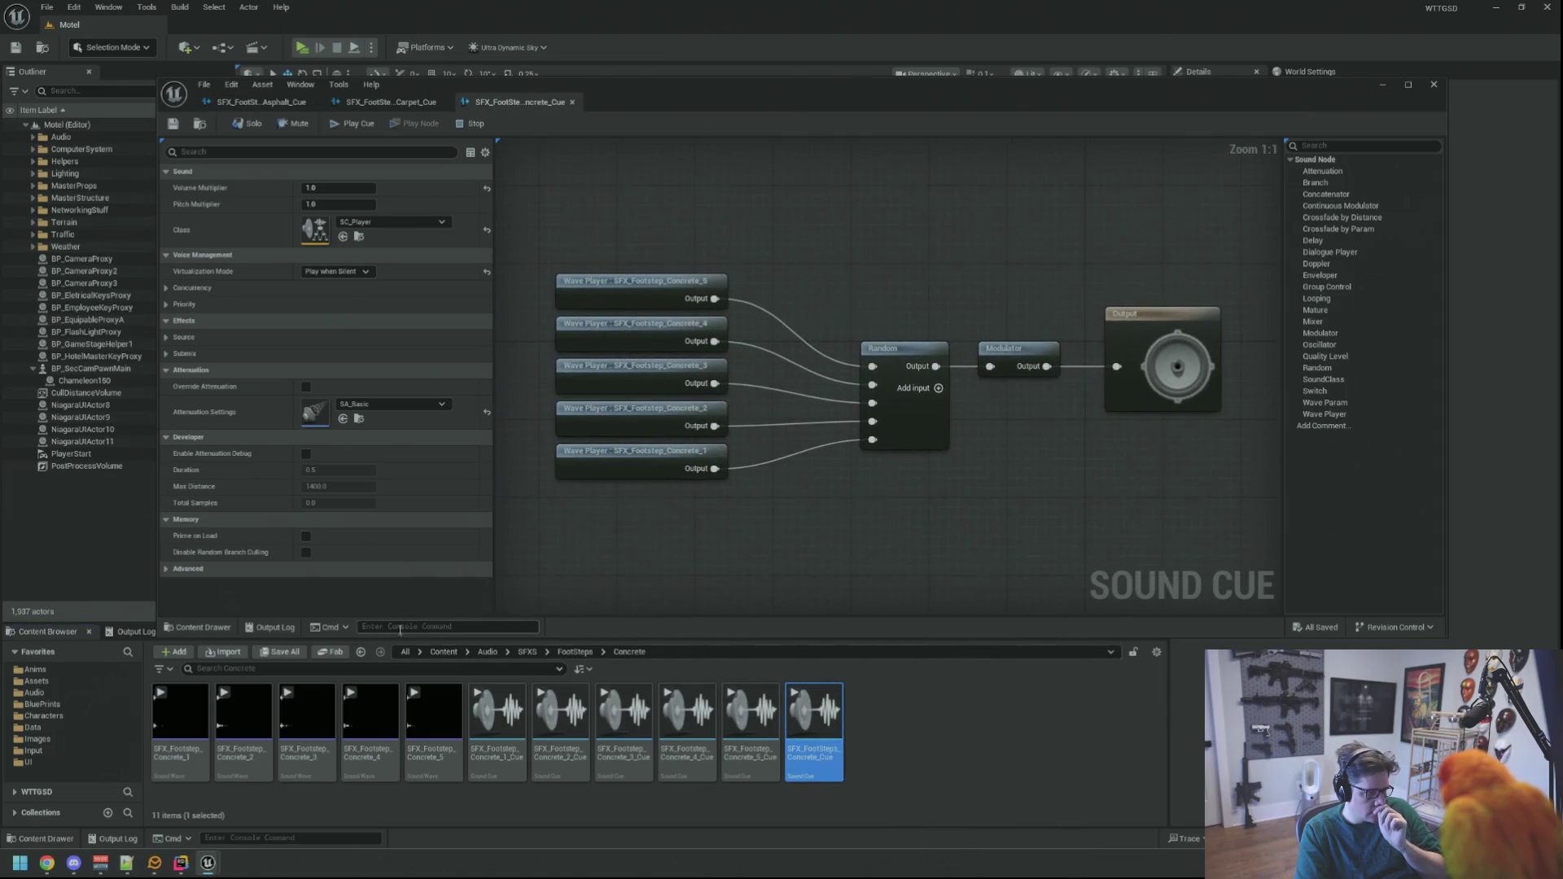
- Open the Grass and Tiles footstep cues too, then return to the Carpet cue
{"action": "left_click", "coordinate": [574, 652]}
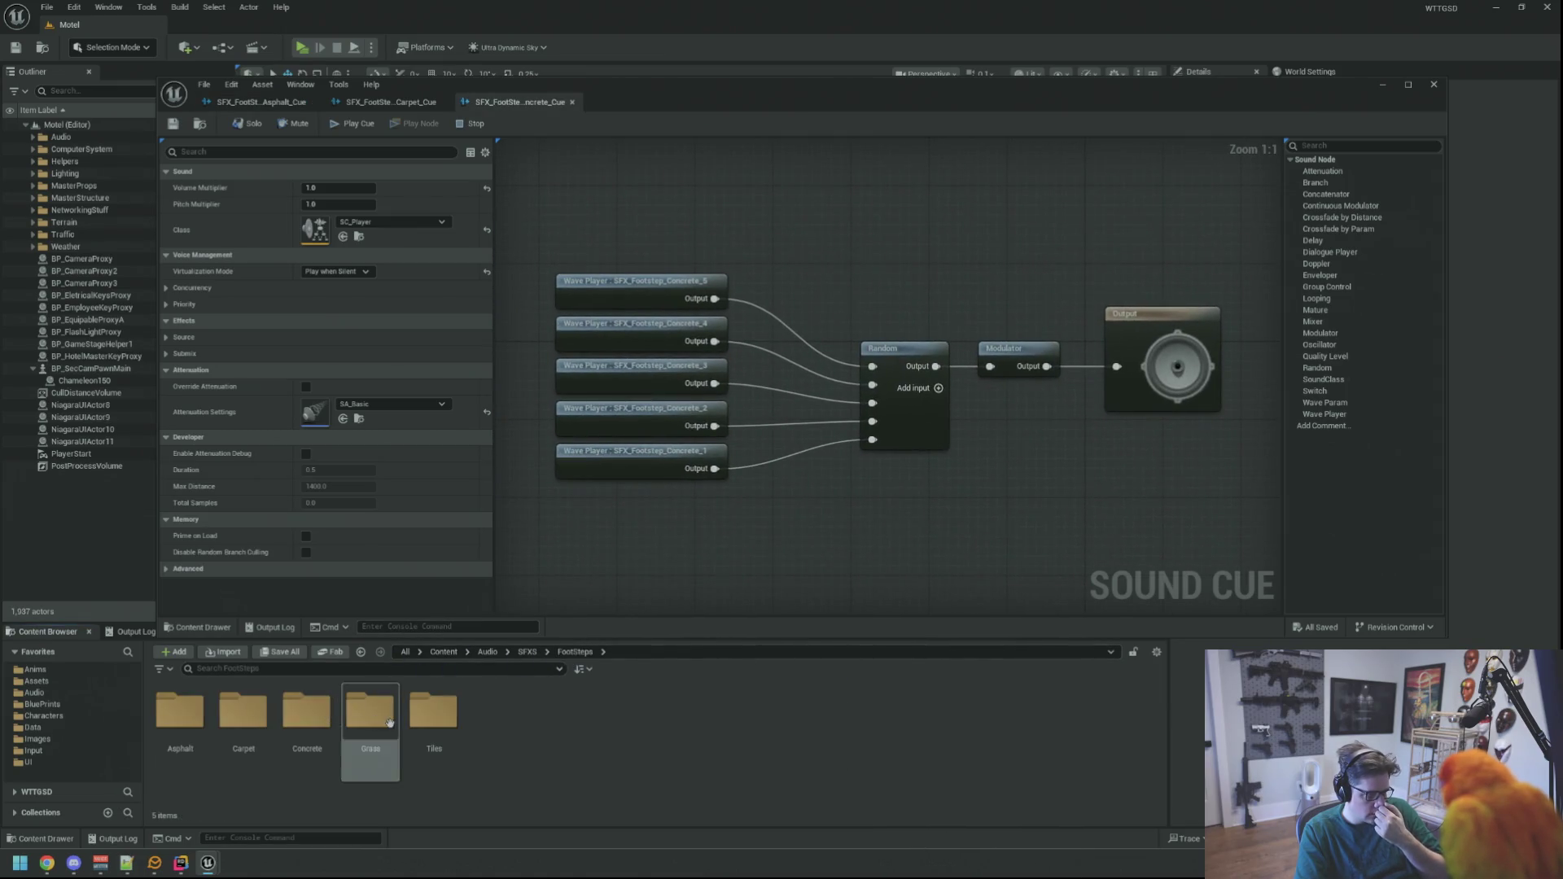
{"action": "double_click", "coordinate": [359, 698]}
{"action": "left_click", "coordinate": [499, 745]}
{"action": "double_click", "coordinate": [499, 744]}
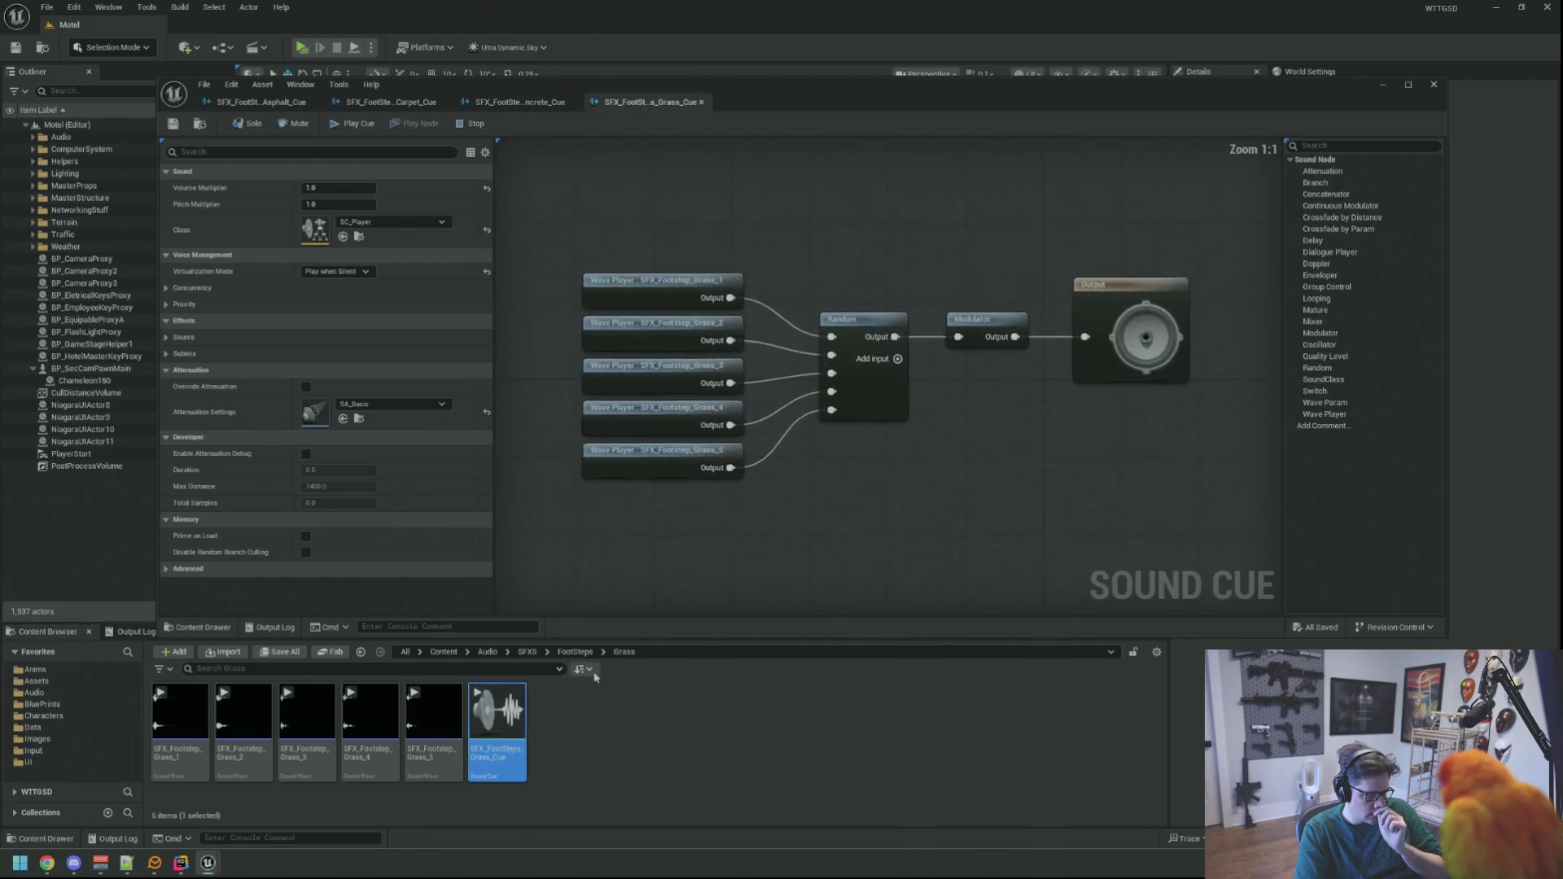
{"action": "left_click", "coordinate": [575, 652]}
{"action": "double_click", "coordinate": [432, 715]}
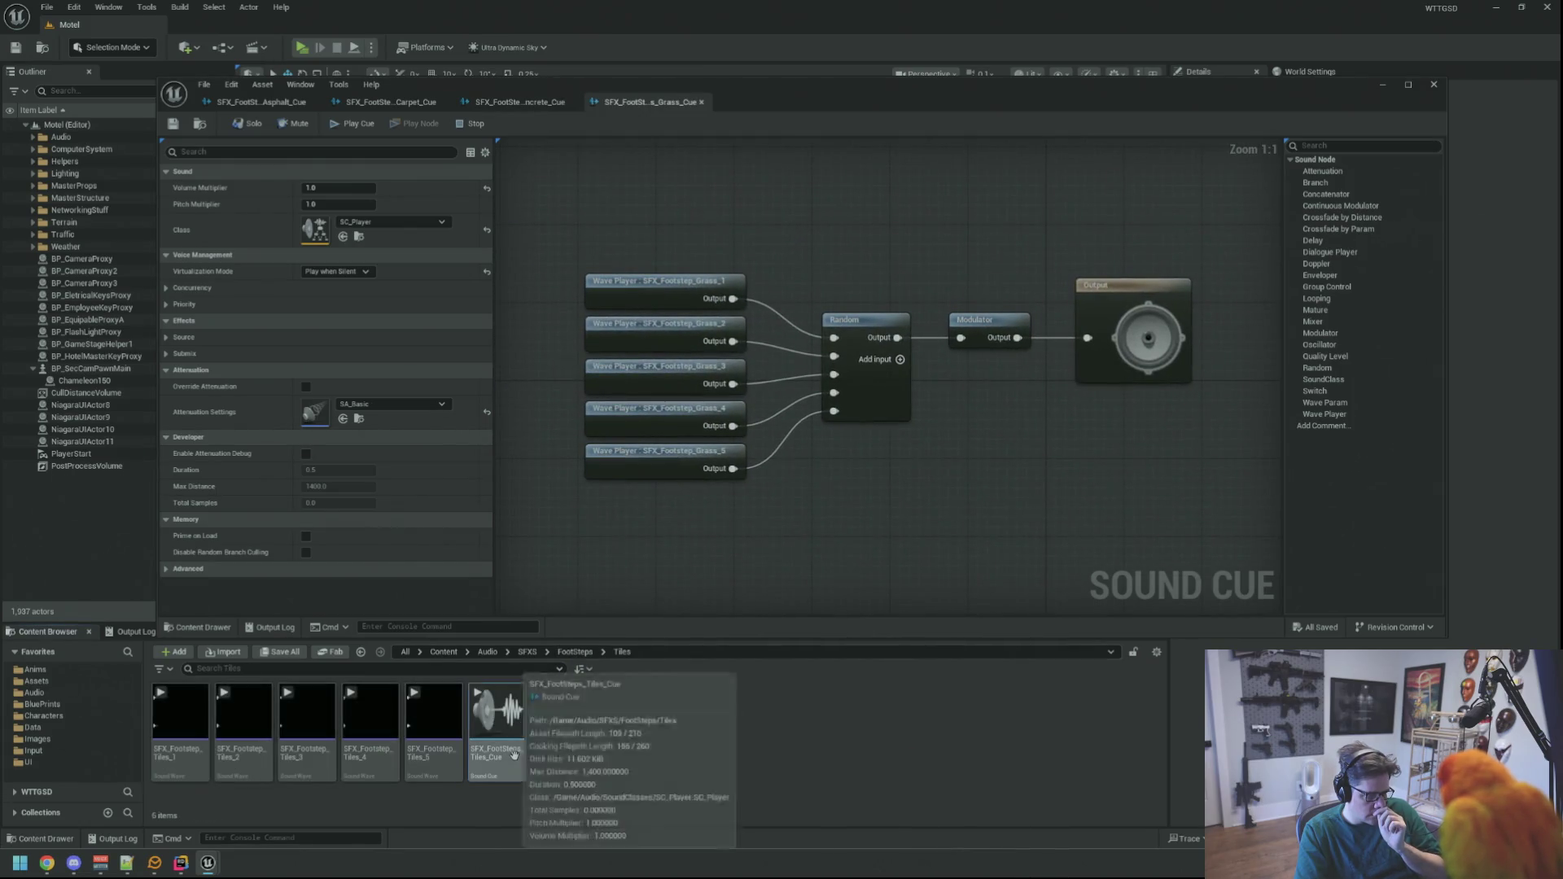
{"action": "double_click", "coordinate": [497, 714]}
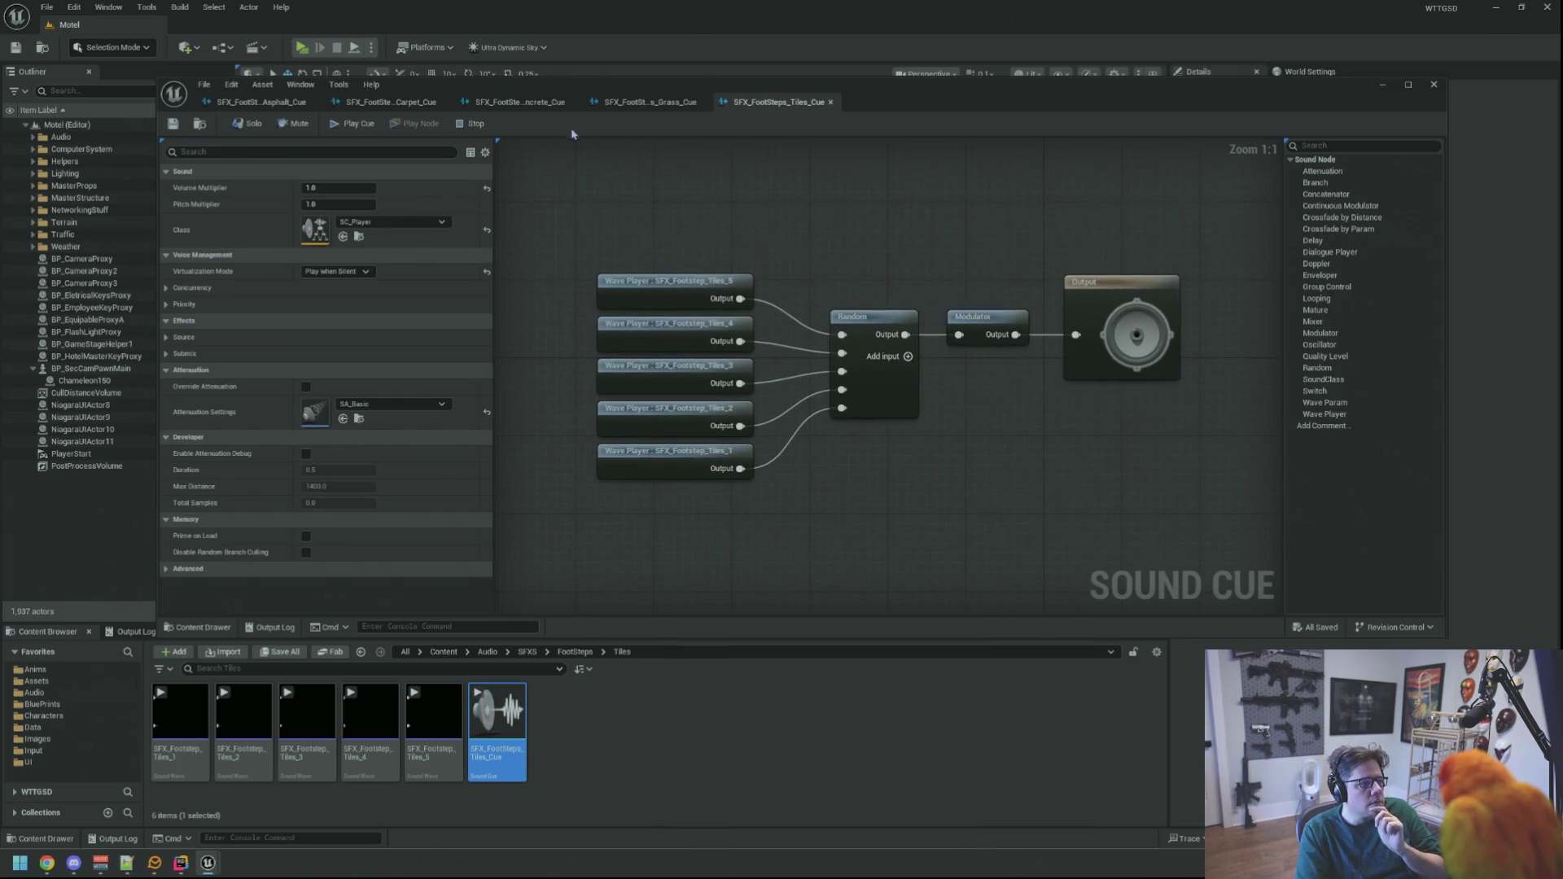
{"action": "left_click", "coordinate": [373, 104]}
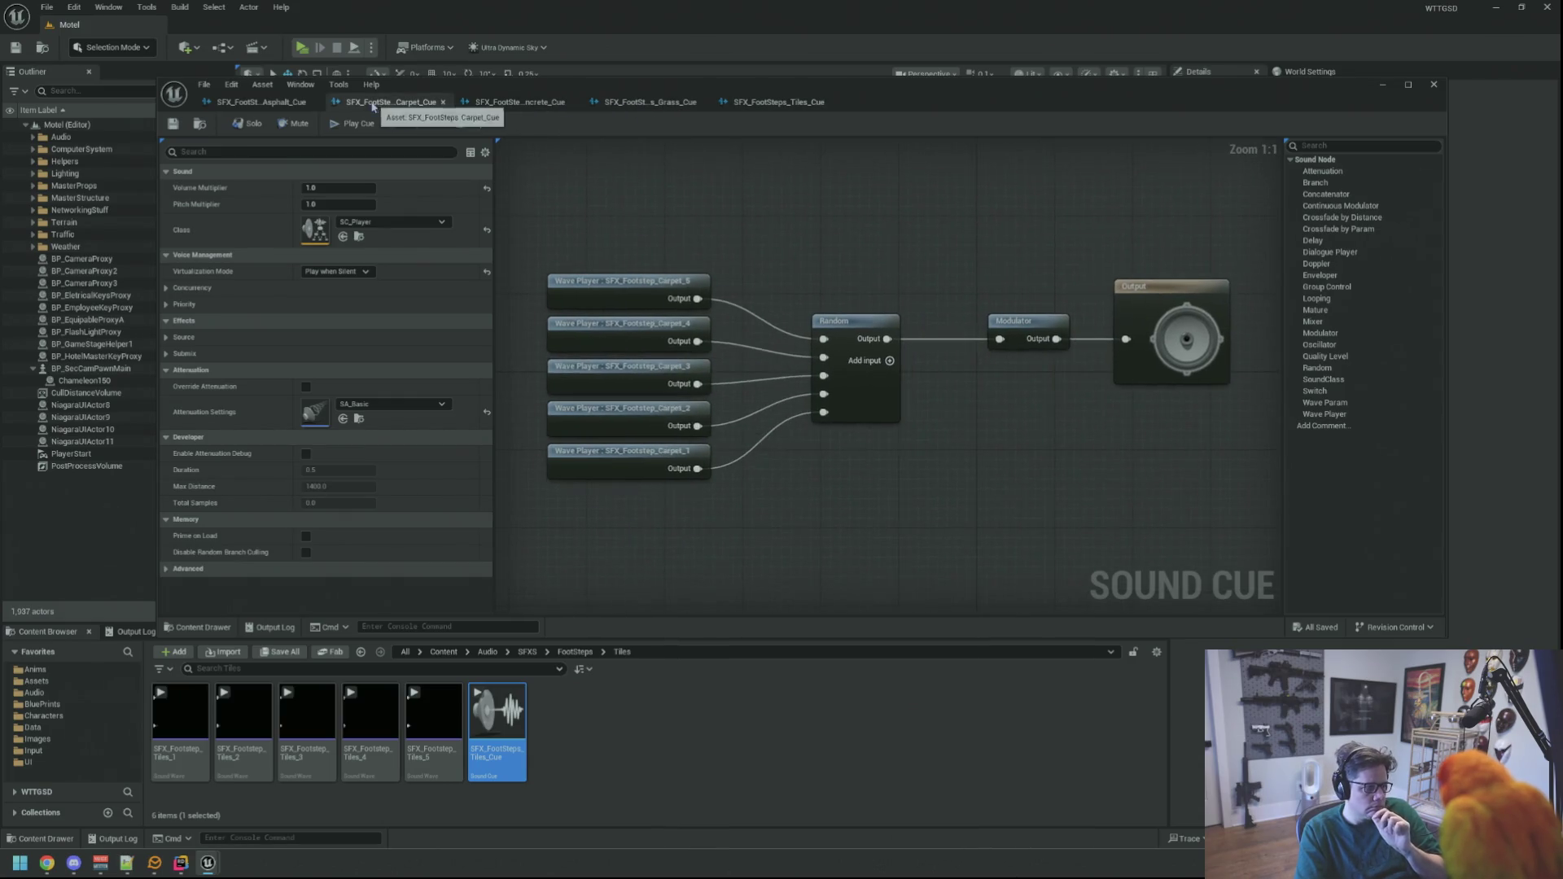
- Set the Concrete cue's Modulator volume range to 0.14–0.16 and launch a play test
{"action": "left_click", "coordinate": [507, 104]}
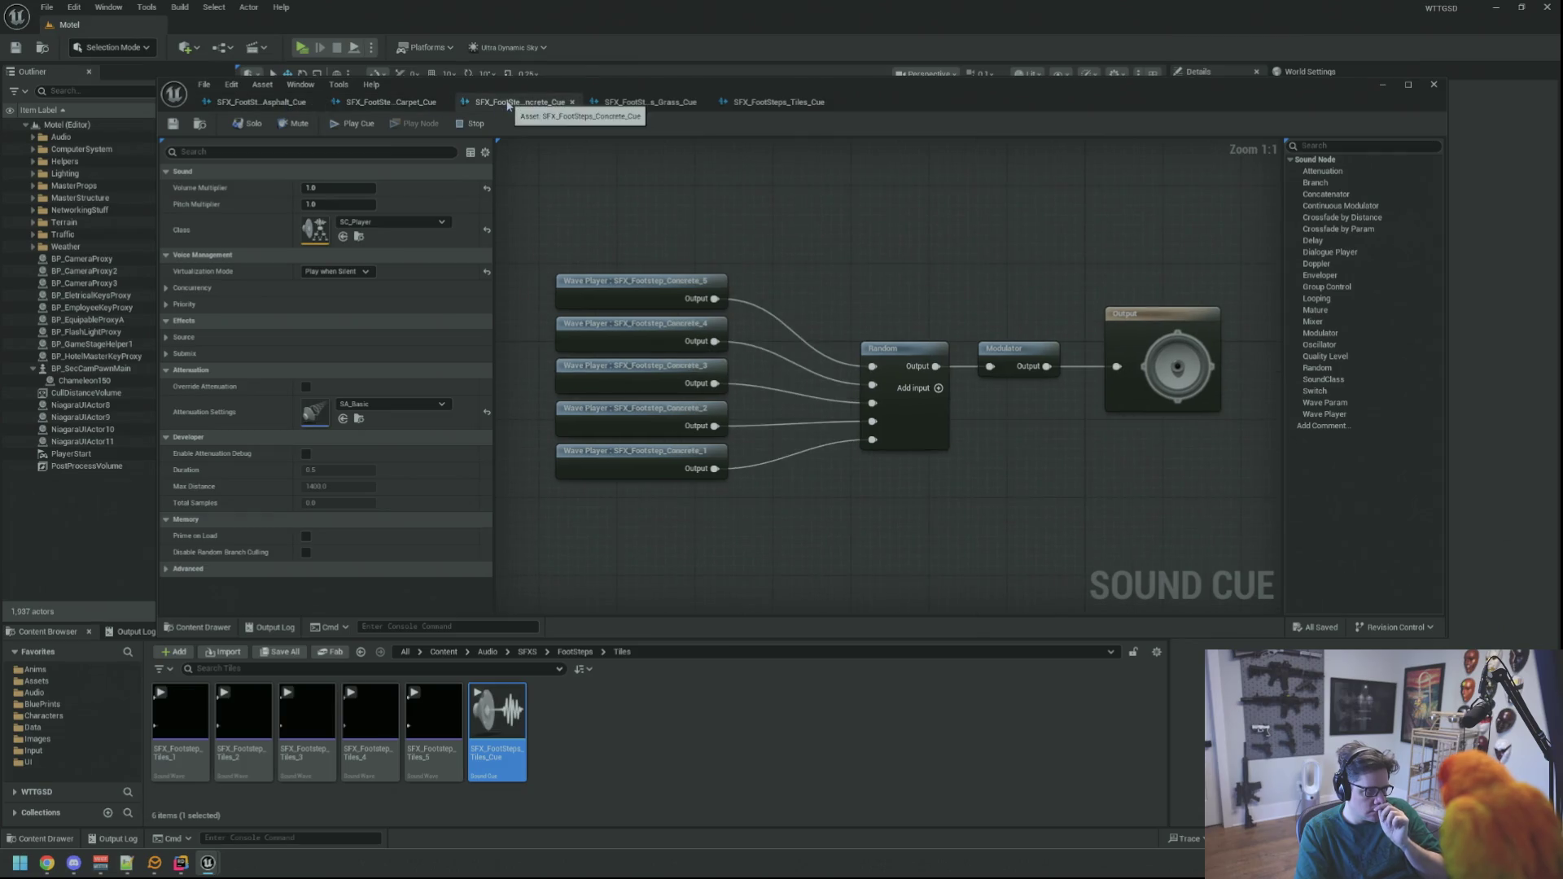
{"action": "left_click", "coordinate": [985, 349]}
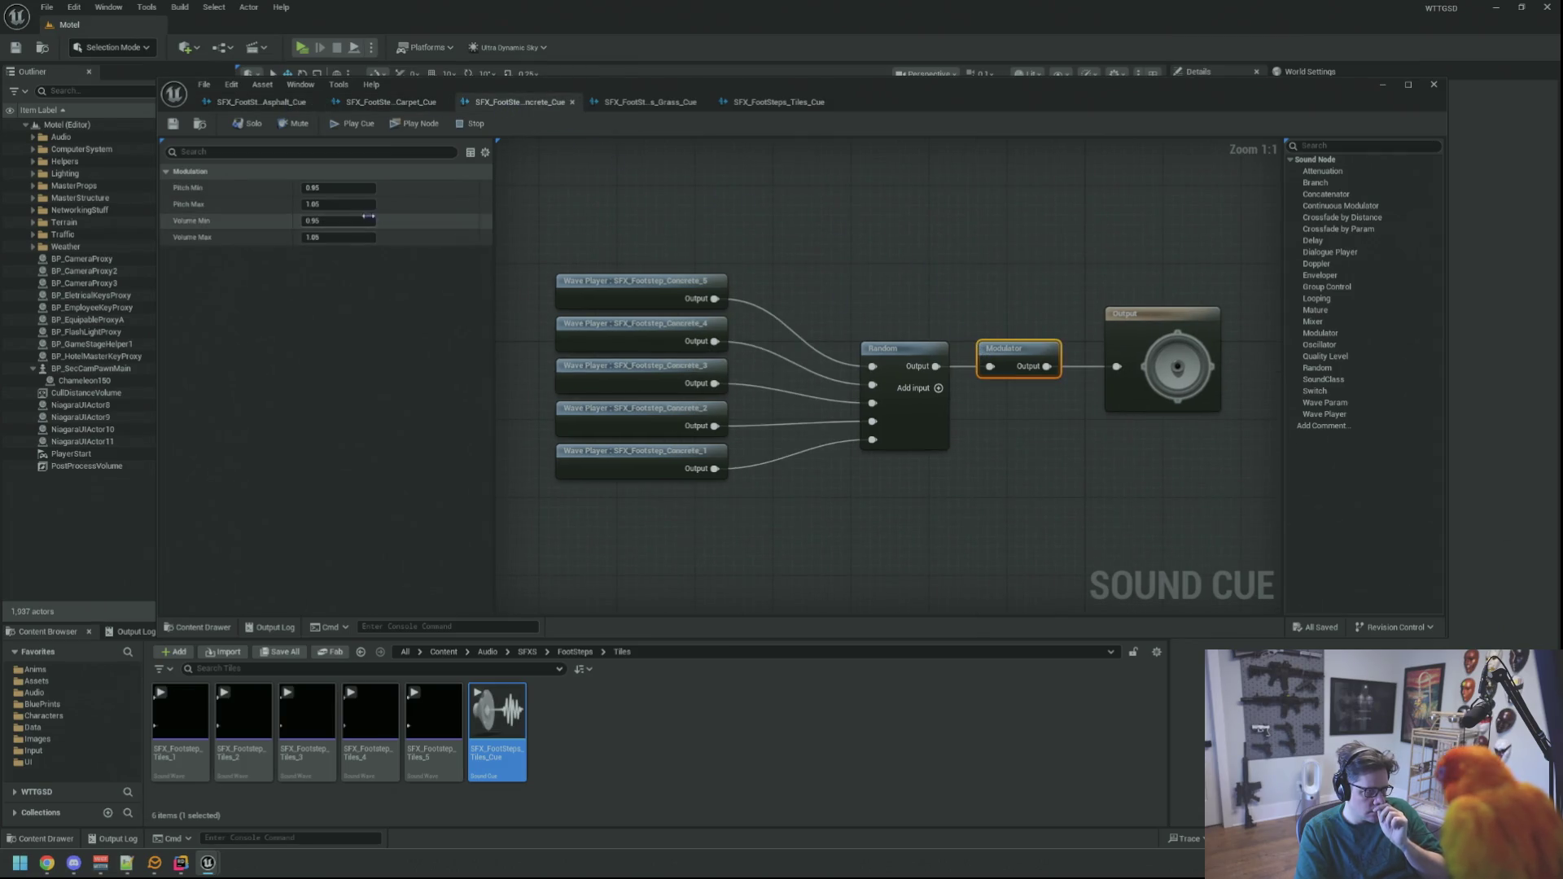
{"action": "left_click", "coordinate": [360, 187]}
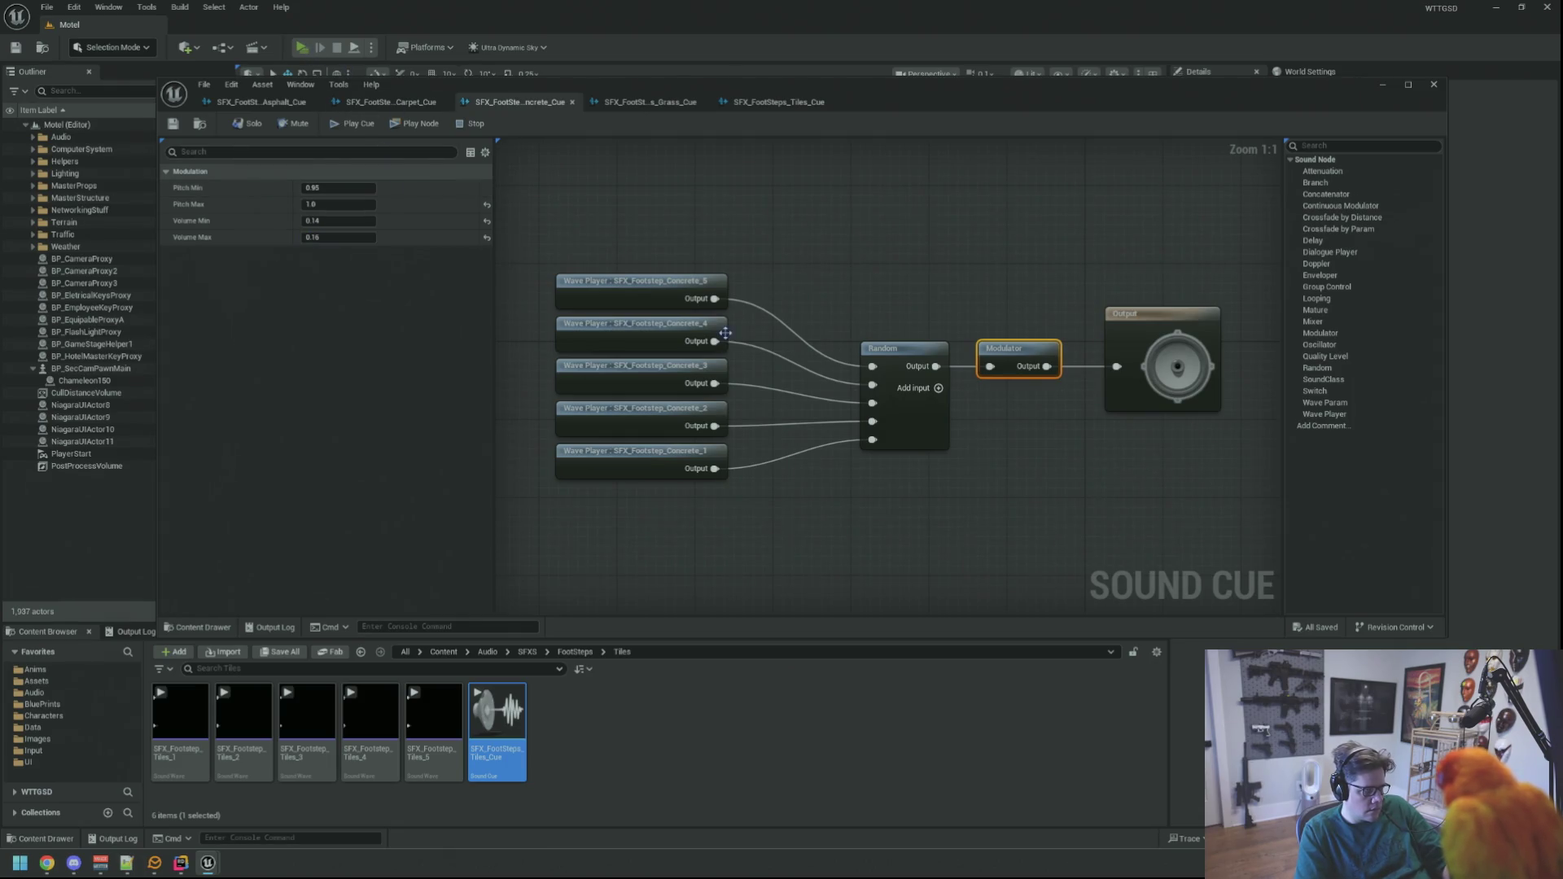
{"action": "key", "text": "alt+p"}
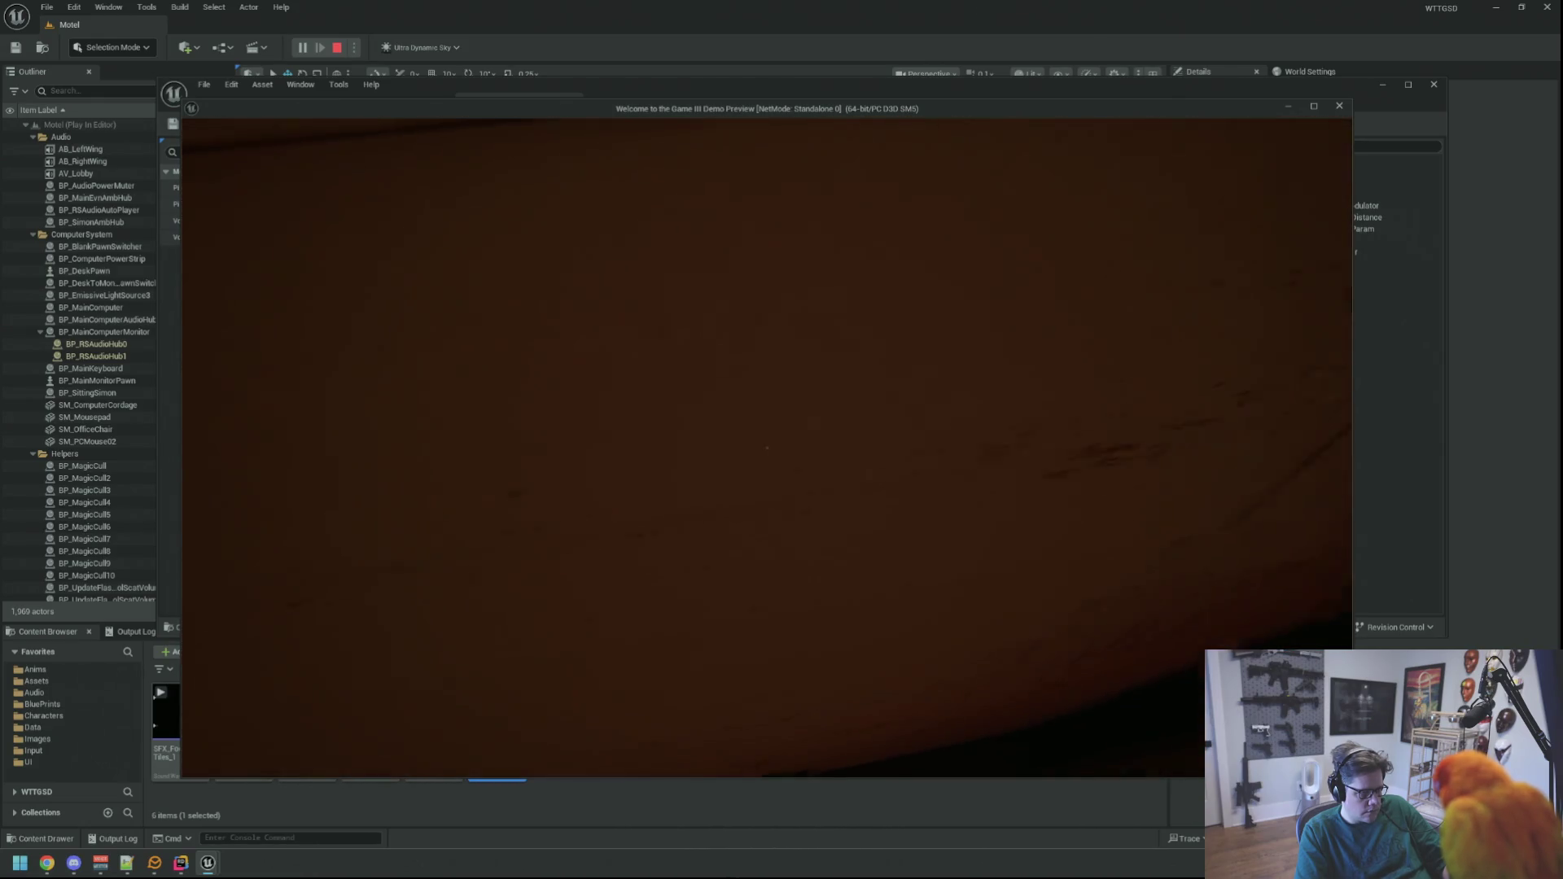
- In Rider, close the Crash Reporter and go to ProcessFootStep in MainCharacter.cpp
{"action": "key", "text": "alt+Tab"}
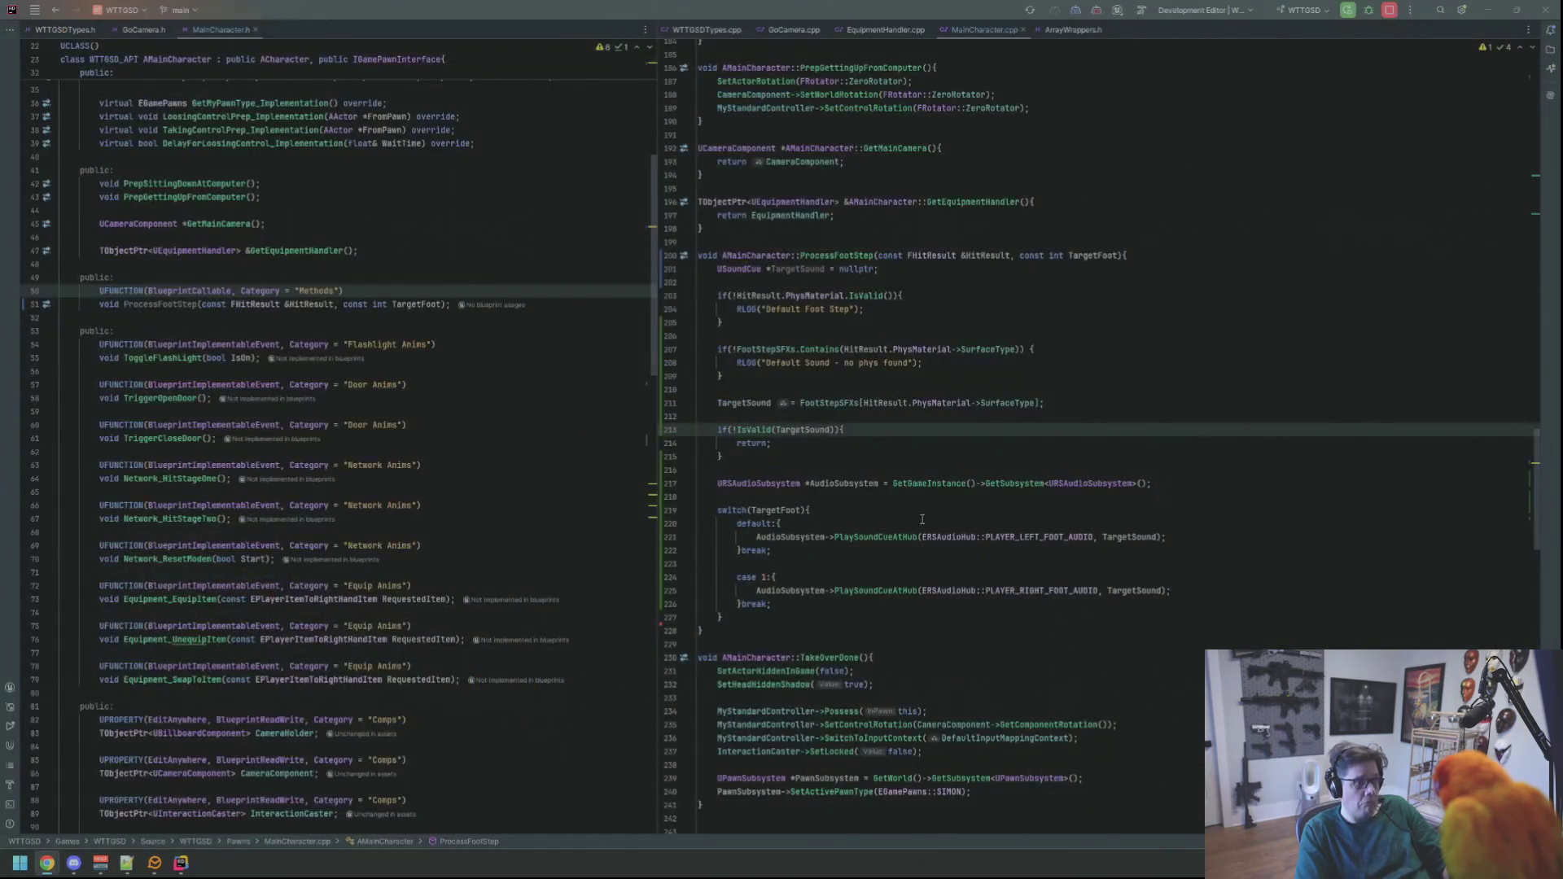
{"action": "left_click", "coordinate": [898, 457]}
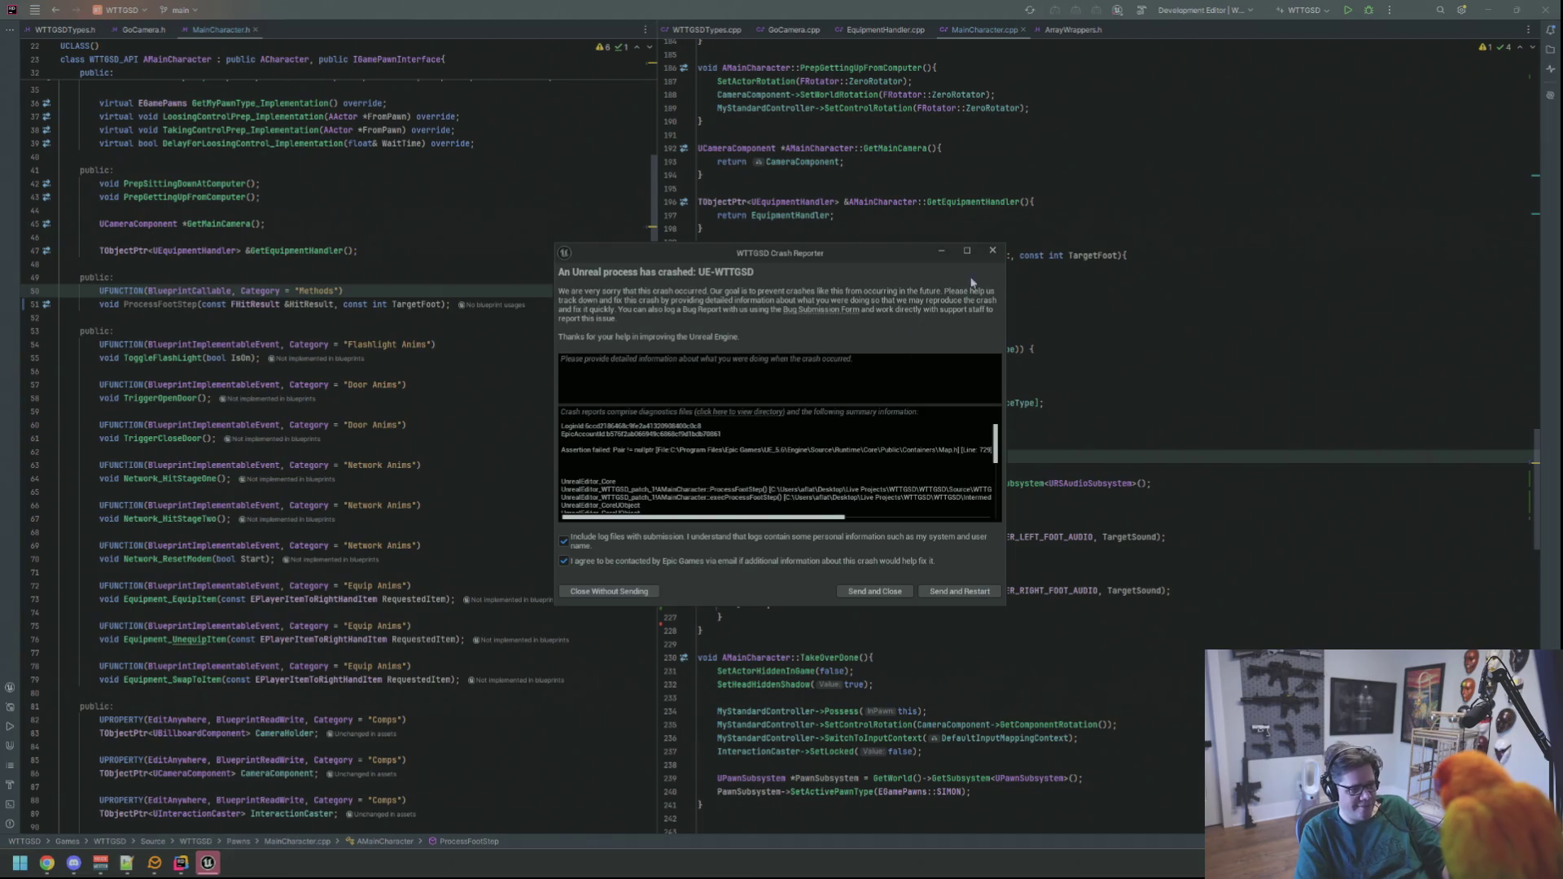
{"action": "left_click", "coordinate": [993, 251]}
{"action": "left_click", "coordinate": [1224, 191]}
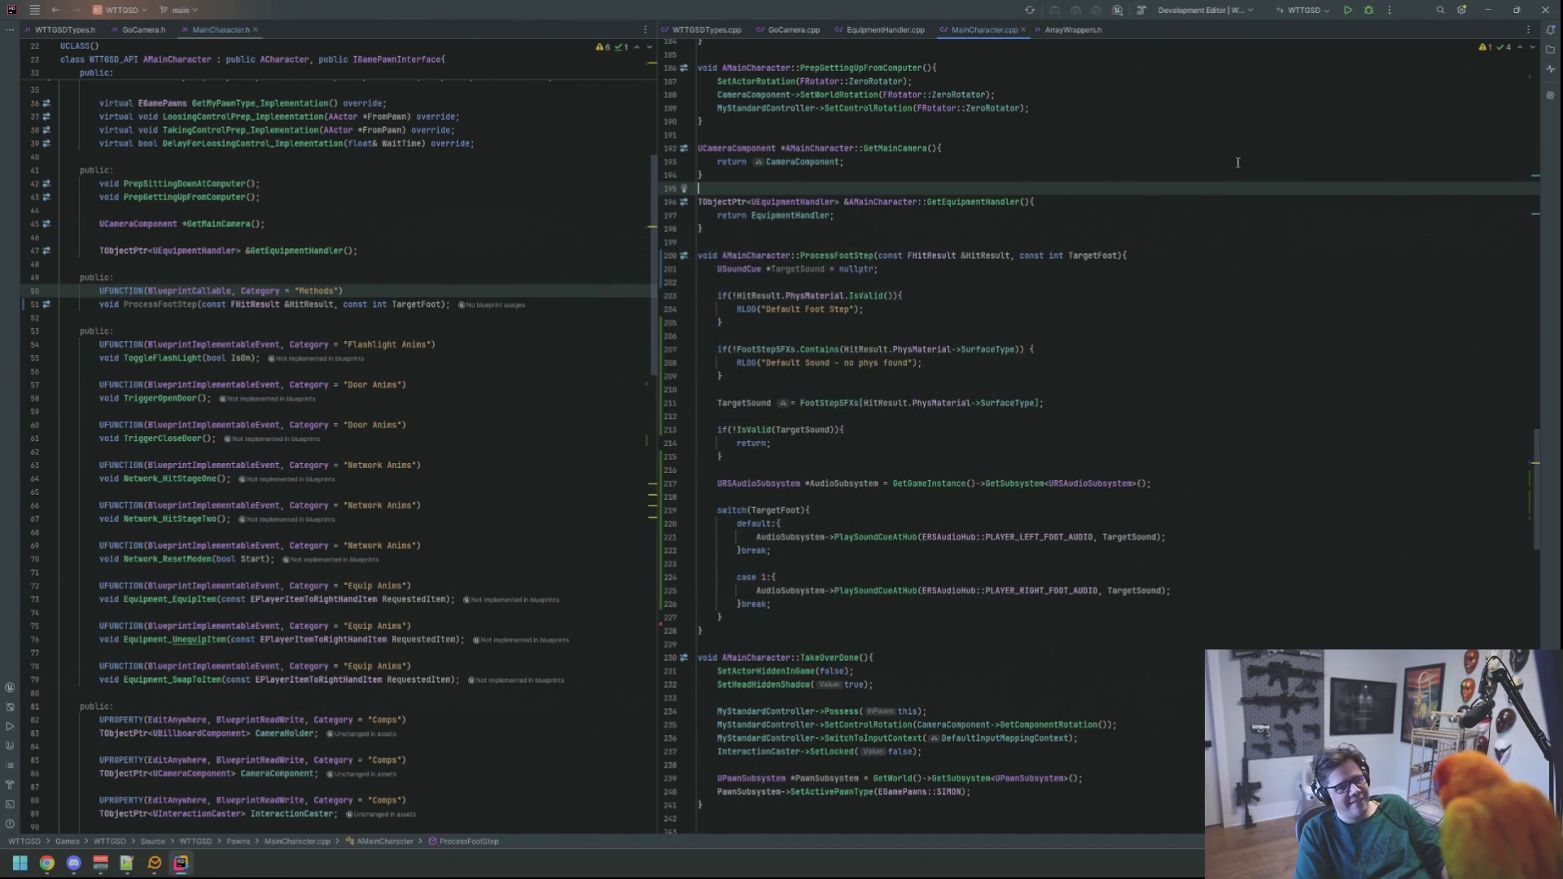
{"action": "left_click", "coordinate": [941, 242]}
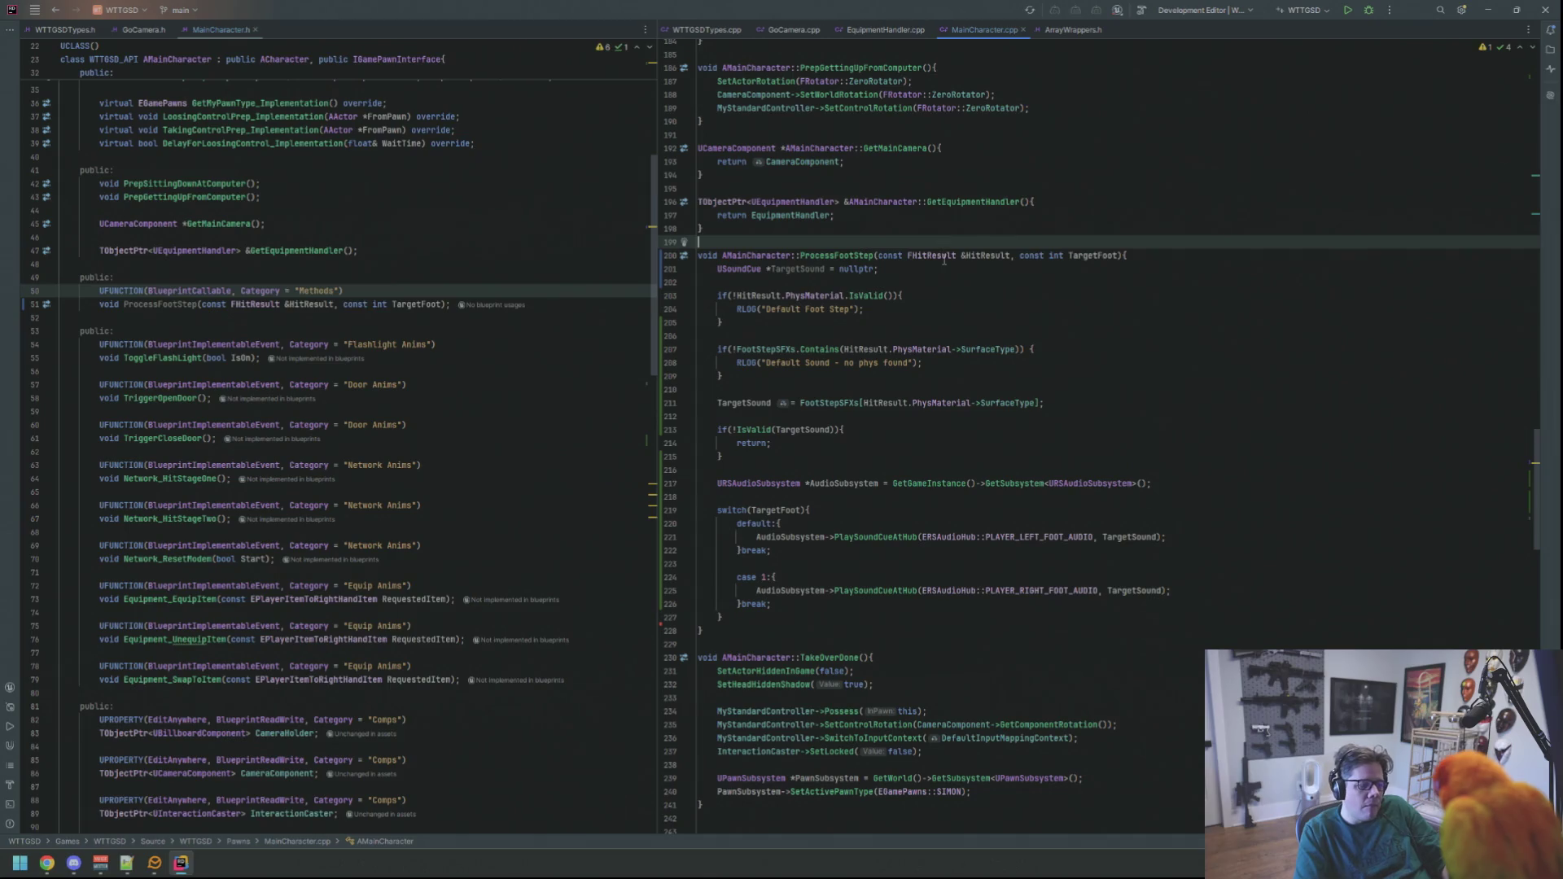
{"action": "left_click", "coordinate": [927, 319]}
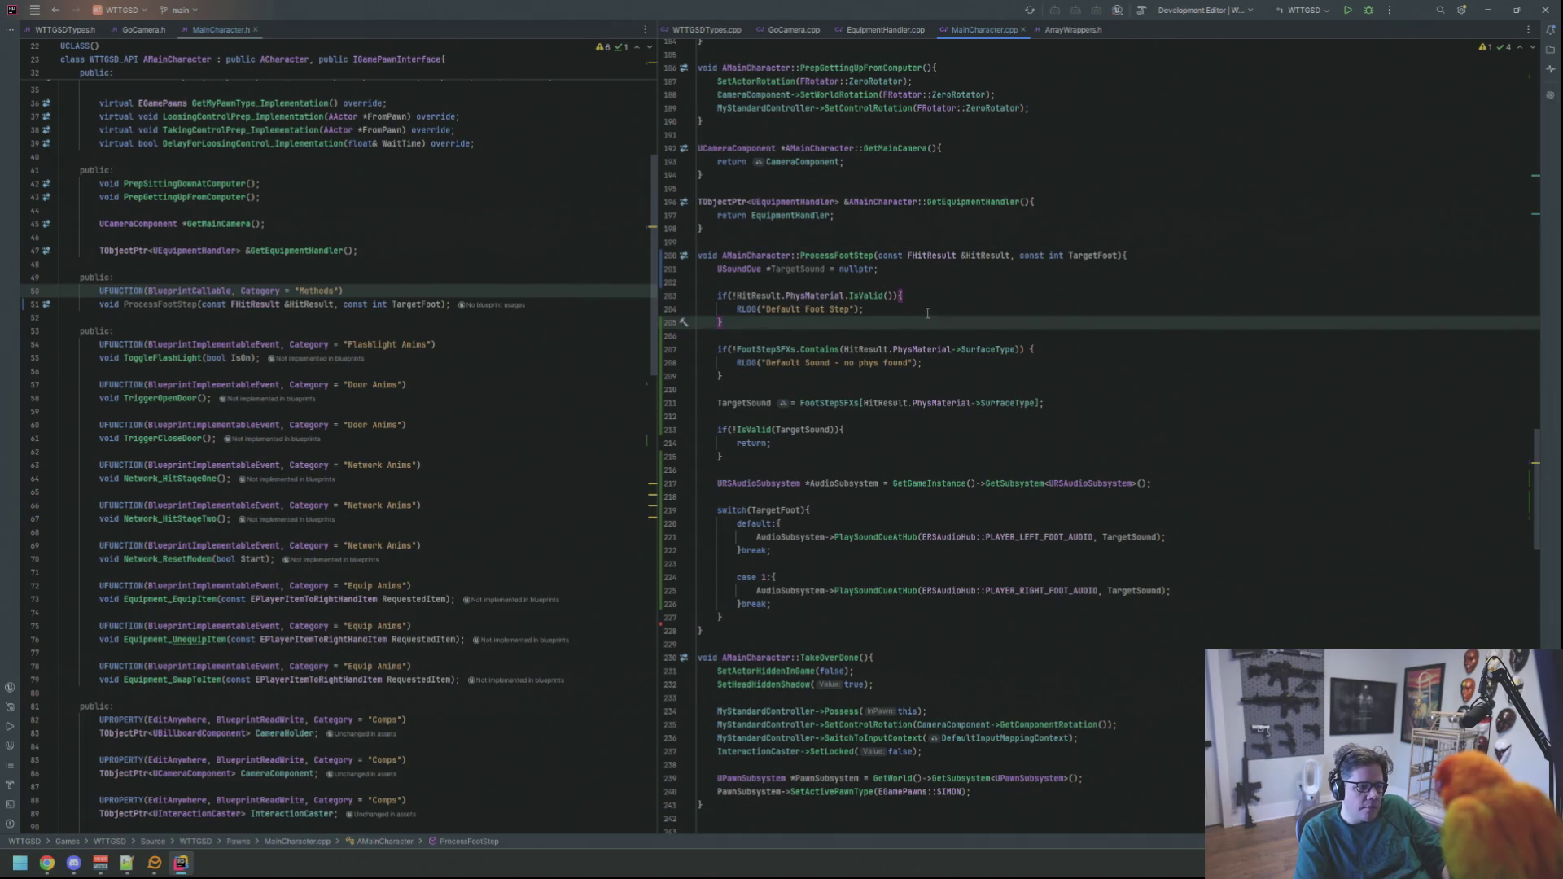
{"action": "left_click", "coordinate": [932, 295]}
{"action": "left_click", "coordinate": [939, 280]}
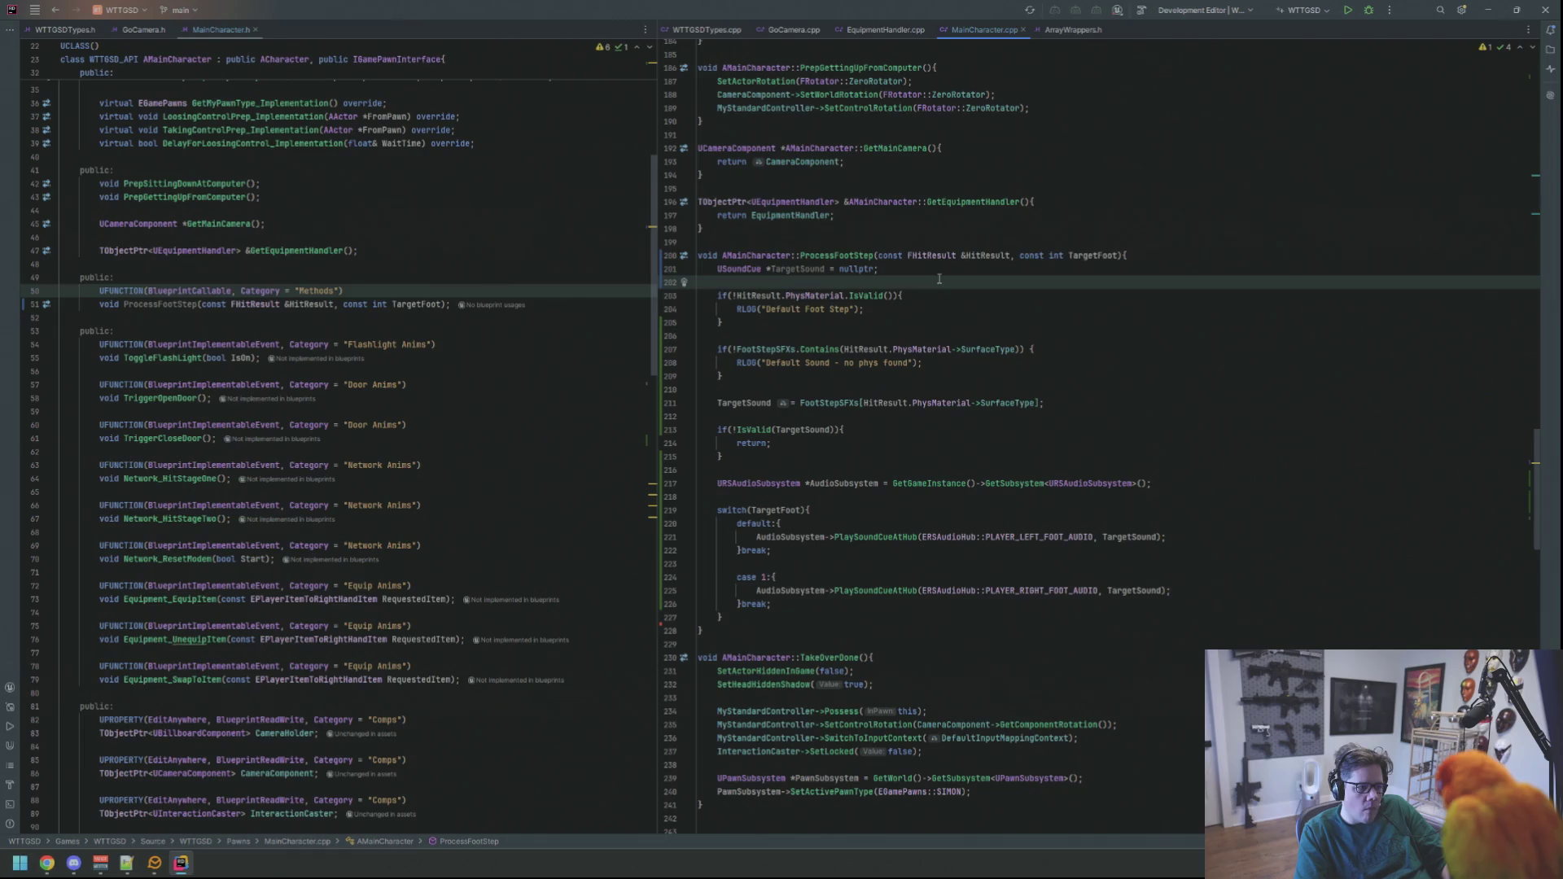
- Add return; after both RLOG lines, build, and relaunch the Unreal Editor
{"action": "left_click", "coordinate": [903, 307]}
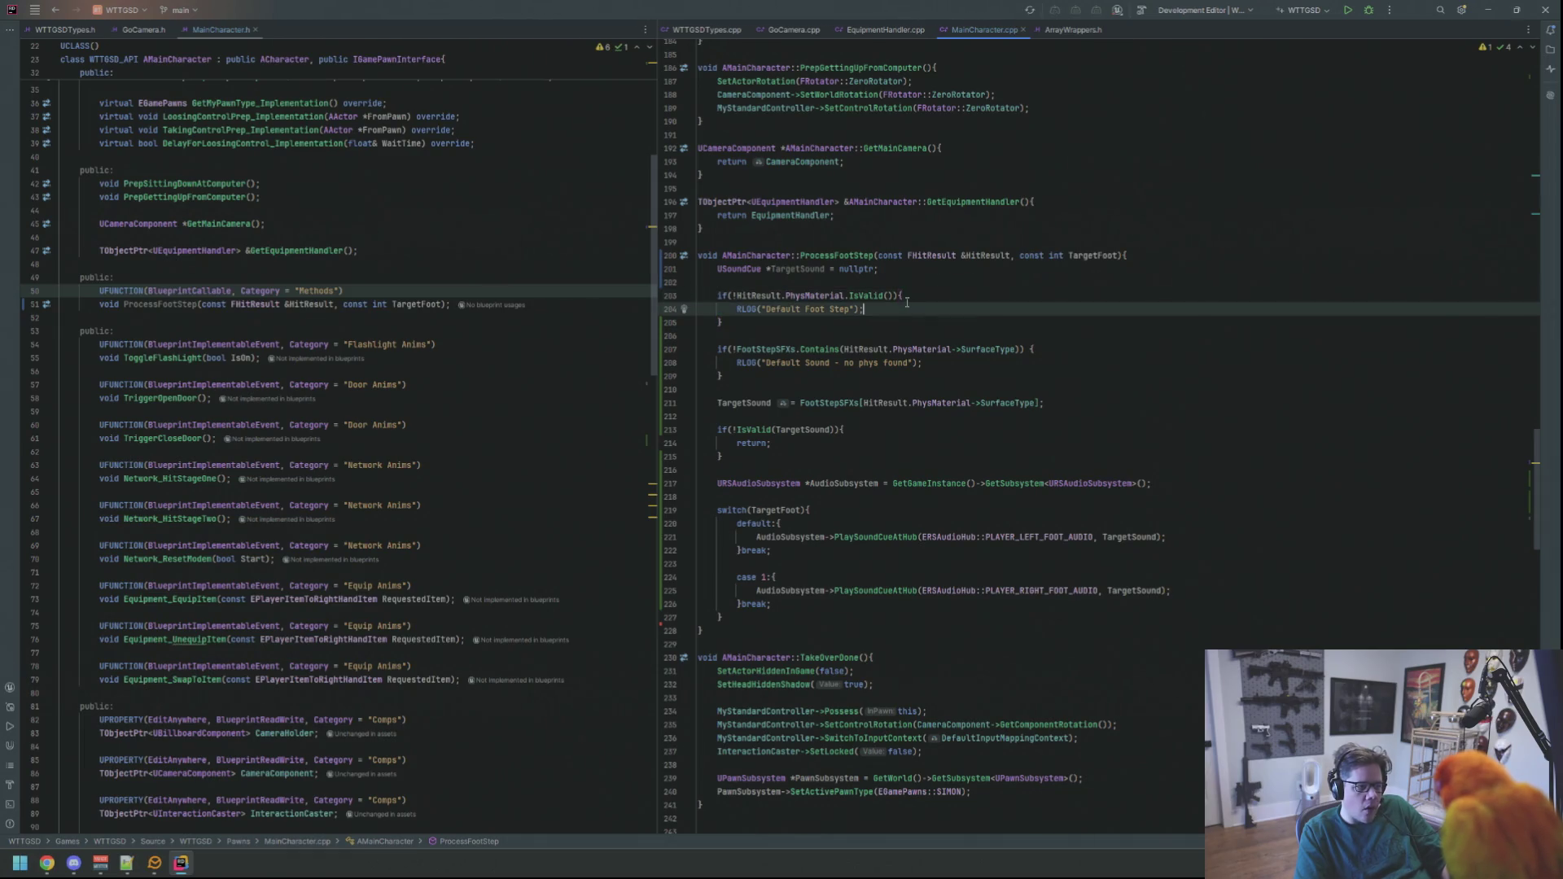
{"action": "key", "text": "Return"}
{"action": "type", "text": "return;"}
{"action": "left_click", "coordinate": [905, 337]}
{"action": "left_click", "coordinate": [940, 376]}
{"action": "key", "text": "Return"}
{"action": "type", "text": "return;"}
{"action": "left_click", "coordinate": [959, 336]}
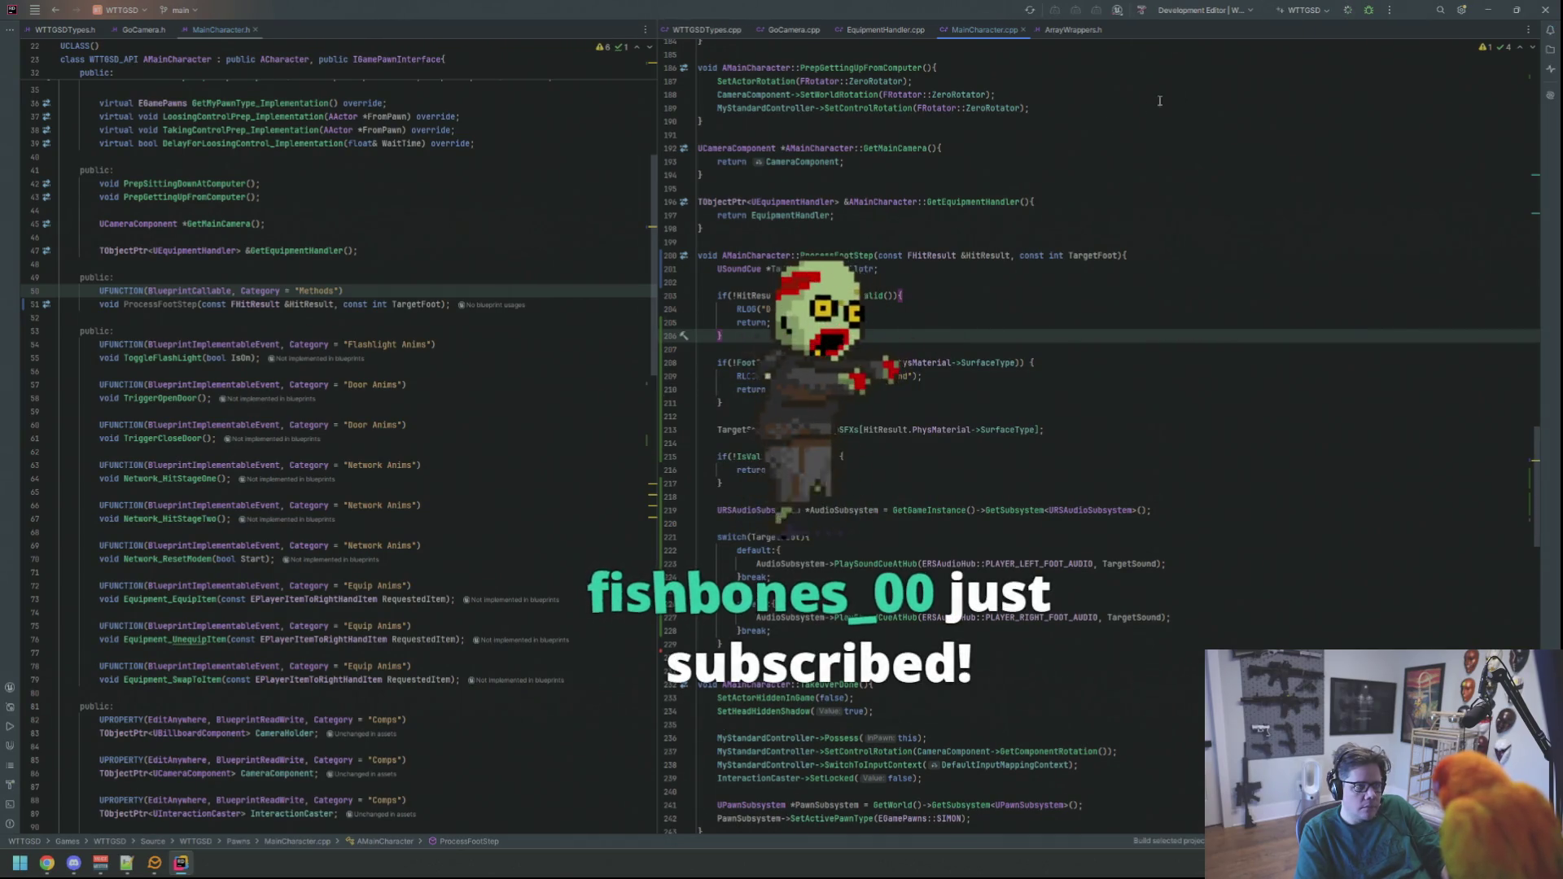
{"action": "left_click", "coordinate": [1054, 188]}
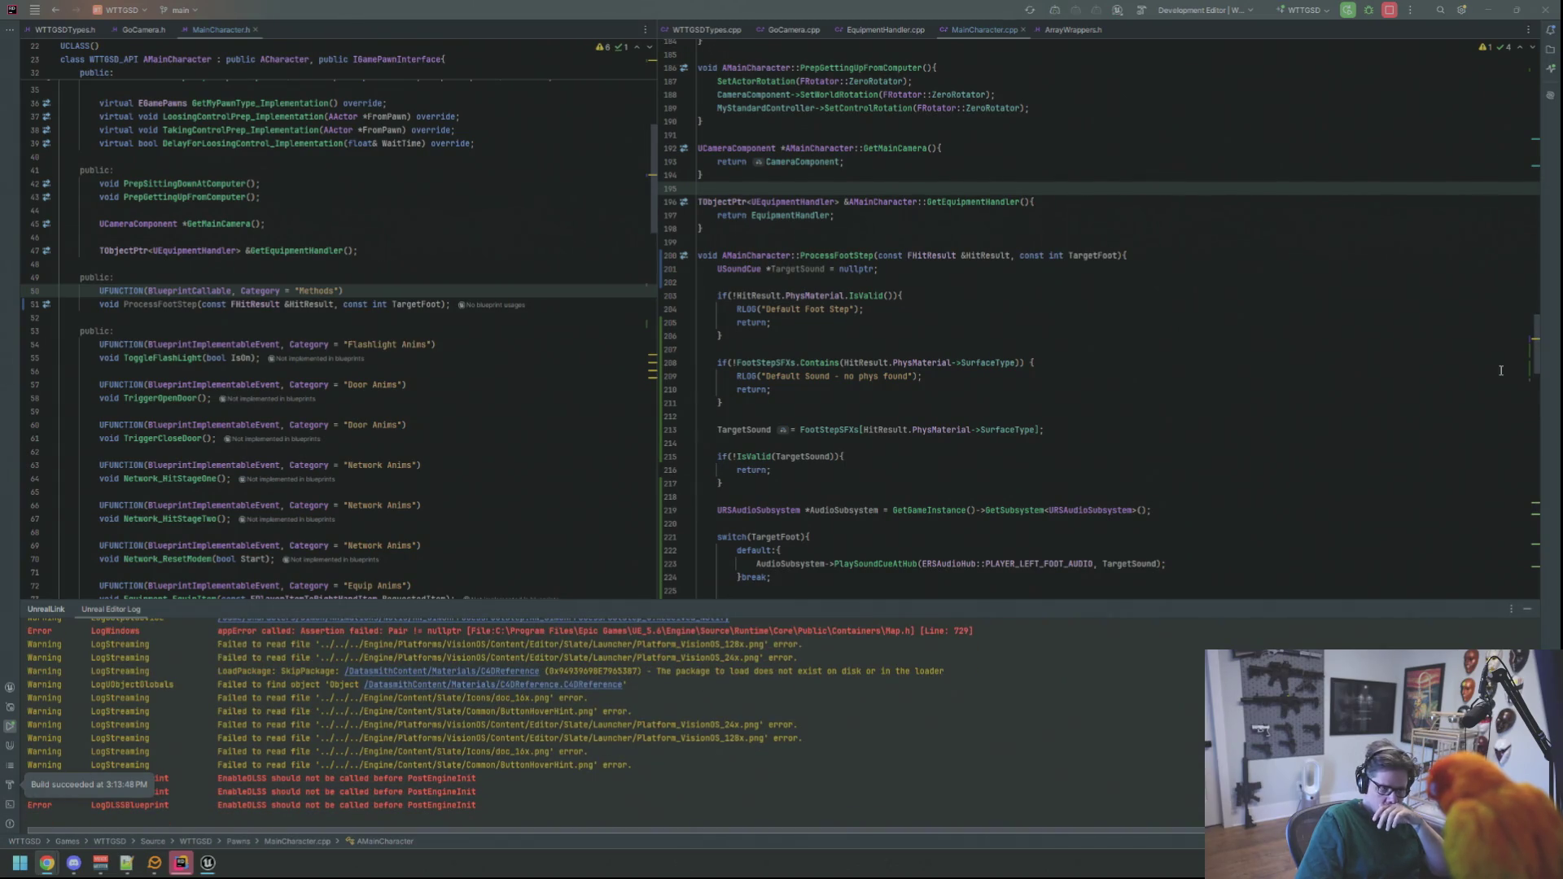
{"action": "left_click", "coordinate": [207, 861]}
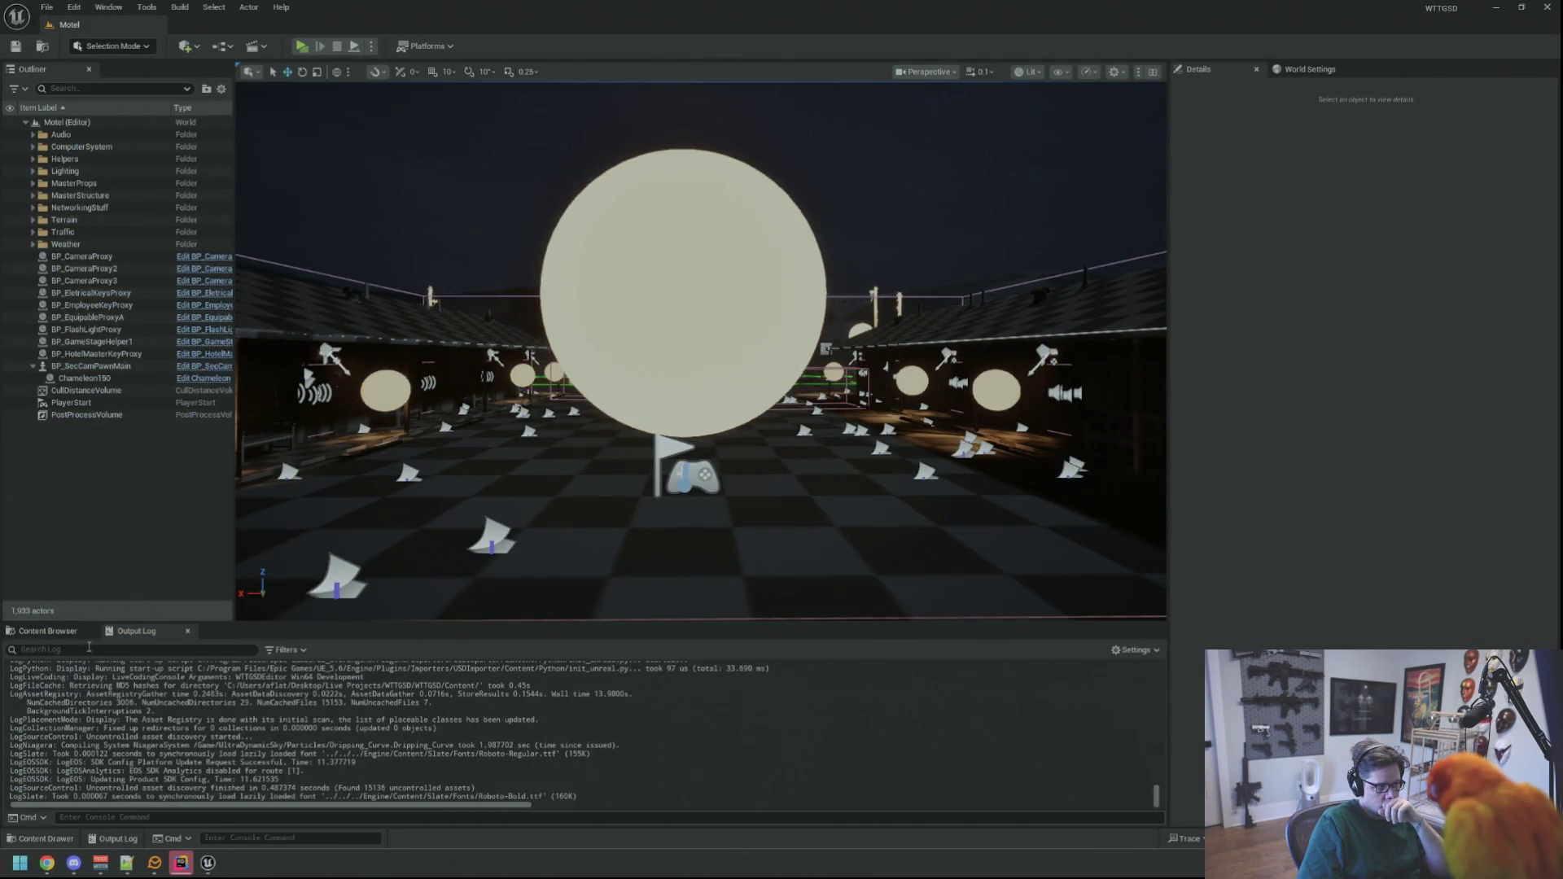
- Check the Modulator values on the Asphalt and Carpet cues
{"action": "left_click", "coordinate": [76, 639]}
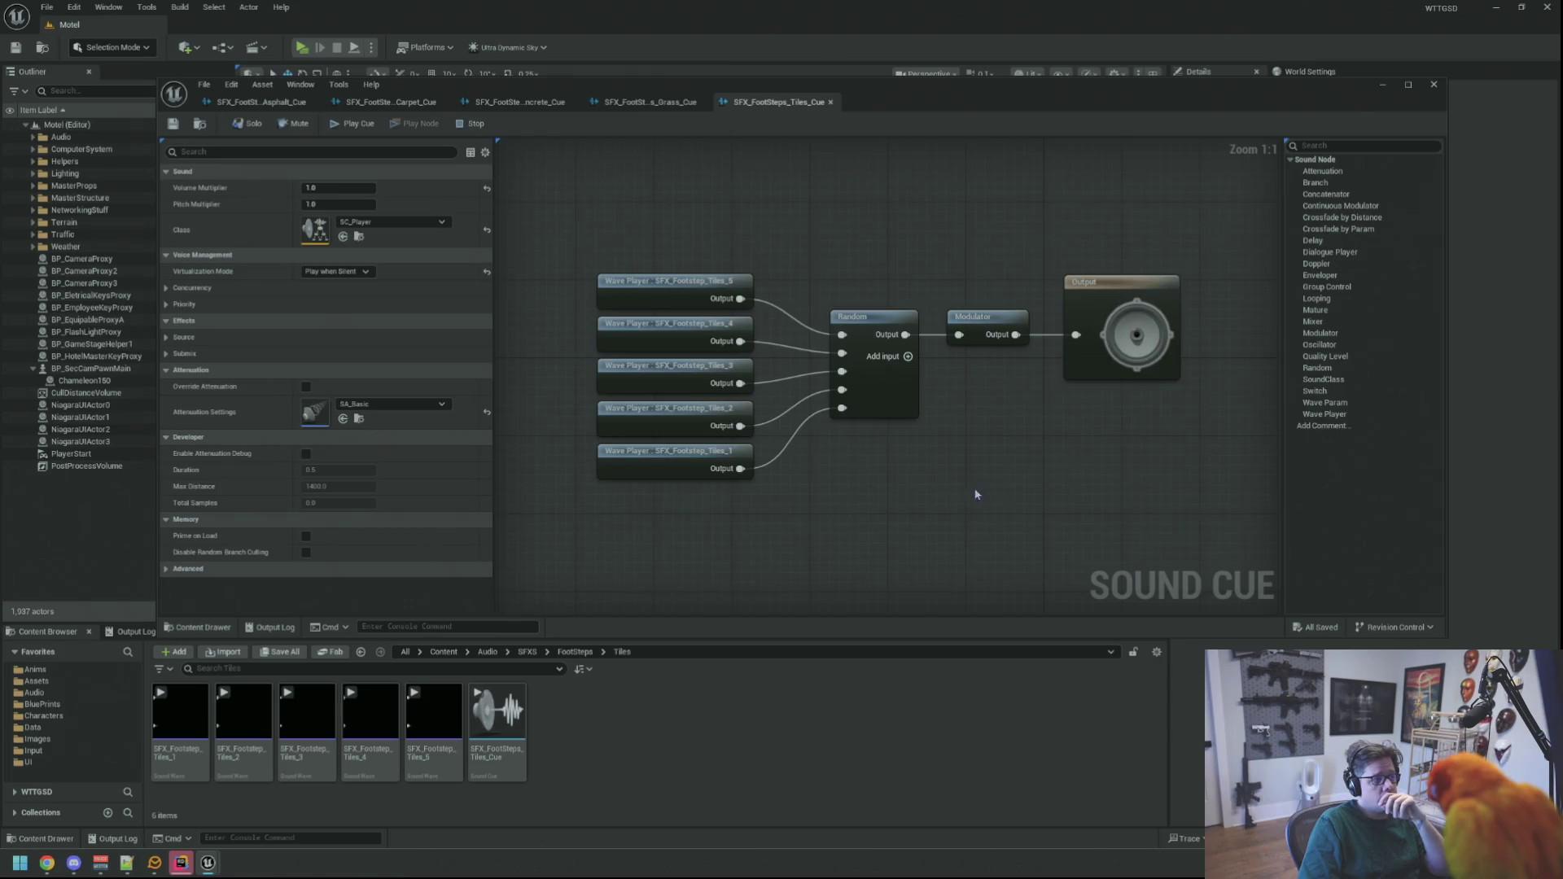
{"action": "left_click", "coordinate": [260, 102]}
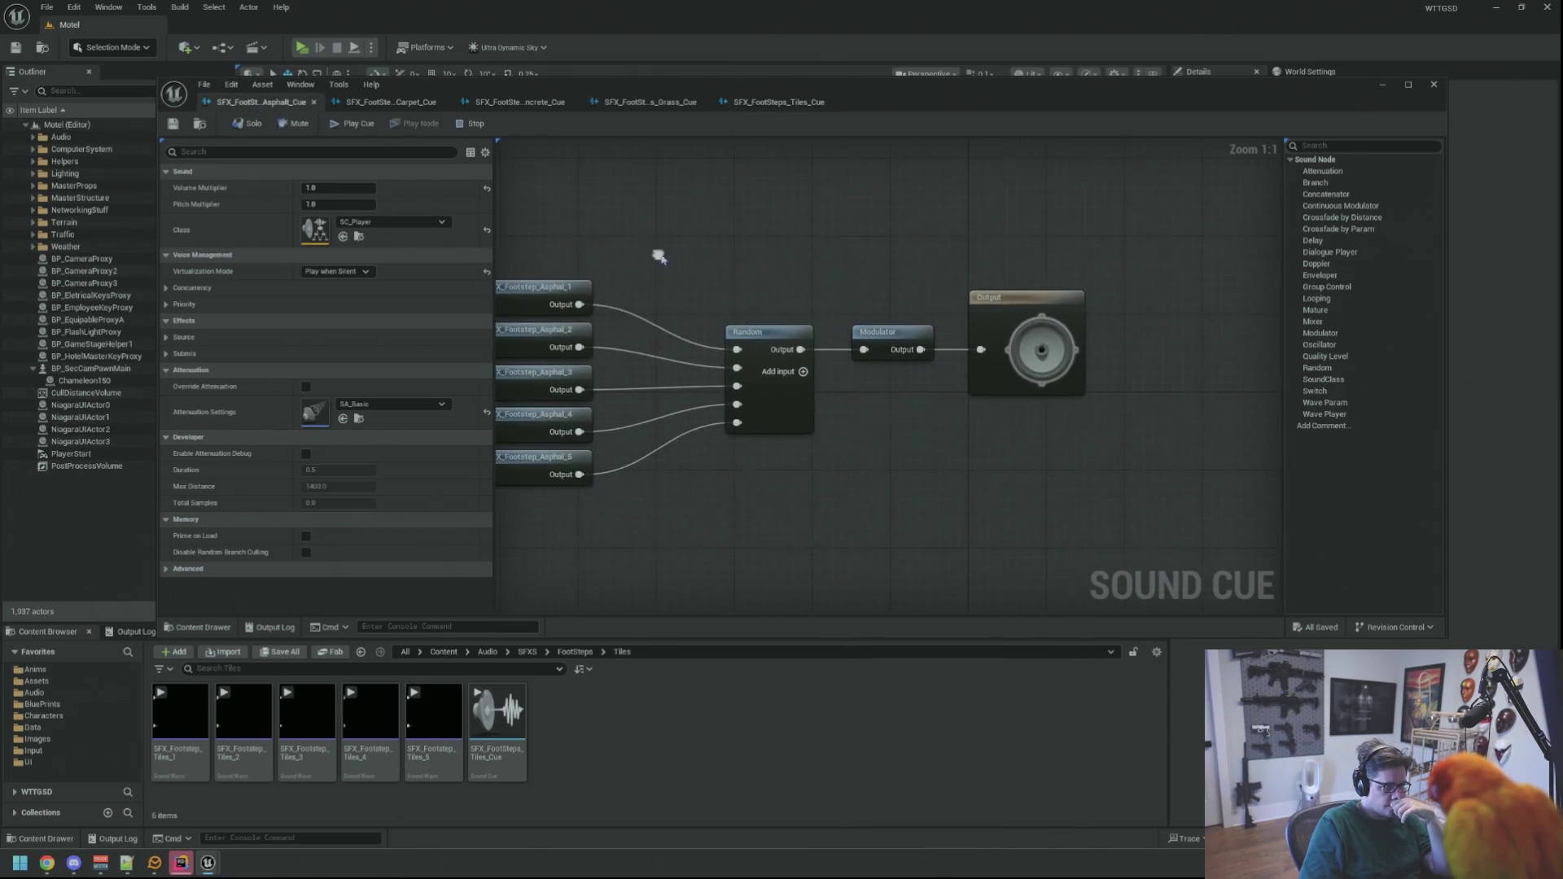
{"action": "left_click", "coordinate": [875, 326]}
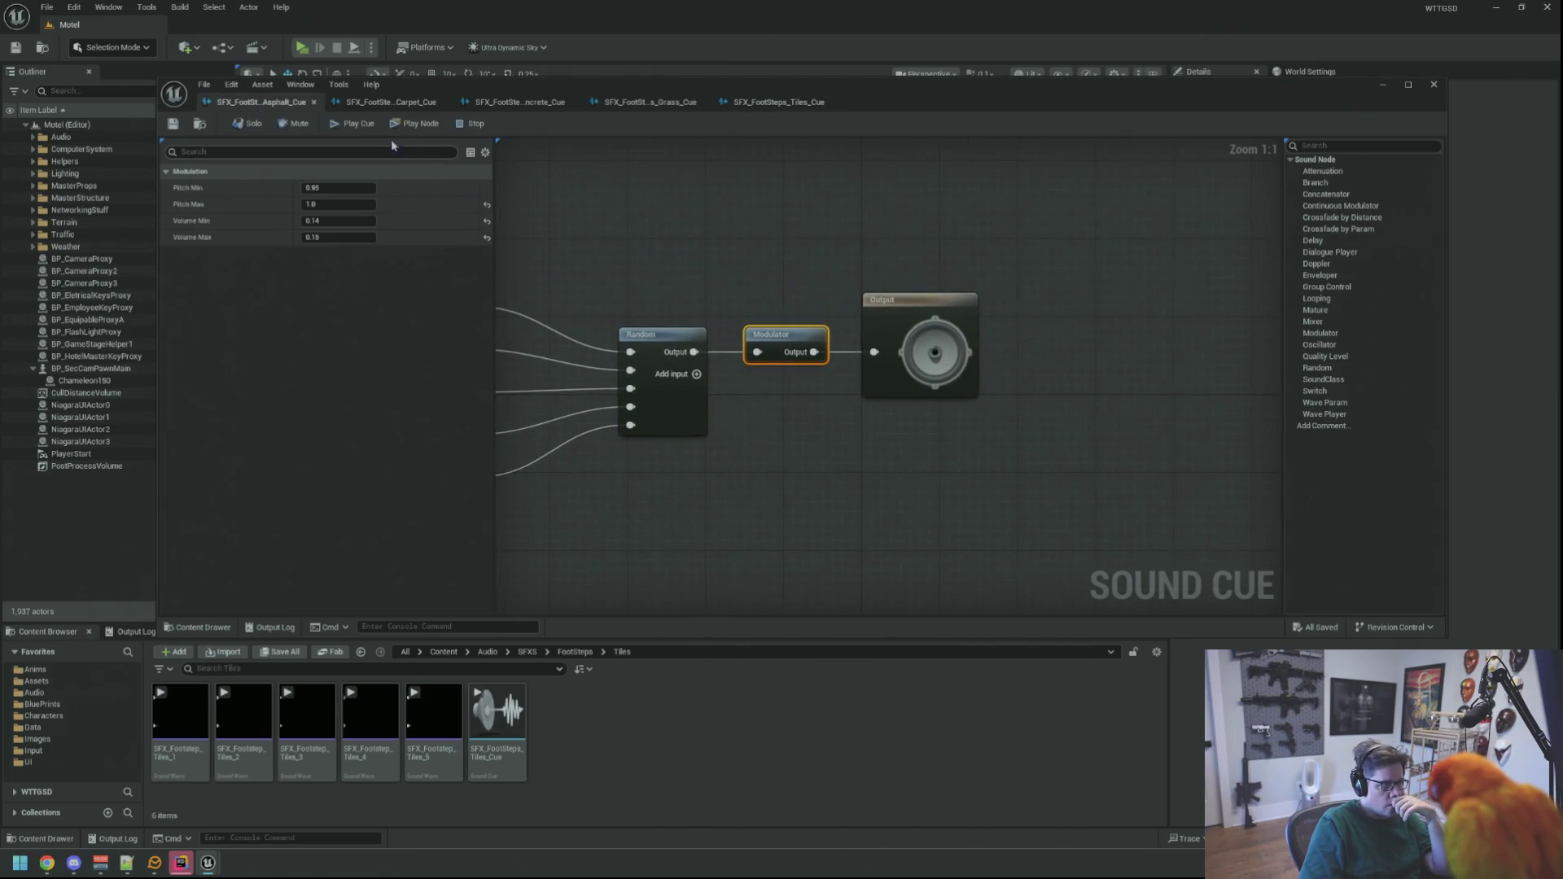
{"action": "left_click", "coordinate": [375, 108]}
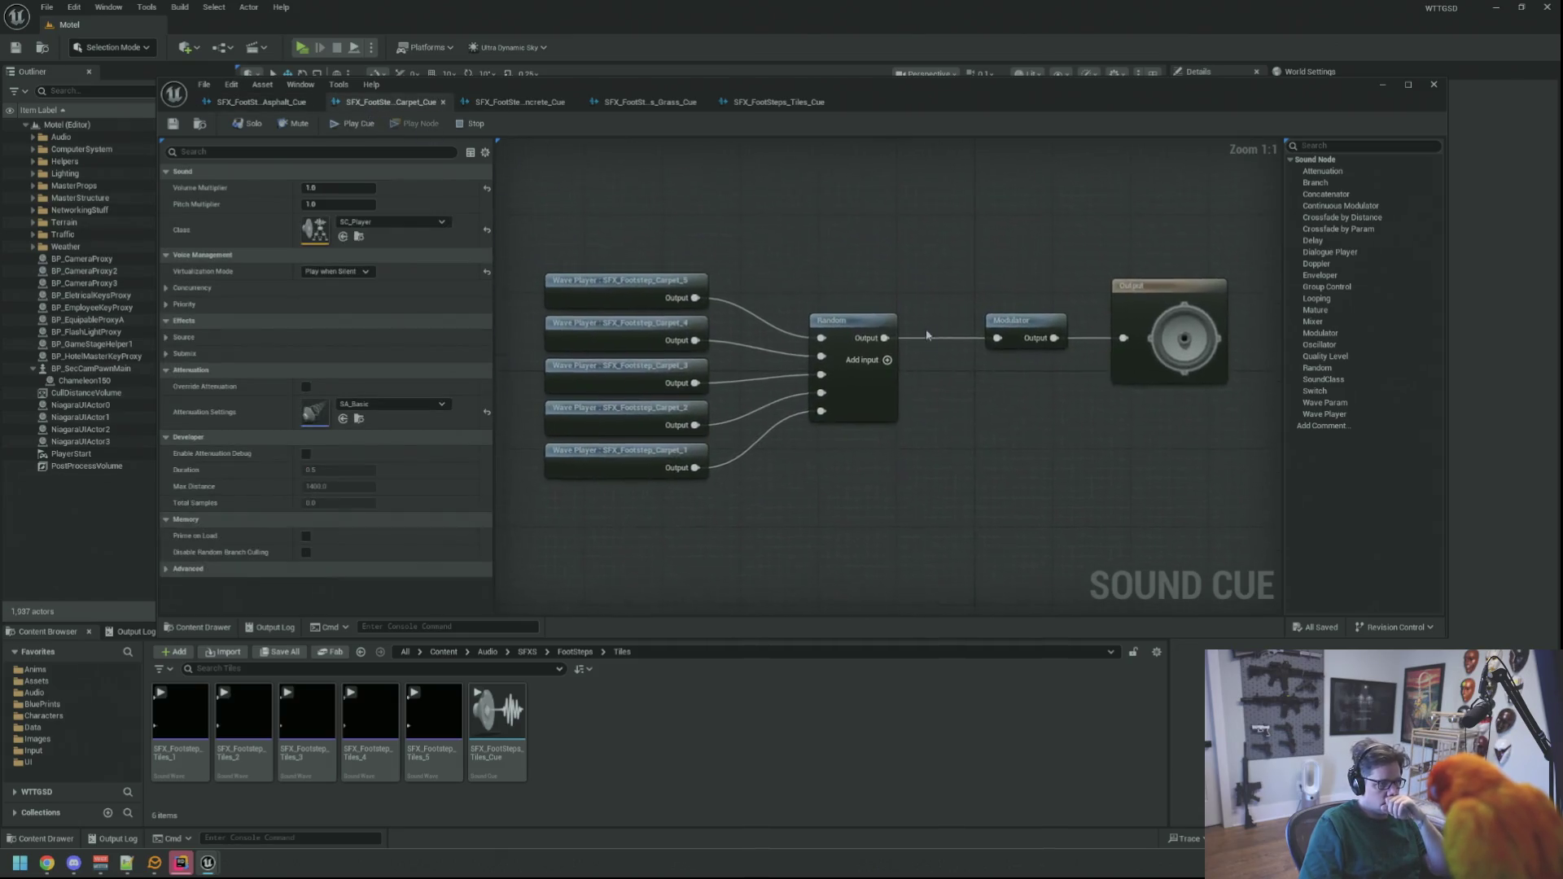
{"action": "left_click", "coordinate": [1003, 318]}
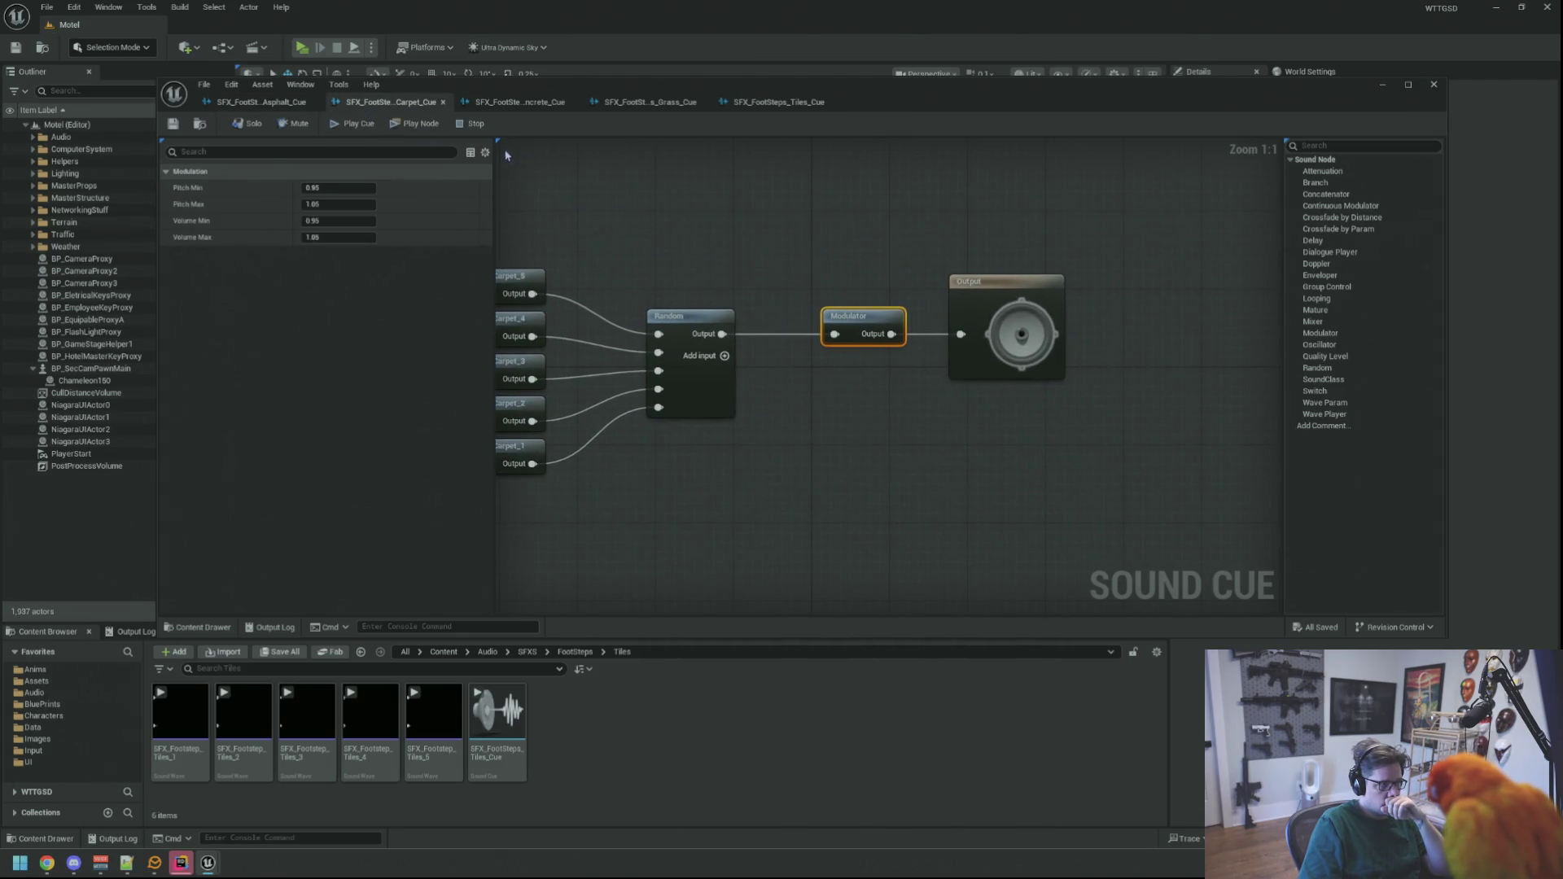
- Copy all Modulation properties from the Concrete cue and paste them into the Carpet cue
{"action": "left_click", "coordinate": [519, 102]}
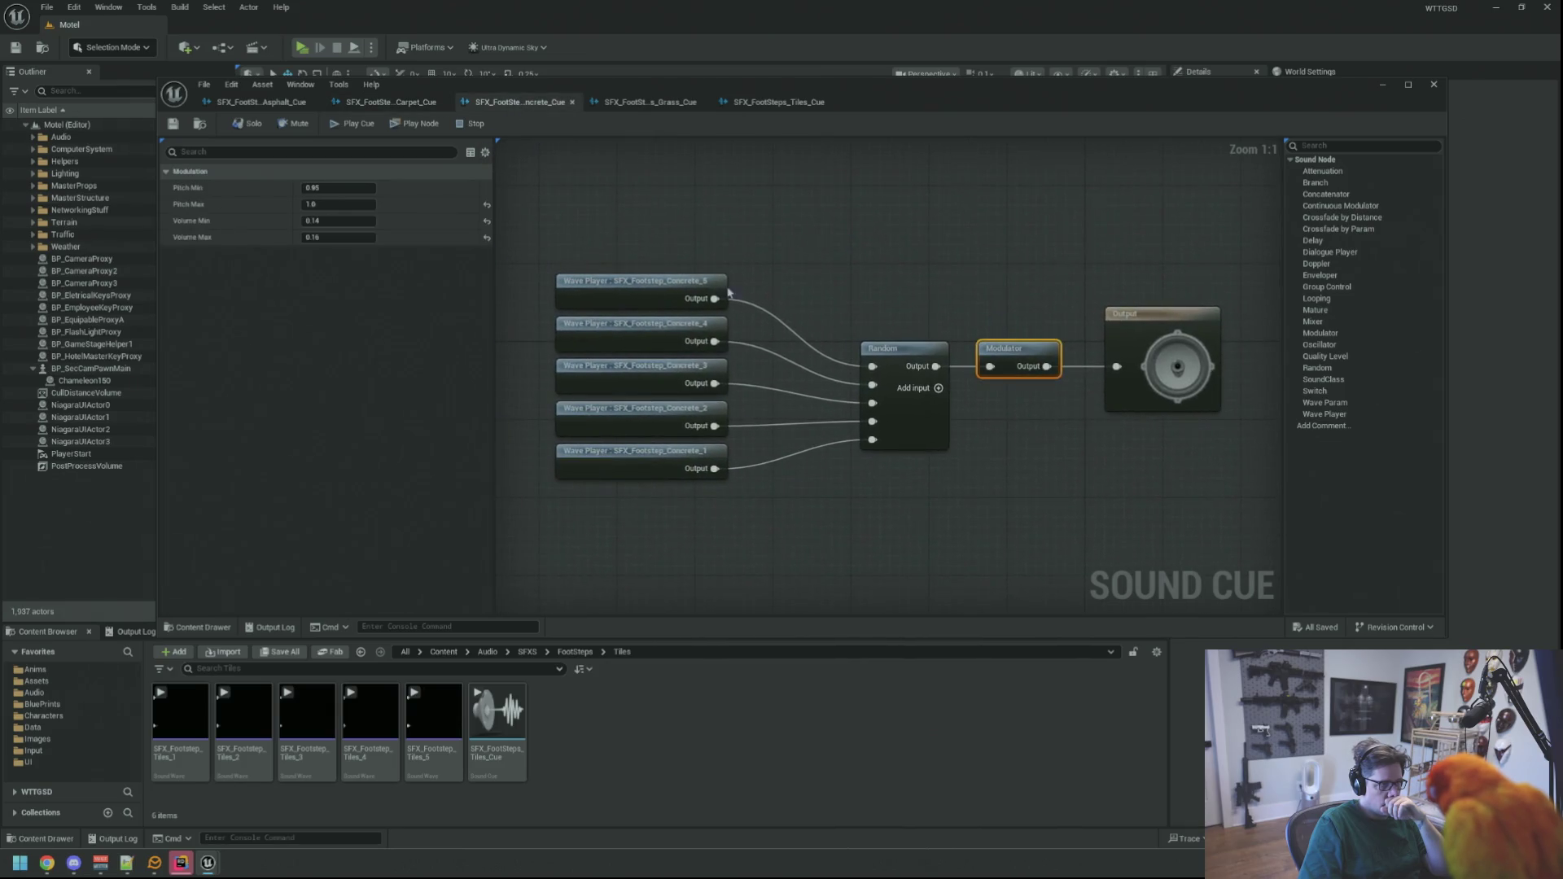
{"action": "right_click", "coordinate": [219, 179]}
{"action": "left_click", "coordinate": [269, 238]}
{"action": "left_click", "coordinate": [385, 104]}
{"action": "right_click", "coordinate": [236, 174]}
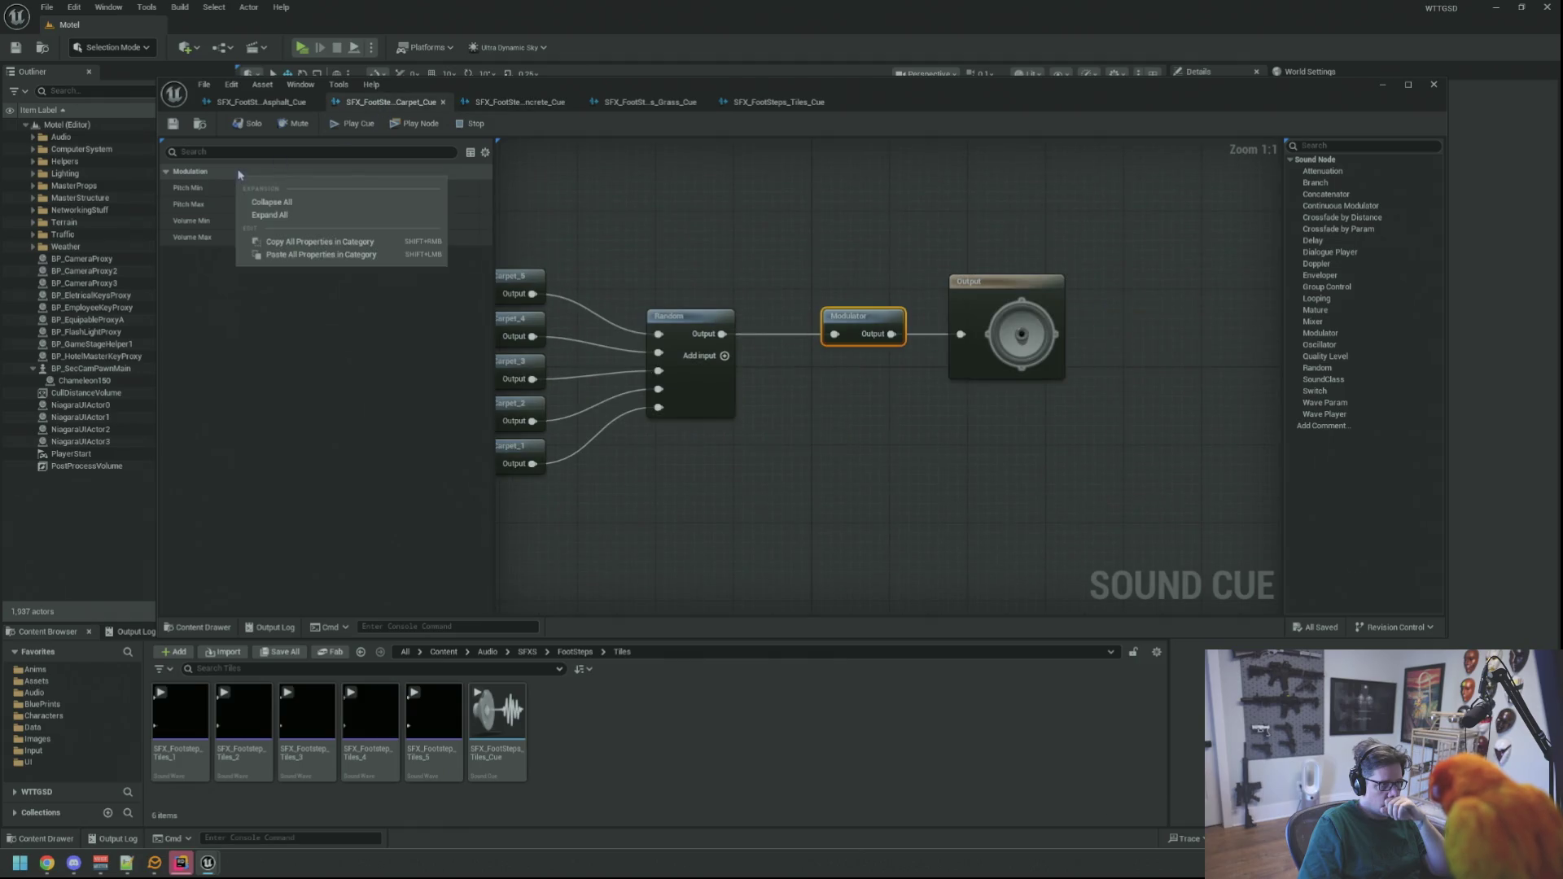
{"action": "left_click", "coordinate": [277, 242]}
- Copy all Modulation properties from the Grass cue's Modulator into the Tiles cue's Modulator
{"action": "left_click", "coordinate": [626, 104]}
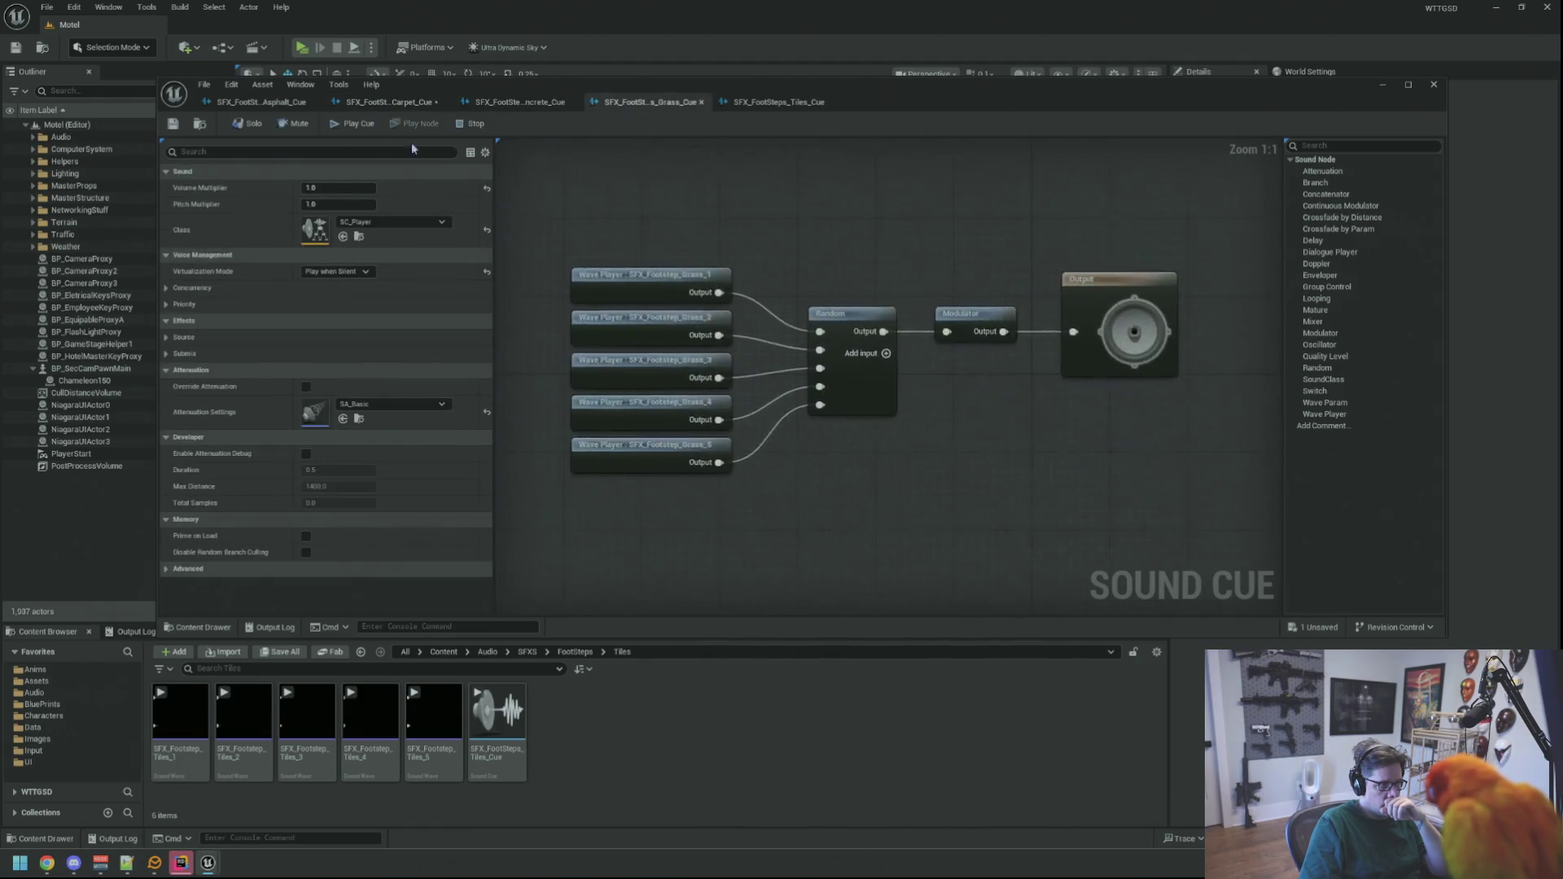
{"action": "left_click", "coordinate": [988, 320]}
{"action": "right_click", "coordinate": [293, 174]}
{"action": "left_click", "coordinate": [337, 240]}
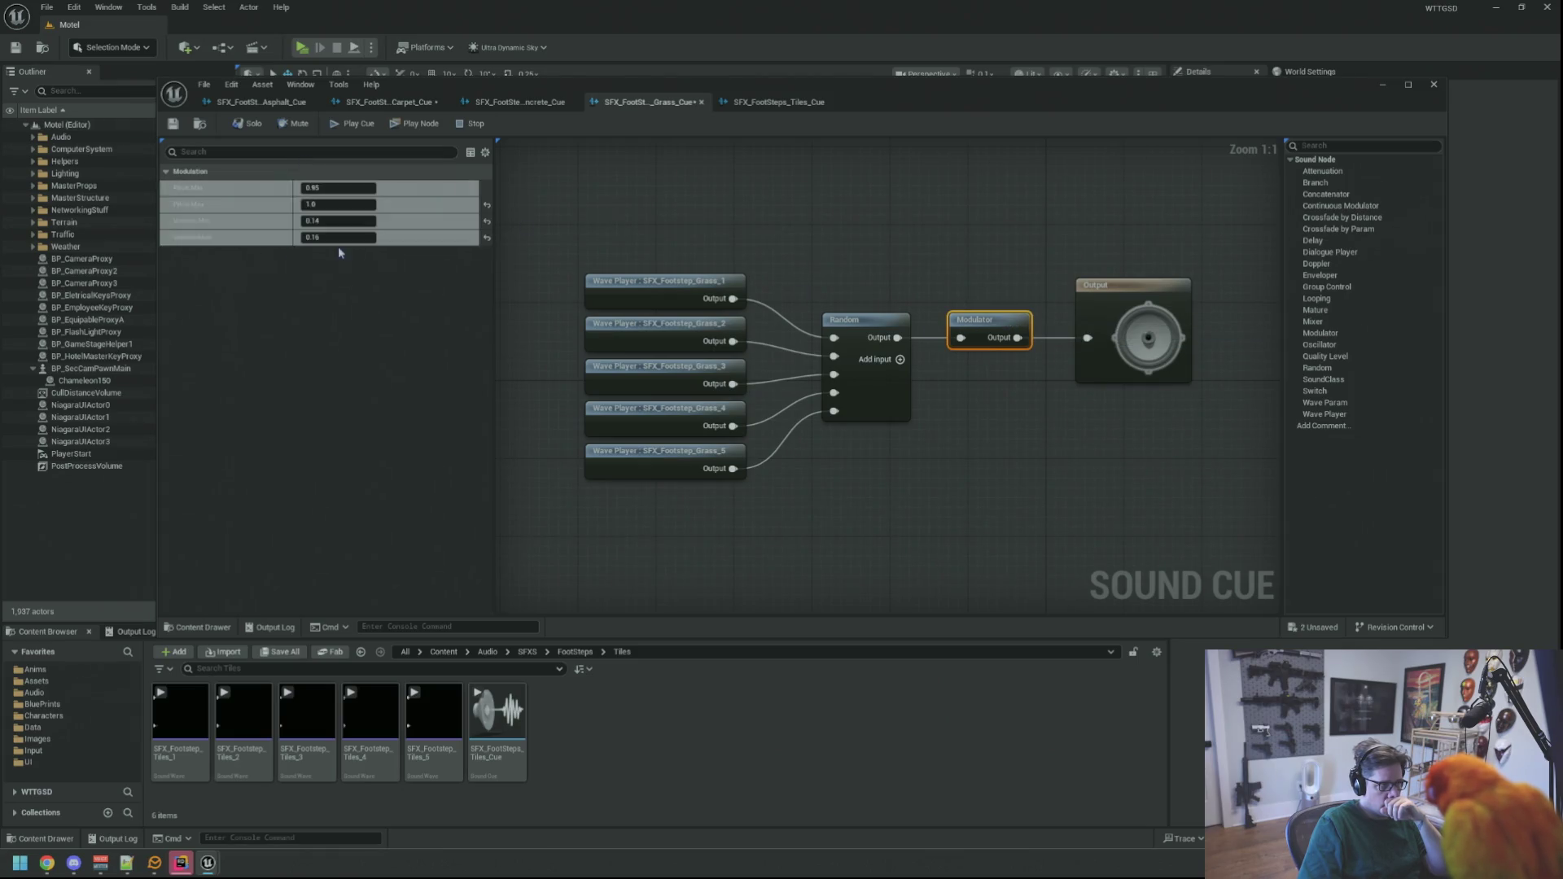
{"action": "left_click", "coordinate": [779, 101]}
{"action": "left_click", "coordinate": [947, 332]}
{"action": "left_click", "coordinate": [947, 342]}
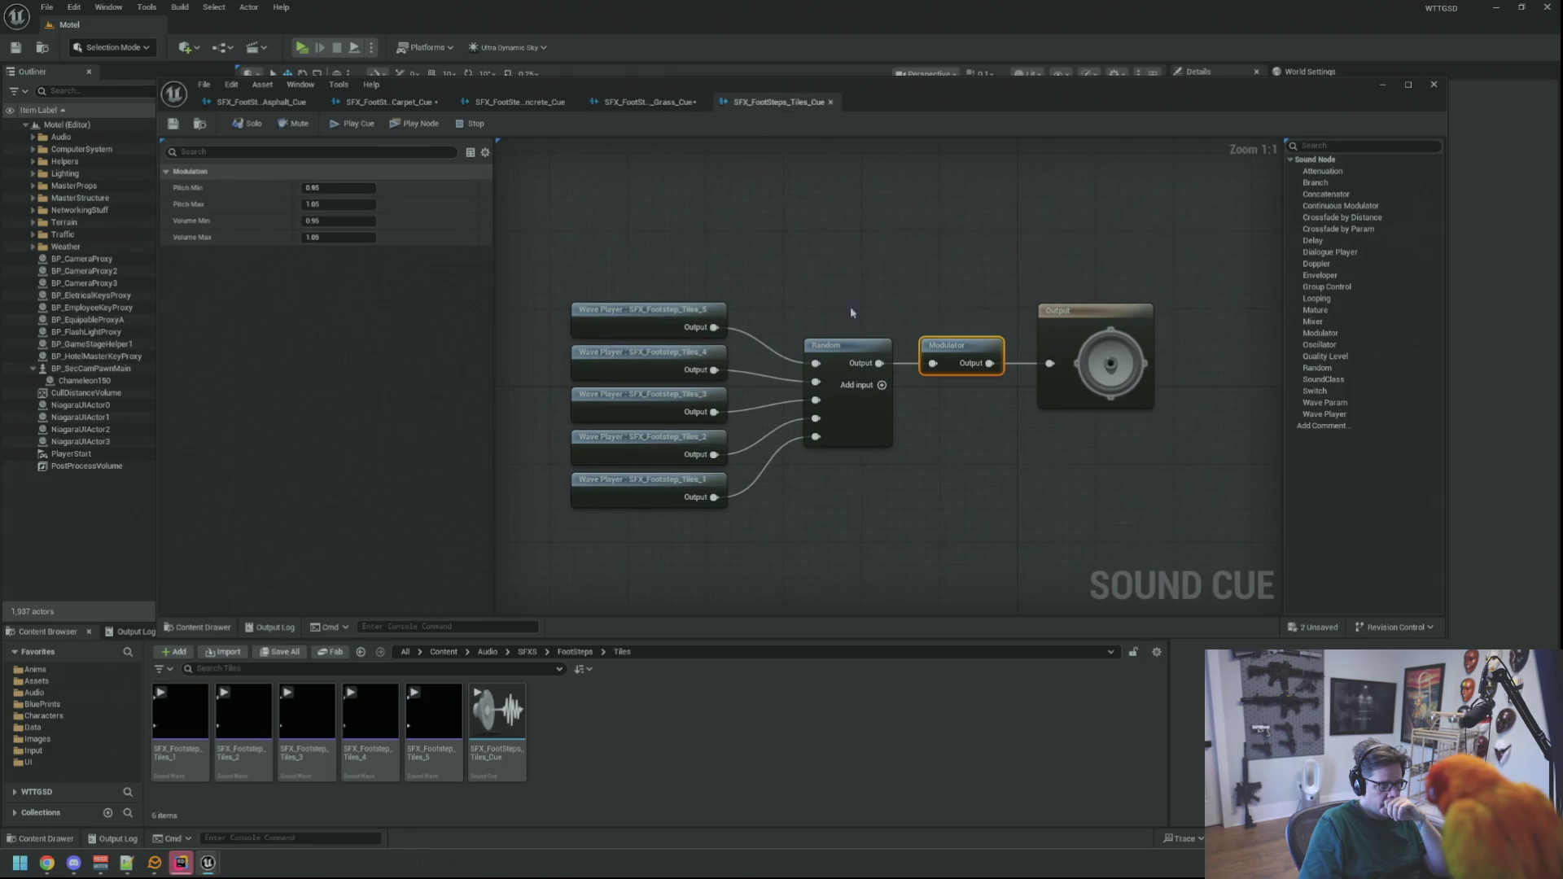
{"action": "right_click", "coordinate": [255, 173]}
{"action": "left_click", "coordinate": [296, 254]}
- Save all footstep cues with Ctrl+Shift+S and minimize the cue editor to the Motel level
{"action": "left_click", "coordinate": [731, 250]}
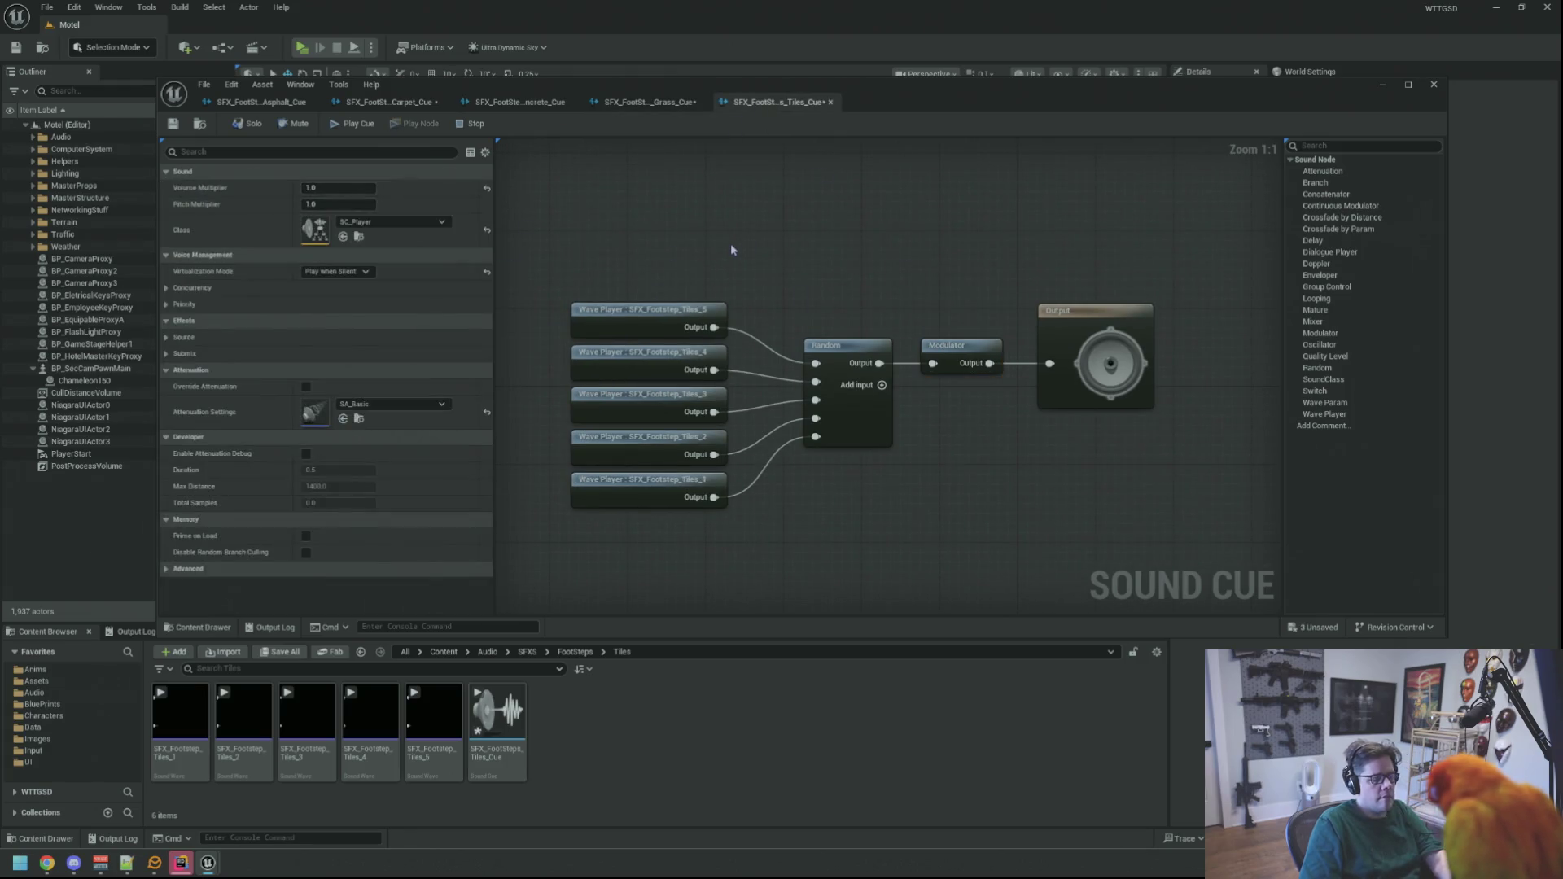
{"action": "key", "text": "ctrl+shift+s"}
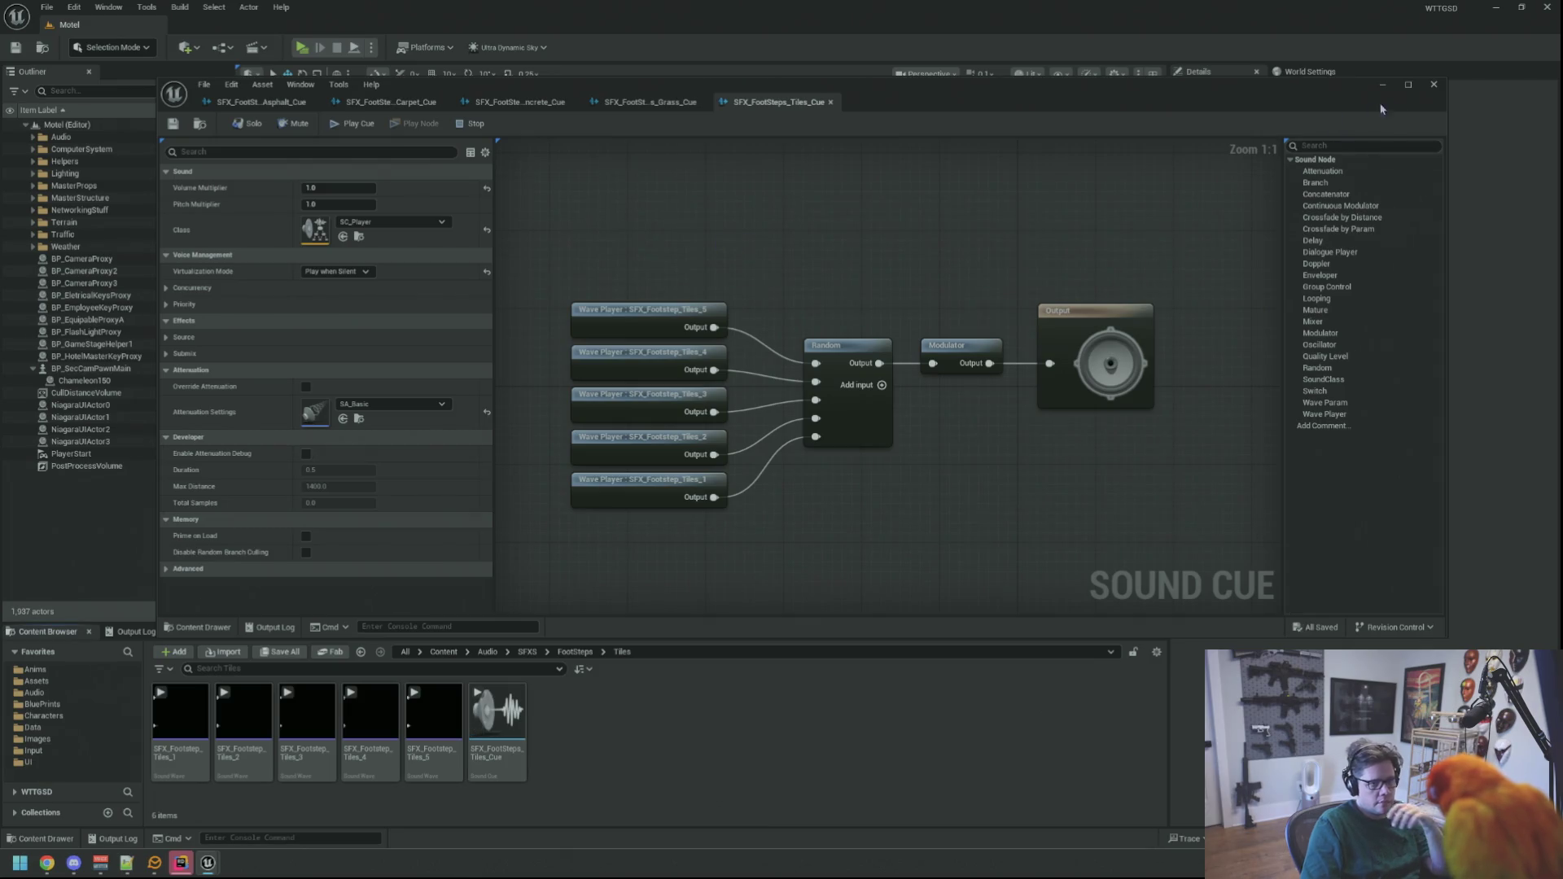
{"action": "left_click", "coordinate": [1377, 86]}
{"action": "left_click", "coordinate": [130, 631]}
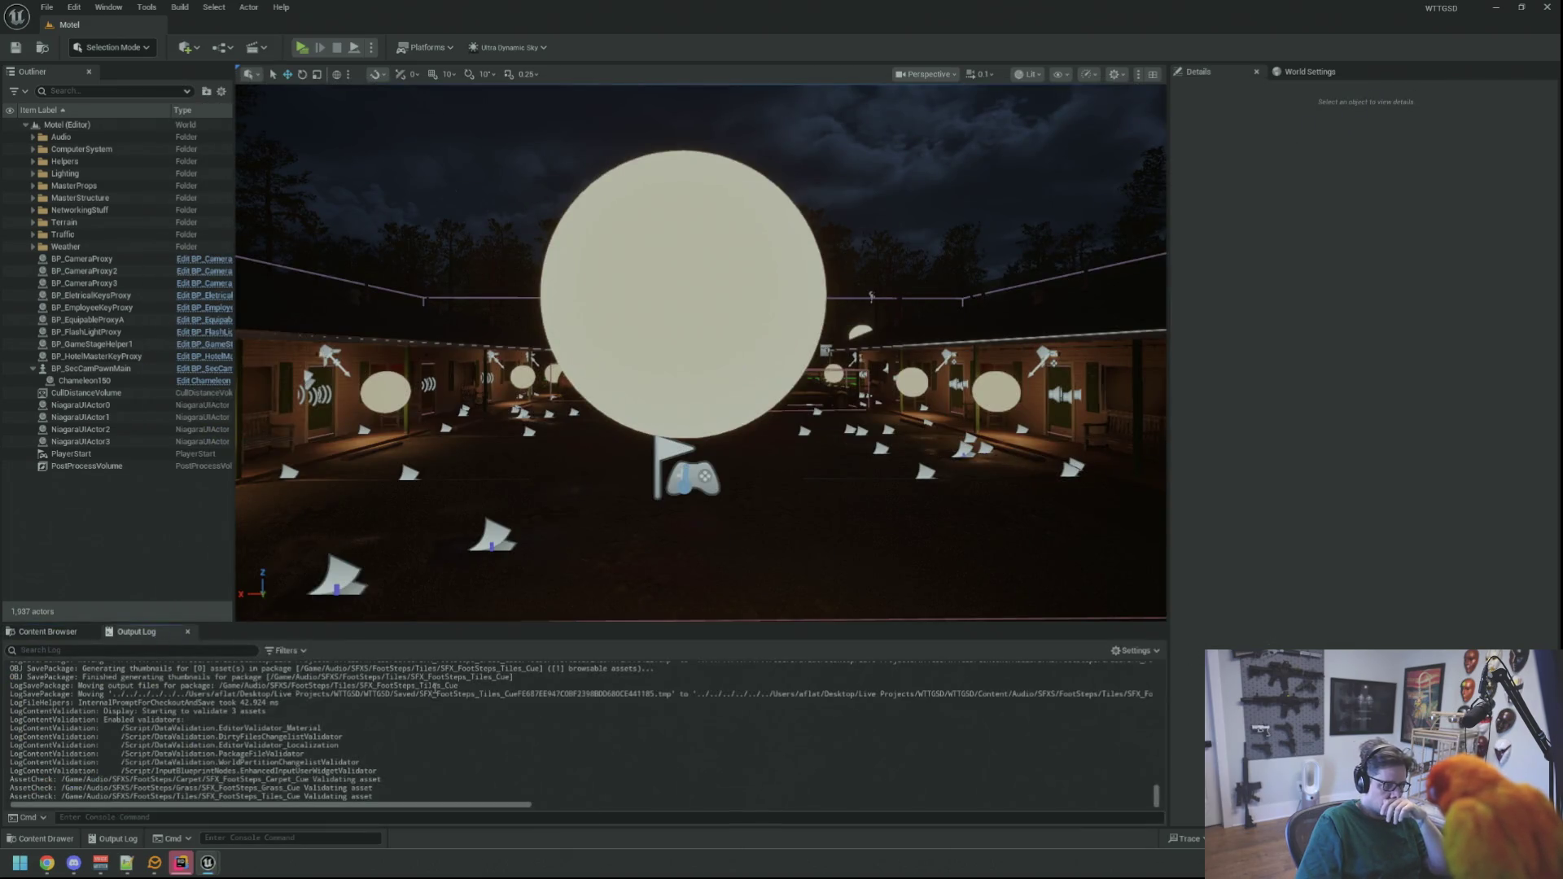
{"action": "left_click_drag", "start_coordinate": [579, 498], "coordinate": [579, 456]}
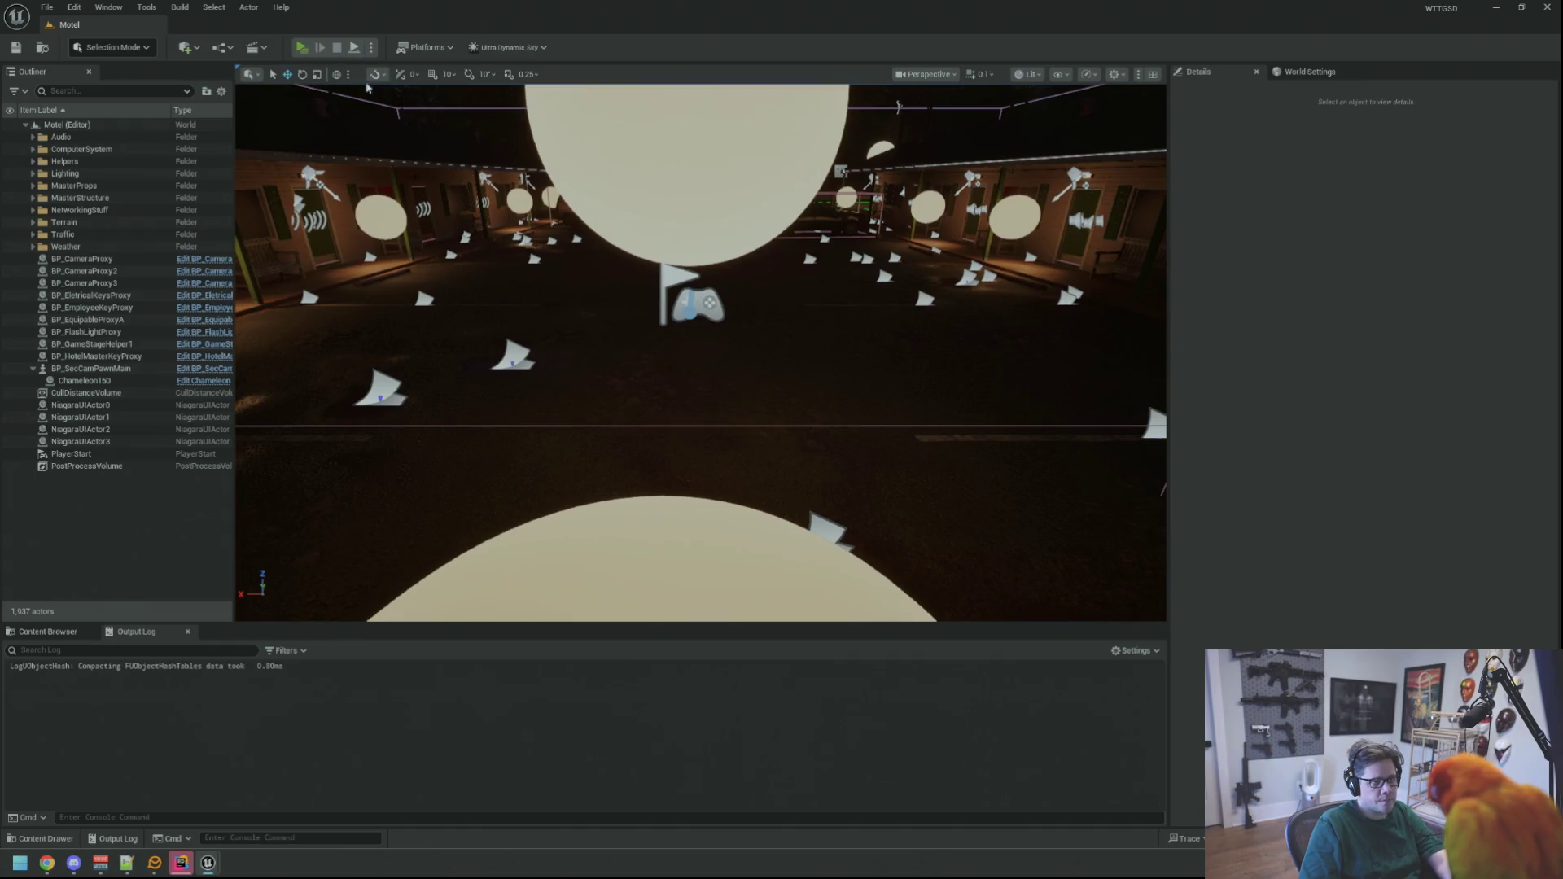
{"action": "key", "text": "alt+p"}
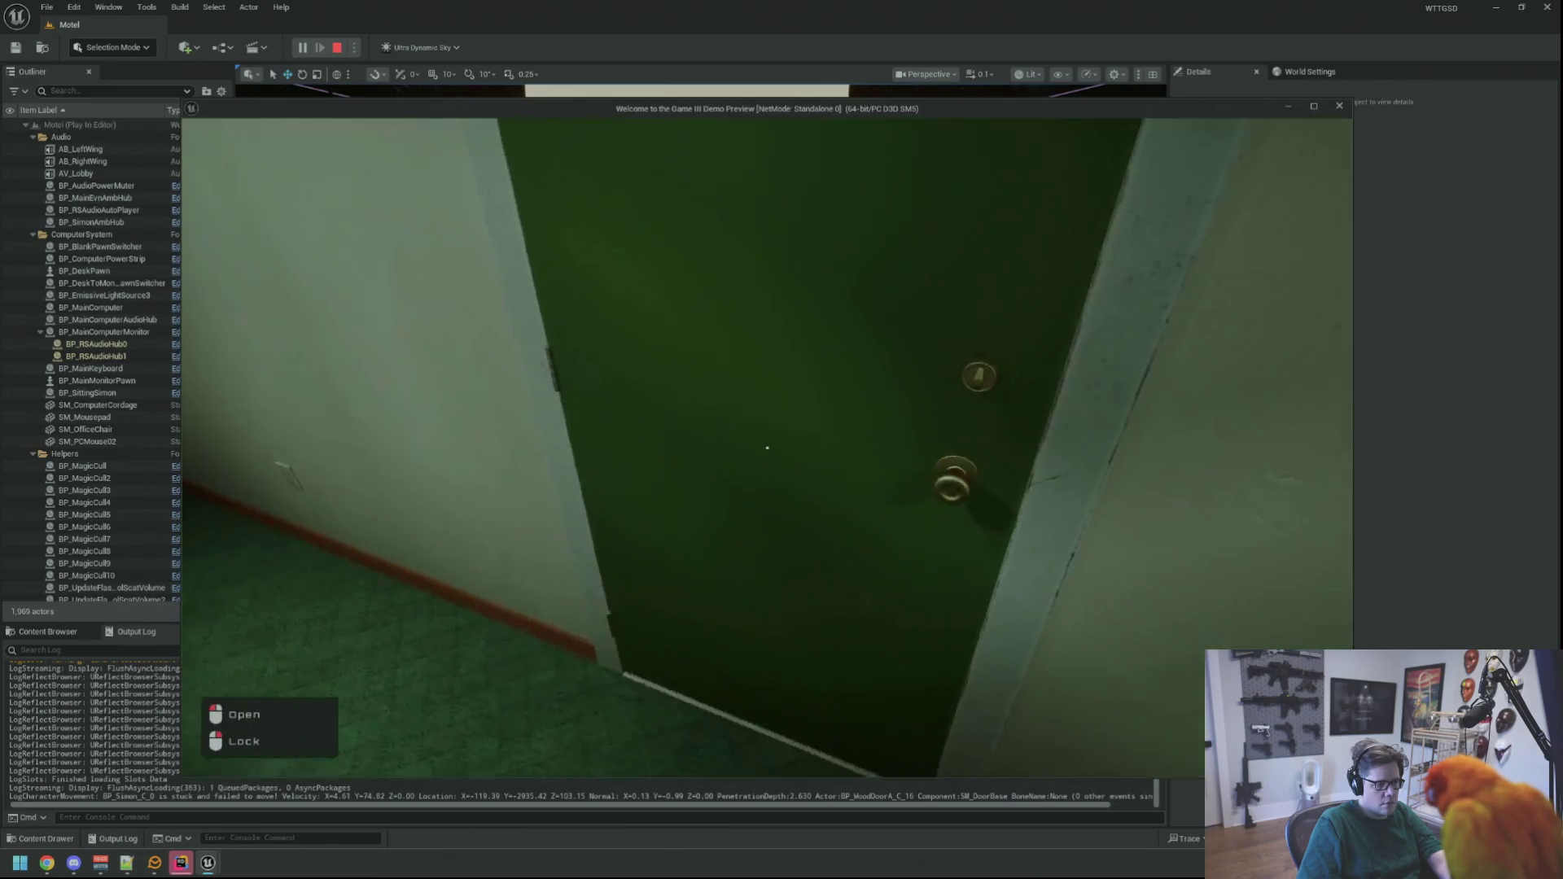
{"action": "key", "text": "w"}
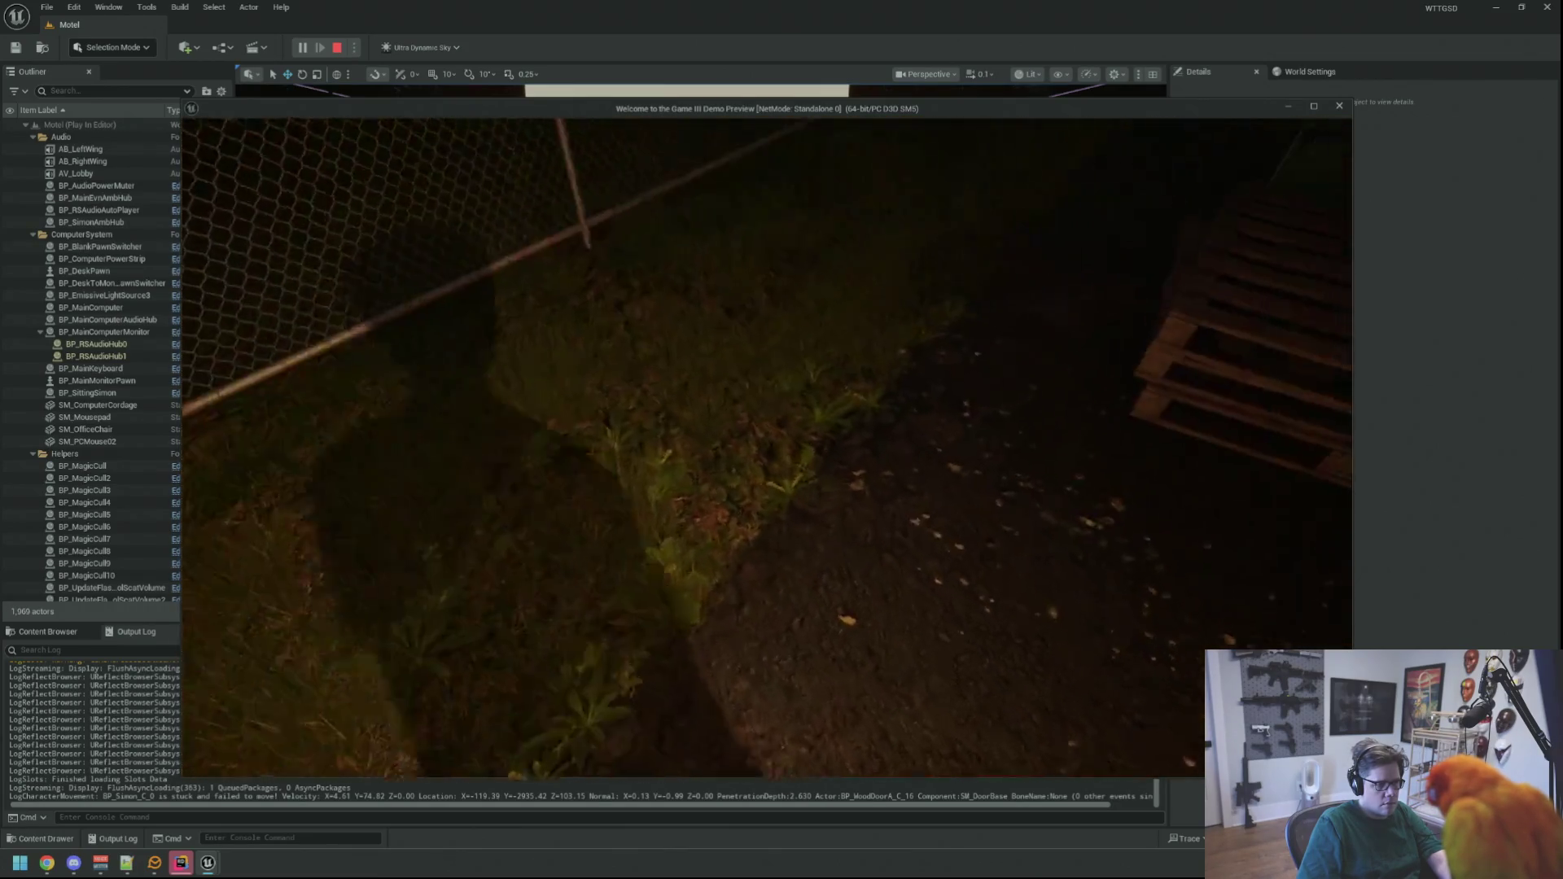
{"action": "mouse_move", "coordinate": [765, 440]}
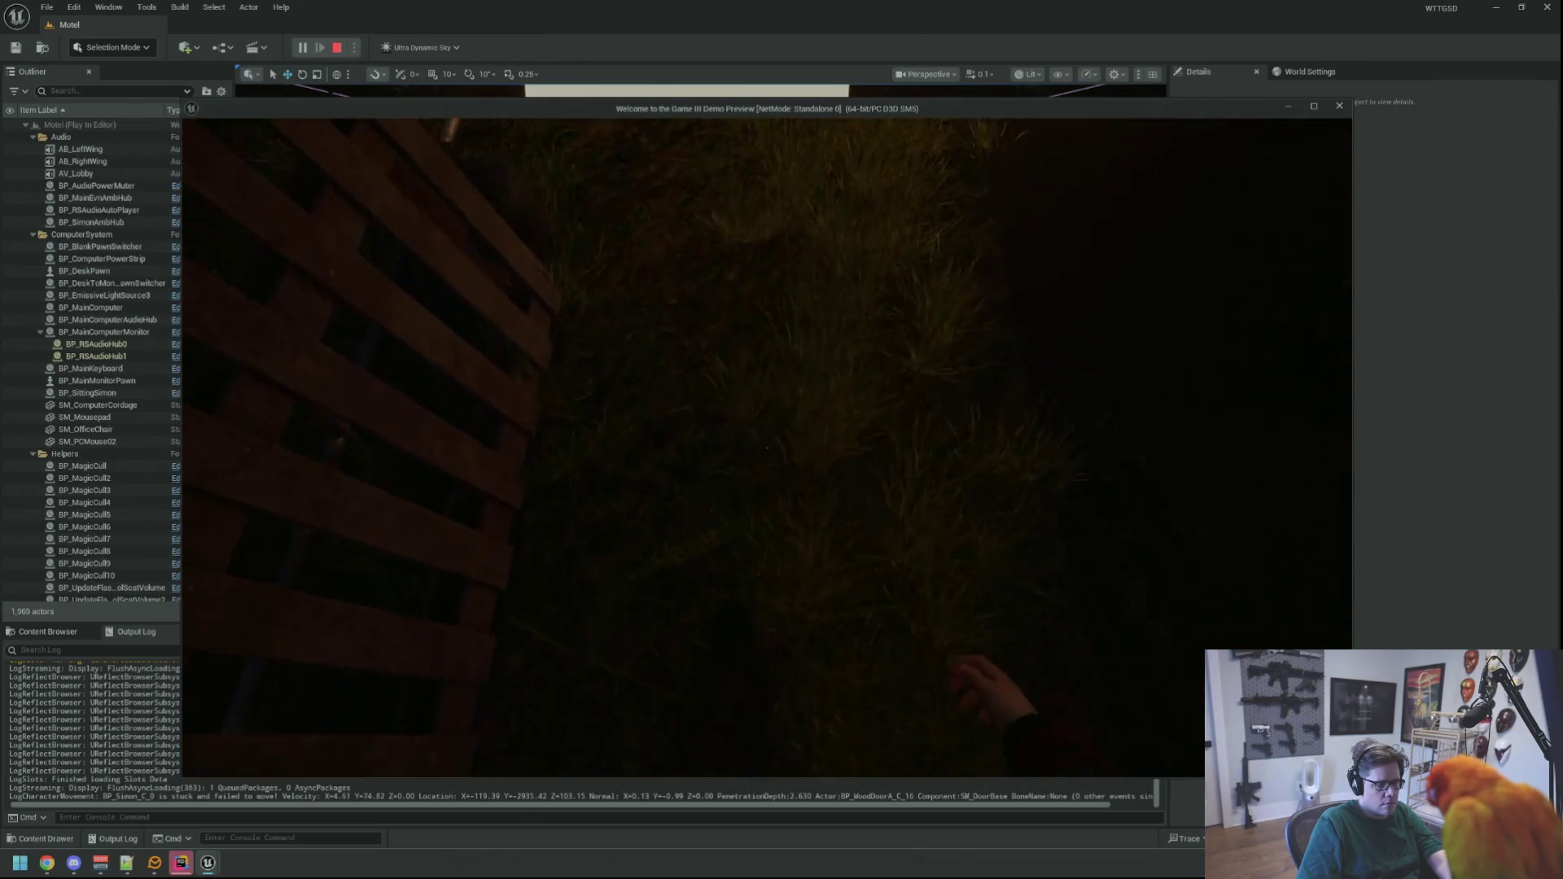
{"action": "key", "text": "w"}
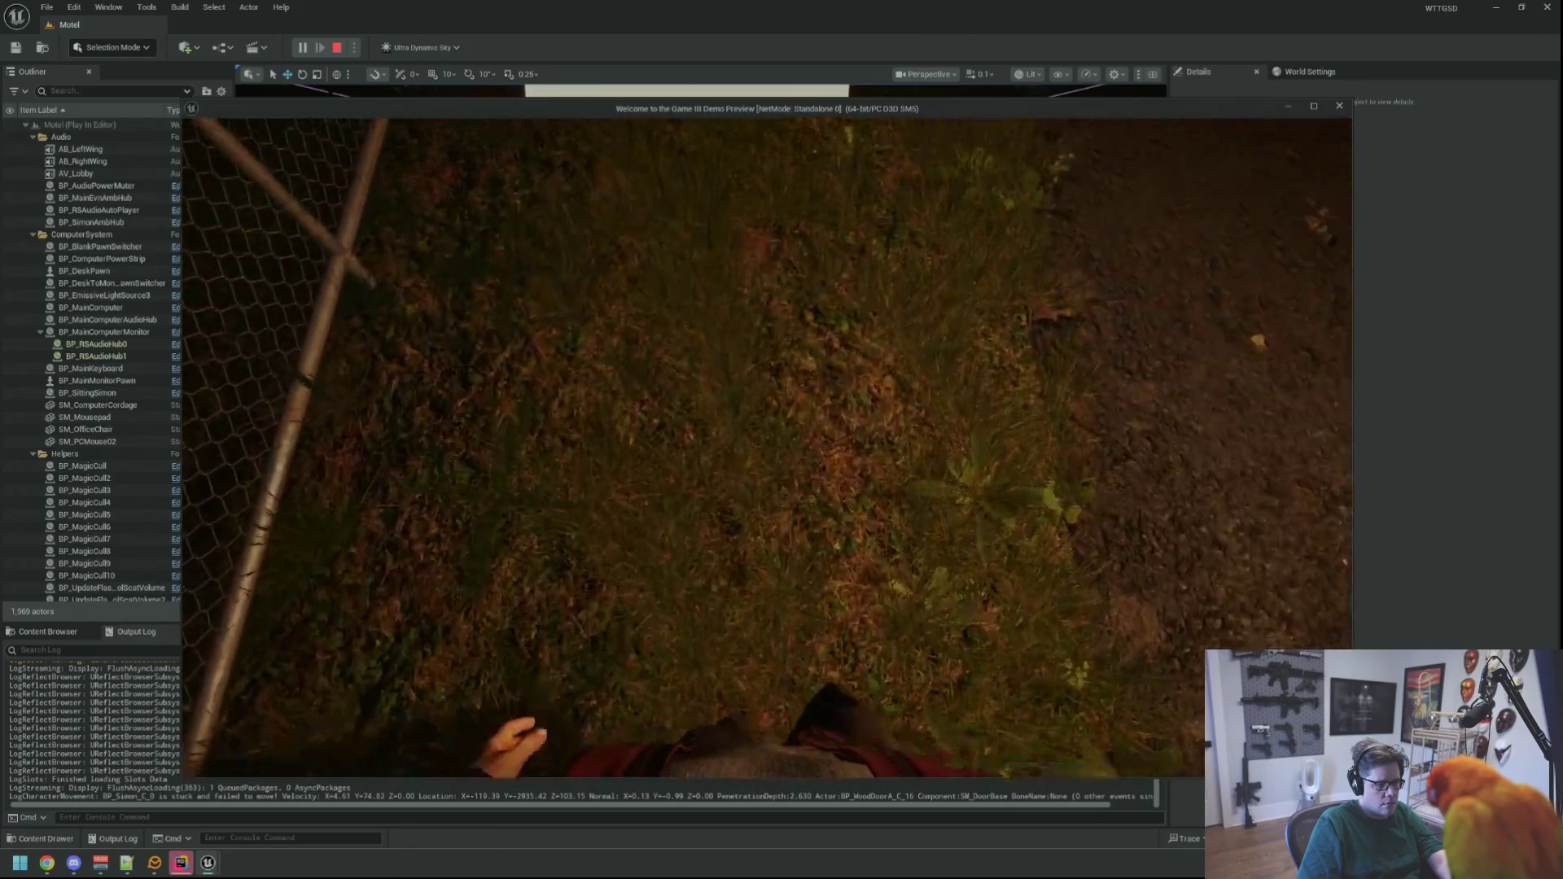
{"action": "key", "text": "w"}
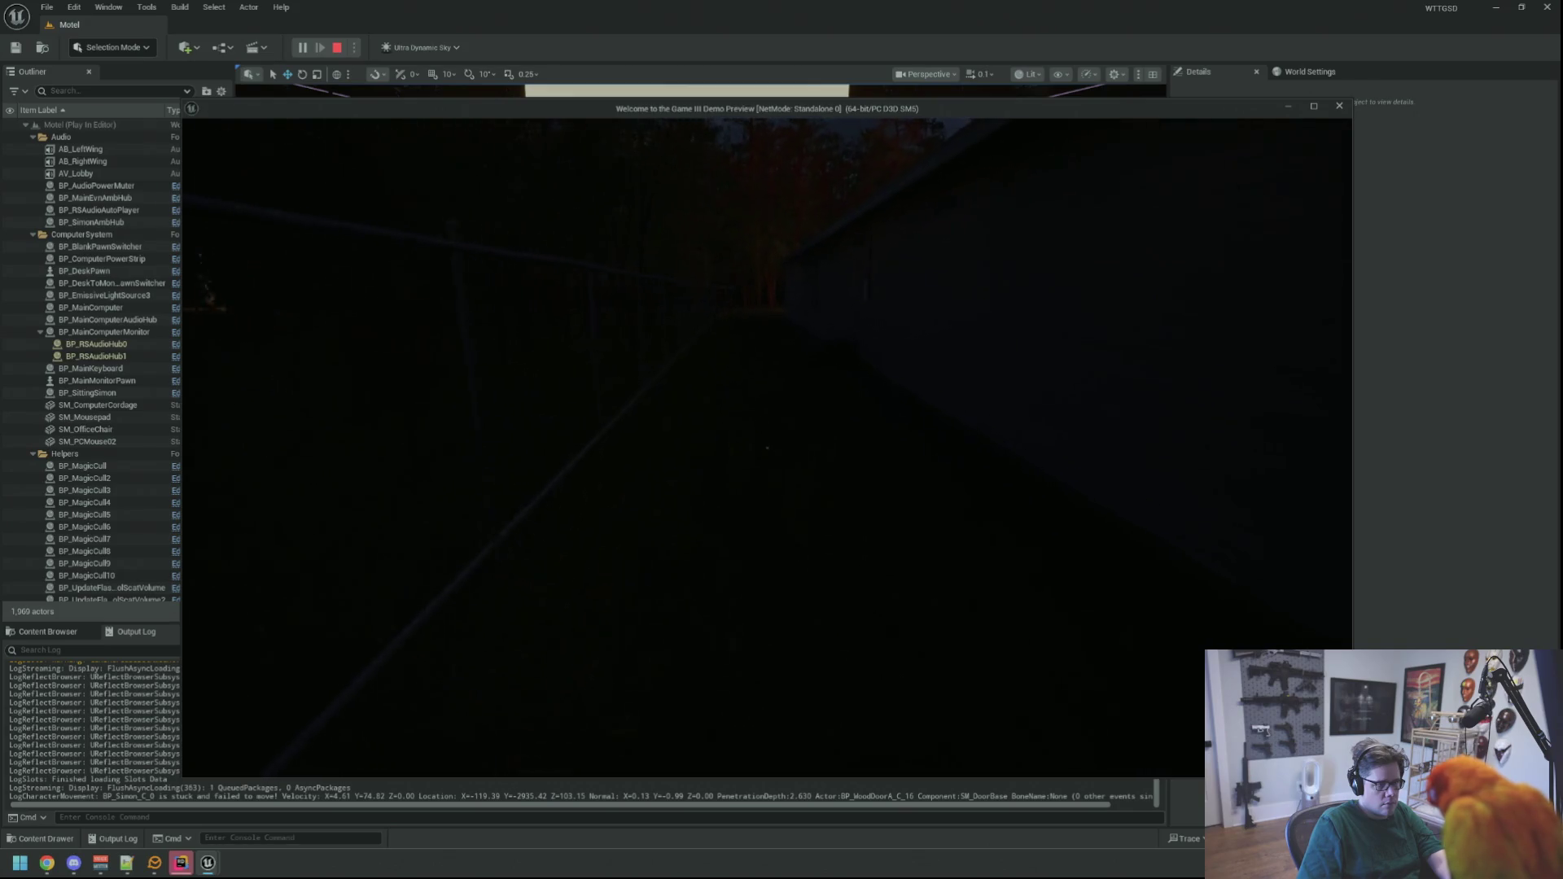
{"action": "key", "text": "Escape"}
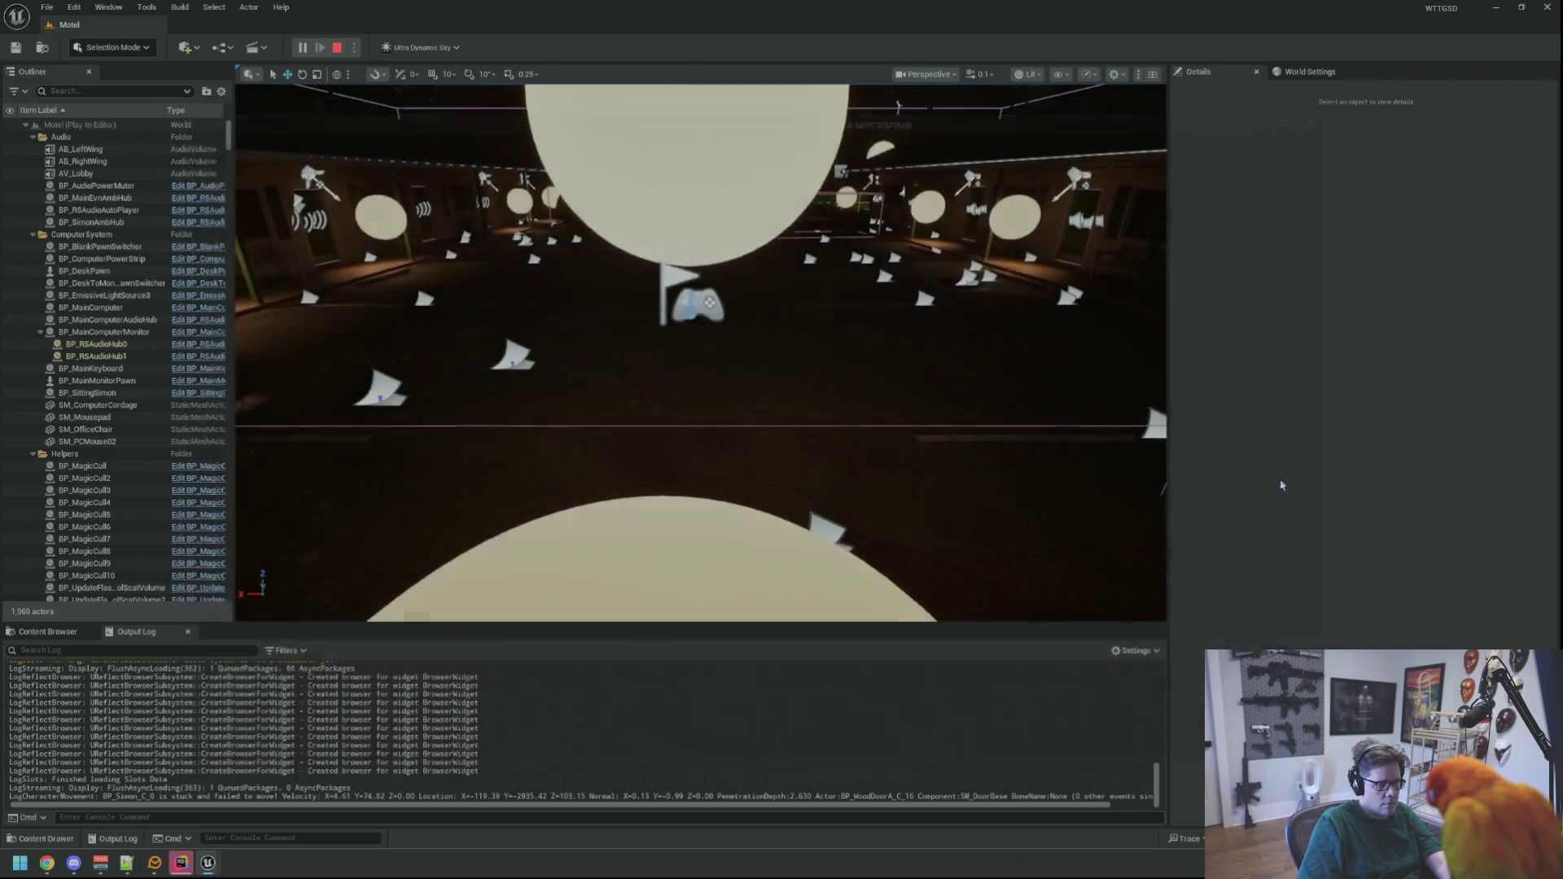
- Duplicate SA_Basic in Audio > SoundAttenuations as a new asset named SA_FootStep
{"action": "left_click", "coordinate": [47, 631]}
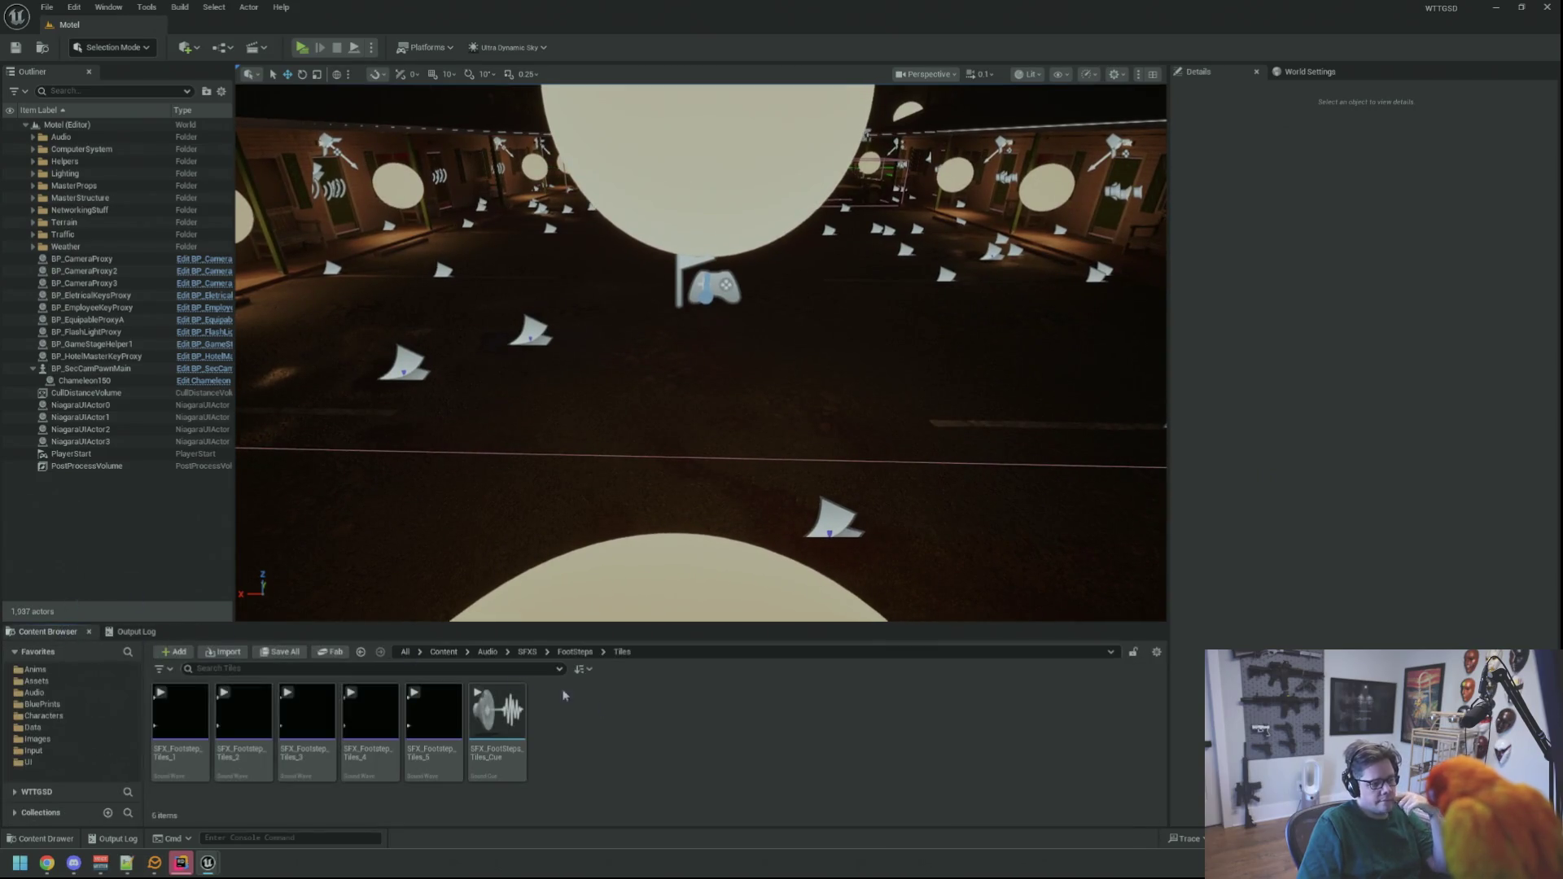
{"action": "left_click", "coordinate": [72, 691]}
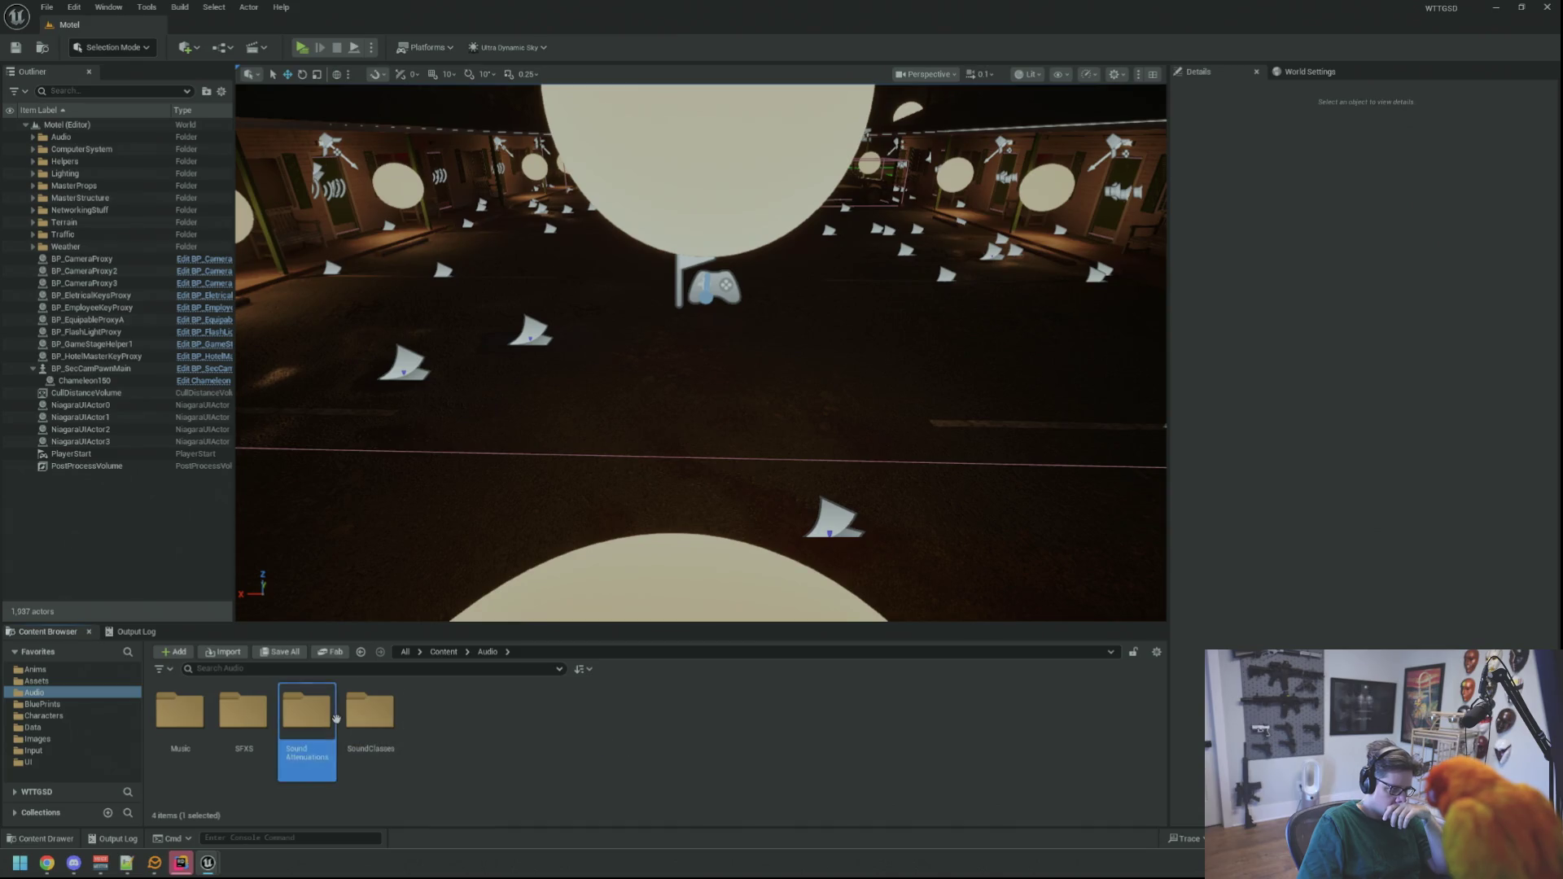
{"action": "double_click", "coordinate": [293, 733]}
{"action": "left_click", "coordinate": [245, 721]}
{"action": "key", "text": "ctrl+d"}
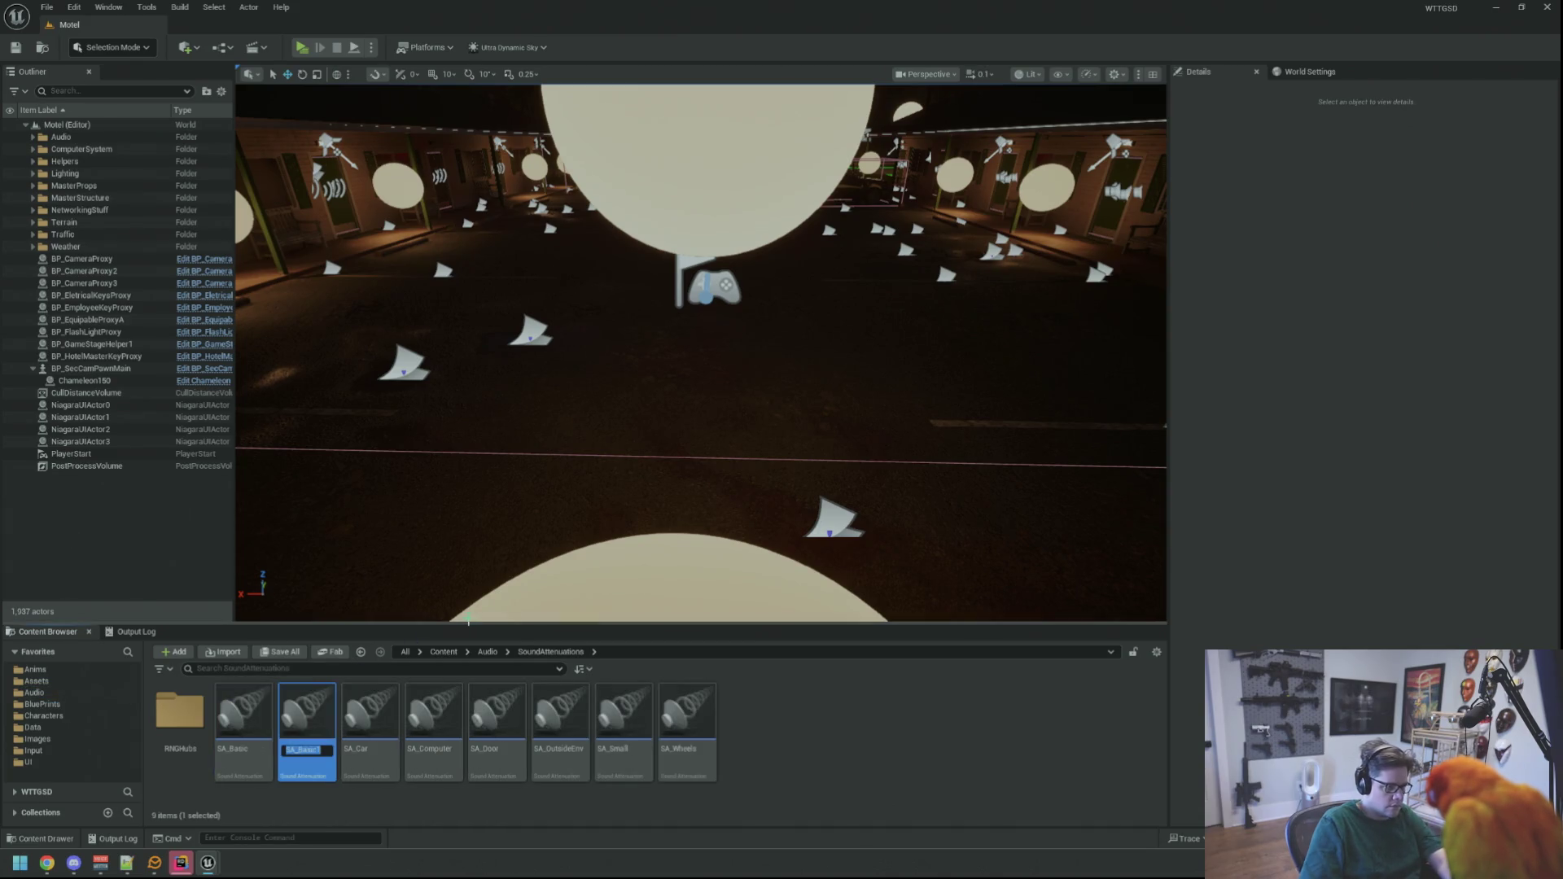
{"action": "type", "text": "SA_B"}
{"action": "key", "text": "BackSpace"}
{"action": "type", "text": "F"}
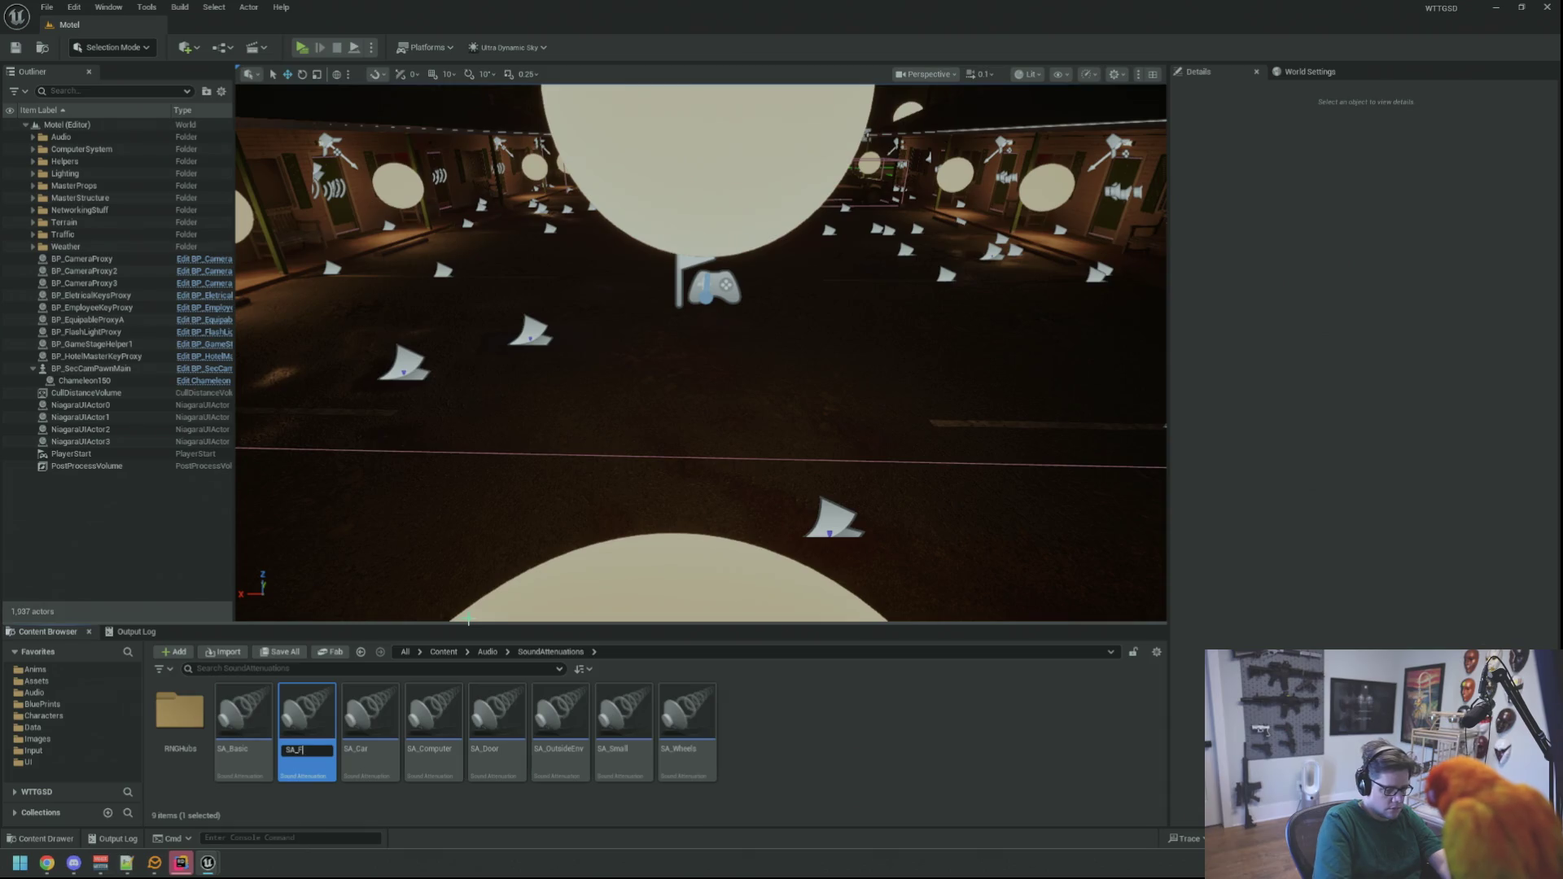
{"action": "type", "text": "ootStep"}
{"action": "key", "text": "Return"}
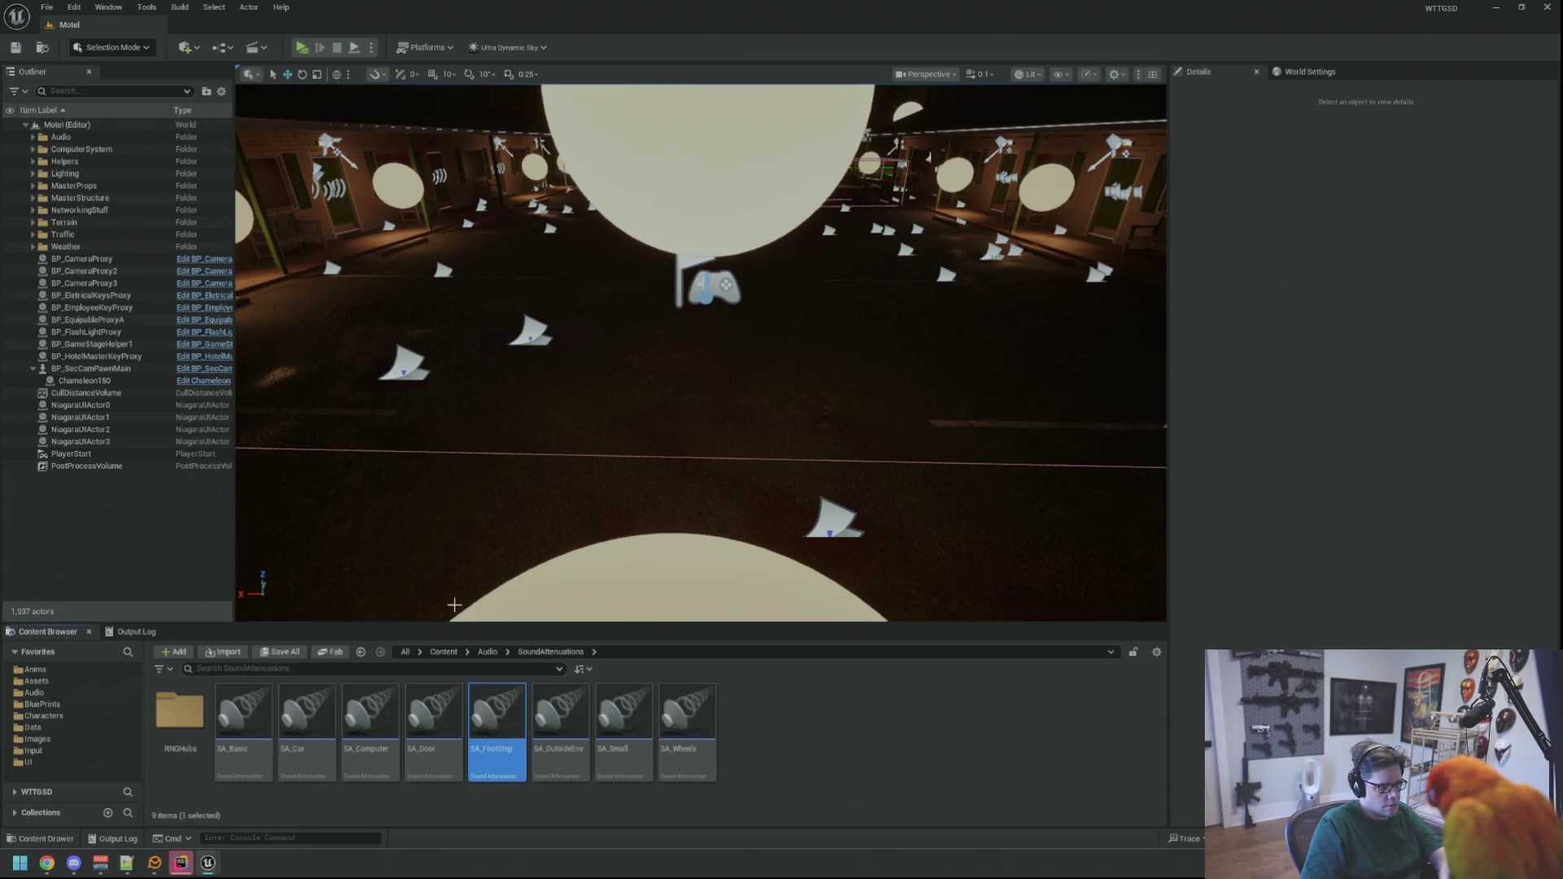
- Give SA_FootStep an Inner Radius of 220 and Falloff Distance of 600, and save
{"action": "double_click", "coordinate": [496, 733]}
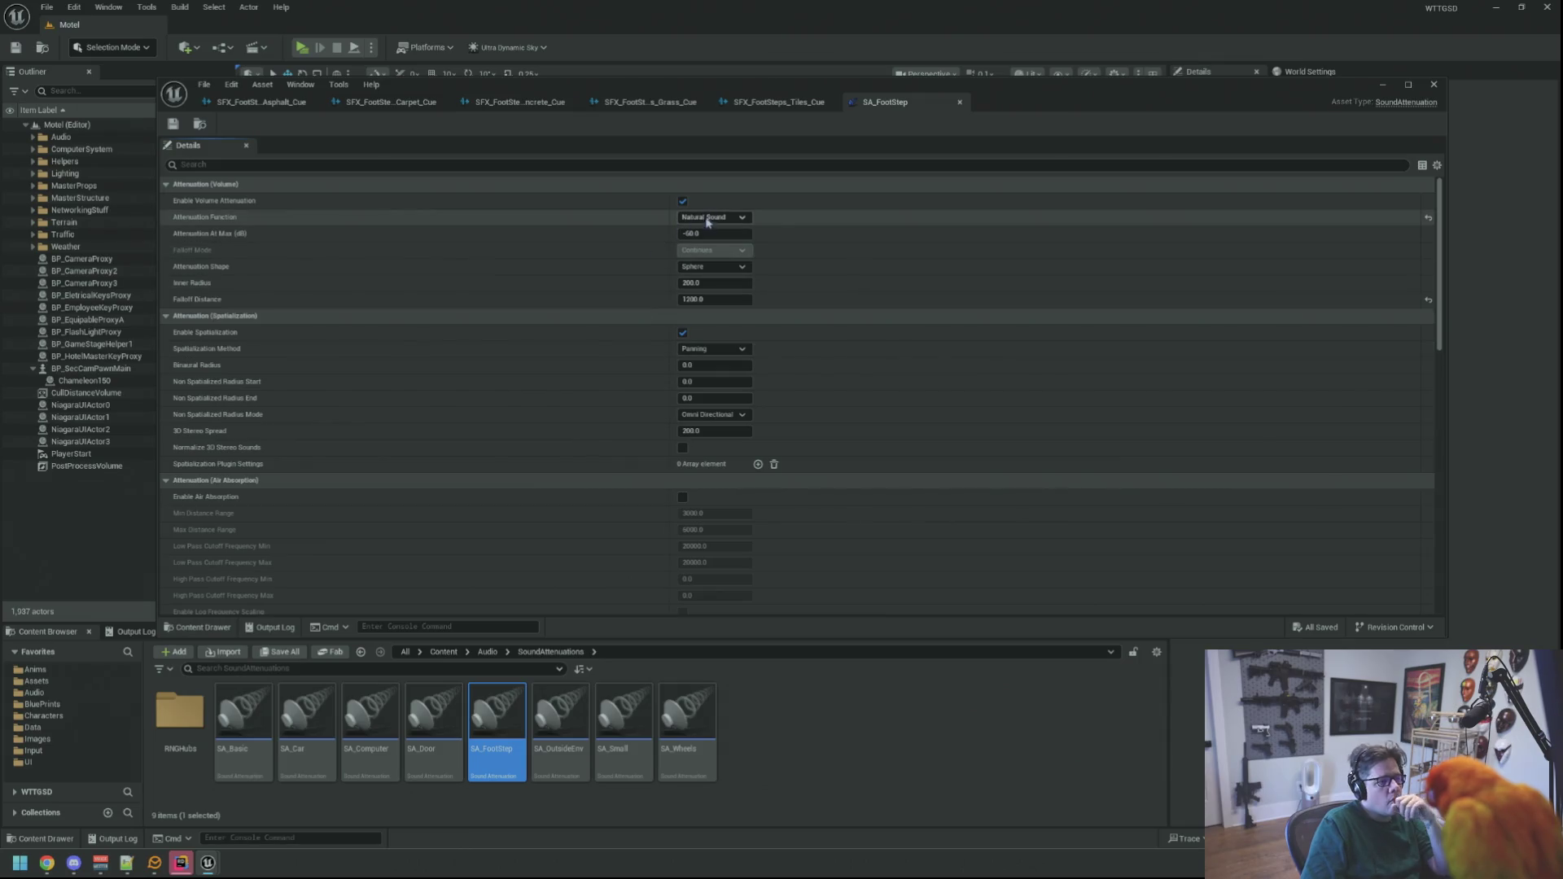
{"action": "left_click", "coordinate": [715, 285]}
{"action": "type", "text": "220"}
{"action": "key", "text": "Tab"}
{"action": "type", "text": "600"}
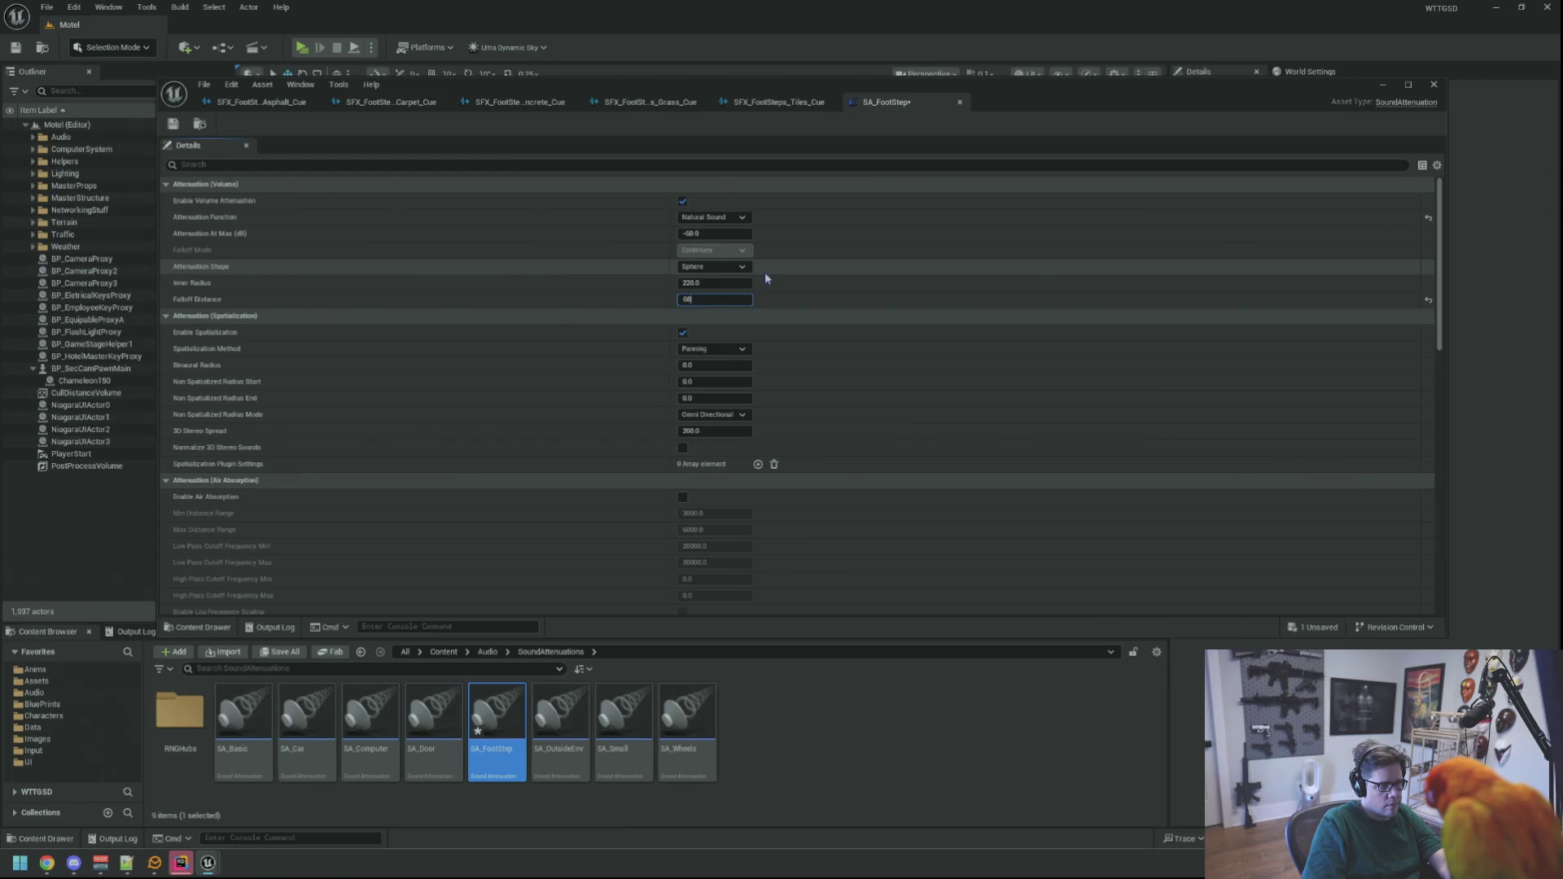
{"action": "key", "text": "Return"}
{"action": "key", "text": "ctrl+s"}
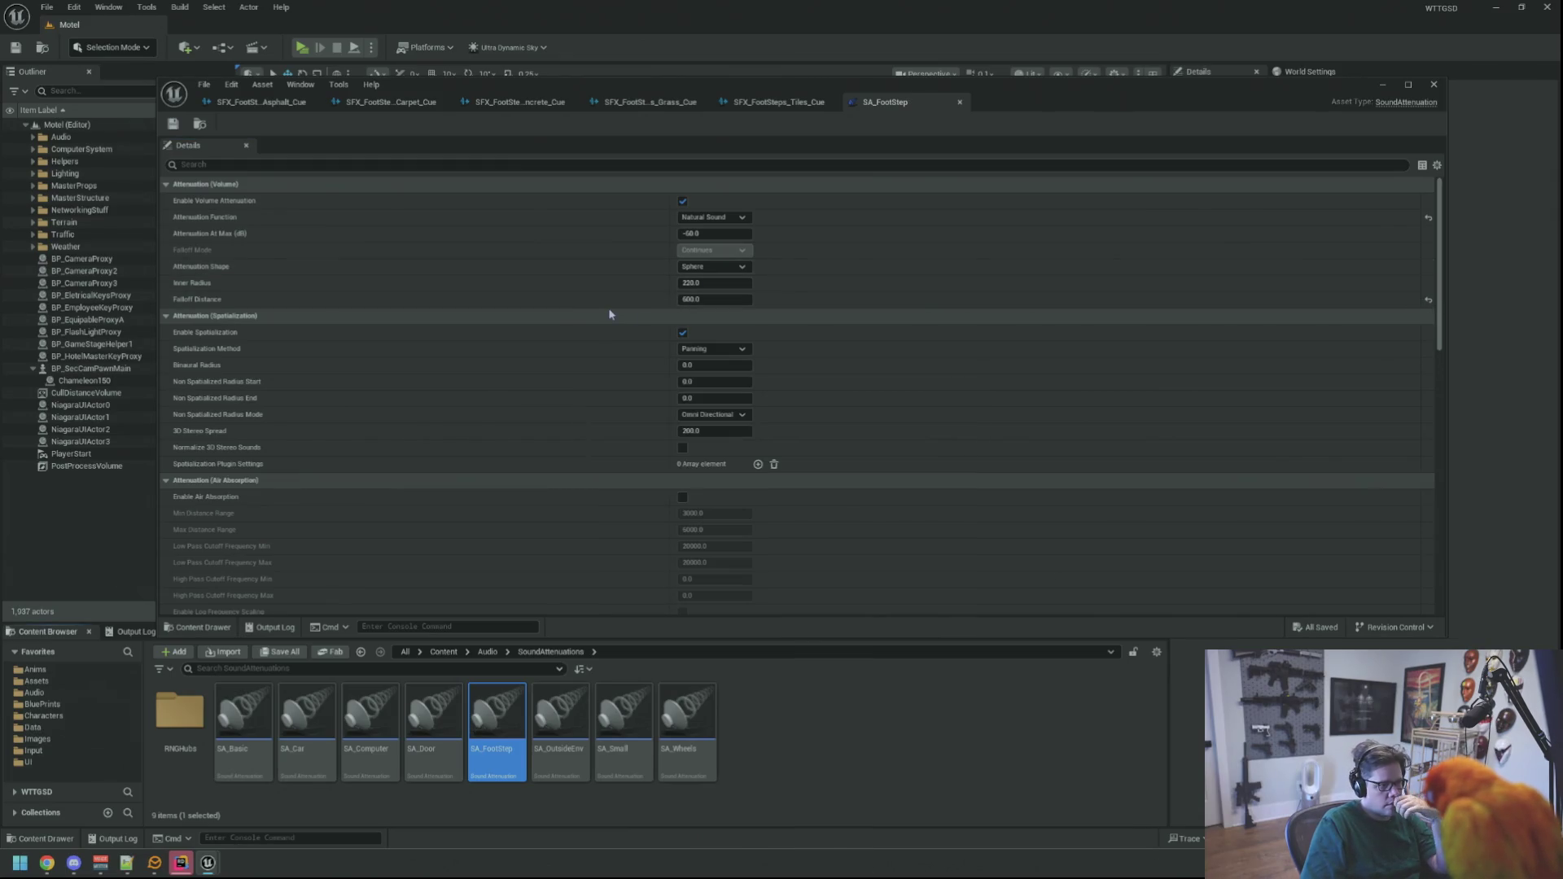
- Uncheck Enable Occlusion, save SA_FootStep, and bring up the Asphalt cue's settings
{"action": "scroll", "coordinate": [603, 382], "scroll_direction": "down", "scroll_amount": 10}
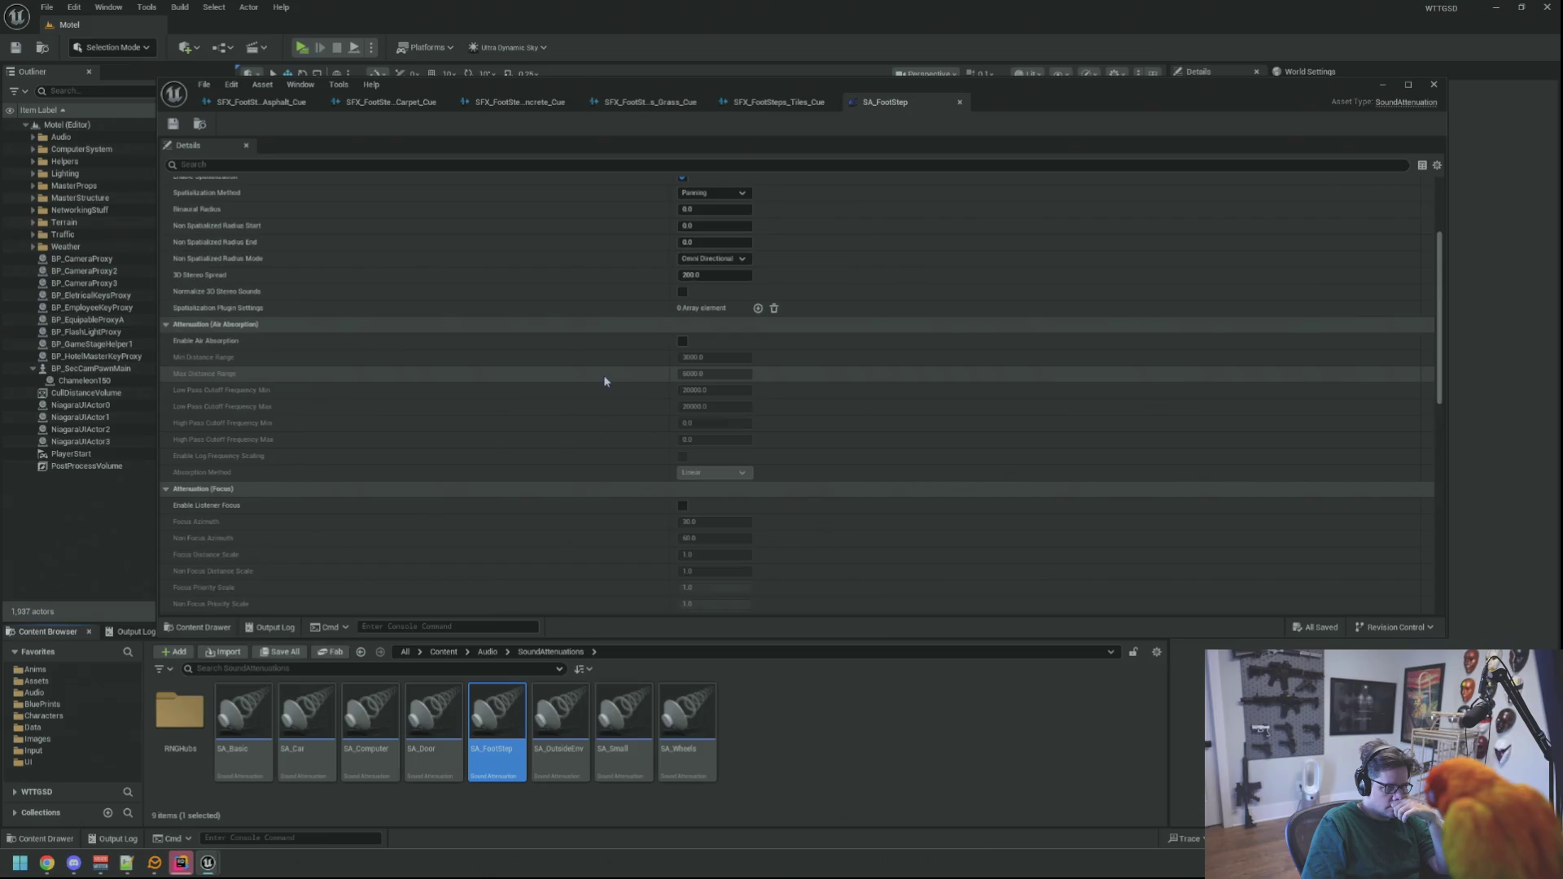
{"action": "scroll", "coordinate": [606, 380], "scroll_direction": "down", "scroll_amount": 1}
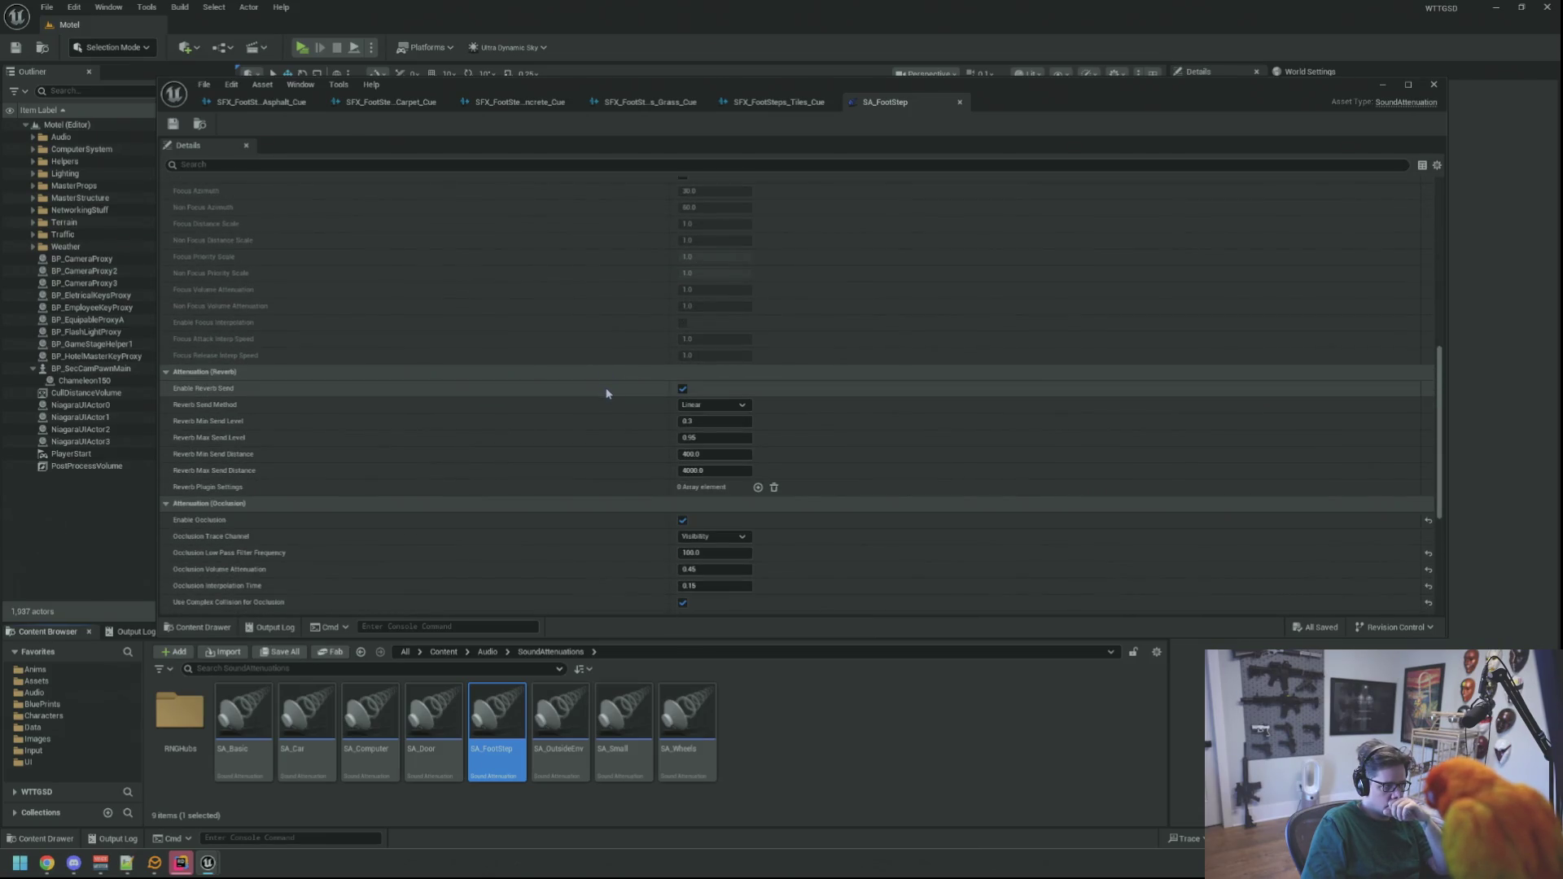
{"action": "scroll", "coordinate": [606, 391], "scroll_direction": "down", "scroll_amount": 2}
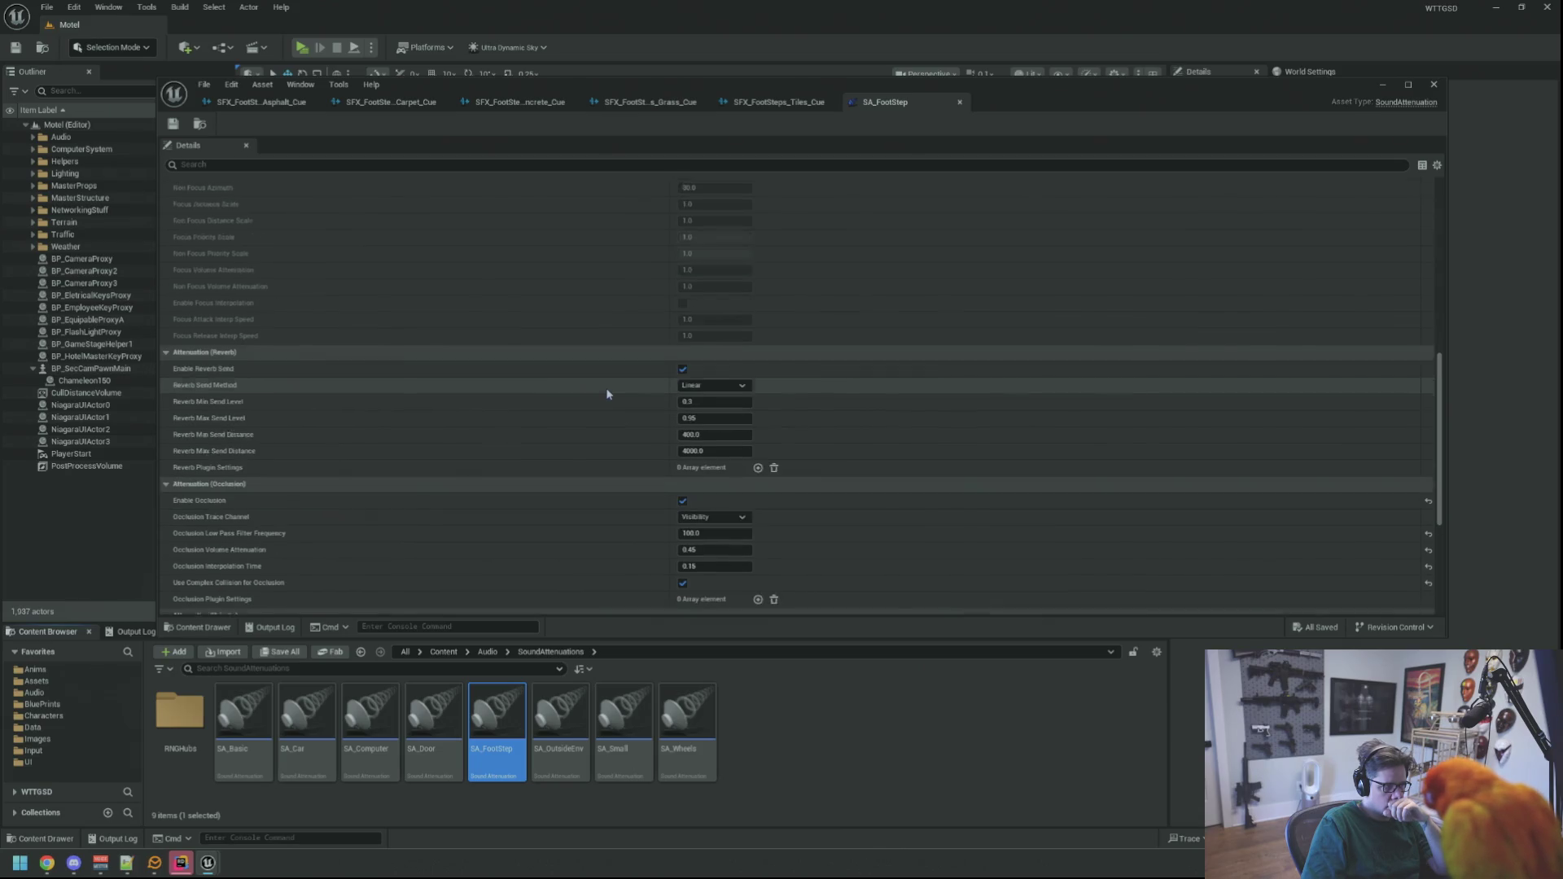
{"action": "left_click", "coordinate": [683, 404]}
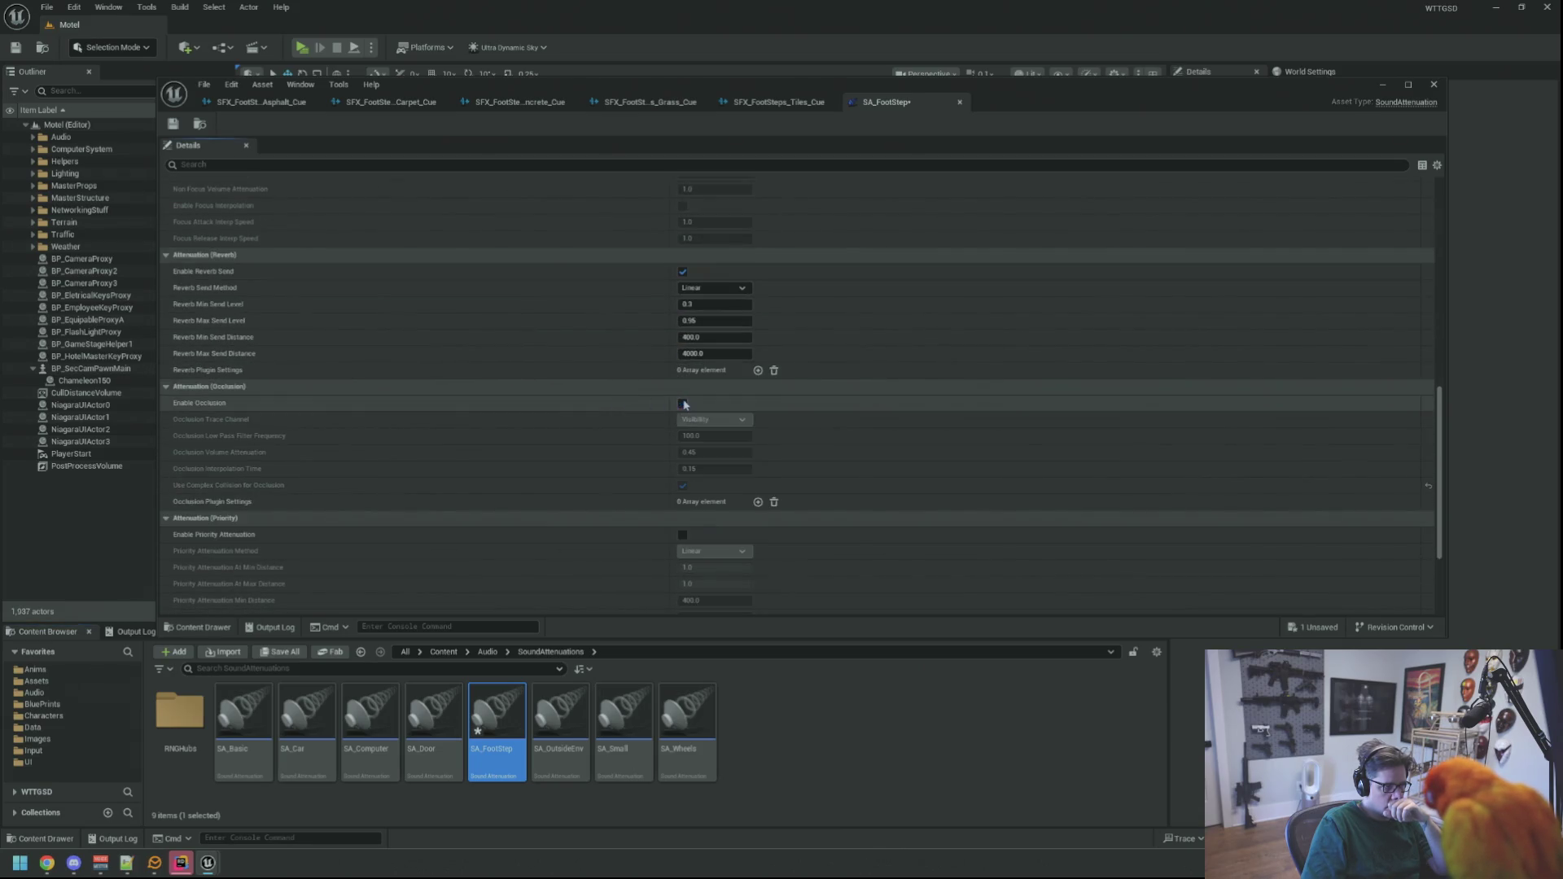
{"action": "scroll", "coordinate": [609, 417], "scroll_direction": "down", "scroll_amount": 2}
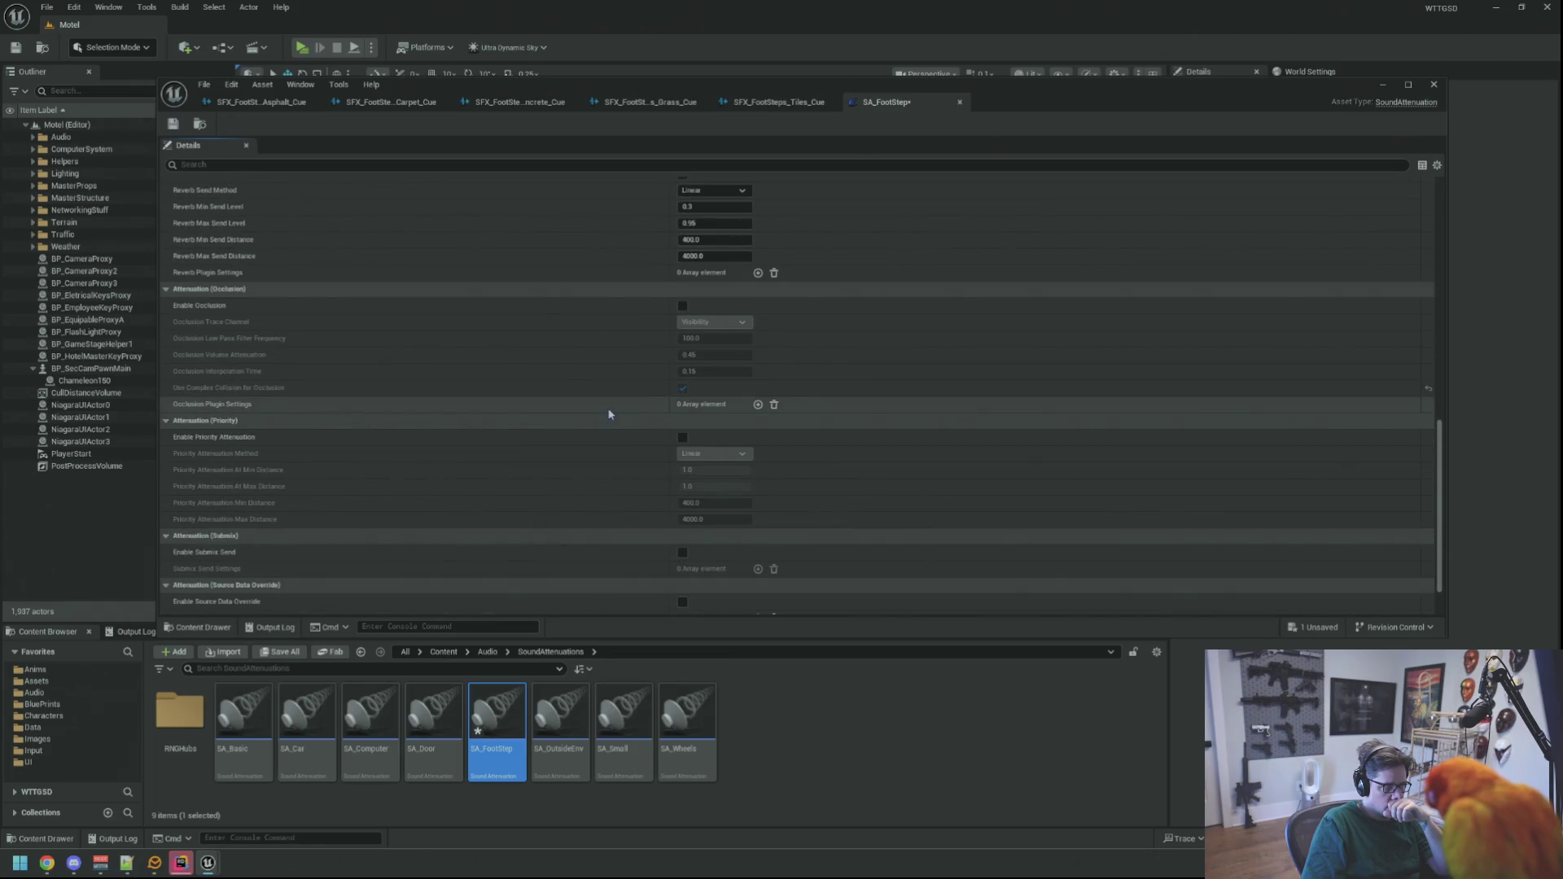
{"action": "scroll", "coordinate": [609, 415], "scroll_direction": "down", "scroll_amount": 2}
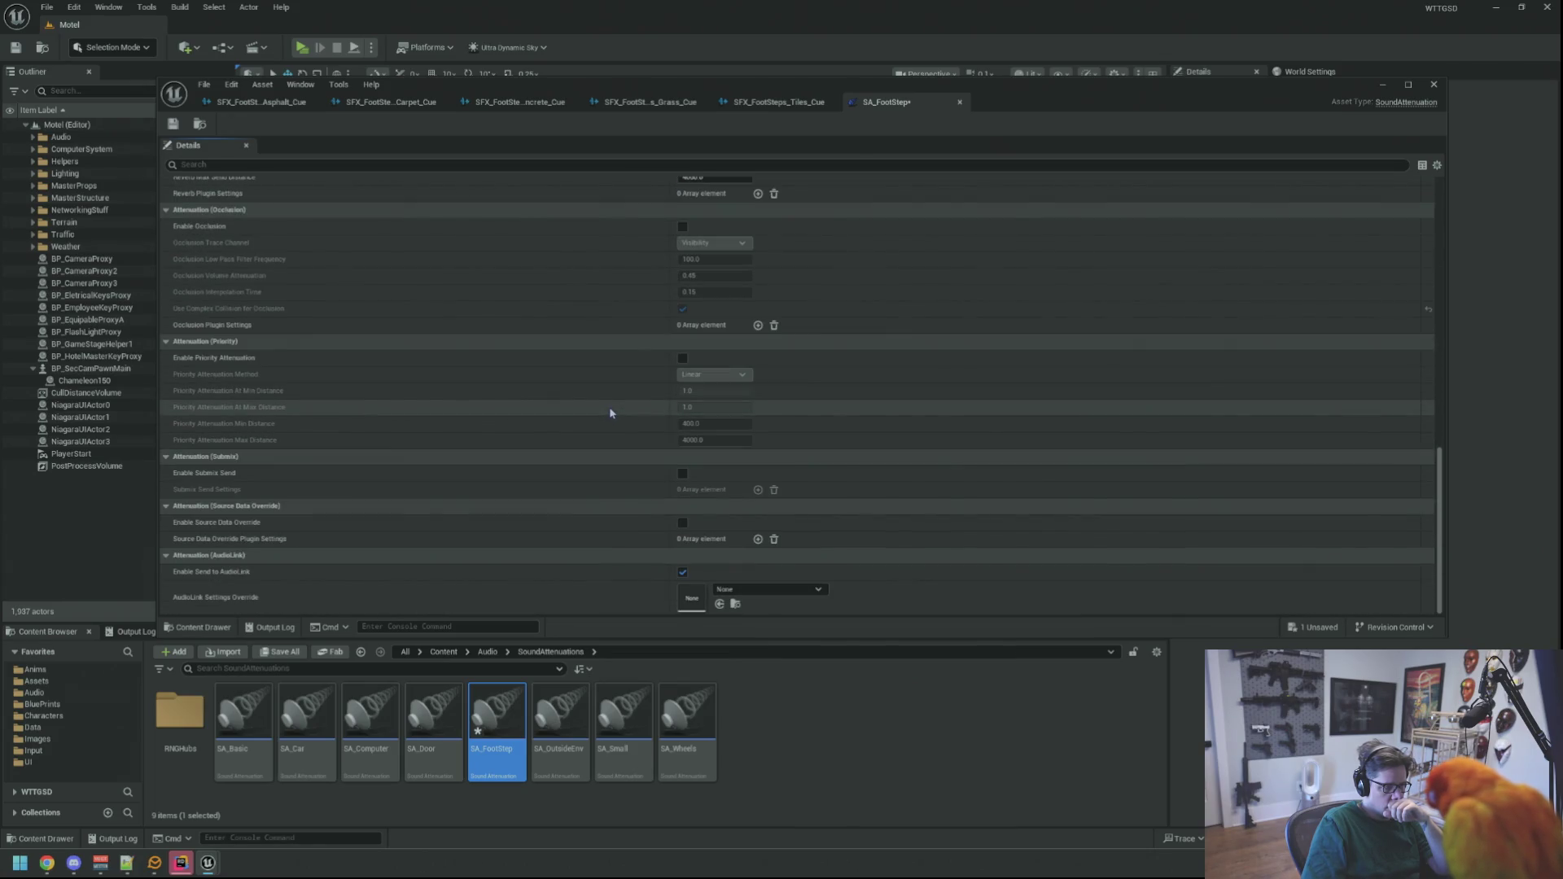
{"action": "left_click", "coordinate": [173, 125]}
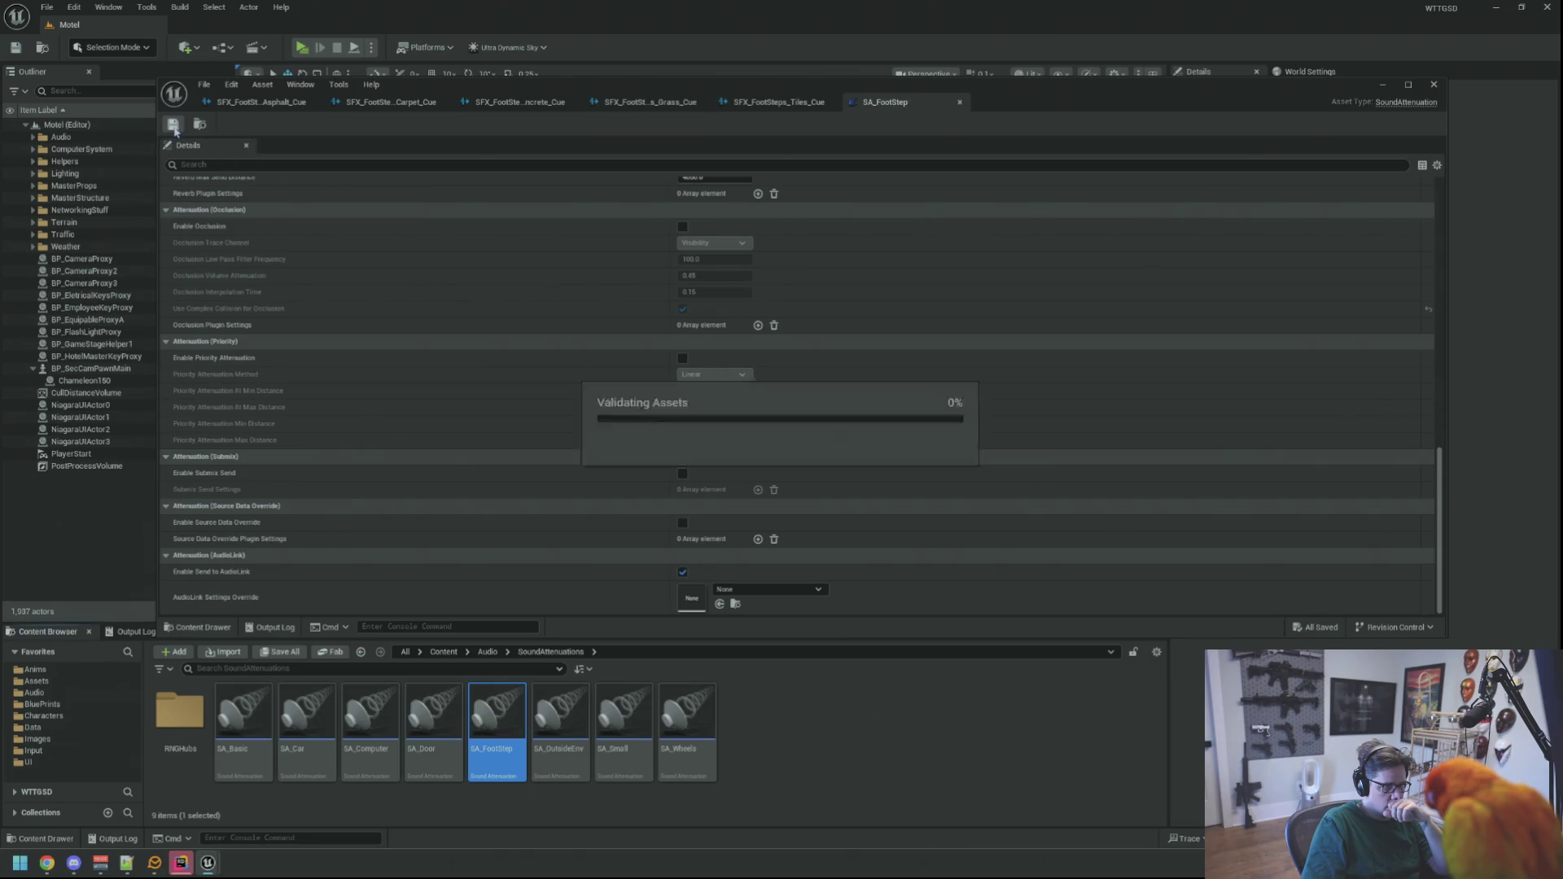
{"action": "left_click", "coordinate": [261, 102]}
{"action": "left_click", "coordinate": [550, 212]}
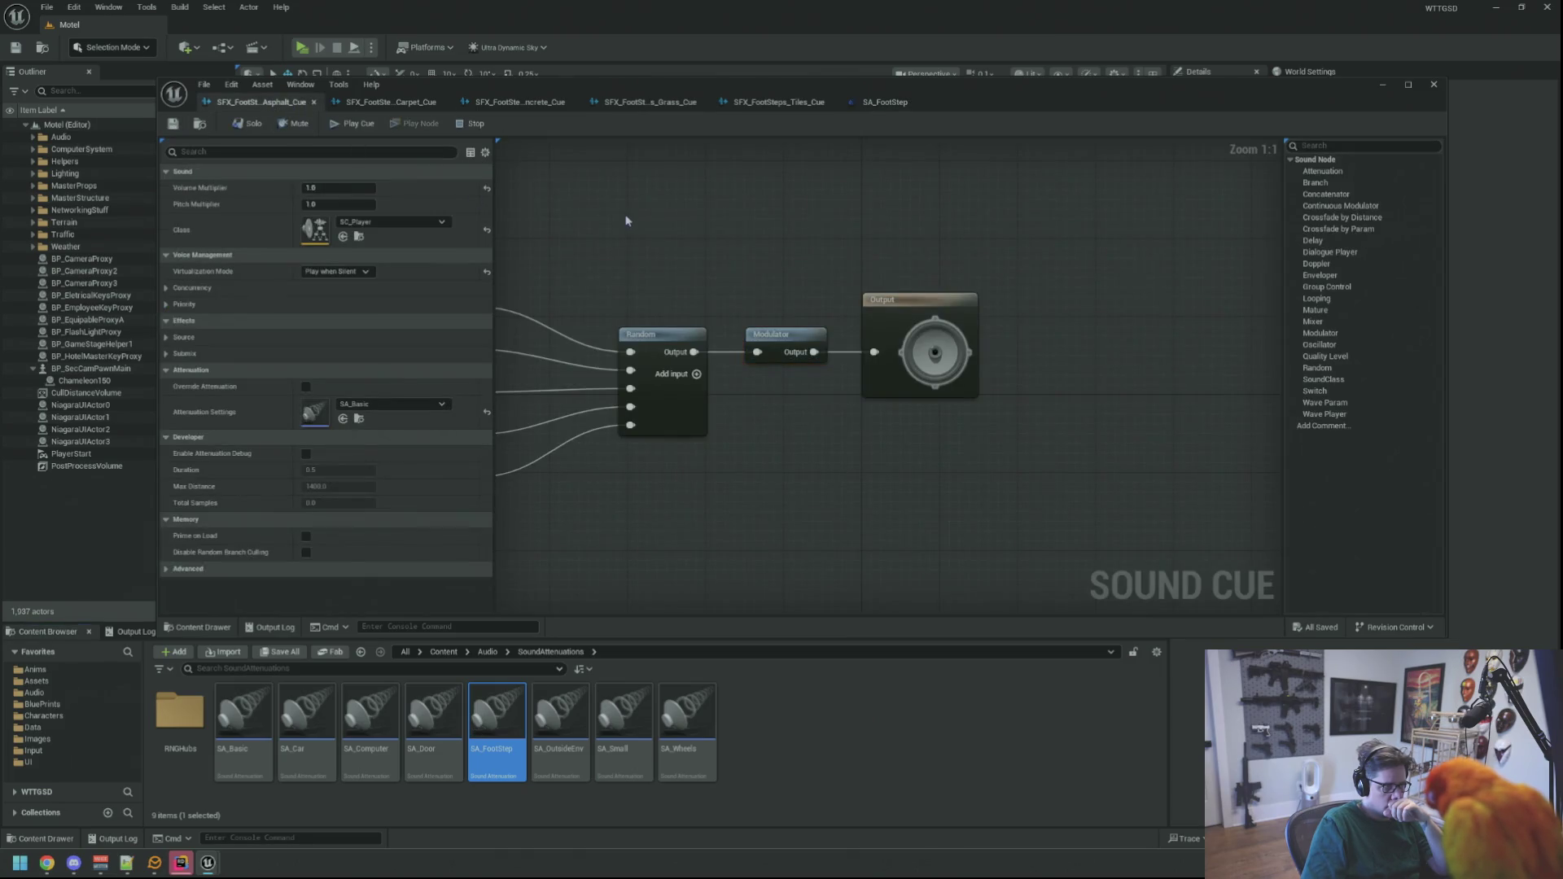
- Assign SA_FootStep as the attenuation of the Asphalt and Carpet cues and save both
{"action": "mouse_move", "coordinate": [497, 716]}
{"action": "left_mouse_down"}
{"action": "mouse_move", "coordinate": [330, 271]}
{"action": "mouse_move", "coordinate": [322, 414]}
{"action": "left_mouse_up"}
{"action": "left_click", "coordinate": [173, 125]}
{"action": "left_click", "coordinate": [391, 102]}
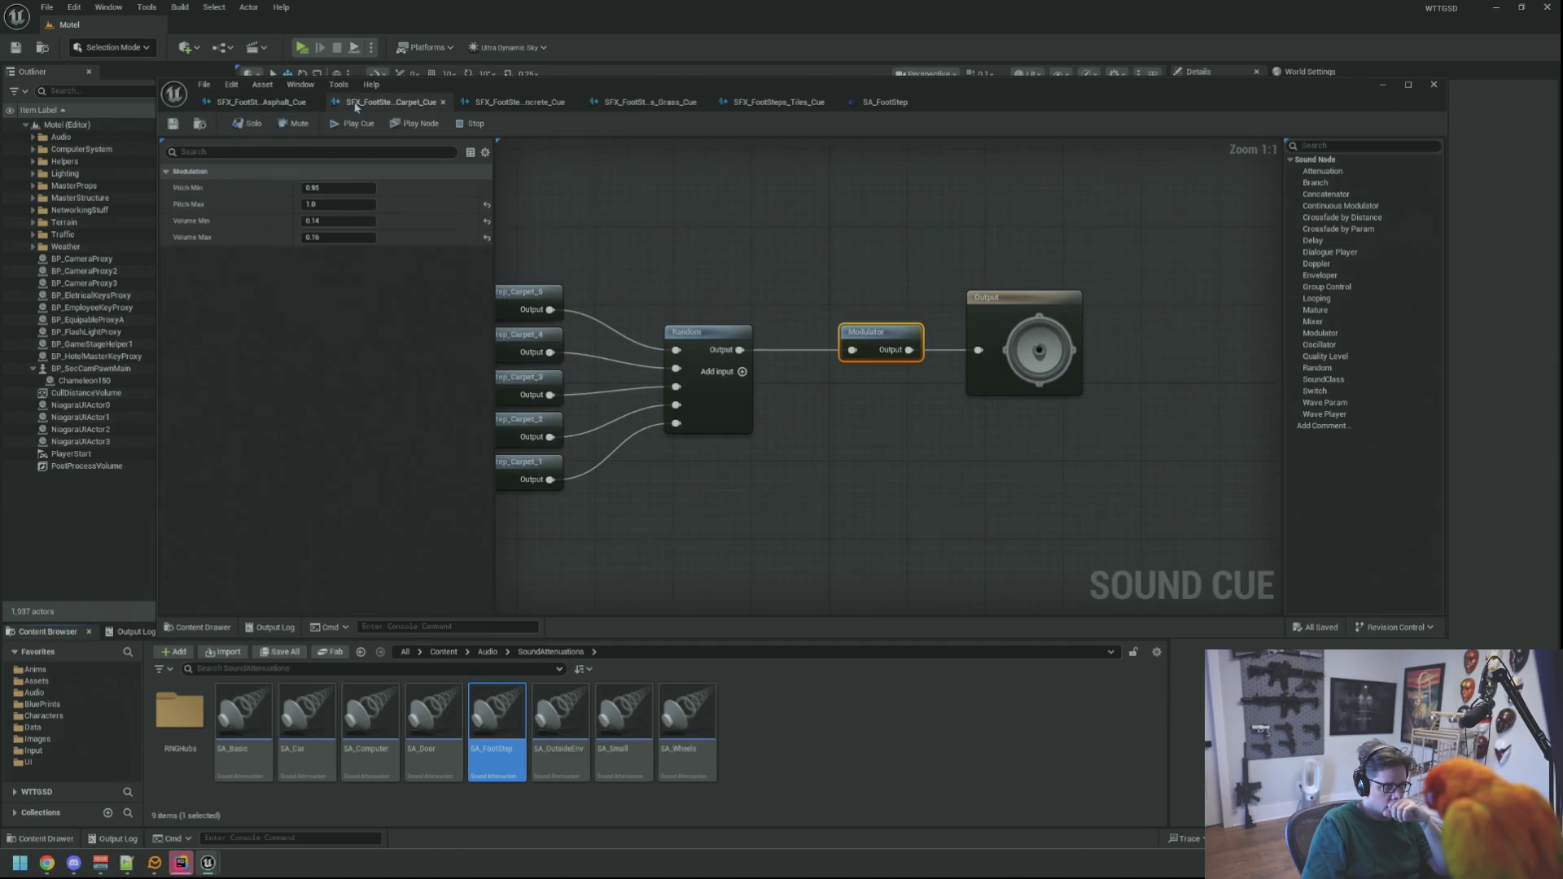
{"action": "left_click_drag", "start_coordinate": [497, 725], "coordinate": [322, 414]}
{"action": "left_click", "coordinate": [173, 124]}
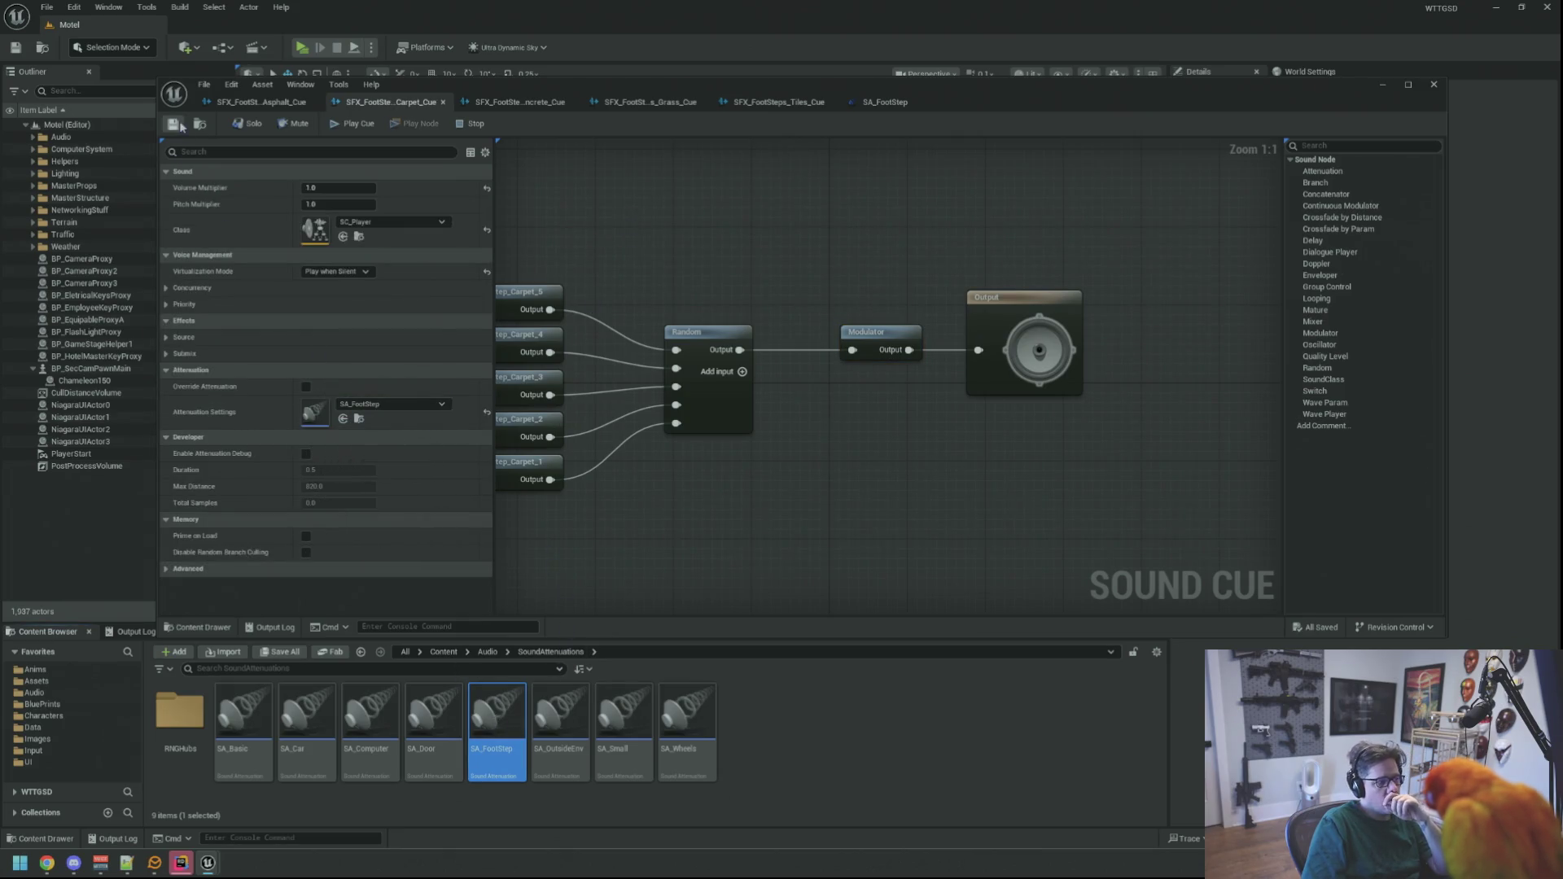
- Give the Concrete, Grass and Tiles cues the SA_FootStep attenuation and save them
{"action": "left_click", "coordinate": [520, 102]}
{"action": "left_click_drag", "start_coordinate": [496, 724], "coordinate": [325, 413]}
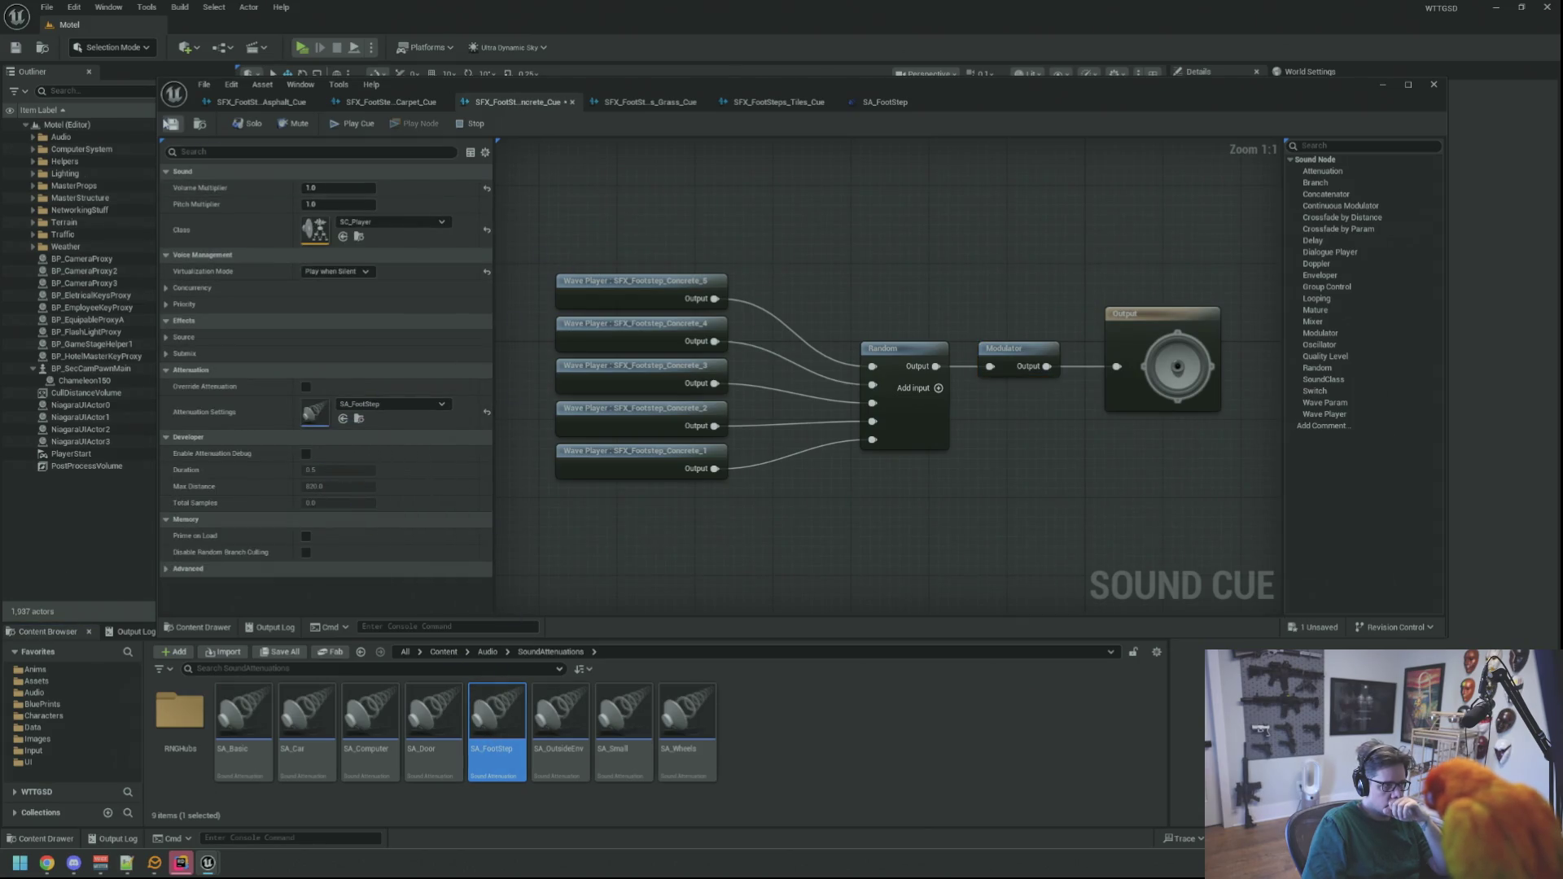
{"action": "left_click", "coordinate": [650, 102]}
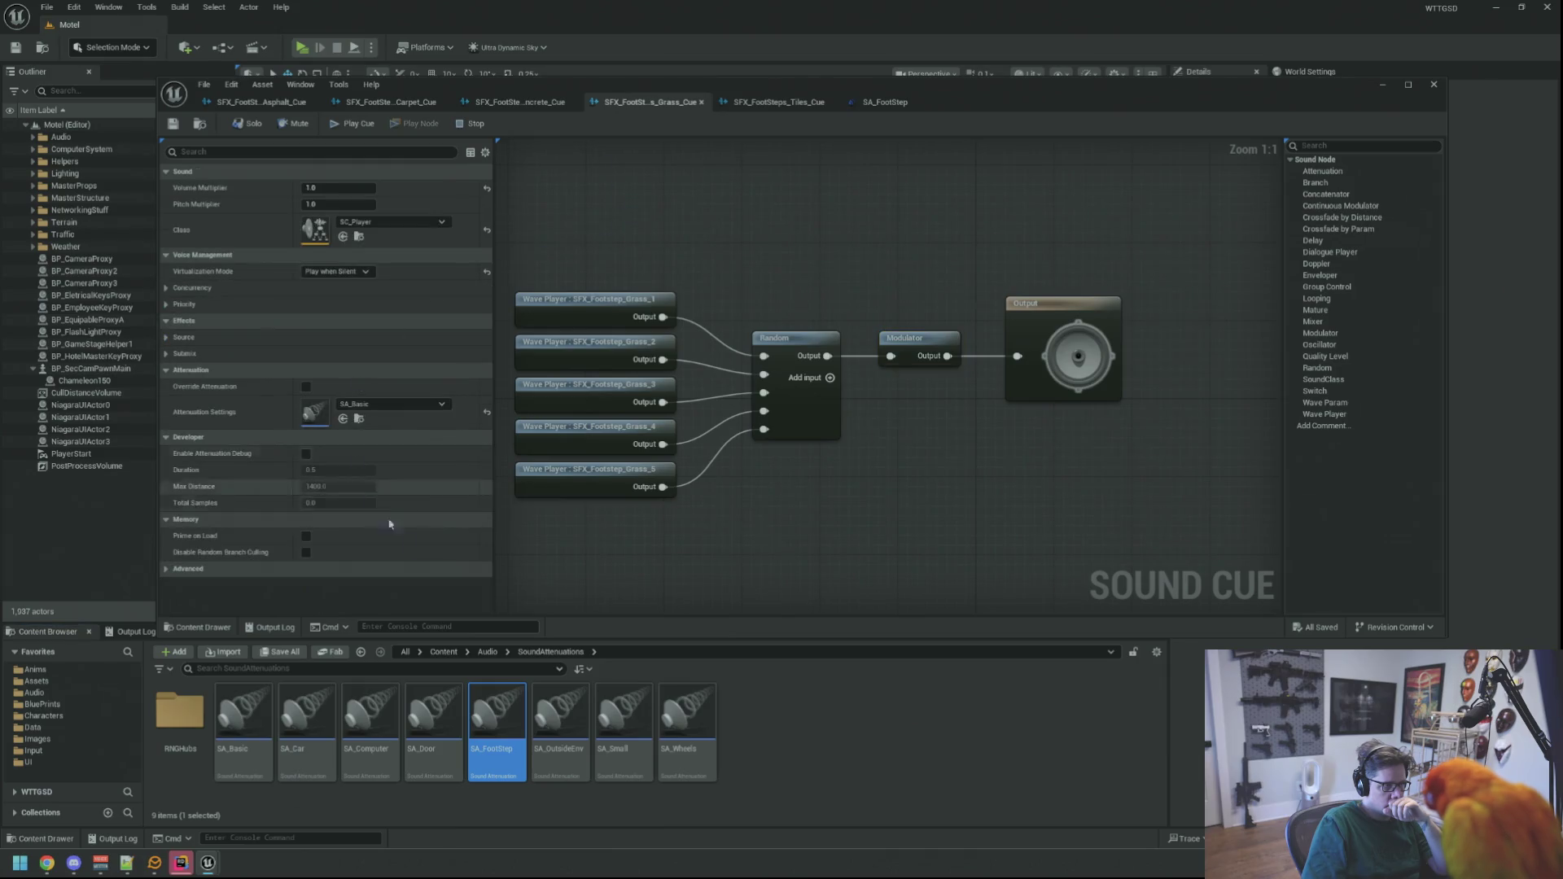
{"action": "left_click_drag", "start_coordinate": [516, 737], "coordinate": [326, 414]}
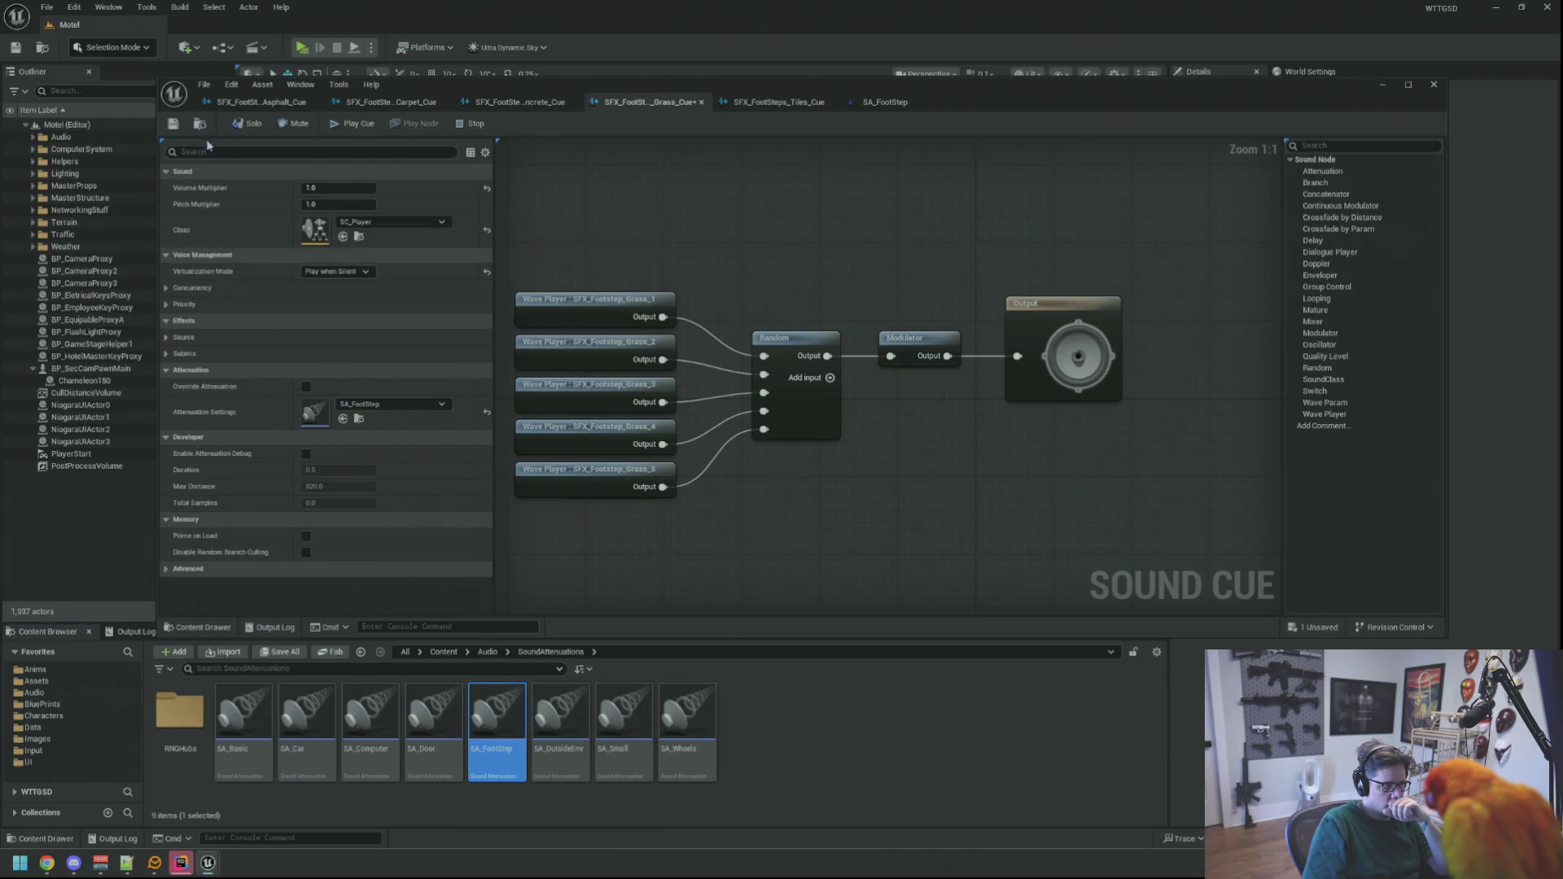
{"action": "left_click", "coordinate": [174, 125]}
{"action": "left_click", "coordinate": [778, 101]}
{"action": "left_click_drag", "start_coordinate": [497, 724], "coordinate": [314, 415]}
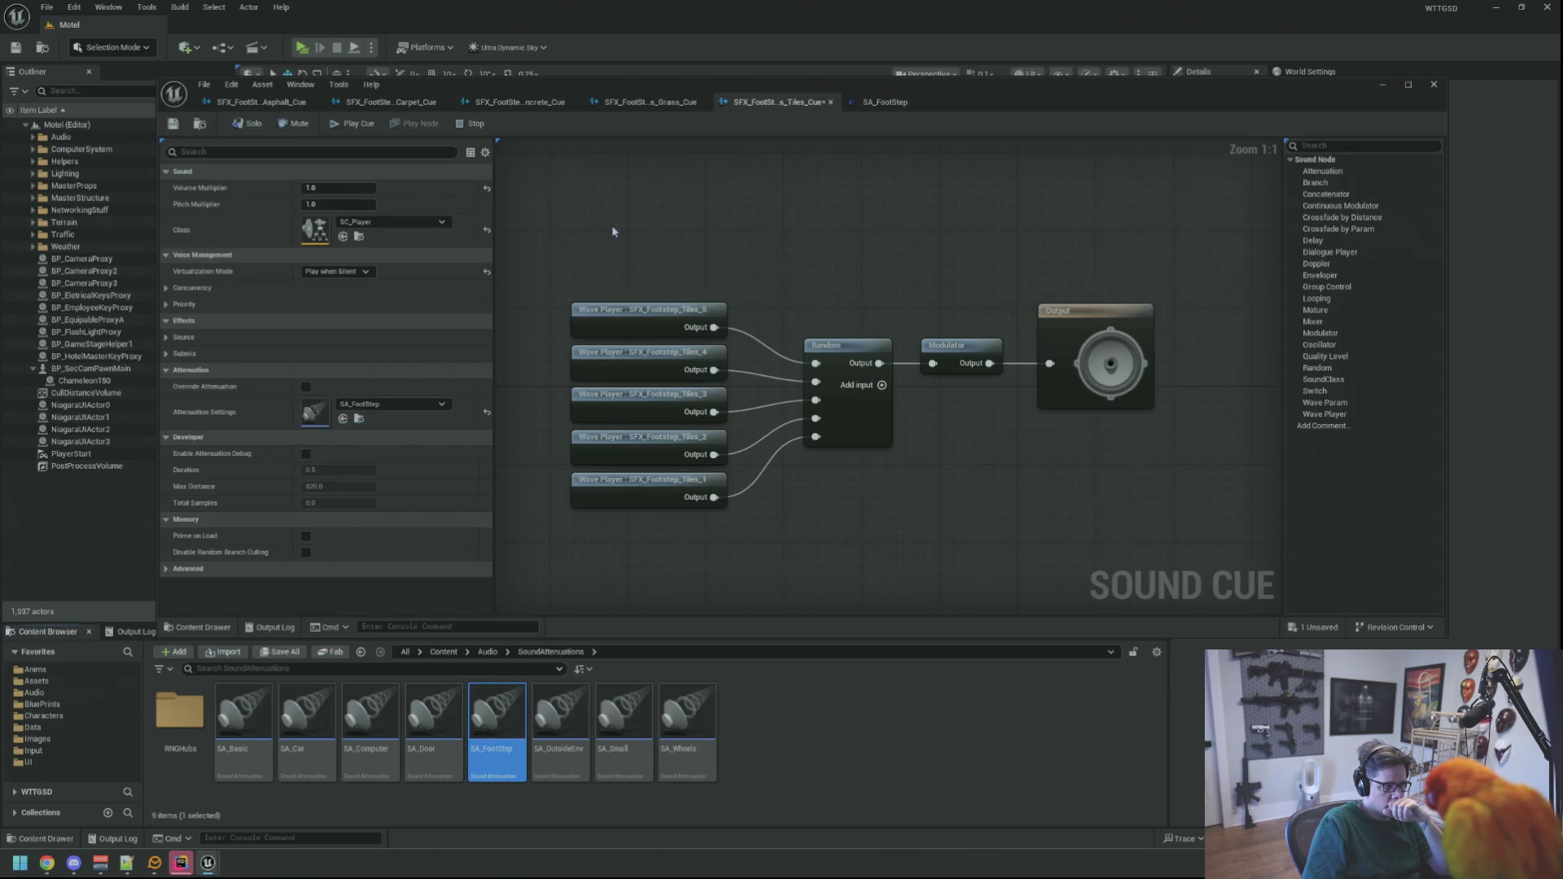
{"action": "left_click", "coordinate": [173, 125]}
- Close the SA_FootStep tab and the Sound Cue editor, then show the Output Log's options
{"action": "left_click", "coordinate": [881, 103]}
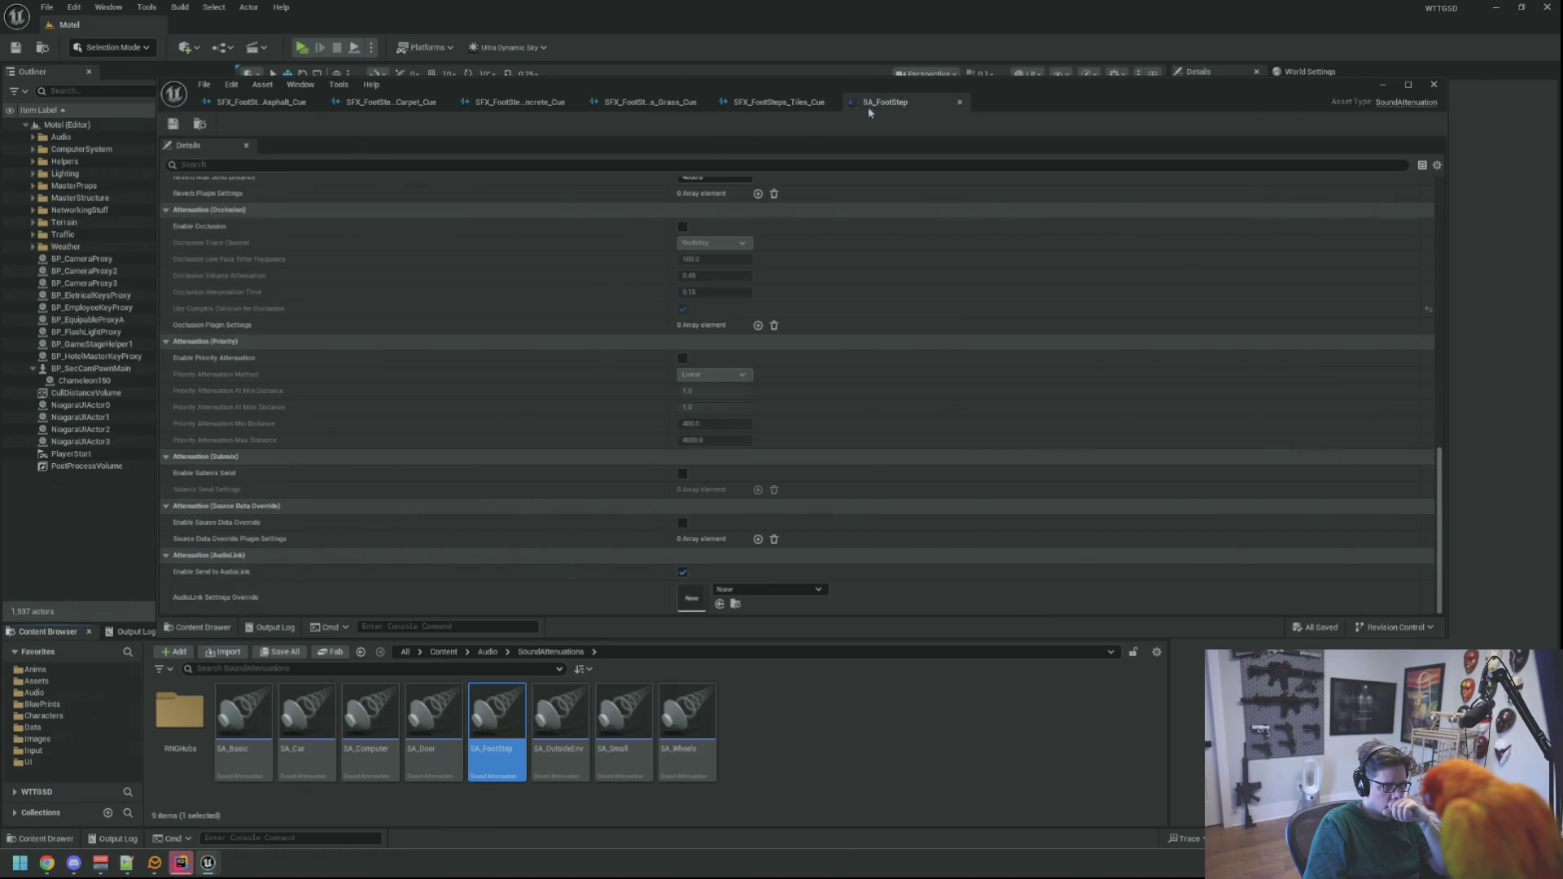
{"action": "middle_click", "coordinate": [872, 110]}
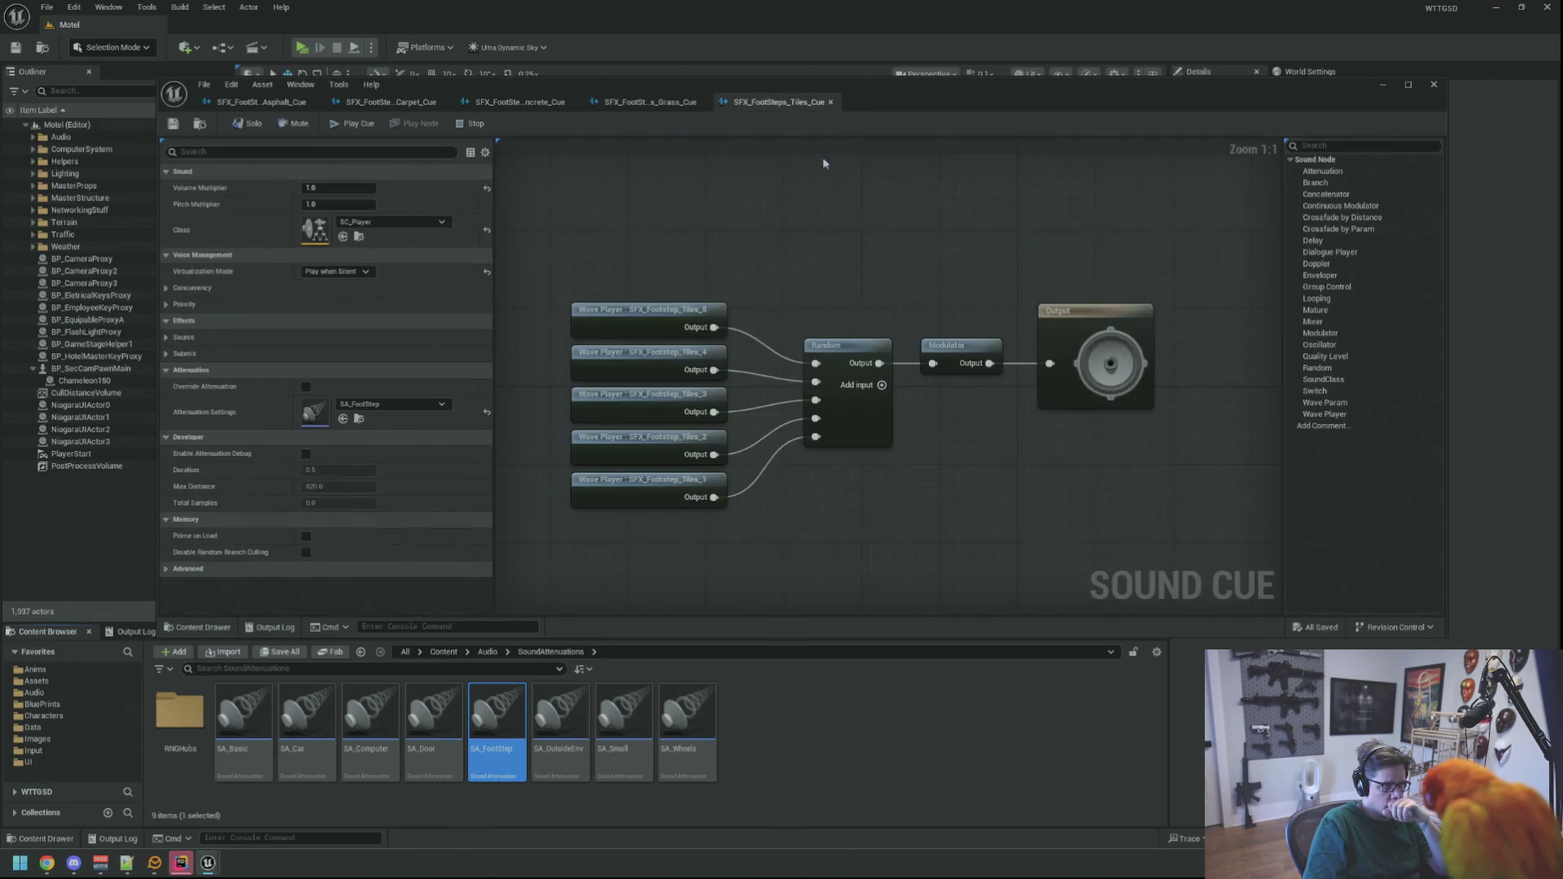
{"action": "left_click", "coordinate": [1383, 85]}
{"action": "left_click", "coordinate": [130, 632]}
{"action": "right_click", "coordinate": [358, 689]}
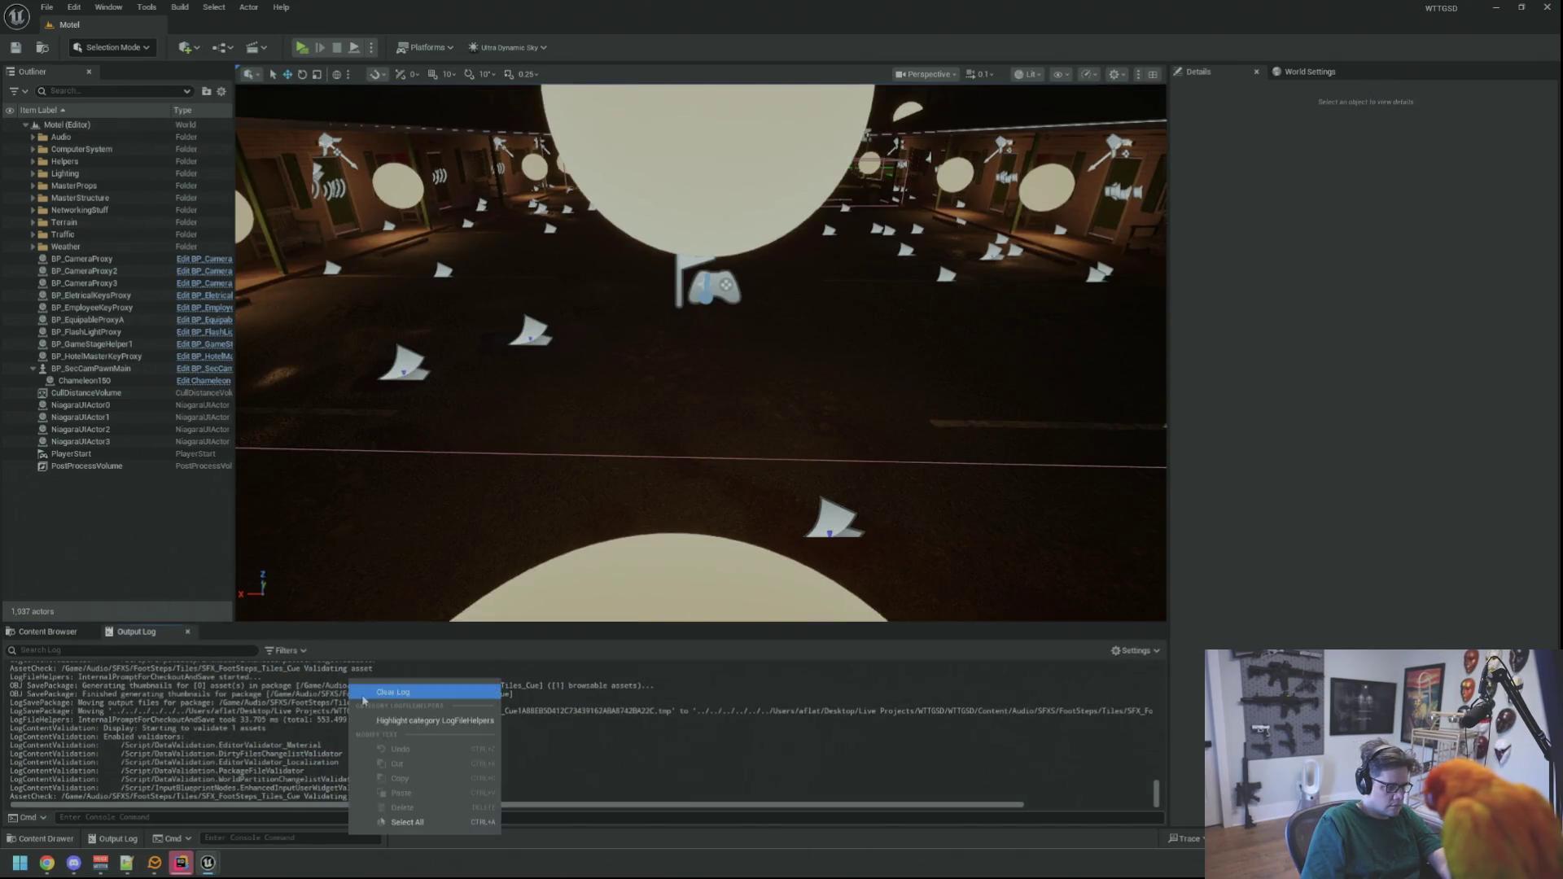
- Clear the output log, start play-in-editor, and walk the lobby, walkway and parking lot
{"action": "left_click", "coordinate": [363, 692]}
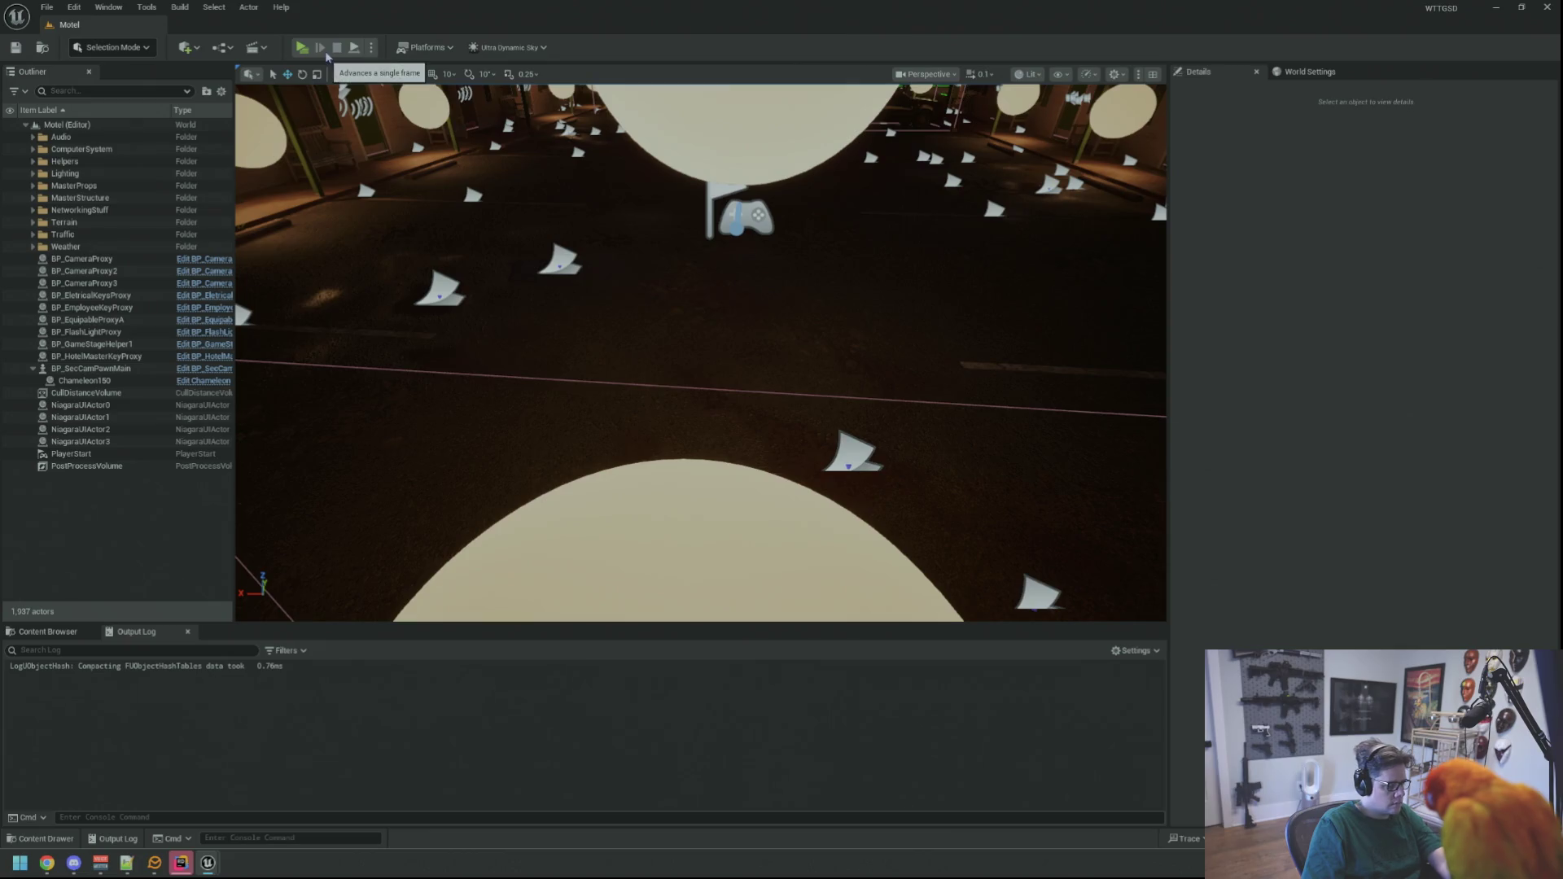
{"action": "left_click", "coordinate": [302, 48]}
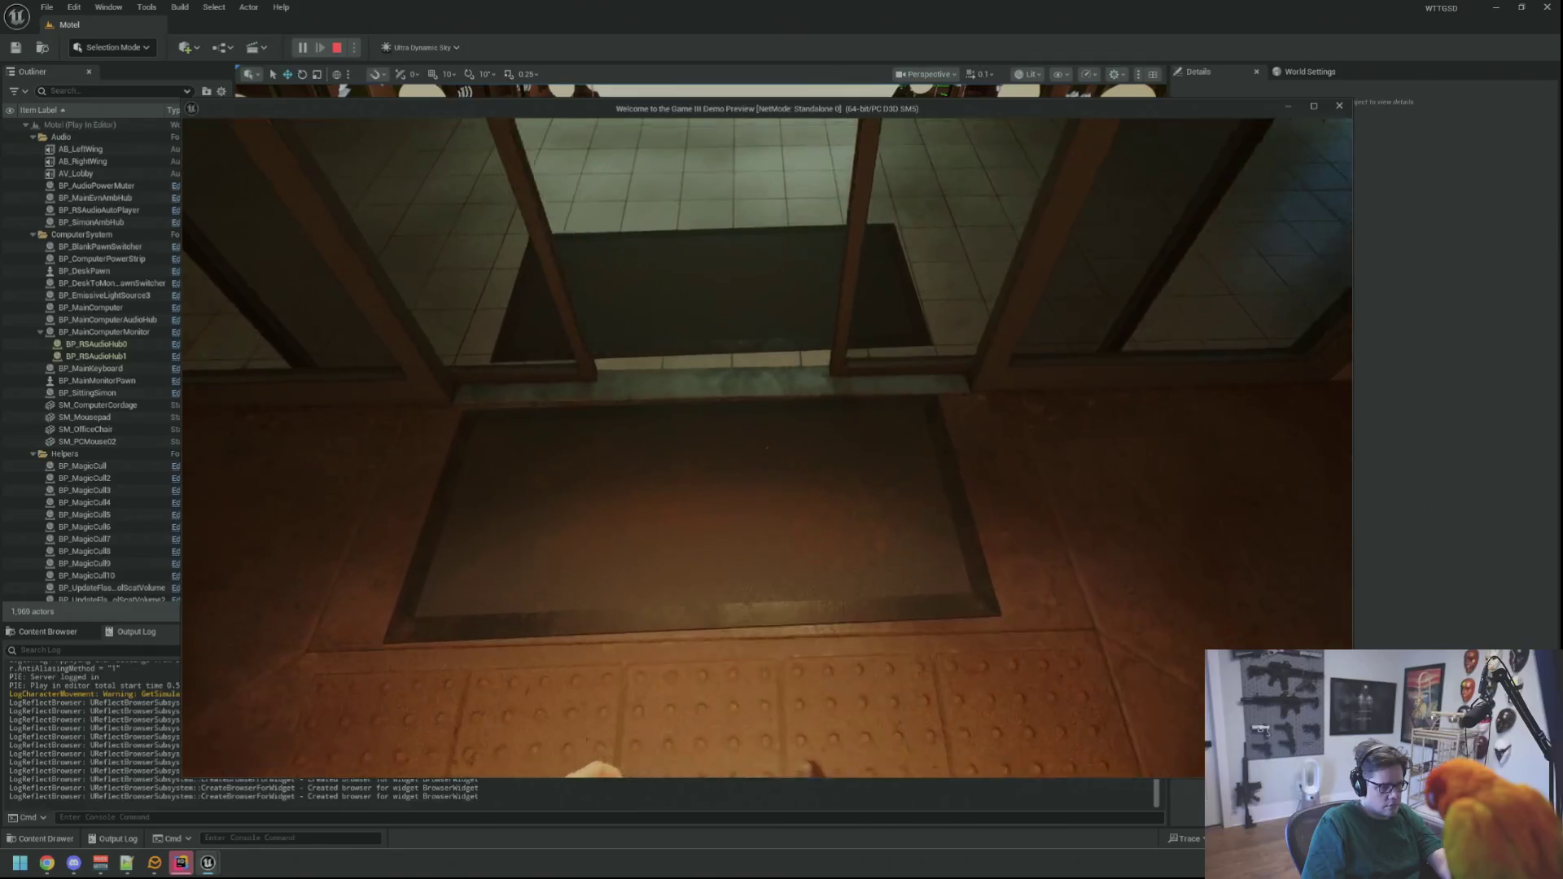
{"action": "key", "text": "w"}
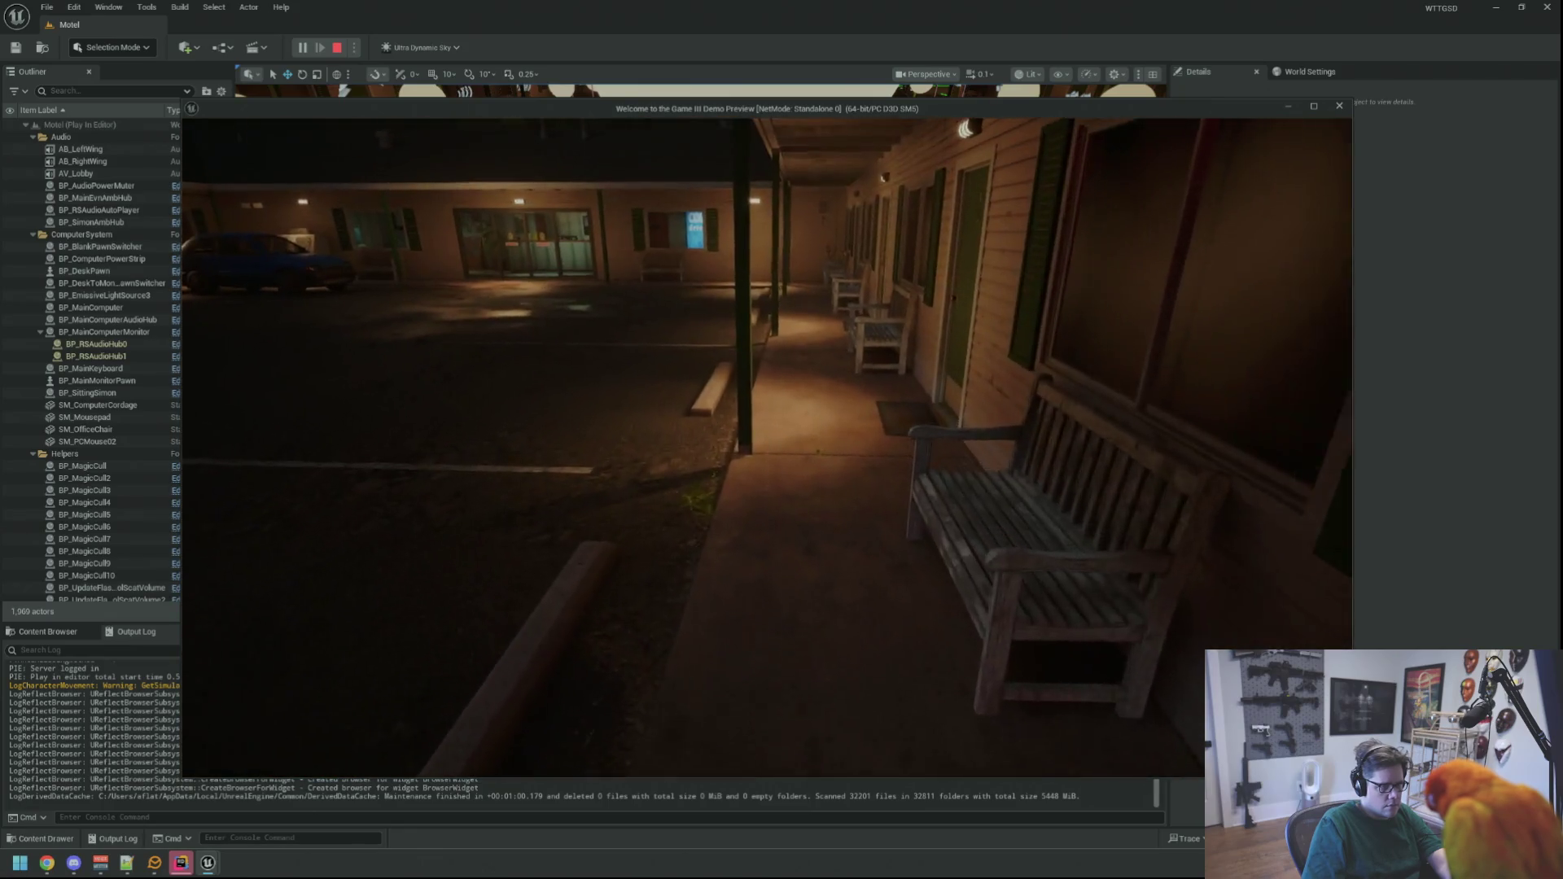
{"action": "key", "text": "s"}
{"action": "key", "text": "s"}
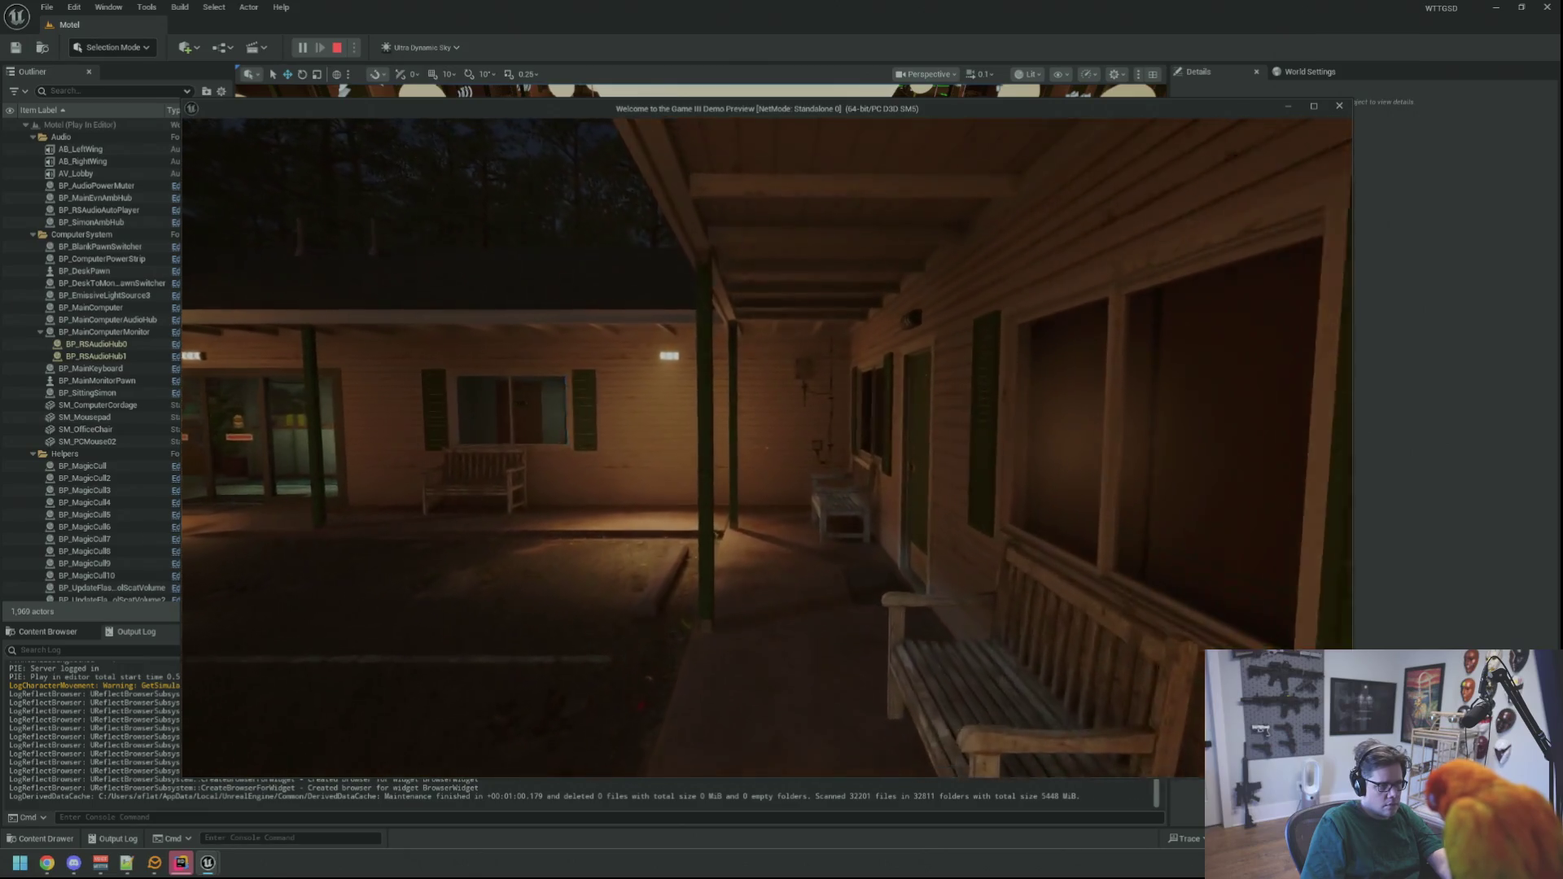
{"action": "key", "text": "w"}
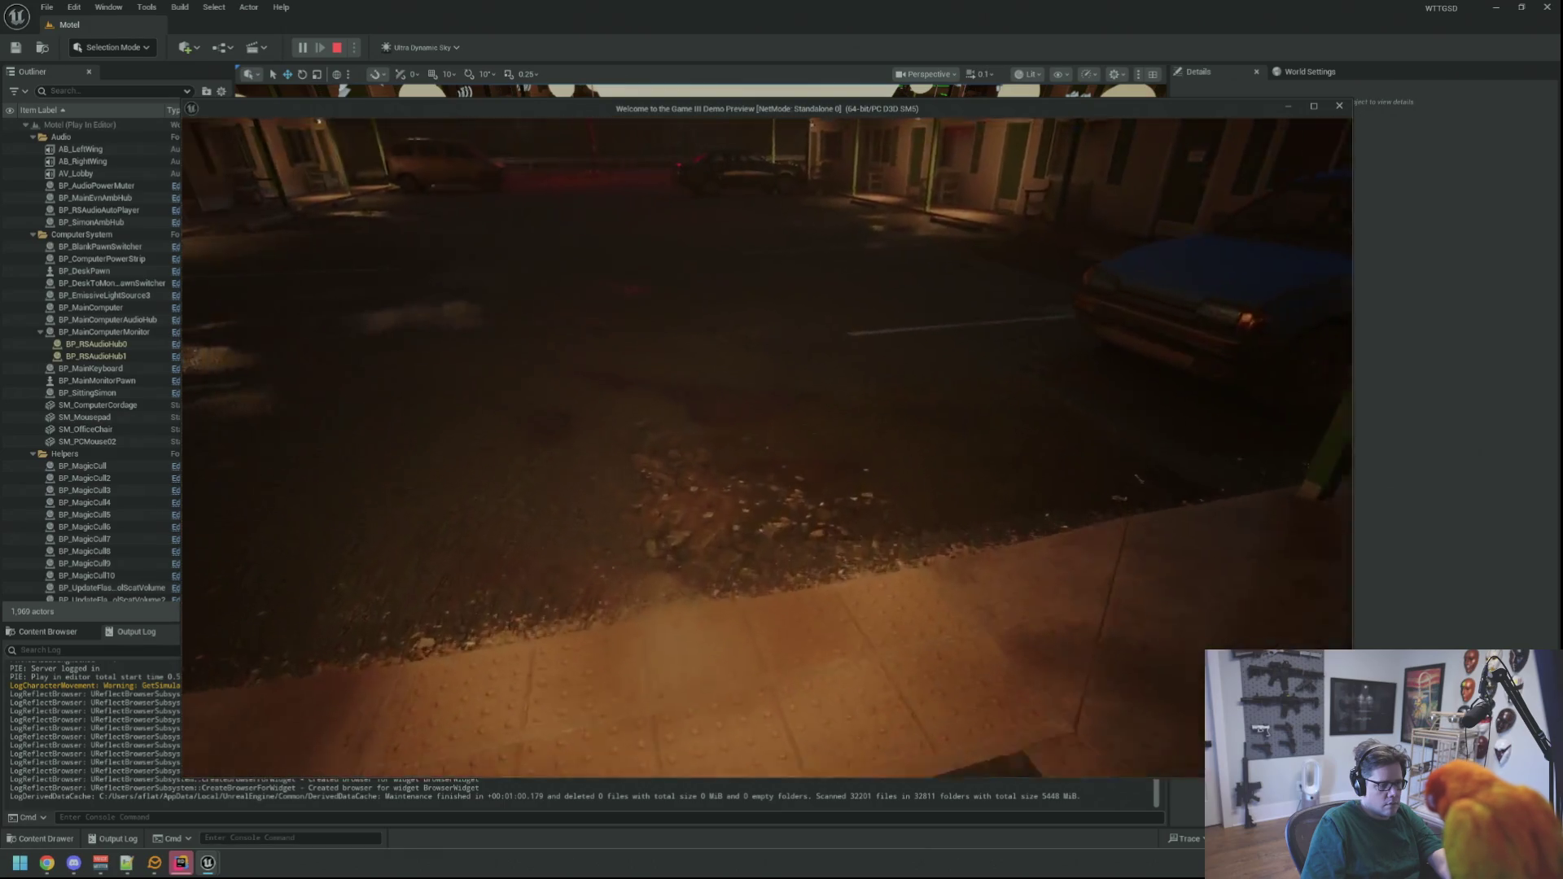
{"action": "key", "text": "w"}
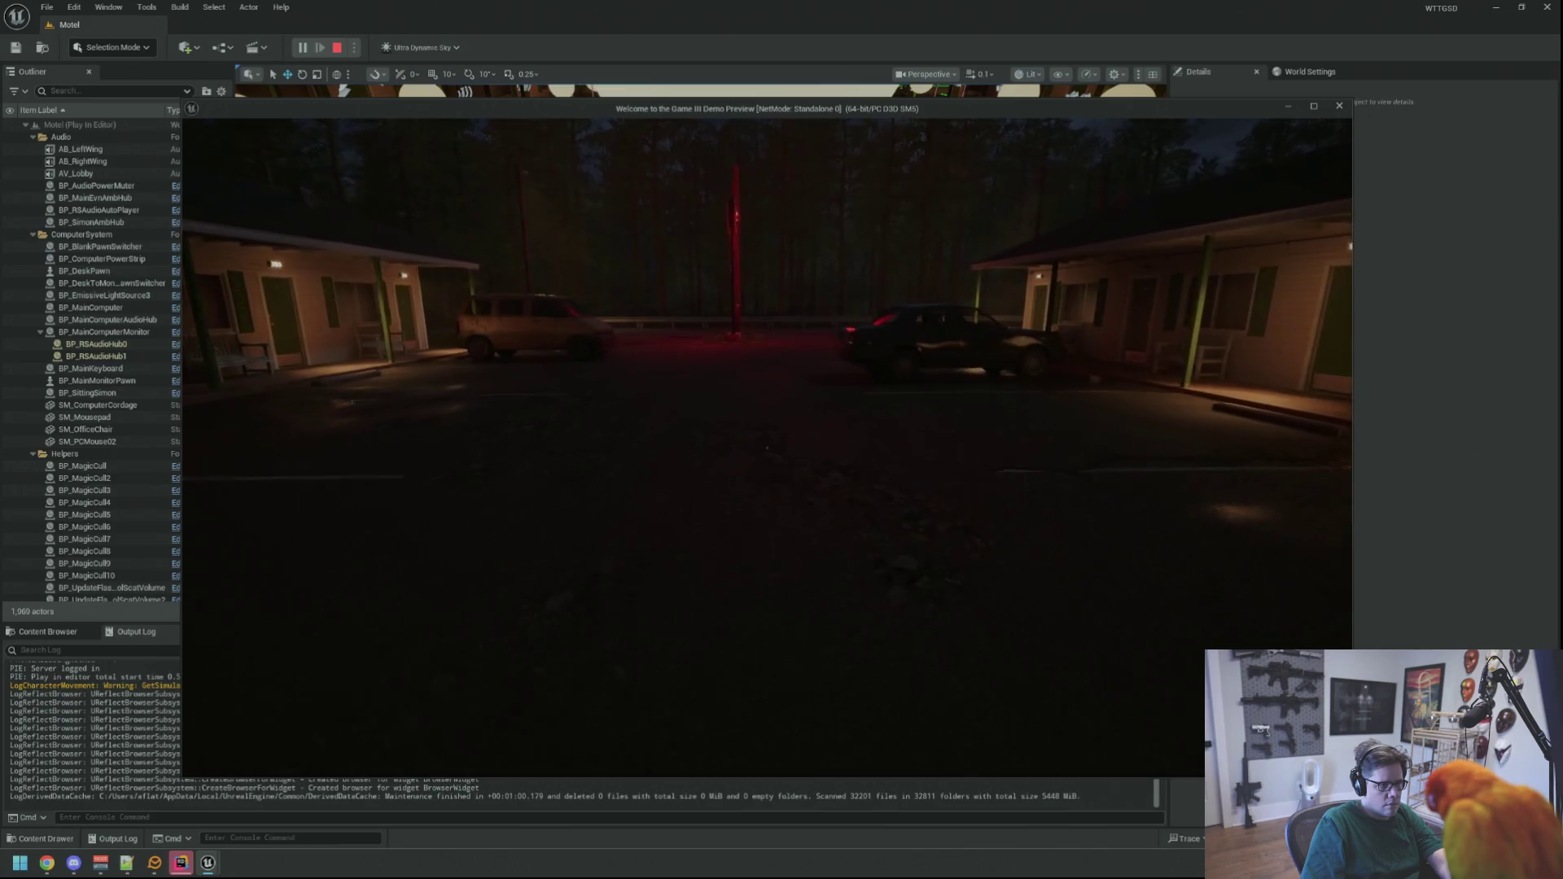
{"action": "key", "text": "w"}
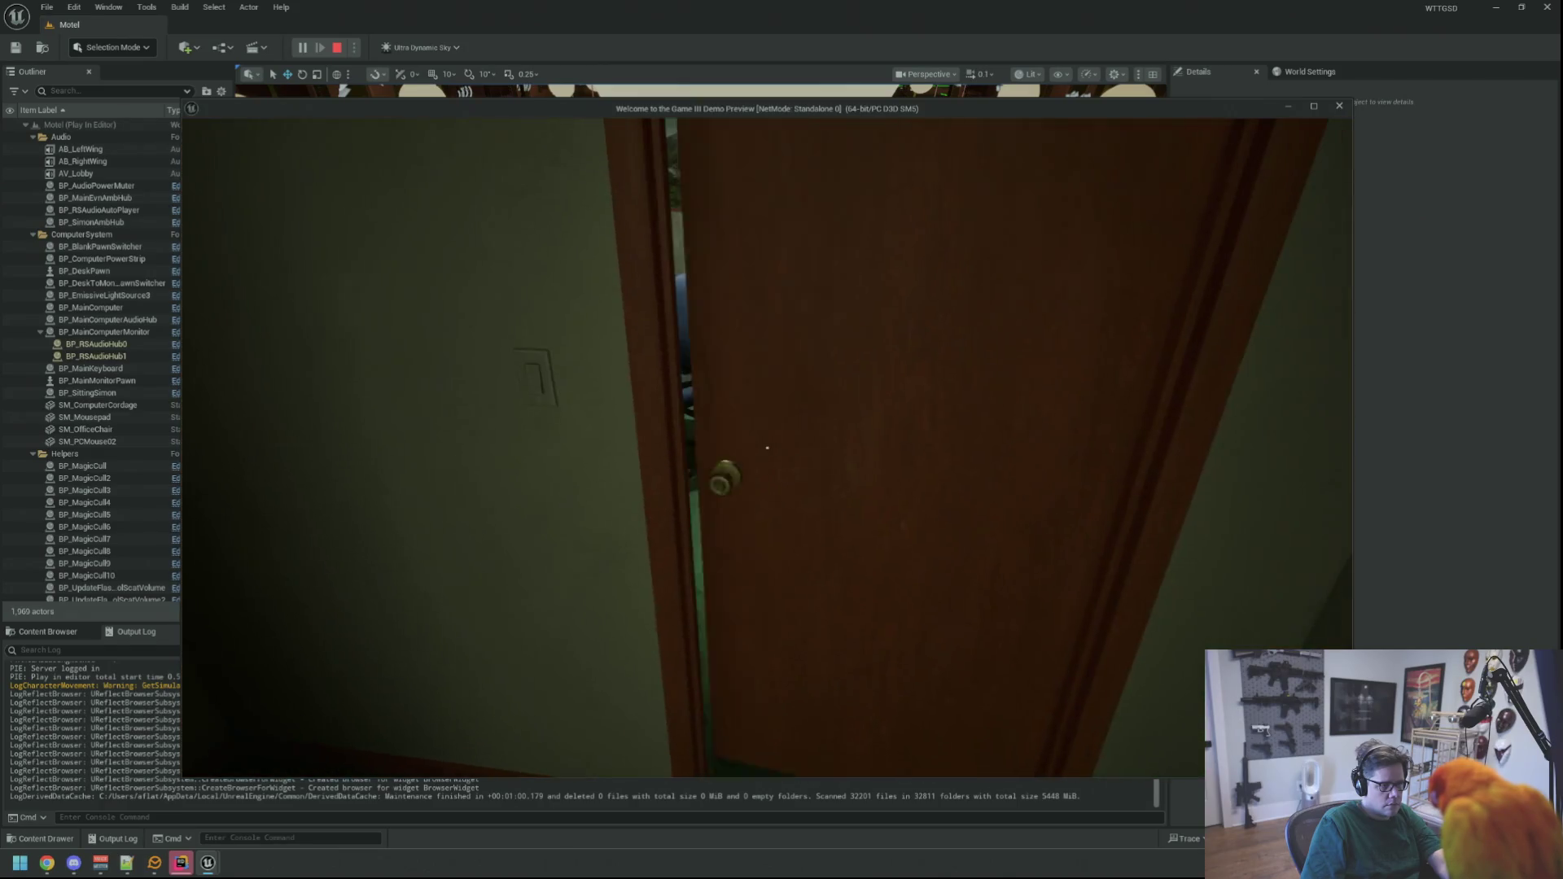
- Open the office door, explore the carpeted office and hallway, and check the inventory
{"action": "left_click", "coordinate": [767, 446]}
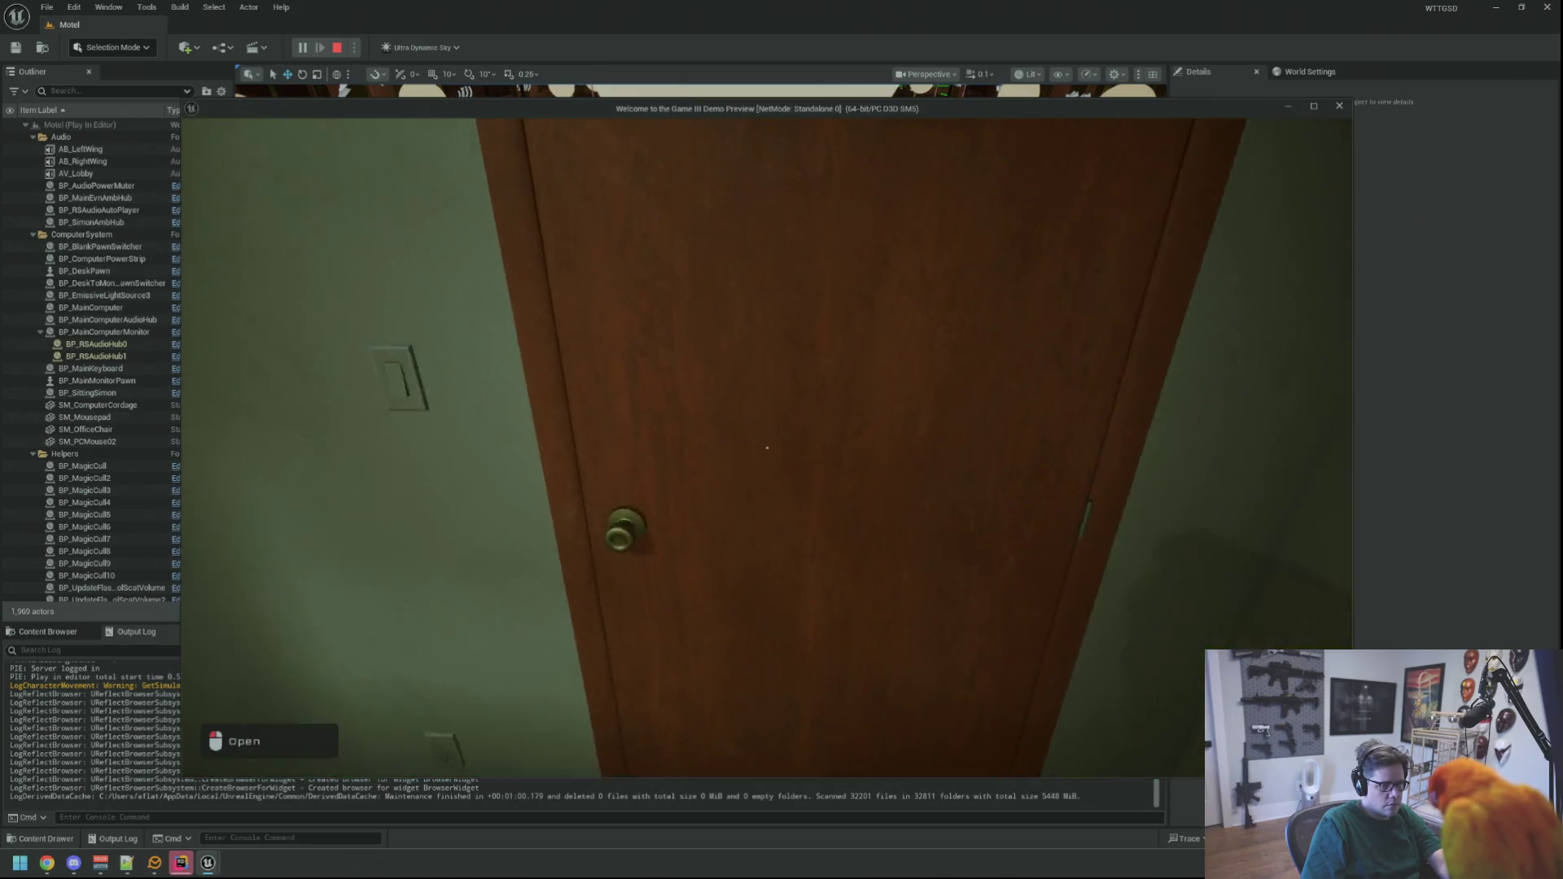
{"action": "key", "text": "w"}
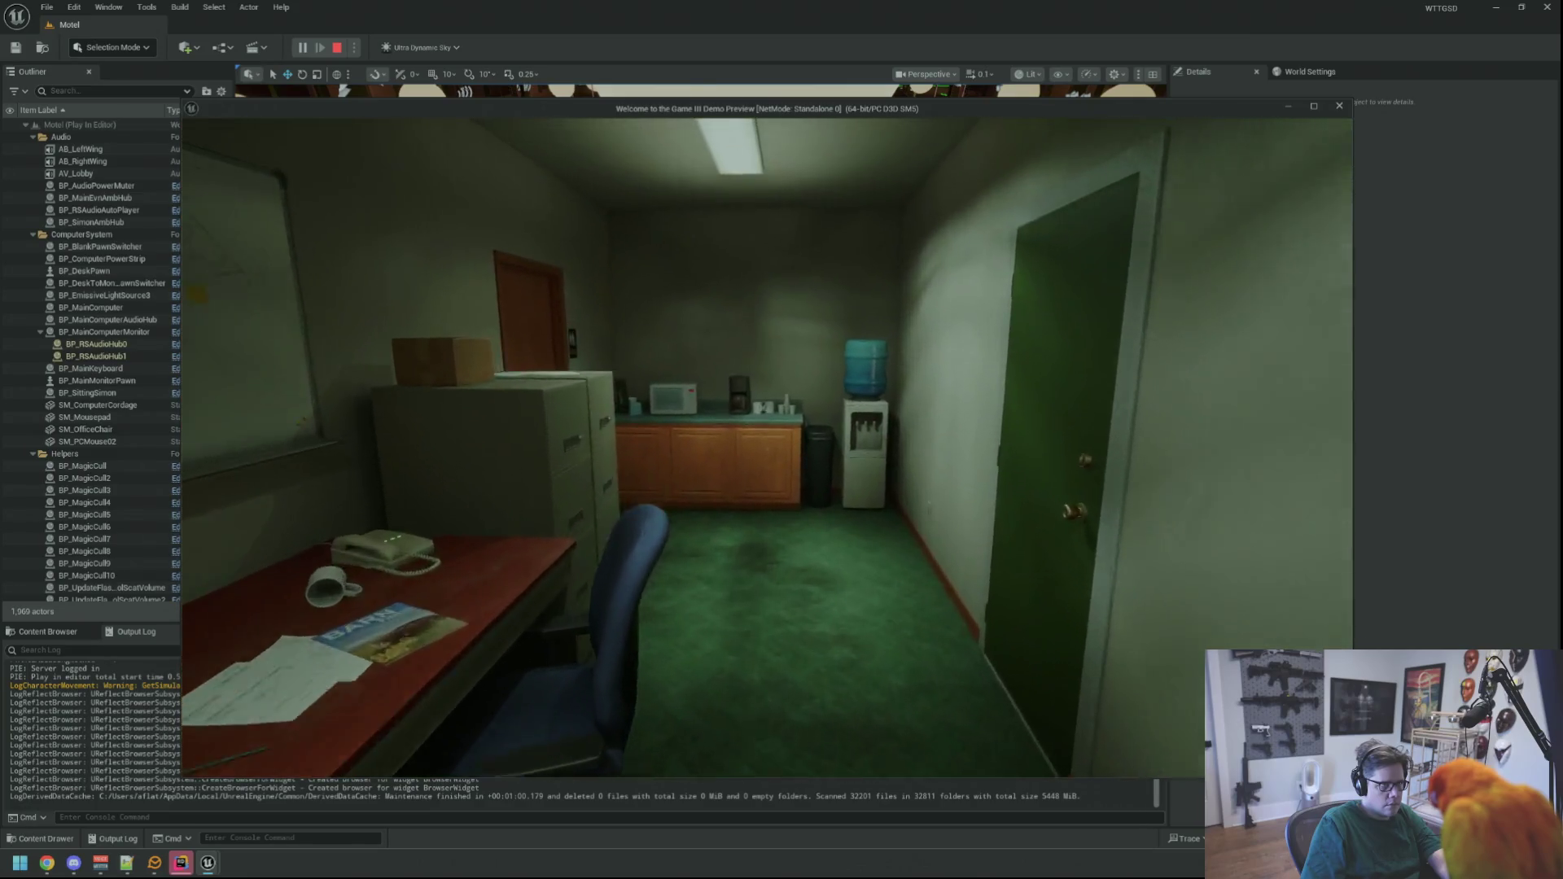
{"action": "key", "text": "w"}
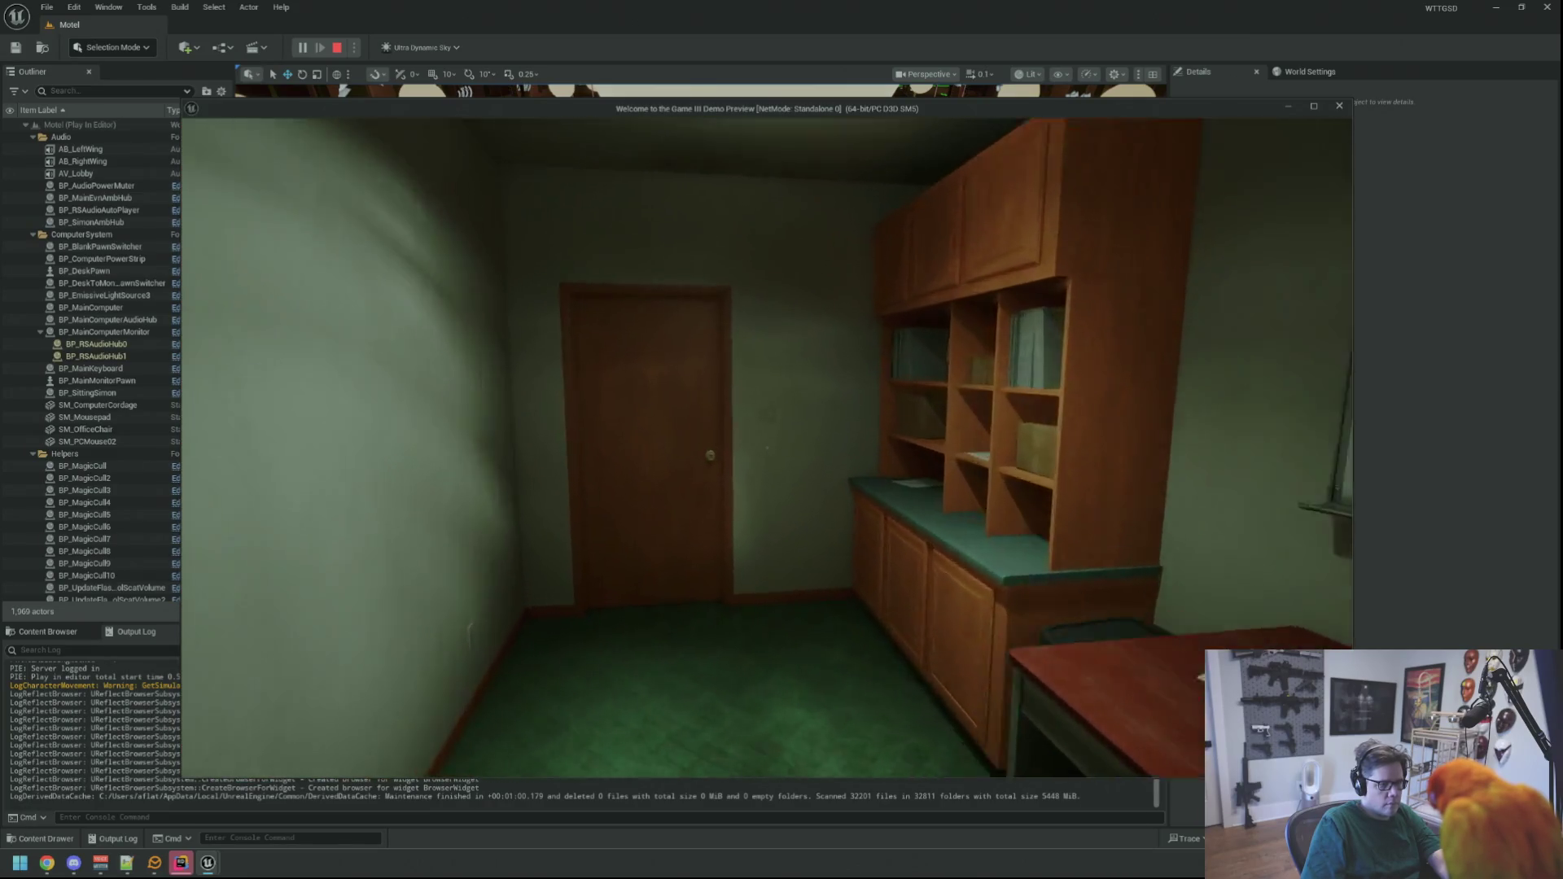
{"action": "key", "text": "w"}
{"action": "key", "text": "w"}
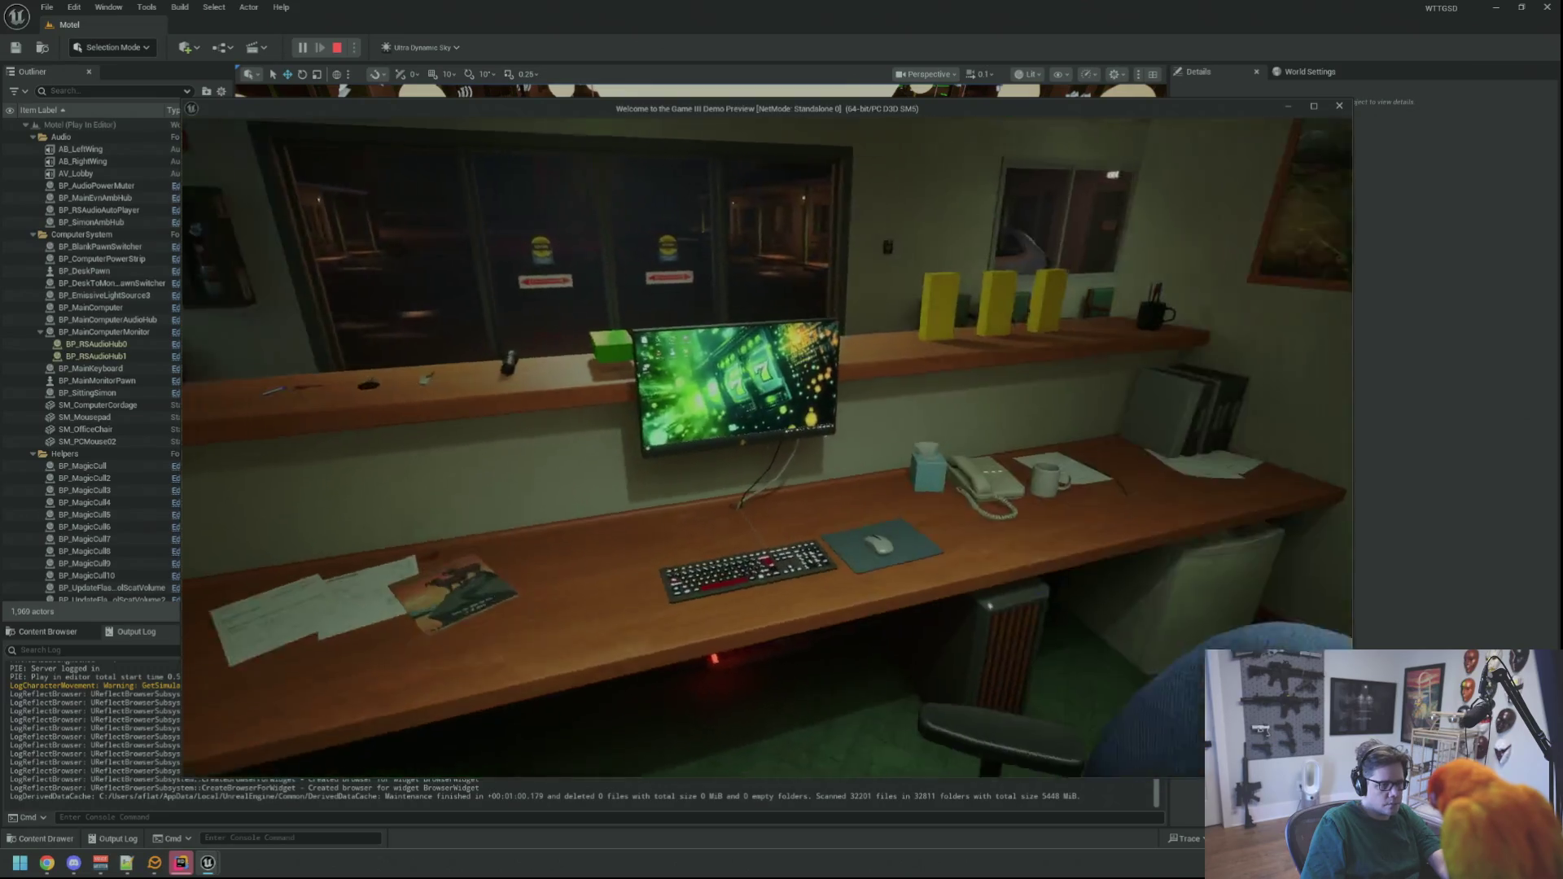
{"action": "key", "text": "w"}
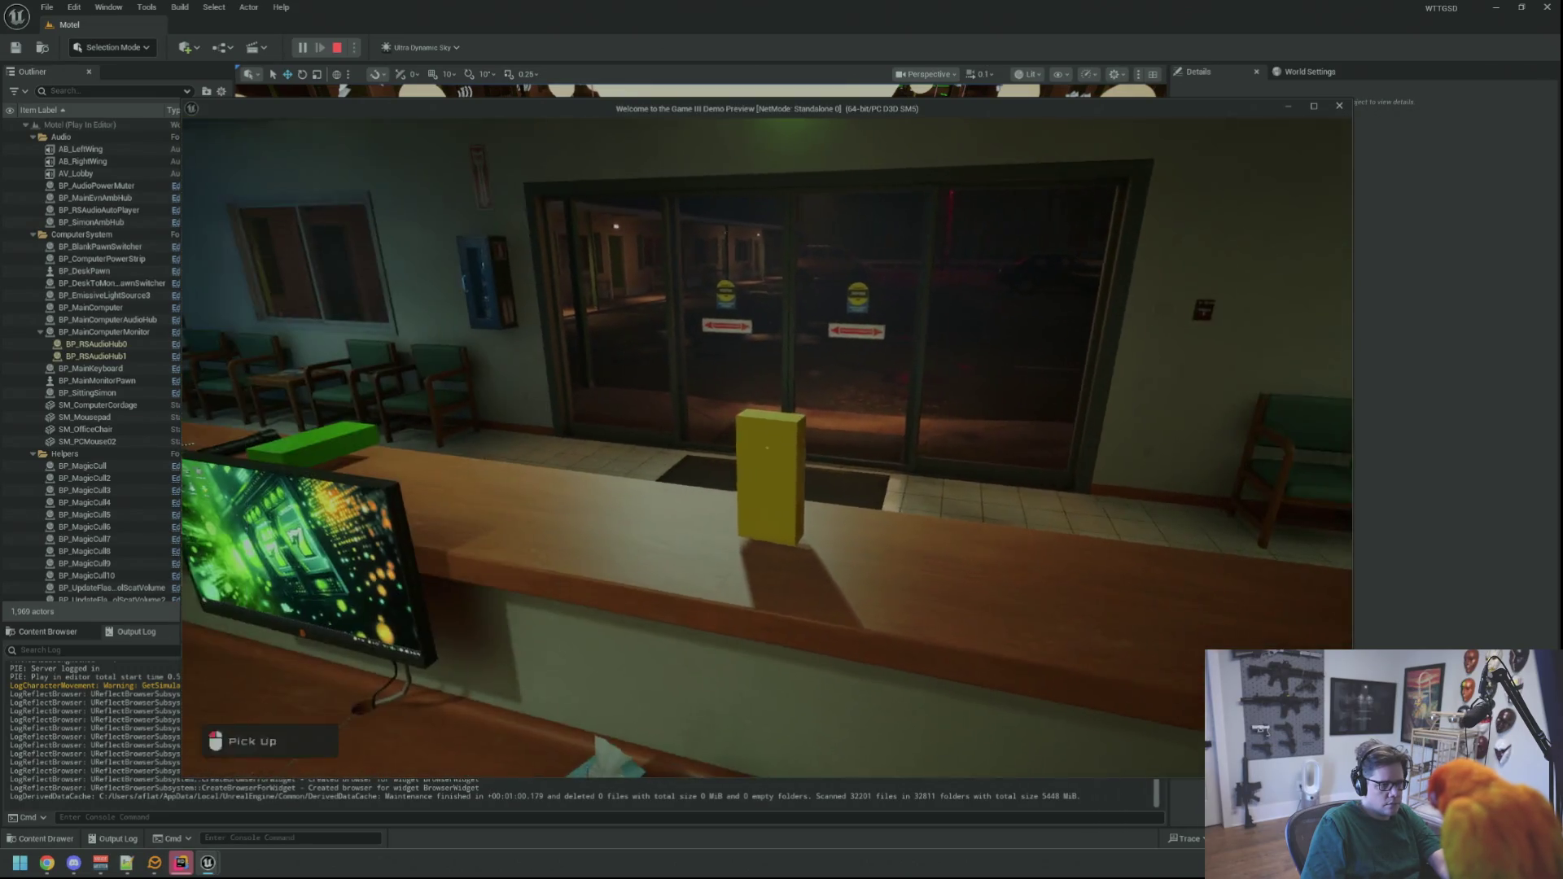
{"action": "key", "text": "w"}
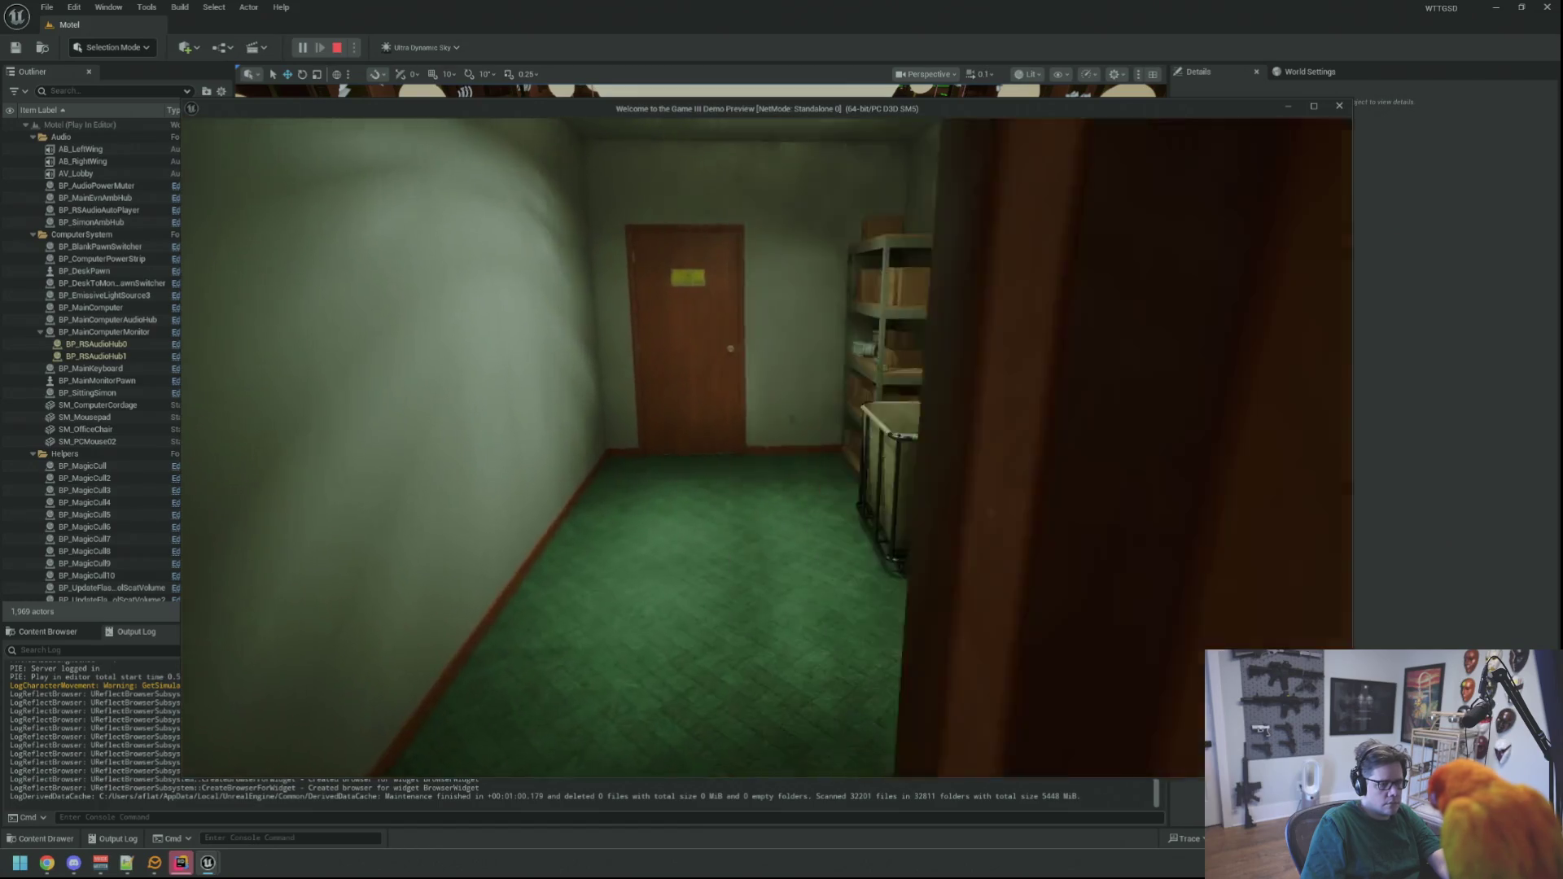
{"action": "key", "text": "w"}
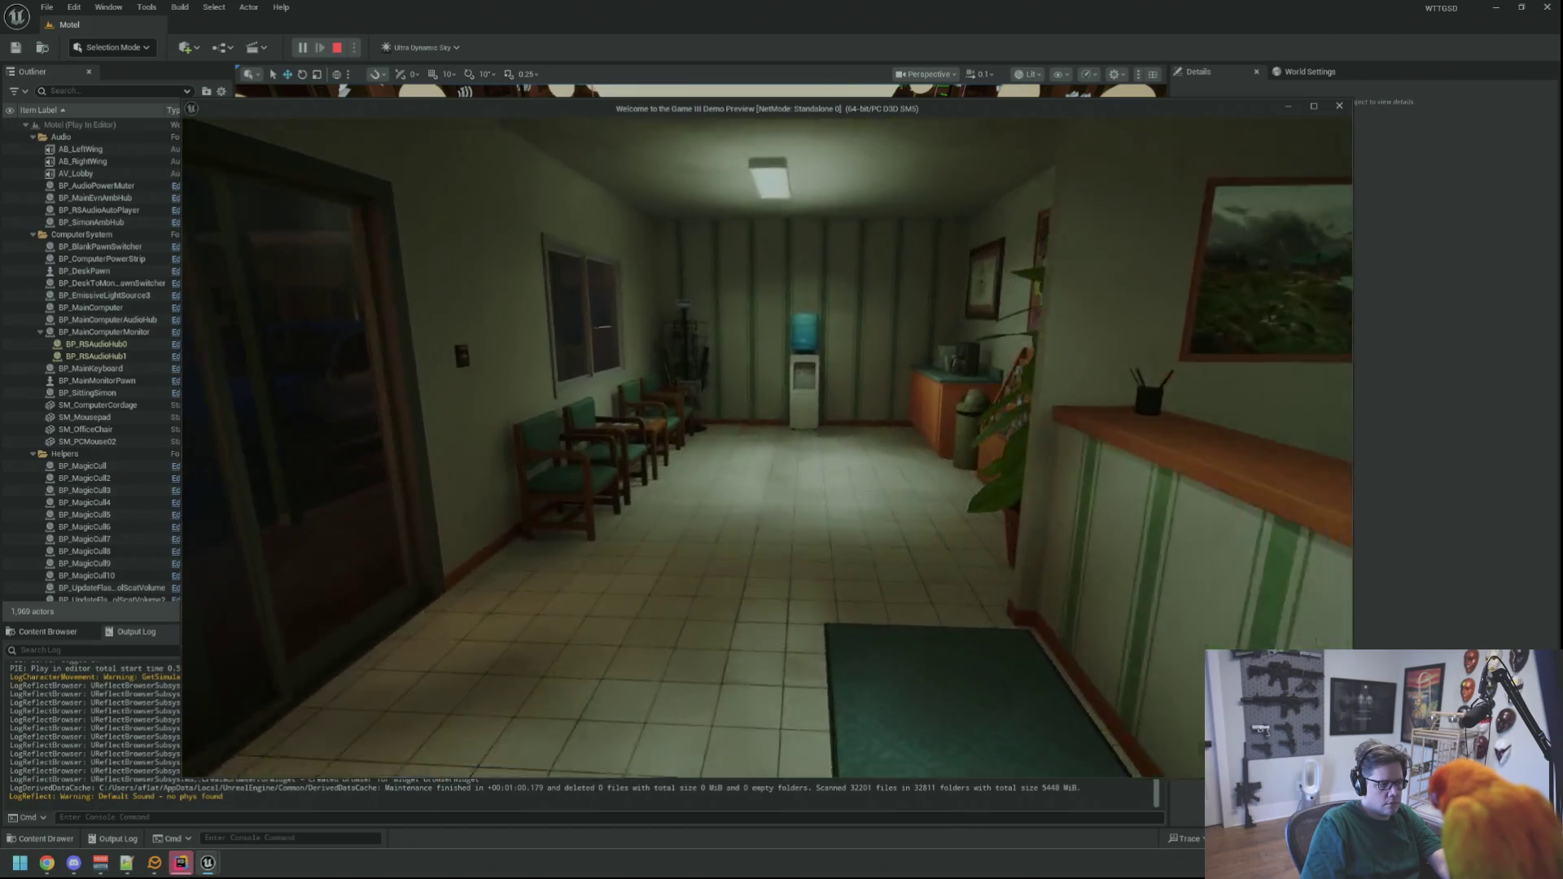
{"action": "key", "text": "i"}
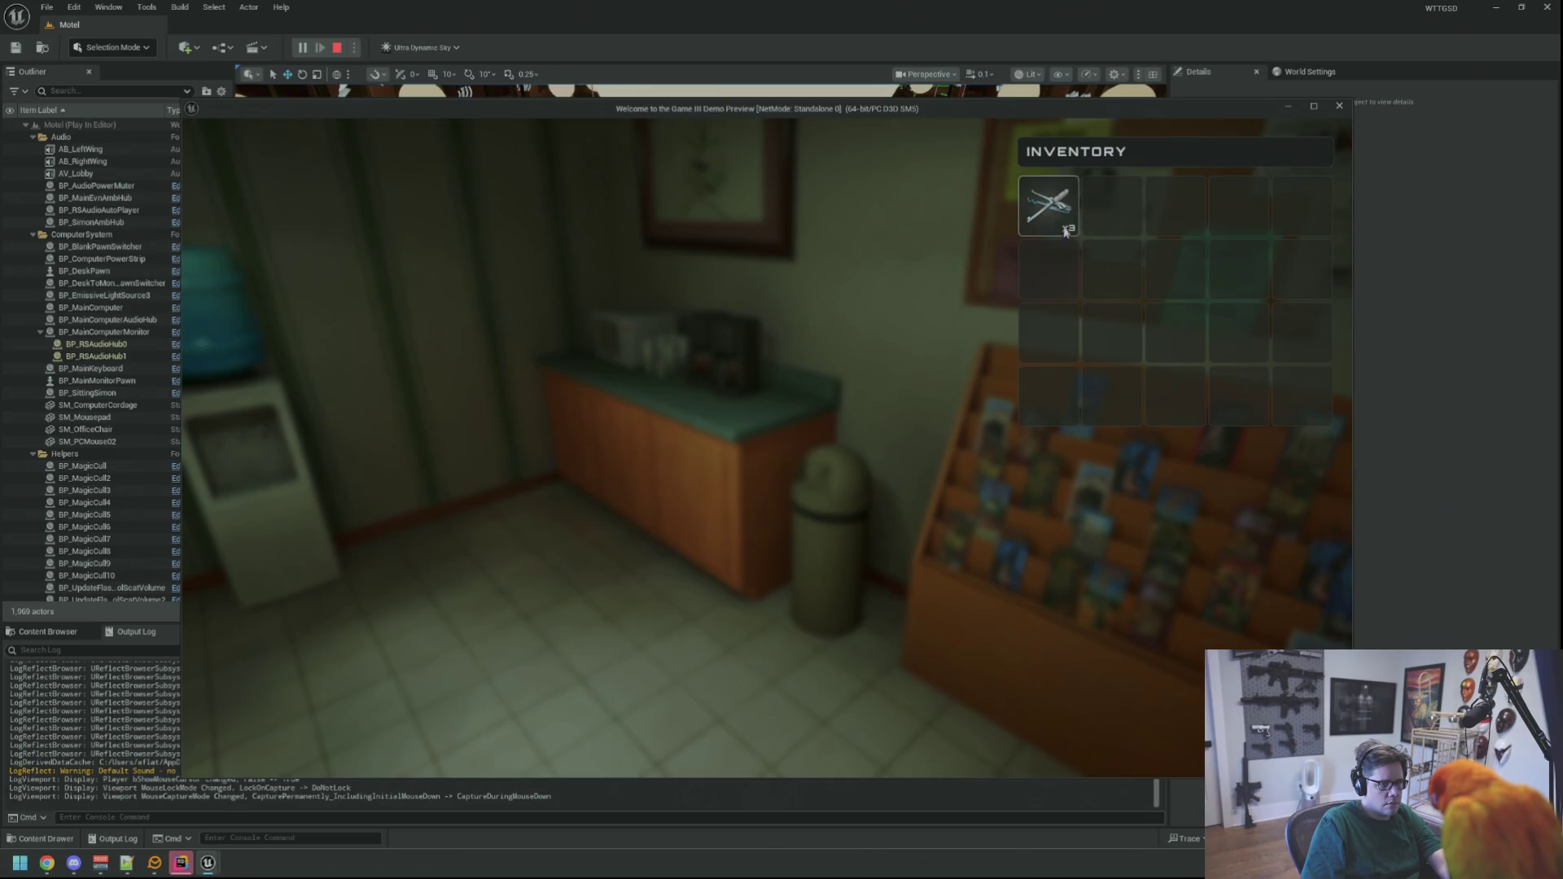
{"action": "key", "text": "i"}
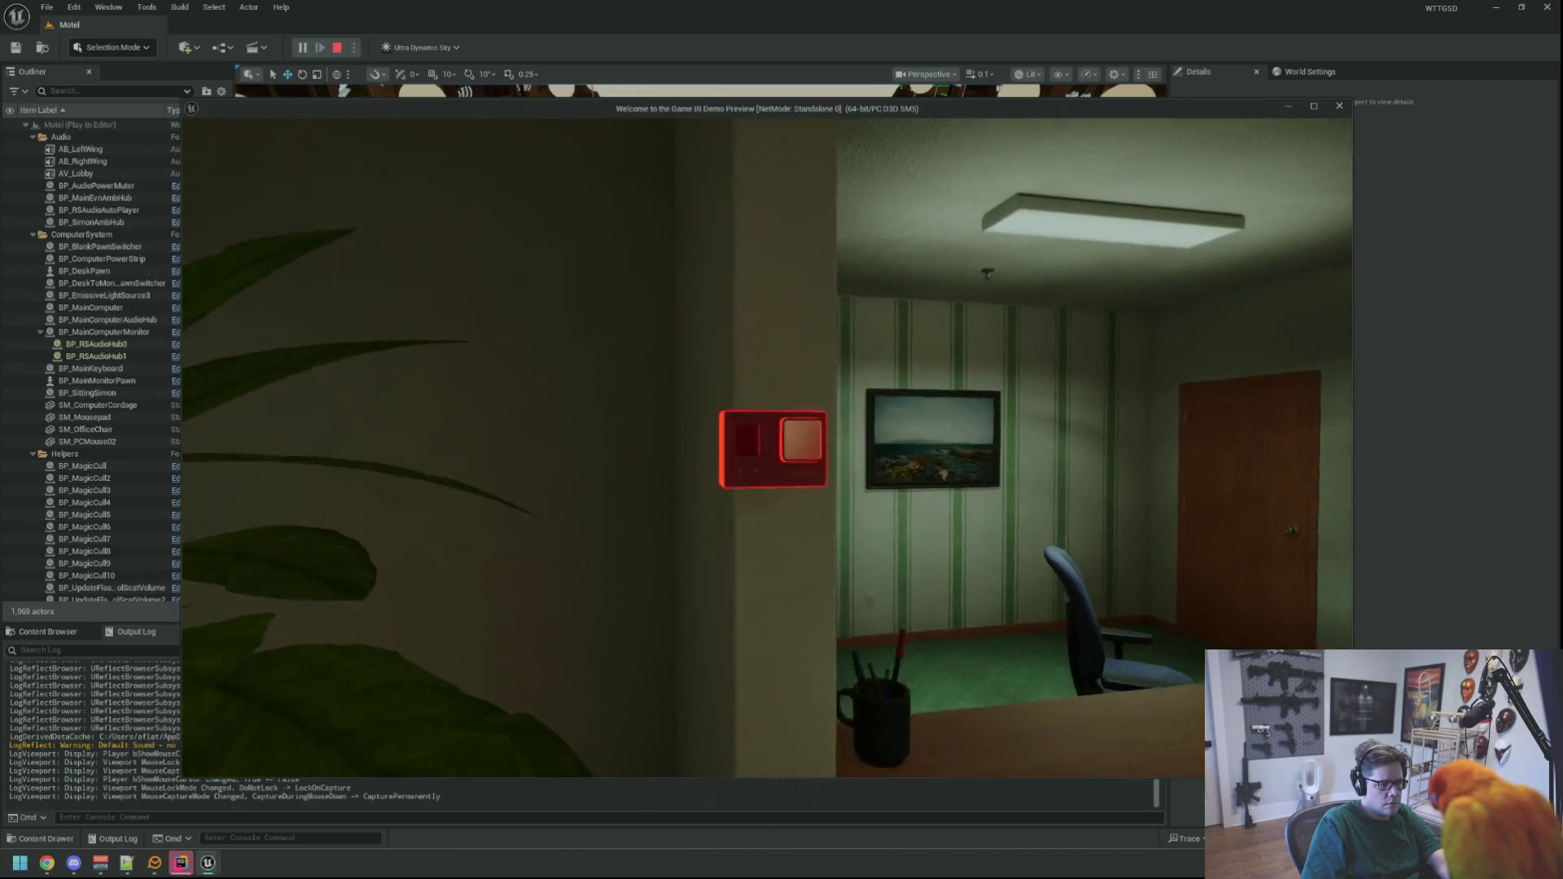
- Flip the wall switch, walk to the porch, try the locked door, and view the Camera item
{"action": "key", "text": "w"}
{"action": "key", "text": "e"}
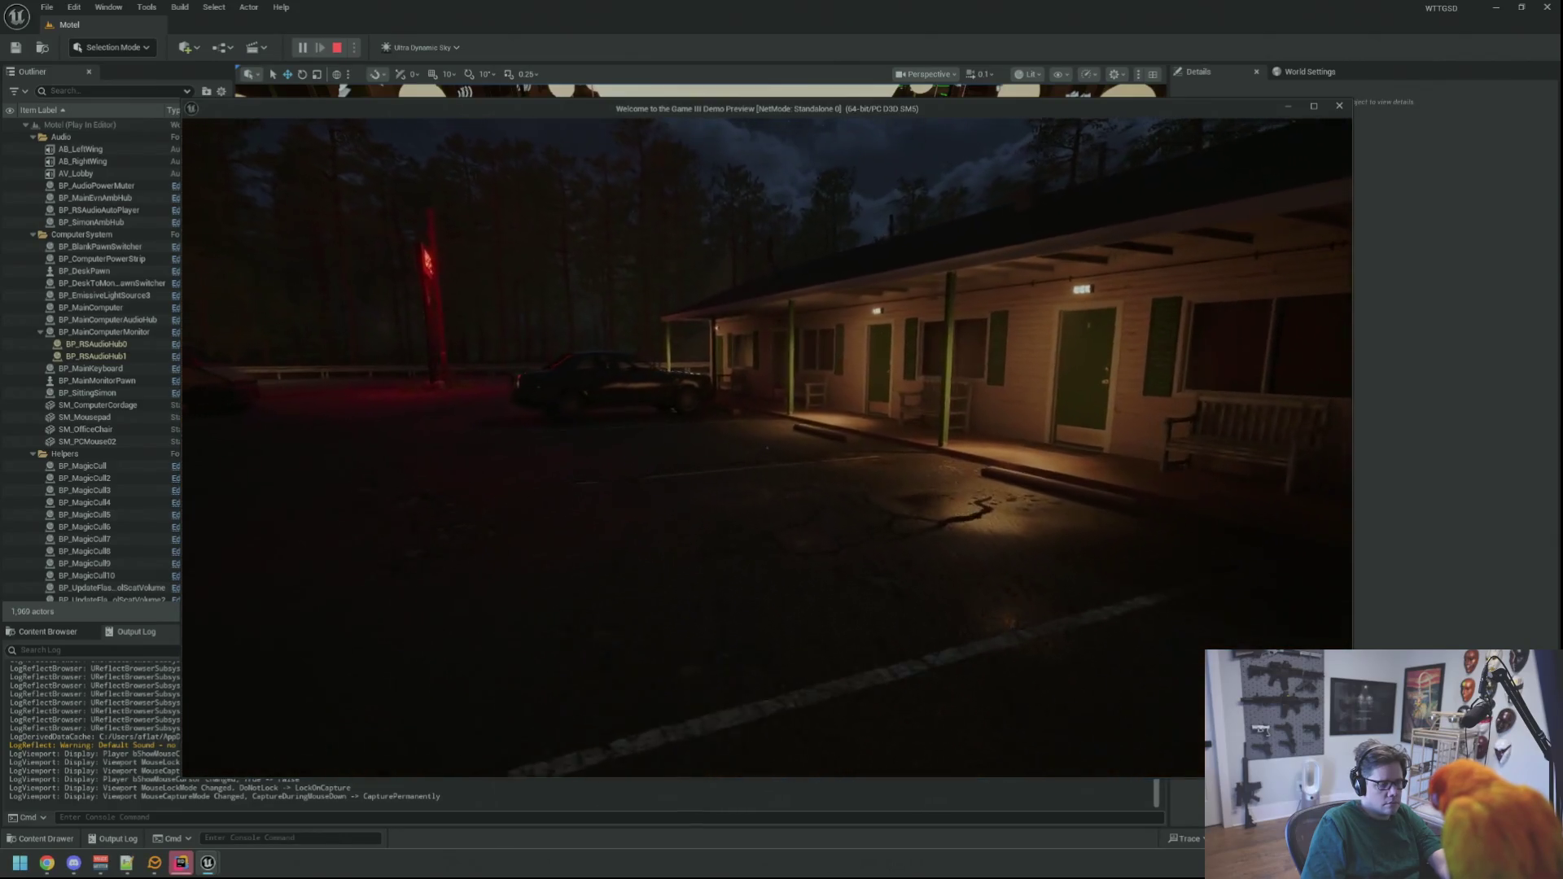
{"action": "key", "text": "w"}
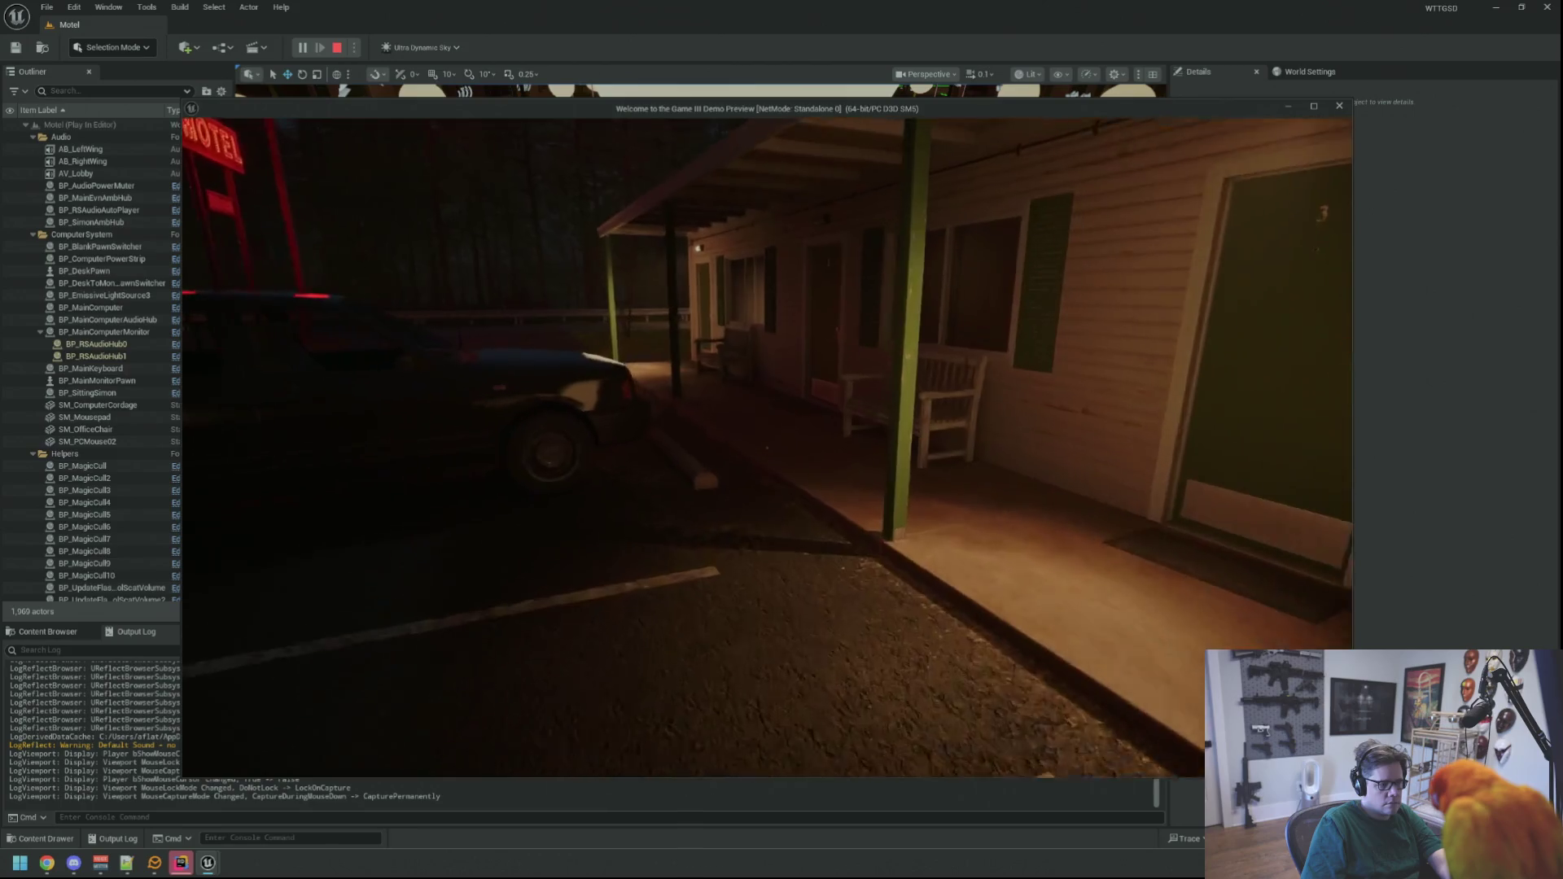
{"action": "key", "text": "w"}
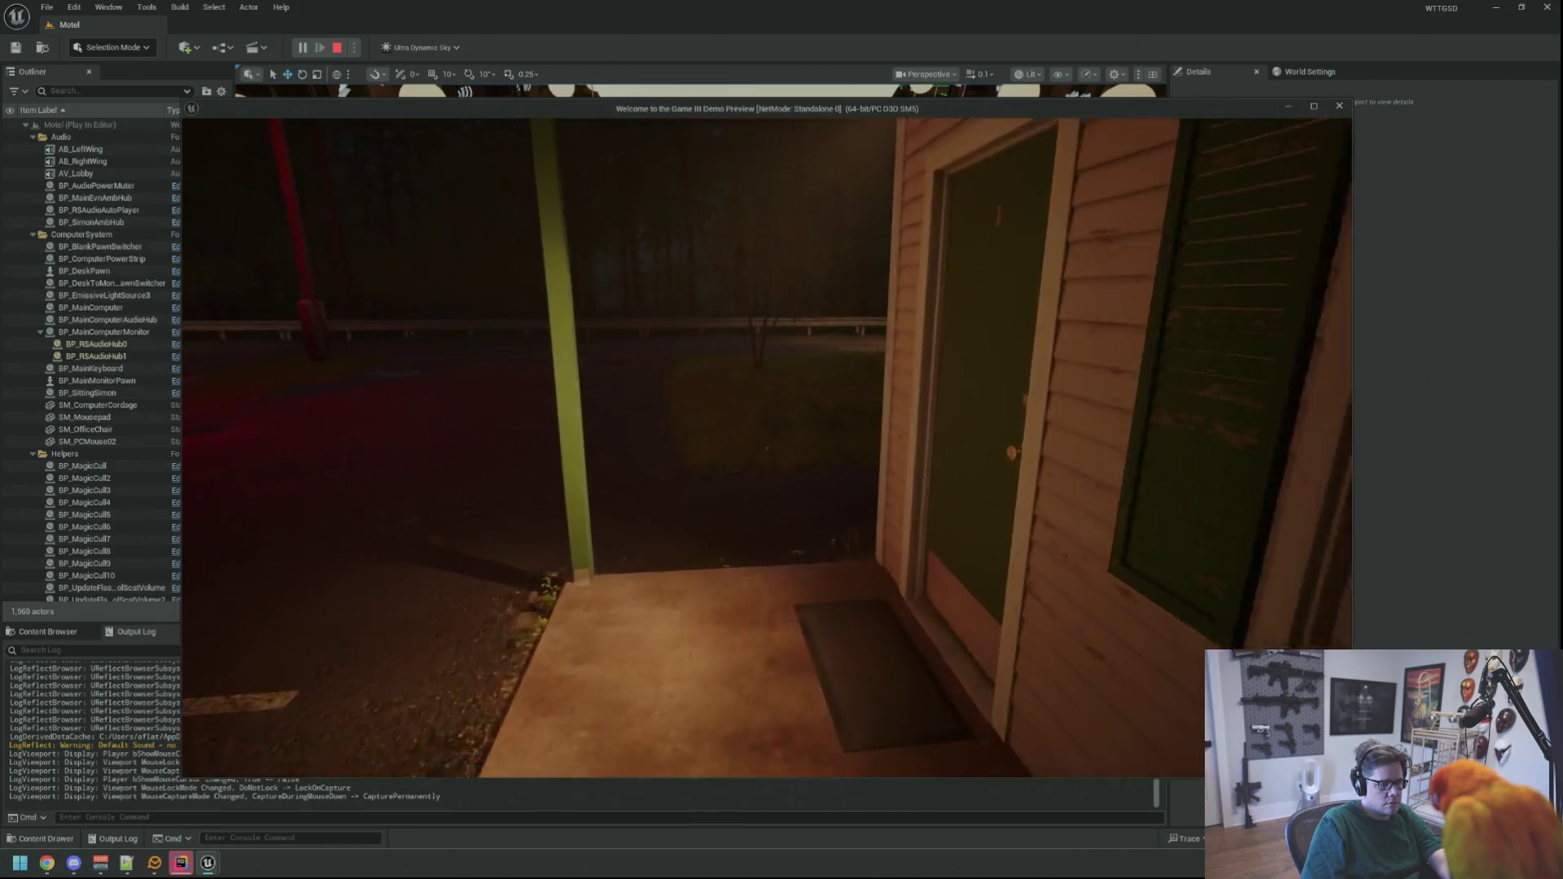
{"action": "key", "text": "w"}
{"action": "key", "text": "e"}
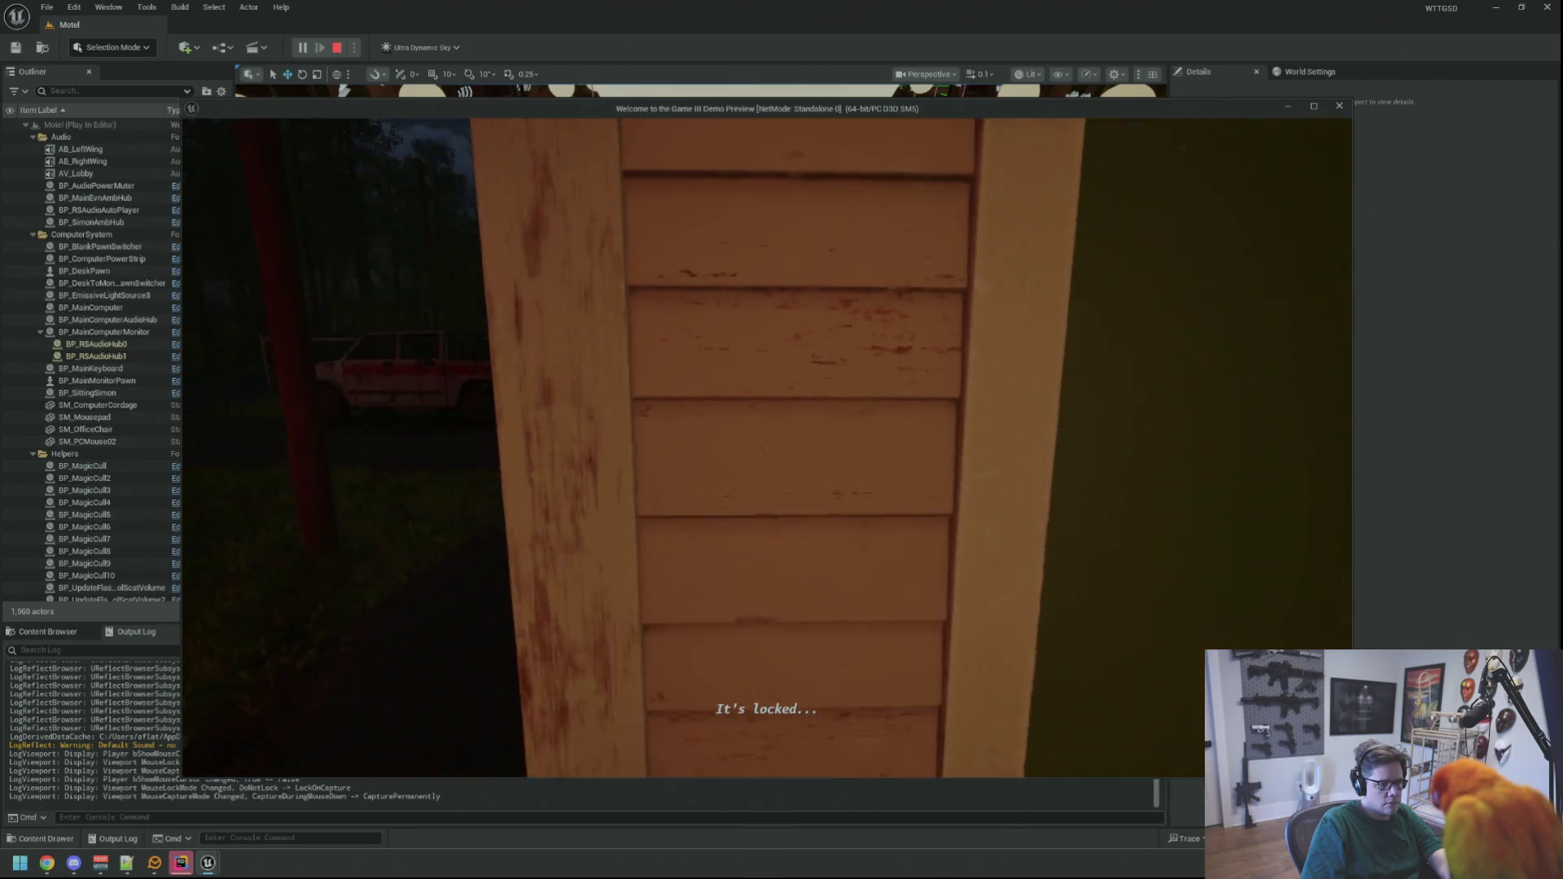
{"action": "key", "text": "Tab"}
{"action": "left_click", "coordinate": [1047, 203]}
{"action": "key", "text": "Tab"}
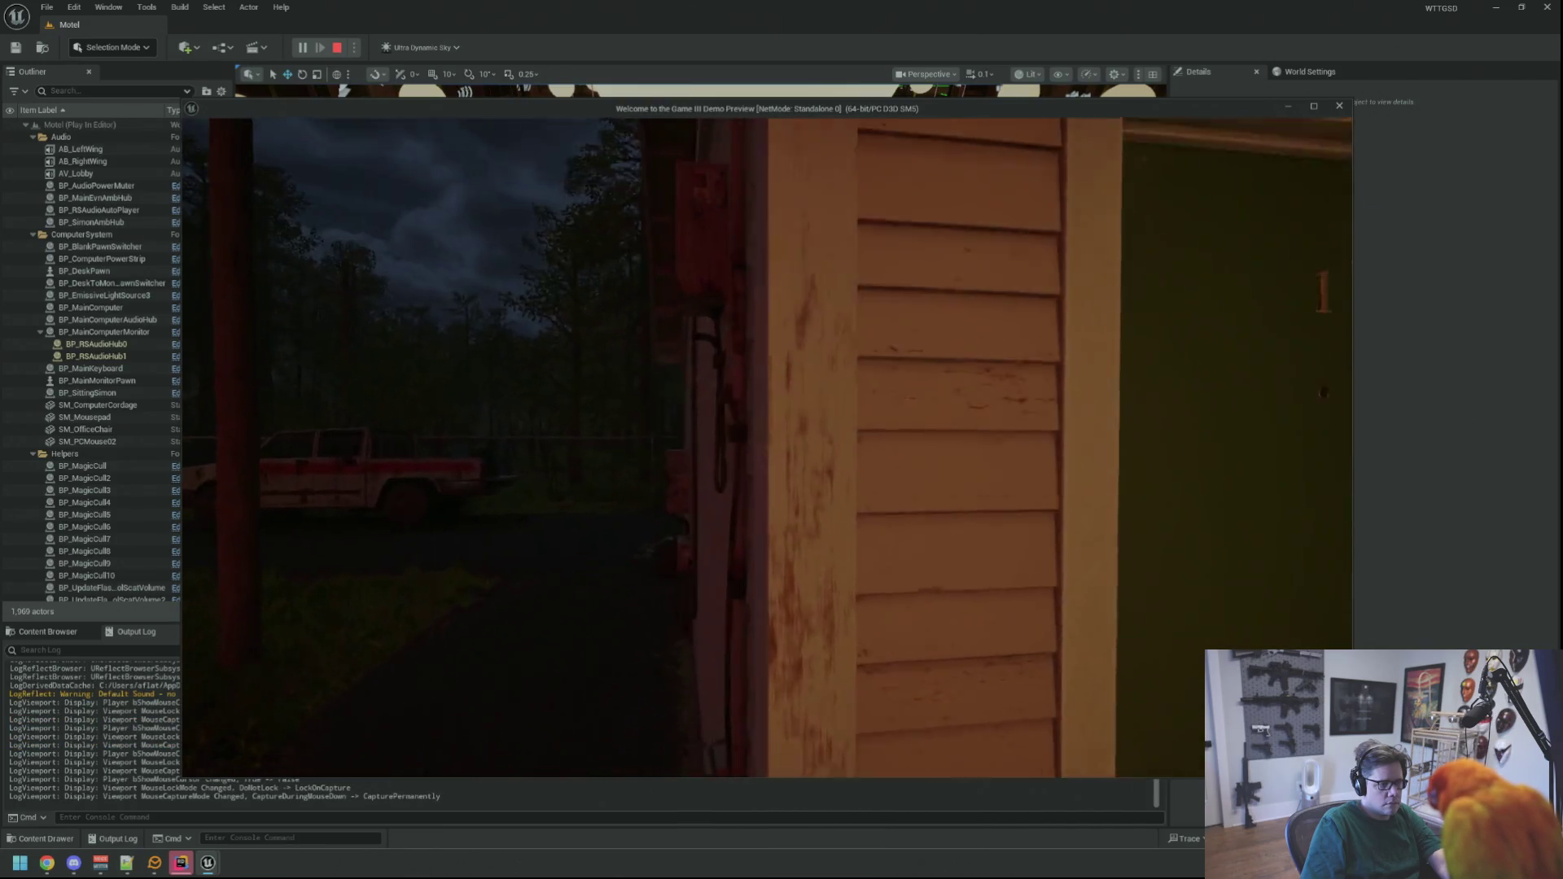
{"action": "mouse_move", "coordinate": [781, 439]}
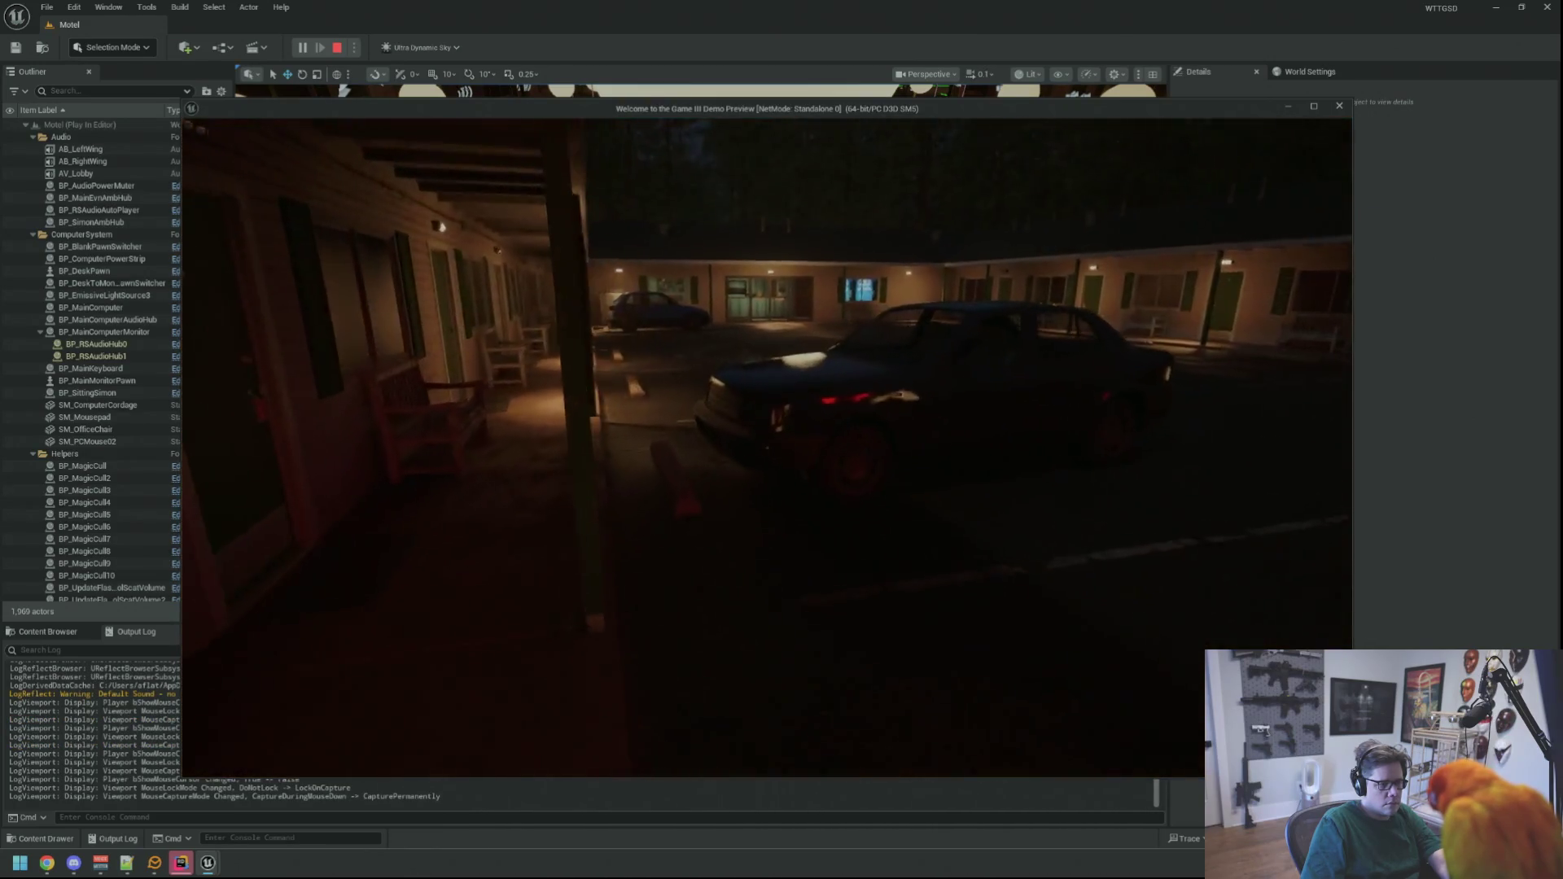
- Walk from the red sign through courtyard and lobby into the office and sit at the computer
{"action": "key", "text": "w"}
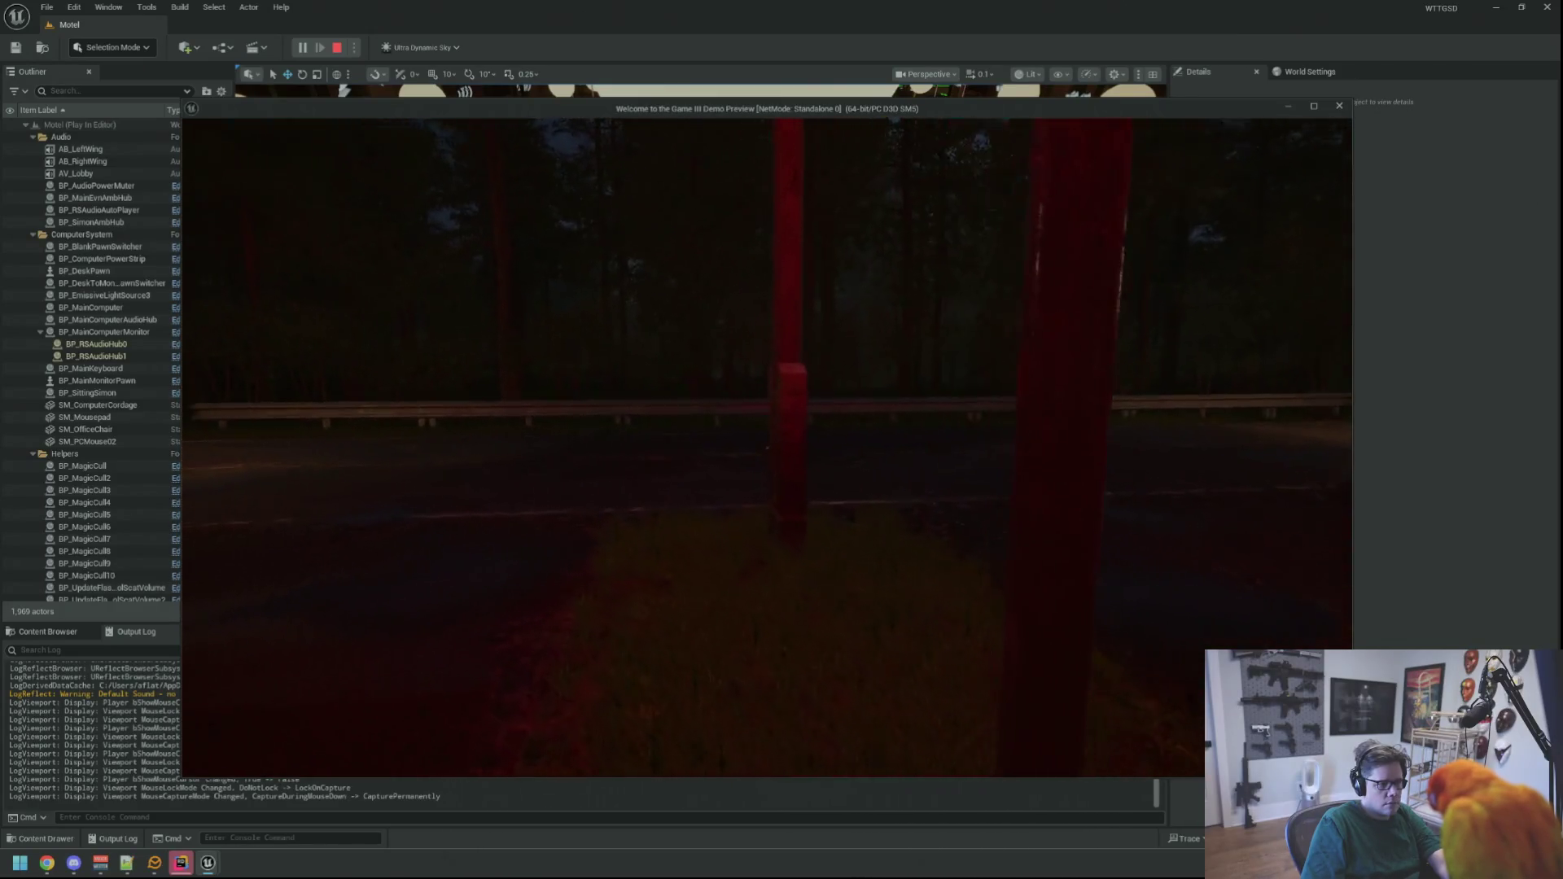
{"action": "key", "text": "w"}
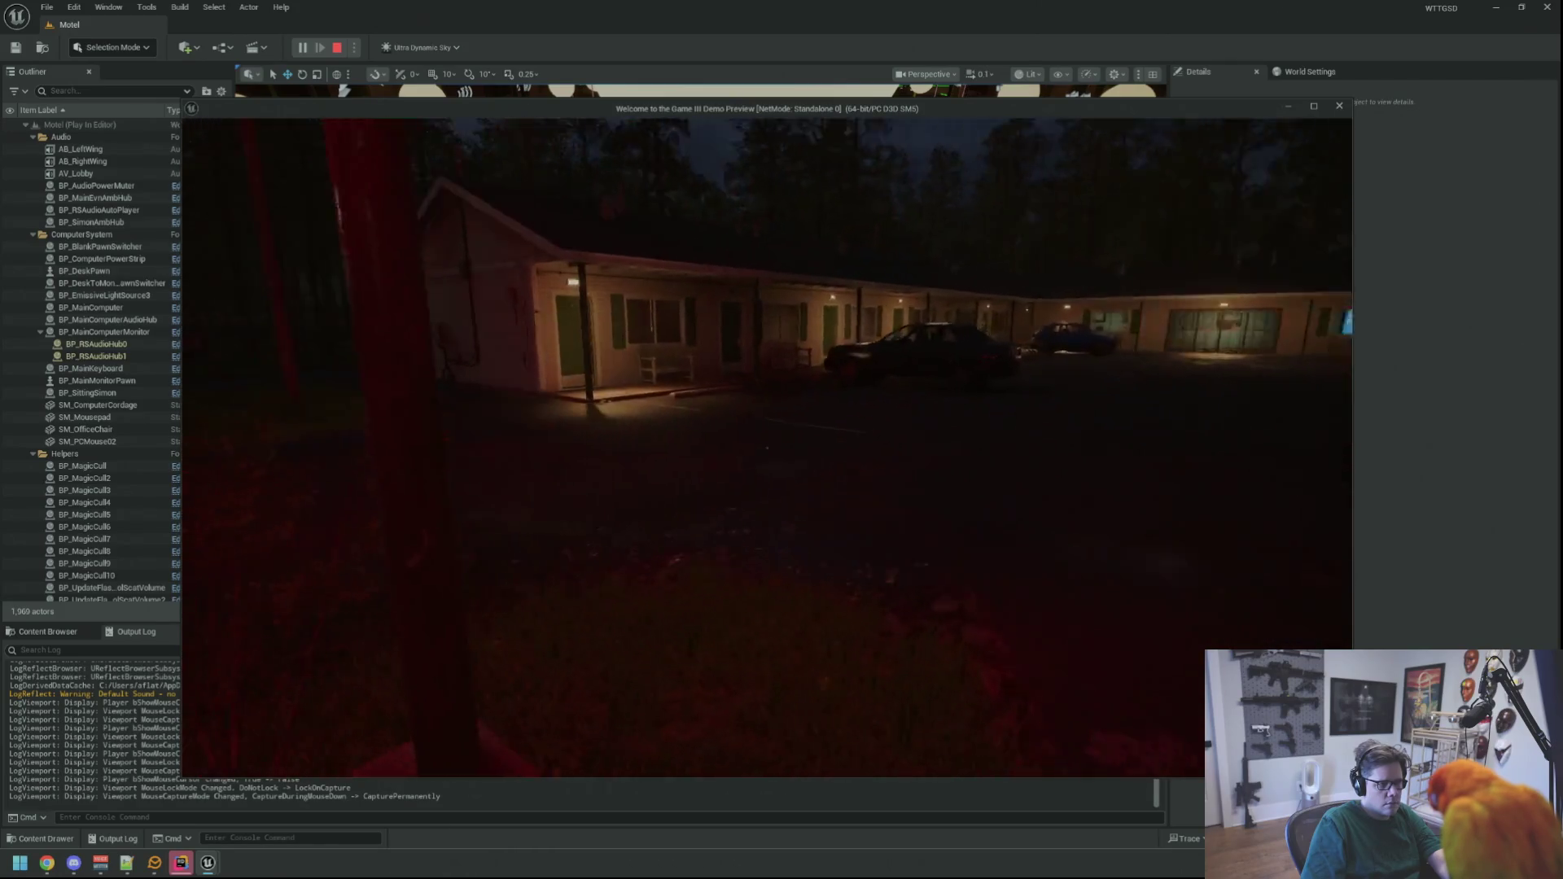
{"action": "key", "text": "i"}
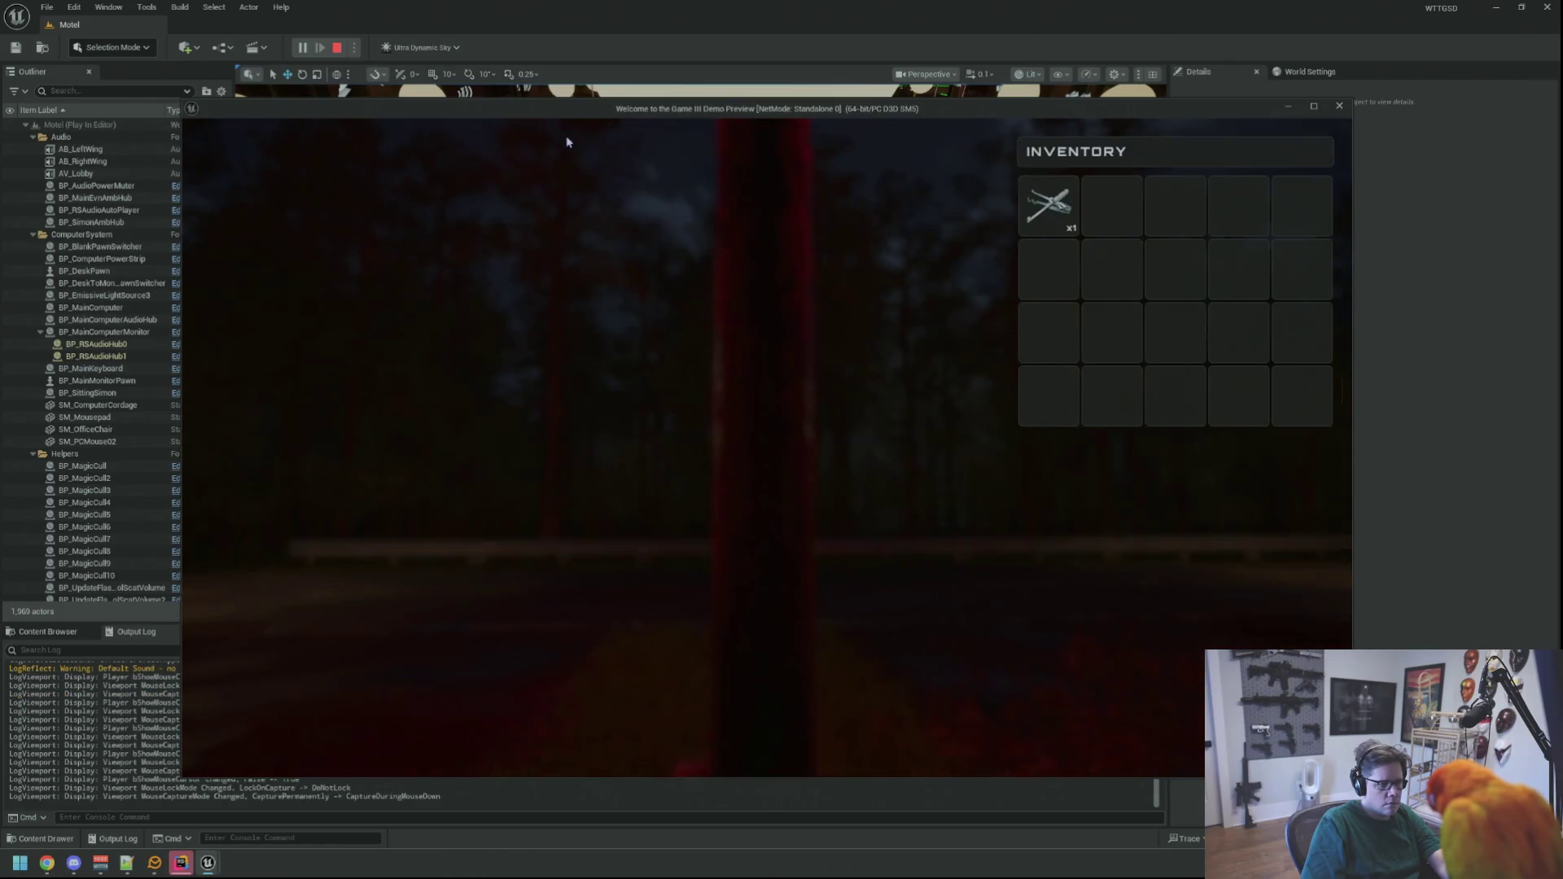
{"action": "key", "text": "i"}
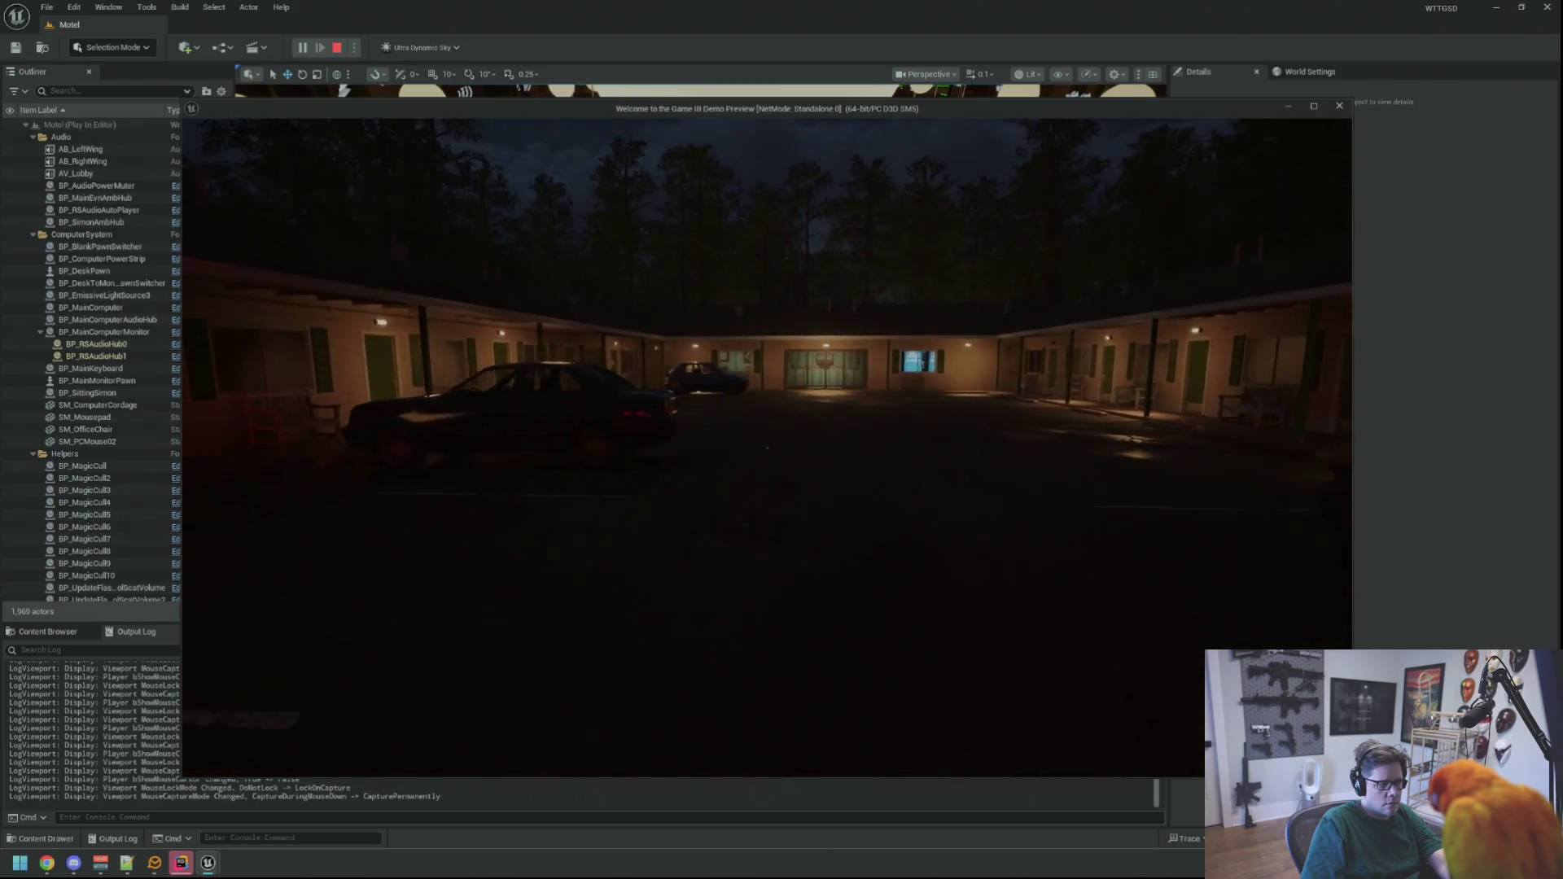
{"action": "key", "text": "w"}
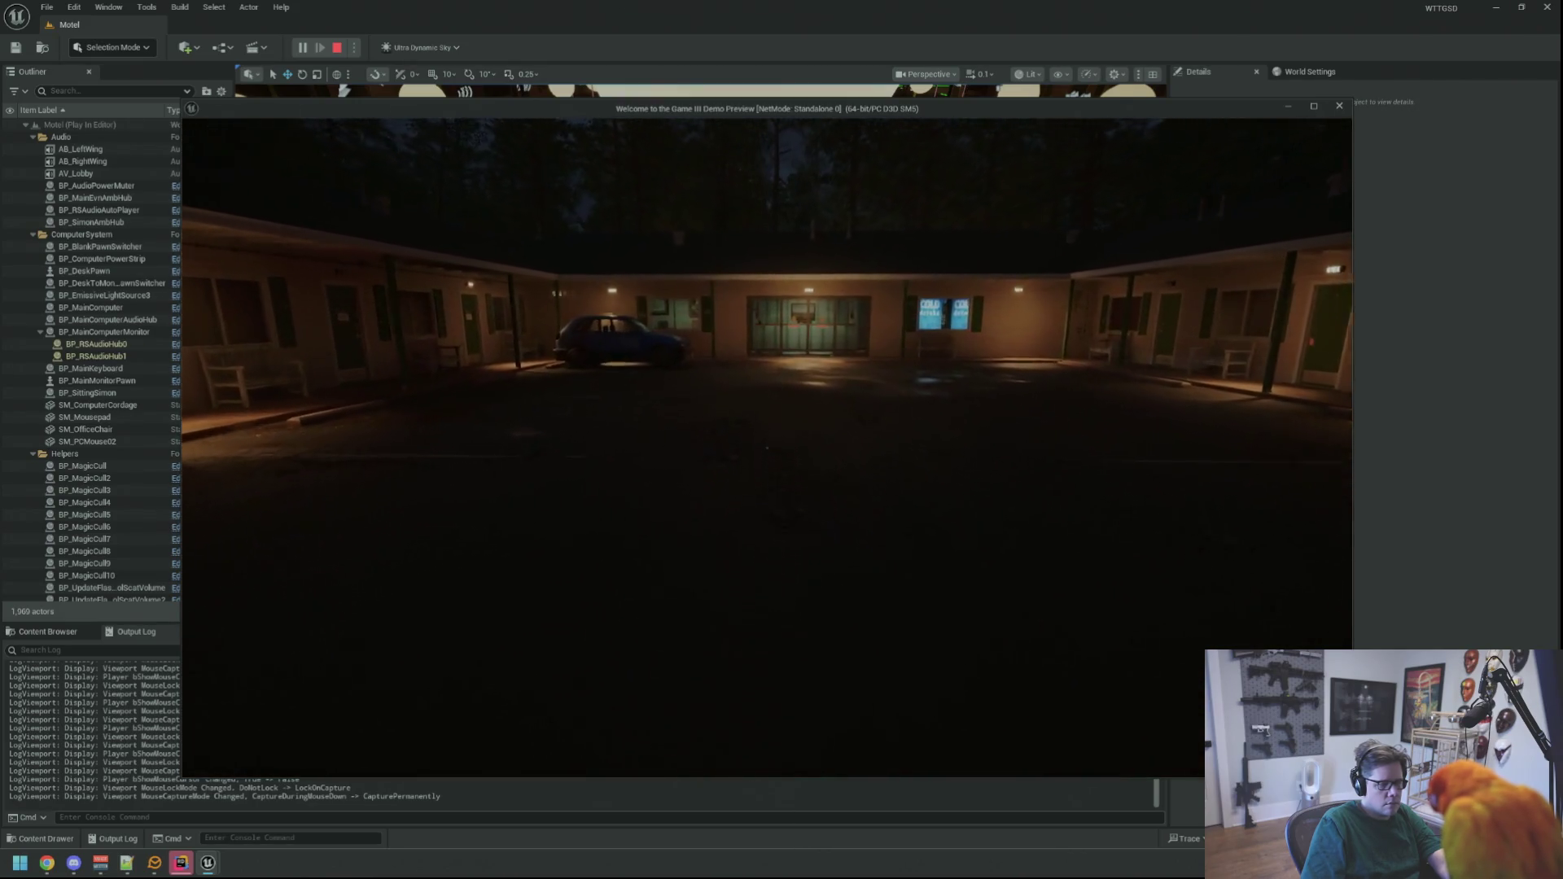
{"action": "key", "text": "w"}
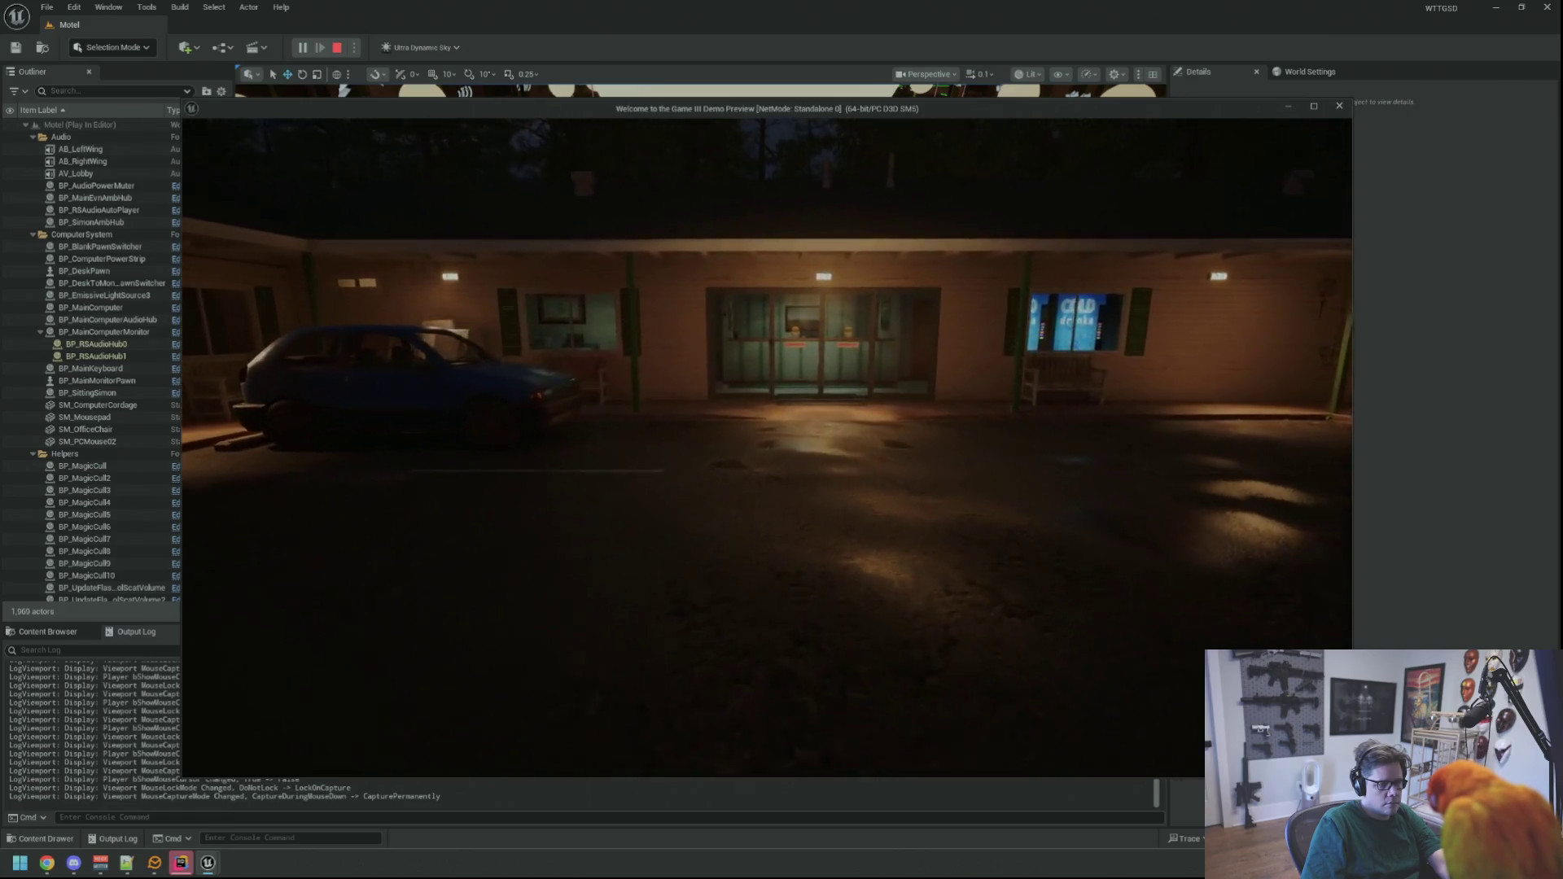
{"action": "key", "text": "w"}
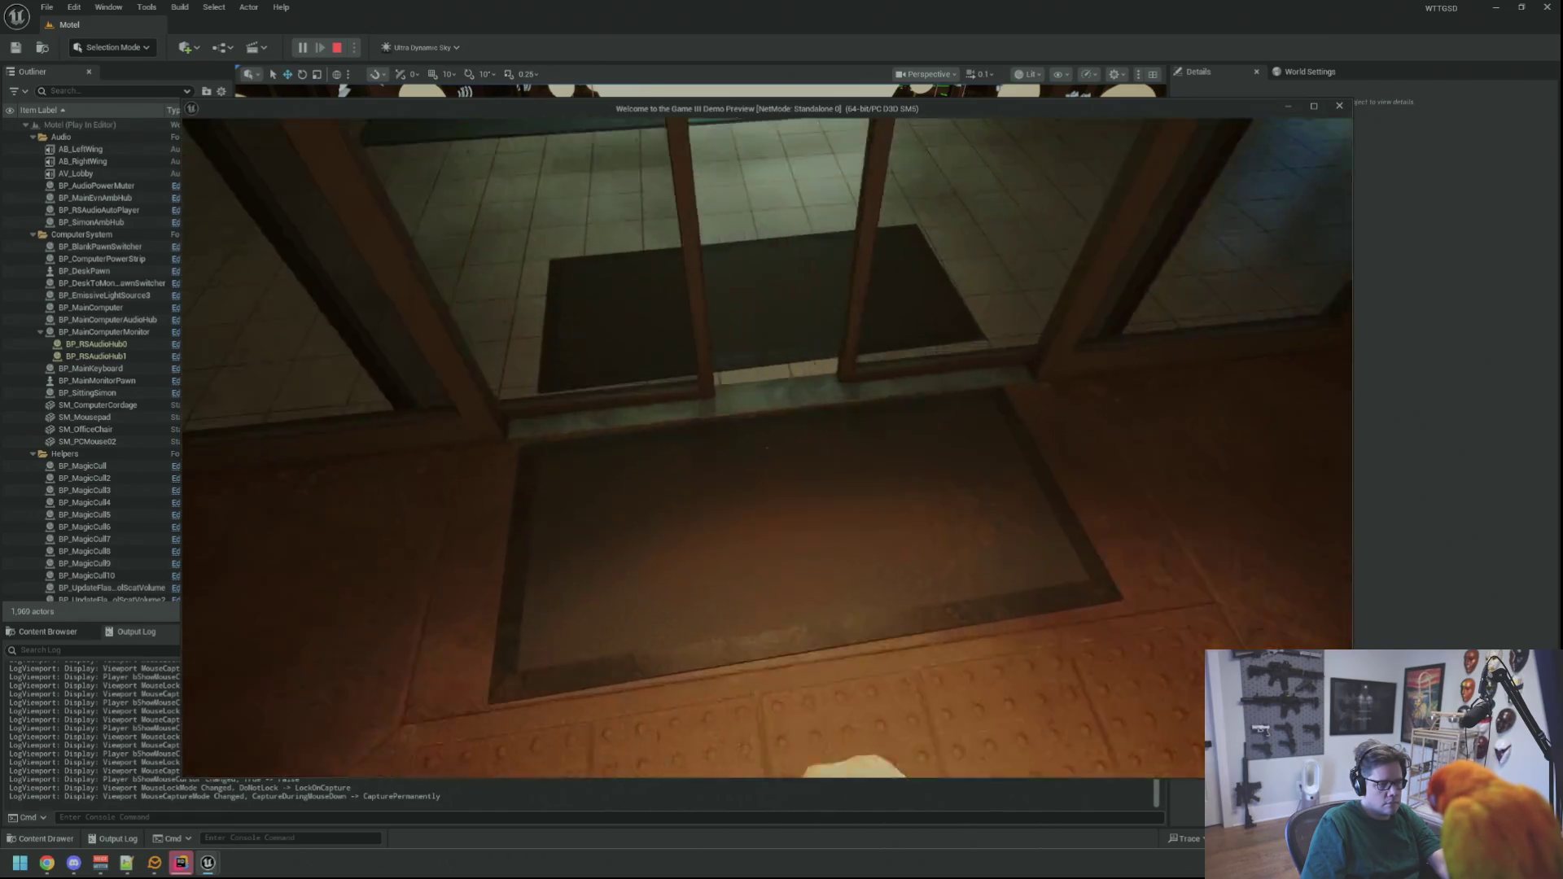
{"action": "key", "text": "w"}
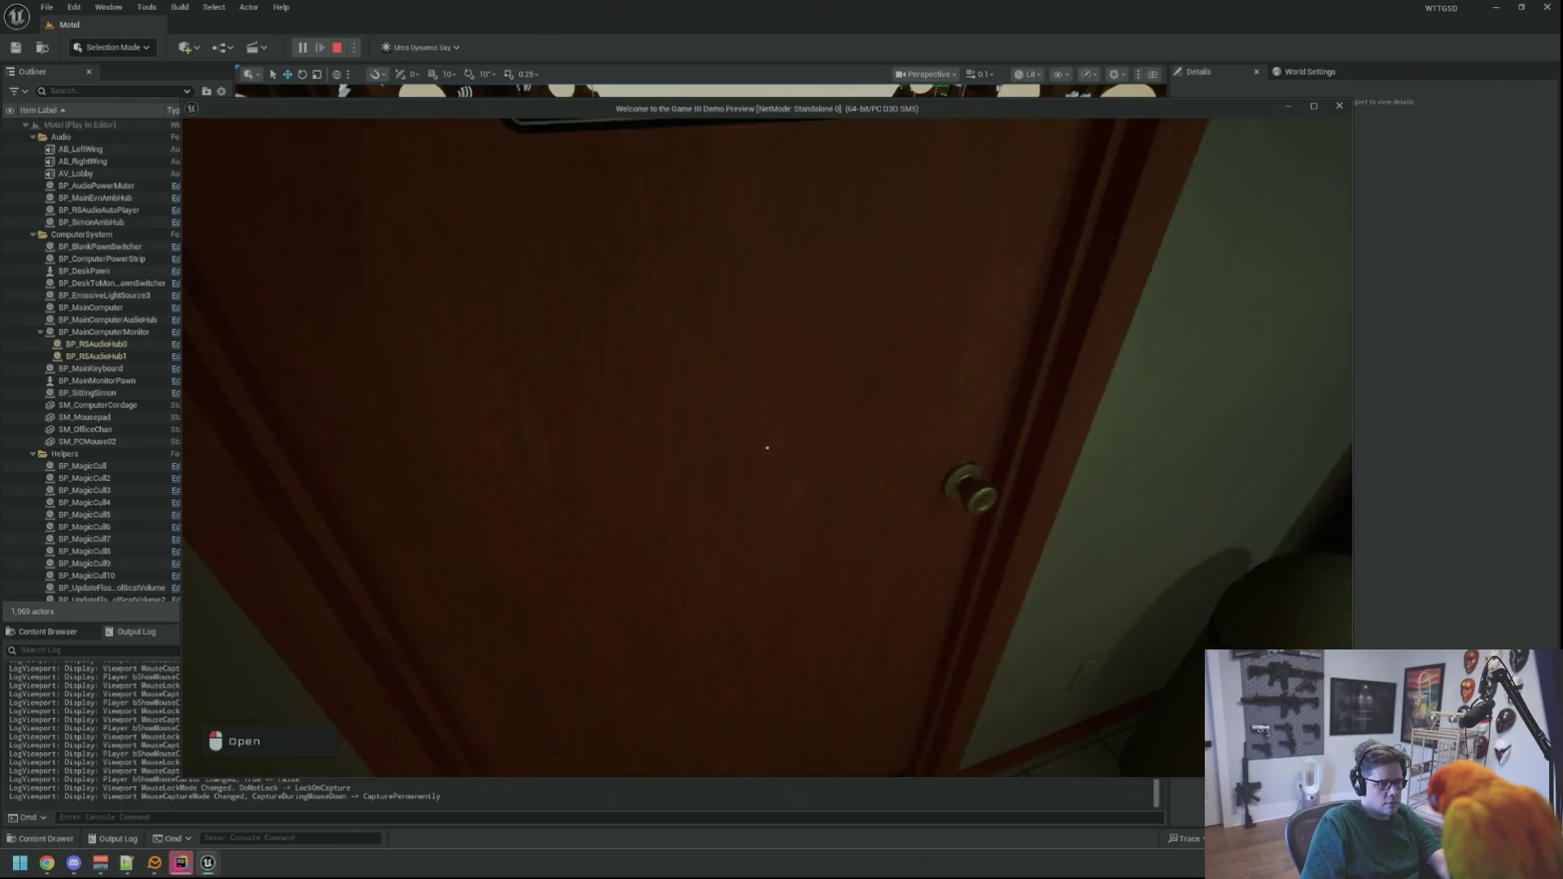
{"action": "left_click", "coordinate": [781, 439]}
{"action": "key", "text": "w"}
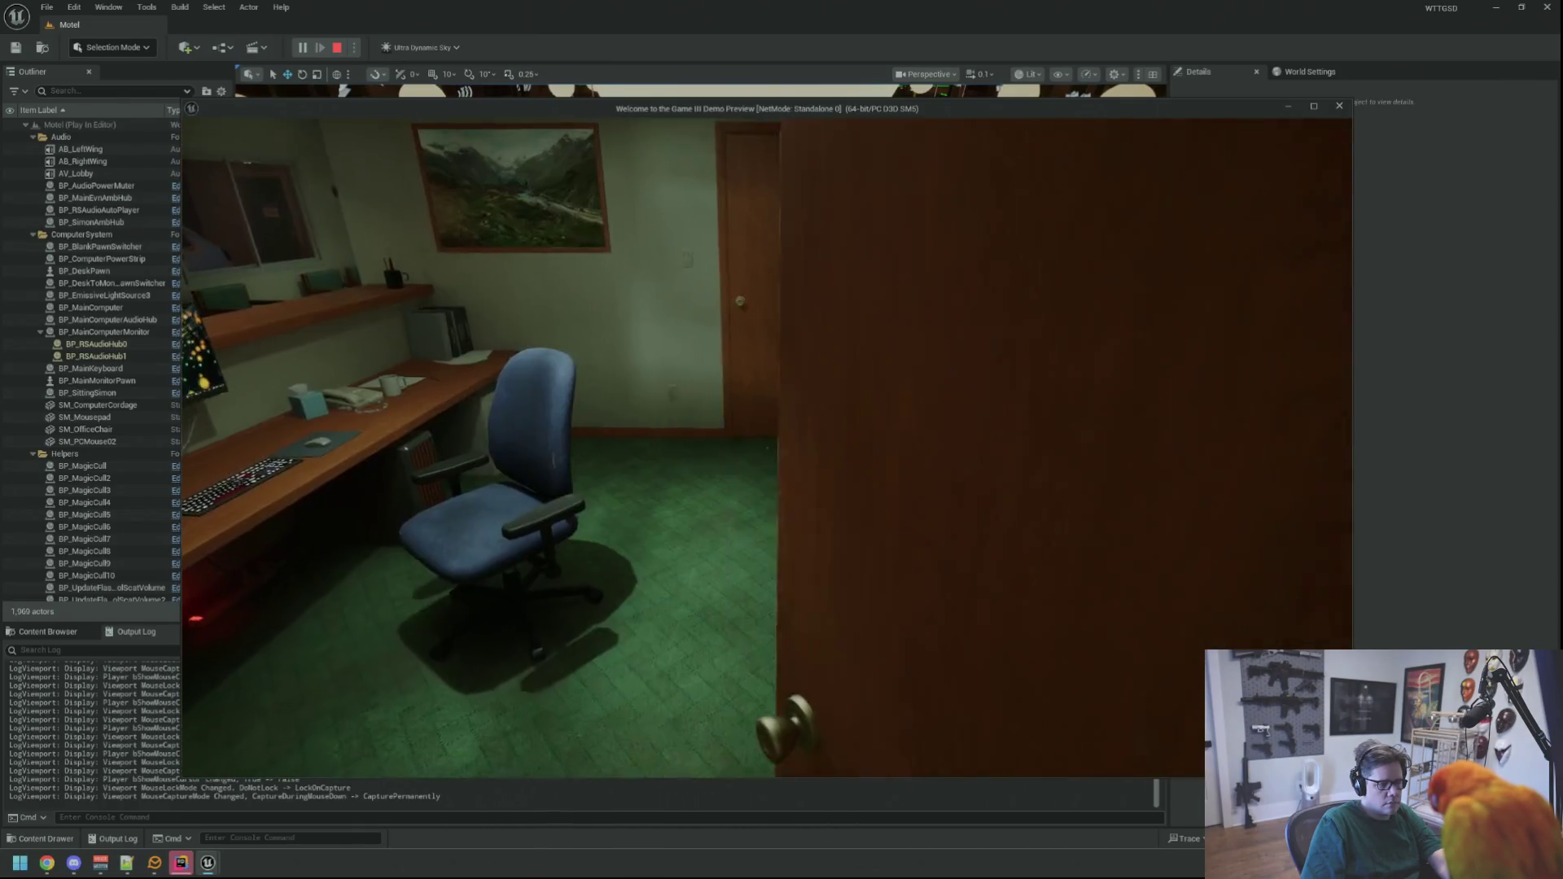
{"action": "key", "text": "w"}
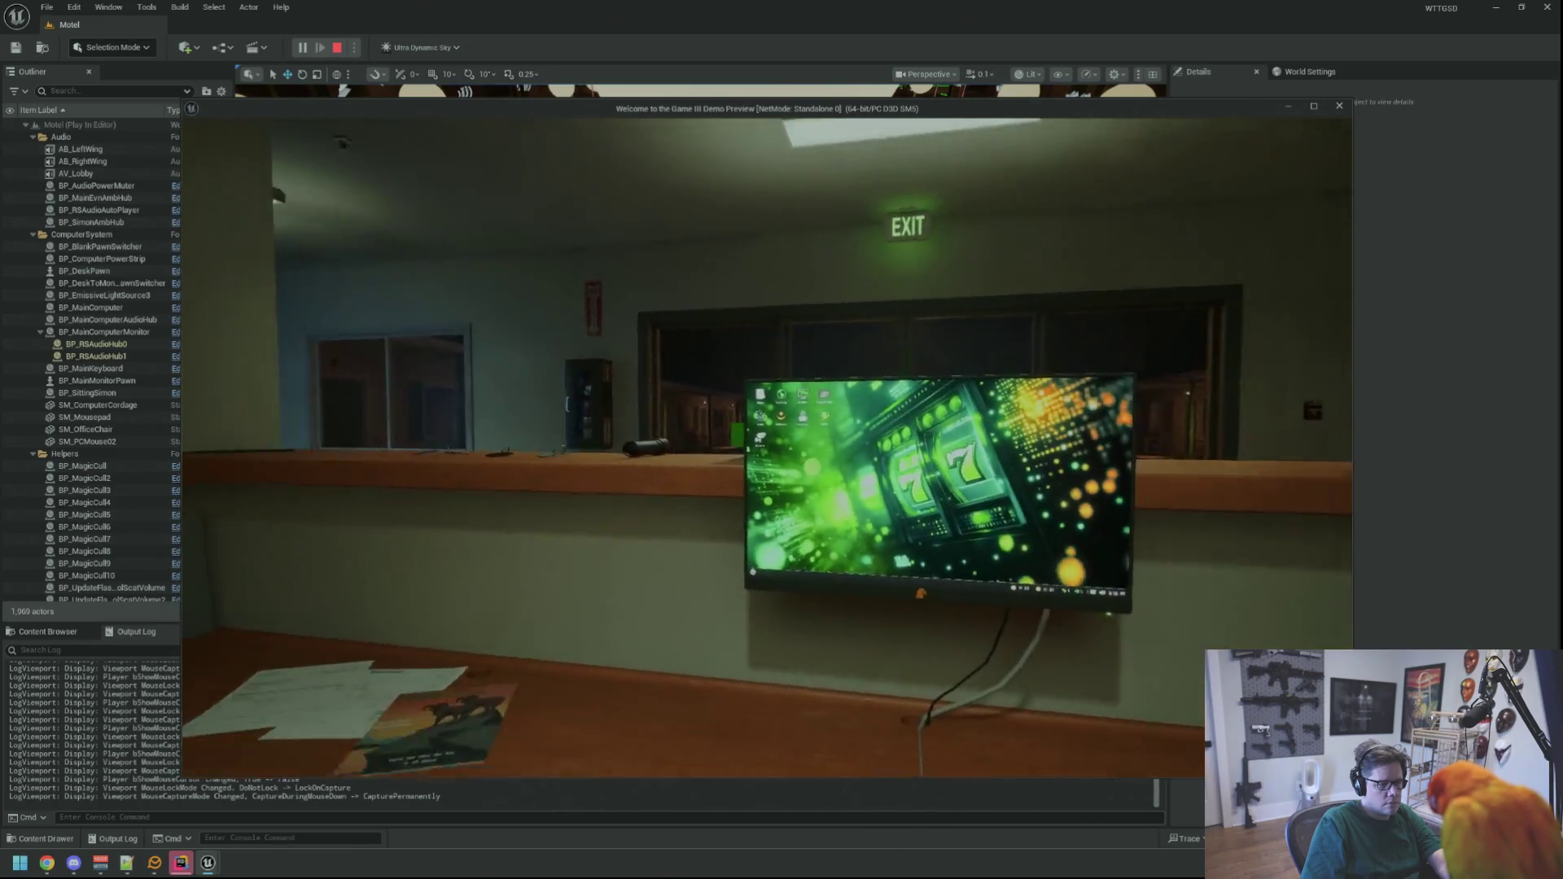
{"action": "left_click", "coordinate": [781, 440]}
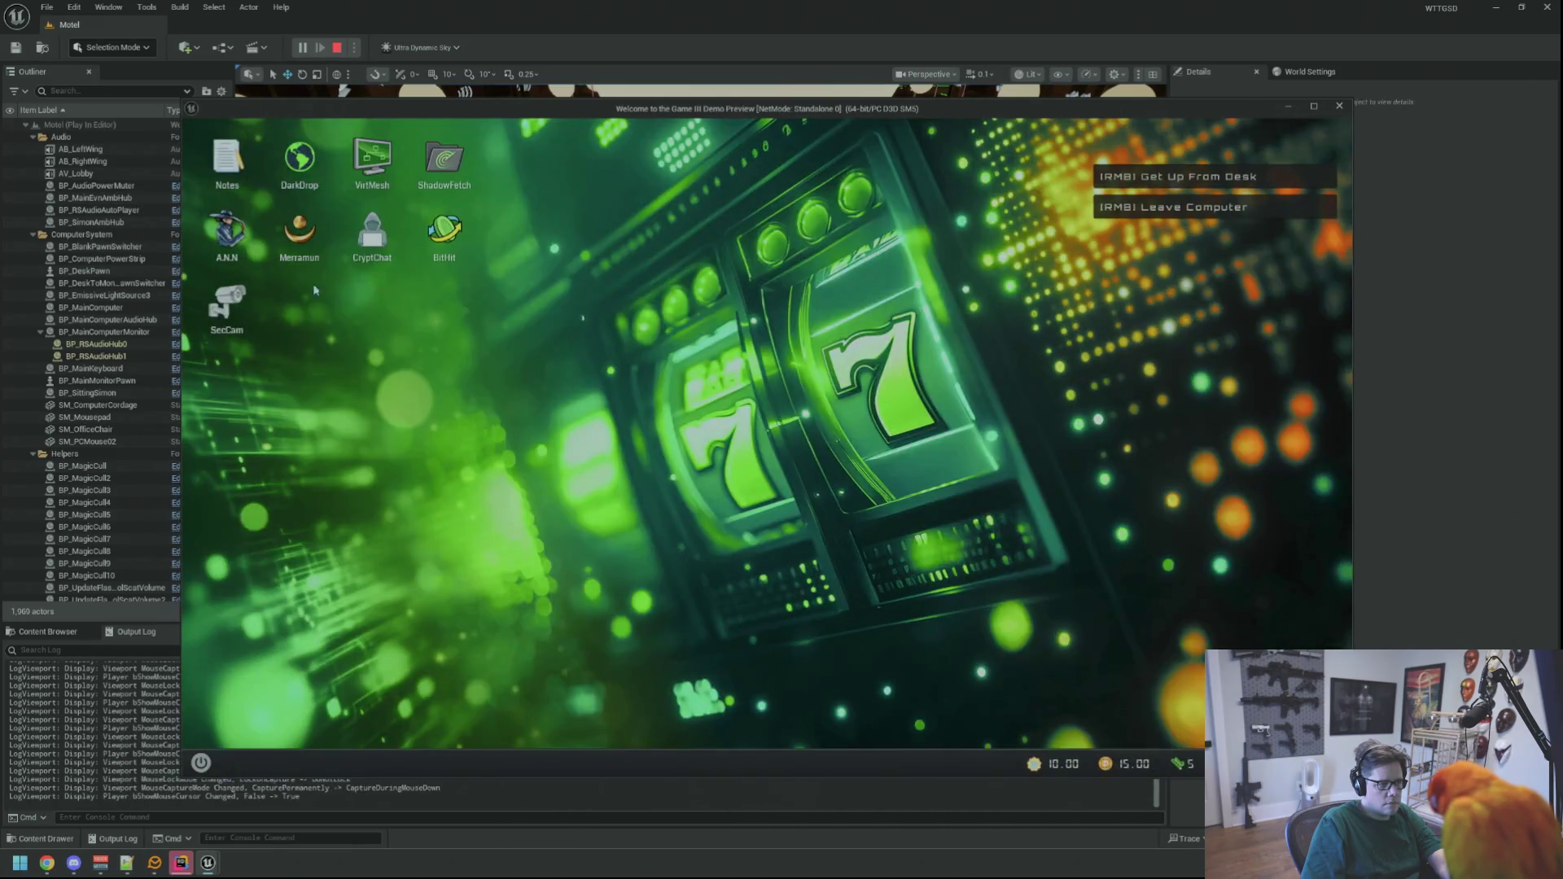
- Open SecCam, cycle through the motel sign, courtyard and lobby camera feeds, then close it
{"action": "double_click", "coordinate": [226, 320]}
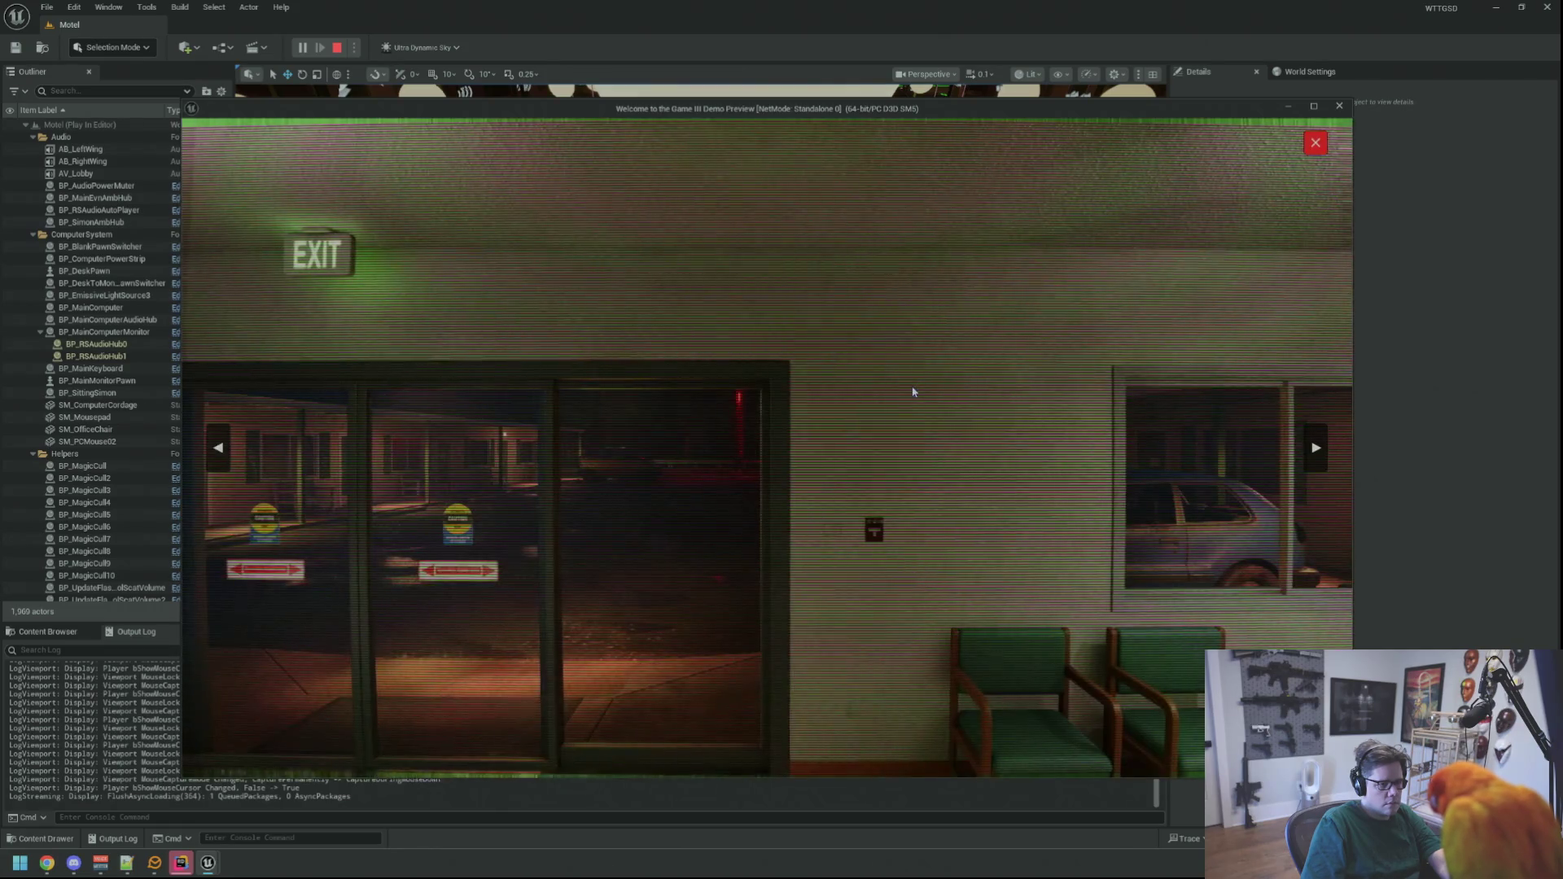
{"action": "key", "text": "Right"}
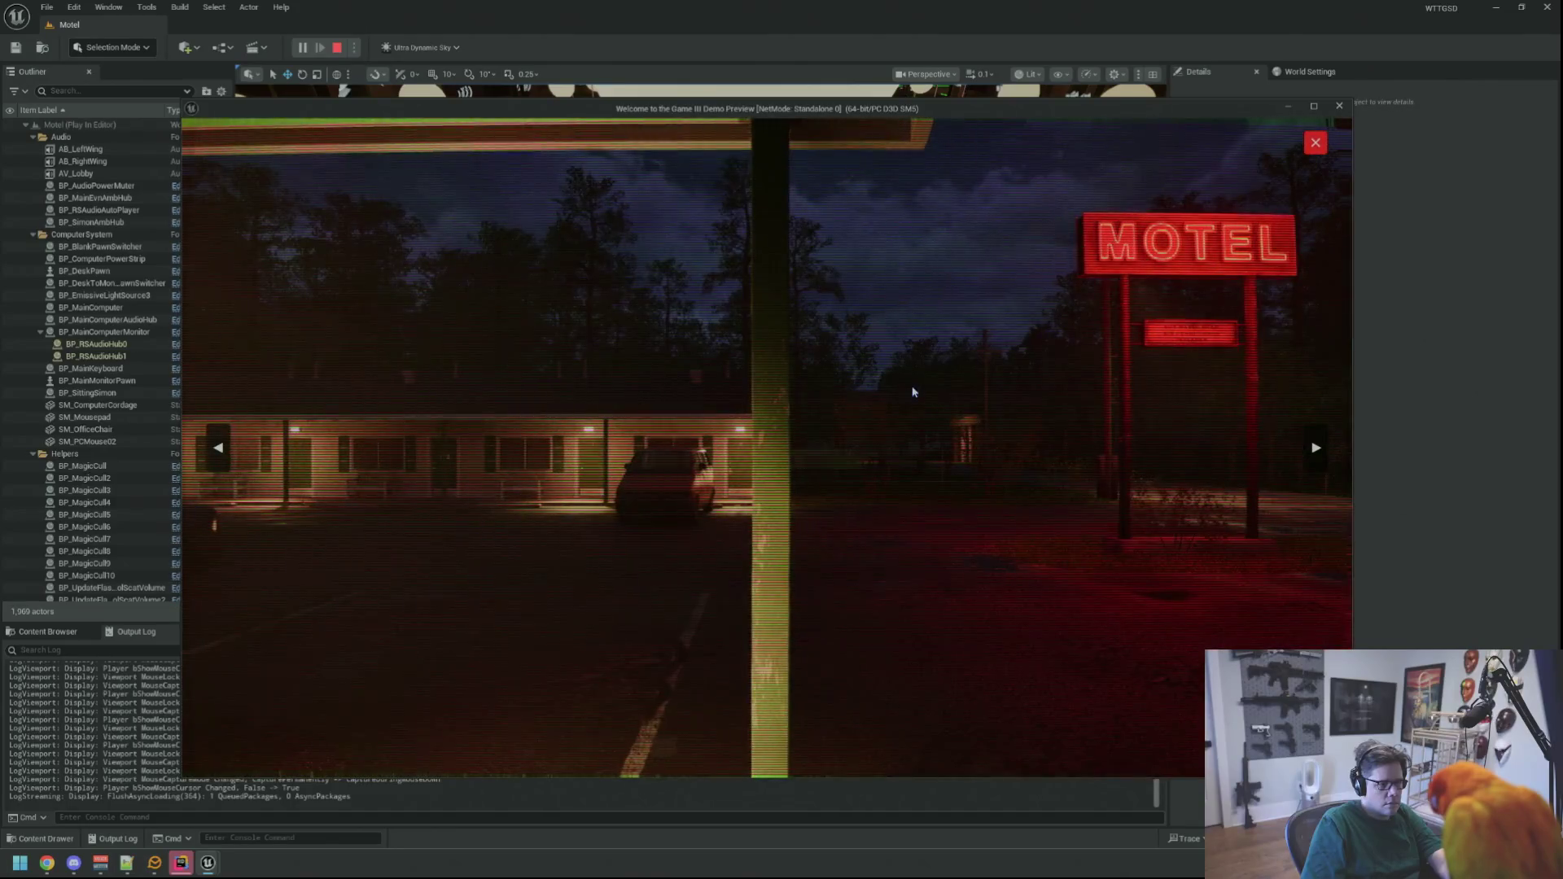
{"action": "key", "text": "Right"}
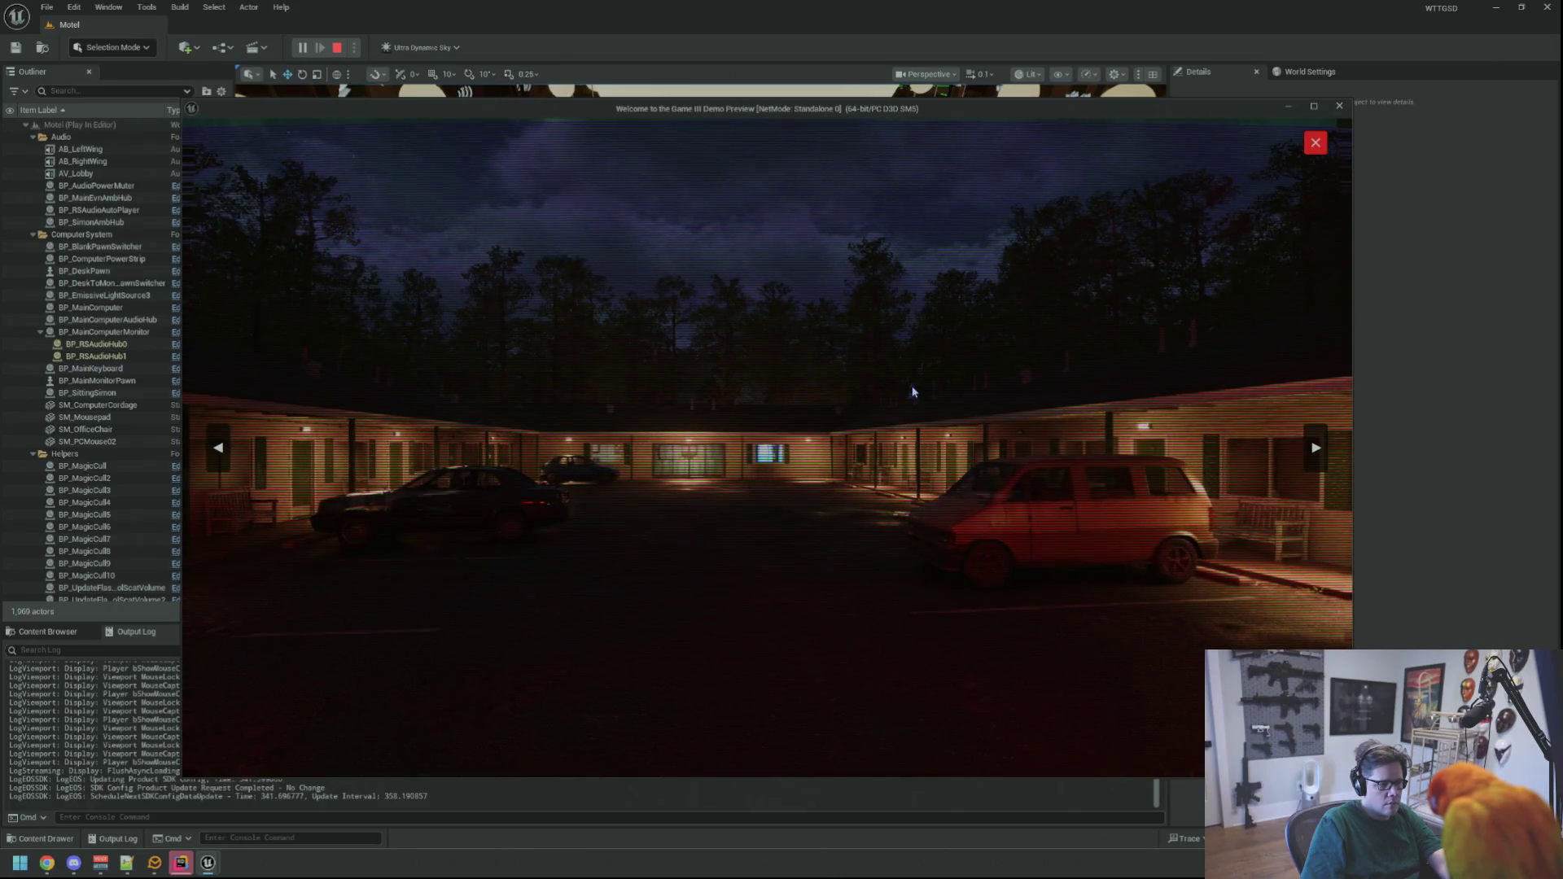
{"action": "key", "text": "Right"}
{"action": "key", "text": "Right"}
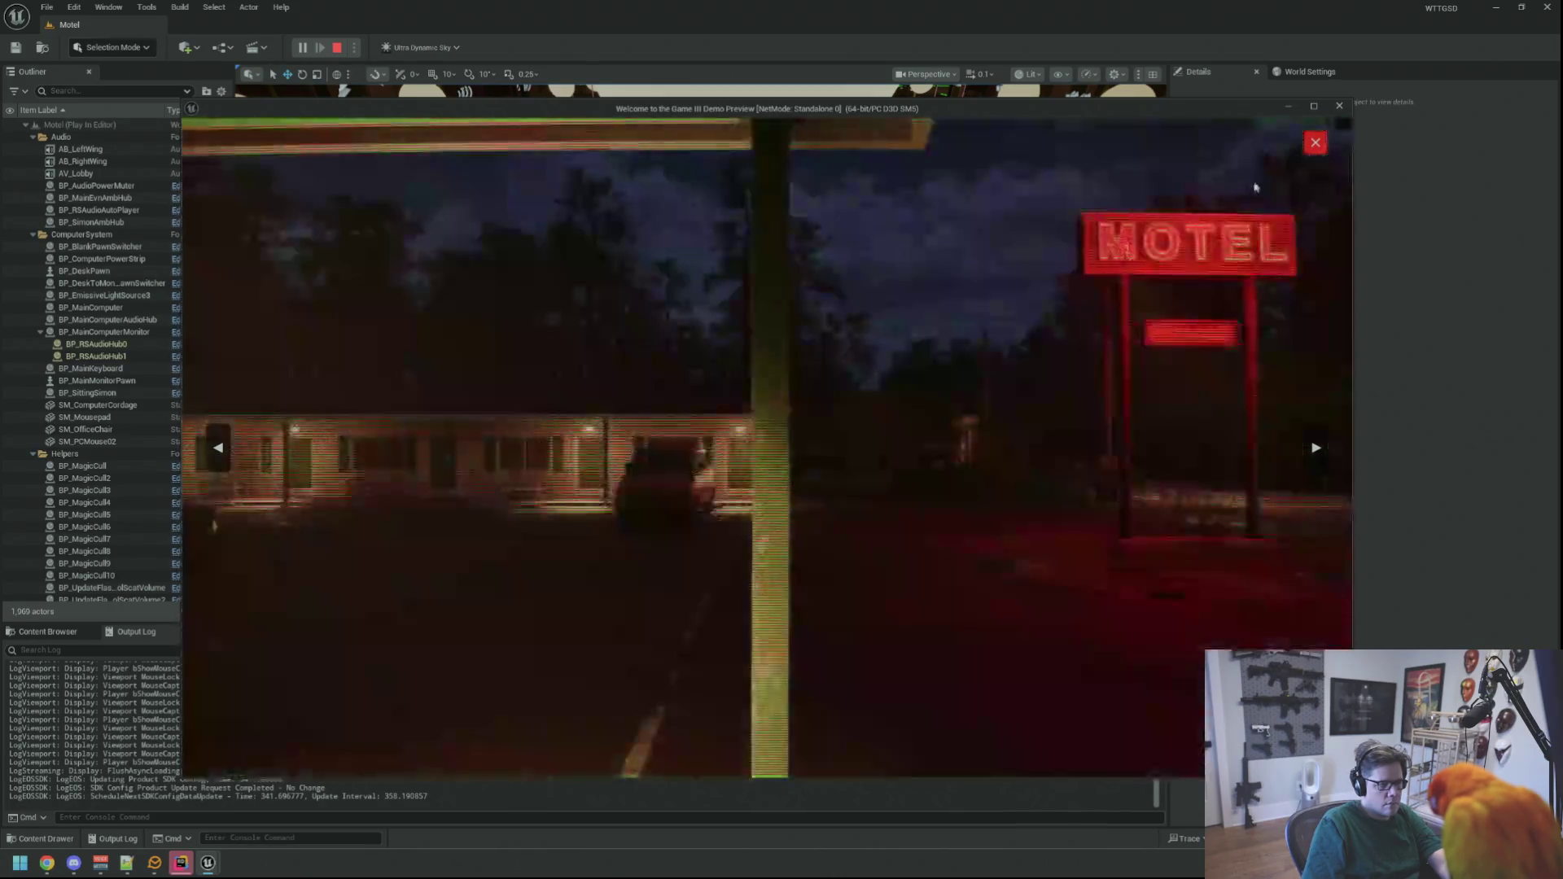
{"action": "left_click", "coordinate": [1310, 146]}
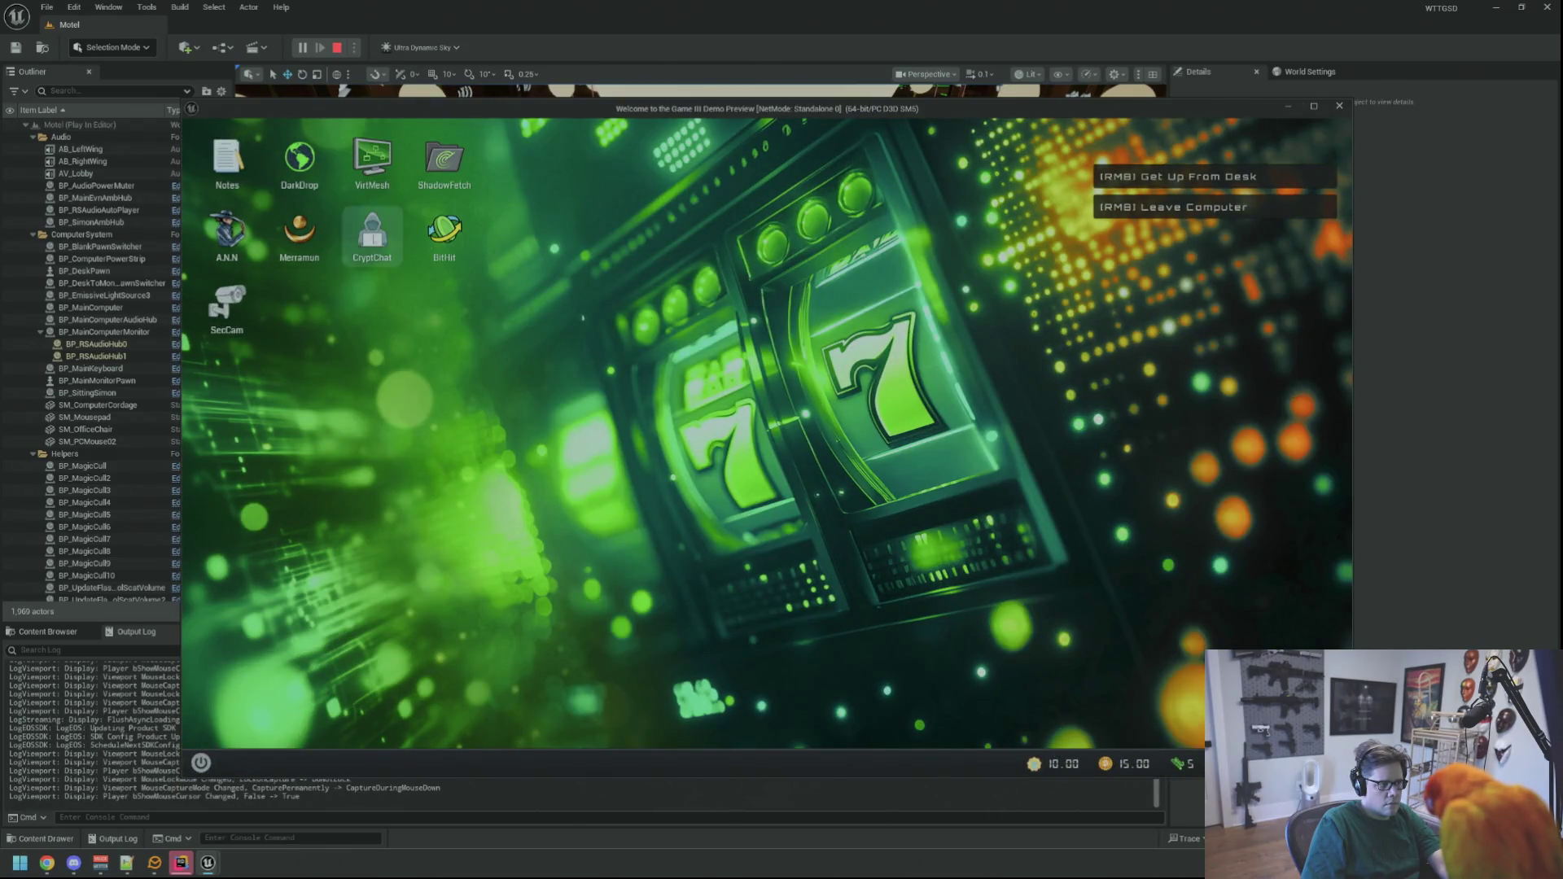
- Launch the Merramun slot game, raise the bet twice, and spin the reels
{"action": "double_click", "coordinate": [315, 238]}
{"action": "left_click", "coordinate": [787, 689]}
{"action": "left_click", "coordinate": [787, 689]}
{"action": "left_click", "coordinate": [787, 689]}
{"action": "left_click", "coordinate": [787, 689]}
{"action": "left_click", "coordinate": [787, 689]}
{"action": "left_click", "coordinate": [727, 631]}
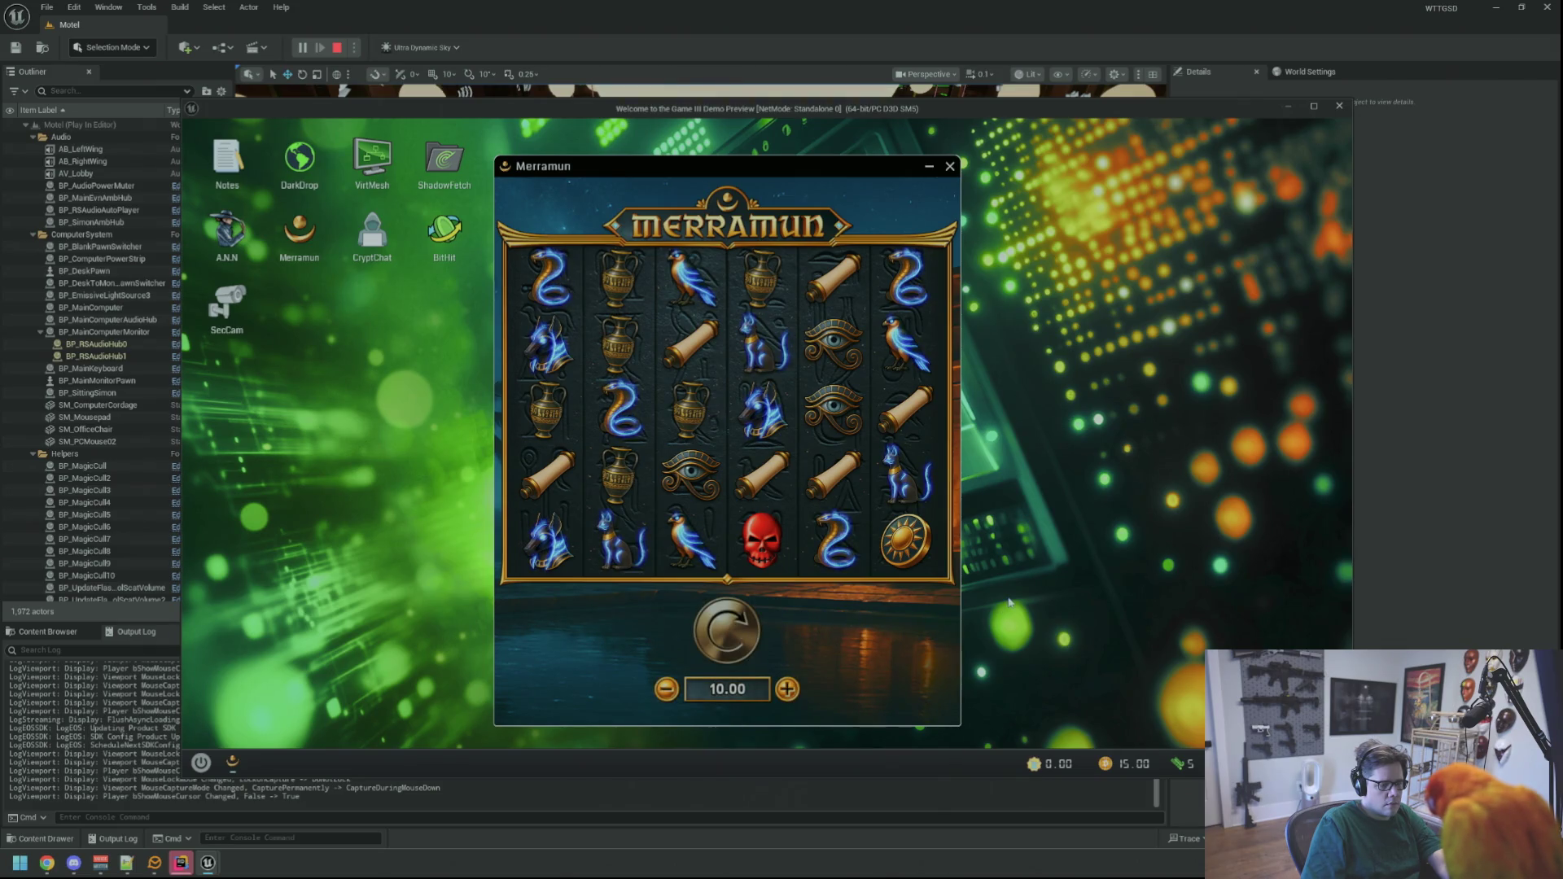
- Exchange DOS Coin for YoloYen in the BitHit app, then close it
{"action": "double_click", "coordinate": [463, 242]}
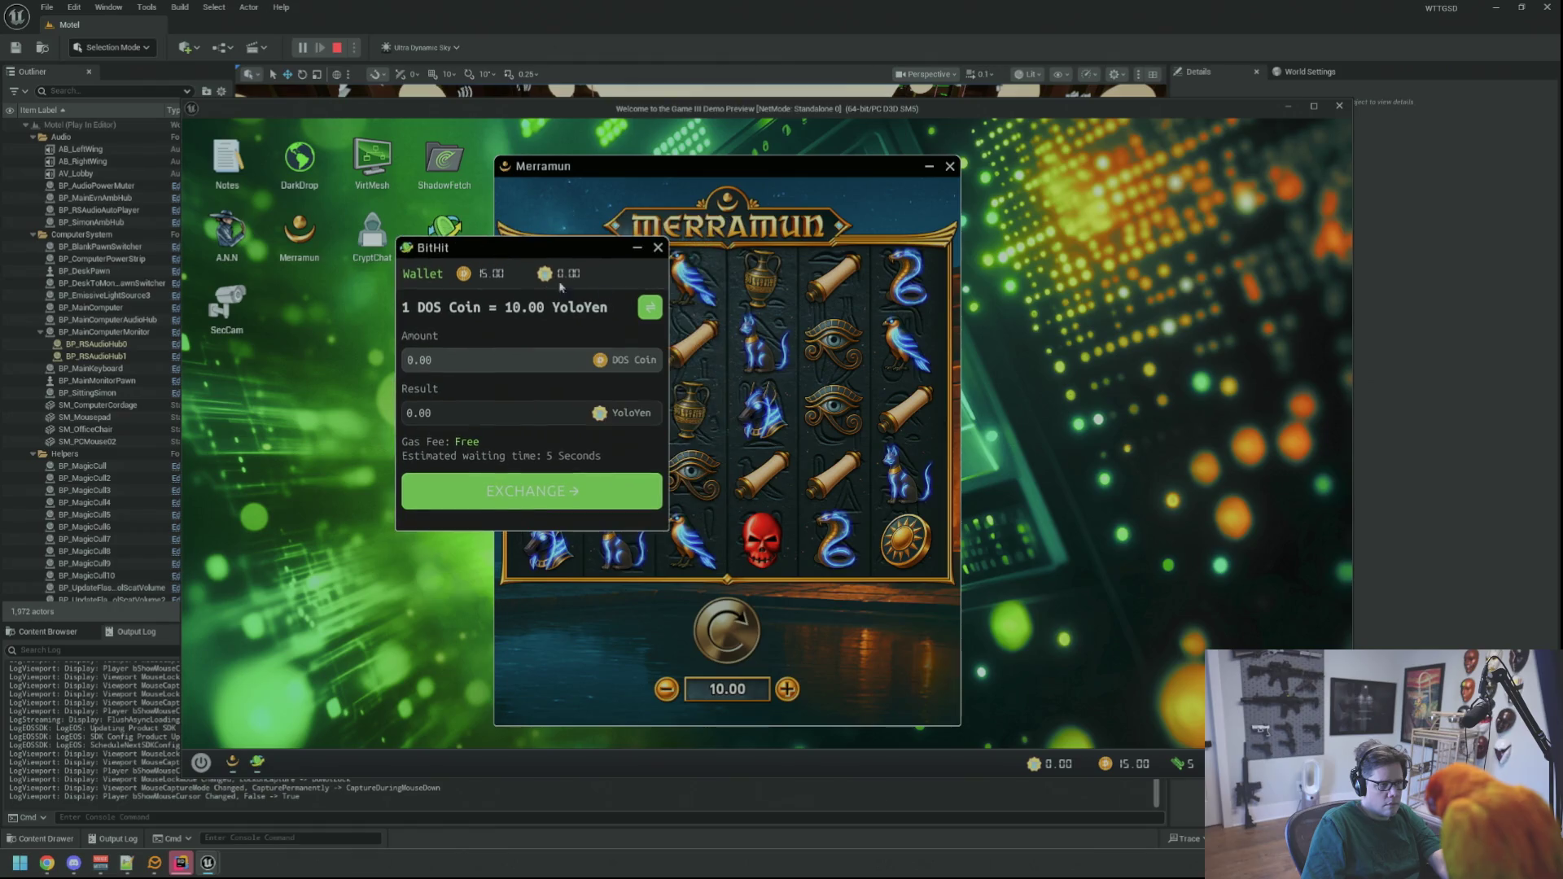
{"action": "left_click", "coordinate": [663, 310]}
{"action": "left_click", "coordinate": [498, 362]}
{"action": "double_click", "coordinate": [562, 360]}
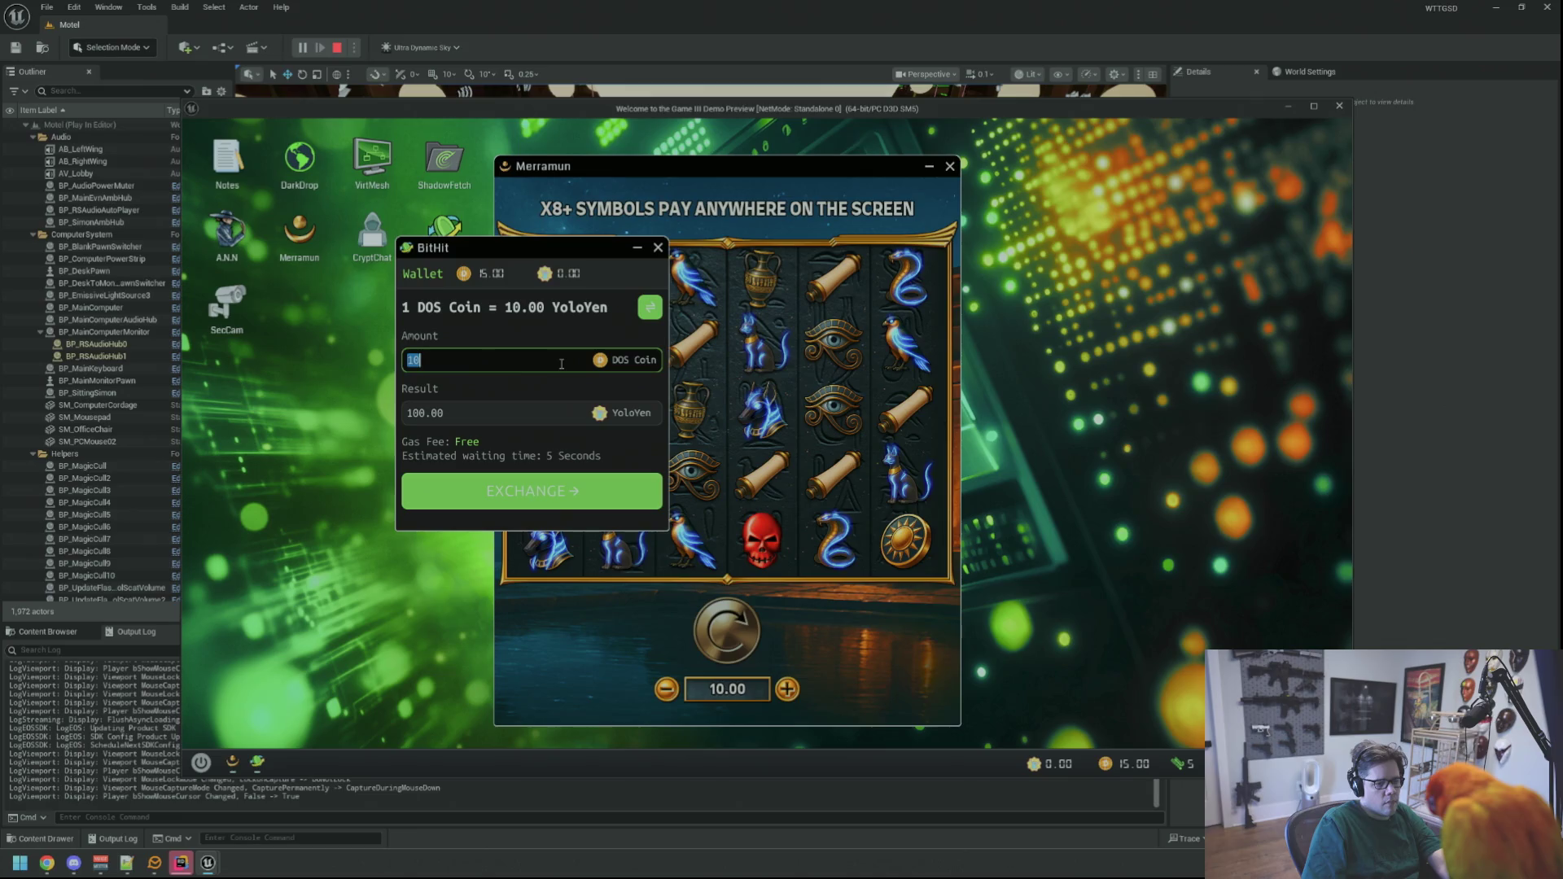
{"action": "left_click", "coordinate": [558, 480]}
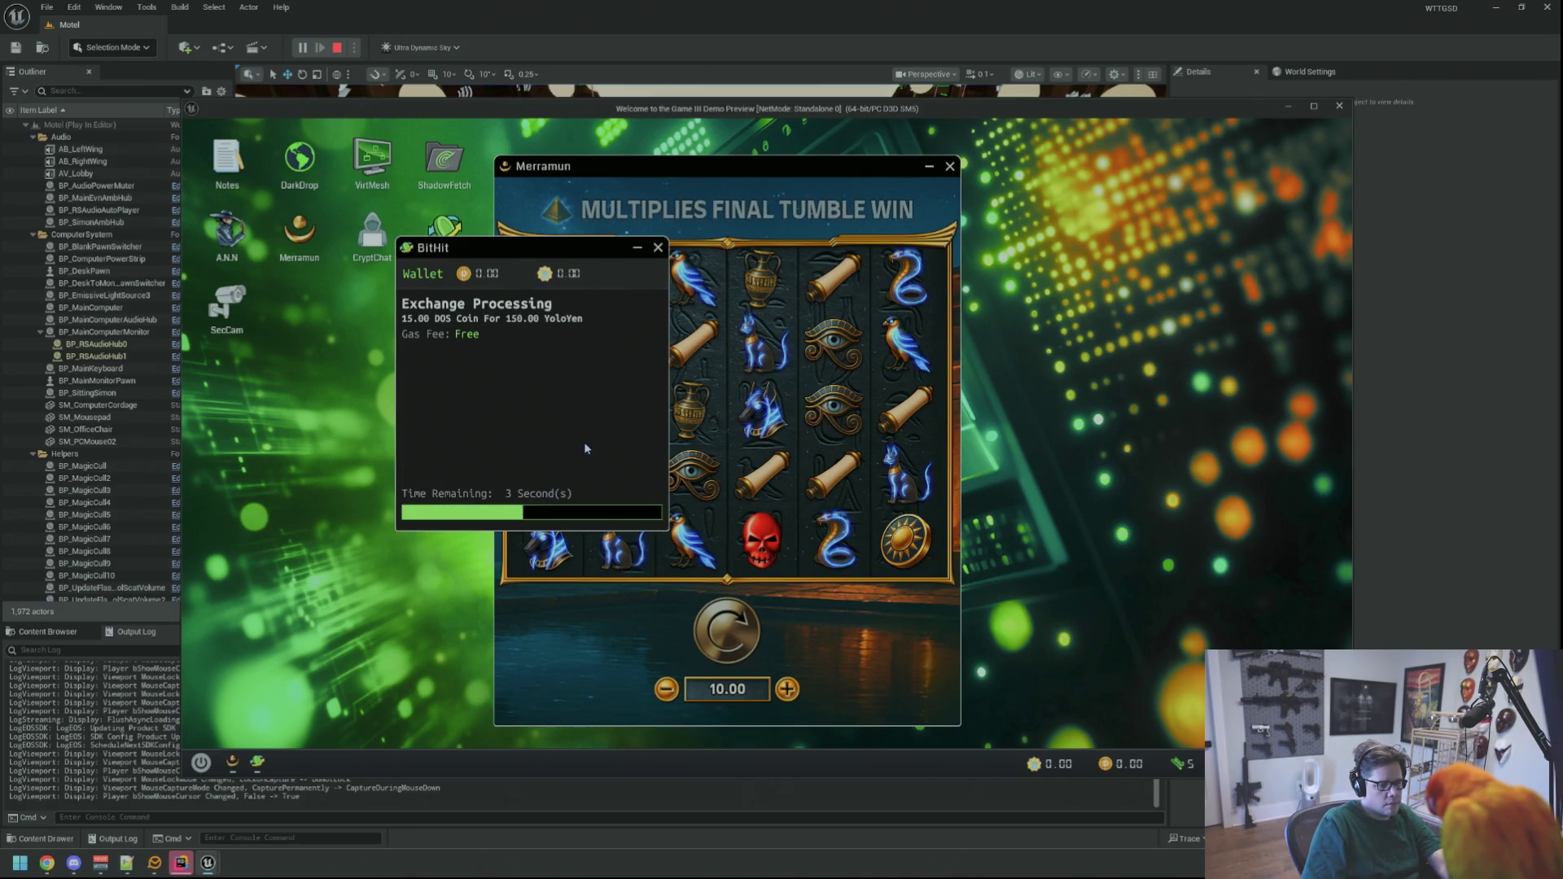
{"action": "left_click_drag", "start_coordinate": [777, 190], "coordinate": [886, 186]}
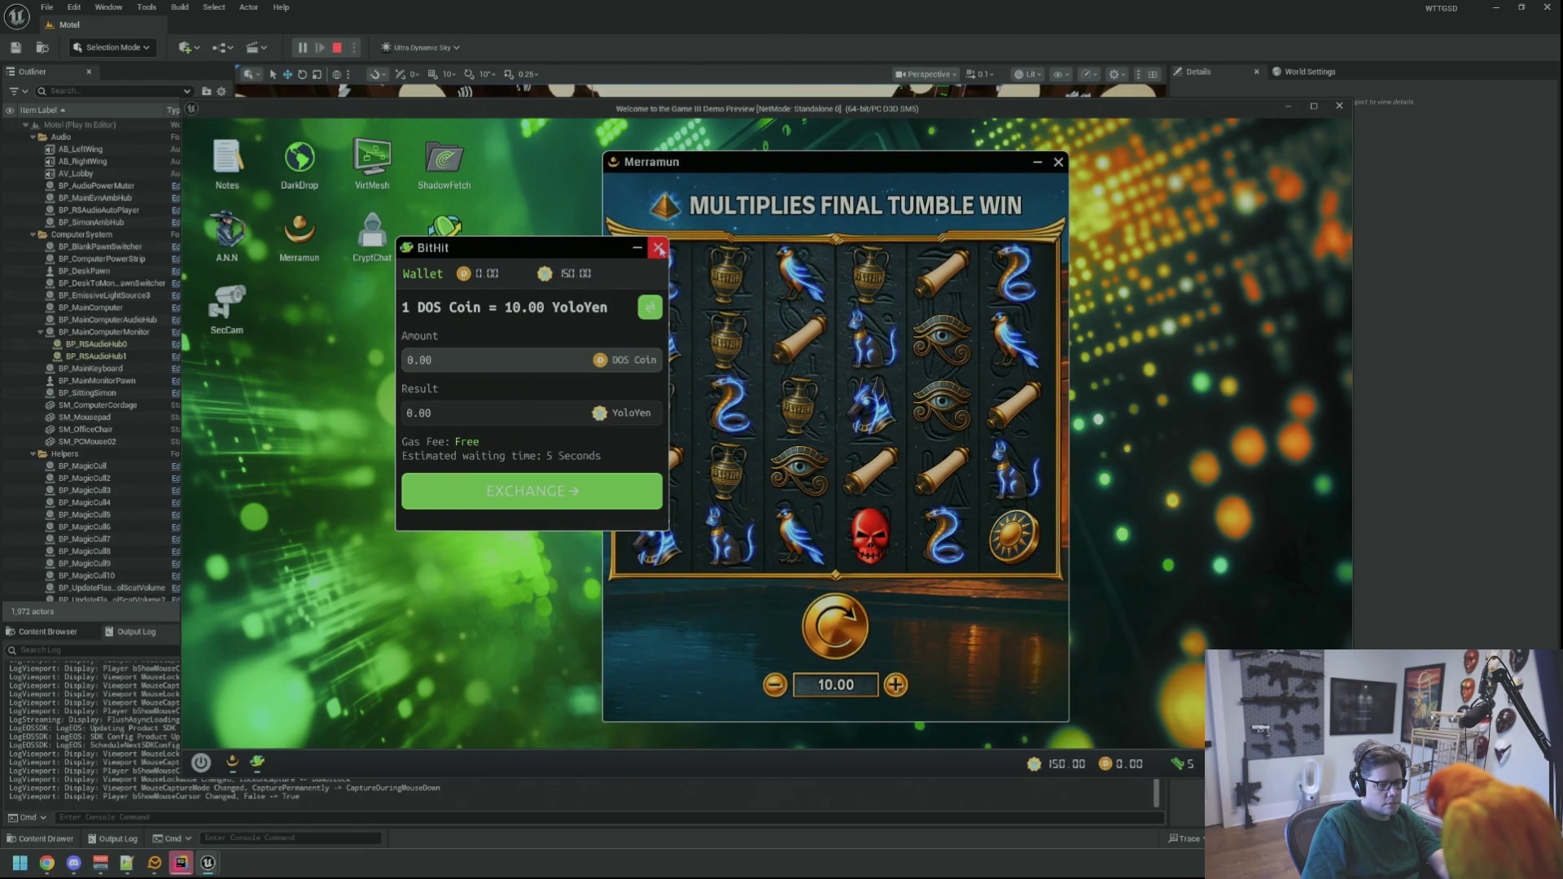
{"action": "left_click", "coordinate": [658, 248]}
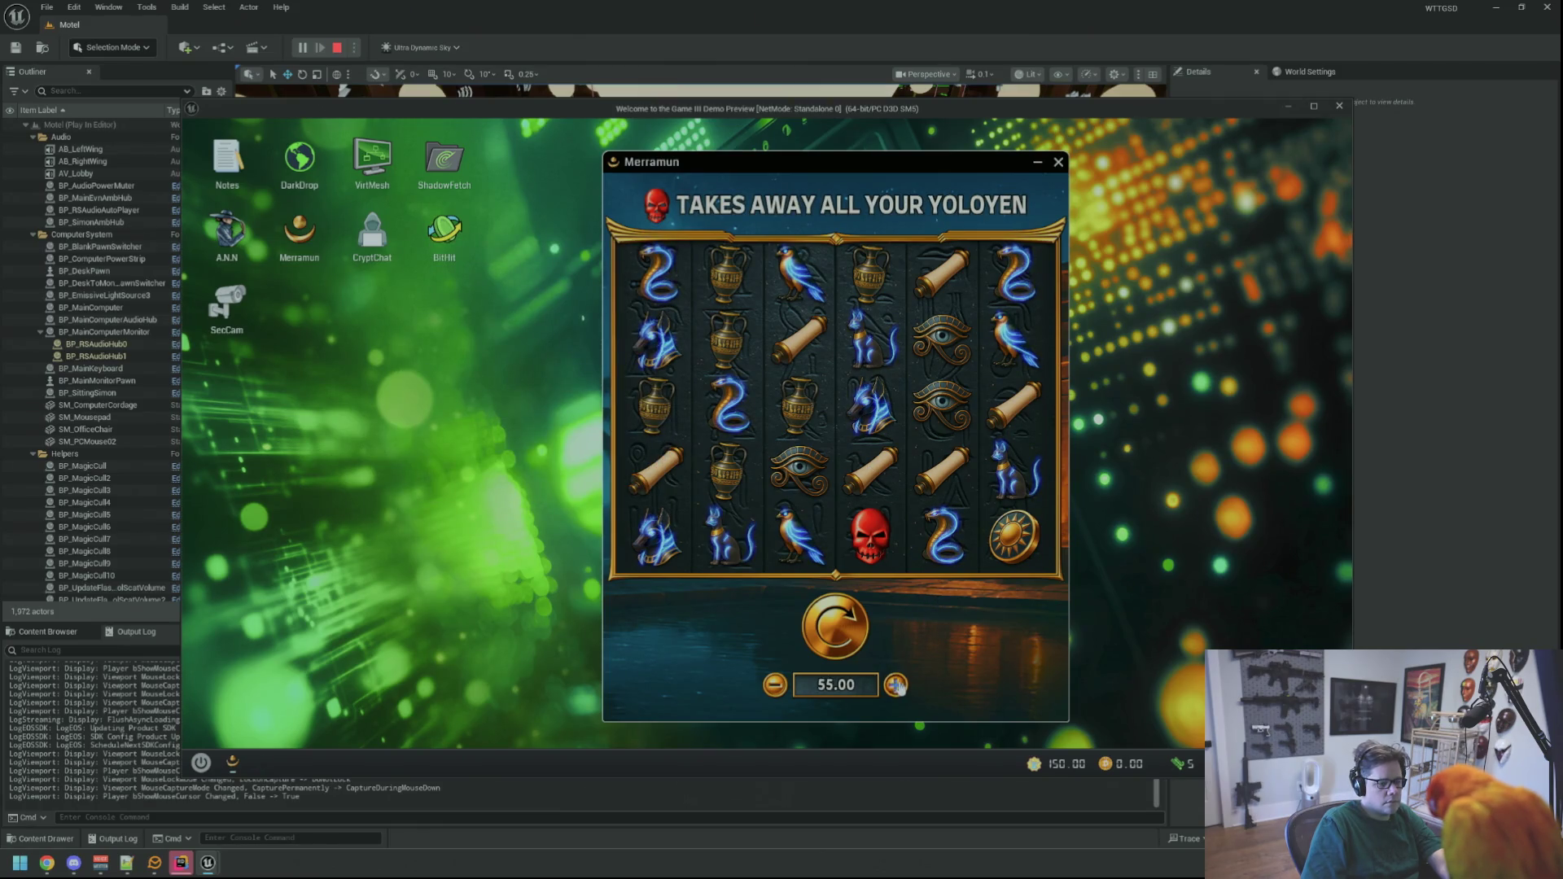
- Spin twice more, close Merramun, leave the desk and walk to the Electrical Room door
{"action": "left_click", "coordinate": [847, 641]}
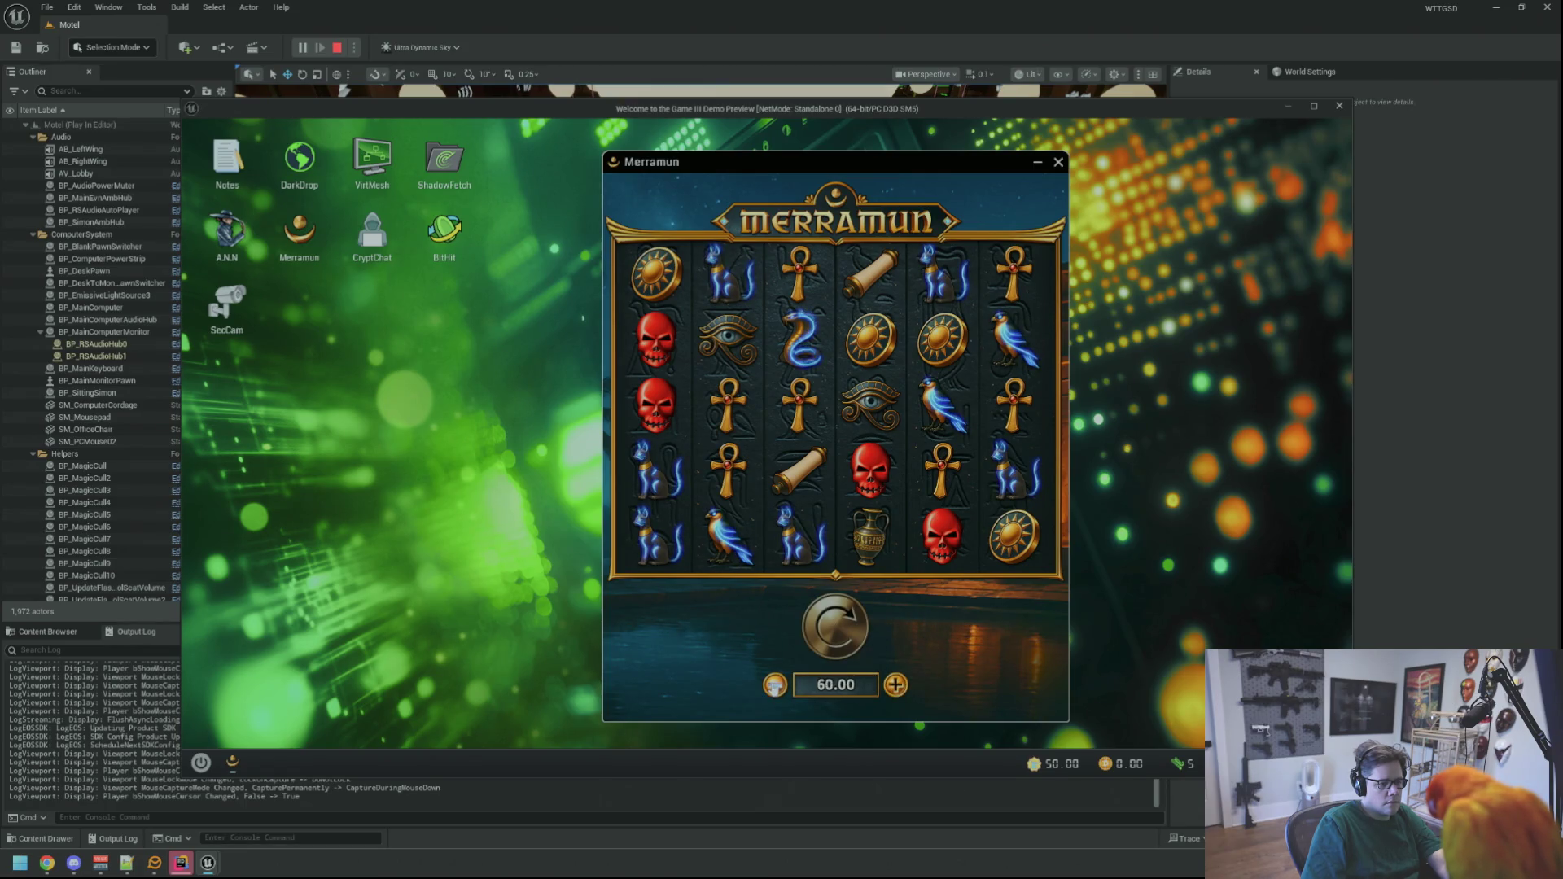
{"action": "left_click", "coordinate": [838, 630]}
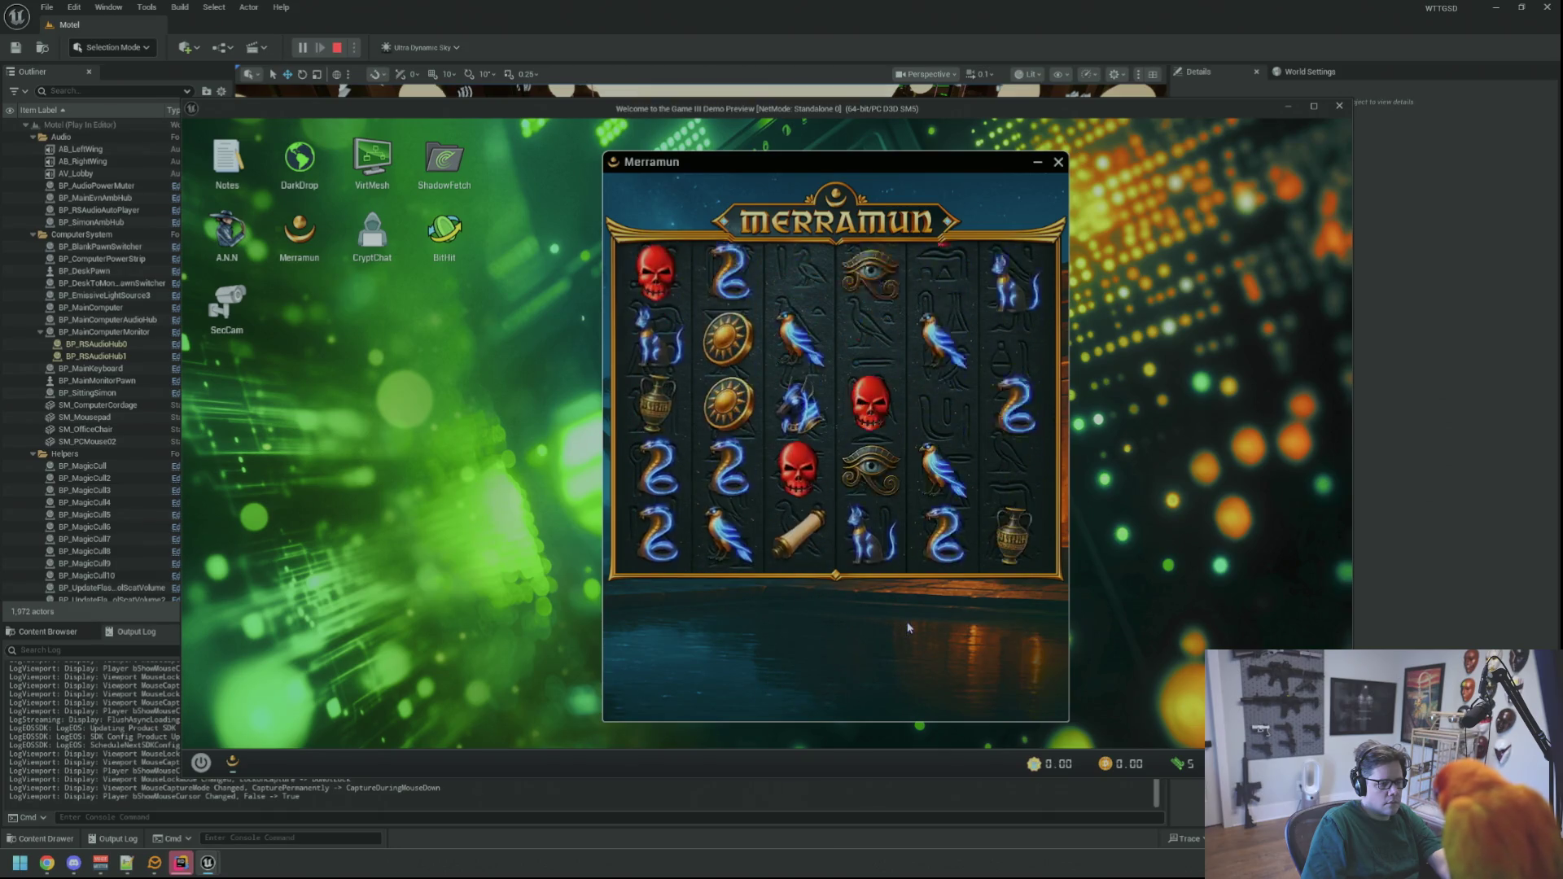
{"action": "left_click", "coordinate": [1056, 162]}
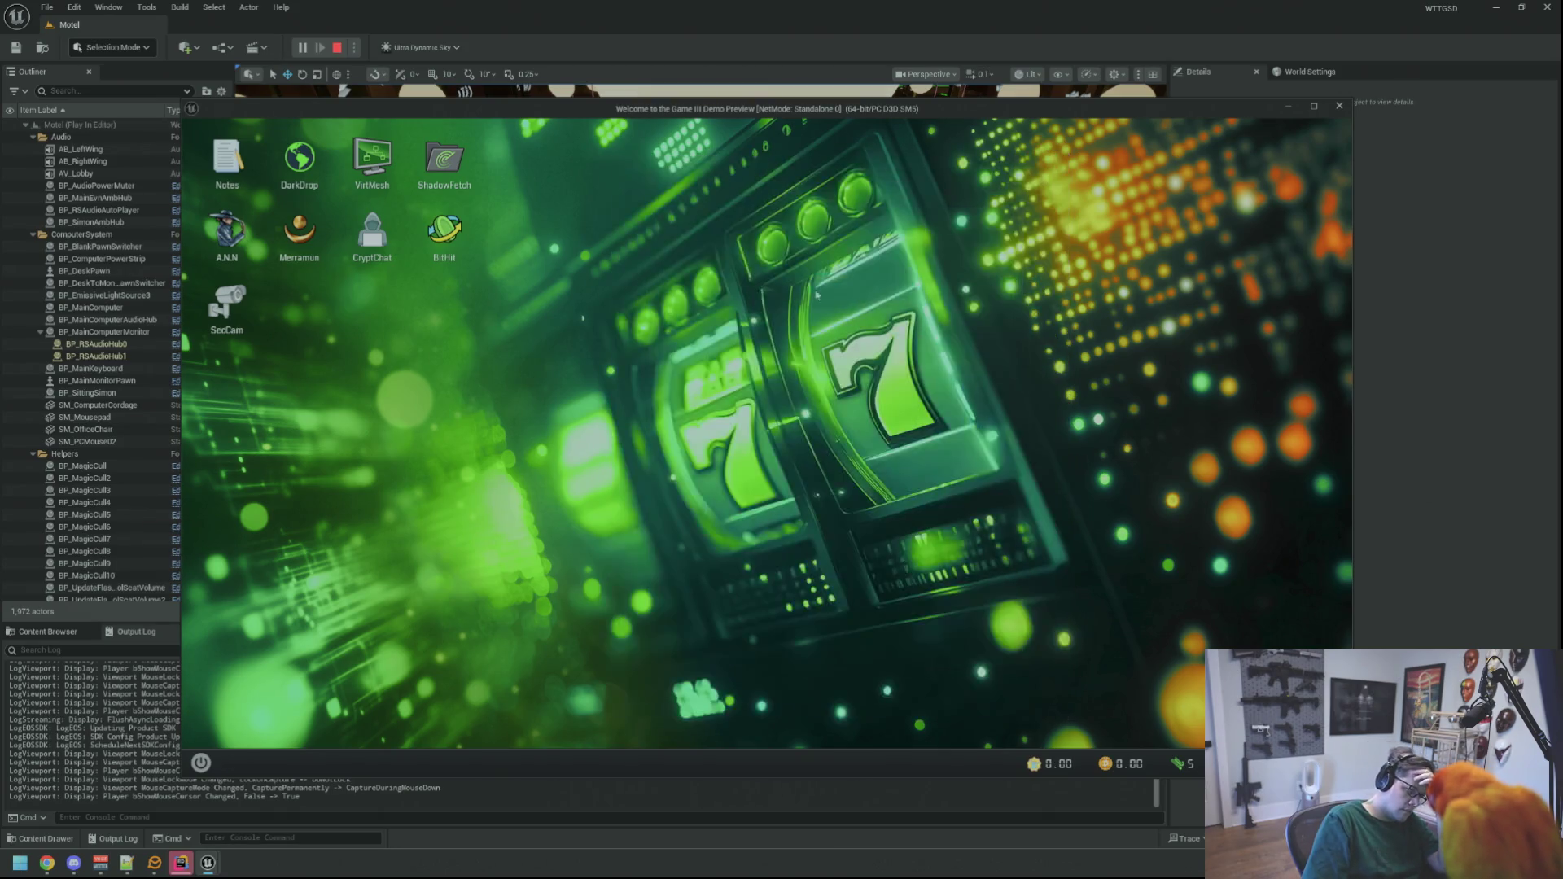
{"action": "key", "text": "Escape"}
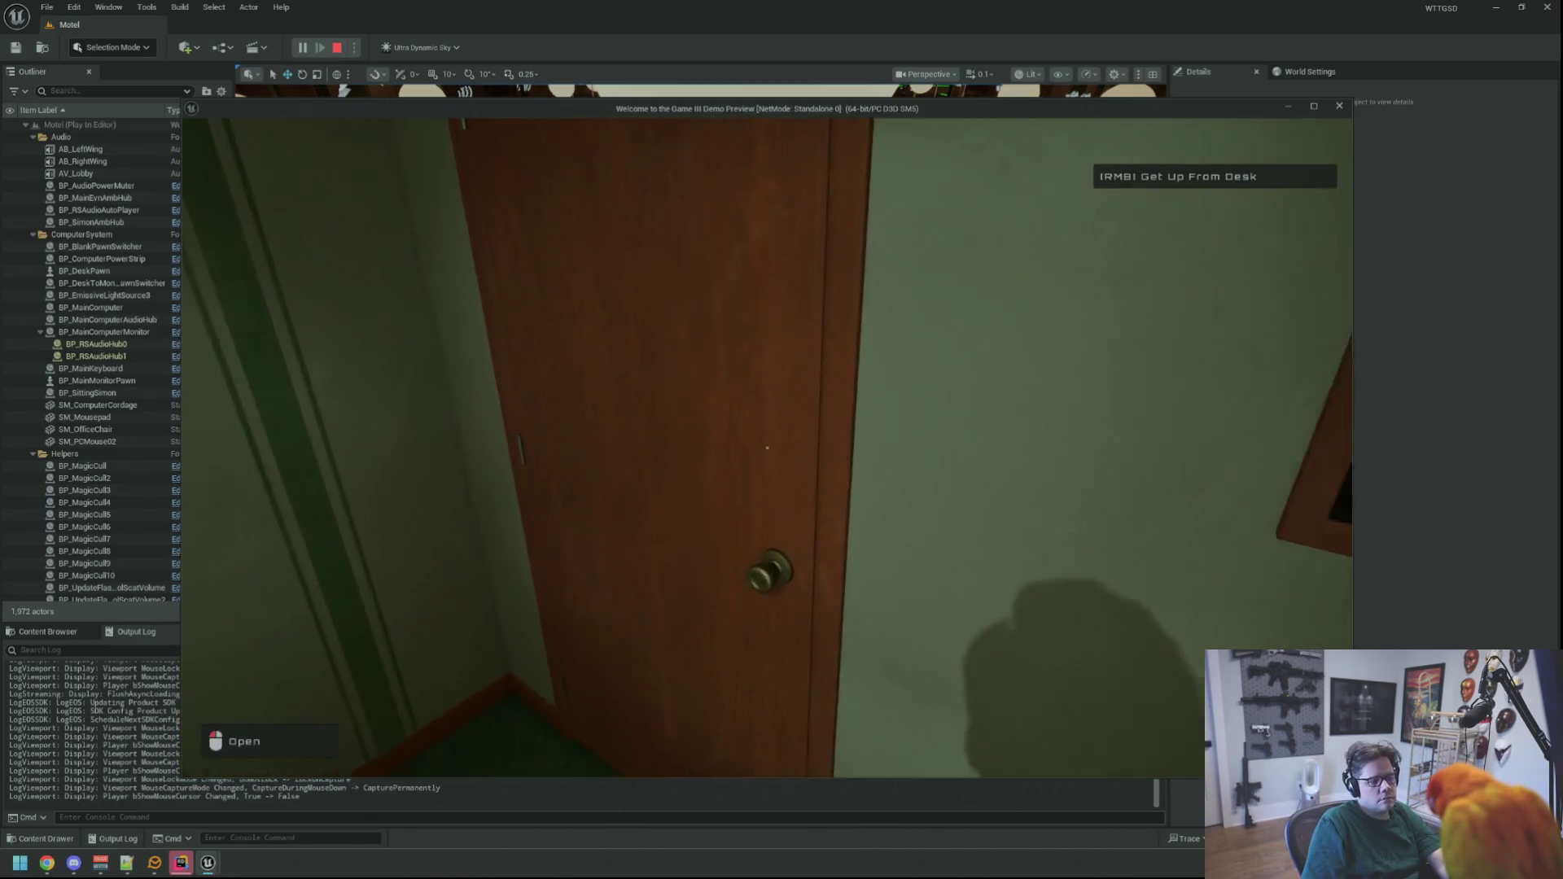
{"action": "left_click", "coordinate": [767, 447]}
{"action": "key", "text": "w"}
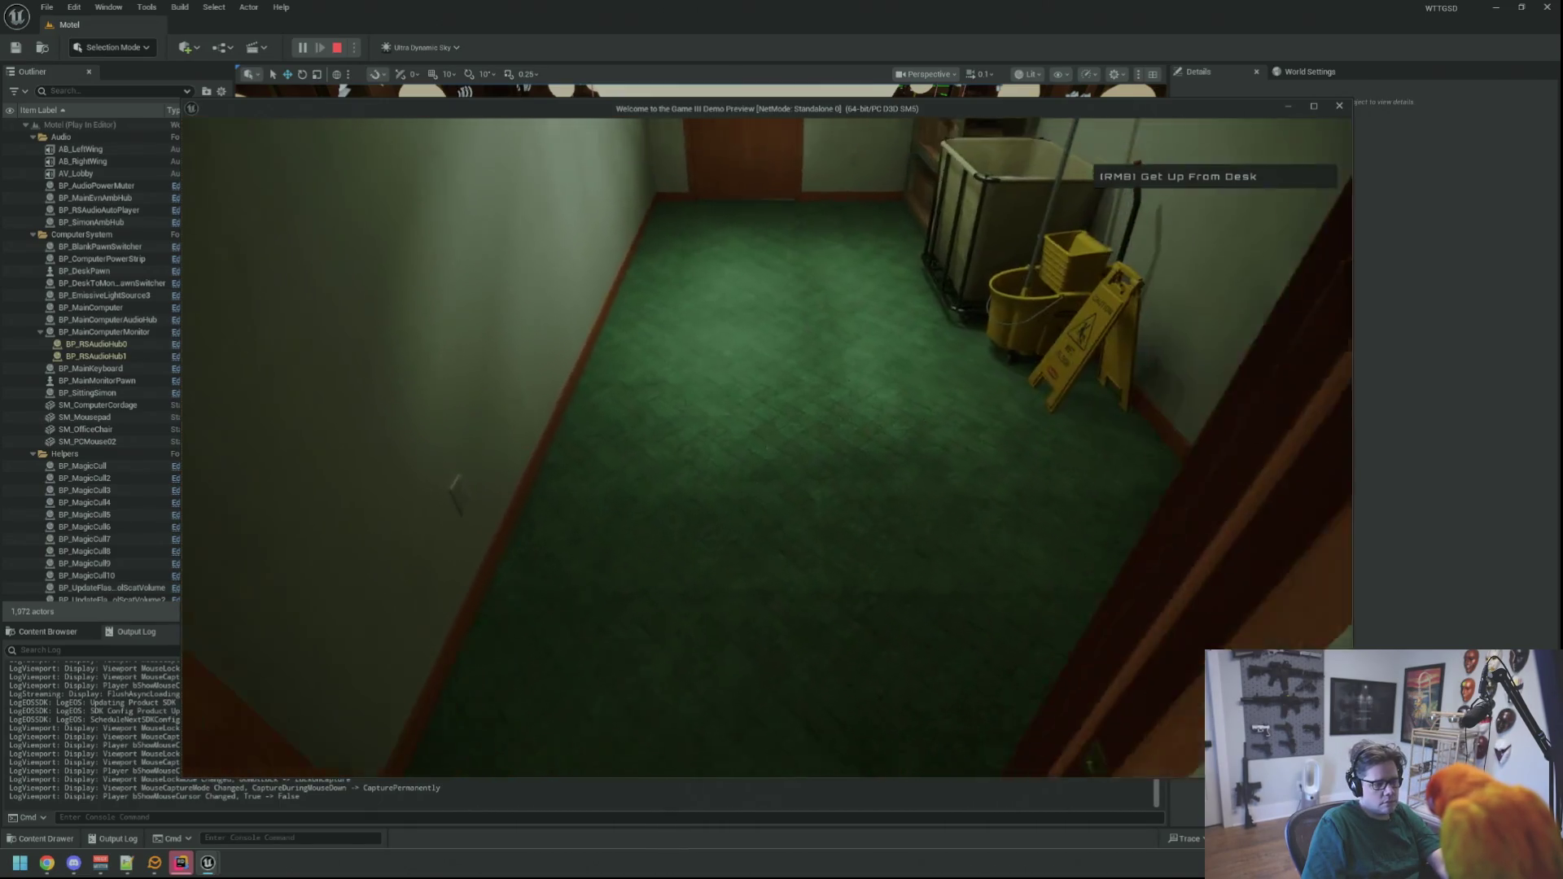
{"action": "key", "text": "w"}
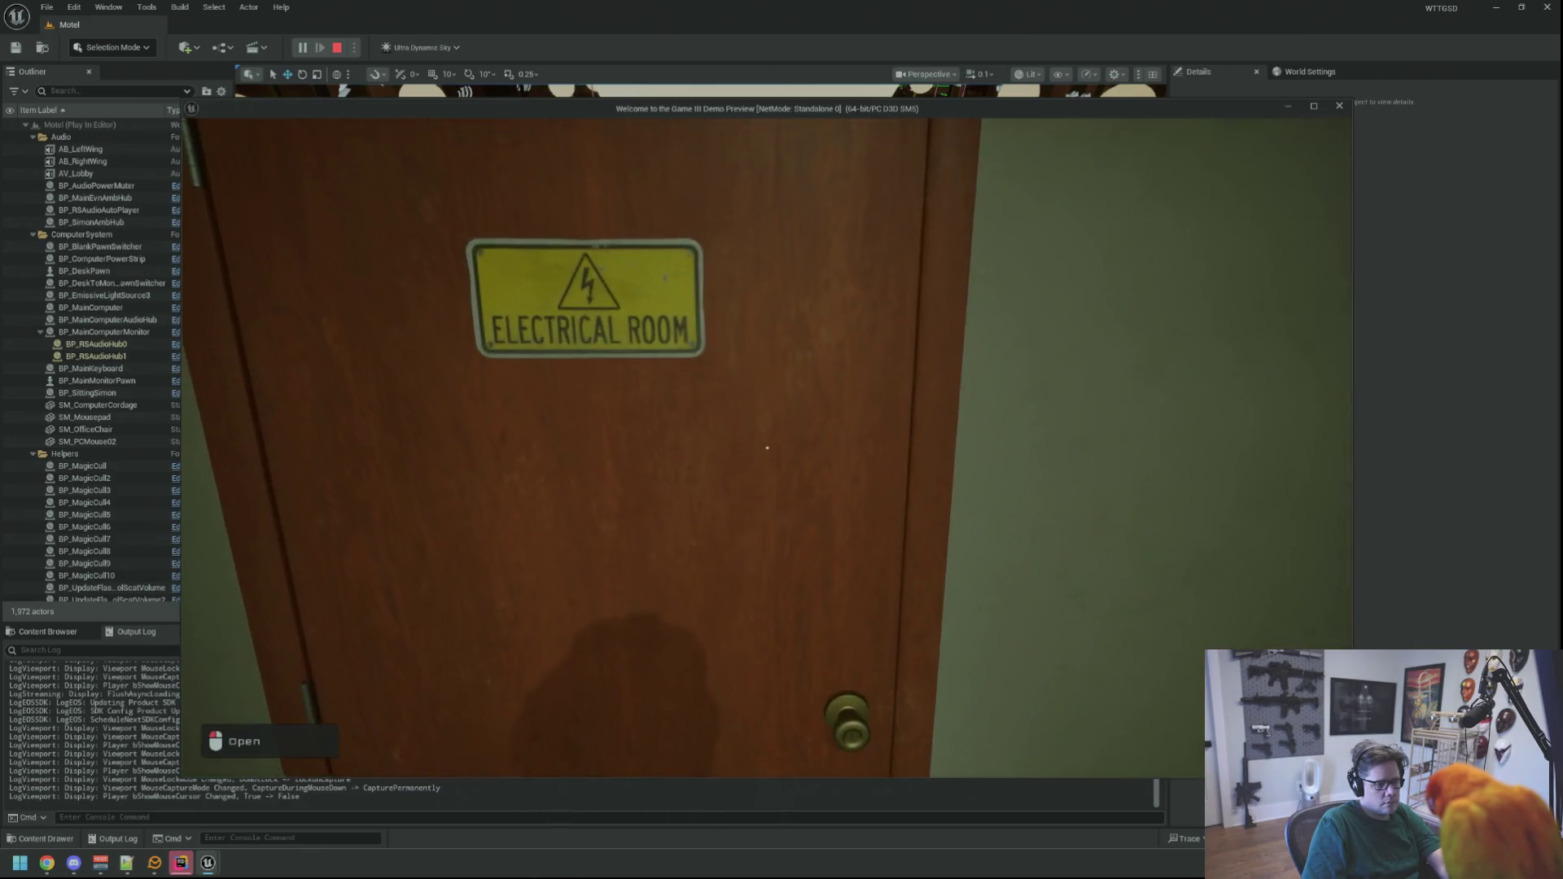